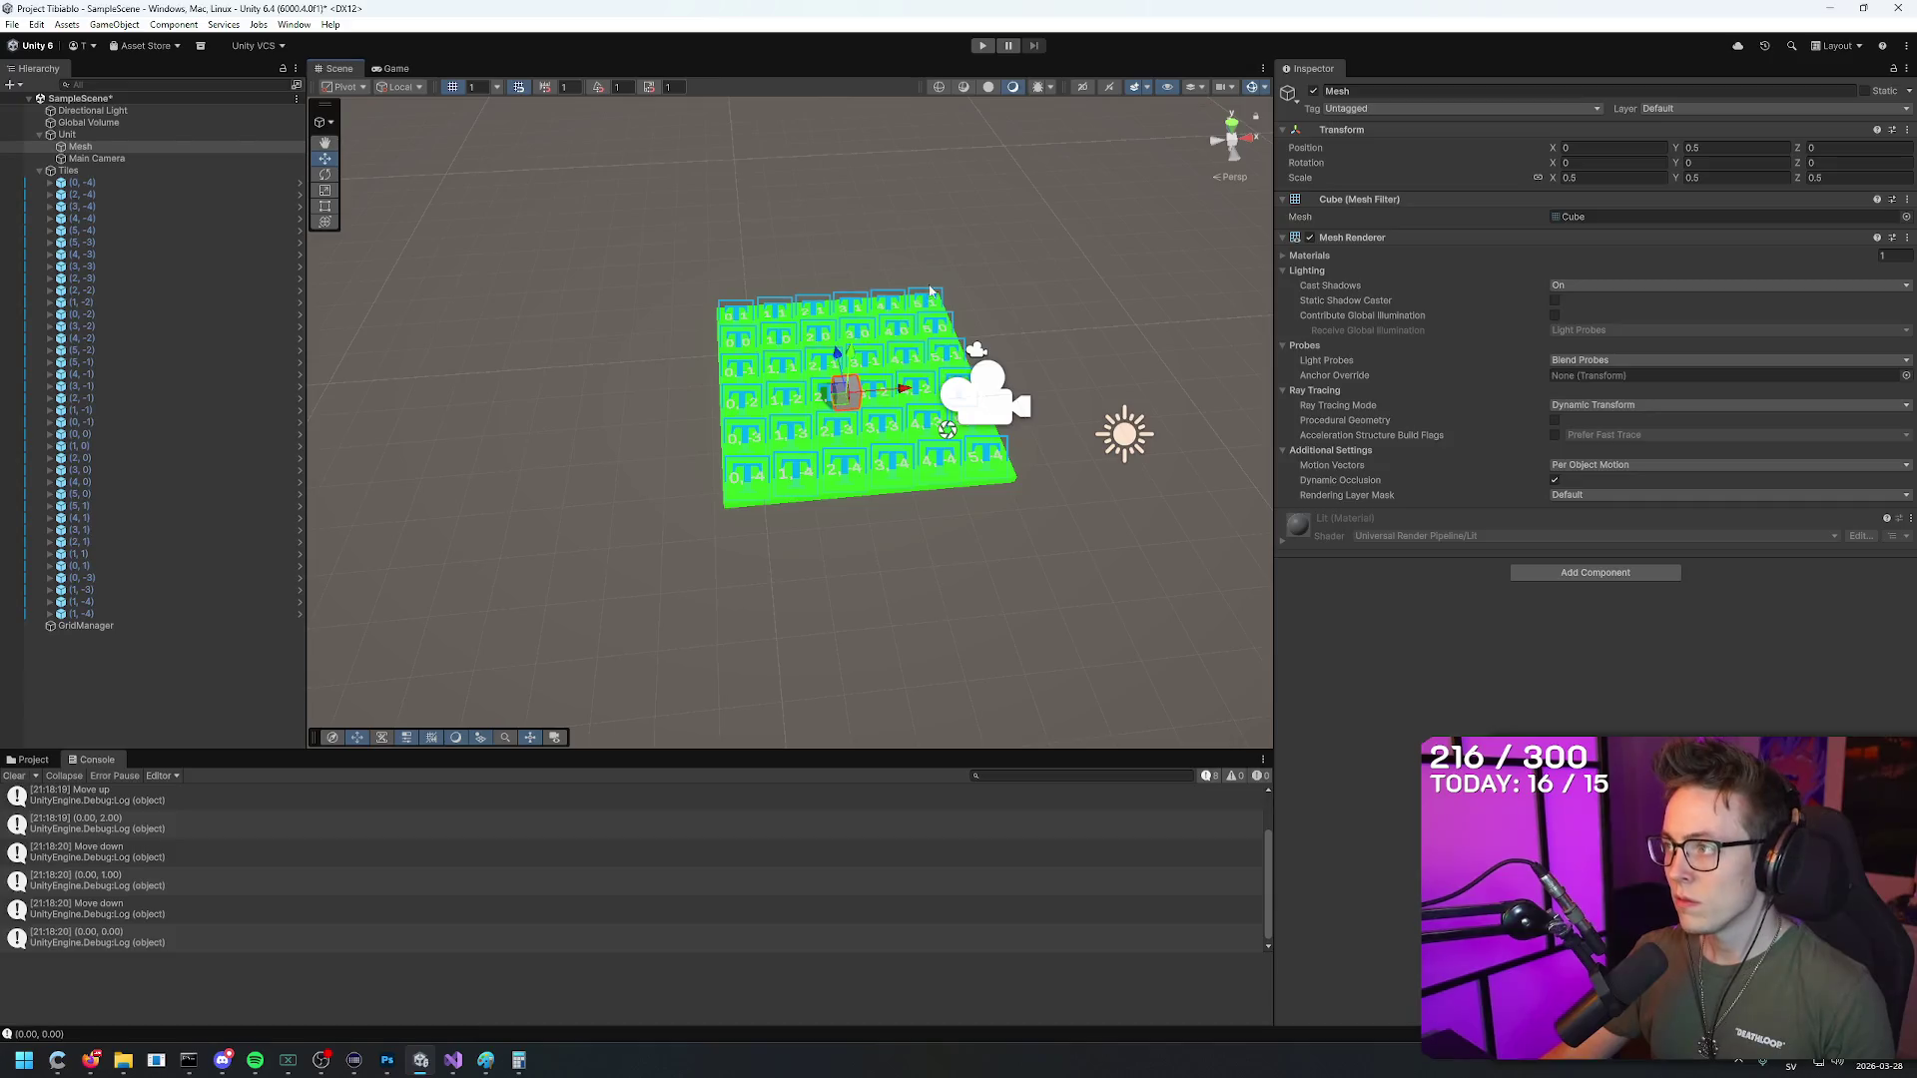
Step: Frame the Main Camera, check the unit's Mesh, reframe the camera, then start Play mode
click(987, 404)
key(f)
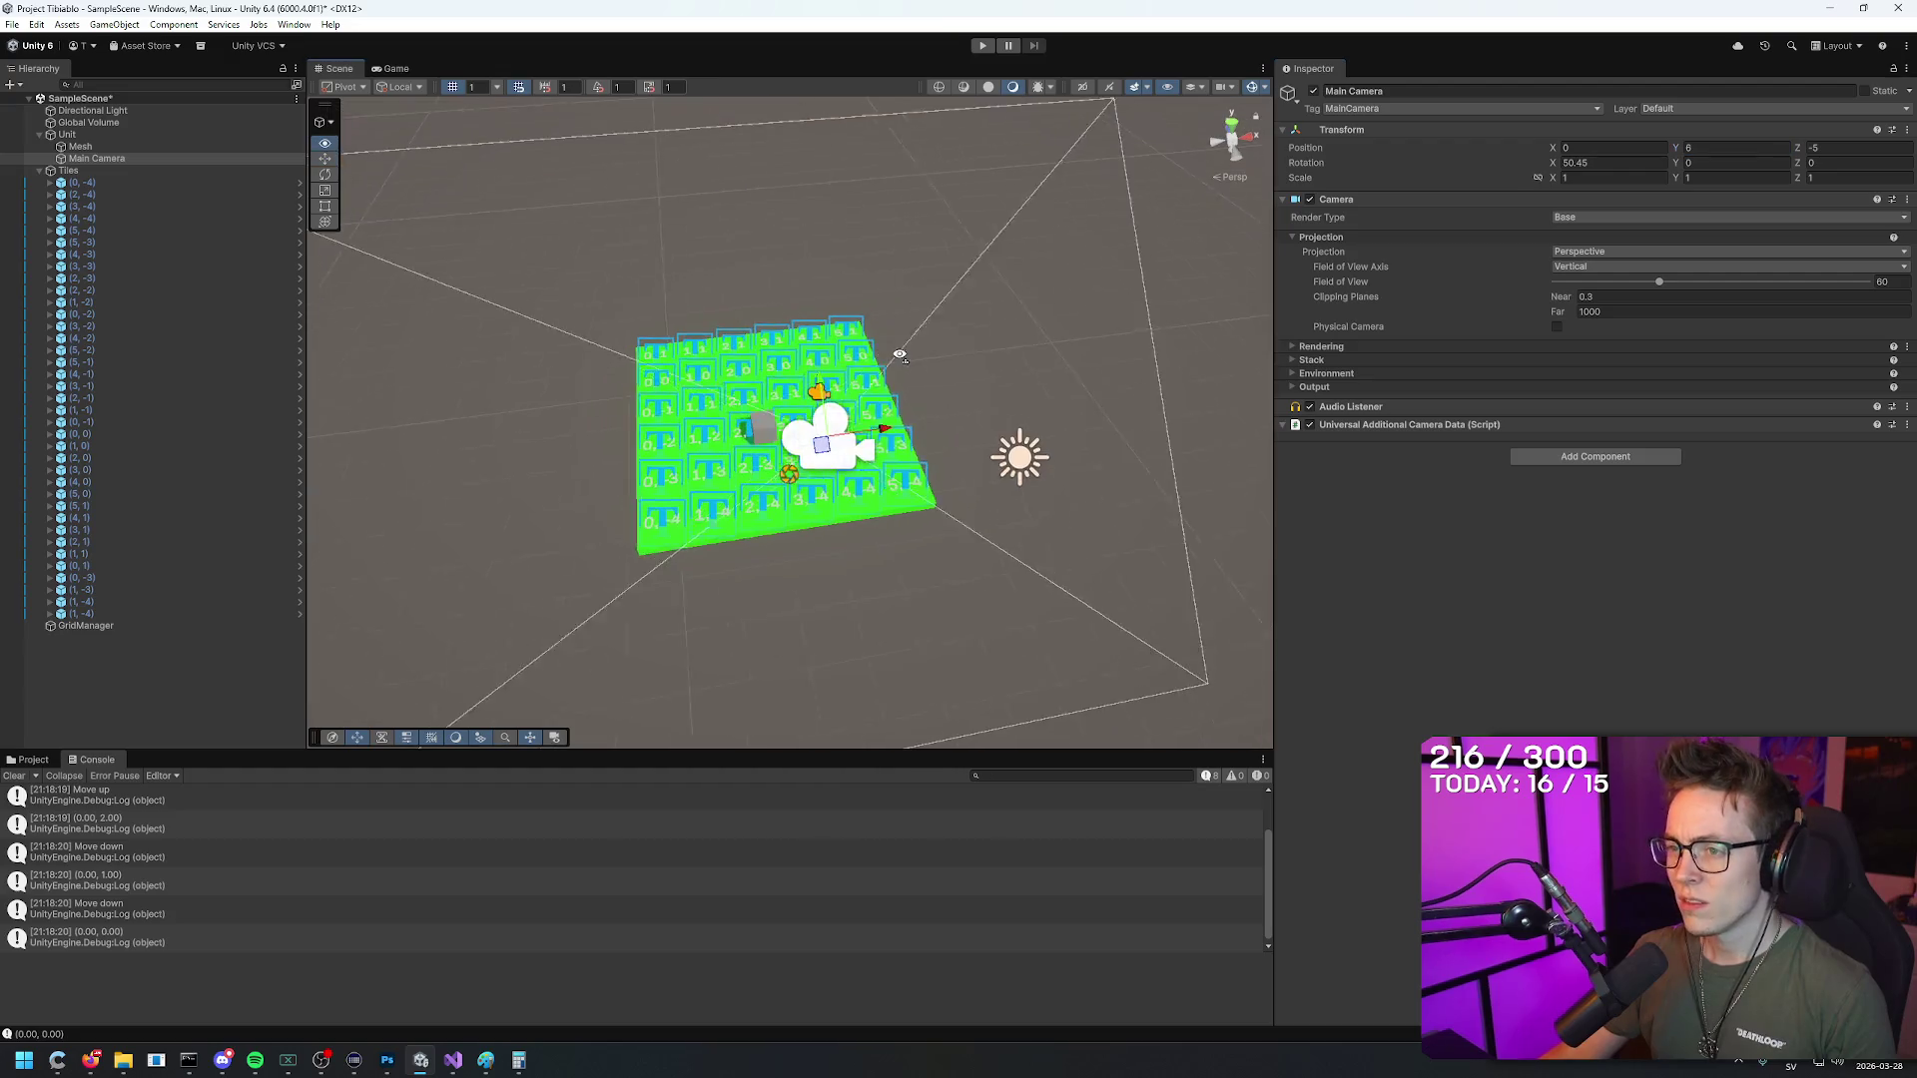
click(806, 417)
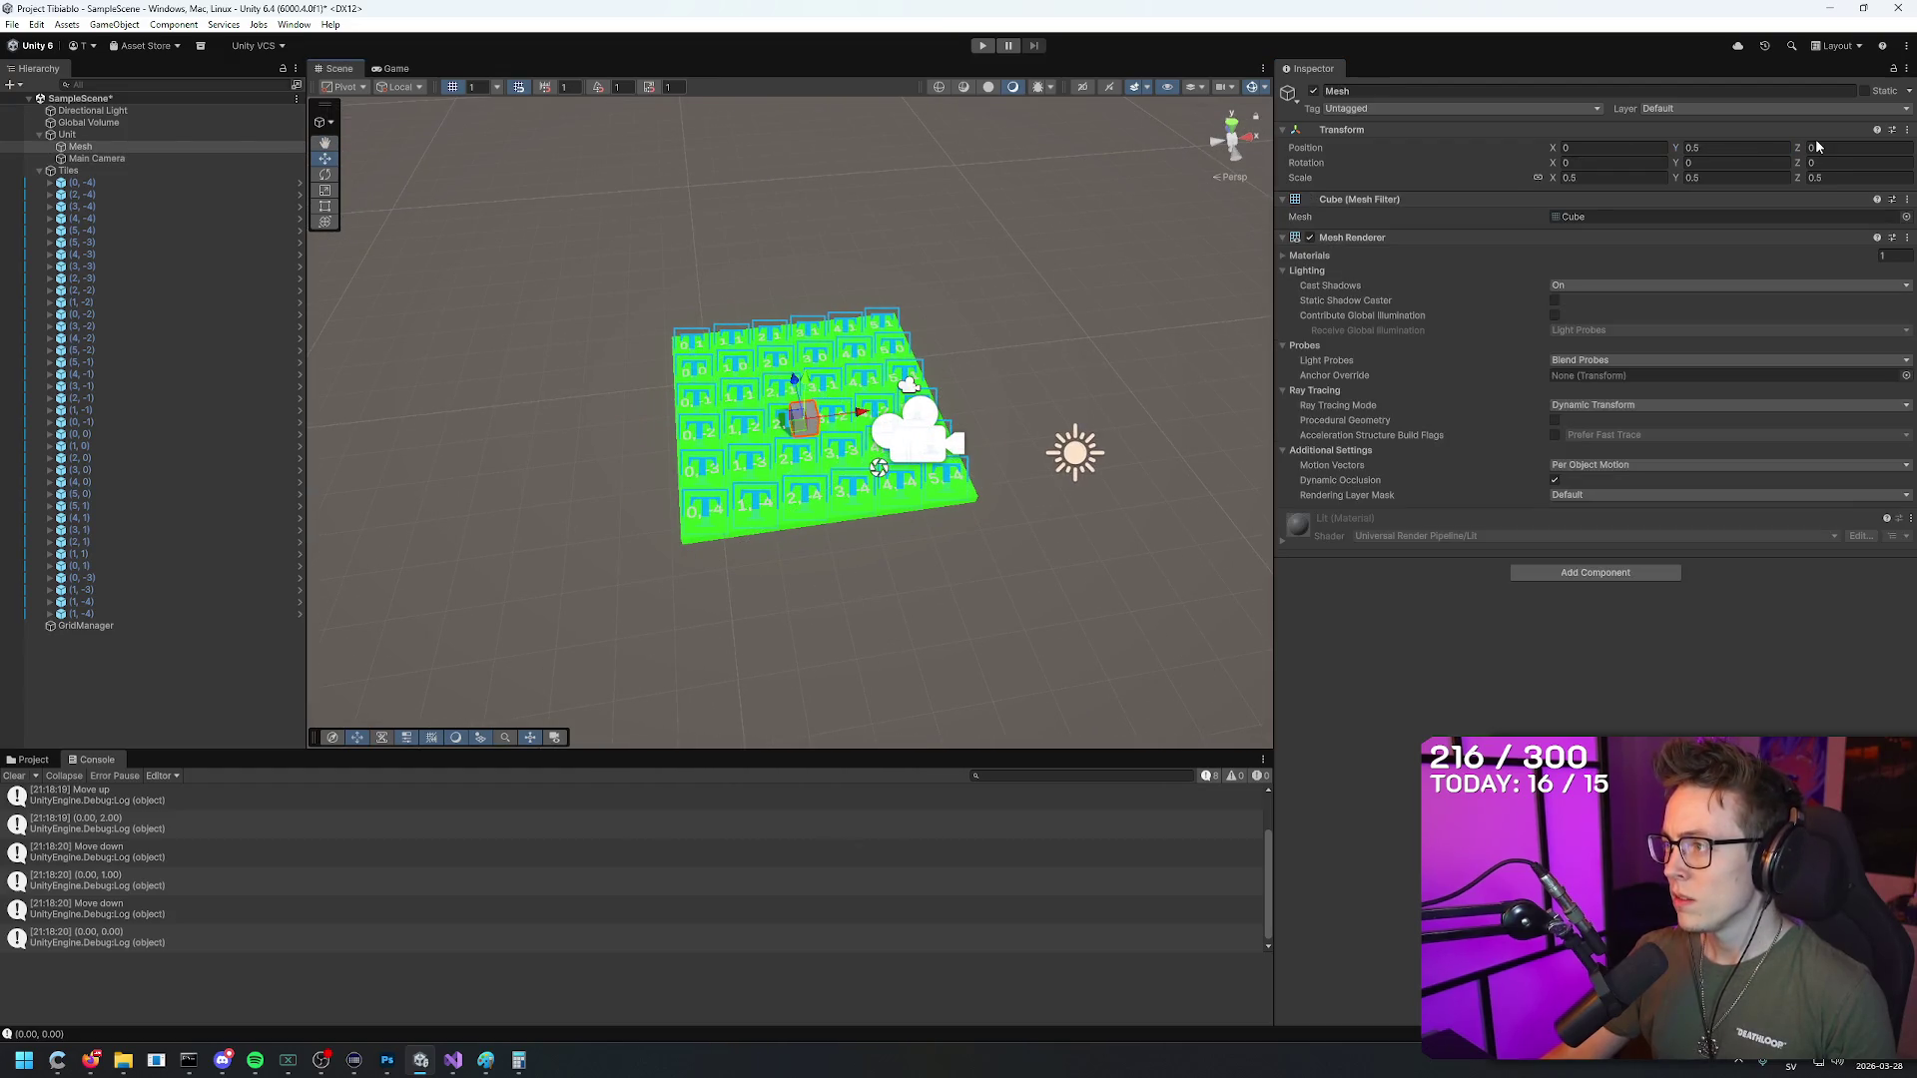
click(918, 449)
key(f)
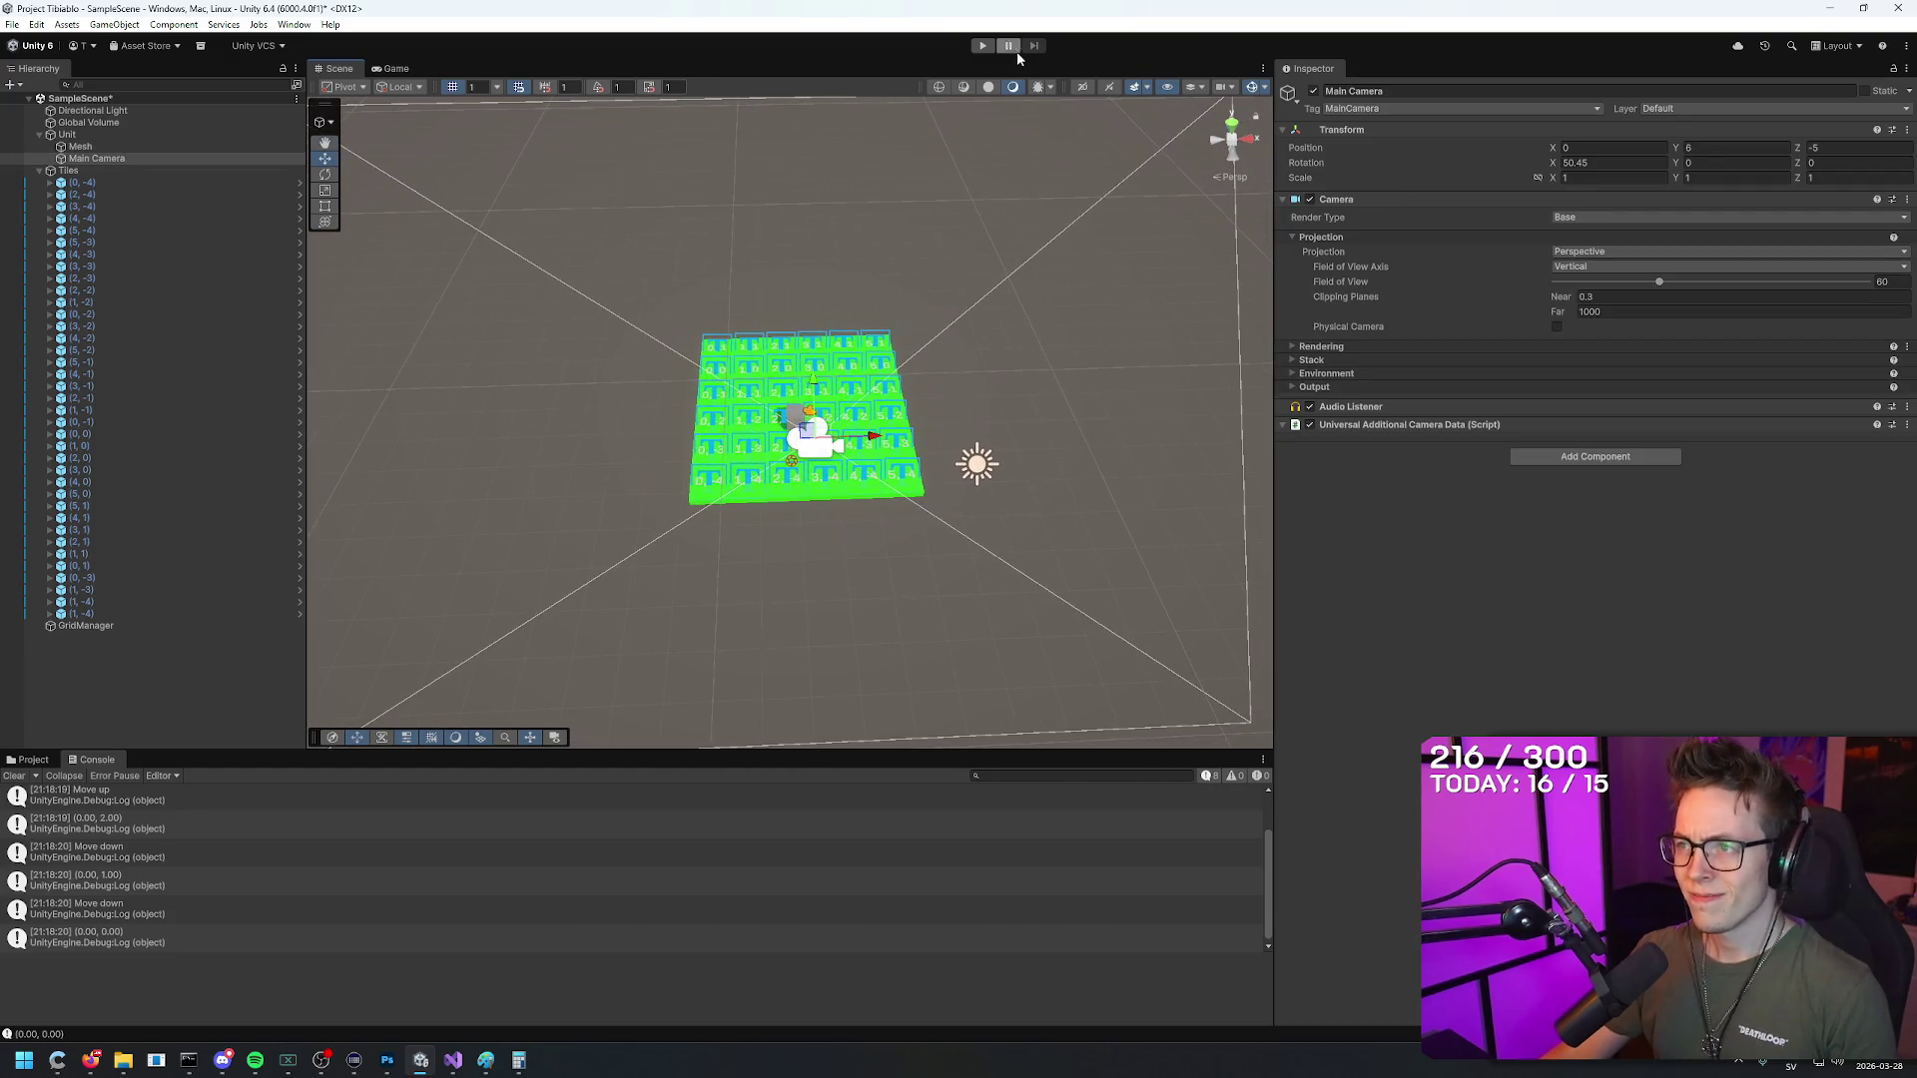
click(982, 45)
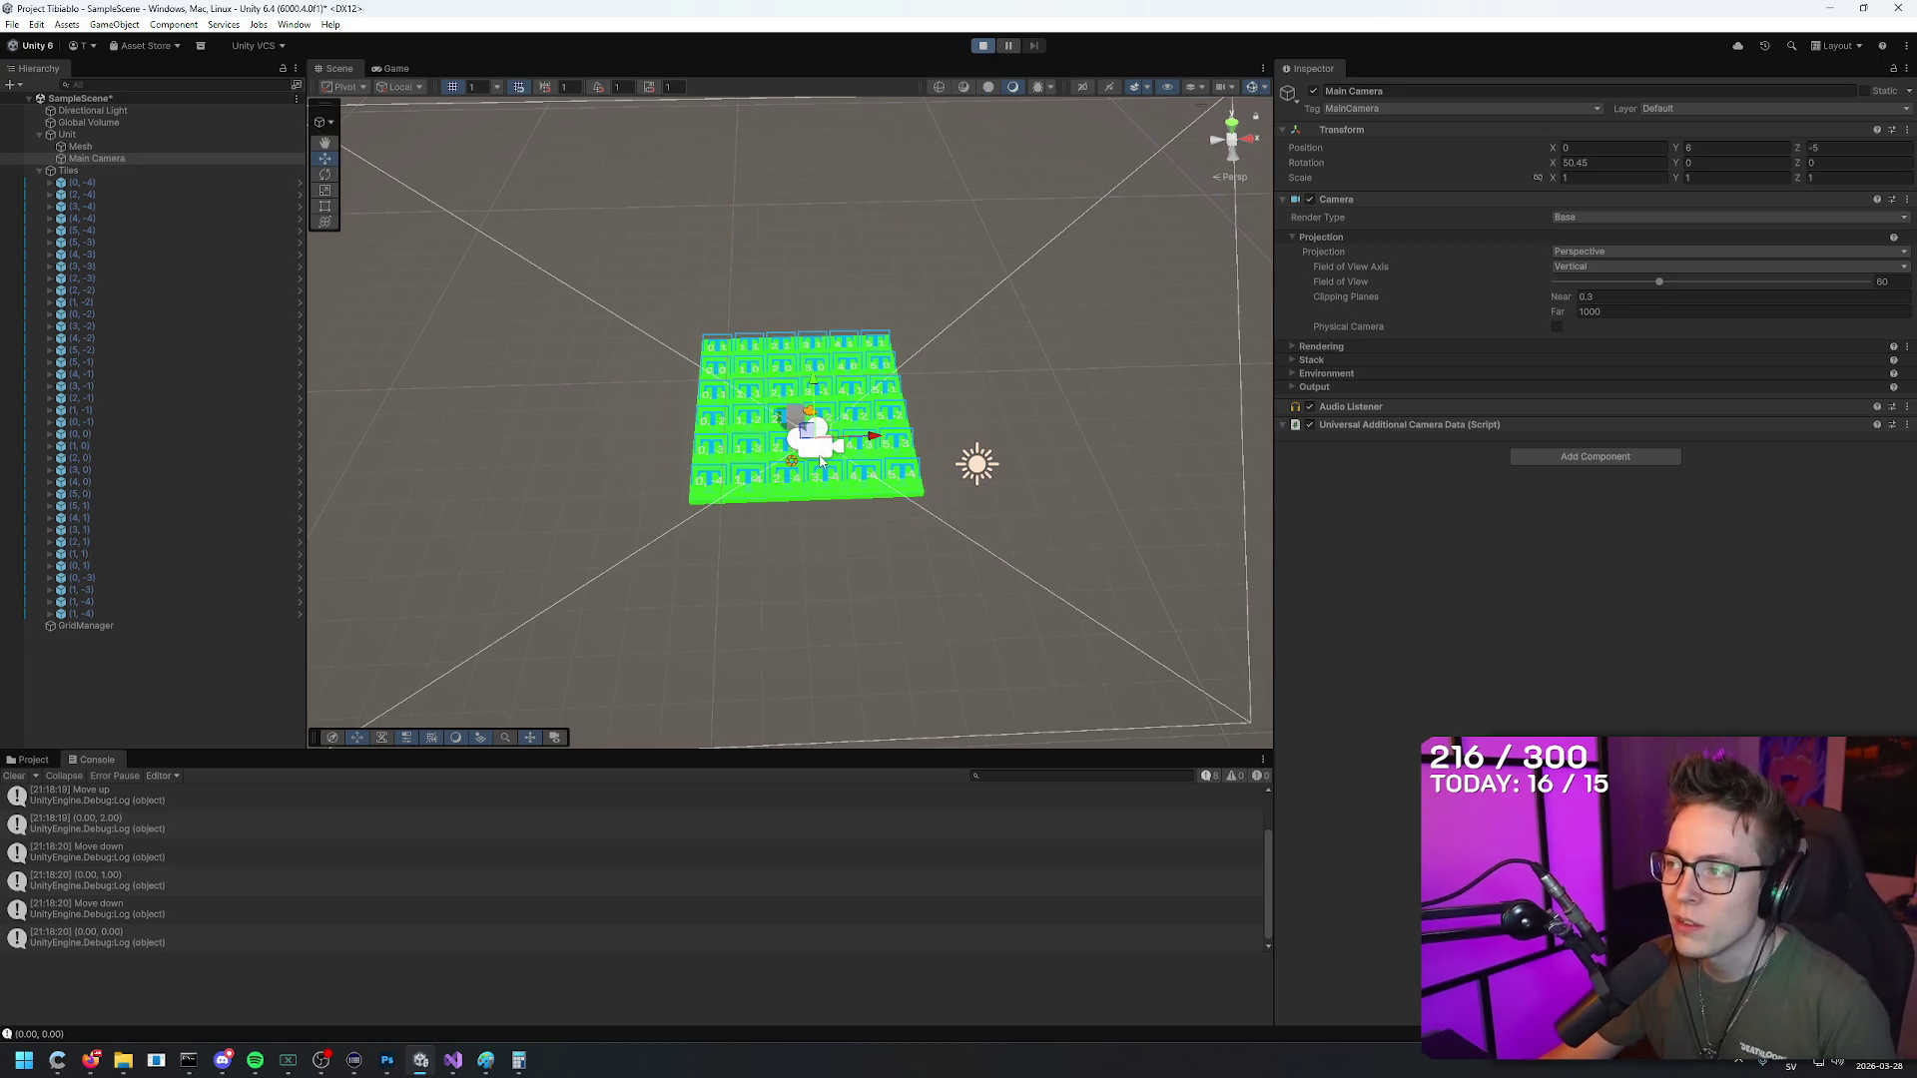
Step: Step the grey cube up, down, left and right across the grid tiles with the arrow keys
key(Right)
key(Right)
key(Right)
key(Left)
key(Left)
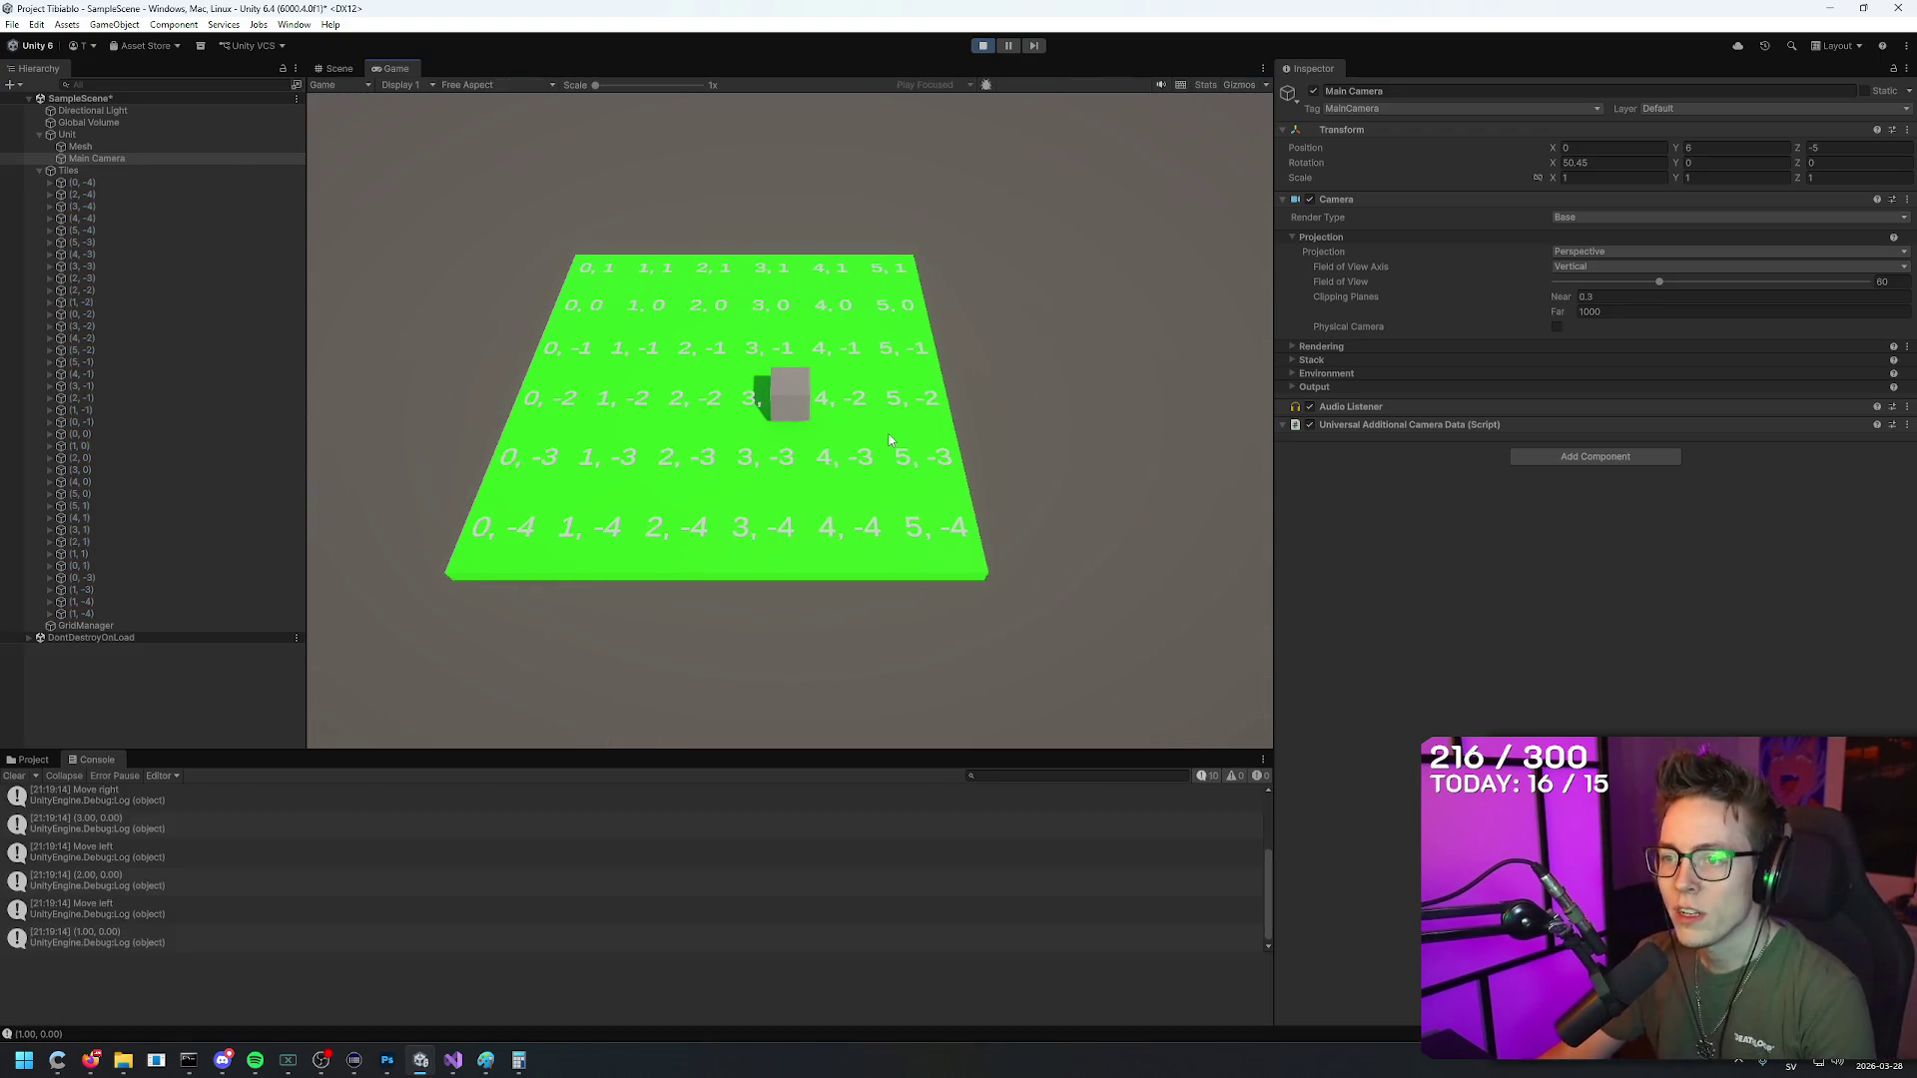
key(Left)
key(Down)
key(Right)
key(Right)
key(Up)
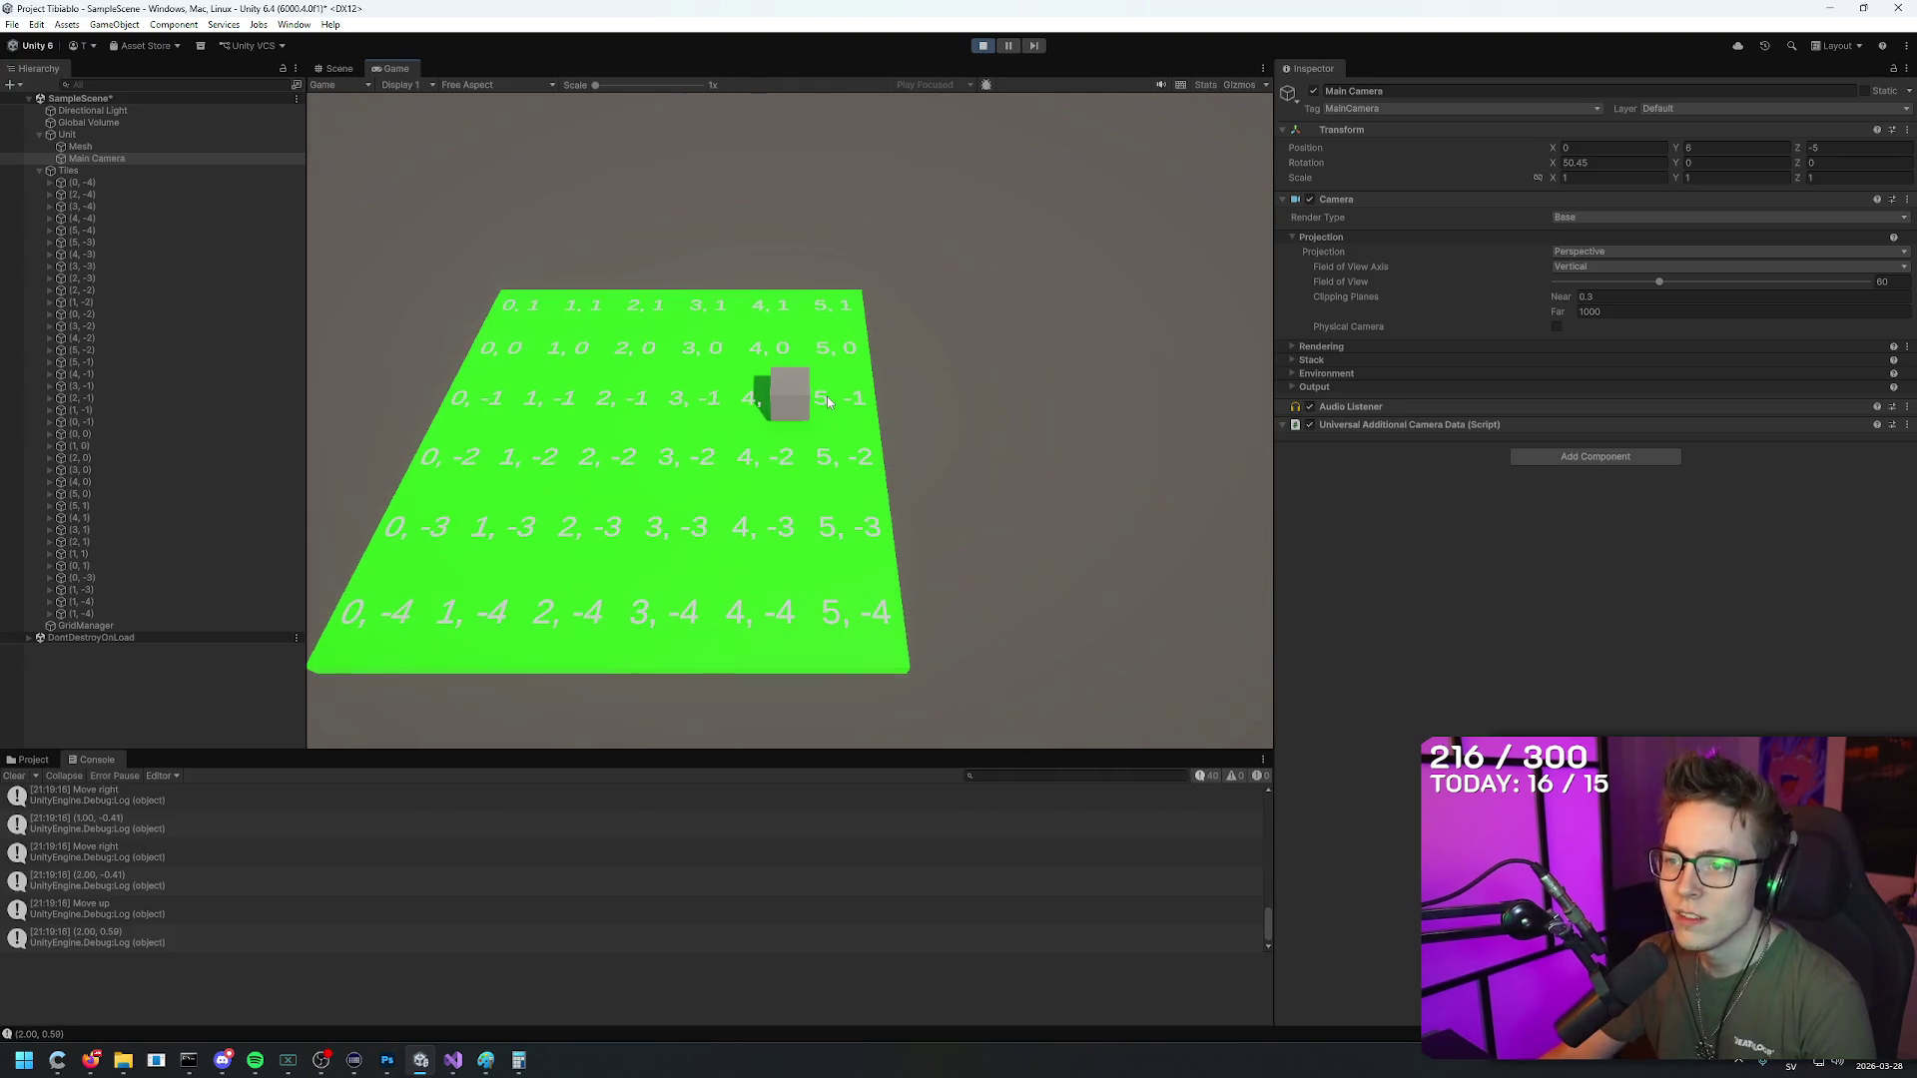
key(Up)
key(Right)
key(Left)
key(Down)
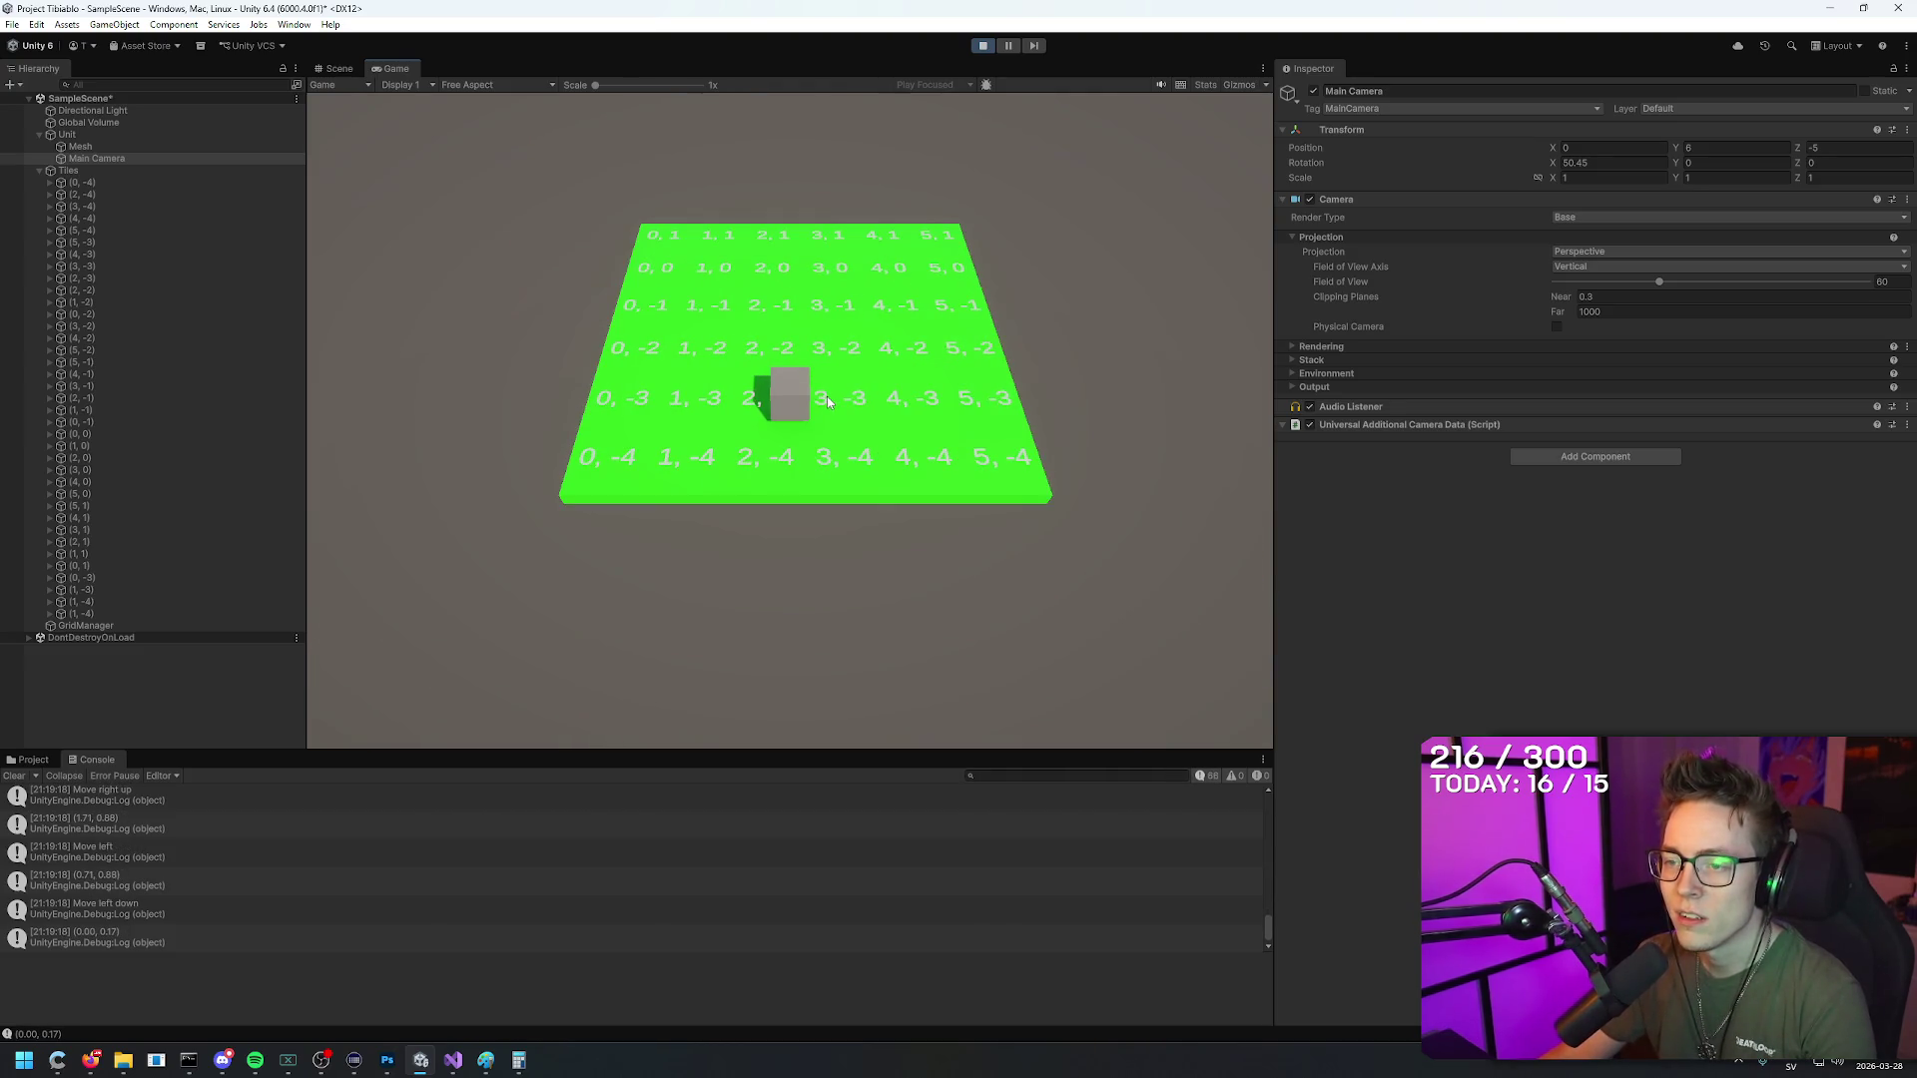
key(Up)
key(Up)
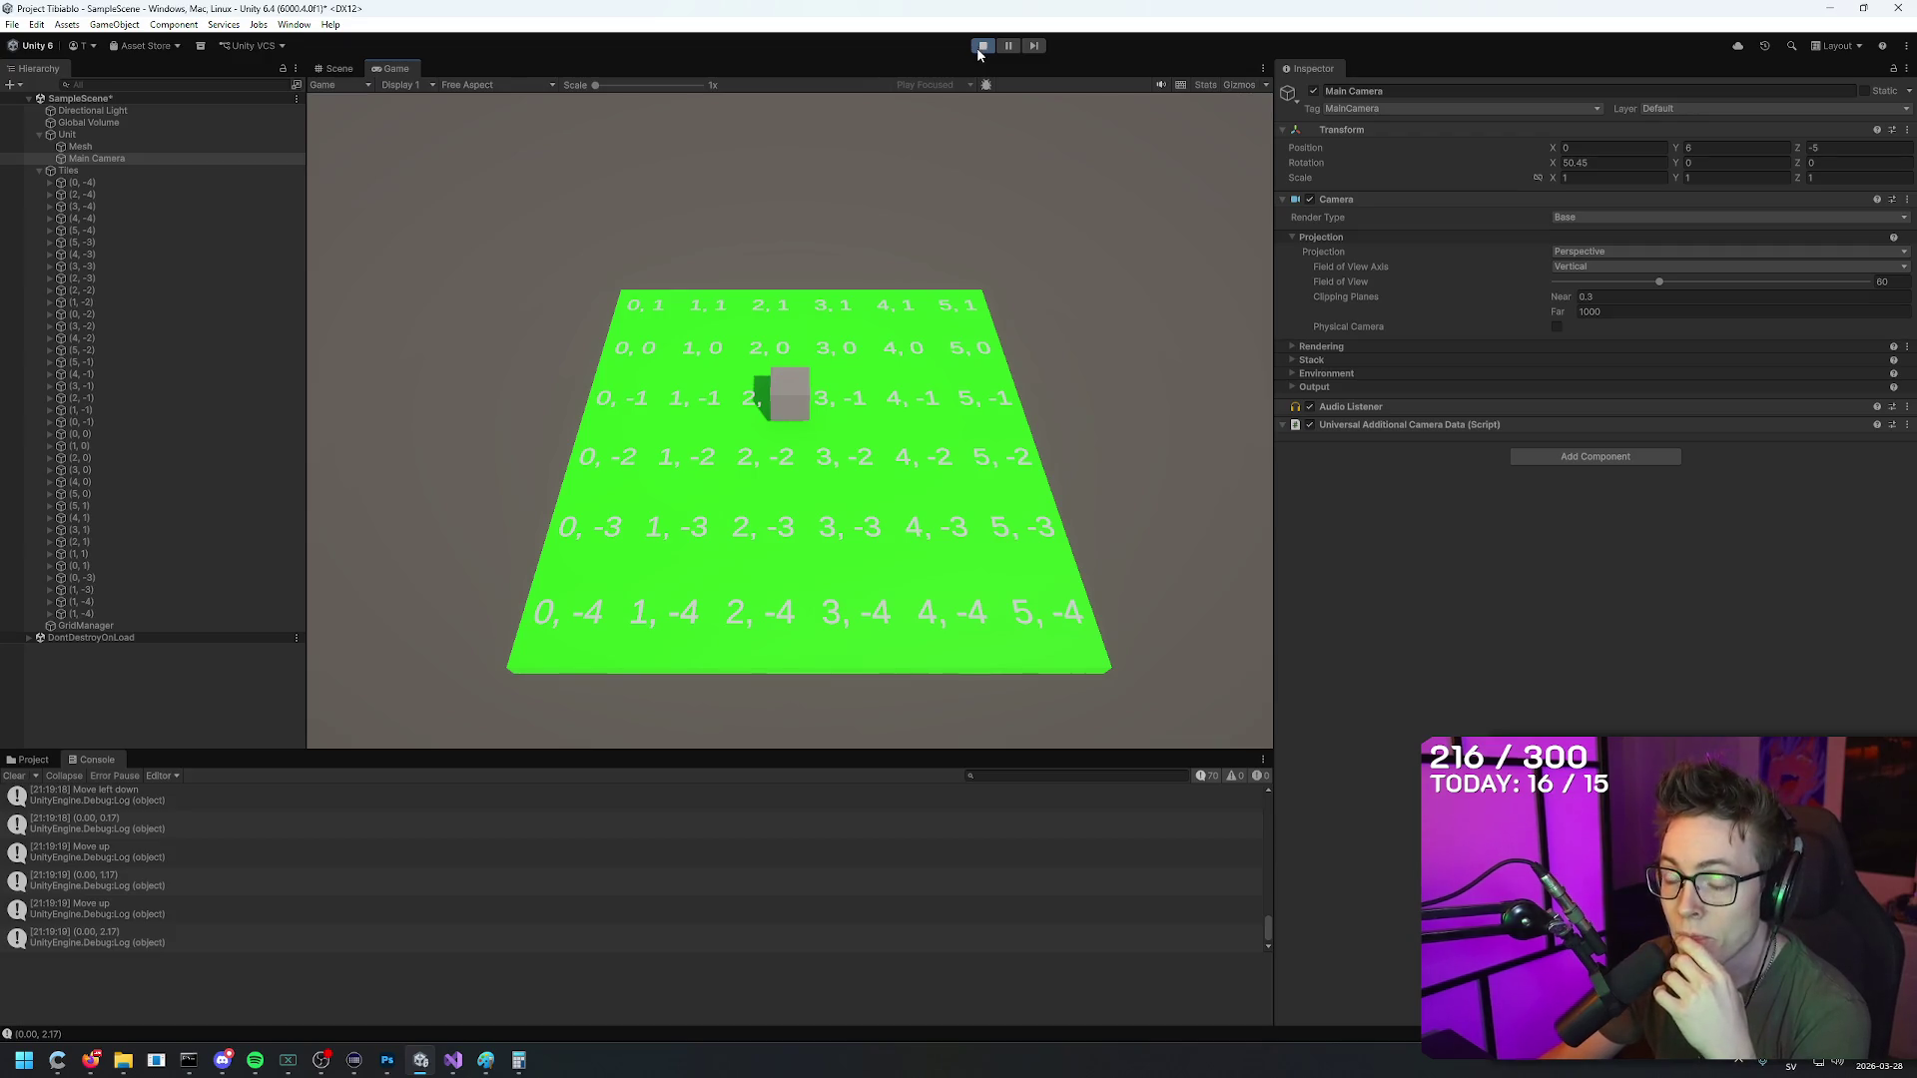
key(Right)
key(Left)
key(Up)
key(Down)
key(Up)
key(Down)
key(Down)
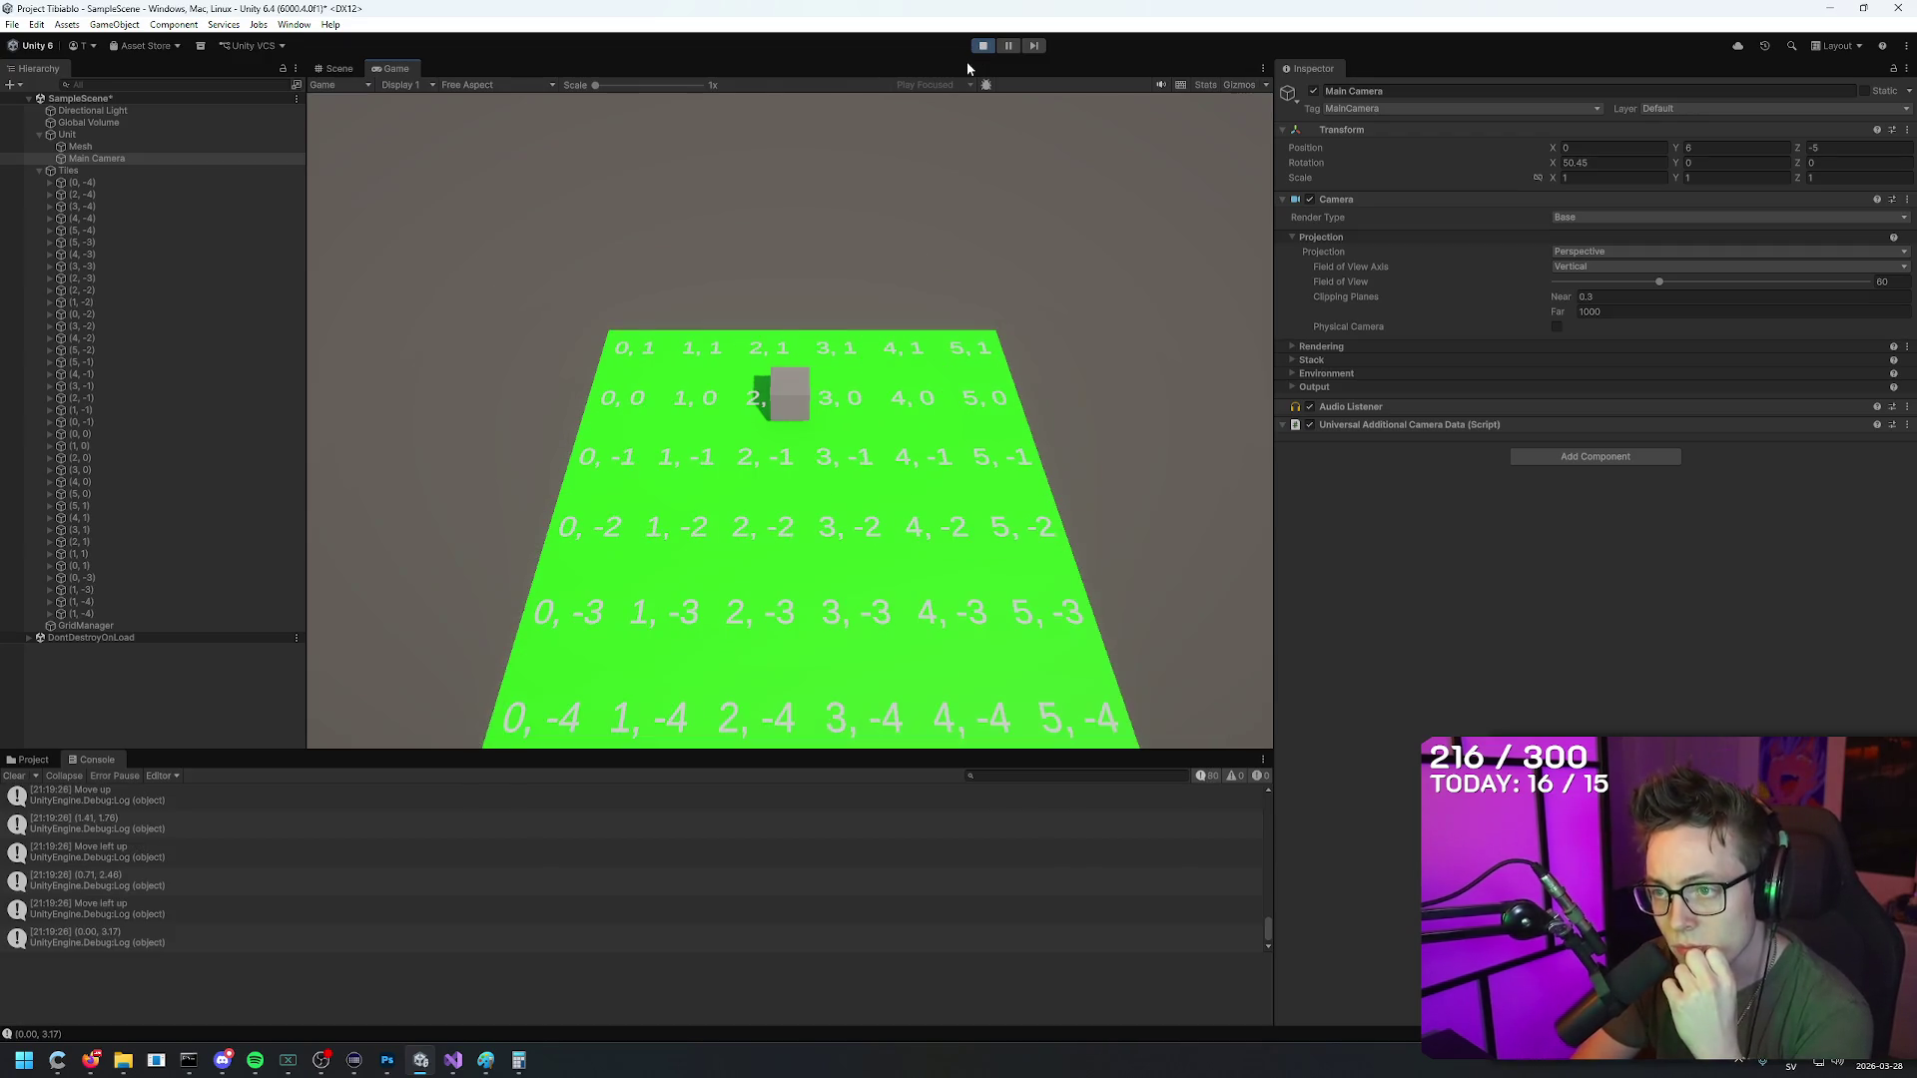
key(Left)
key(Left)
key(Left)
key(Right)
key(Right)
key(Right)
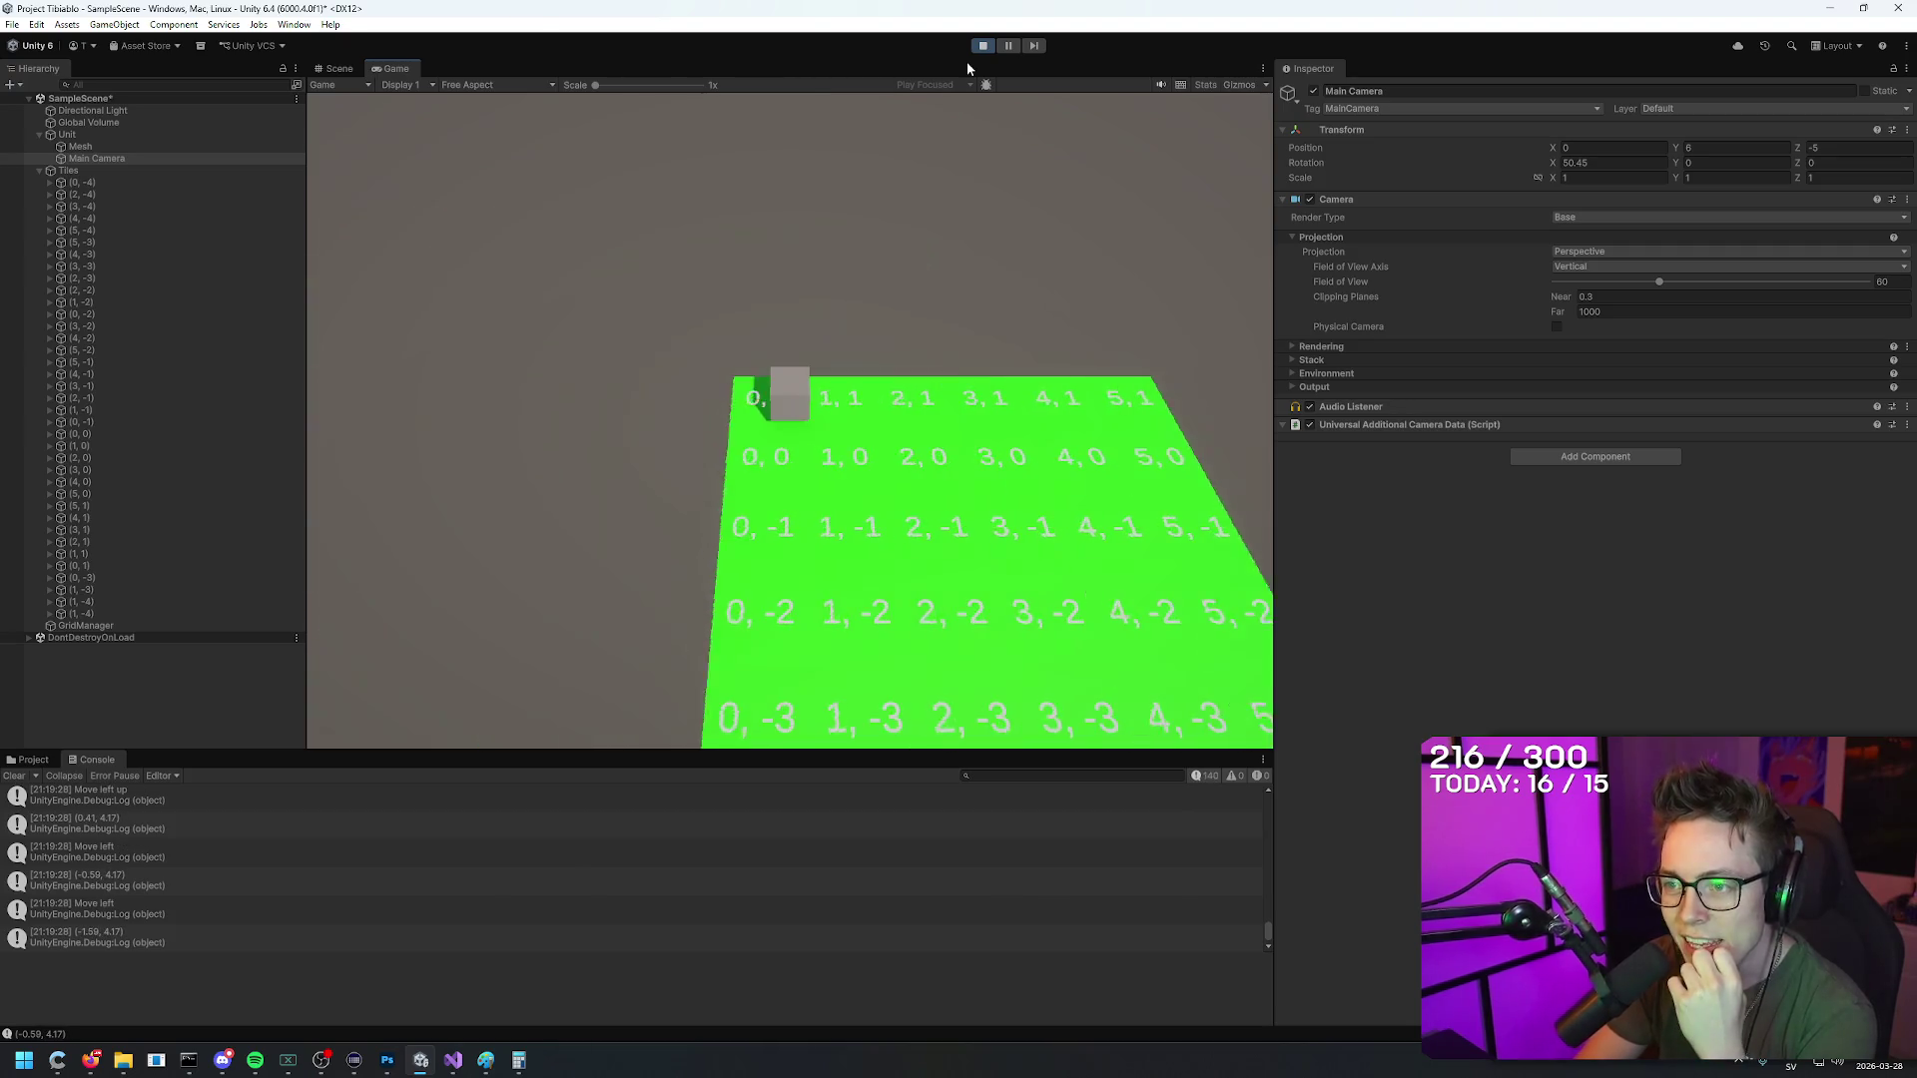
key(Down)
key(Down)
key(Left)
key(Right)
key(Up)
key(Up)
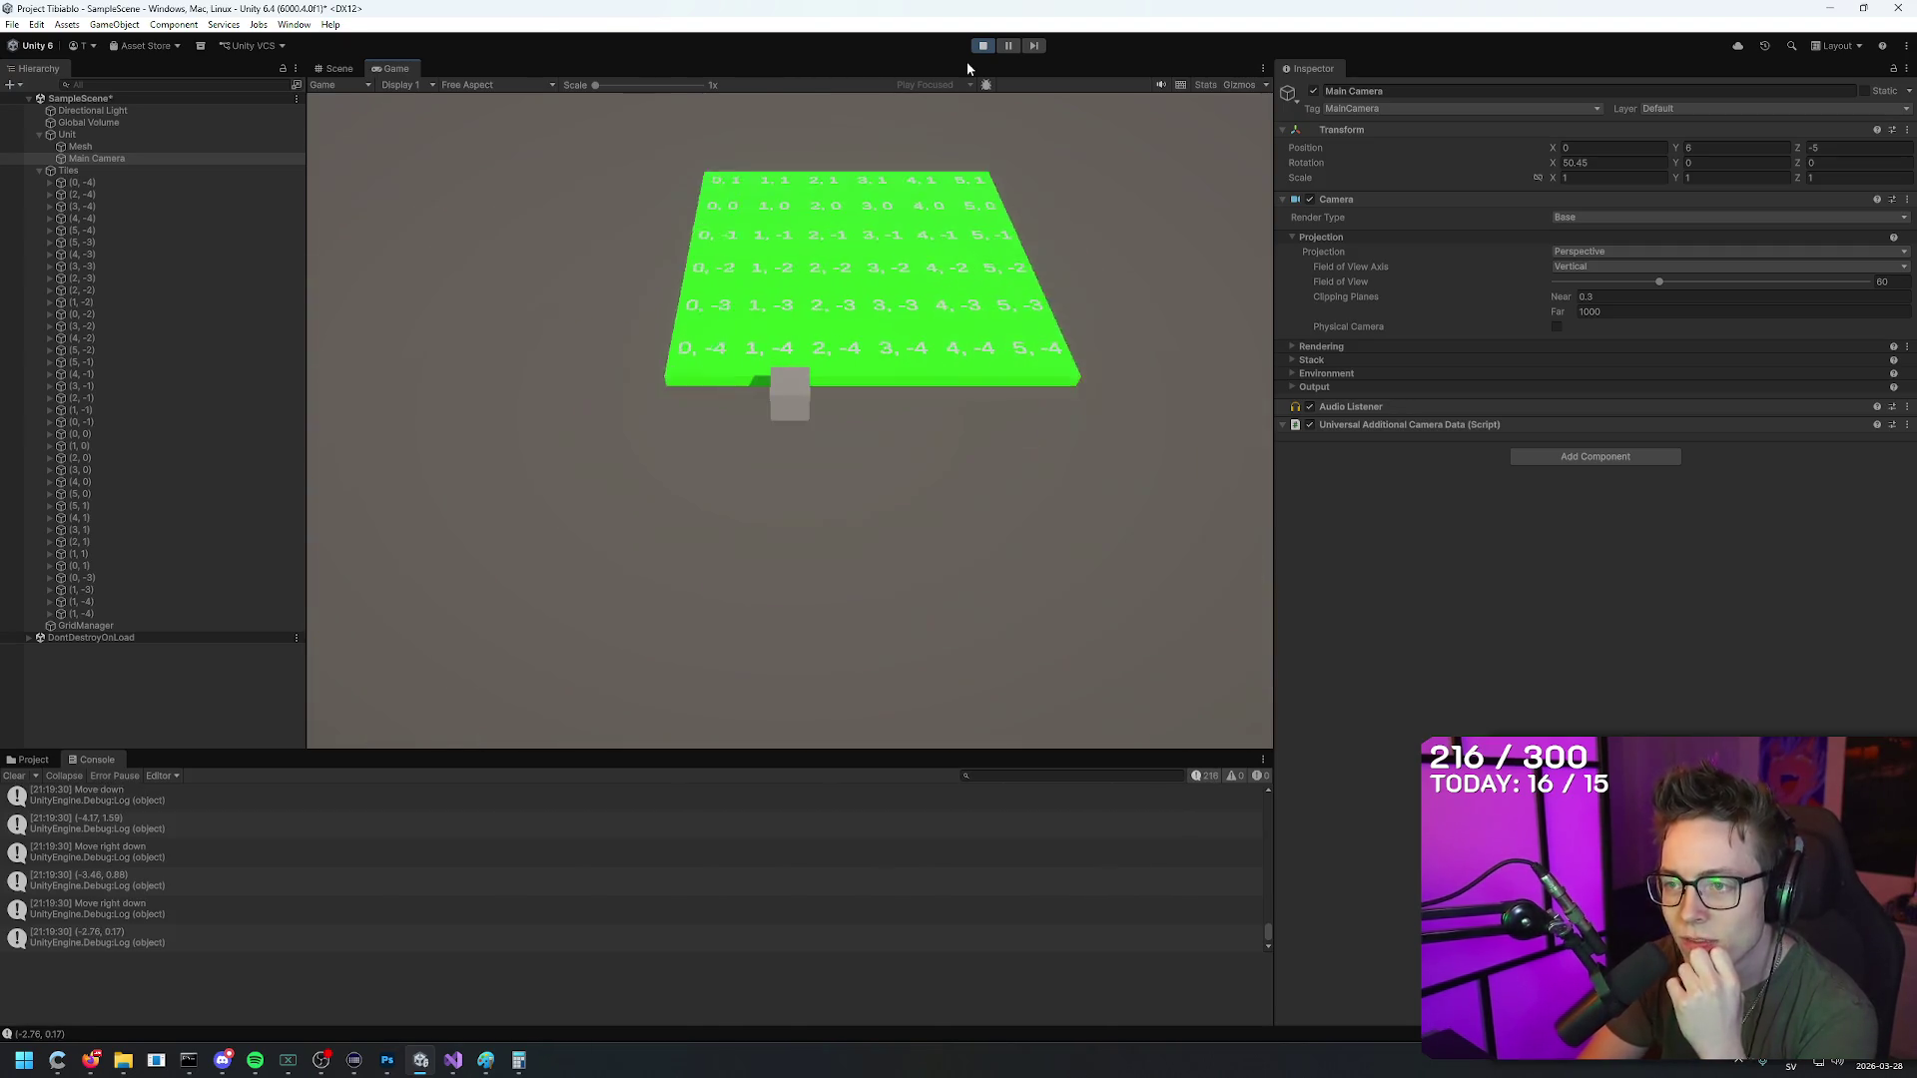
key(Up)
key(Up)
key(Up)
key(Down)
key(Up)
key(Down)
key(Down)
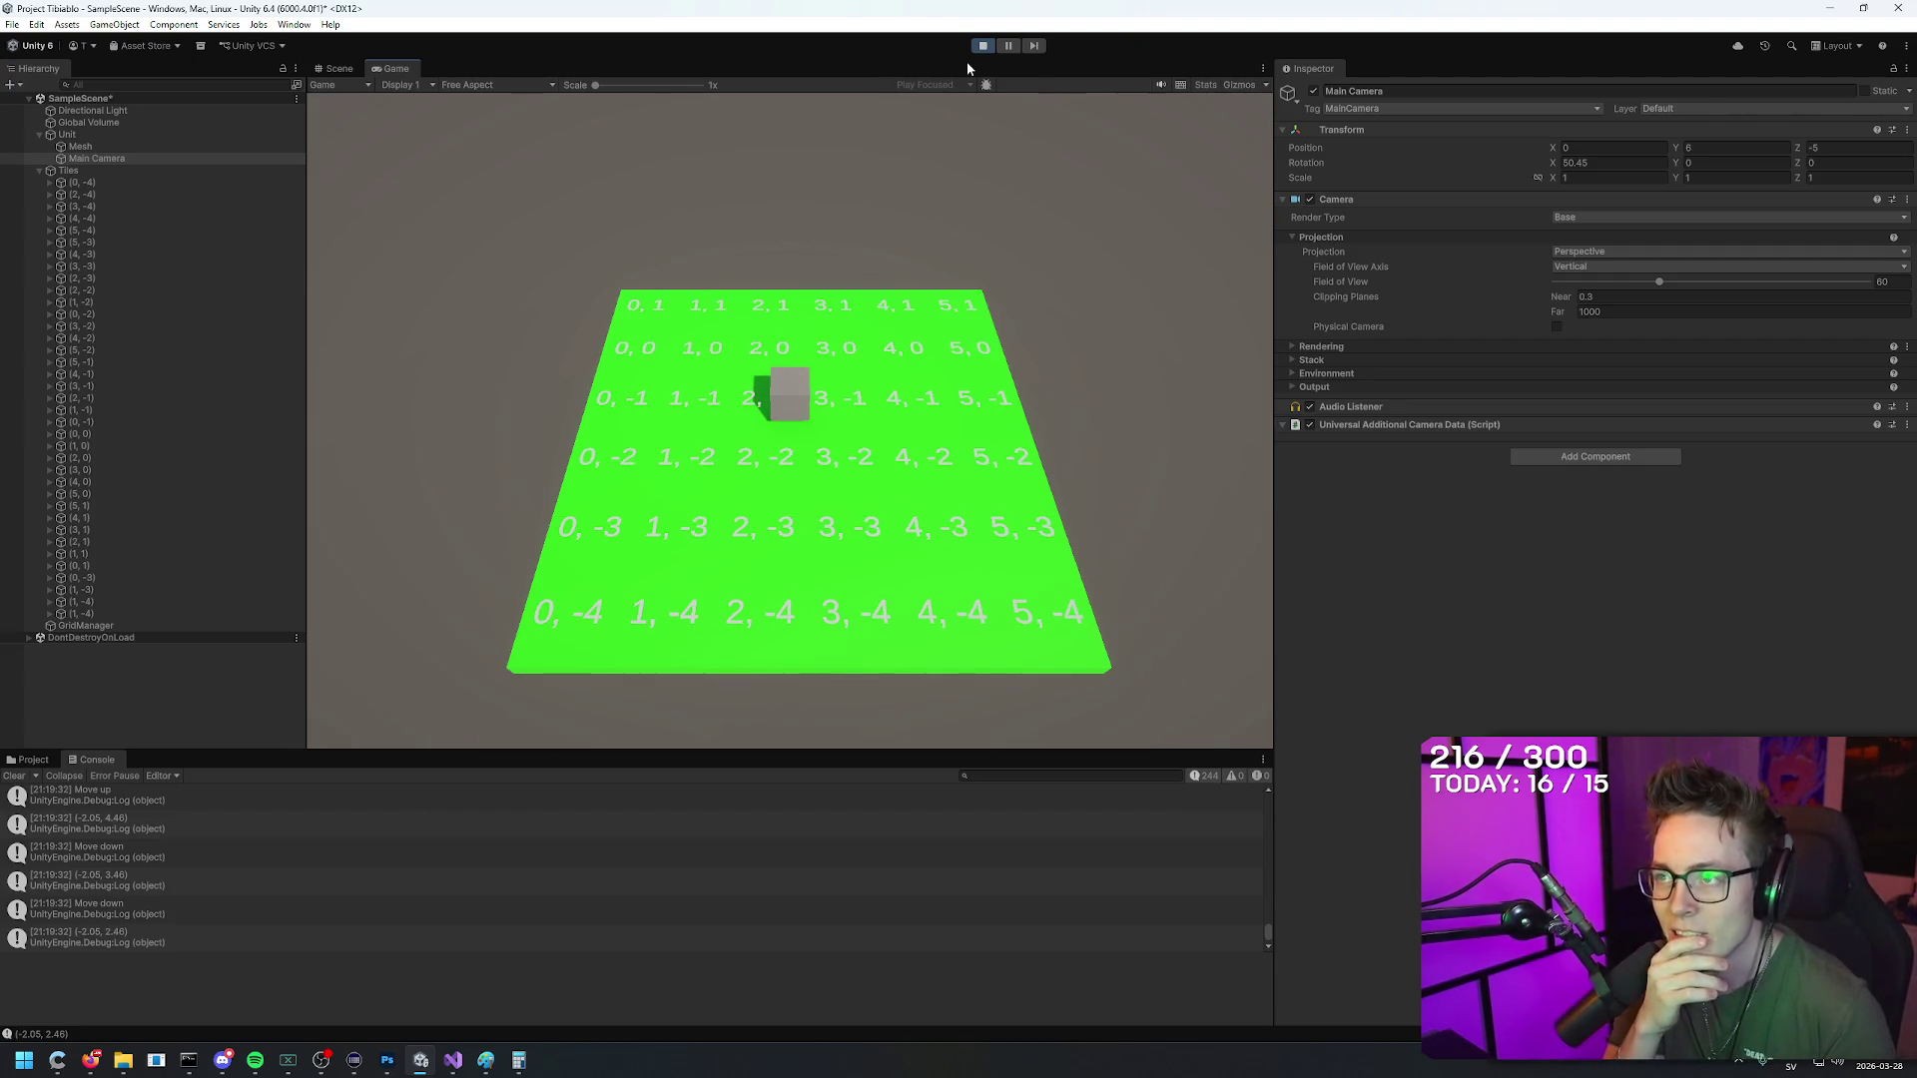
Step: Stop Play mode and orbit the Scene view to see the camera above the grid
click(984, 51)
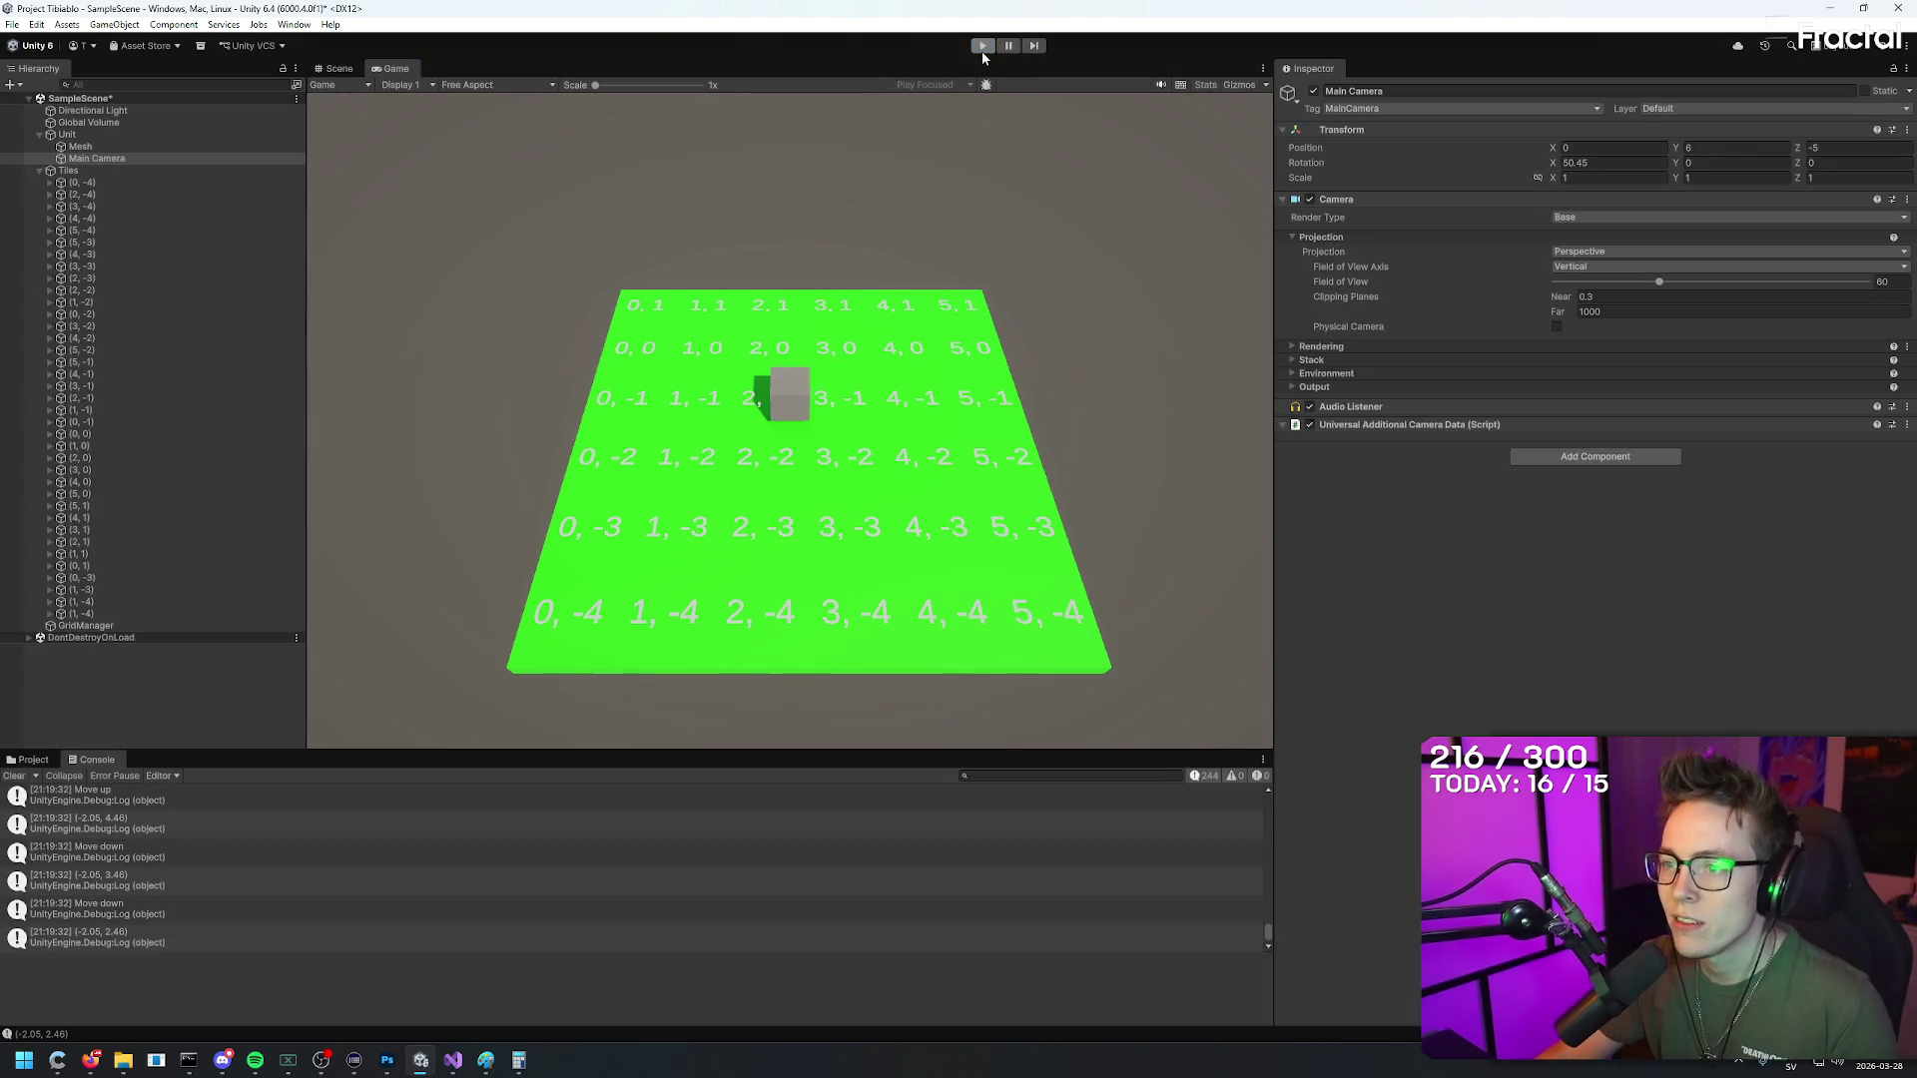
key(Return)
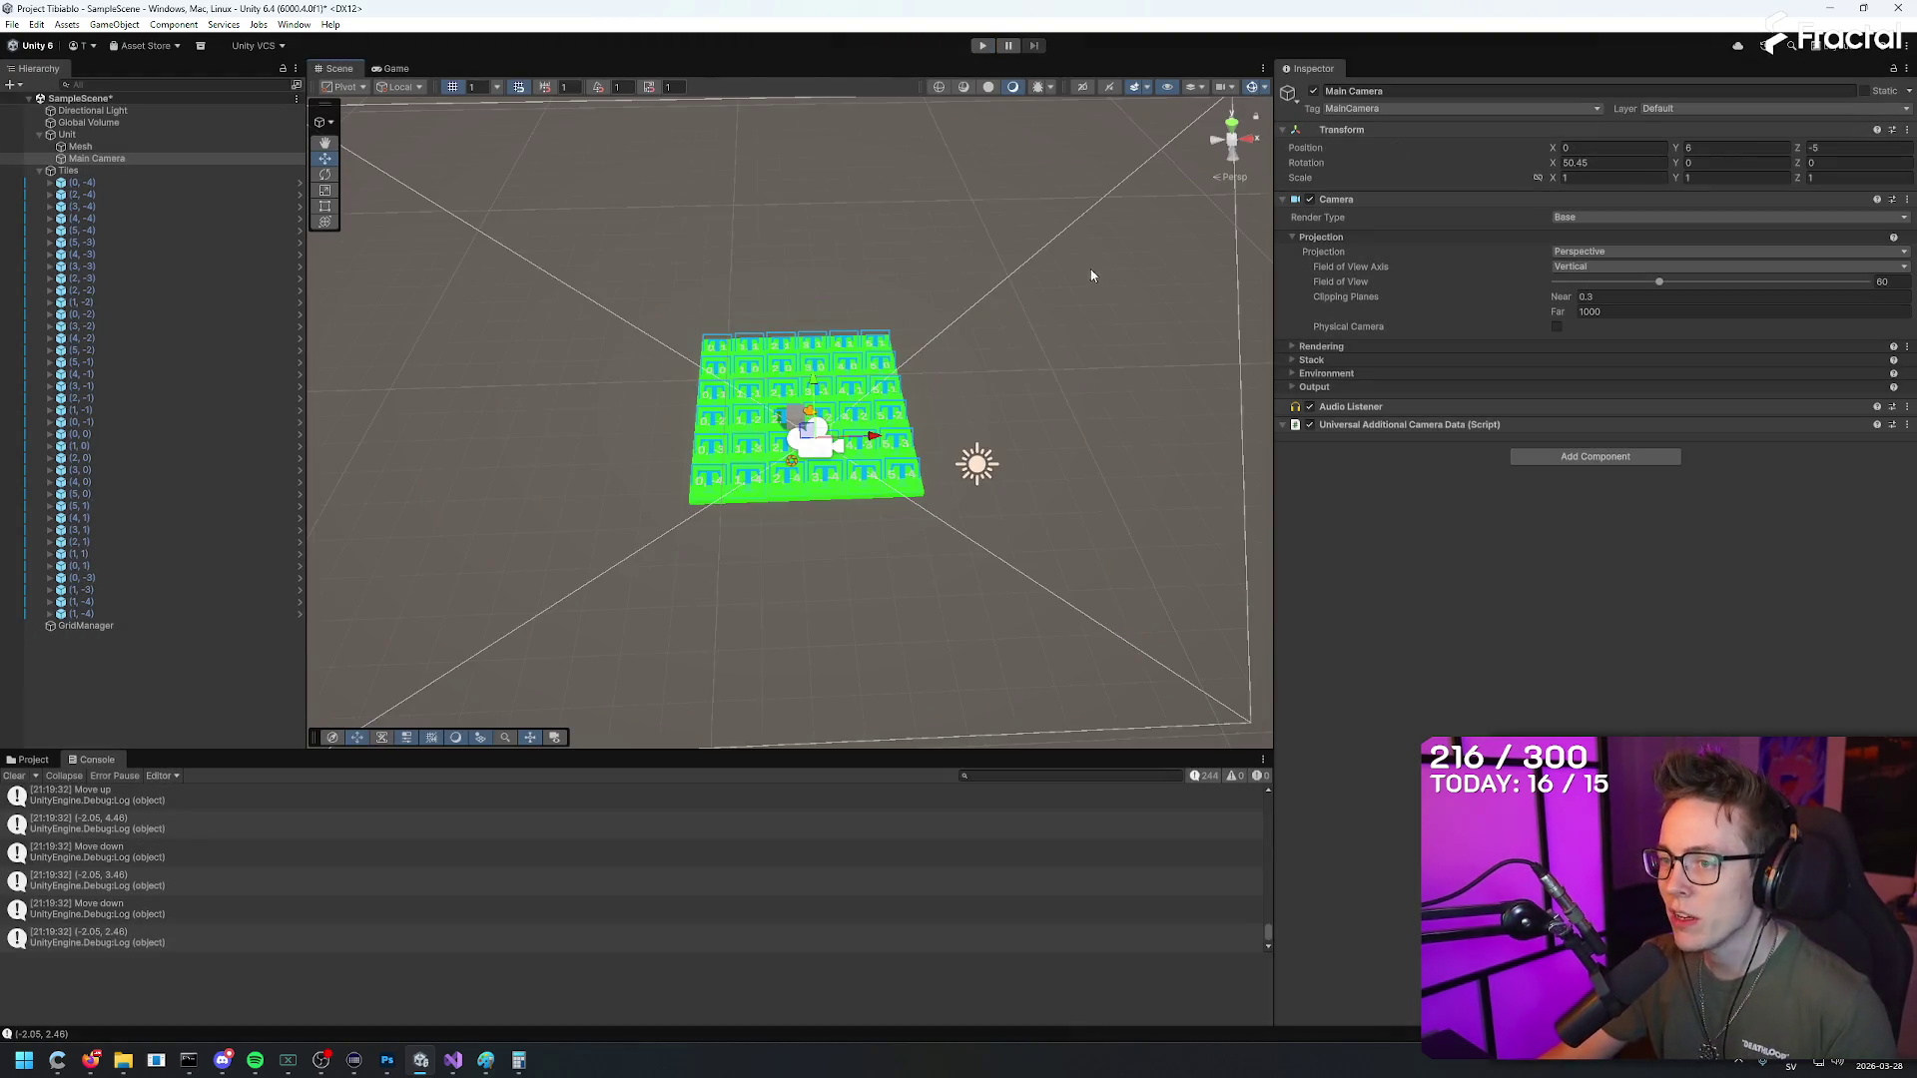
mouse_move(1086, 279)
mouse_down()
mouse_move(1018, 281)
mouse_move(1126, 281)
mouse_move(1282, 328)
mouse_move(1297, 216)
mouse_move(768, 446)
mouse_up()
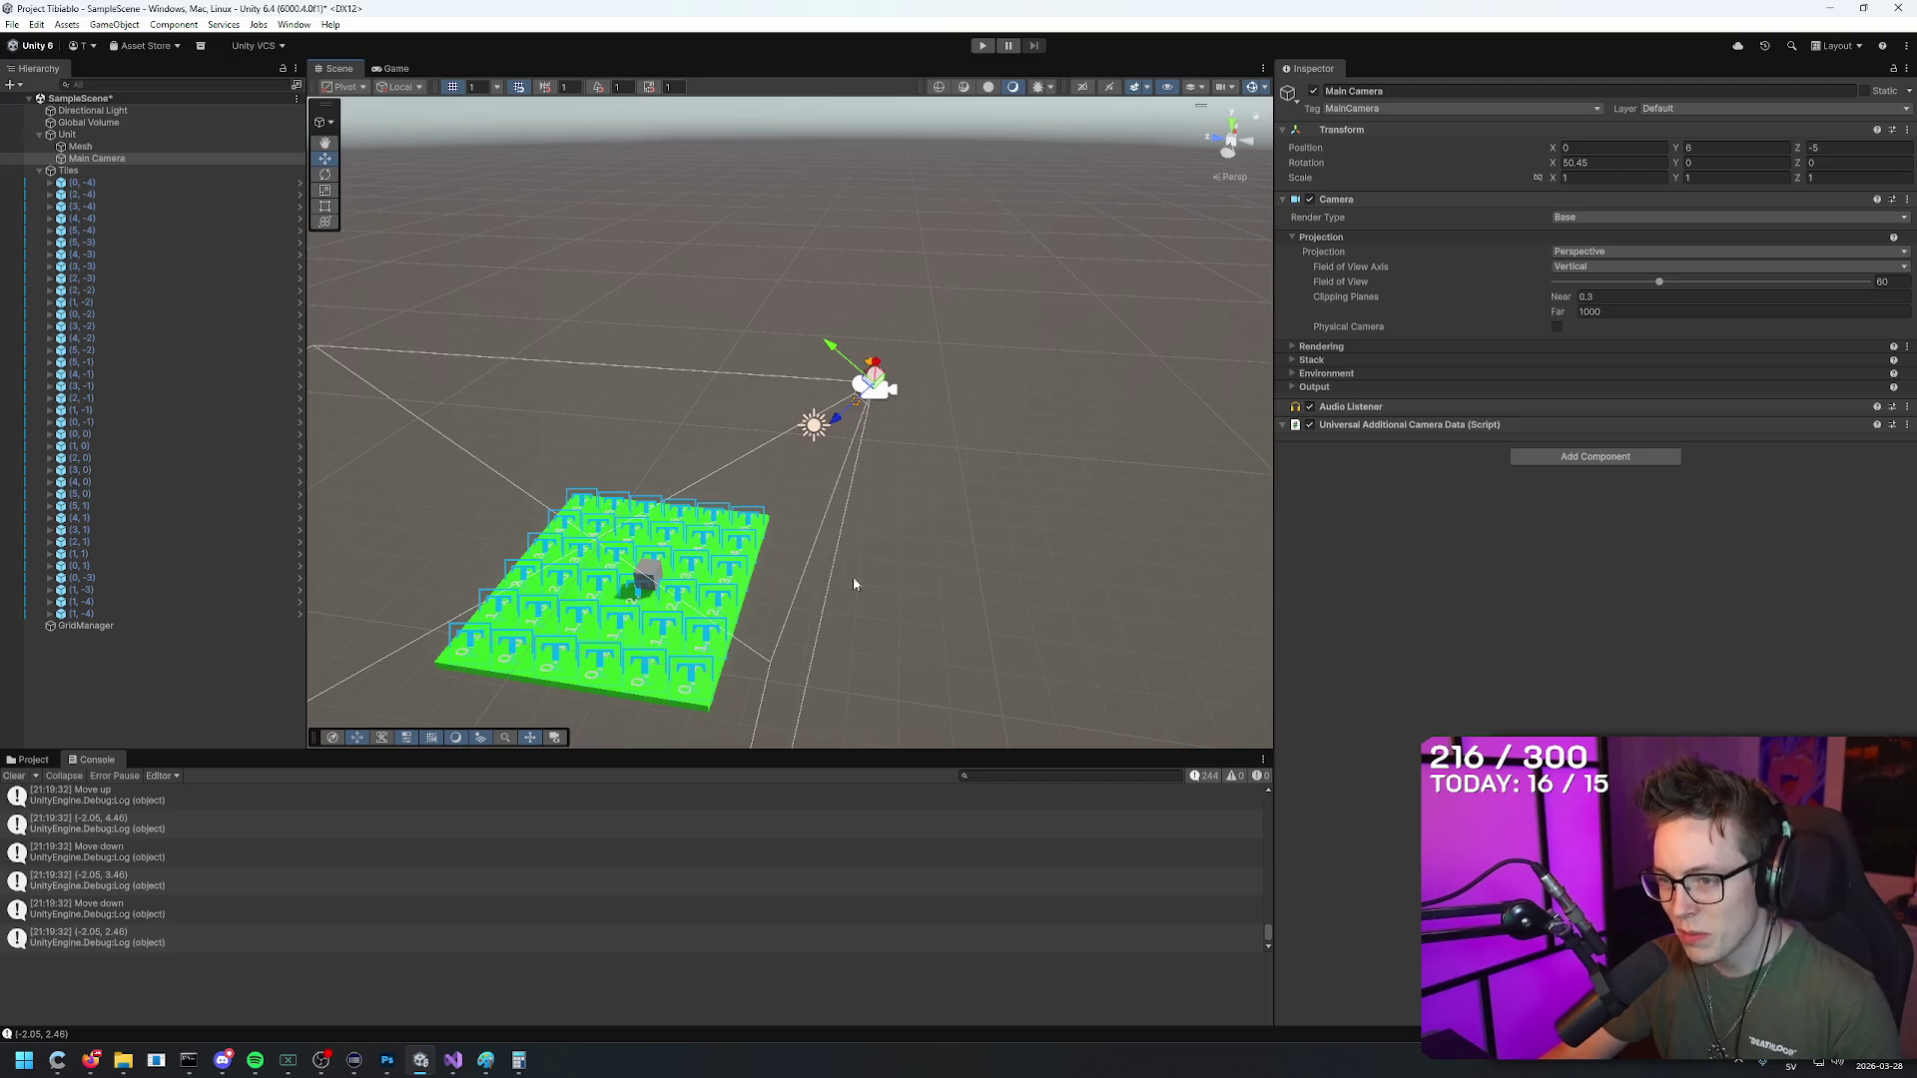
mouse_move(854, 584)
mouse_down()
mouse_move(718, 783)
mouse_move(865, 569)
mouse_move(799, 772)
mouse_move(855, 513)
mouse_move(839, 656)
mouse_move(855, 560)
mouse_move(843, 614)
mouse_up()
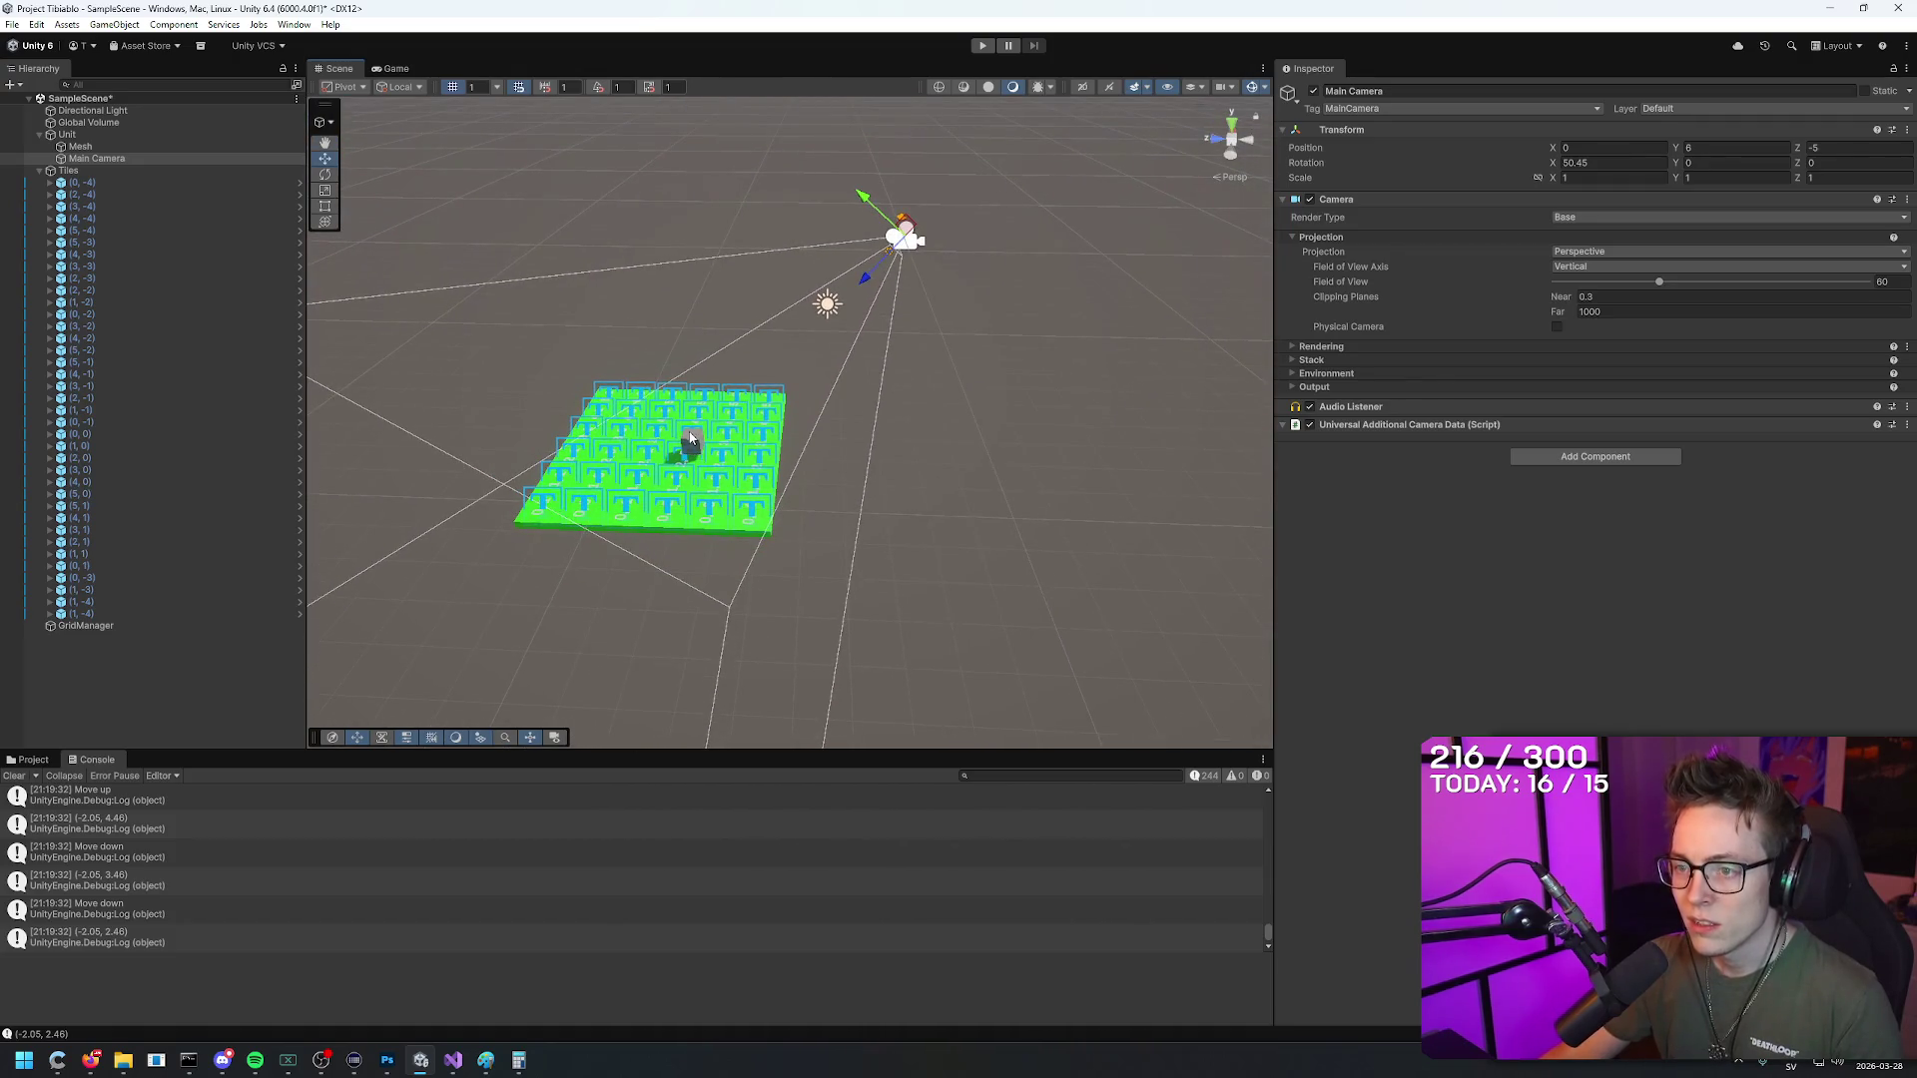
Step: Select tile (3, -2), then the Main Camera, Unit and its Mesh to compare their positions
click(693, 437)
click(1025, 482)
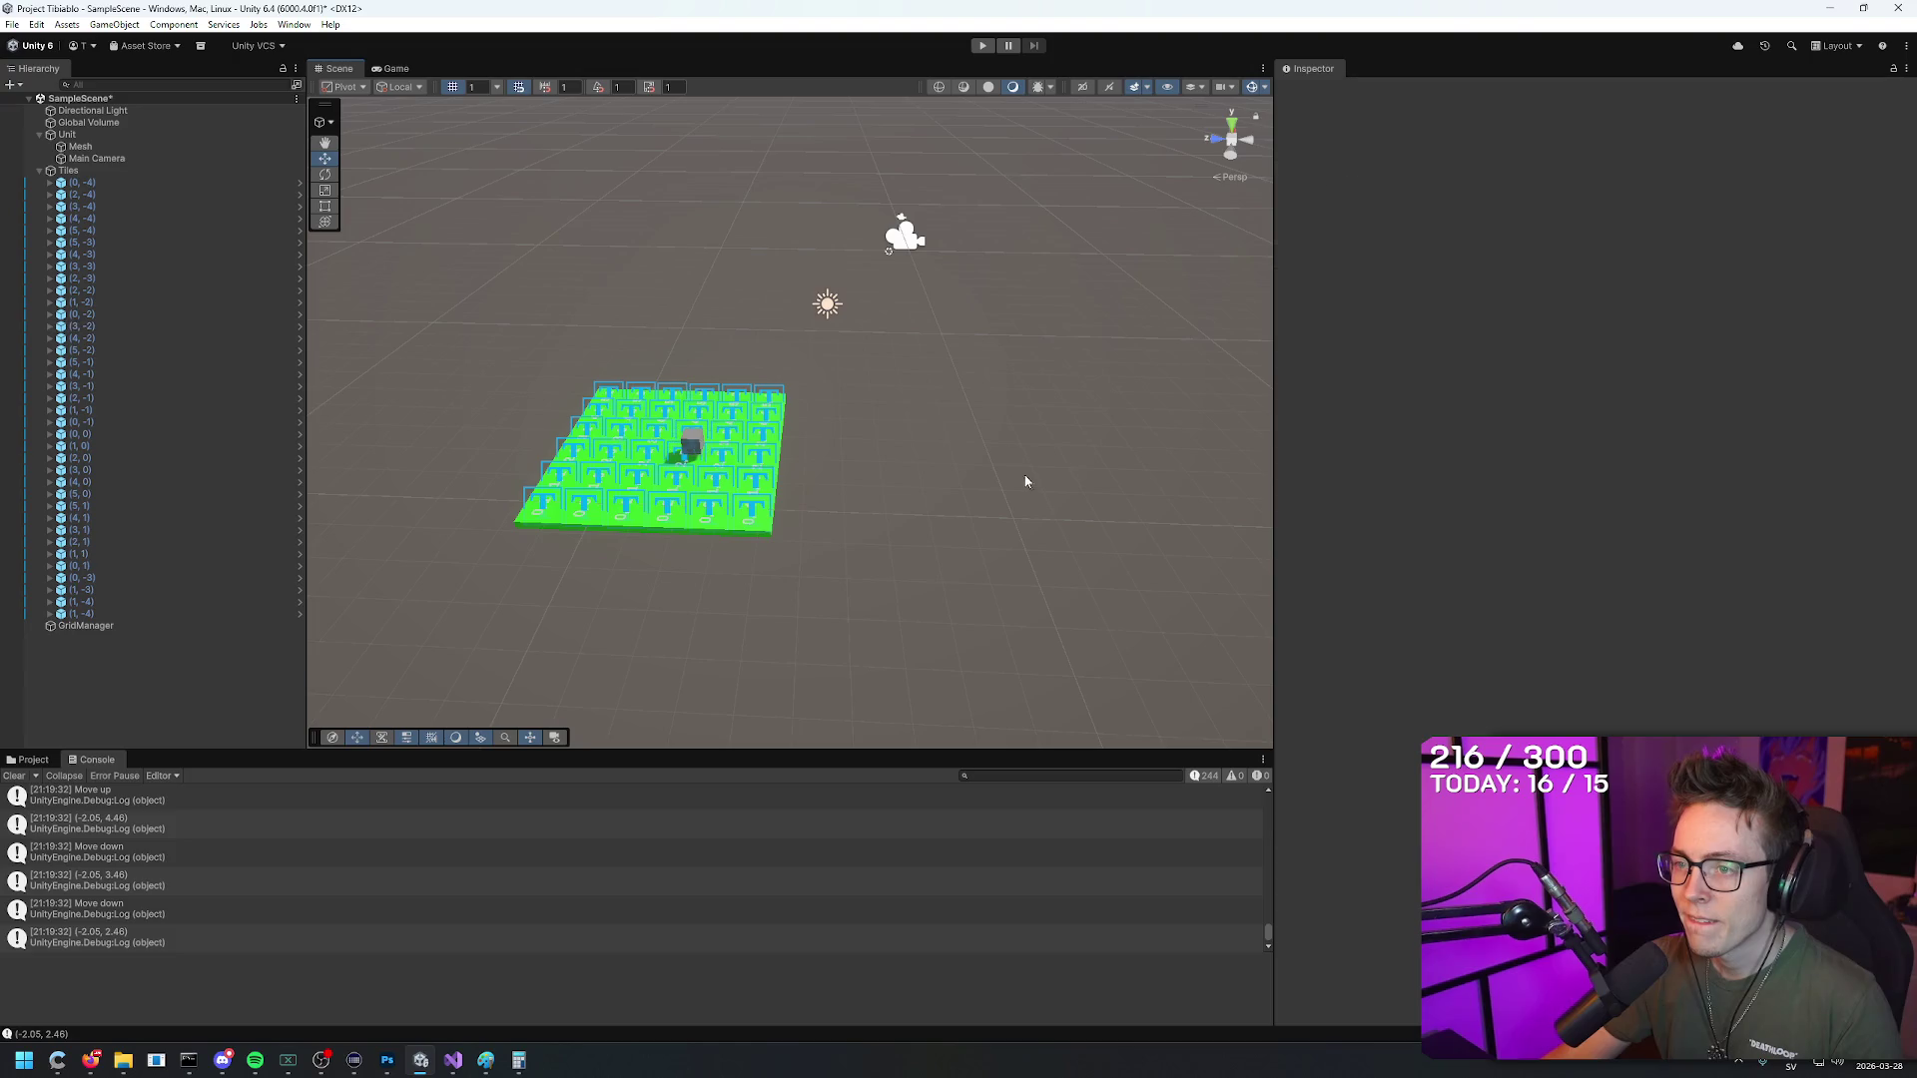
click(905, 249)
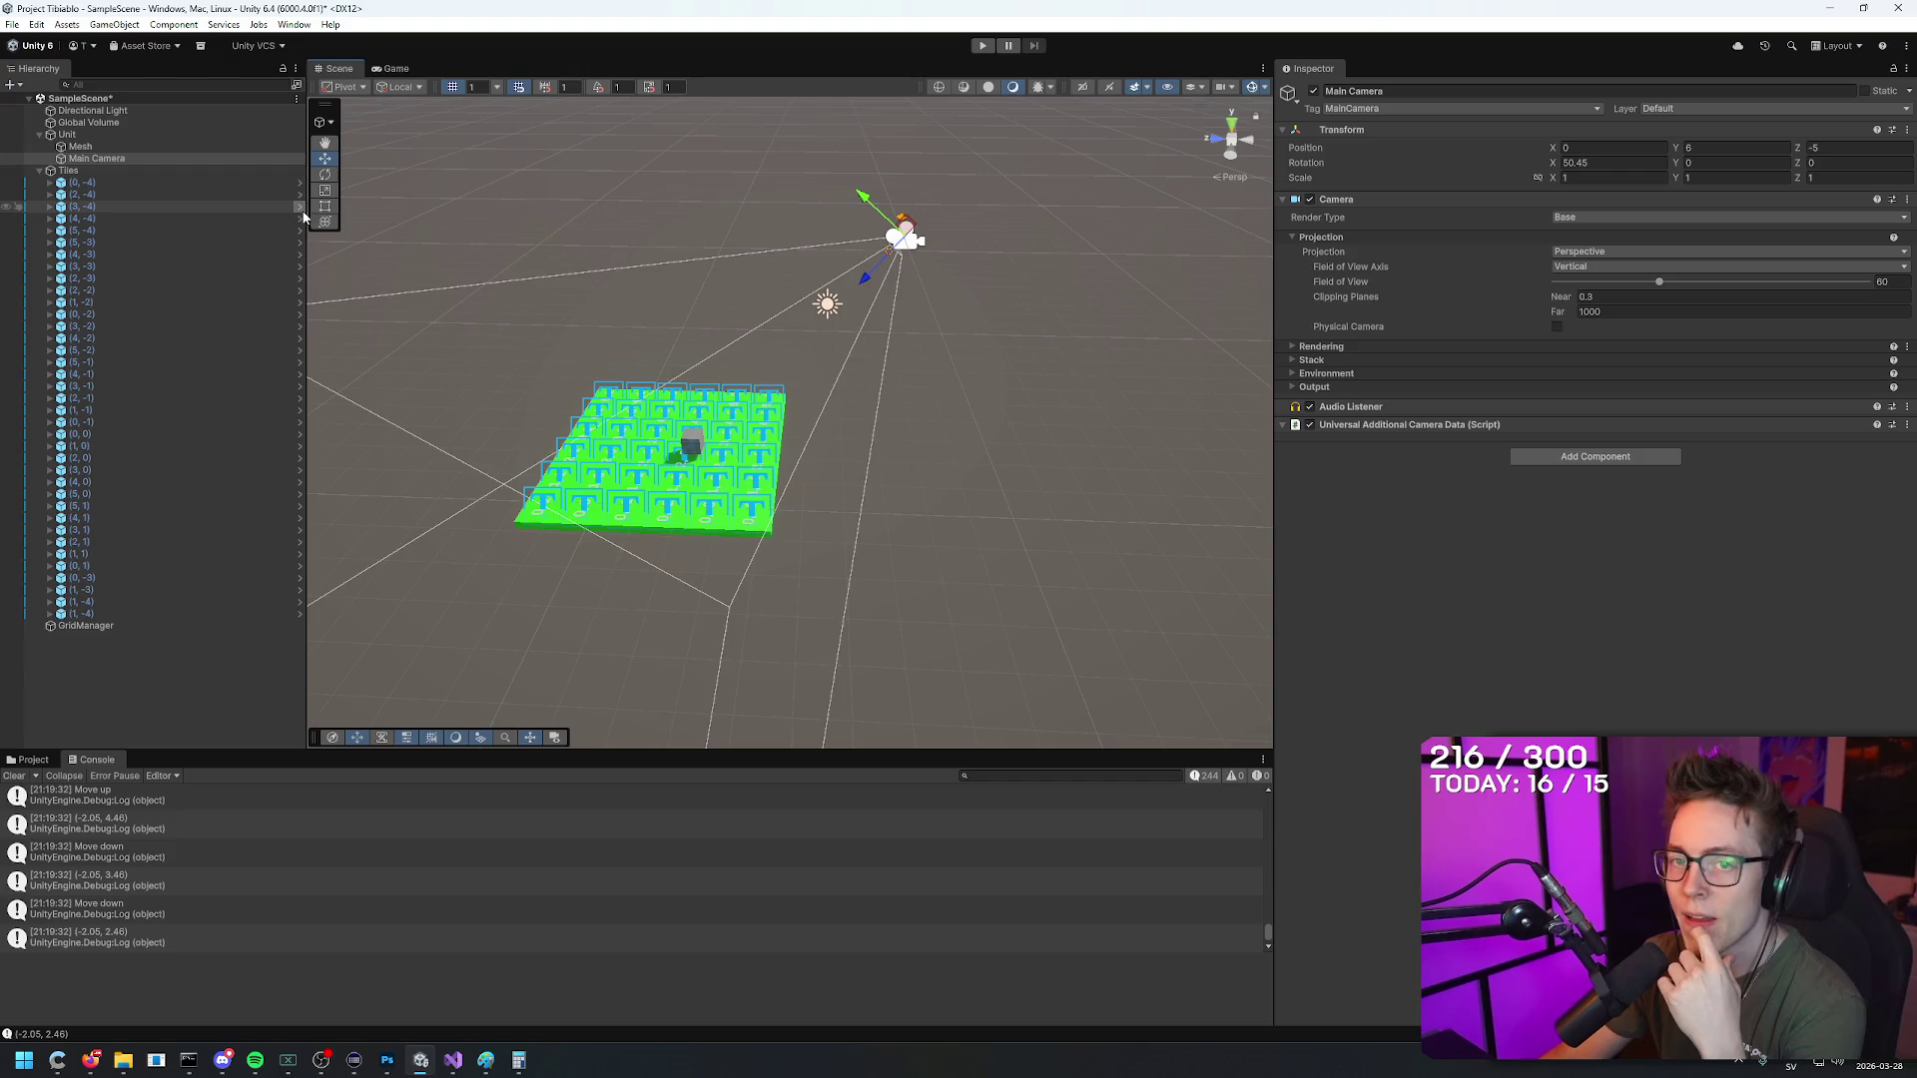
click(122, 134)
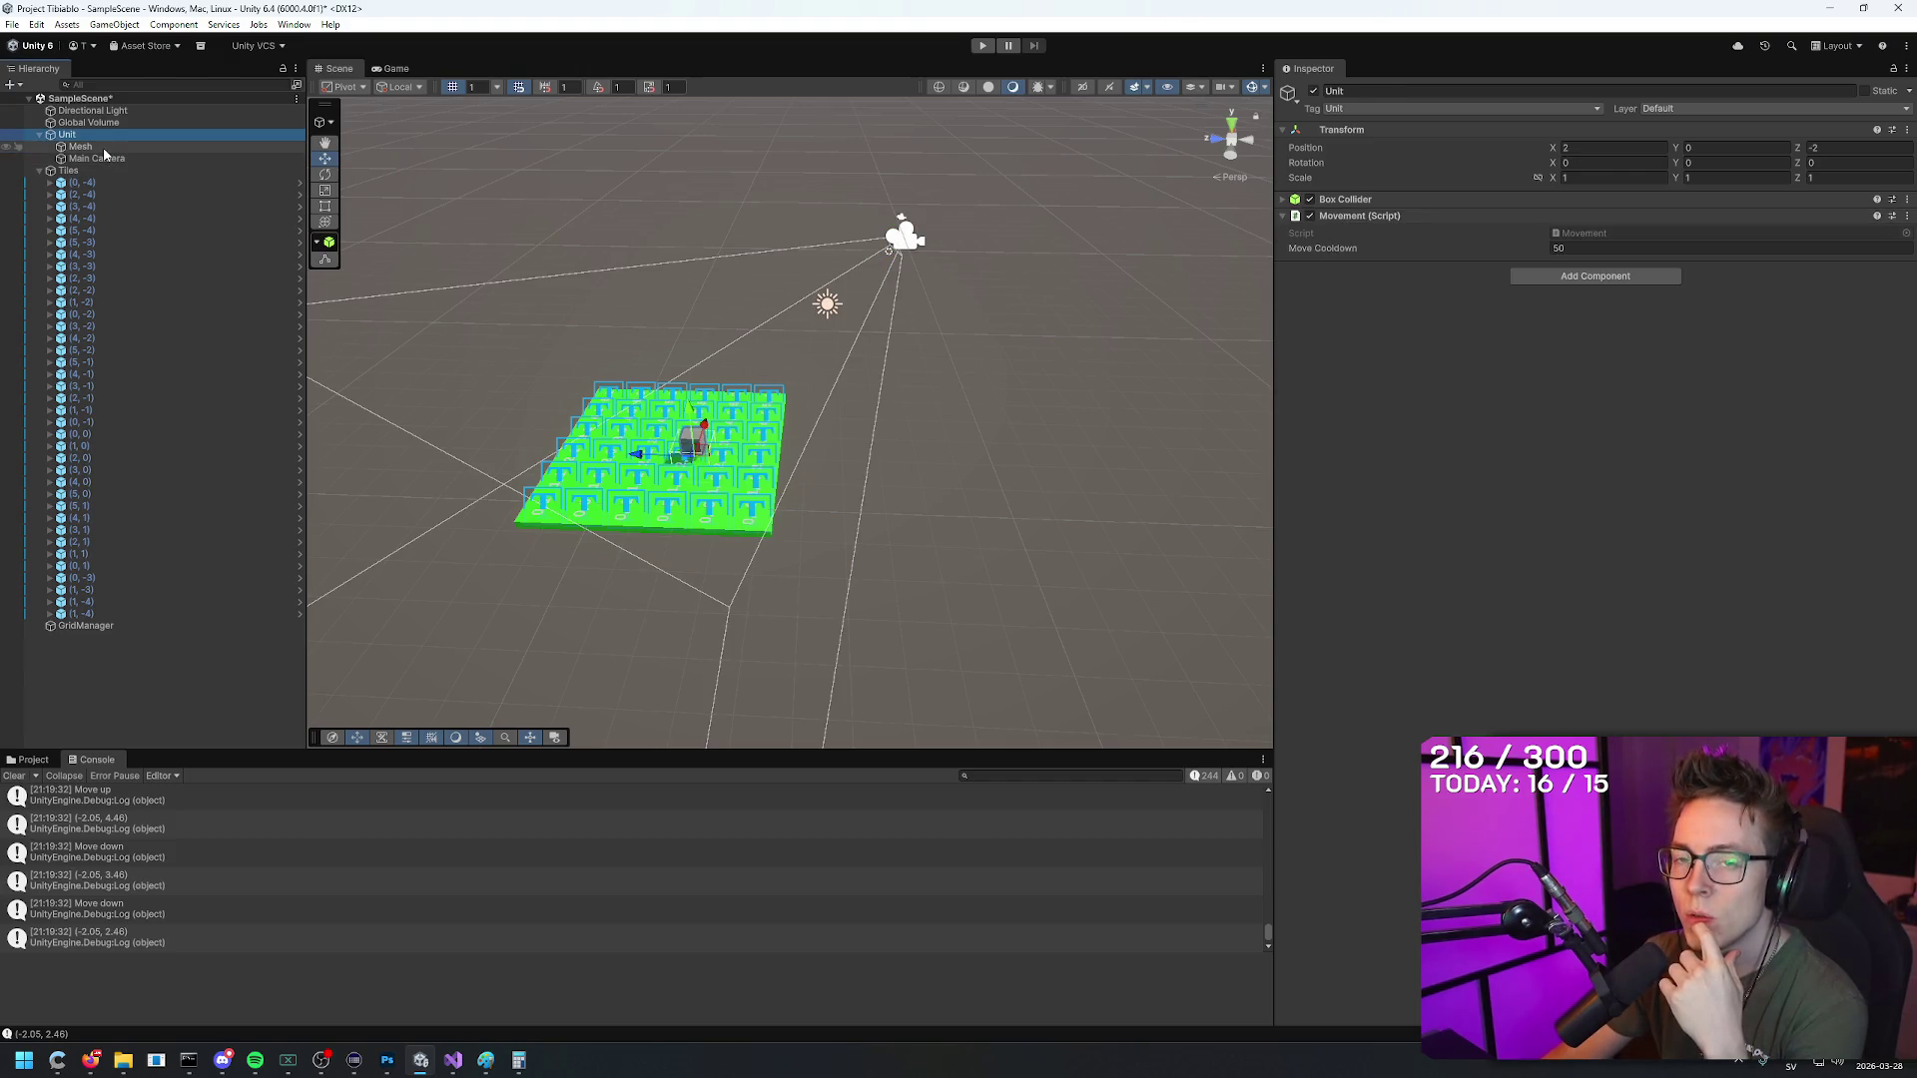
click(103, 149)
click(105, 160)
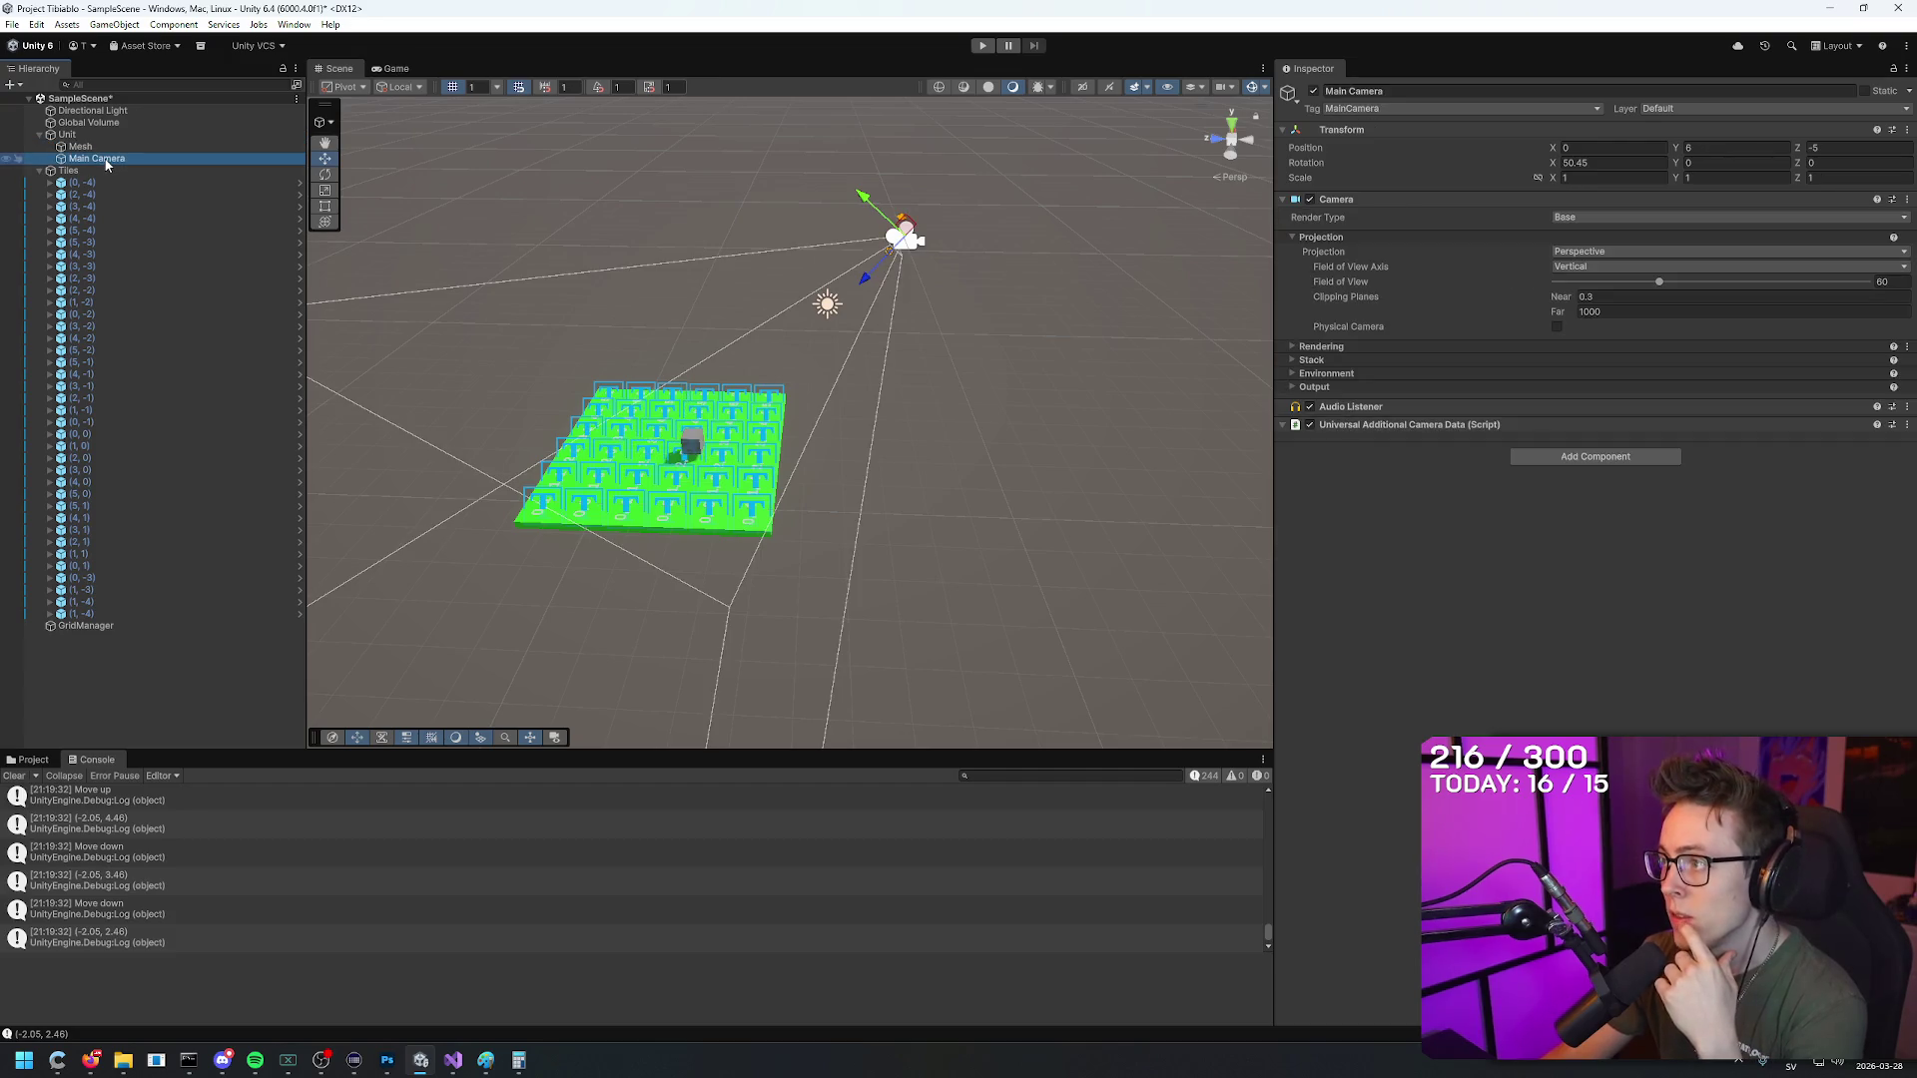
key(super)
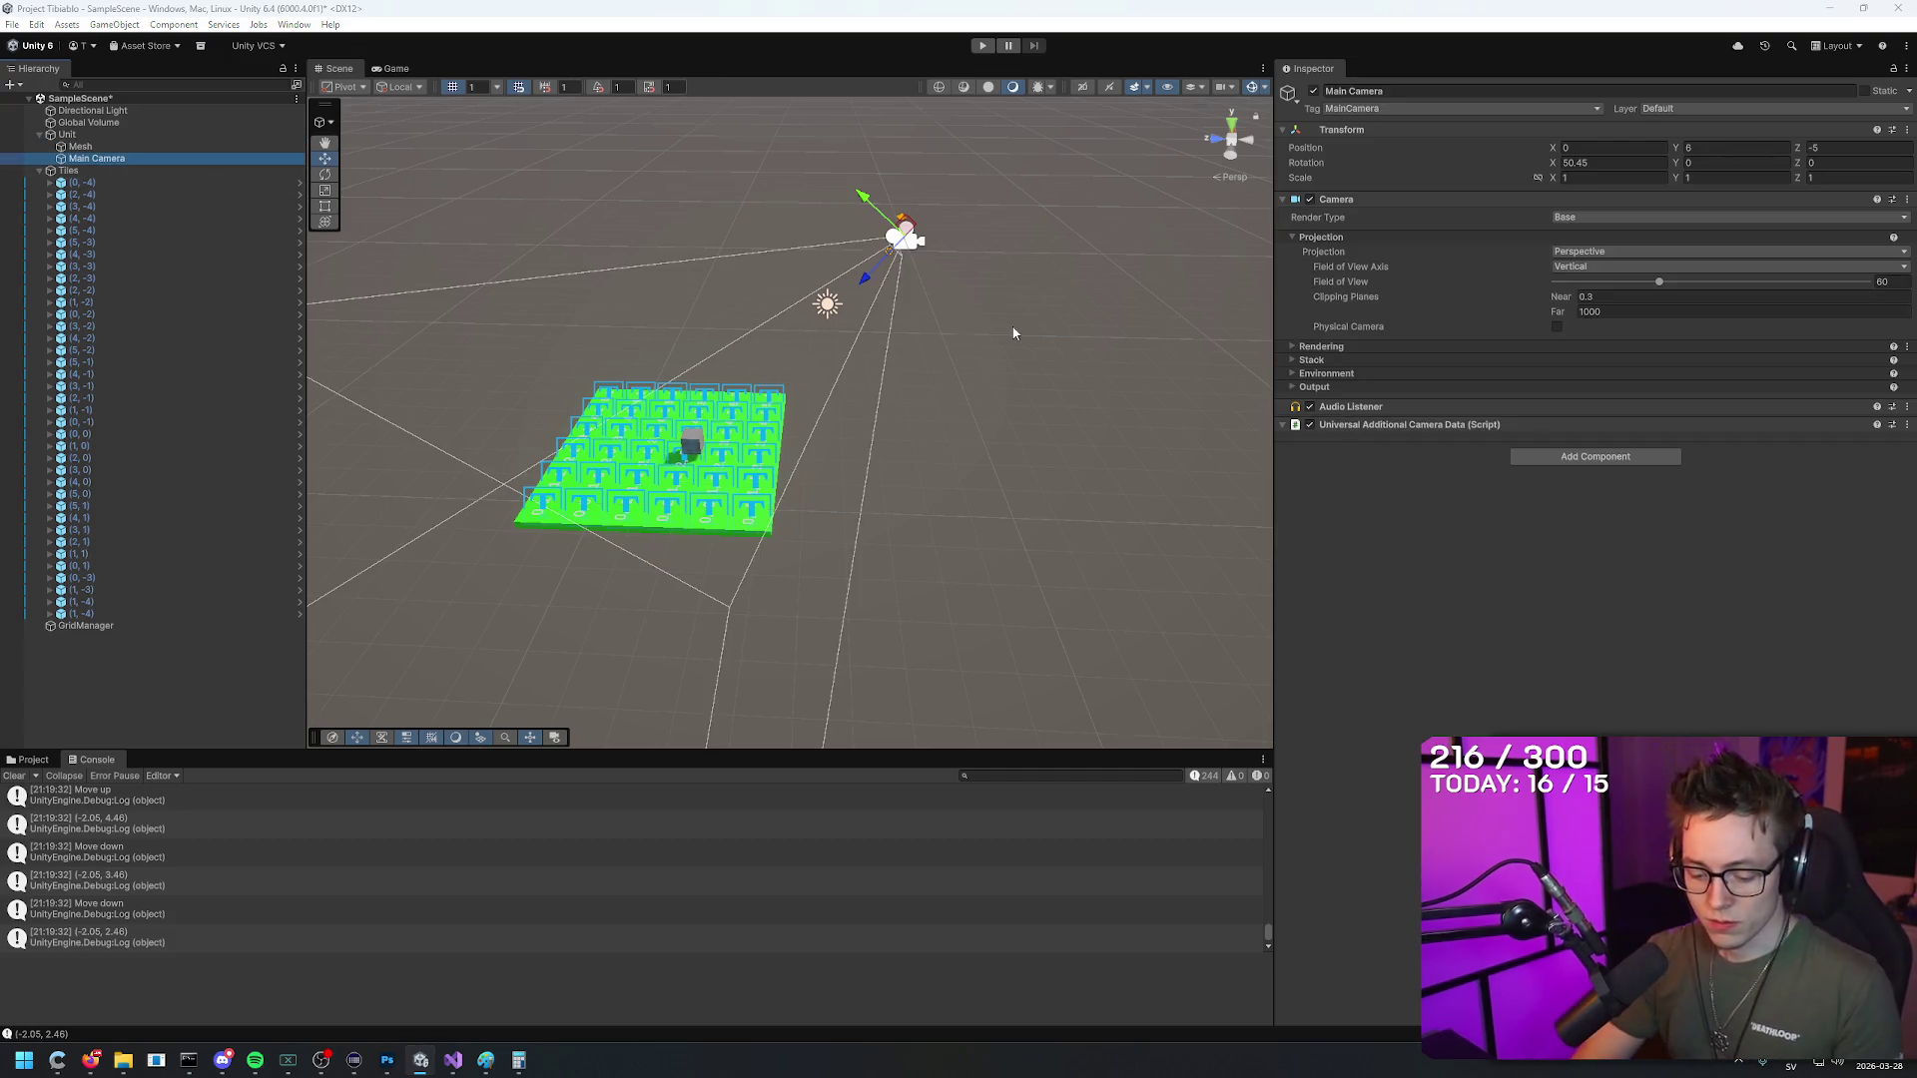
text(pain)
Step: Open Paint, stretch the canvas to 862×763 pixels and place the window over Unity
key(Return)
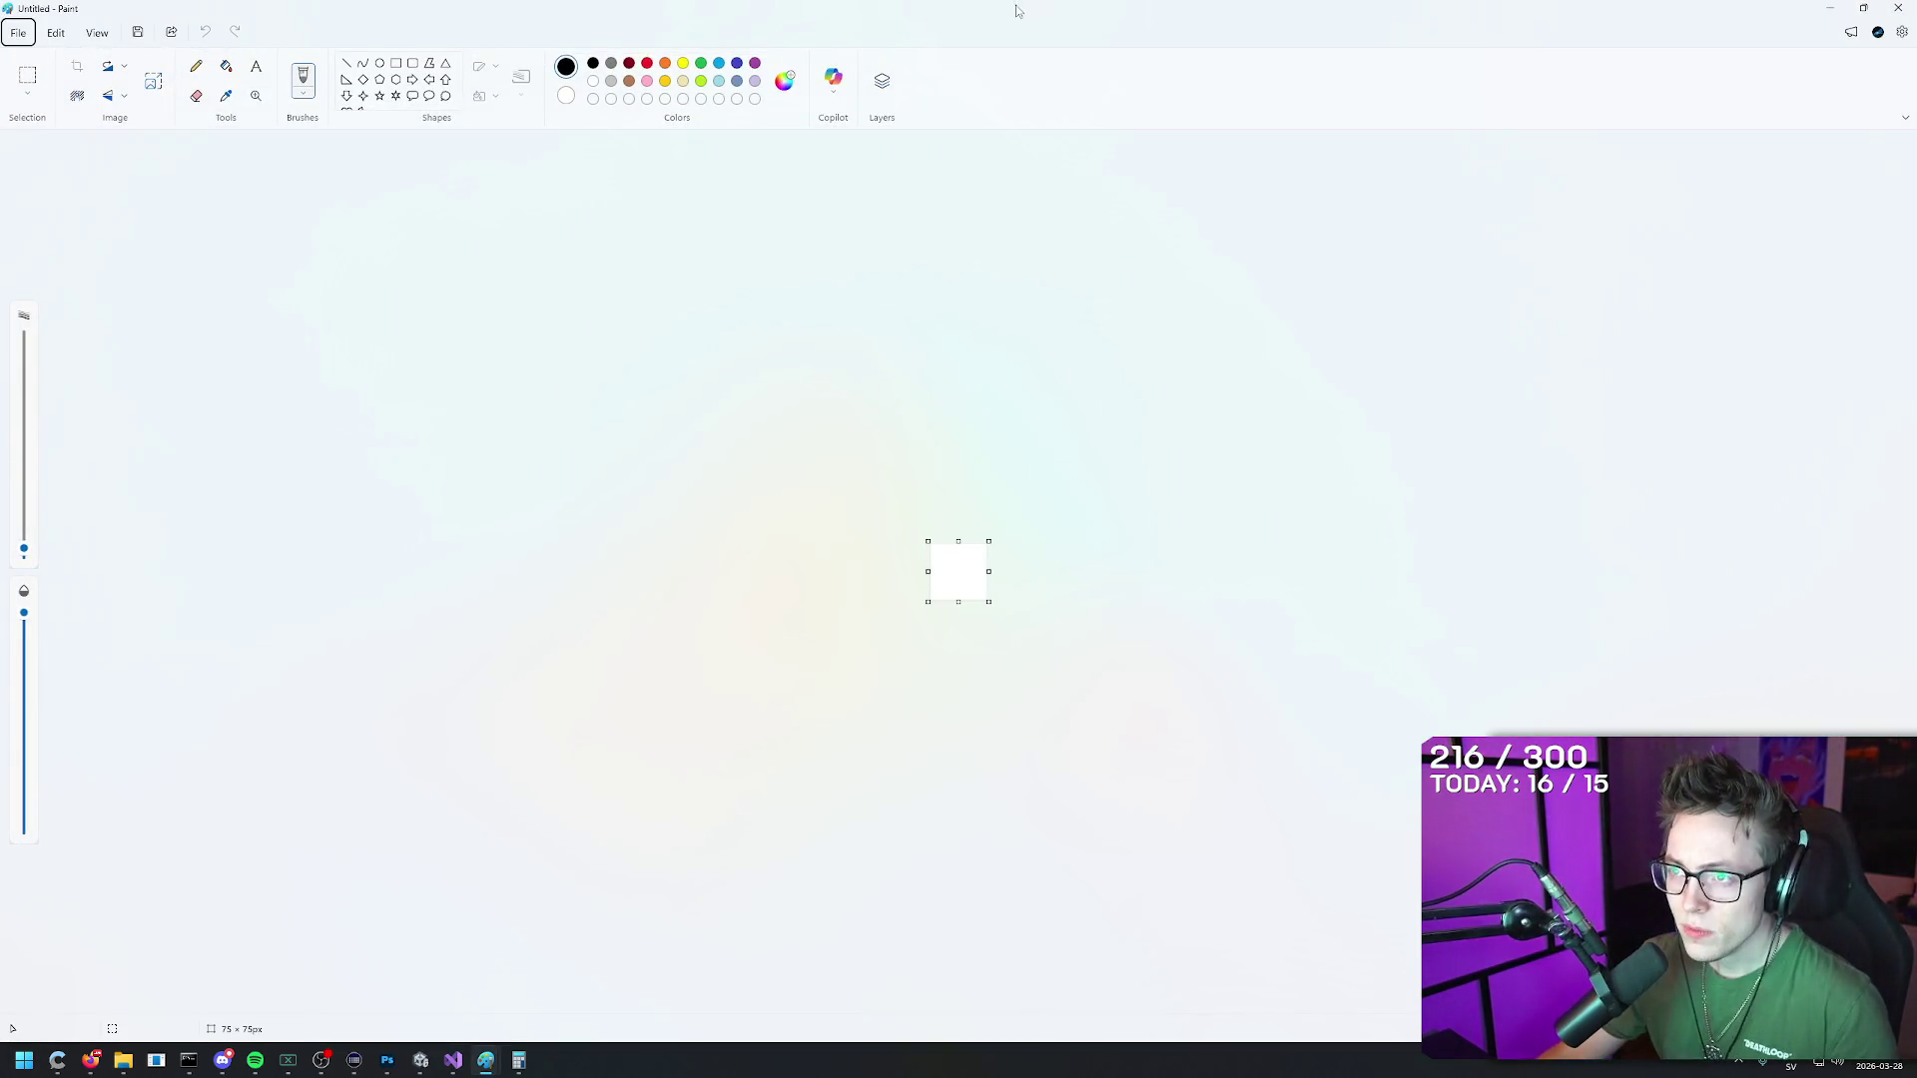
drag(899, 21, 729, 131)
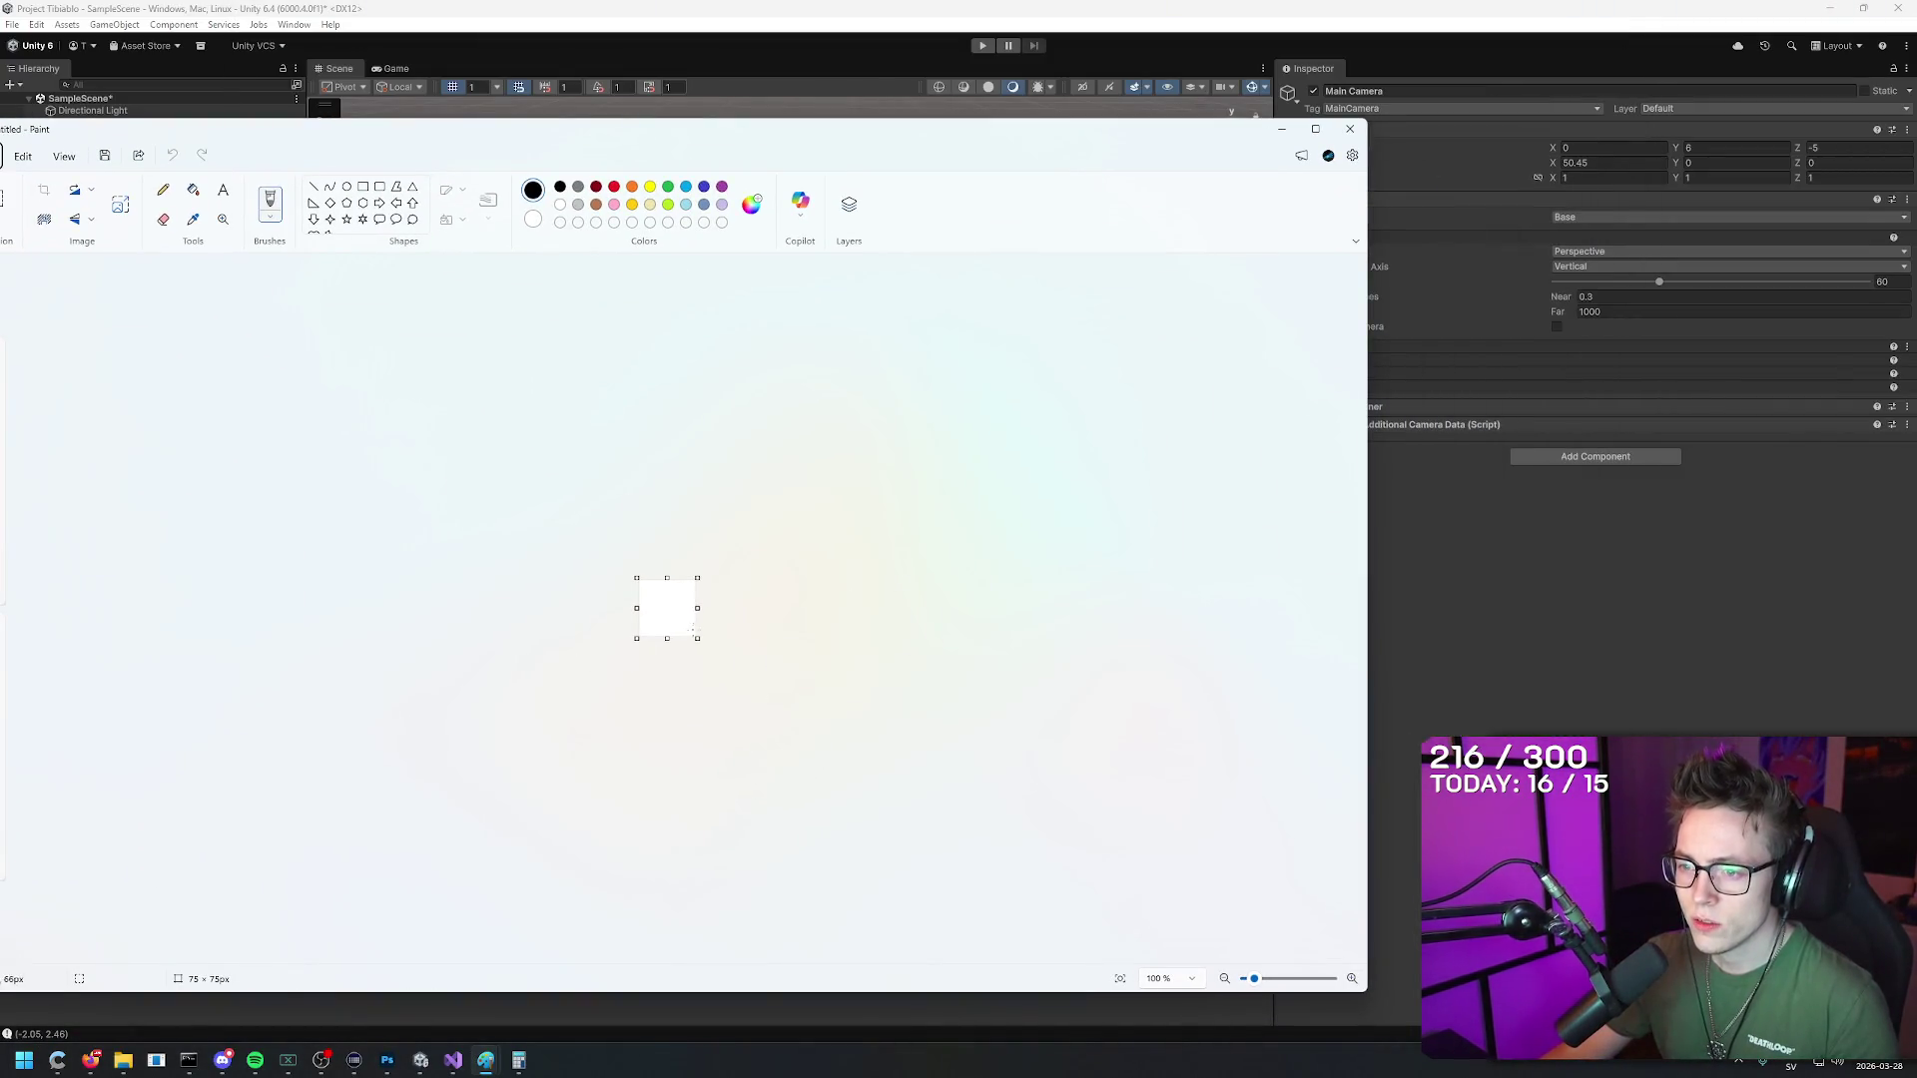
mouse_move(696, 637)
mouse_down()
mouse_move(1104, 902)
mouse_move(1091, 941)
mouse_move(1056, 909)
mouse_move(1083, 916)
mouse_up()
key(alt)
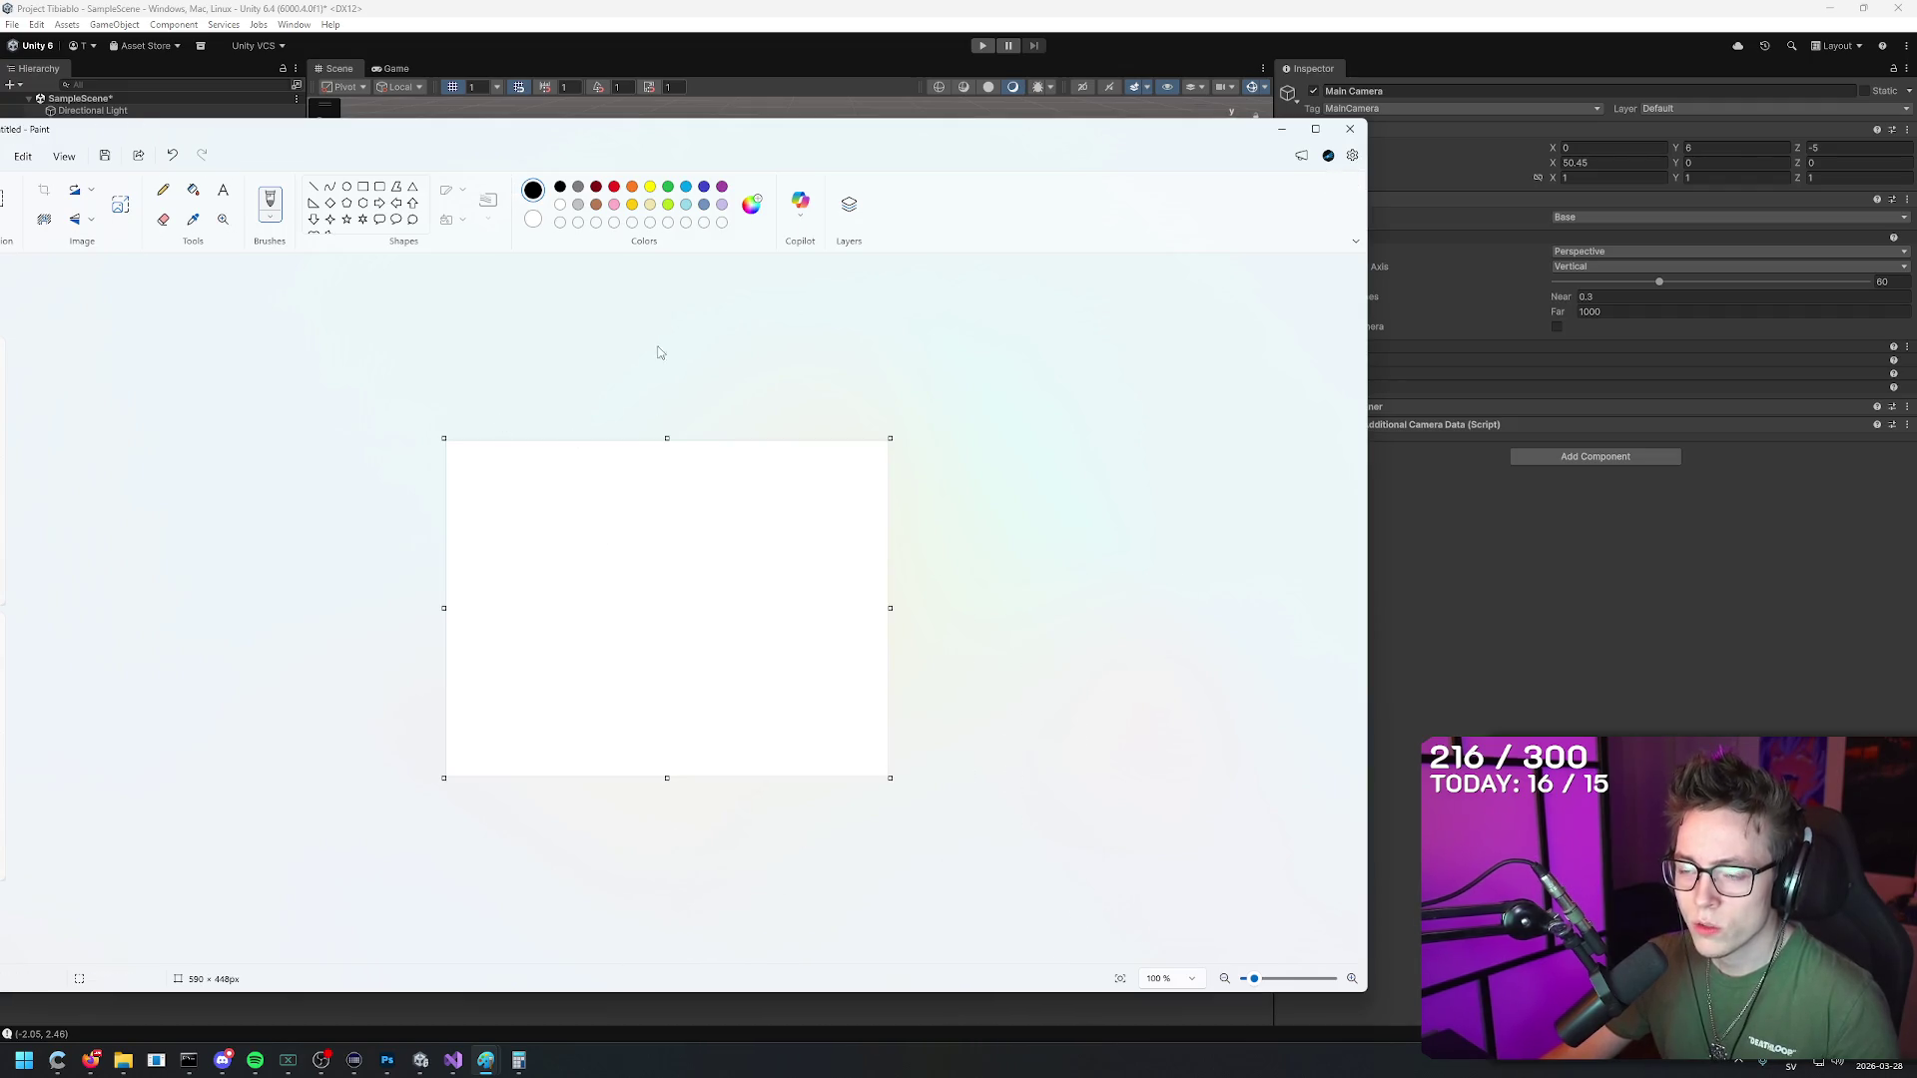
drag(444, 438, 238, 201)
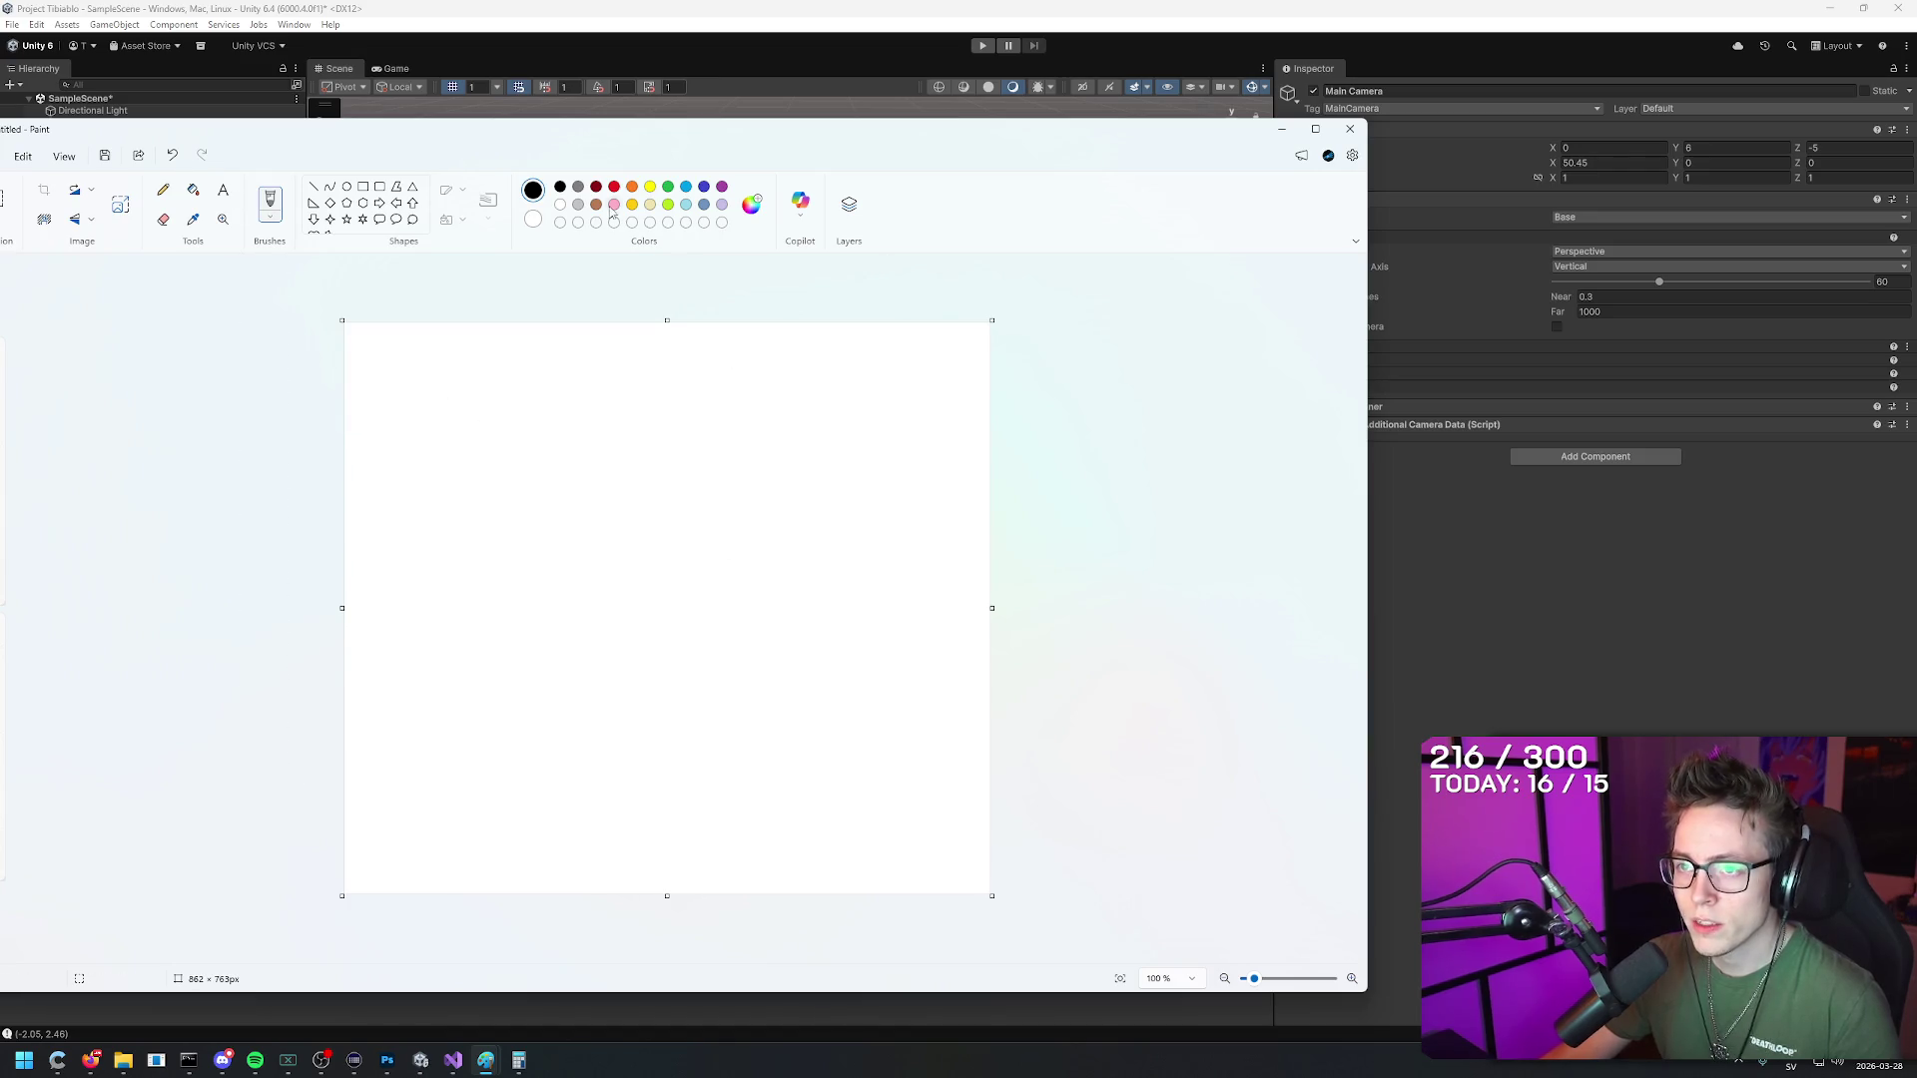
mouse_move(612, 128)
mouse_down()
mouse_move(688, 223)
mouse_move(901, 680)
mouse_move(804, 103)
mouse_up()
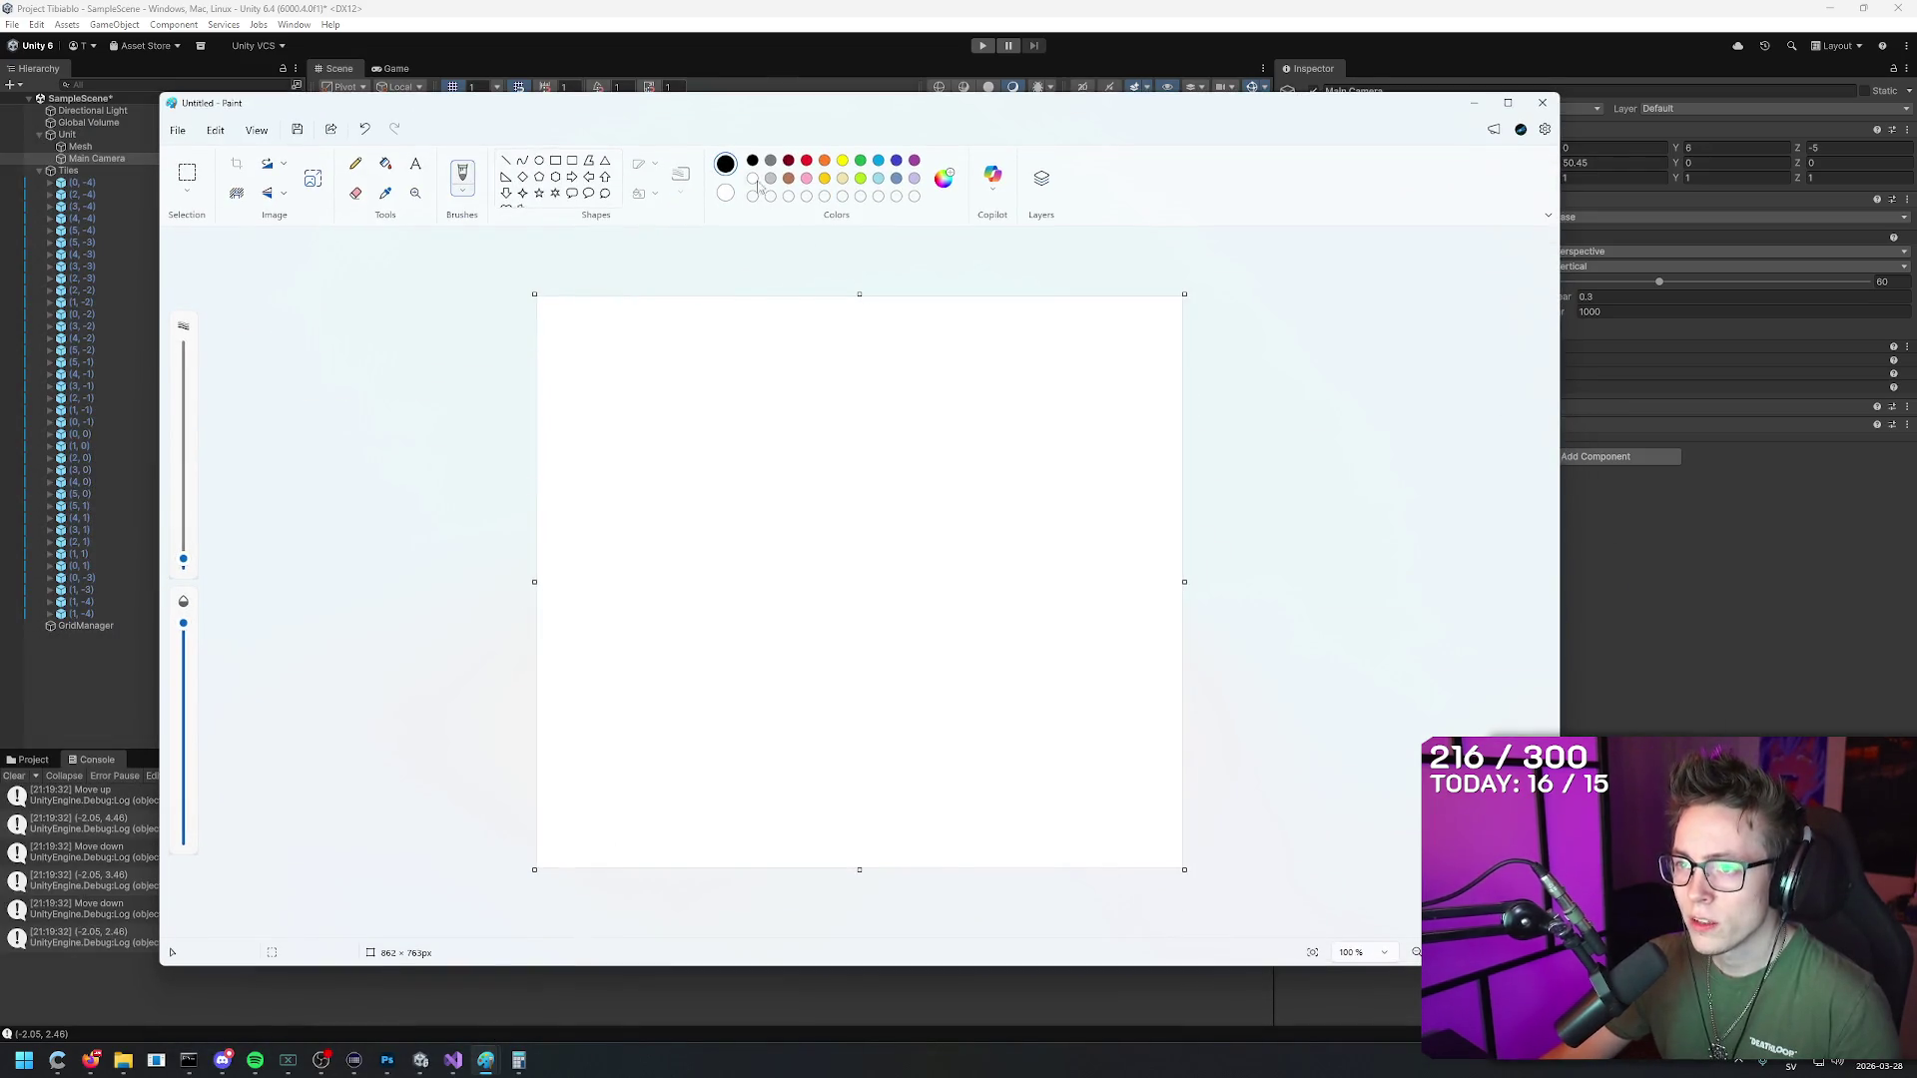
Step: Sketch a triangle with sides labelled 5 and 6 and mark its top angle
mouse_move(793, 609)
mouse_down()
mouse_move(945, 582)
mouse_move(886, 386)
mouse_move(708, 617)
mouse_up()
key(ctrl+z)
mouse_move(675, 688)
mouse_down()
mouse_move(951, 669)
mouse_move(911, 326)
mouse_move(678, 688)
mouse_up()
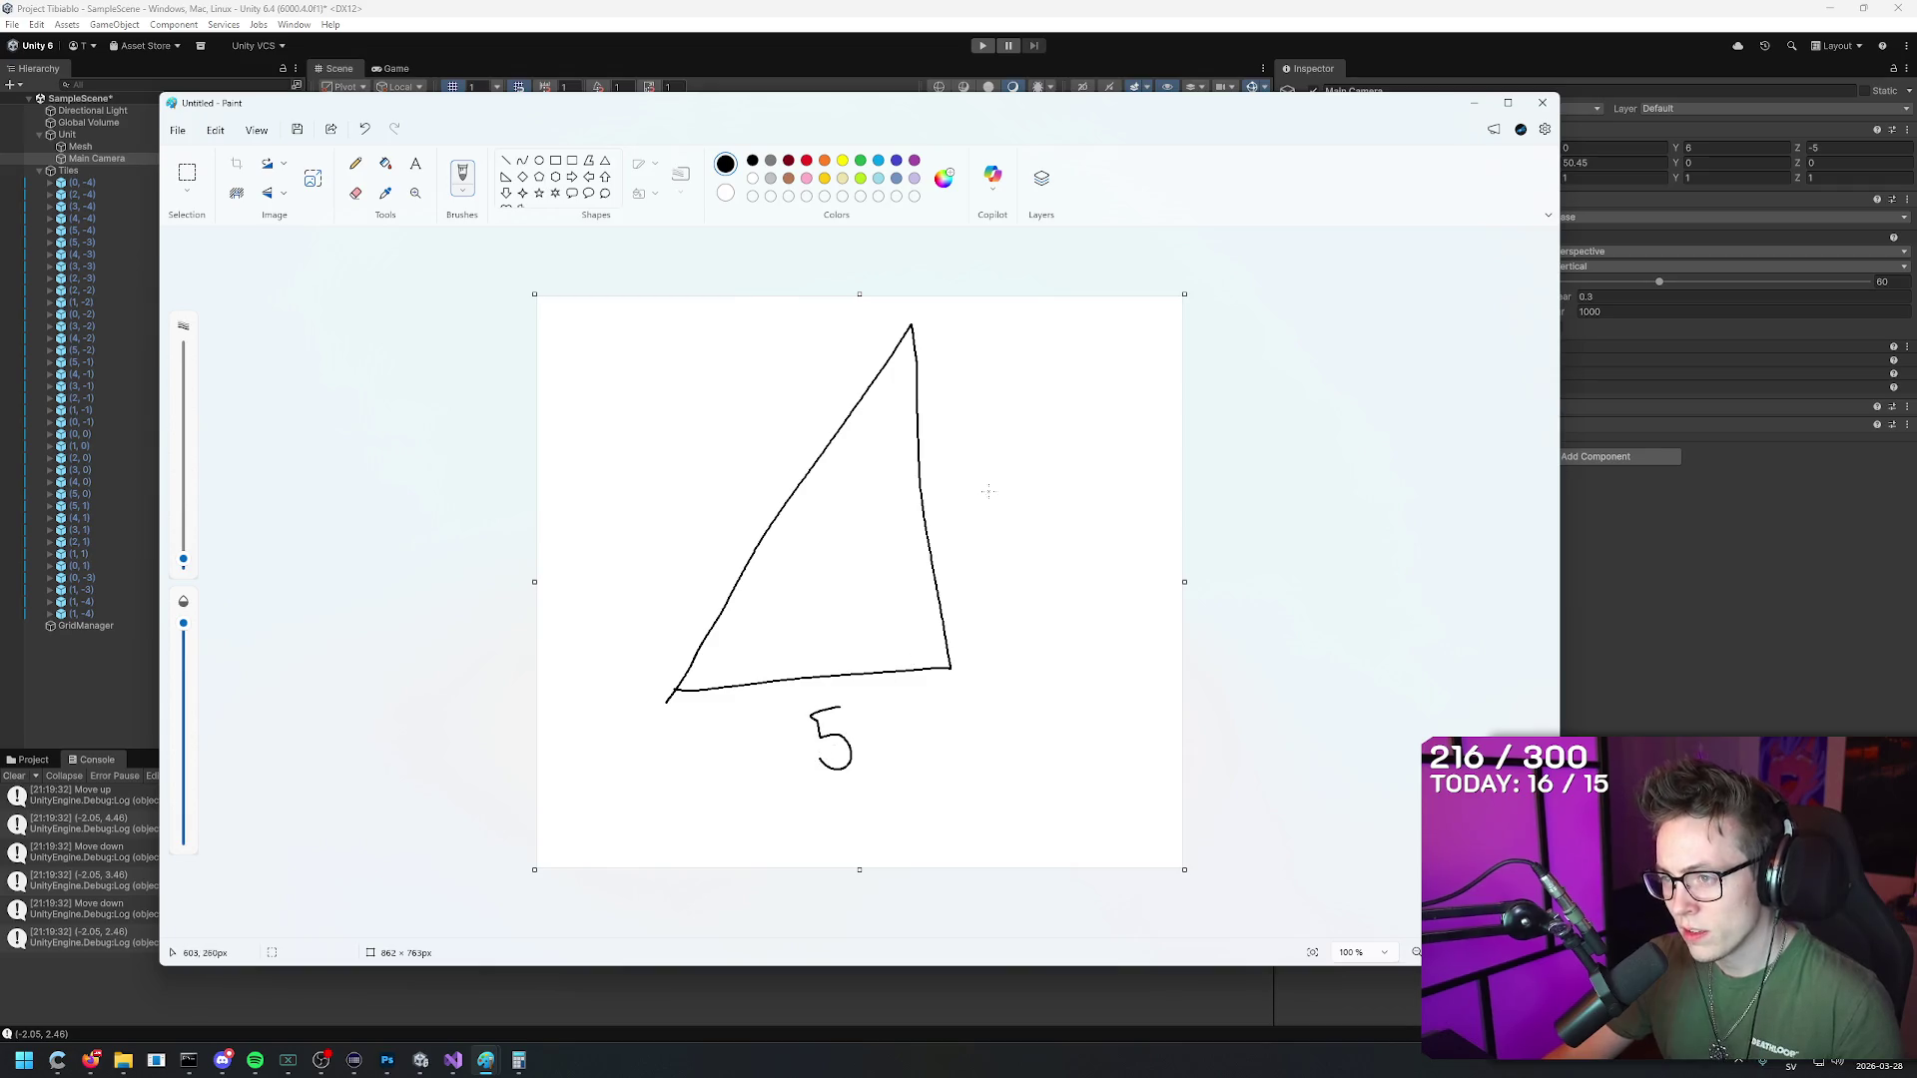
drag(983, 514, 967, 496)
drag(827, 366, 626, 584)
key(ctrl+z)
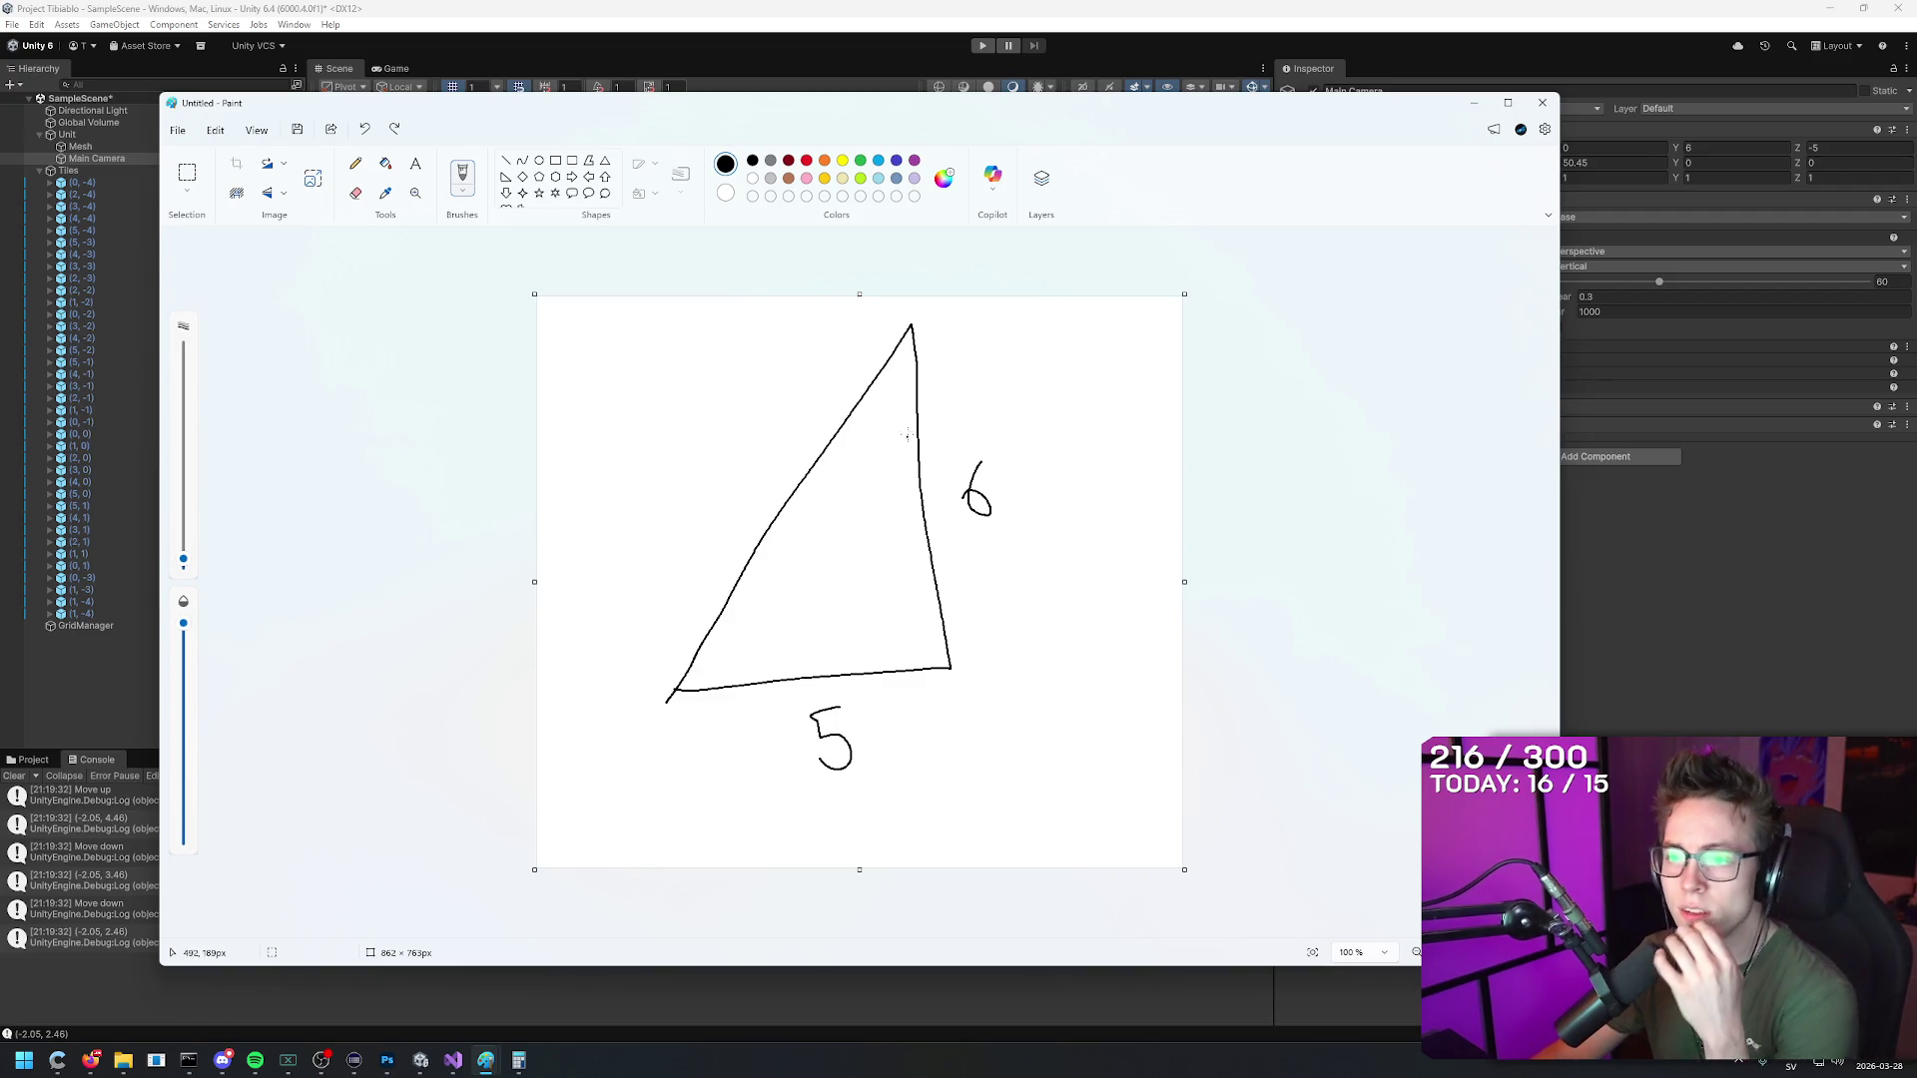
drag(888, 357, 910, 371)
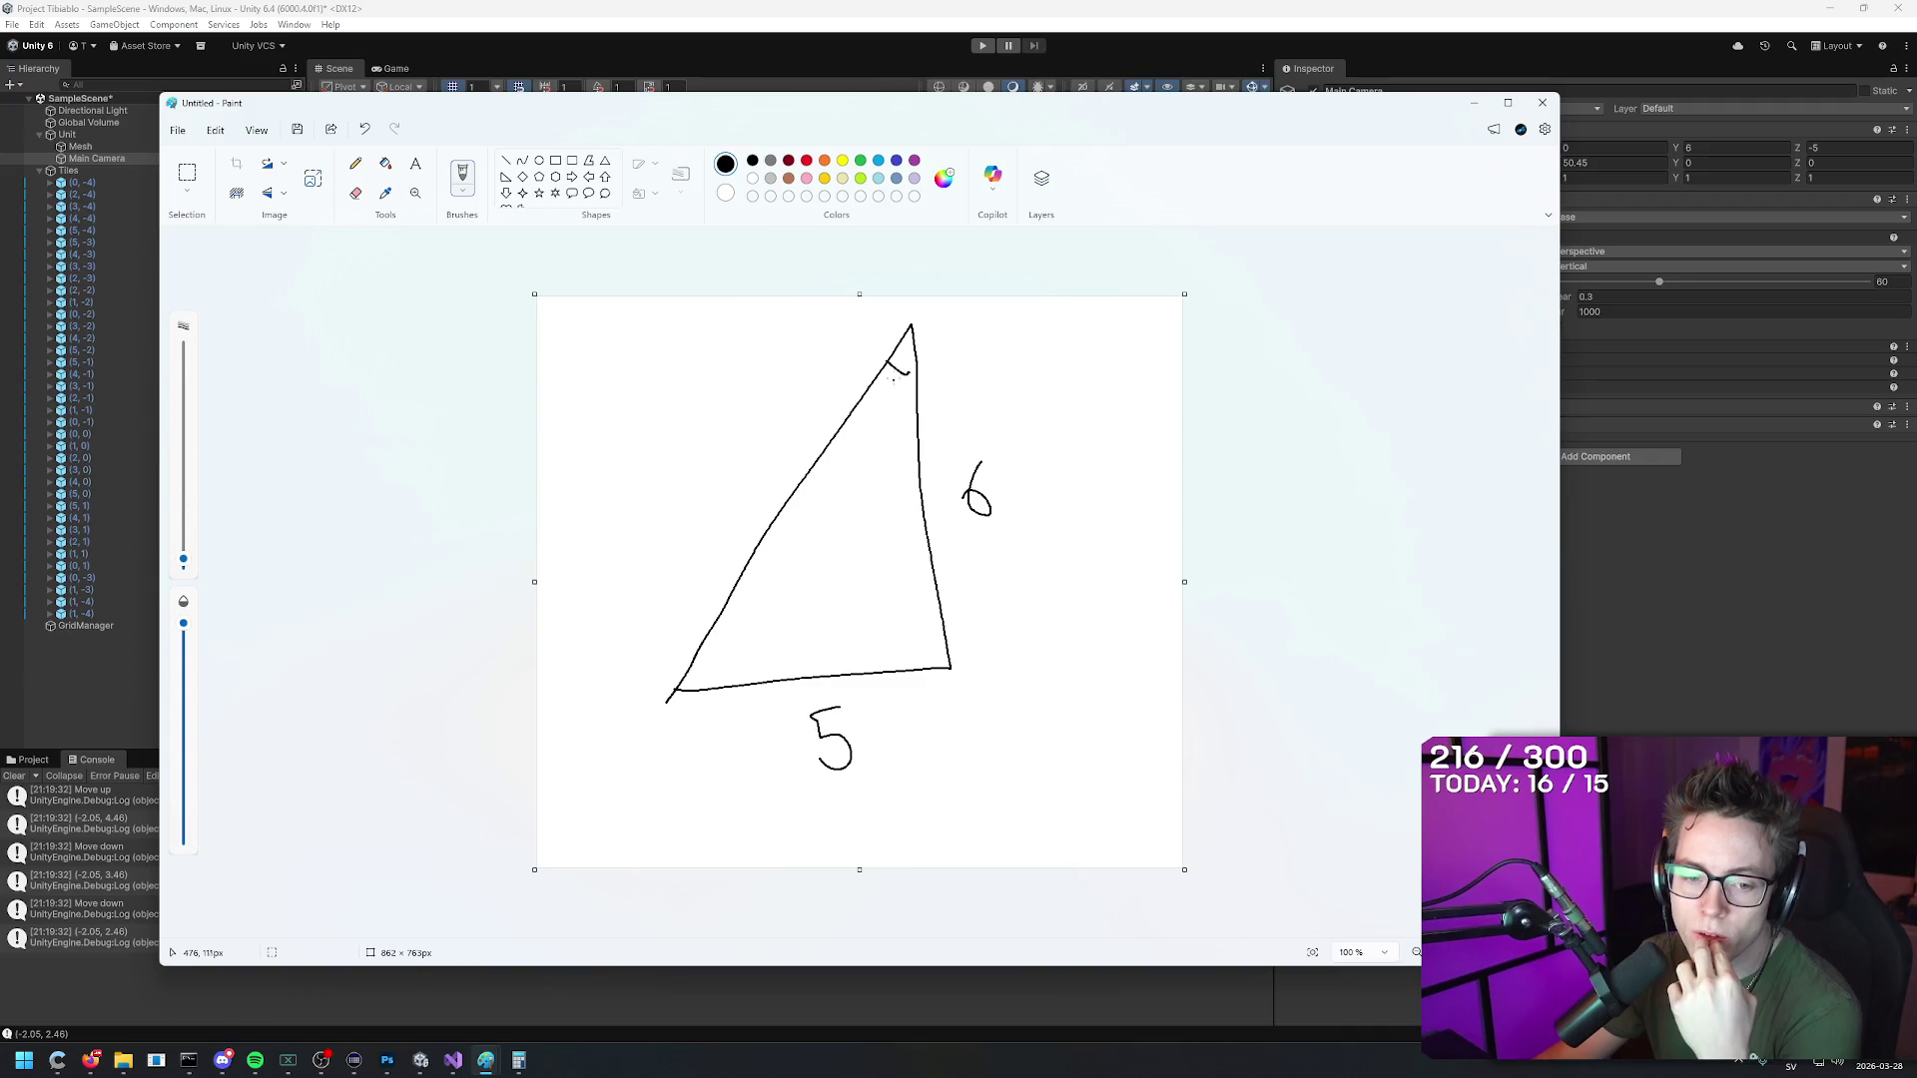
click(1647, 149)
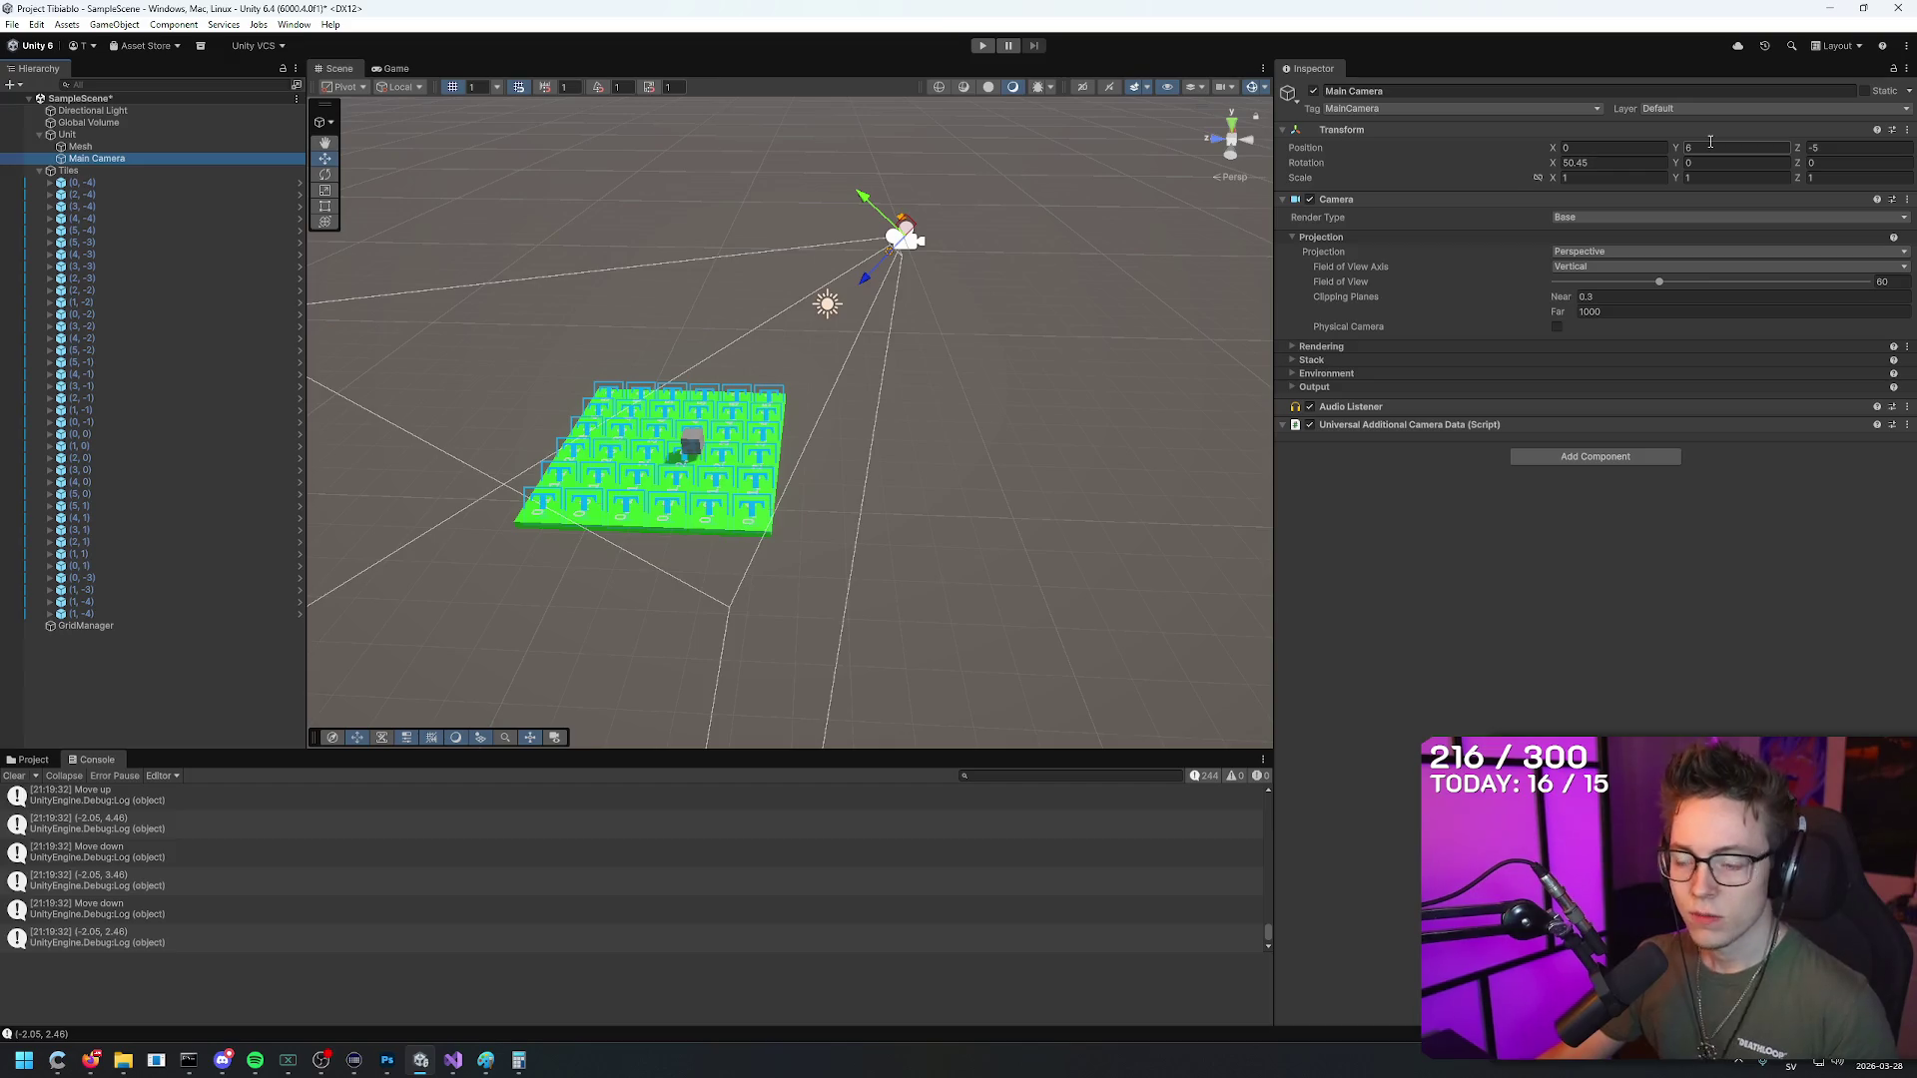
Step: Set the Main Camera's Position Z to -6 and Rotation X to 45, then start Play mode
click(1856, 149)
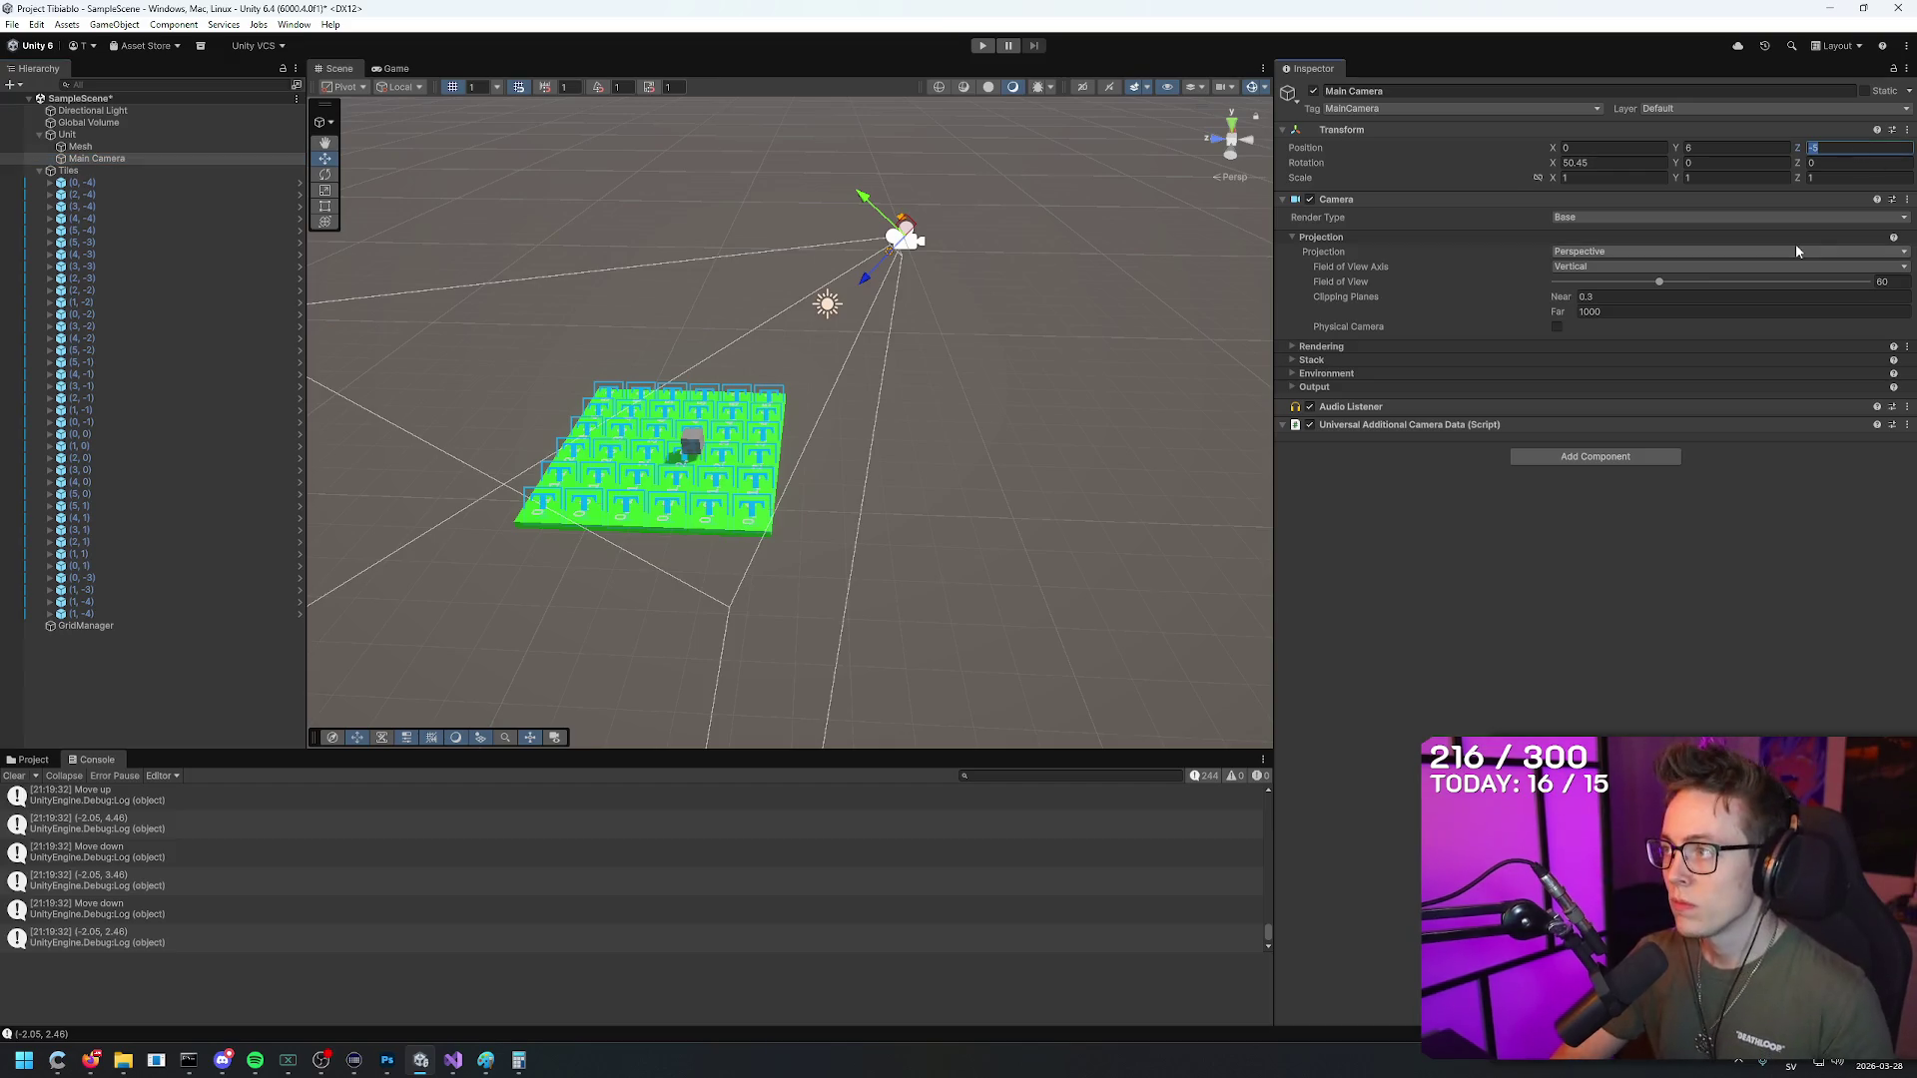
text(-6)
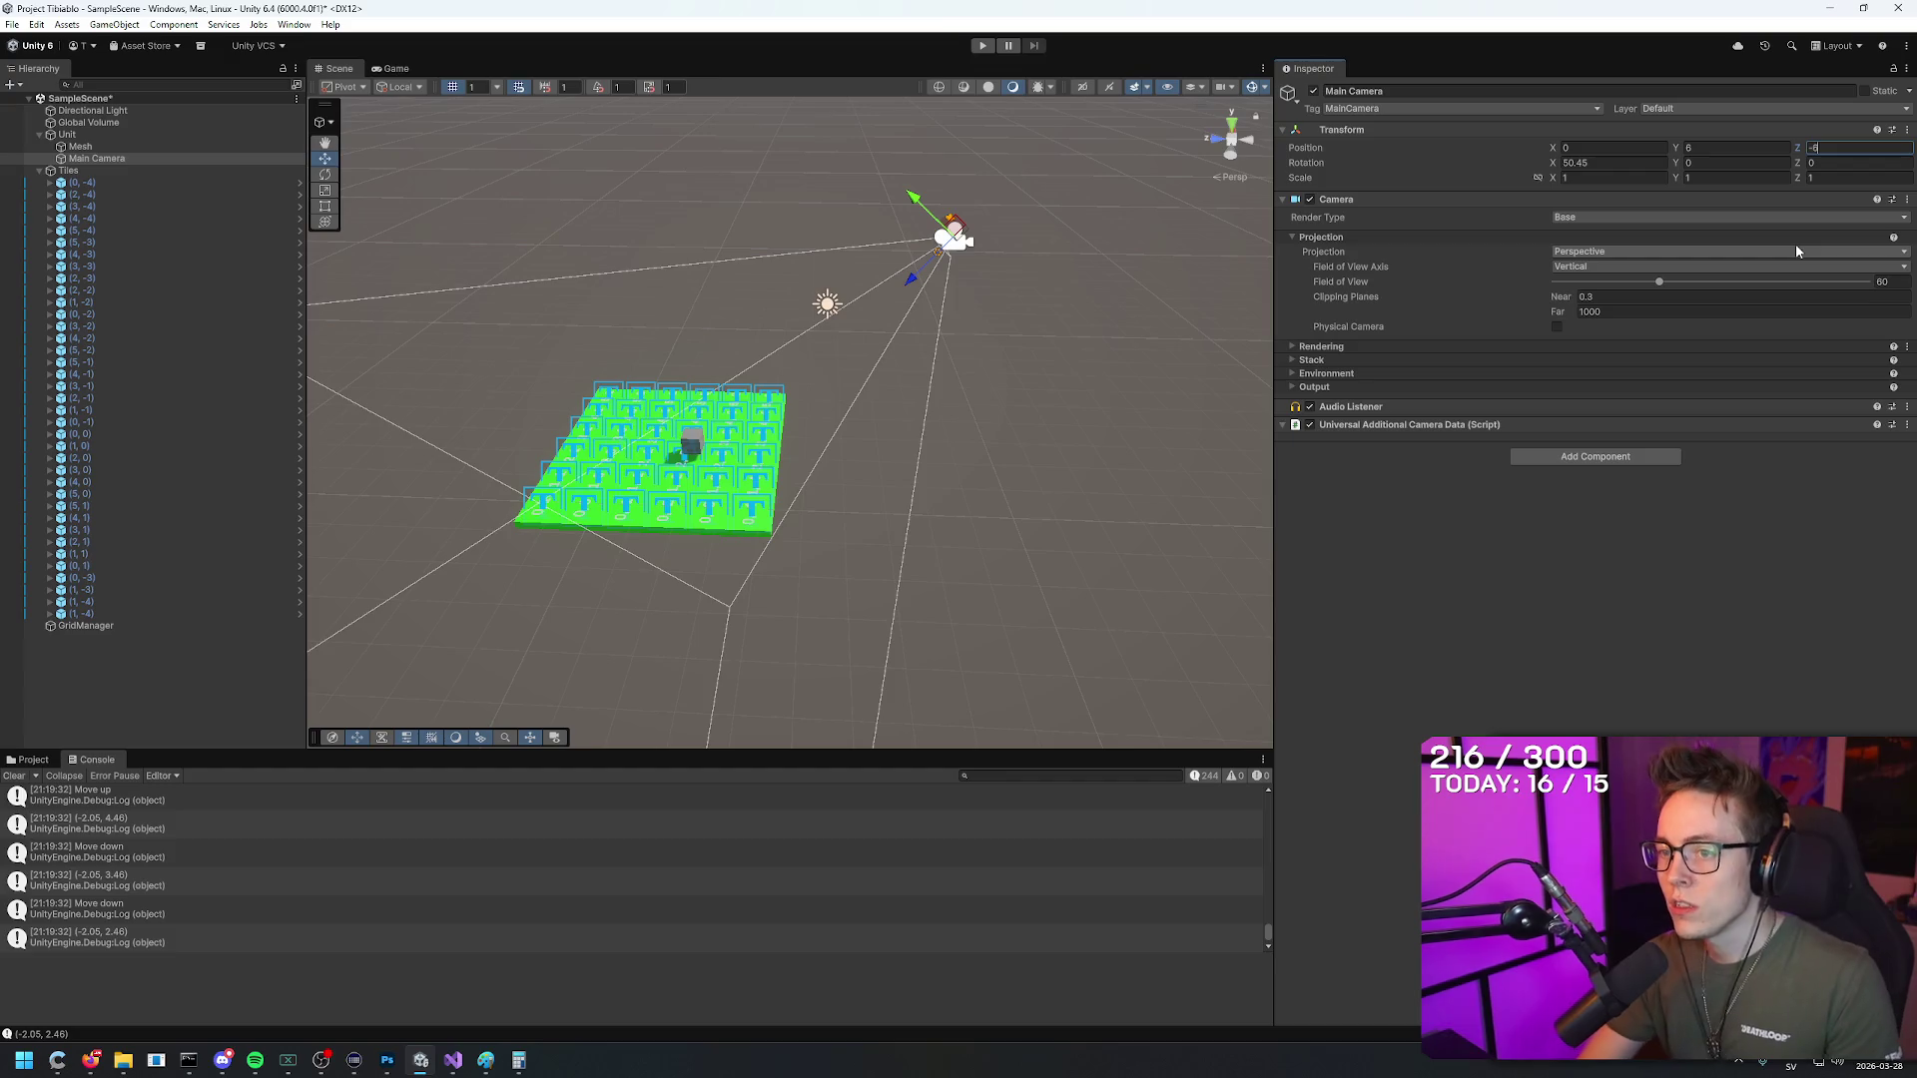
double_click(1591, 163)
text(45)
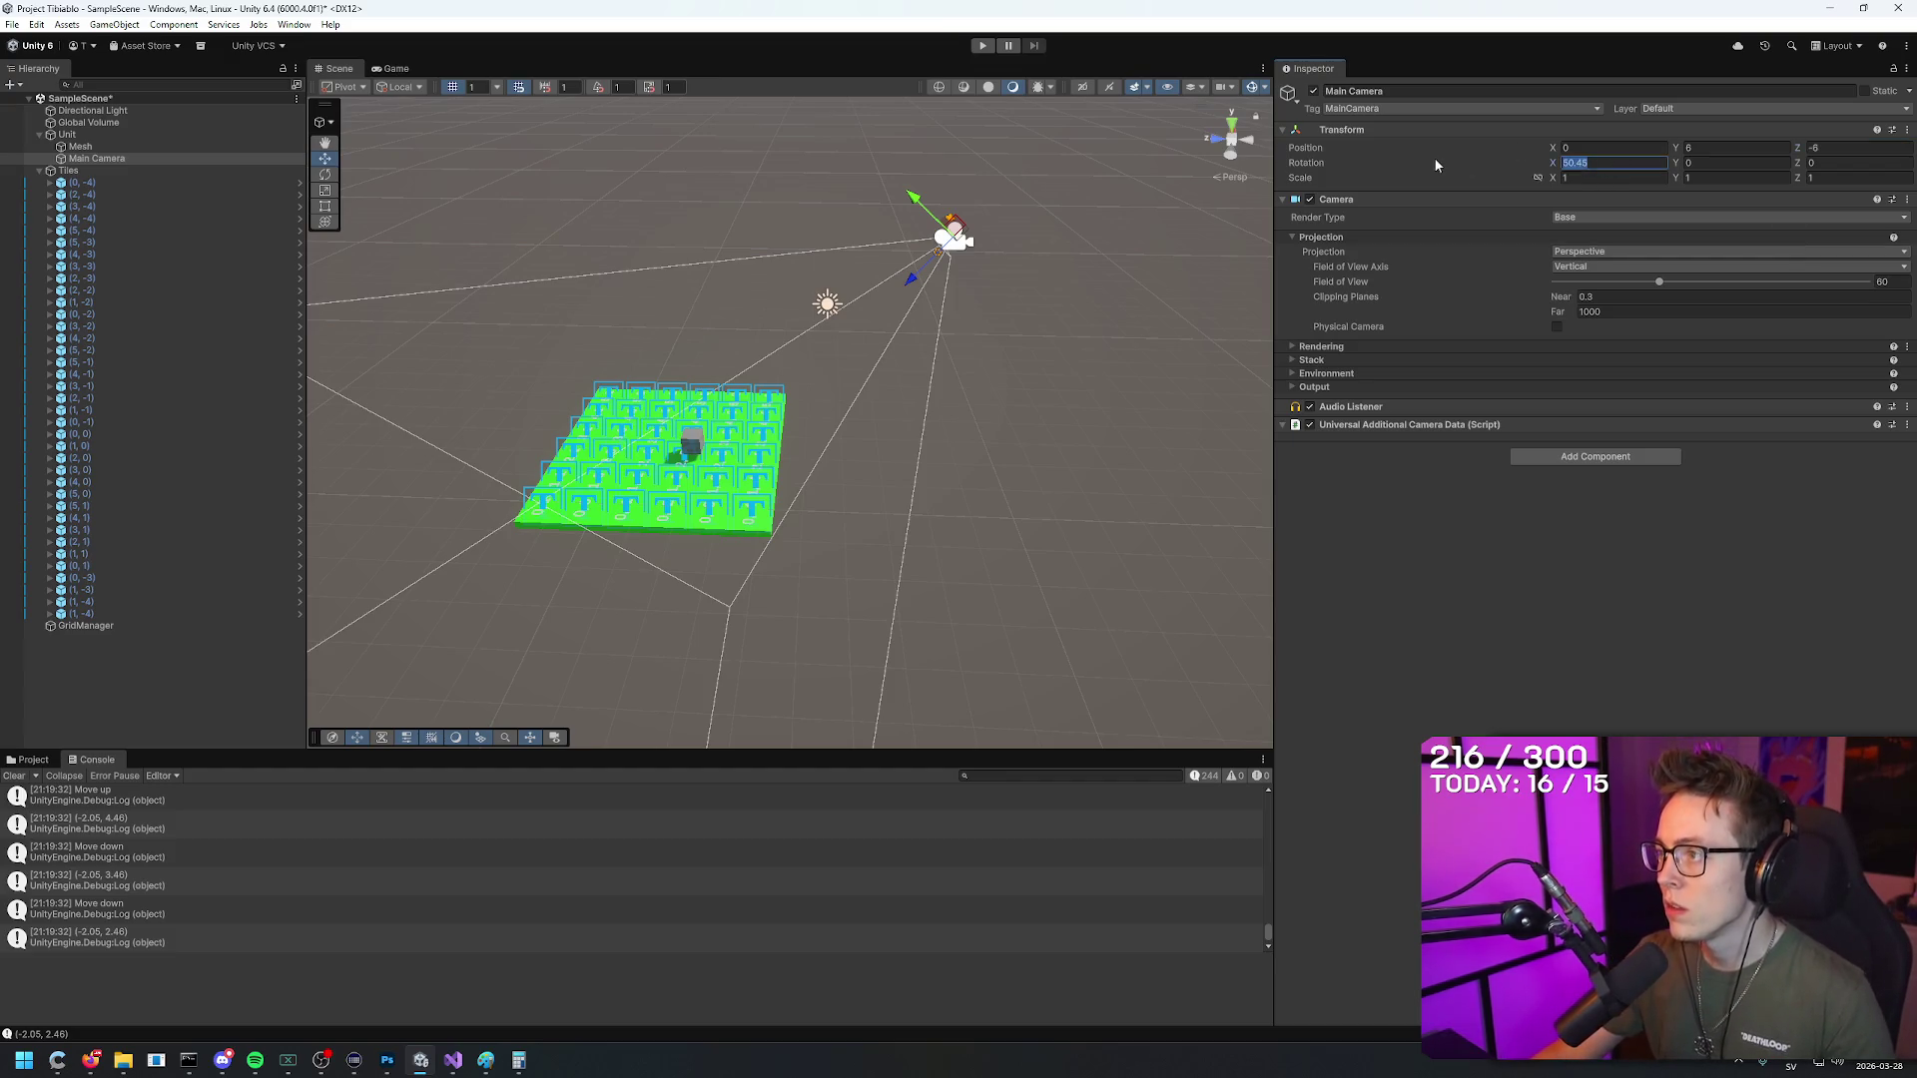
mouse_move(958, 299)
mouse_down()
mouse_move(983, 252)
mouse_move(1099, 160)
mouse_up()
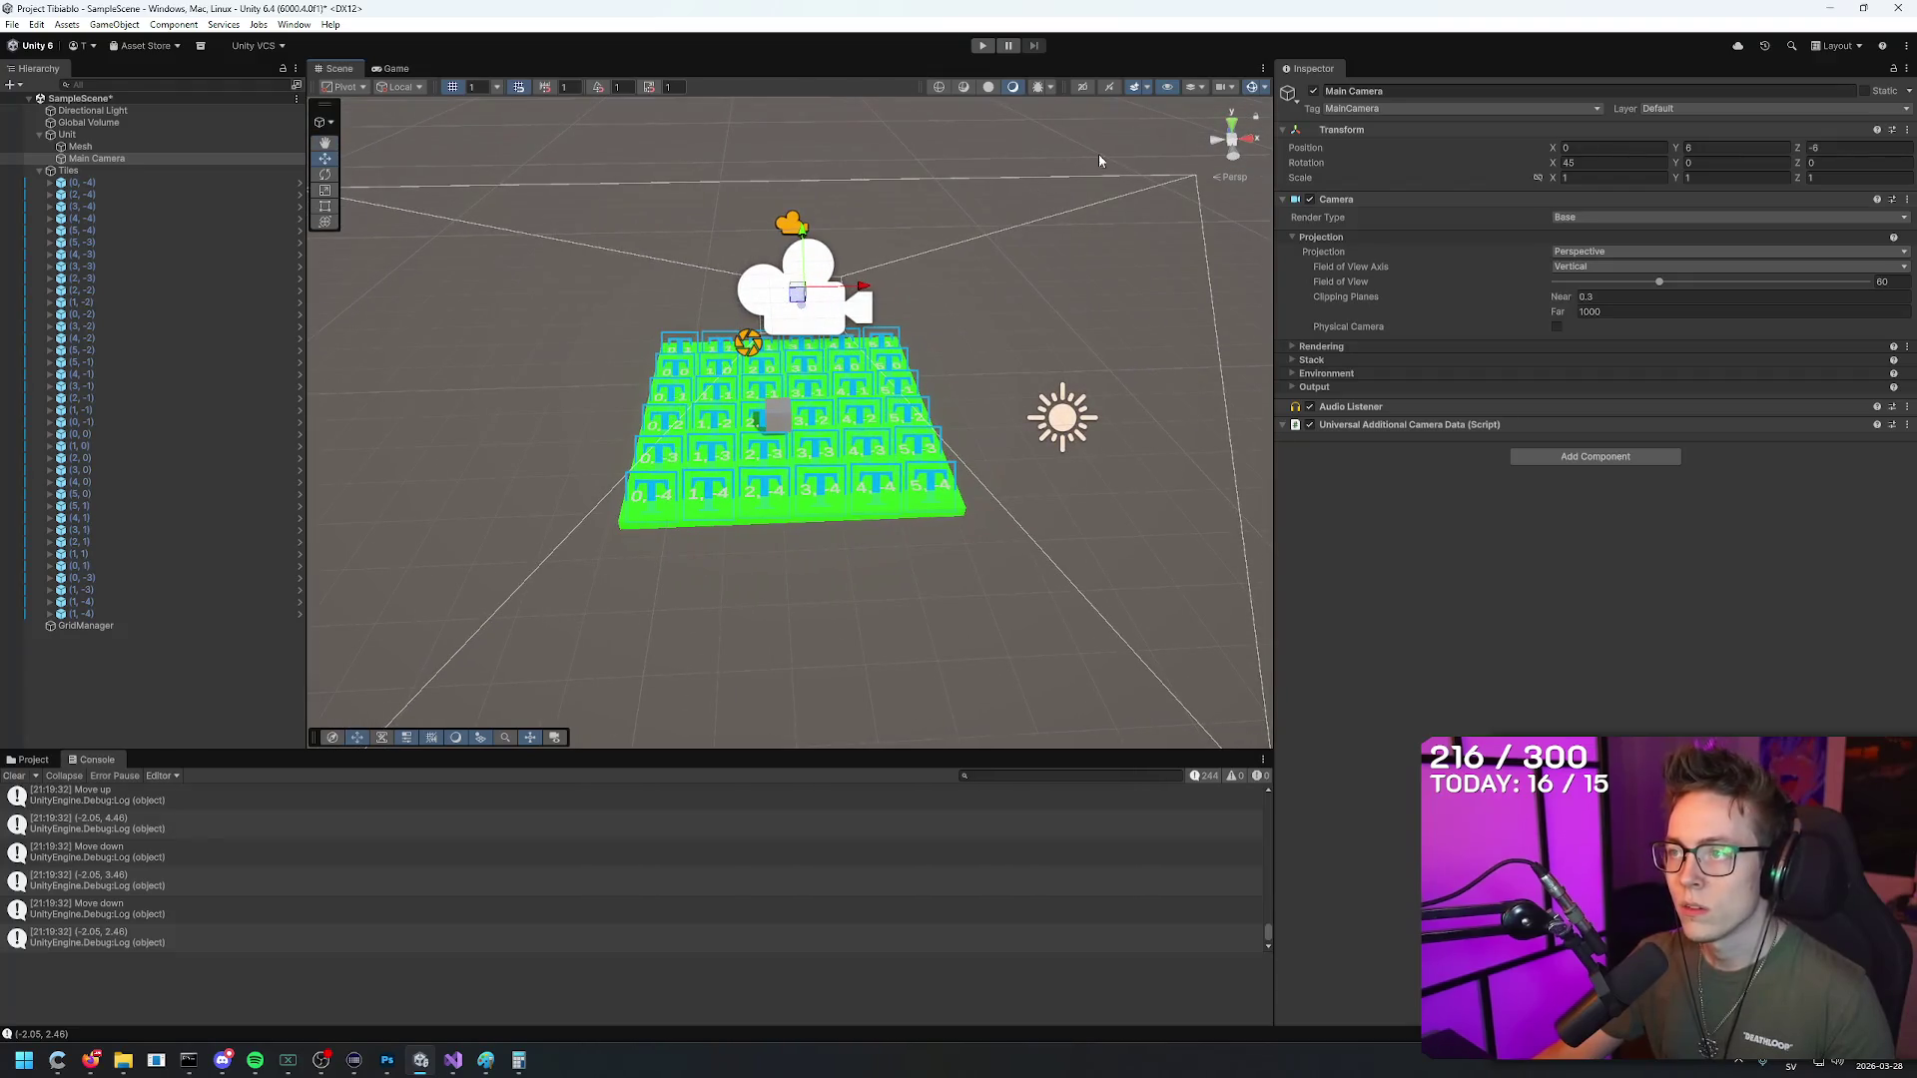
click(983, 49)
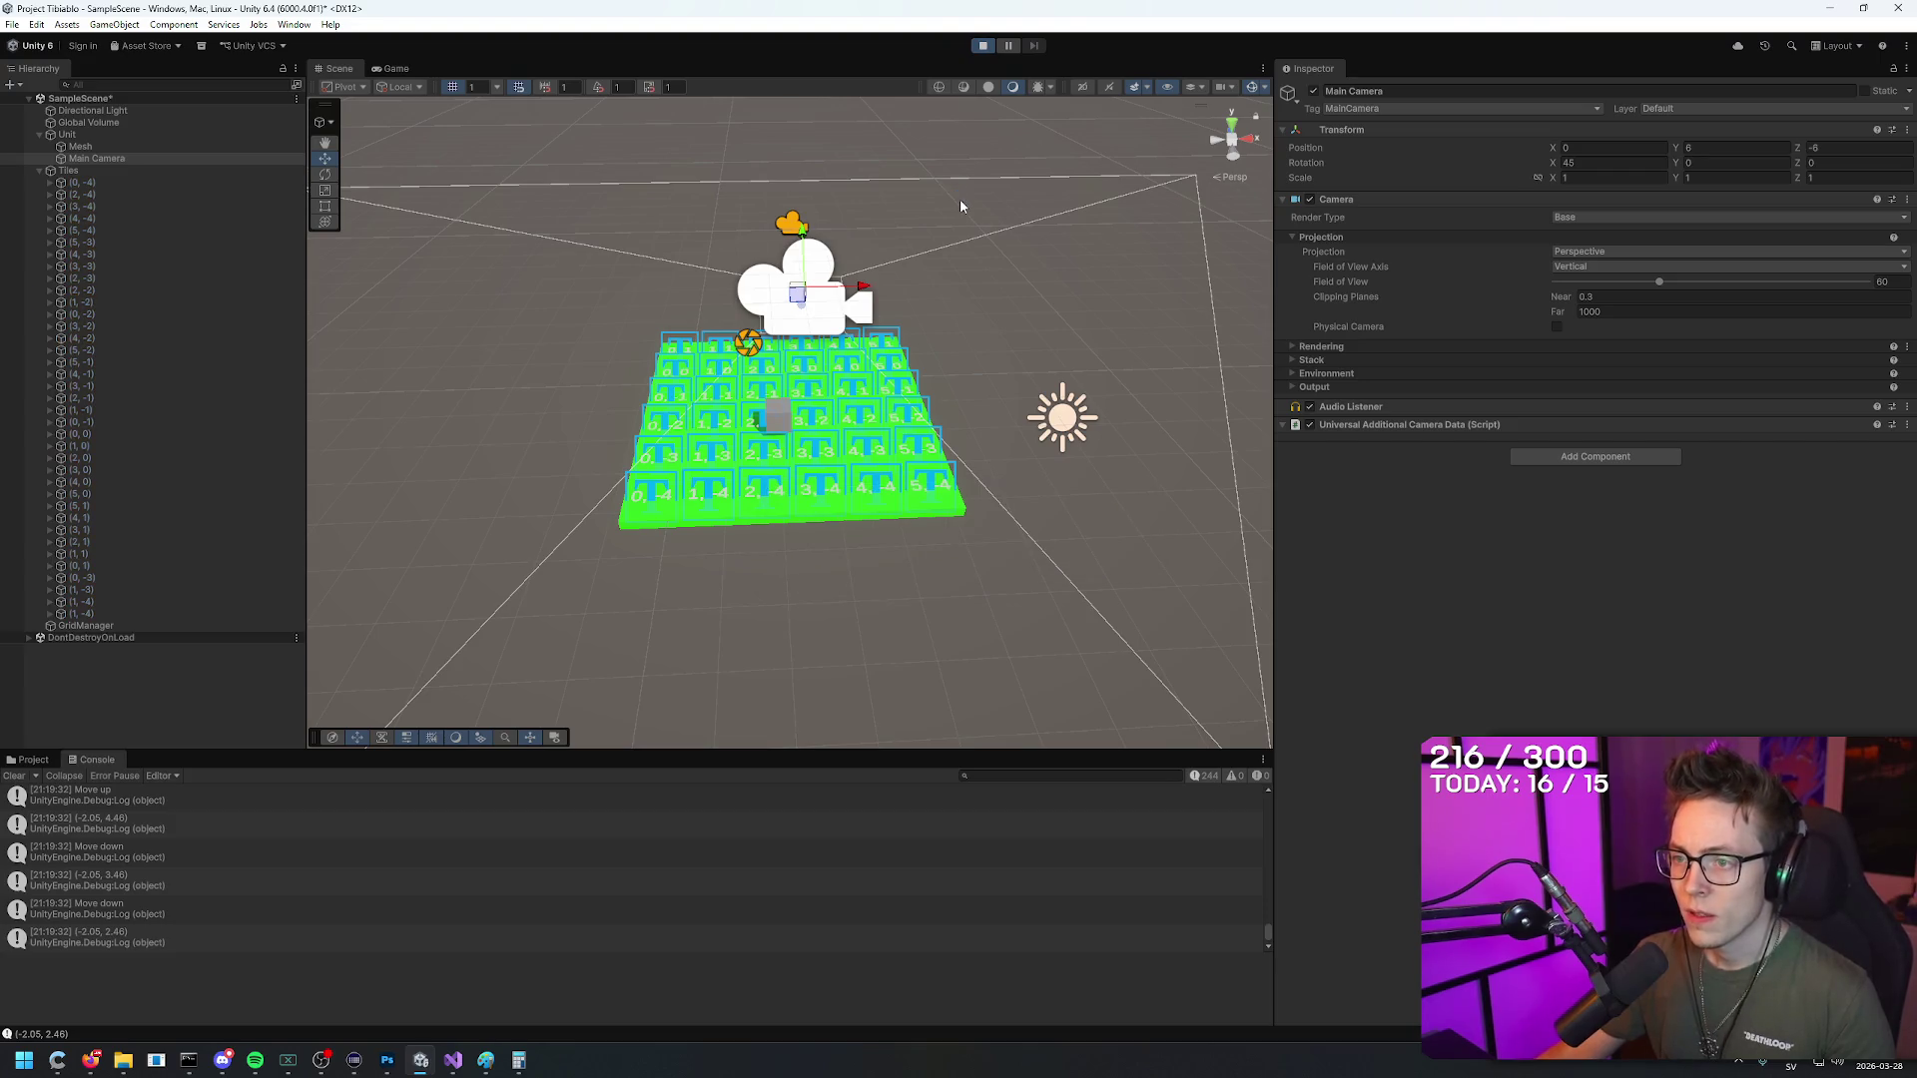
Step: Move the cube unit around the tiles with the WASD keys
key(d)
key(d)
key(a)
key(a)
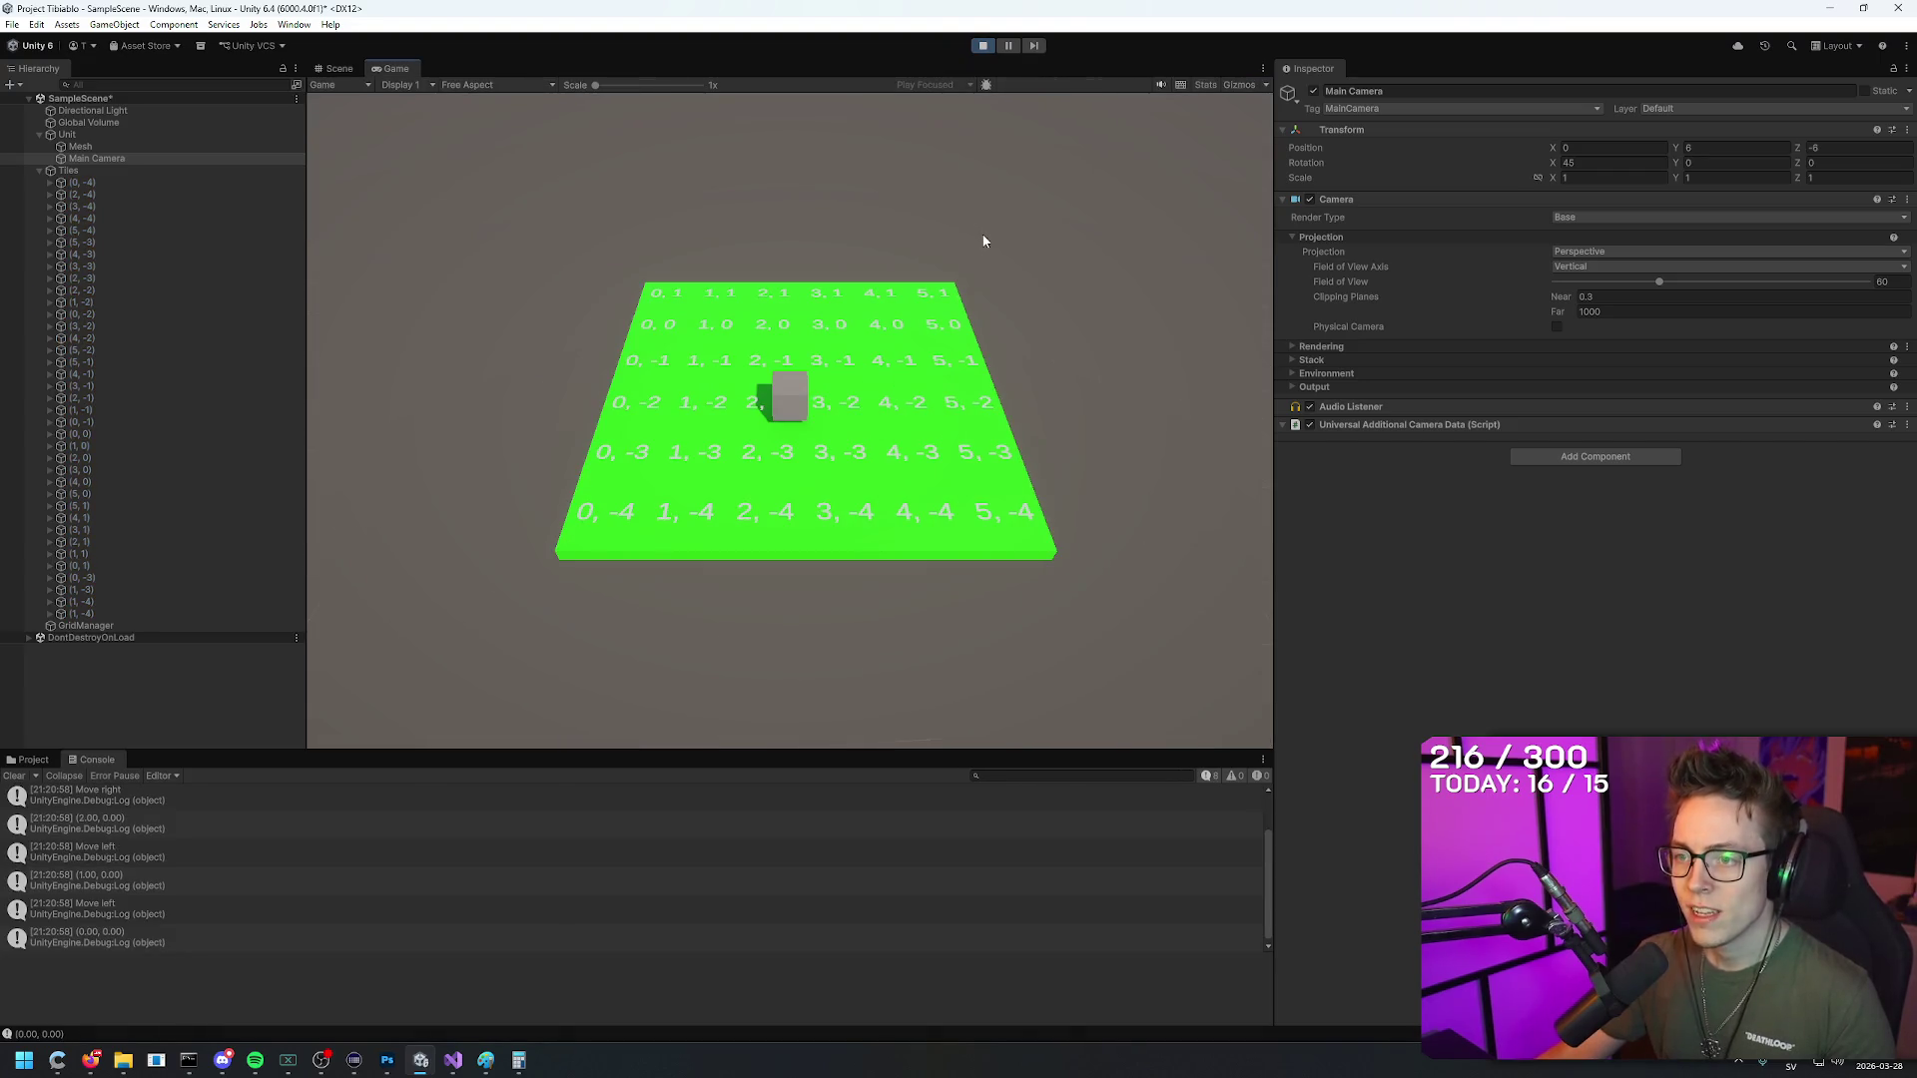
key(w)
key(a)
key(s)
key(d)
key(w)
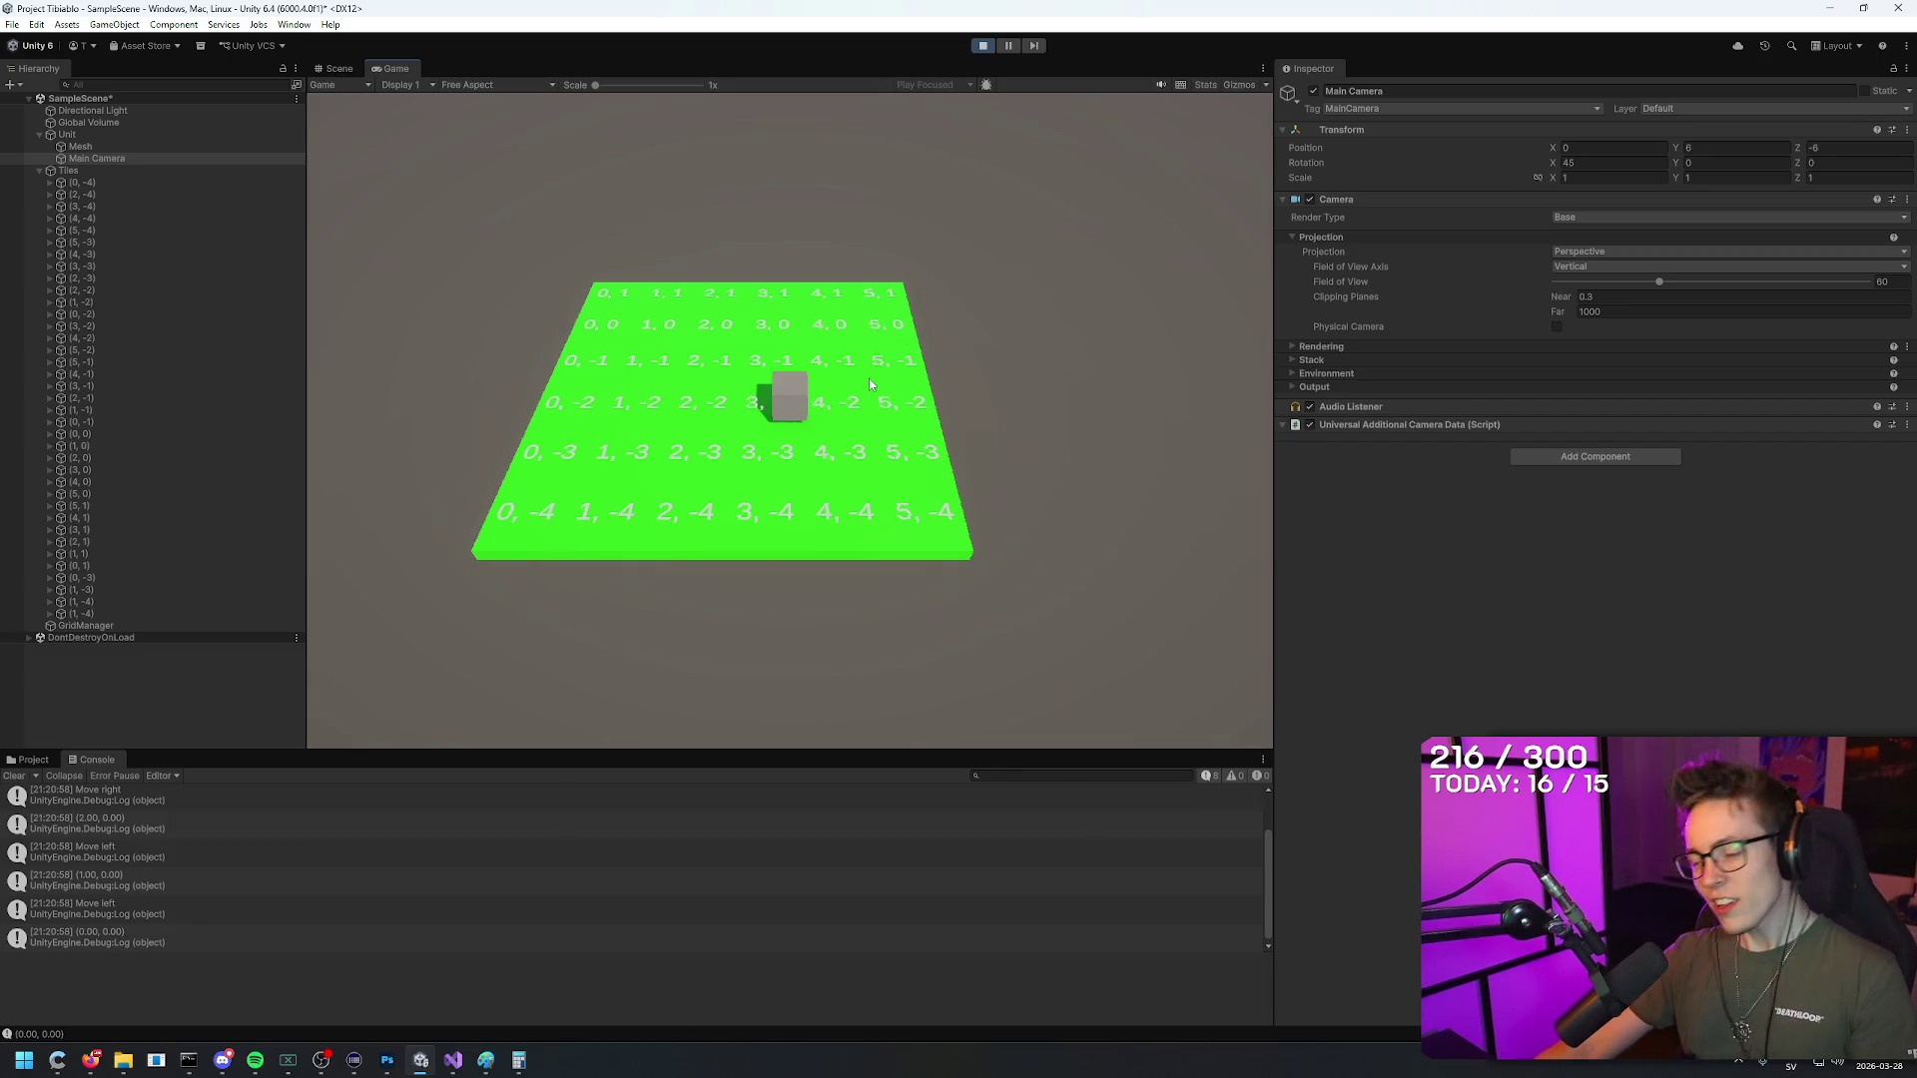
Step: Close the blank Paint drawing and the triangle sketch without saving, returning to Unity
mouse_move(485, 1060)
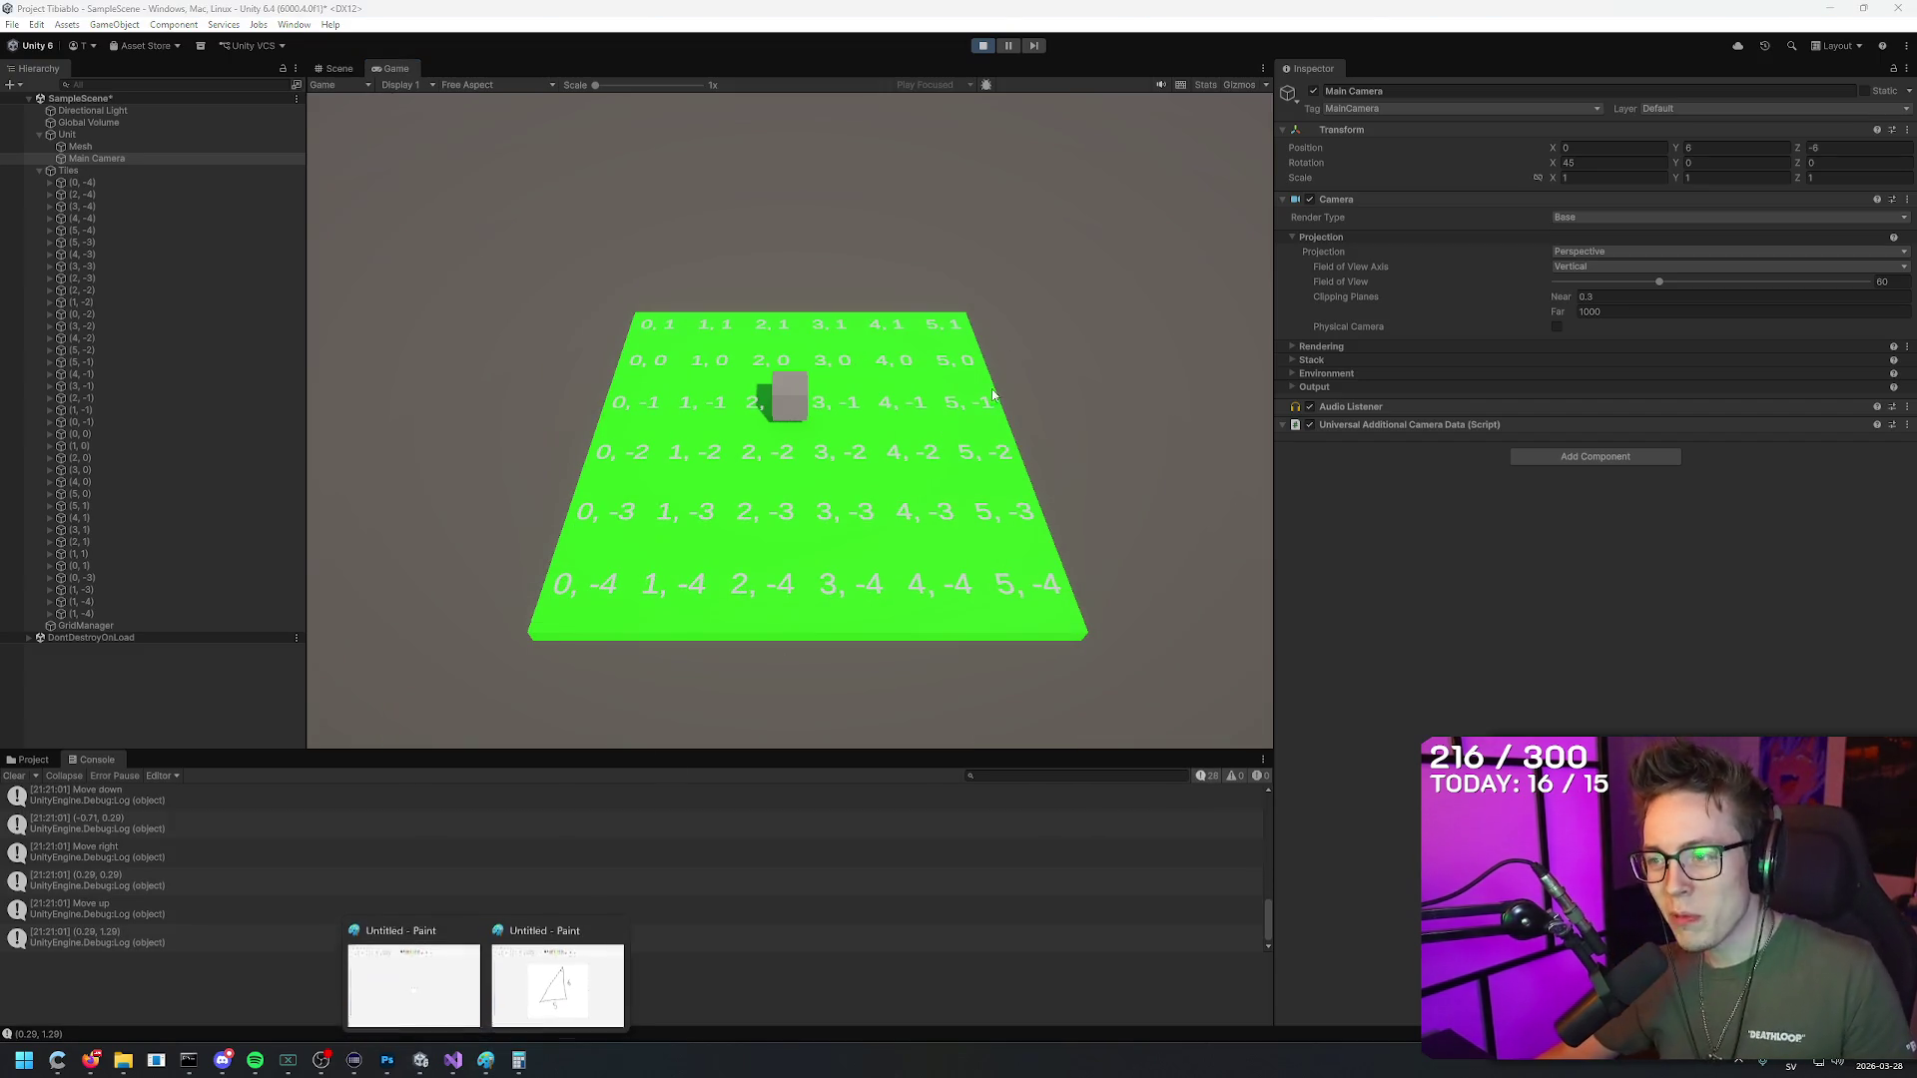
click(469, 930)
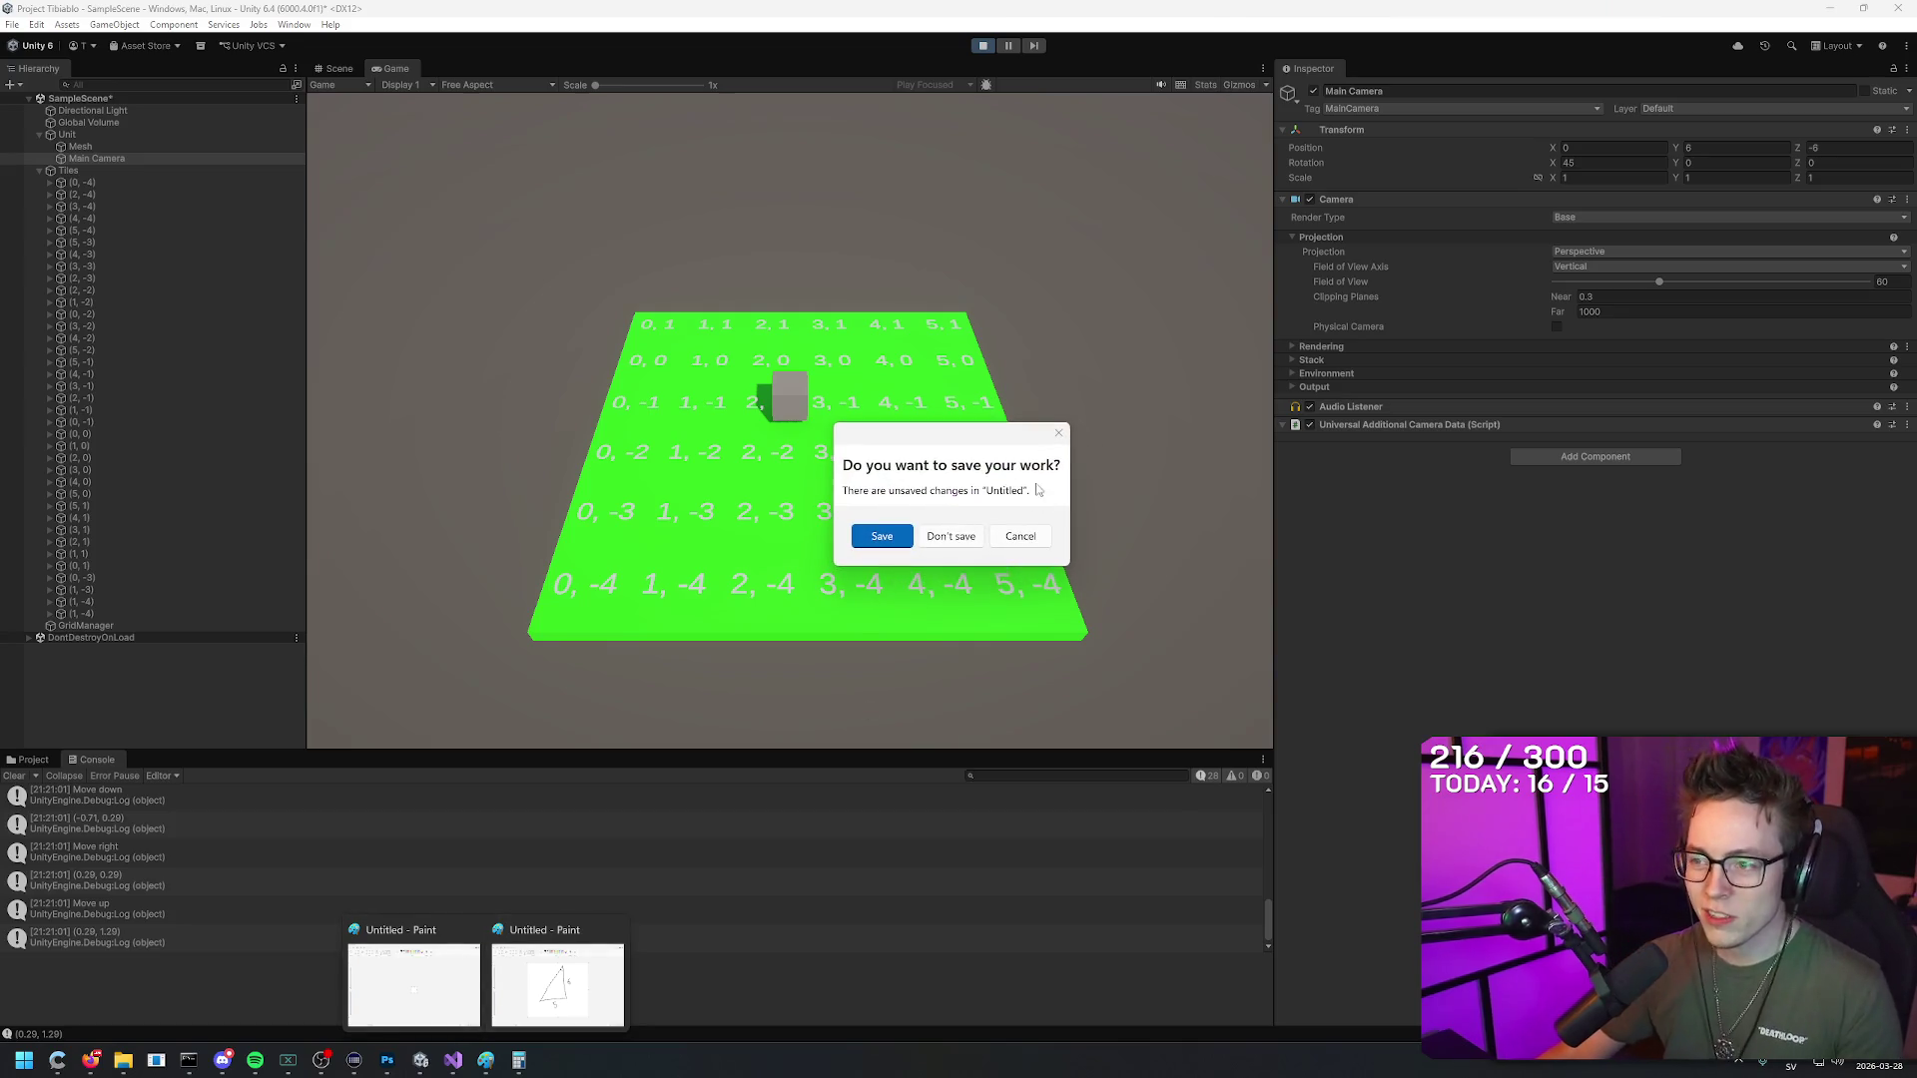
click(950, 536)
click(485, 1060)
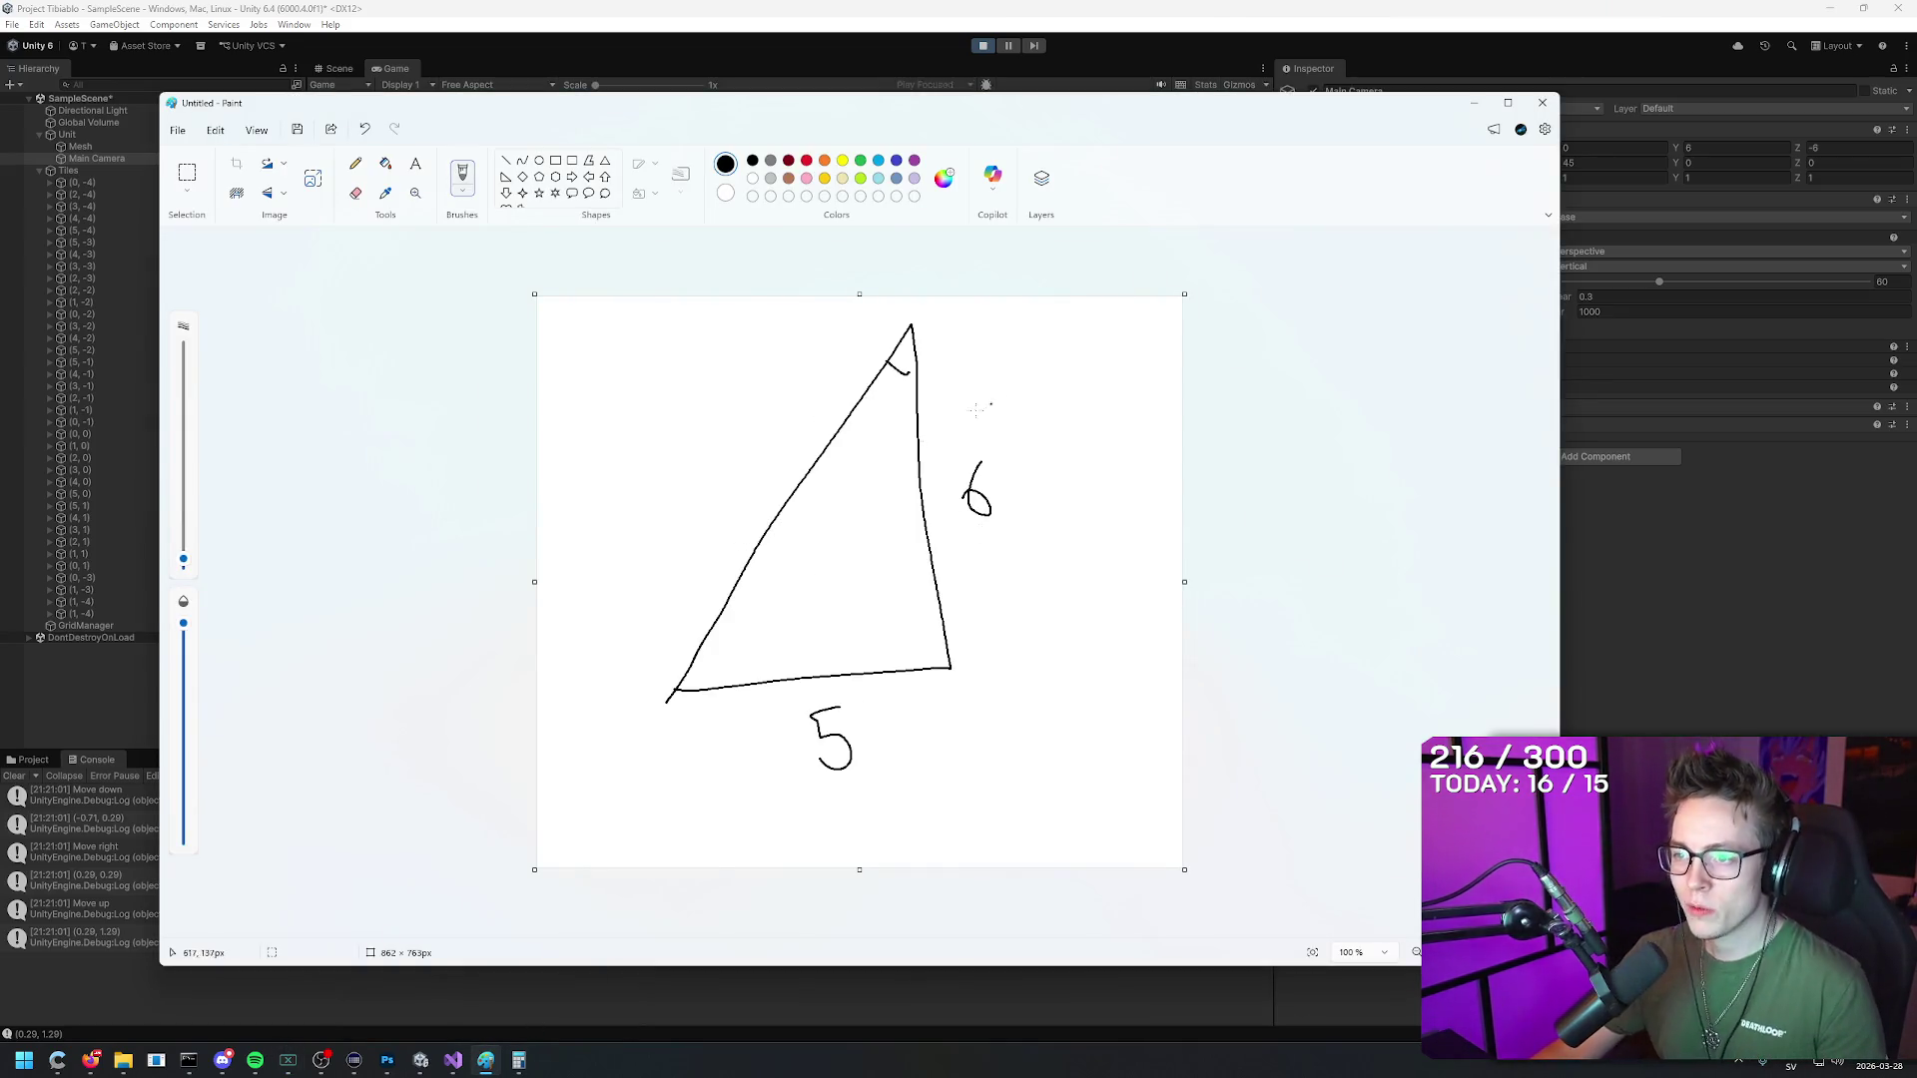
click(1539, 106)
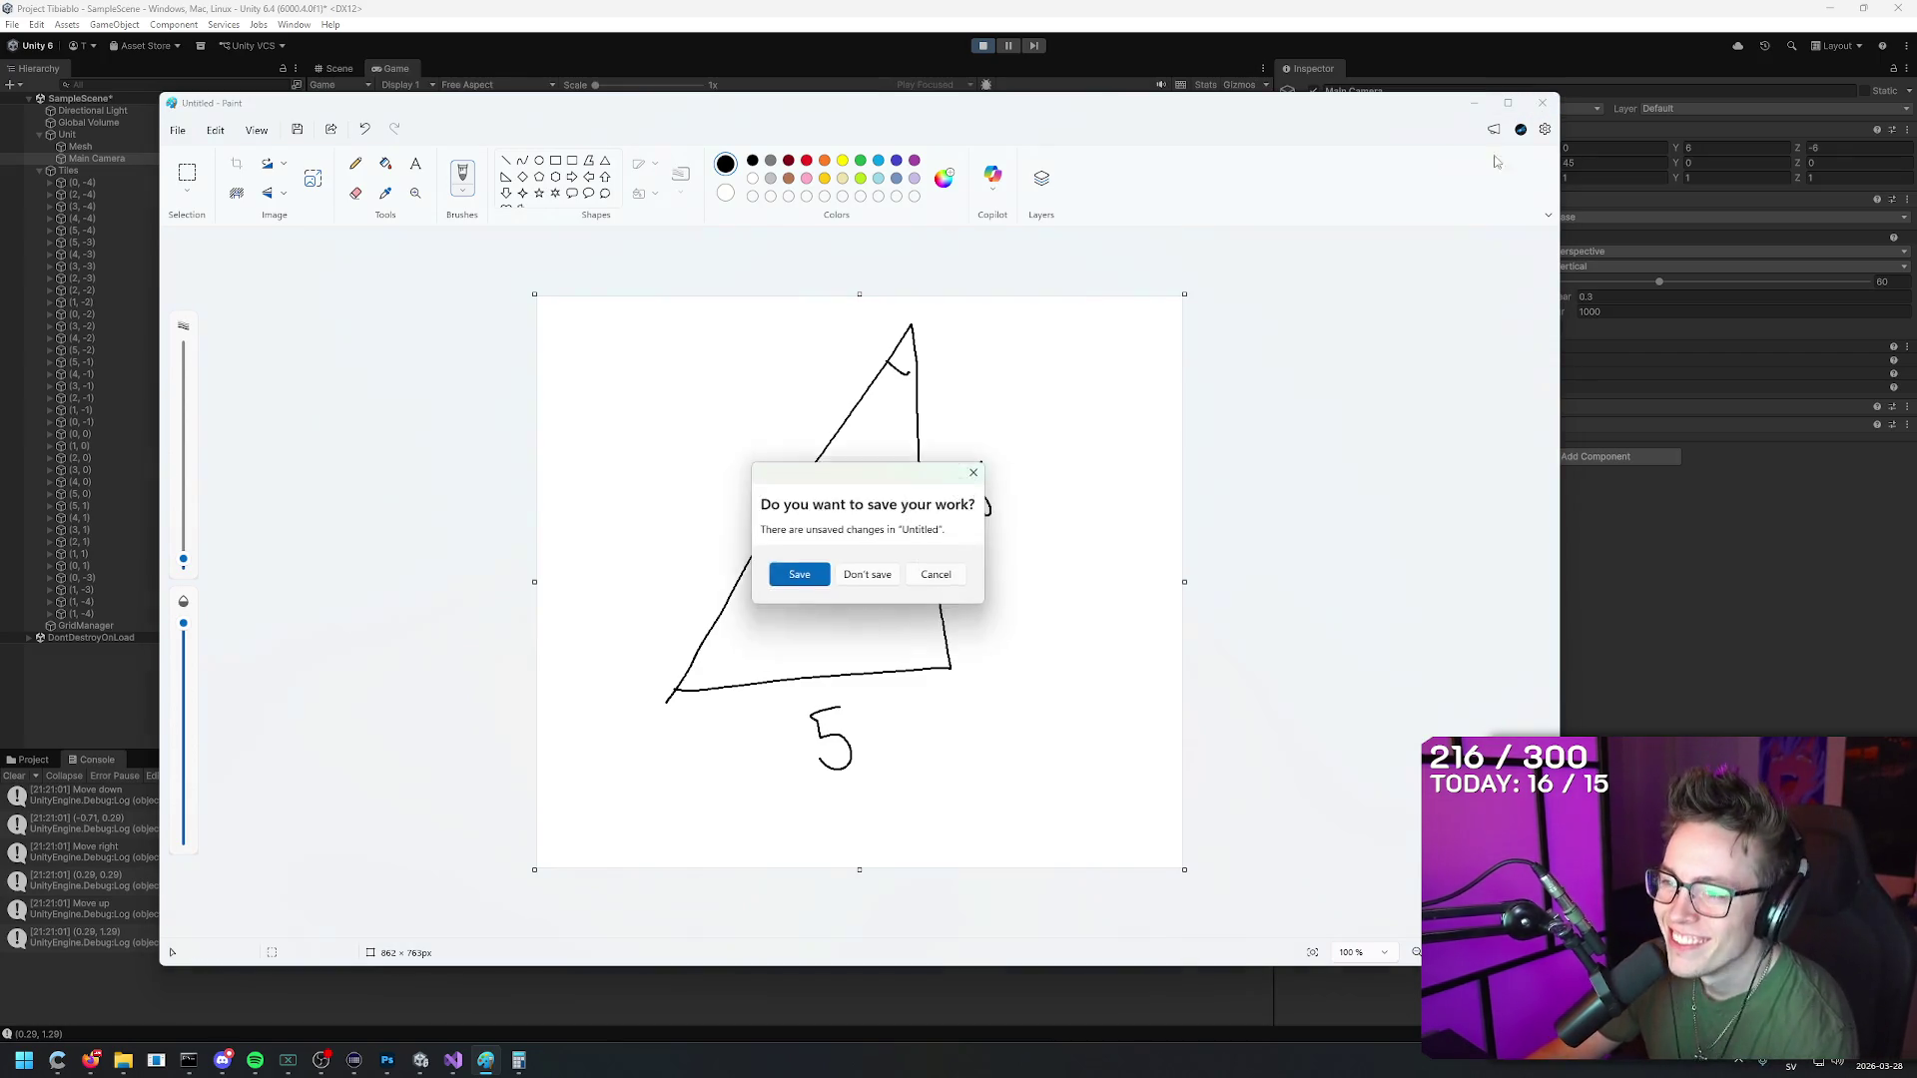
click(849, 581)
click(1022, 12)
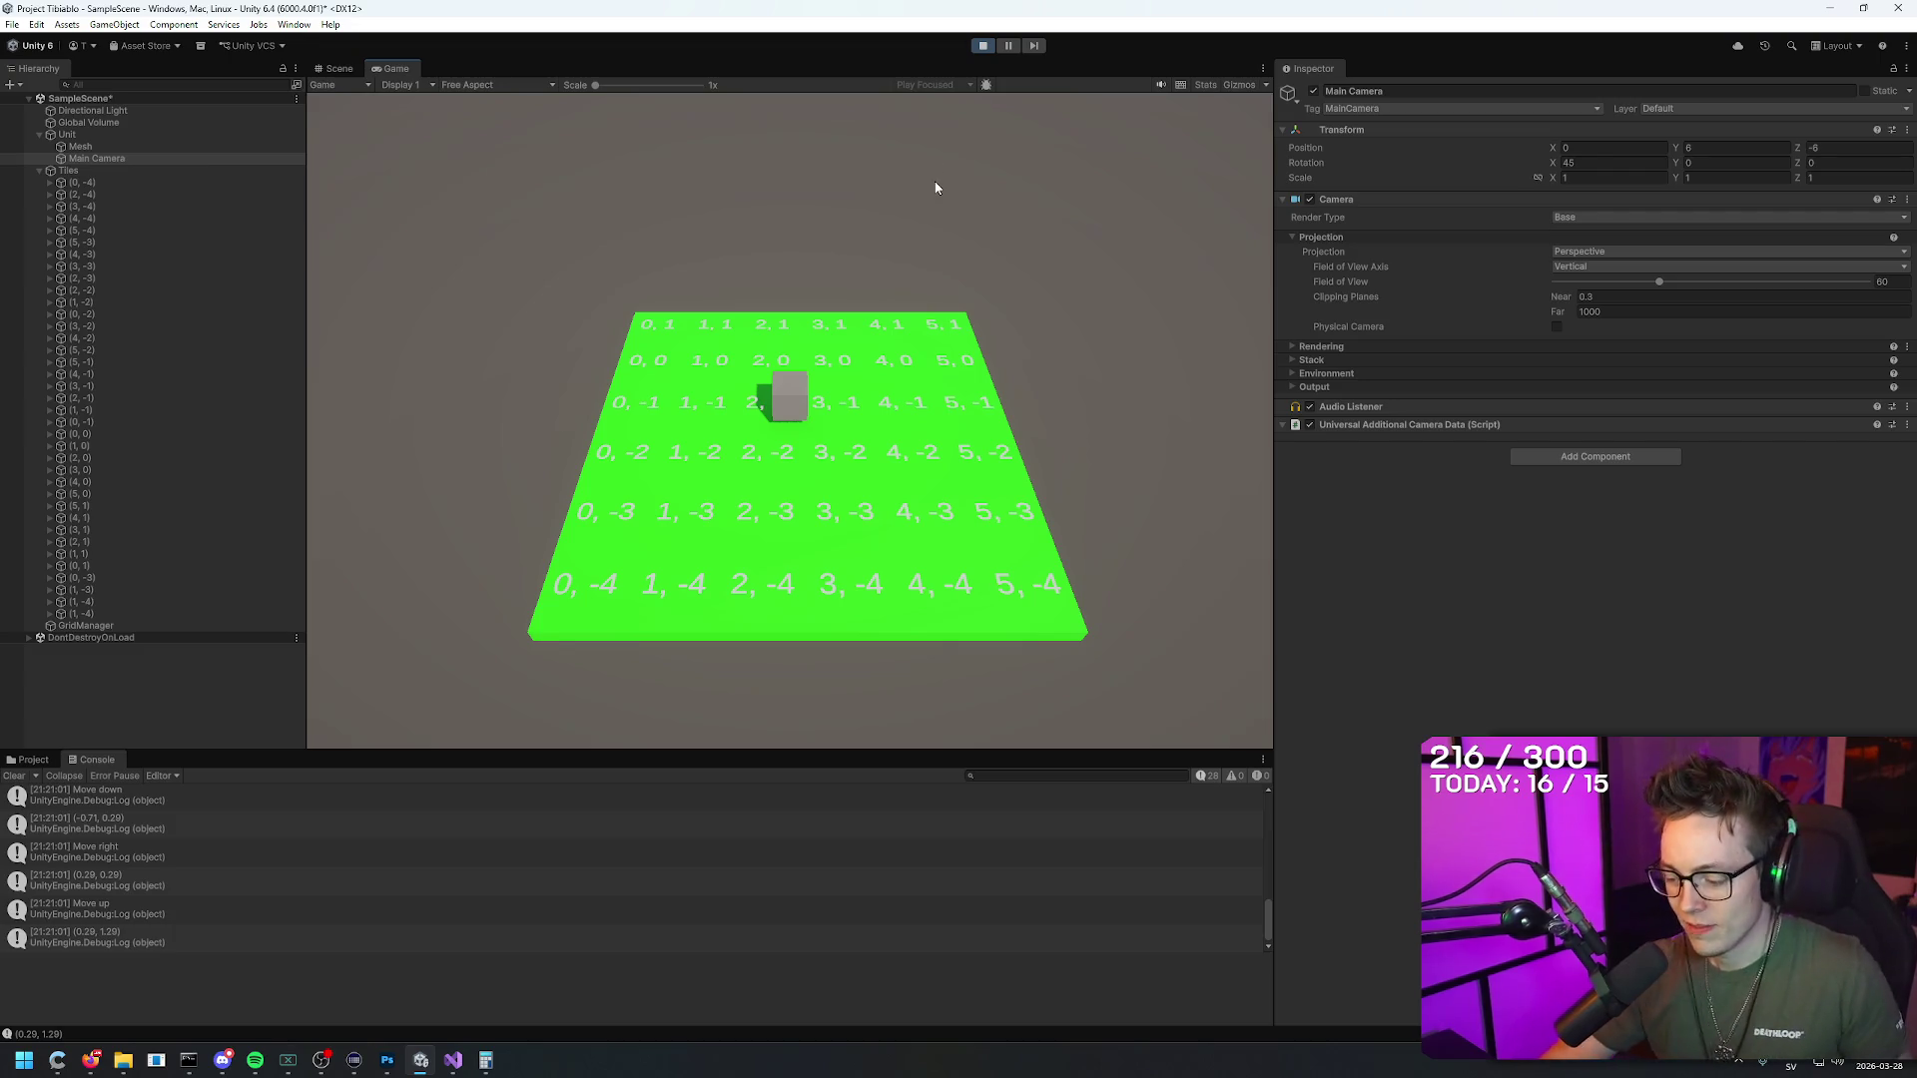
Step: Step the cube left, right, up and down across the tiles with WASD, then stop Play mode
key(a)
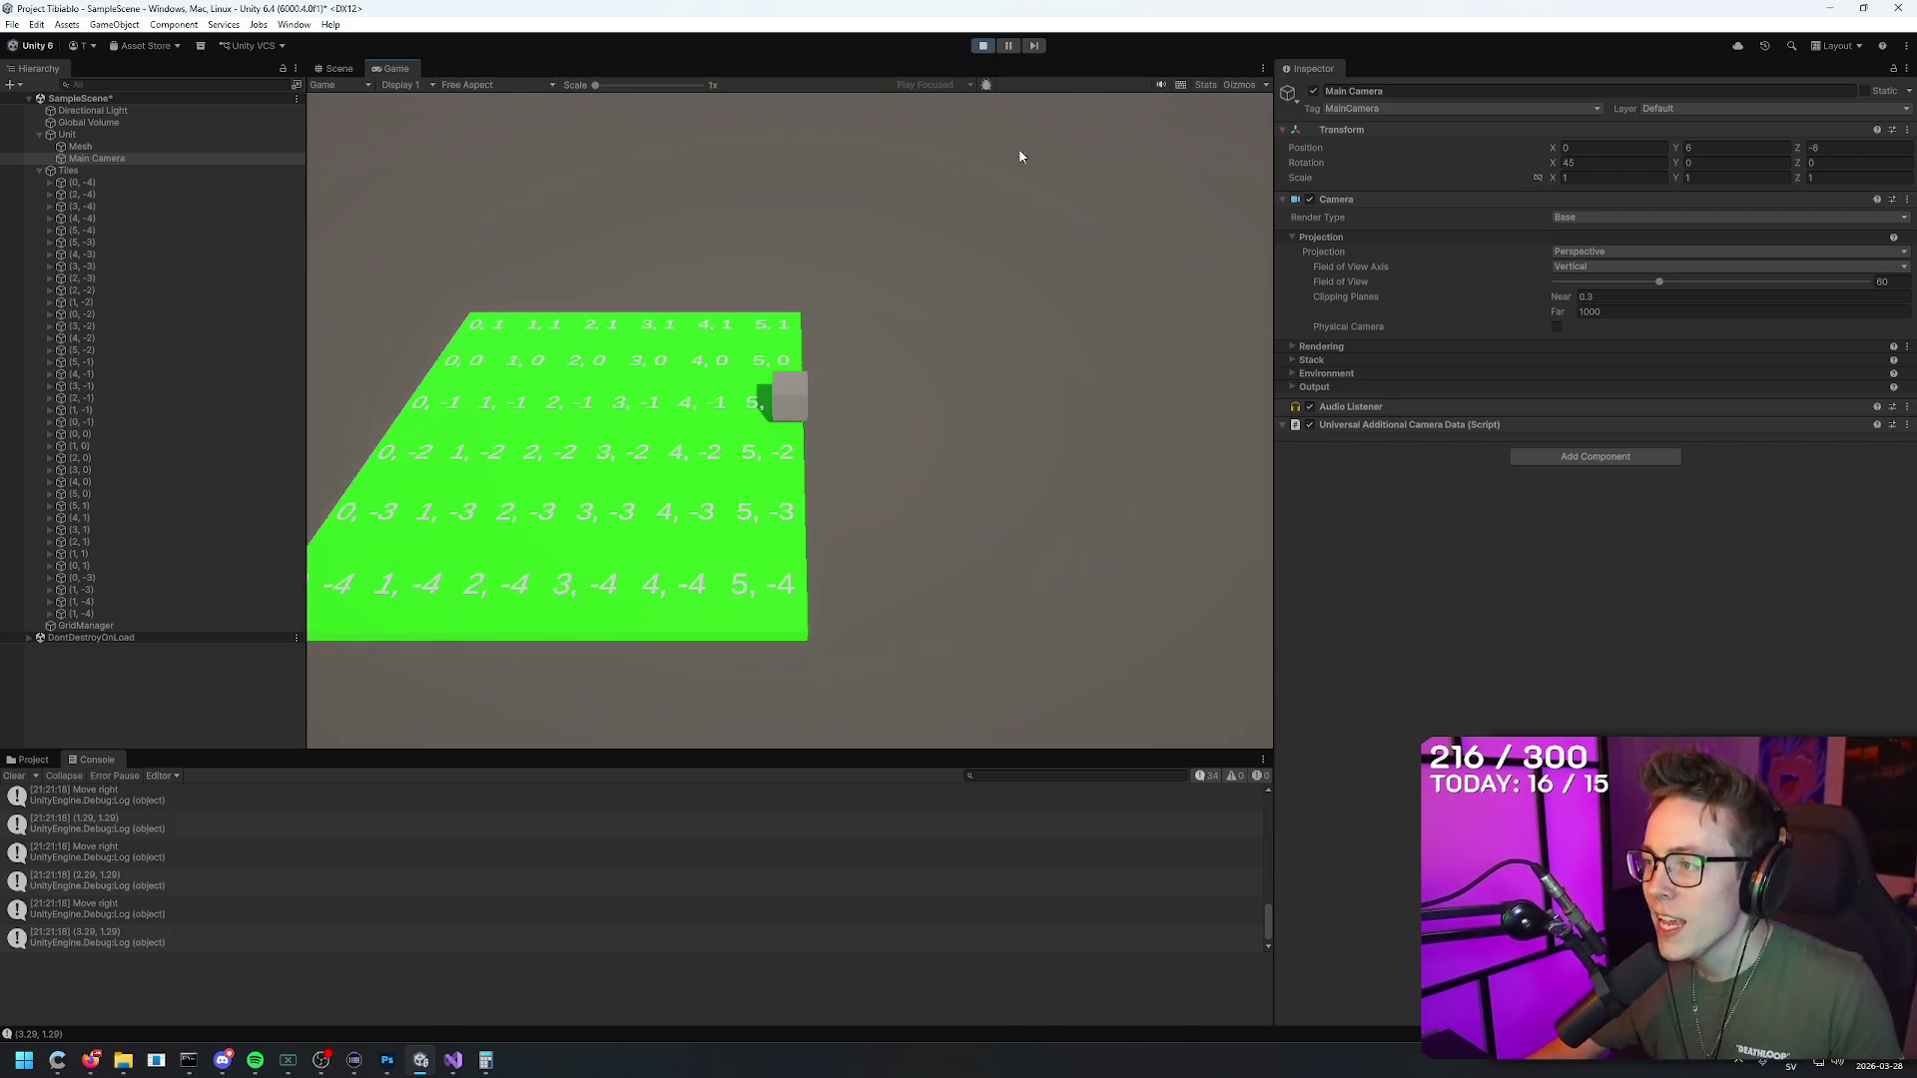
key(s)
key(d)
key(a)
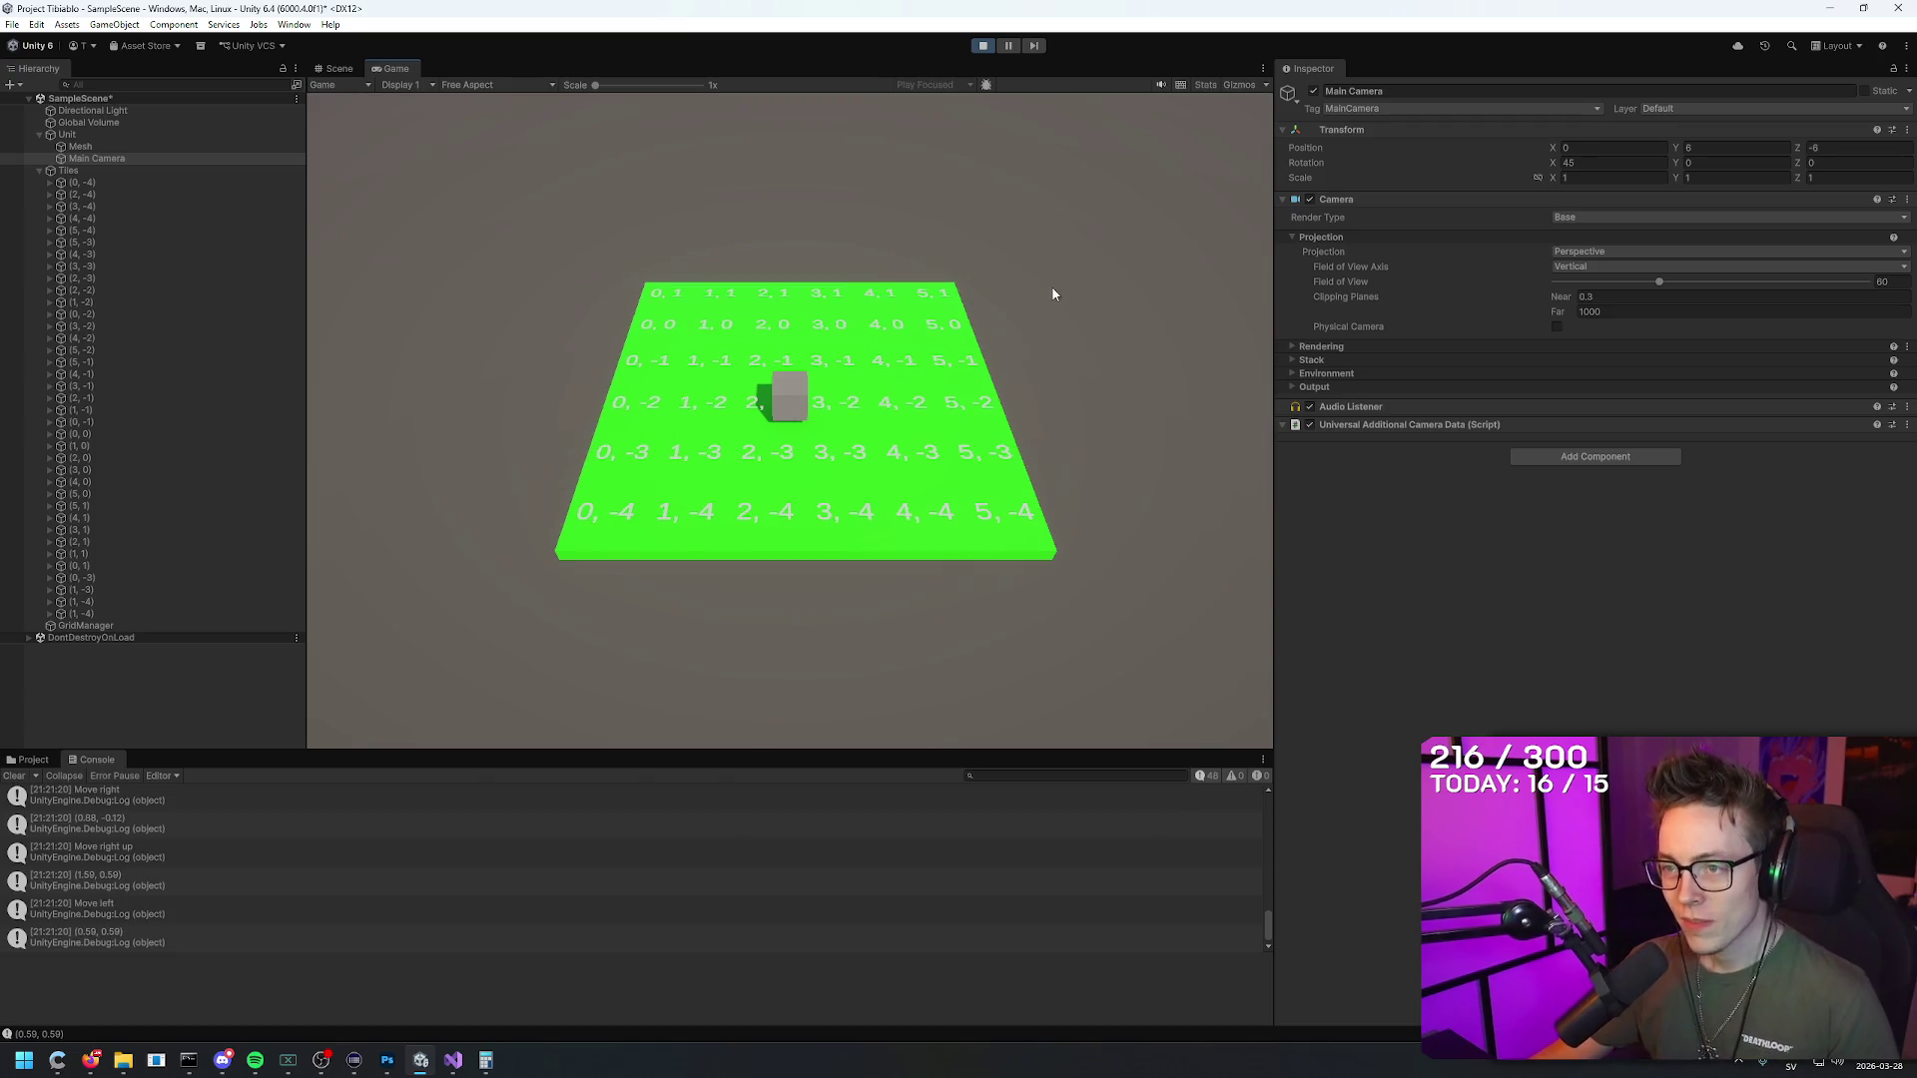
key(w)
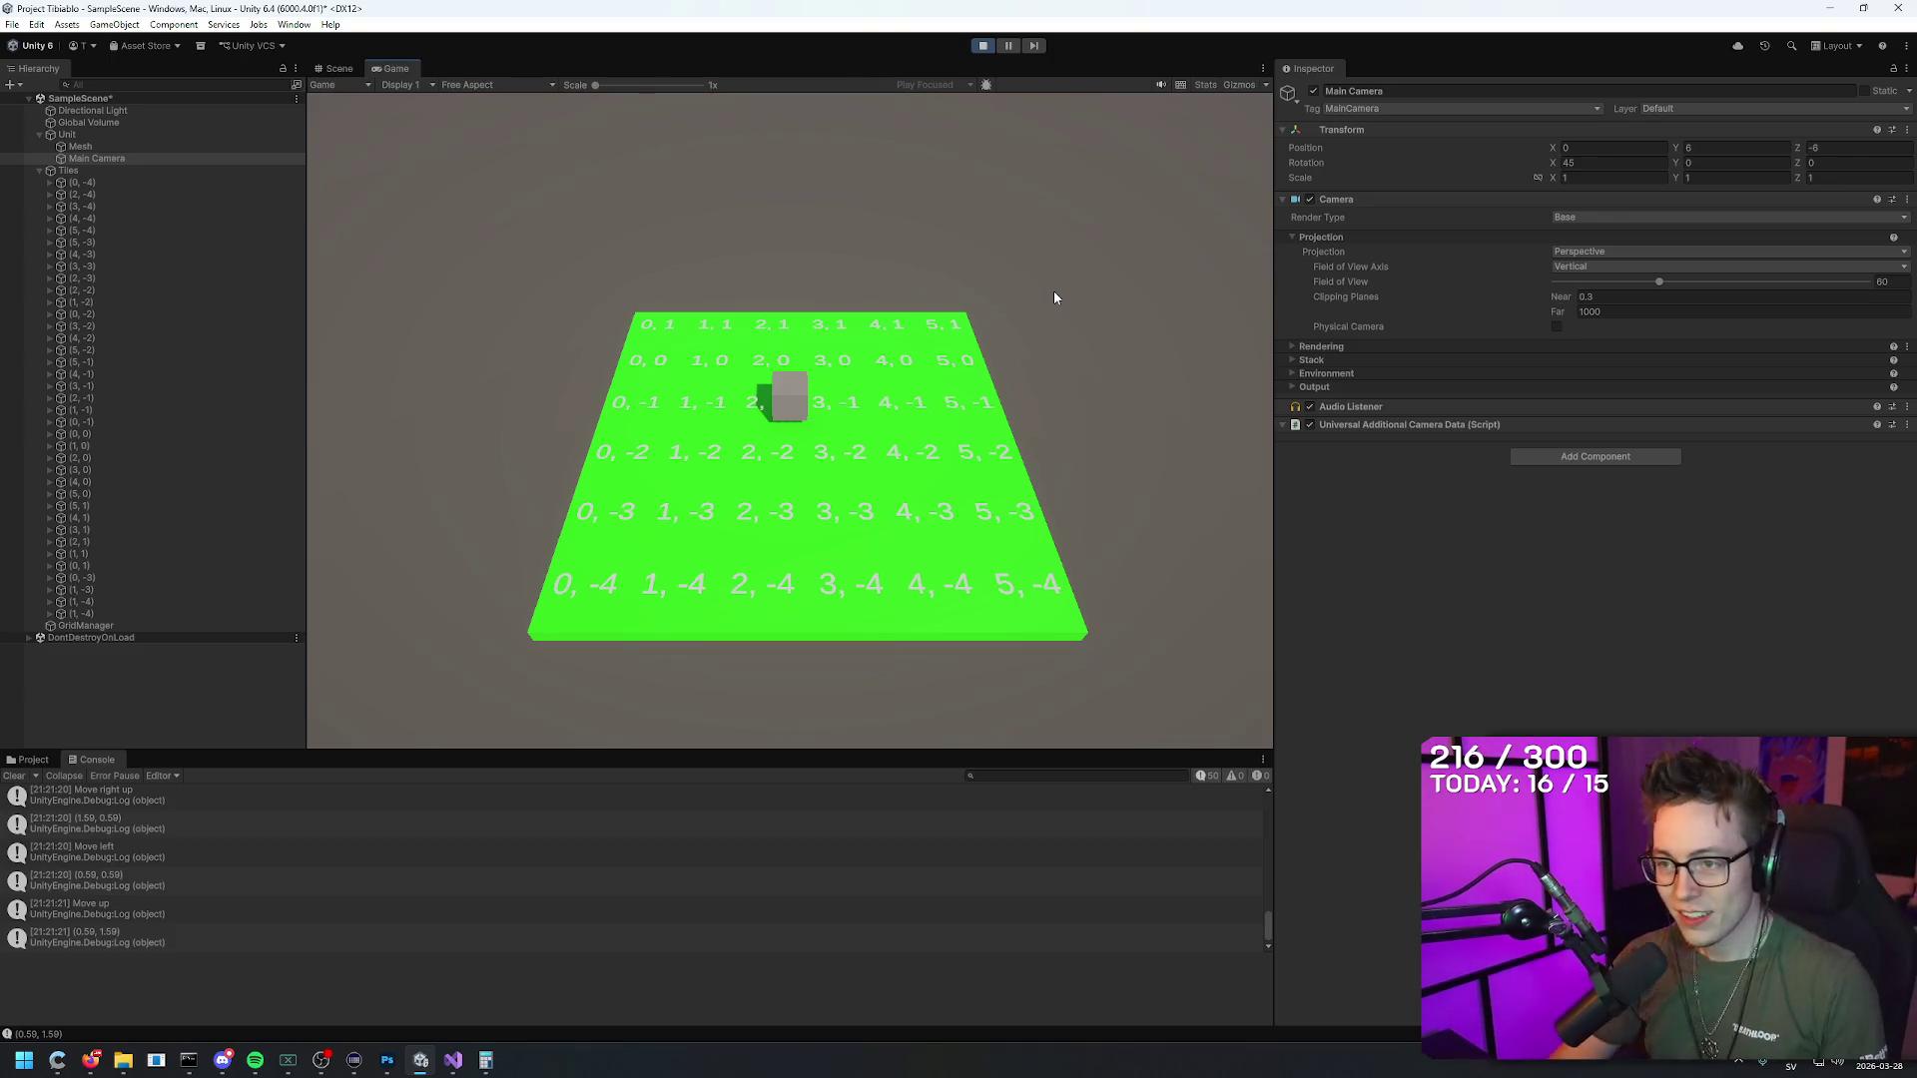
key(d)
key(d)
key(w)
key(w)
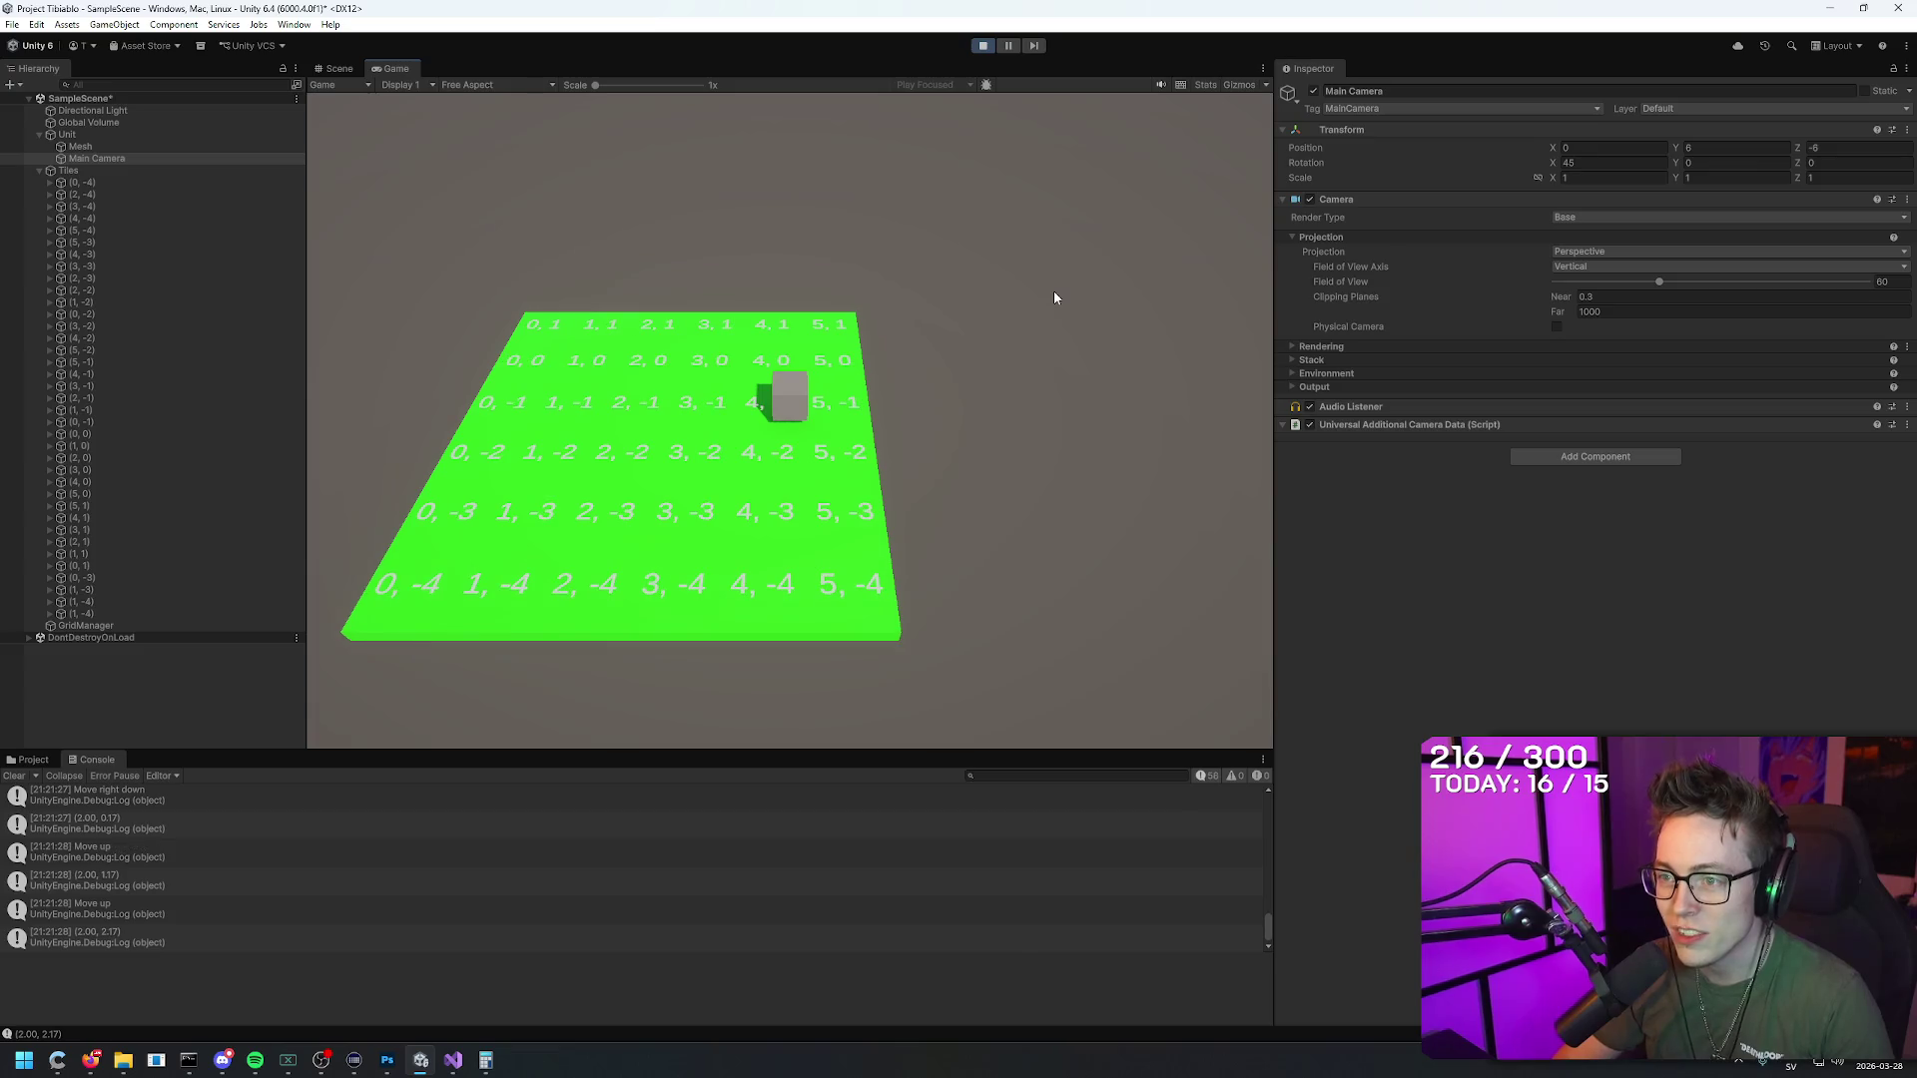
key(s)
key(a)
key(a)
key(a)
key(d)
key(d)
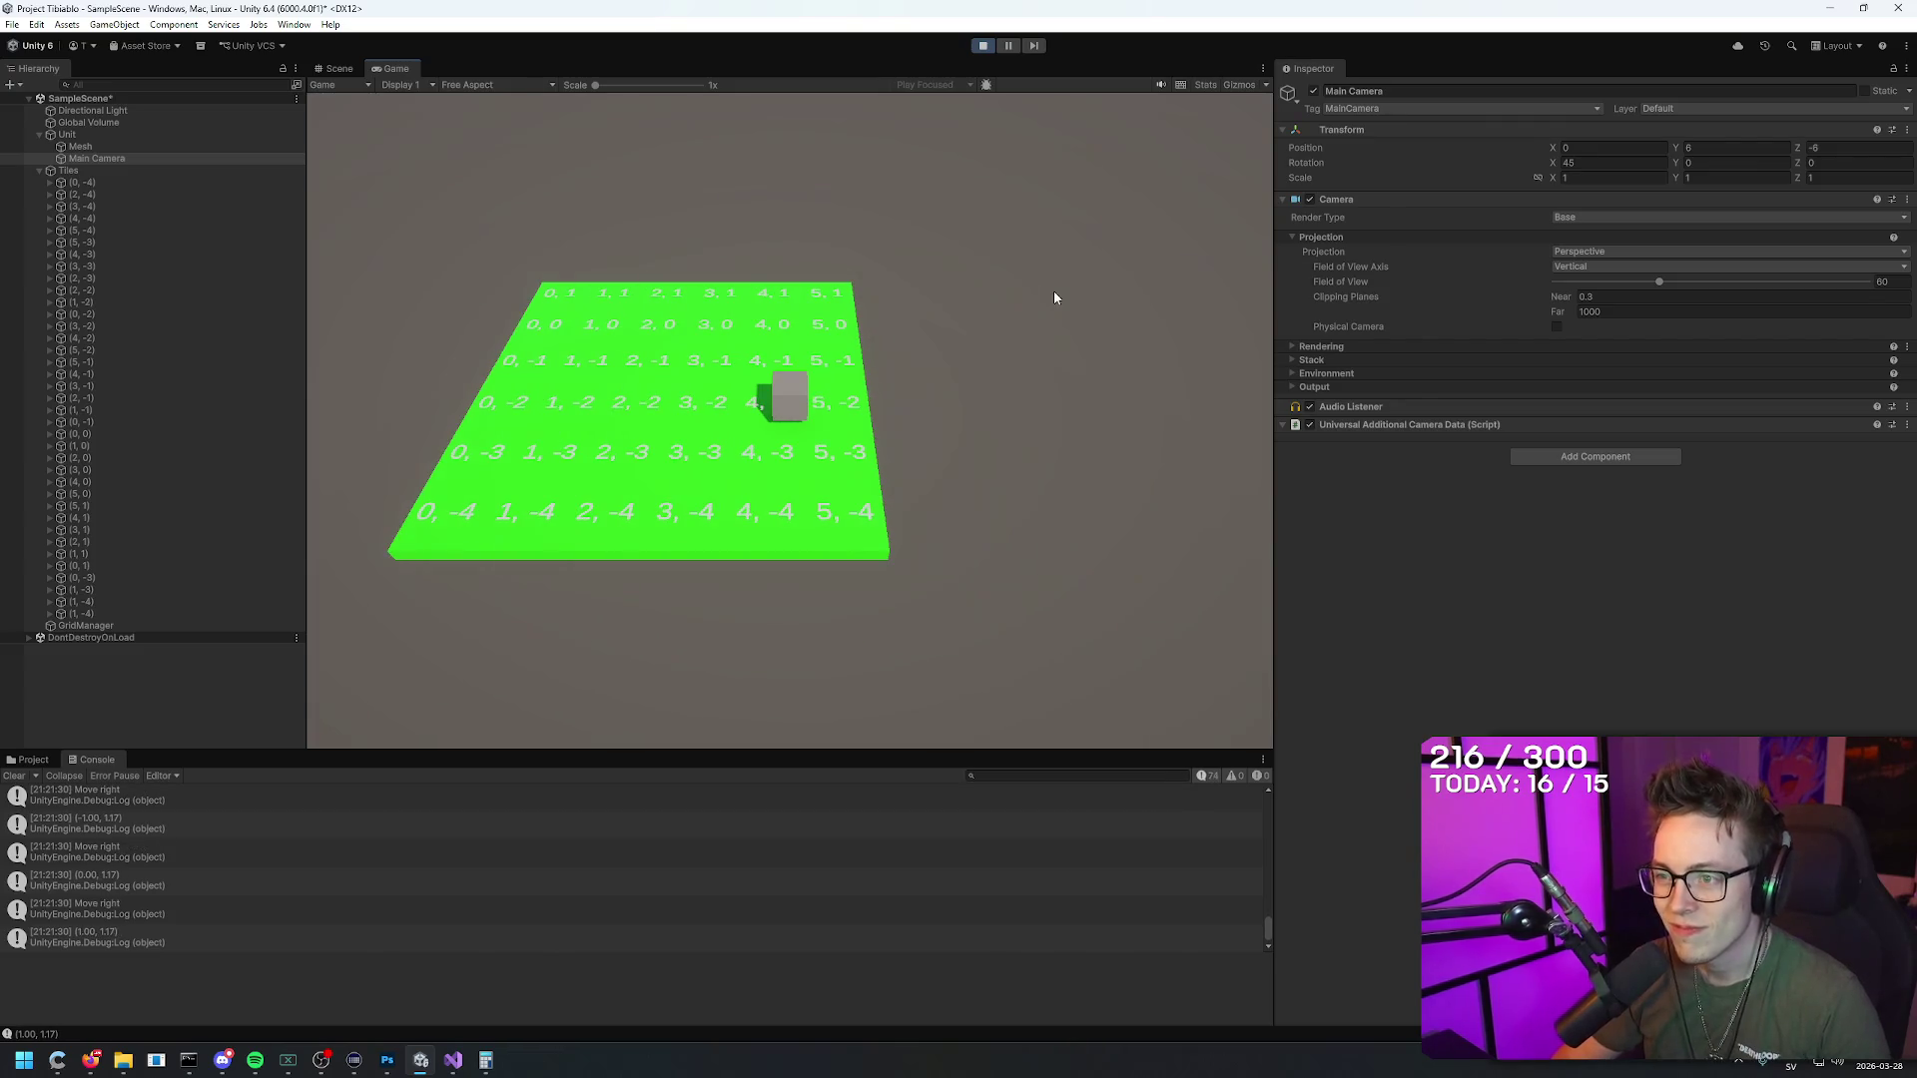
key(d)
key(a)
key(a)
key(a)
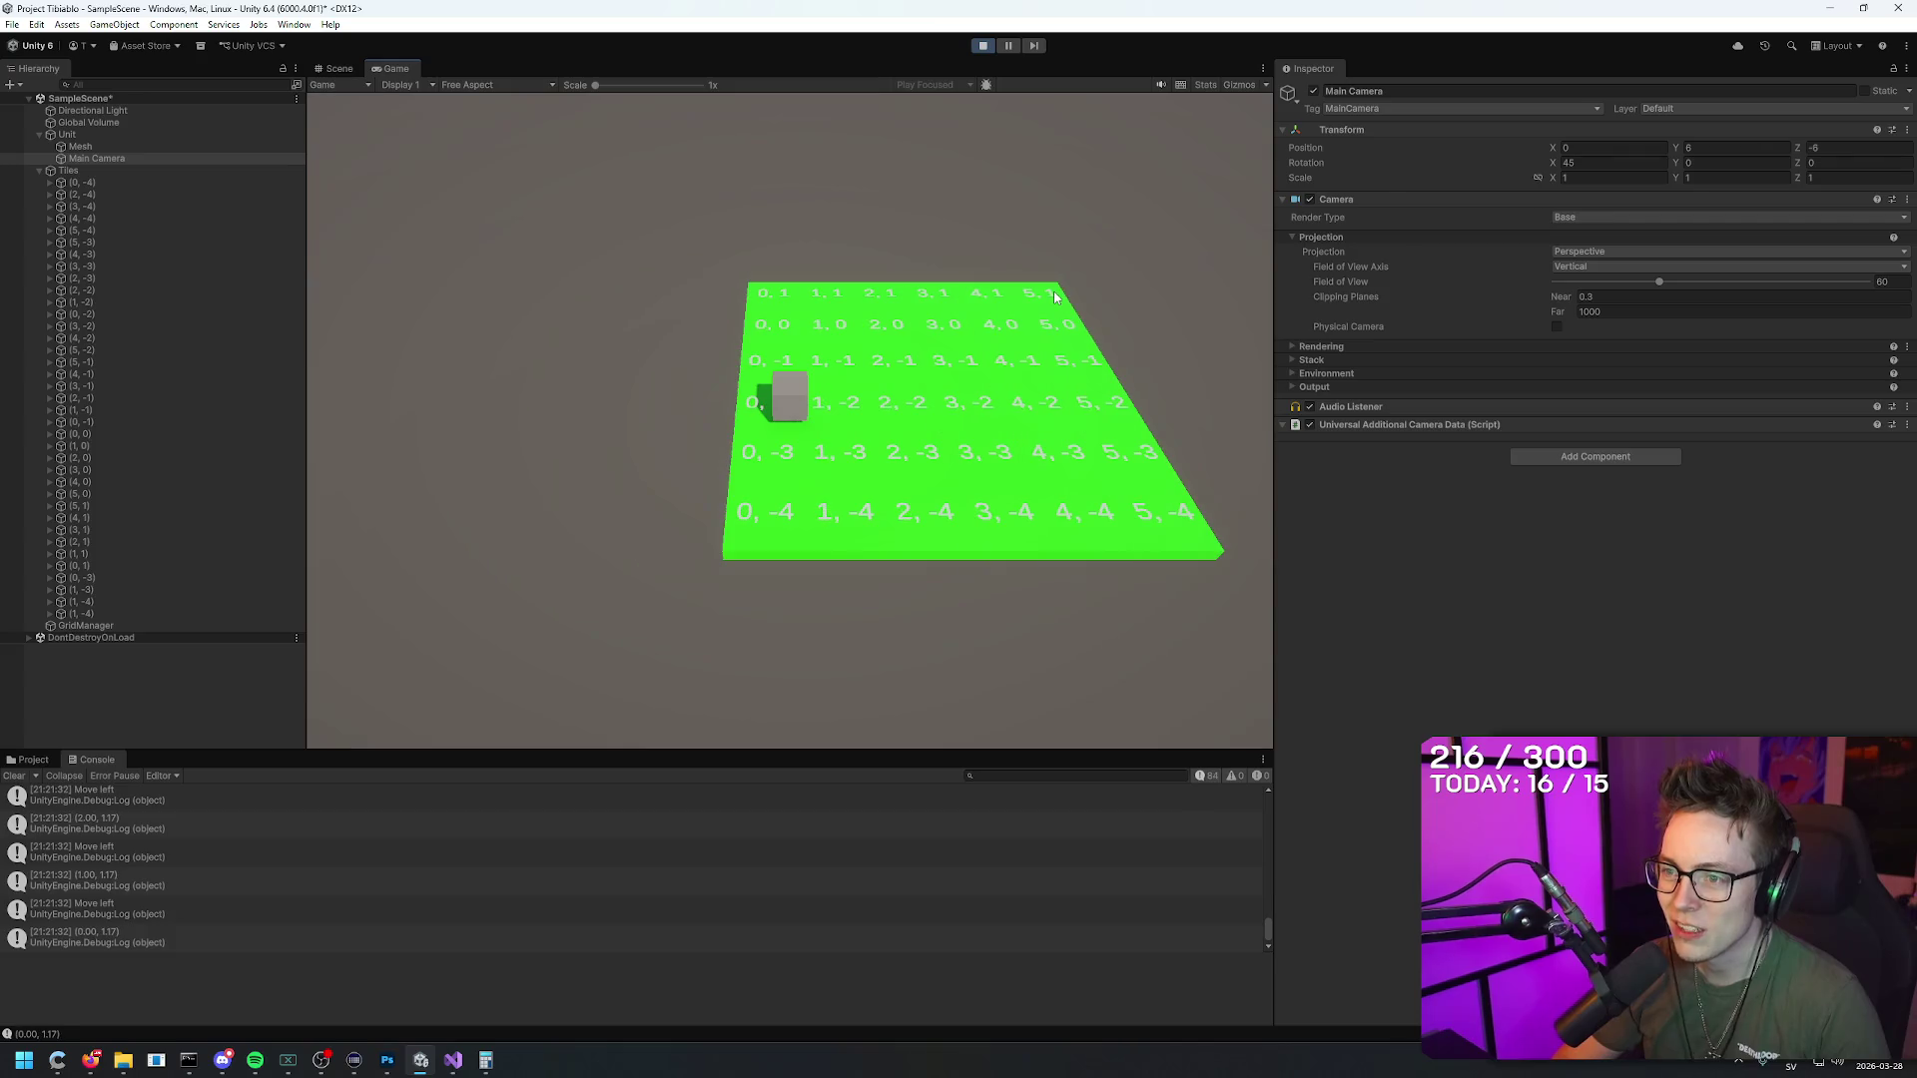
key(s)
key(s)
key(w)
key(w)
key(s)
key(s)
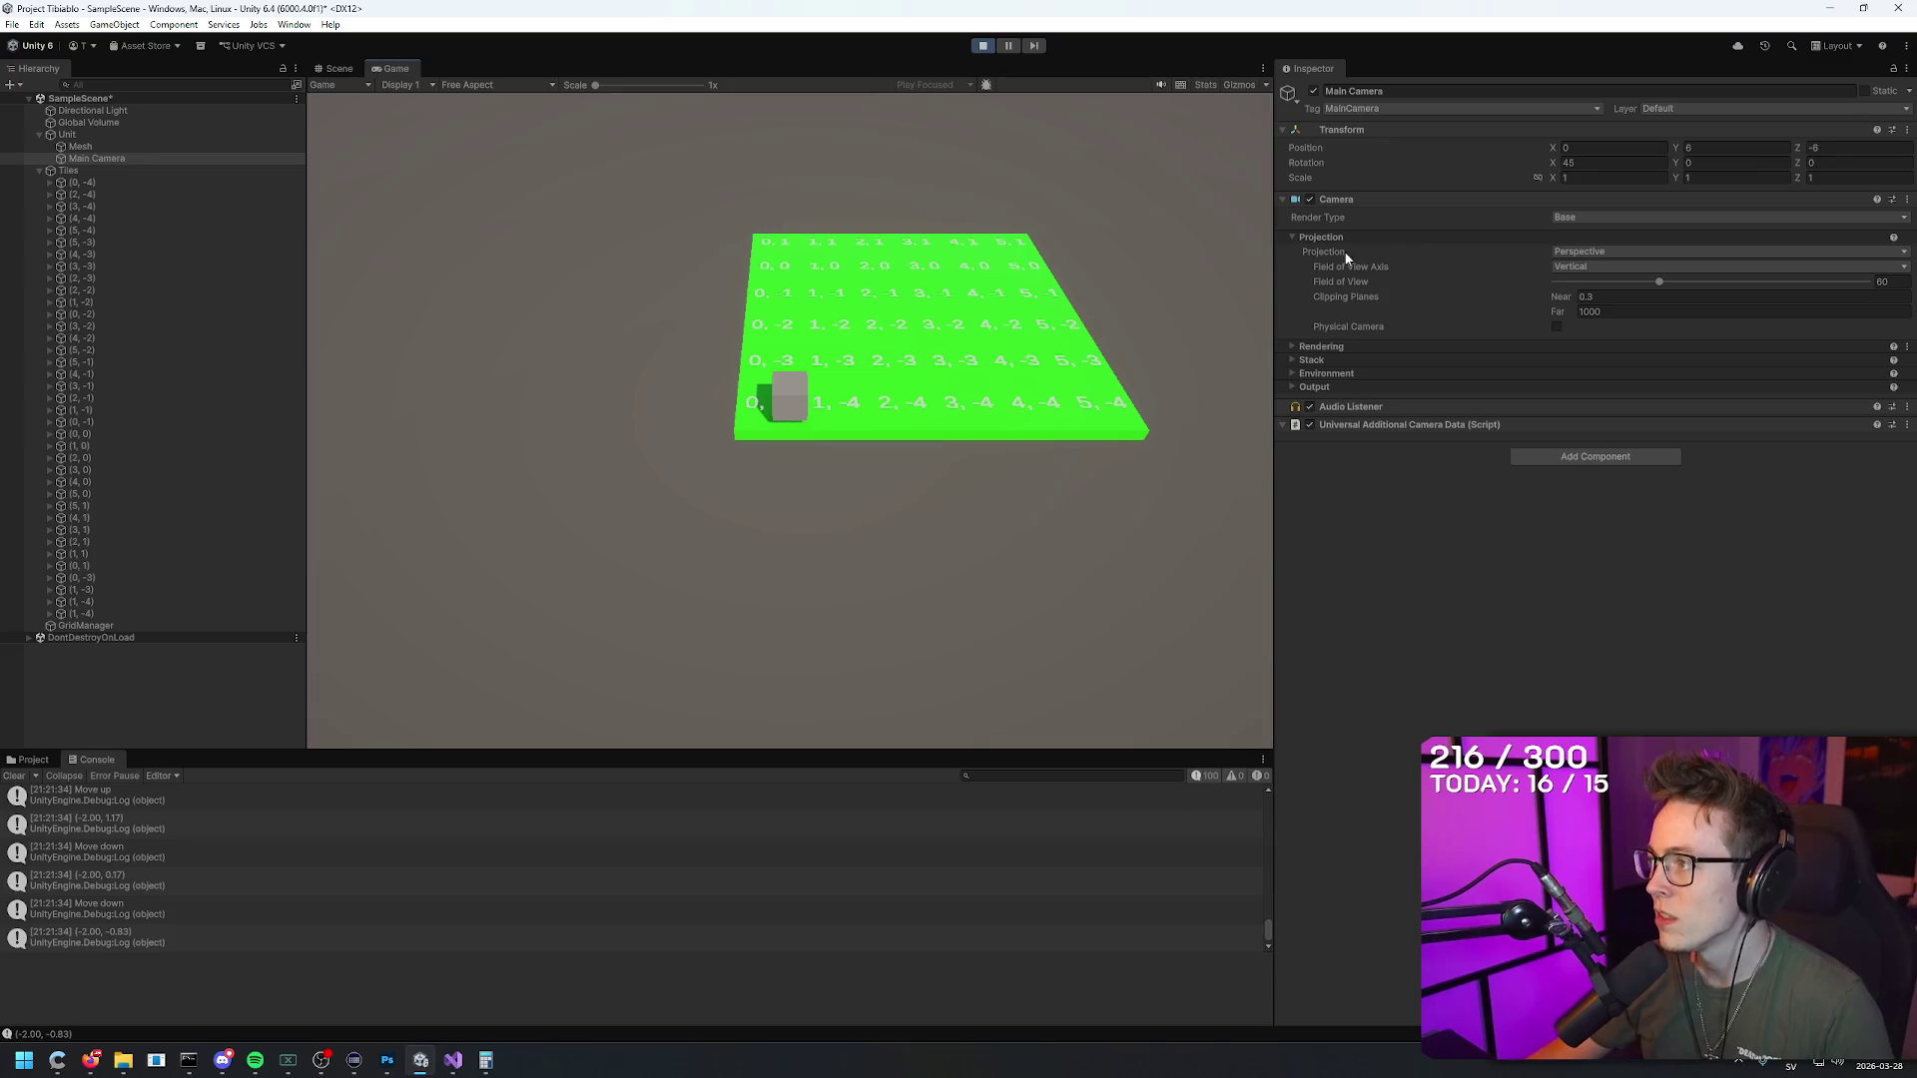
click(984, 46)
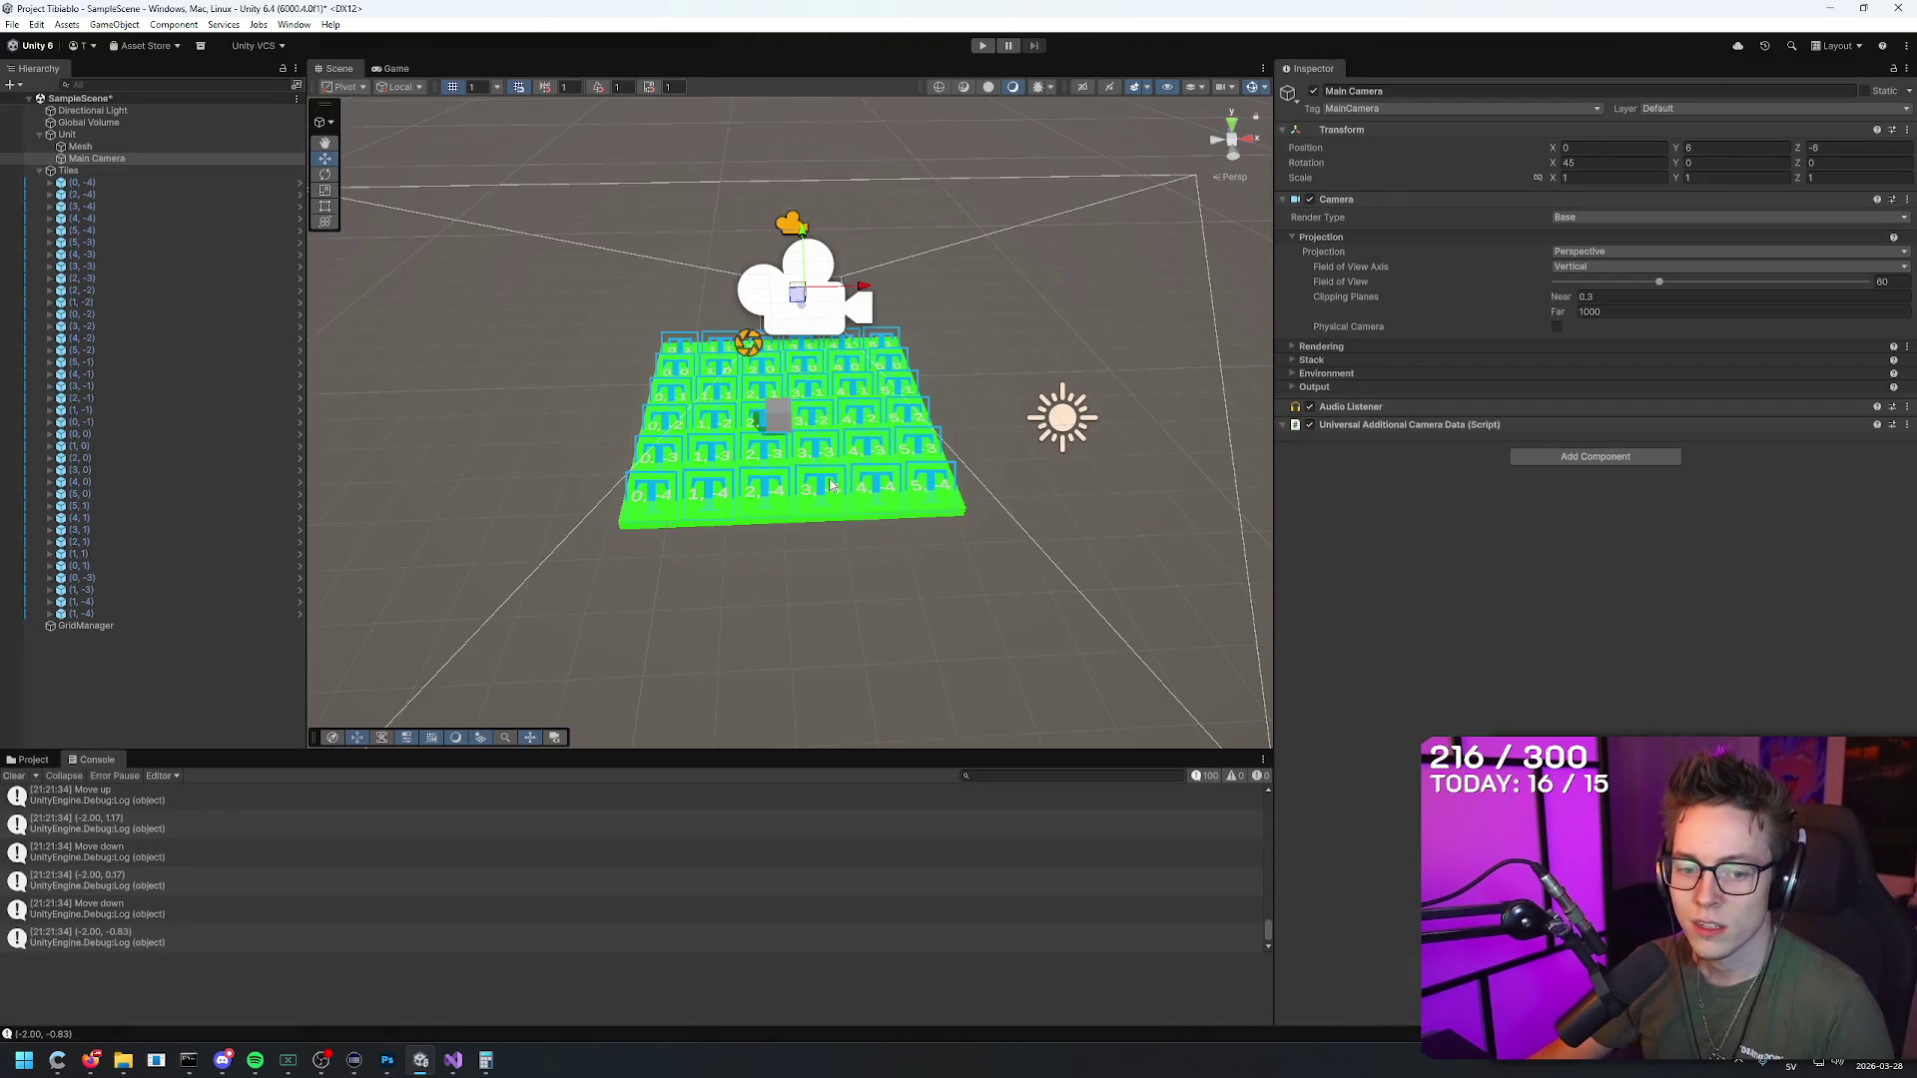
Step: Set the cube Mesh's Position Y to 0.5 and orbit in close to view it on the tiles
click(784, 419)
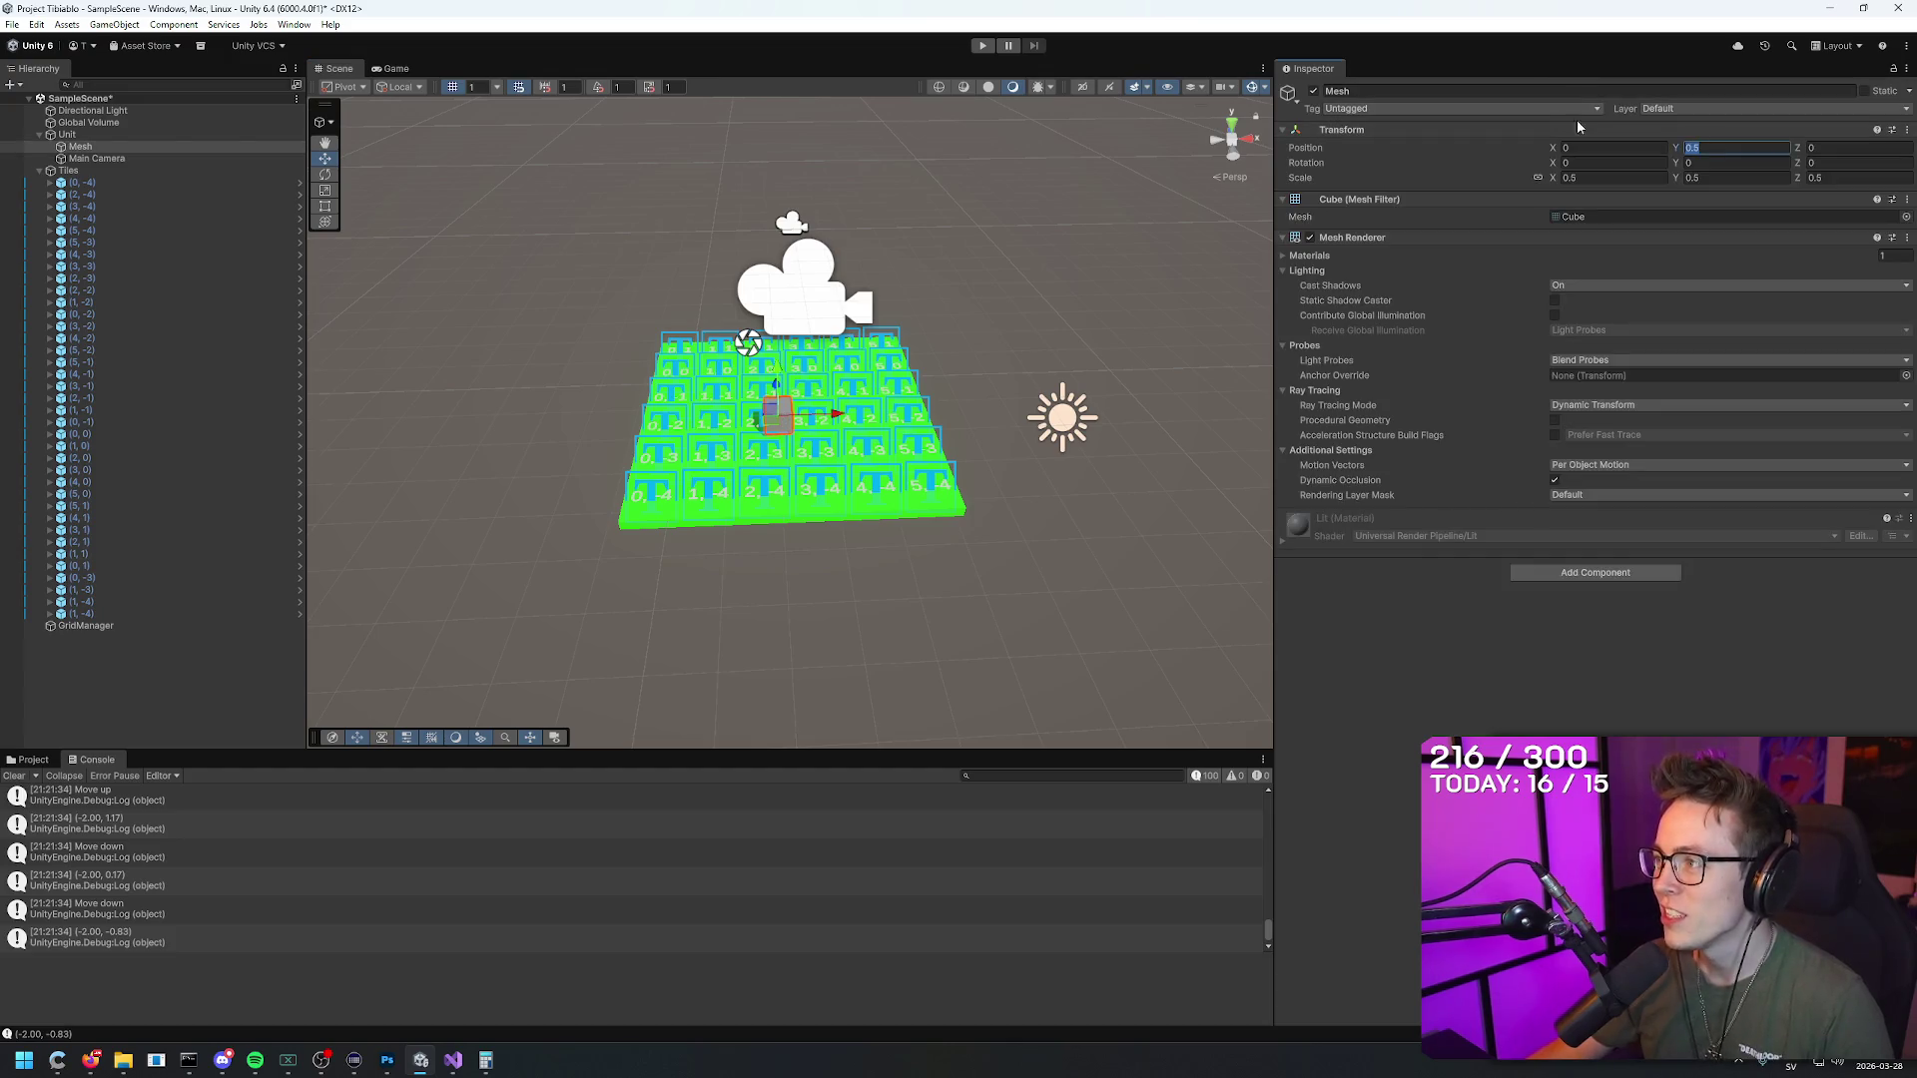
text(0)
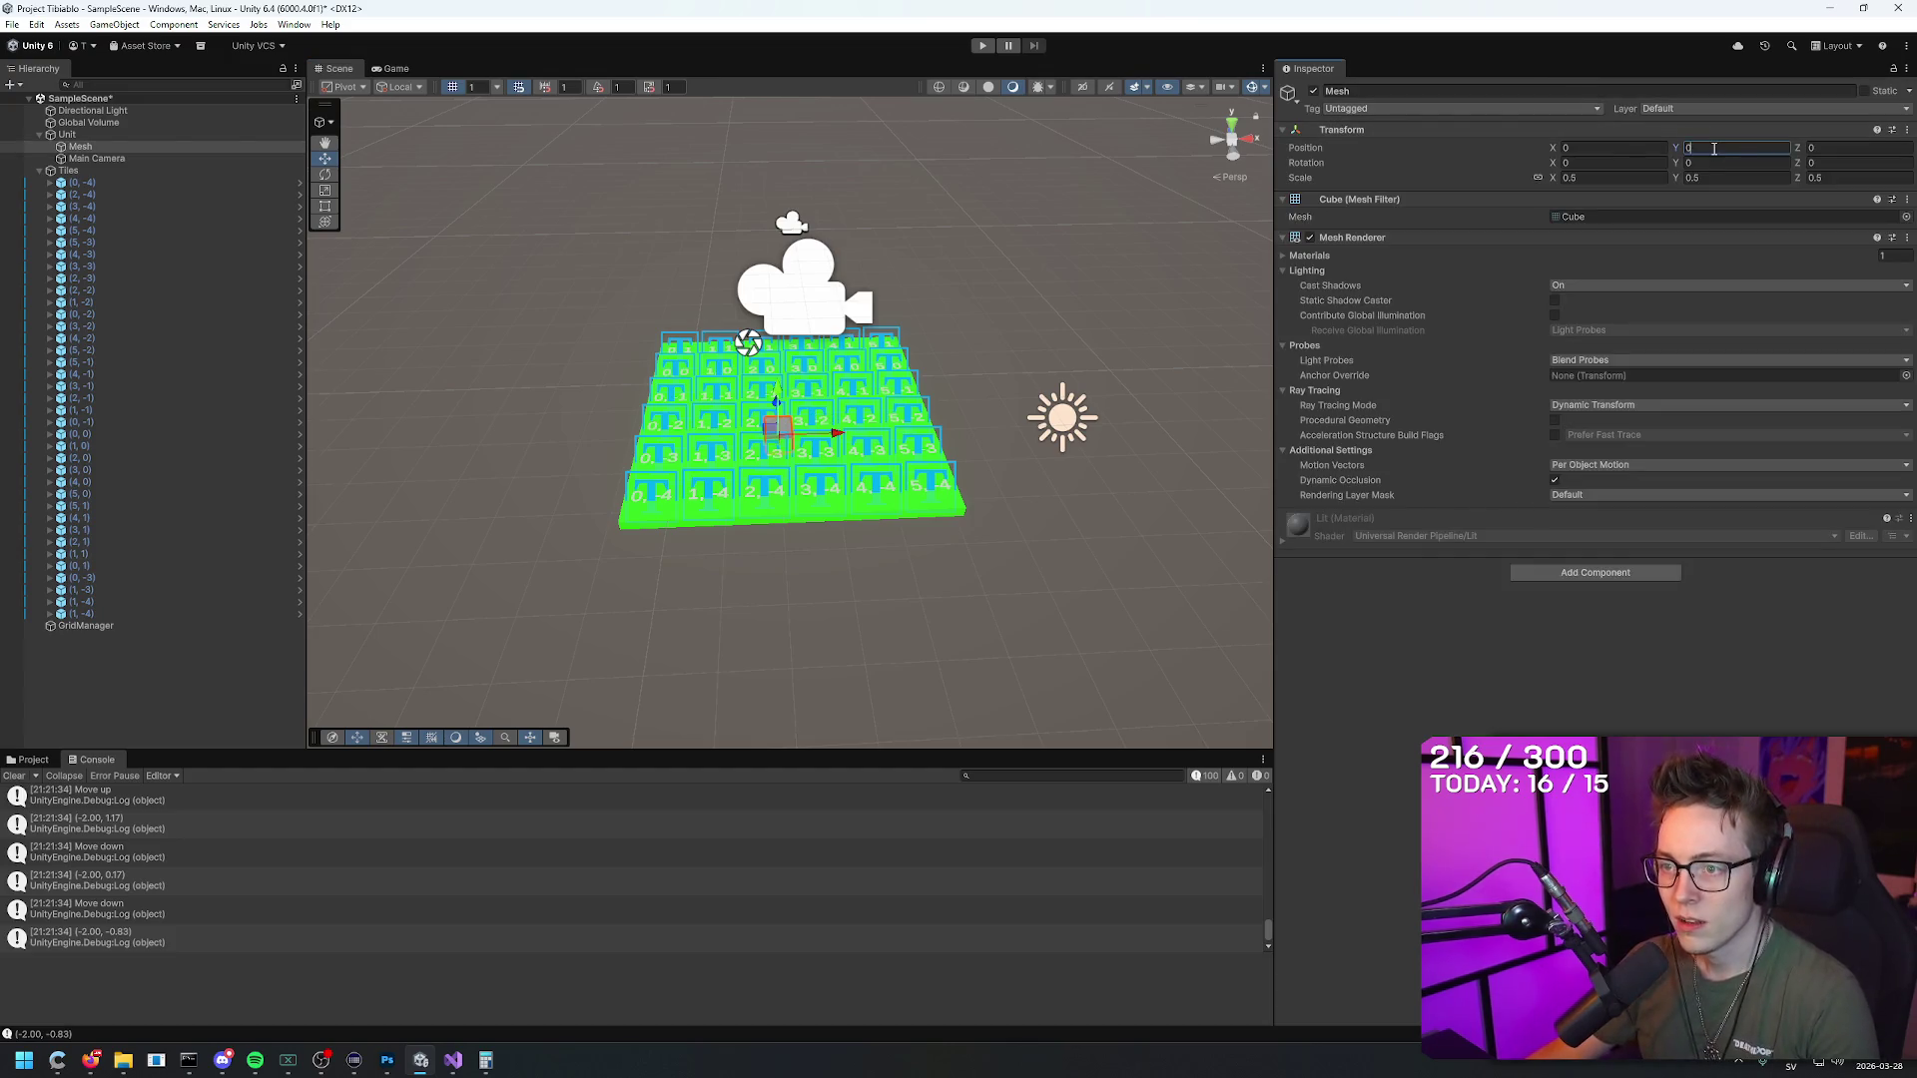
text(.5)
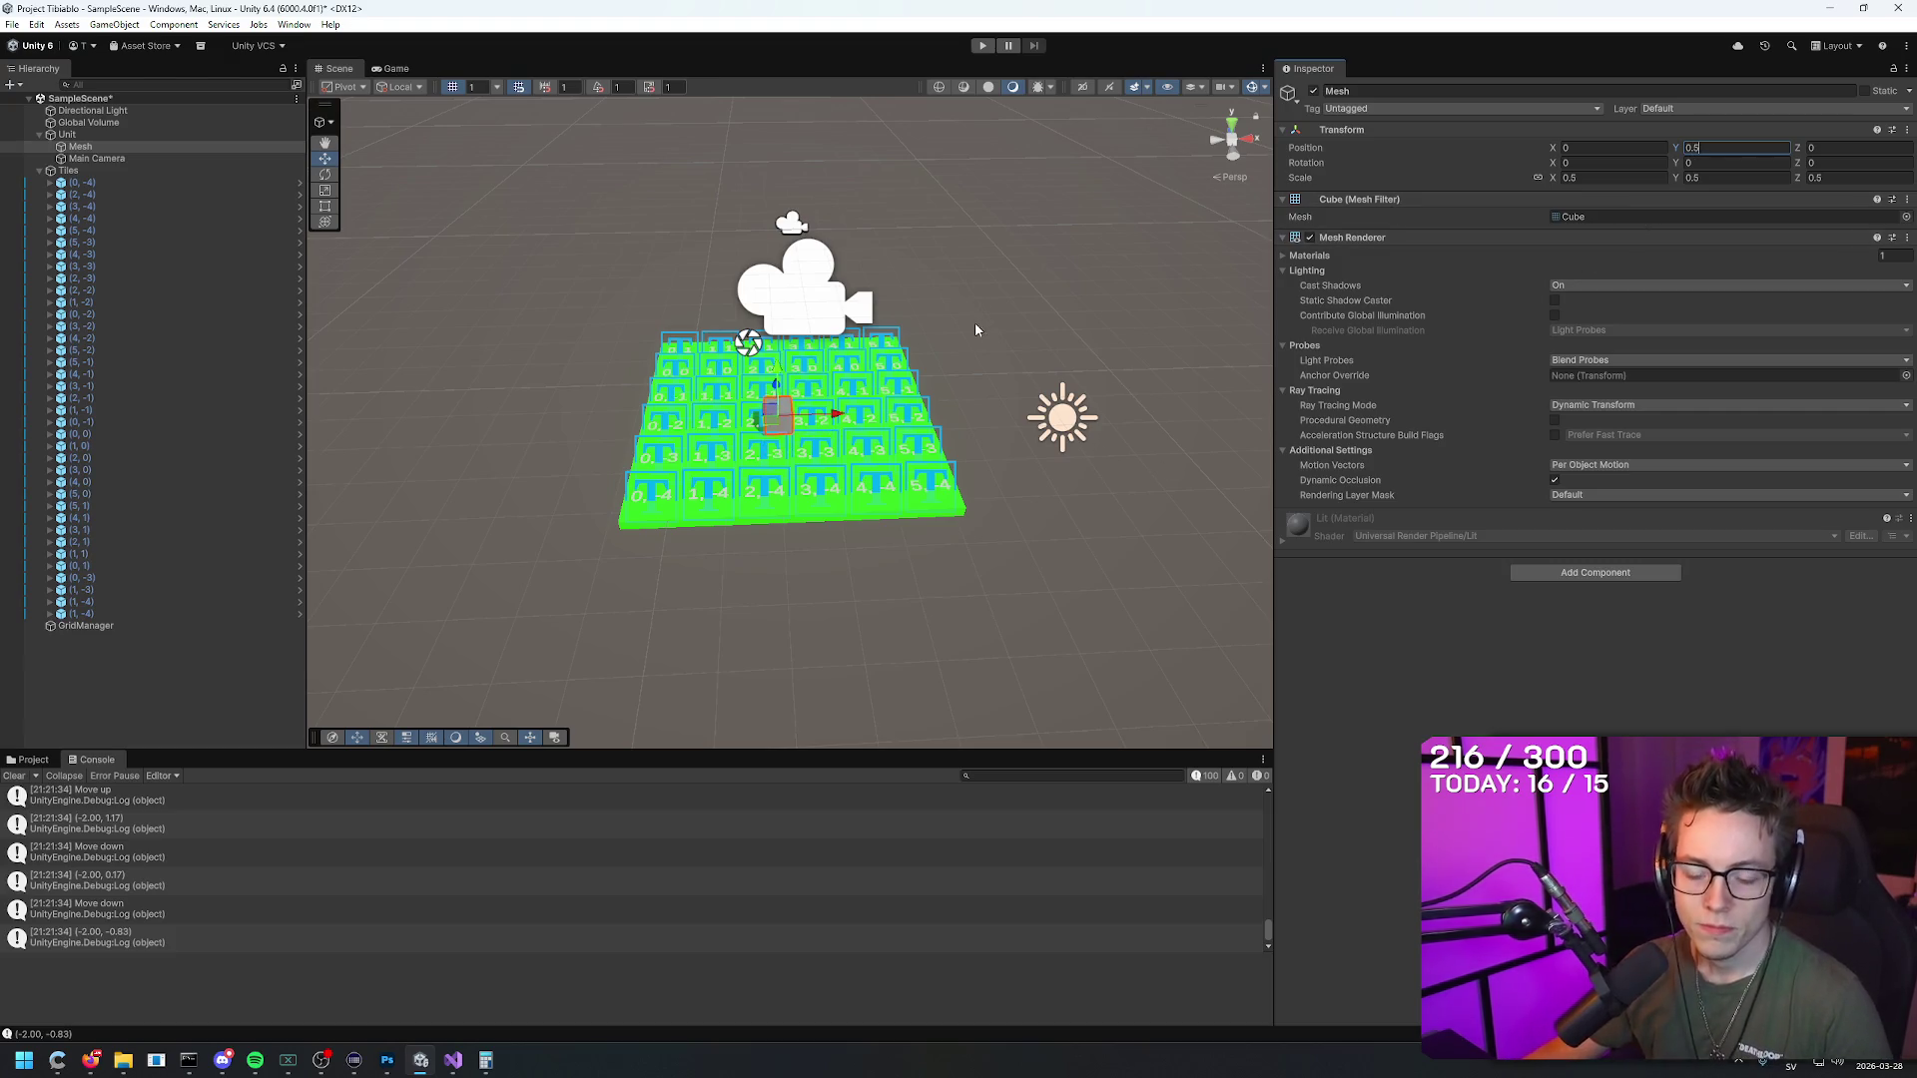
mouse_move(976, 330)
mouse_down()
mouse_move(908, 271)
mouse_move(1158, 295)
mouse_move(1104, 303)
mouse_move(1169, 292)
mouse_move(1148, 397)
mouse_move(1152, 309)
mouse_up()
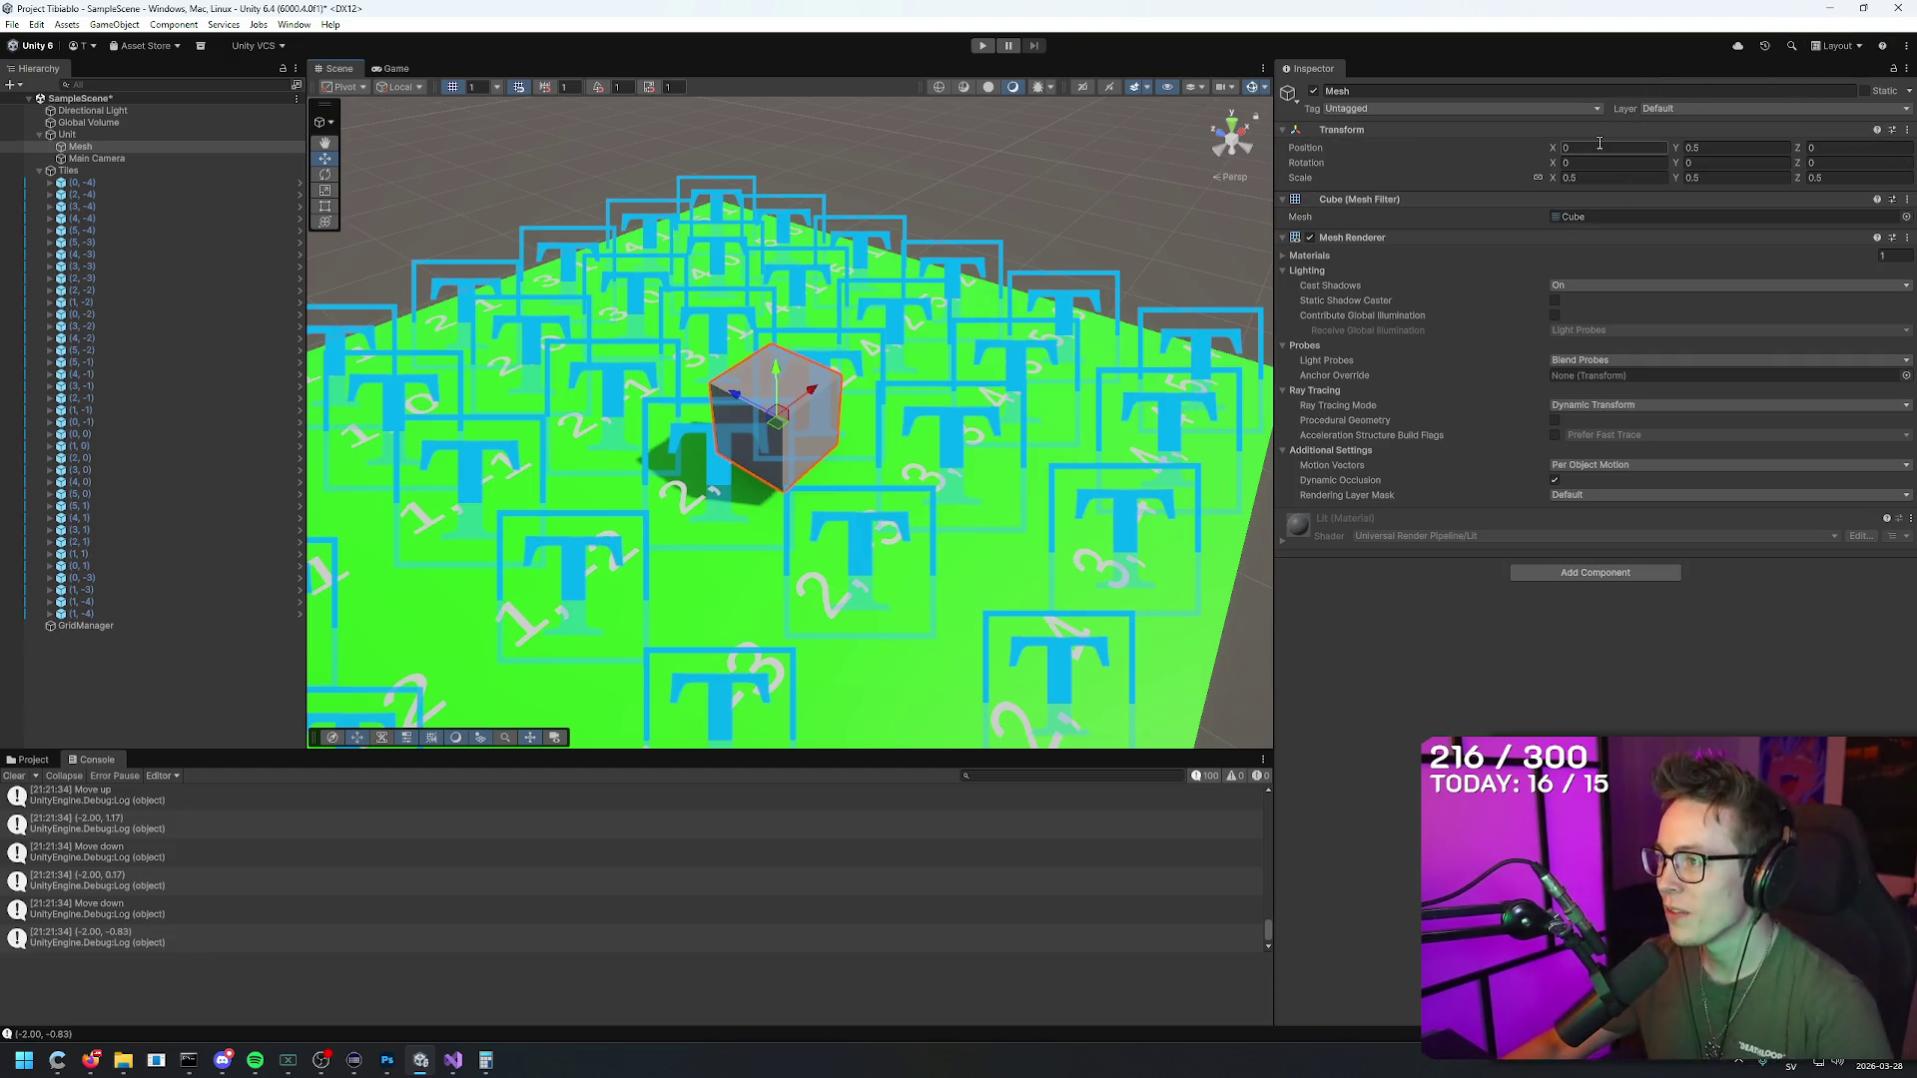
mouse_move(788, 479)
mouse_down()
mouse_move(809, 439)
mouse_move(832, 457)
mouse_up()
scroll(833, 456, down, 5)
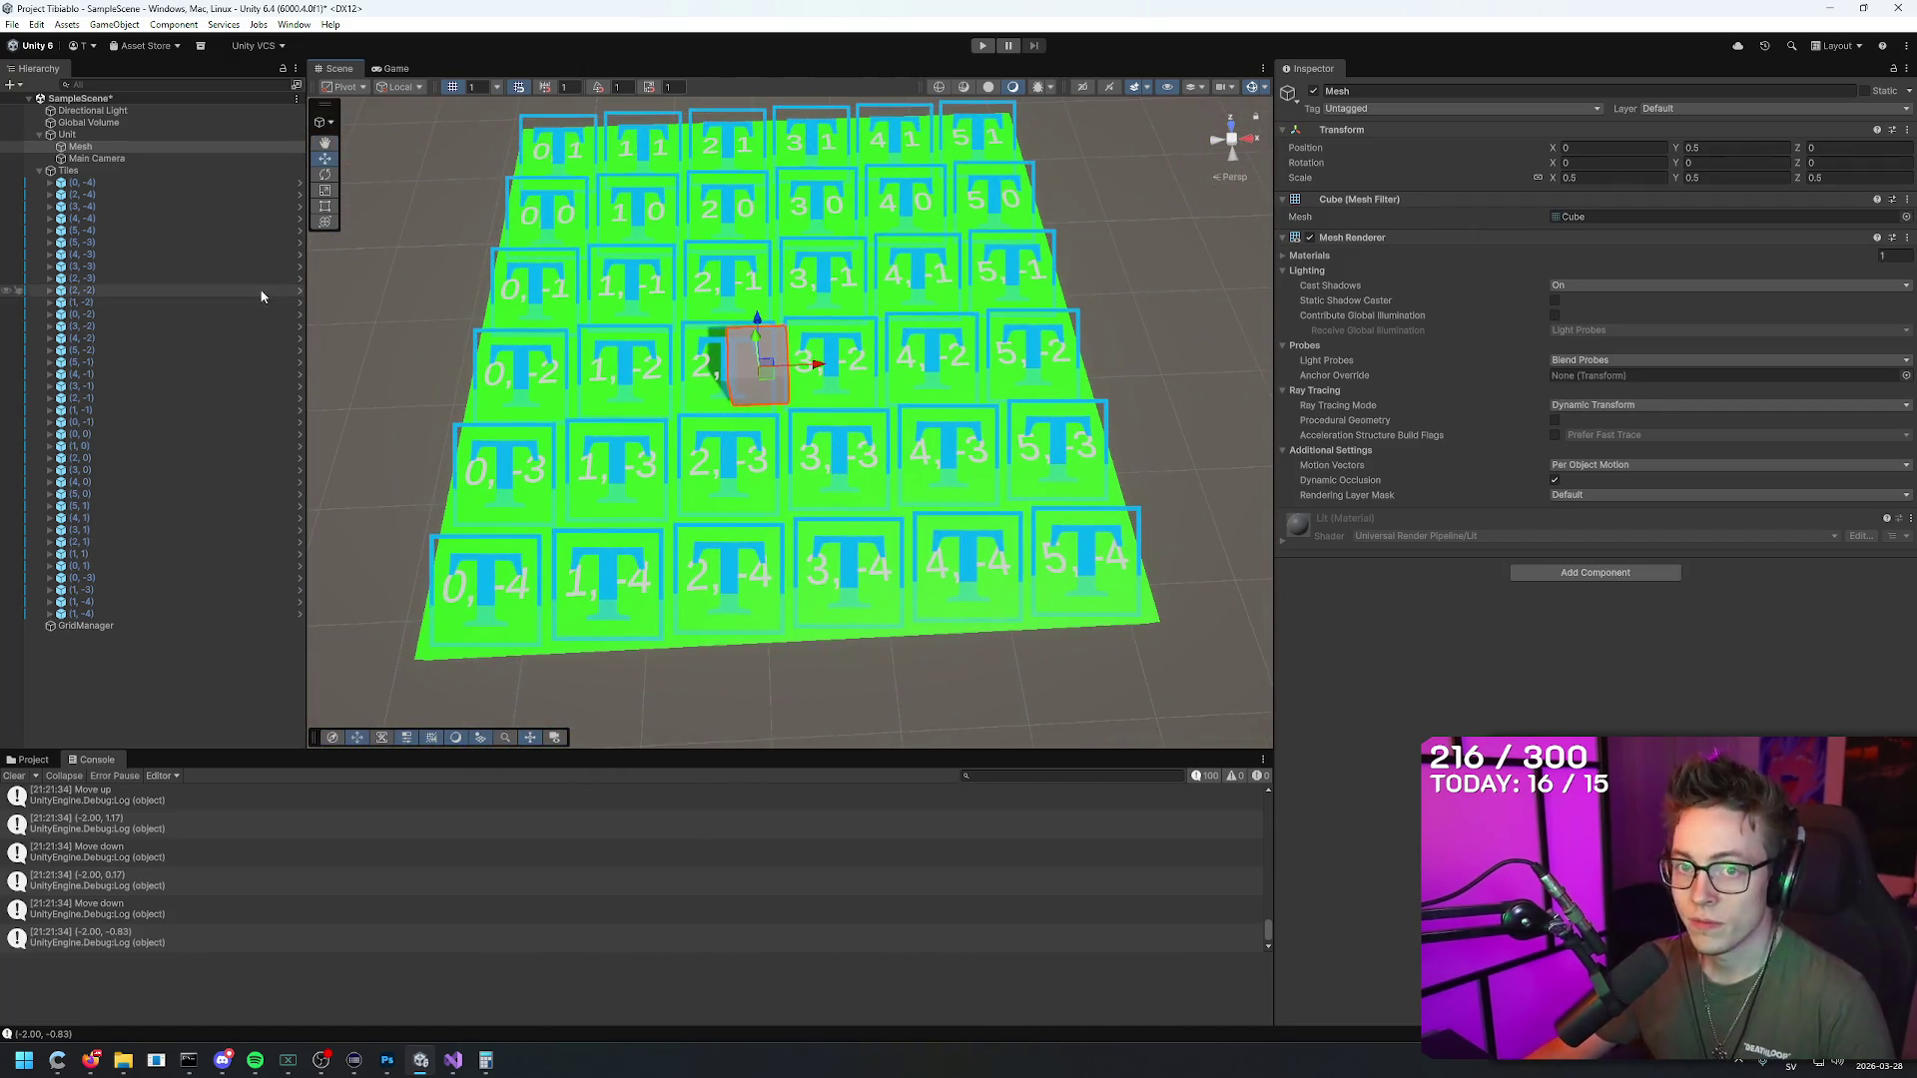
Step: Reset the Tiles parent object's position to 0, 0, 0
click(88, 172)
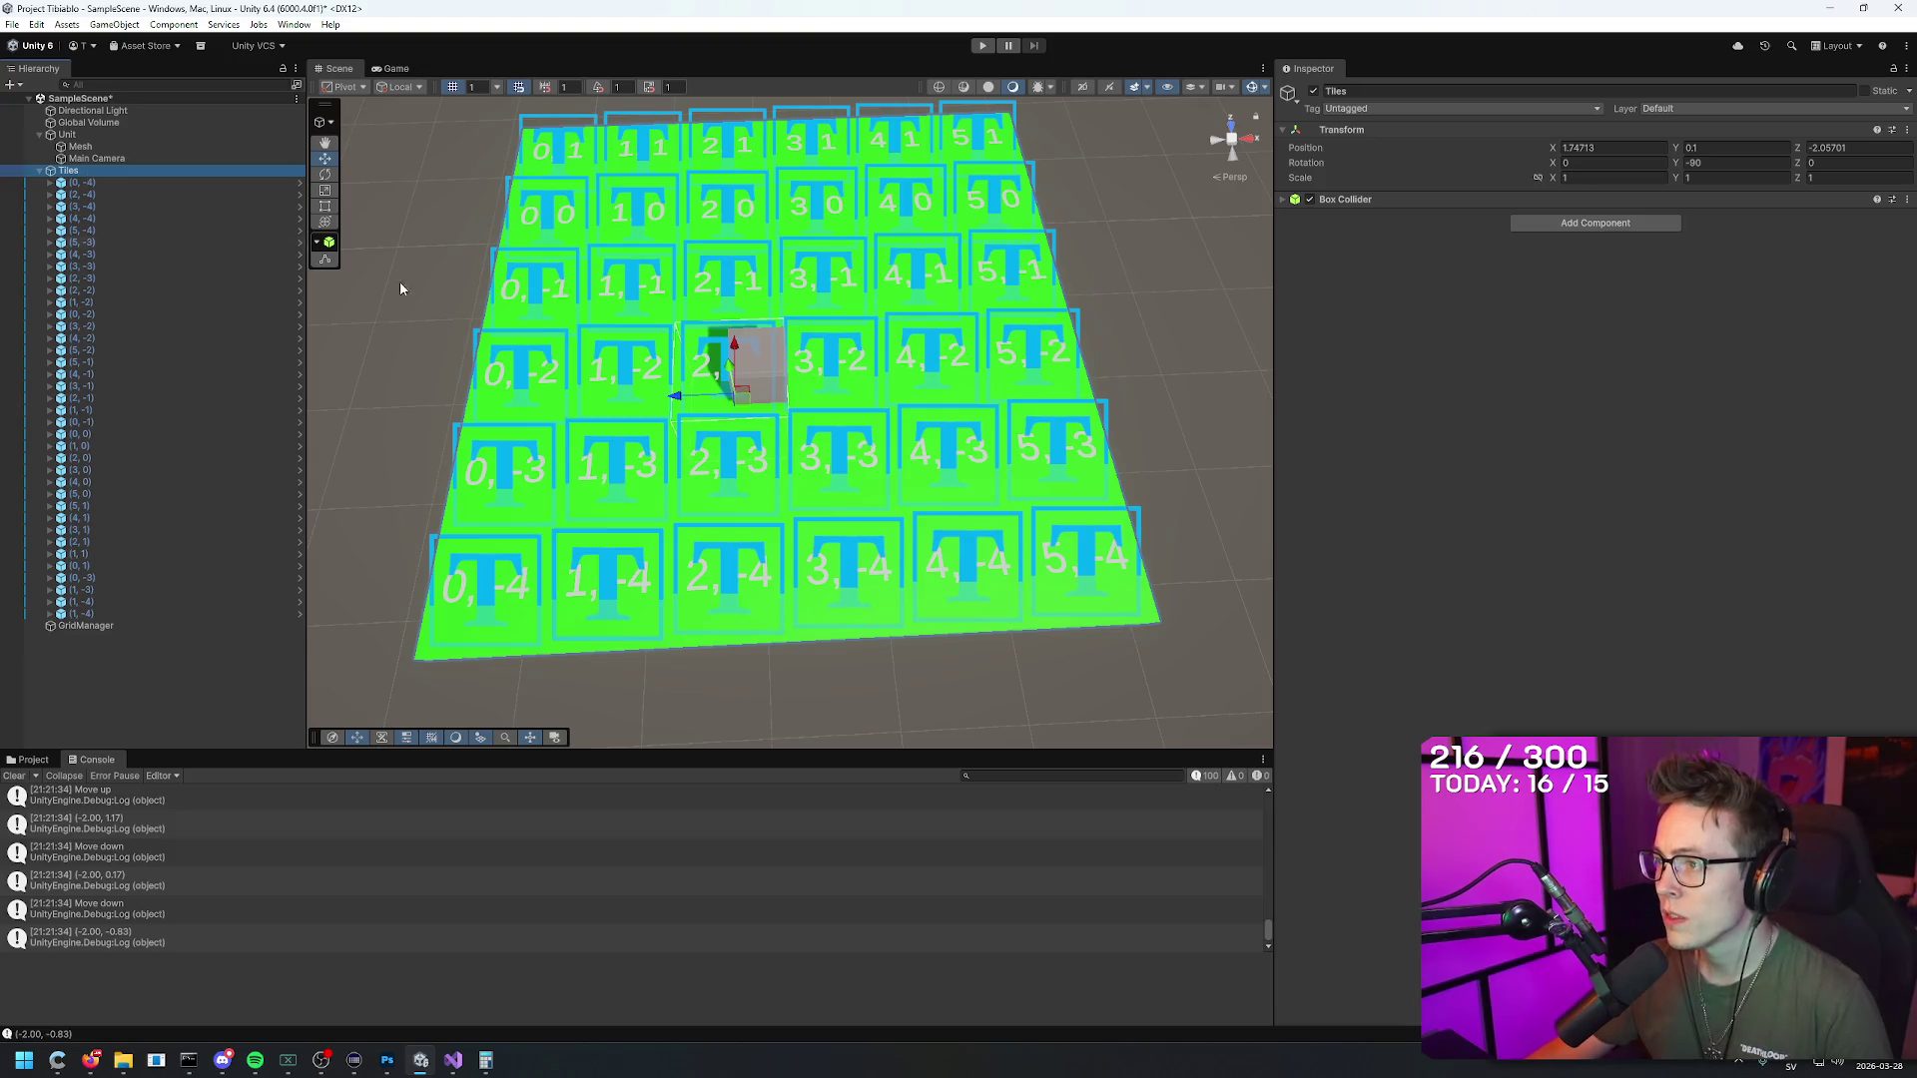
scroll(401, 289, down, 5)
click(1612, 146)
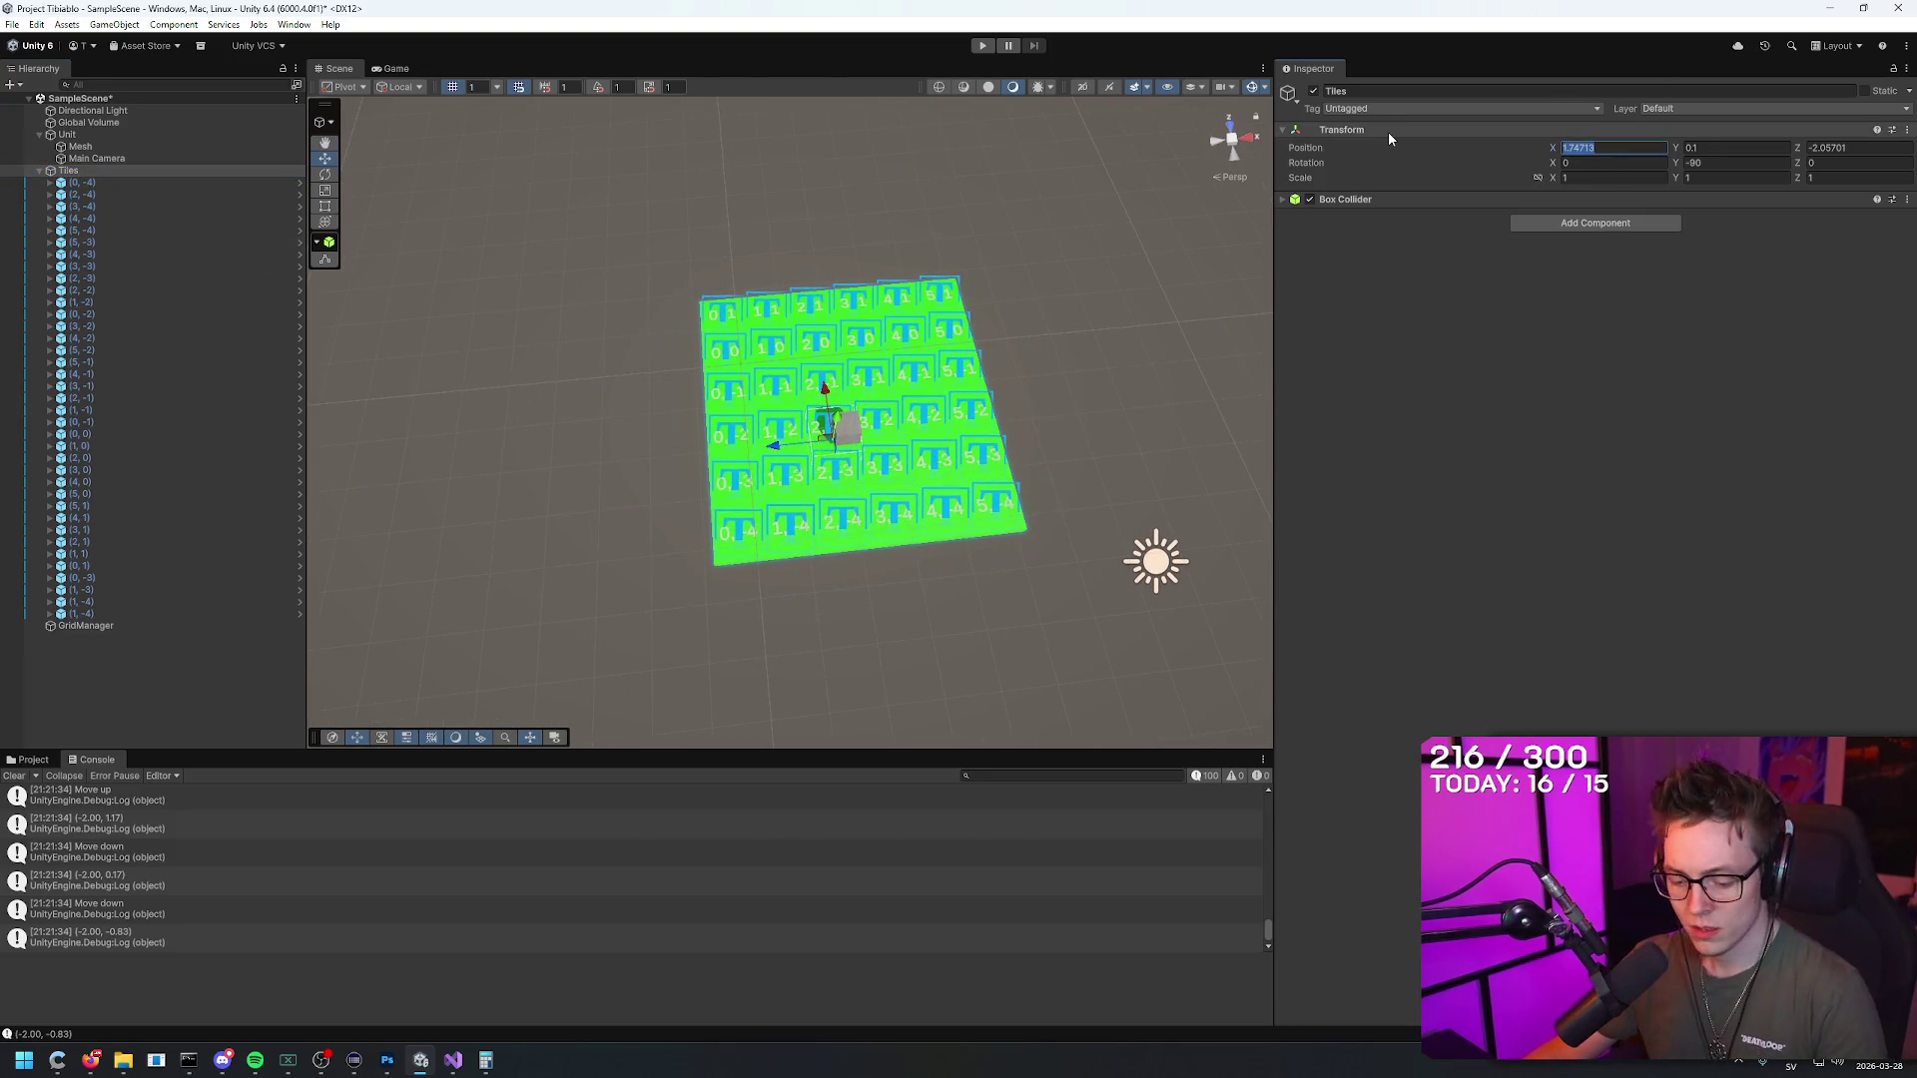
text(0)
key(Tab)
key(Tab)
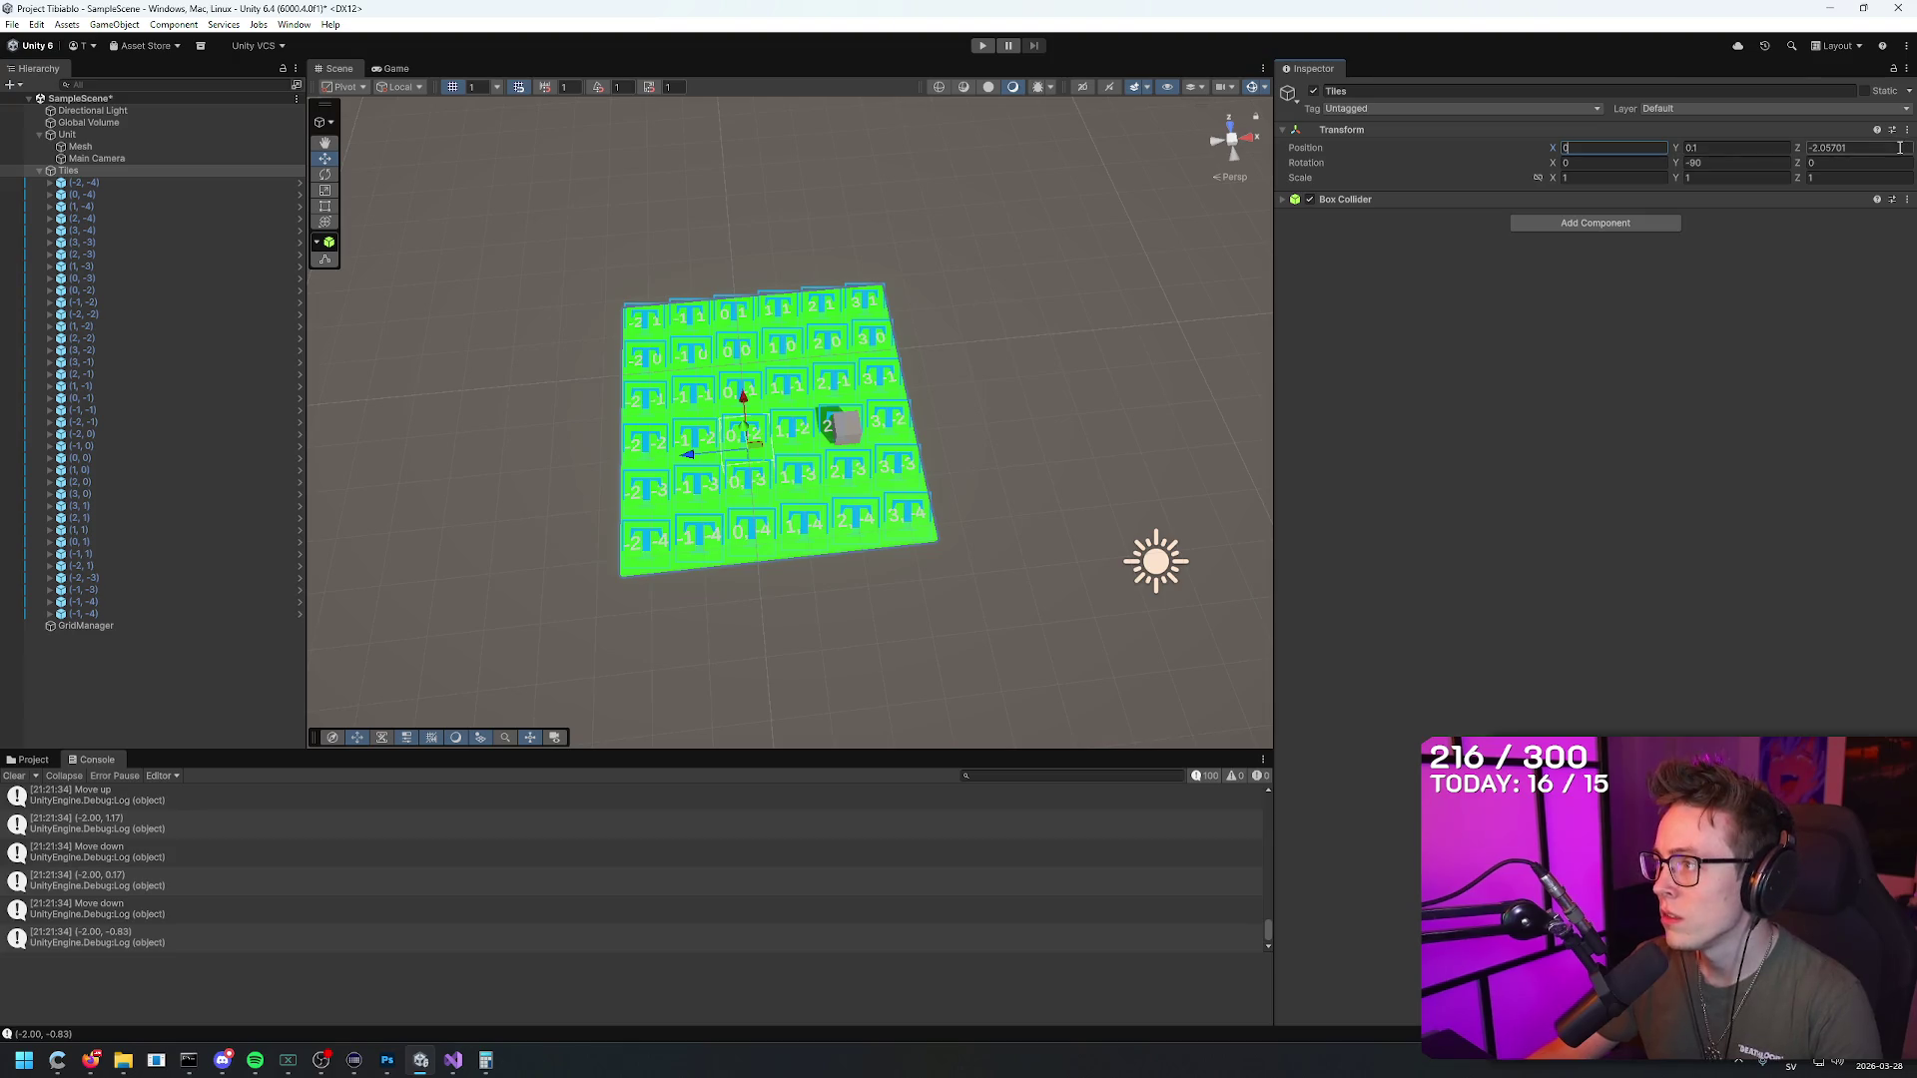
text(0)
key(shift+Tab)
text(0)
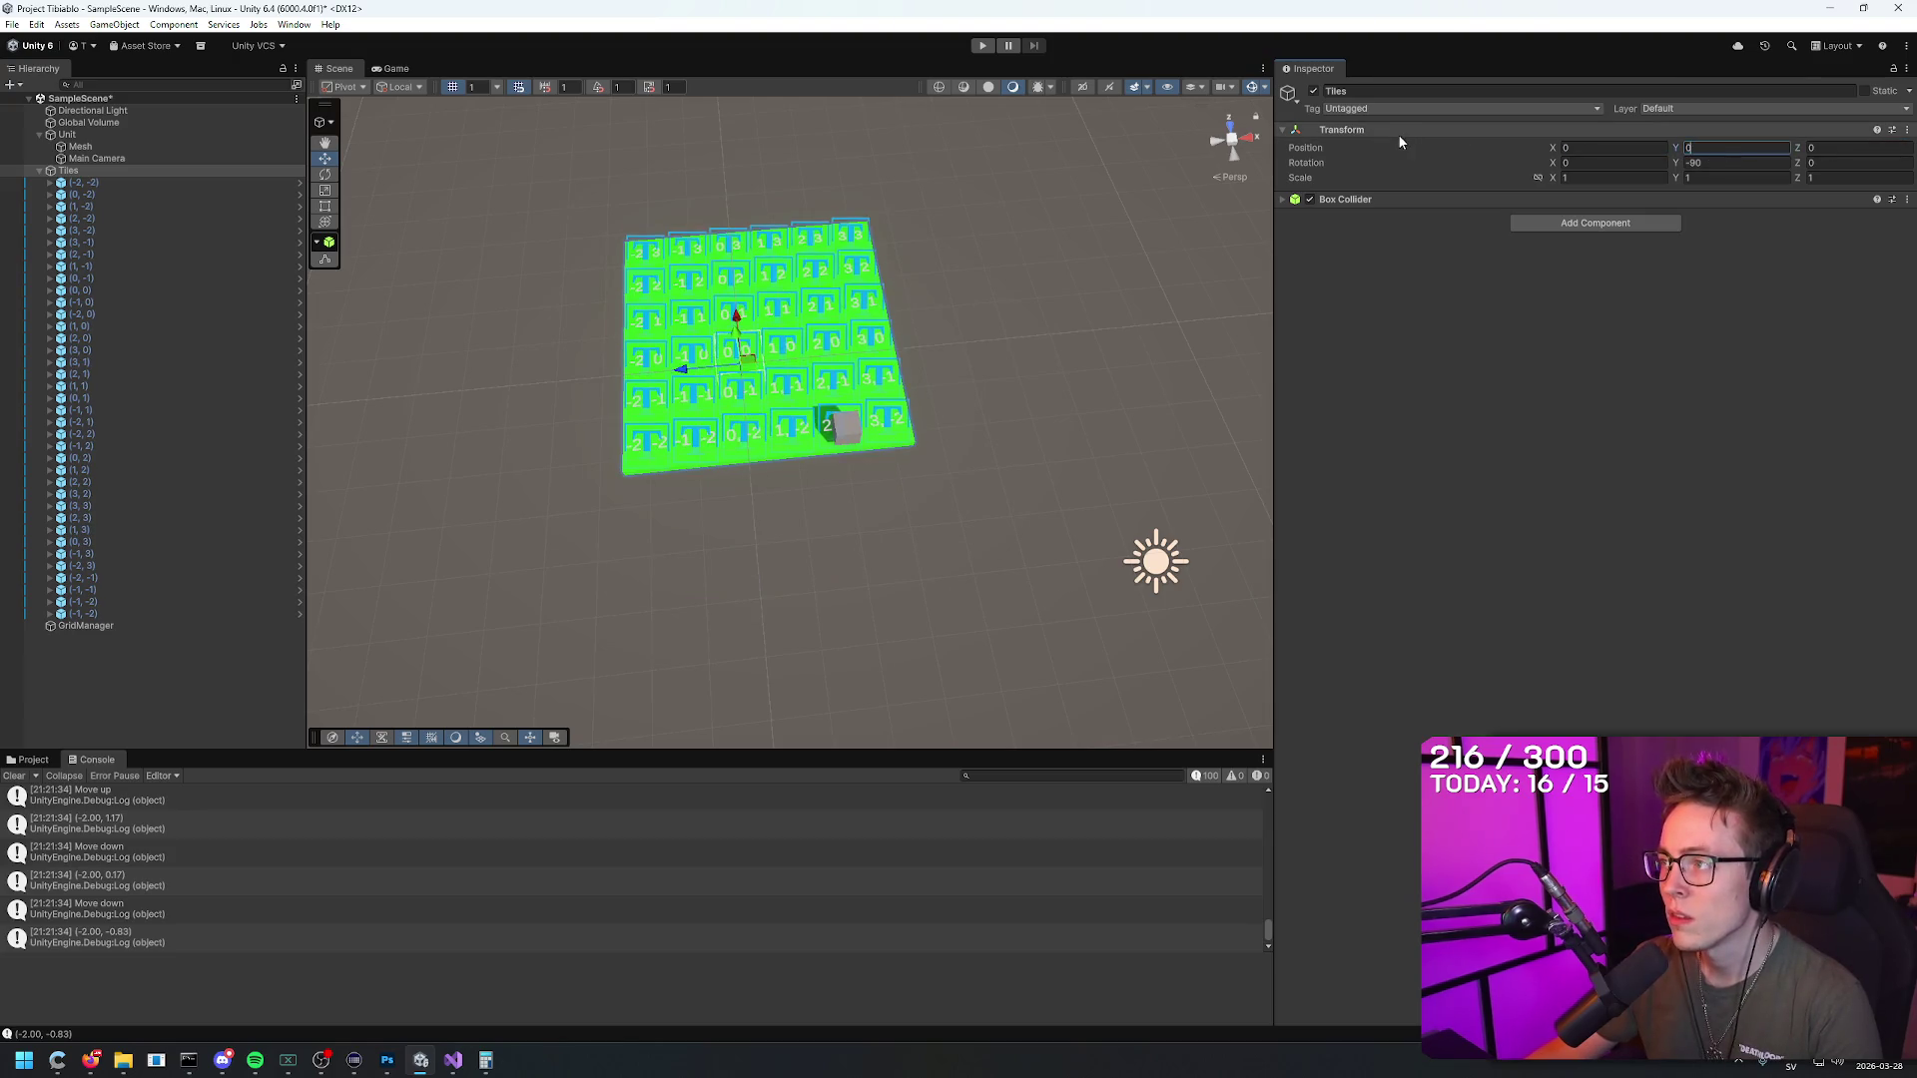
Step: Tilt the view down onto the grid and confirm the cube Mesh's scale value
drag(932, 346, 886, 427)
mouse_move(982, 256)
mouse_down()
mouse_move(956, 461)
mouse_move(898, 368)
mouse_move(914, 429)
mouse_up()
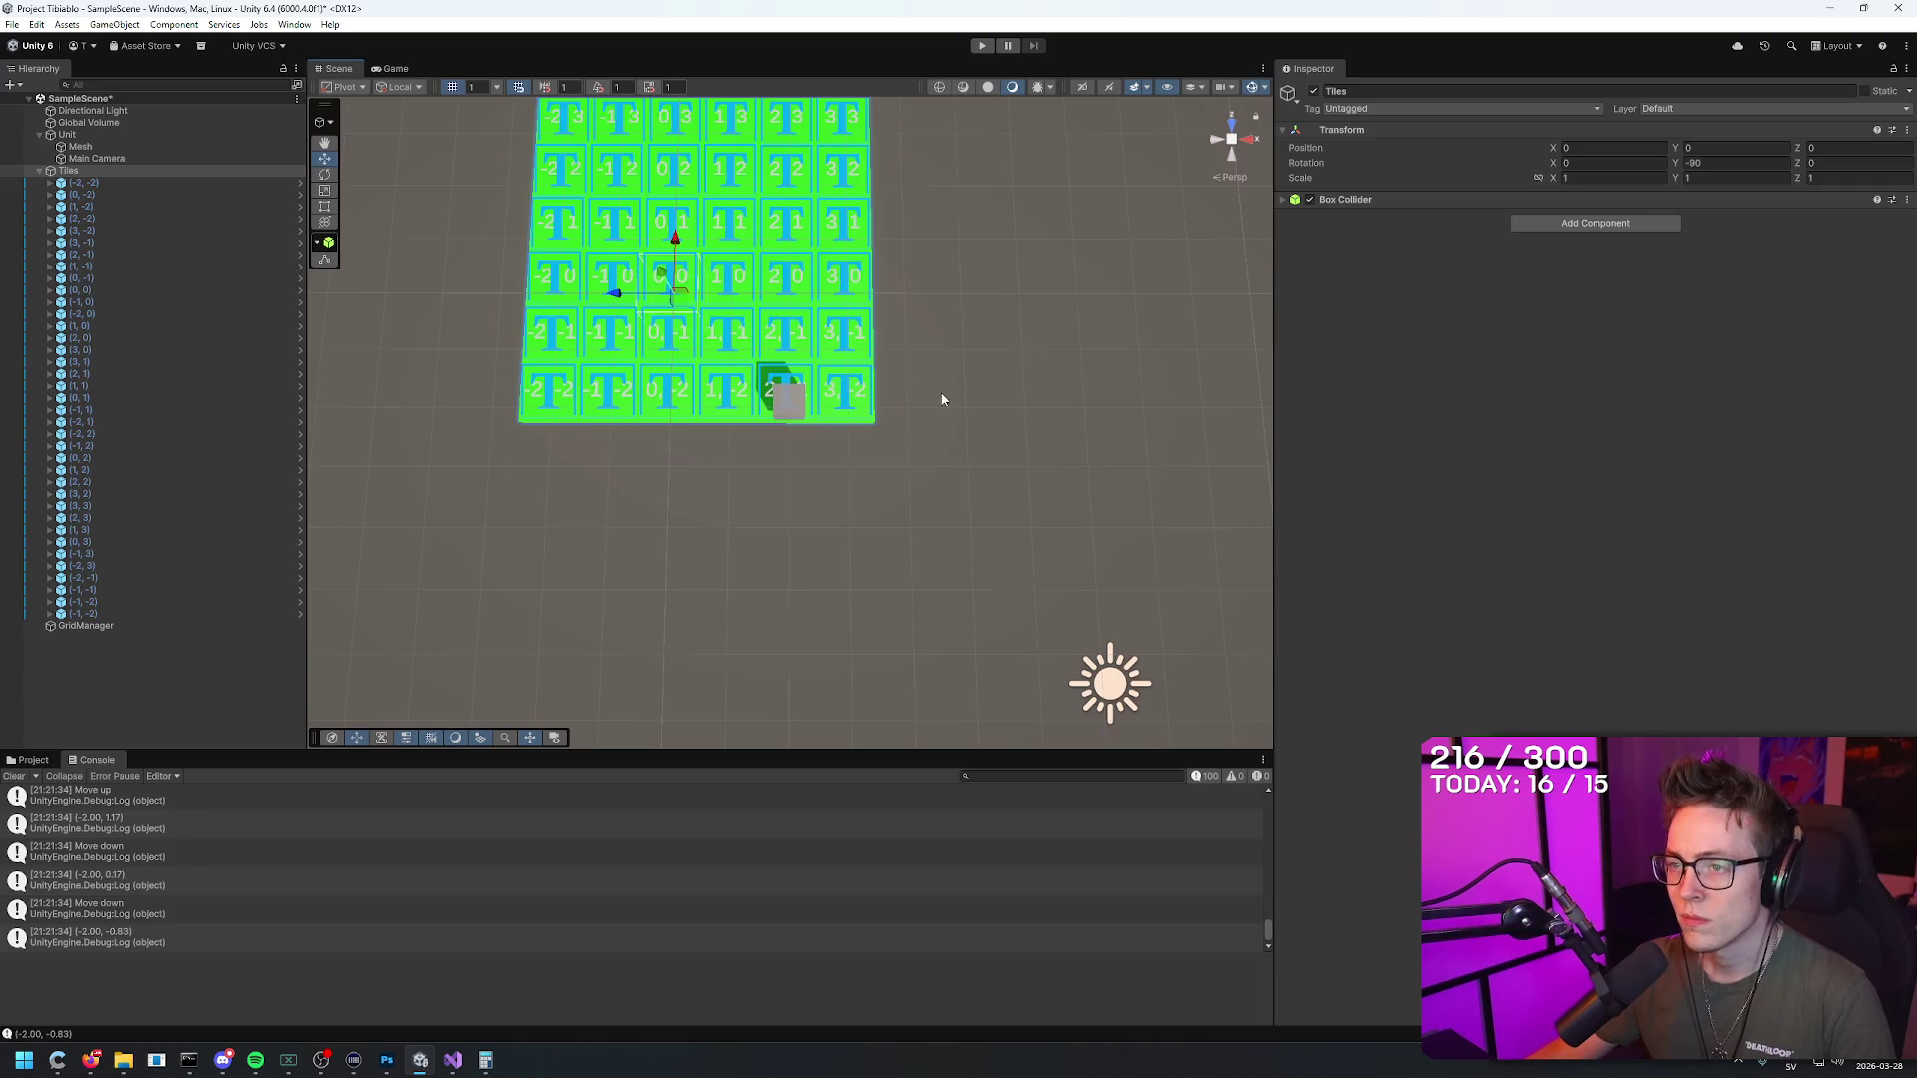
click(790, 407)
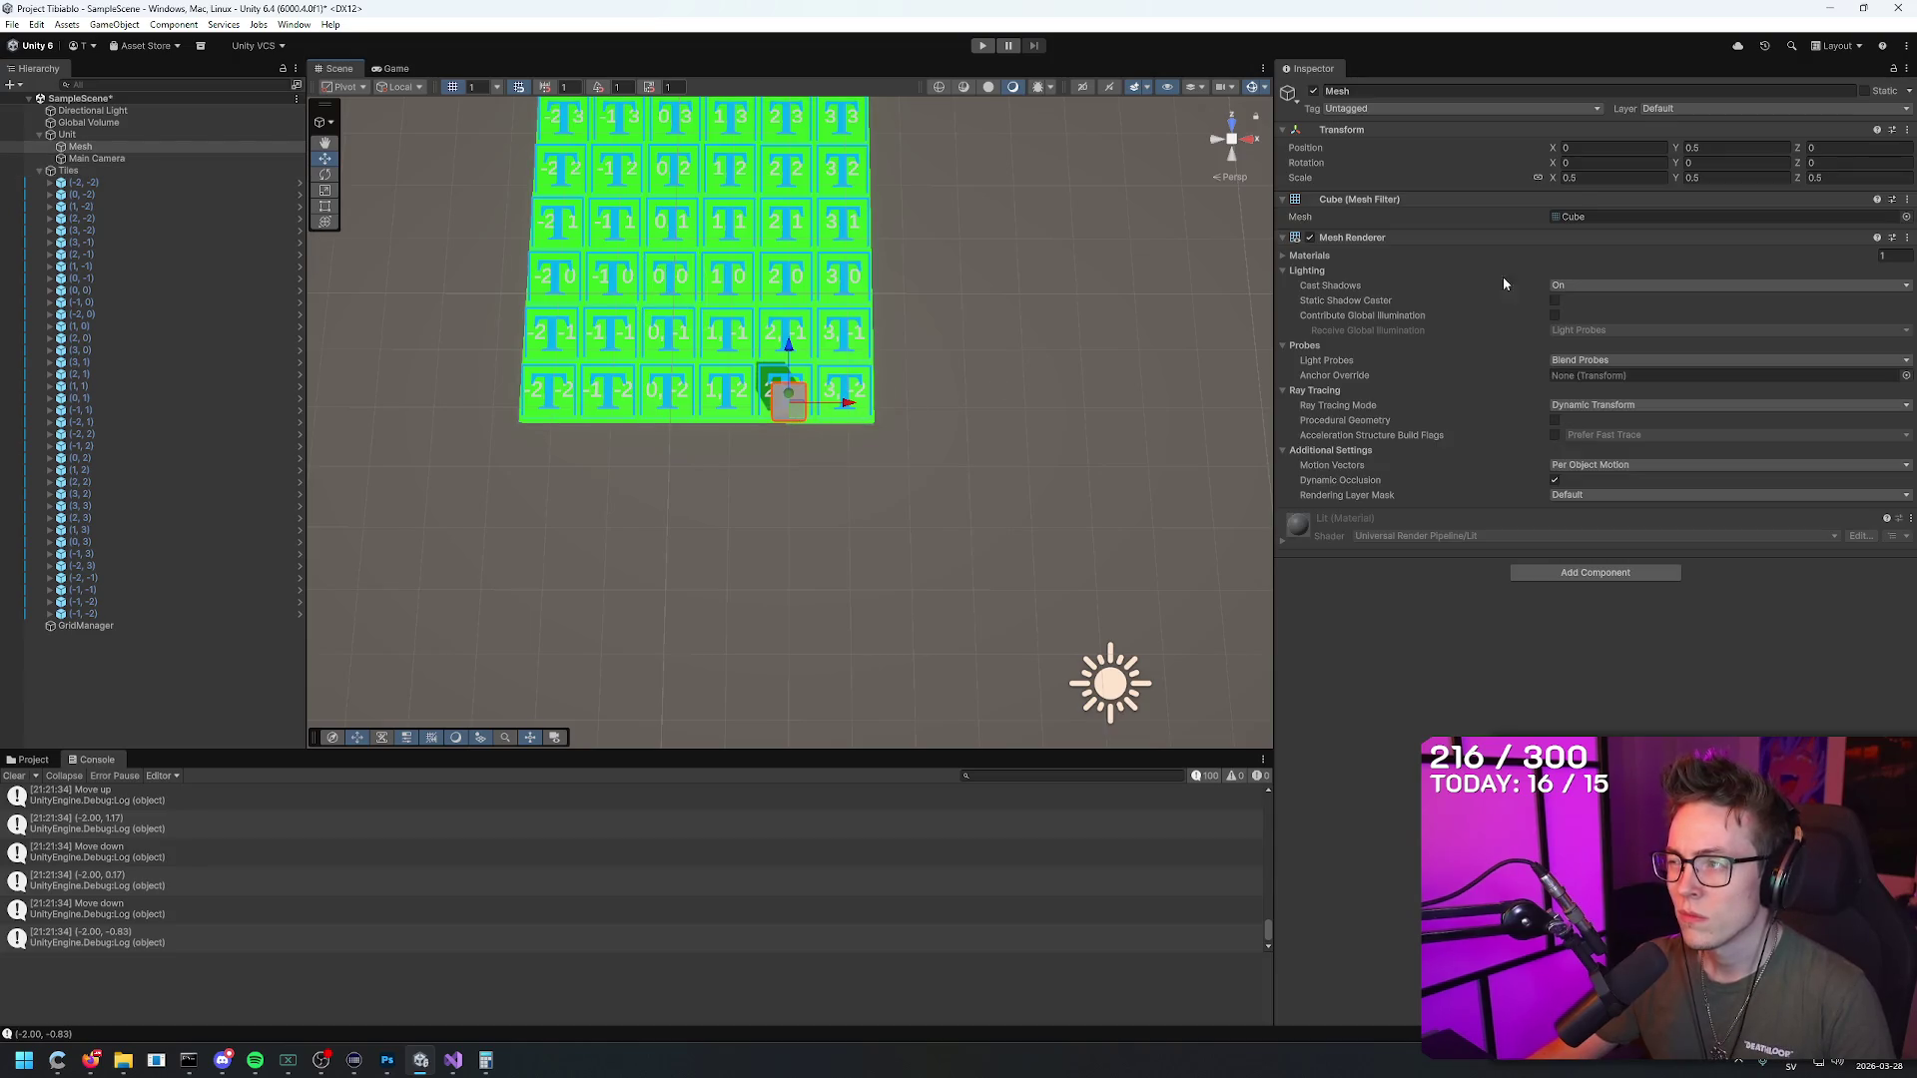
key(Return)
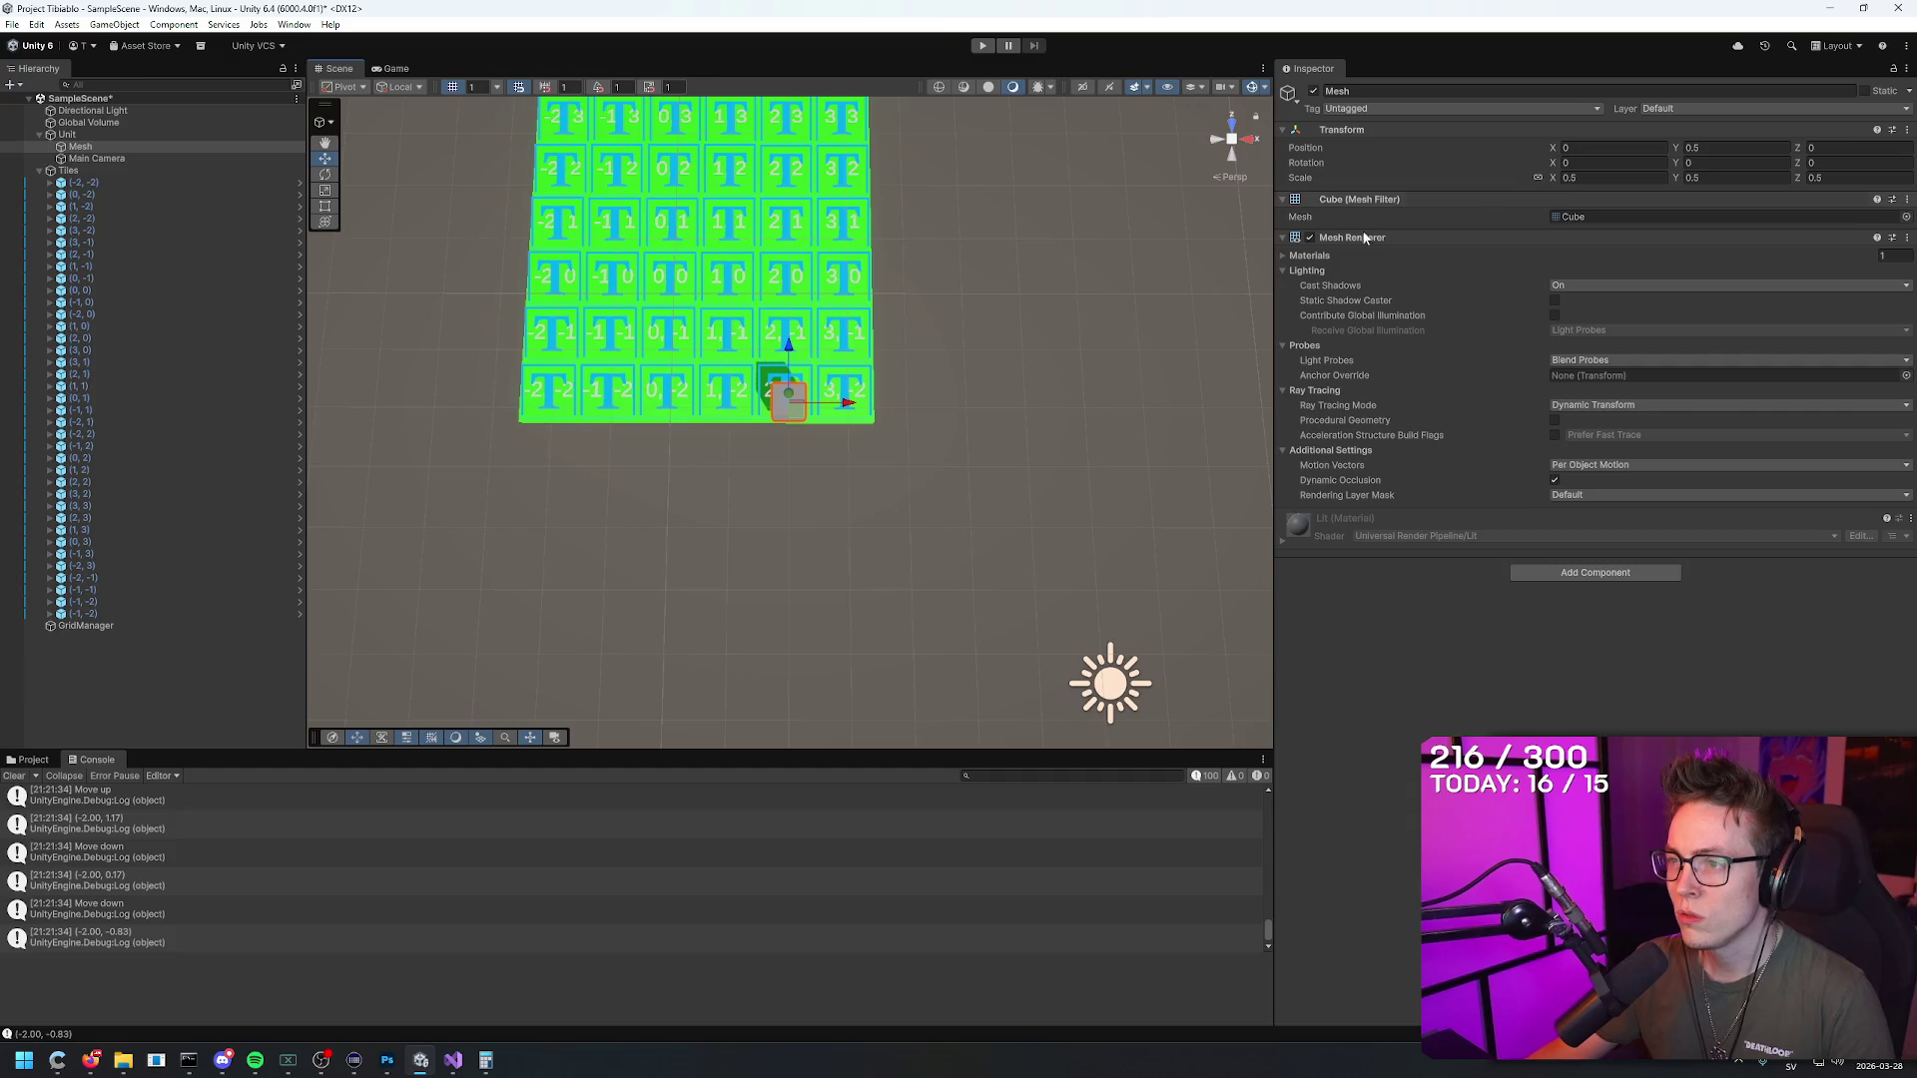
Step: Frame the whole Tiles grid in the Scene view and reselect the Tiles group
click(134, 171)
mouse_move(798, 419)
mouse_down()
mouse_move(844, 267)
mouse_move(776, 255)
mouse_move(793, 270)
mouse_up()
key(f)
scroll(794, 269, down, 3)
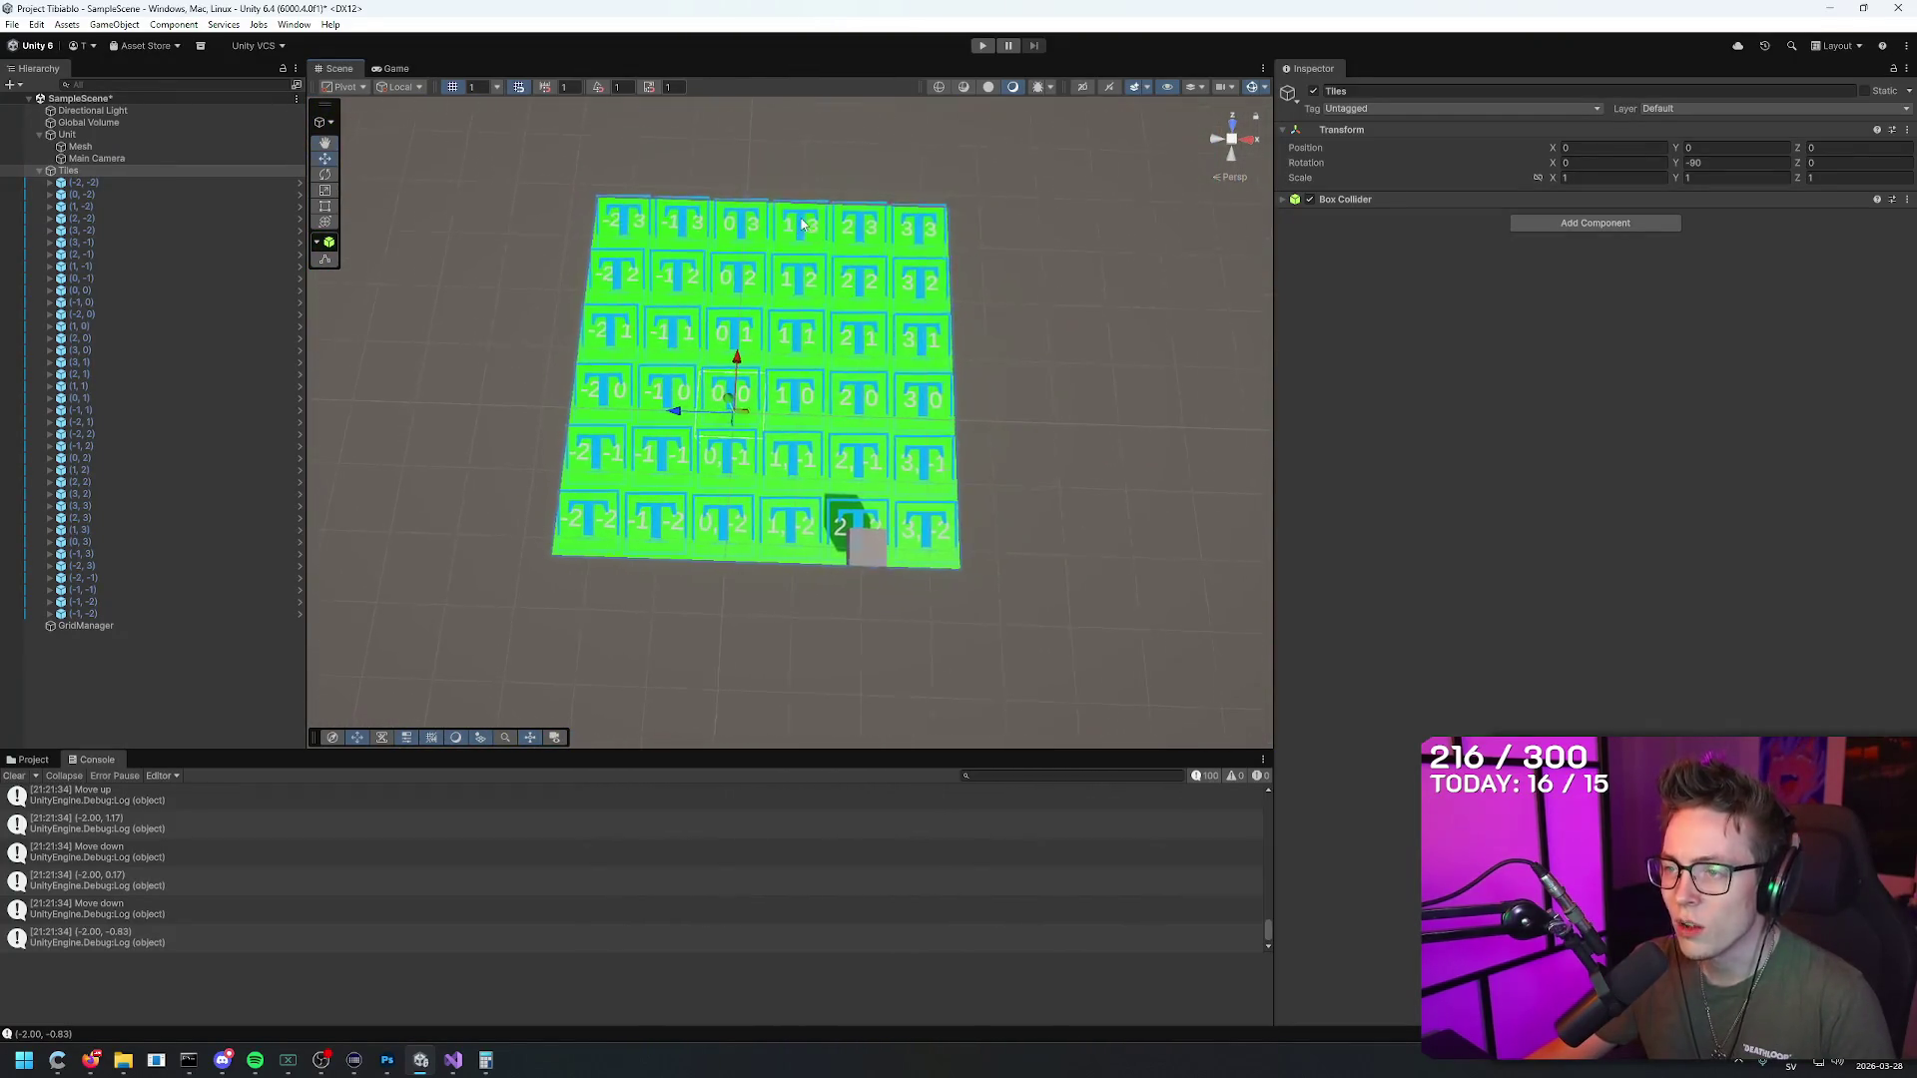
click(938, 263)
click(1010, 292)
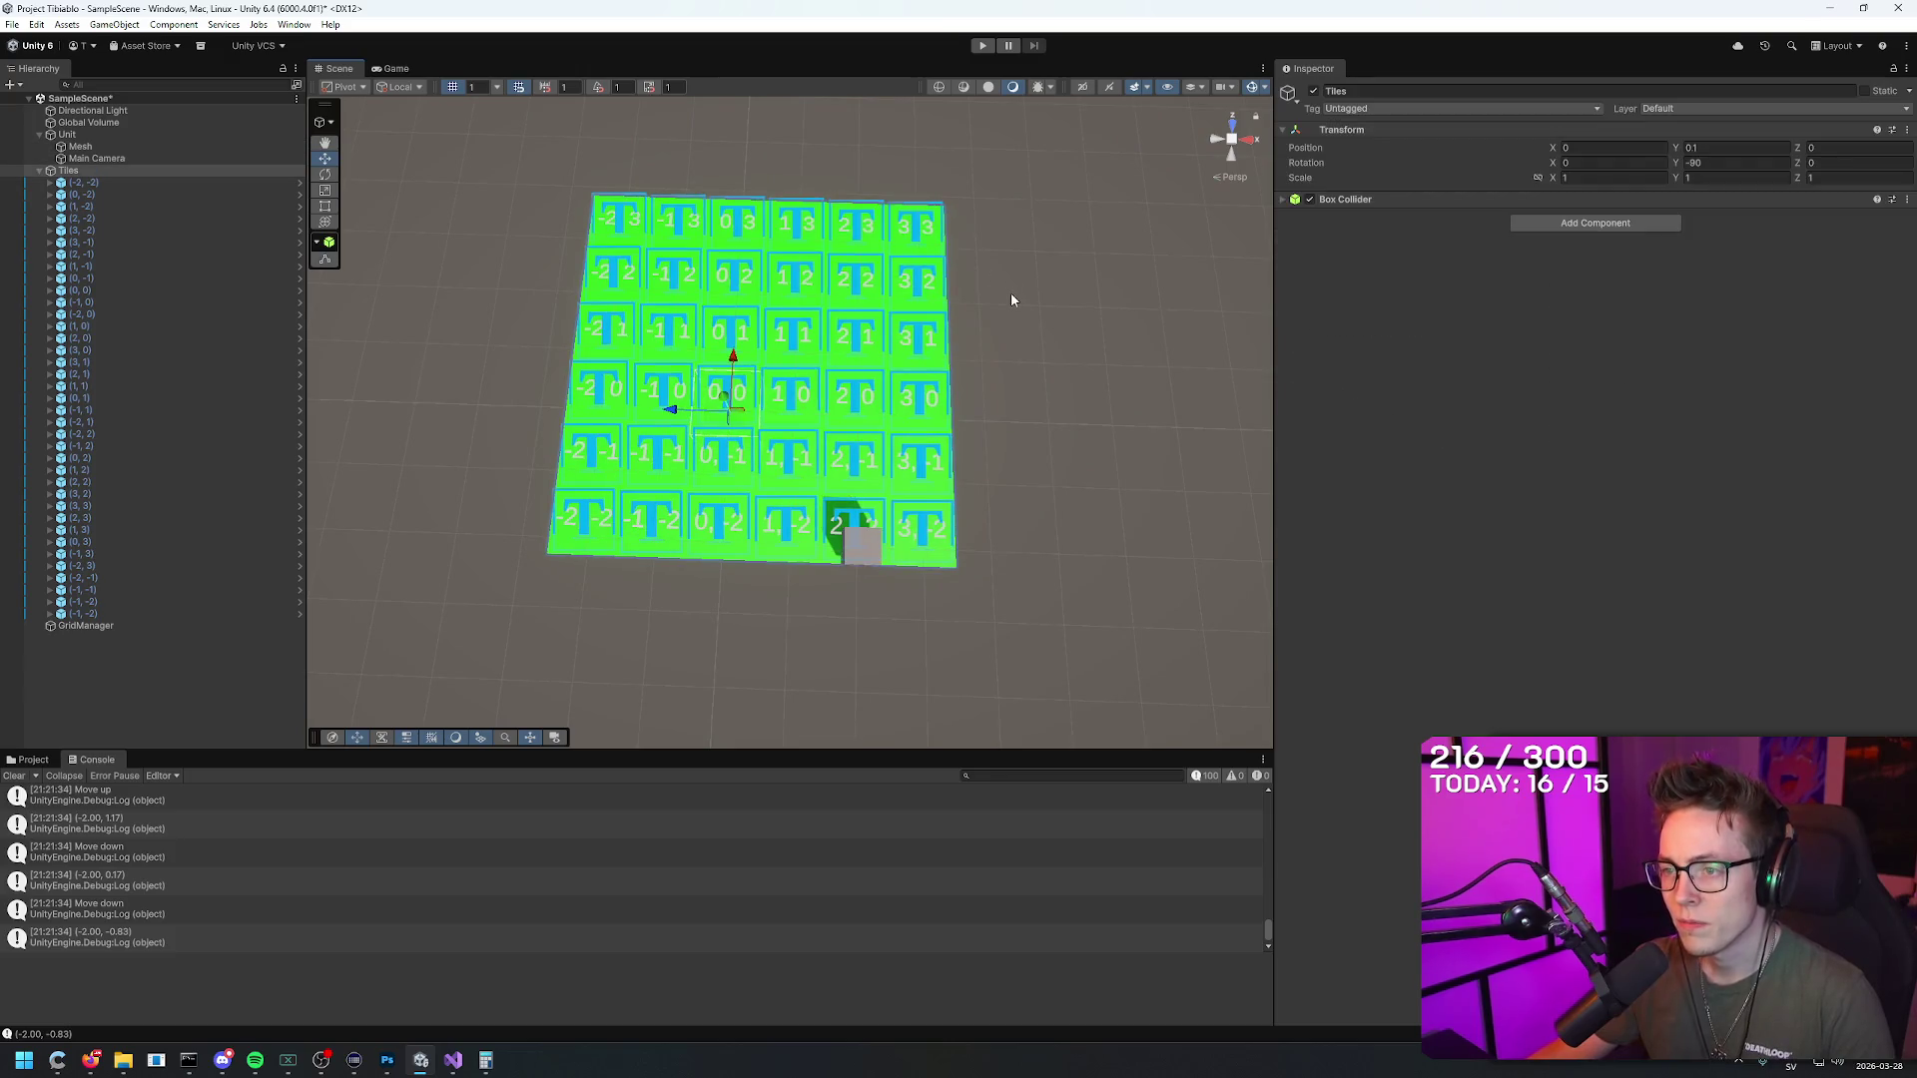
Step: Select the cube's Mesh and orbit and zoom around it on the labelled grid
click(859, 529)
mouse_move(1051, 387)
mouse_down()
mouse_move(1116, 338)
mouse_move(1028, 423)
mouse_move(1048, 380)
mouse_up()
scroll(1068, 315, up, 6)
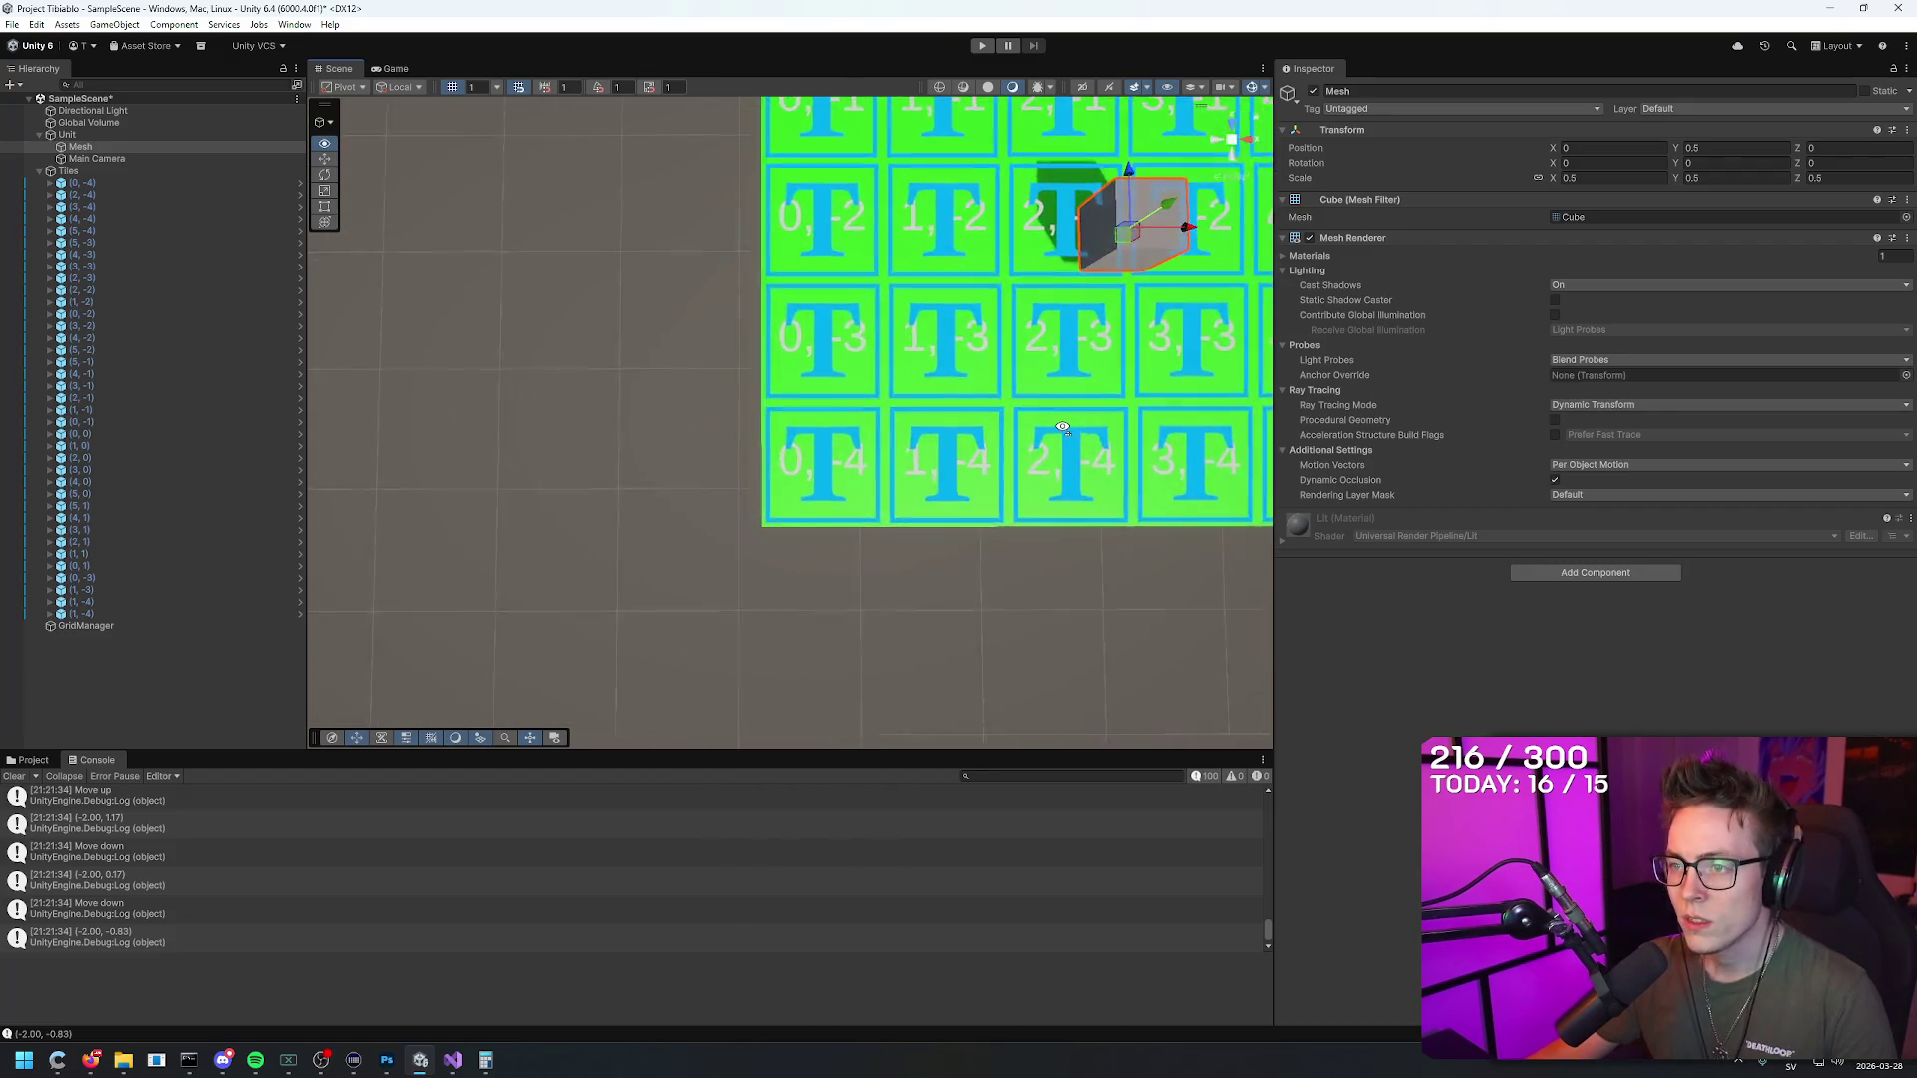
mouse_move(1067, 316)
mouse_down()
mouse_move(1082, 226)
mouse_move(1069, 359)
mouse_up()
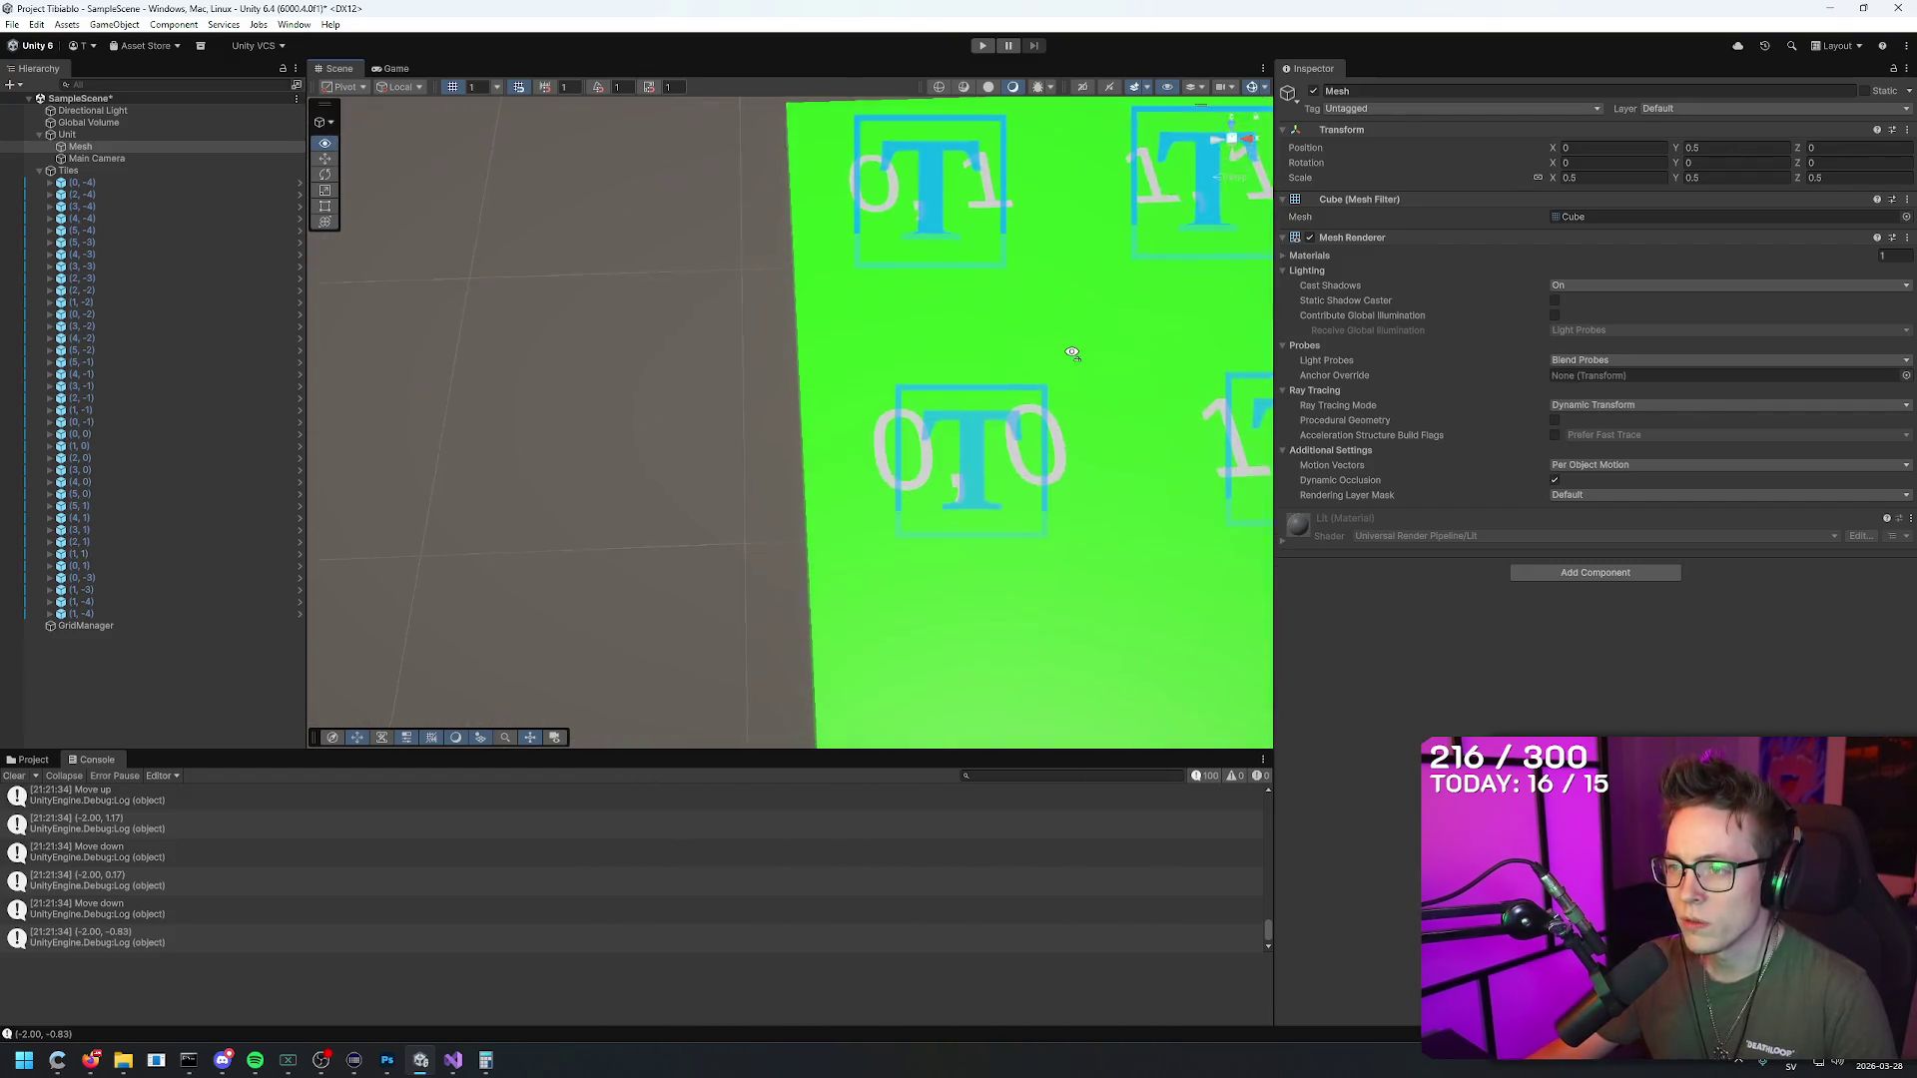
scroll(1052, 362, up, 3)
scroll(1052, 362, down, 8)
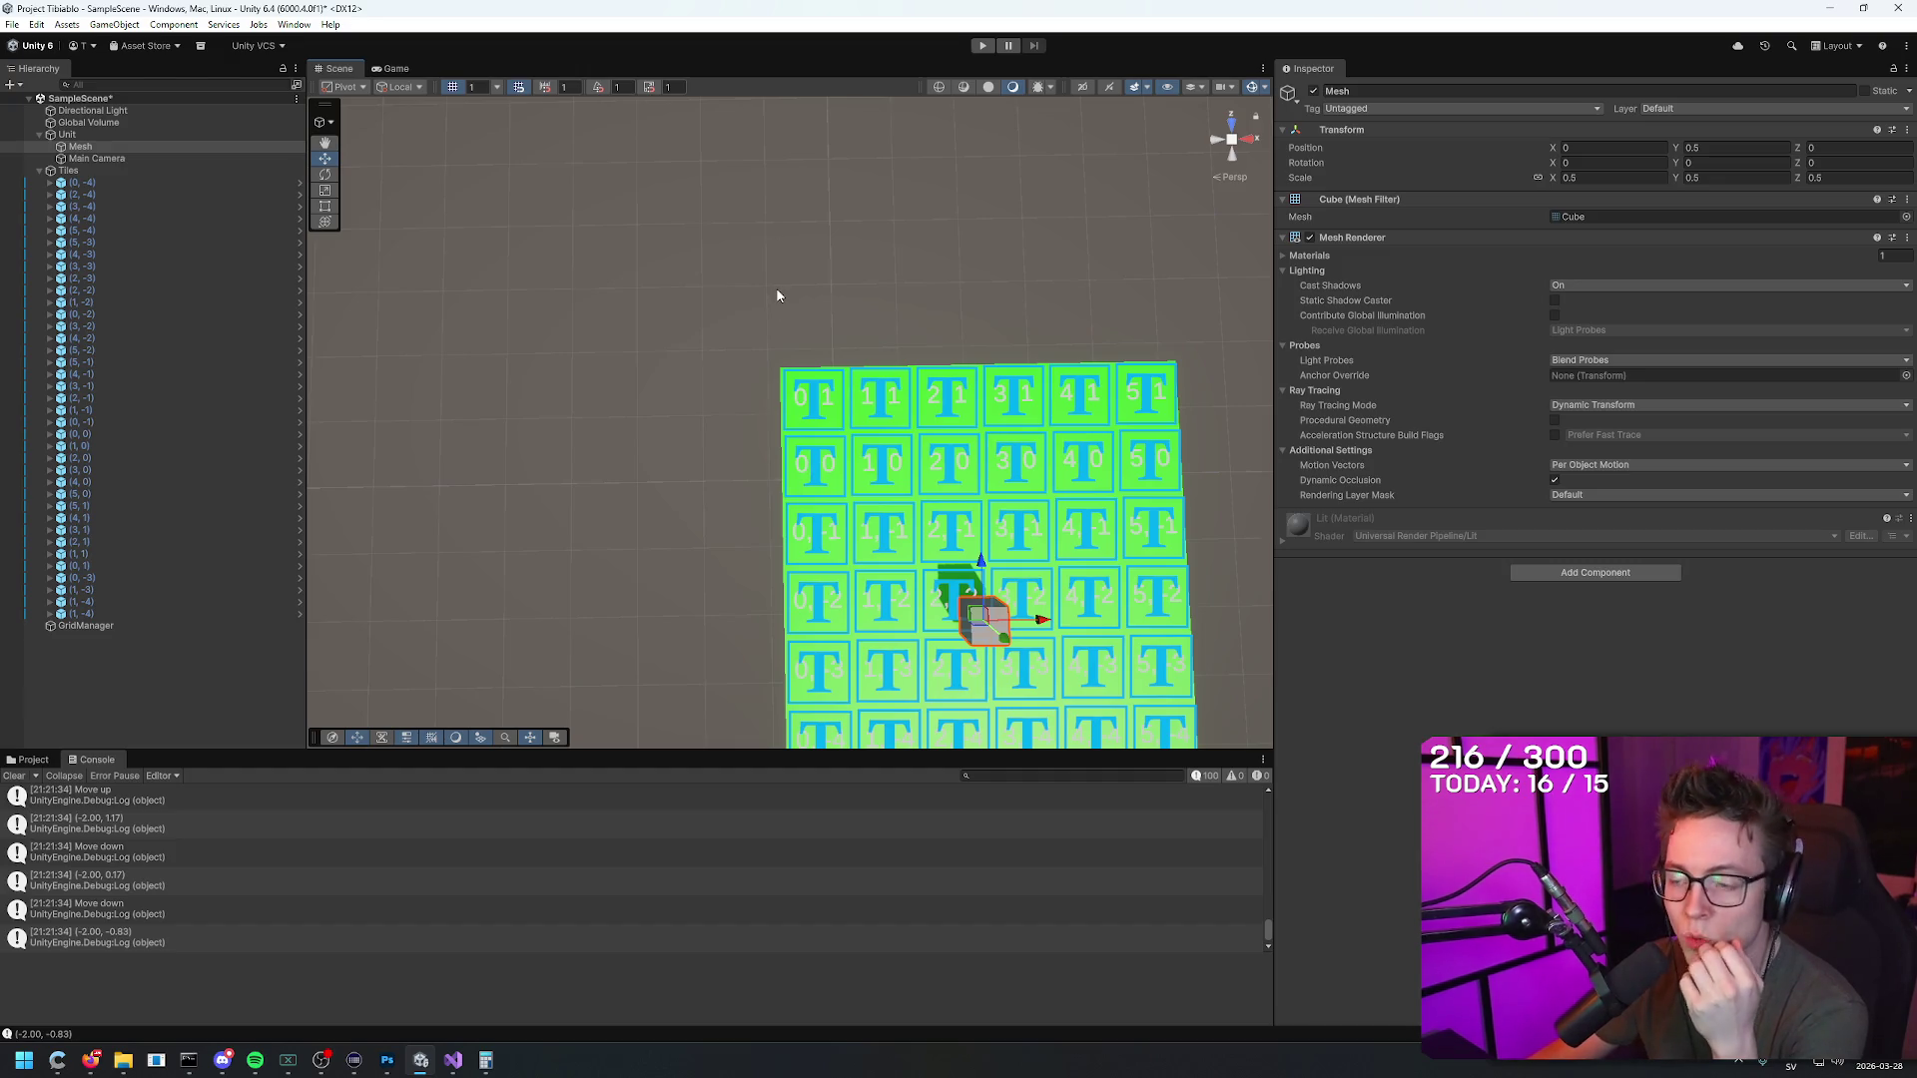
click(811, 340)
click(1002, 642)
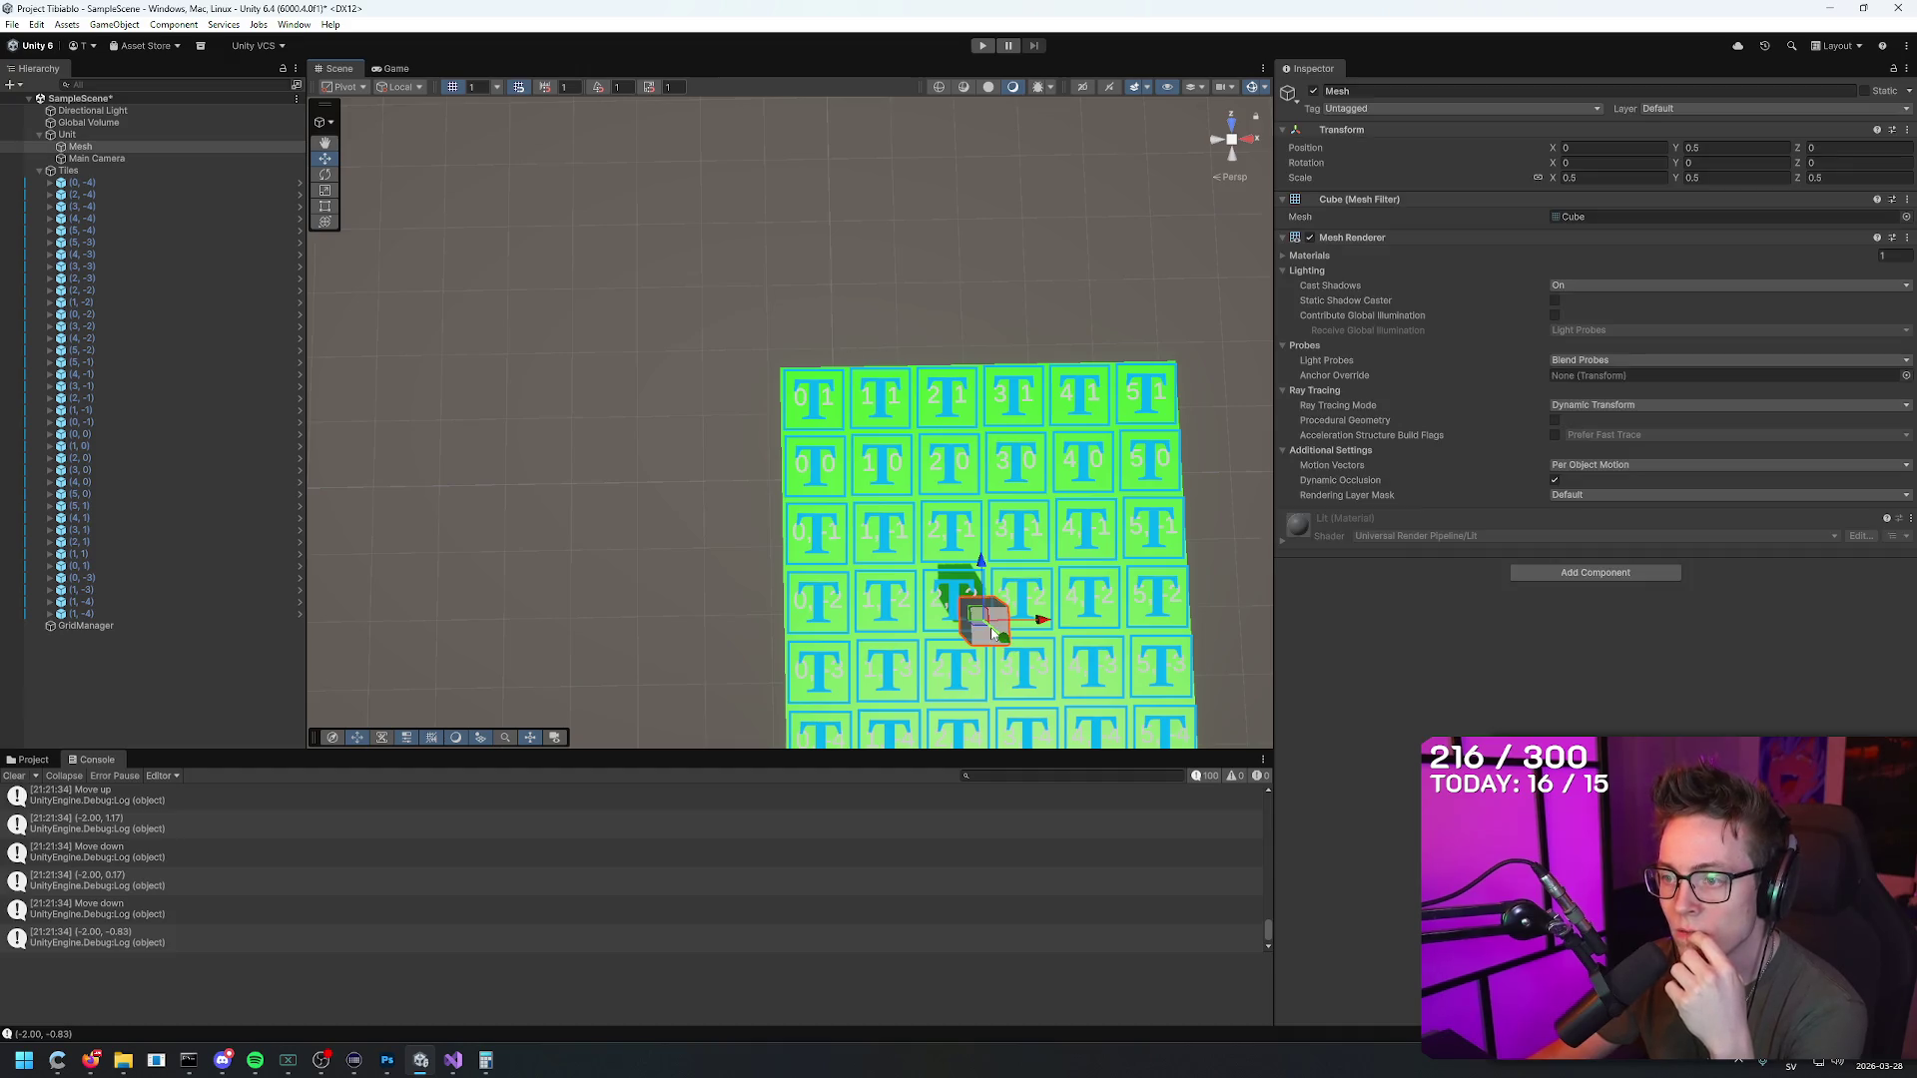
mouse_move(998, 639)
mouse_down()
mouse_move(956, 240)
mouse_move(953, 300)
mouse_move(859, 230)
mouse_move(733, 185)
mouse_move(721, 154)
mouse_move(707, 171)
mouse_up()
scroll(791, 318, up, 5)
Step: Drag the cube mesh forward one tile with the move gizmo, then frame it top-down
scroll(791, 317, down, 4)
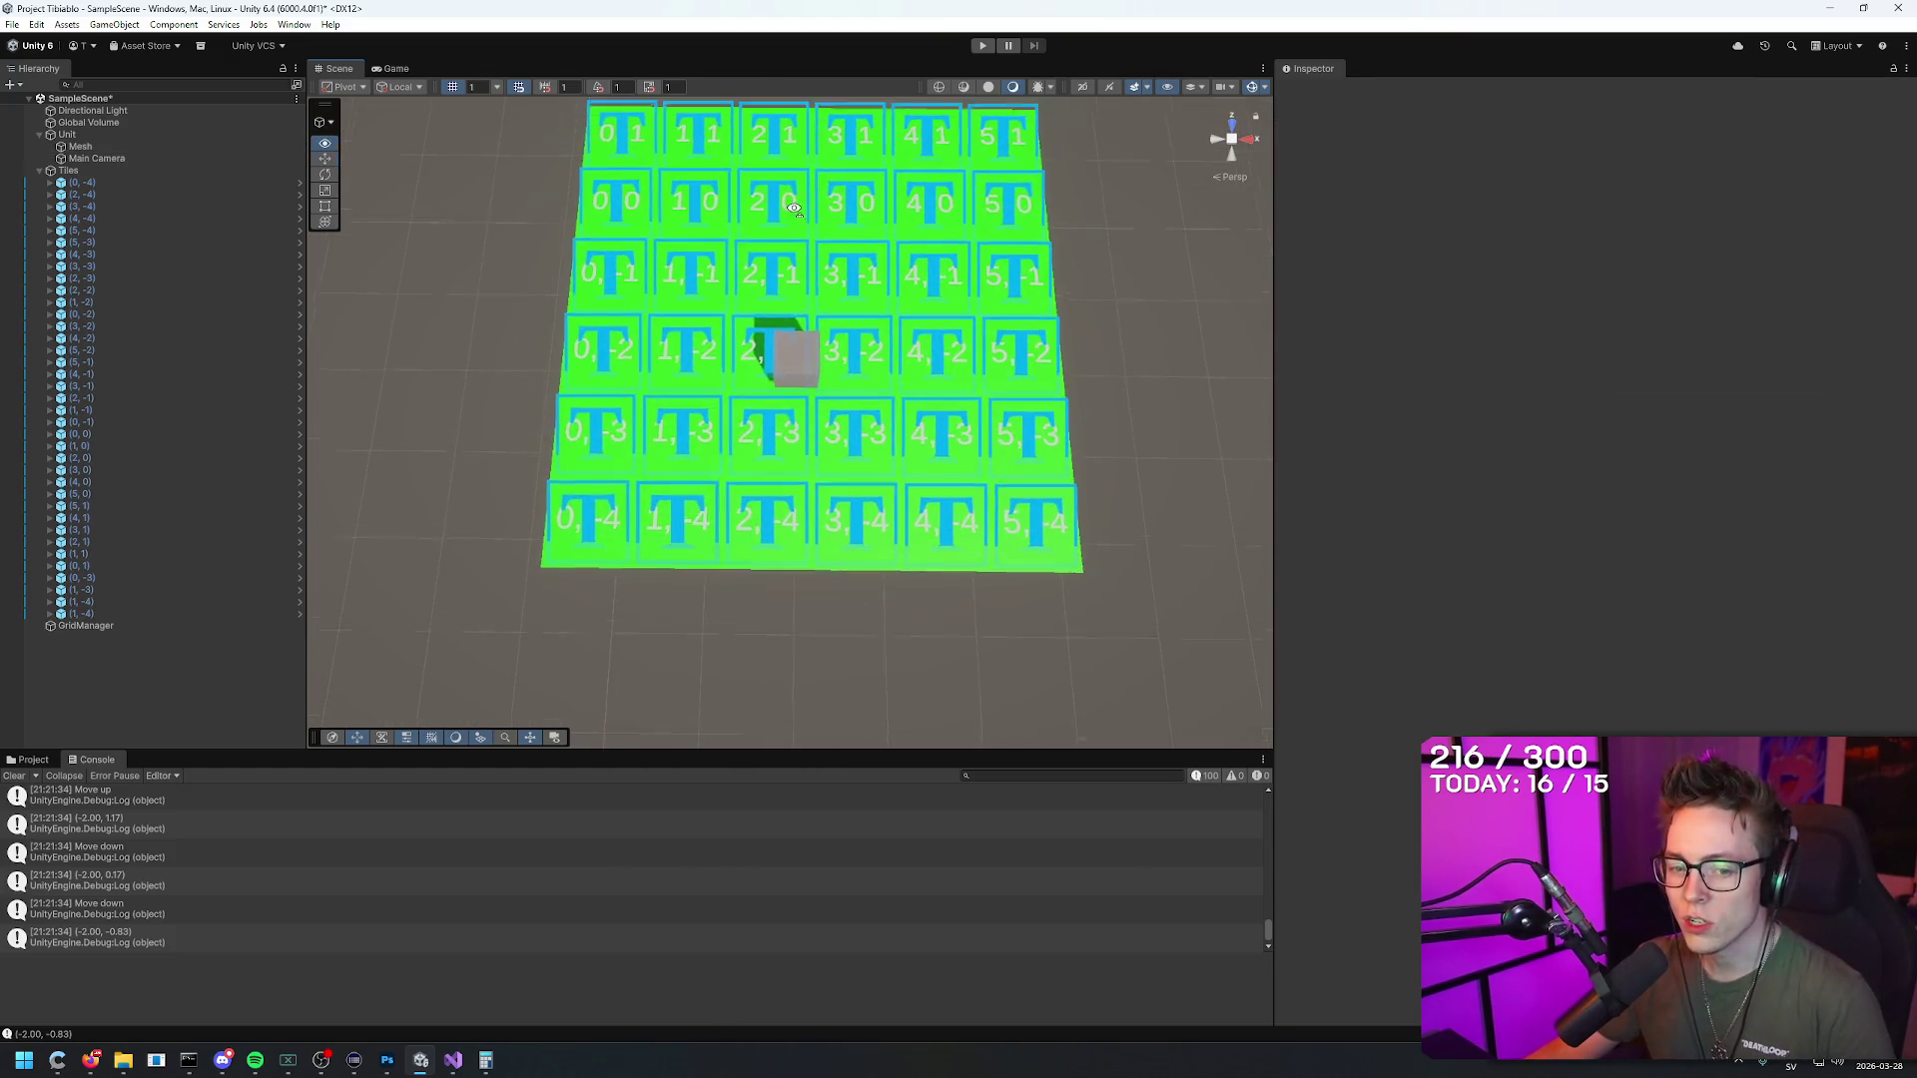
click(807, 414)
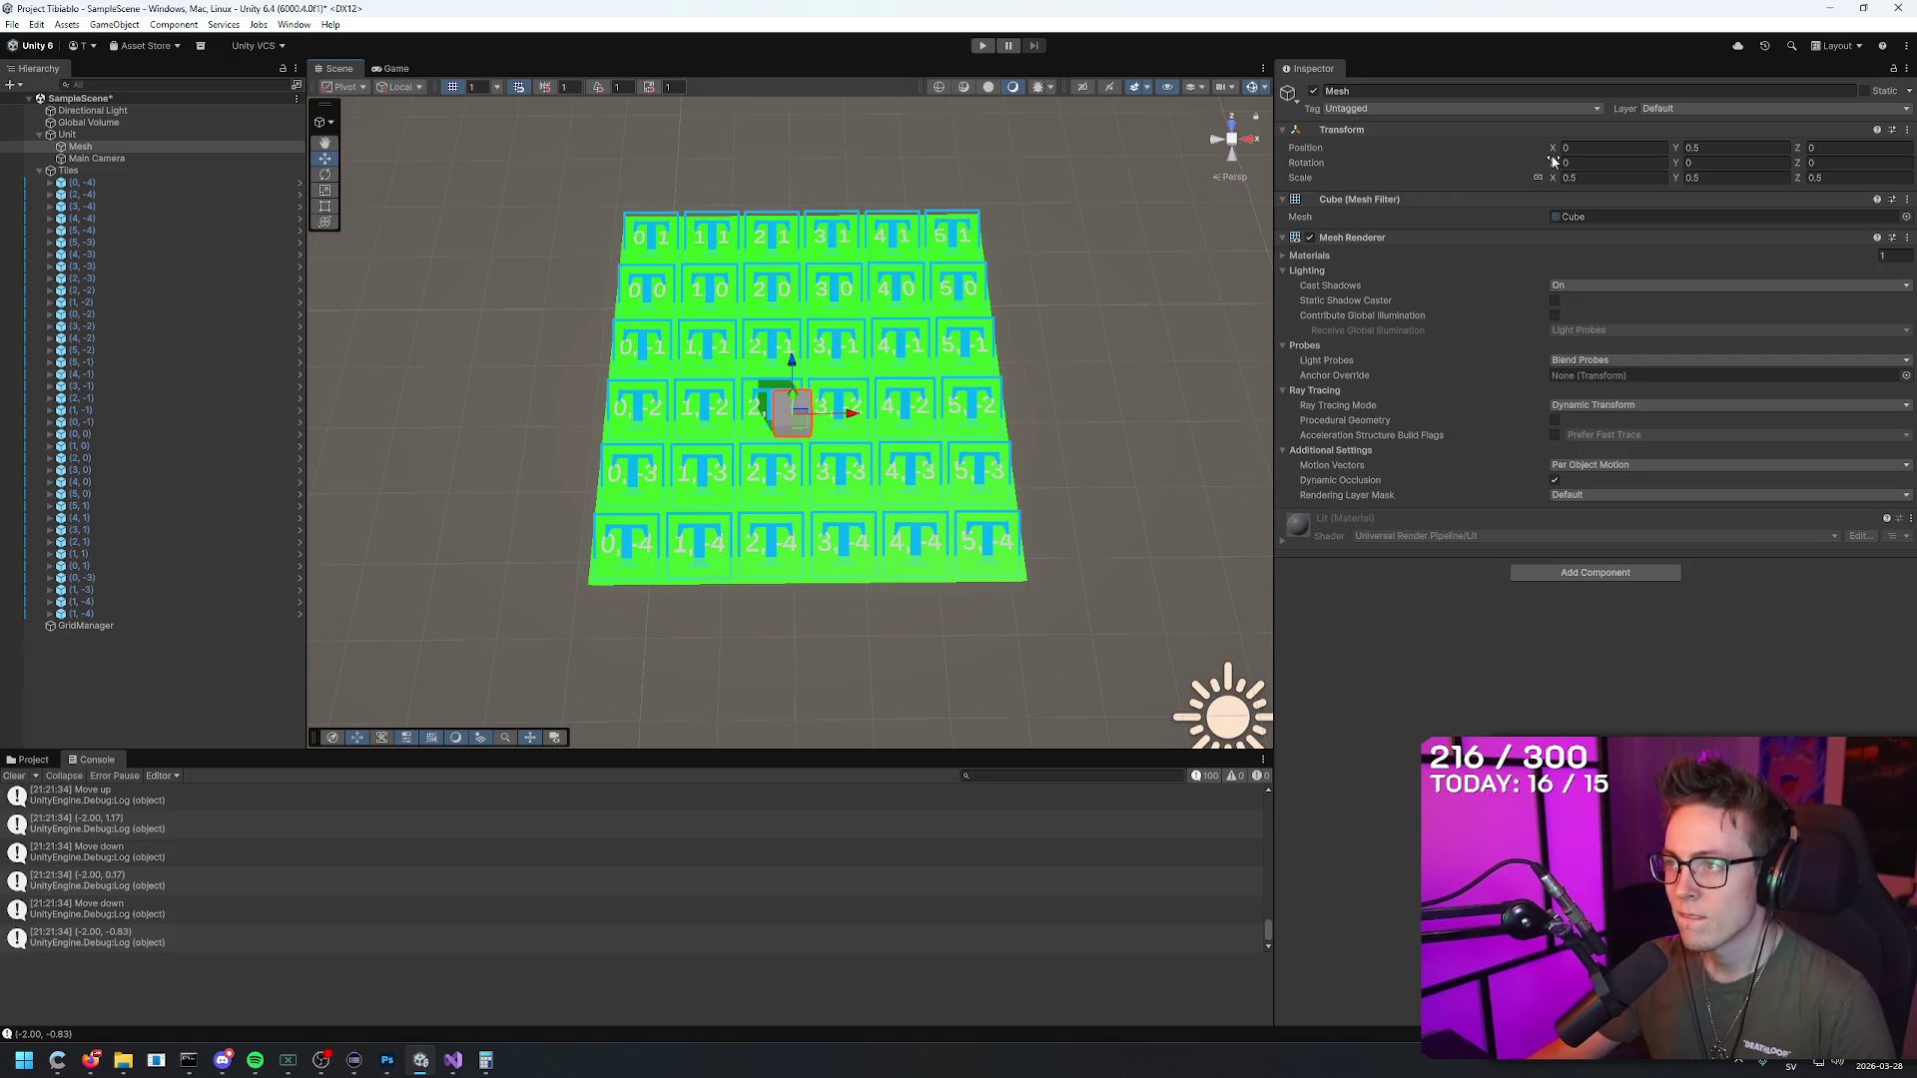
mouse_move(1550, 148)
mouse_down()
mouse_move(1428, 140)
mouse_move(1550, 140)
mouse_up()
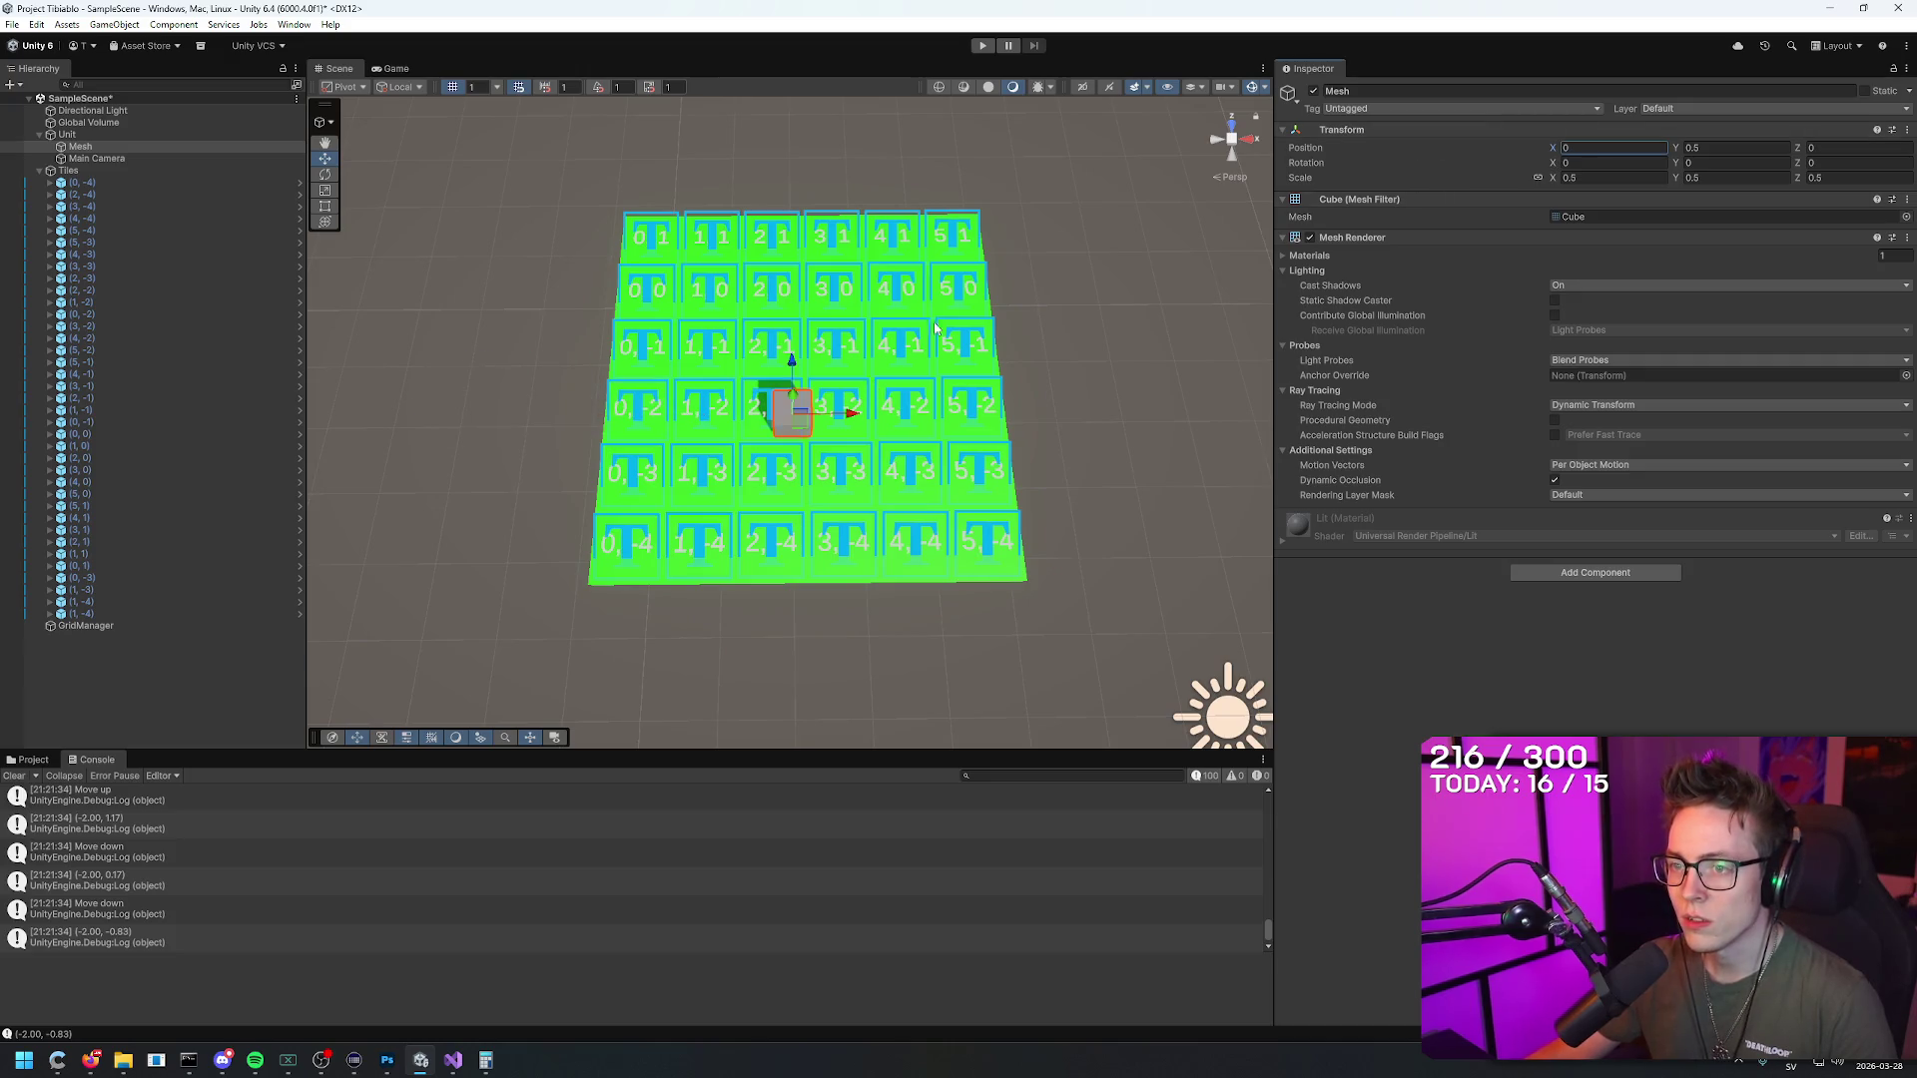
mouse_move(805, 367)
mouse_down()
mouse_move(809, 206)
mouse_move(795, 238)
mouse_move(723, 235)
mouse_up()
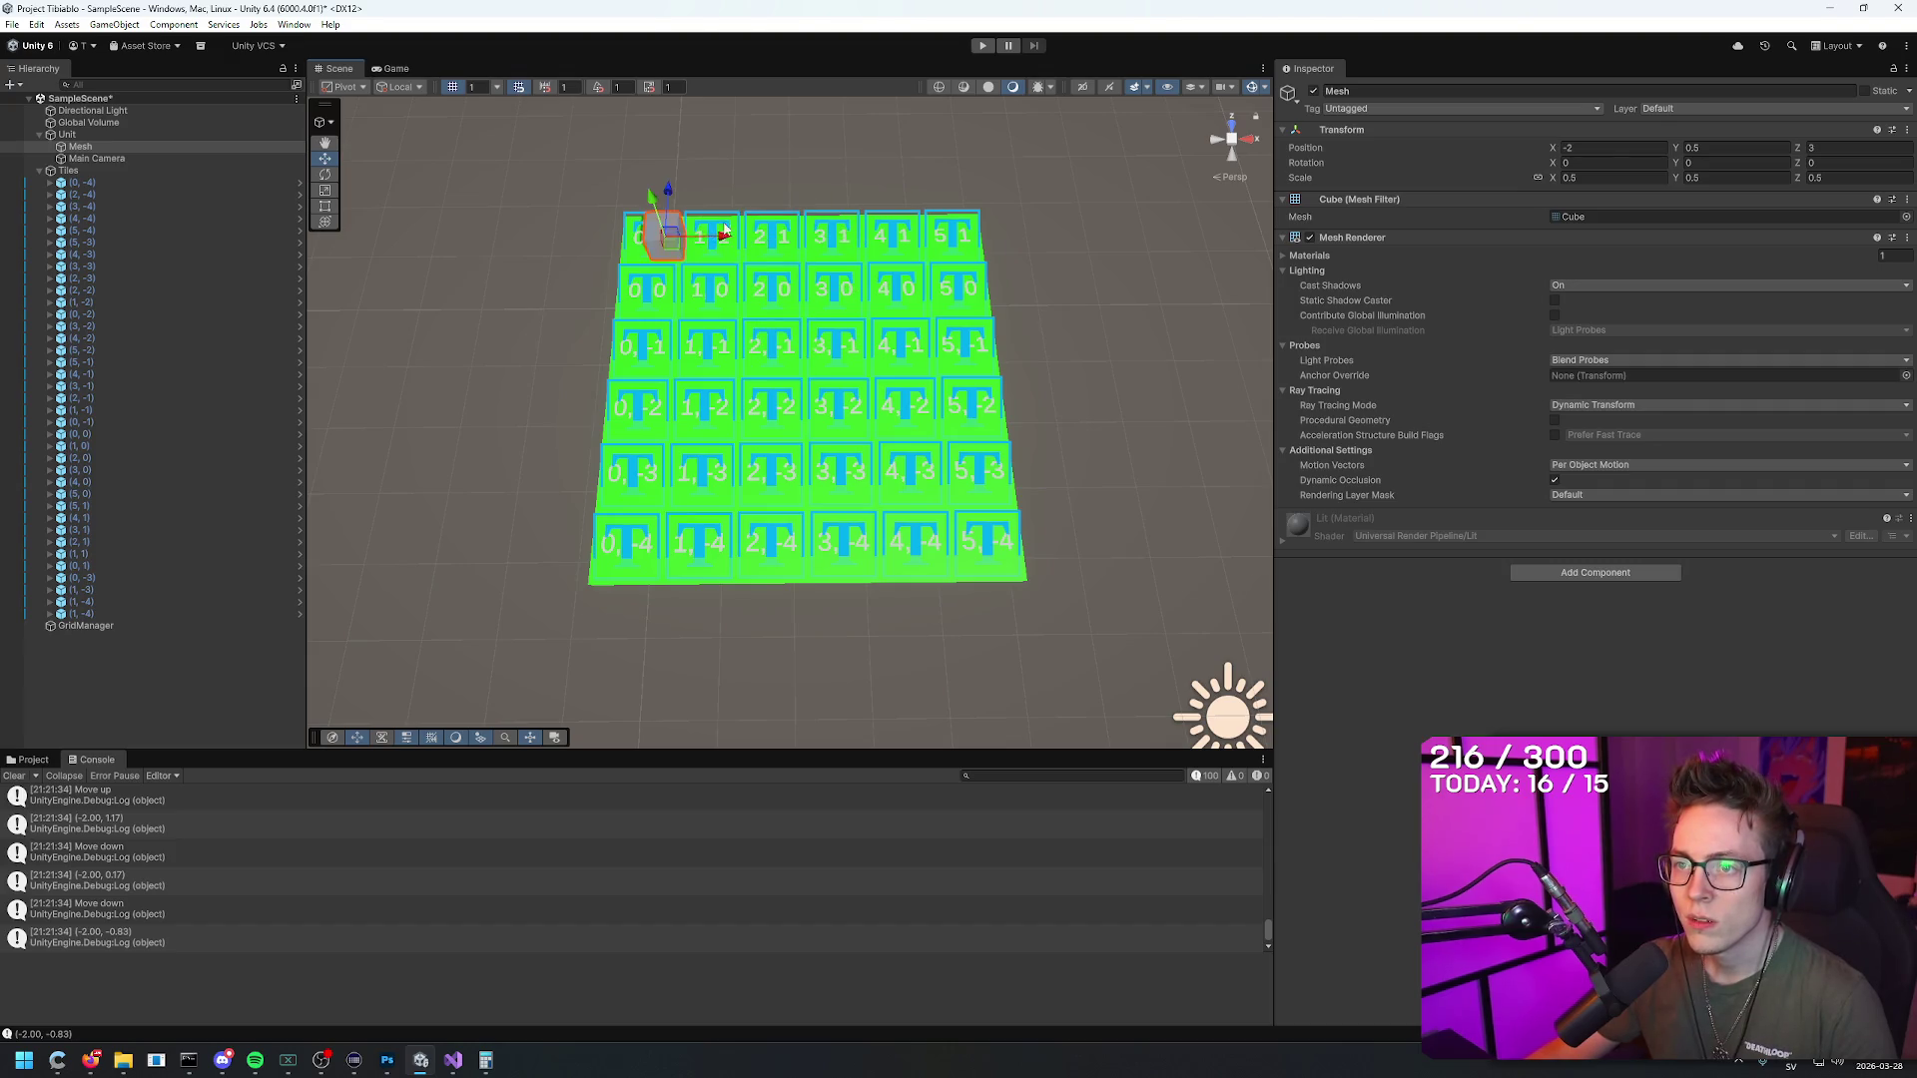
key(f)
mouse_move(759, 97)
mouse_down()
mouse_move(1043, 330)
mouse_move(878, 260)
mouse_move(698, 223)
mouse_move(727, 305)
mouse_up()
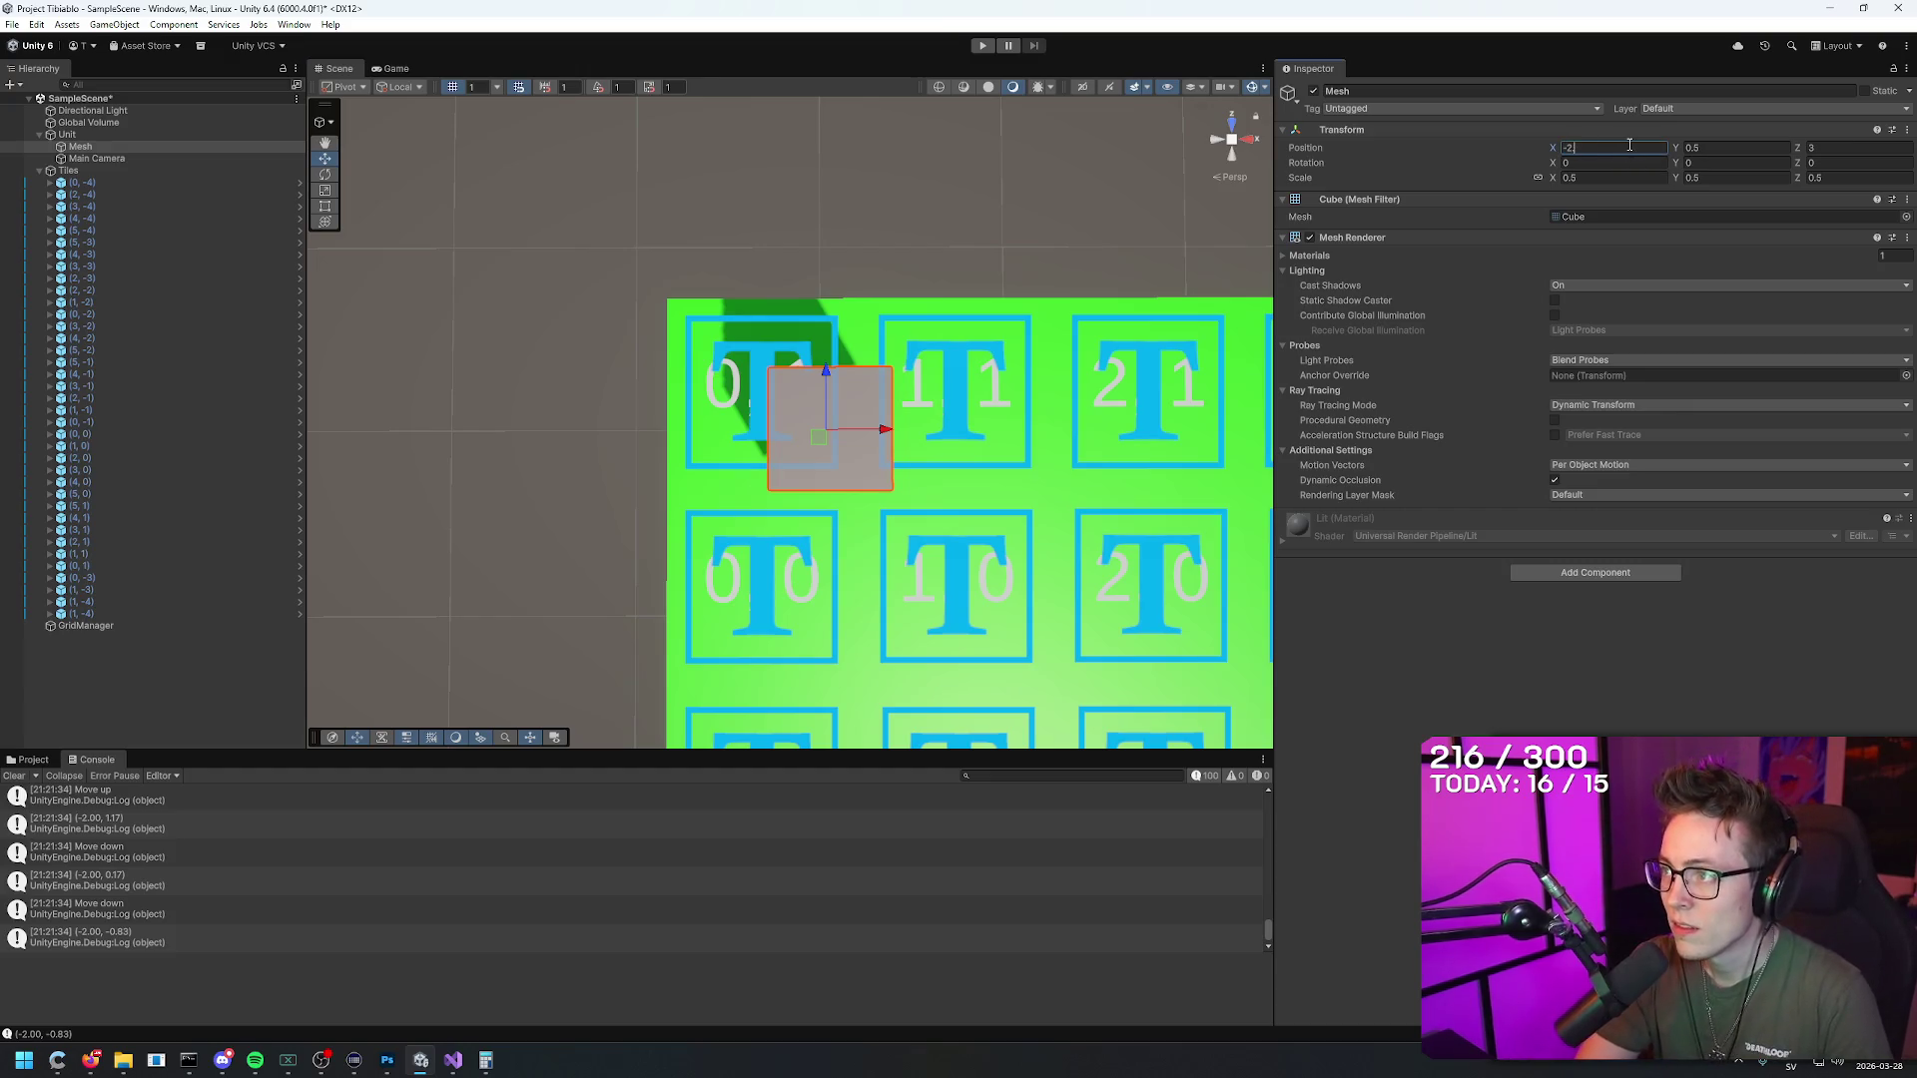
Step: Try X -2.25 and Z 3.33 for the cube, then revert it to X -2, Z 3
text(.5)
key(BackSpace)
text(25)
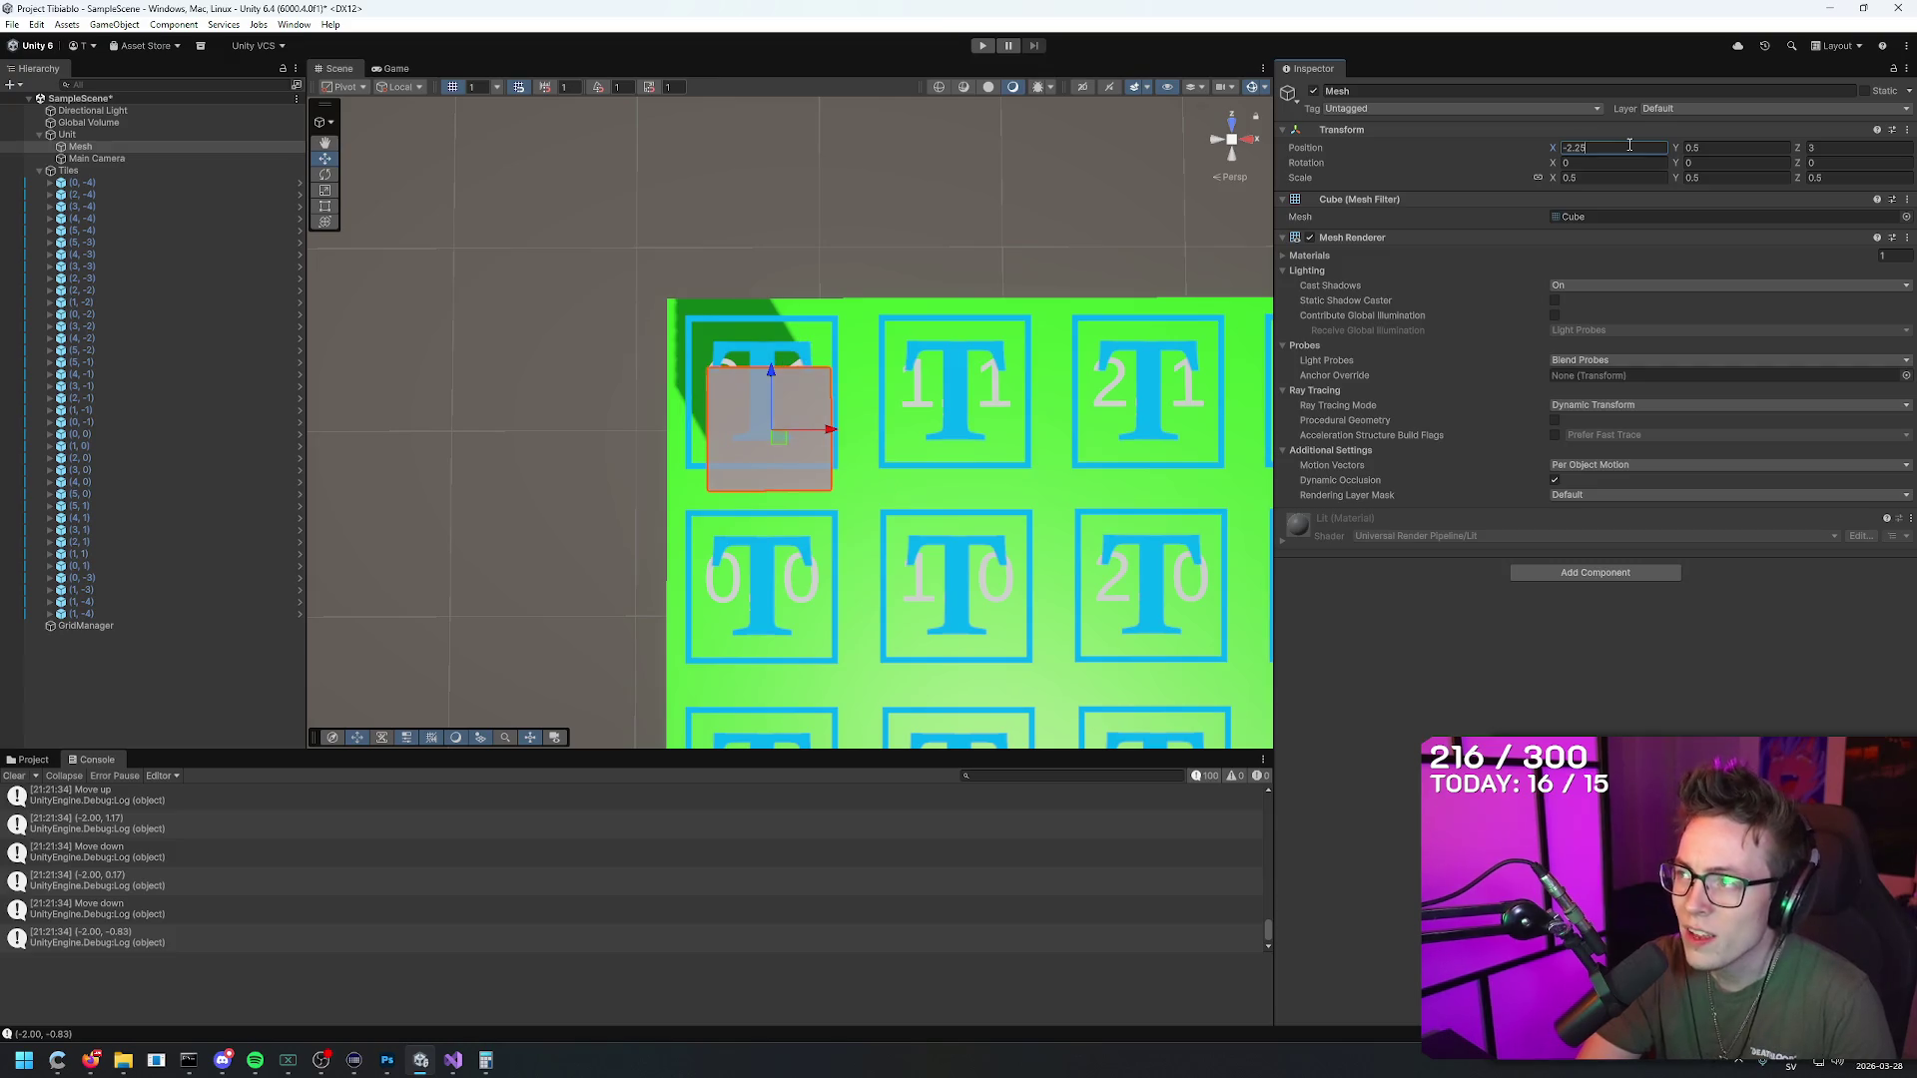
key(BackSpace)
key(BackSpace)
text(5)
key(BackSpace)
text(25)
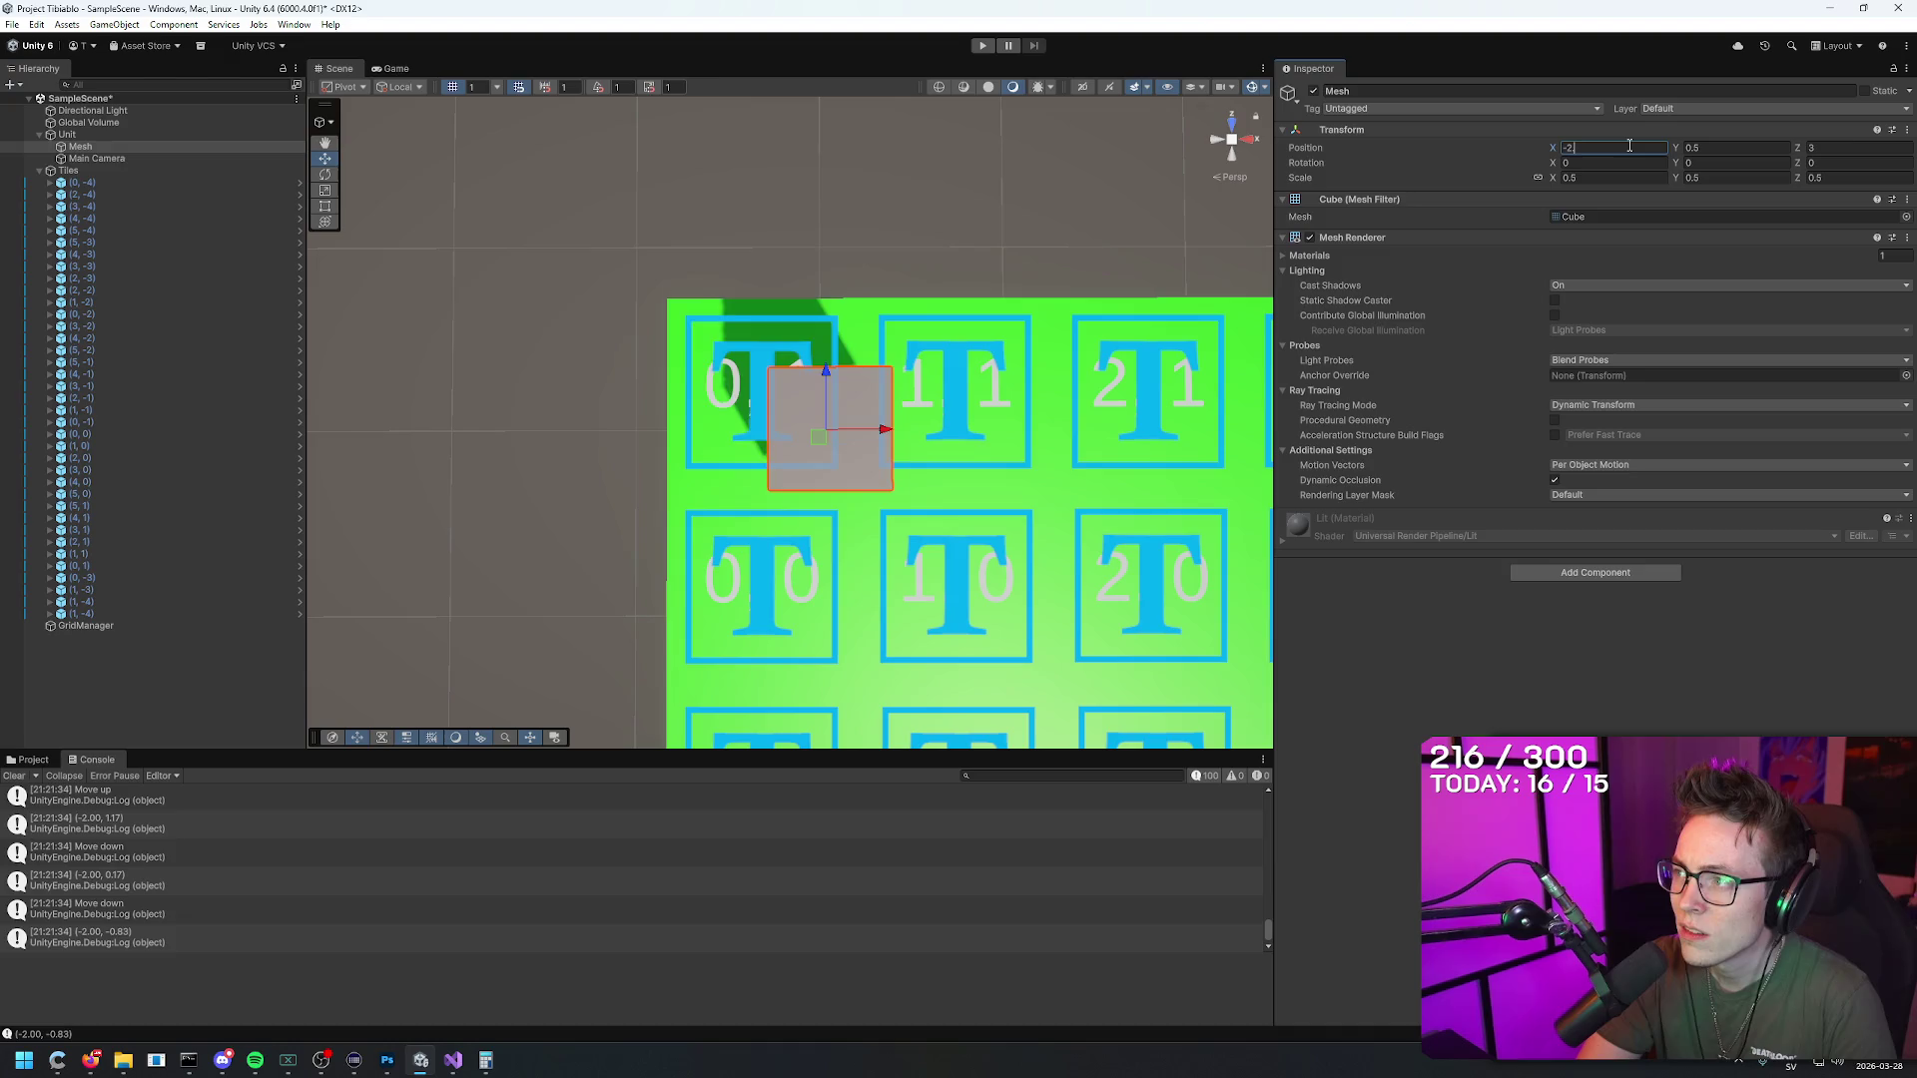
key(Tab)
key(Tab)
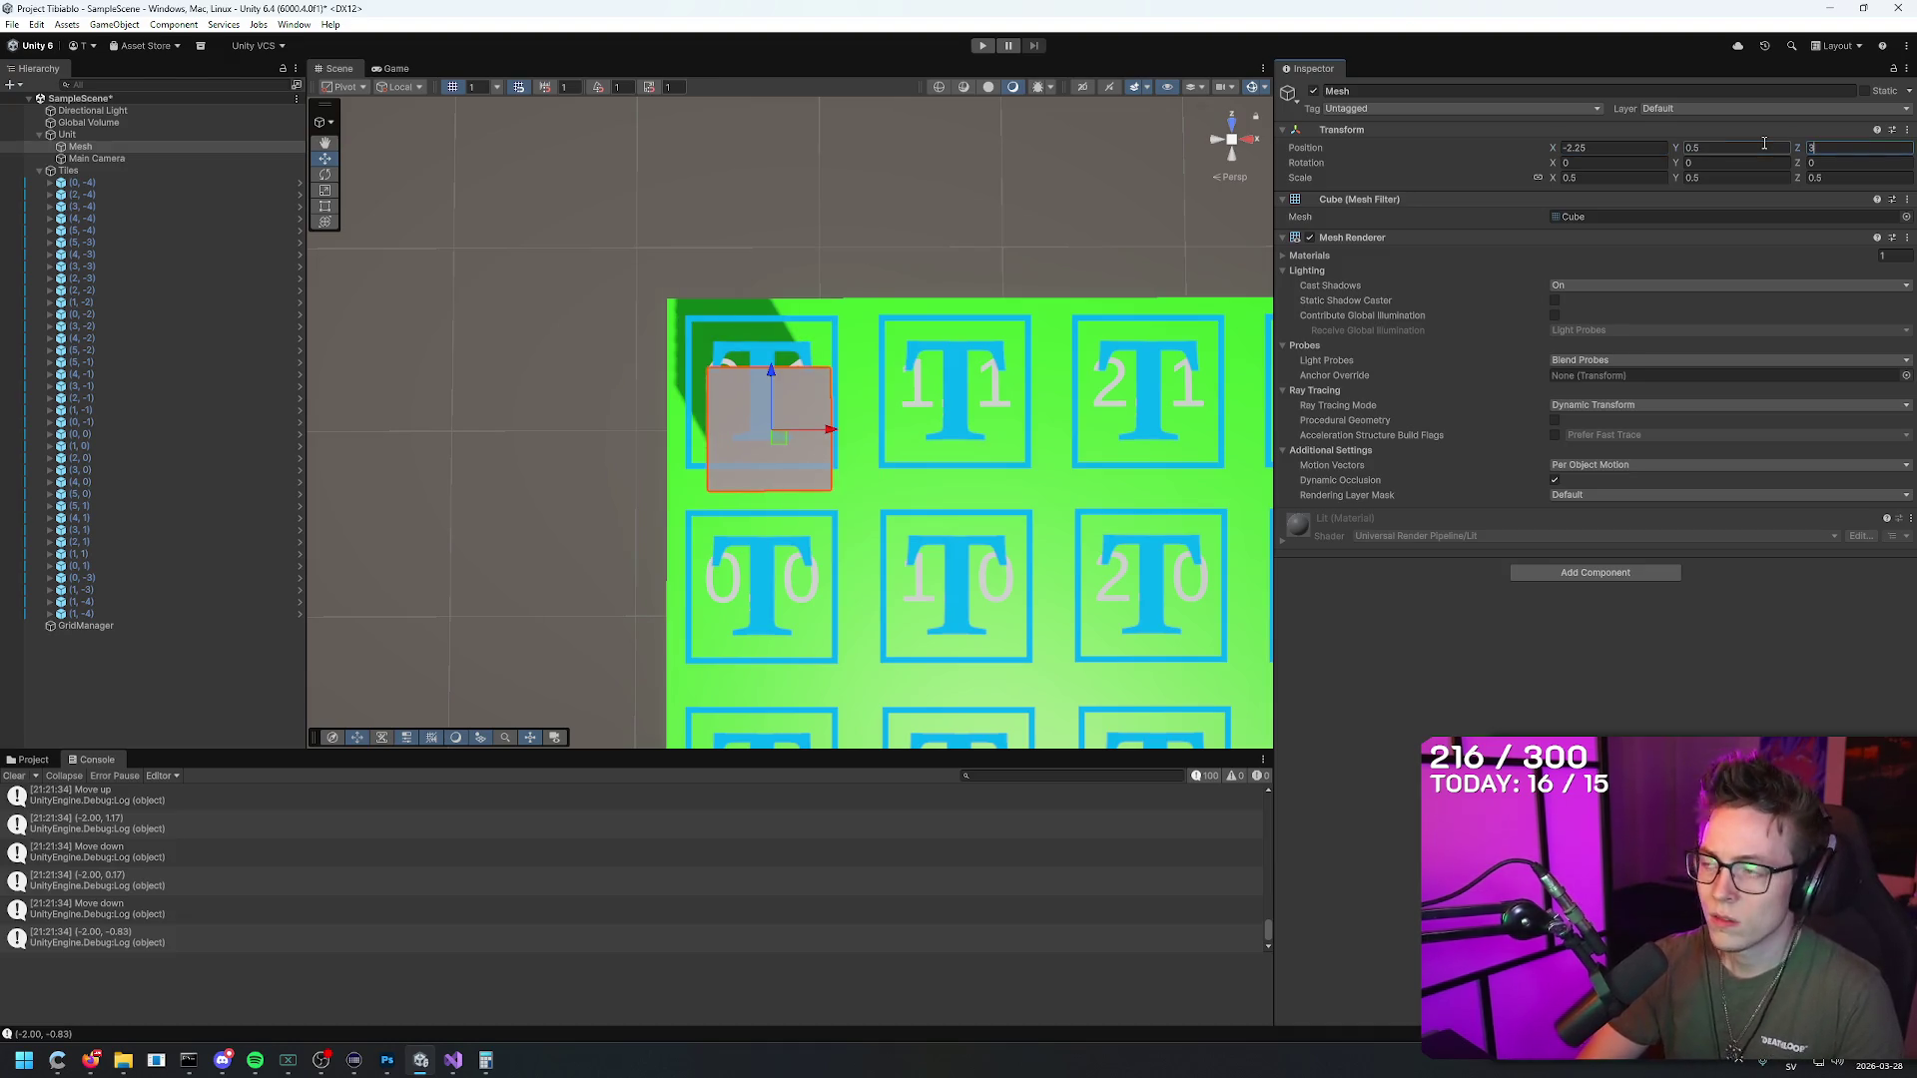
text(.25)
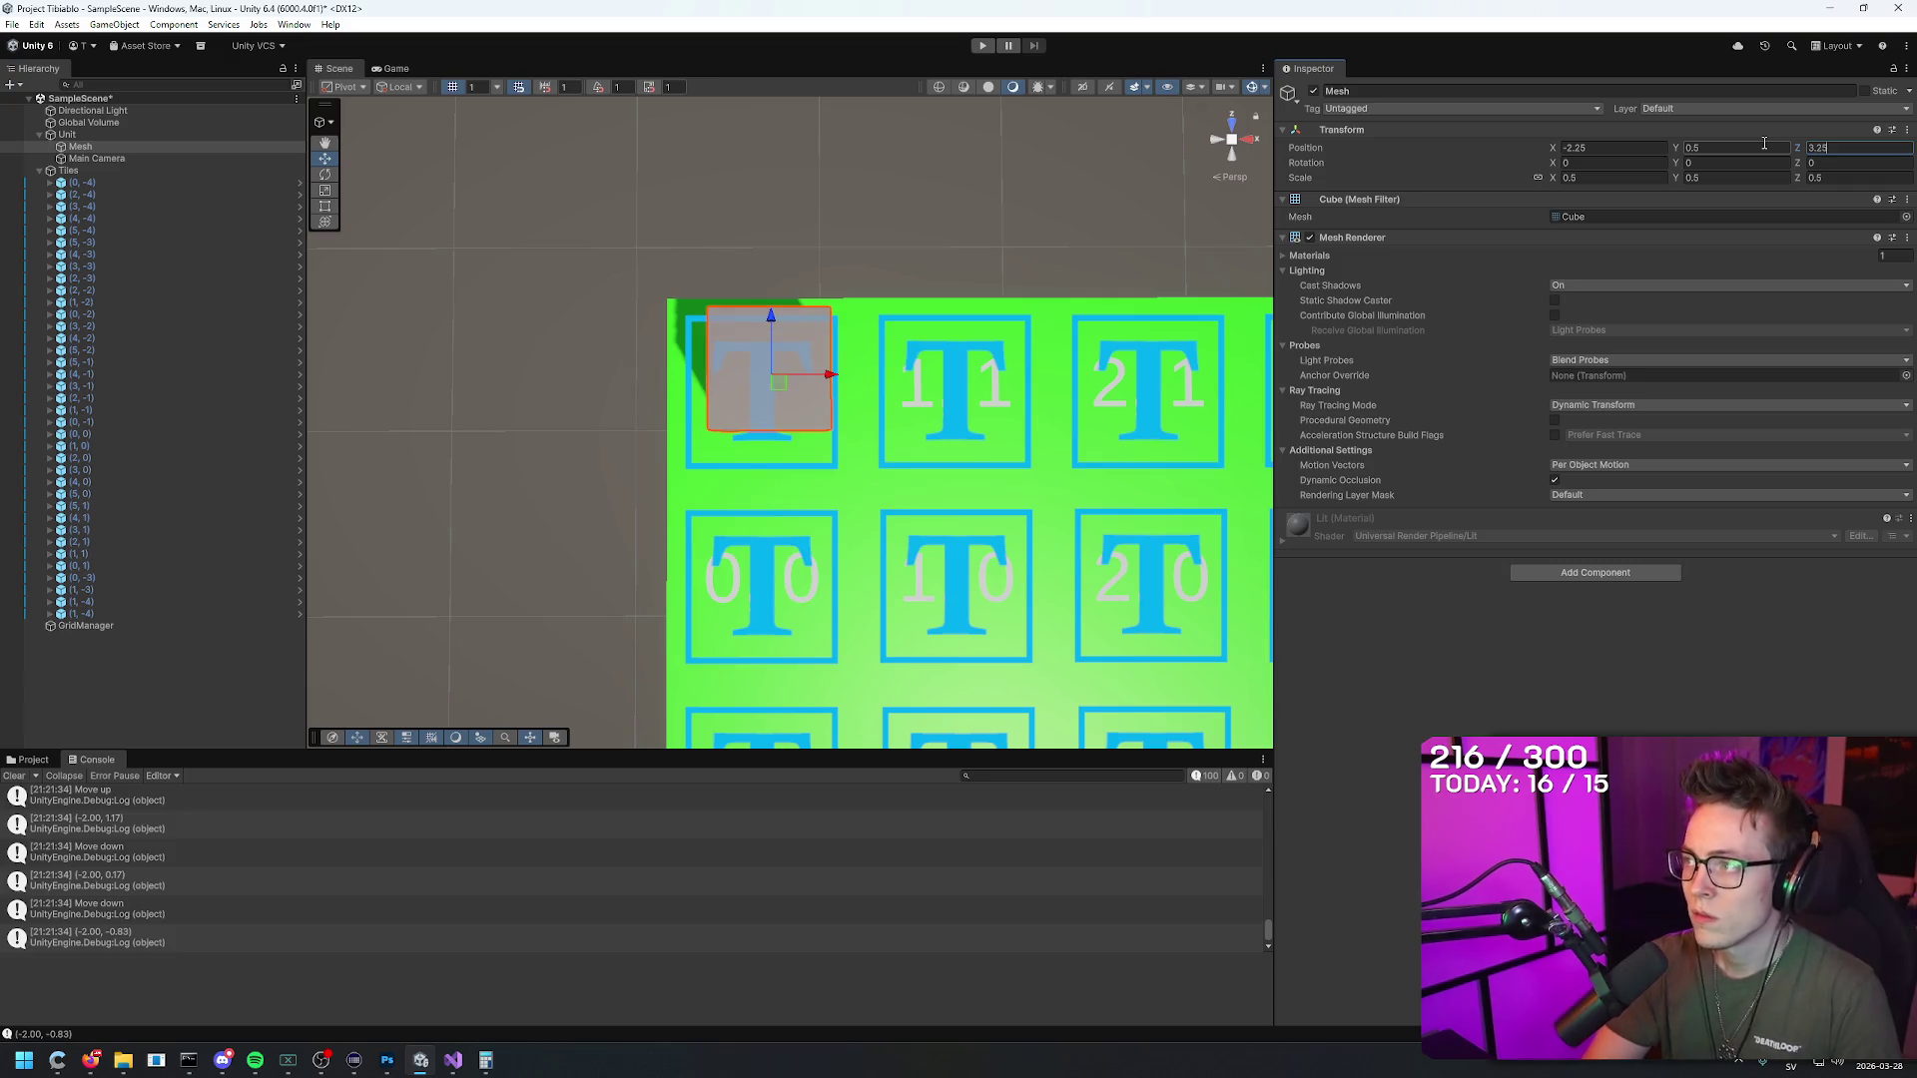
key(BackSpace)
key(BackSpace)
text(33)
key(Return)
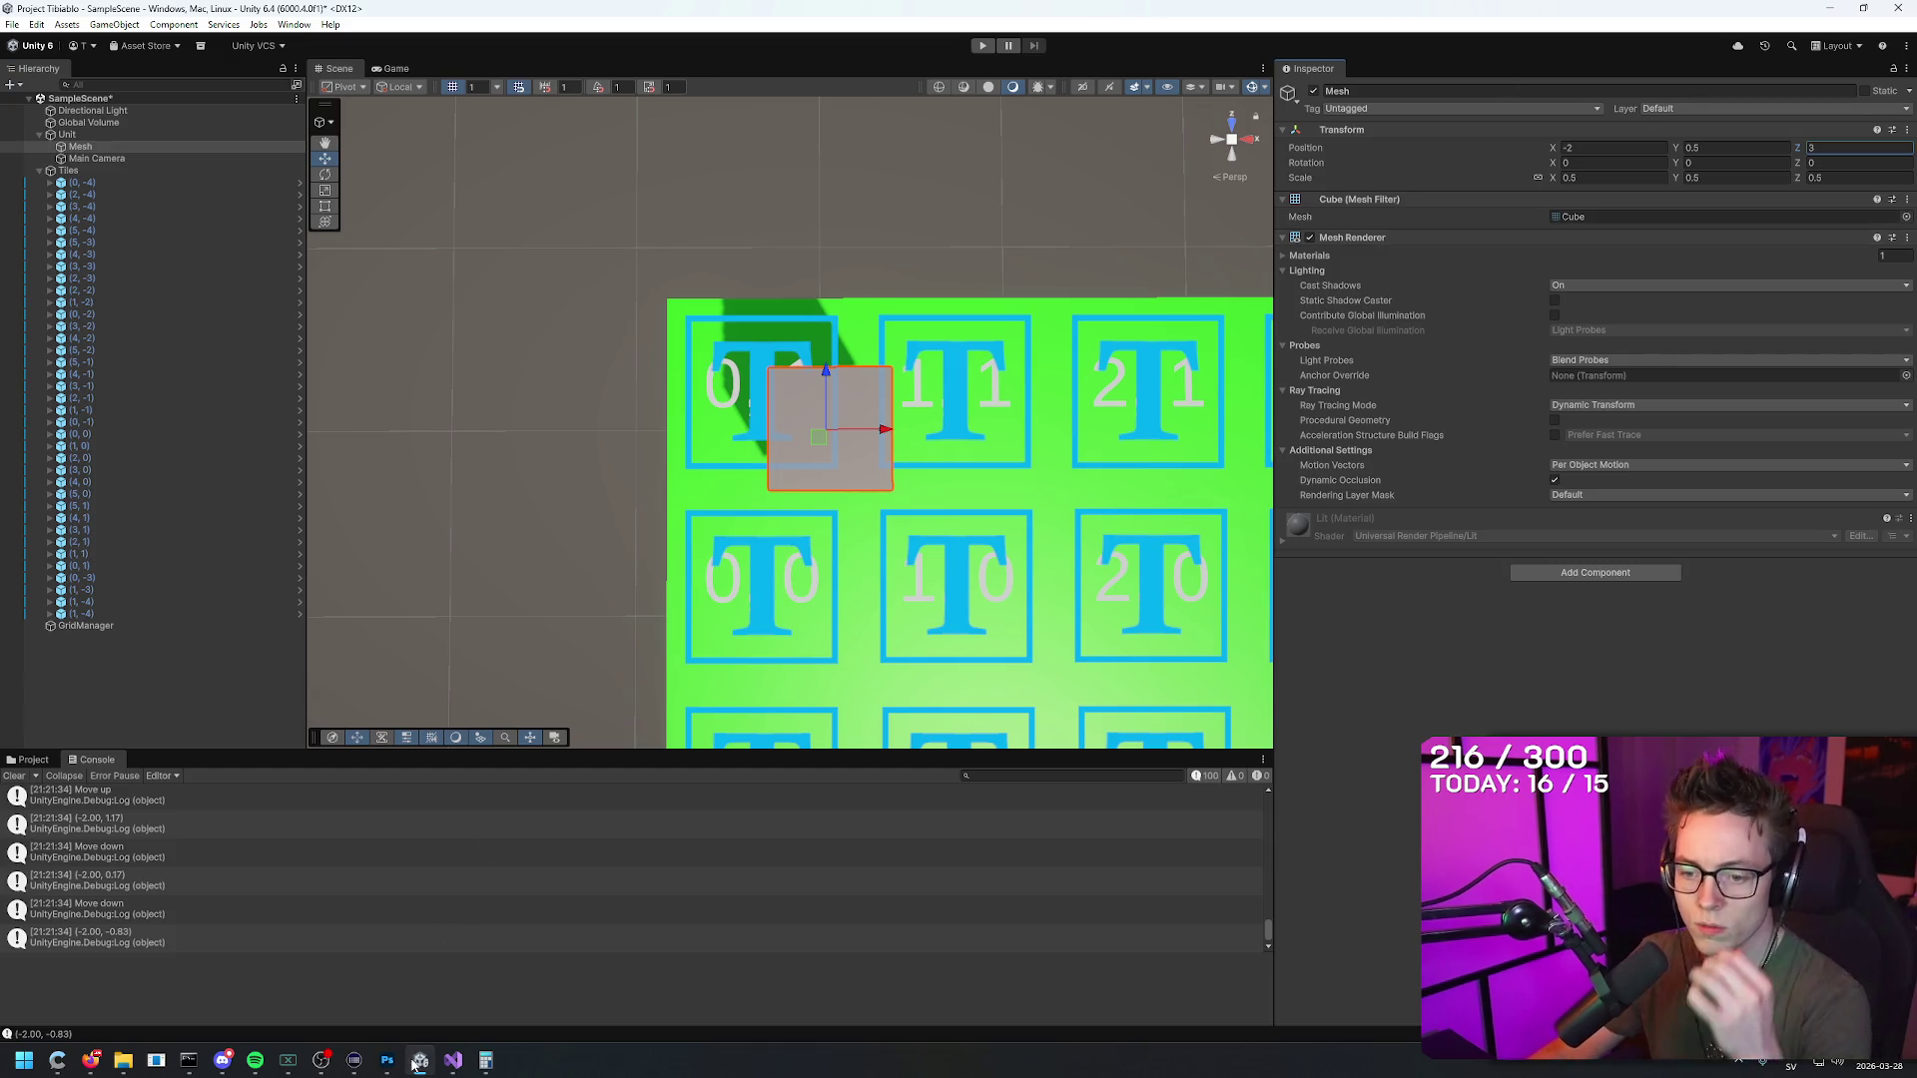
click(452, 1060)
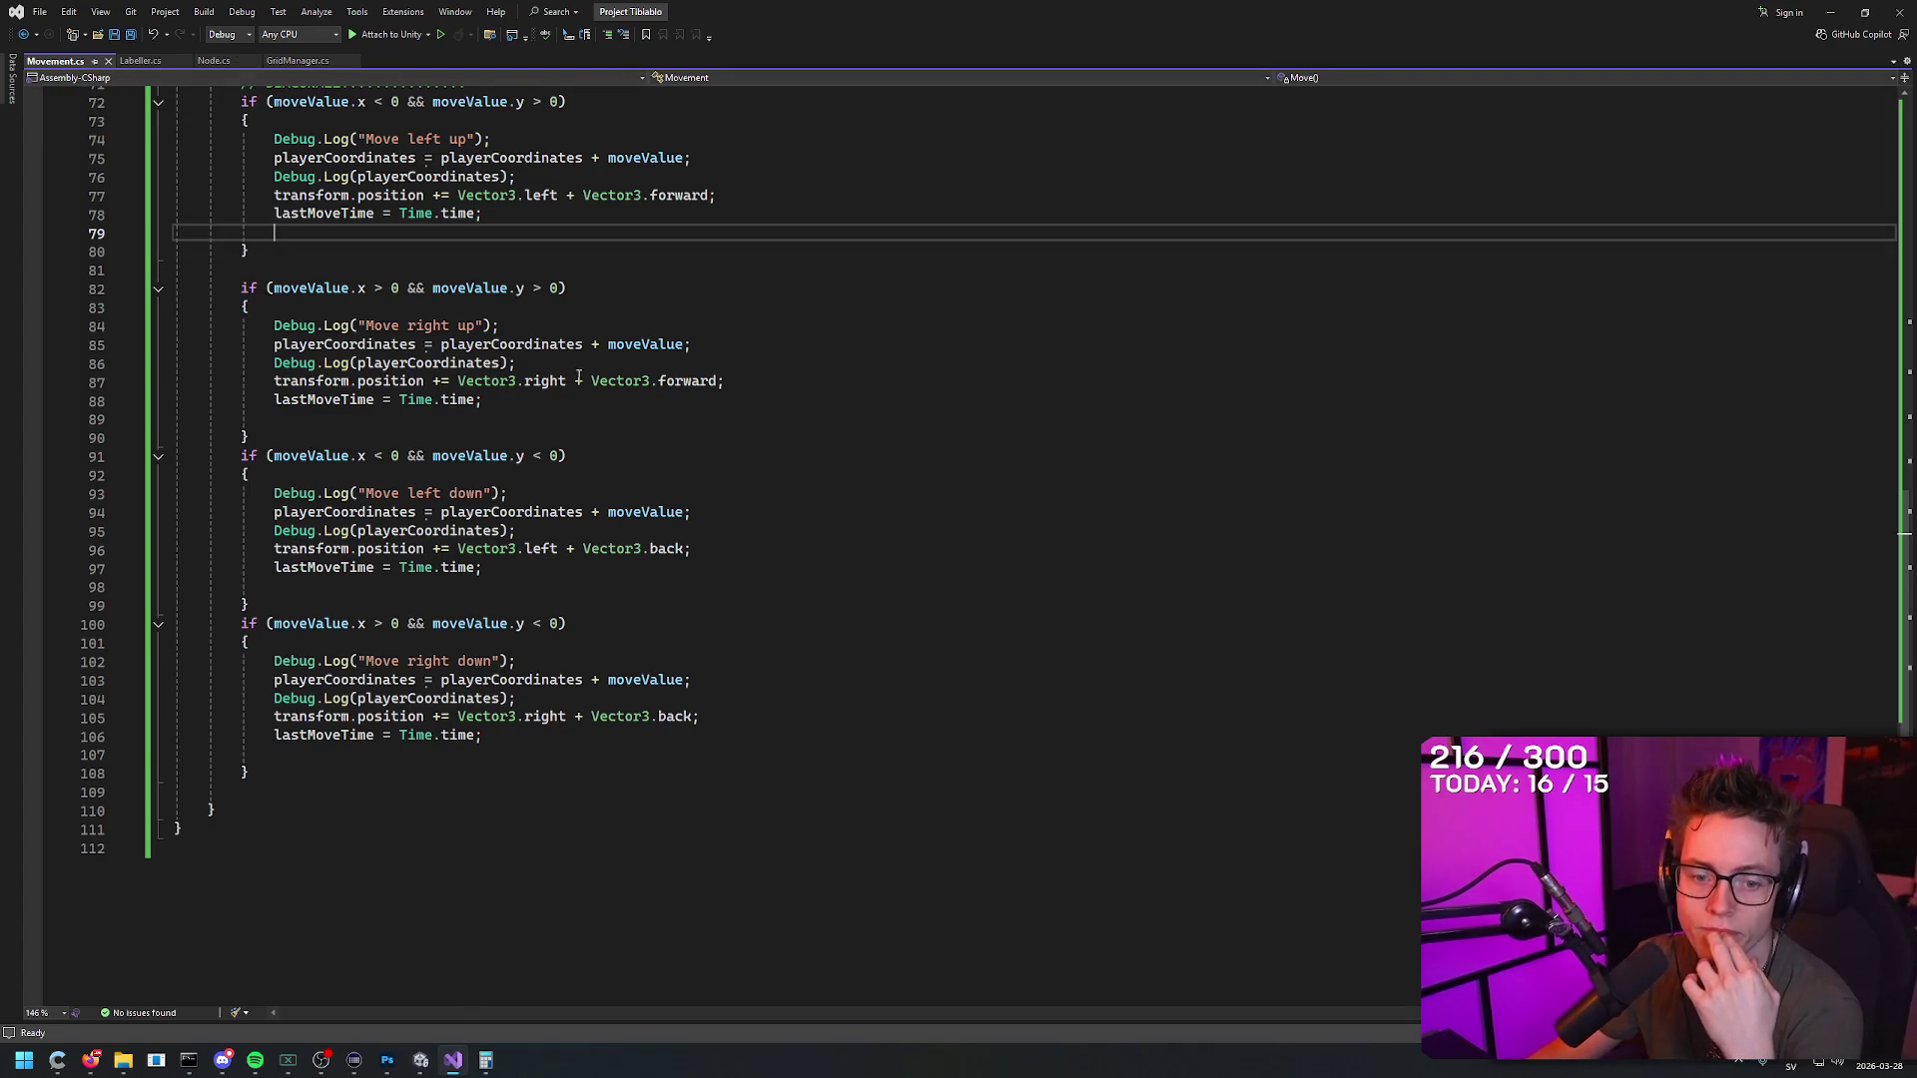
Step: Add a position.SetAbsolute line at the end of Start() in Movement.cs
scroll(723, 444, up, 18)
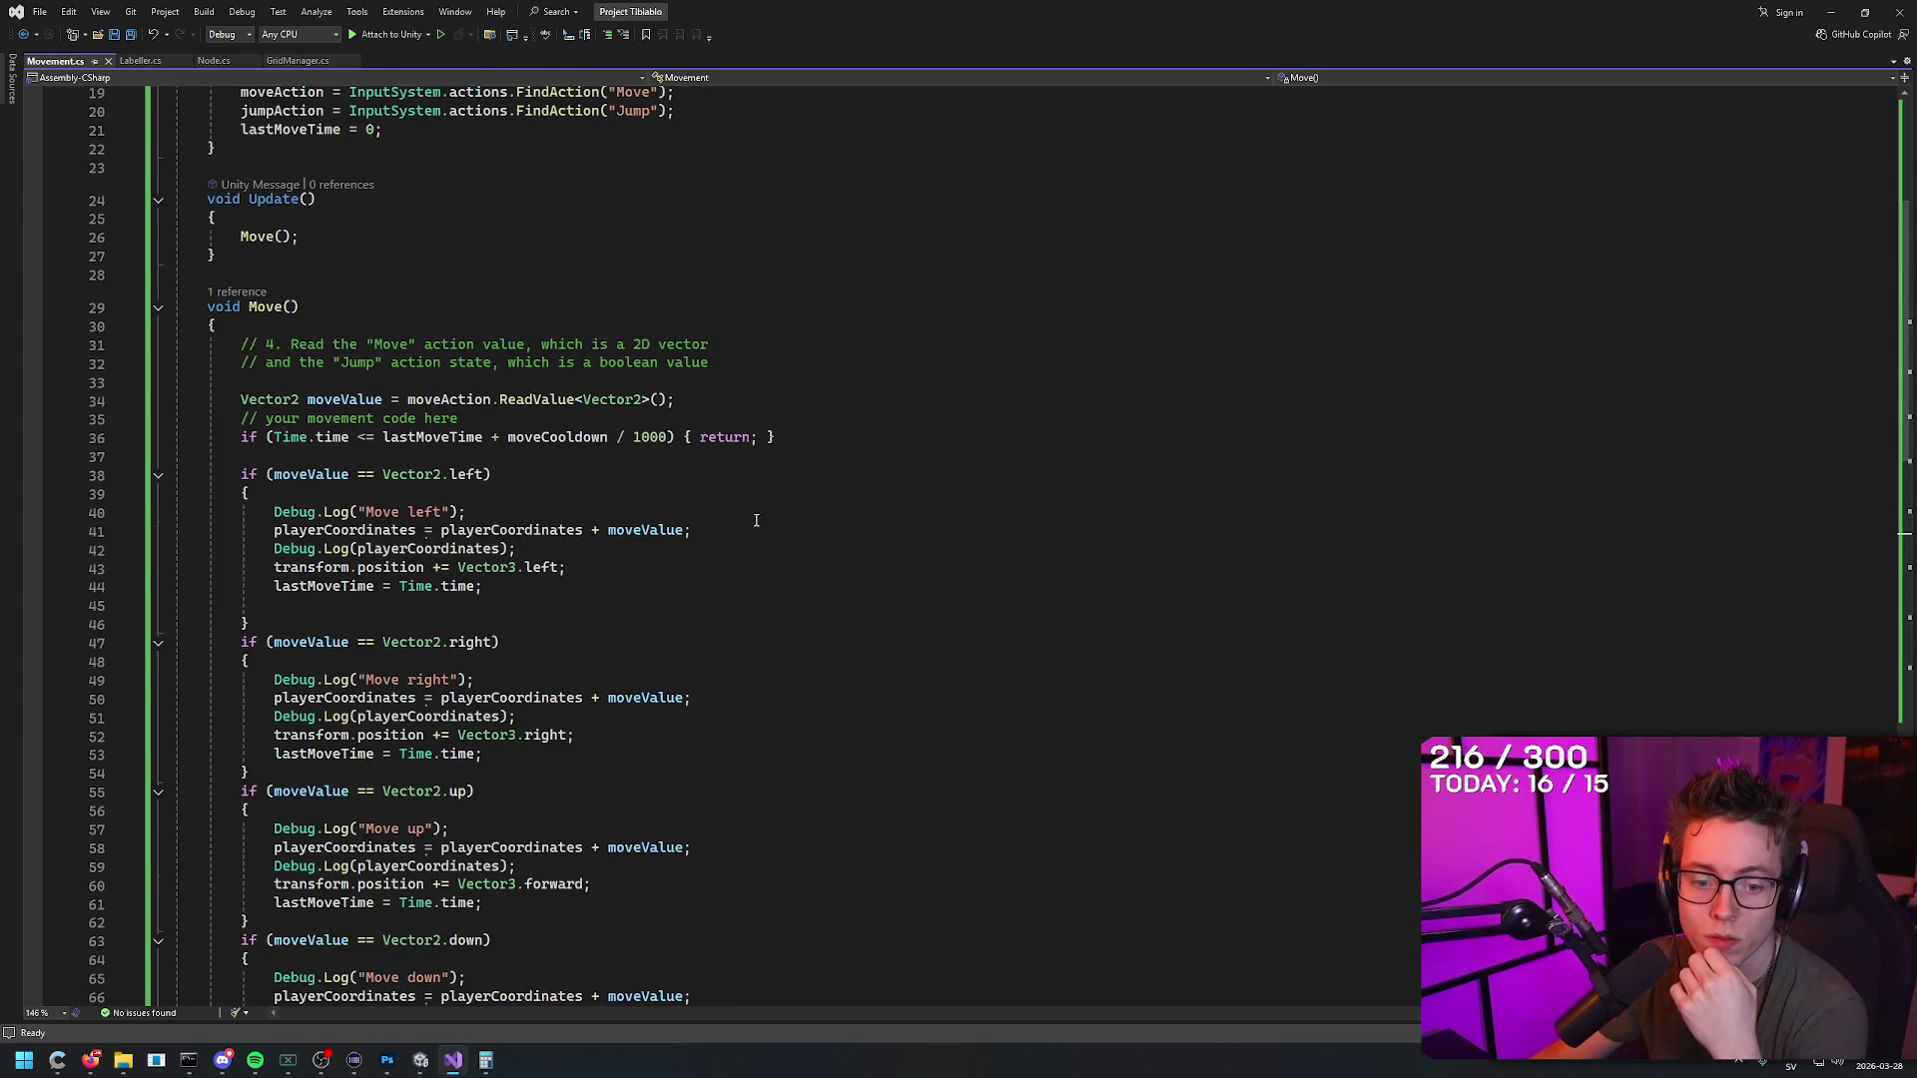
scroll(371, 331, up, 4)
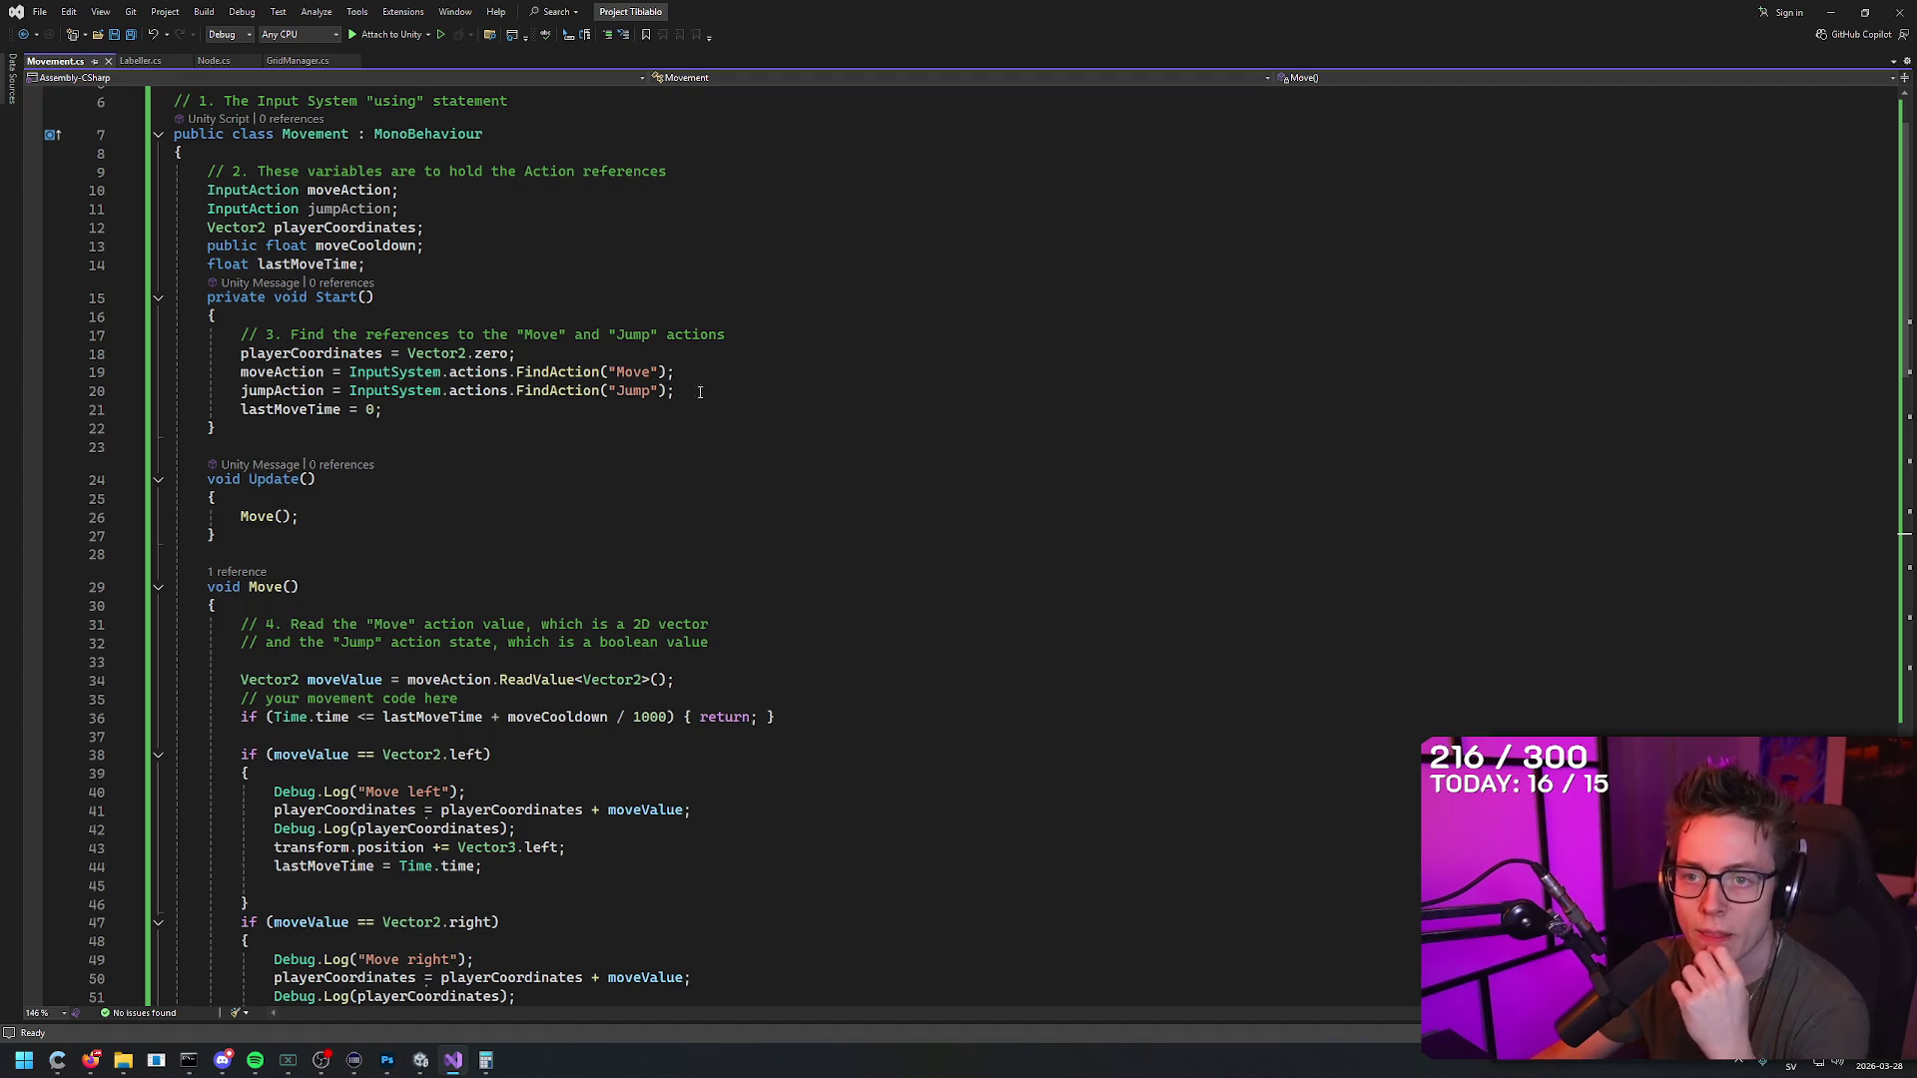
click(401, 297)
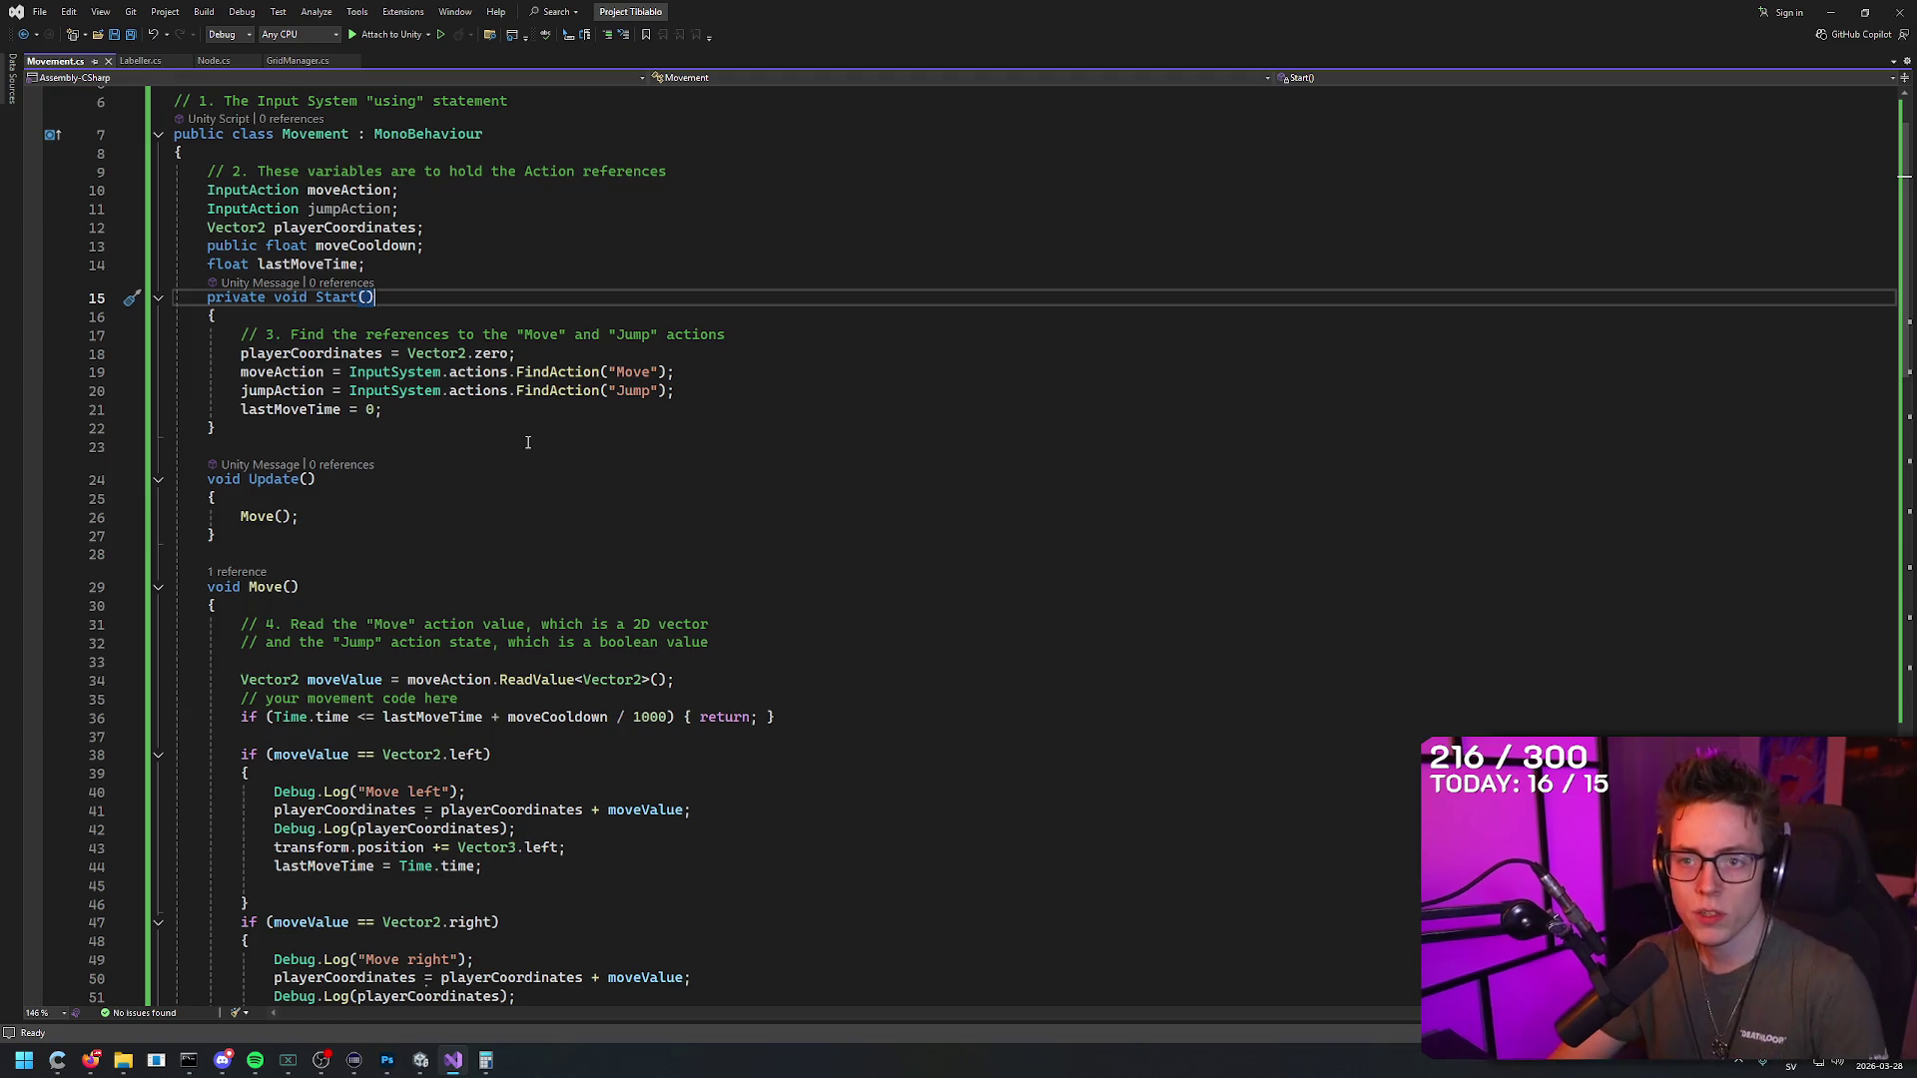
key(Down)
key(Down)
key(Down)
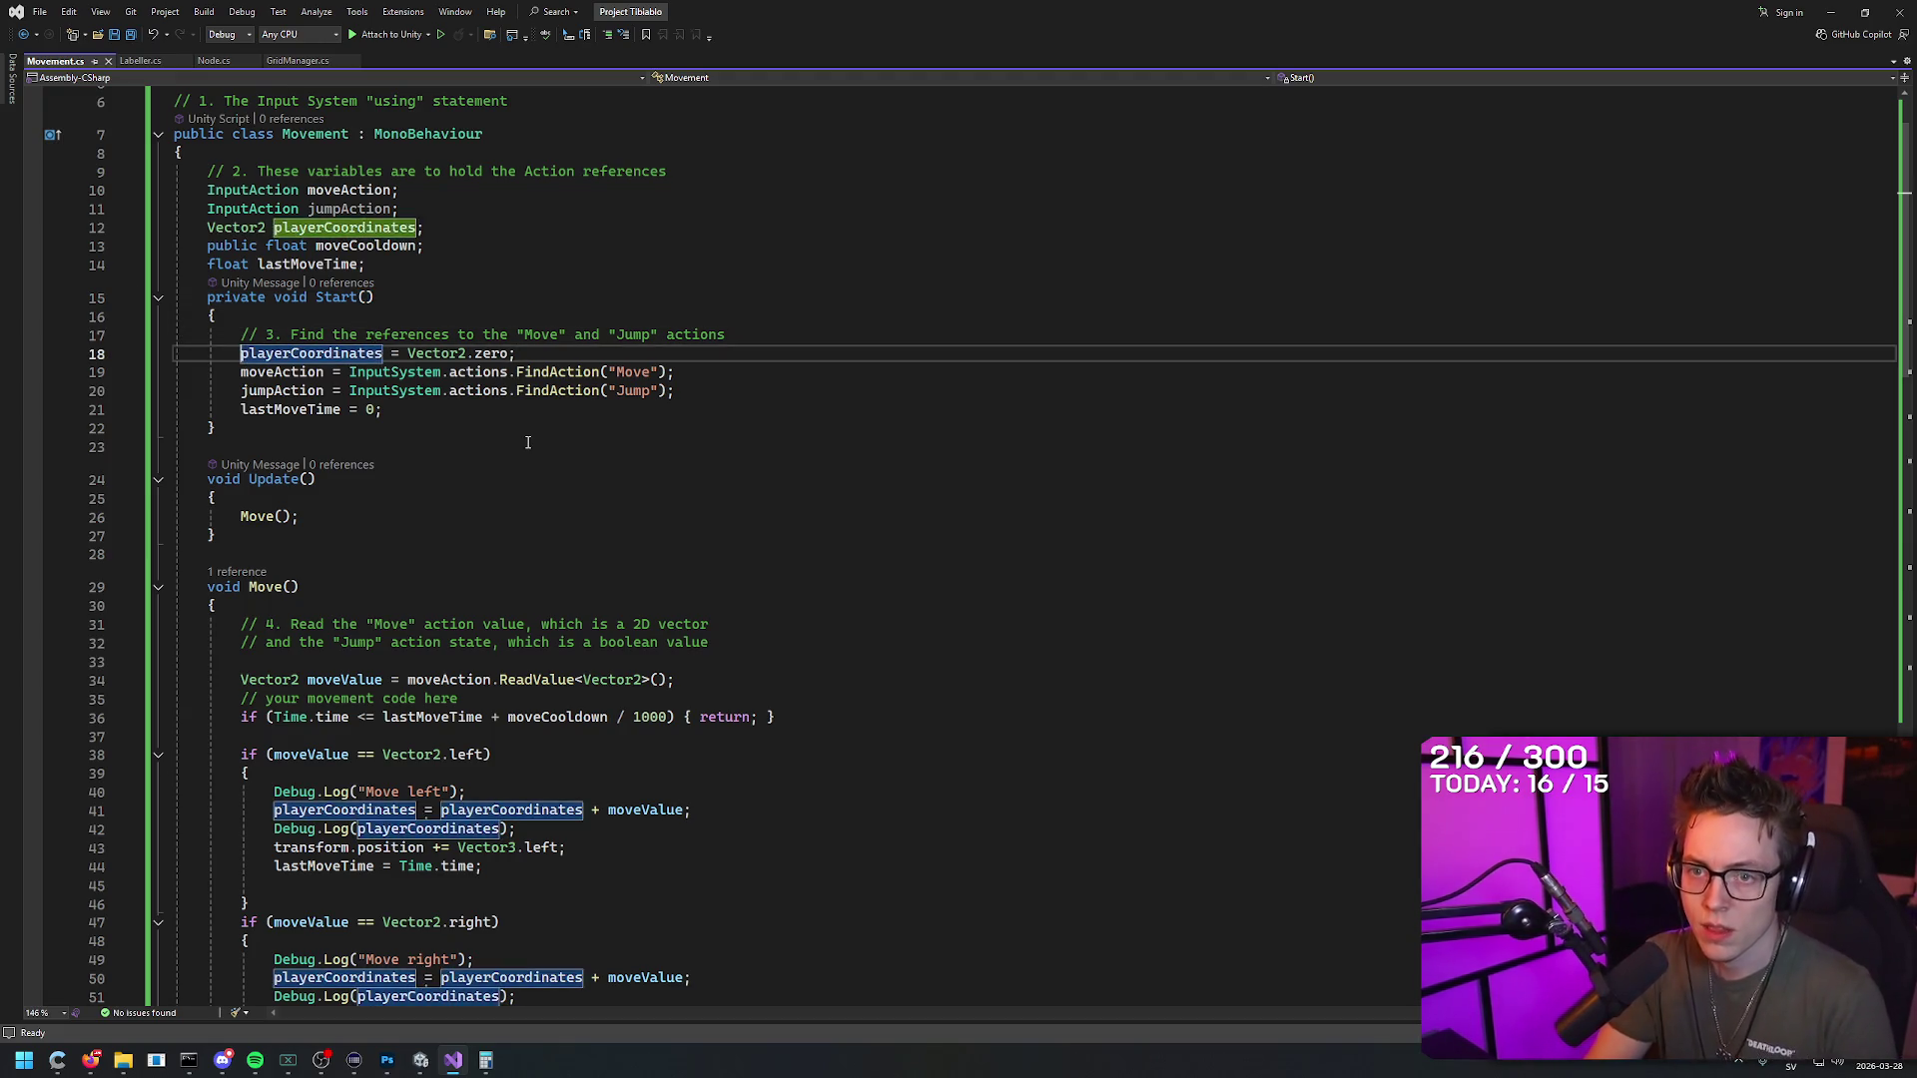
key(Down)
key(Down)
key(Down)
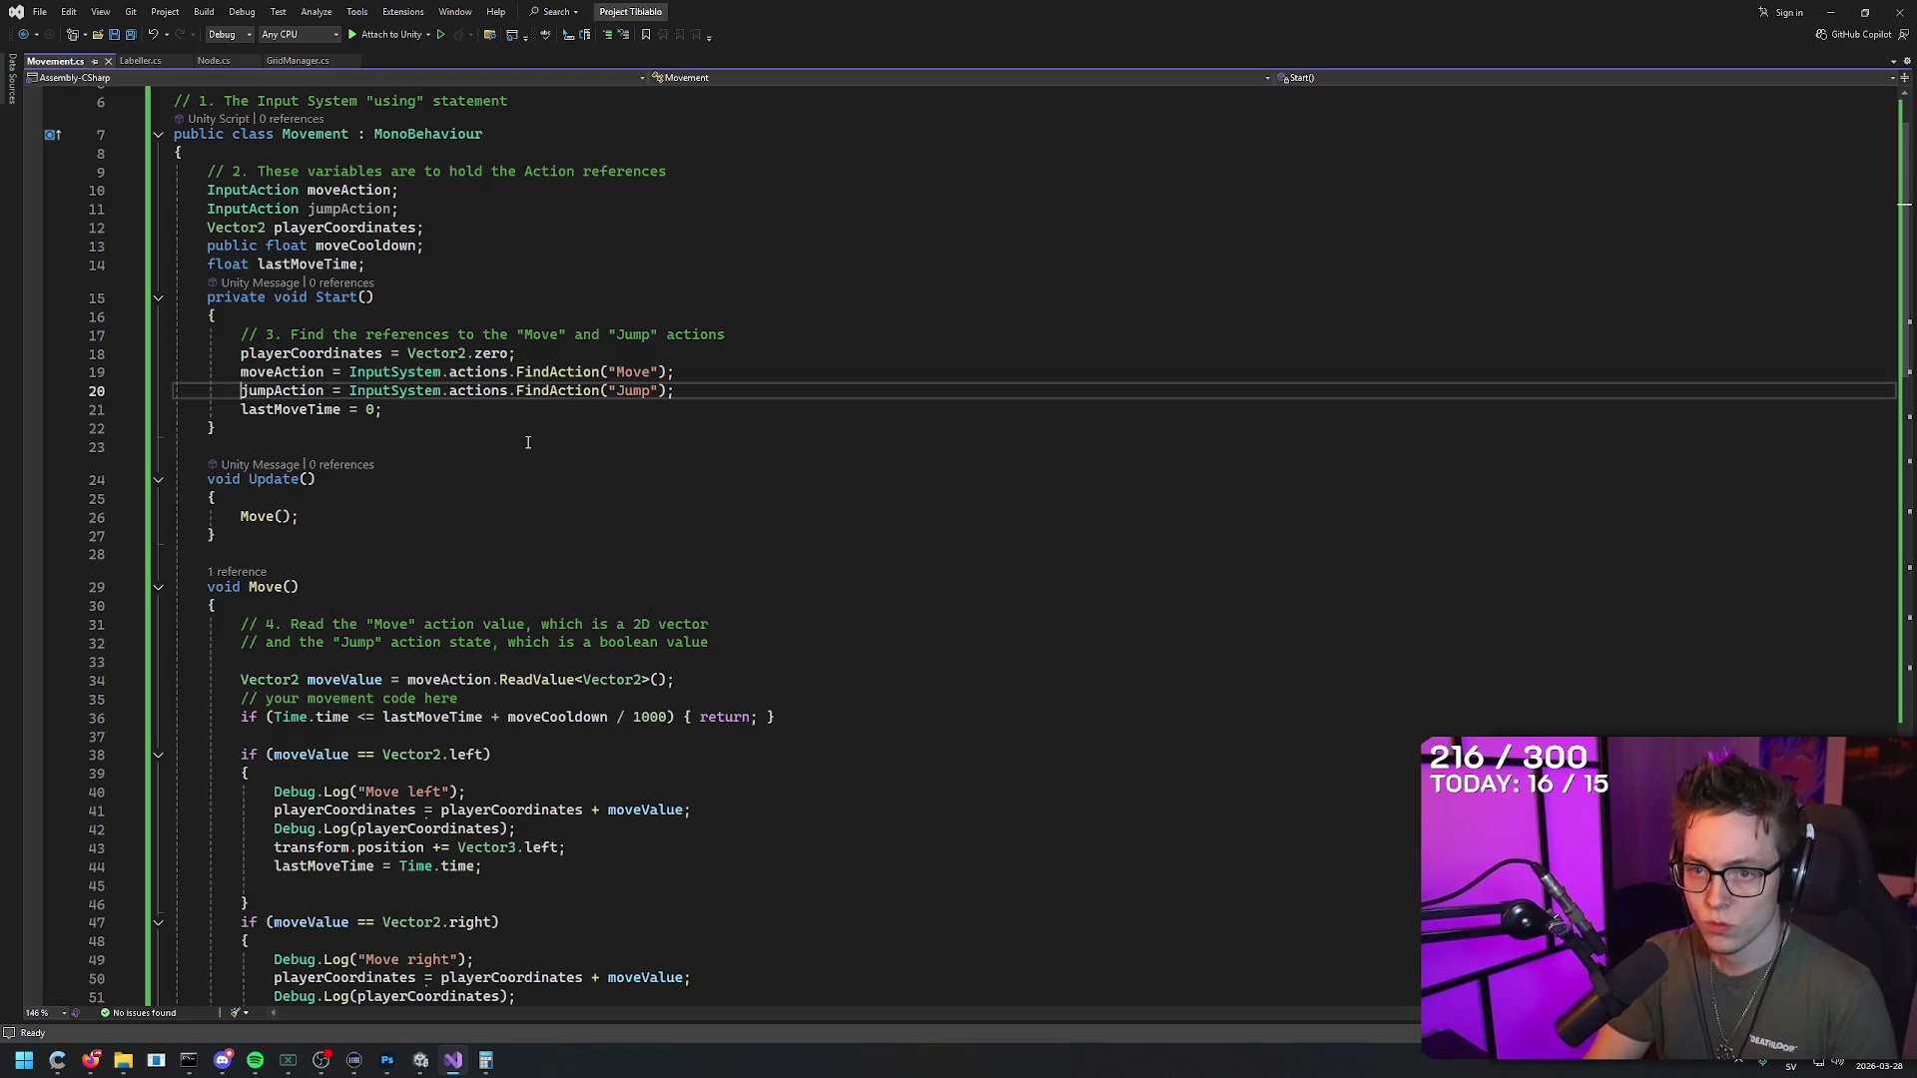
key(Return)
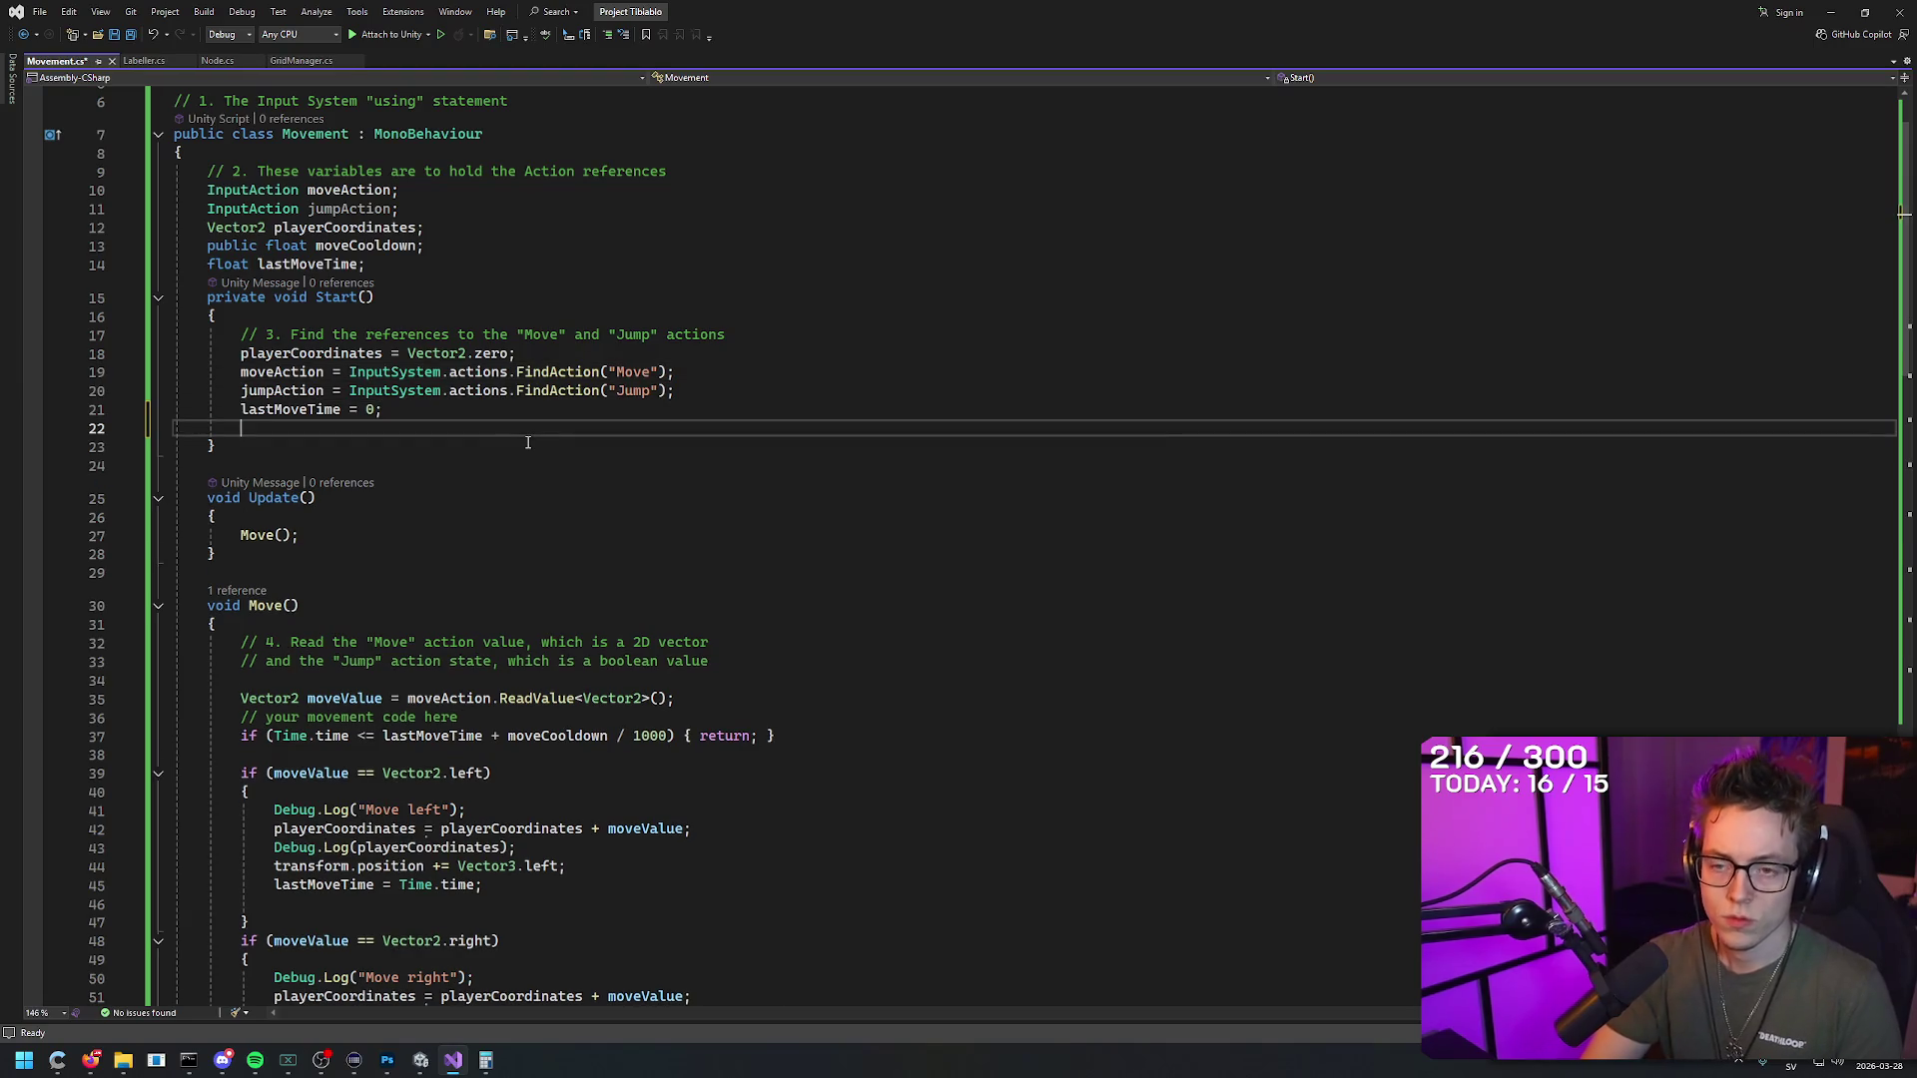
text(position.Set)
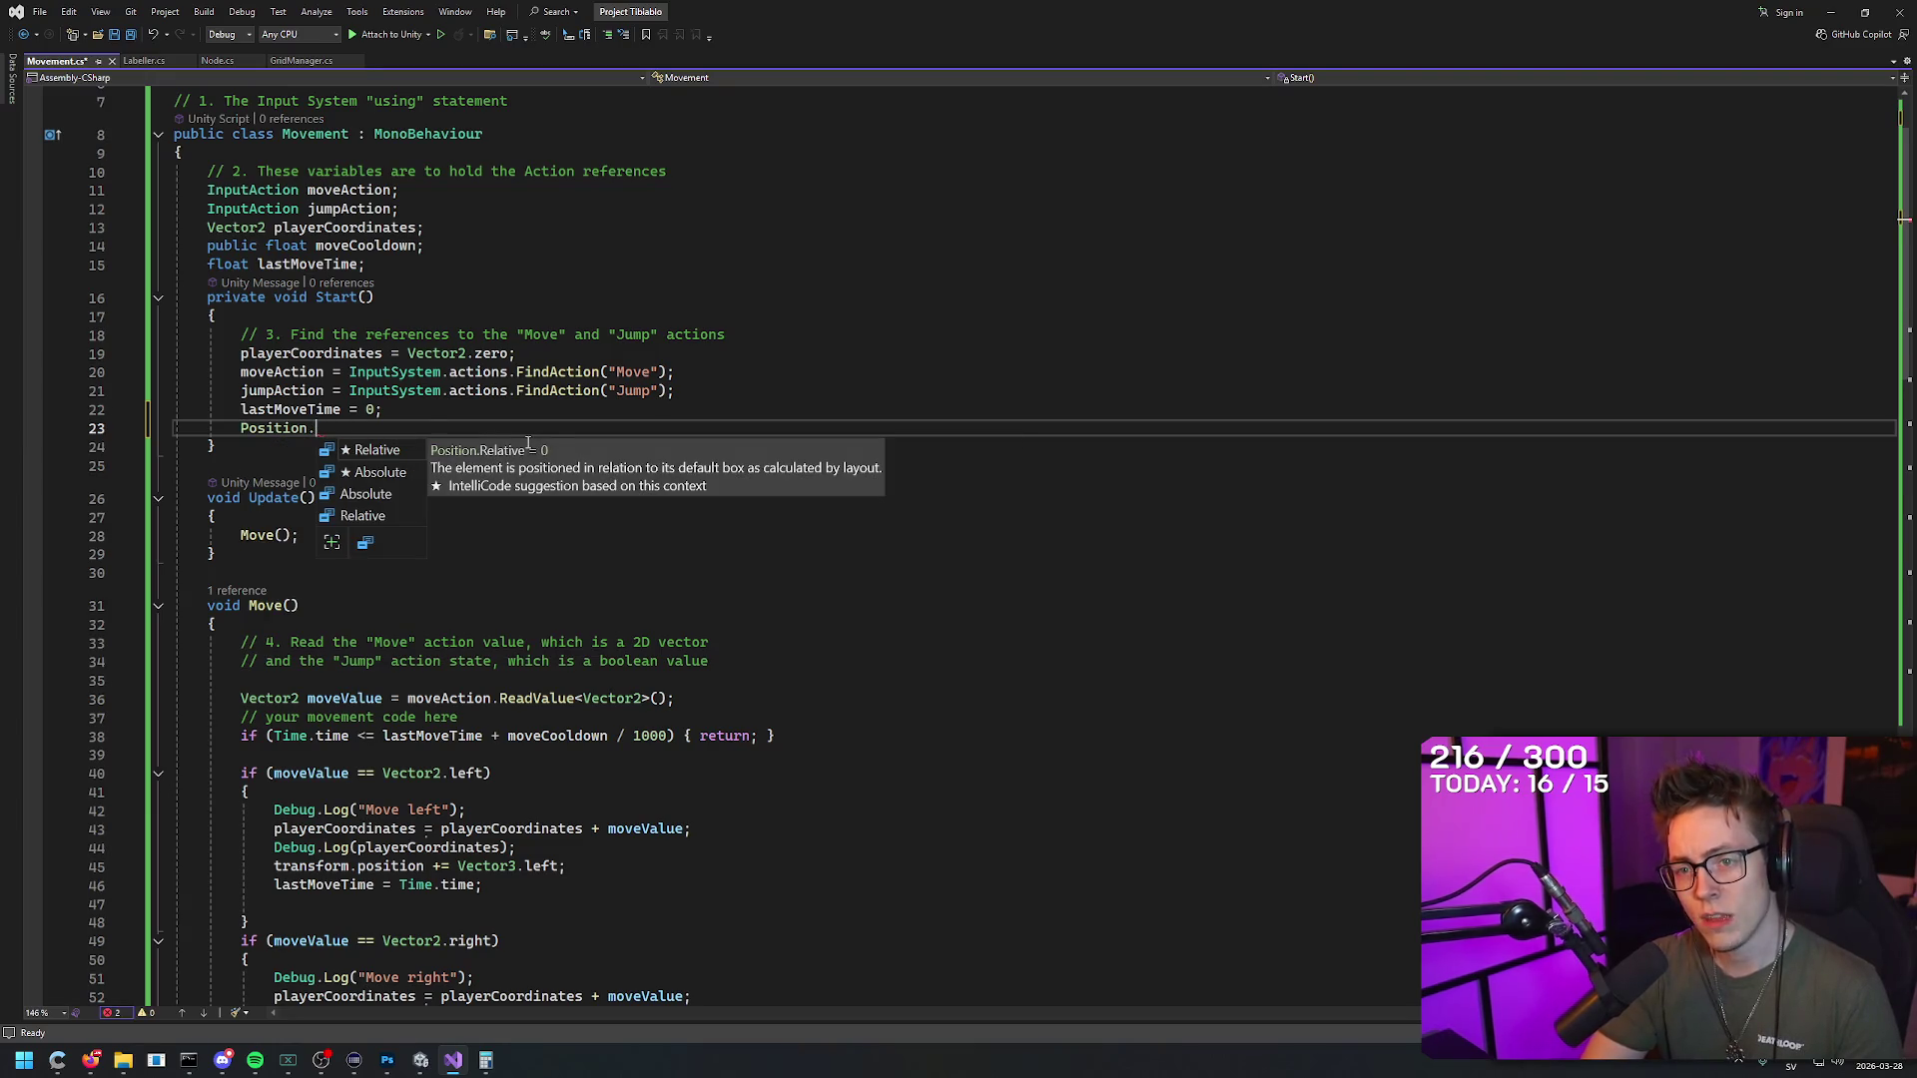
text(absolute)
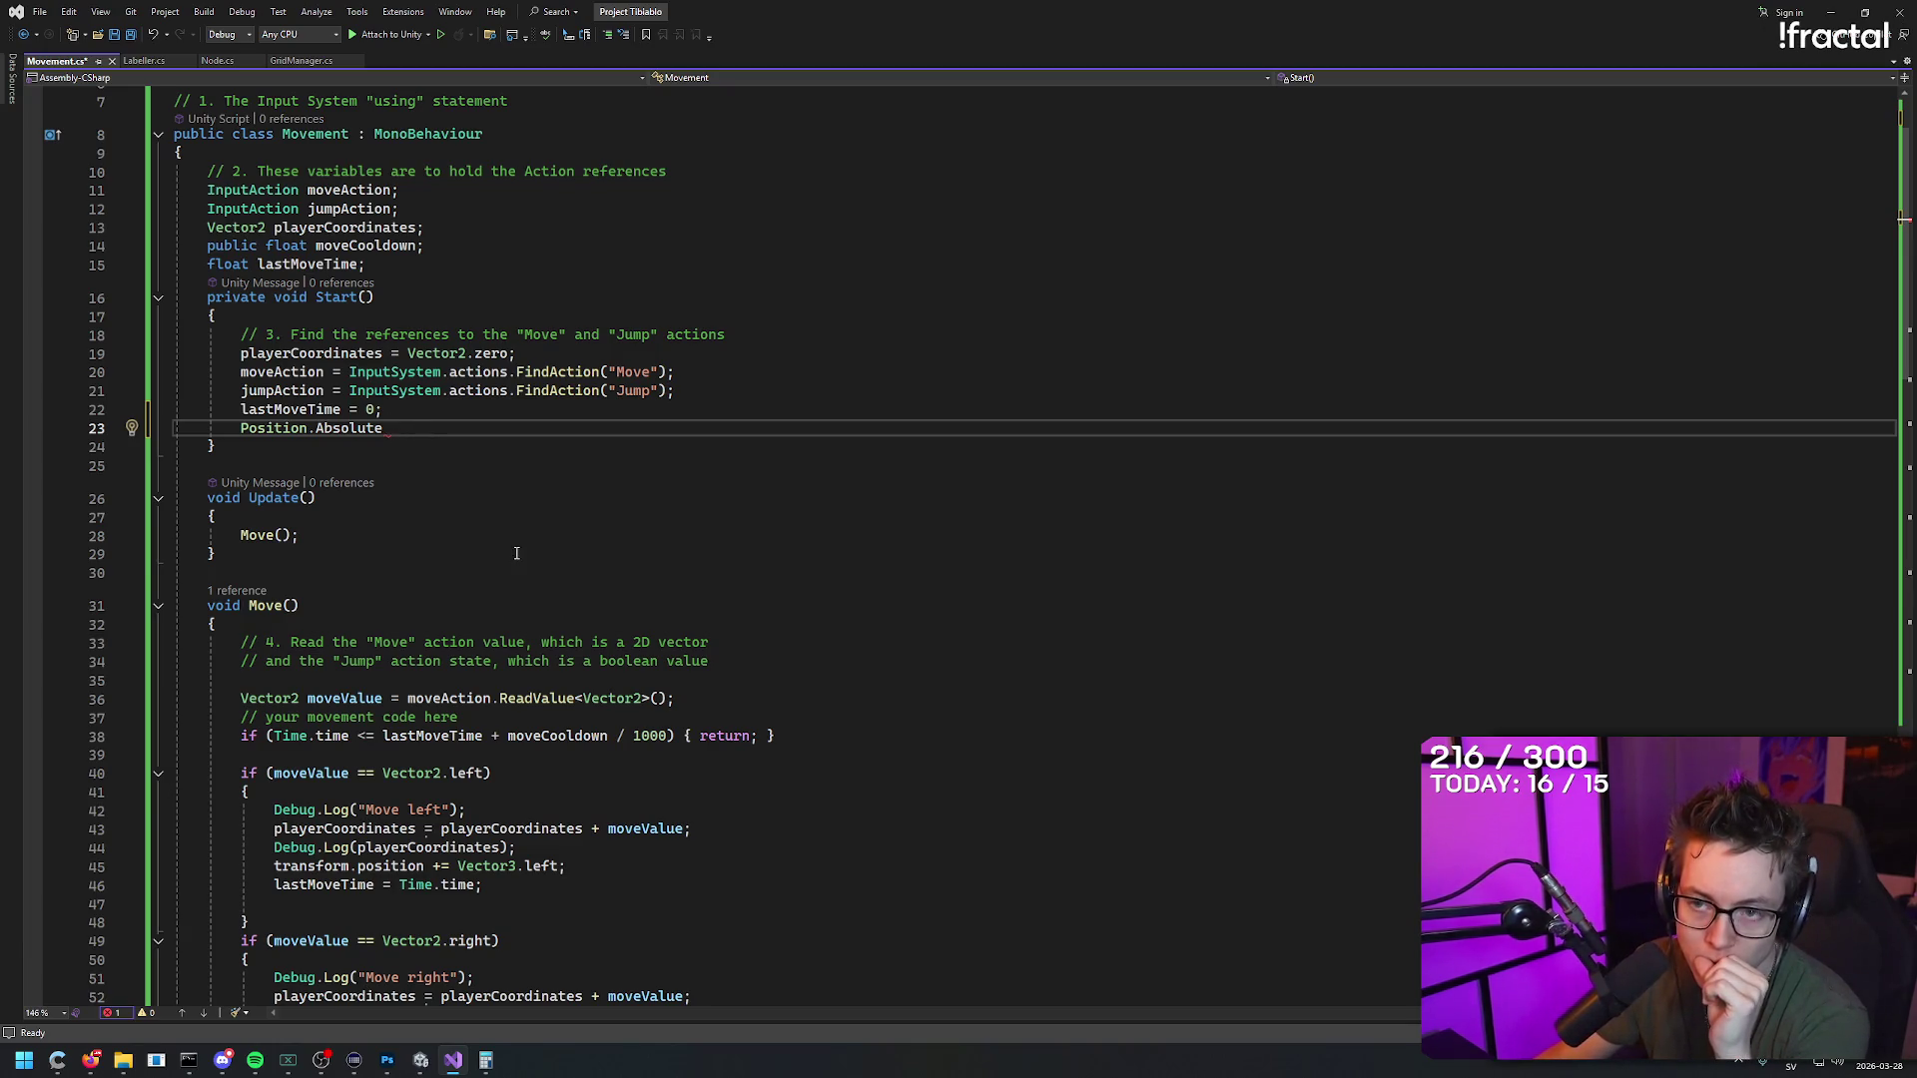
Step: Review the move-right position line in the Move() method before returning to Unity
scroll(516, 553, down, 9)
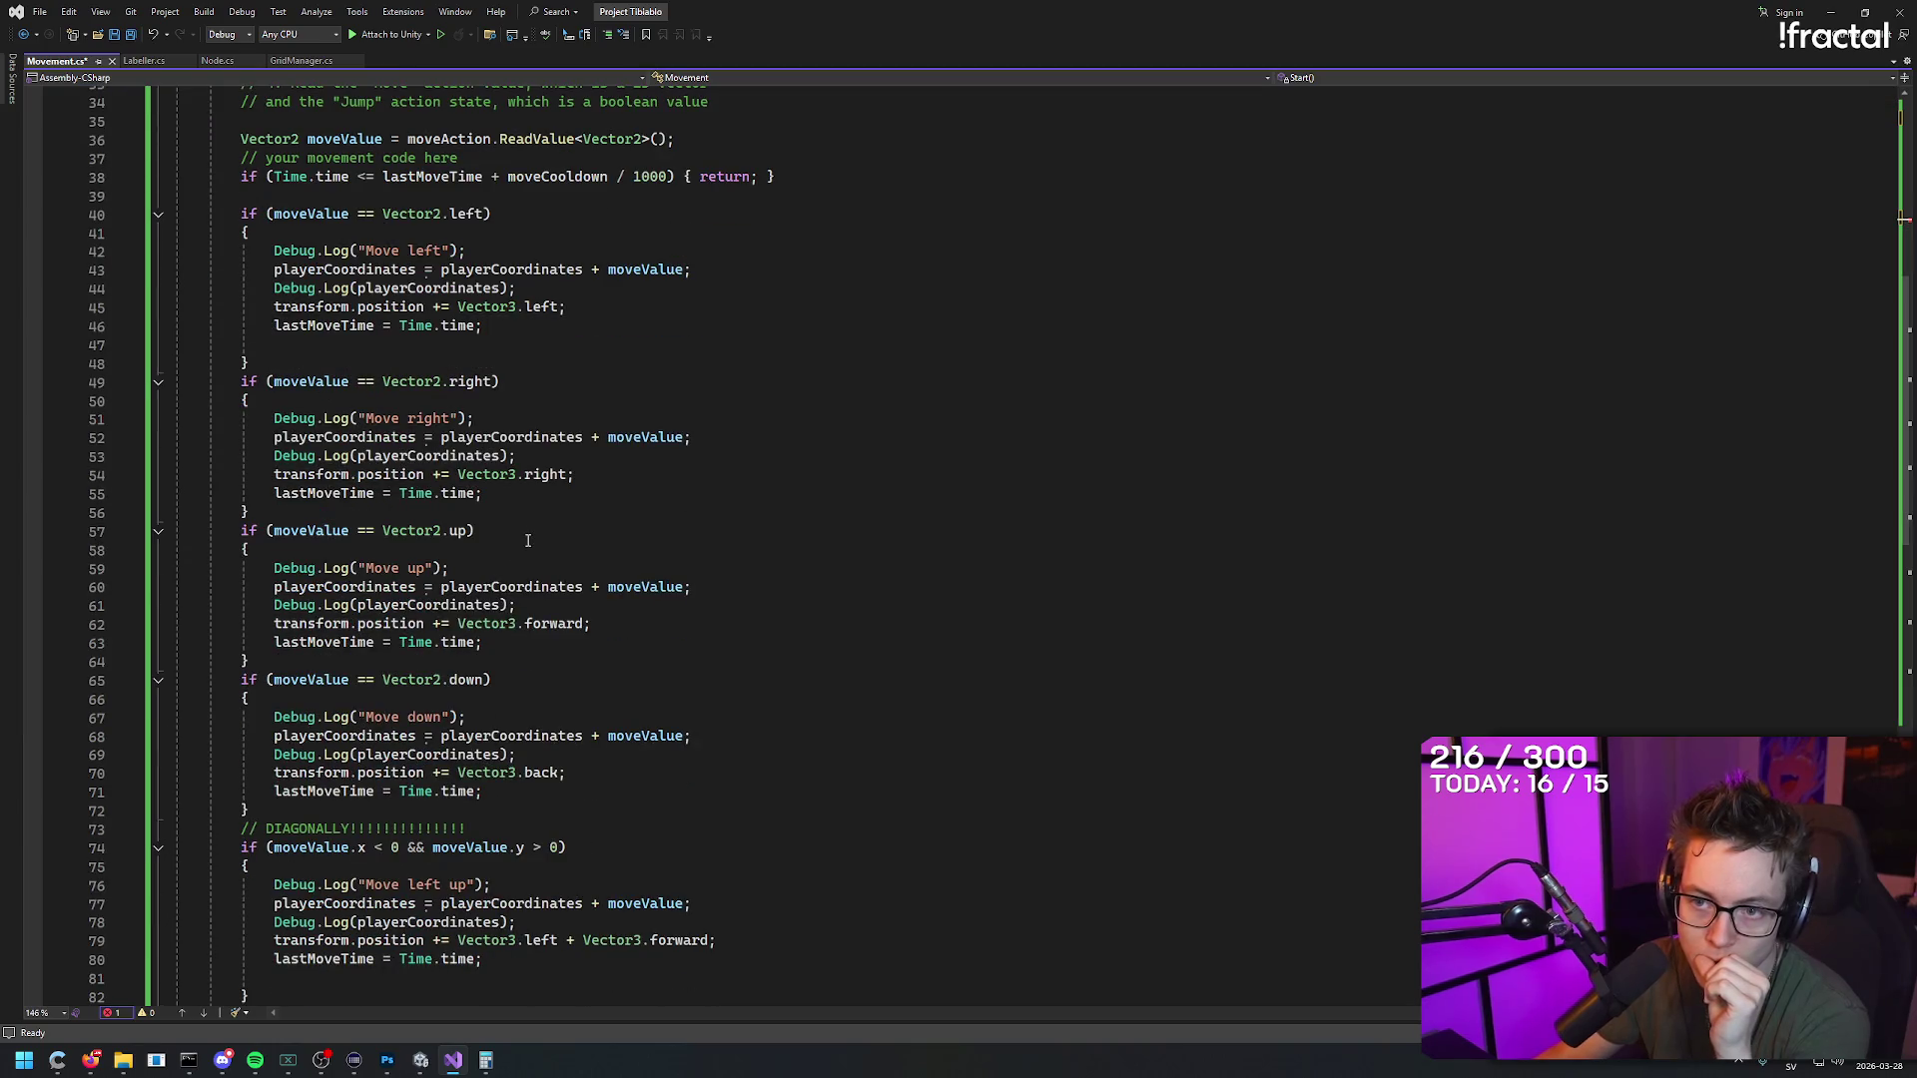
scroll(787, 518, up, 4)
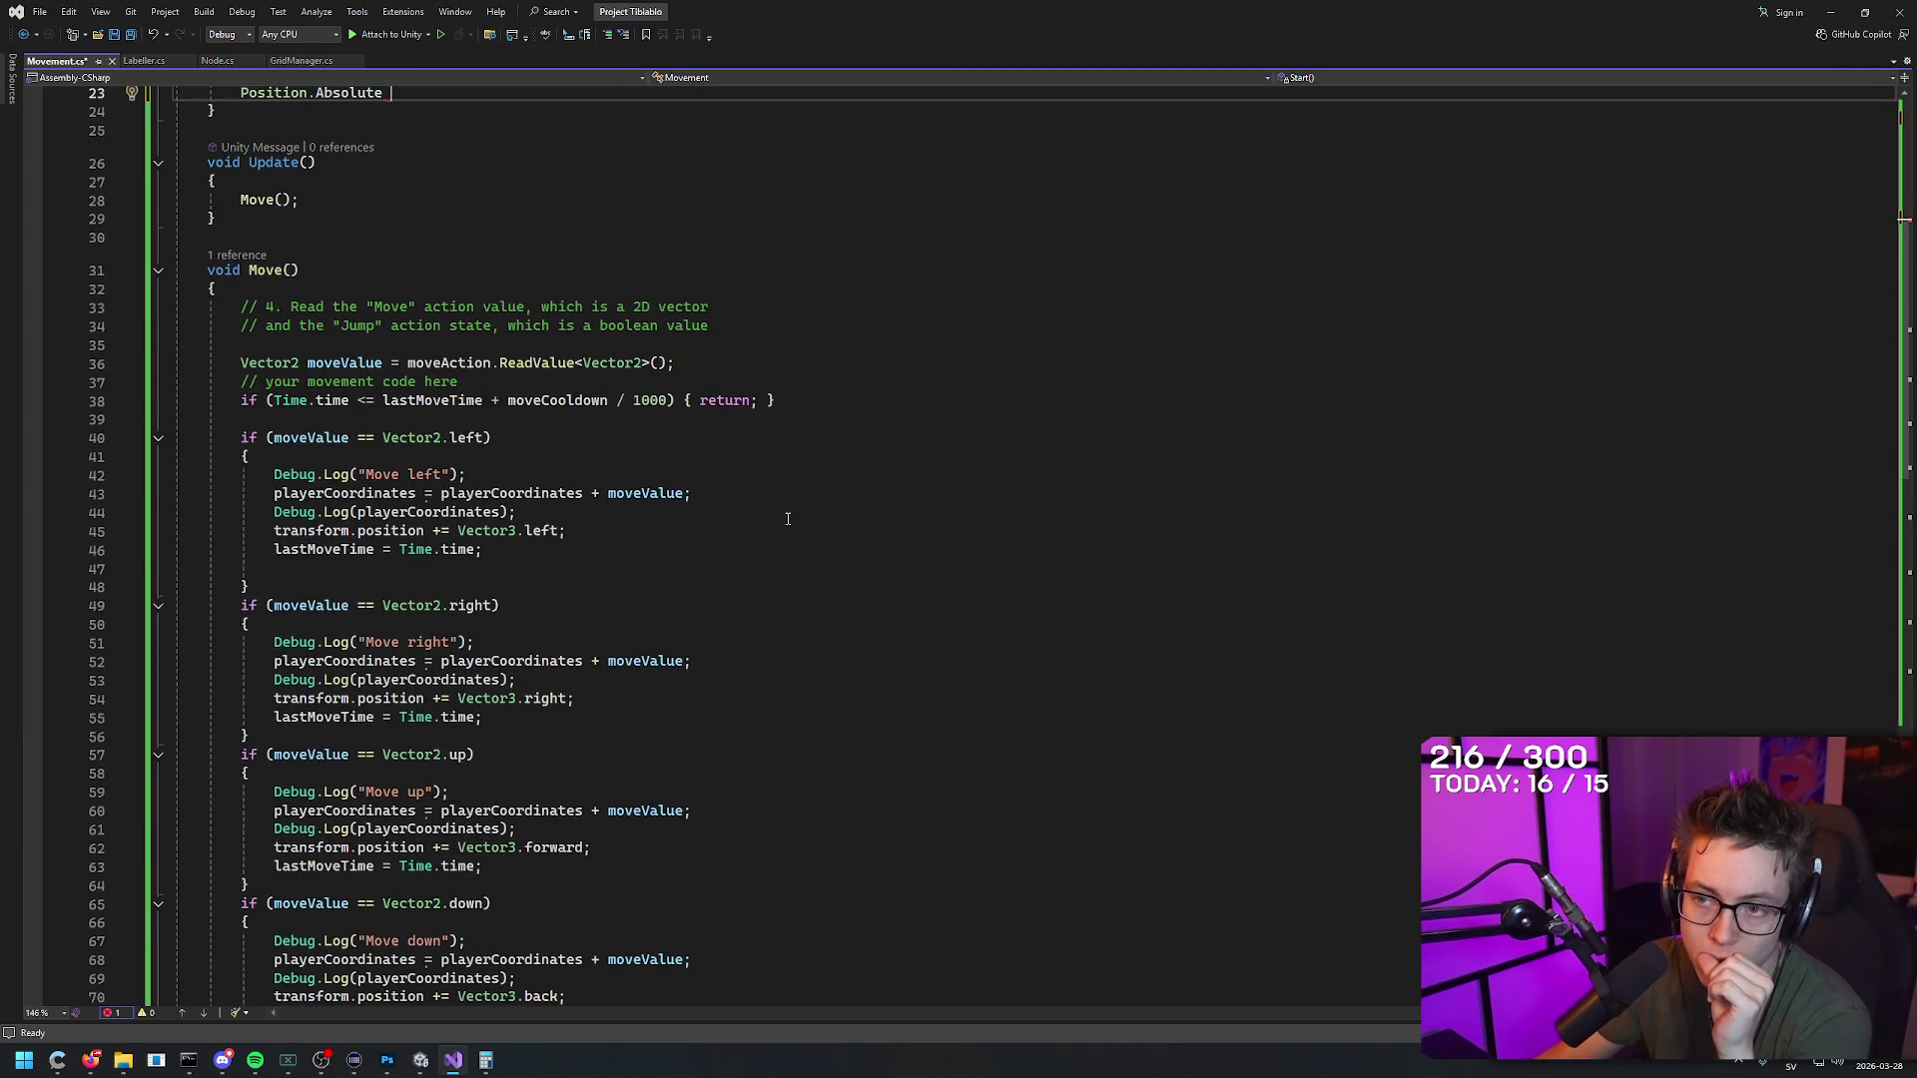
scroll(788, 518, down, 4)
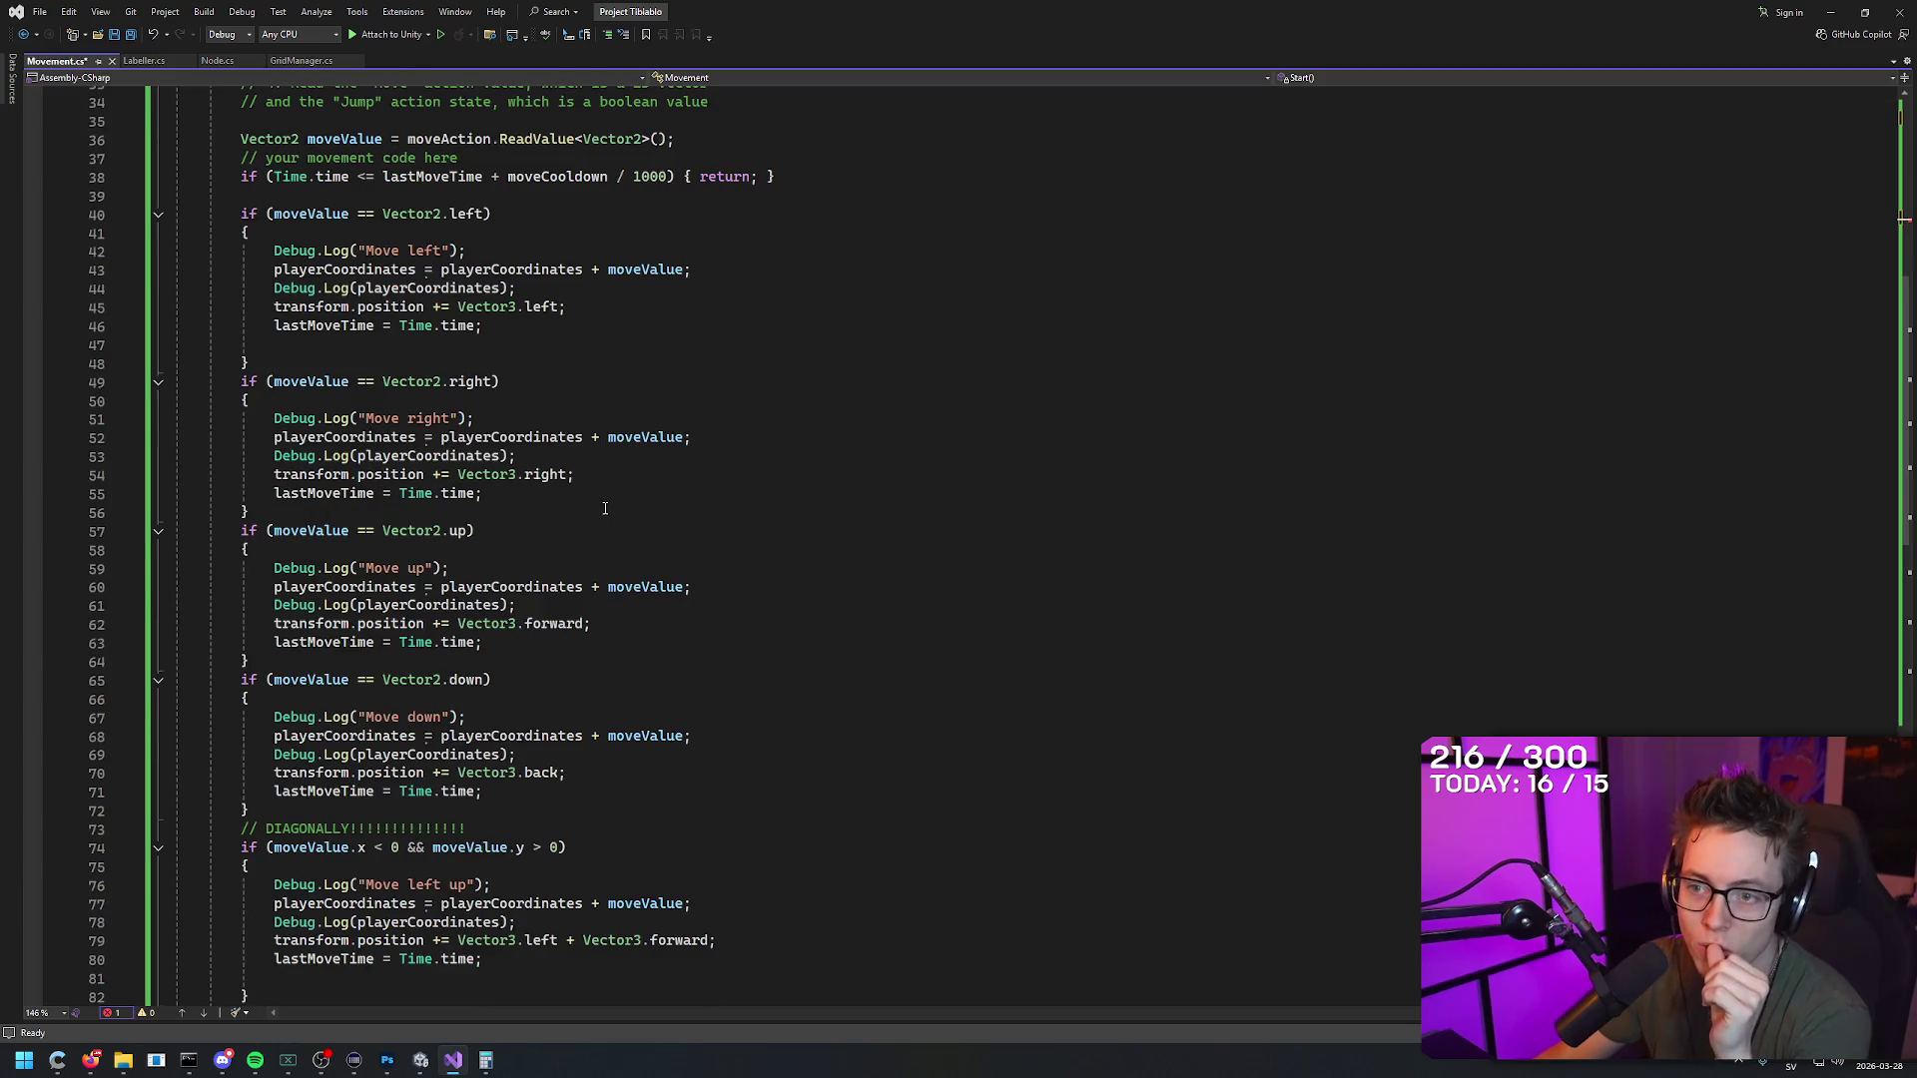
click(562, 491)
click(587, 472)
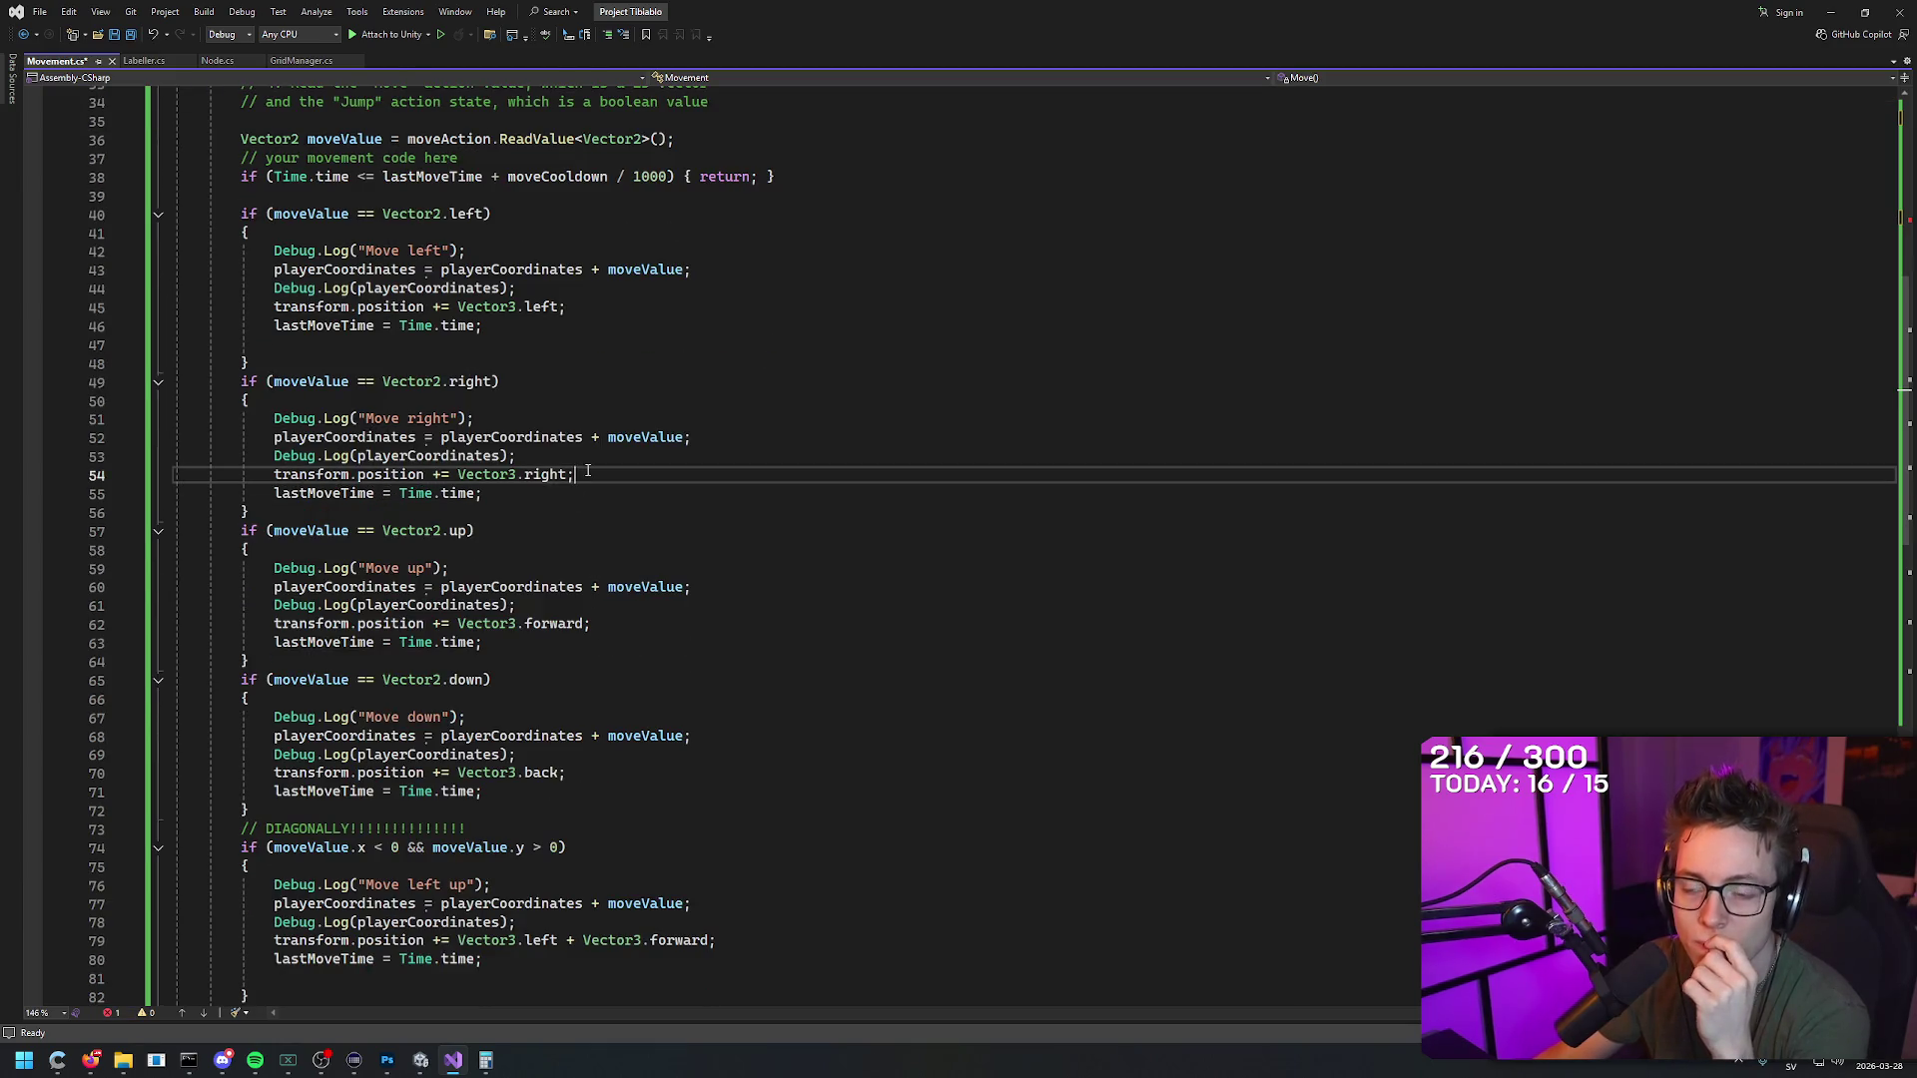
scroll(709, 469, up, 8)
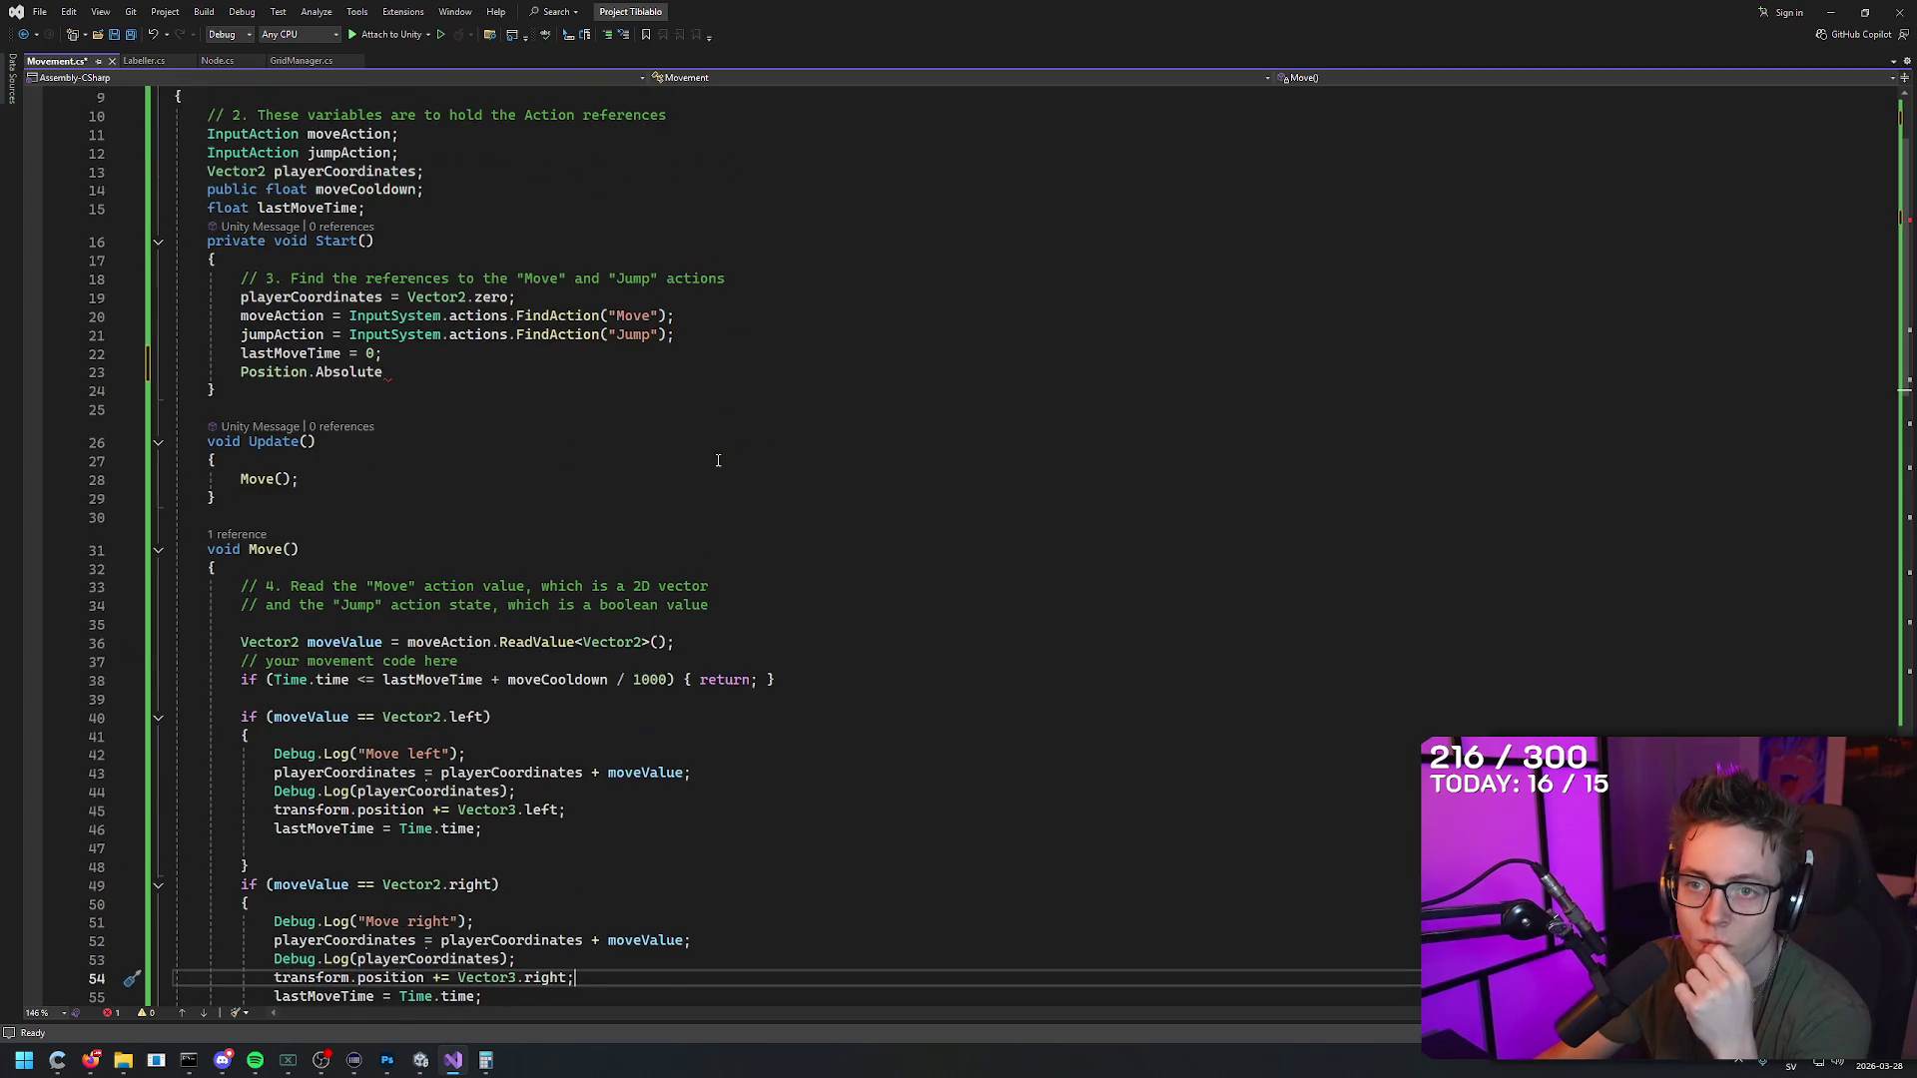
scroll(717, 460, down, 8)
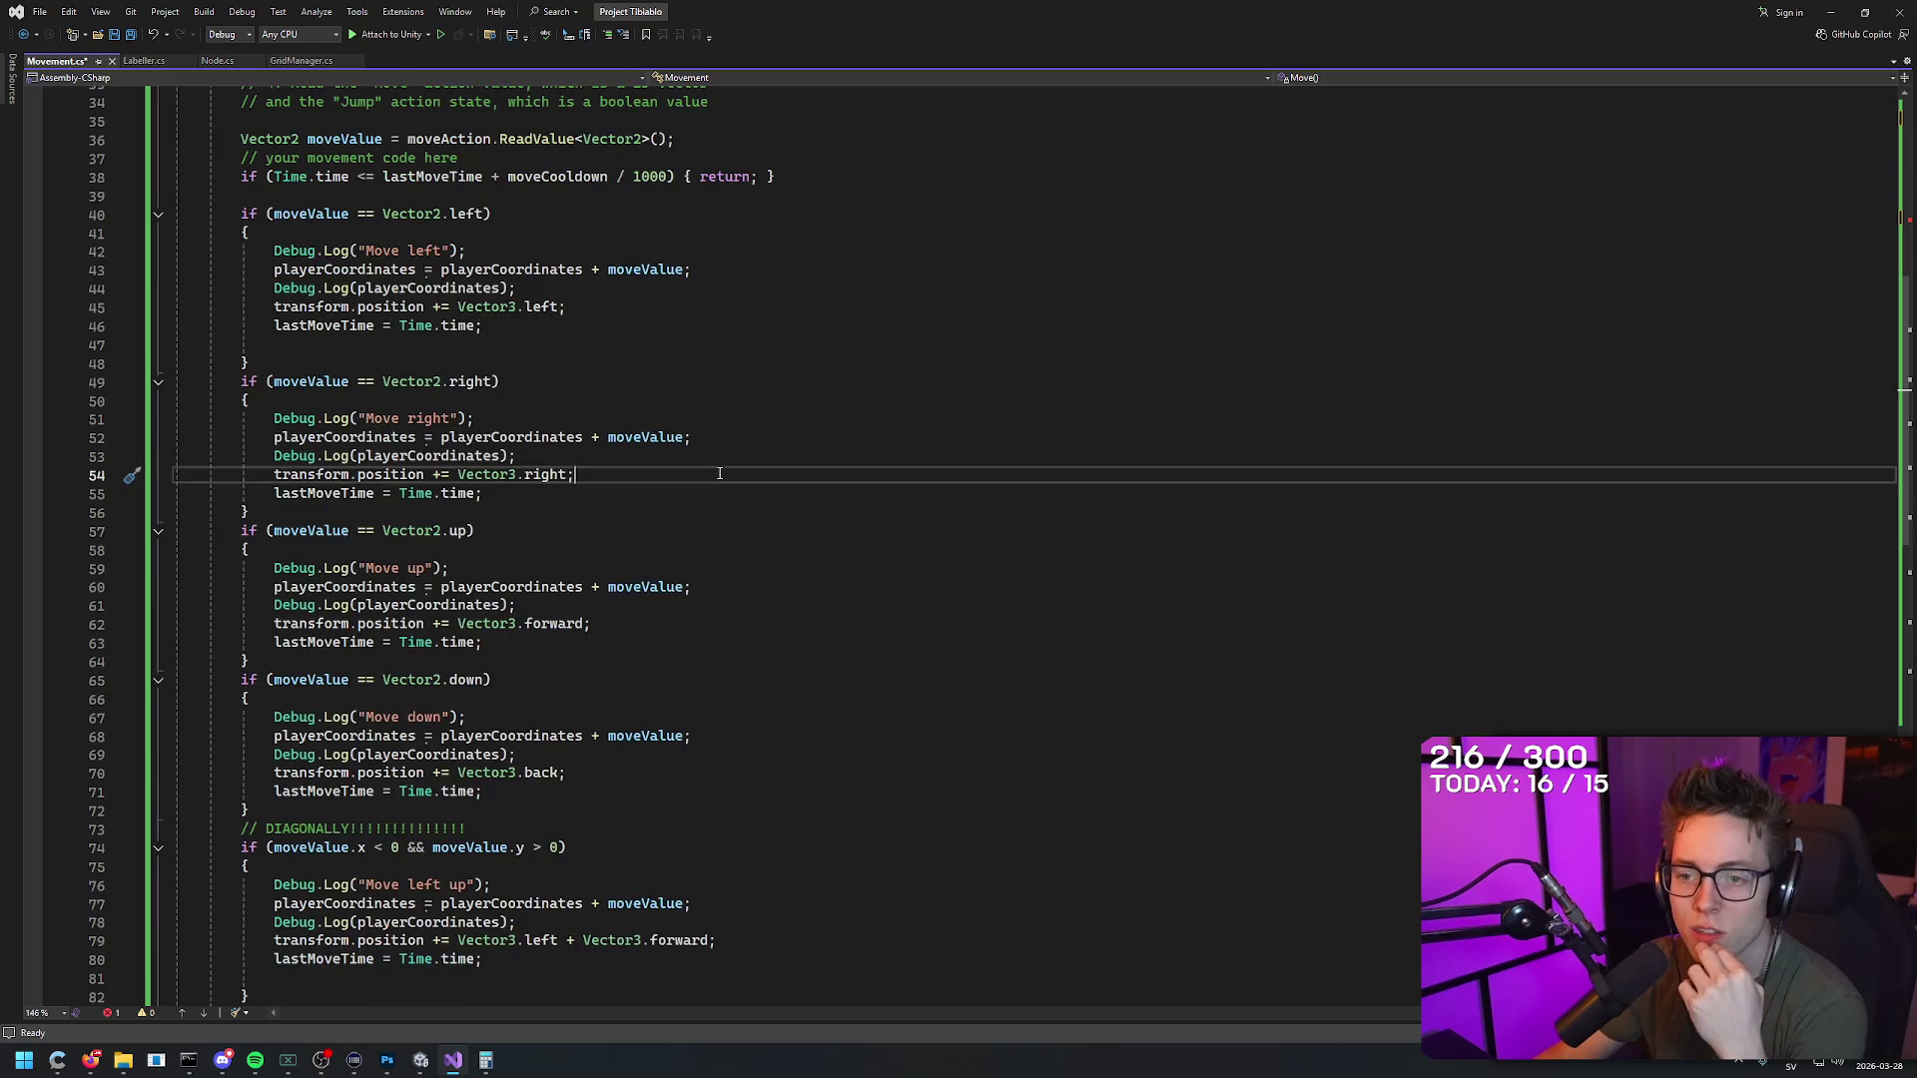
click(420, 1060)
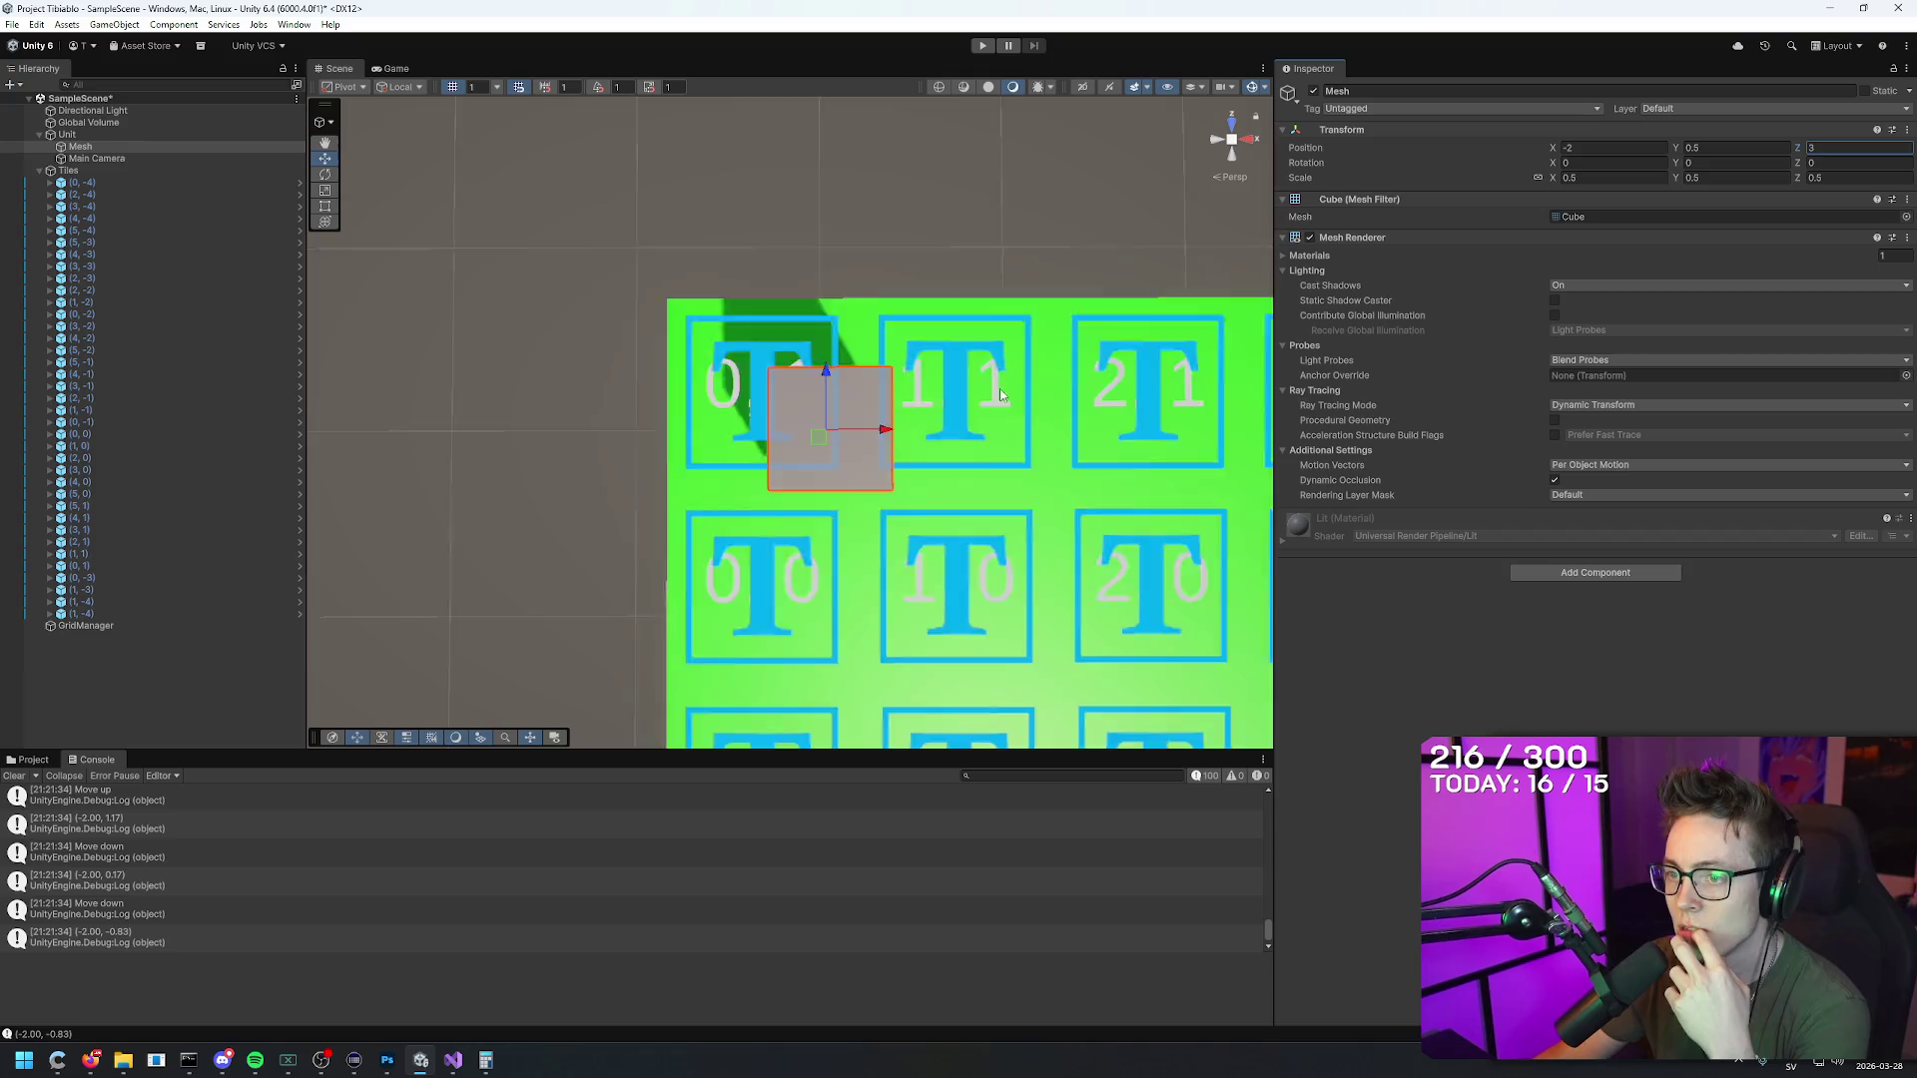
Step: Test other Position X values such as -3 for the grey cube, keeping X at -2
scroll(1002, 380, down, 2)
scroll(1003, 380, down, 2)
scroll(1002, 380, up, 4)
click(1596, 145)
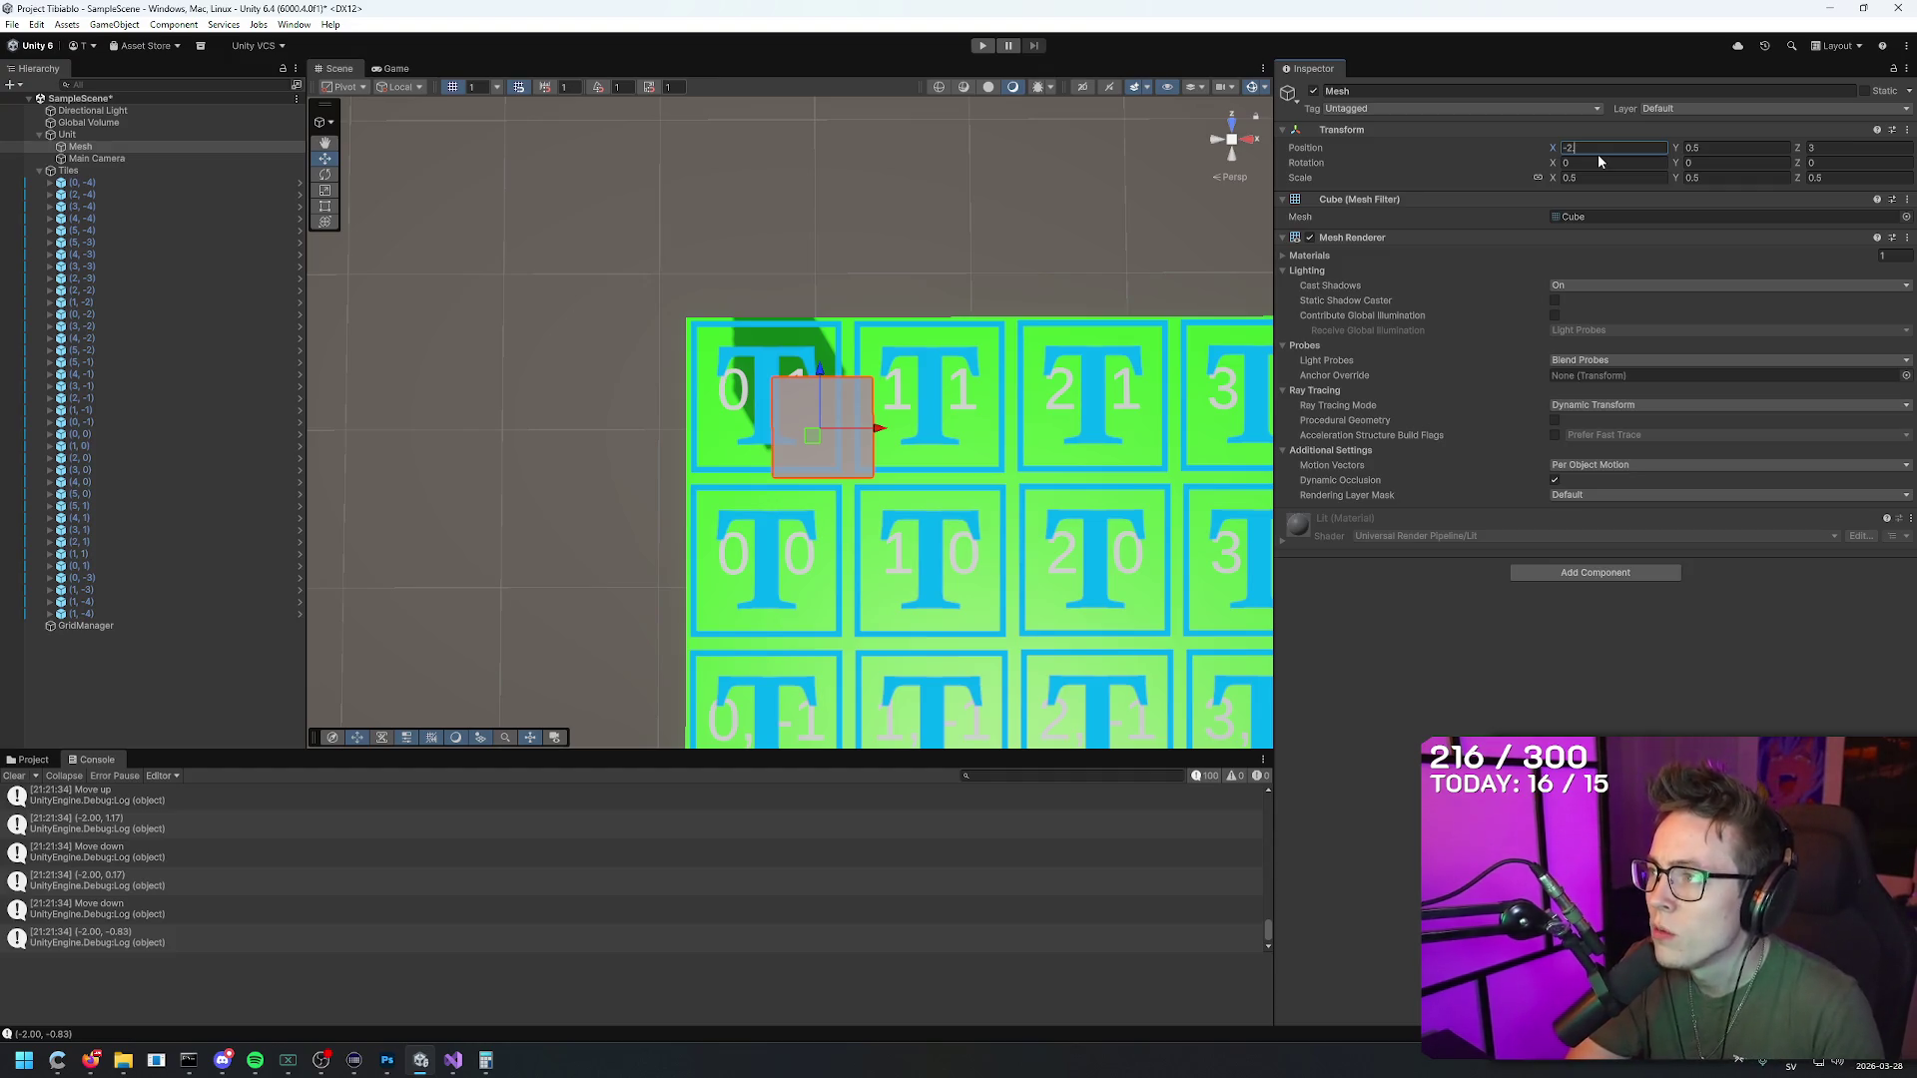
click(1253, 91)
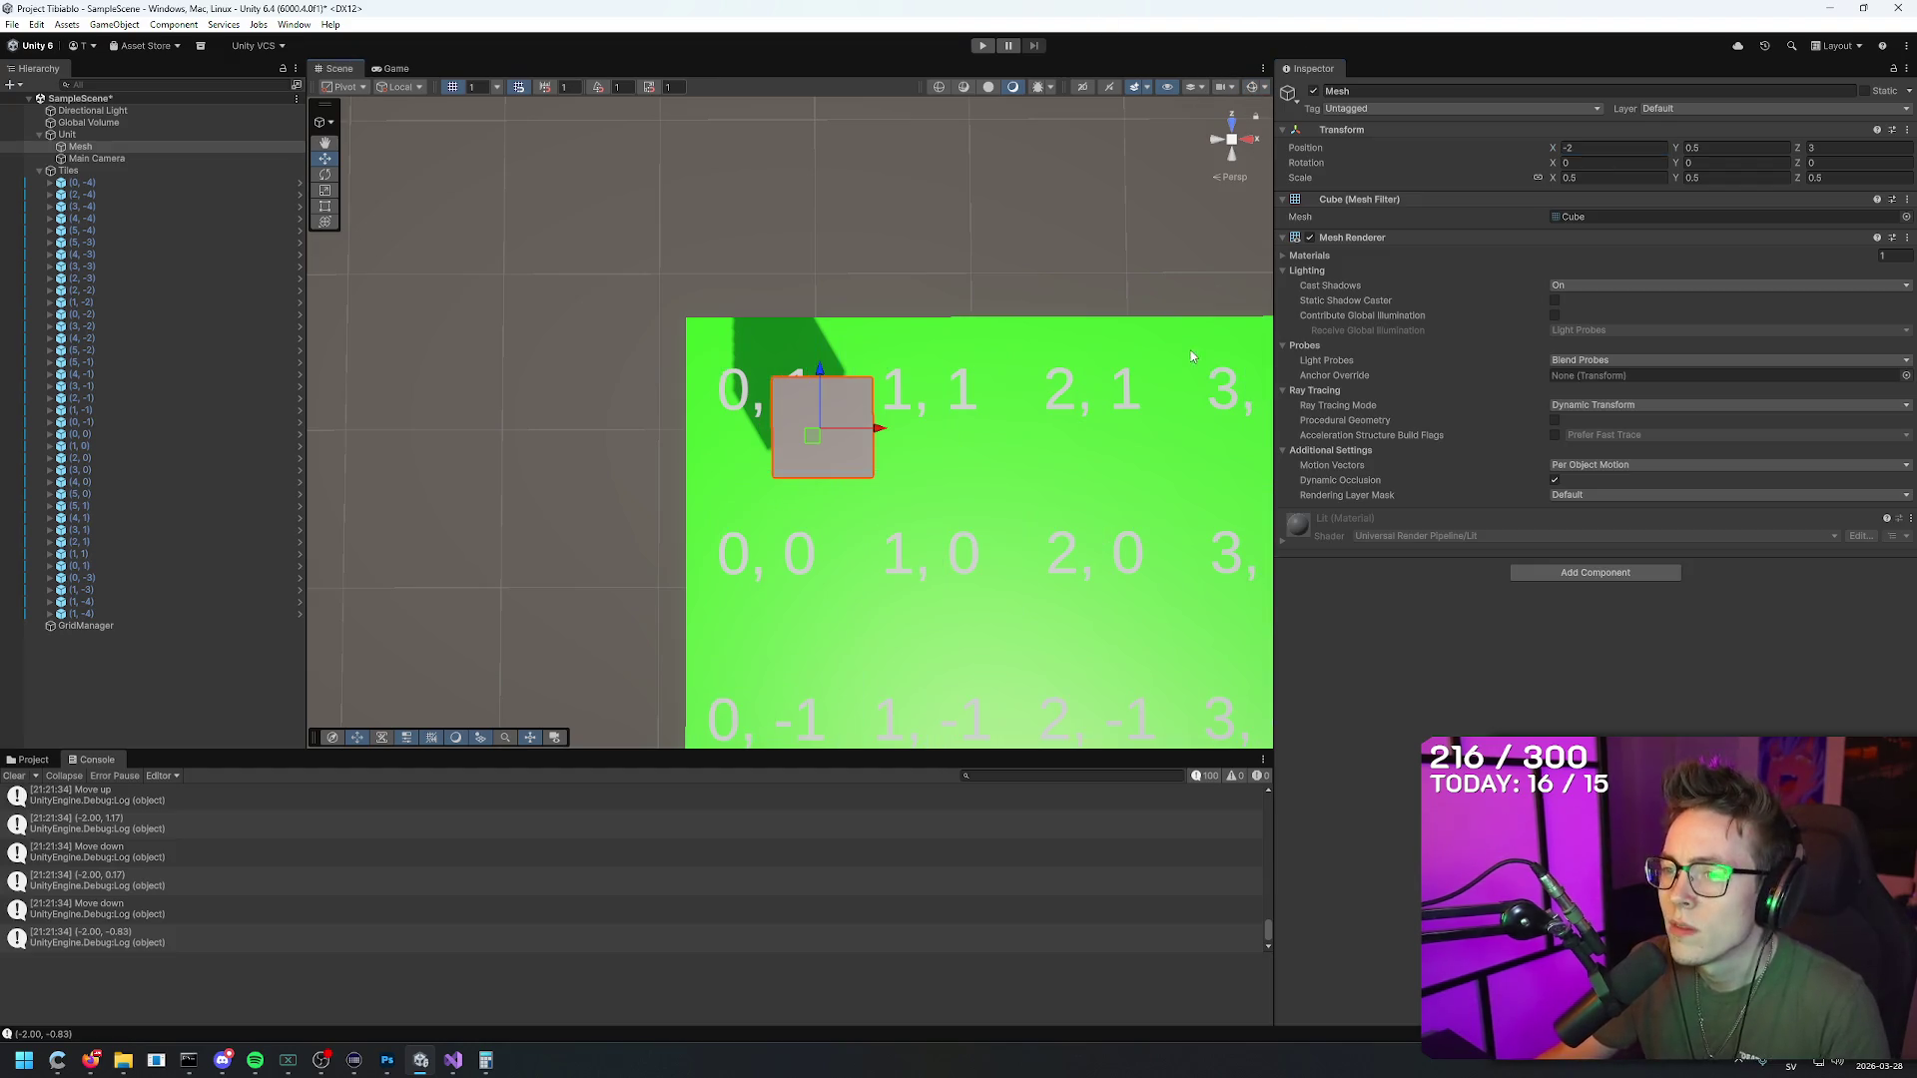
click(1621, 152)
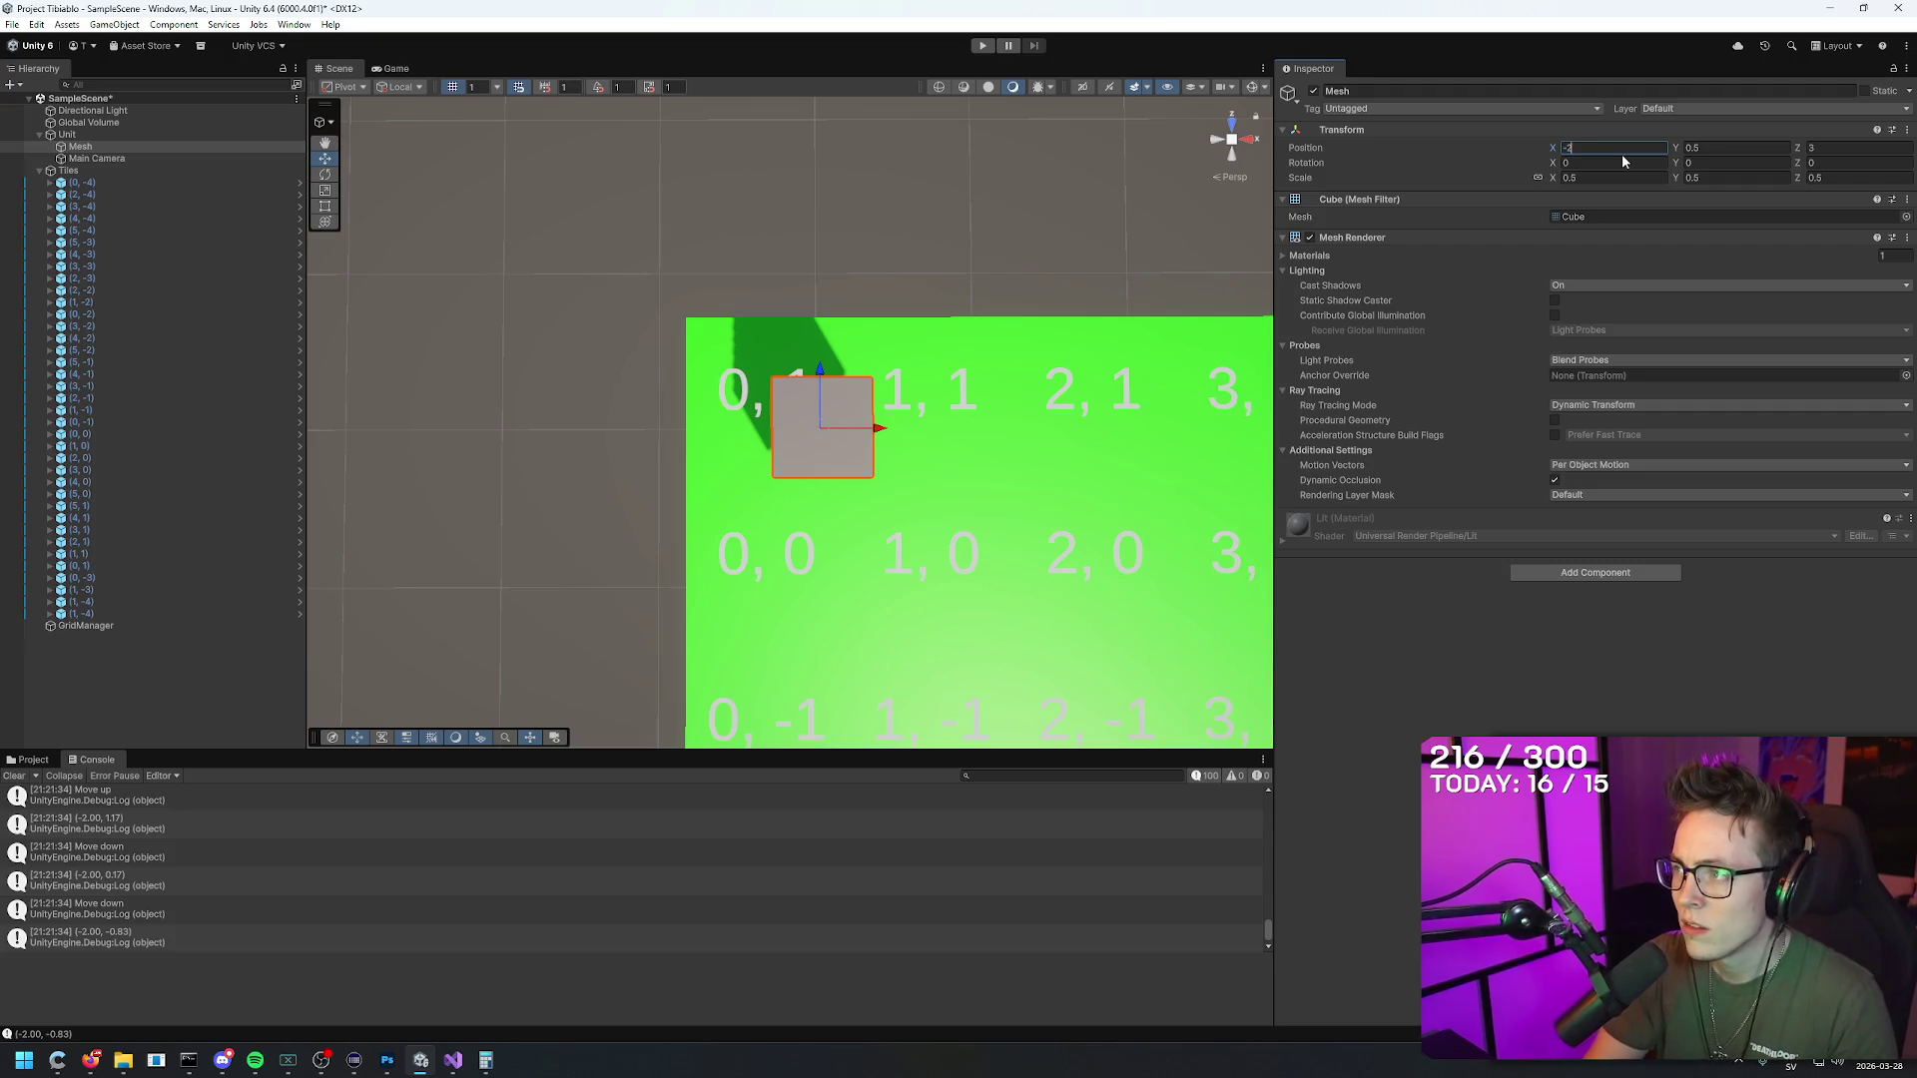
text(-3)
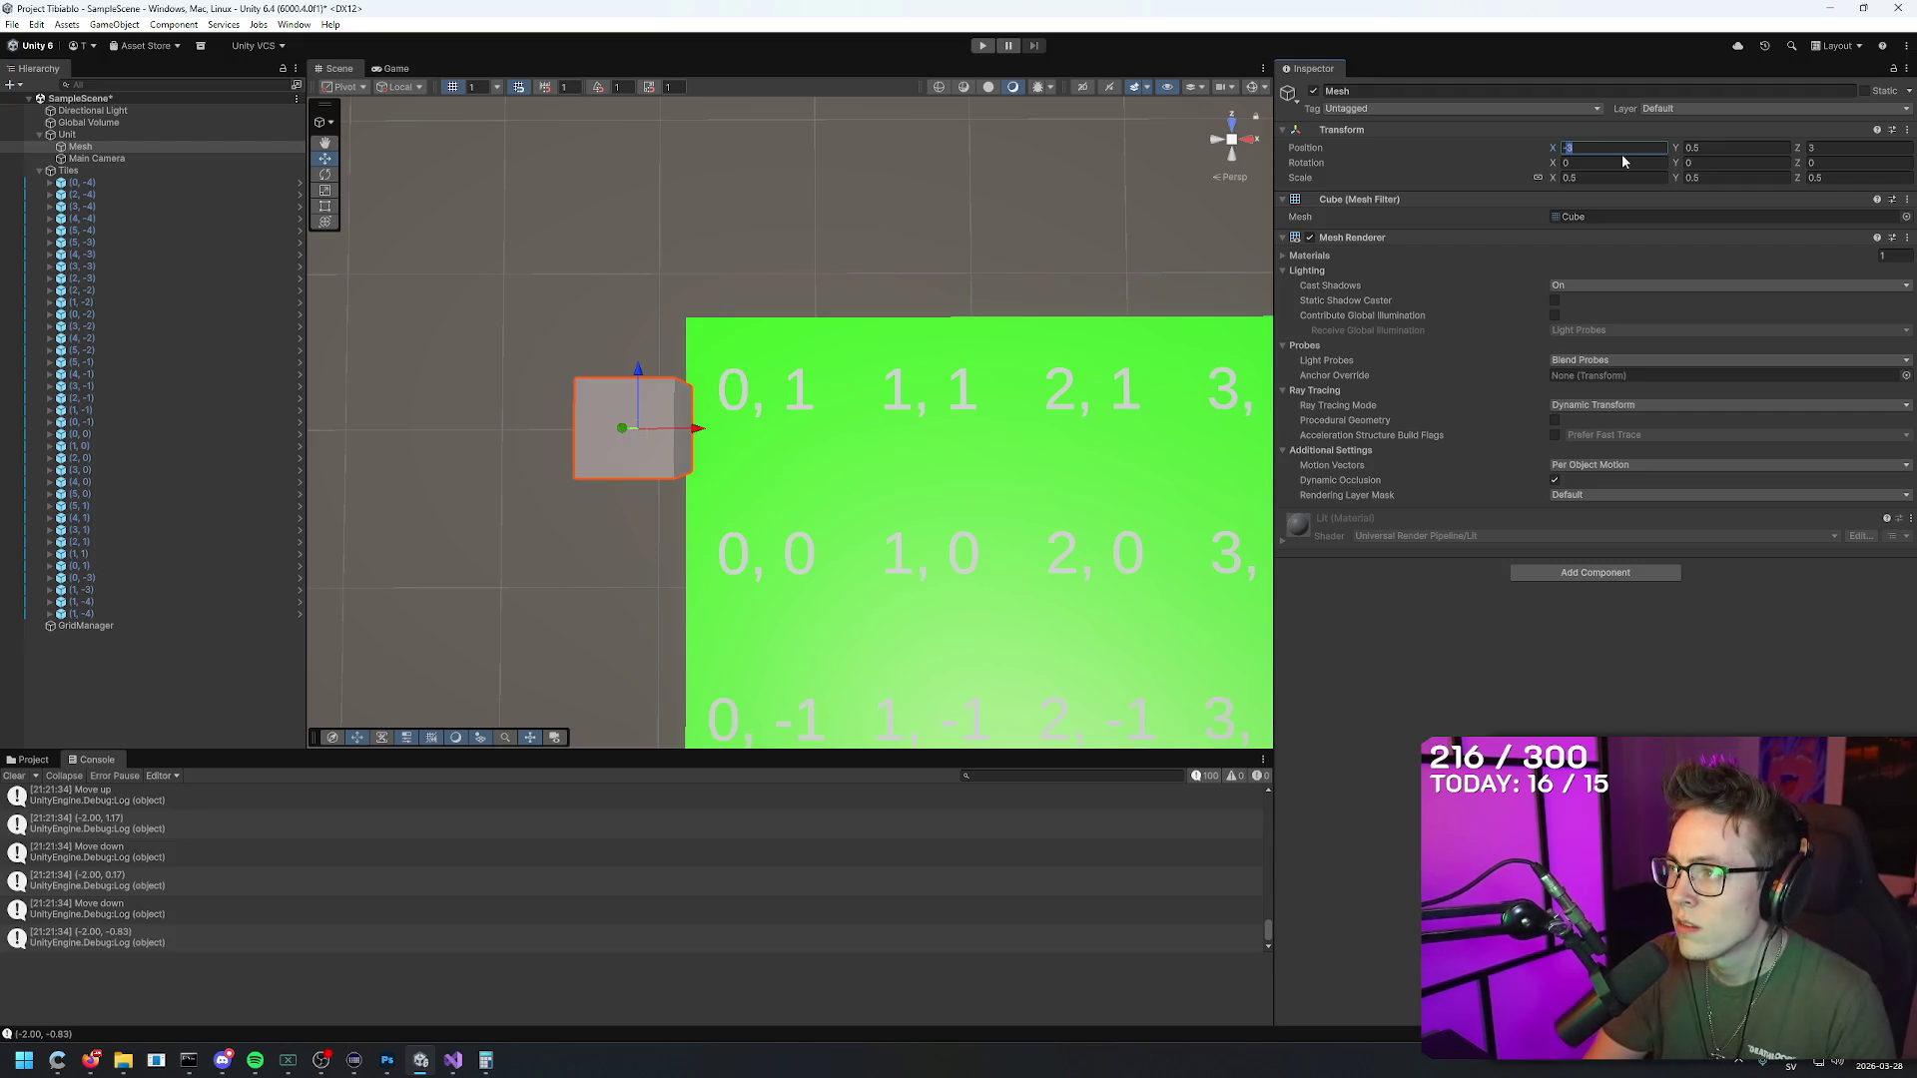
text(-2)
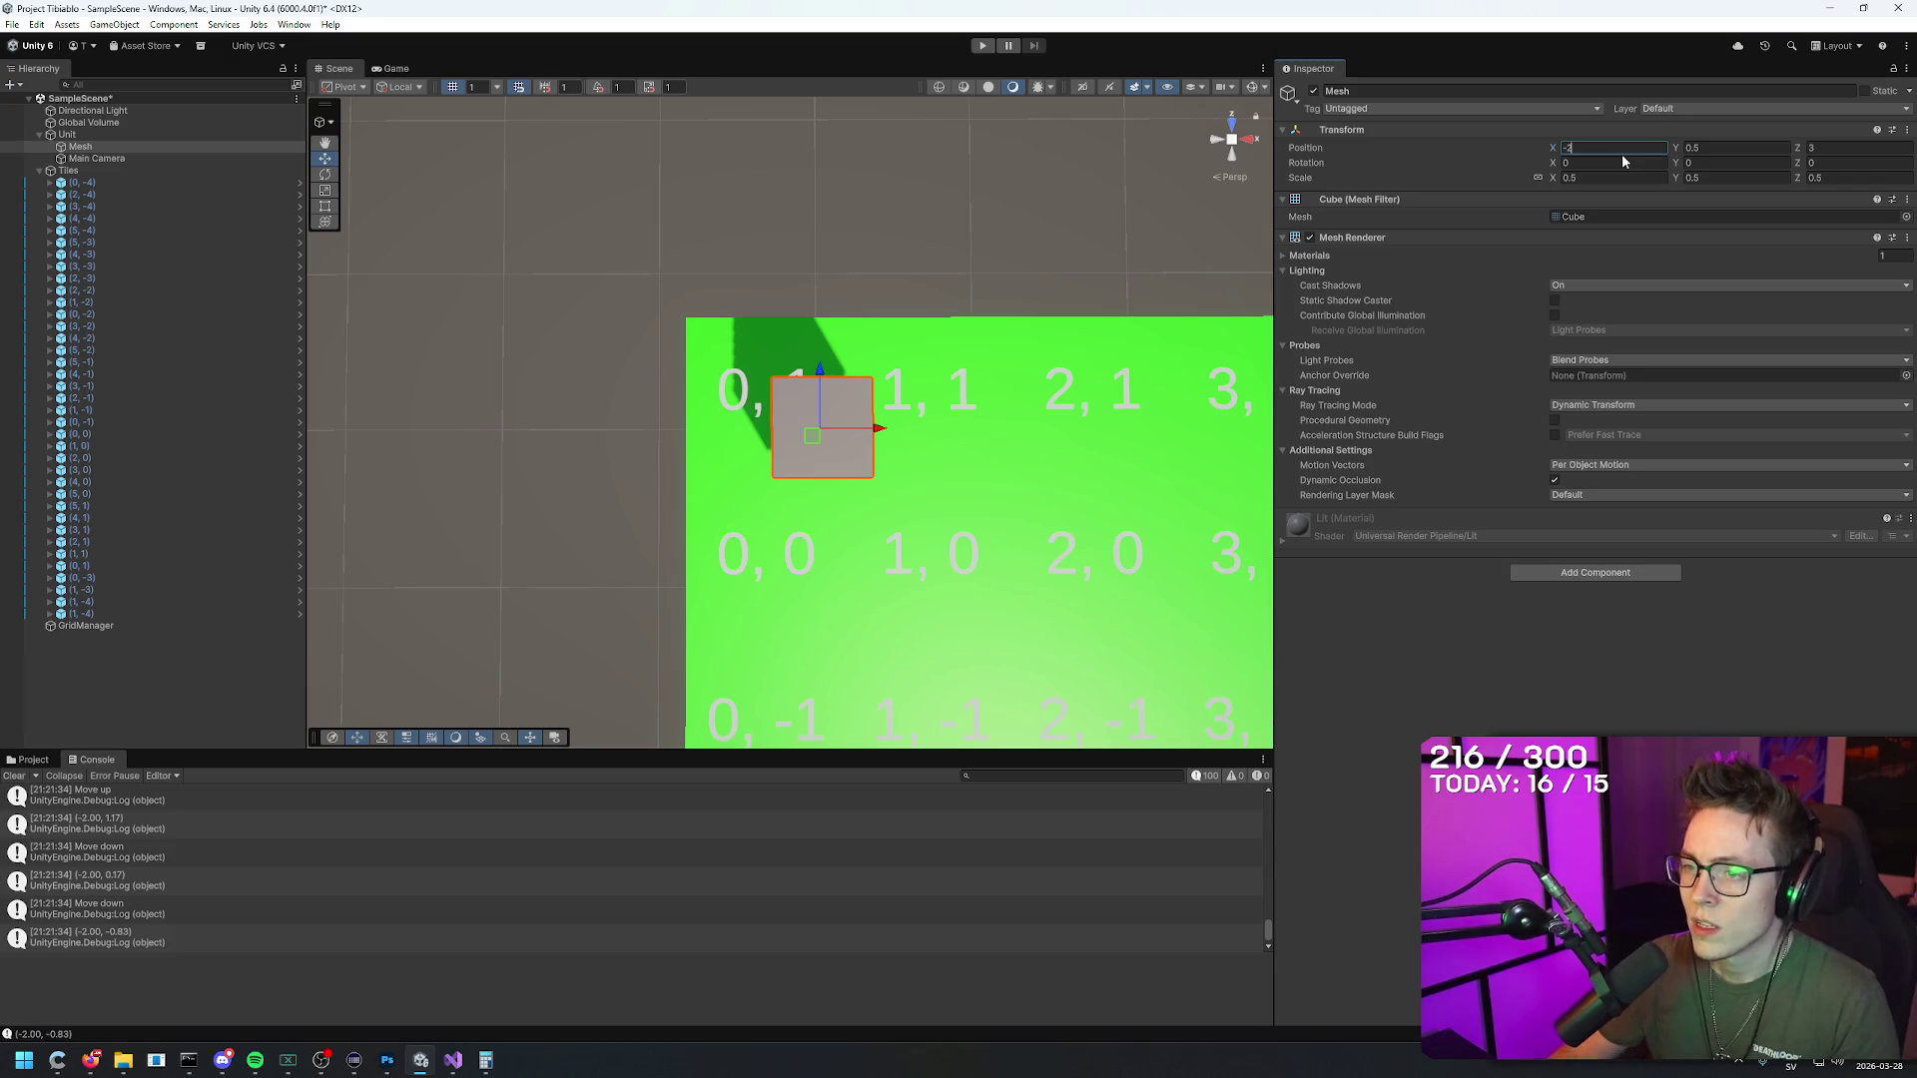
mouse_move(860, 427)
mouse_down()
mouse_move(998, 419)
mouse_move(790, 427)
mouse_up()
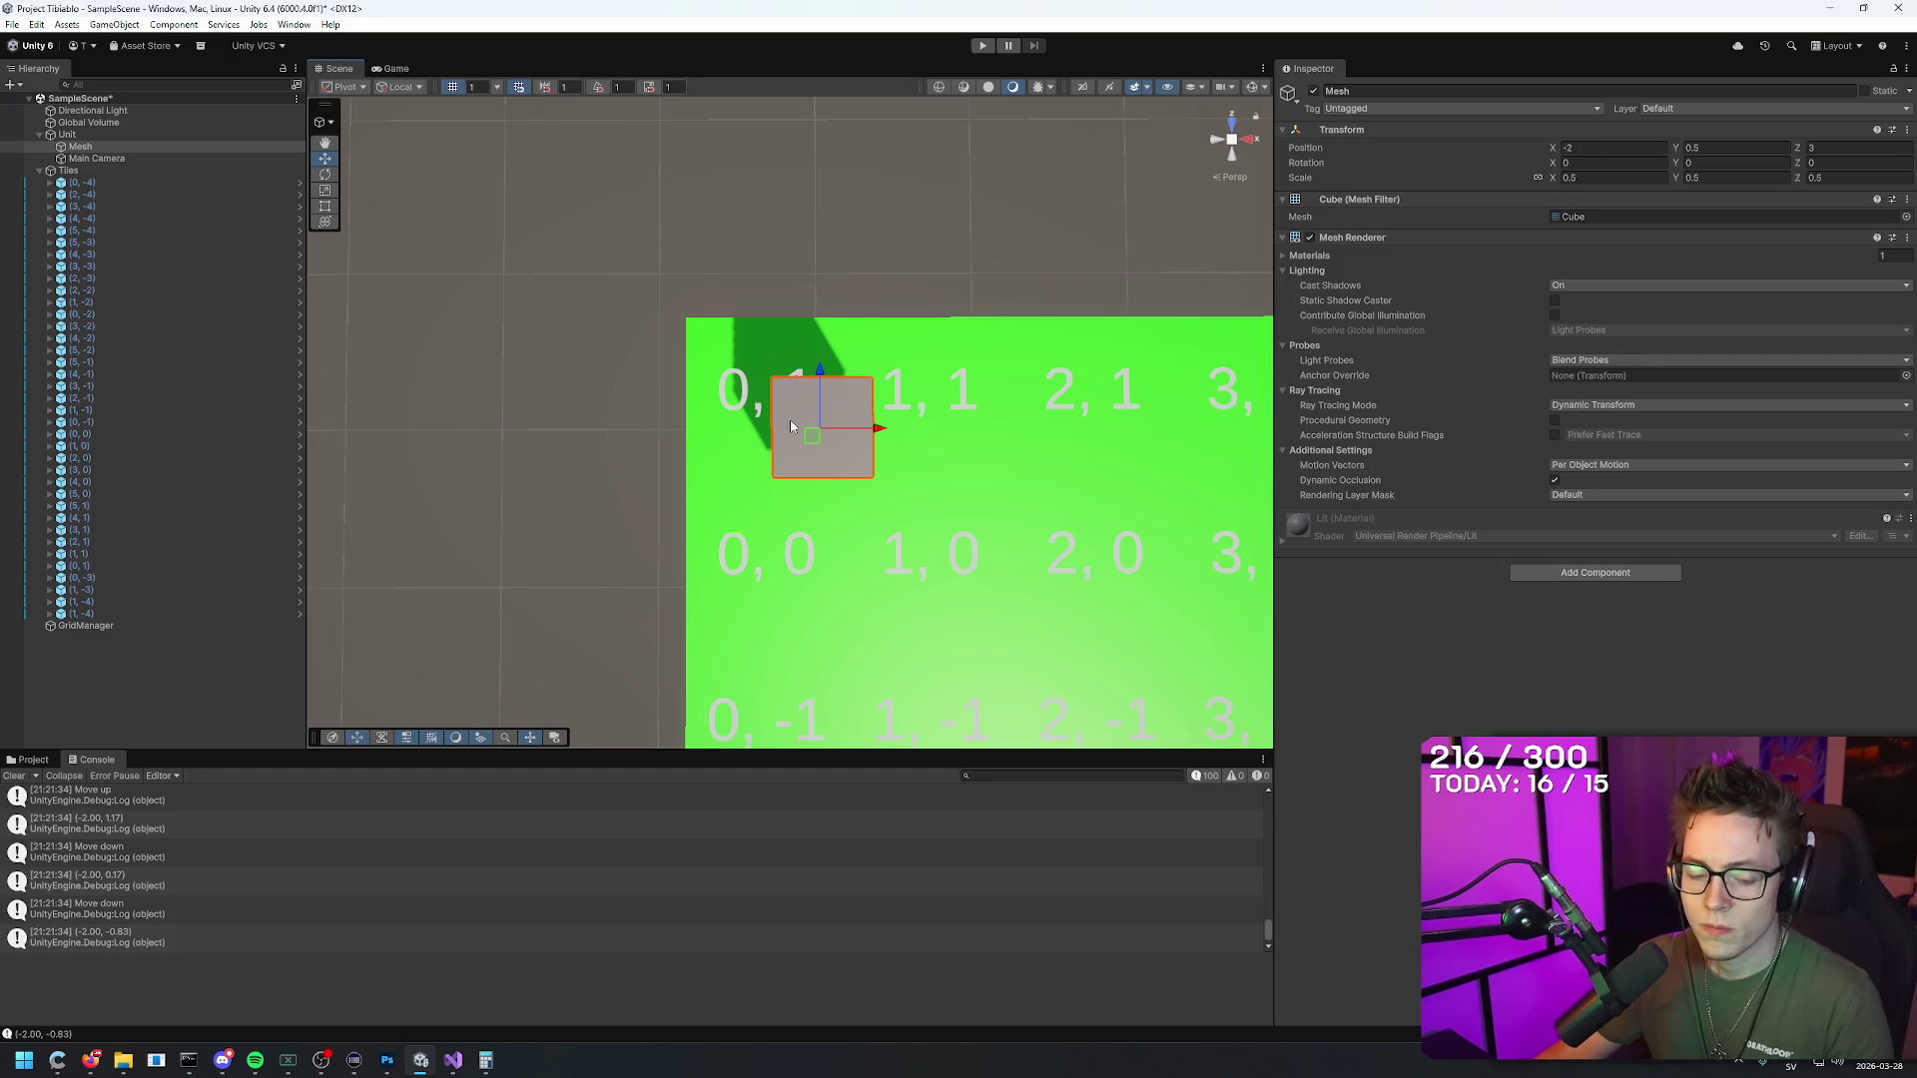
key(alt+Tab)
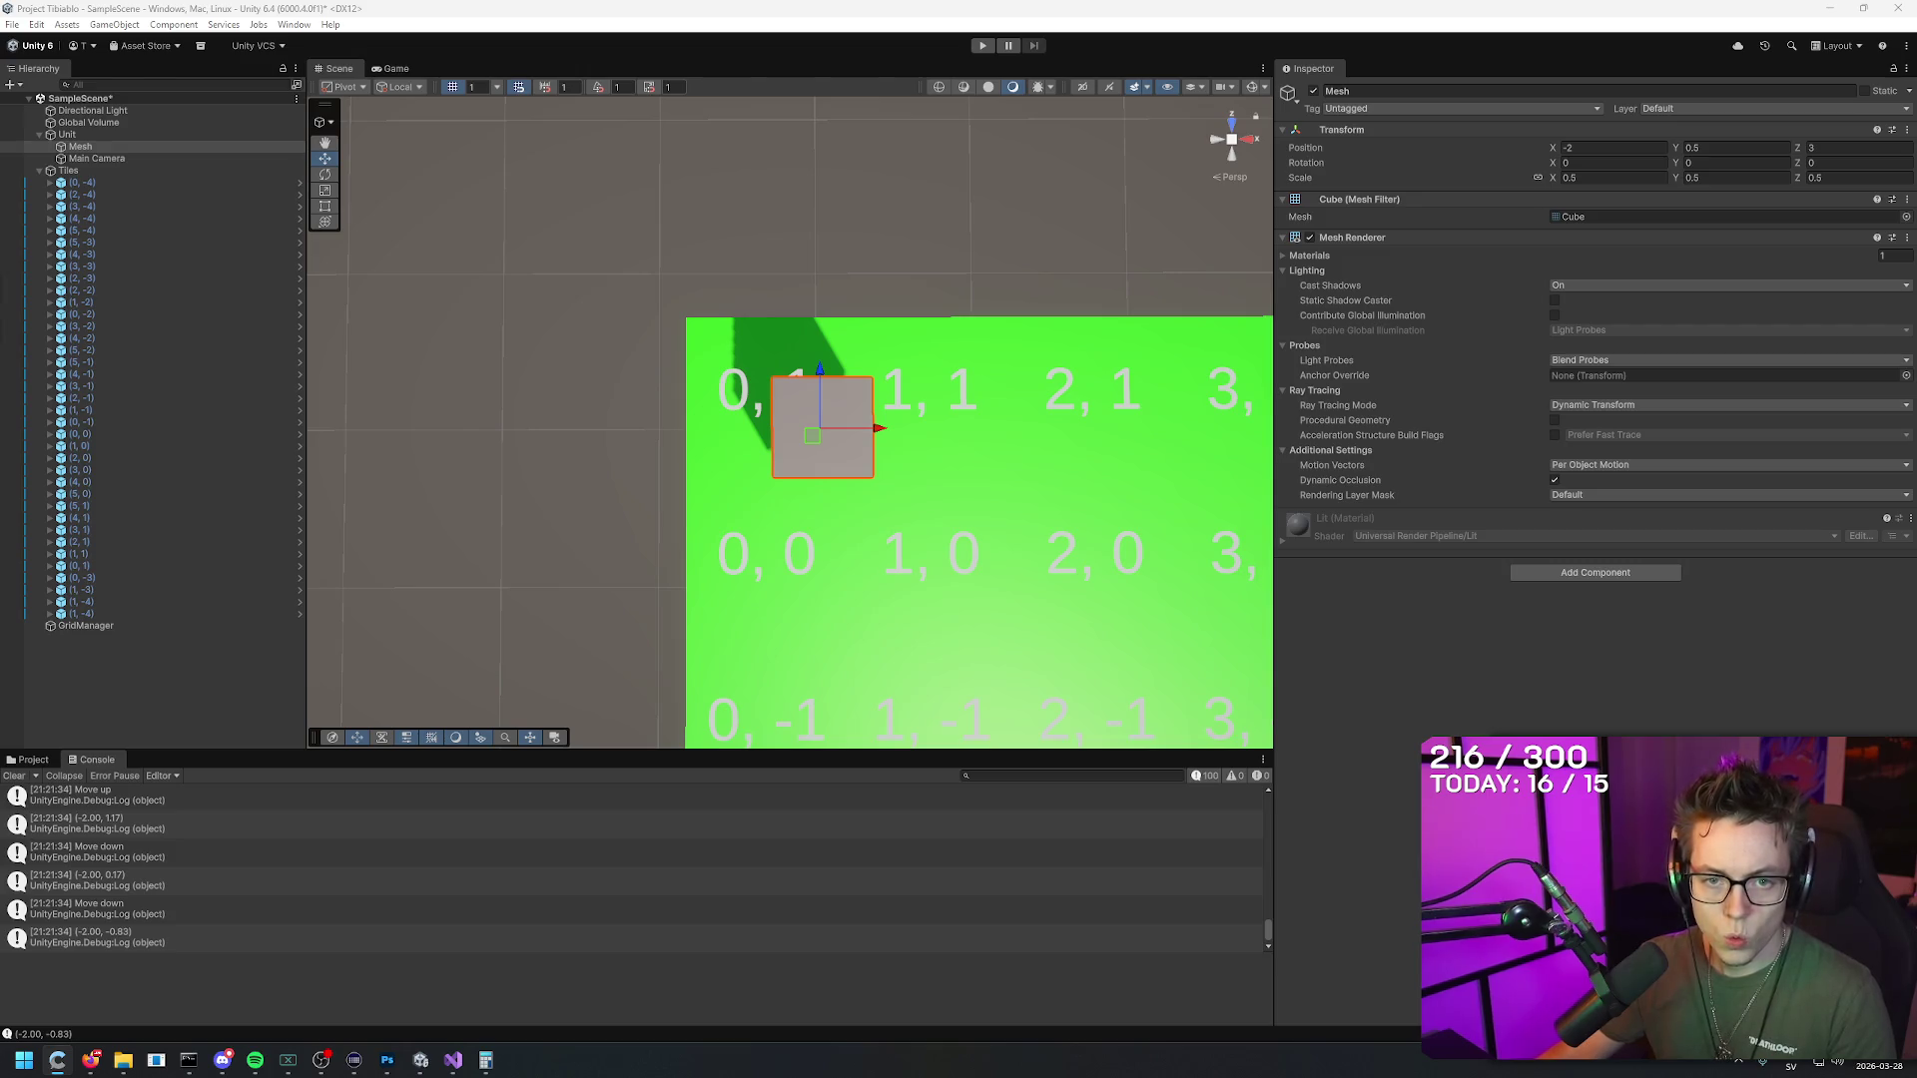
key(alt+Tab)
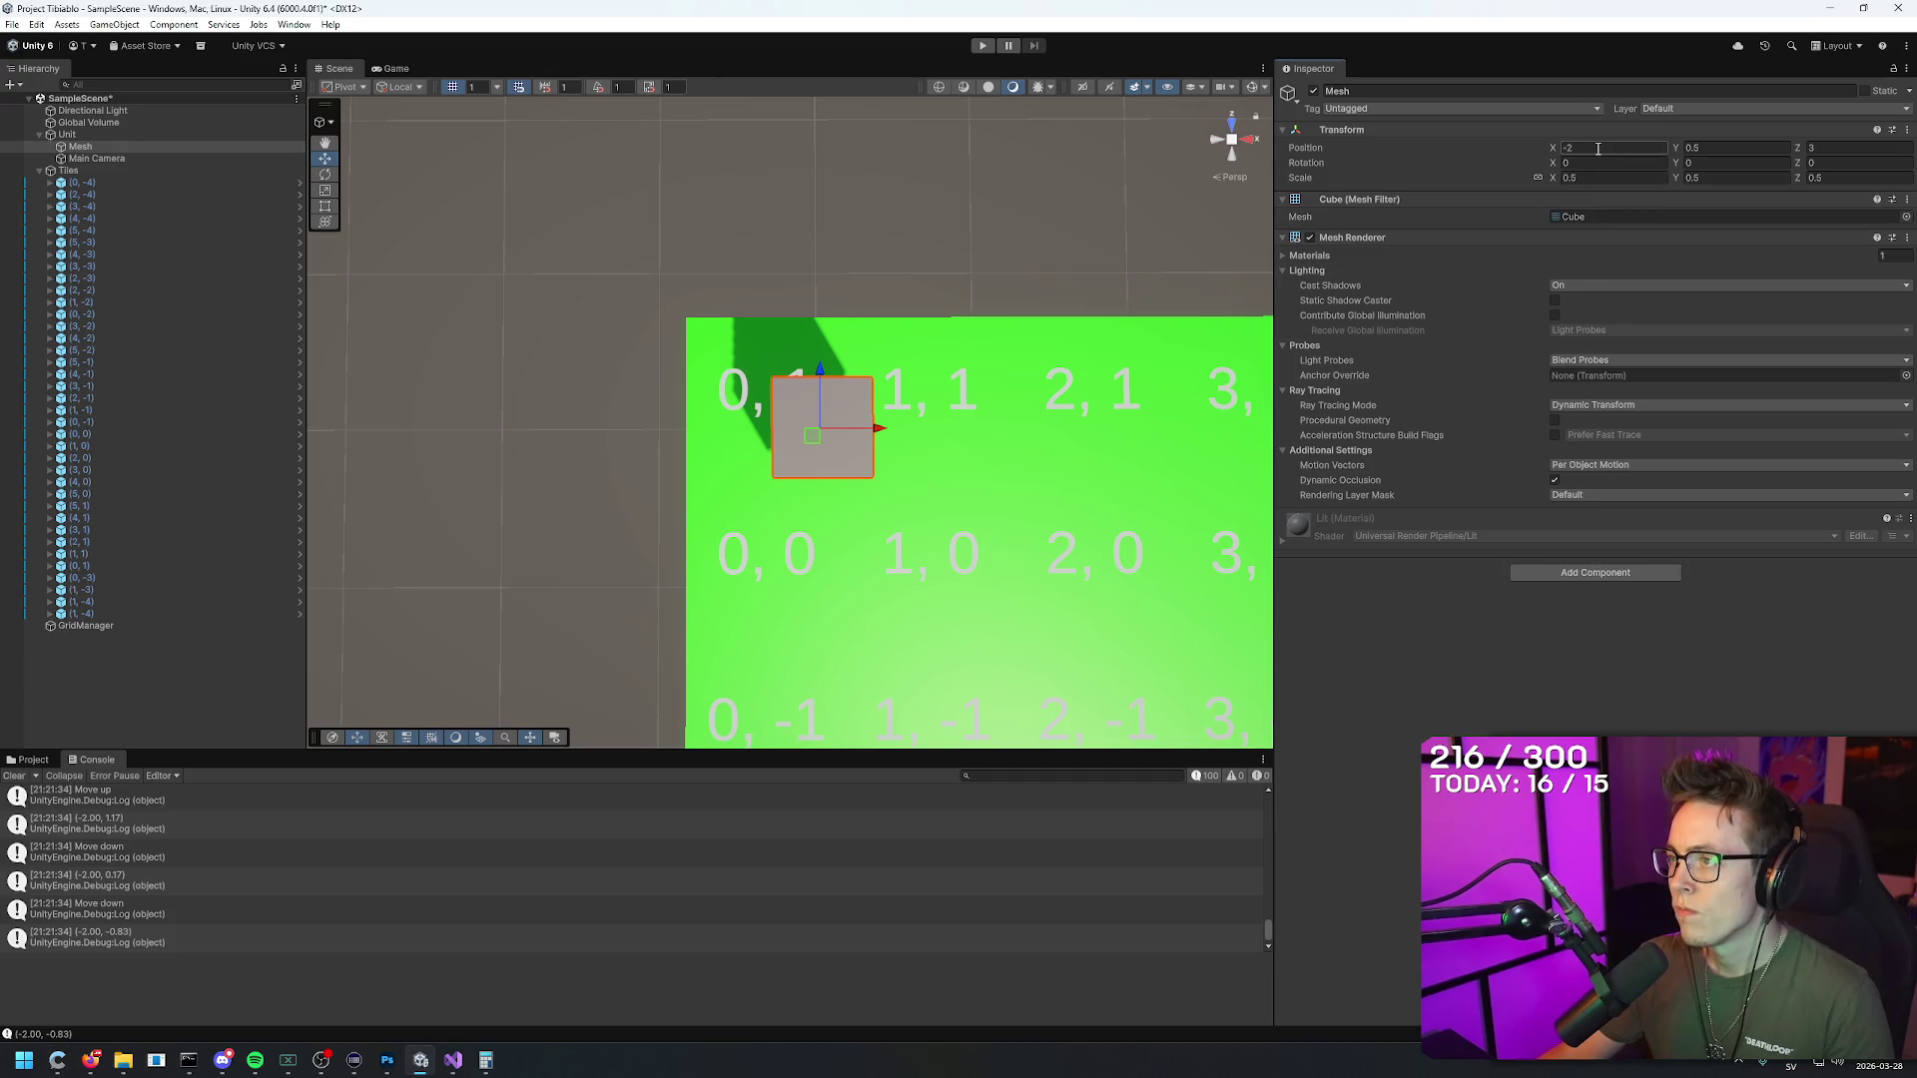
key(alt+Tab)
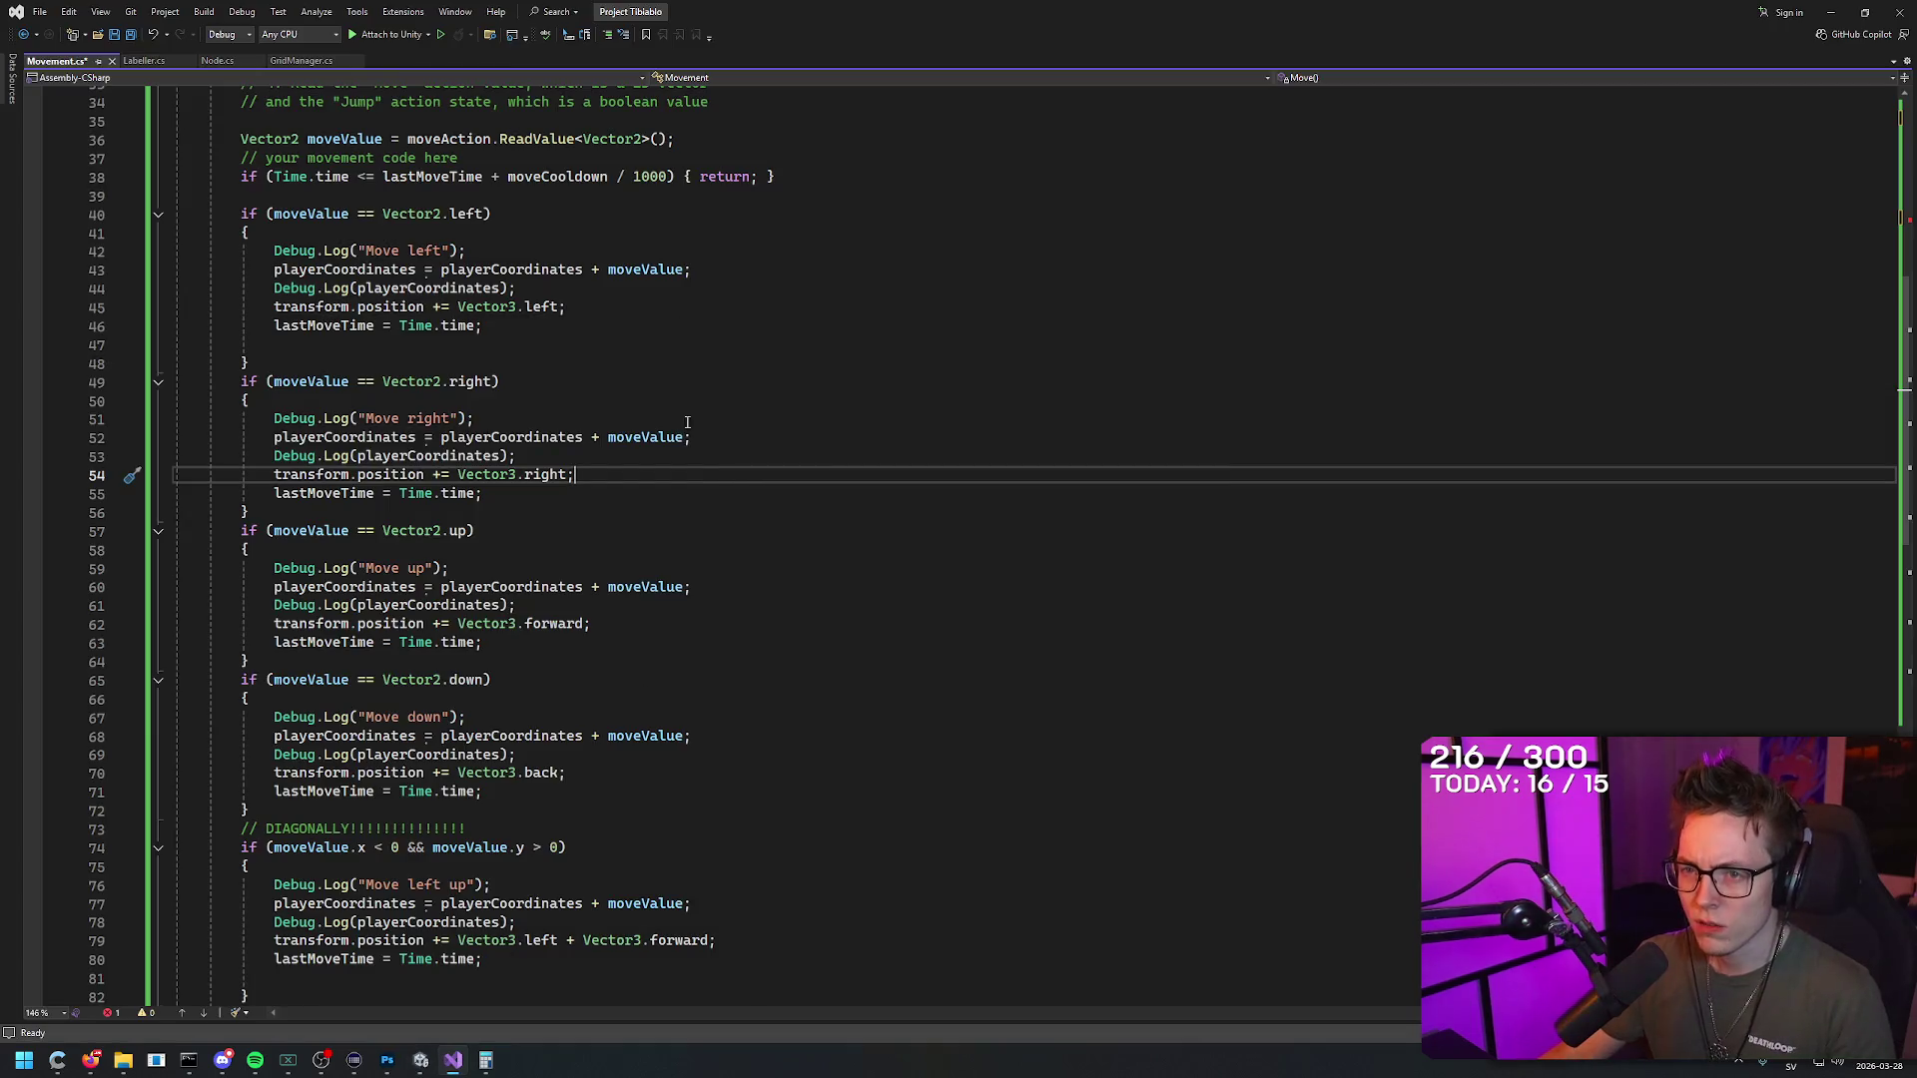
Step: Replace line 23 with transform.position = new Vector2(0.5f, 0.5f);
scroll(651, 351, up, 7)
click(457, 526)
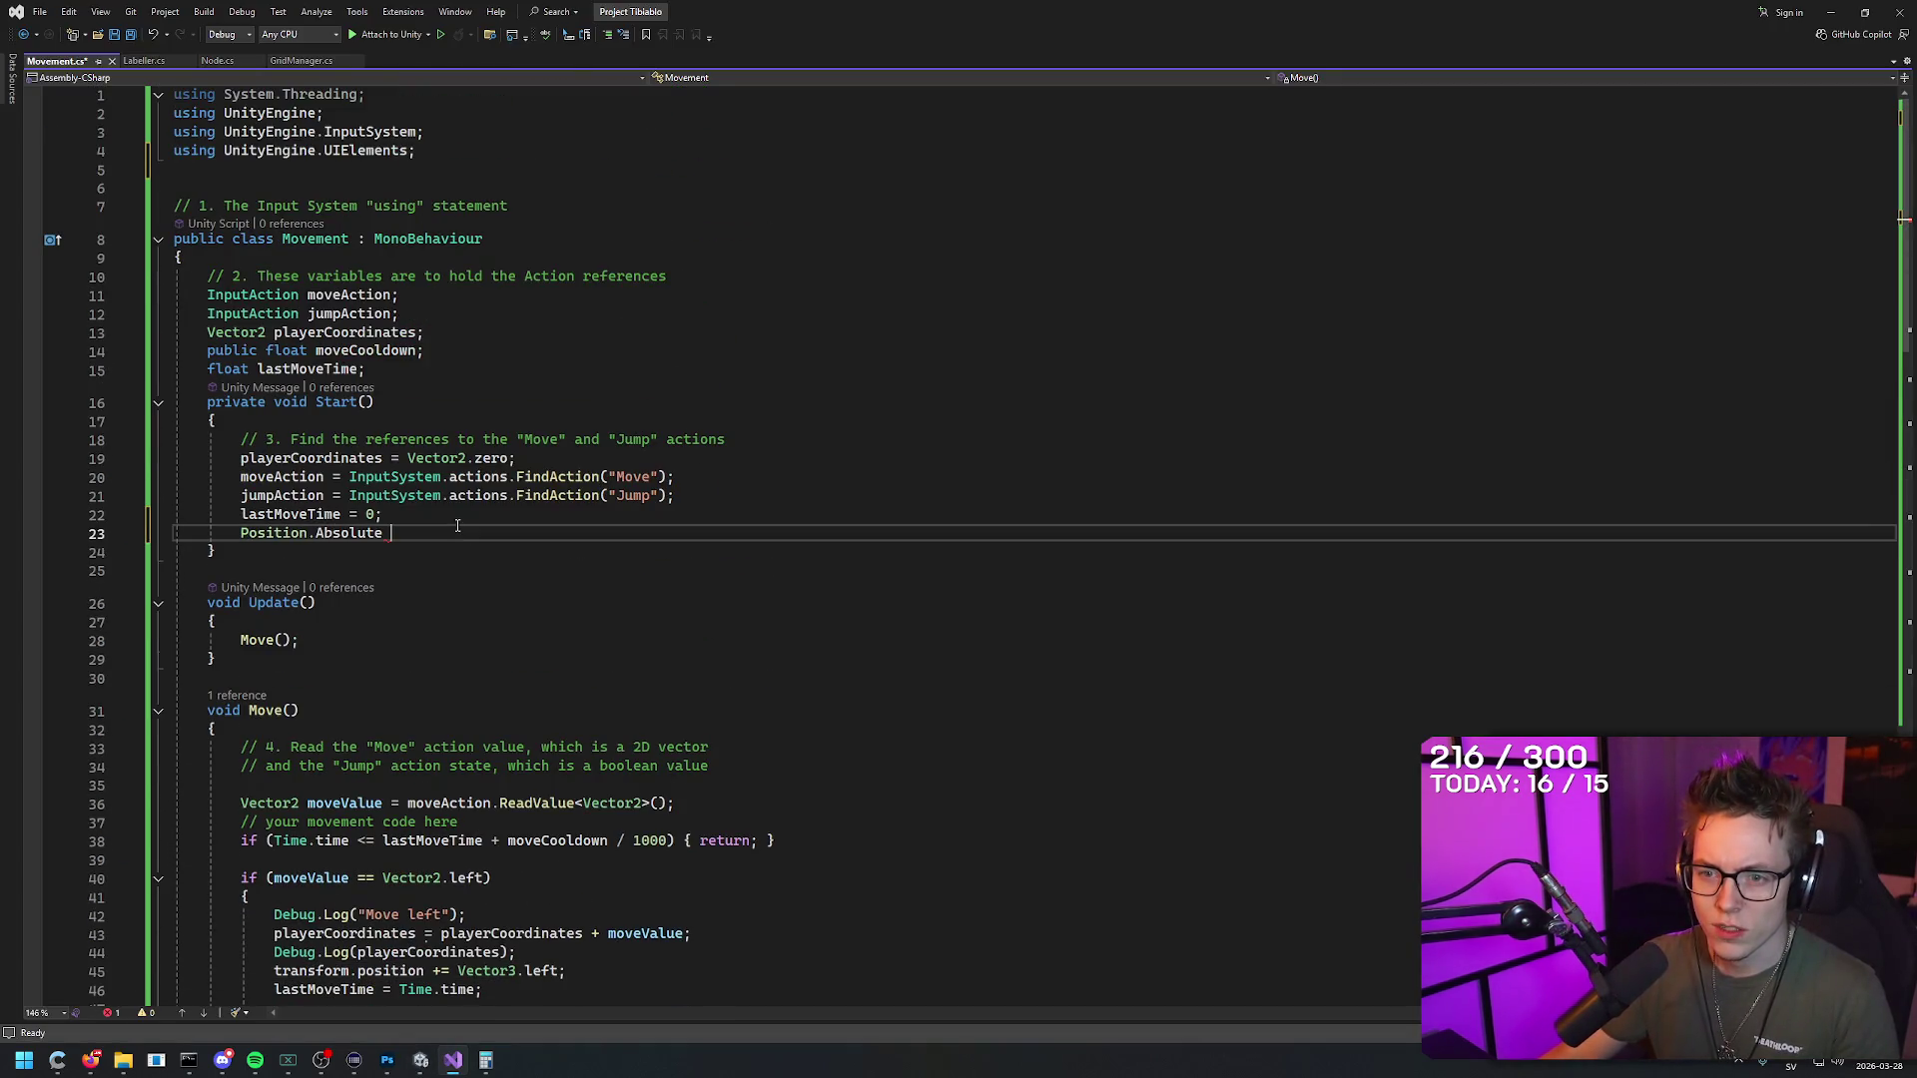
drag(466, 531, 233, 539)
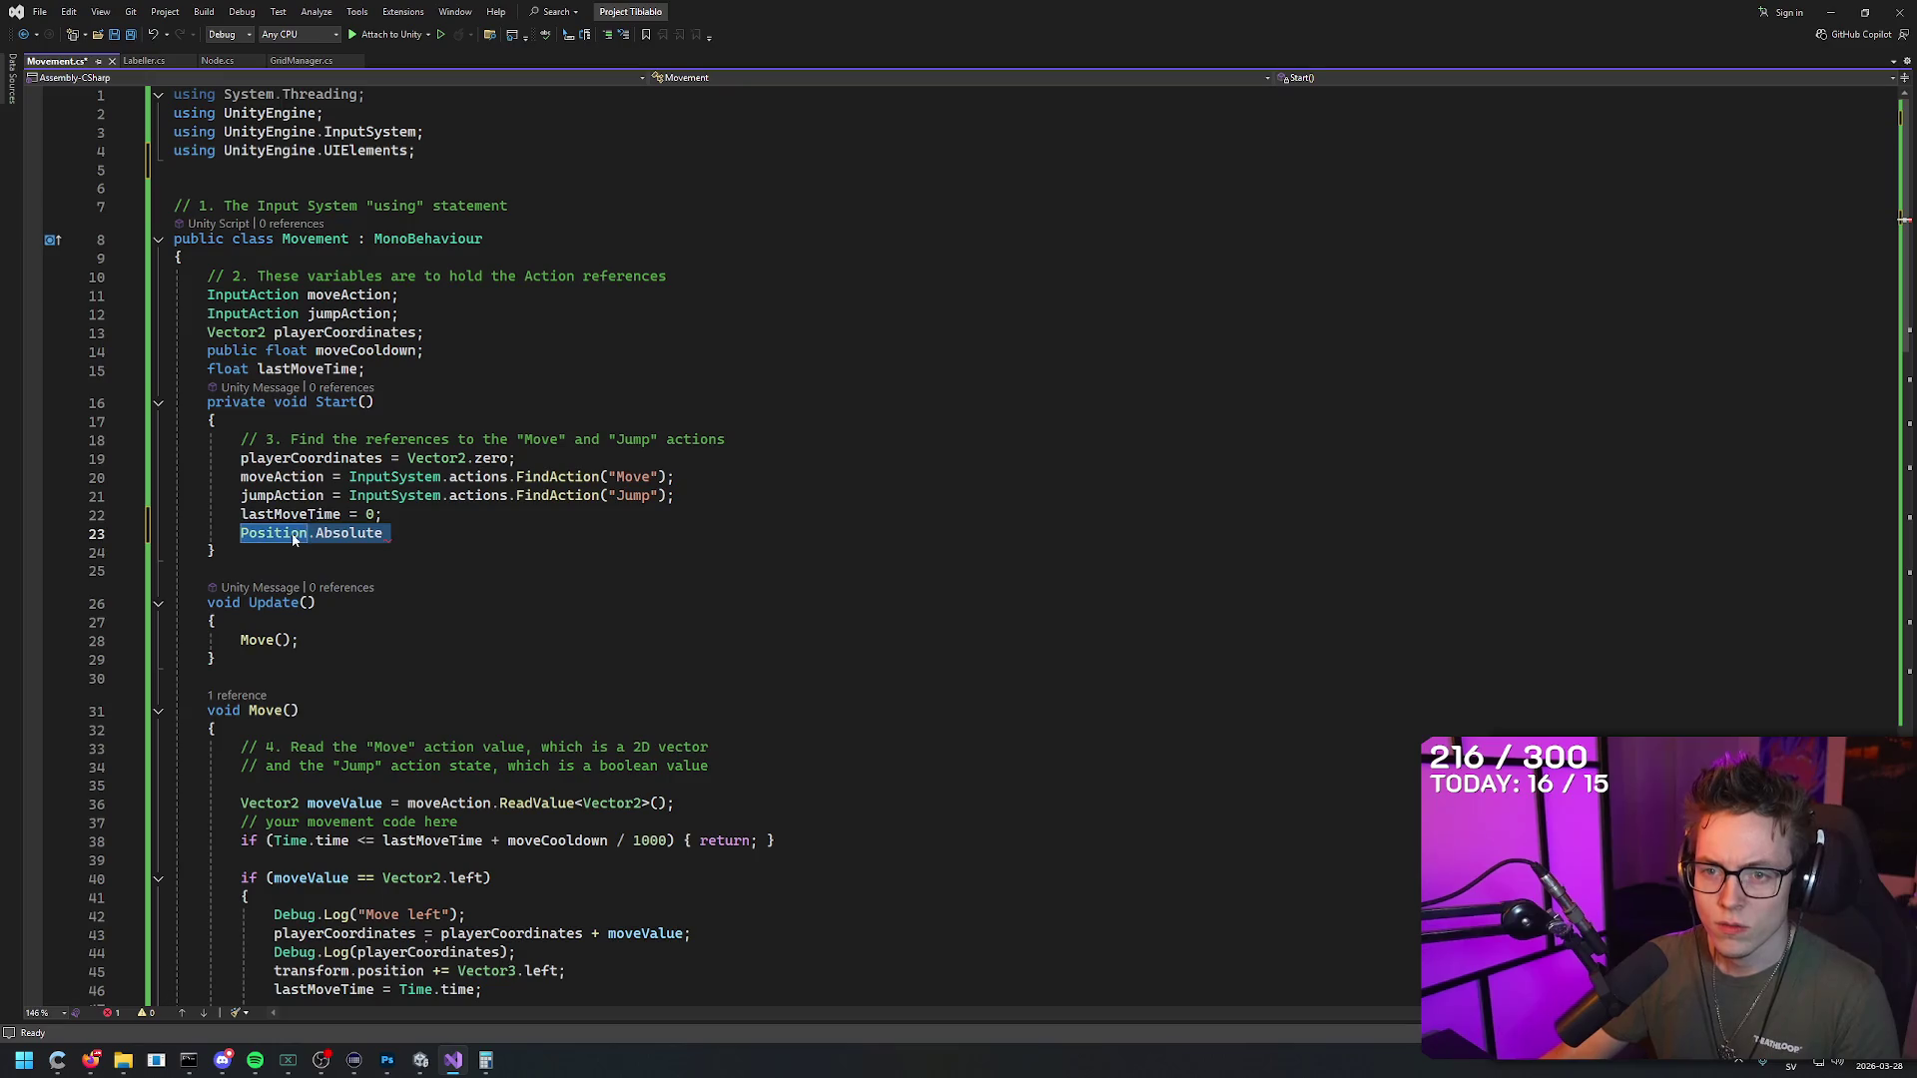
text(transform.position = new Vector2(0.5, 0.5))
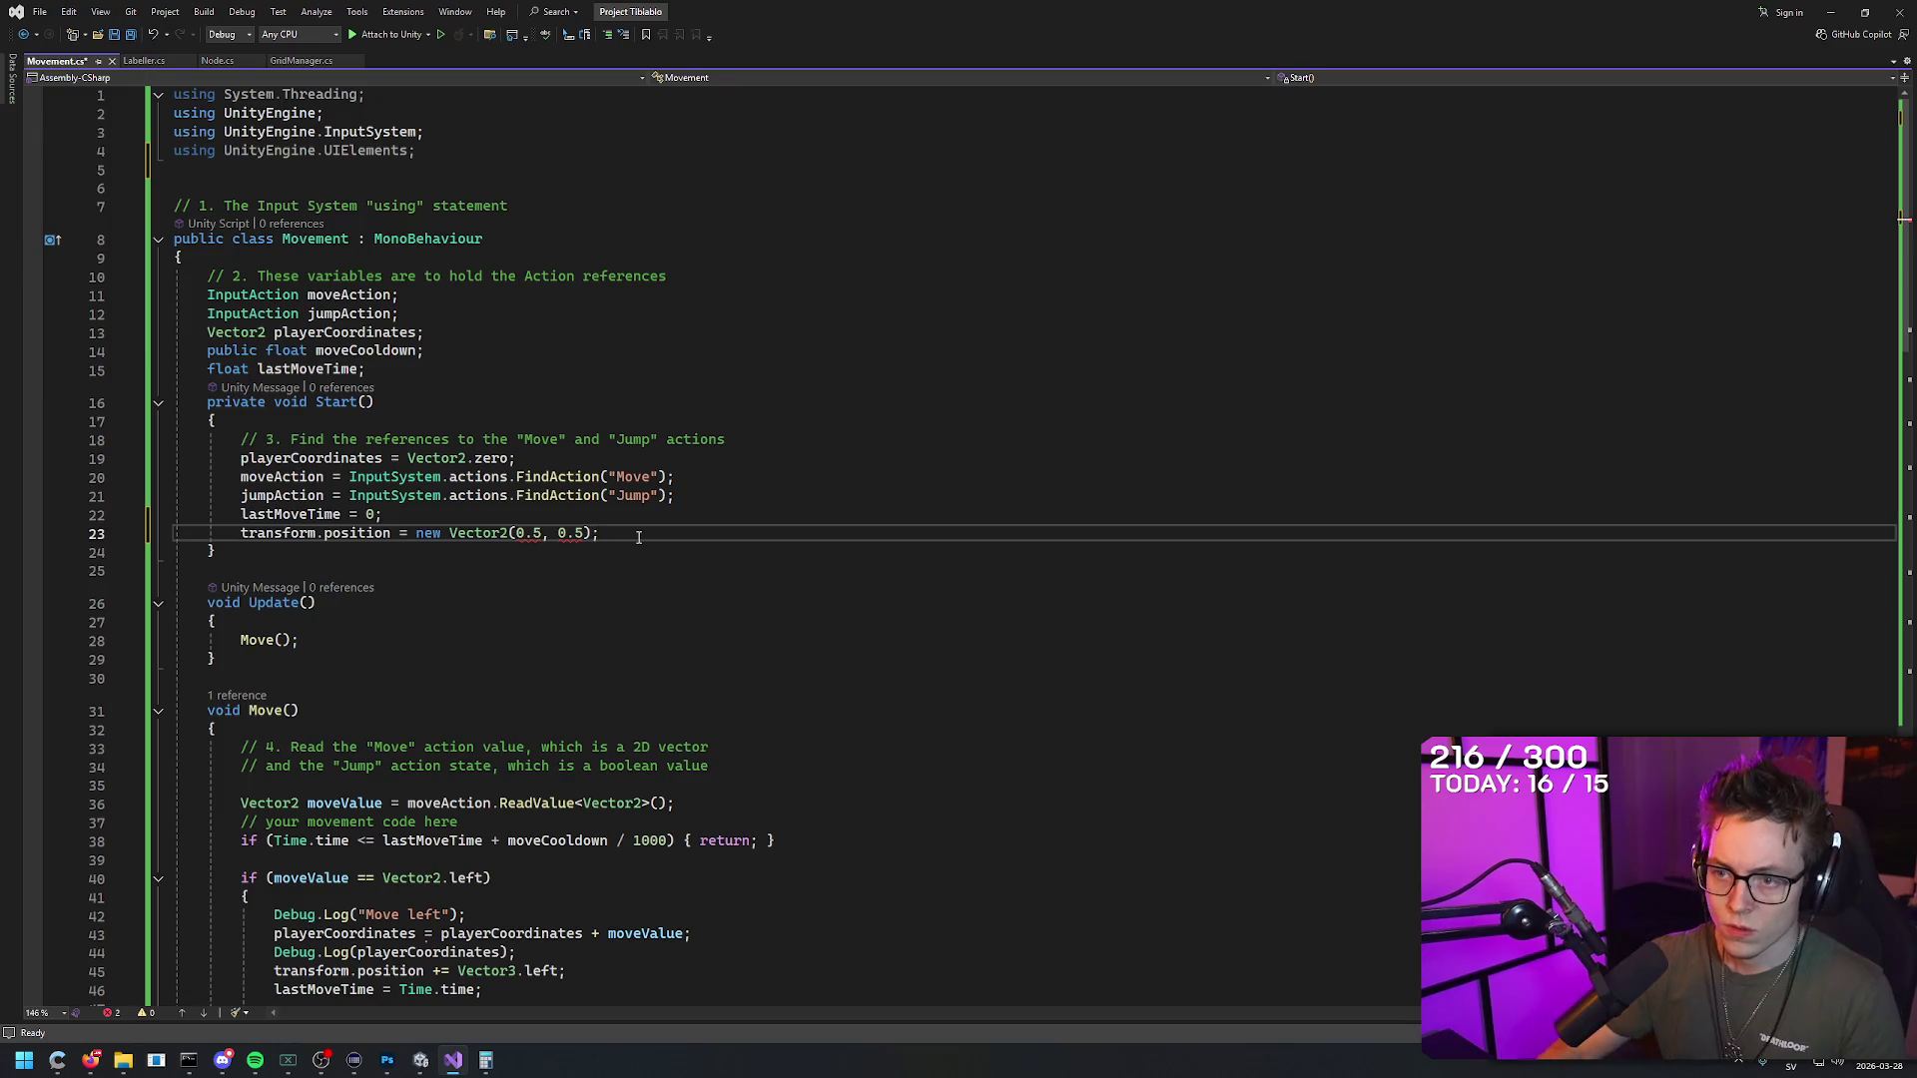
text(;)
click(540, 533)
text(f)
click(583, 533)
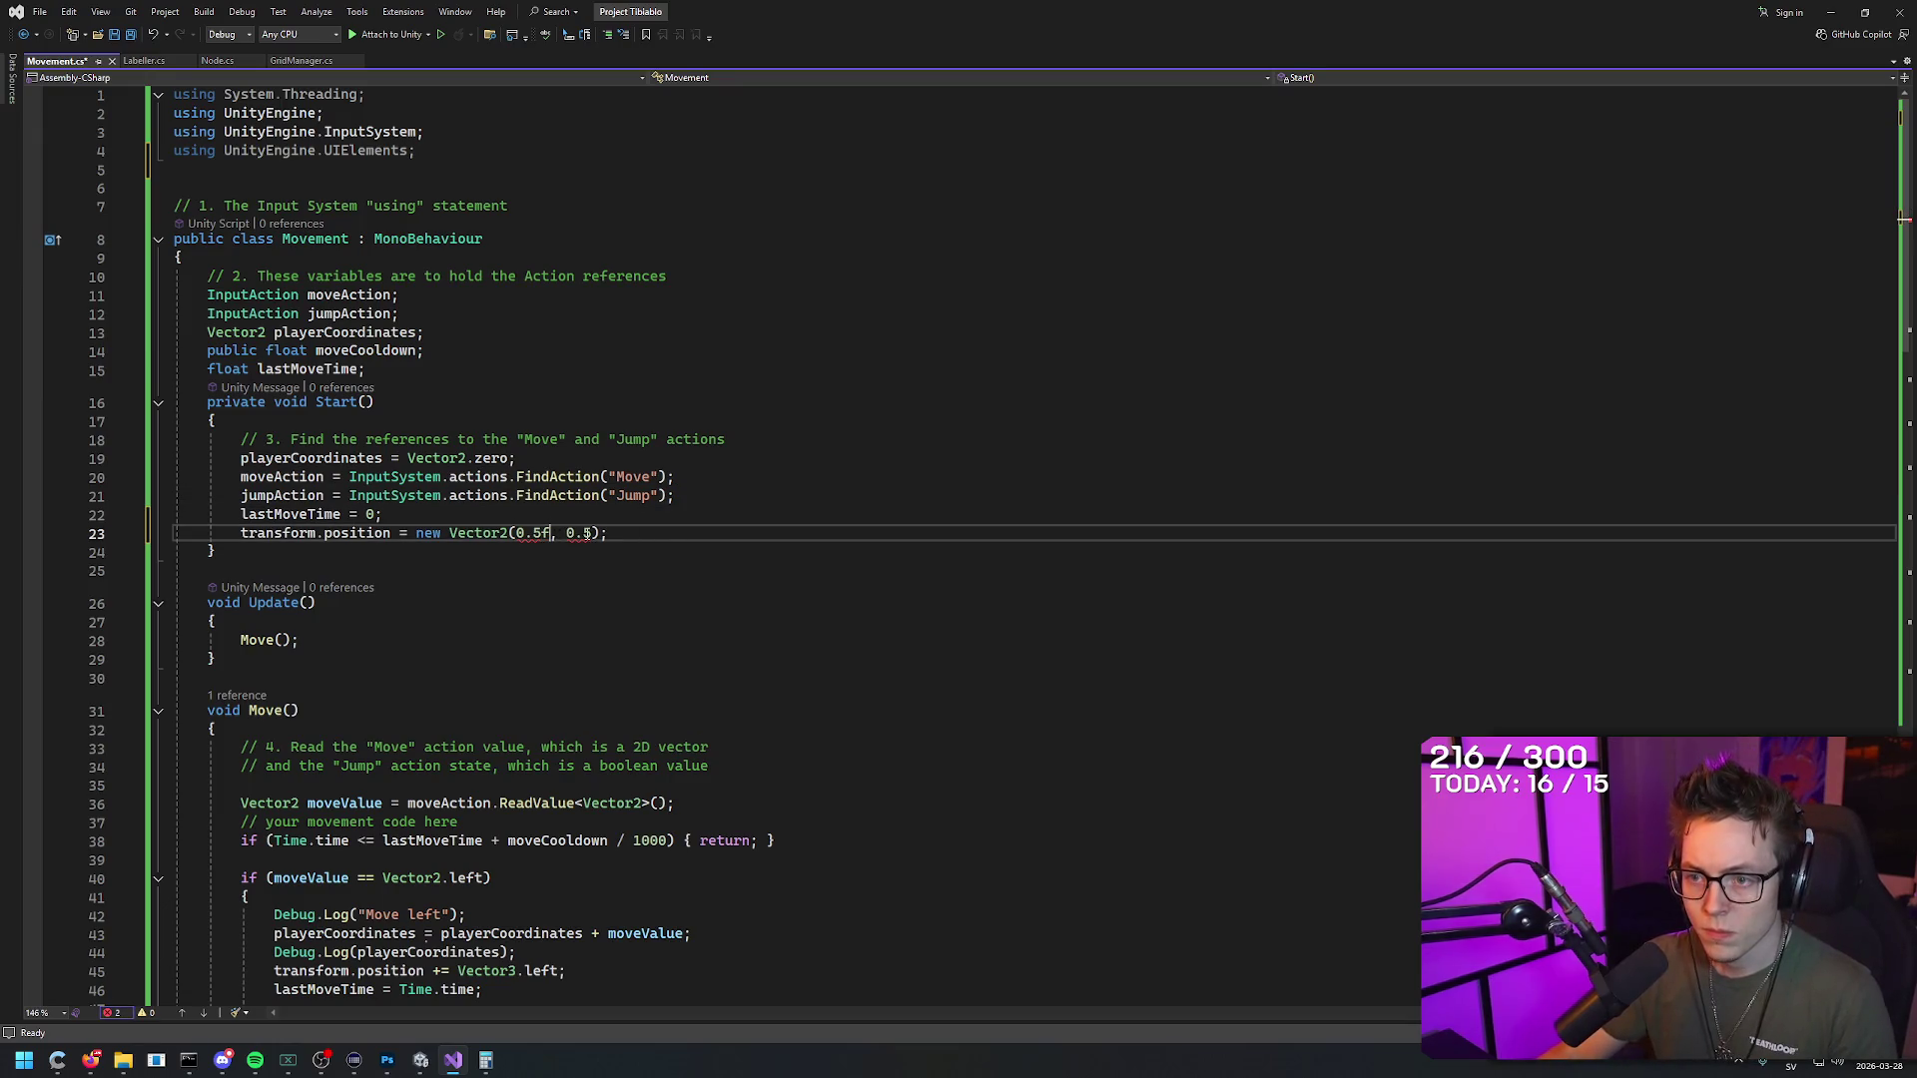
text(f)
Step: Save Movement.cs, return to Unity and start the scene playing
click(723, 530)
key(ctrl+s)
key(alt+Tab)
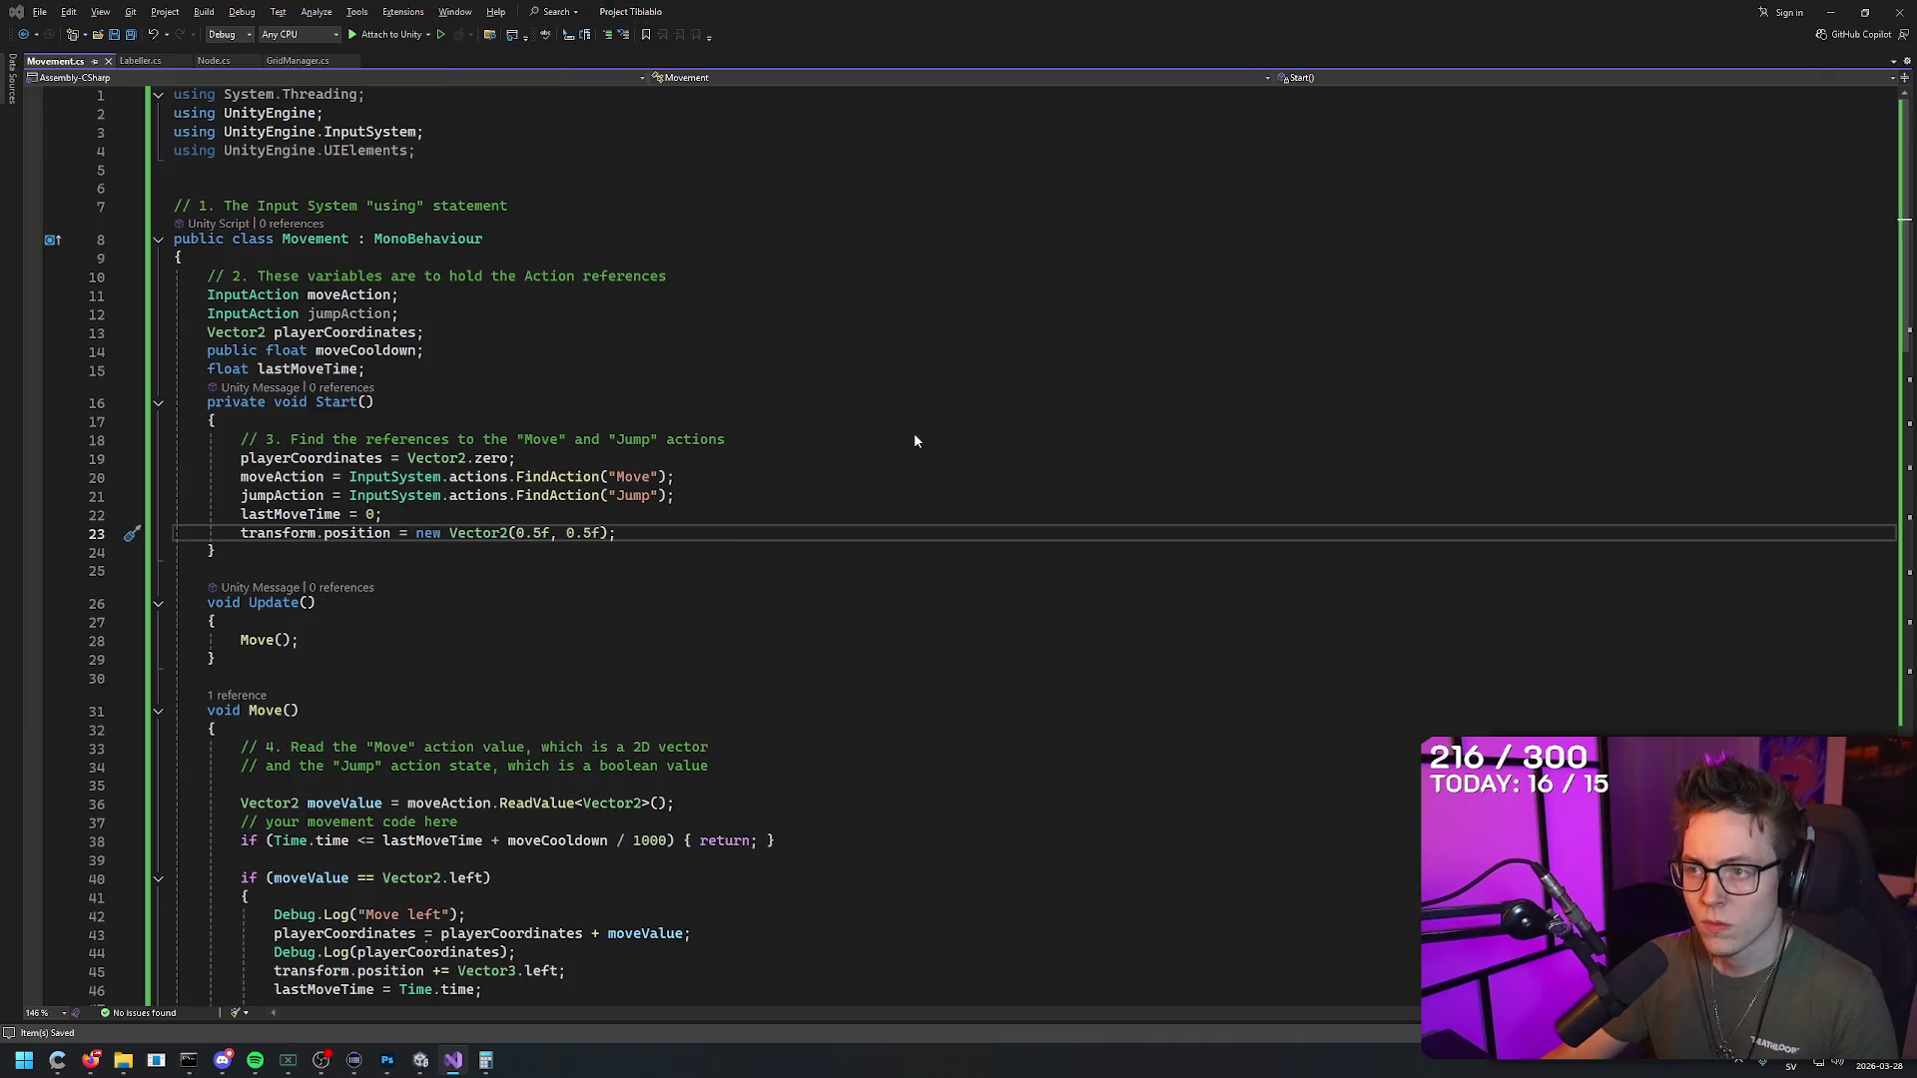
key(ctrl+p)
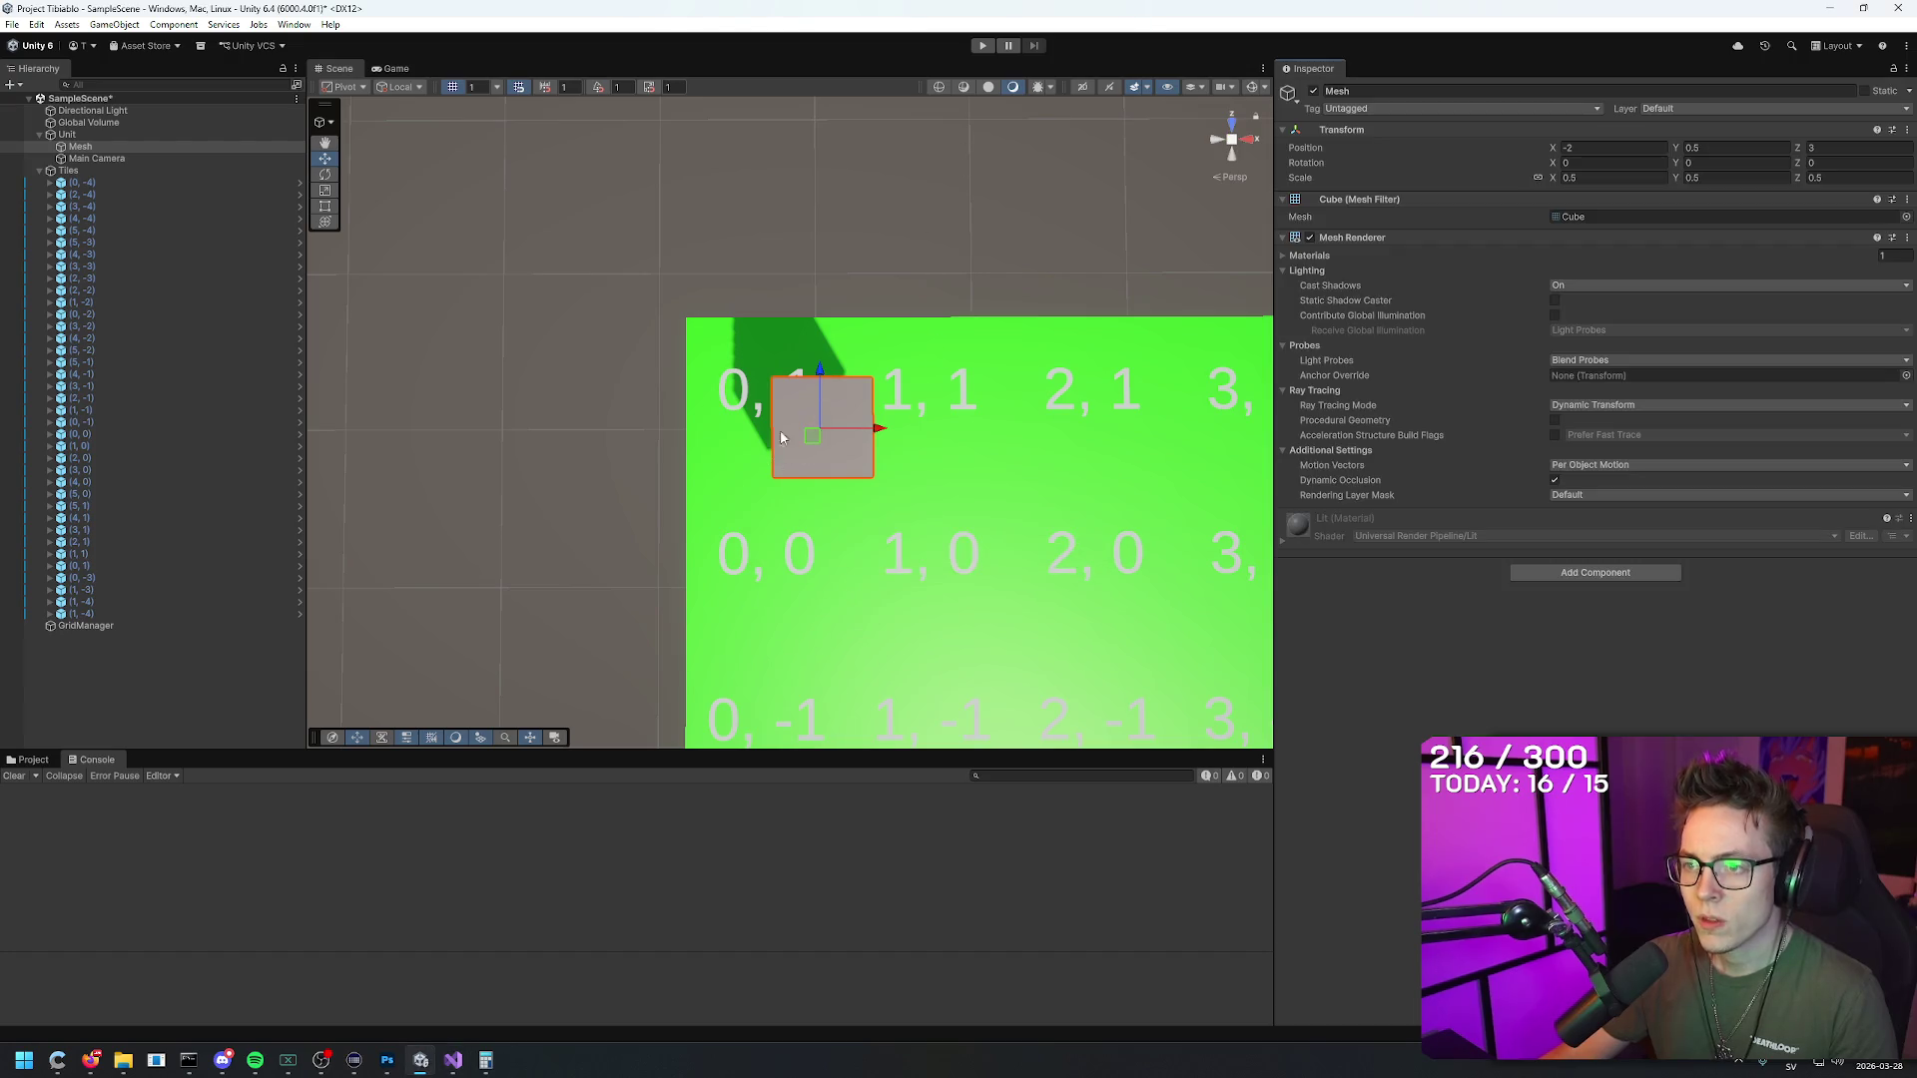
Step: Play-test the cube's start position and moves, stop, and return to Movement.cs
click(983, 45)
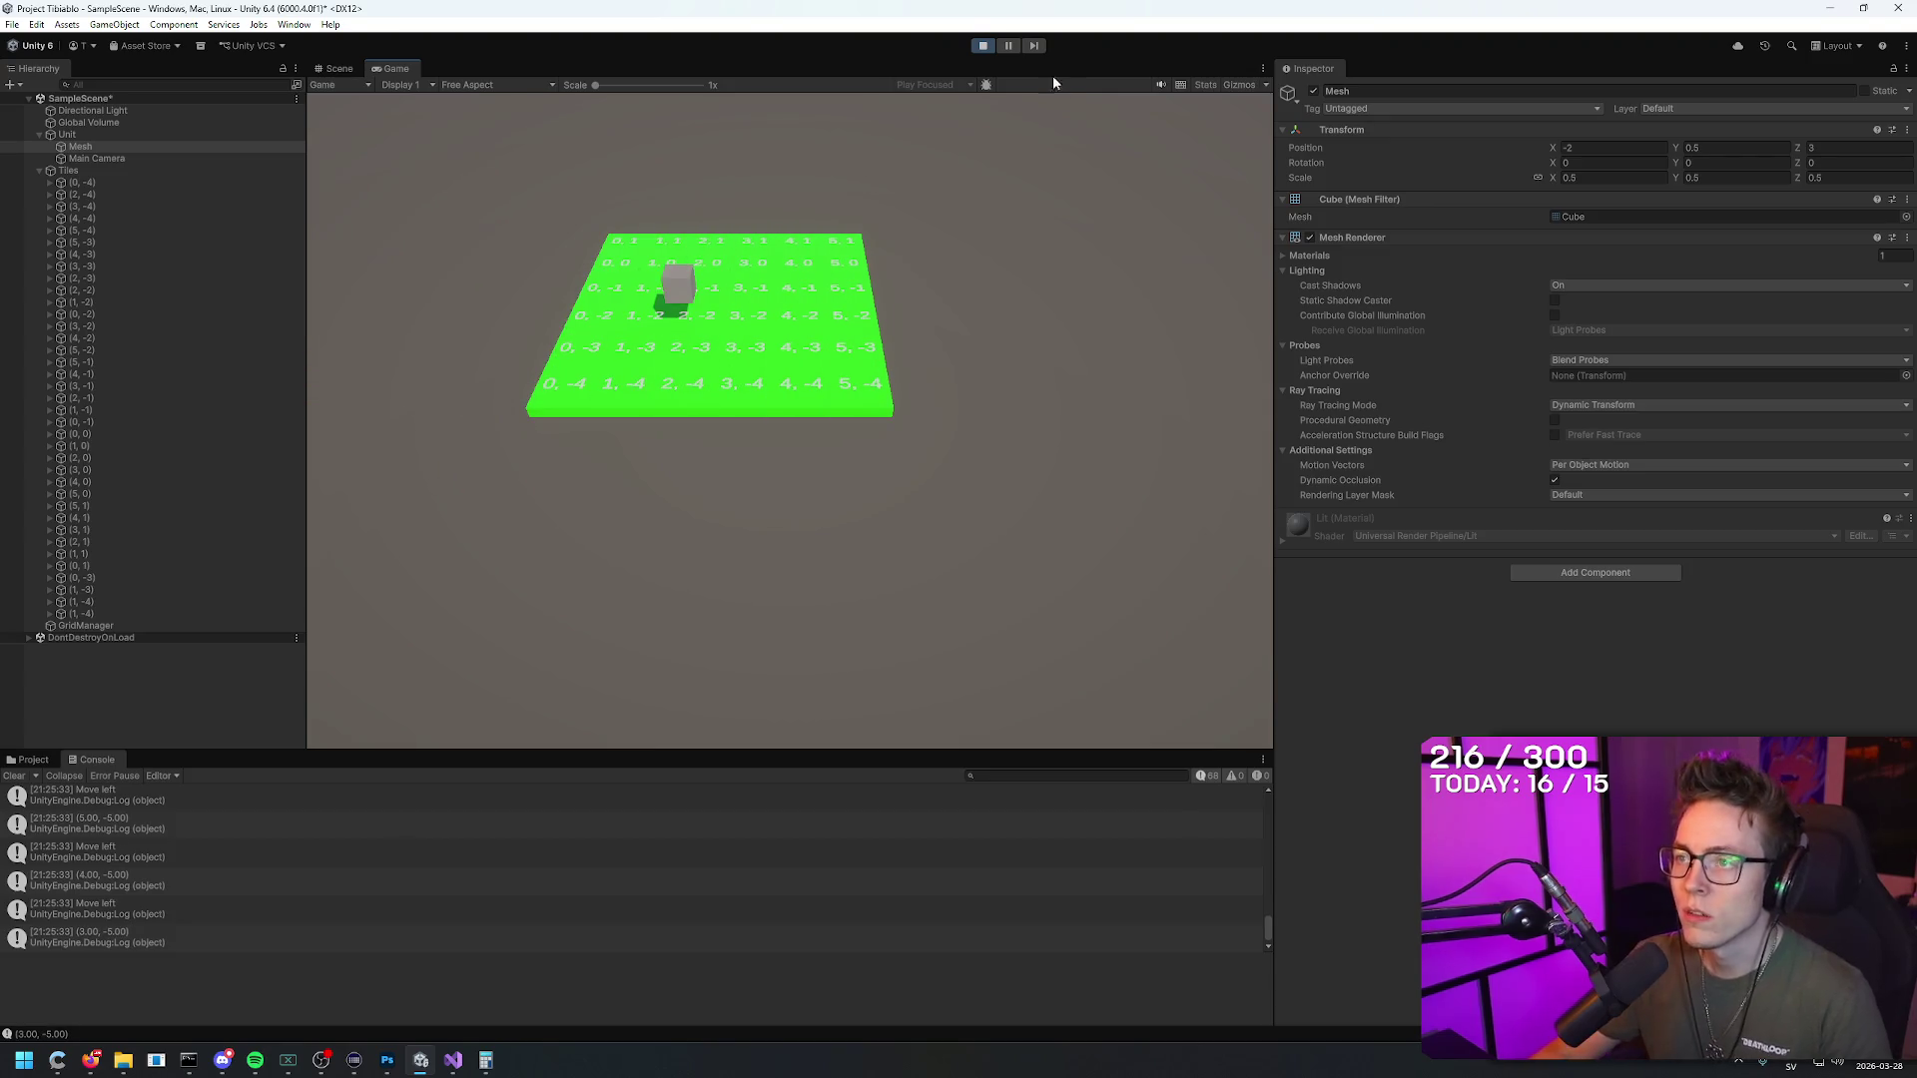
click(982, 46)
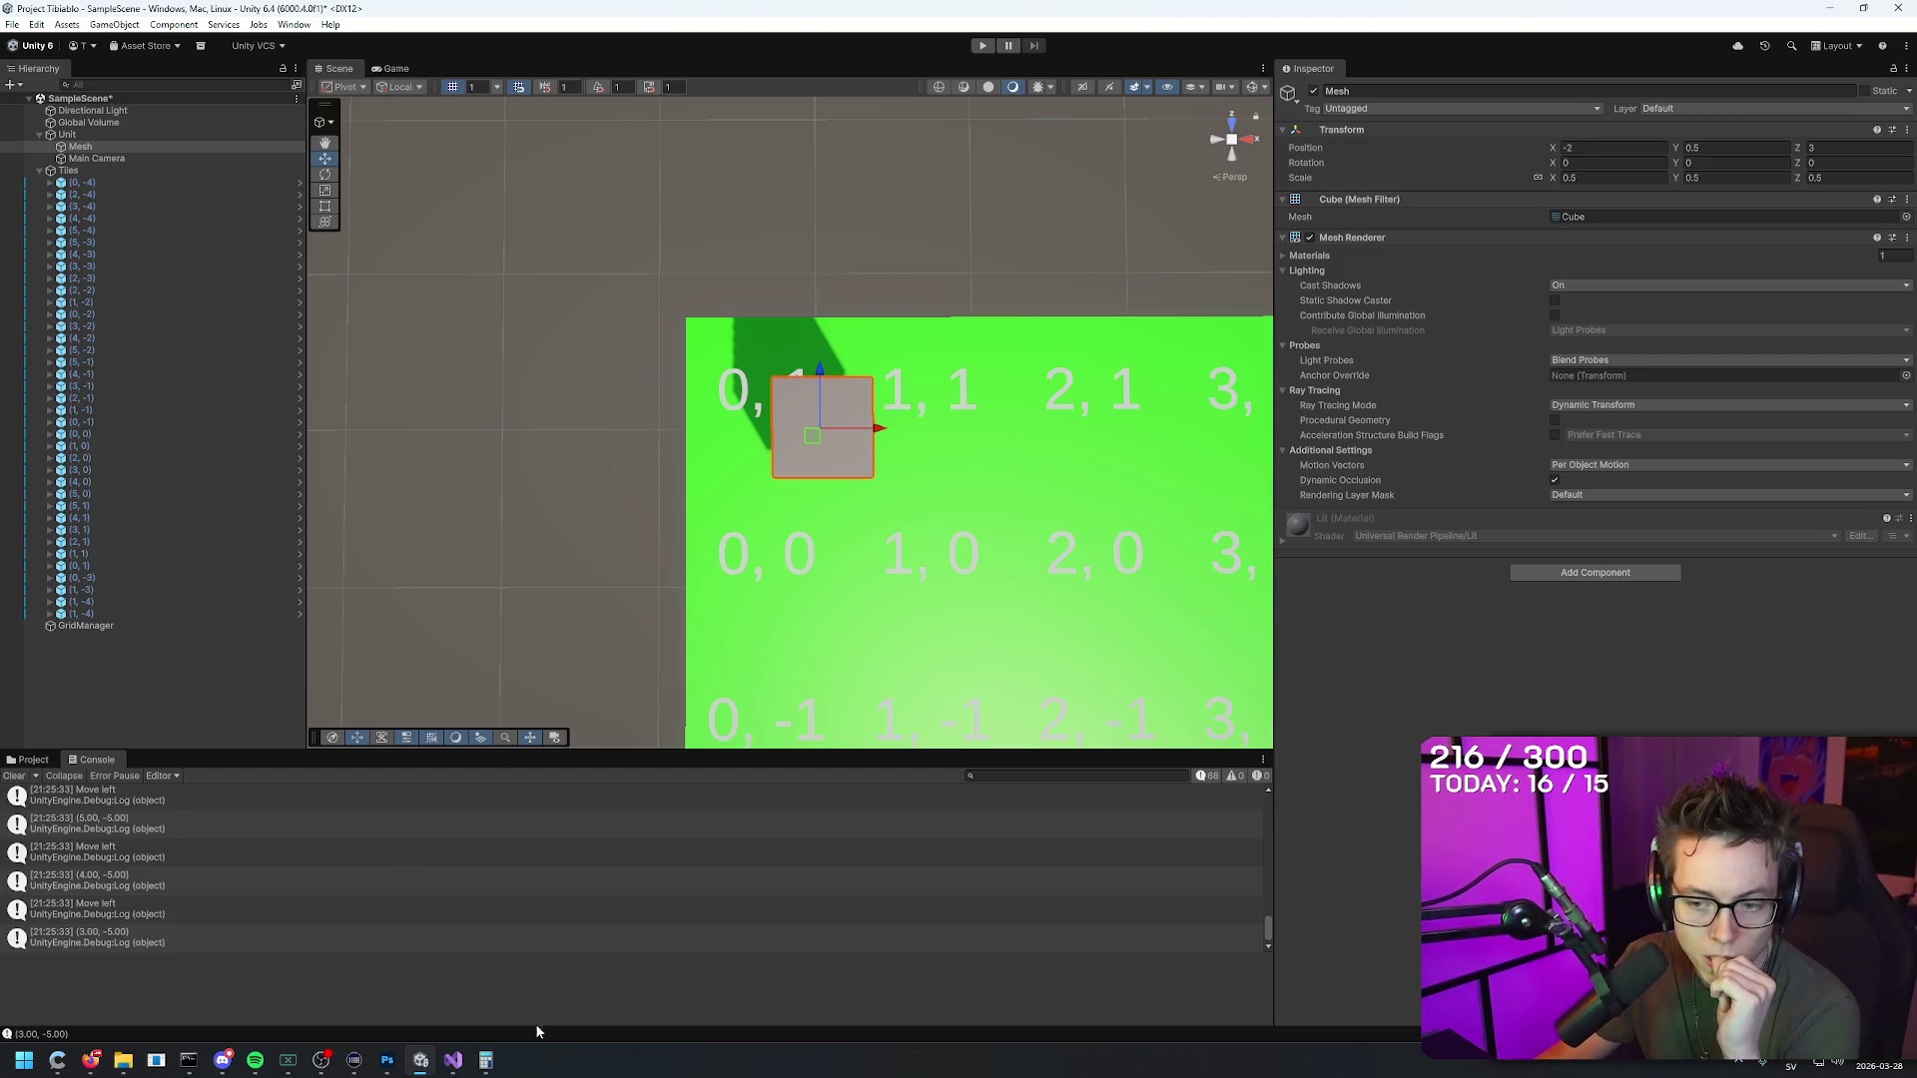
click(454, 1062)
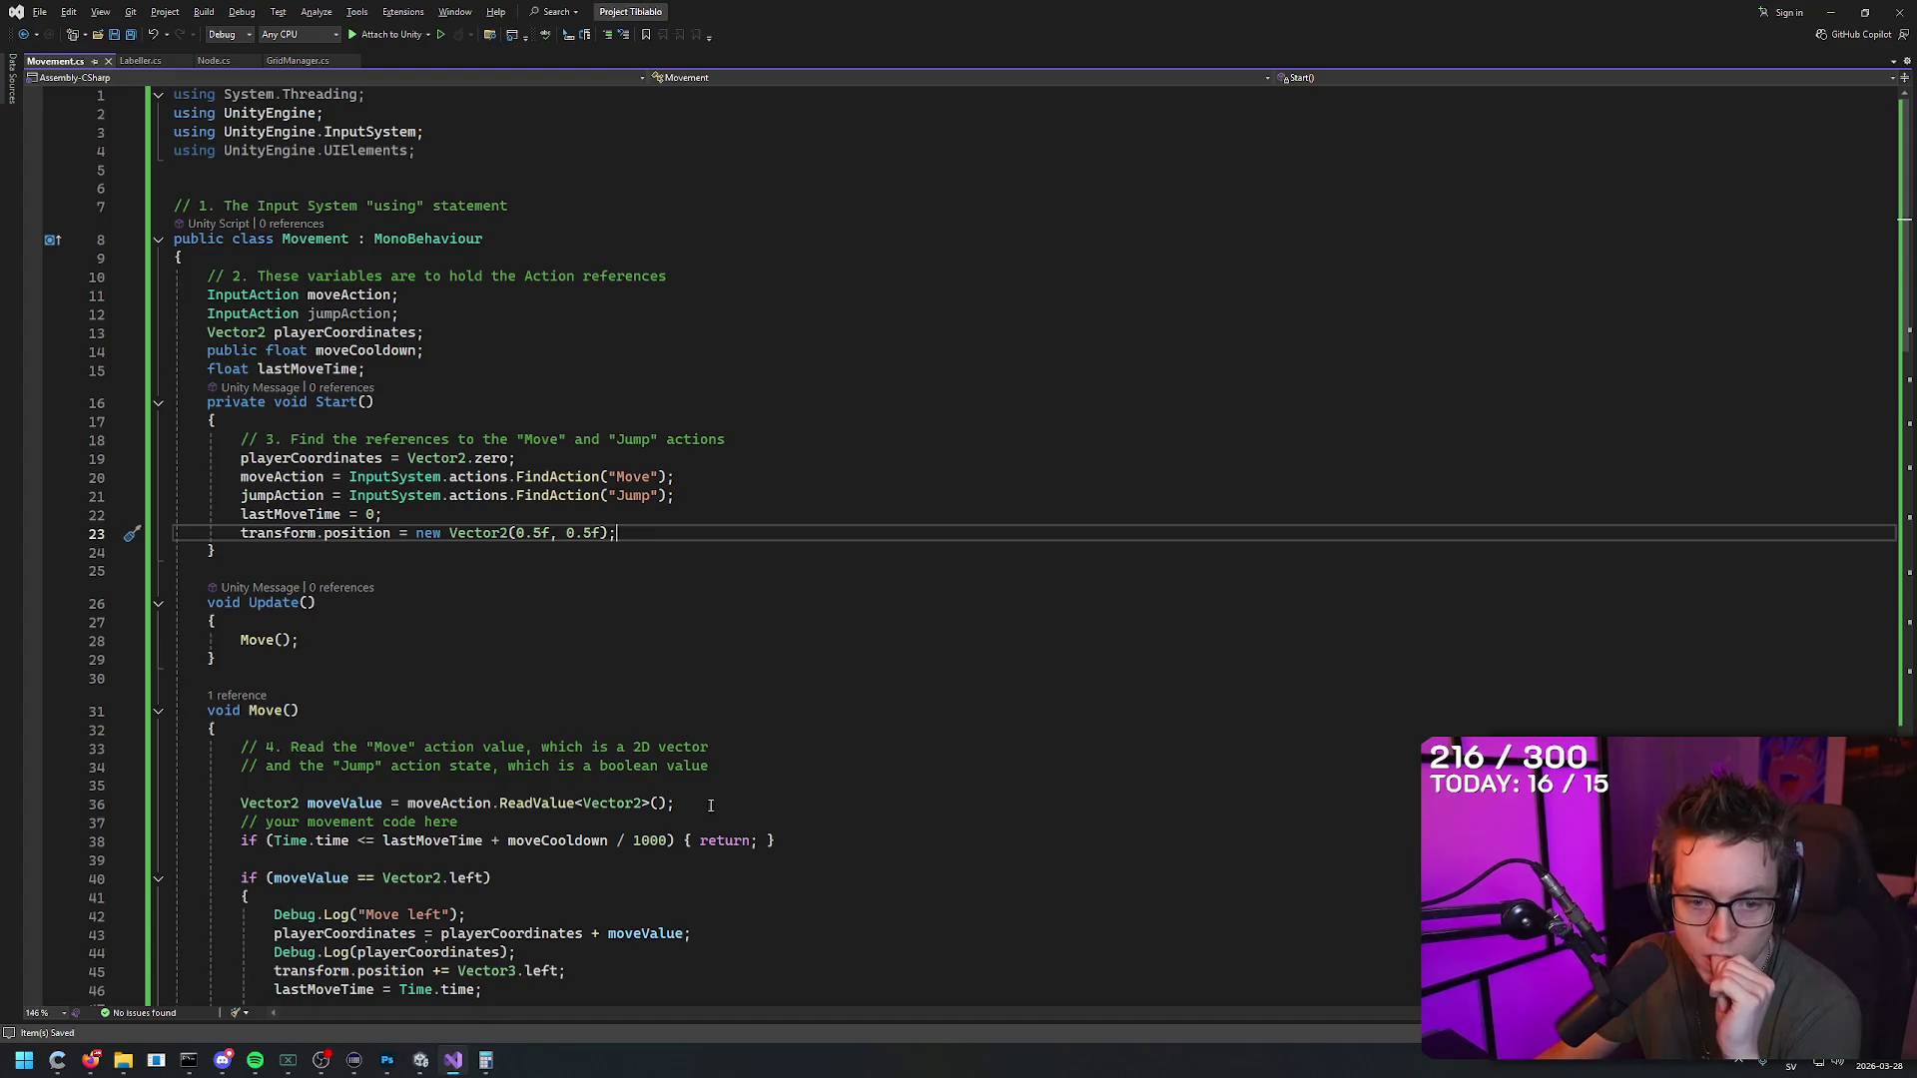
Step: Change Vector2 to Vector3 on line 23 and restore the 0.5f suffixes
click(508, 533)
key(BackSpace)
text(3)
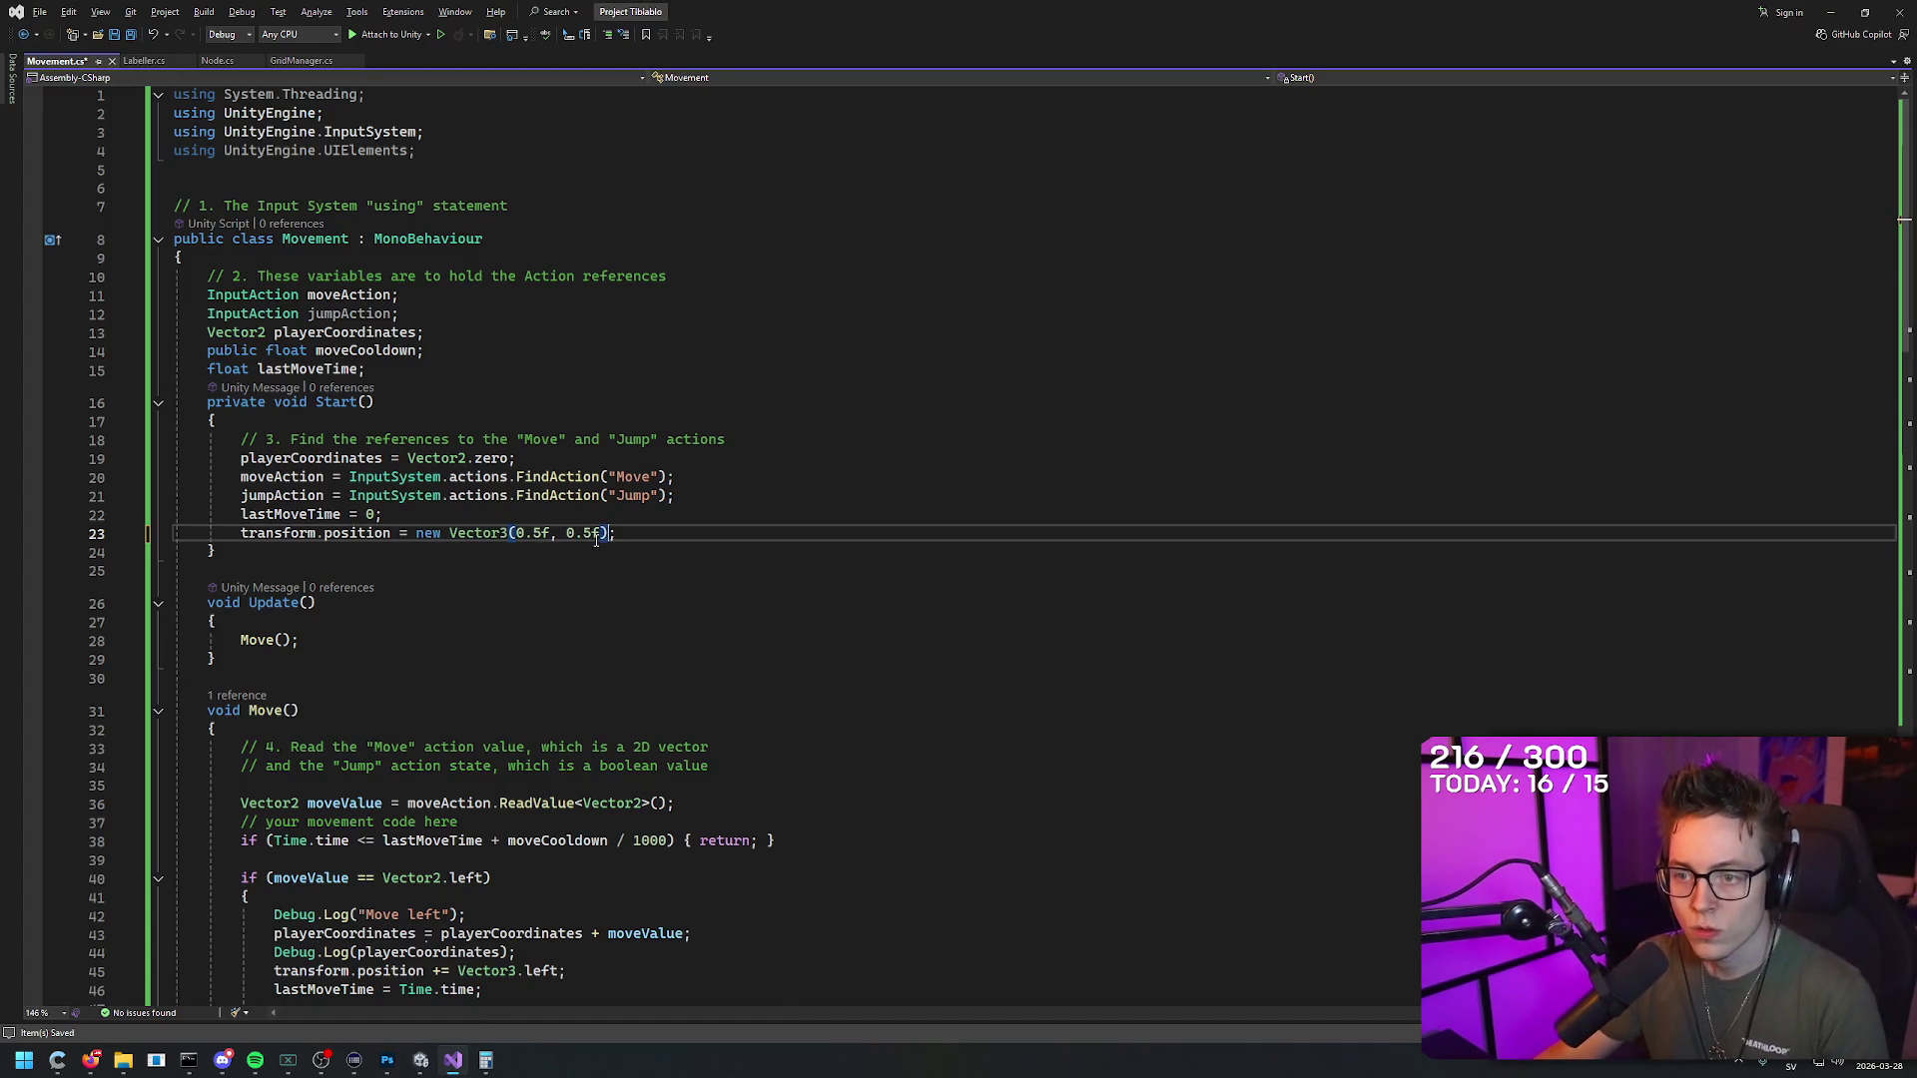
key(BackSpace)
click(549, 533)
key(BackSpace)
key(Down)
key(Down)
key(Down)
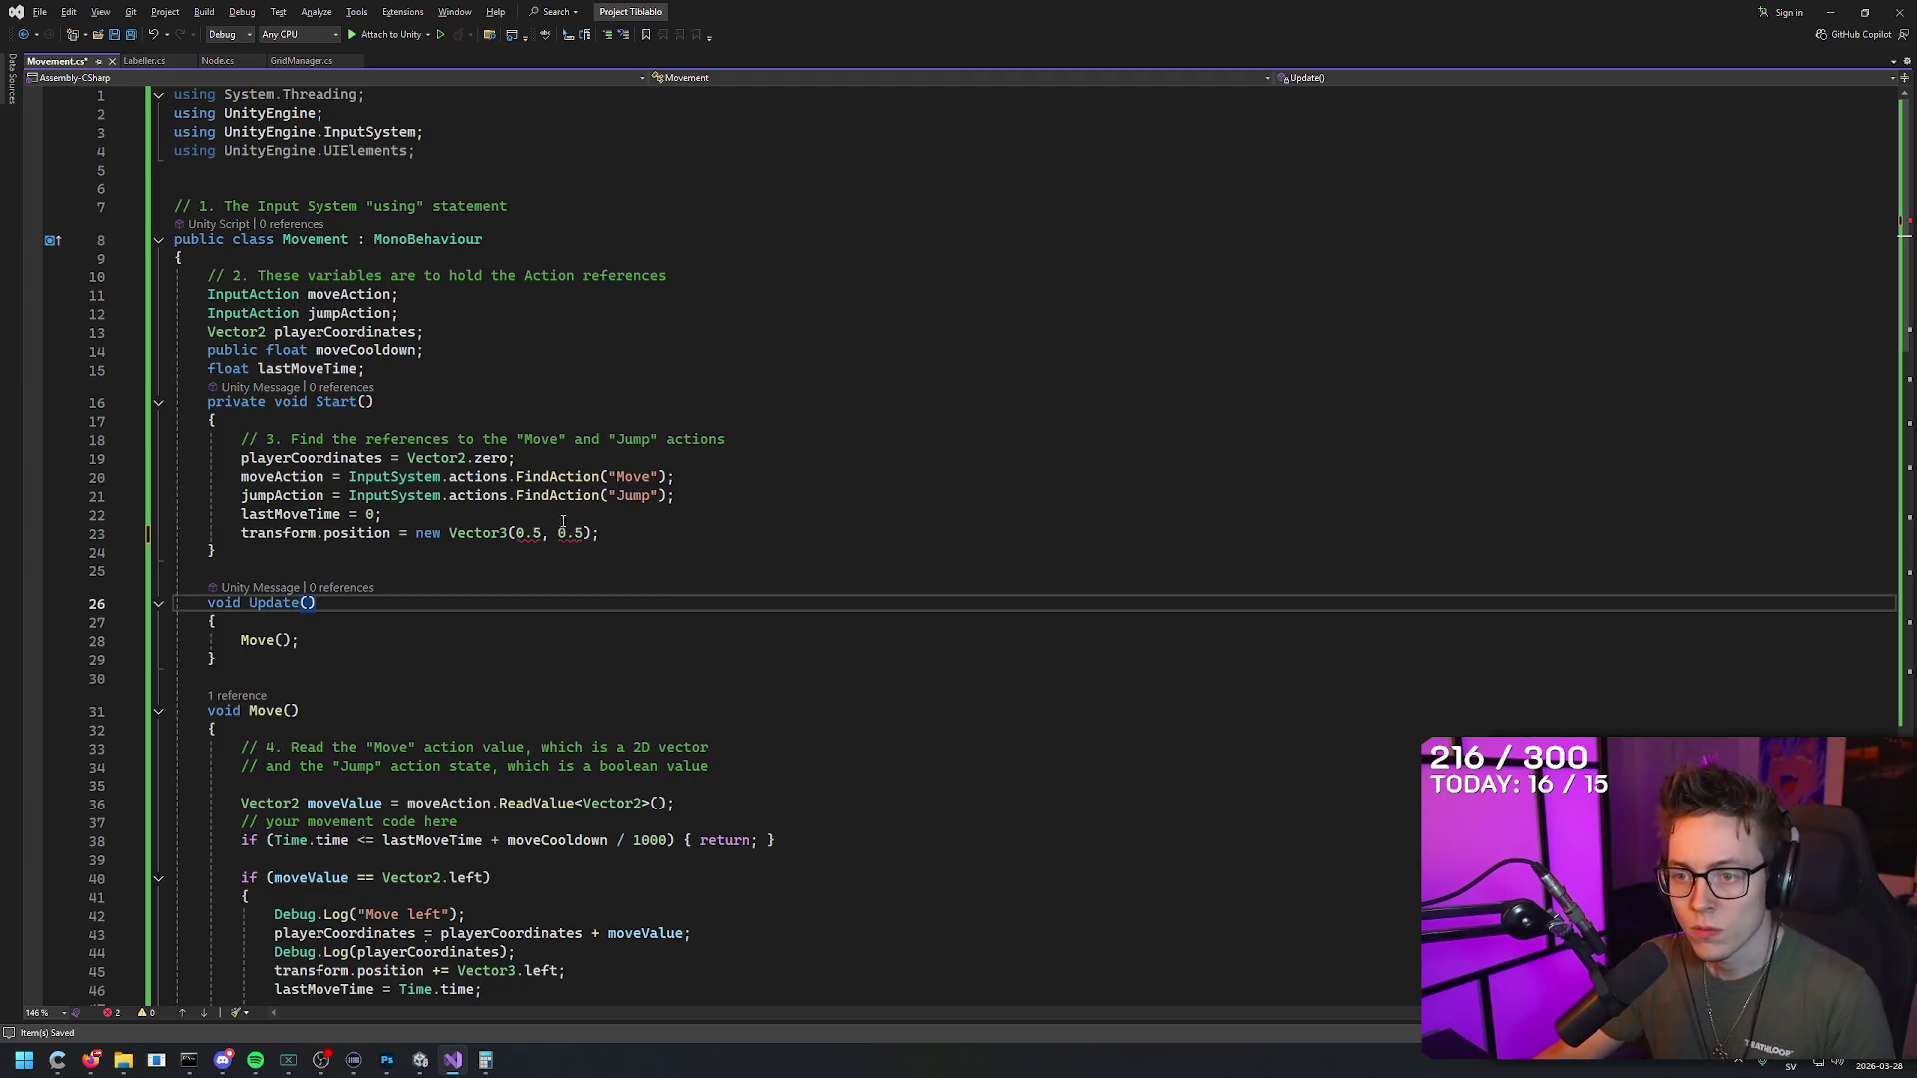
key(Up)
key(Up)
key(Up)
text(f)
text(f)
key(Down)
key(Down)
key(Down)
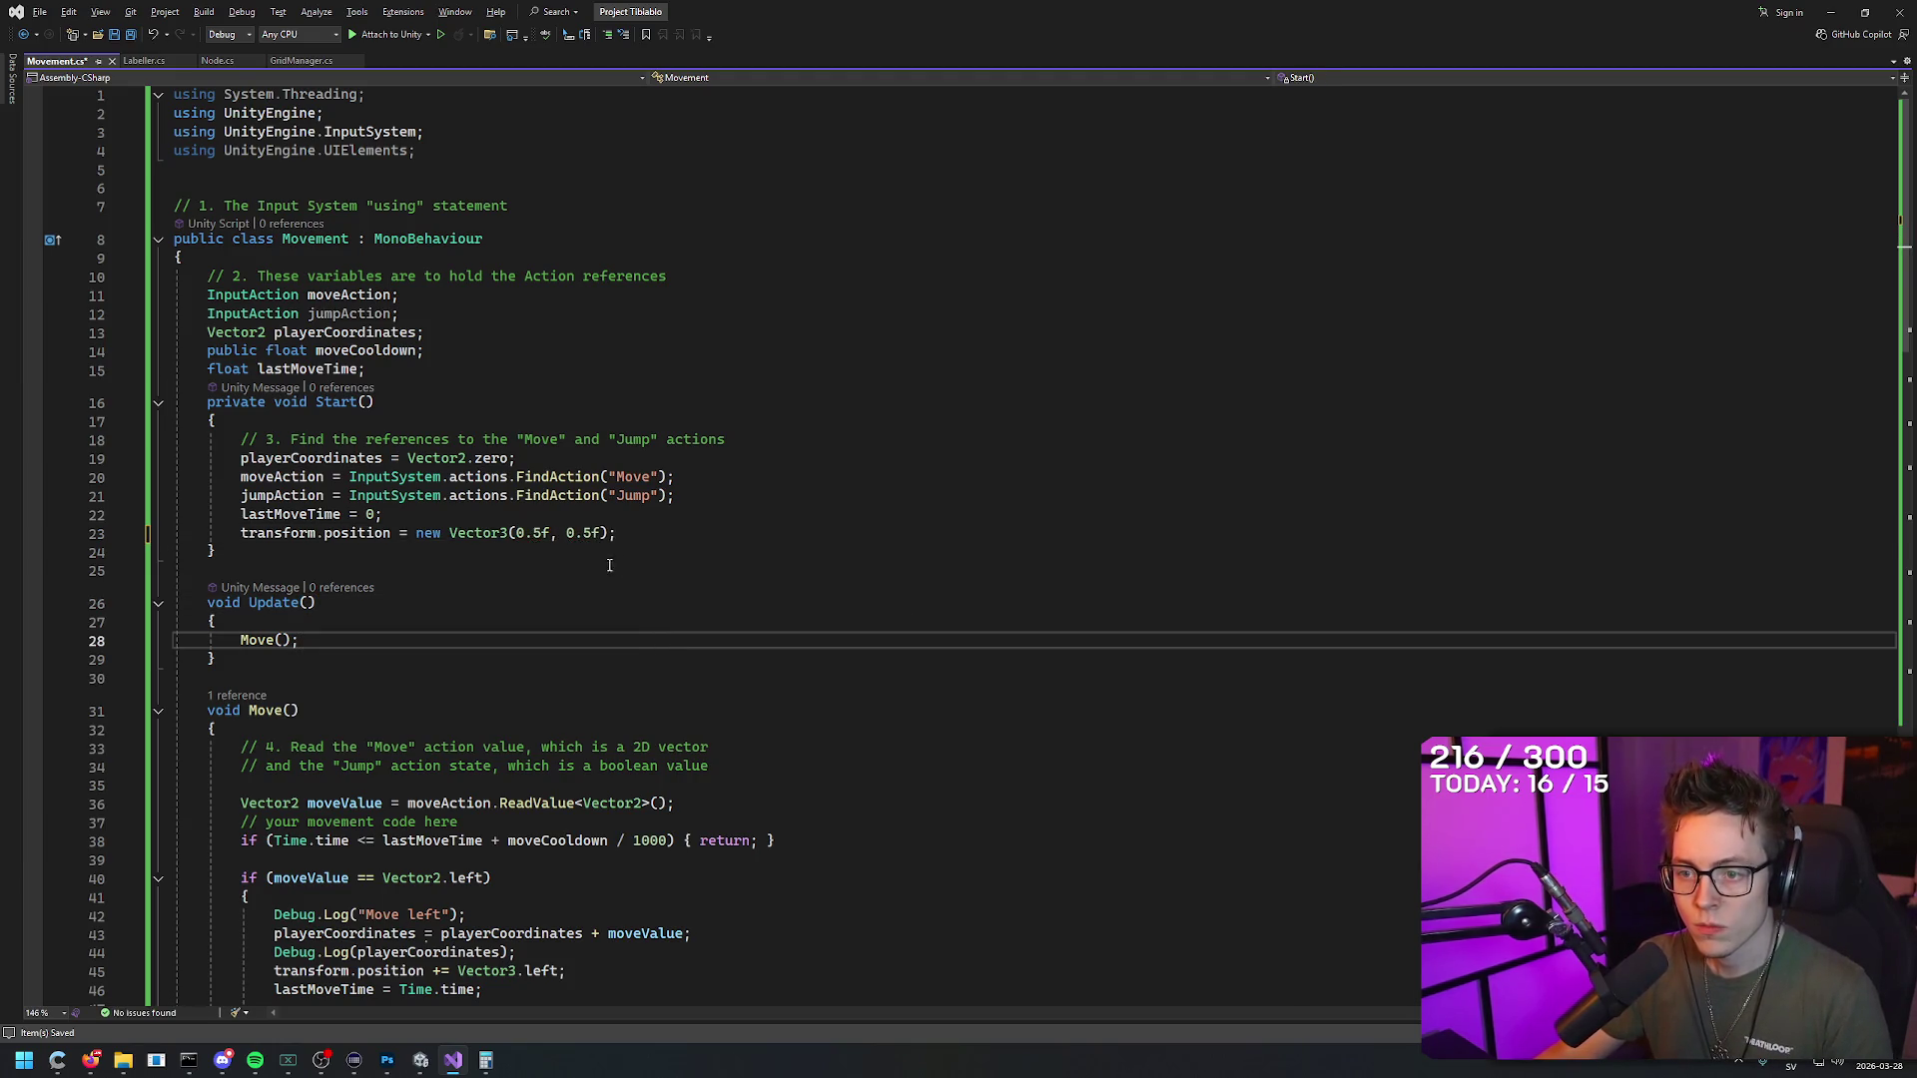
click(671, 568)
Step: Switch between Visual Studio and Unity, ending back in the Unity Editor
key(alt+Tab)
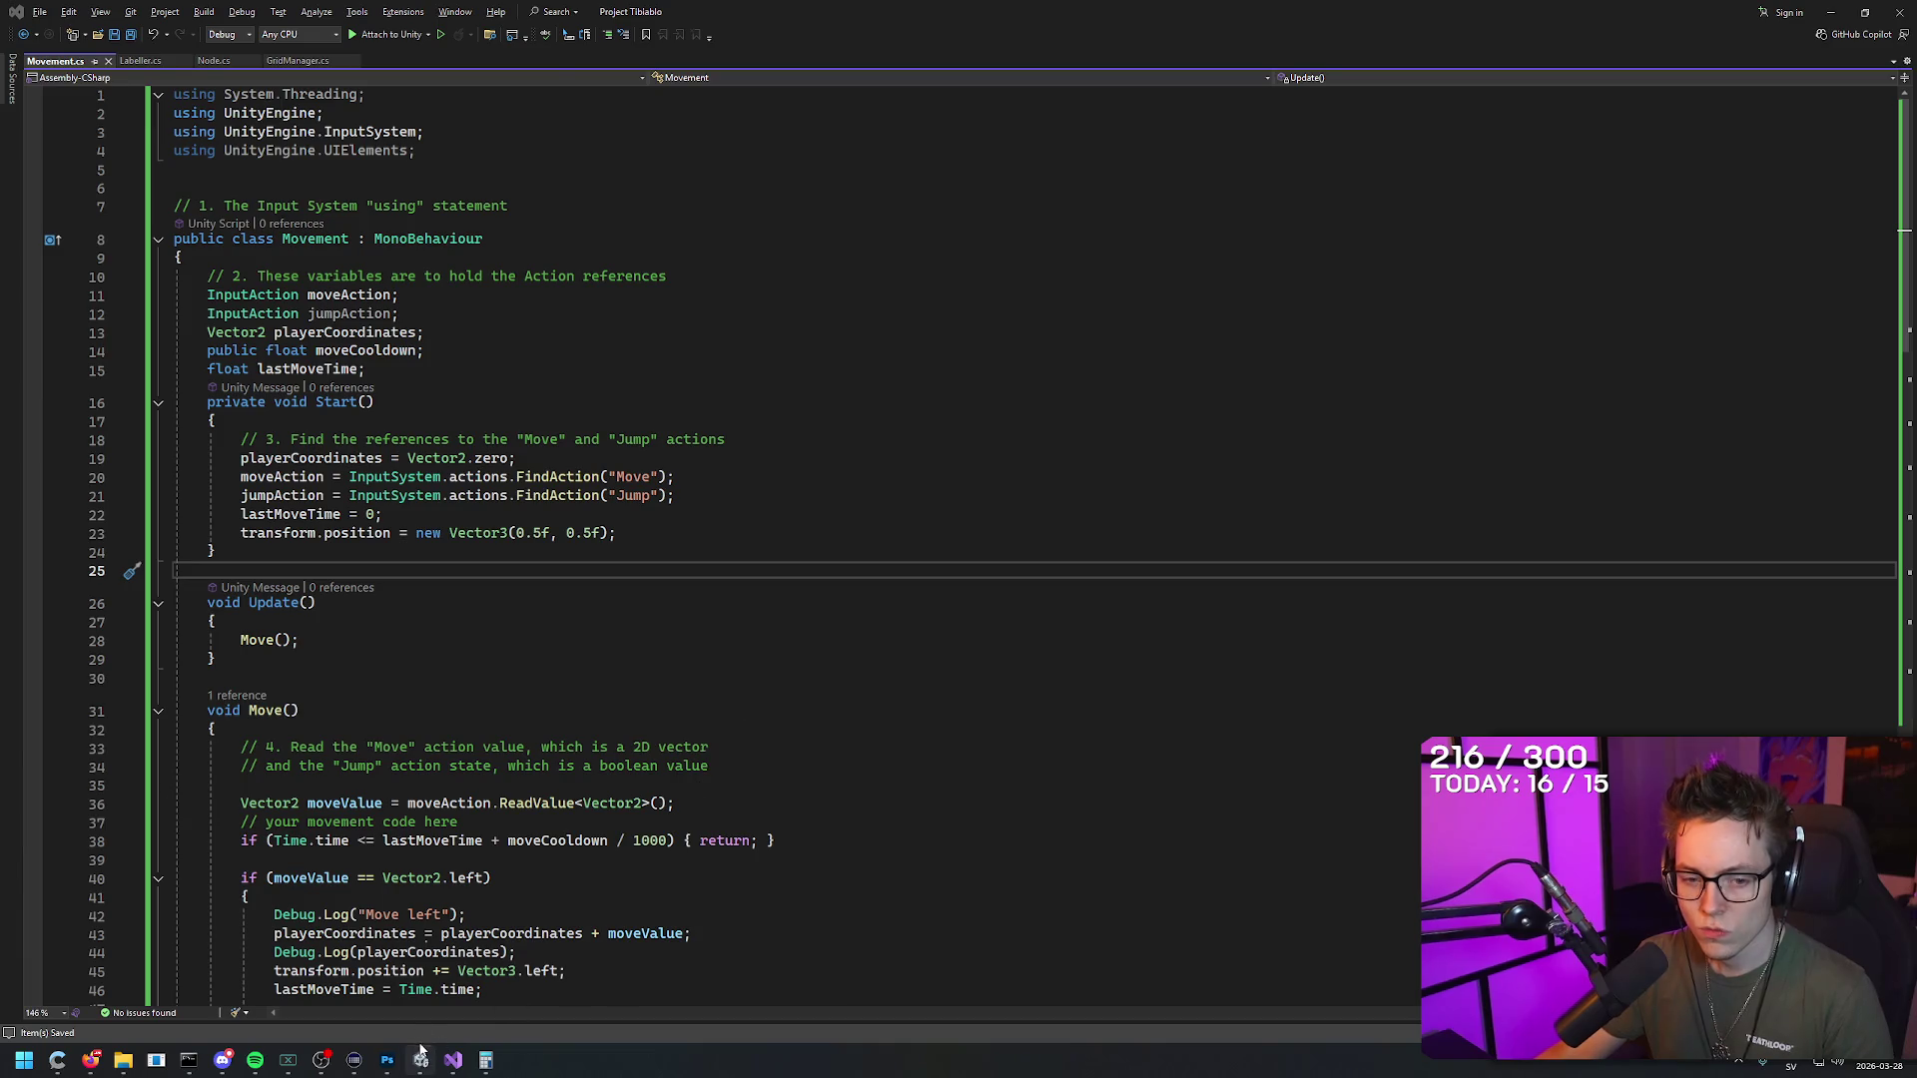
click(420, 1051)
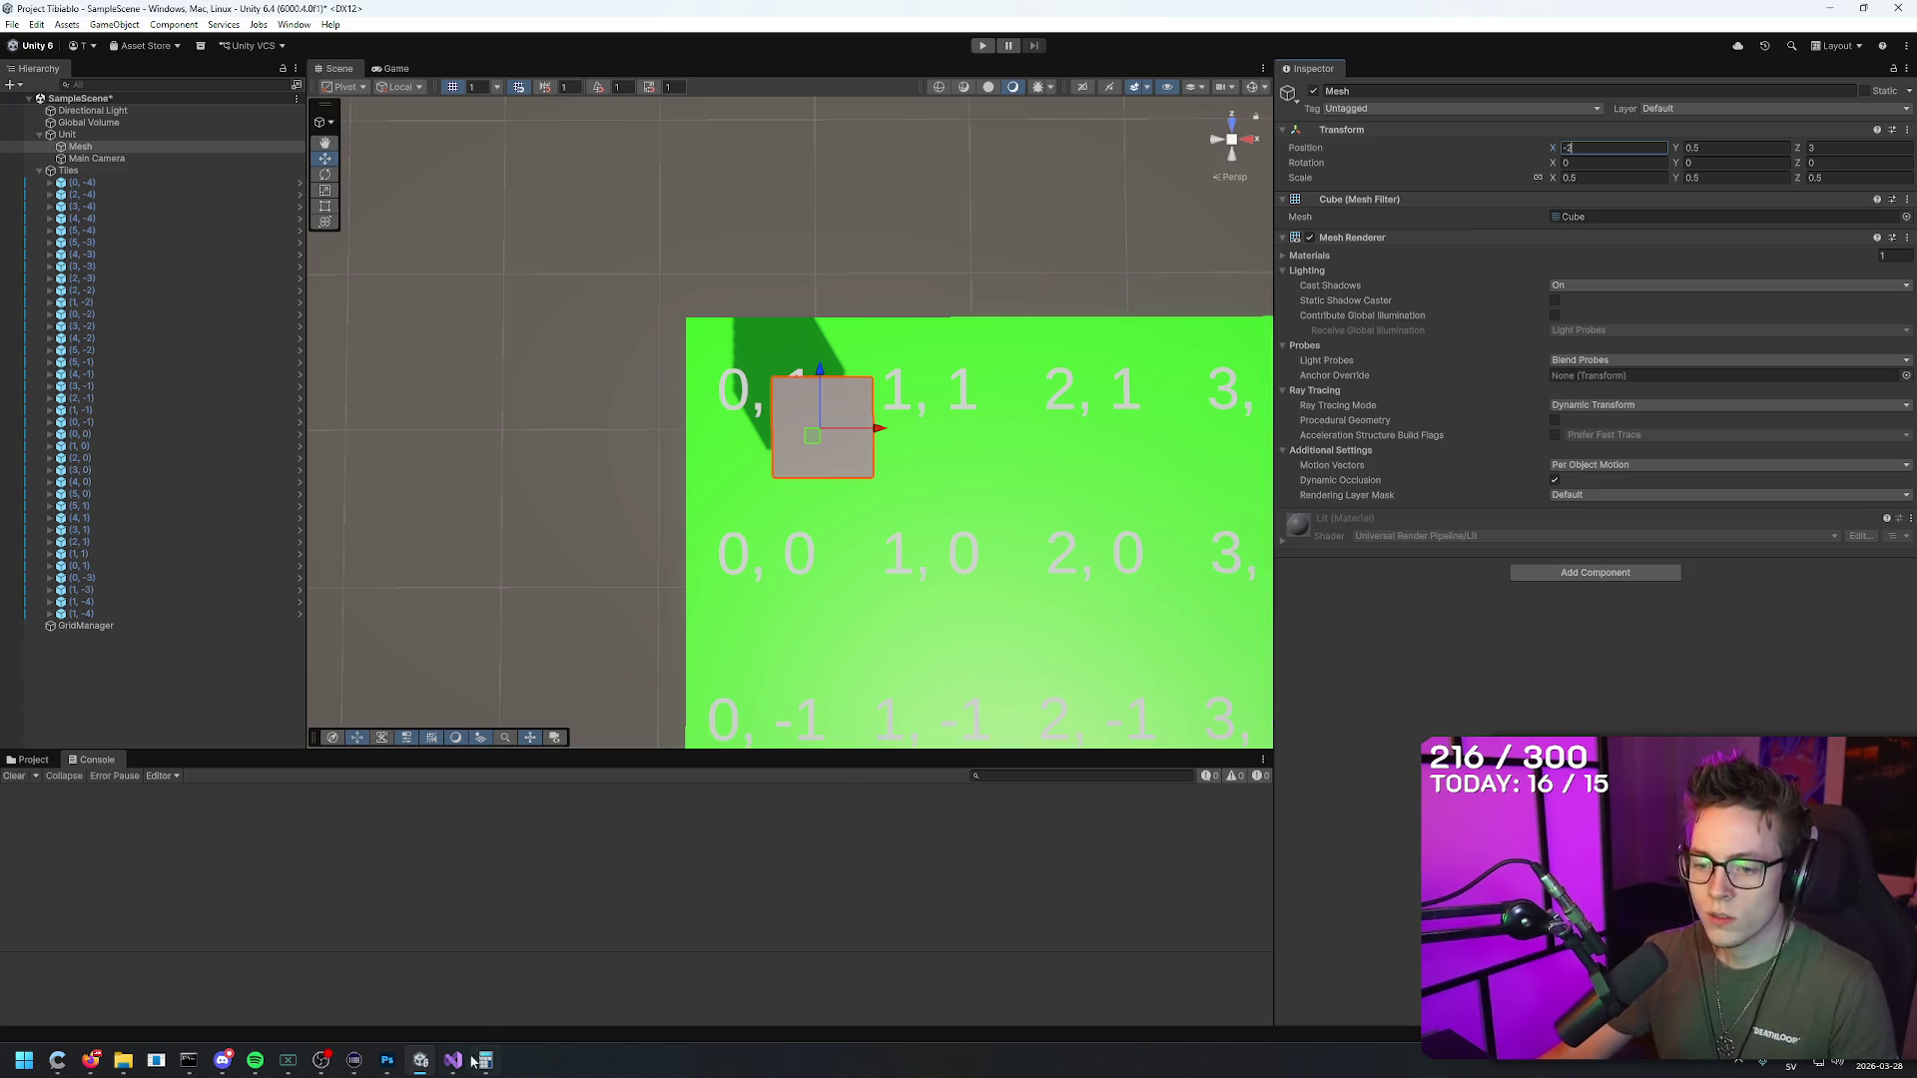
mouse_move(452, 1058)
click(460, 984)
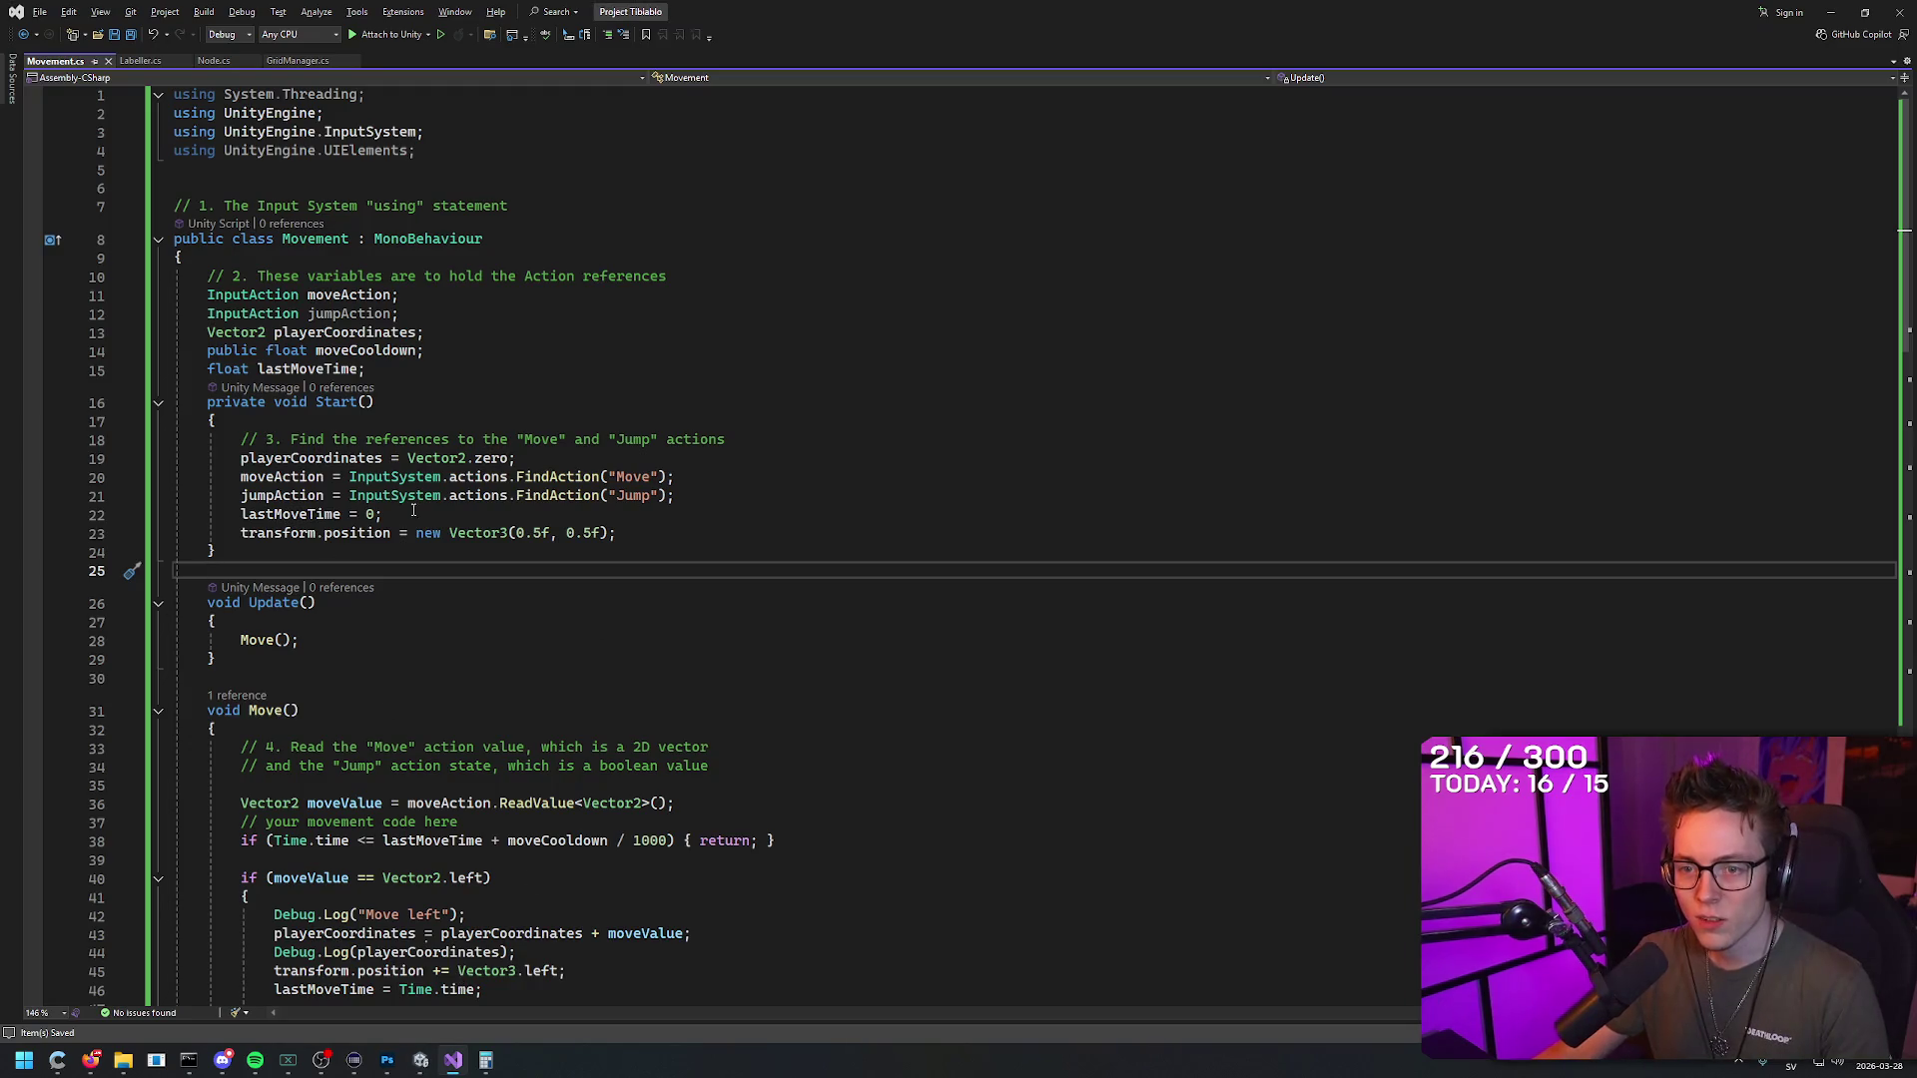
key(alt+Tab)
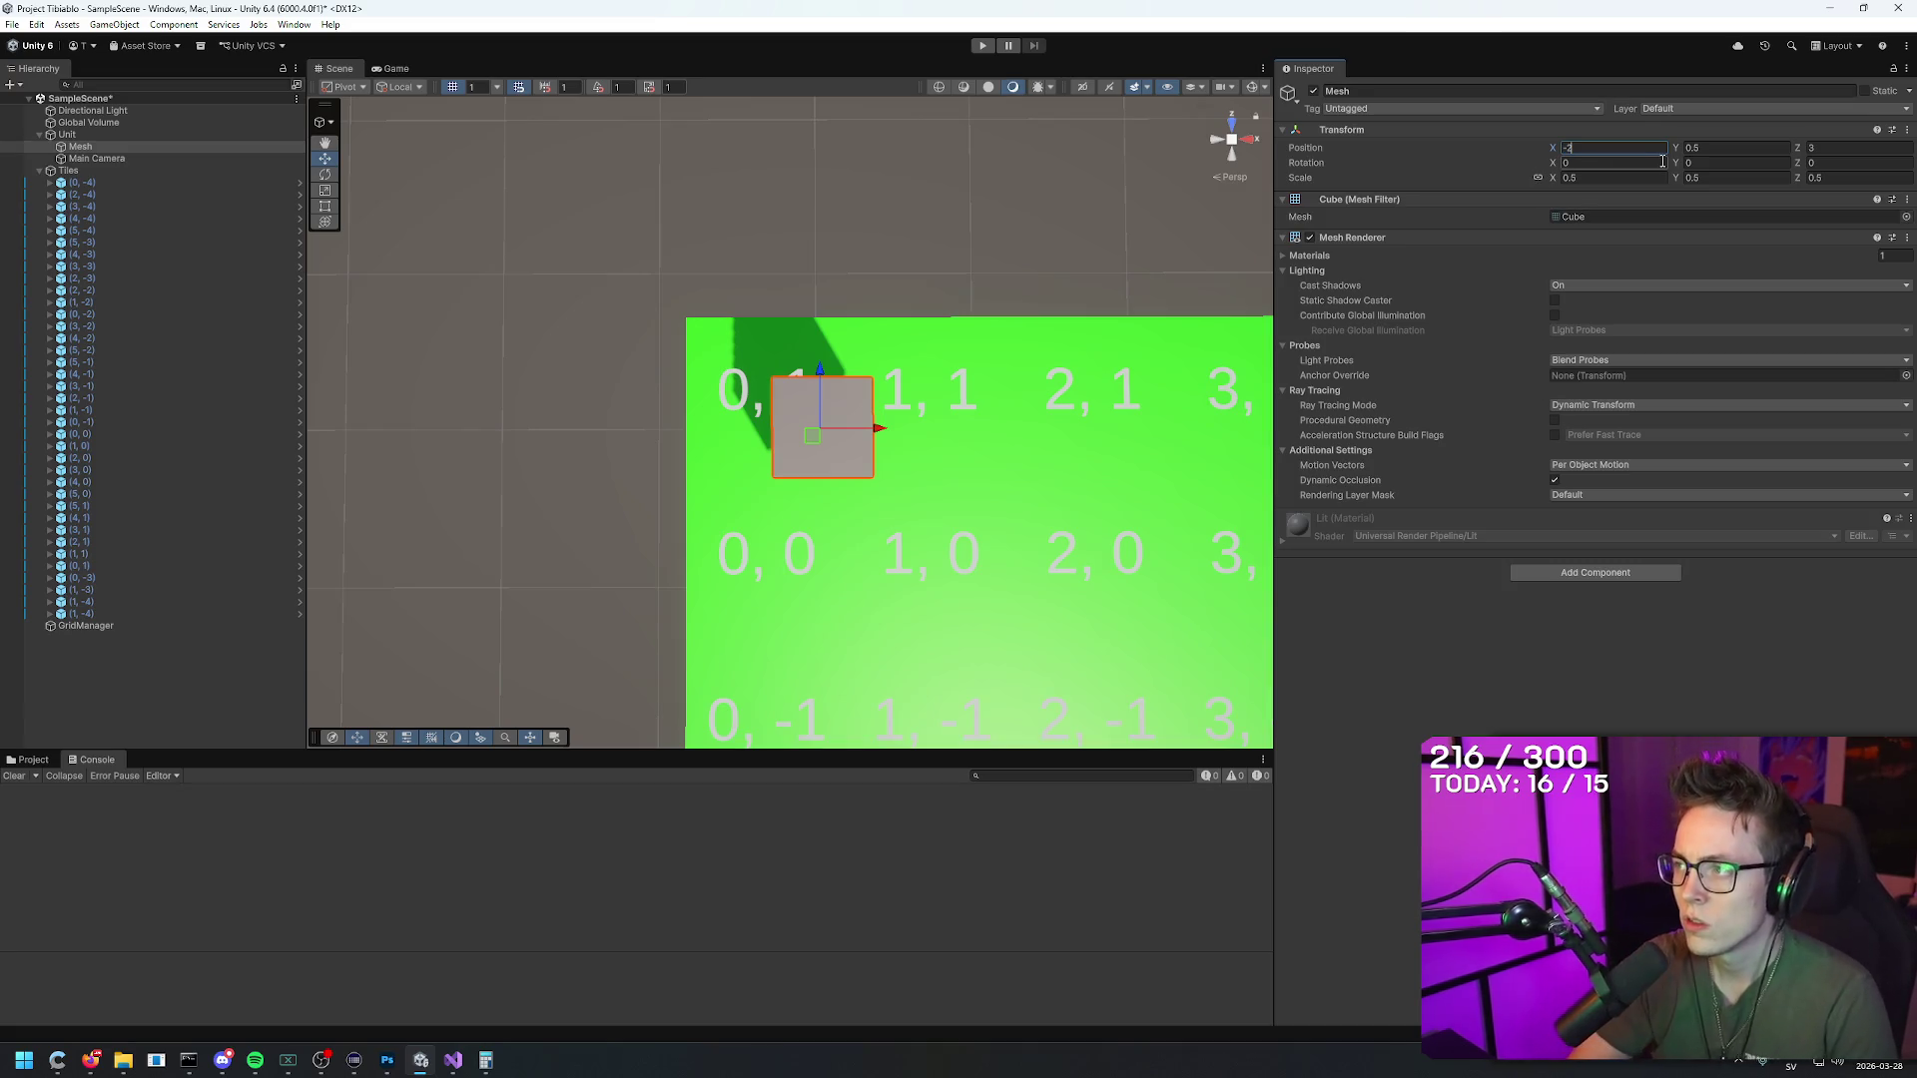
Step: Revert the cube's X to -2 and shift the (0, 1) tile up and left to -1, 2
text(.3)
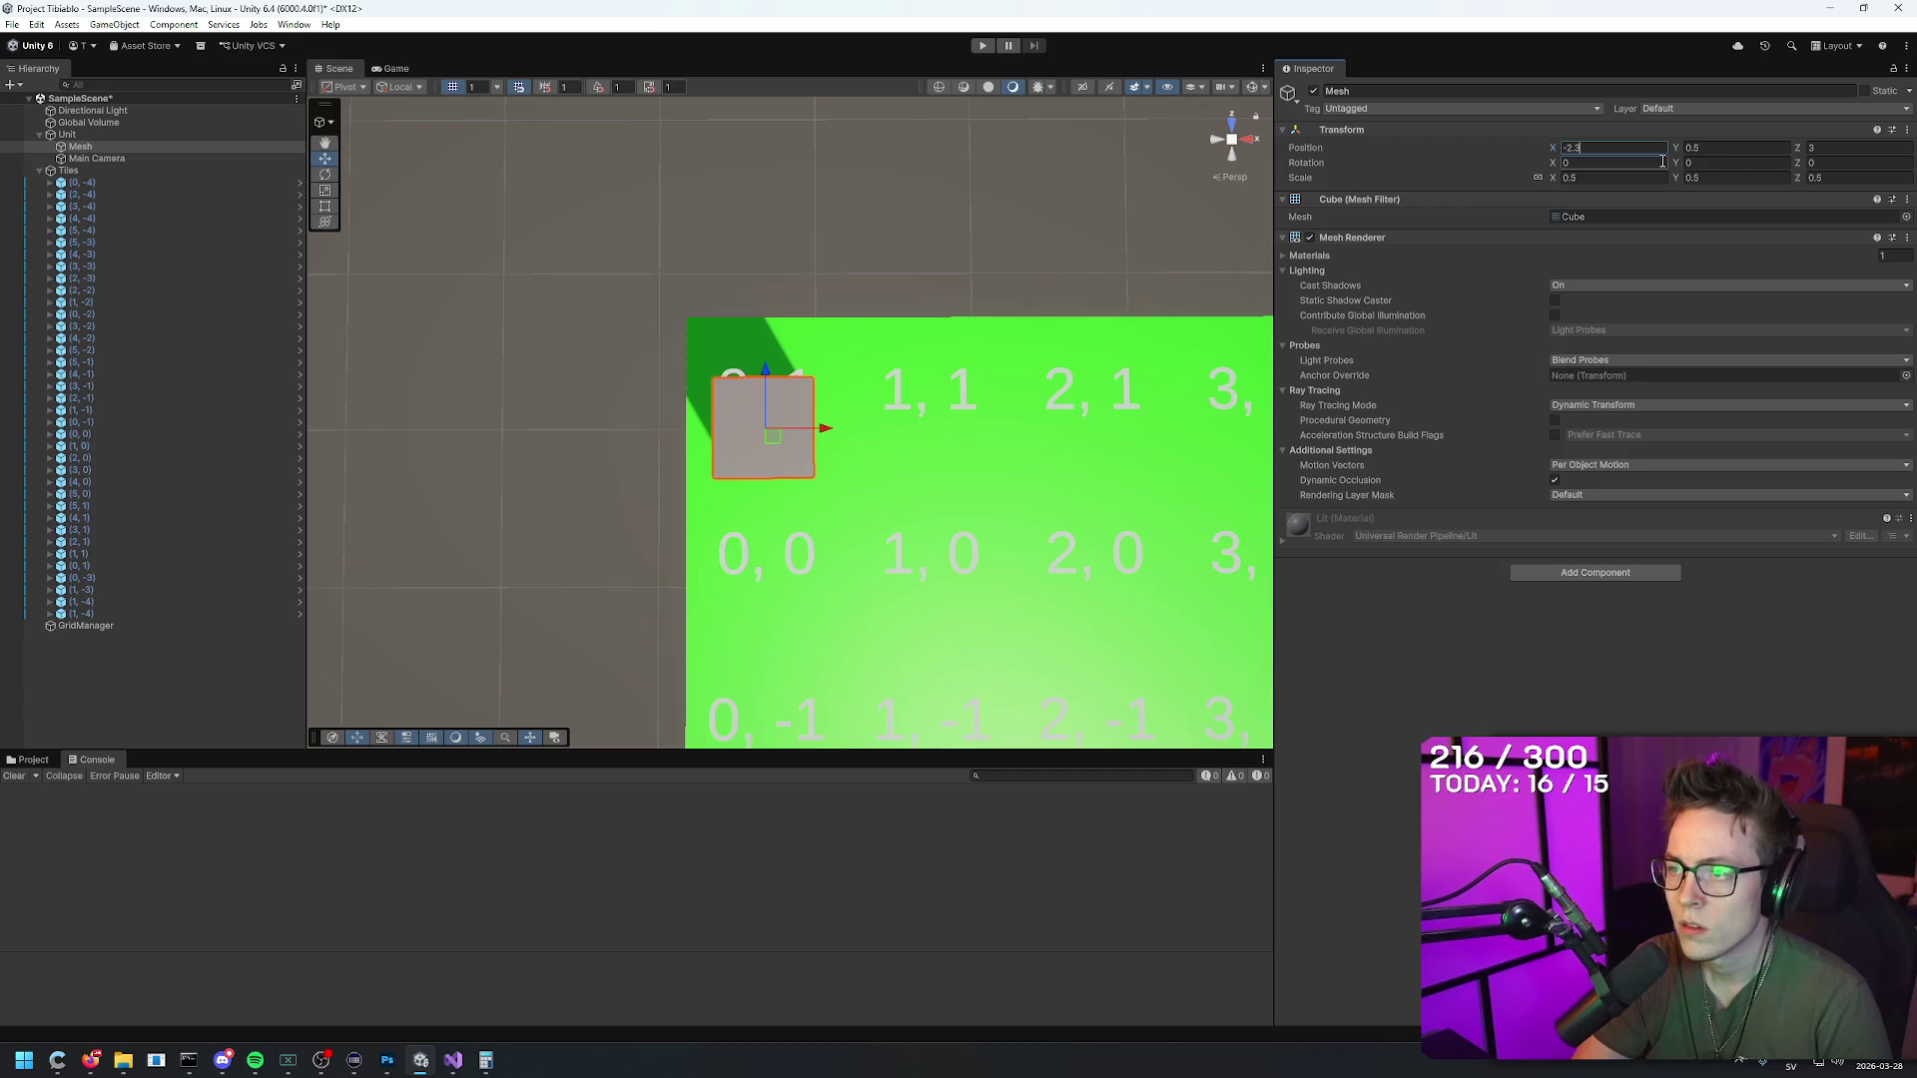
key(BackSpace)
key(BackSpace)
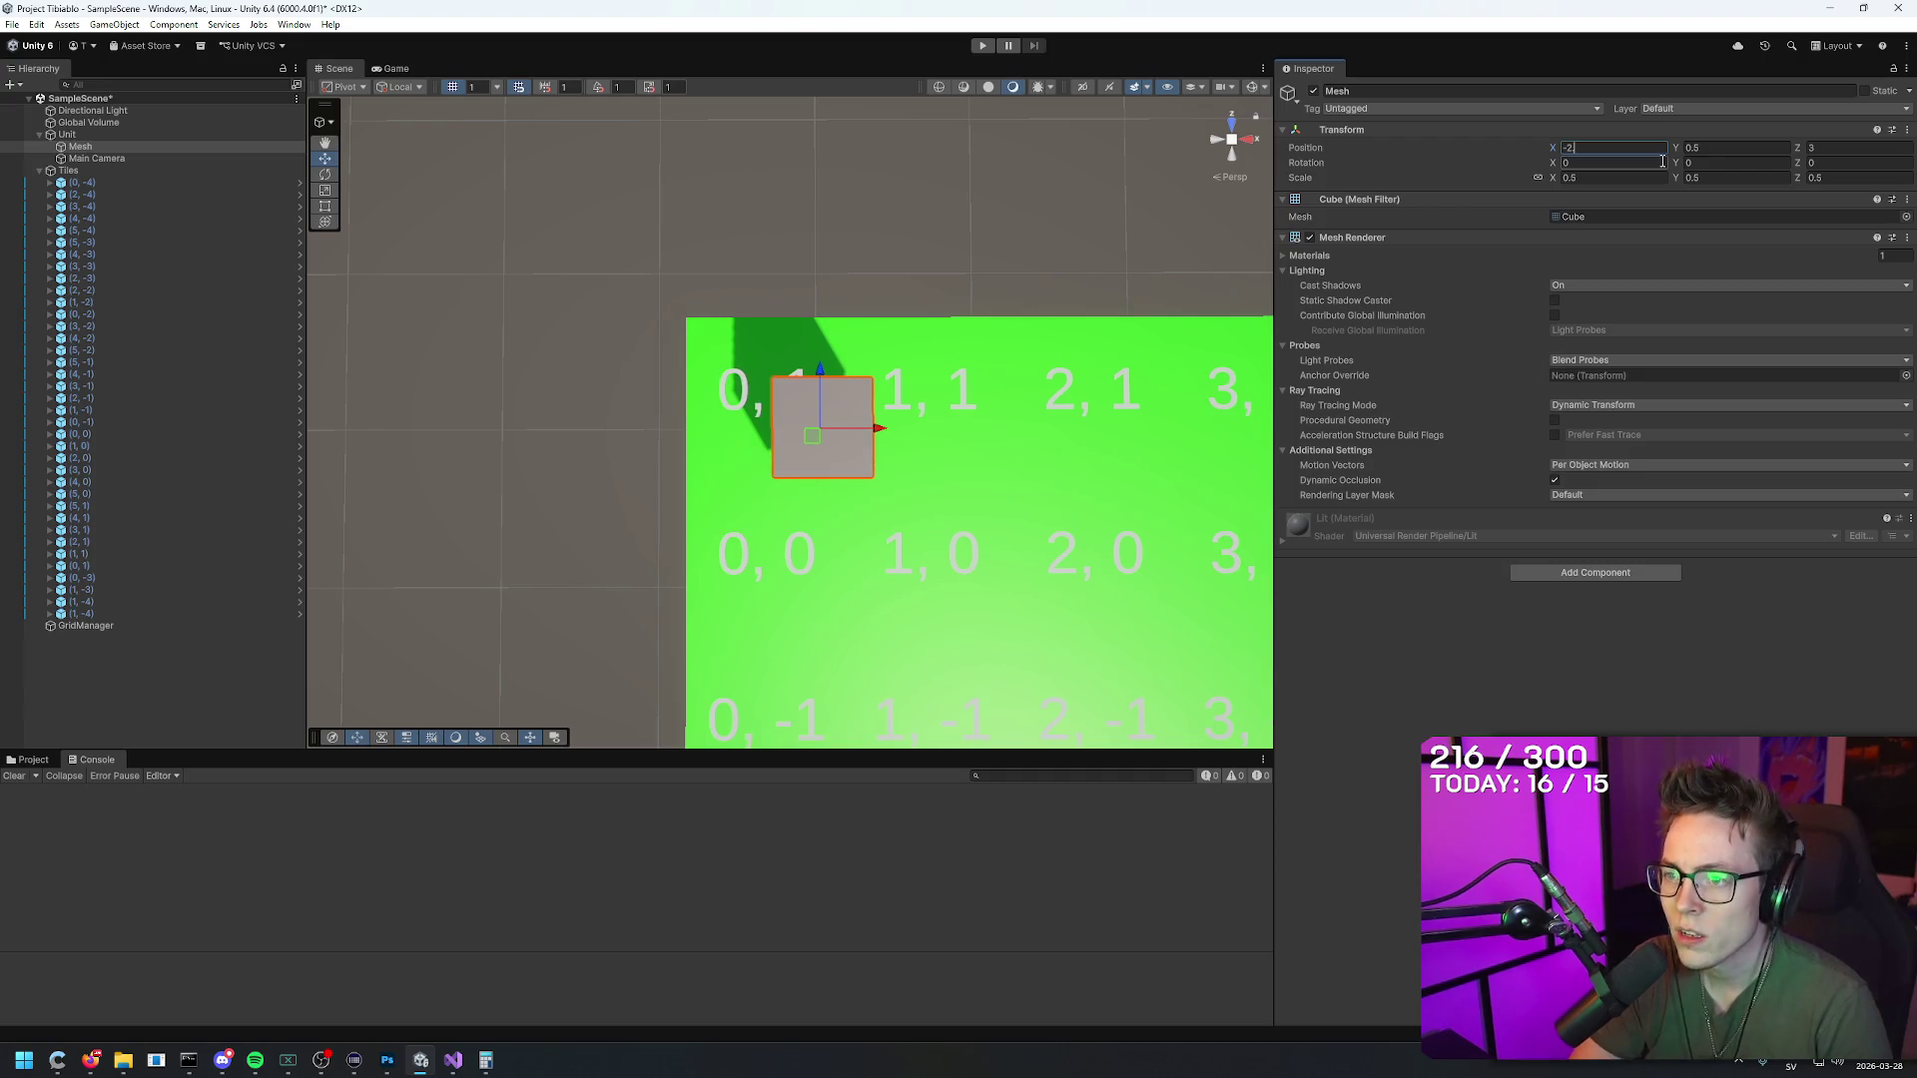
click(746, 345)
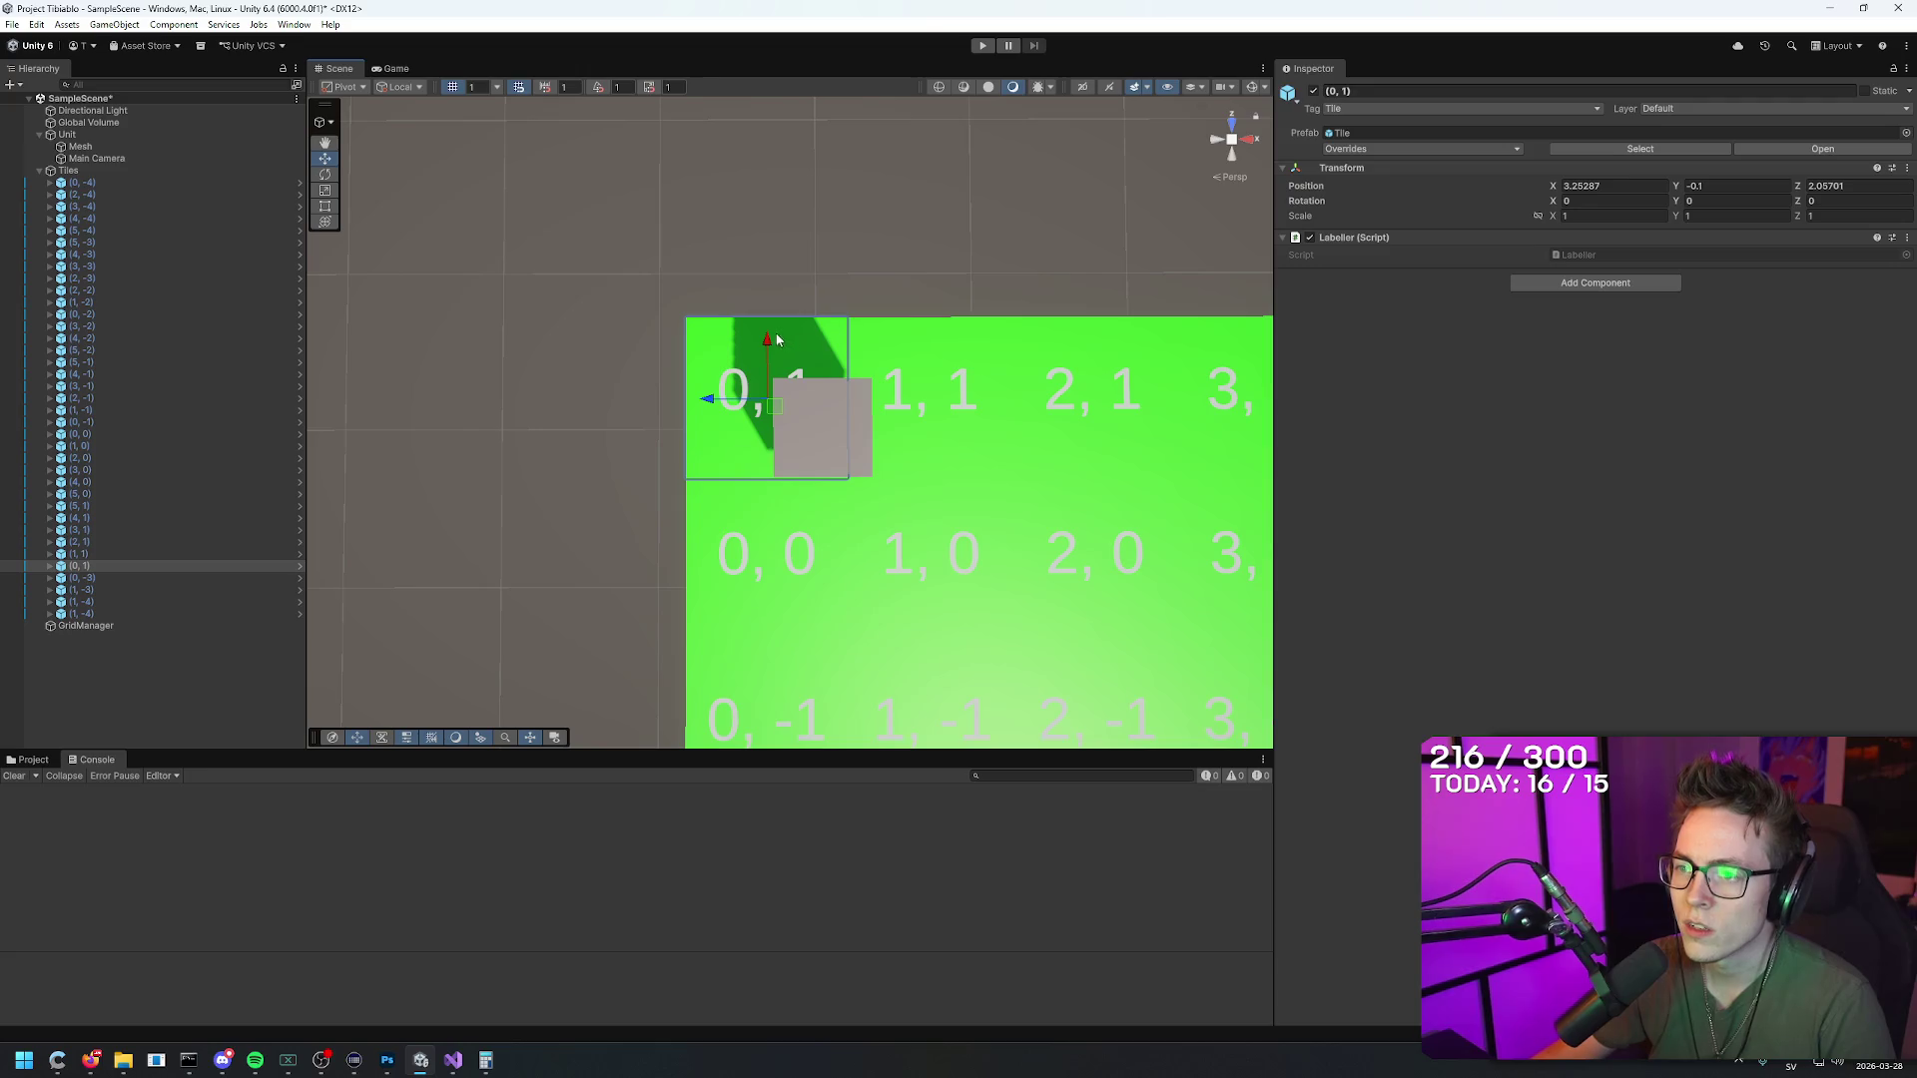
drag(776, 341, 776, 264)
drag(653, 258, 599, 255)
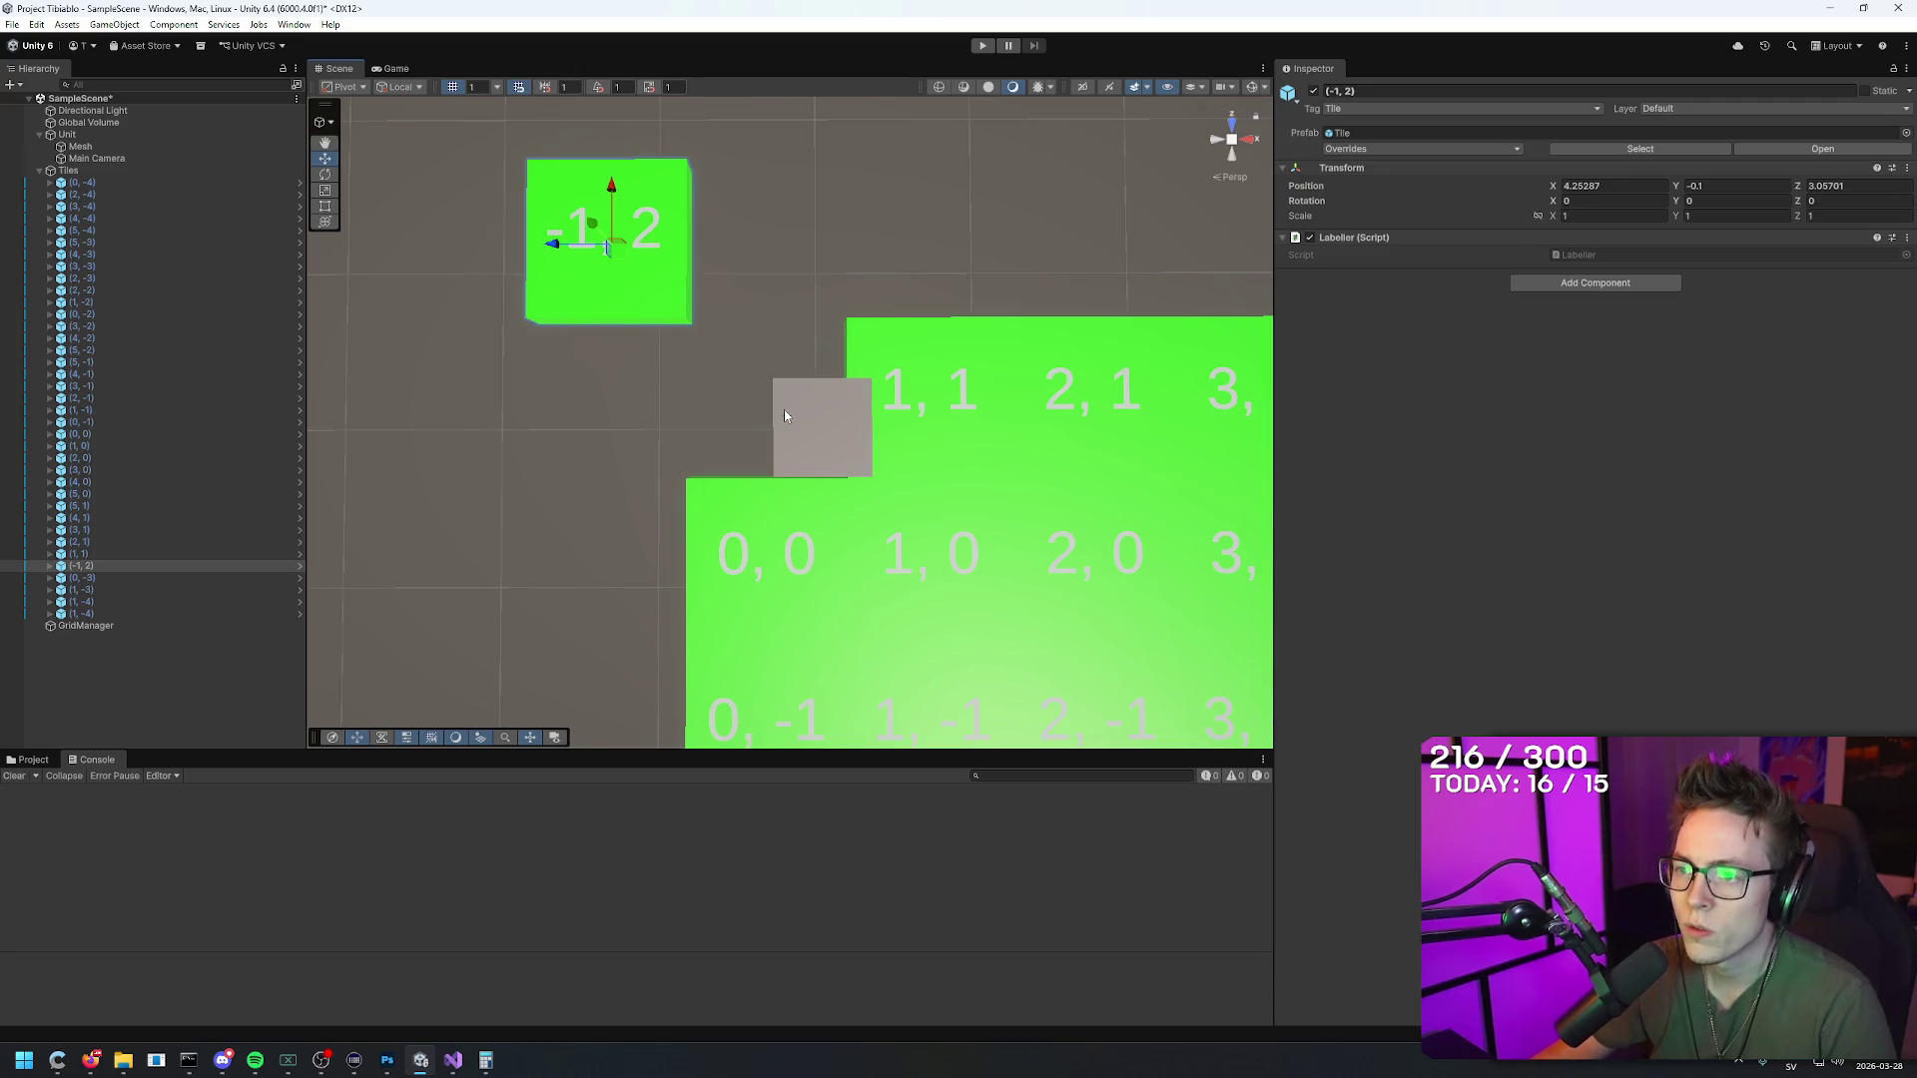
Step: Move the grey cube up and left onto the -1, 2 tile and inspect the result
click(795, 419)
drag(815, 296, 816, 120)
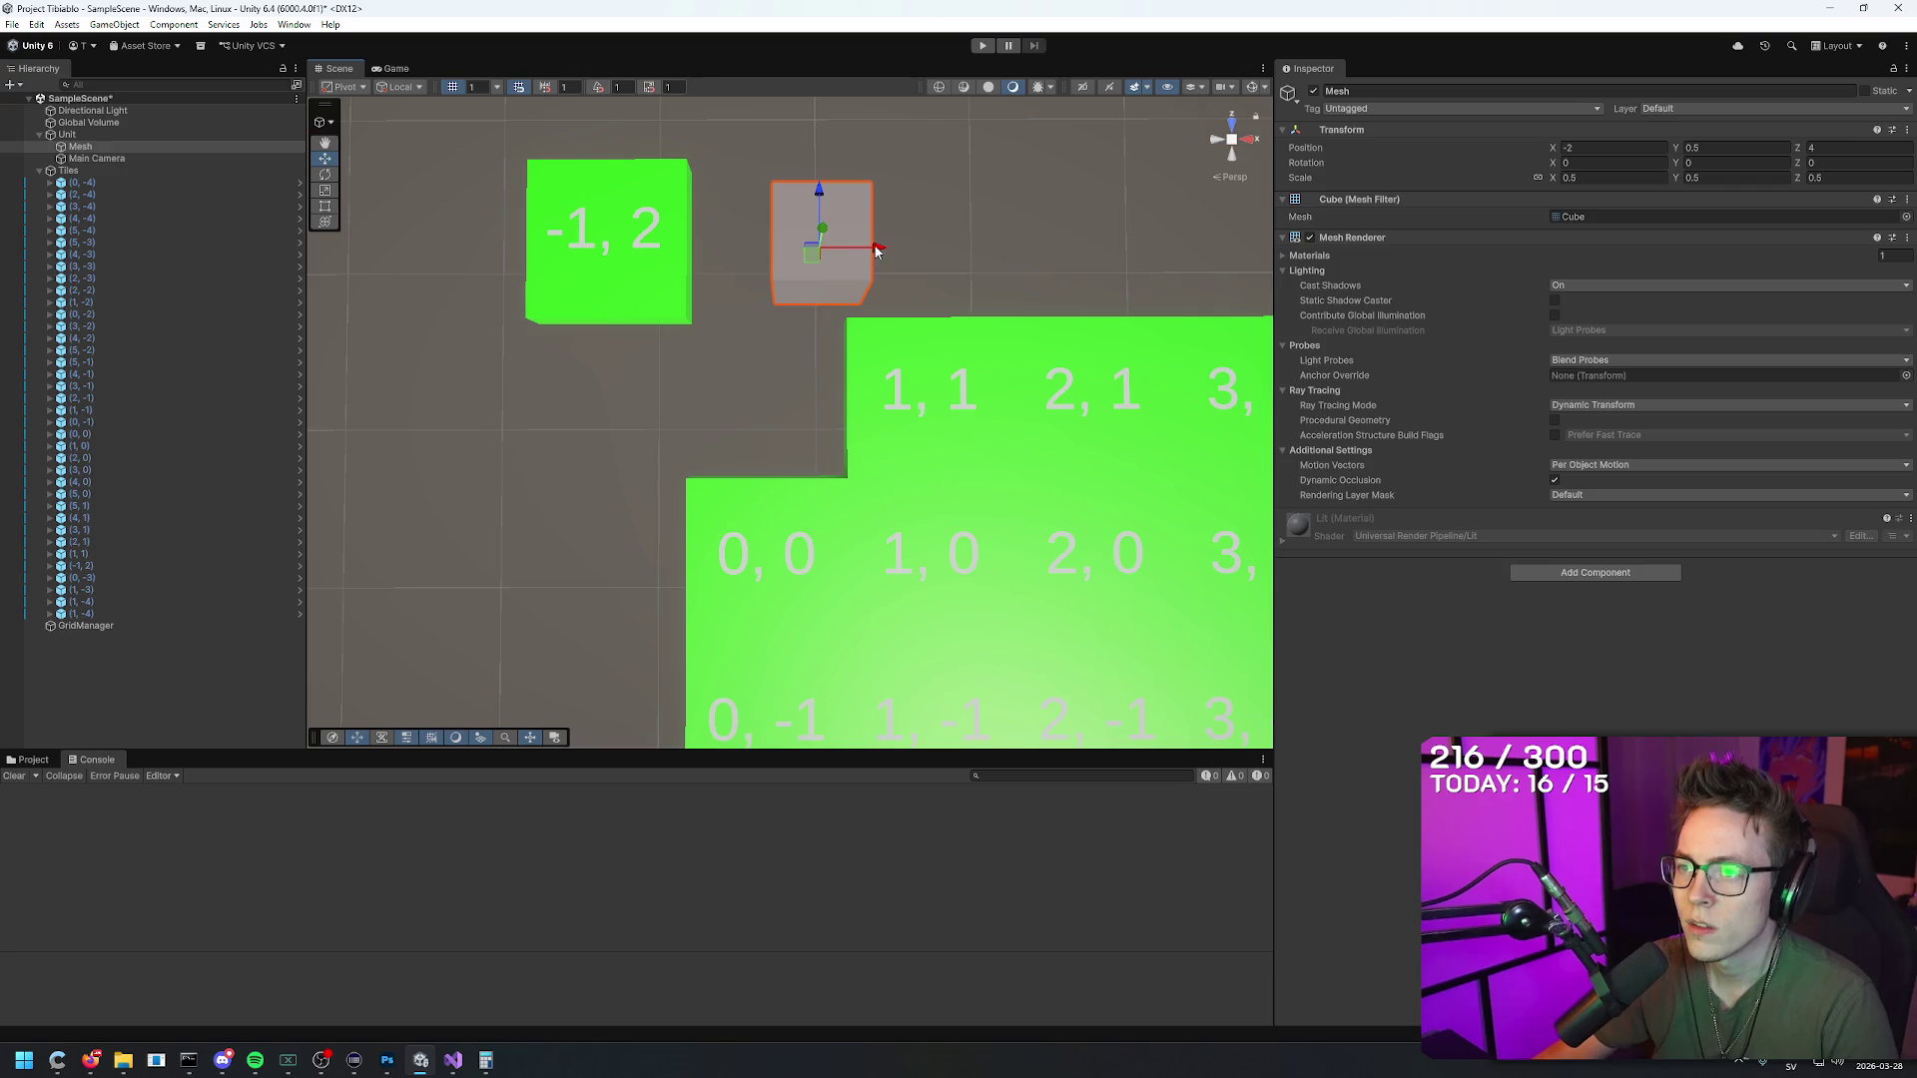
drag(869, 240, 653, 245)
mouse_move(792, 195)
mouse_down()
mouse_move(804, 73)
mouse_move(877, 184)
mouse_move(842, 175)
mouse_move(823, 224)
mouse_move(837, 793)
mouse_move(842, 982)
mouse_move(898, 1027)
mouse_move(841, 986)
mouse_up()
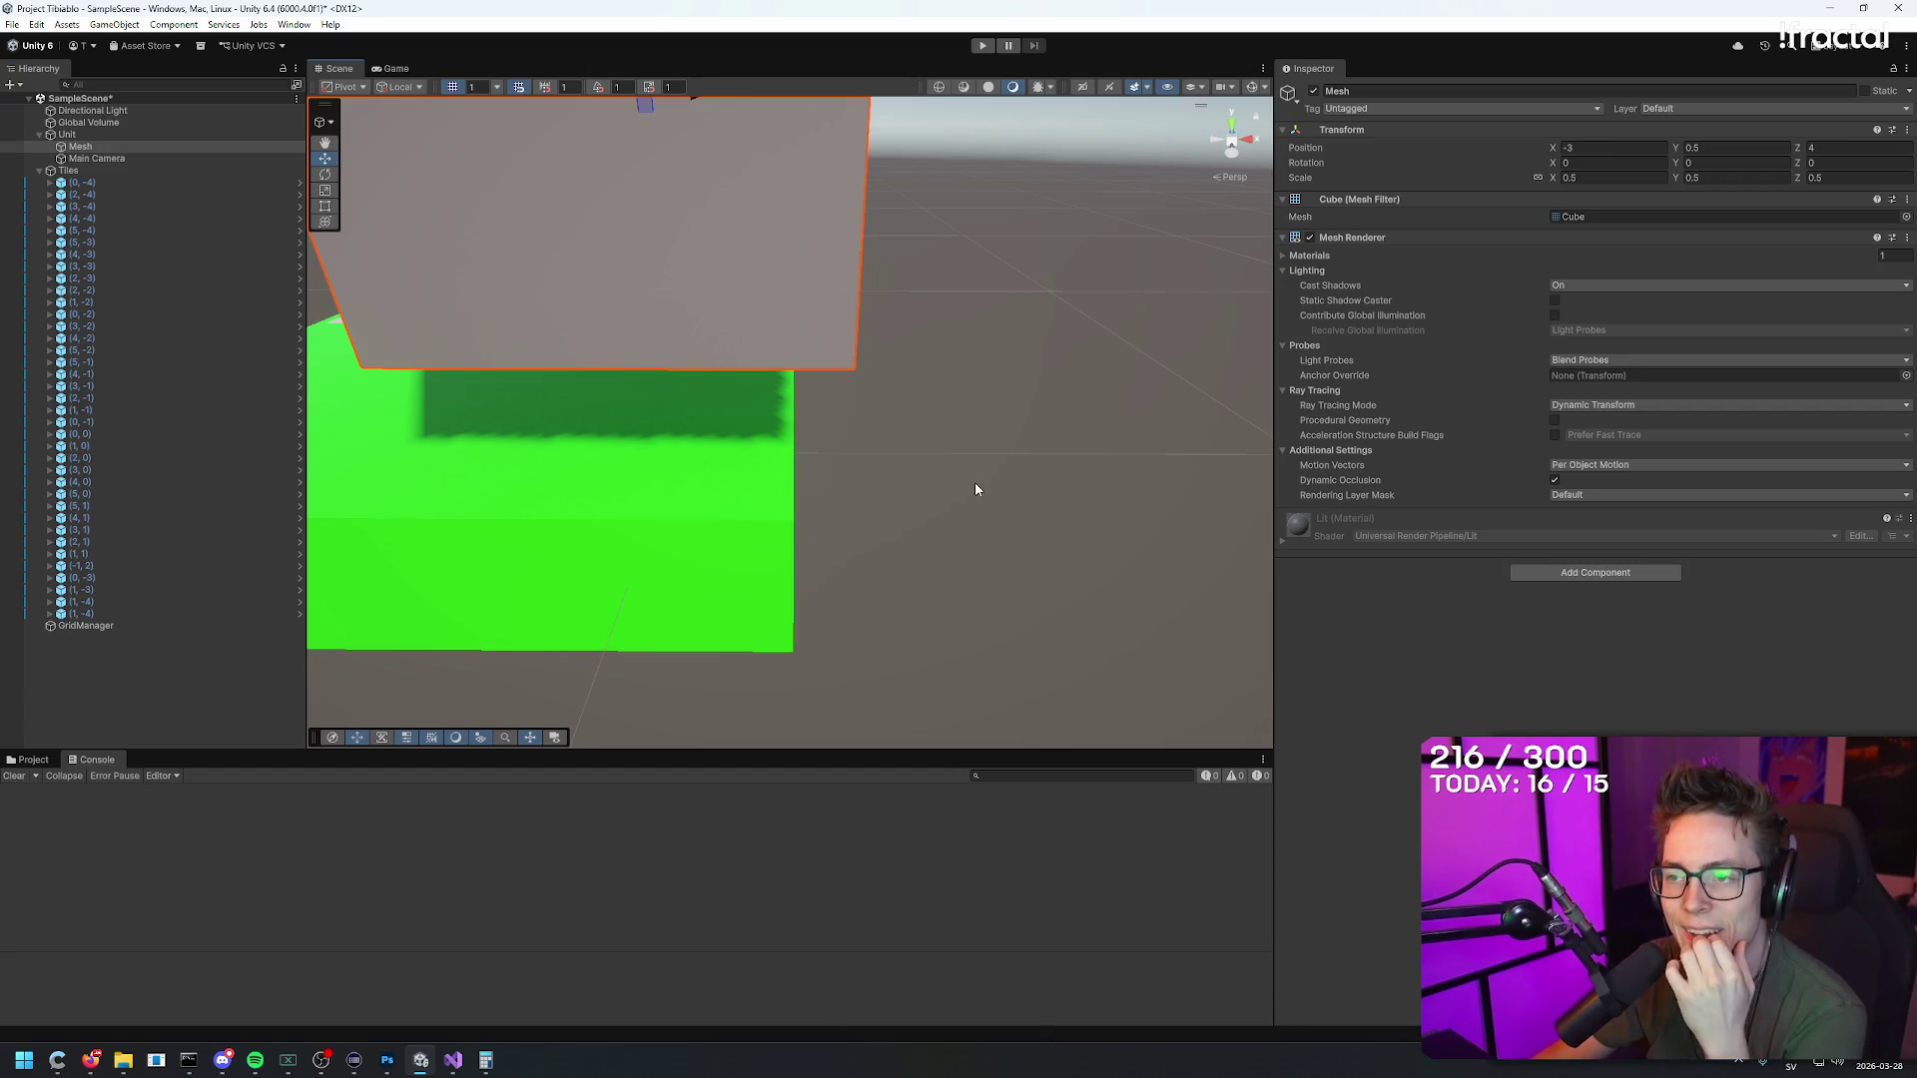
mouse_move(976, 489)
mouse_down()
mouse_move(1005, 672)
mouse_move(976, 602)
mouse_move(998, 658)
mouse_move(984, 693)
mouse_move(1088, 437)
mouse_up()
click(713, 409)
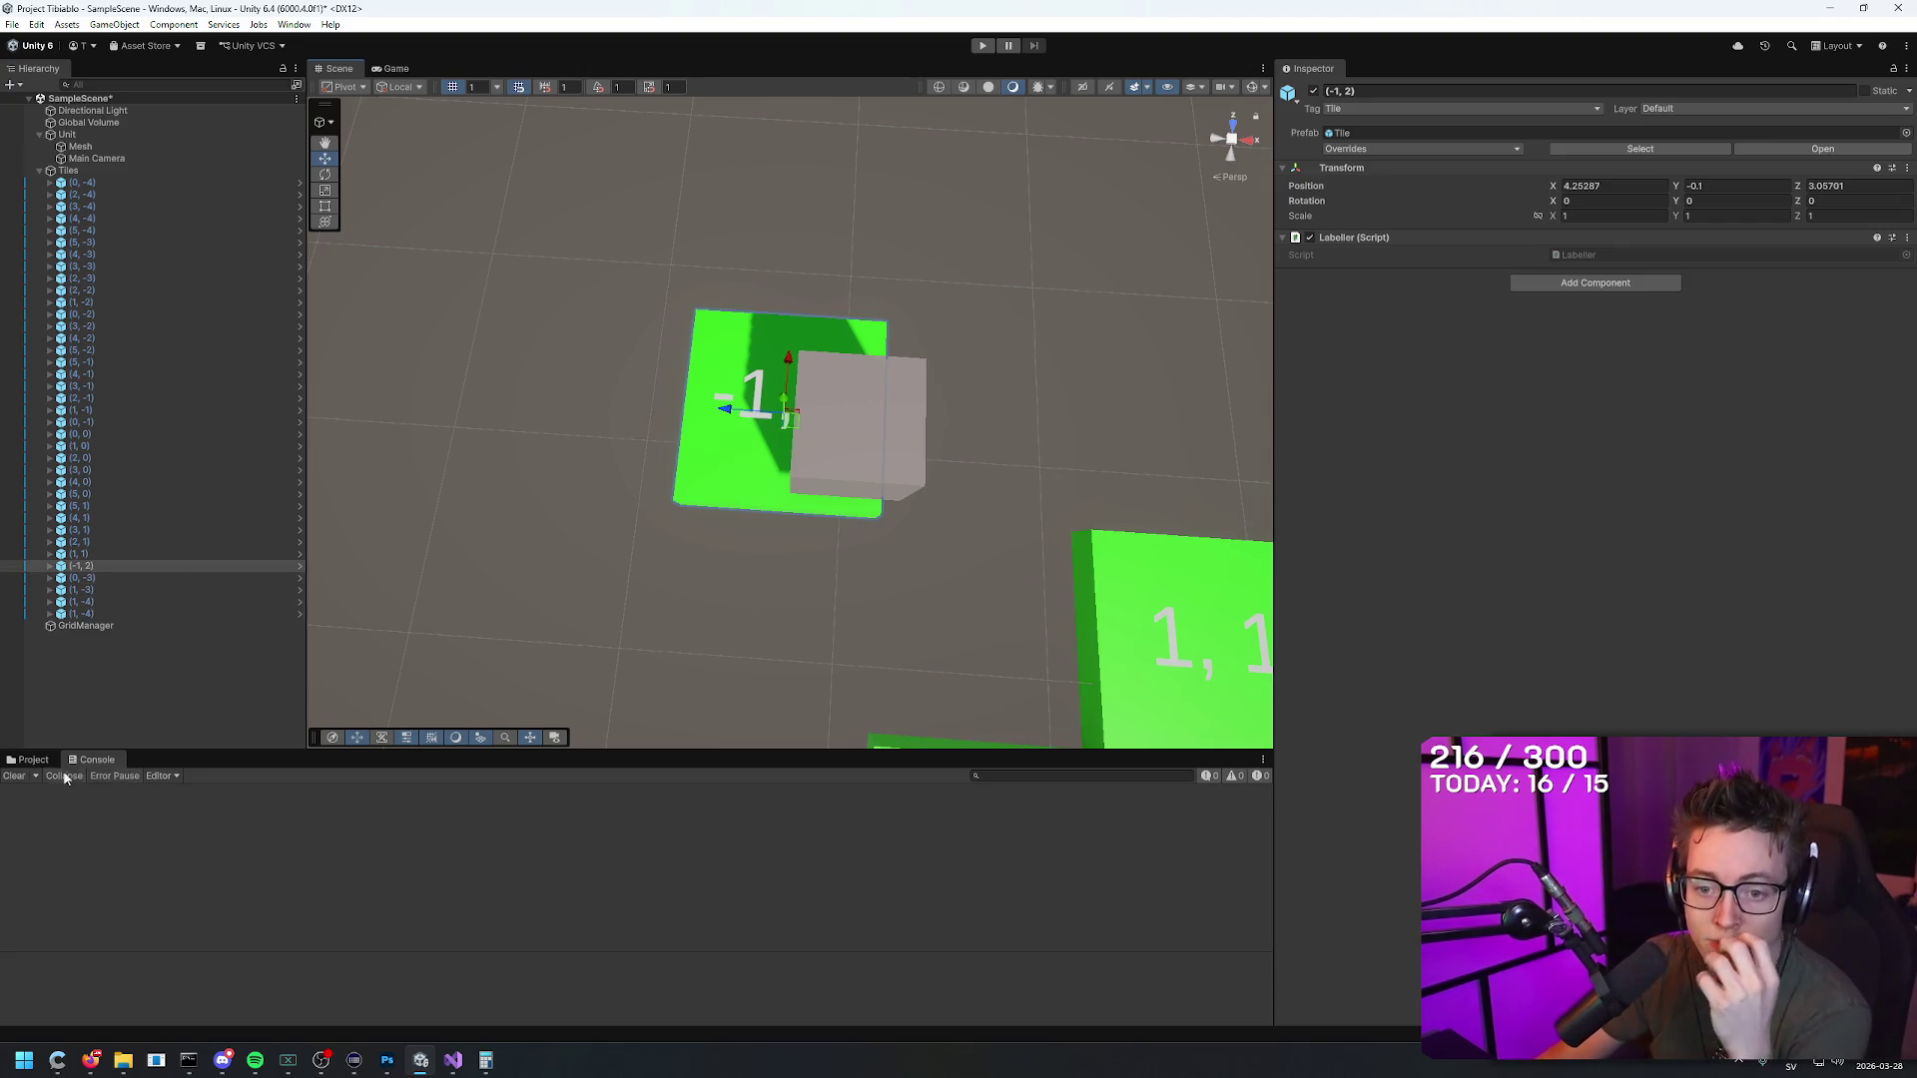
click(33, 760)
click(181, 794)
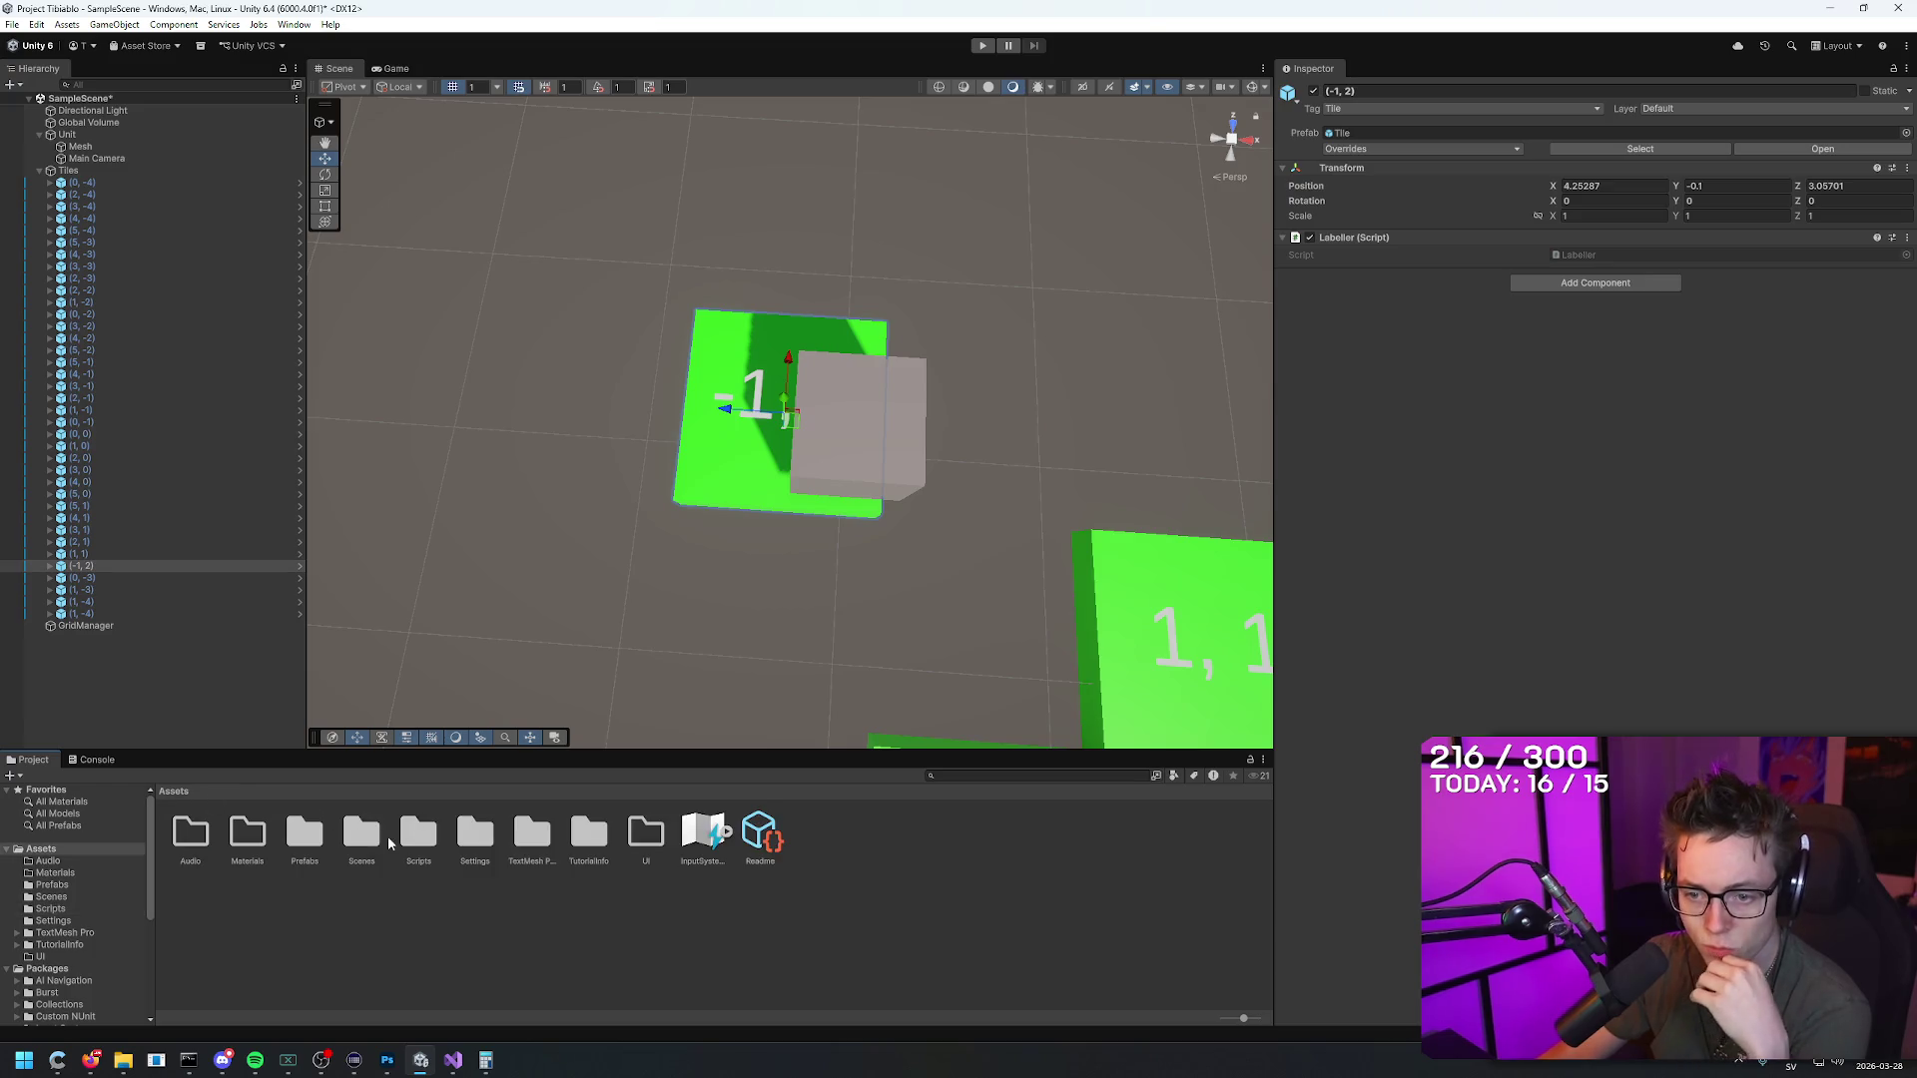
double_click(305, 834)
click(304, 834)
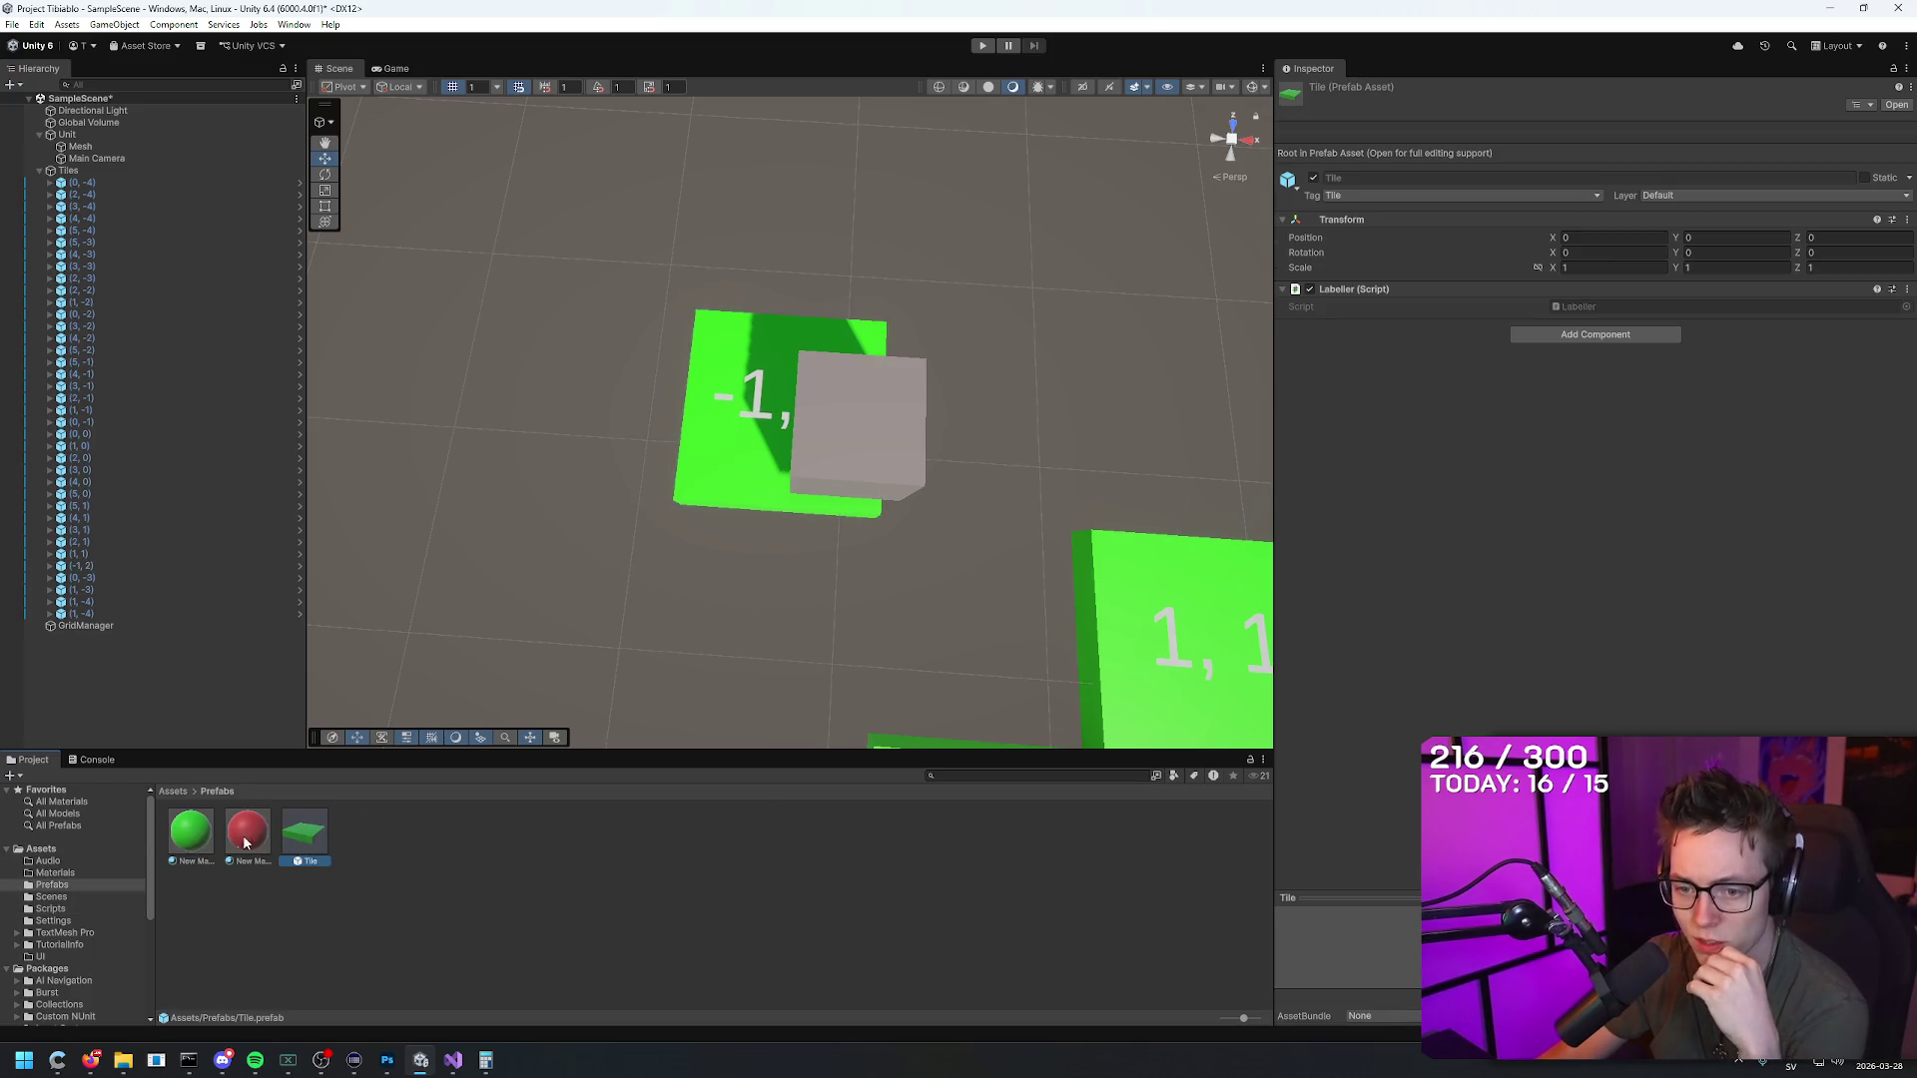
double_click(308, 834)
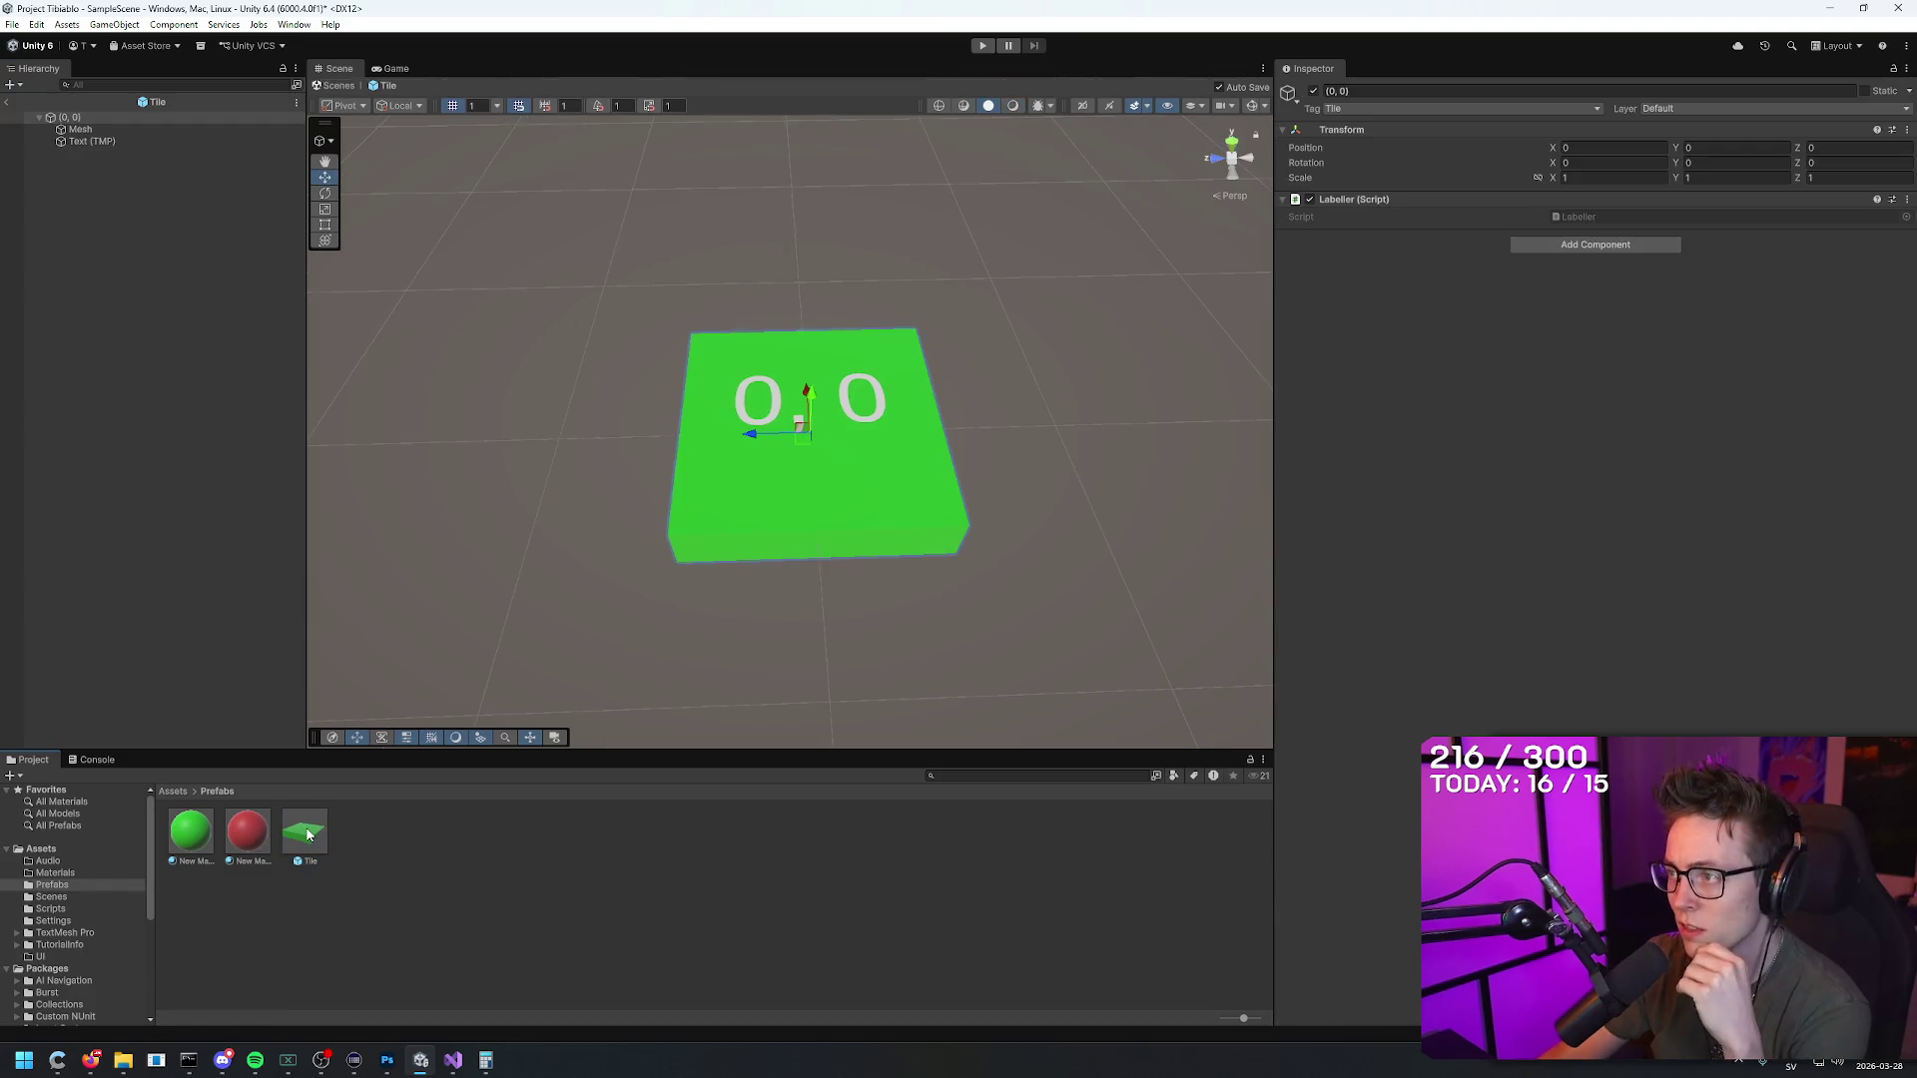
click(859, 471)
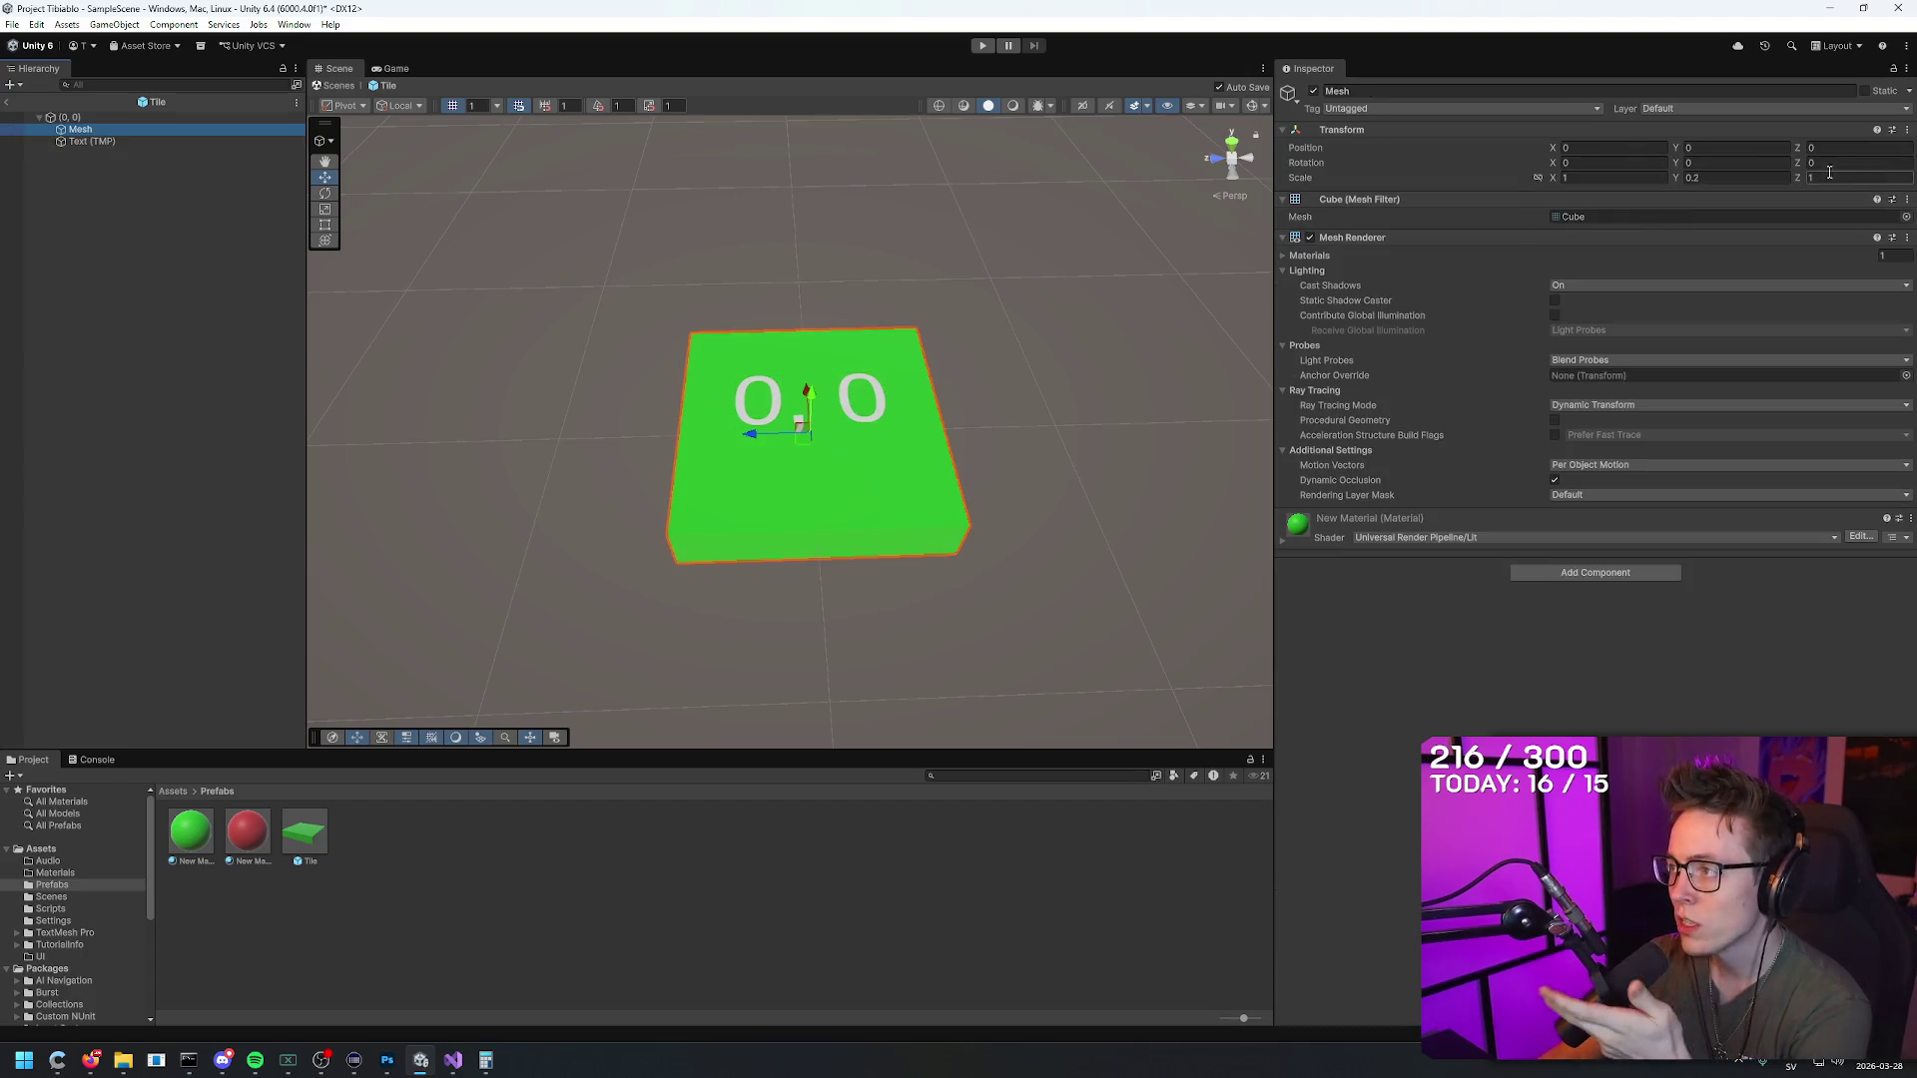
click(156, 147)
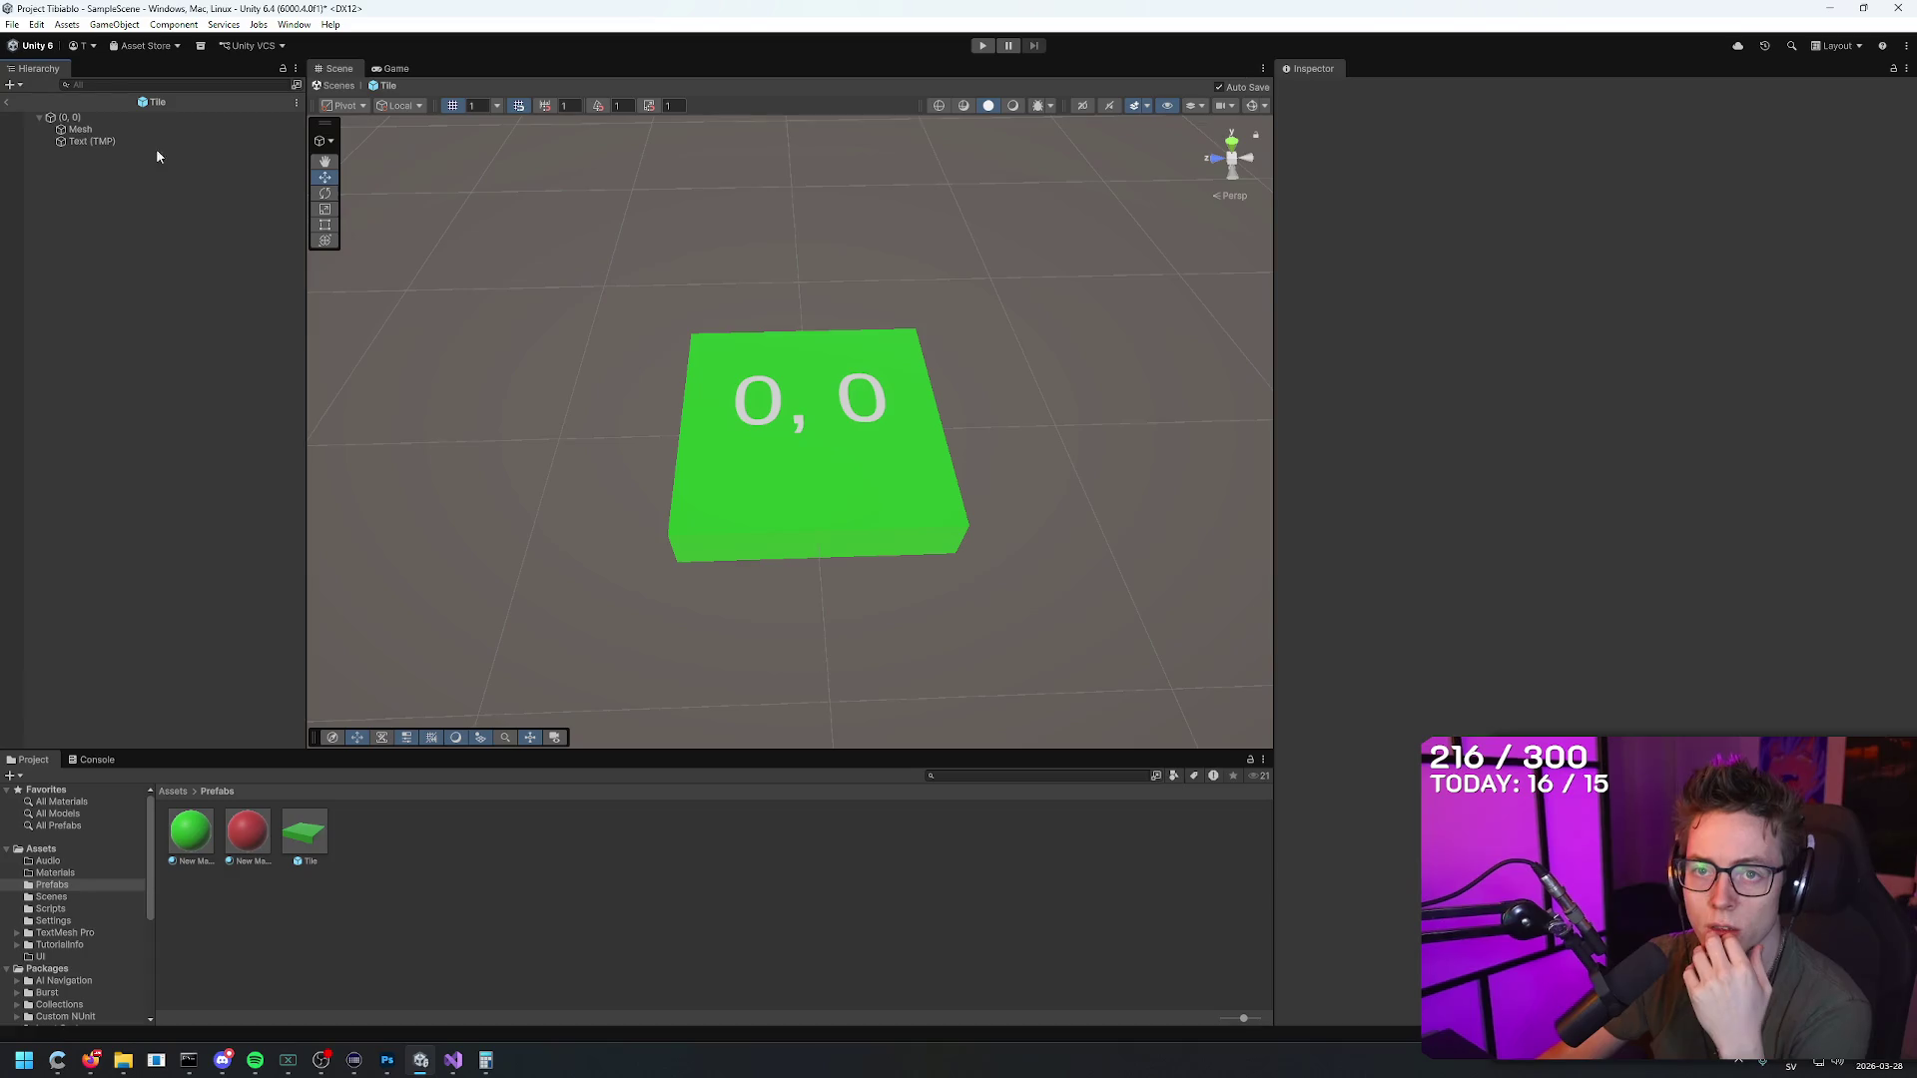
click(7, 101)
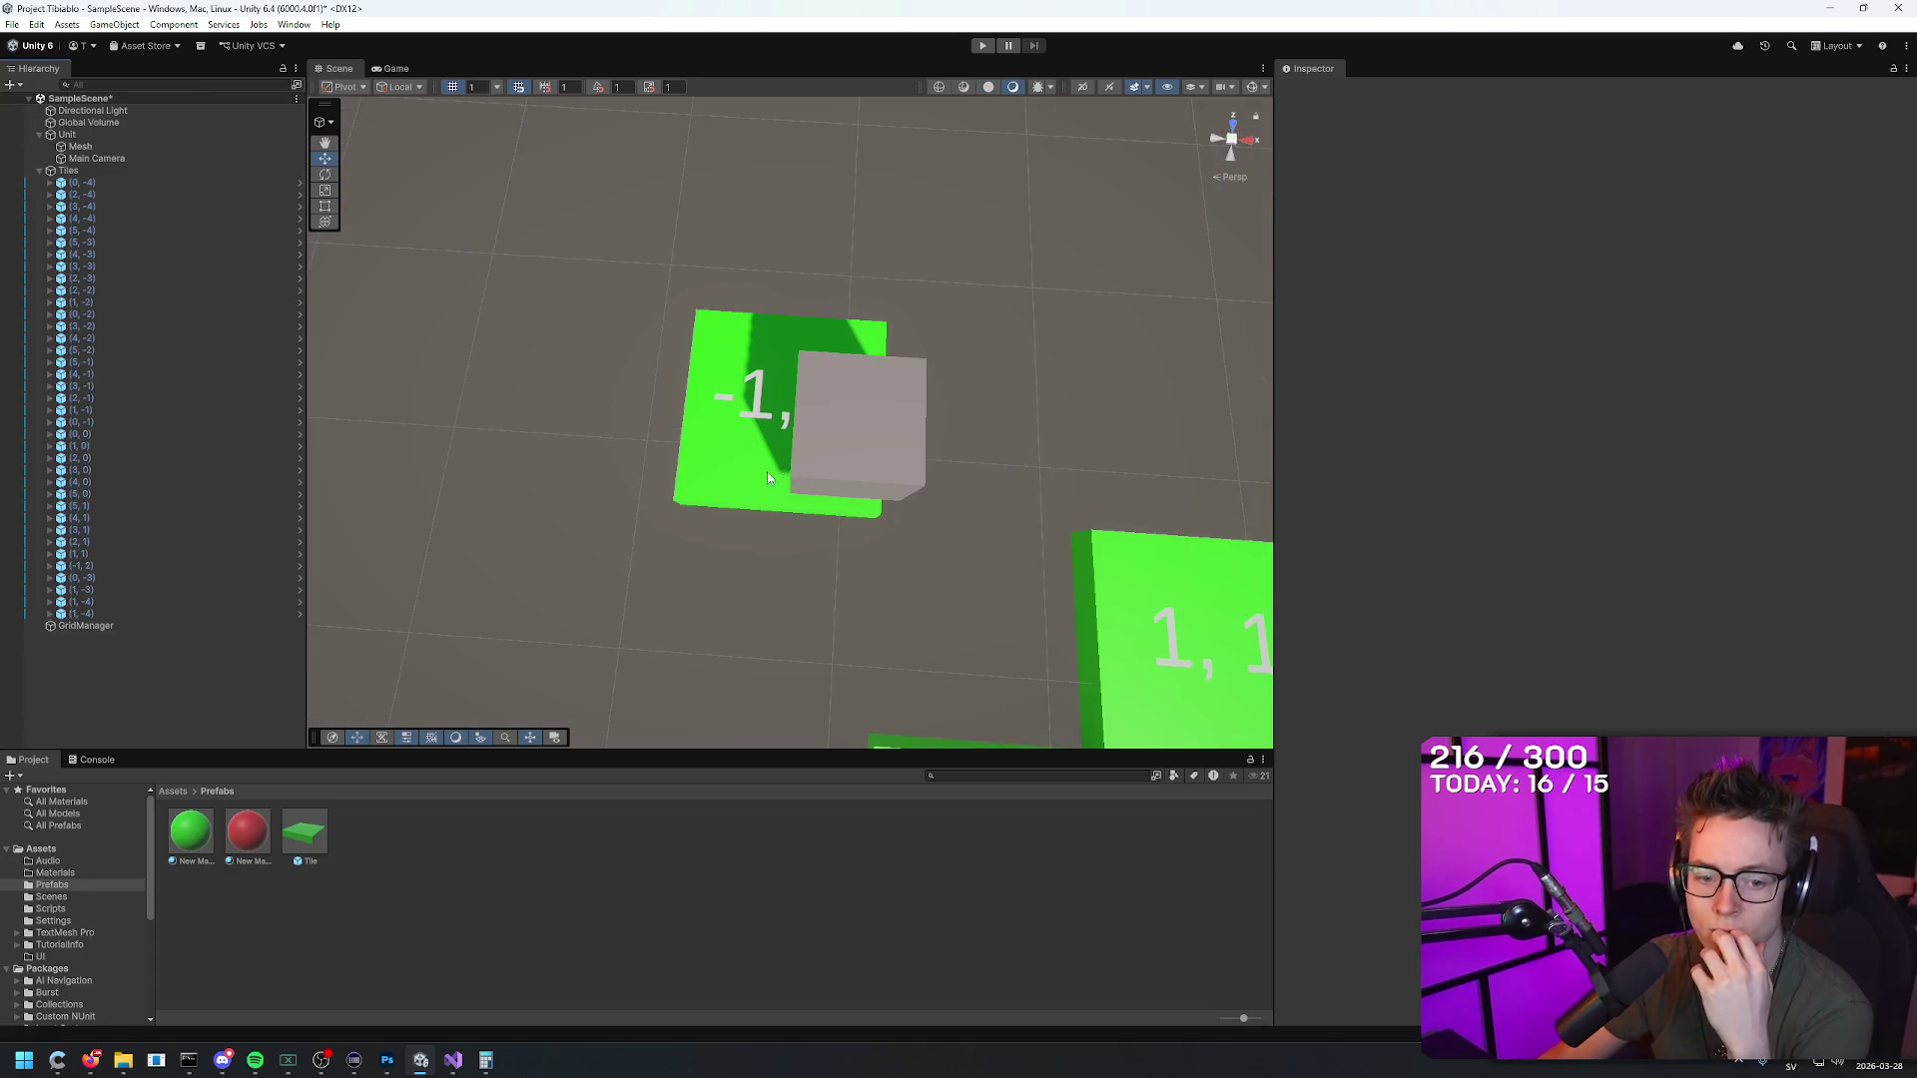
Step: Set the cube mesh to X -3.5 and Z 4, then change X to -3
click(824, 436)
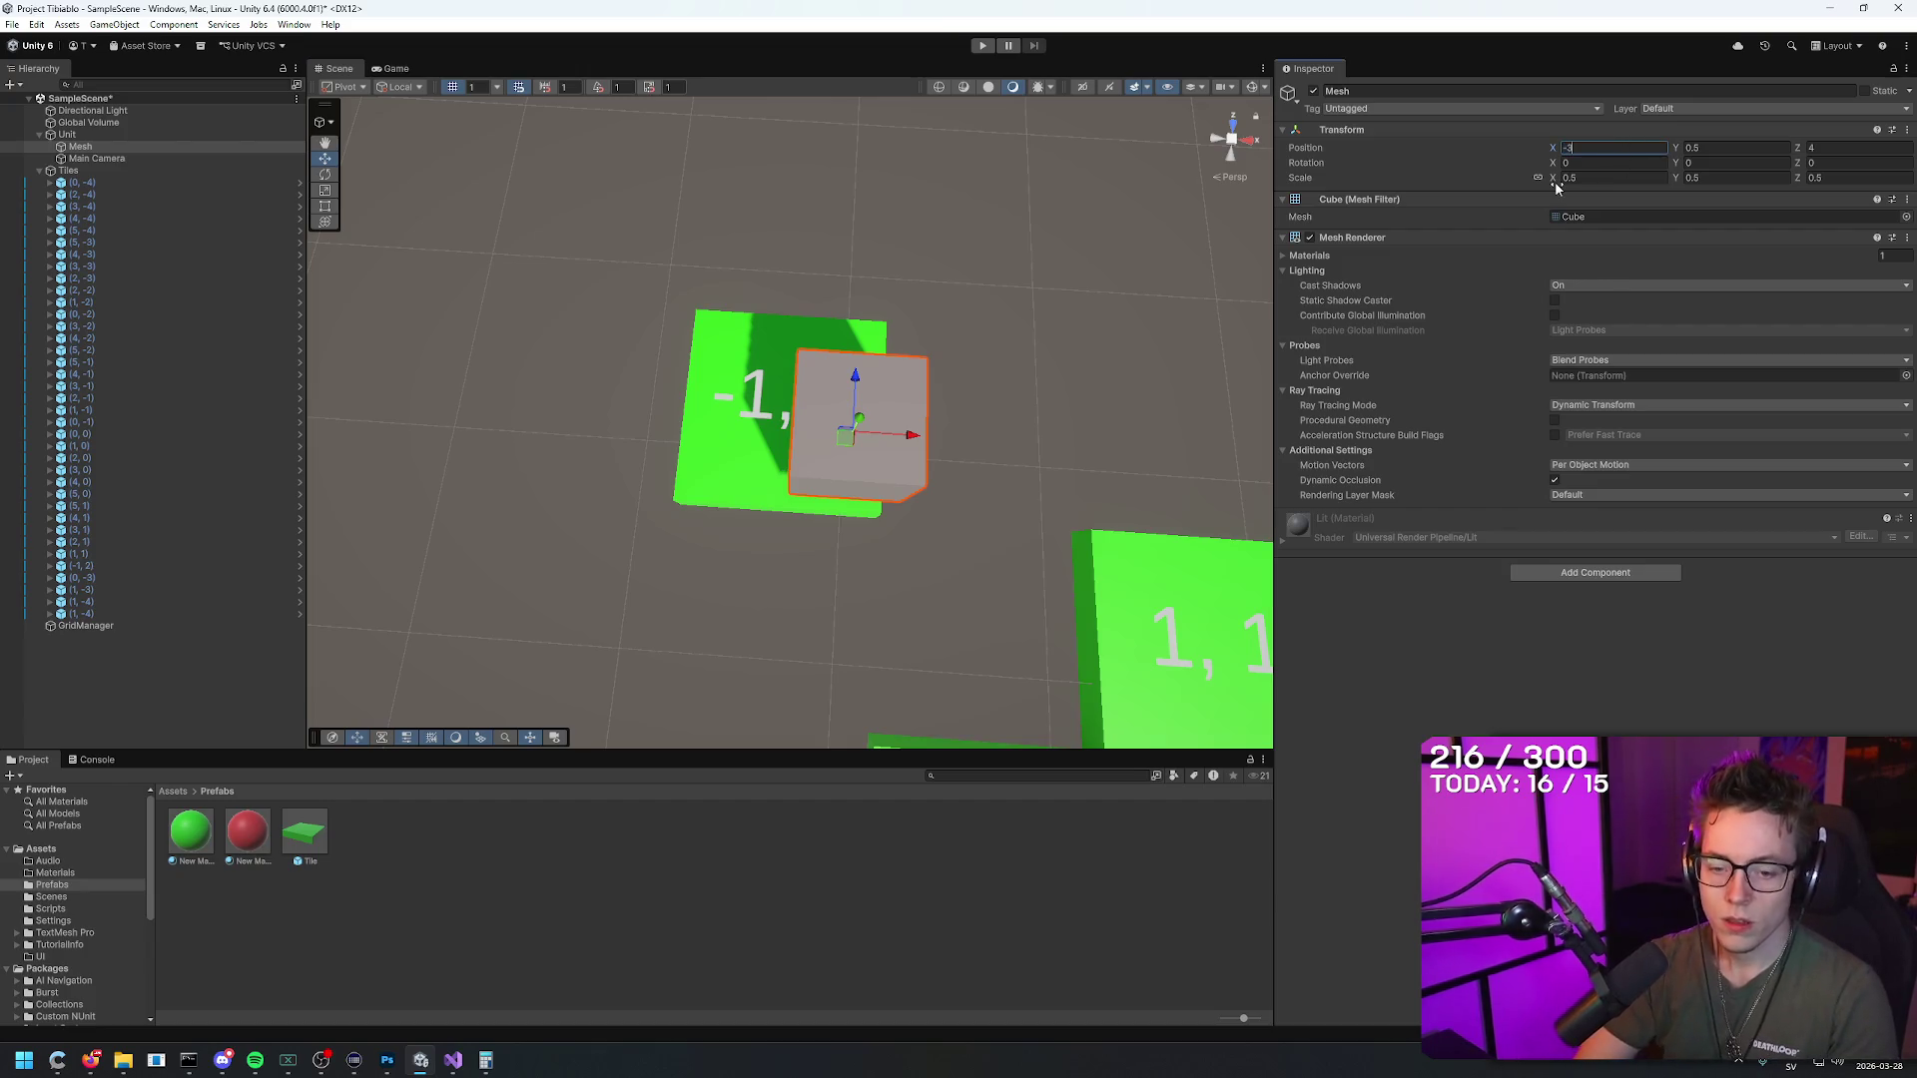
text(.5)
key(Tab)
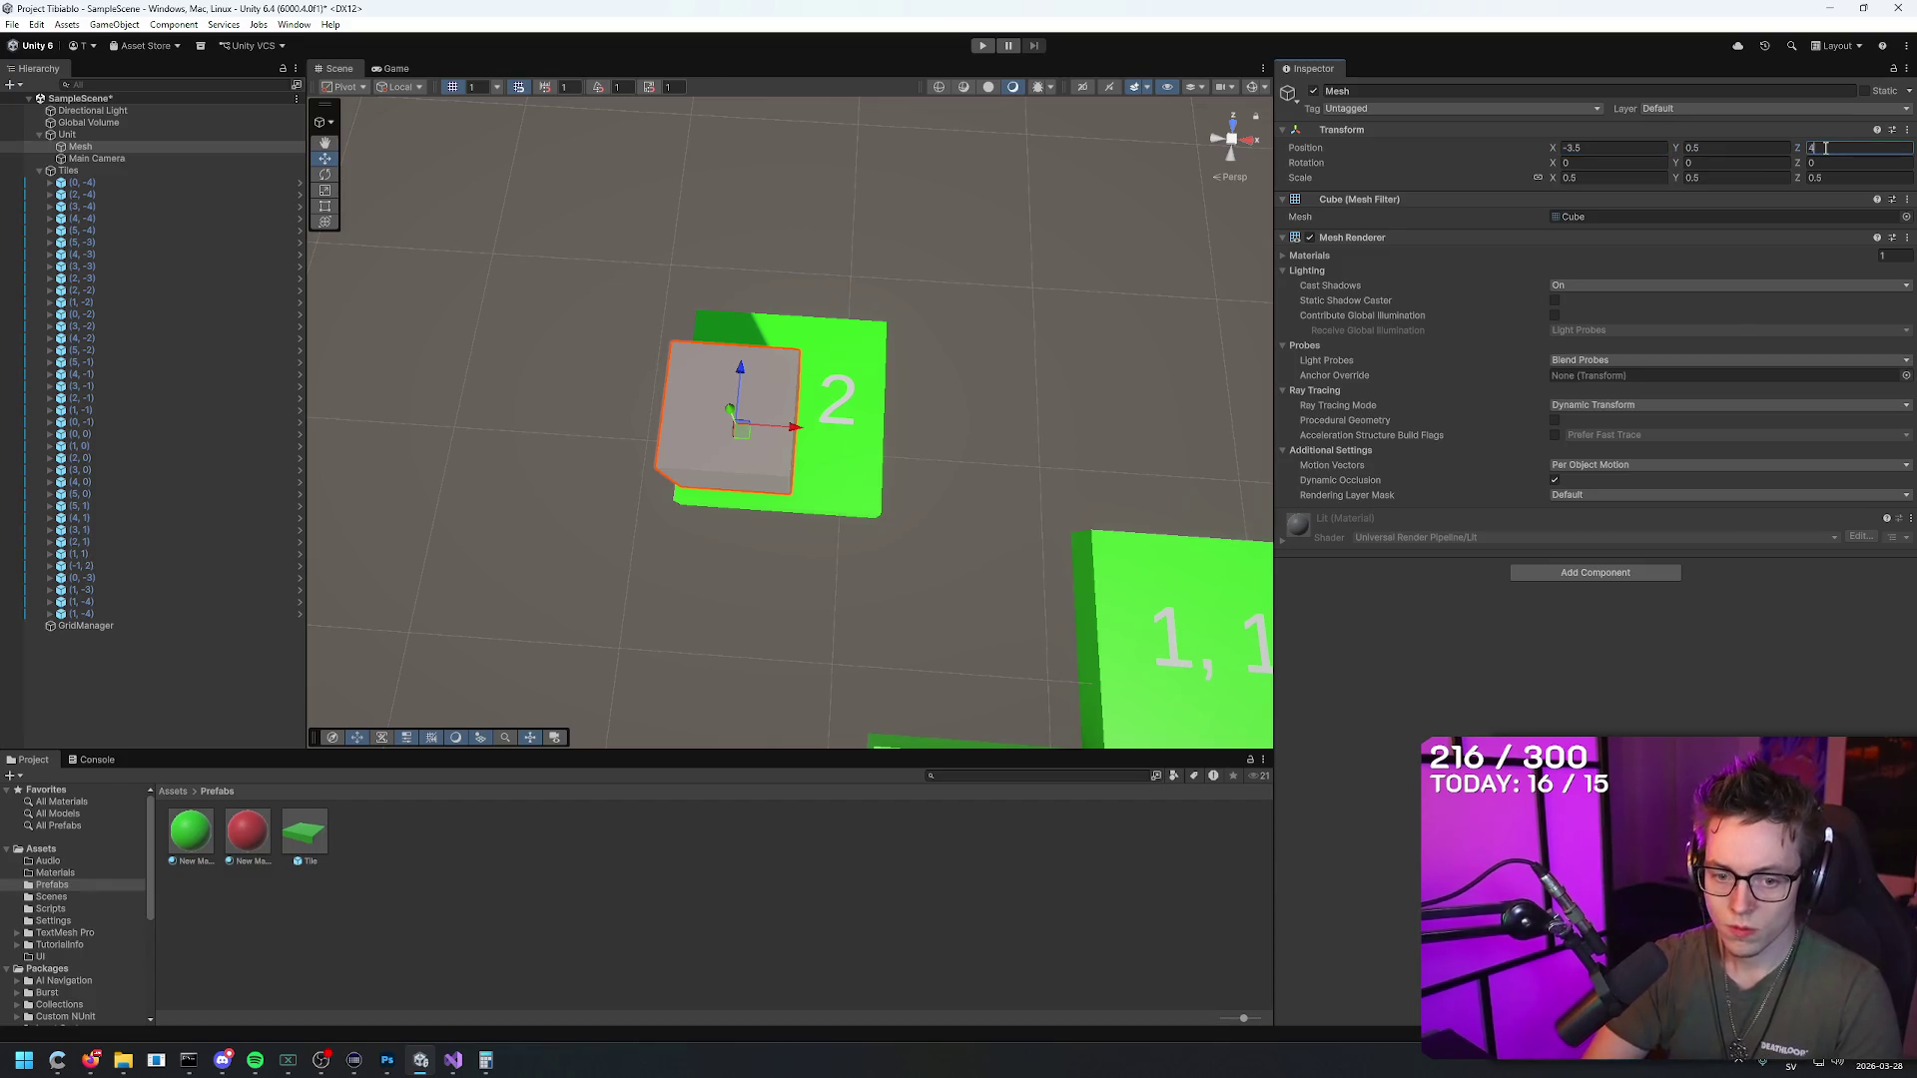
text(.5)
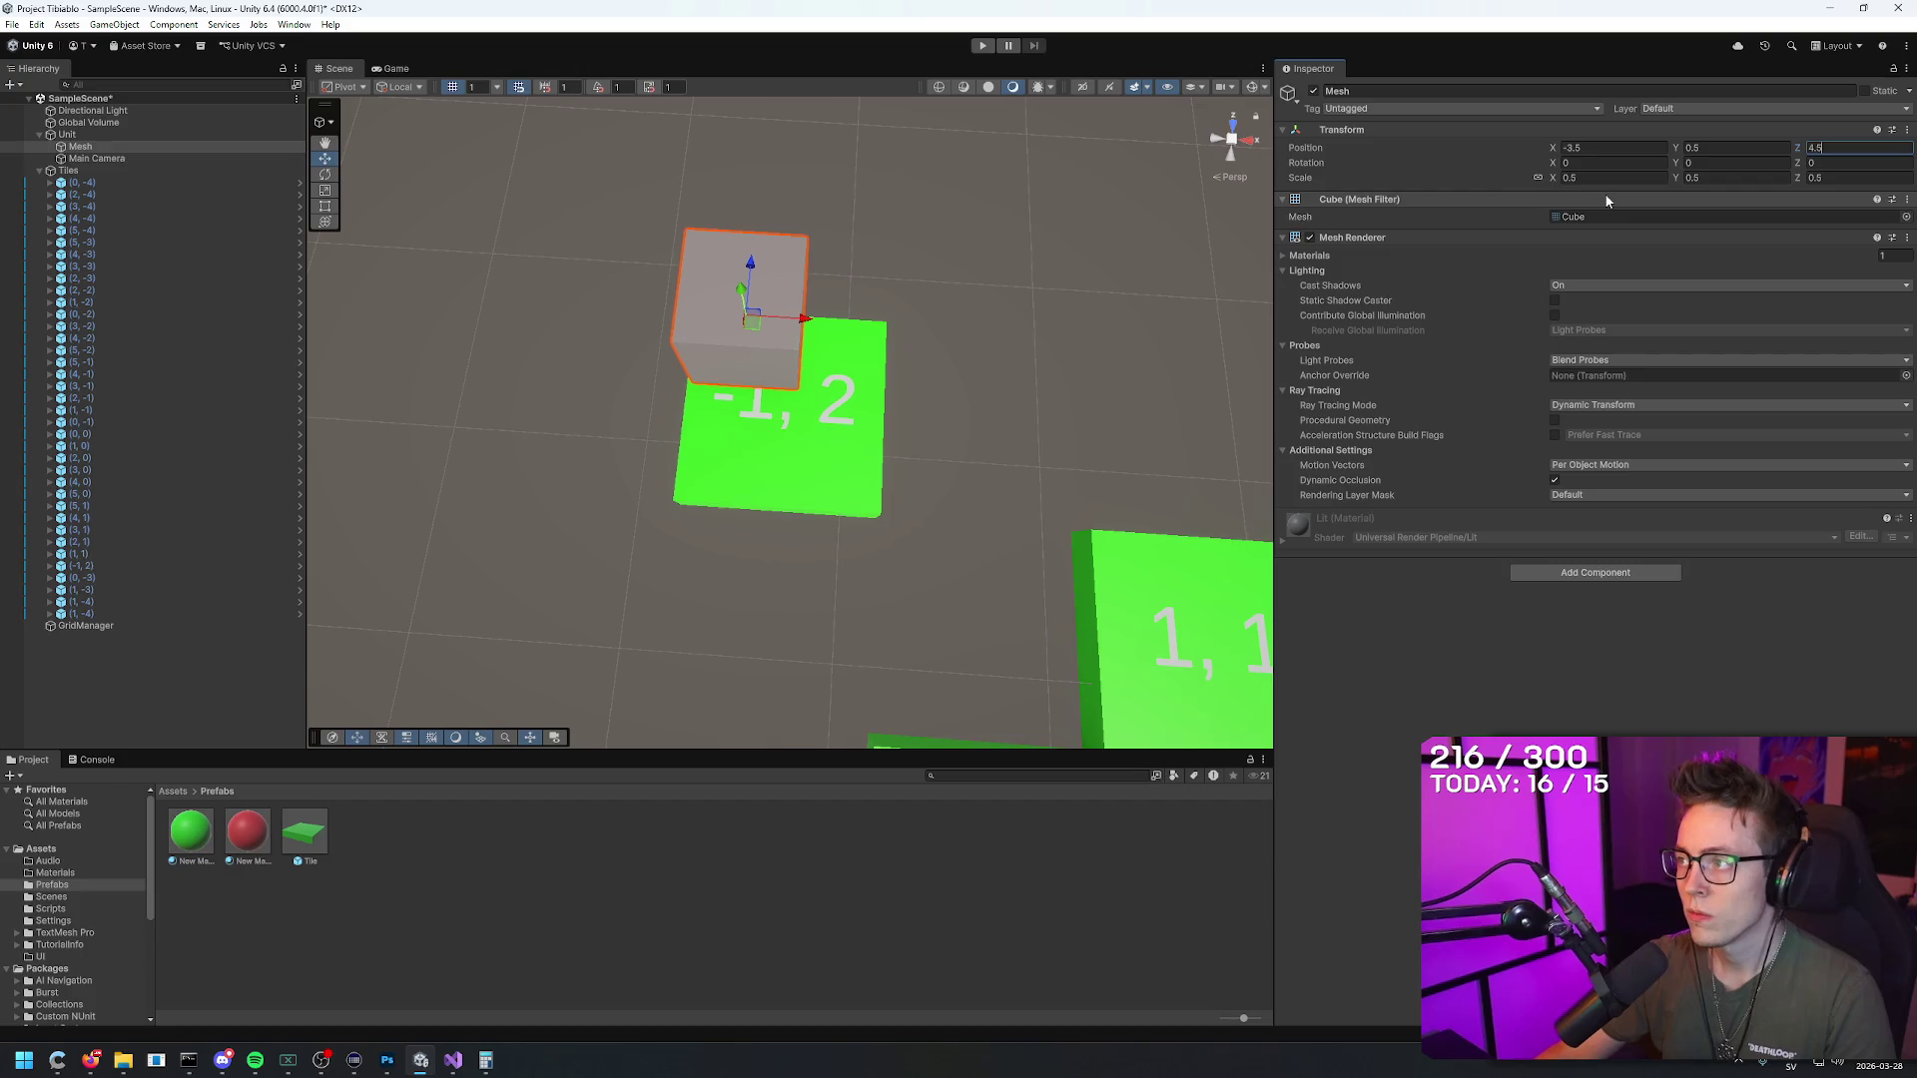
key(BackSpace)
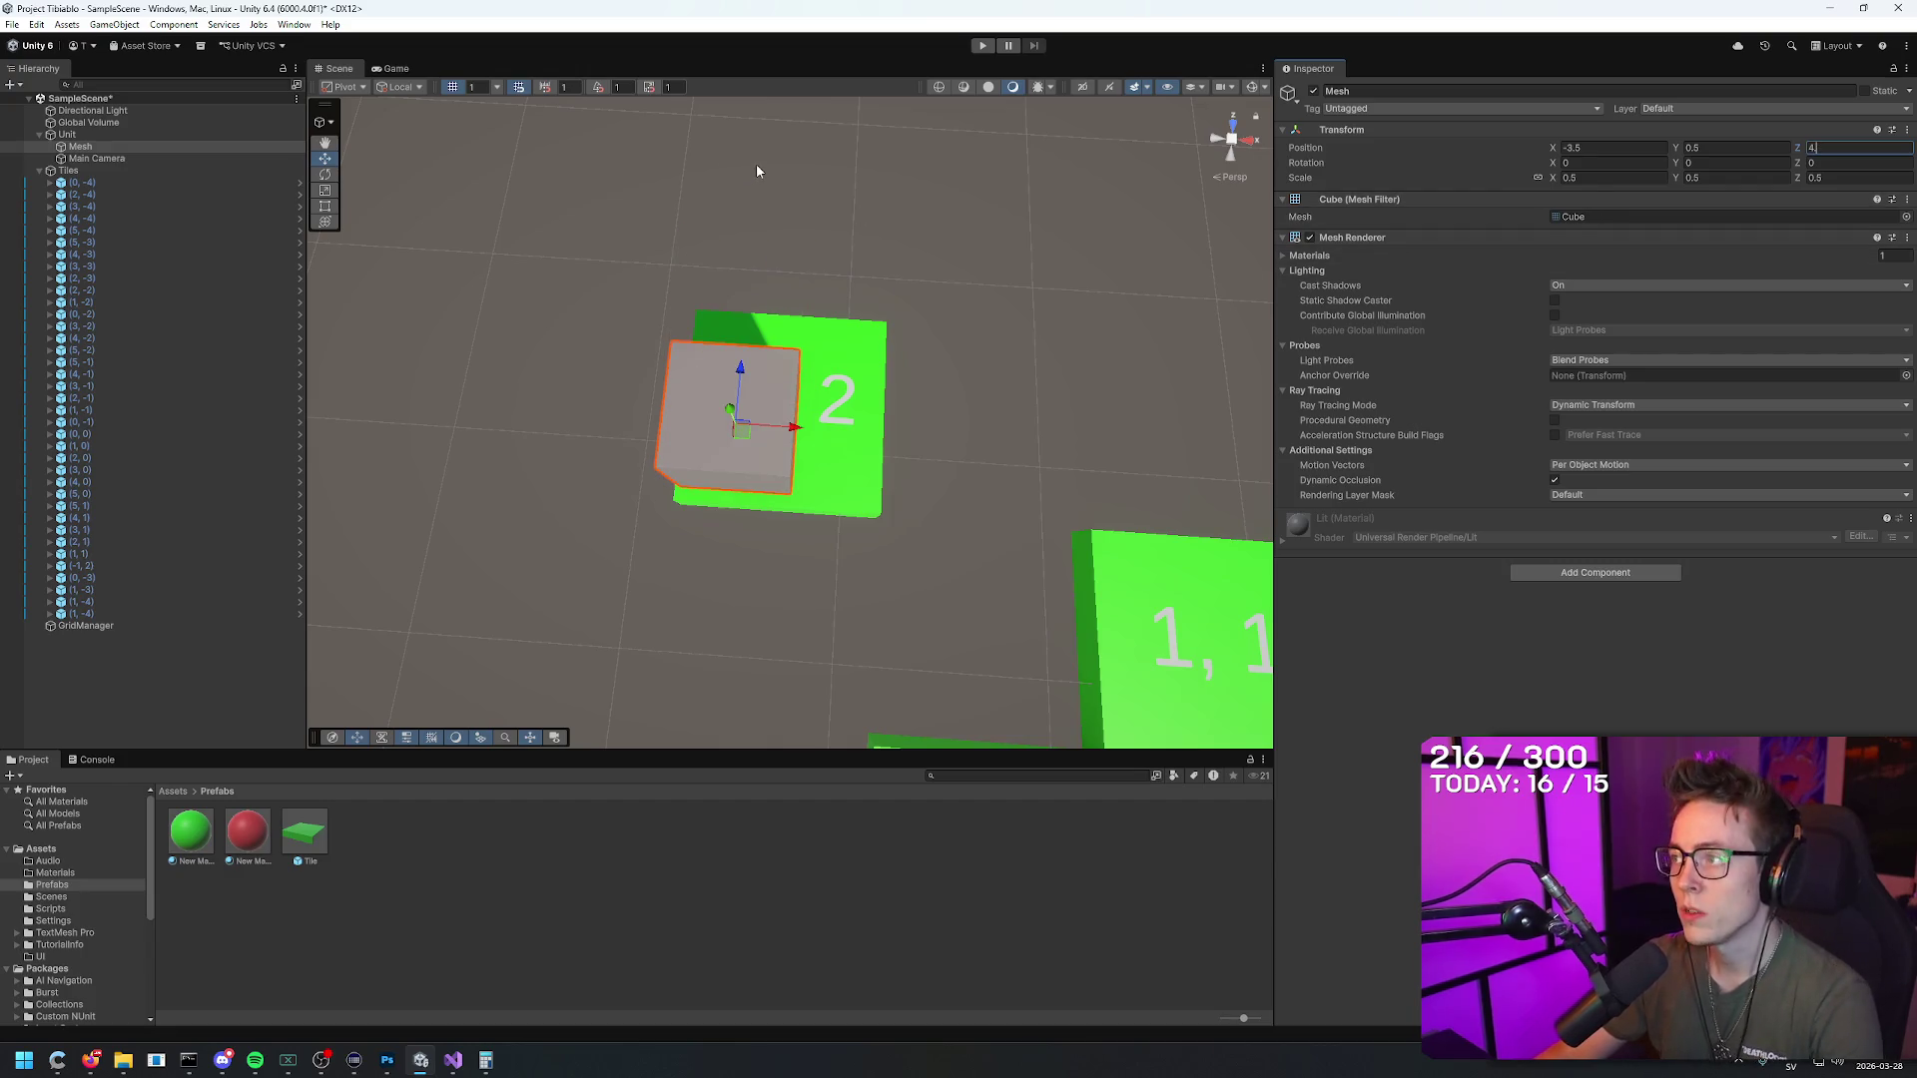
key(BackSpace)
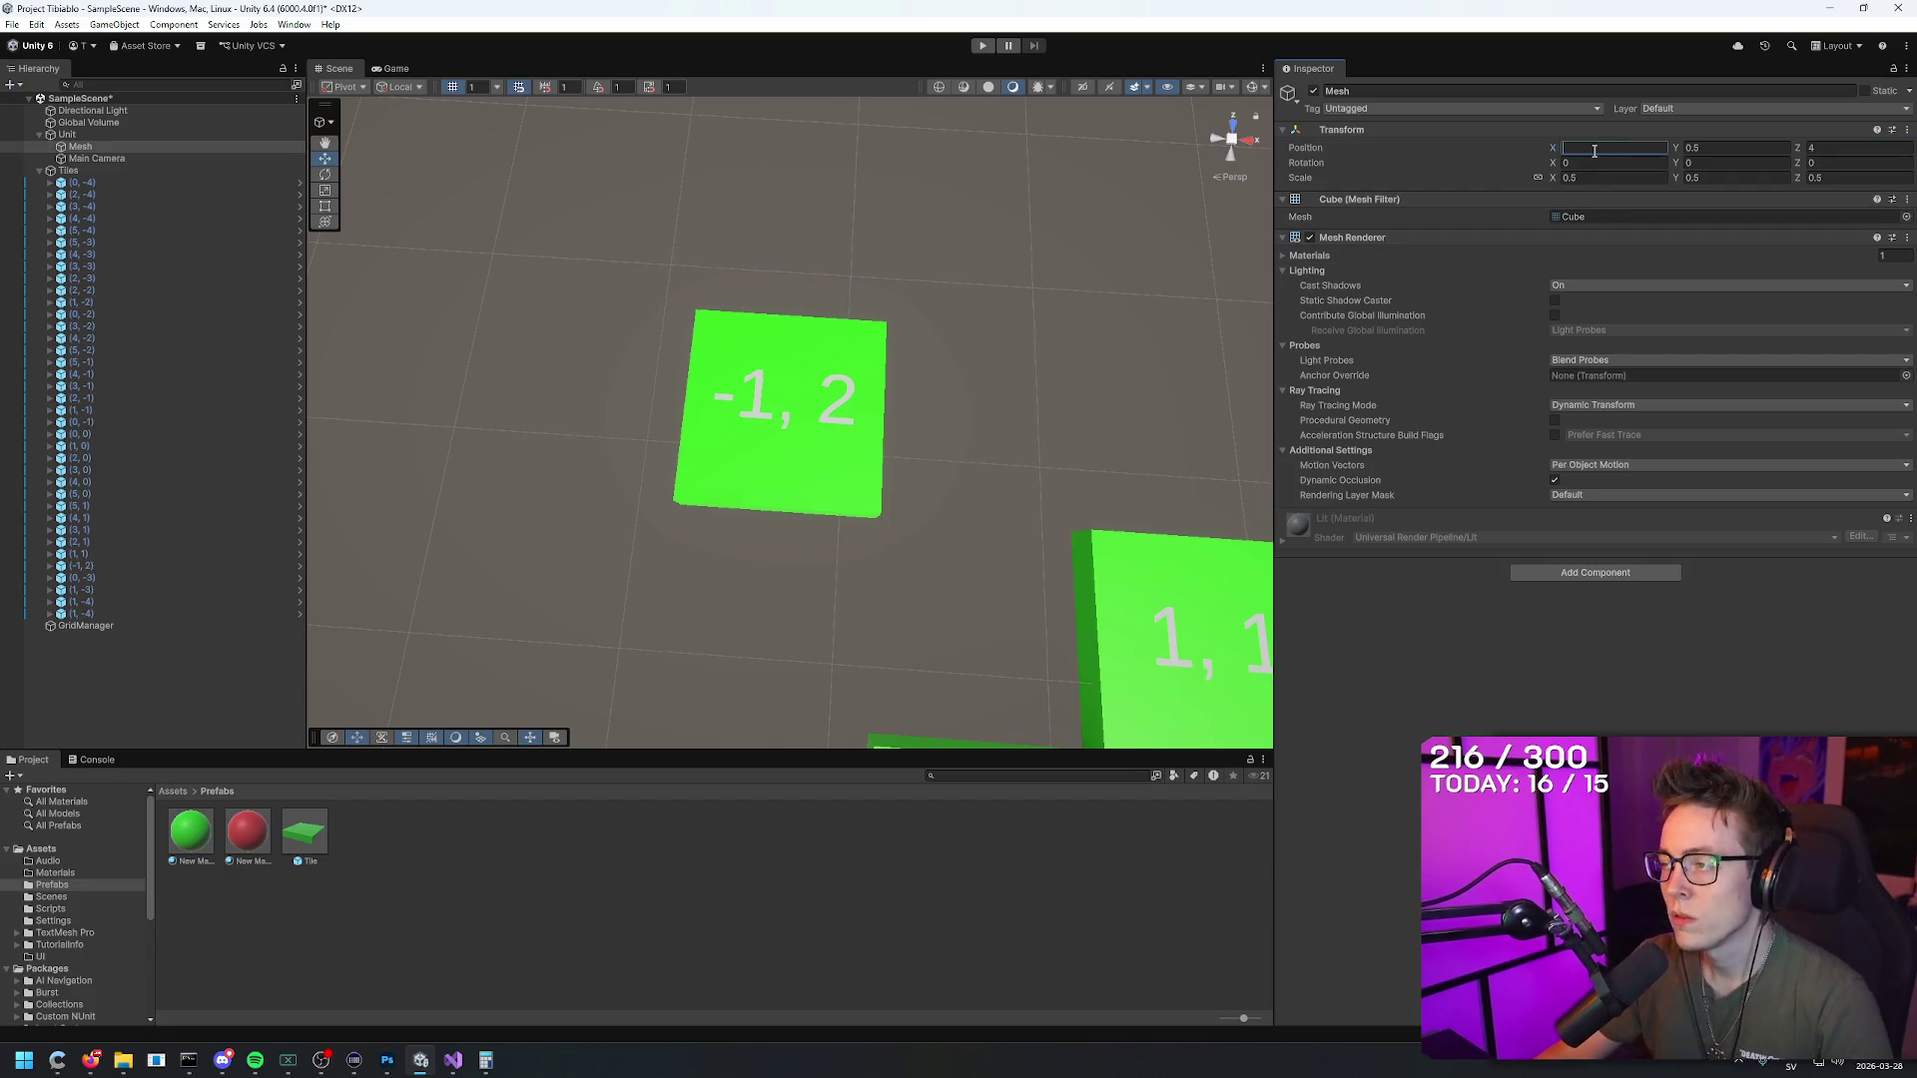
text(4)
click(1617, 147)
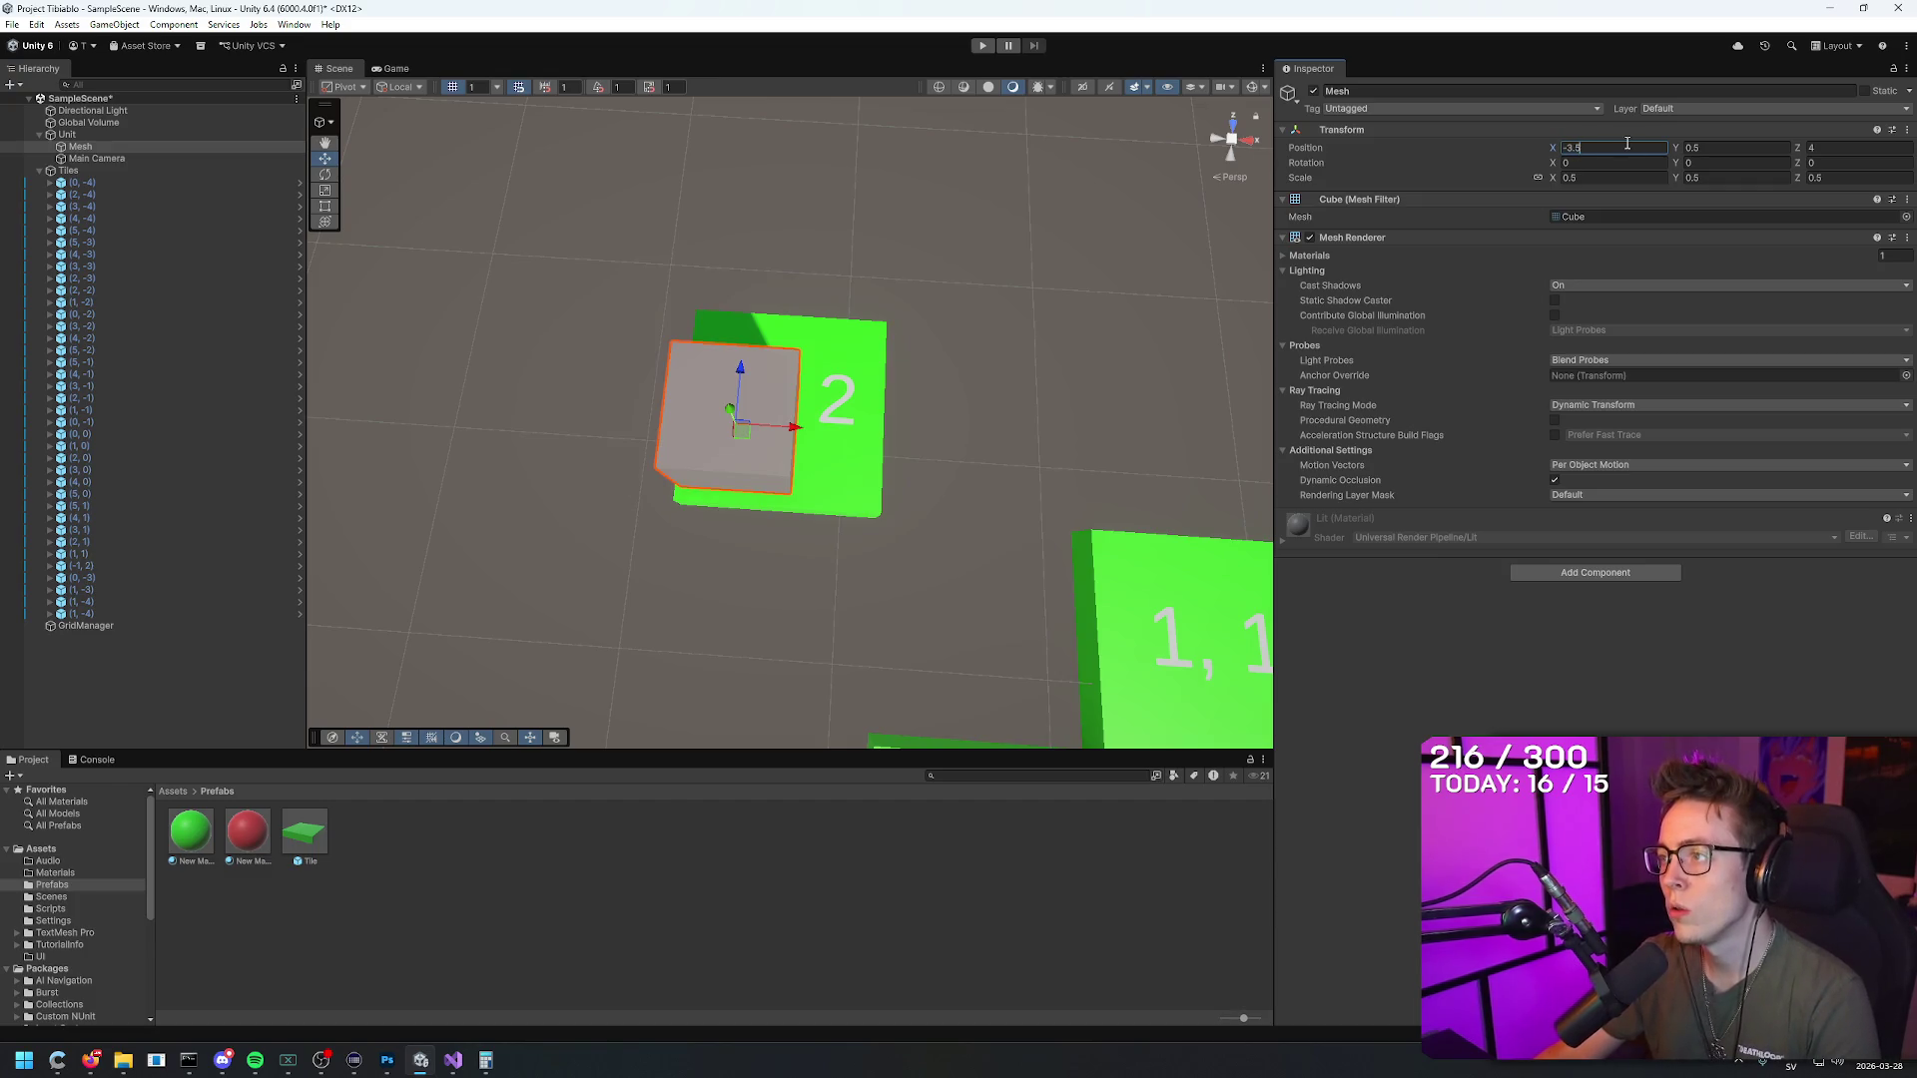
text(-3)
Step: Try Unit X values 1.5 and 1.75, settling on X 0.5 and Z 0.5
click(122, 132)
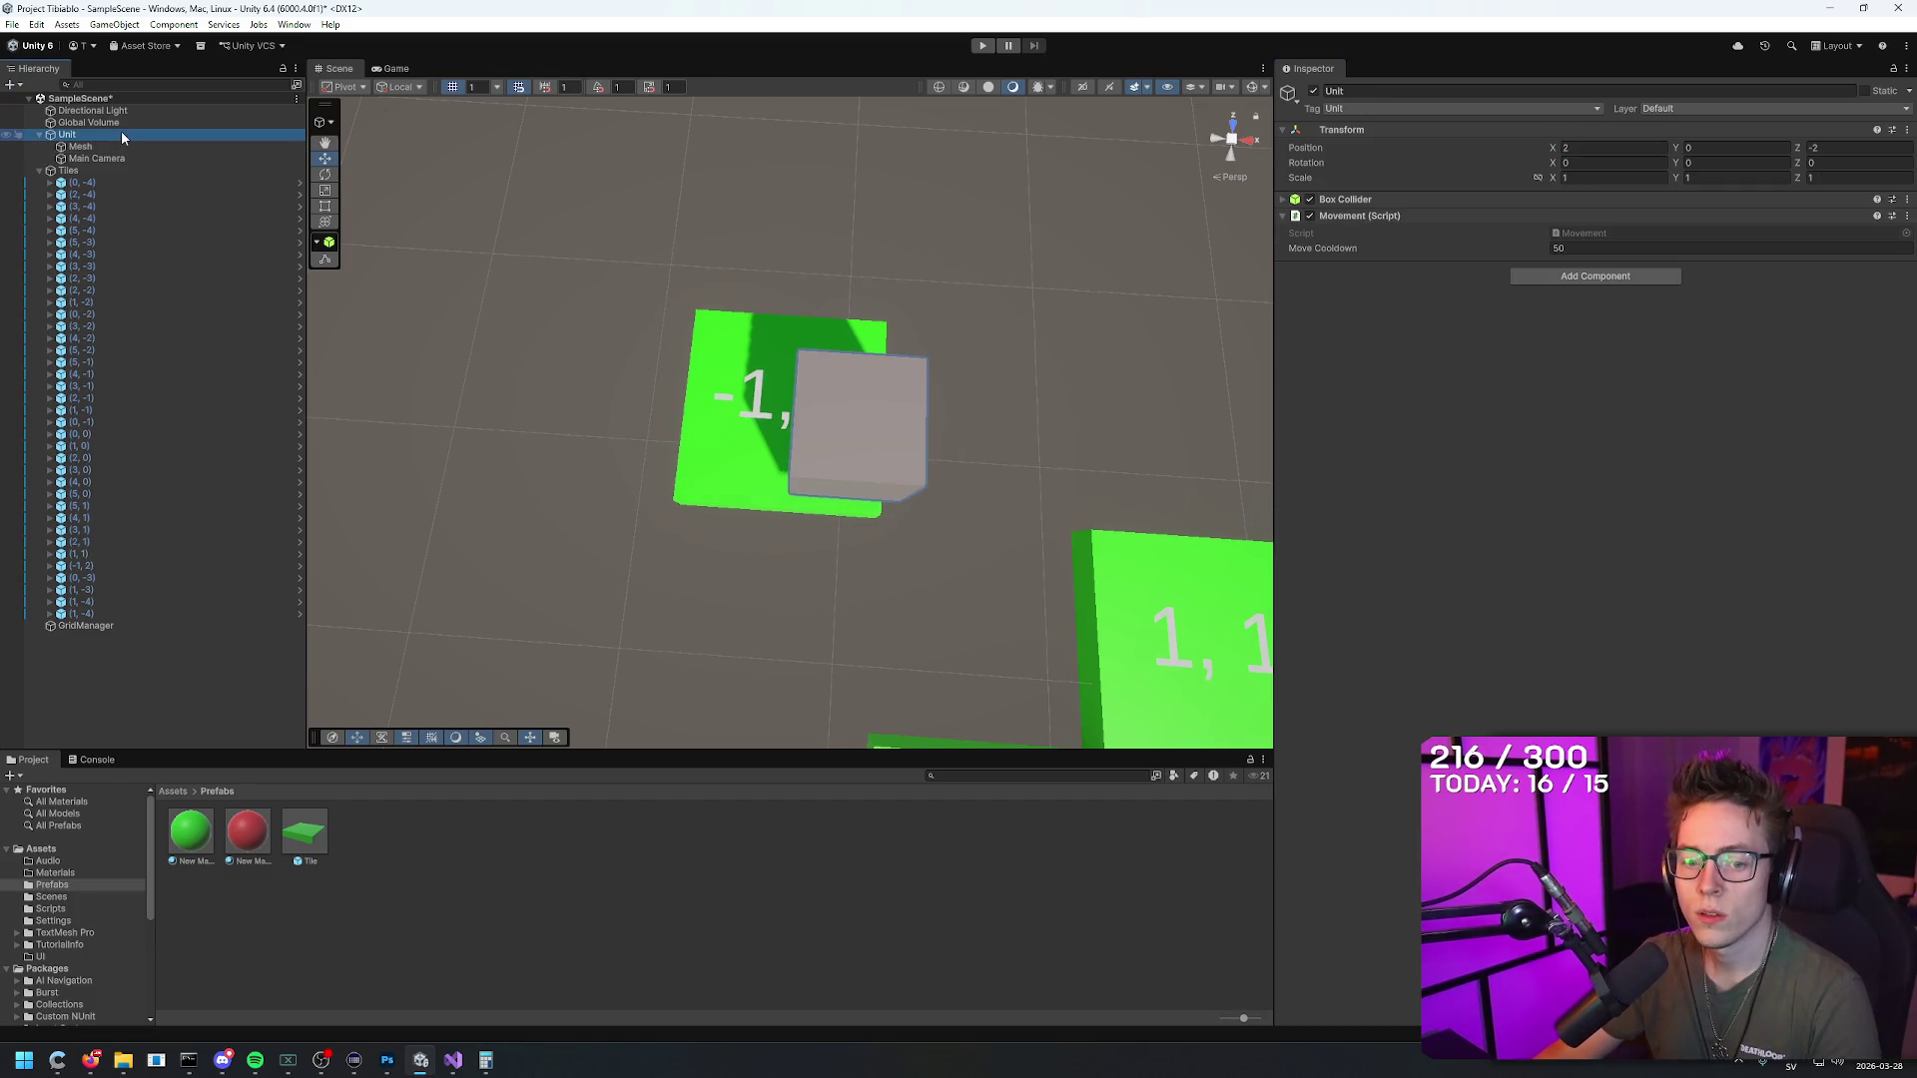
click(1593, 150)
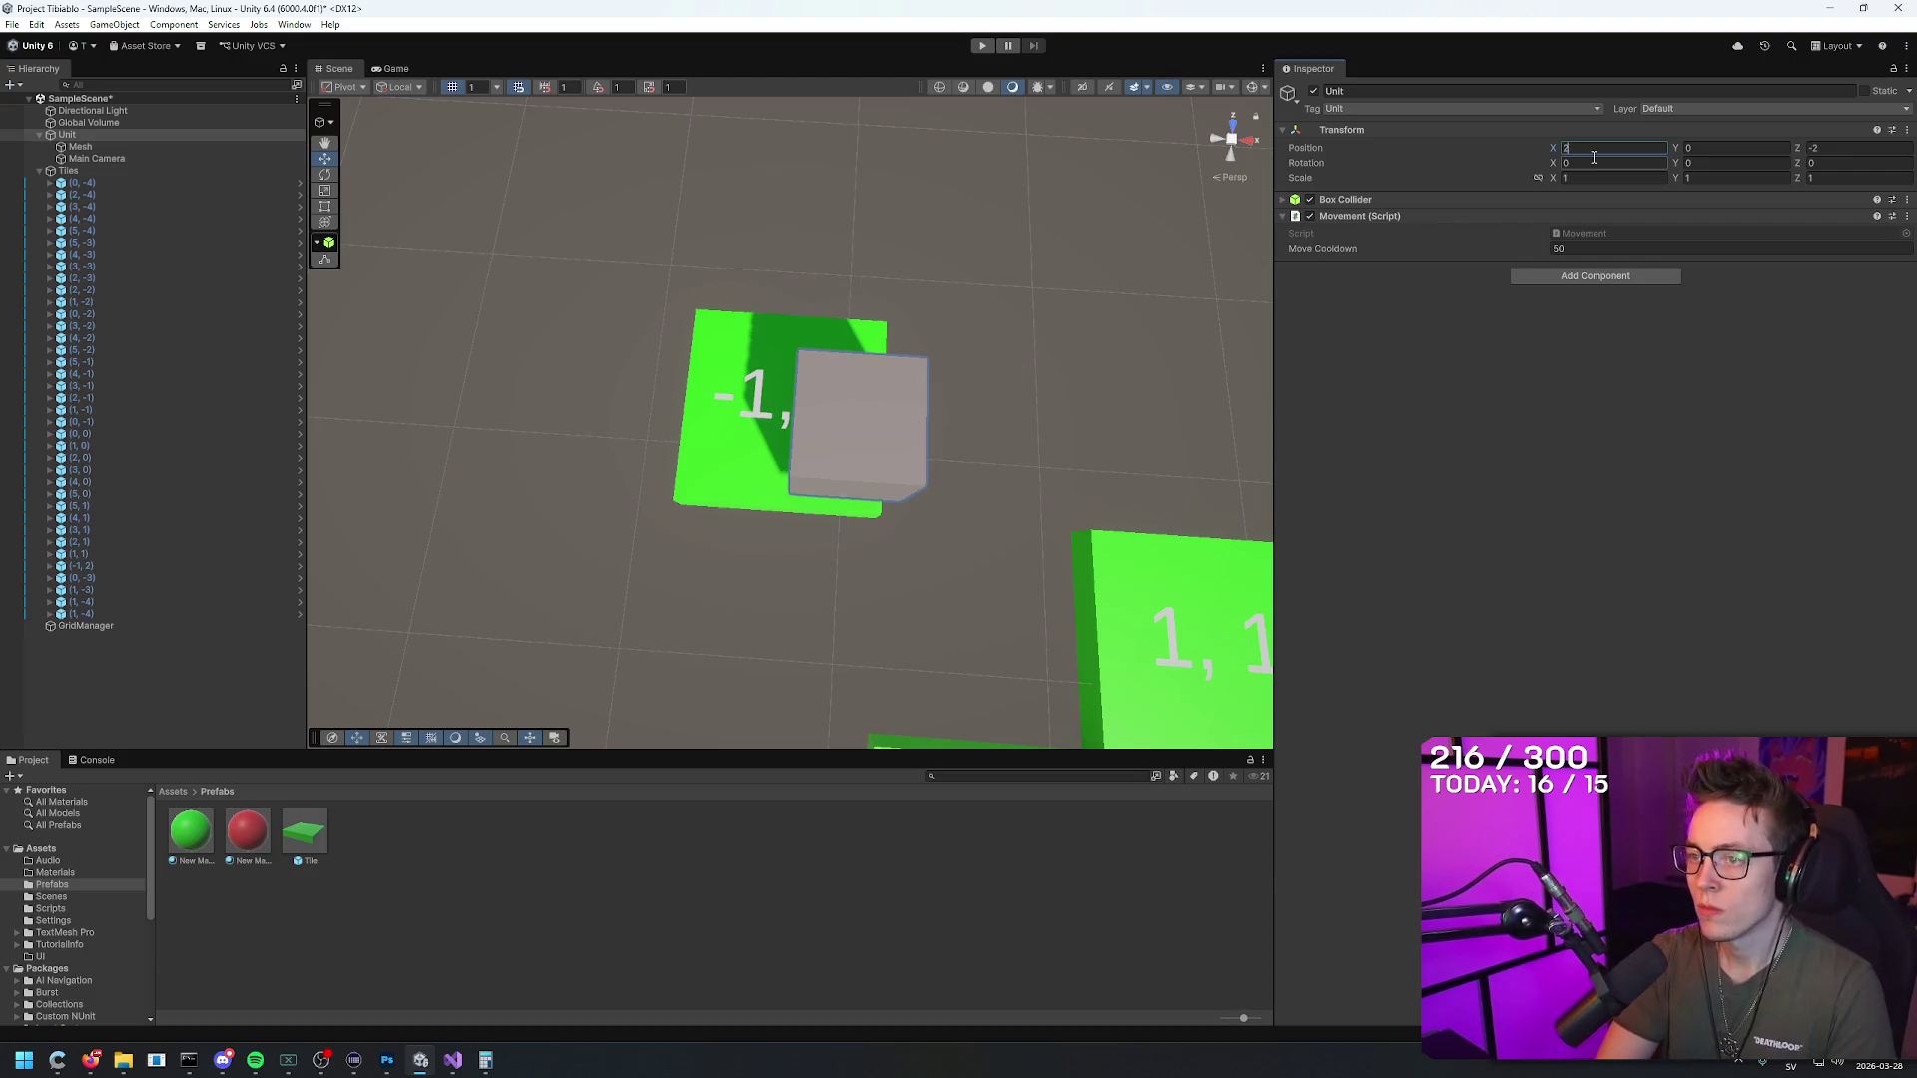
key(BackSpace)
text(1.5)
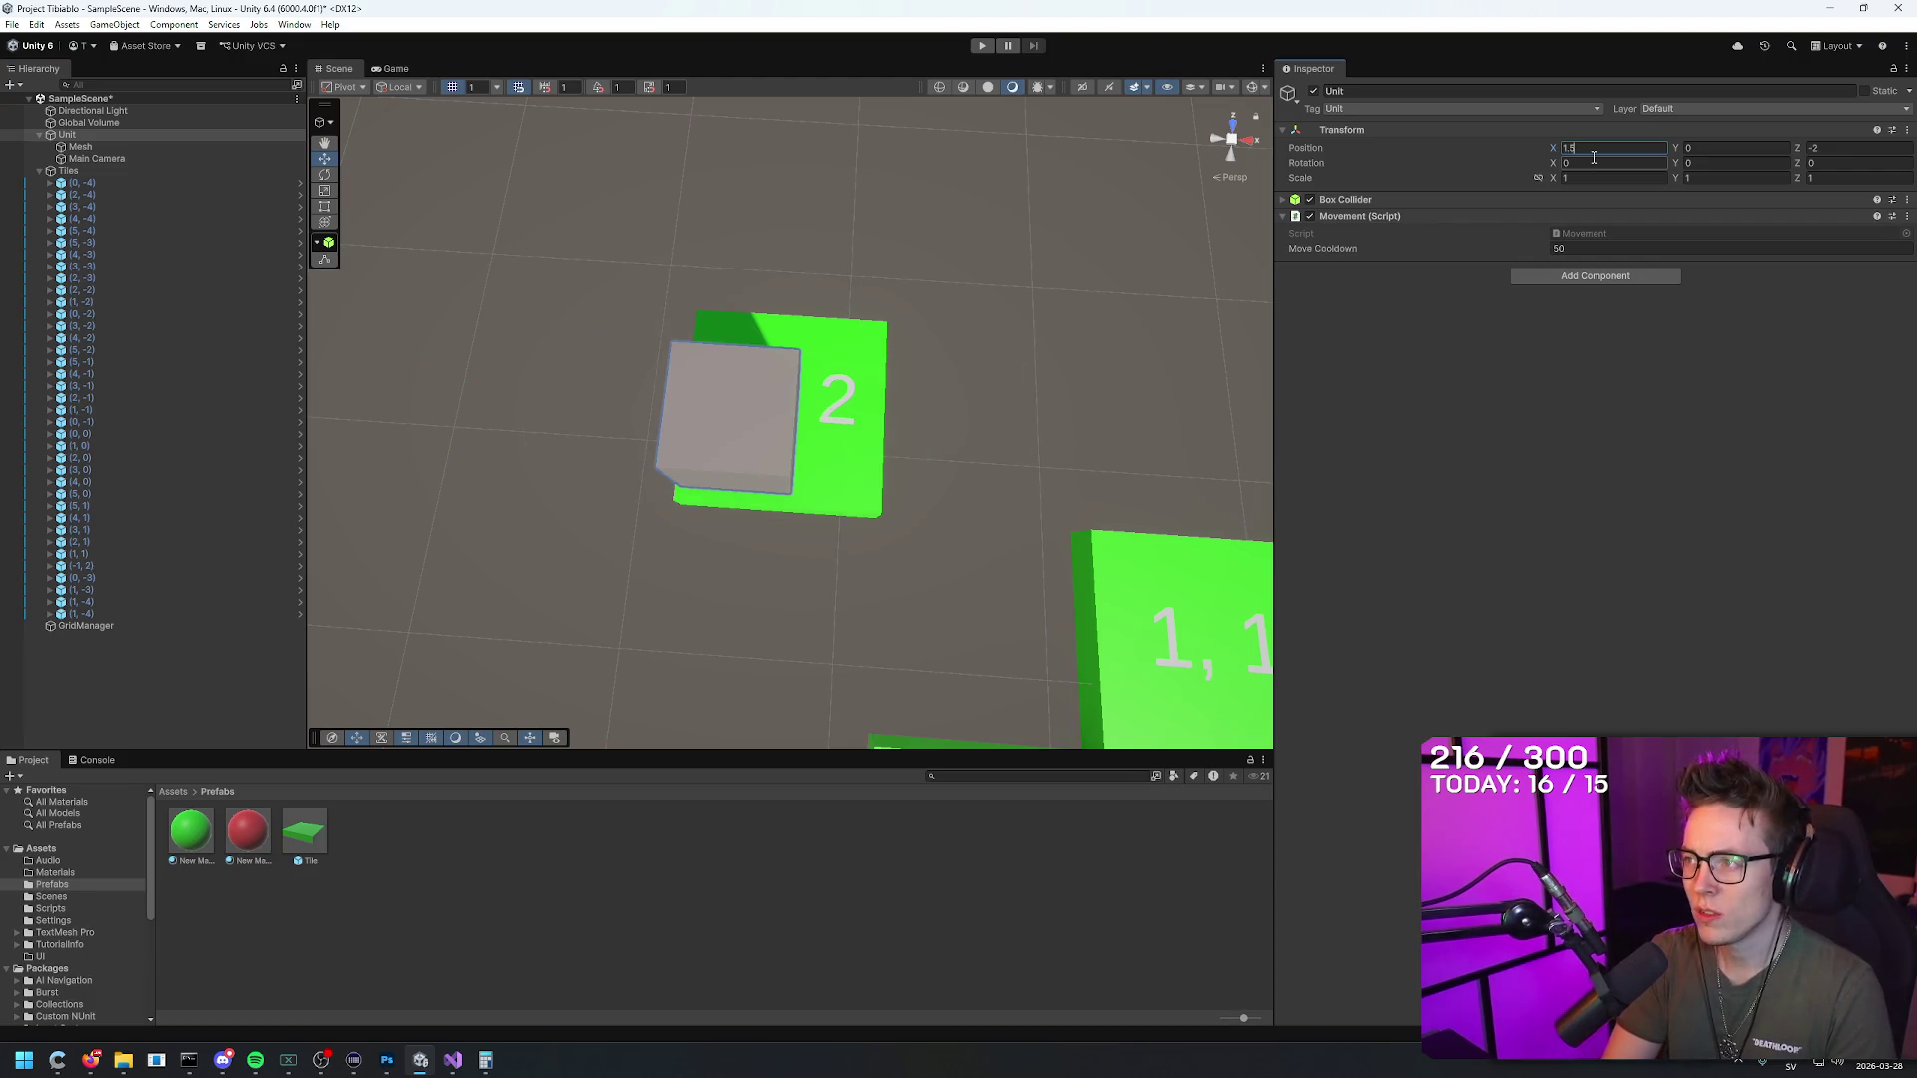
key(BackSpace)
text(75)
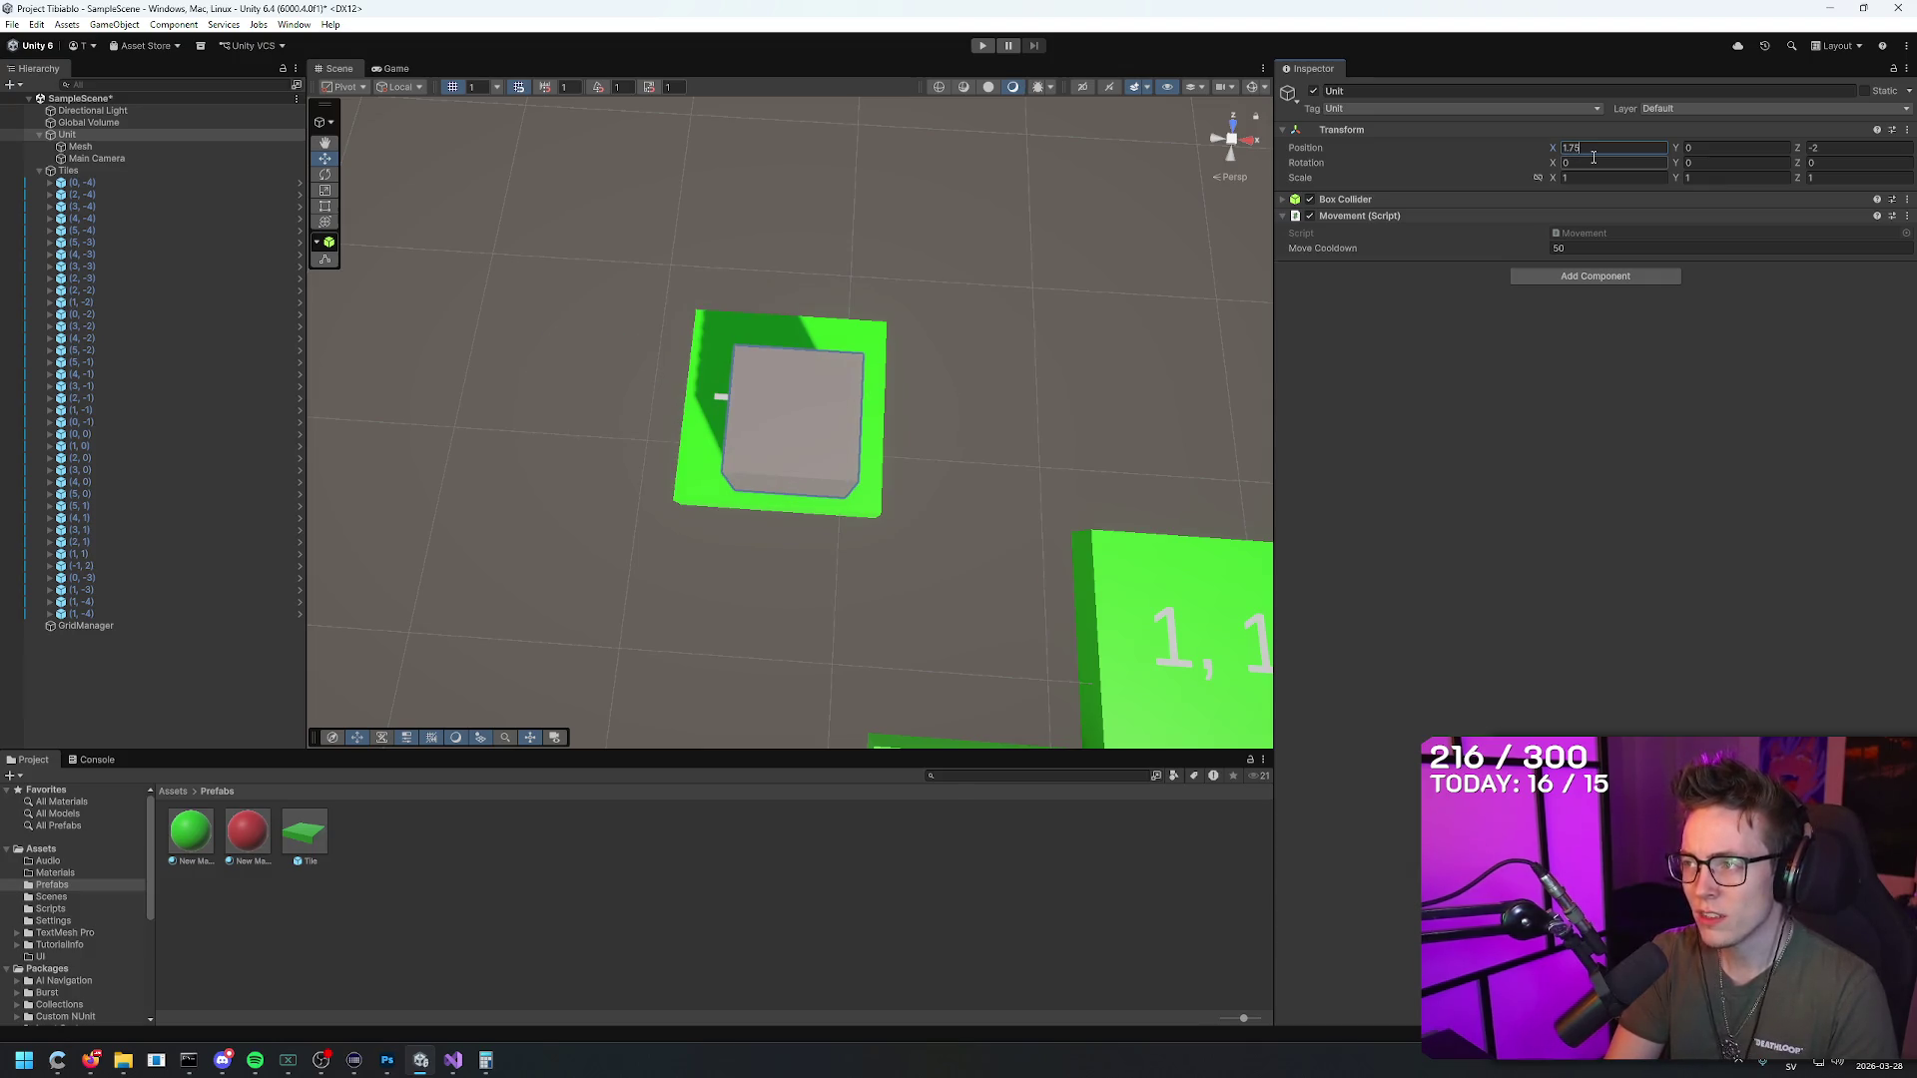
key(BackSpace)
key(BackSpace)
key(BackSpace)
text(0.5)
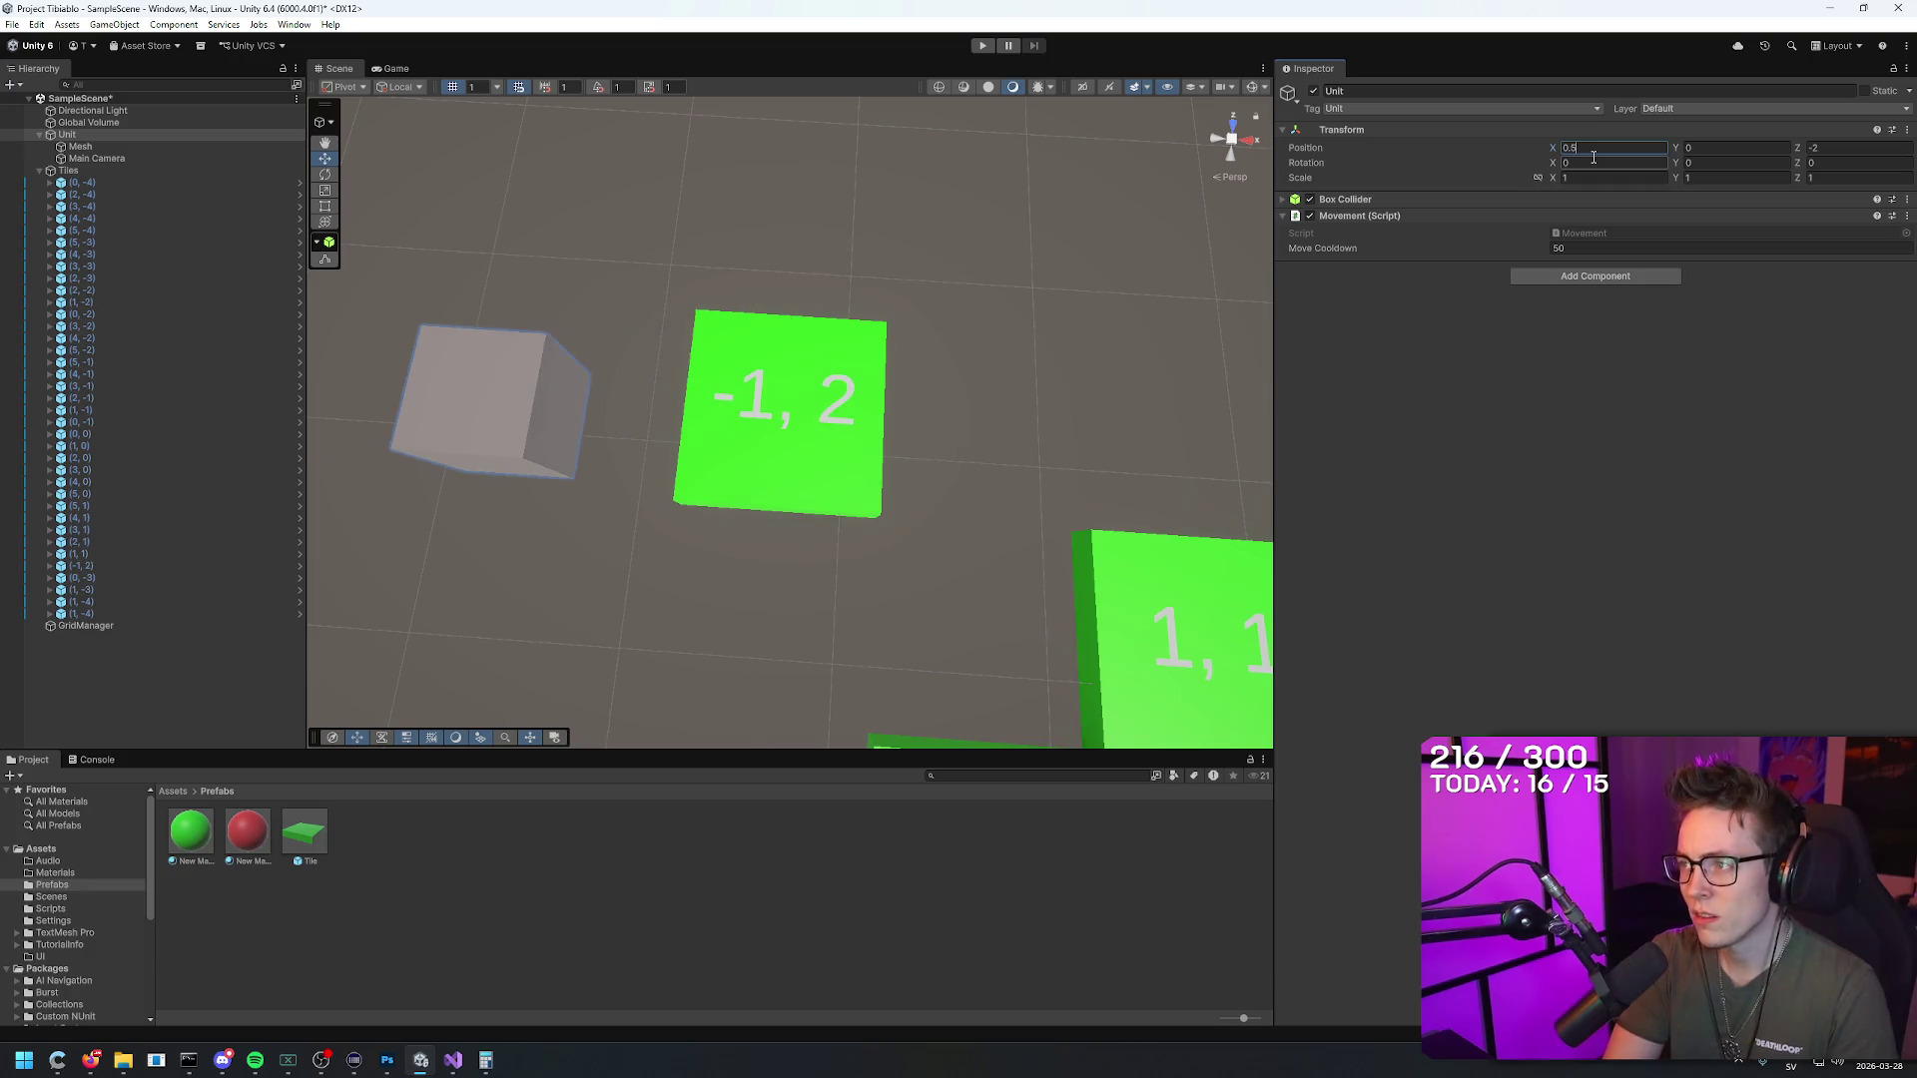
key(Tab)
key(Tab)
text(0)
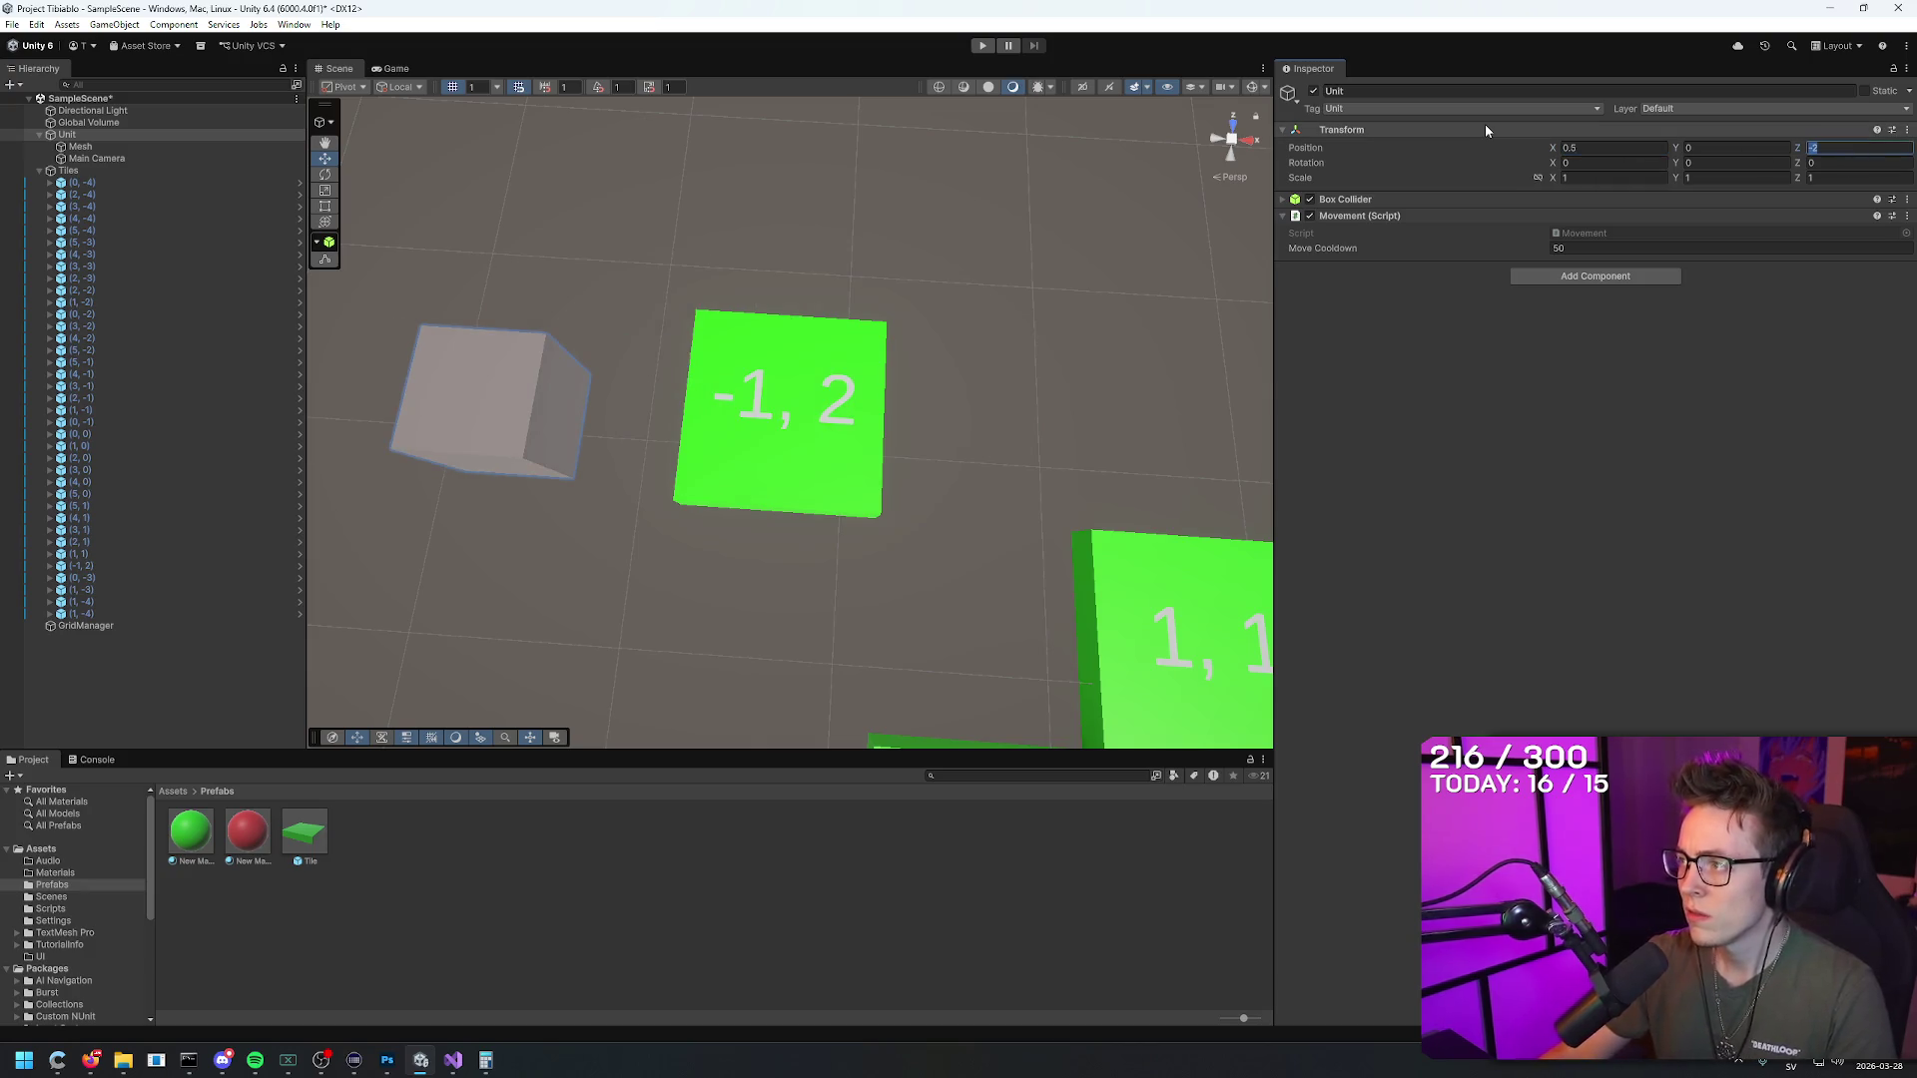
text(.5)
Step: Move the stray -1, 2 tile along X and frame it top-down
mouse_move(954, 330)
mouse_down()
mouse_move(1006, 290)
mouse_move(968, 248)
mouse_move(1128, 279)
mouse_up()
click(866, 496)
scroll(1071, 312, down, 5)
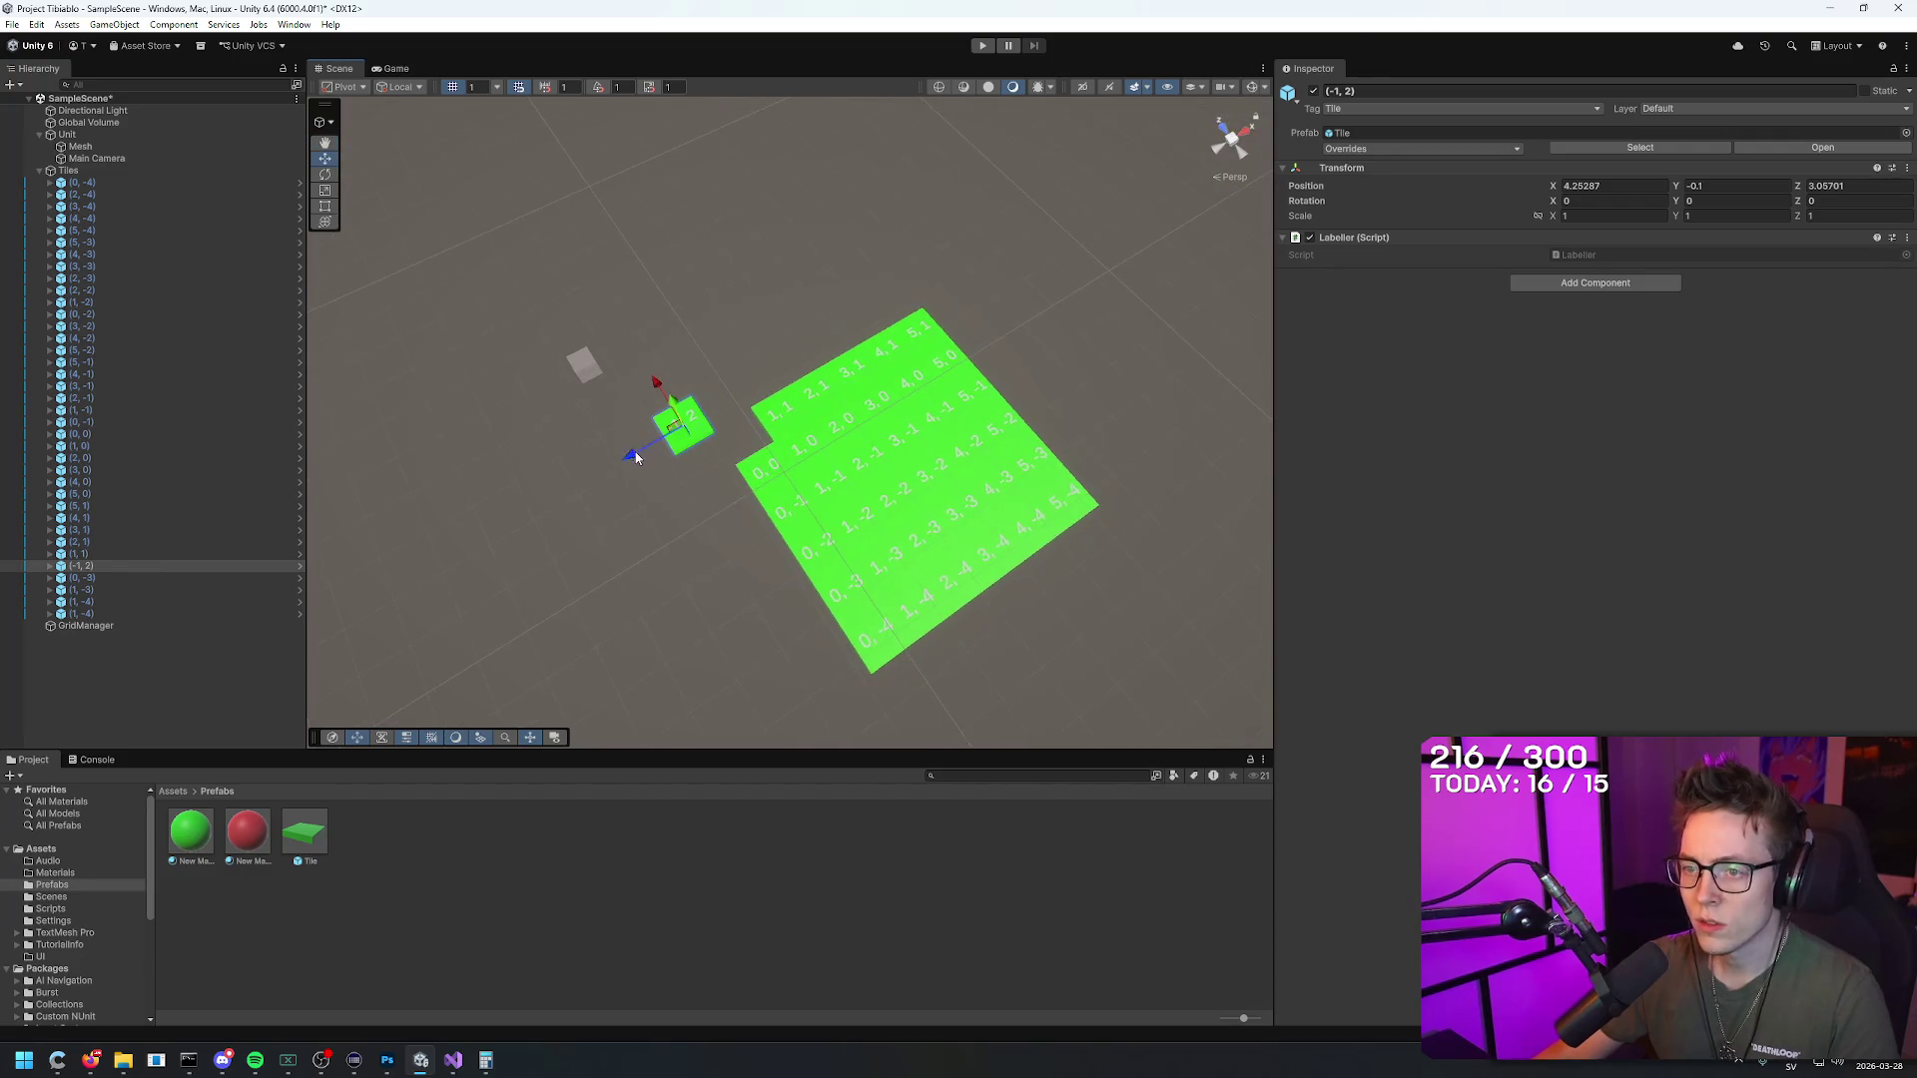
drag(638, 454, 575, 473)
drag(620, 407, 588, 347)
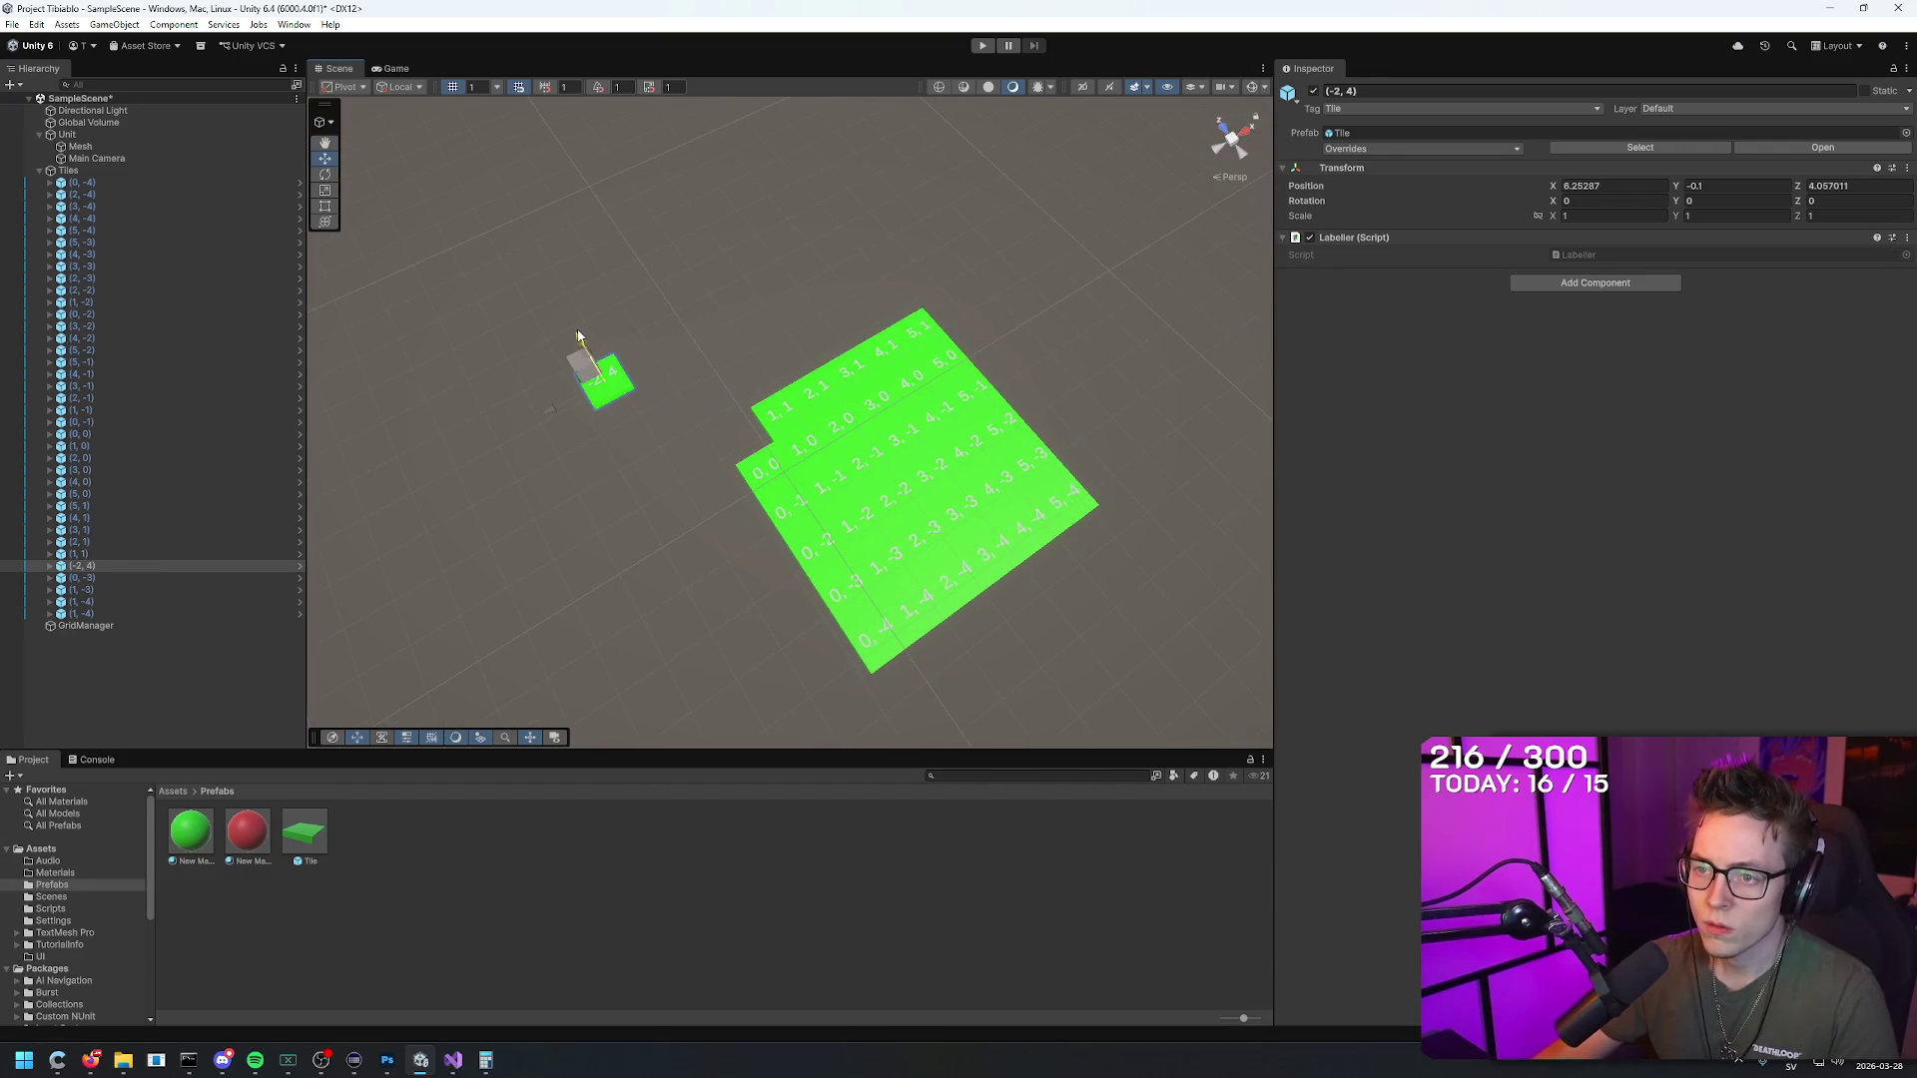
key(f)
mouse_move(548, 265)
mouse_down()
mouse_move(672, 360)
mouse_move(835, 366)
mouse_up()
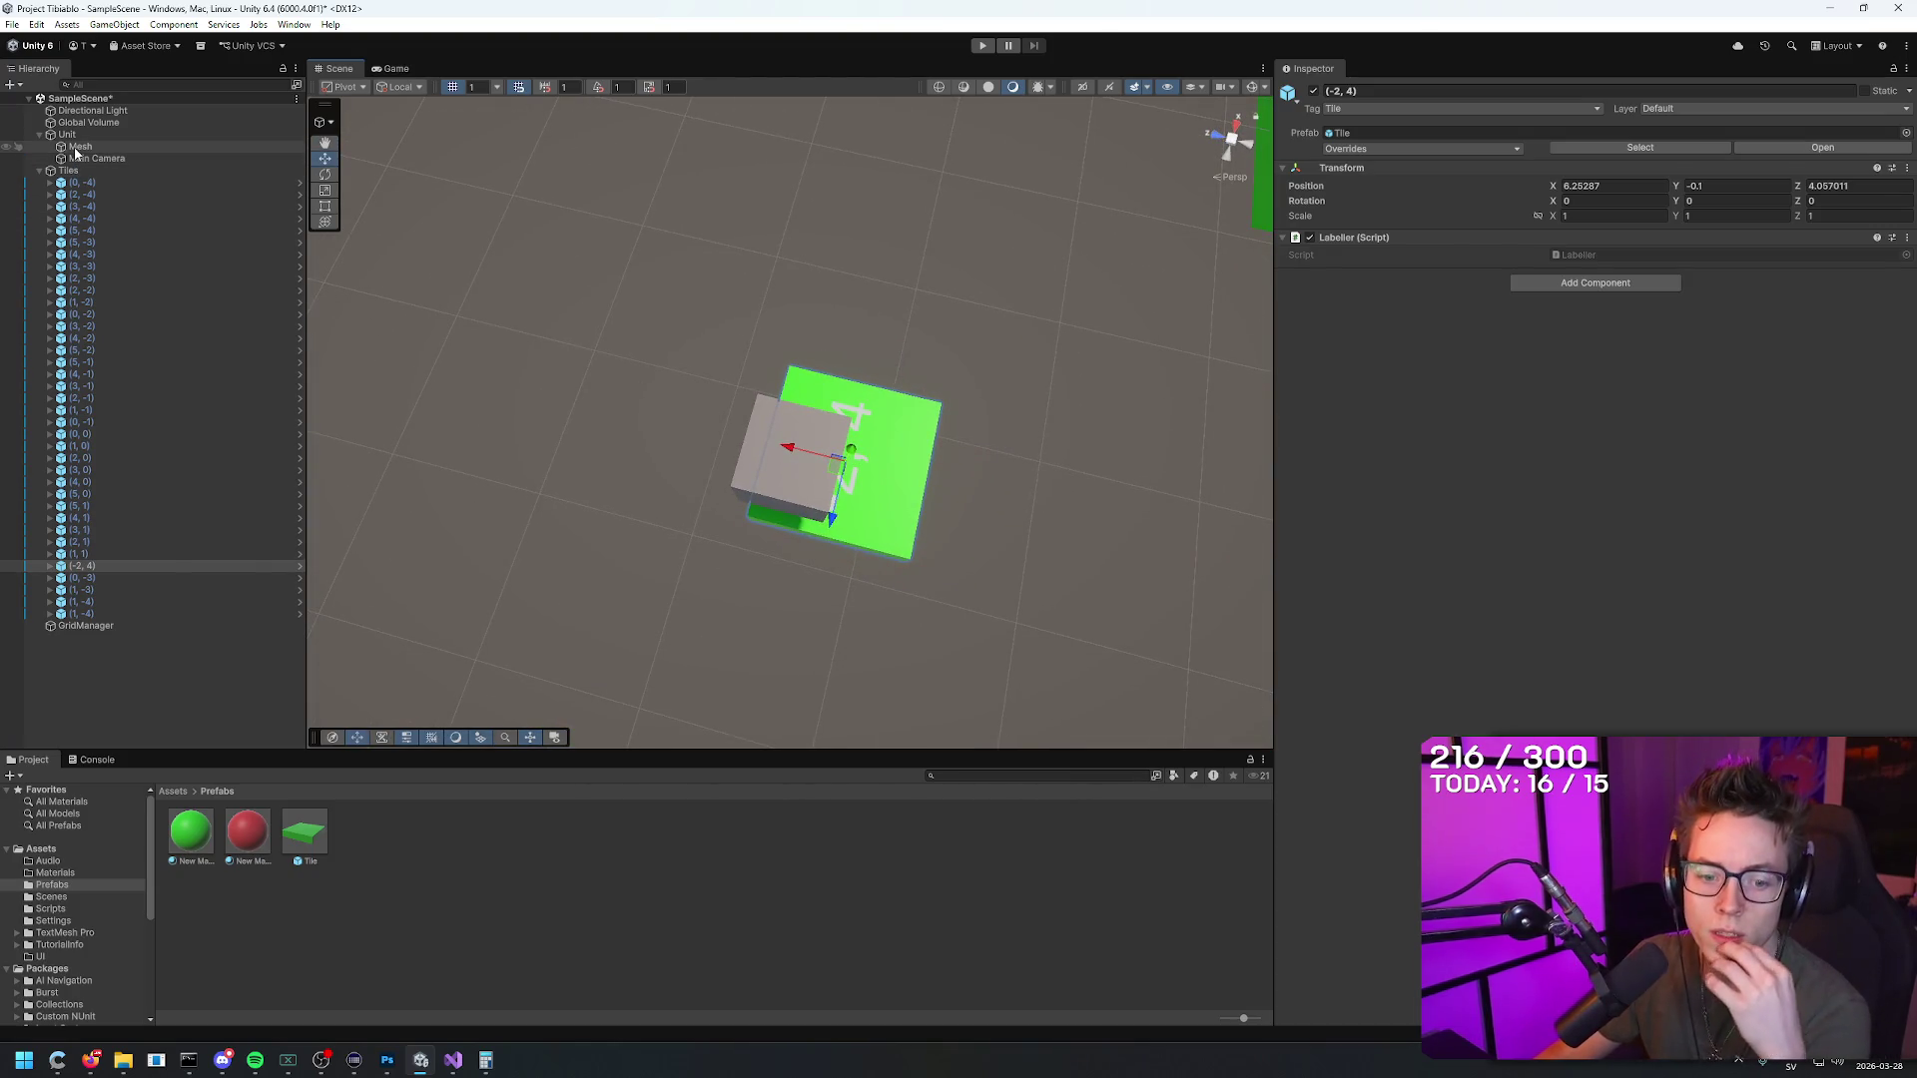
Step: Zero the cube mesh's position to 0, 0, 0
click(80, 147)
click(1631, 146)
text(0)
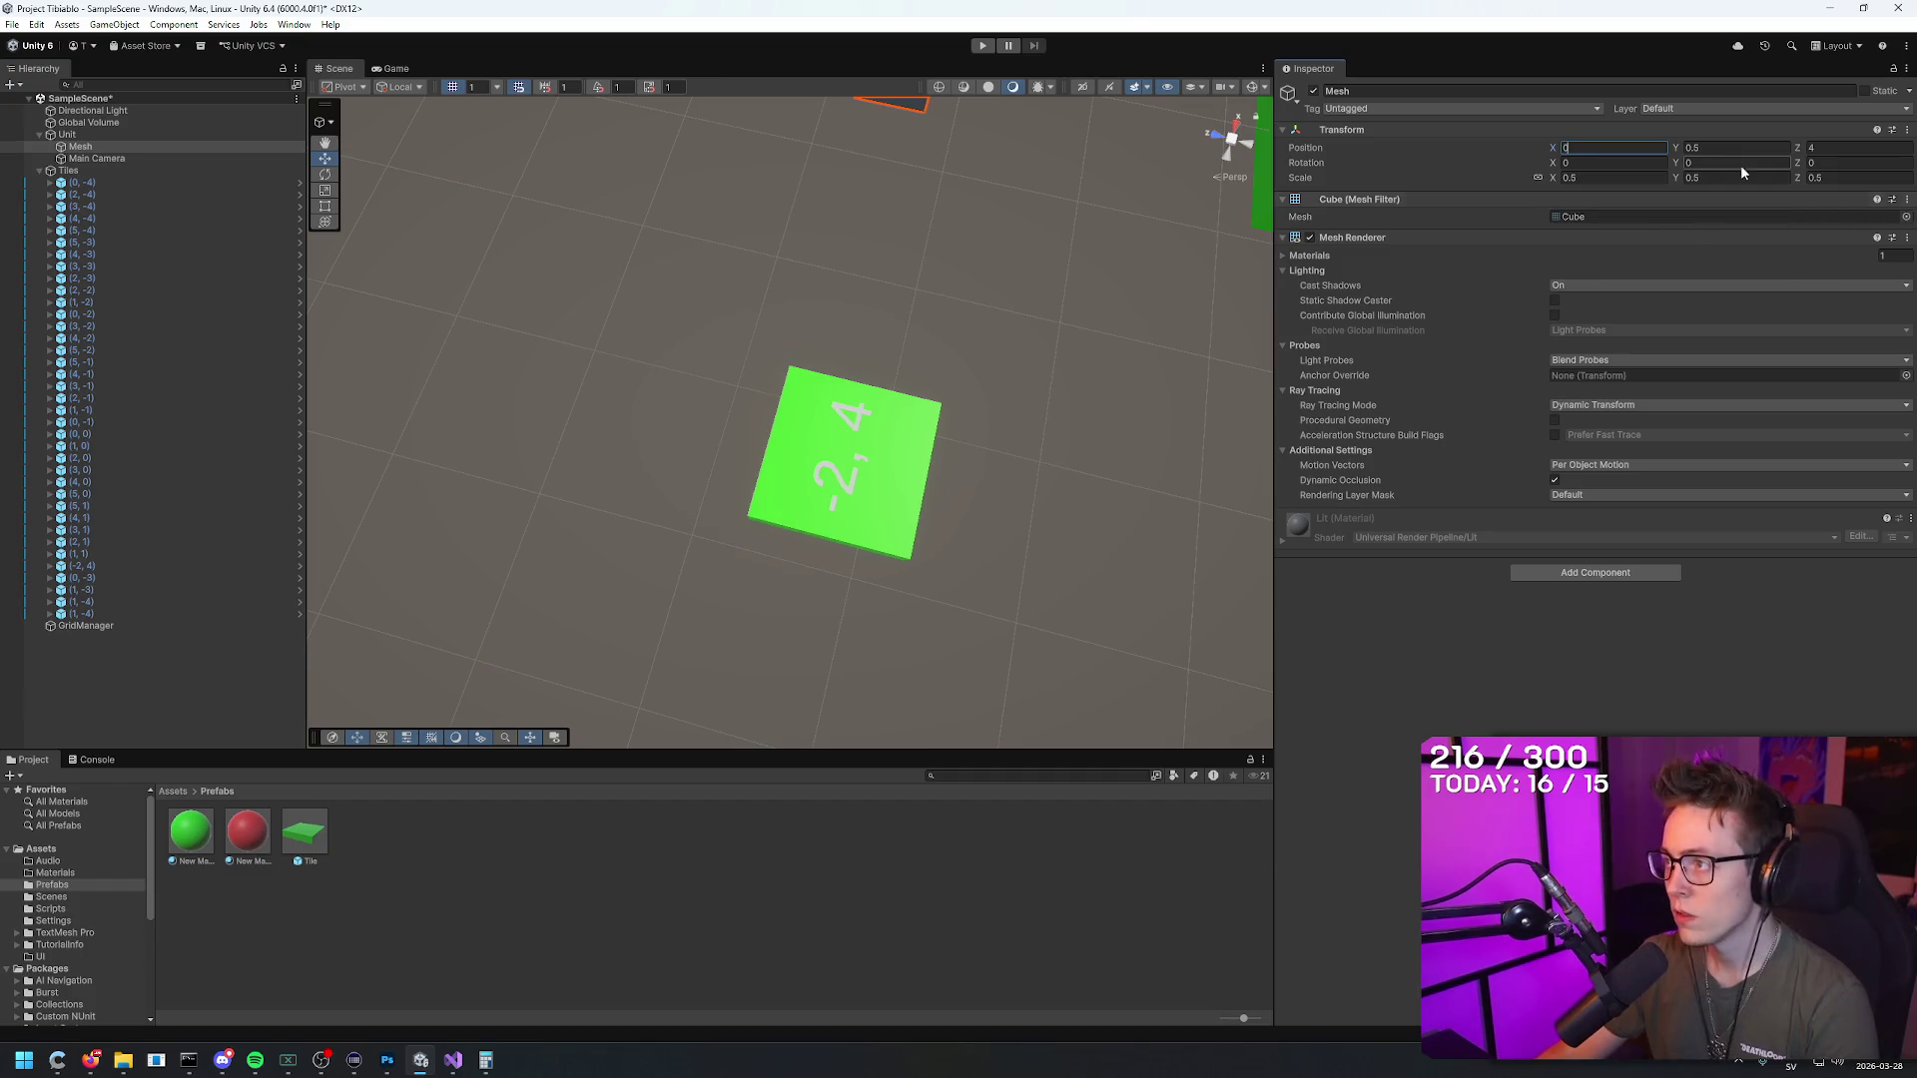
key(Tab)
text(0)
key(Tab)
text(0)
mouse_move(1197, 200)
mouse_down()
mouse_move(1160, 125)
mouse_move(1108, 189)
mouse_move(877, 120)
mouse_move(895, 176)
mouse_move(719, 295)
mouse_move(722, 426)
mouse_up()
Step: Slot the stray tile into the grid as 0, 1 and raise the cube mesh to Y 0.25
click(752, 335)
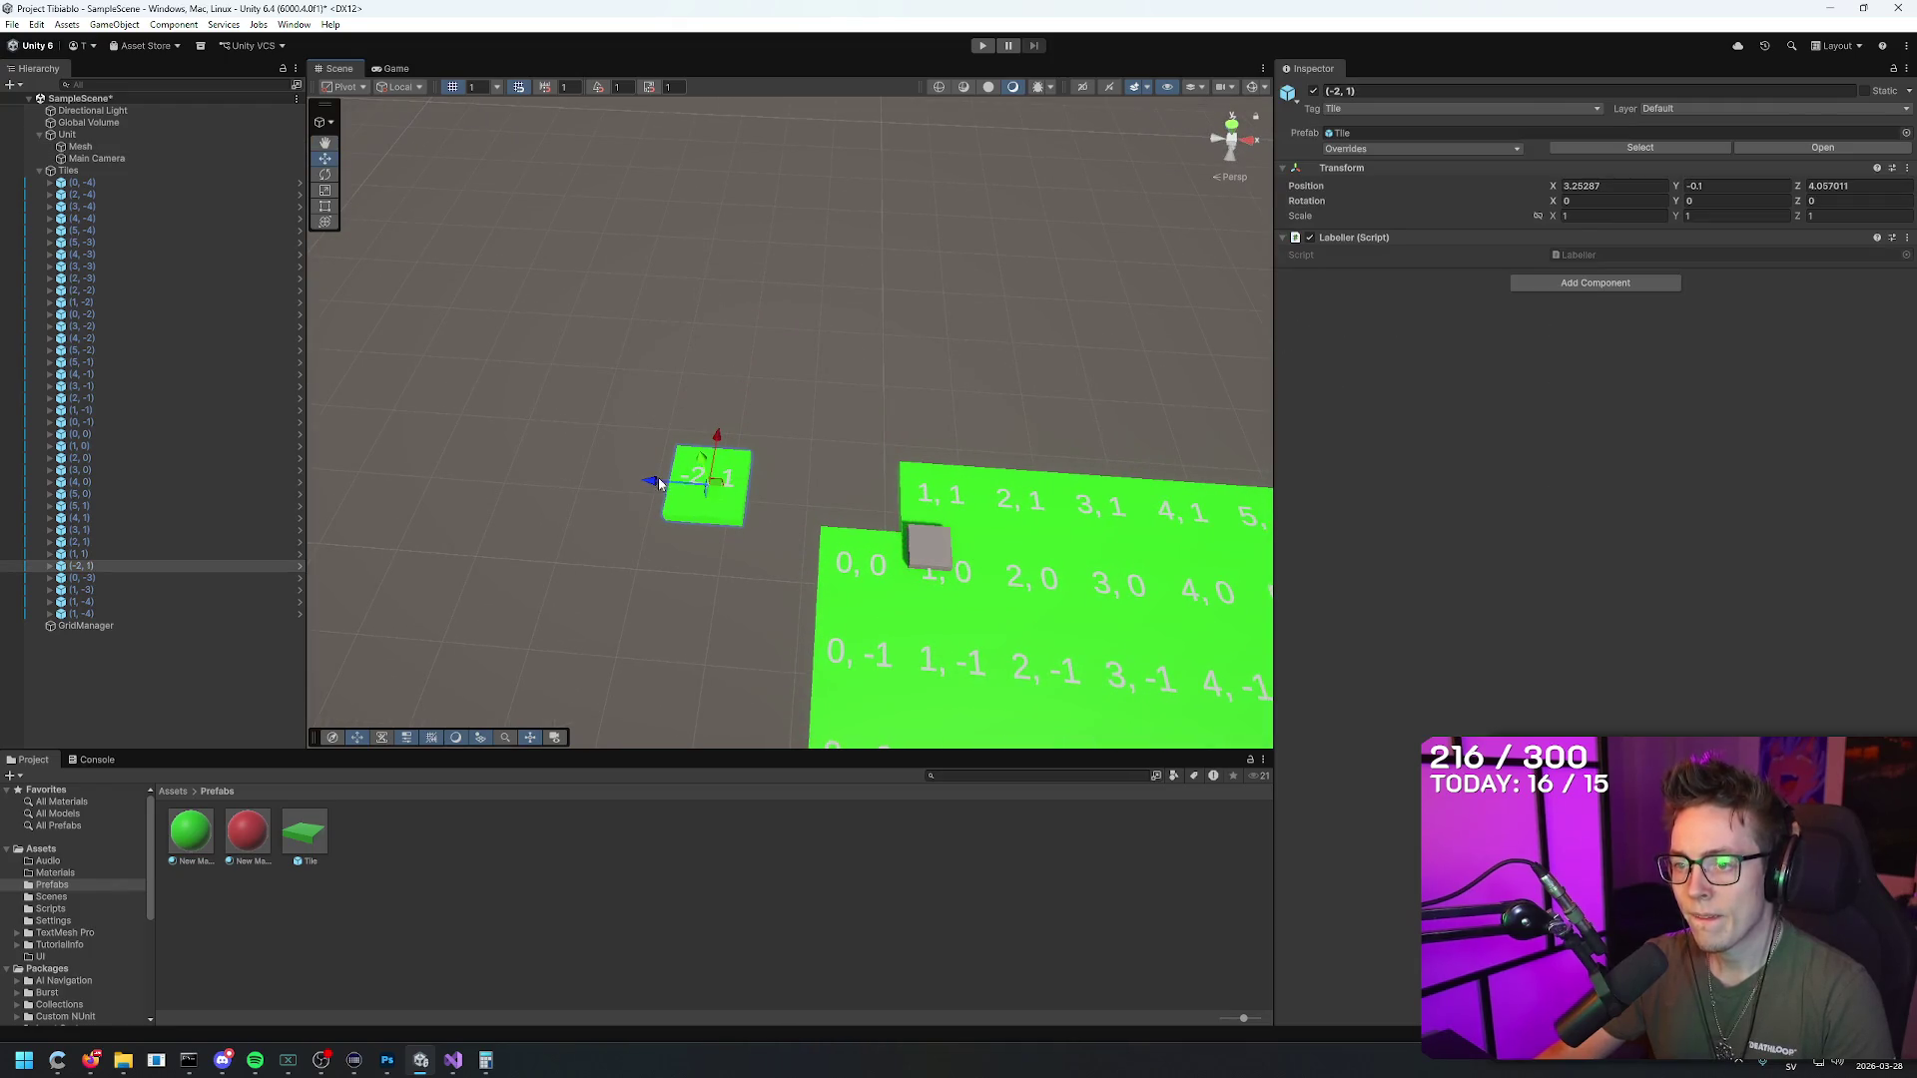
drag(658, 483, 770, 491)
click(918, 548)
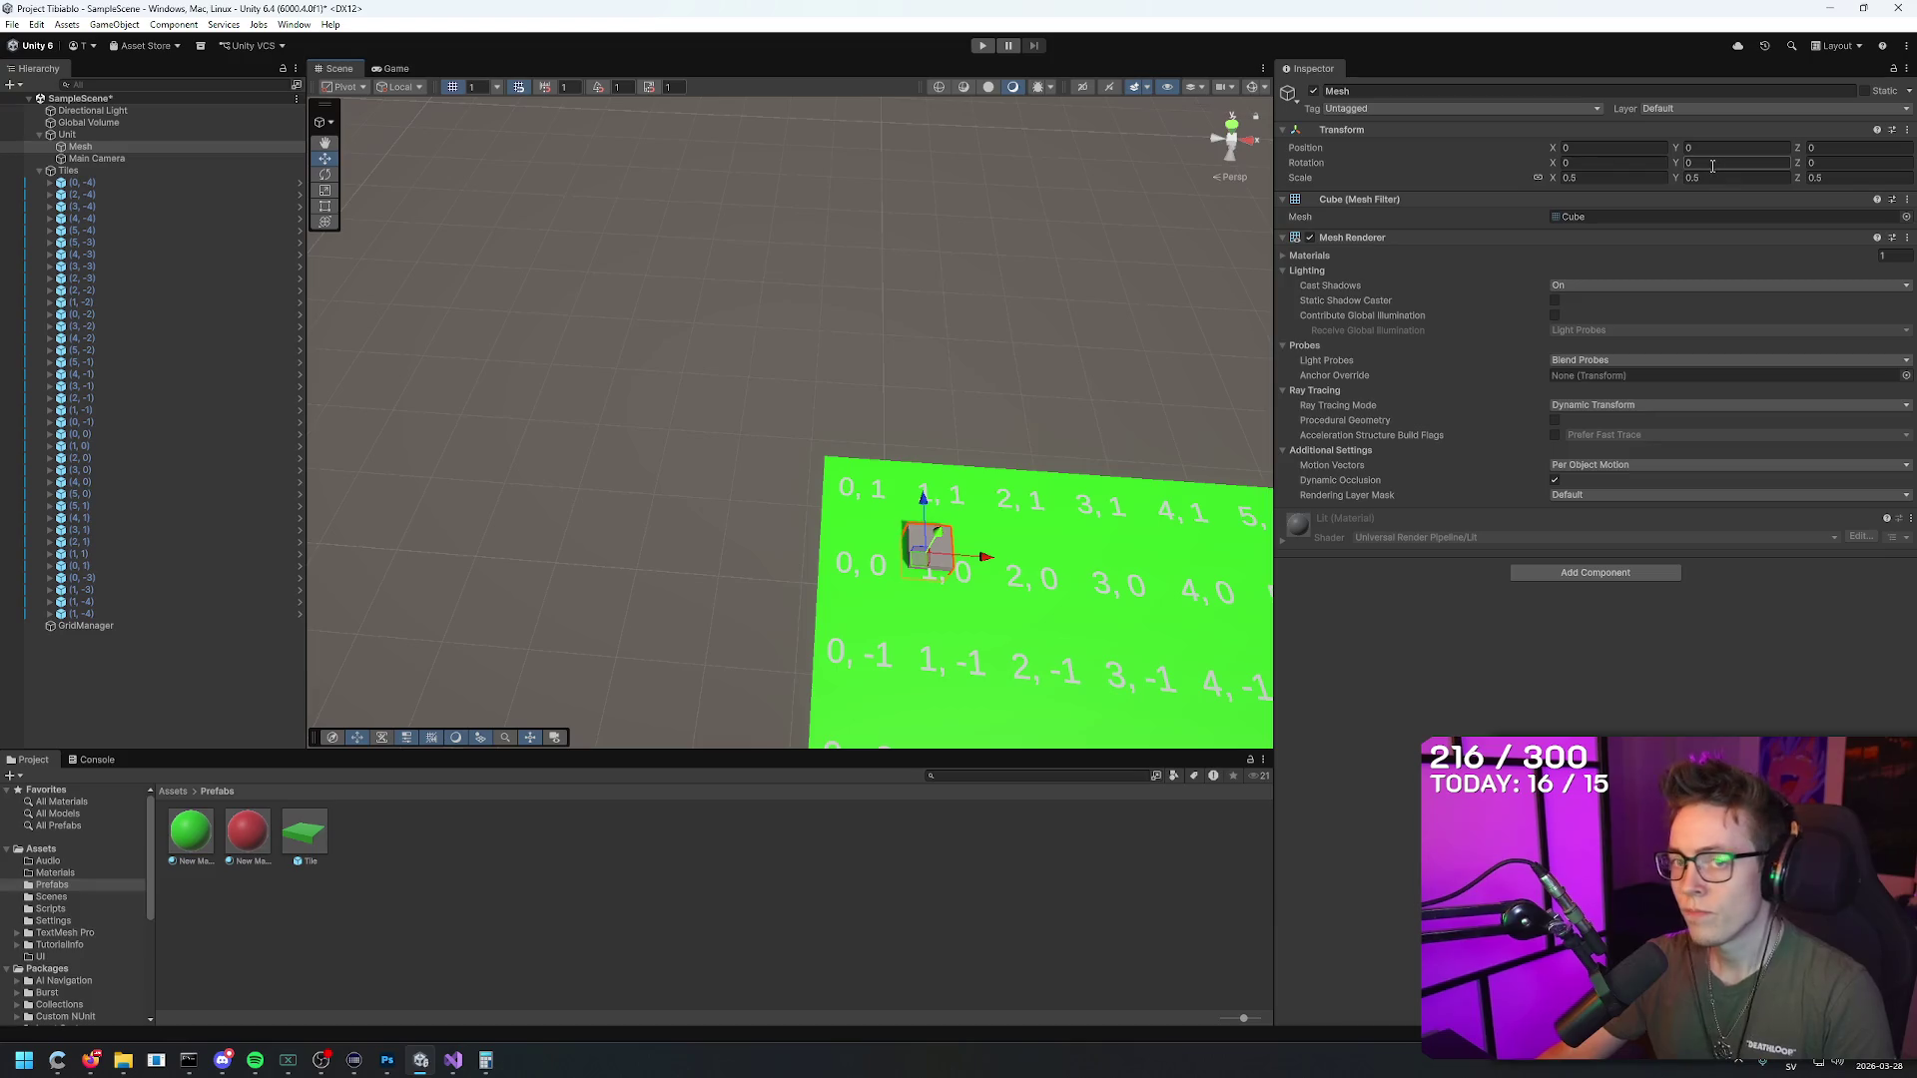
text(0.5)
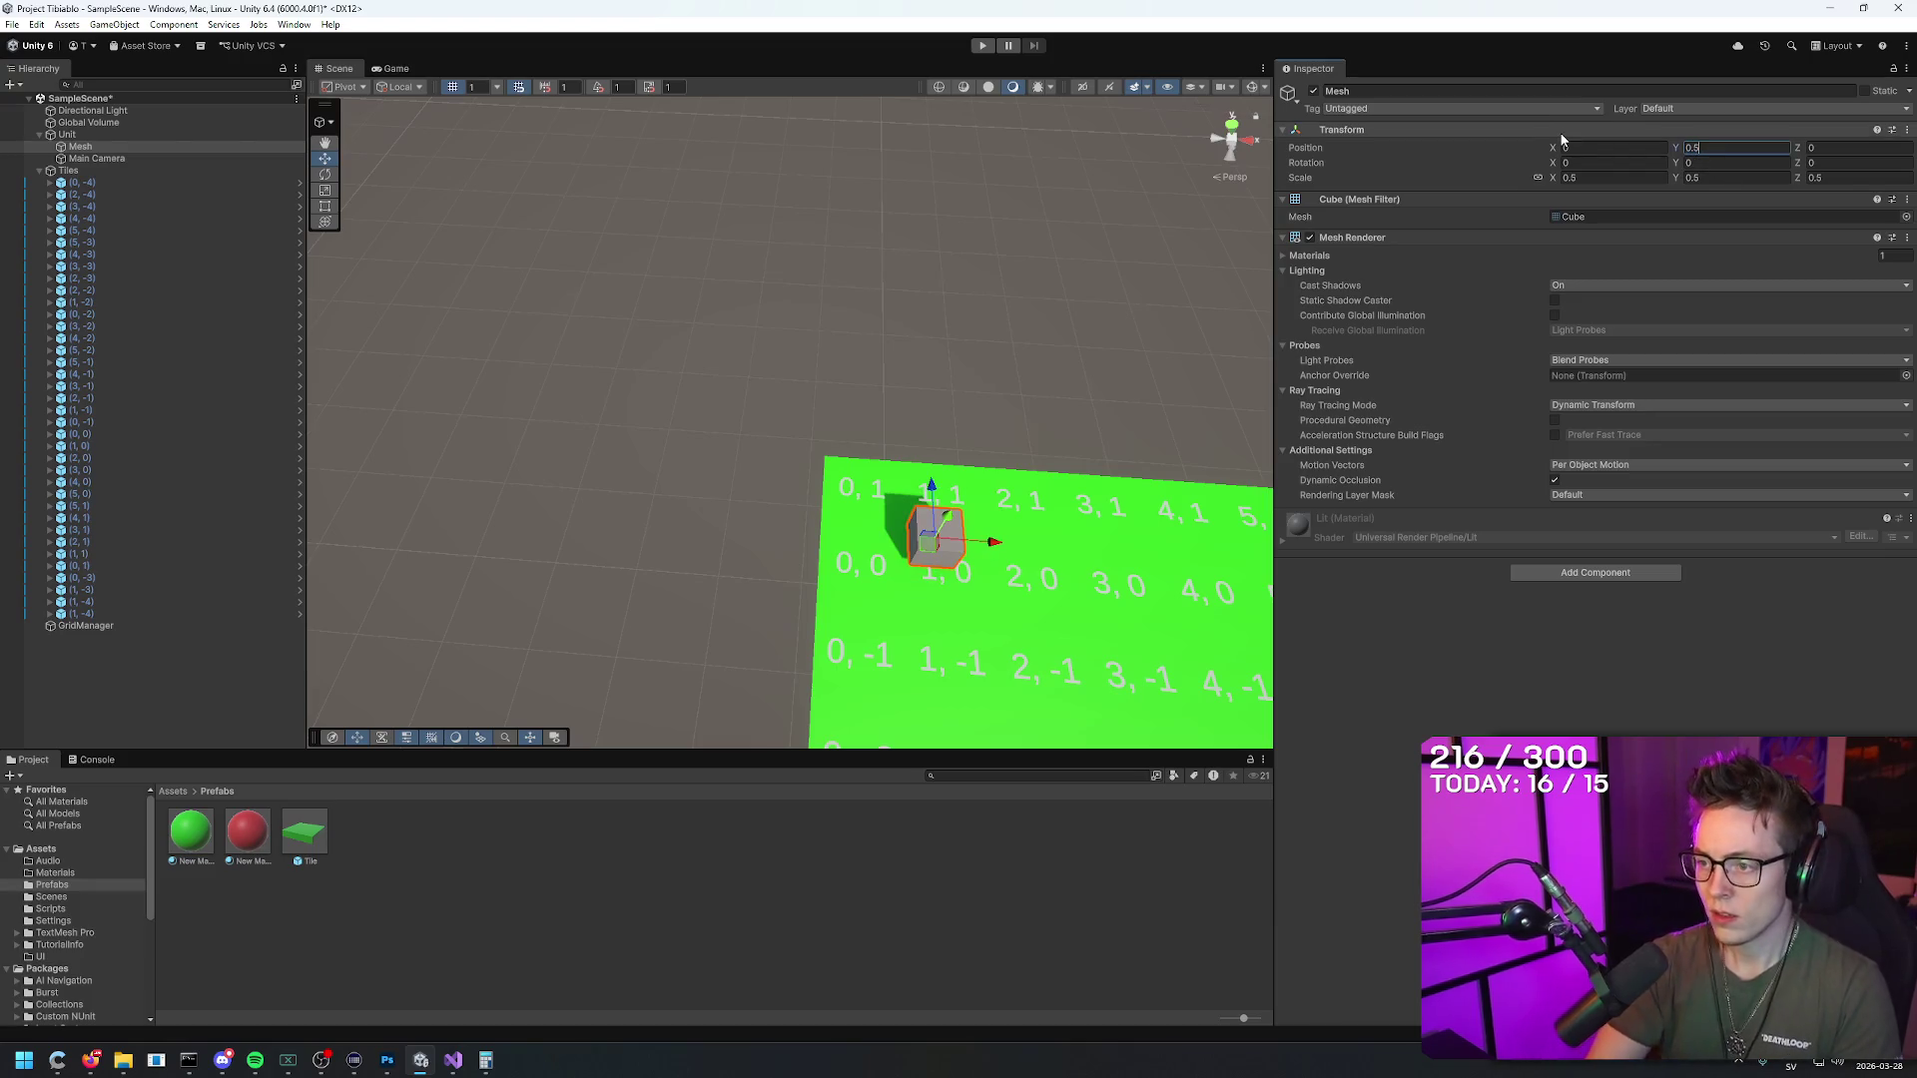
key(BackSpace)
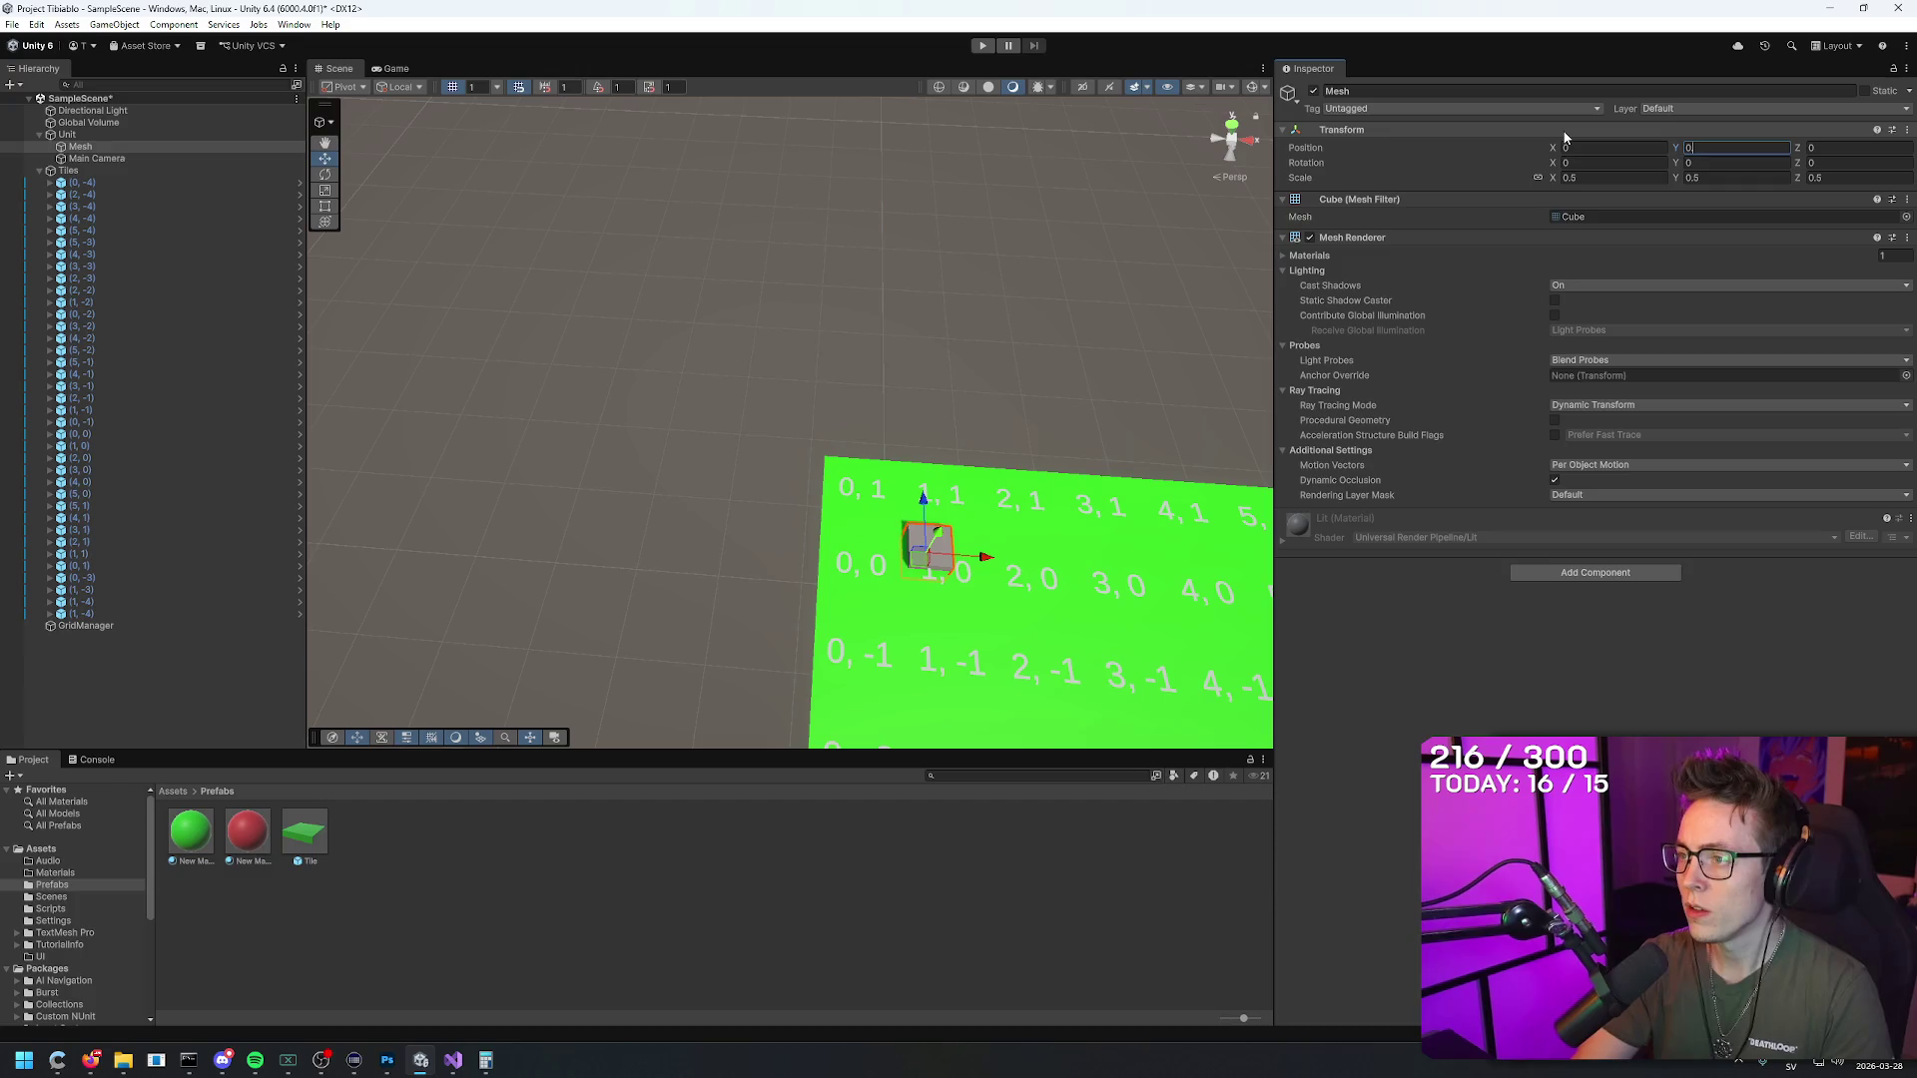
text(.25)
drag(893, 358, 898, 359)
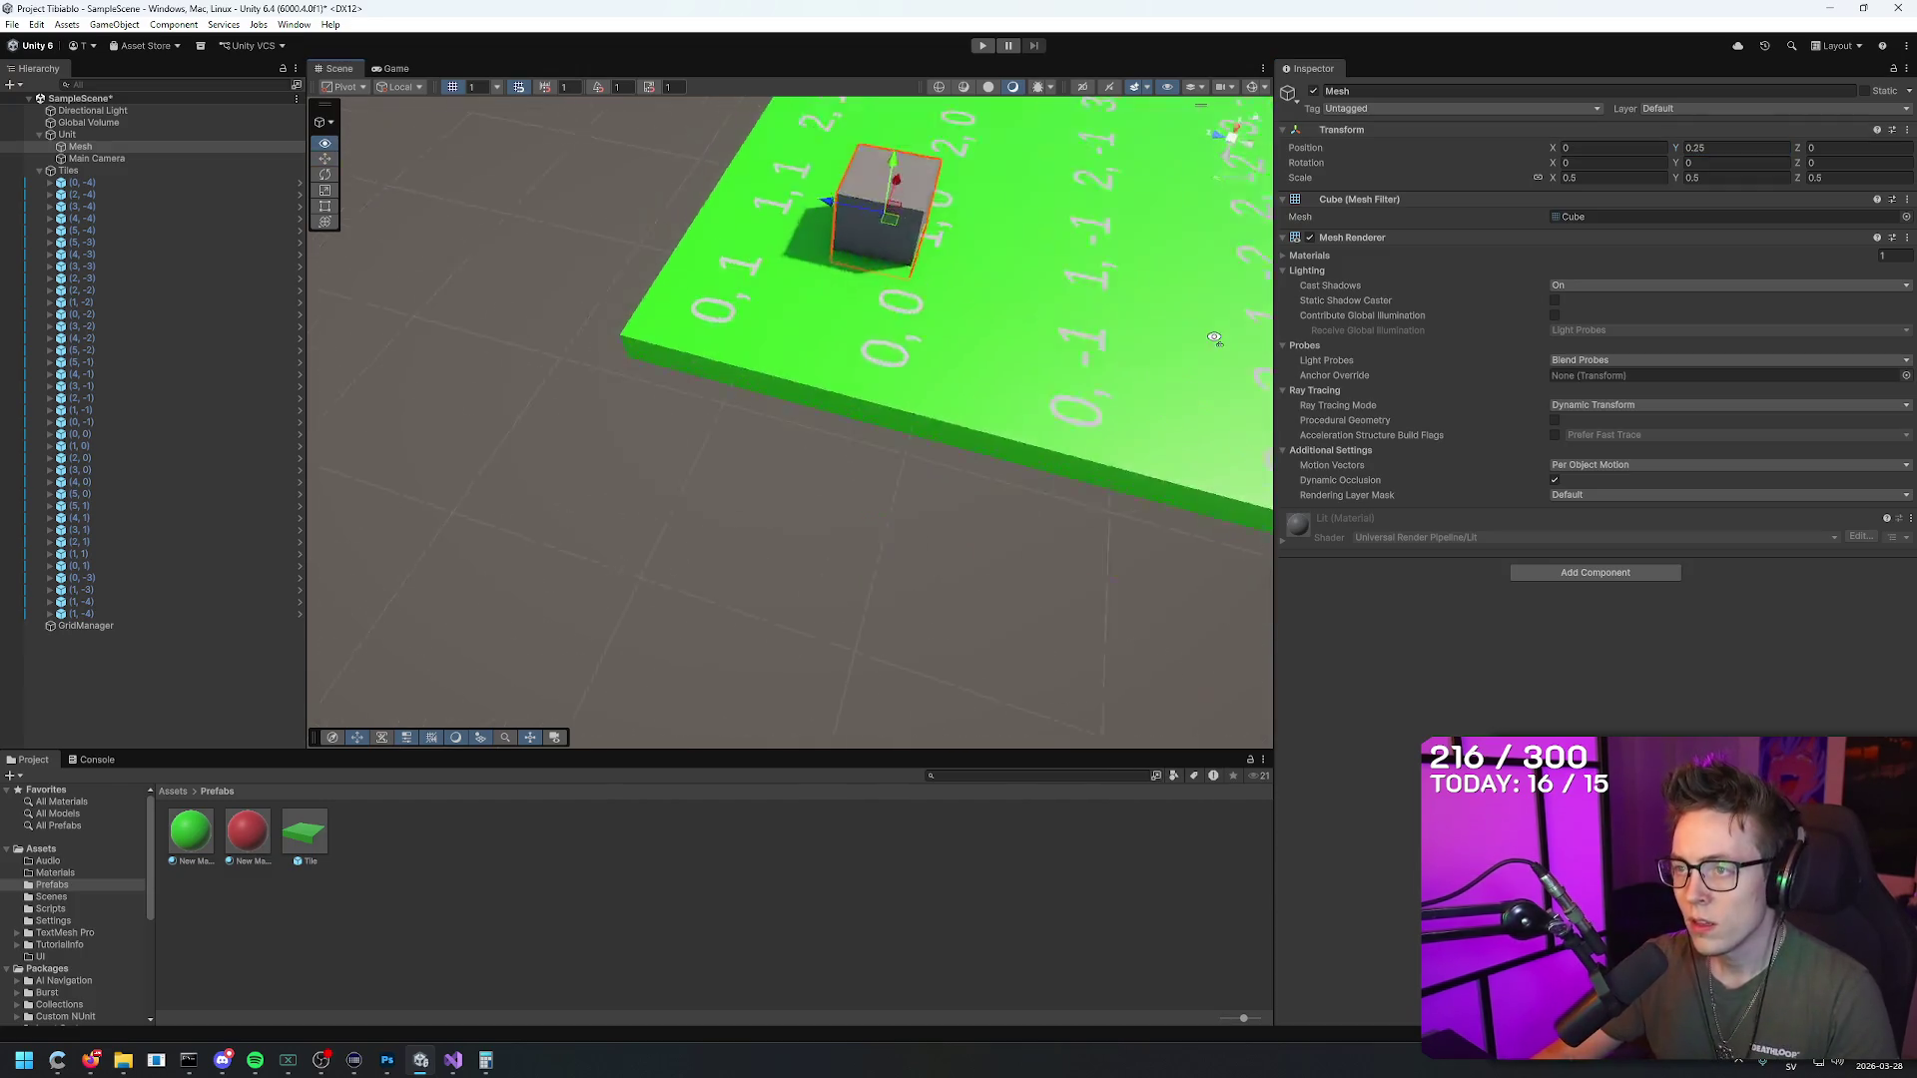
Step: Set the Unit's Y position to 0.4 so the cube rests on the grid
key(f)
click(1727, 148)
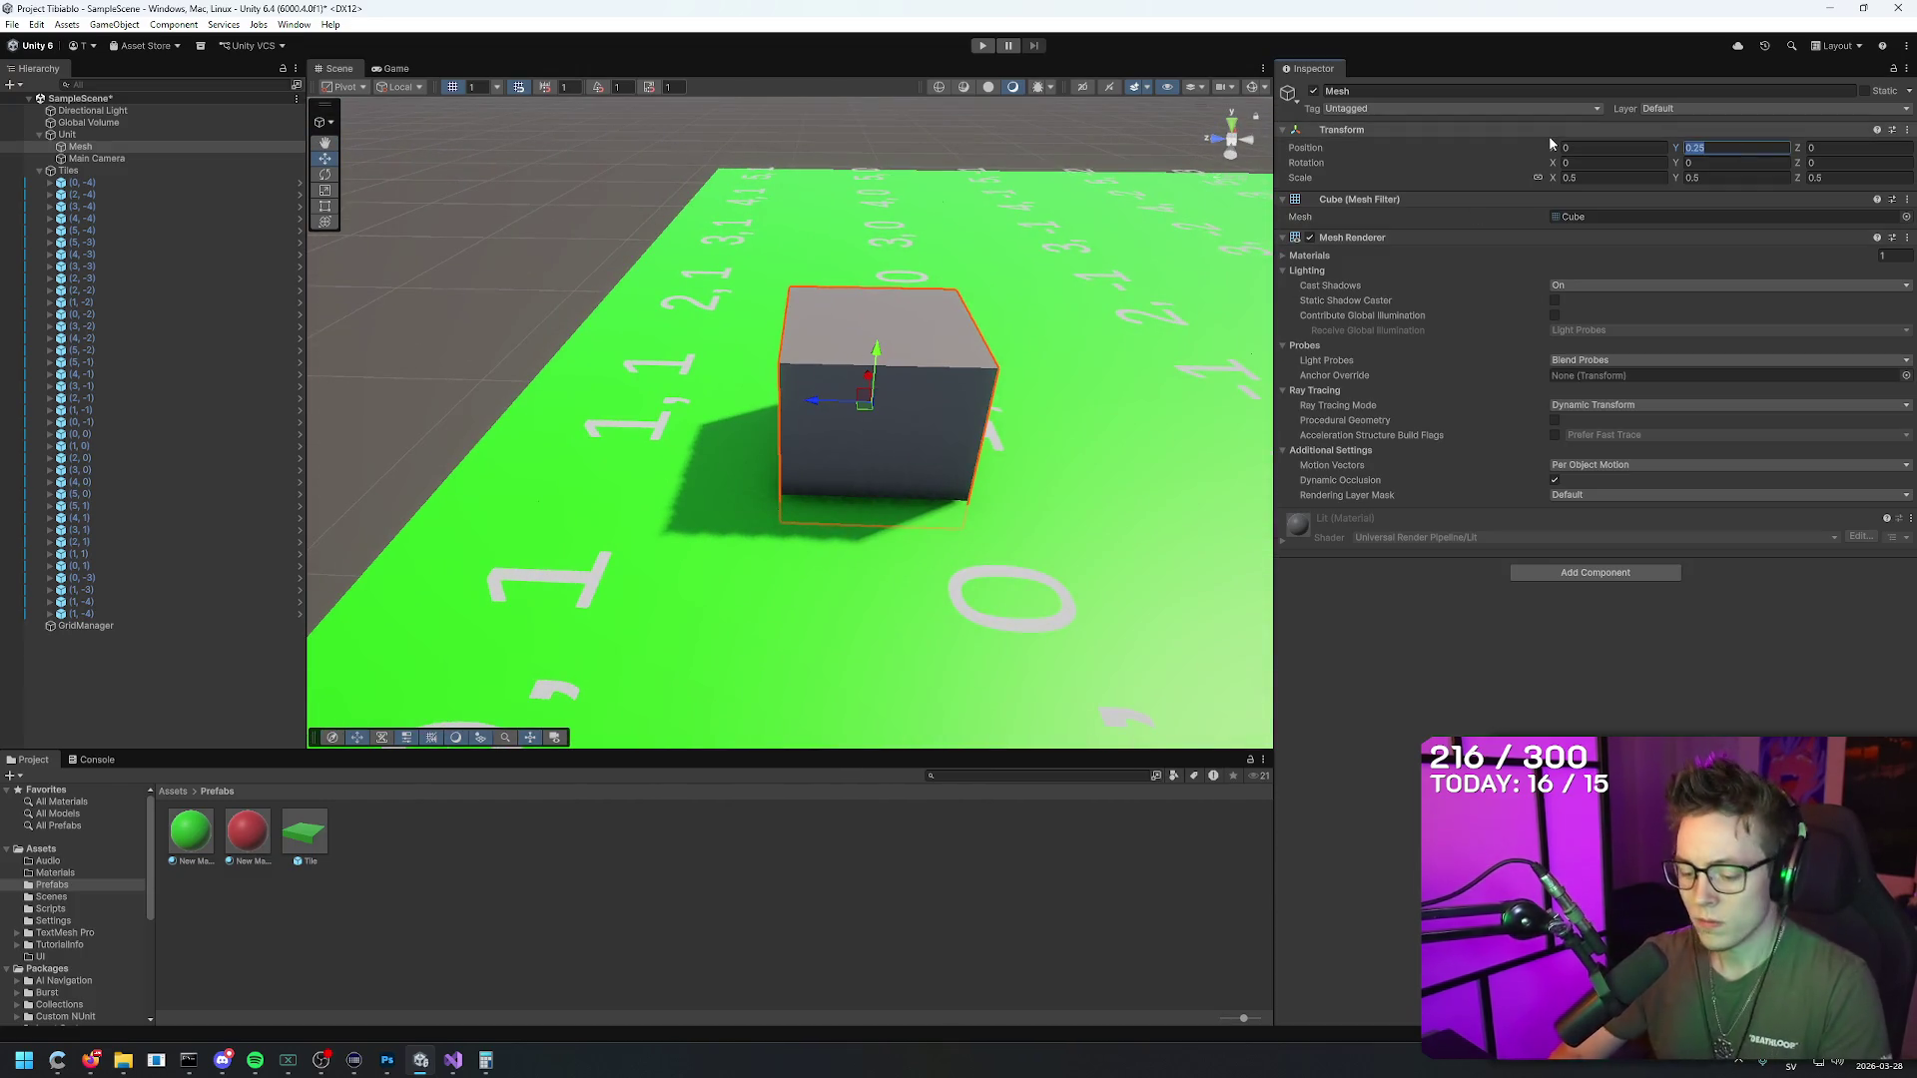
text(0.4)
drag(619, 300, 423, 295)
click(1737, 148)
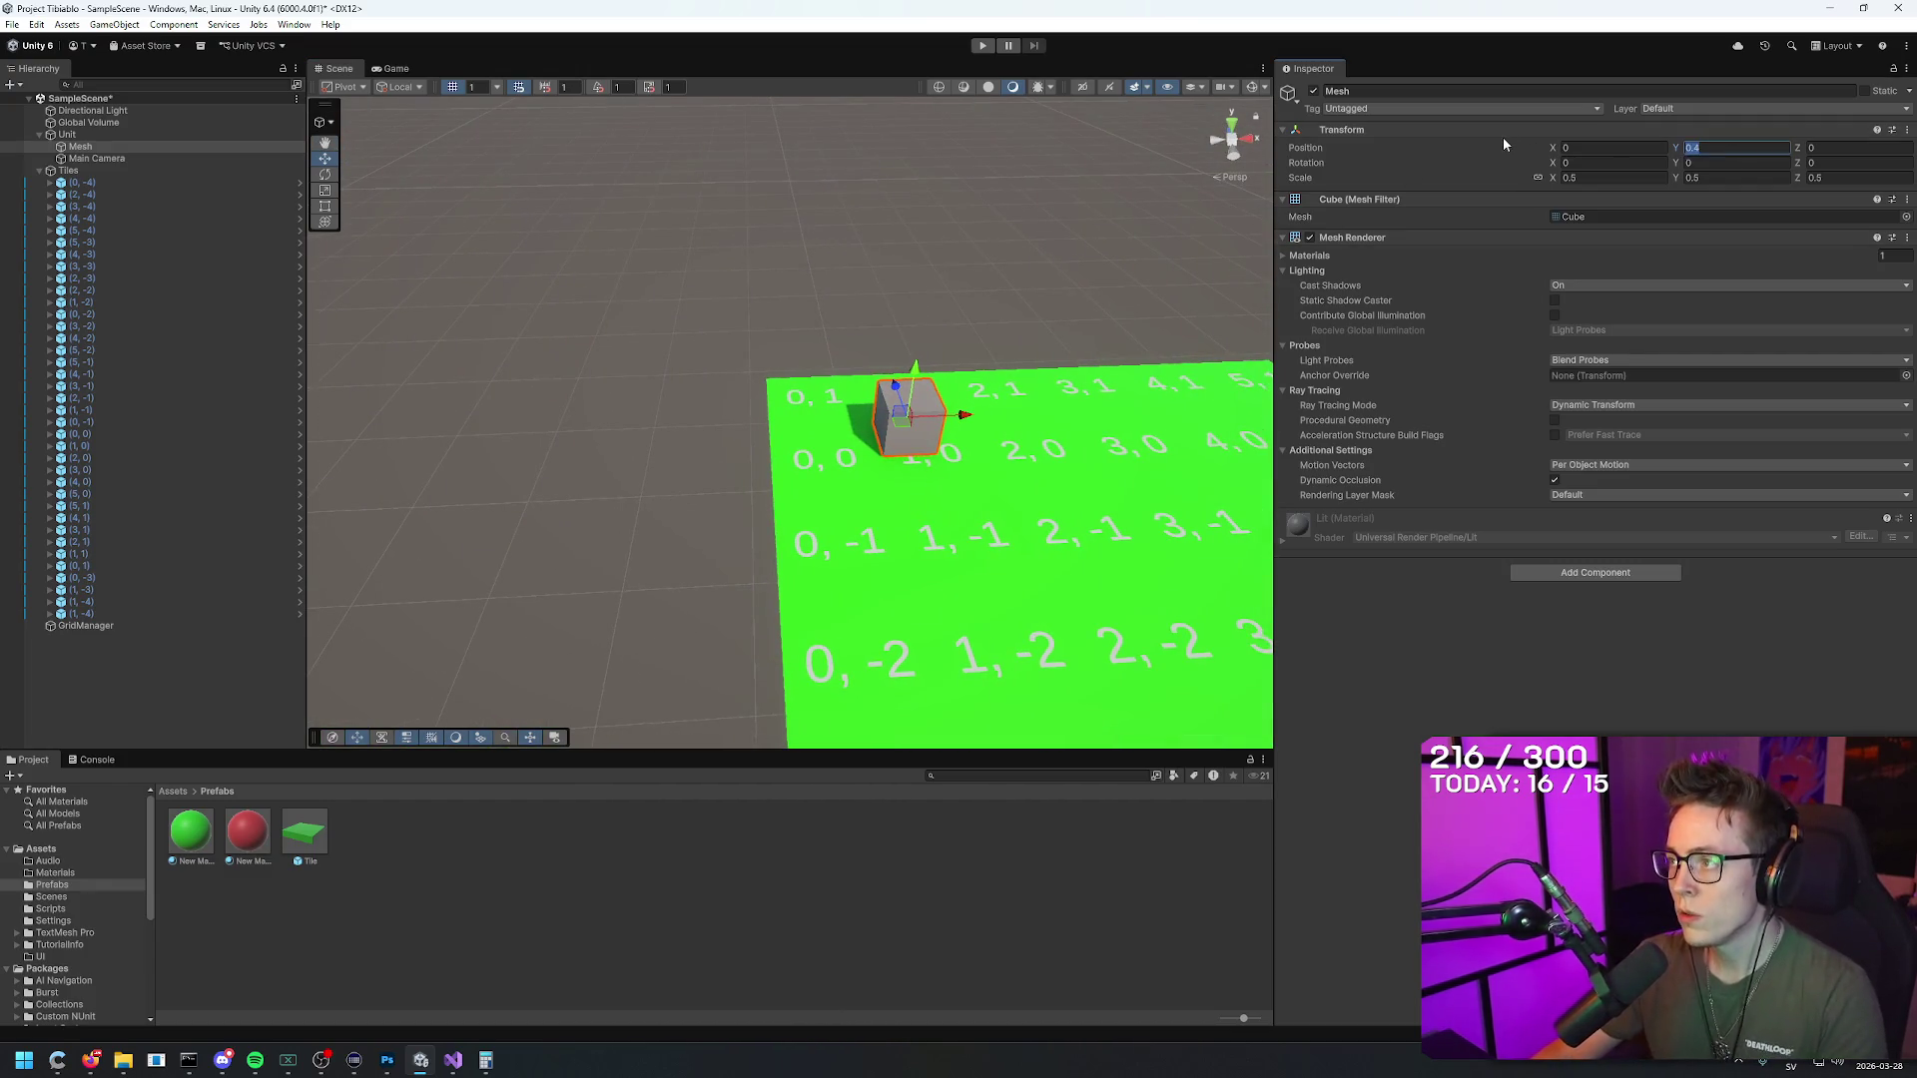
text(0)
click(67, 133)
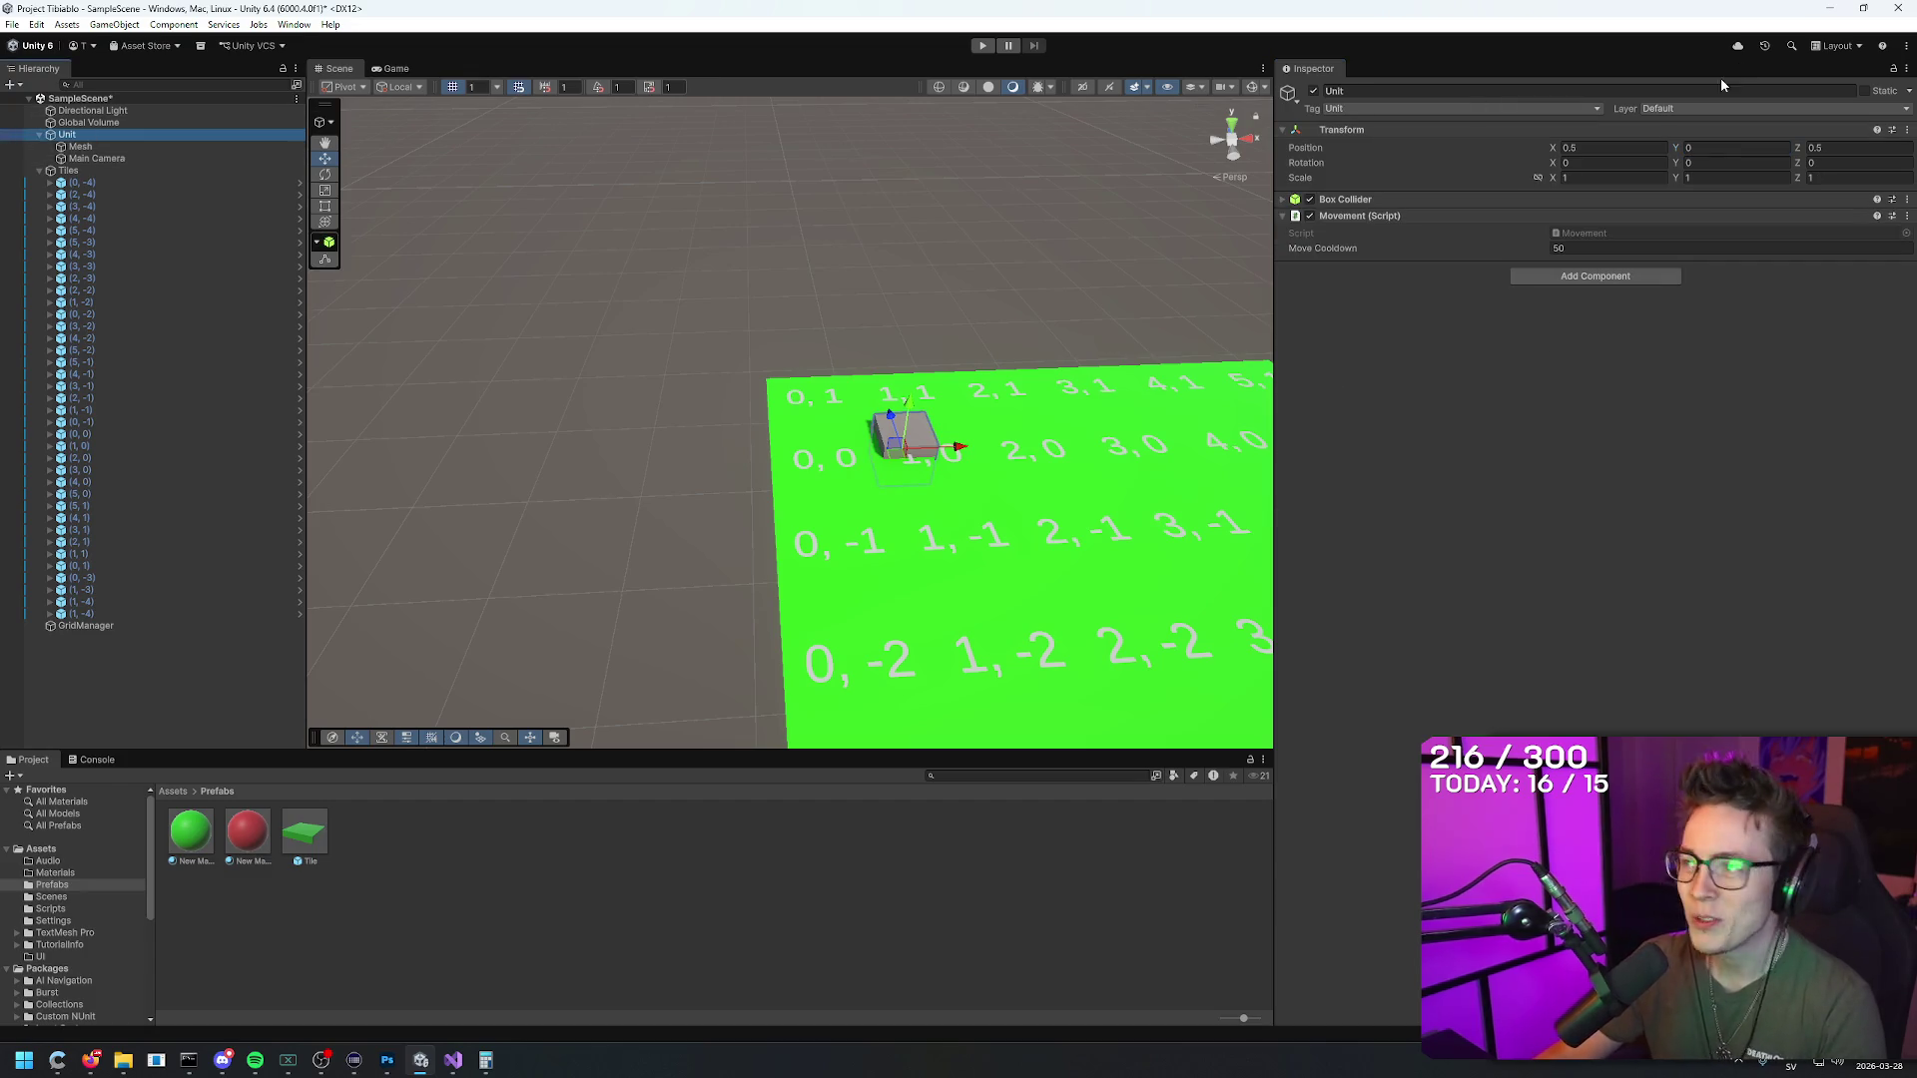
text(.4)
key(BackSpace)
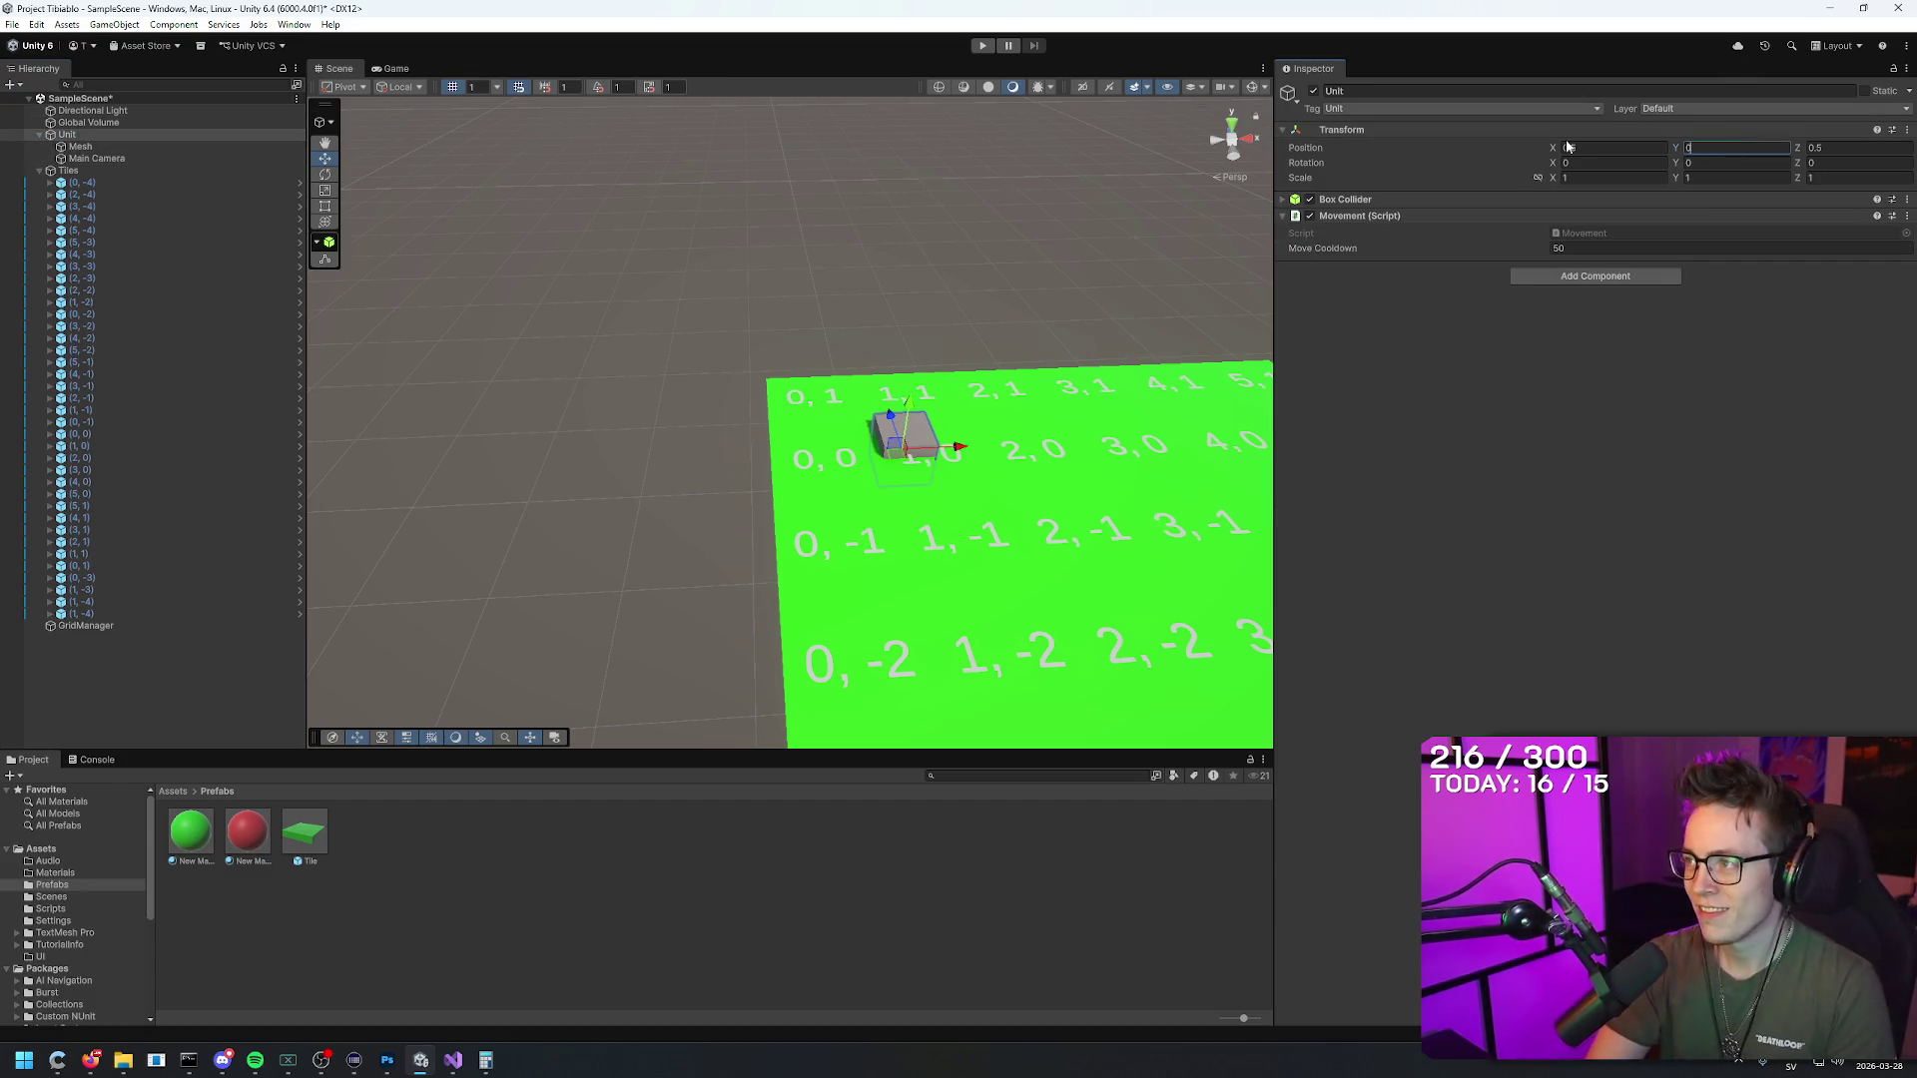
text(4)
mouse_move(1013, 259)
mouse_down()
mouse_move(890, 236)
mouse_move(998, 200)
mouse_move(1172, 212)
mouse_move(1068, 250)
mouse_move(779, 290)
mouse_move(870, 459)
mouse_up()
scroll(871, 459, down, 5)
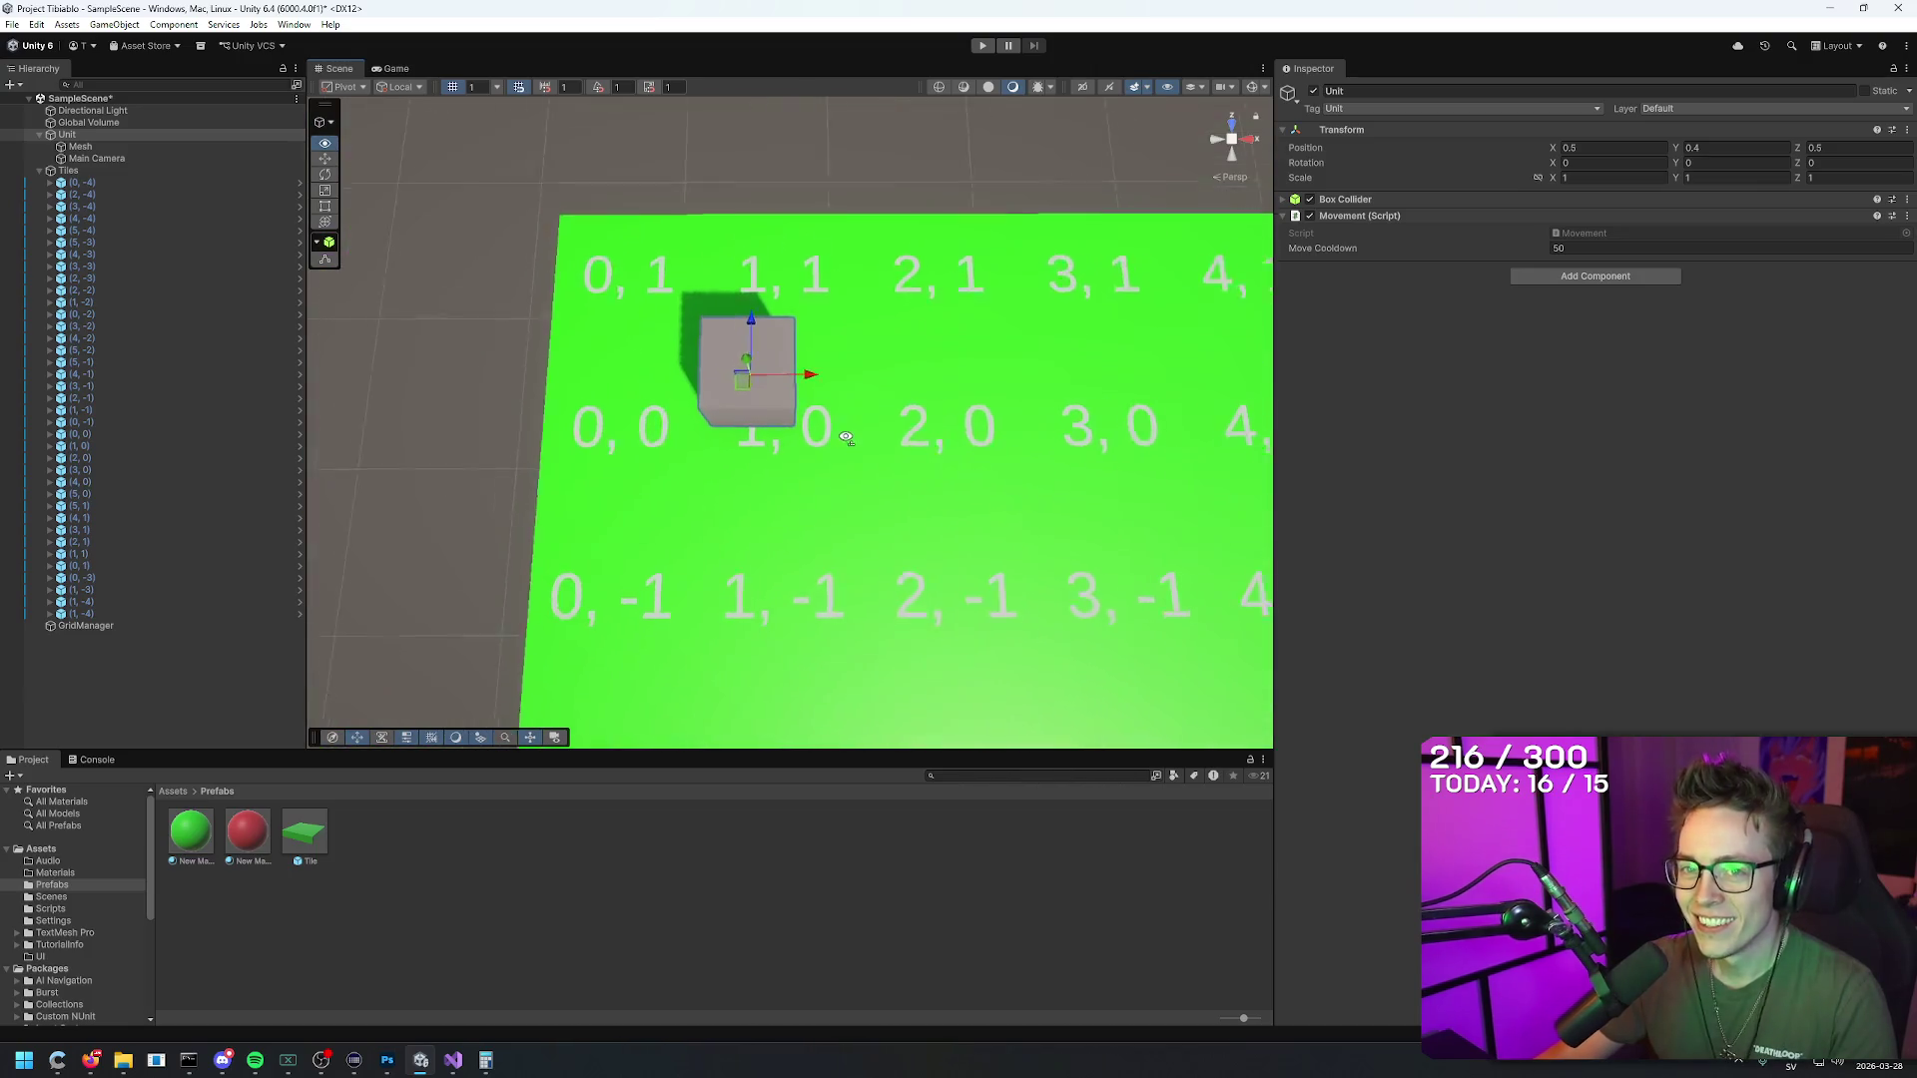
Step: Try zeroing the cube mesh's vertical scale, then undo that change
click(96, 147)
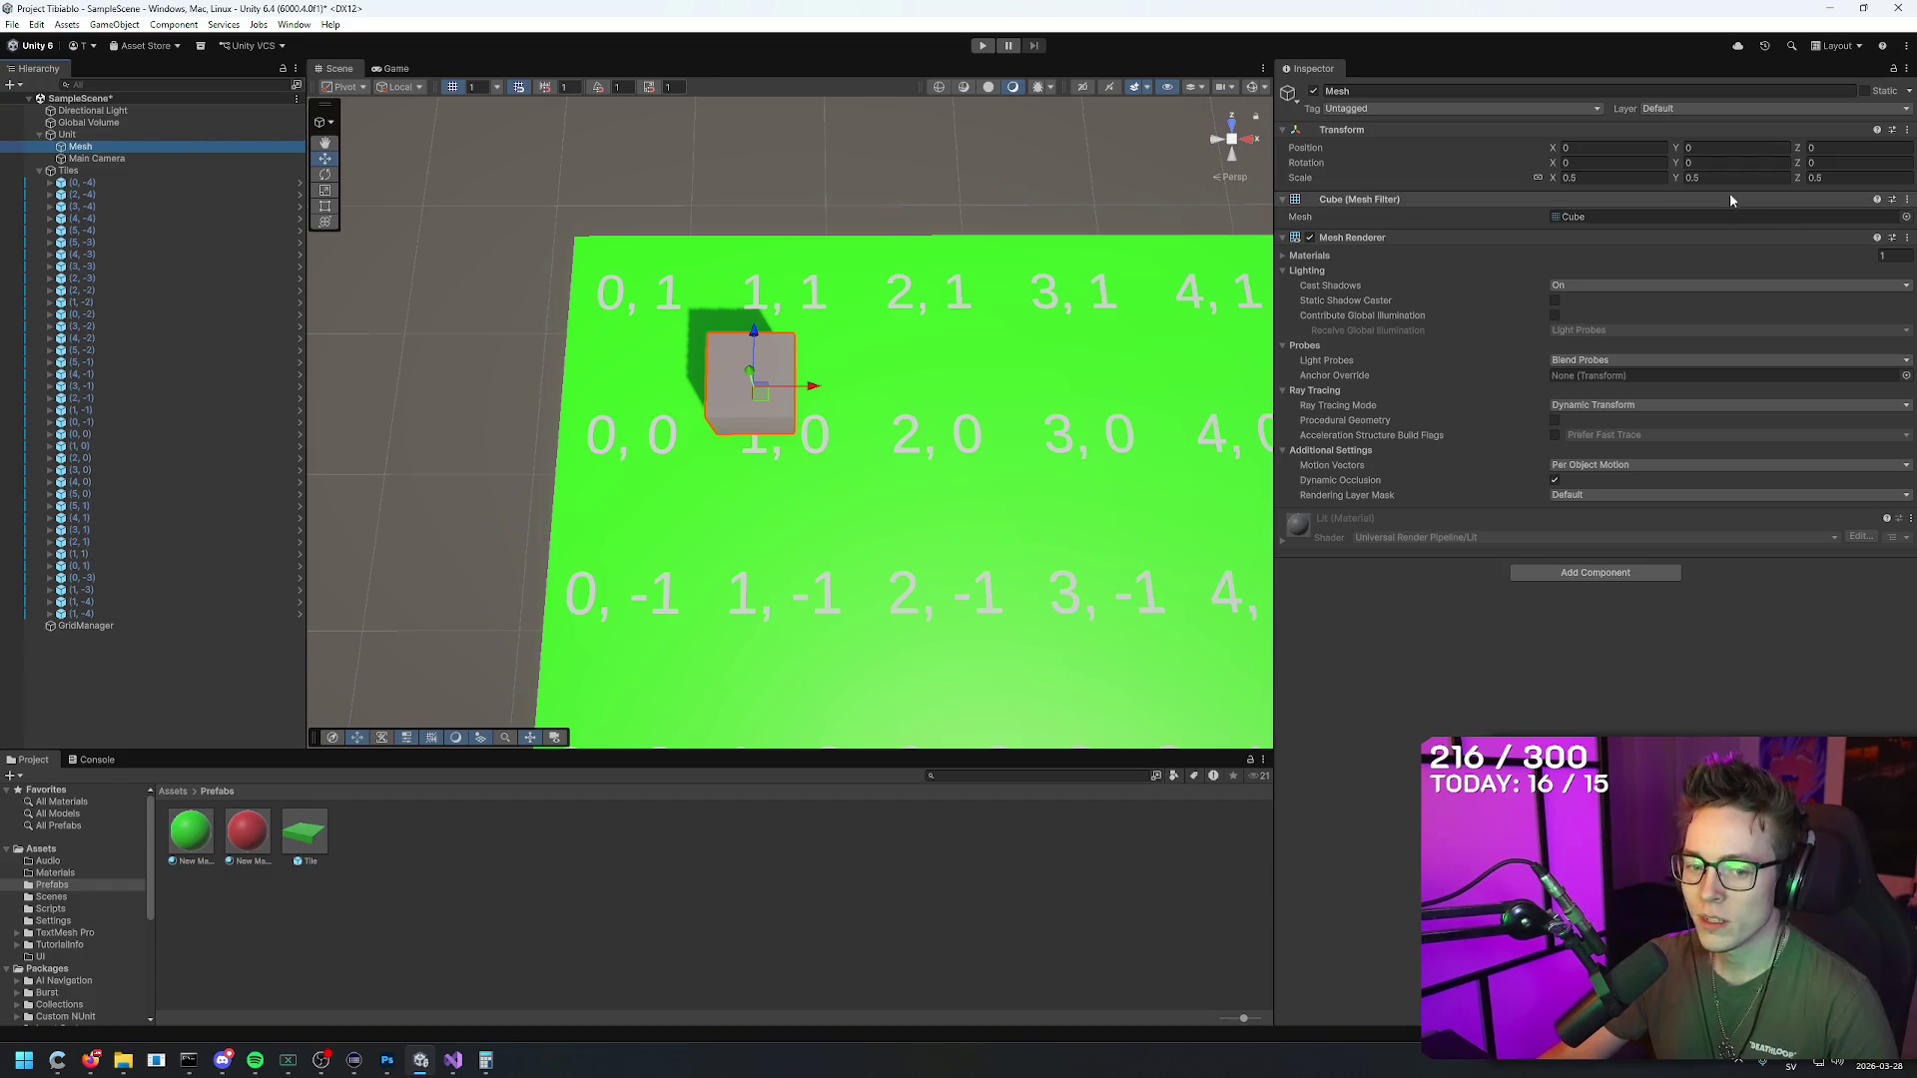
click(1682, 178)
text(0)
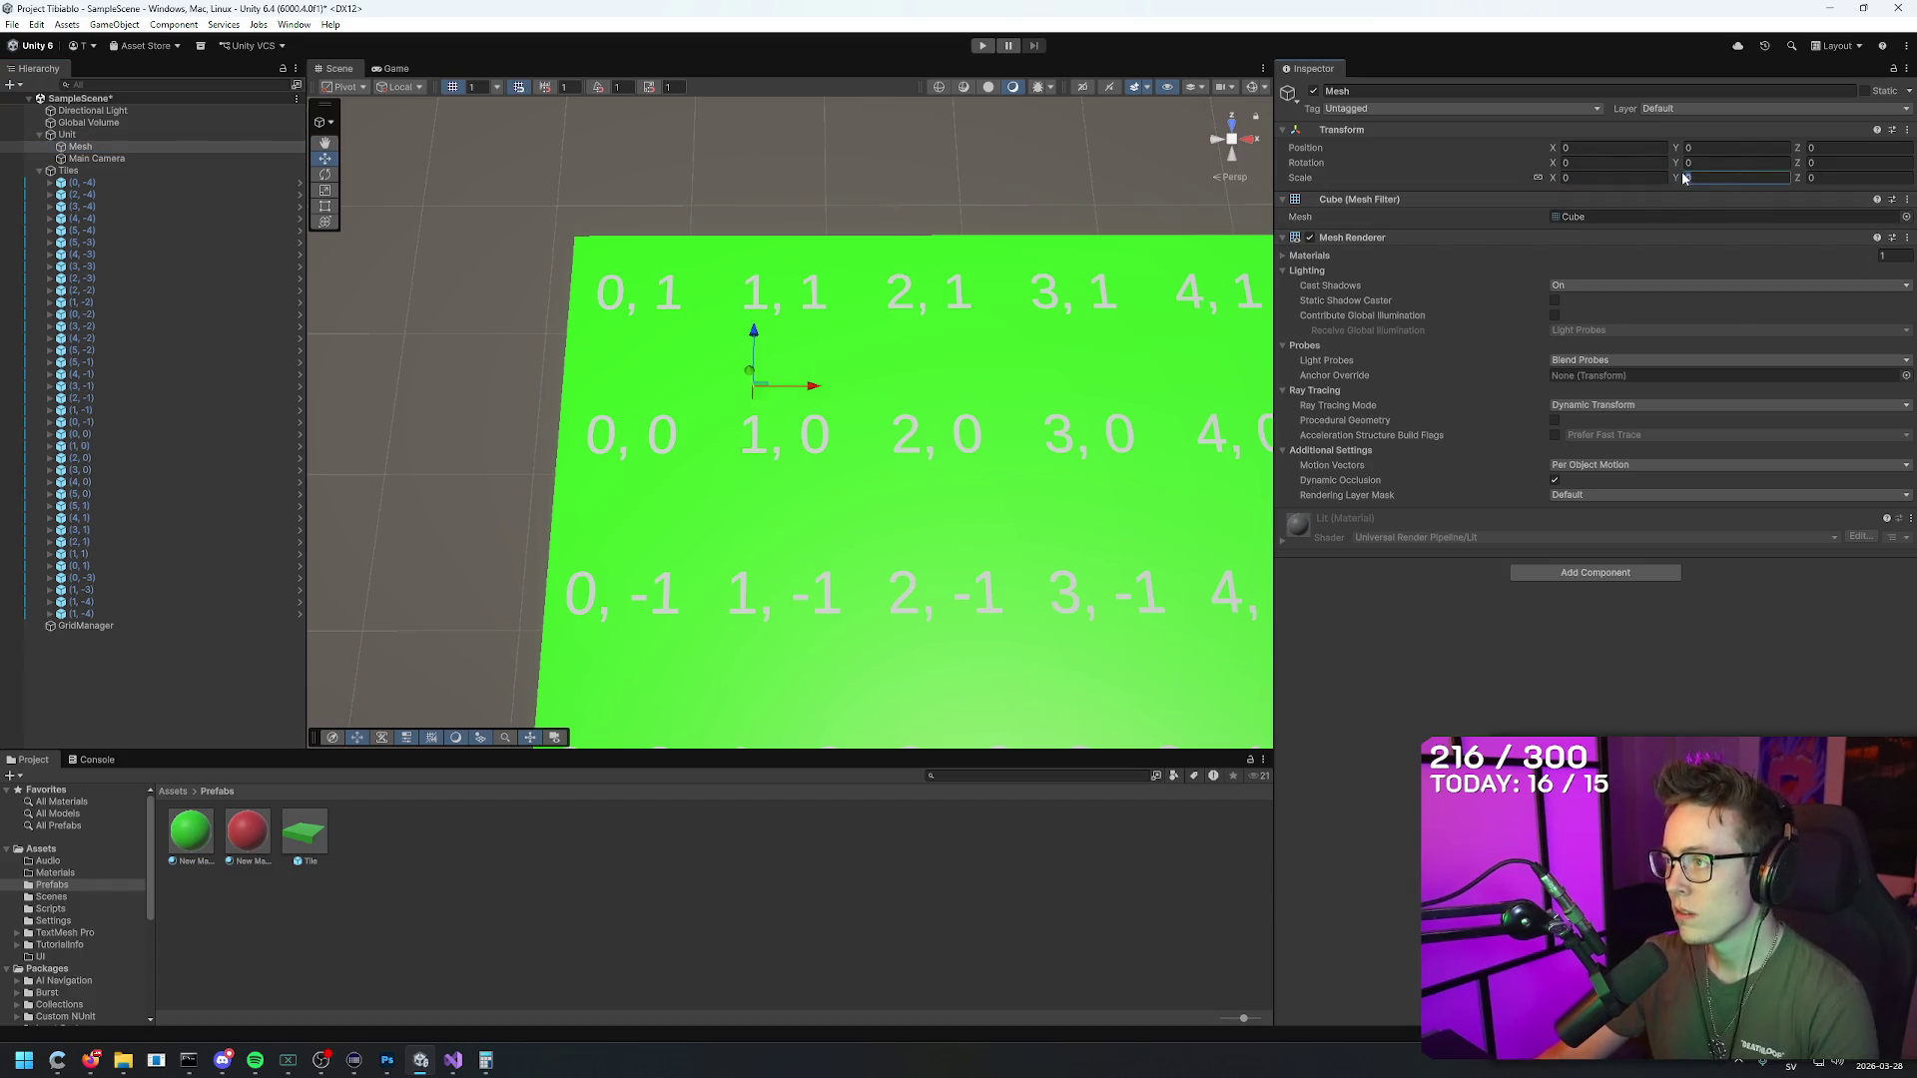
click(1603, 148)
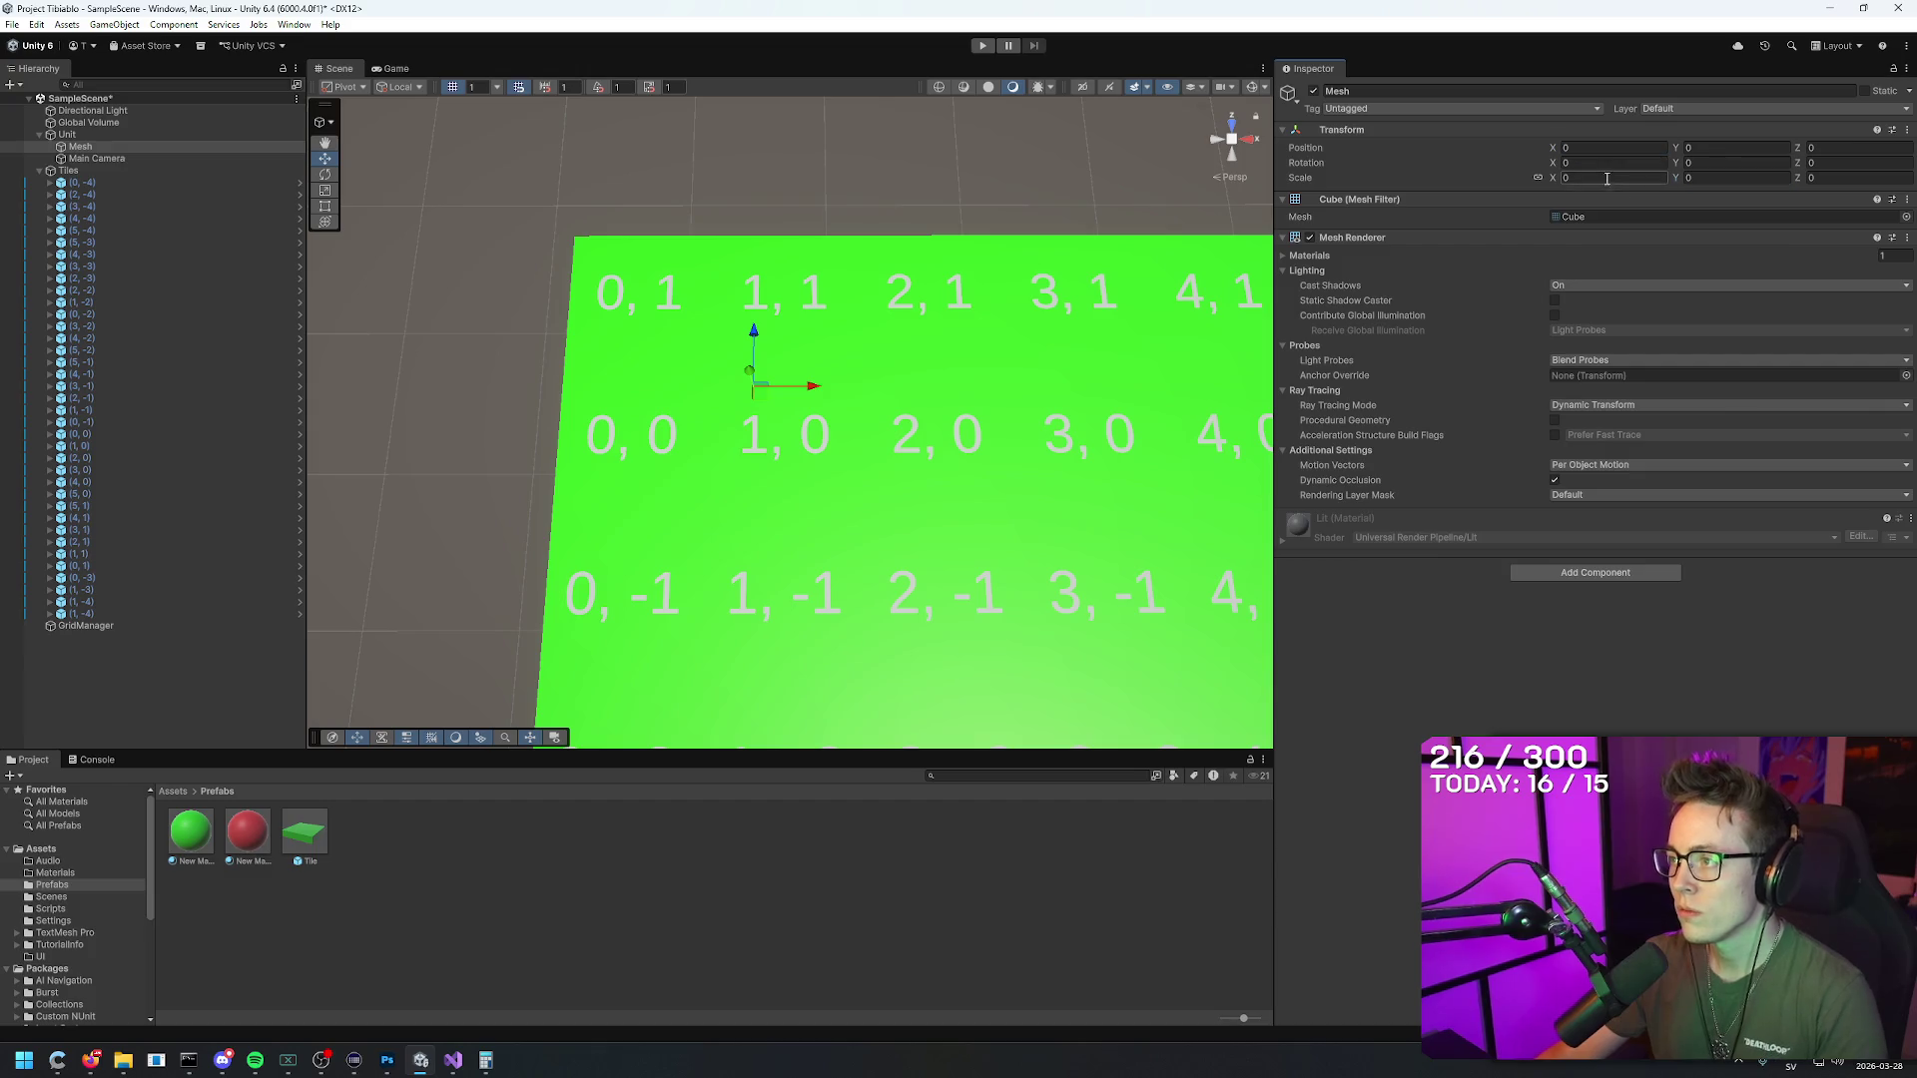
key(ctrl+z)
key(ctrl+z)
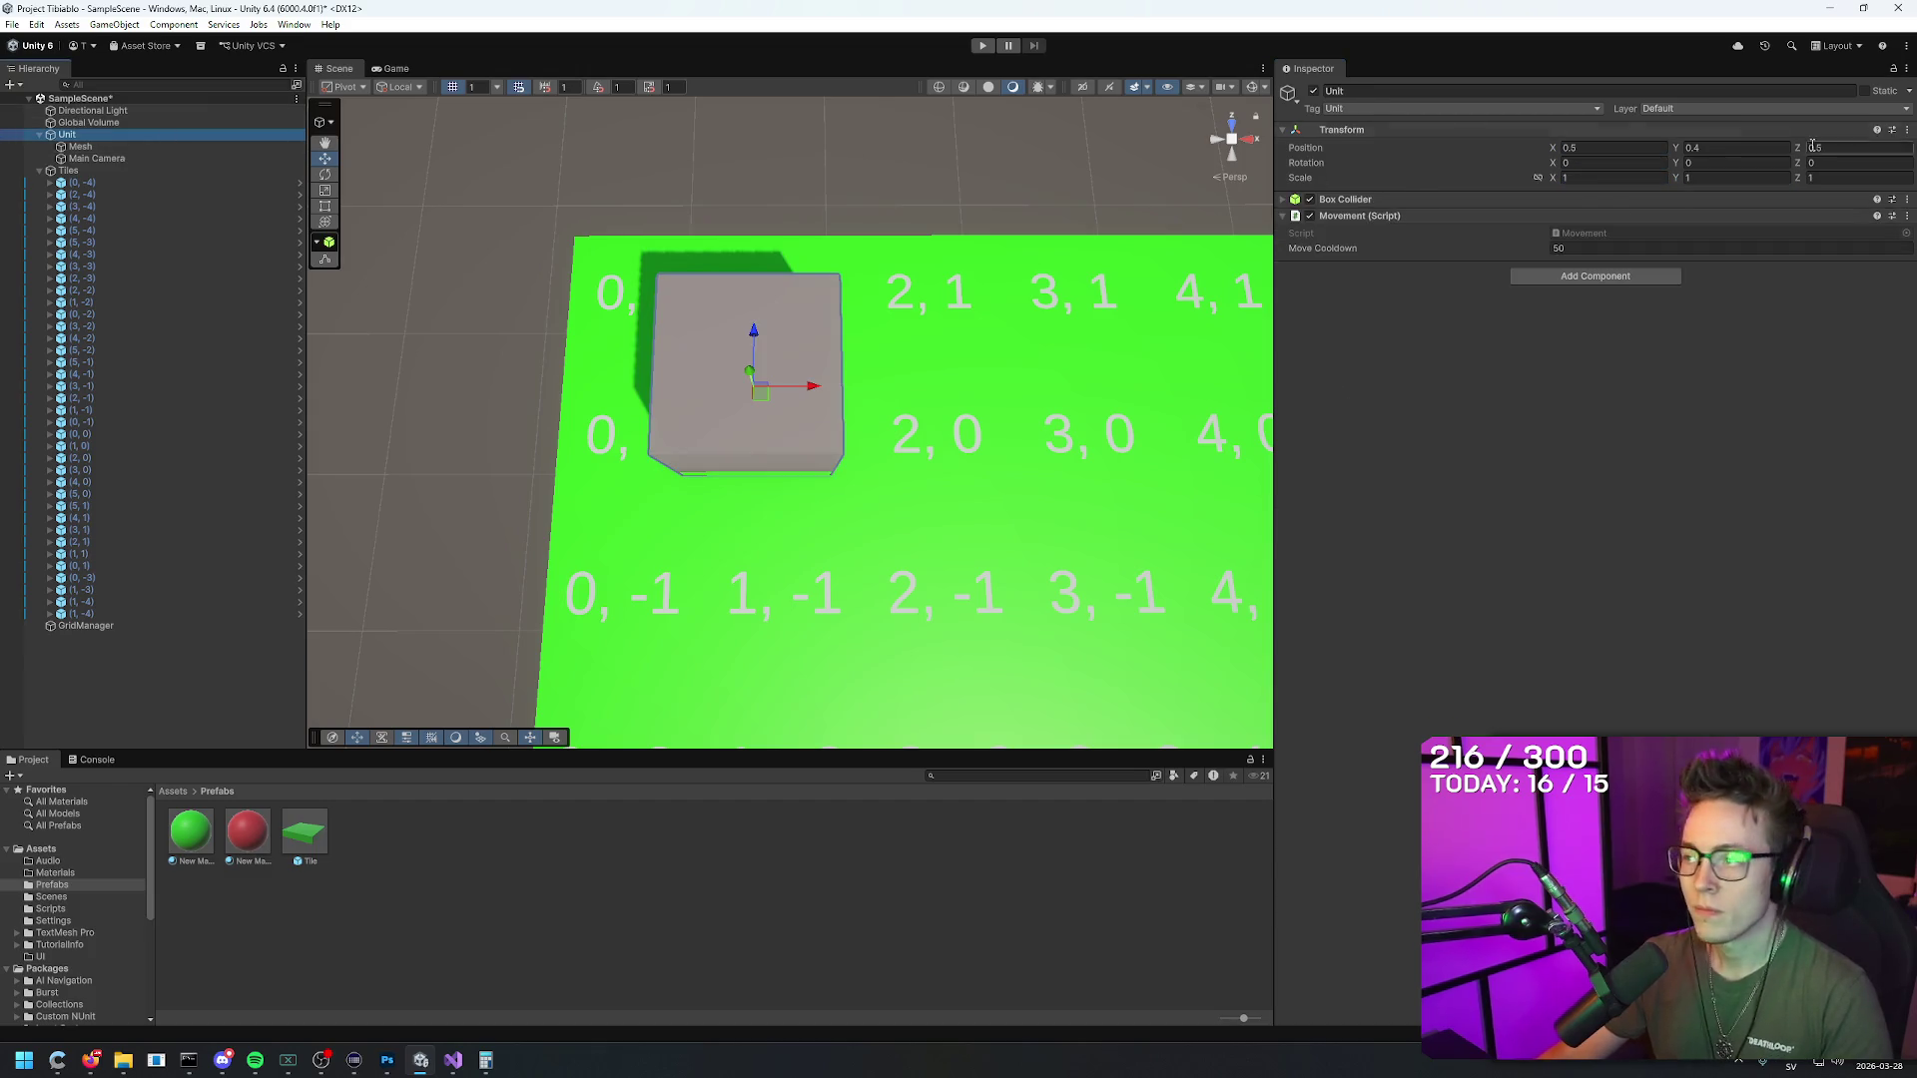
Step: Set the Unit's Transform Scale X, Y and Z to 0.5
click(1597, 178)
text(0.5)
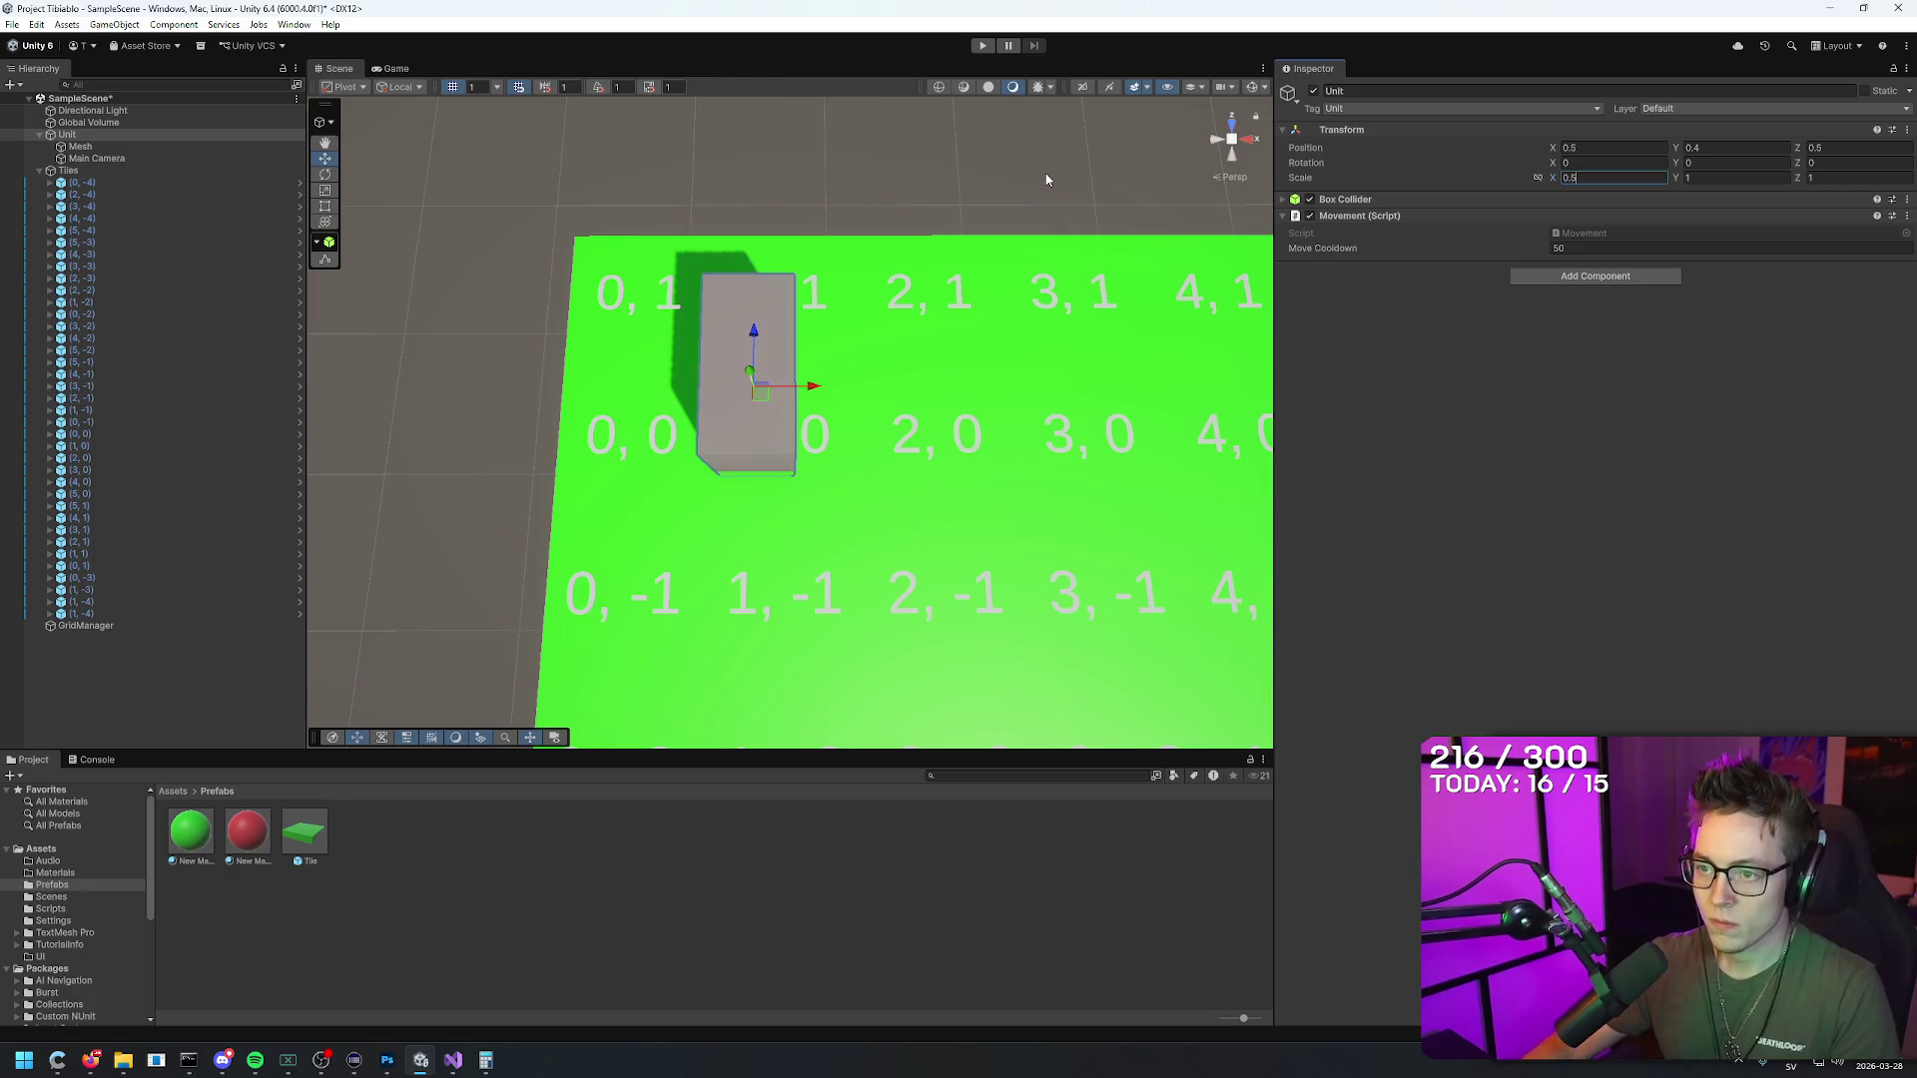
key(Tab)
text(0.5)
key(Tab)
text(0)
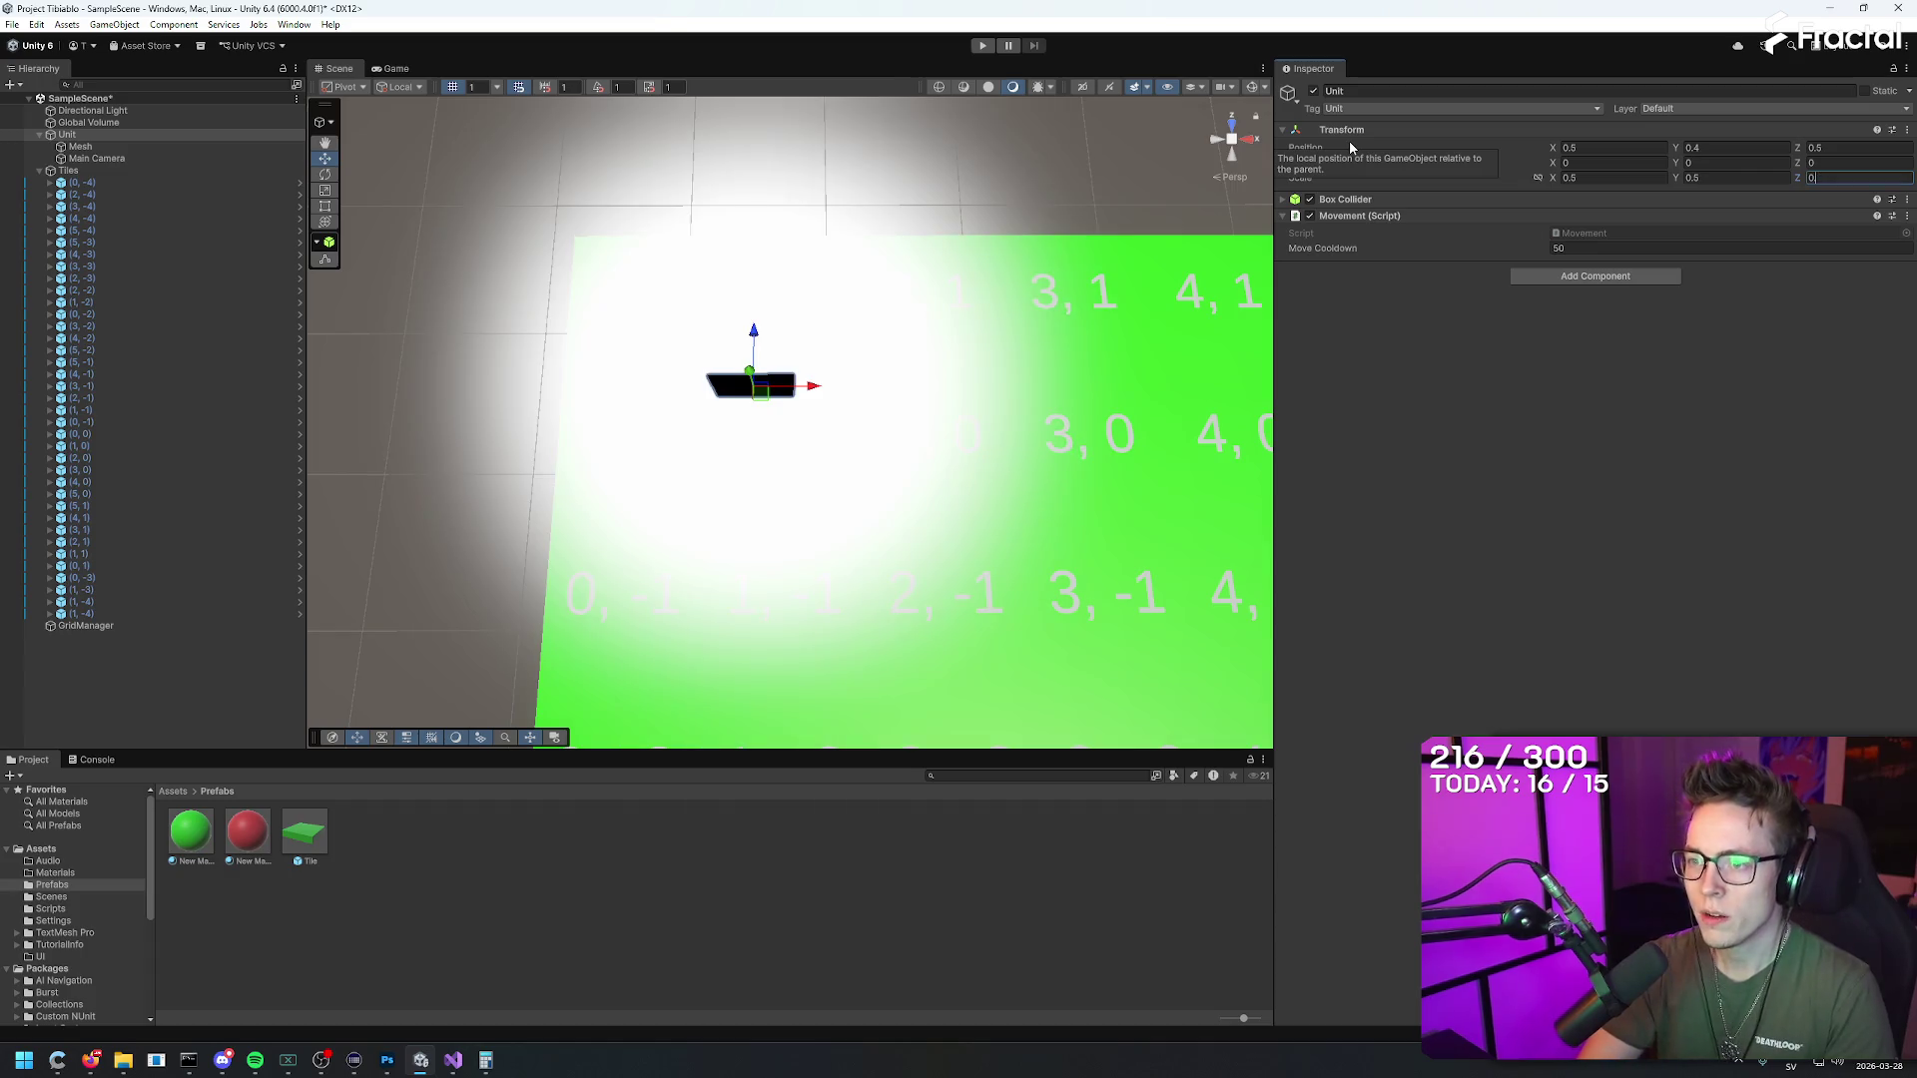
text(.5)
key(Return)
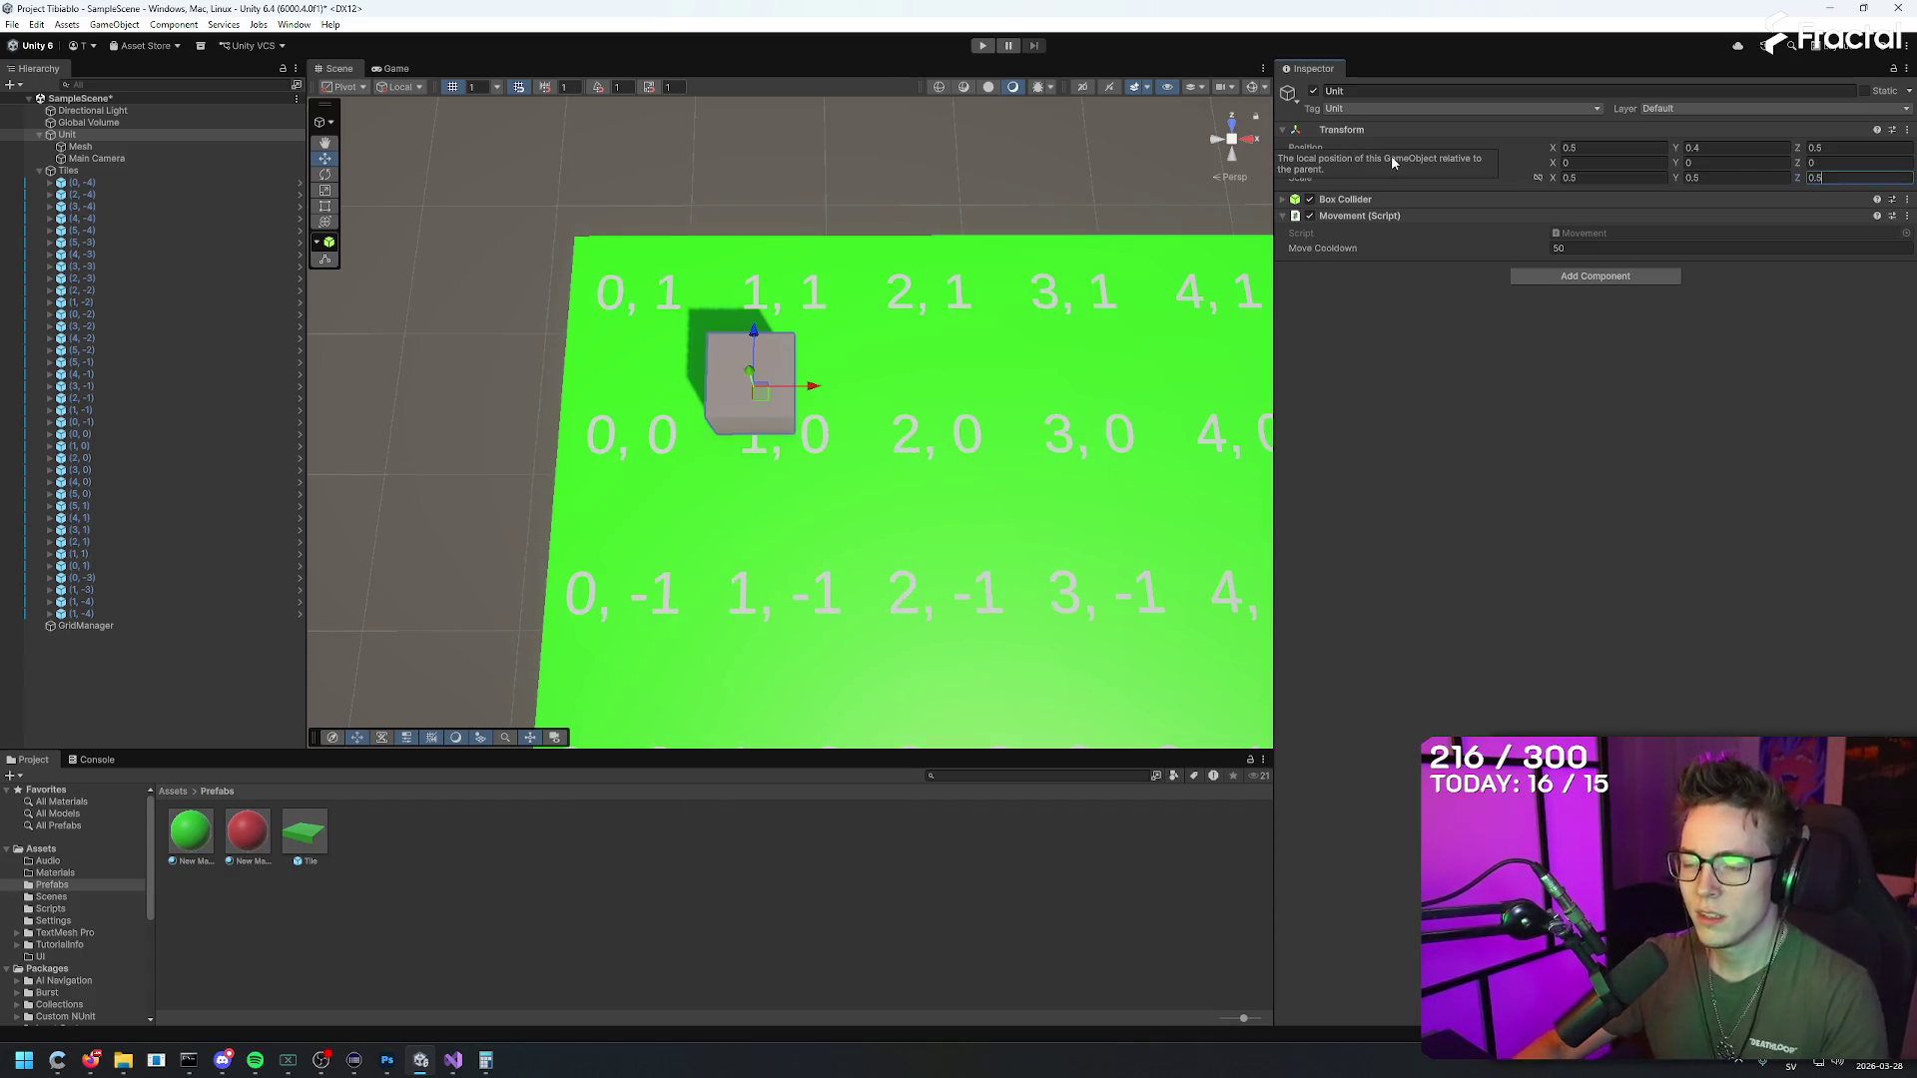
Step: Select the cube mesh and snap-drag it along X to position (-8, 0, 2)
mouse_move(898, 419)
mouse_down()
mouse_move(950, 428)
mouse_move(996, 384)
mouse_move(852, 397)
mouse_move(953, 403)
mouse_move(939, 275)
mouse_move(883, 265)
mouse_move(859, 176)
mouse_move(908, 124)
mouse_move(1641, 120)
mouse_move(1672, 154)
mouse_move(1667, 118)
mouse_move(1527, 136)
mouse_move(1591, 108)
mouse_move(1671, 116)
mouse_move(1487, 213)
mouse_move(1016, 365)
mouse_up()
click(928, 305)
click(935, 406)
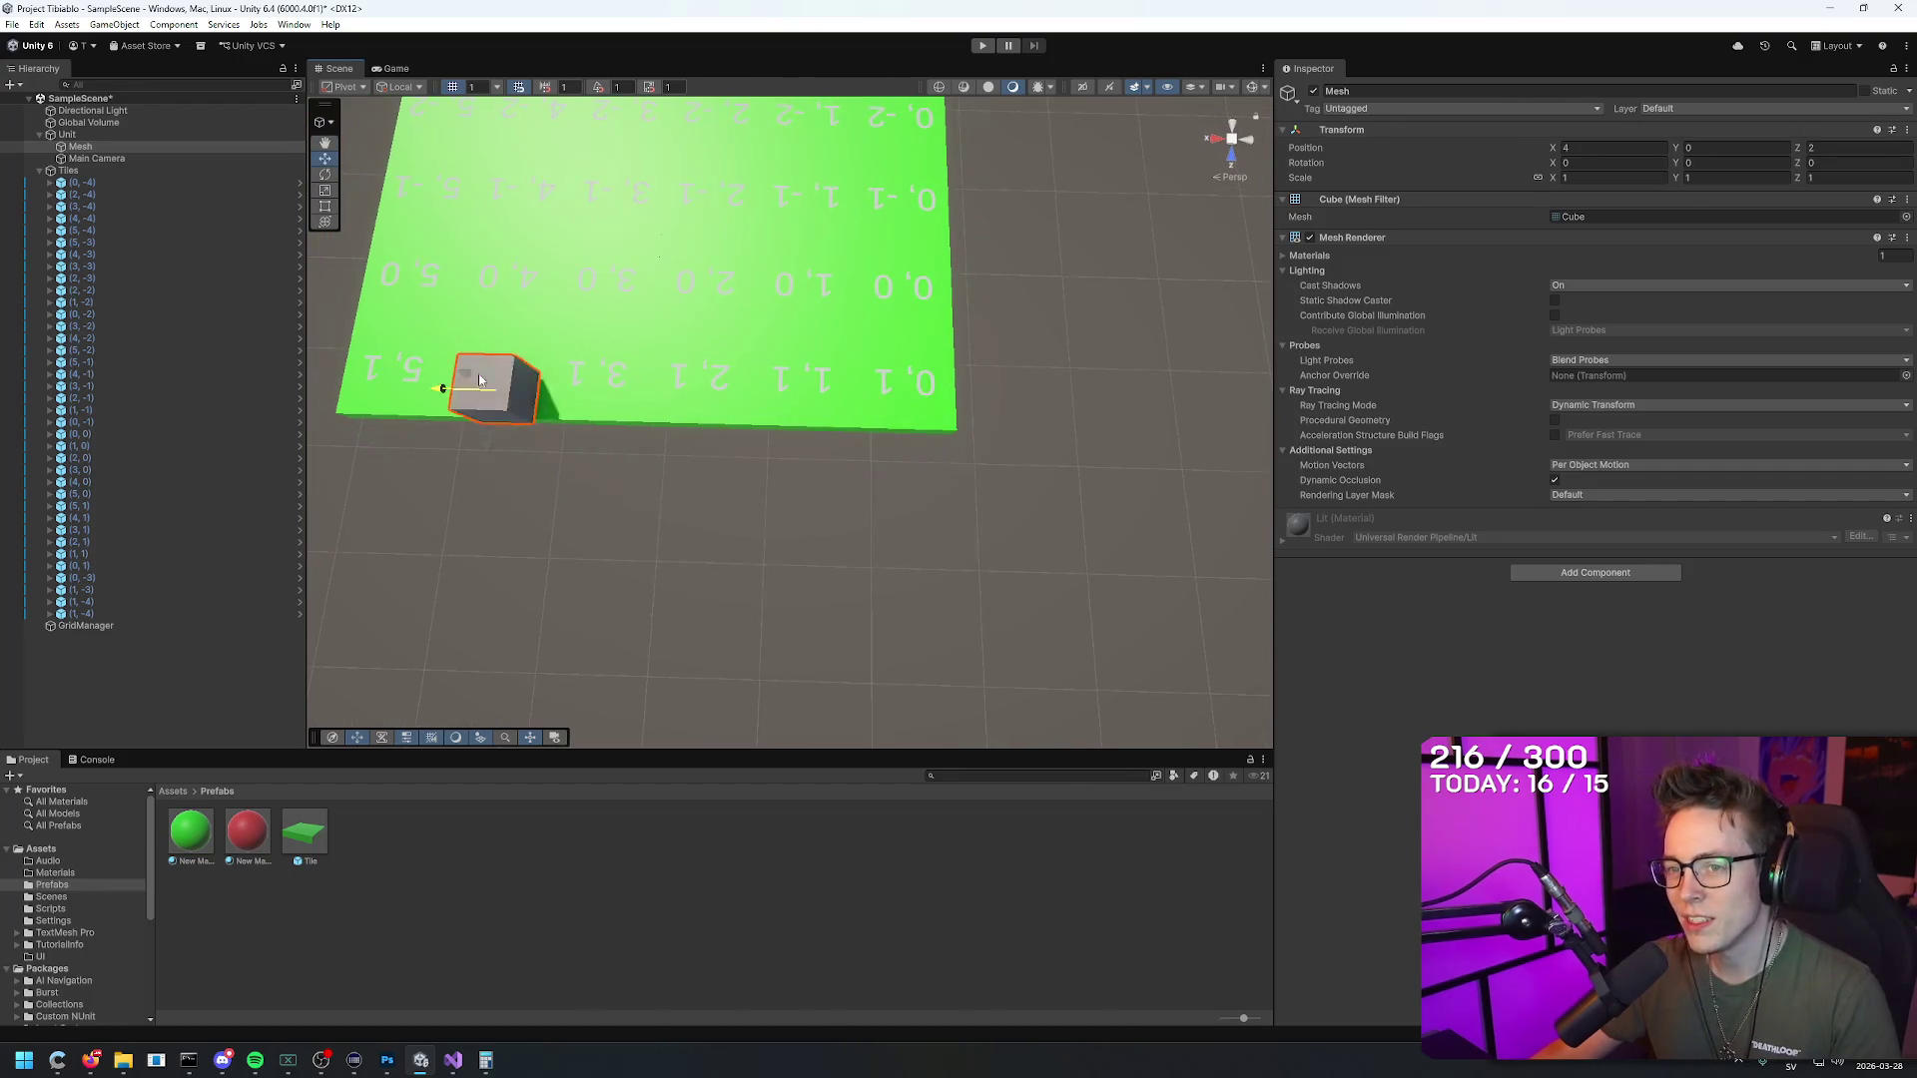
mouse_move(599, 335)
mouse_down()
mouse_move(589, 388)
mouse_move(822, 424)
mouse_move(732, 421)
mouse_up()
mouse_move(856, 462)
mouse_down()
mouse_move(586, 467)
mouse_move(958, 438)
mouse_move(813, 436)
mouse_move(924, 424)
mouse_up()
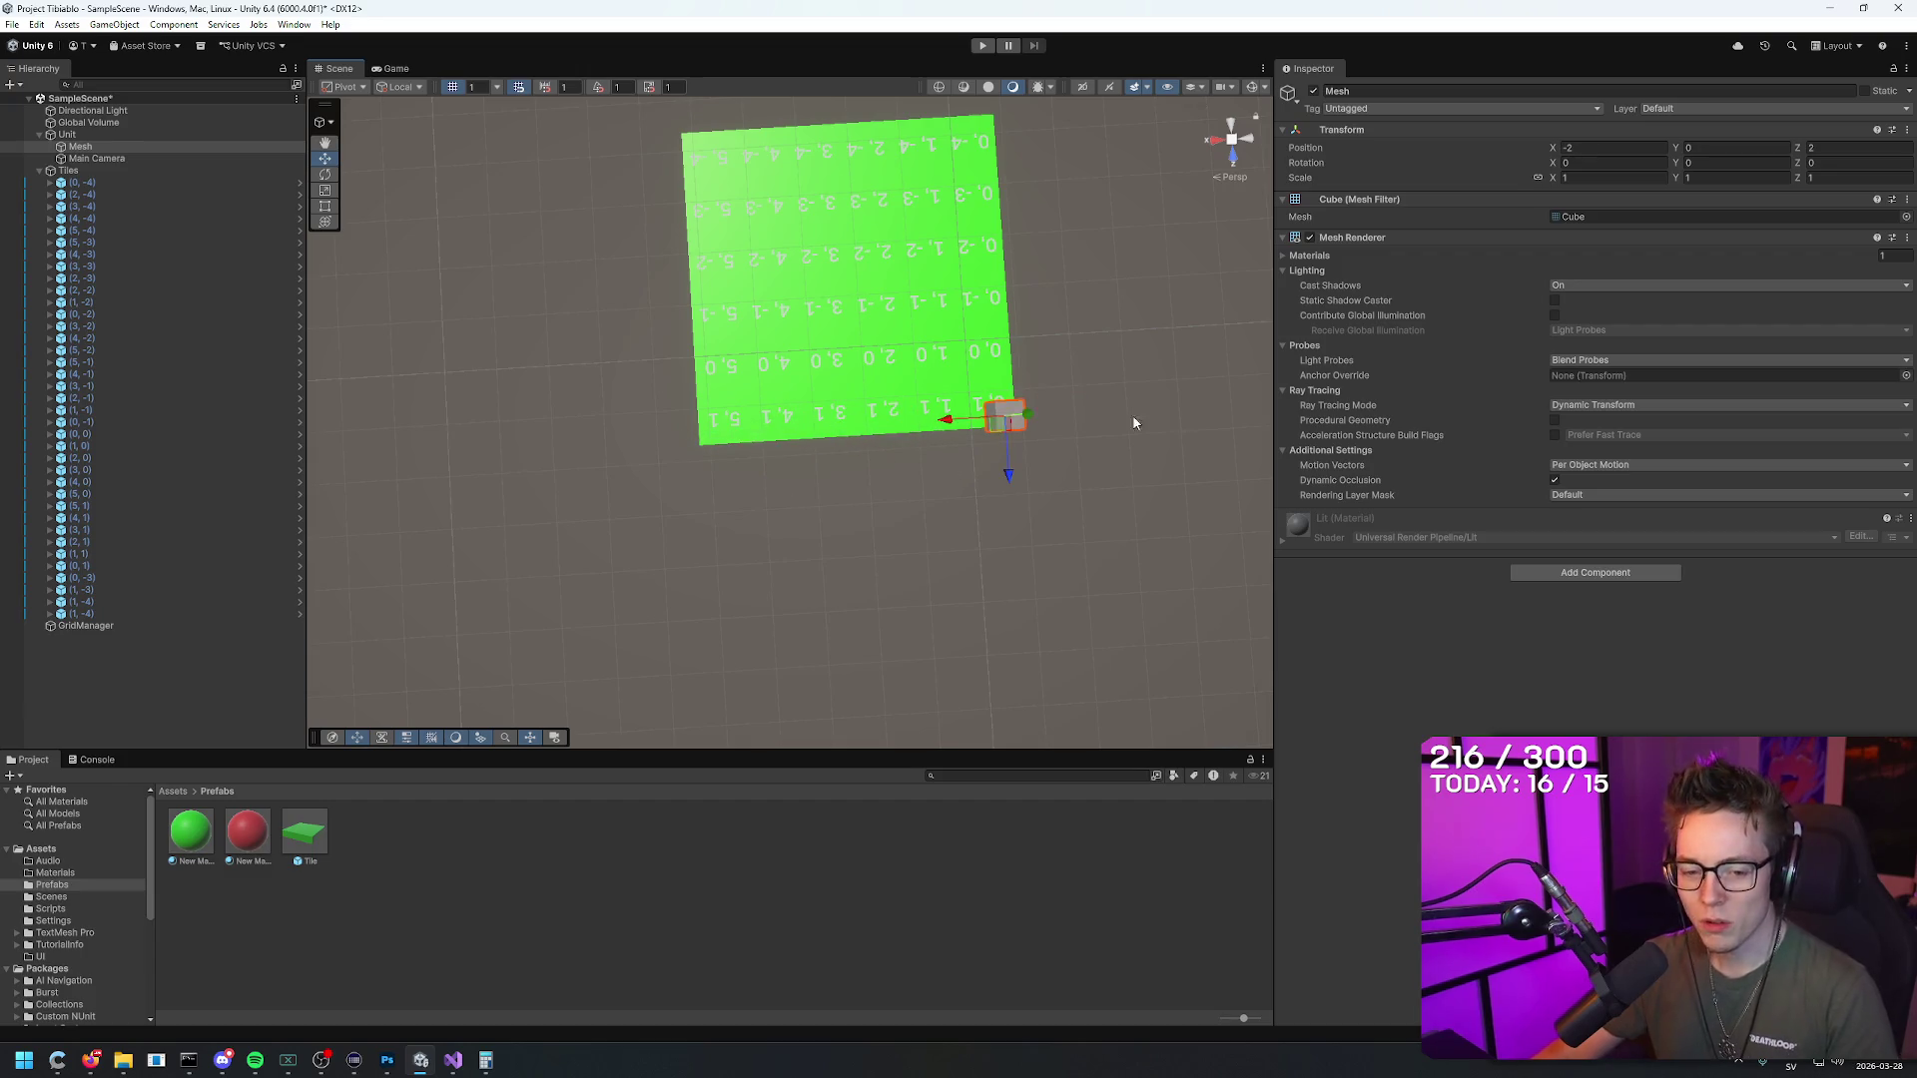
mouse_move(1134, 420)
mouse_down()
mouse_move(1173, 418)
mouse_move(1155, 457)
mouse_move(1108, 458)
mouse_up()
drag(691, 454, 762, 445)
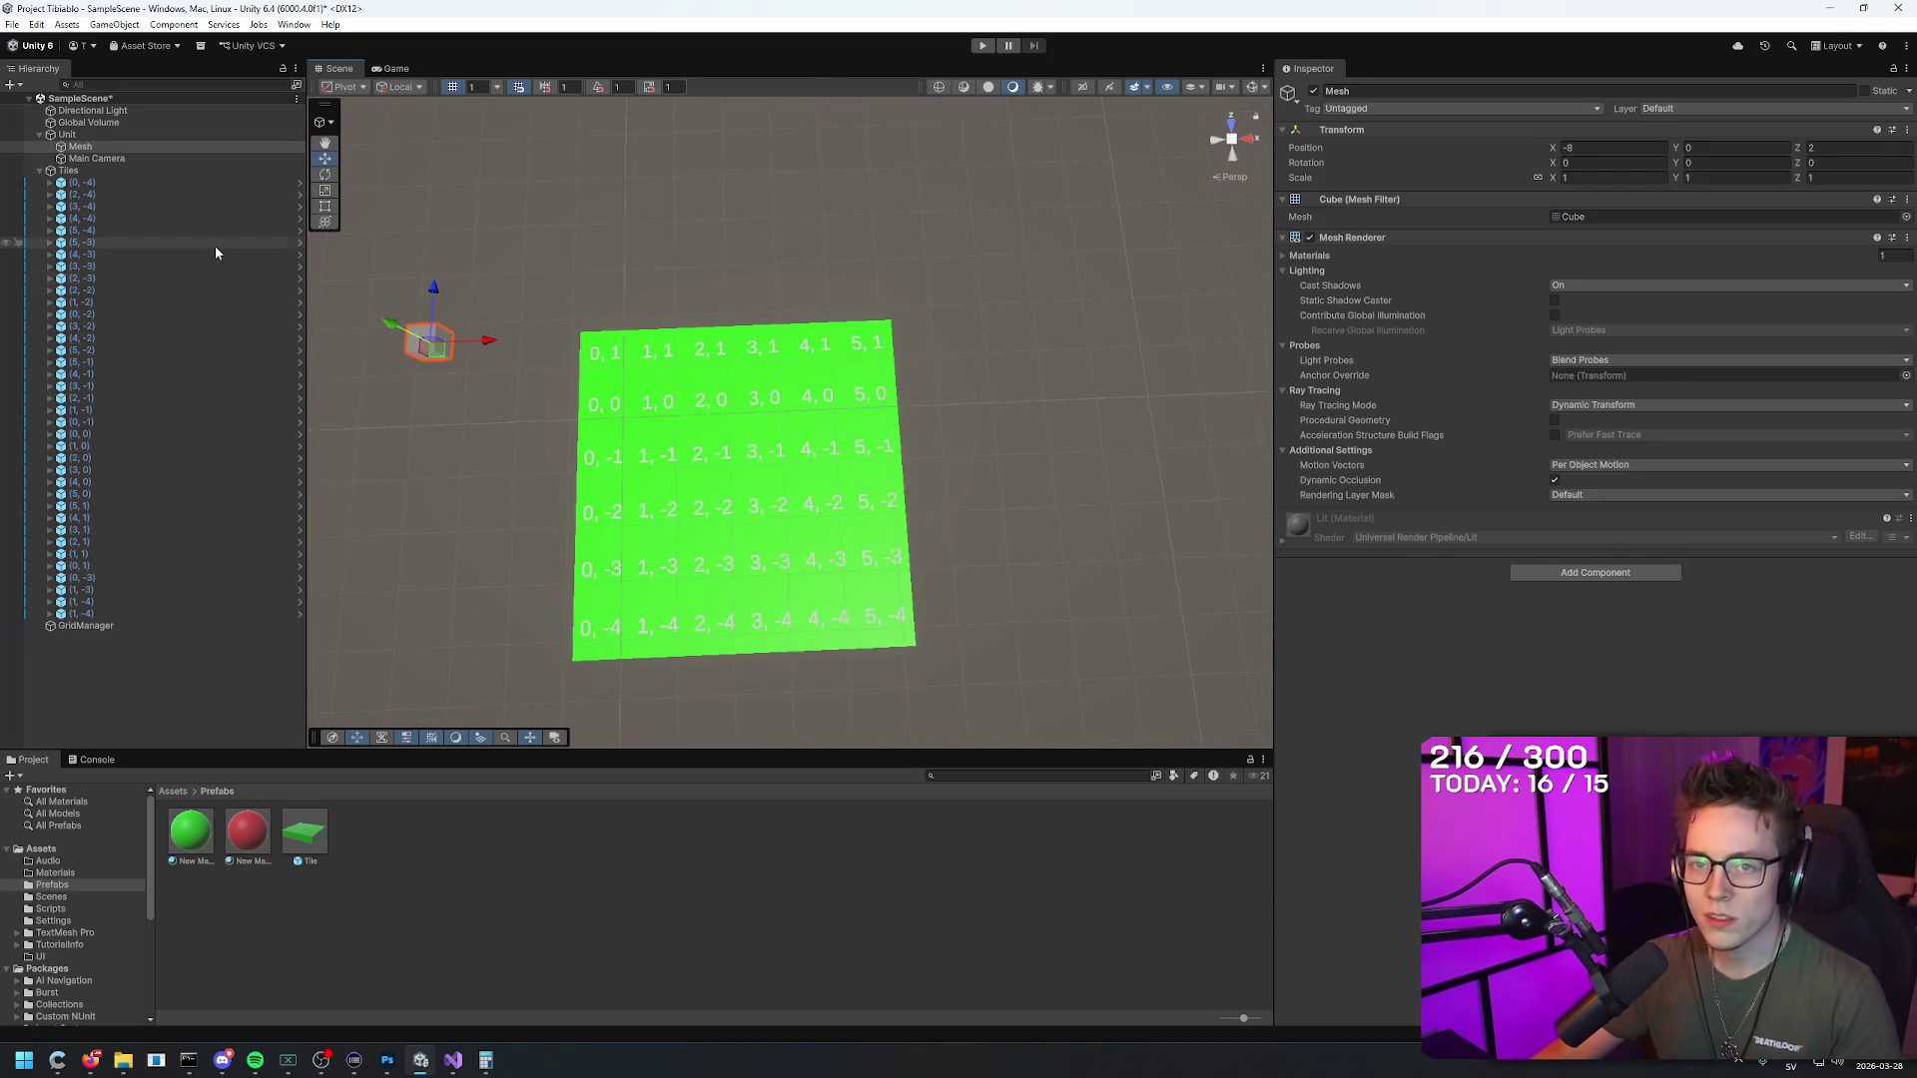
Step: Select Tiles and set its position X and Y to 0
click(139, 169)
click(1630, 148)
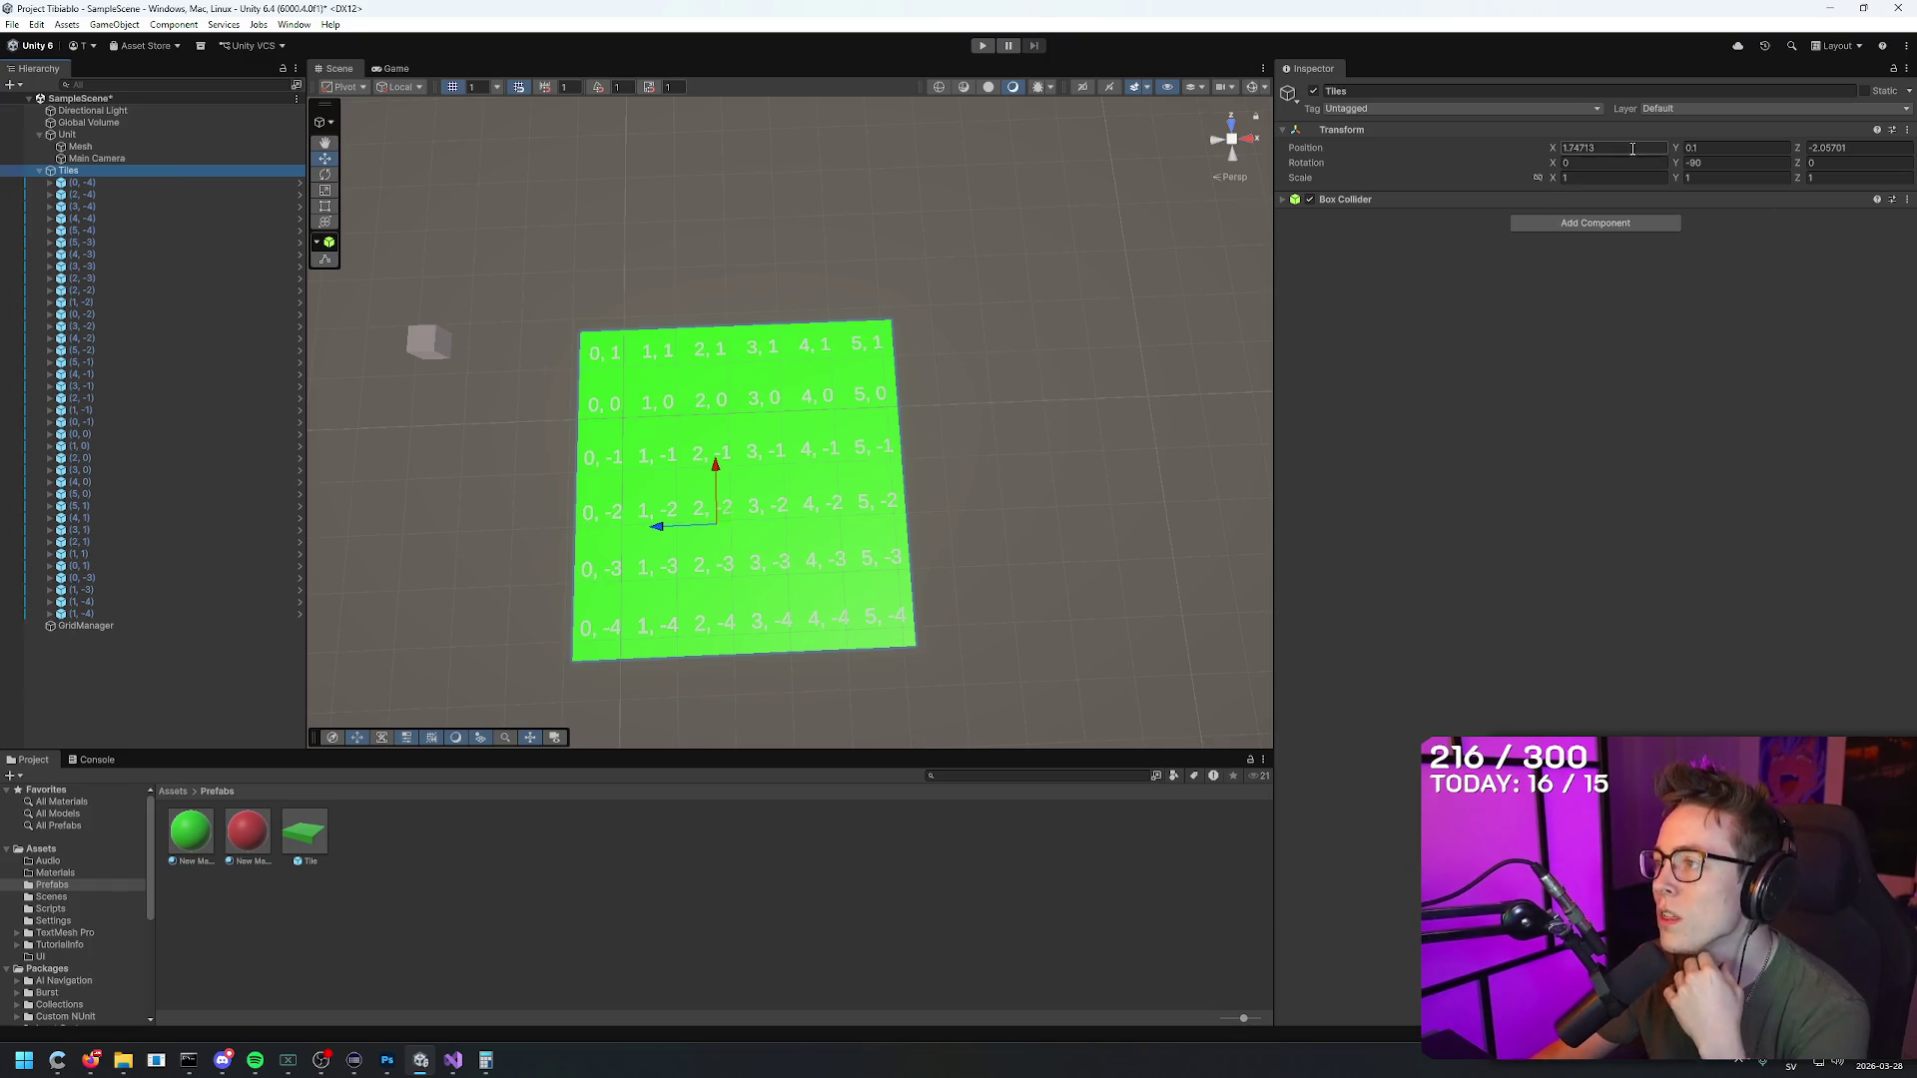
text(0)
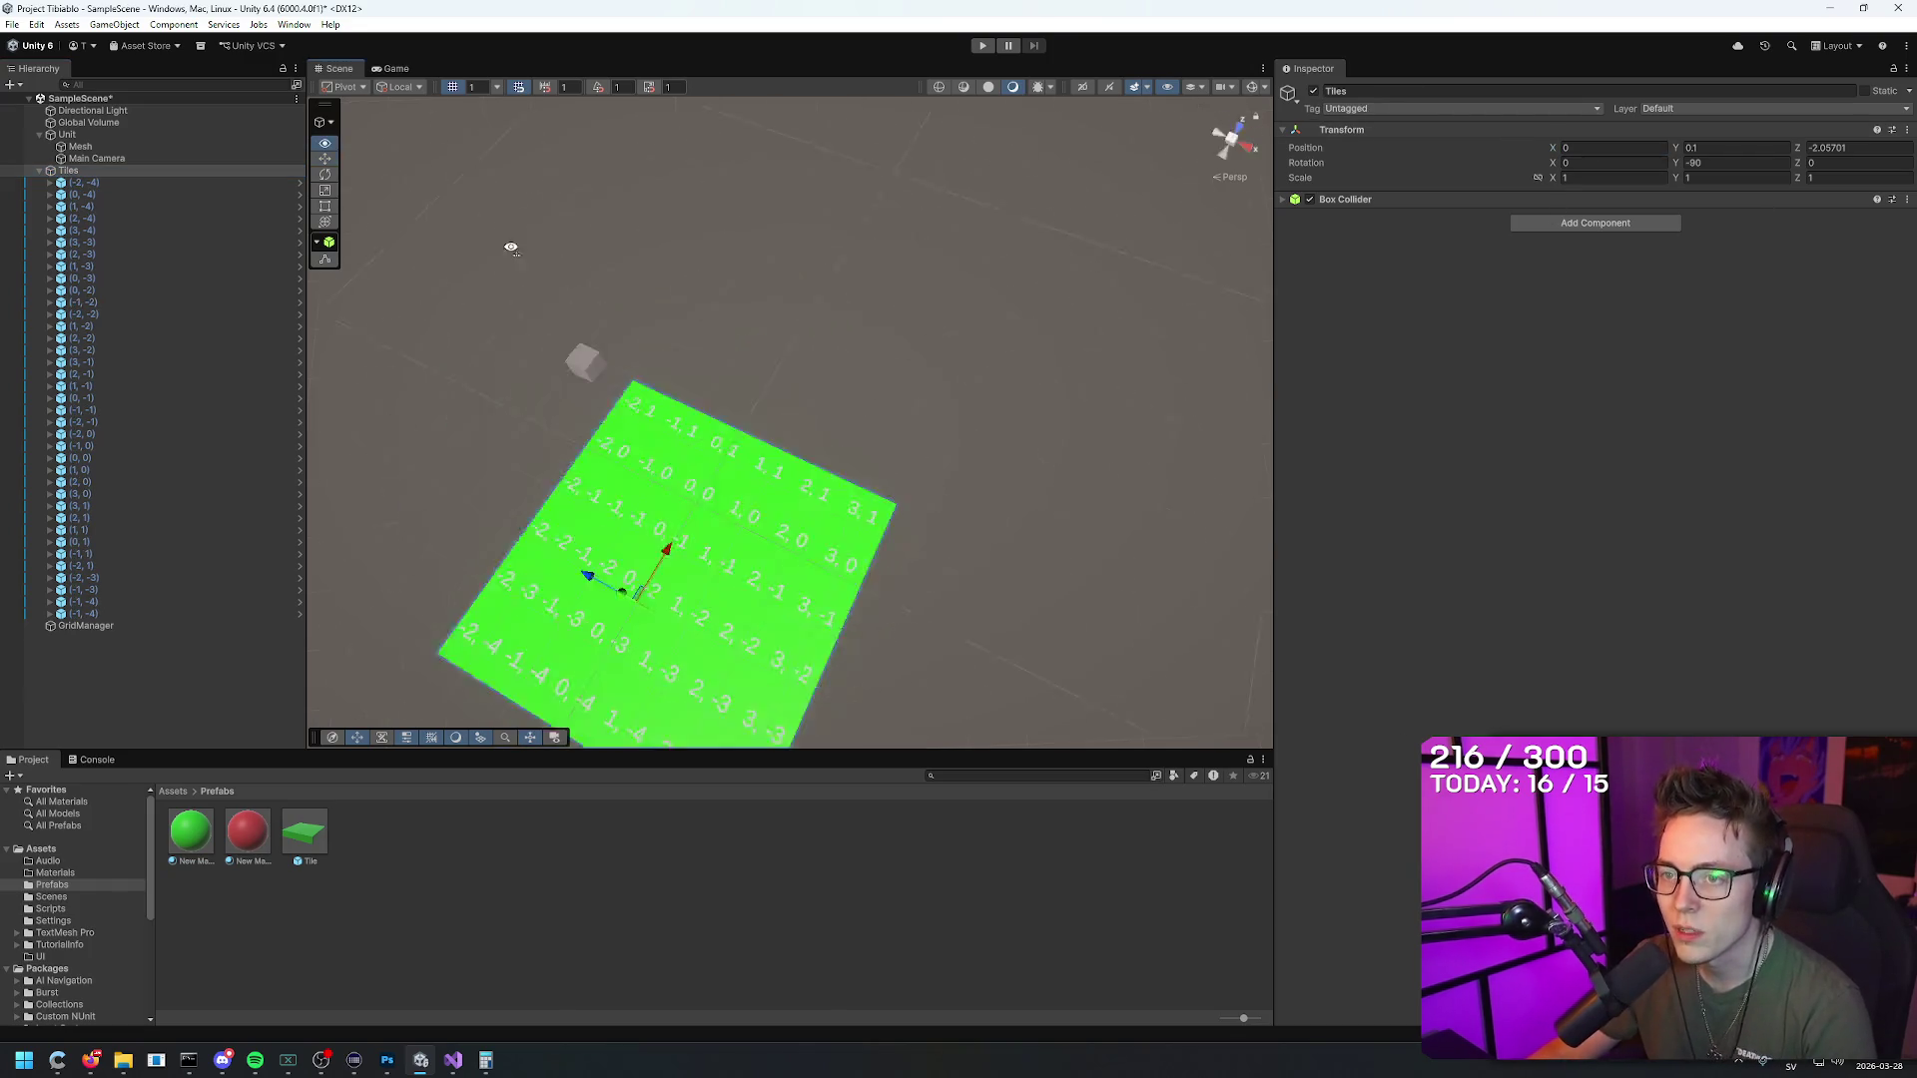
key(Tab)
text(0)
key(Tab)
text(0)
key(Return)
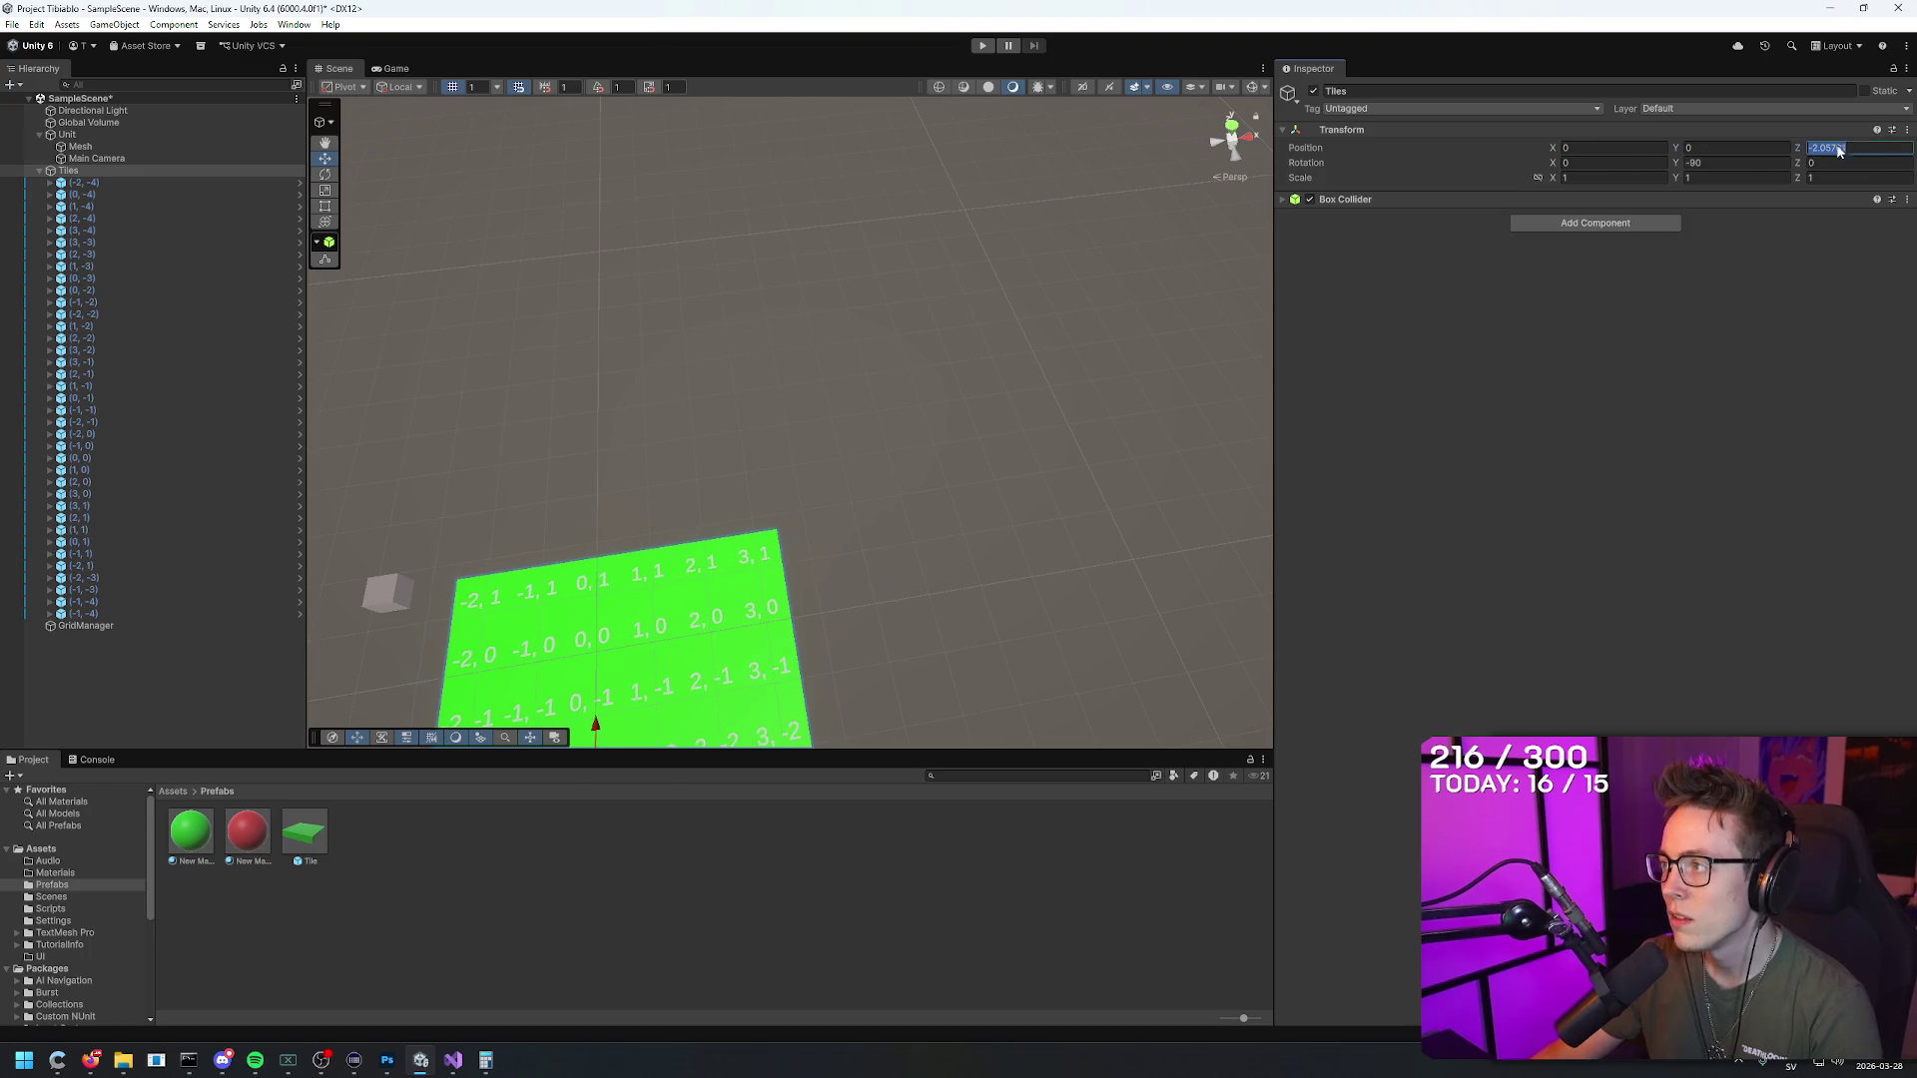
key(f)
mouse_move(994, 464)
mouse_down()
mouse_move(1027, 355)
mouse_move(1010, 381)
mouse_up()
Step: Set the Tiles X position to about 2.51 and Z to -3.75
click(1566, 147)
text(2.6)
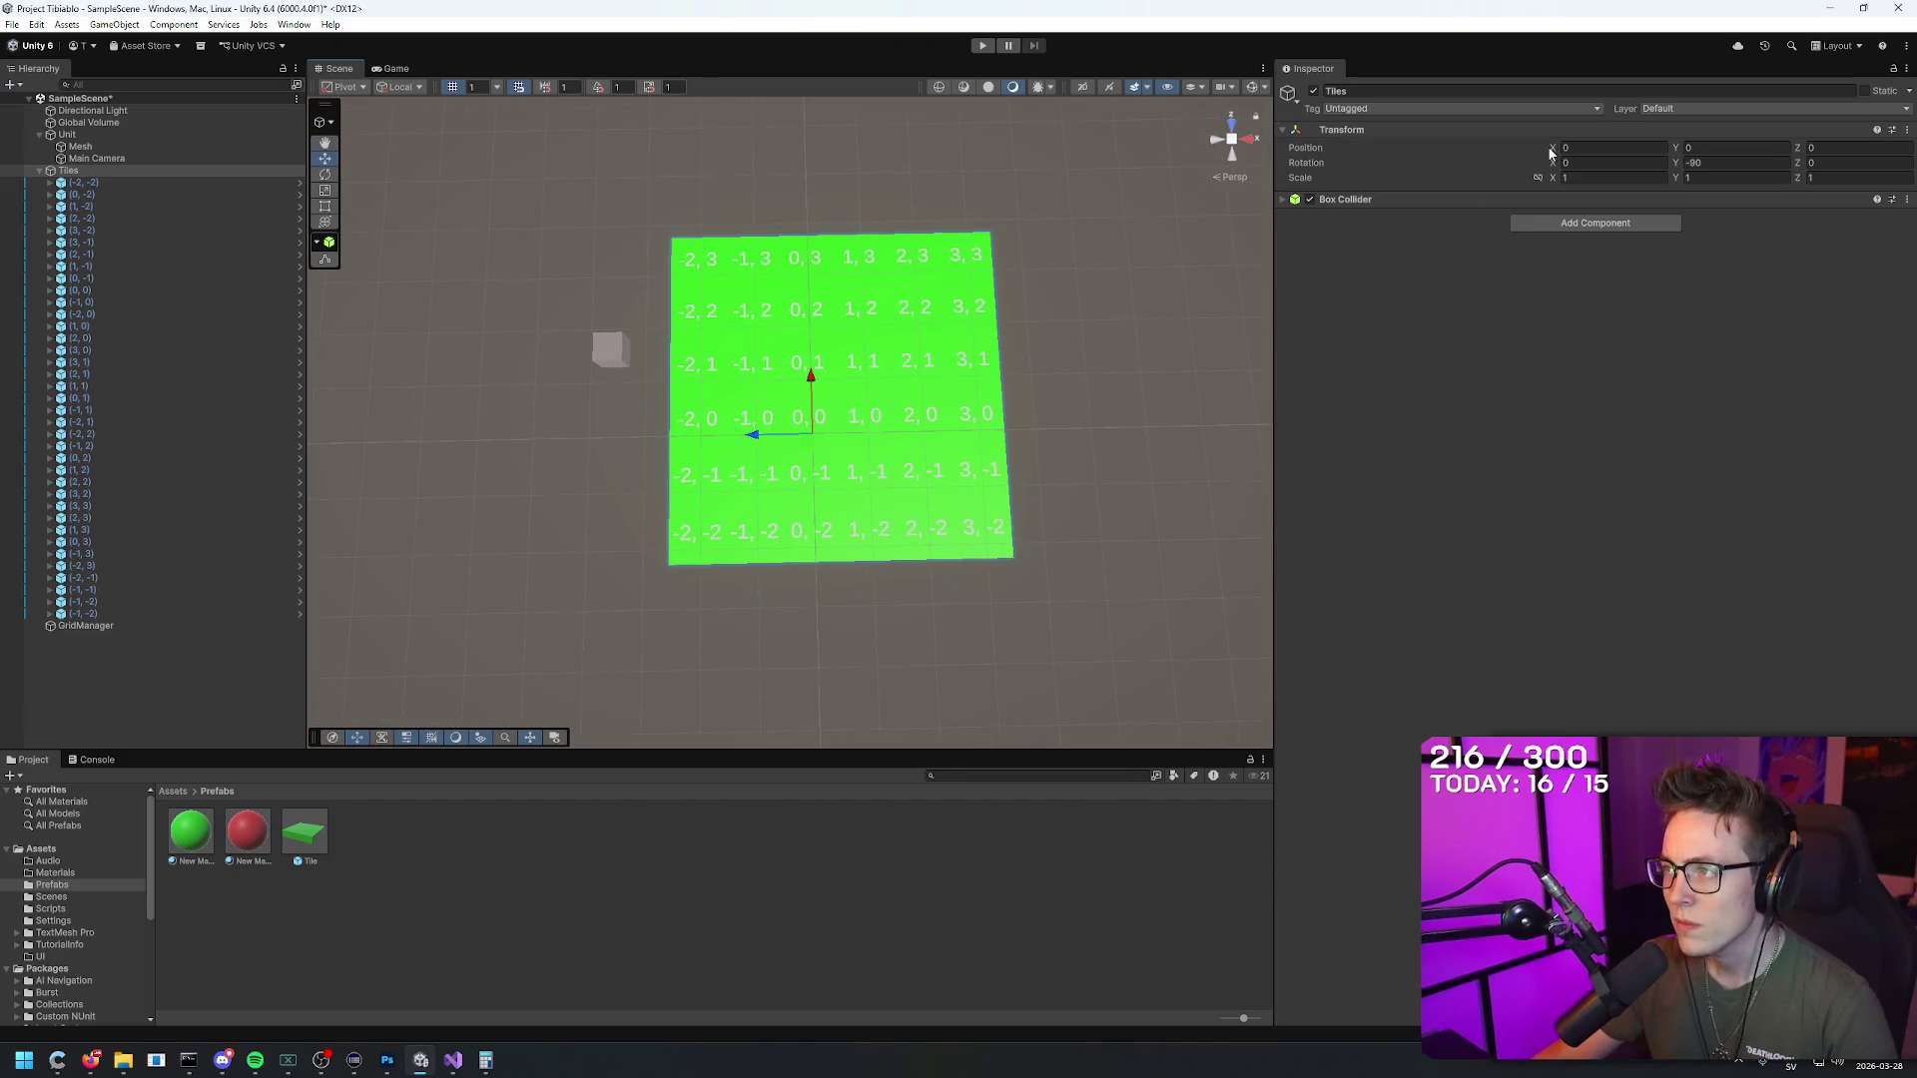
key(Return)
key(BackSpace)
text(51)
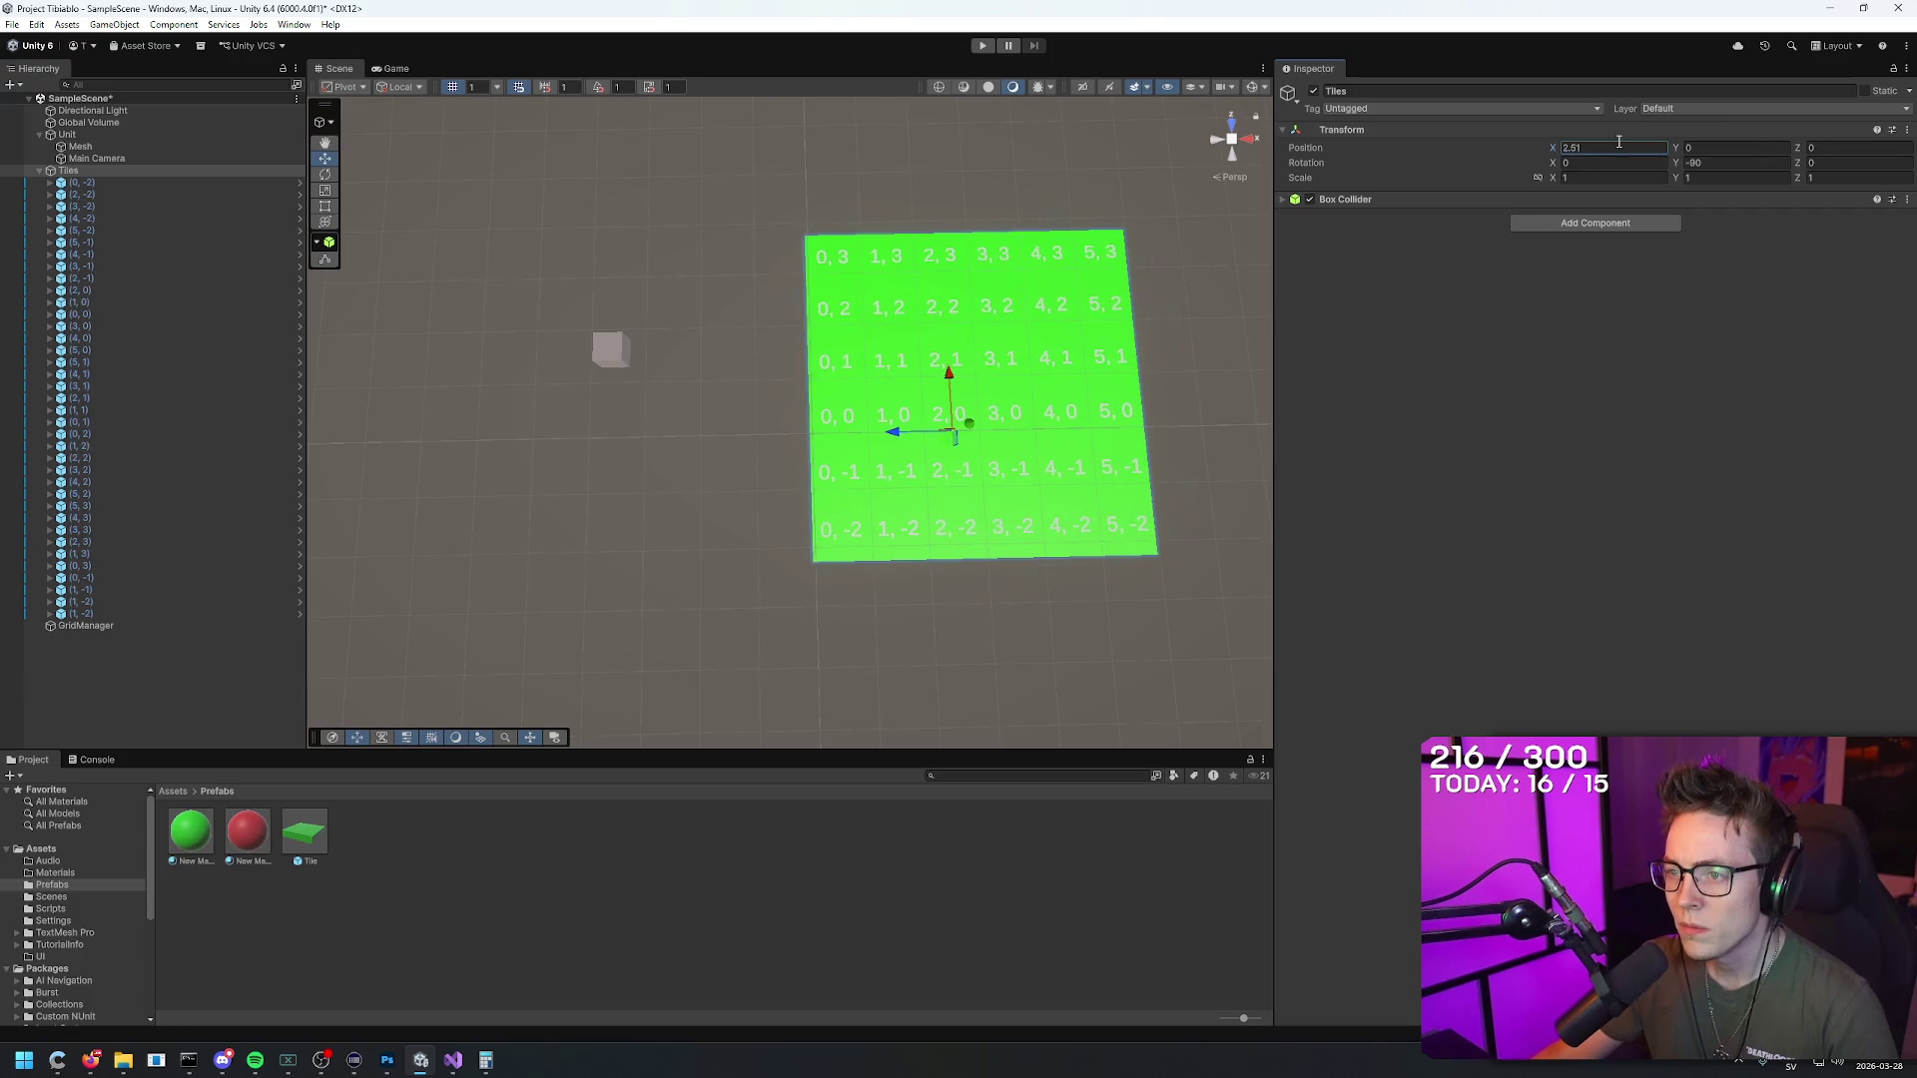
drag(1794, 149, 1696, 172)
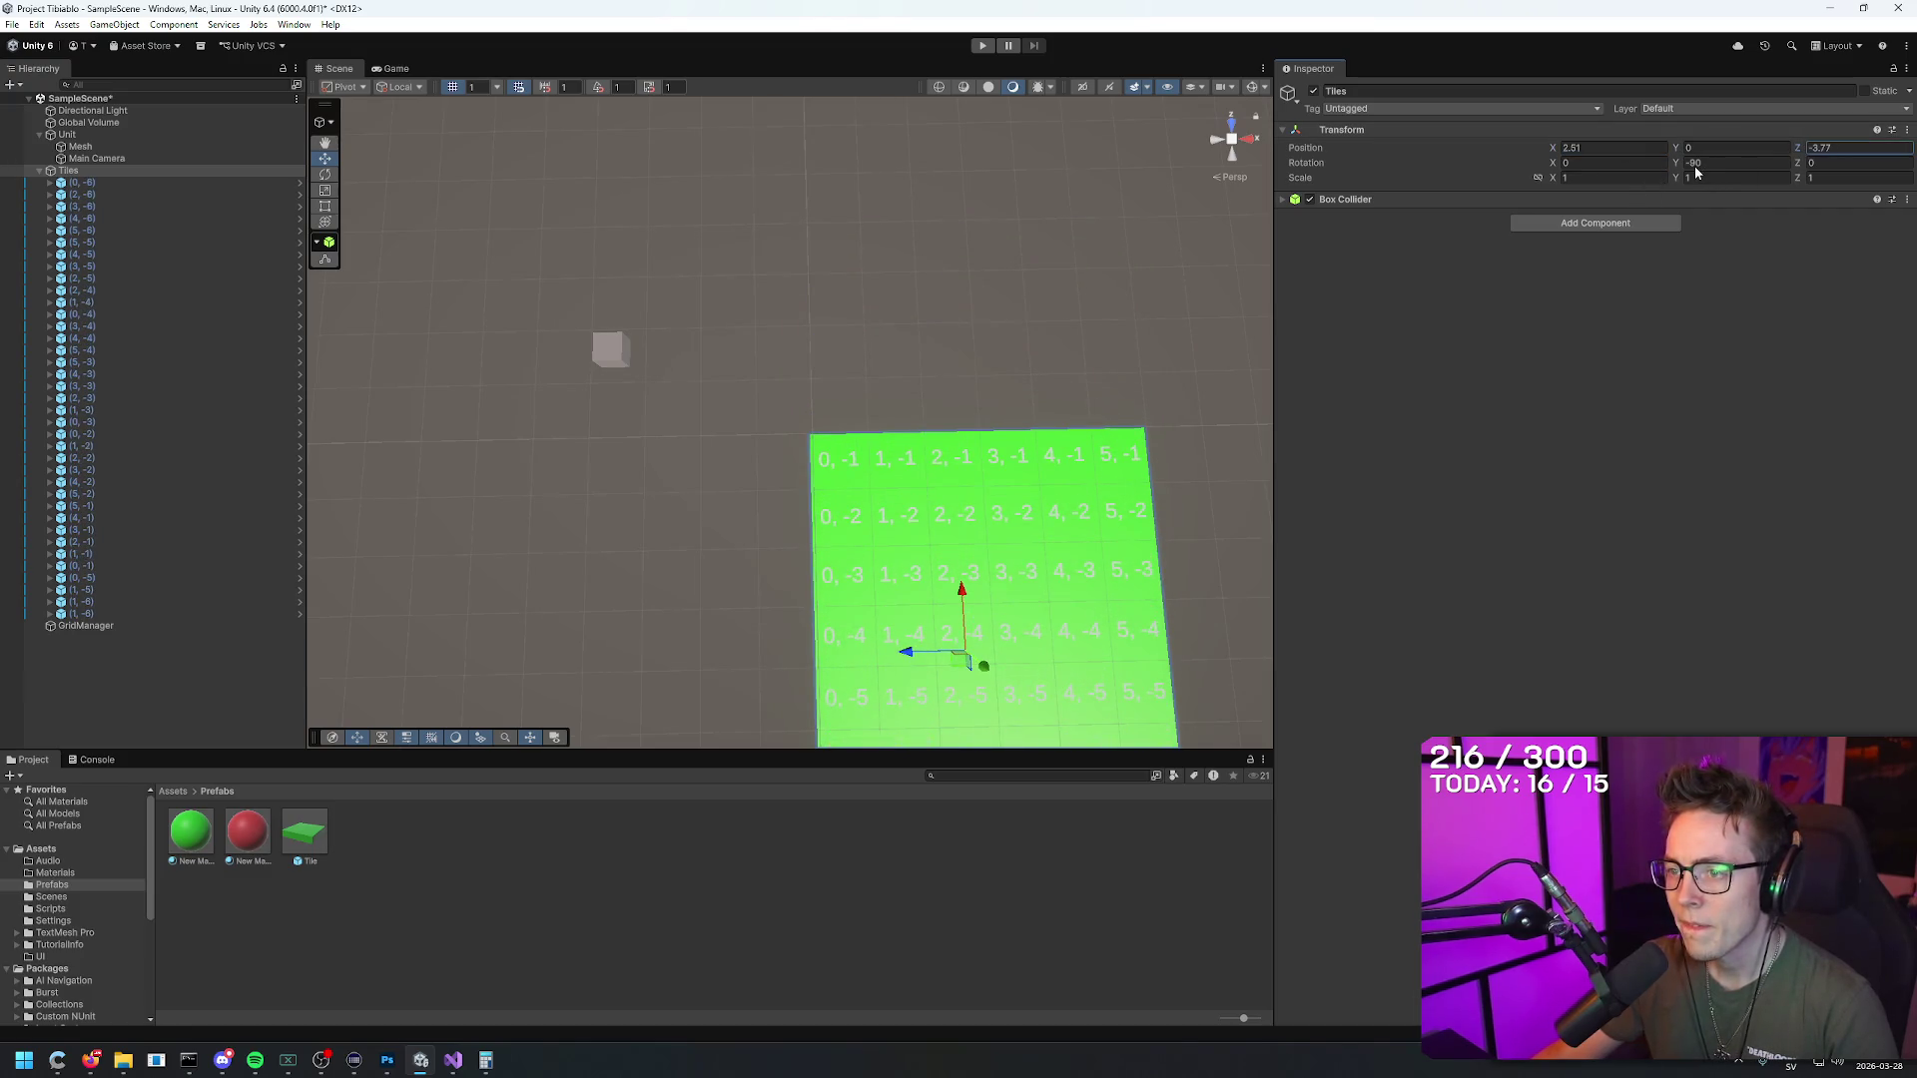
click(1847, 148)
text(-4)
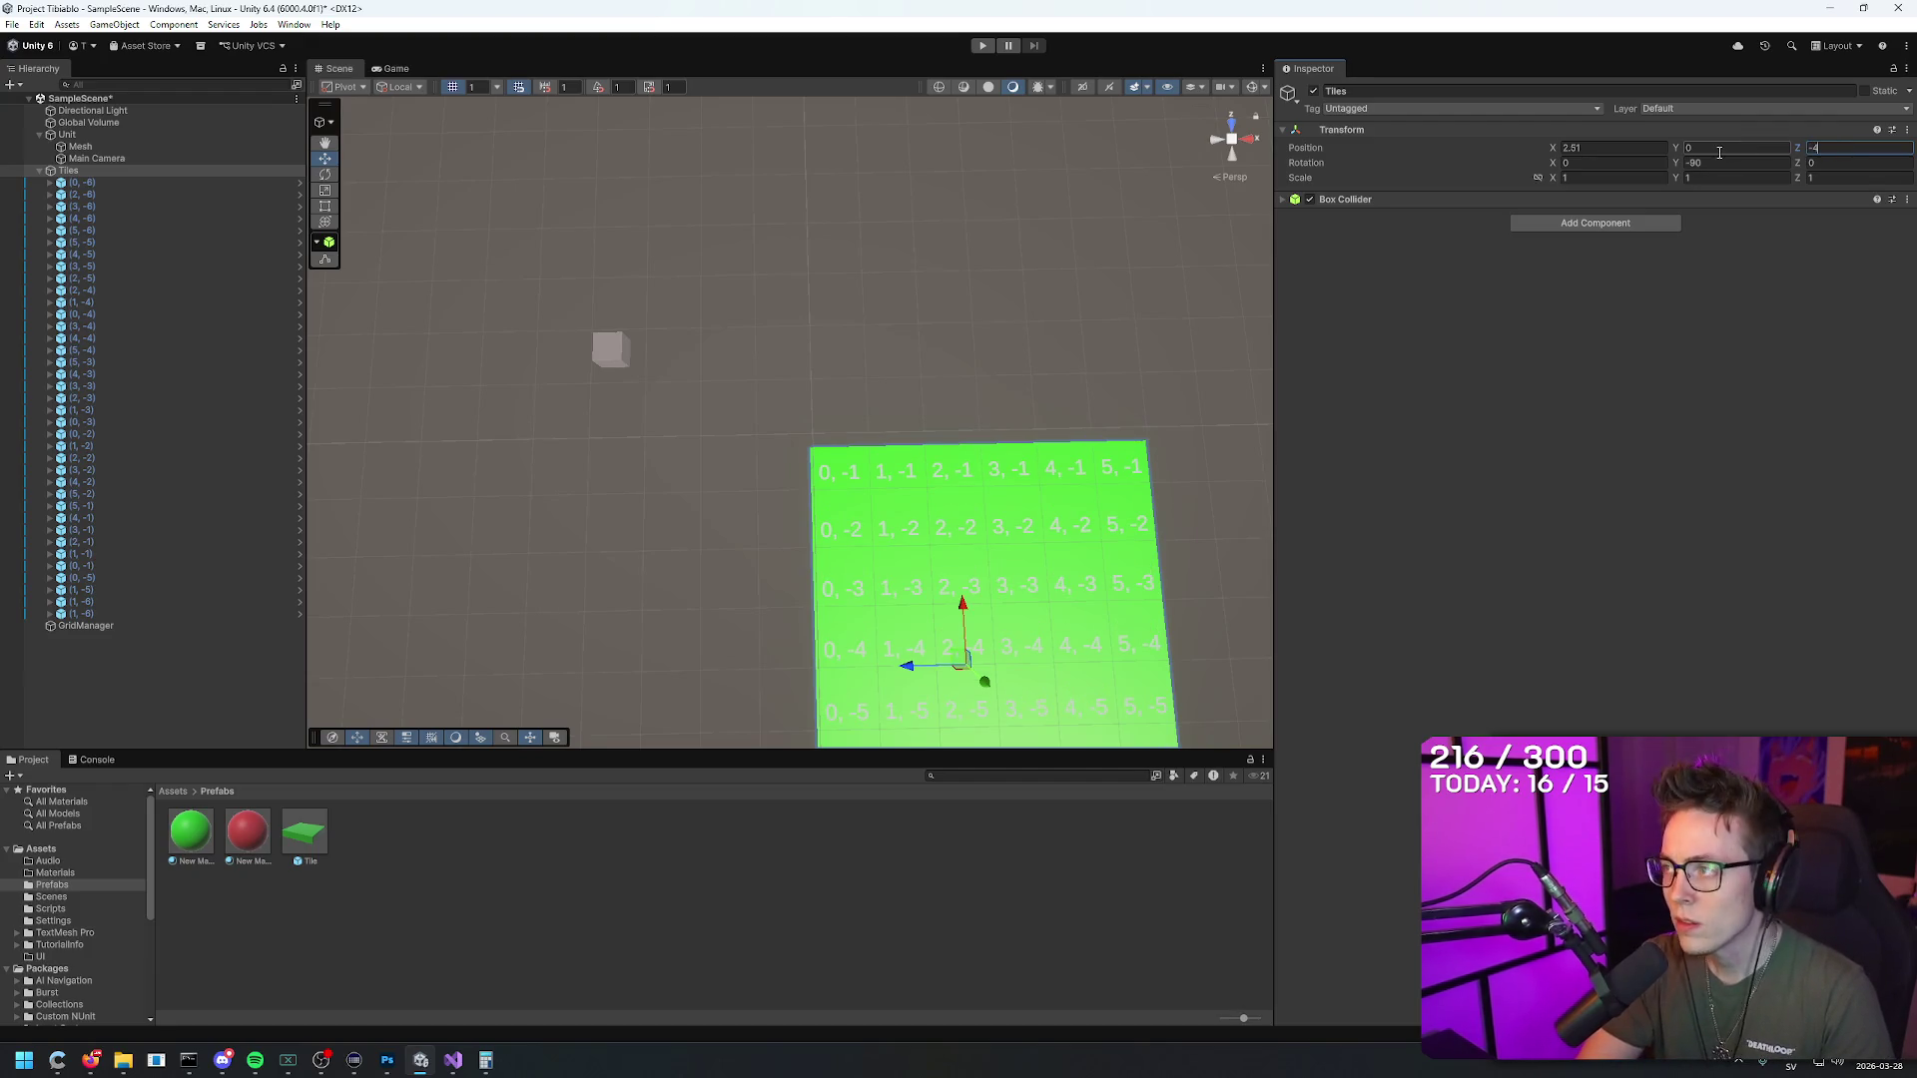
key(BackSpace)
text(3.75)
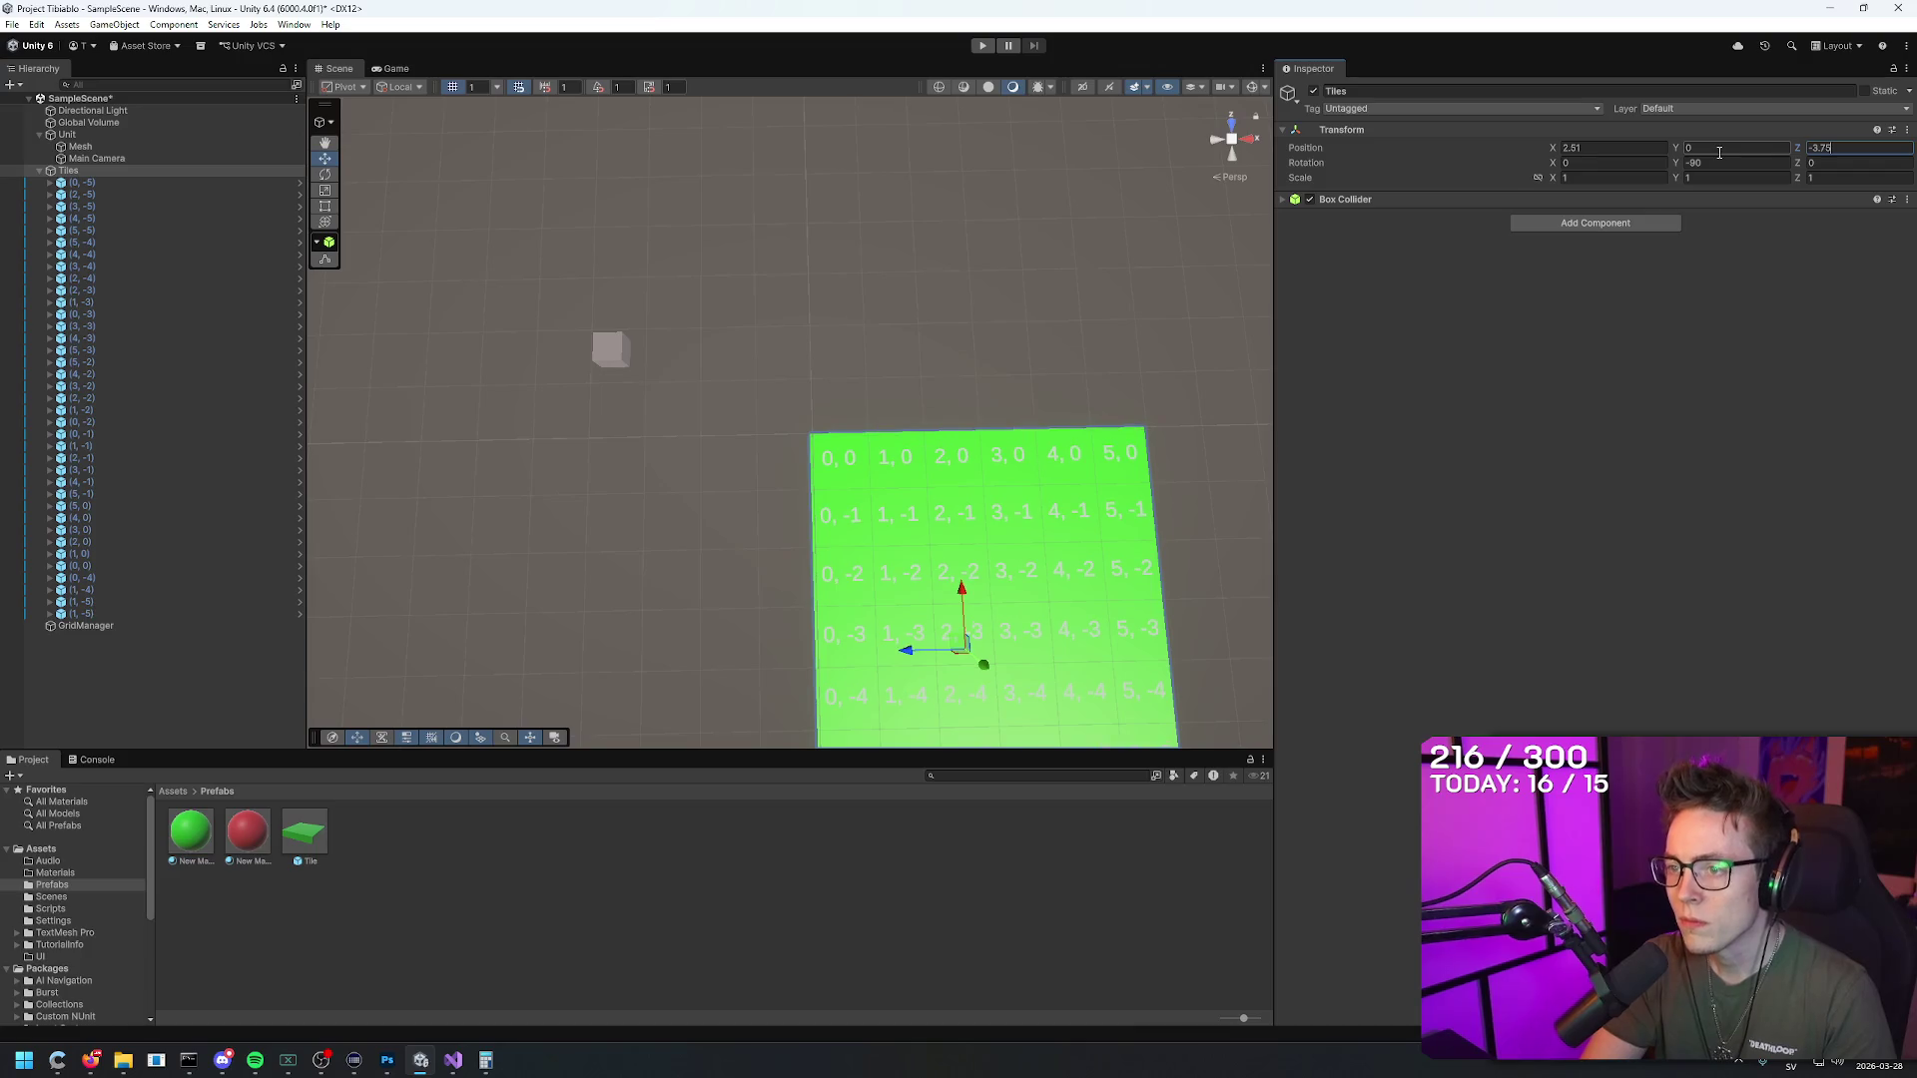
Step: Refine the Tiles X position to 2.6
click(1612, 148)
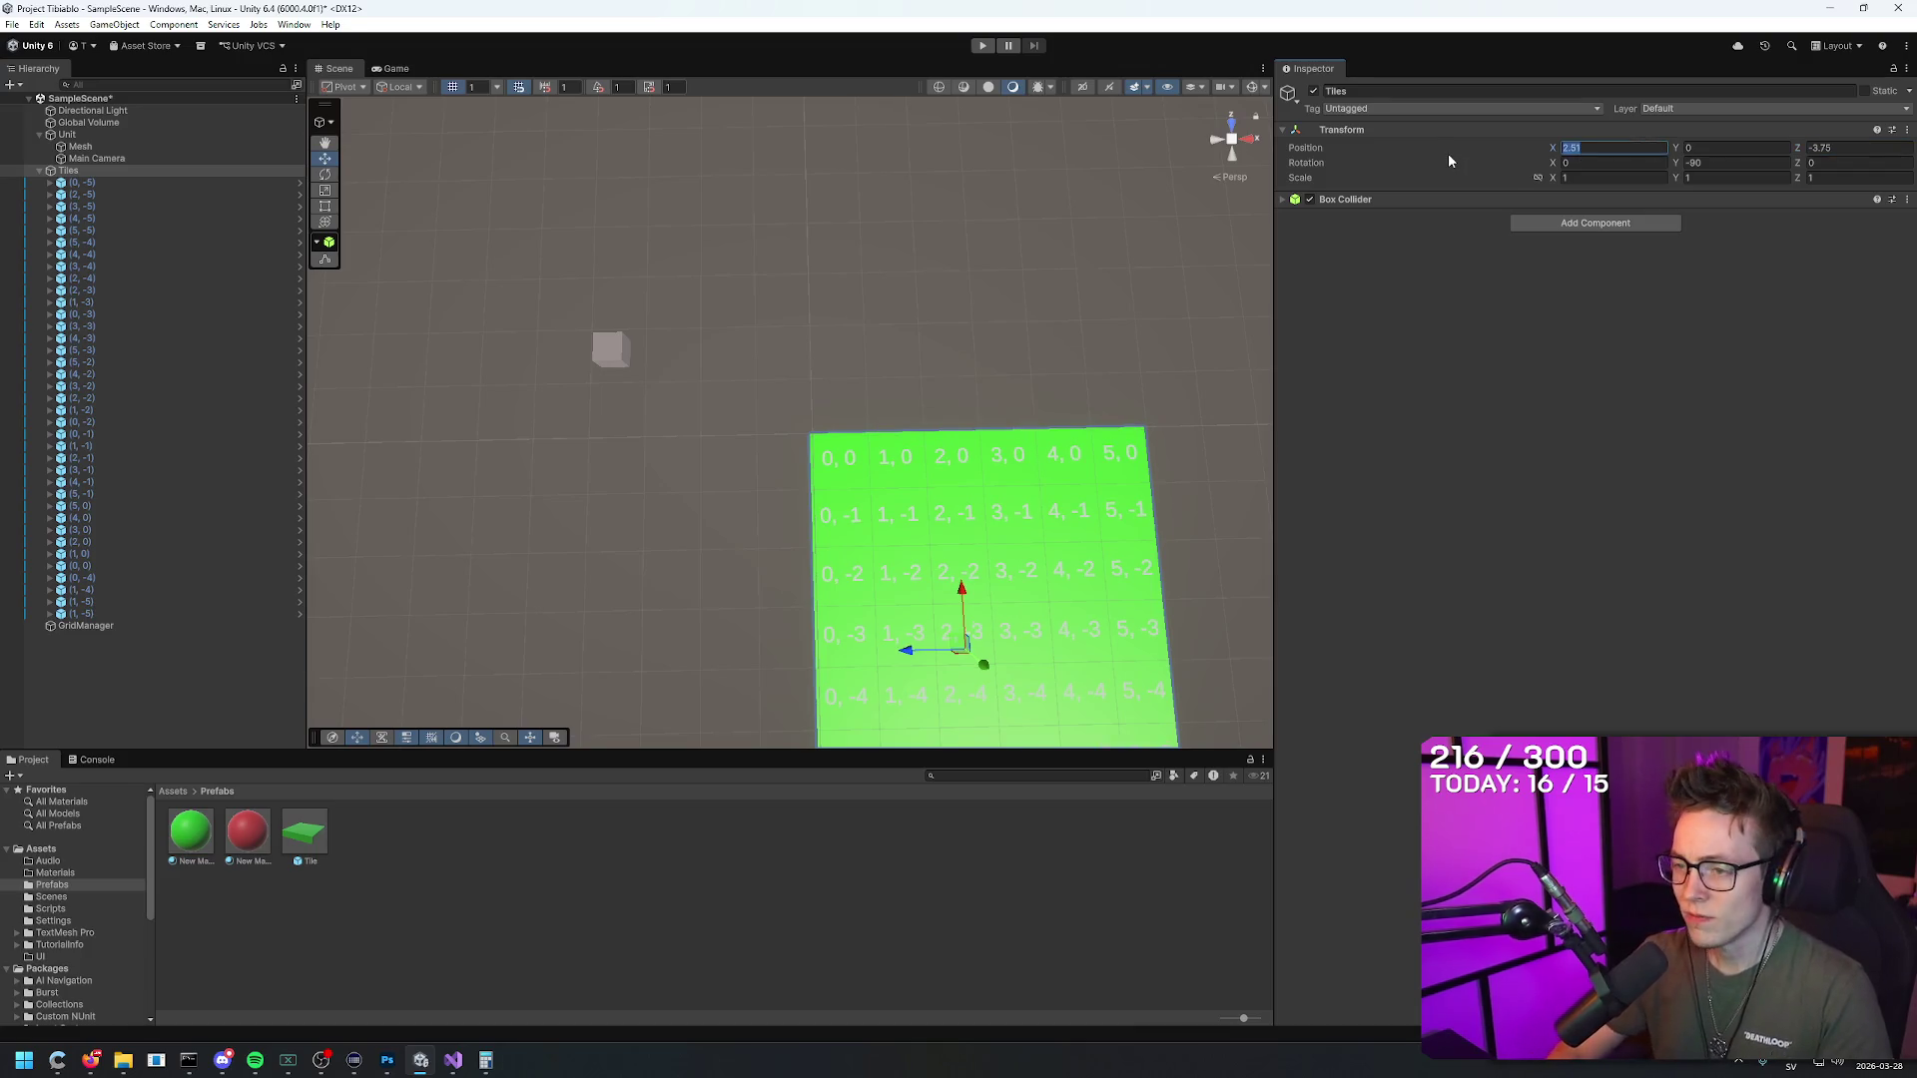
text(2.77)
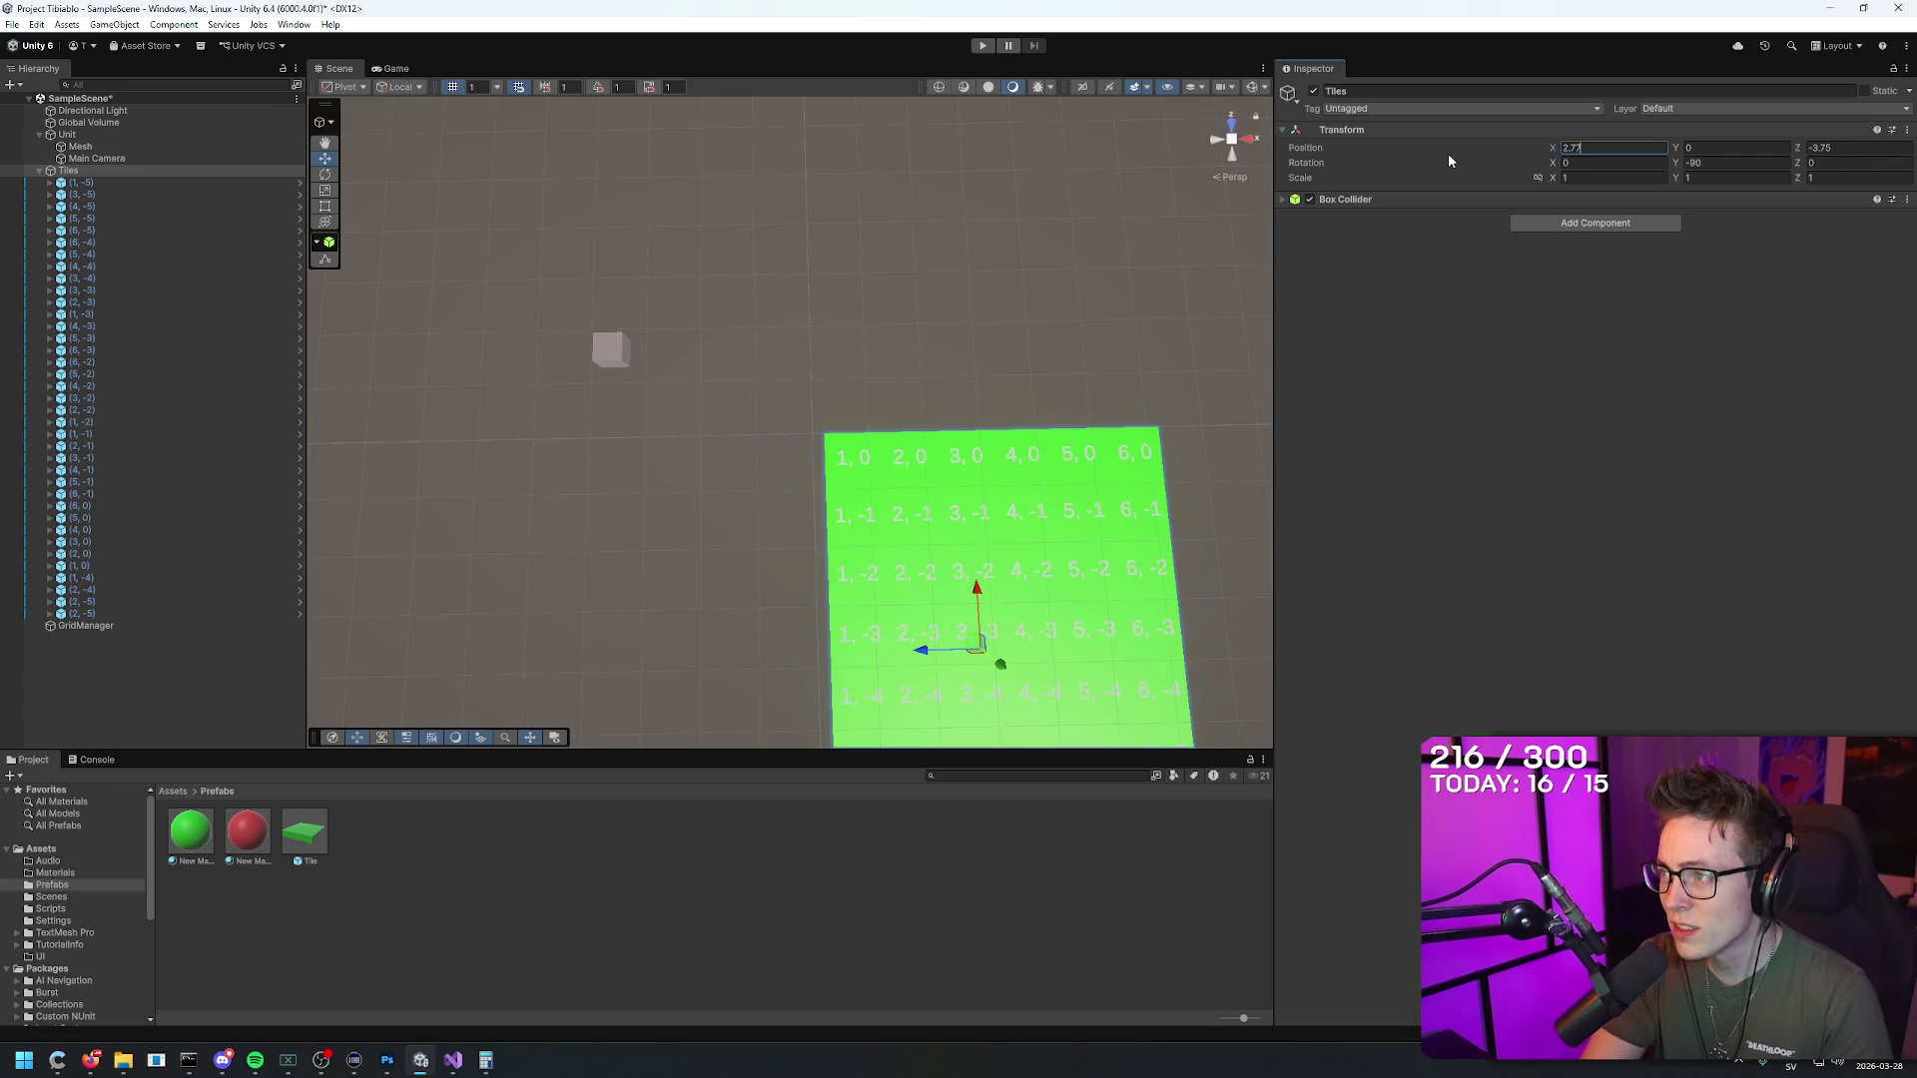
key(BackSpace)
text(5)
key(BackSpace)
key(BackSpace)
text(6)
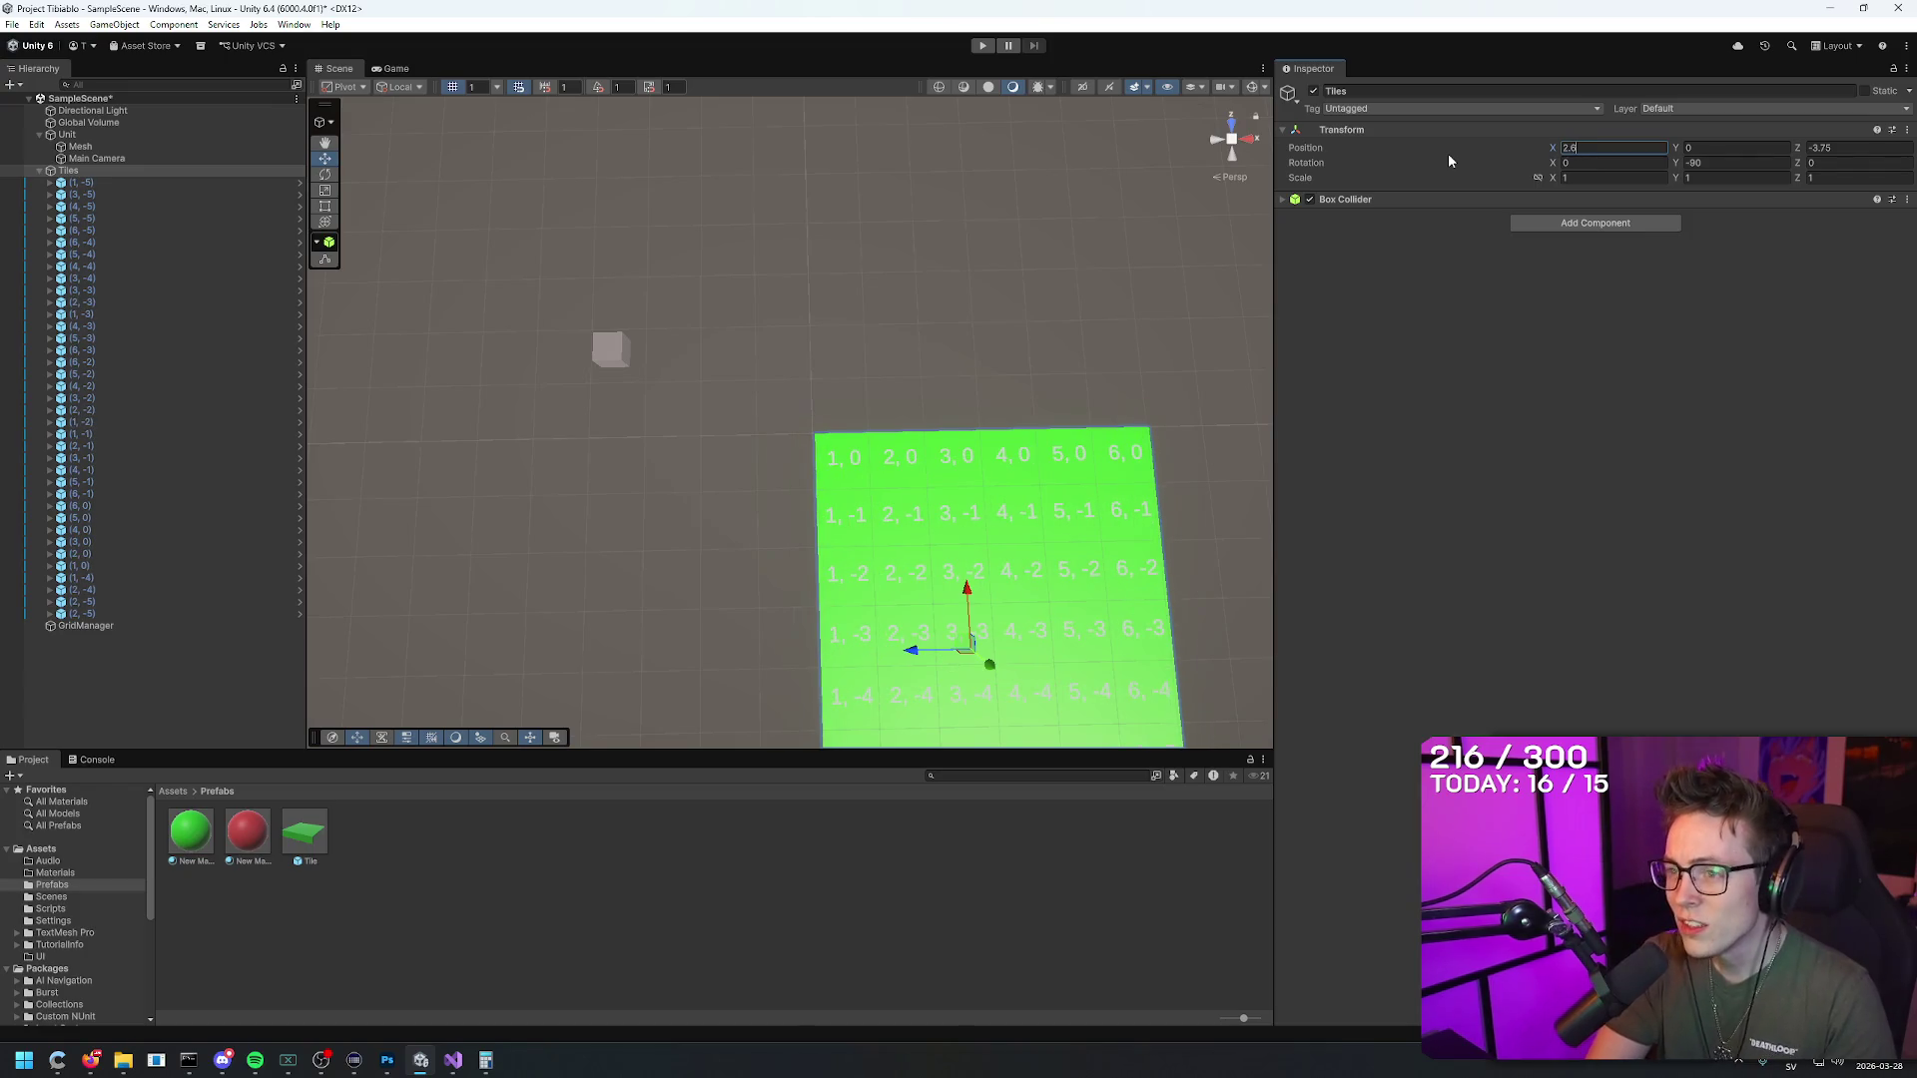
key(Return)
scroll(1062, 342, up, 10)
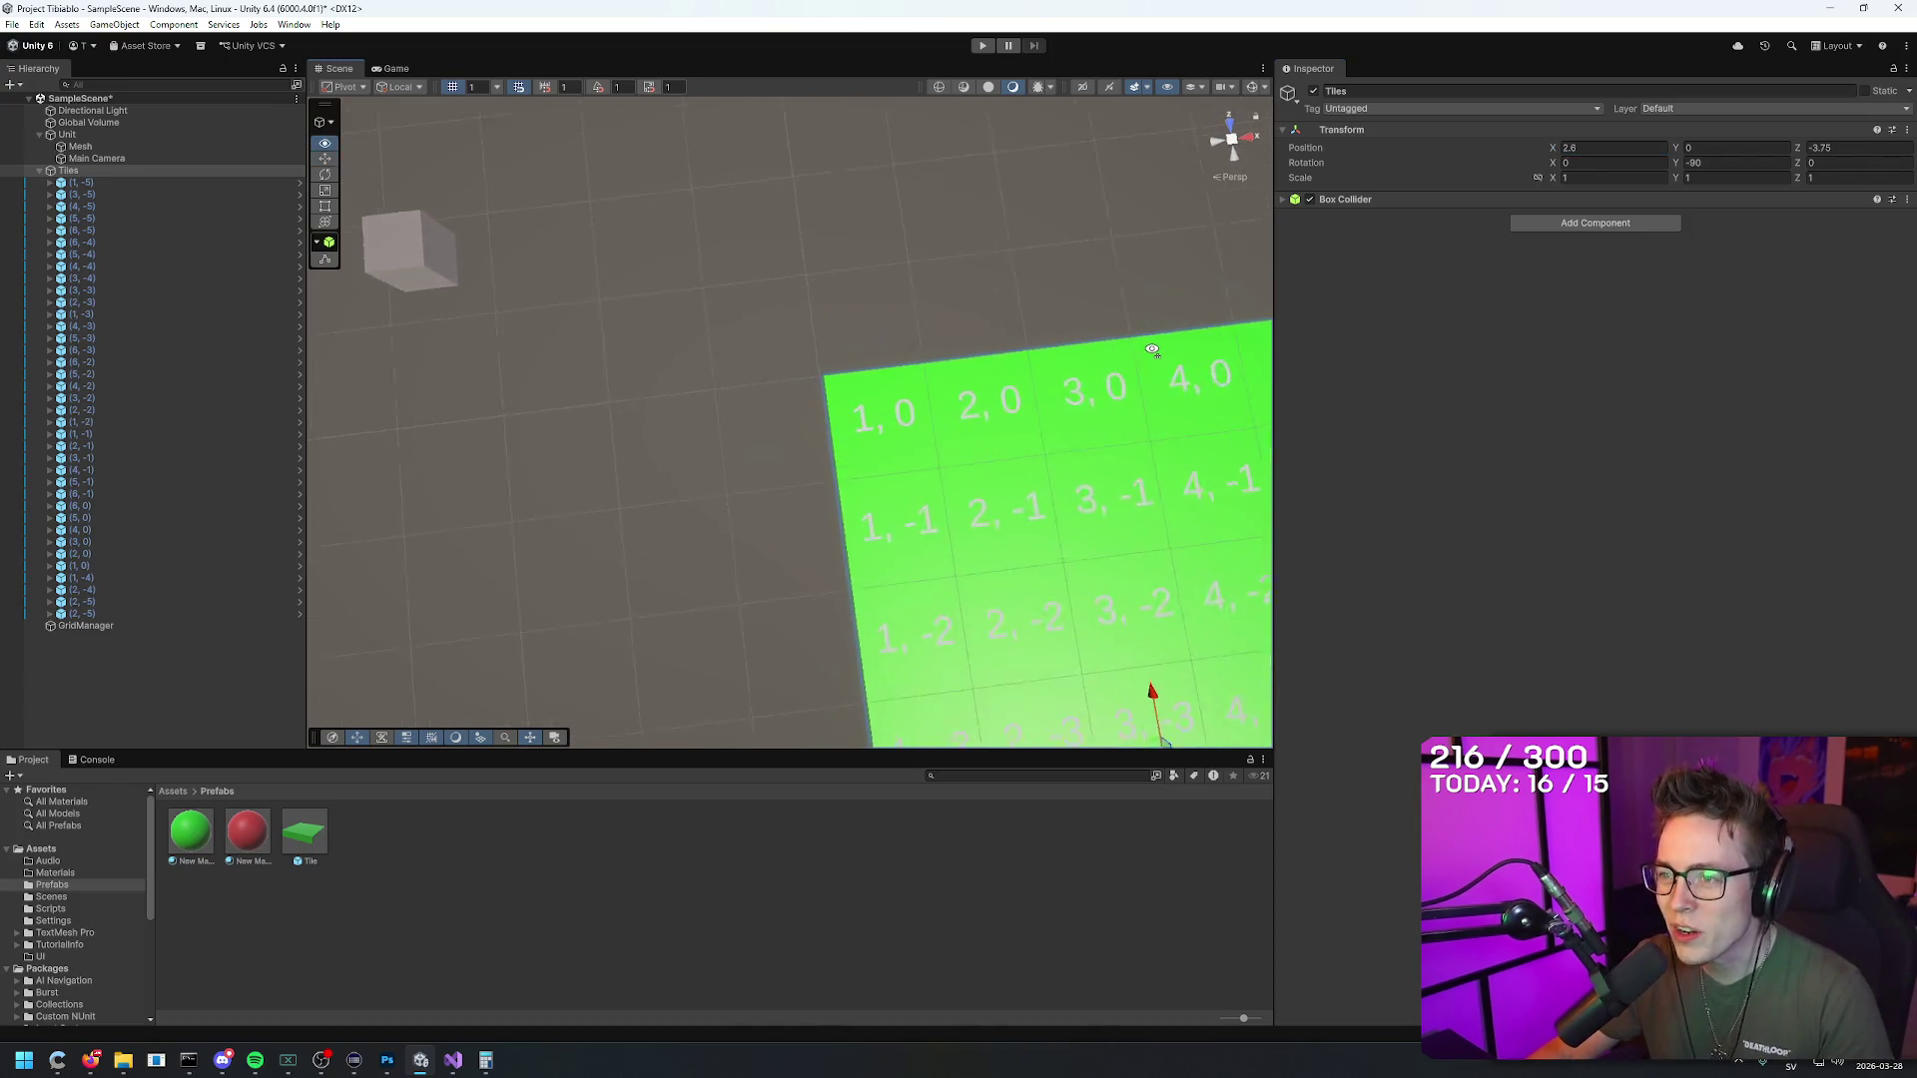
click(140, 181)
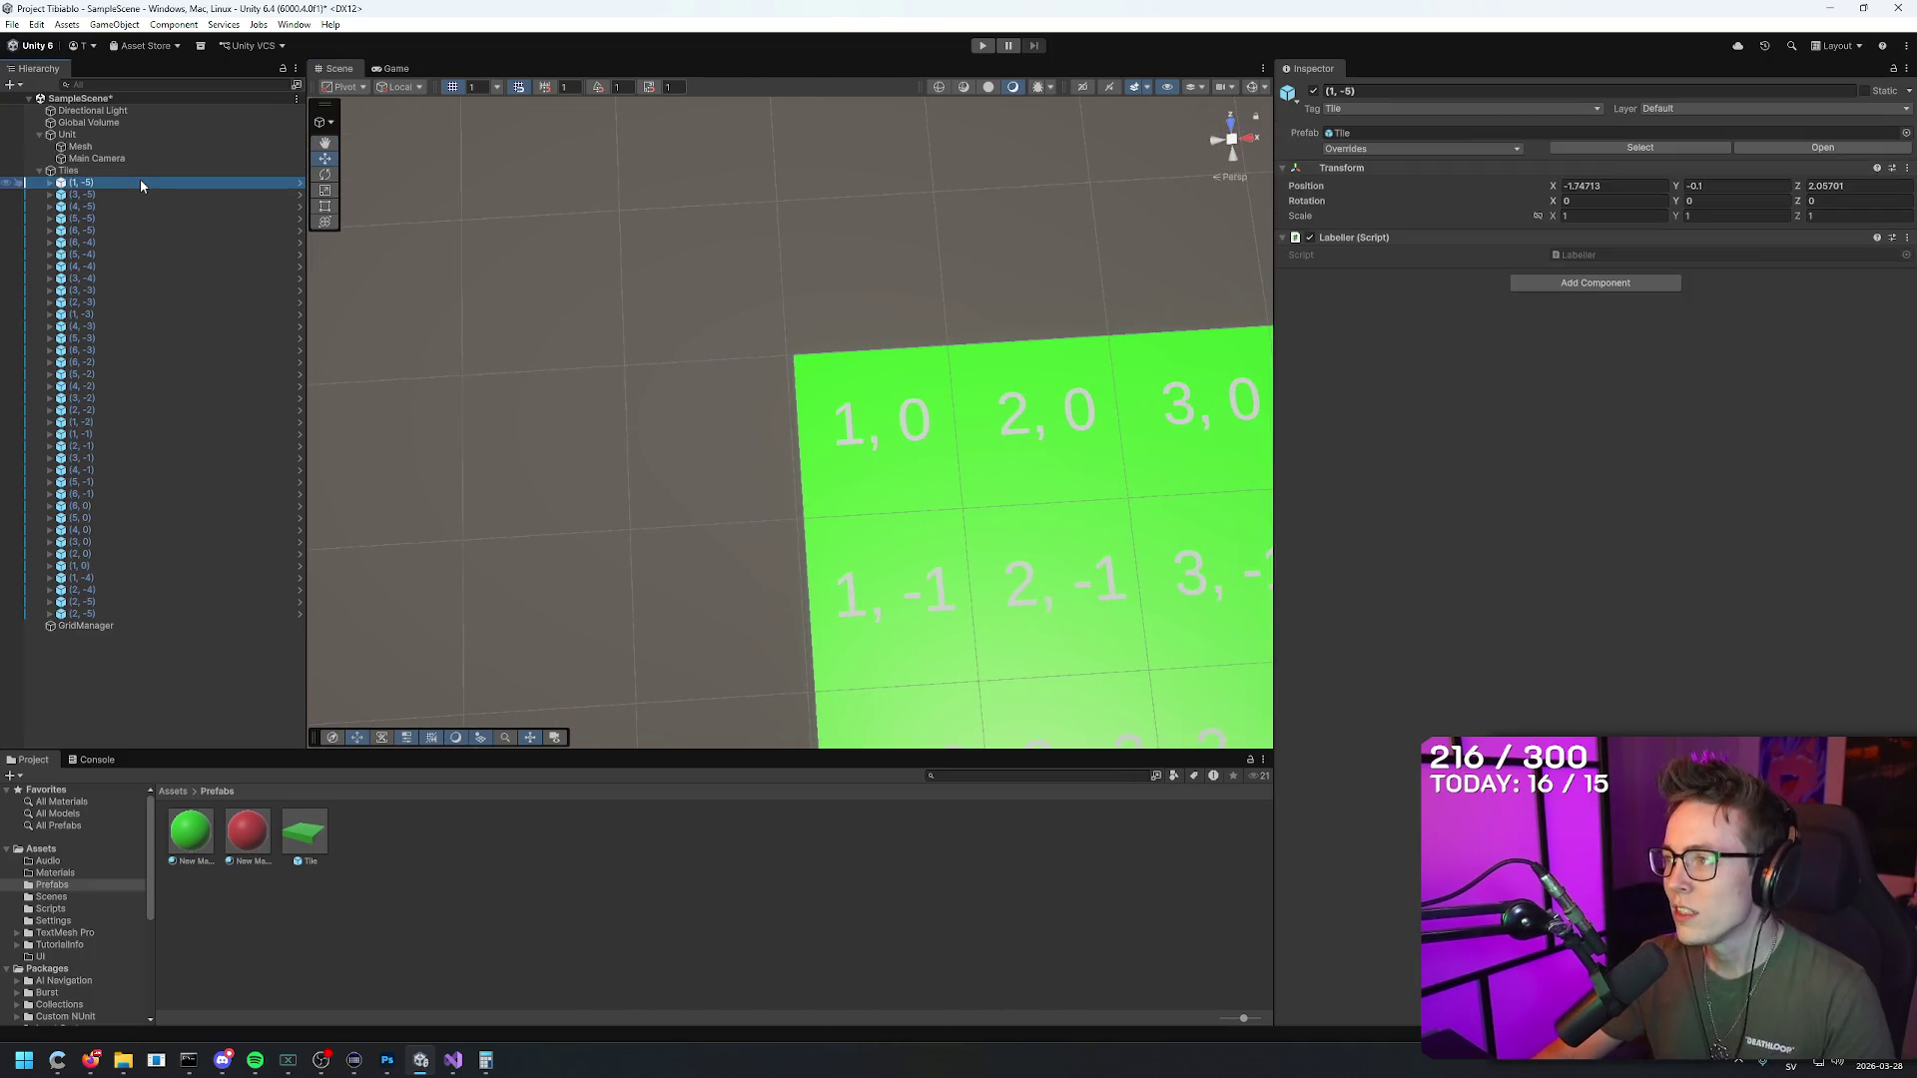
click(140, 194)
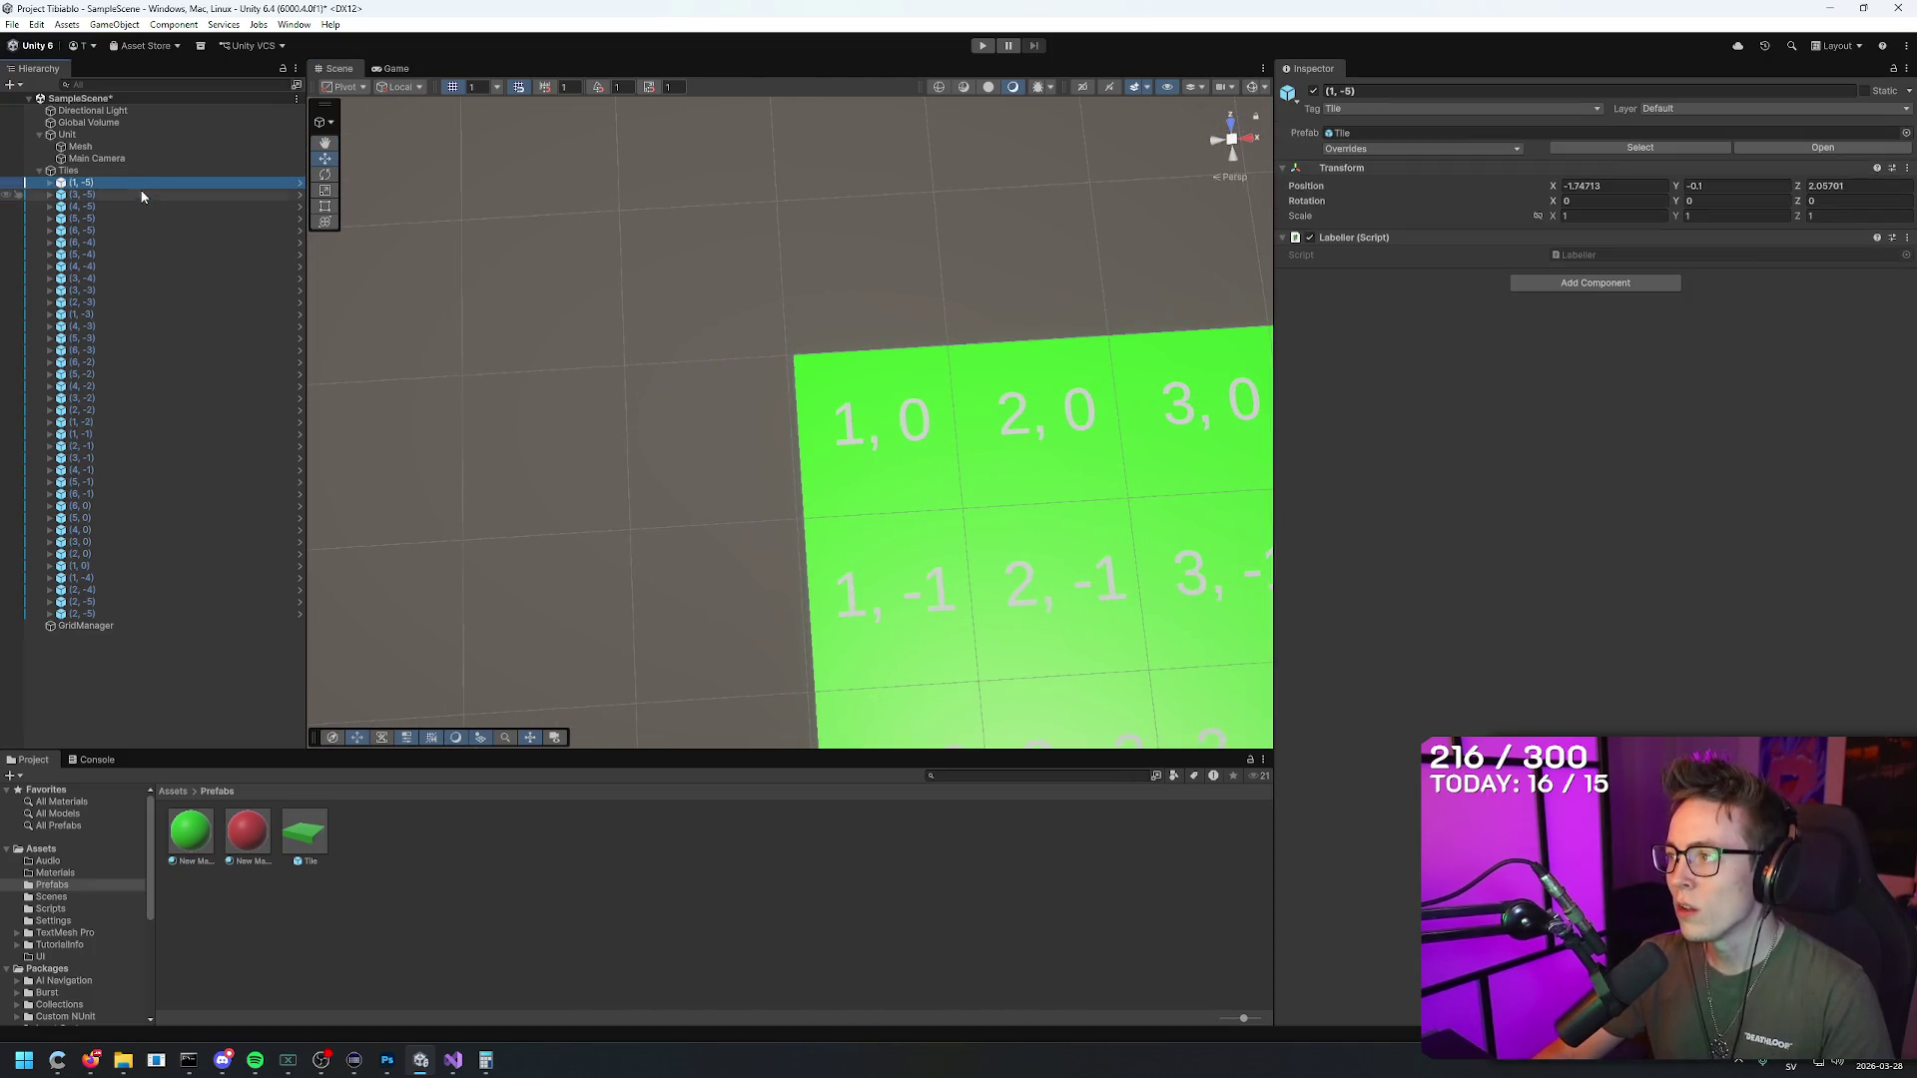
click(141, 206)
click(145, 218)
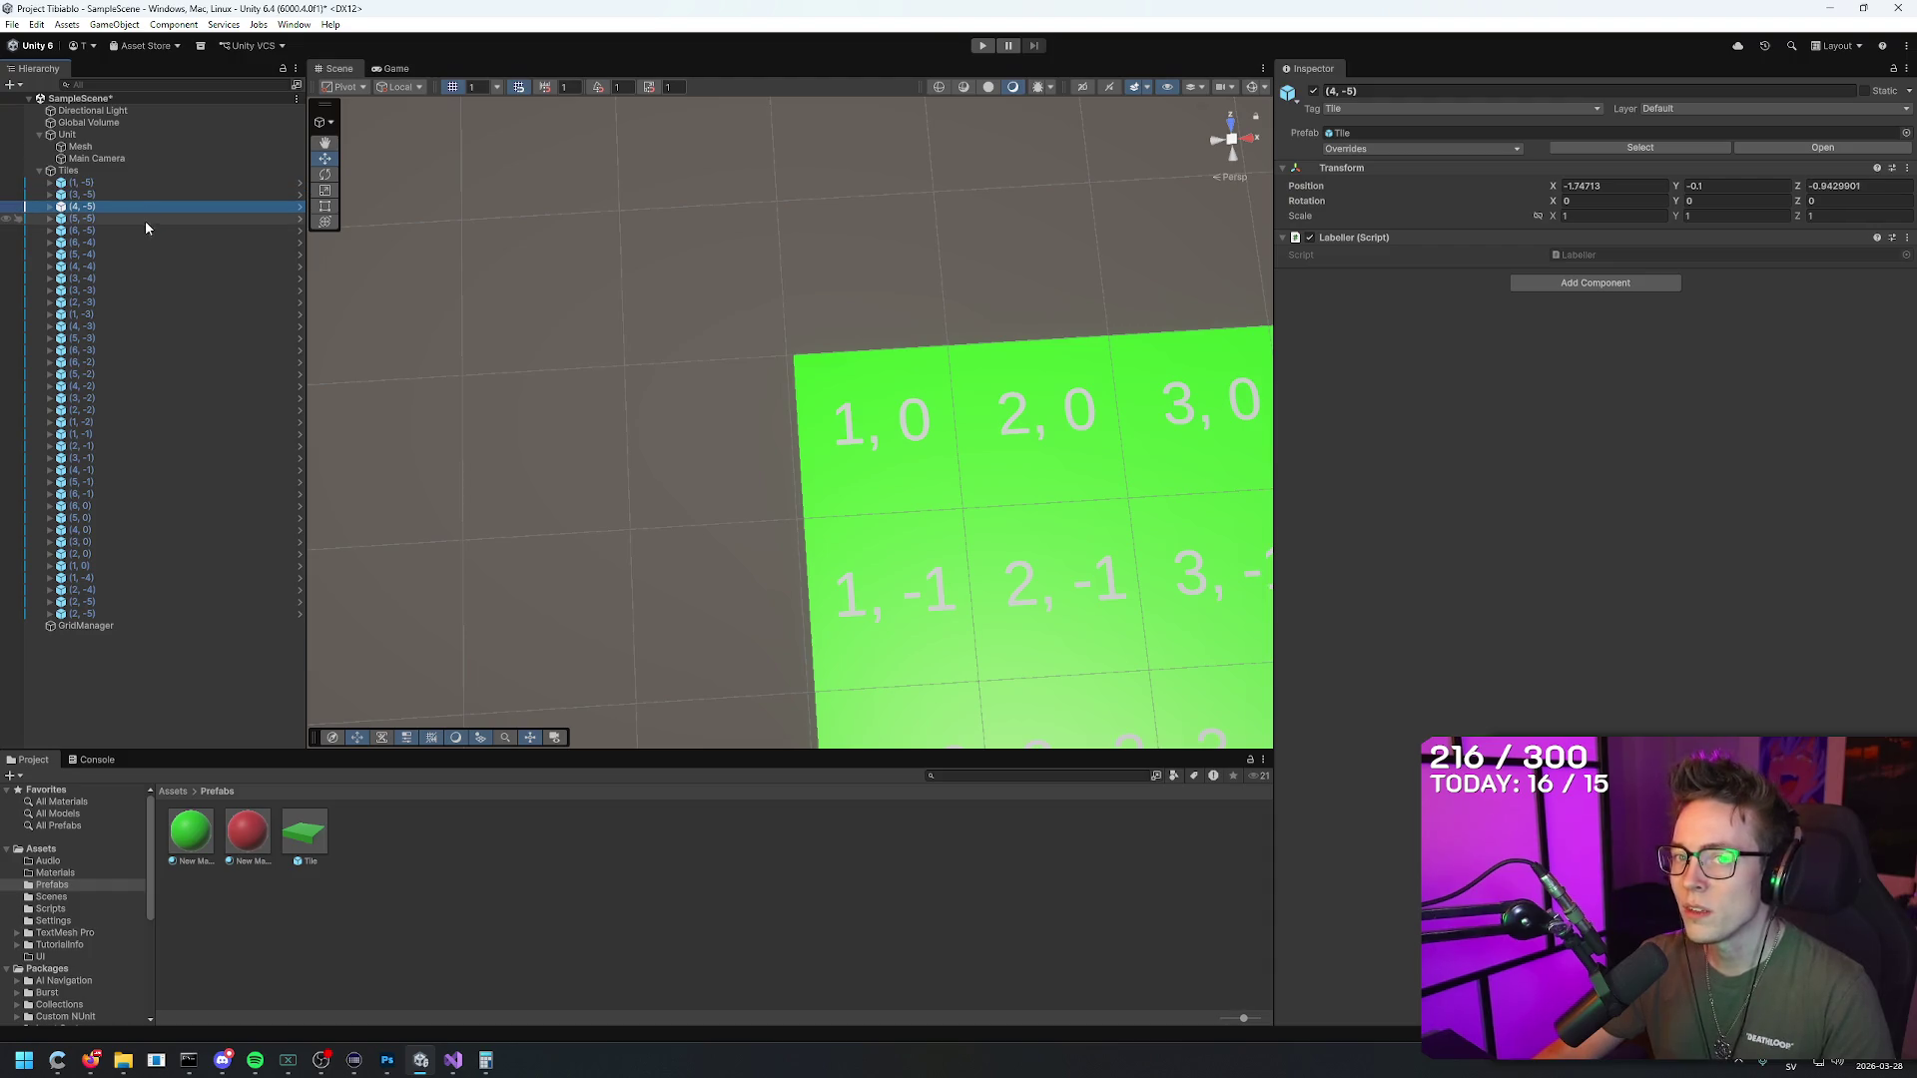
click(140, 181)
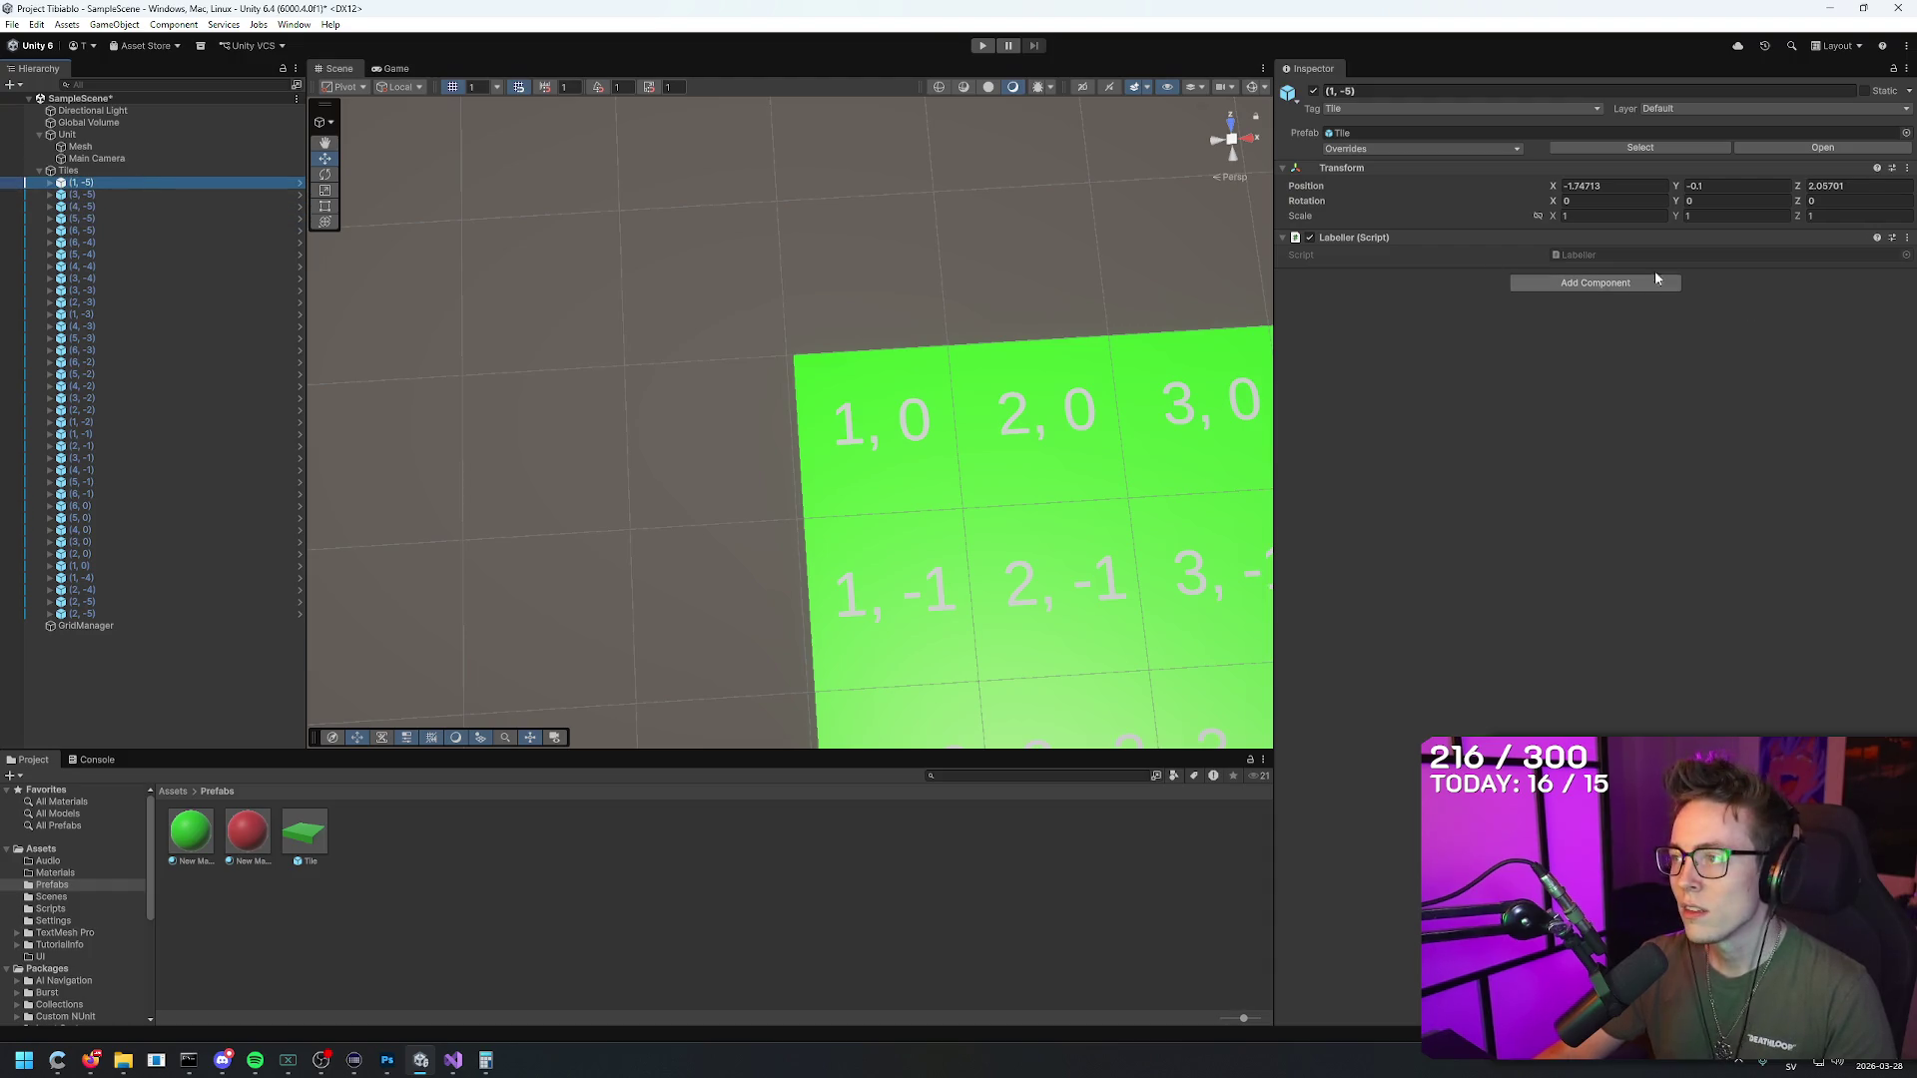
drag(958, 289, 966, 272)
scroll(967, 271, down, 5)
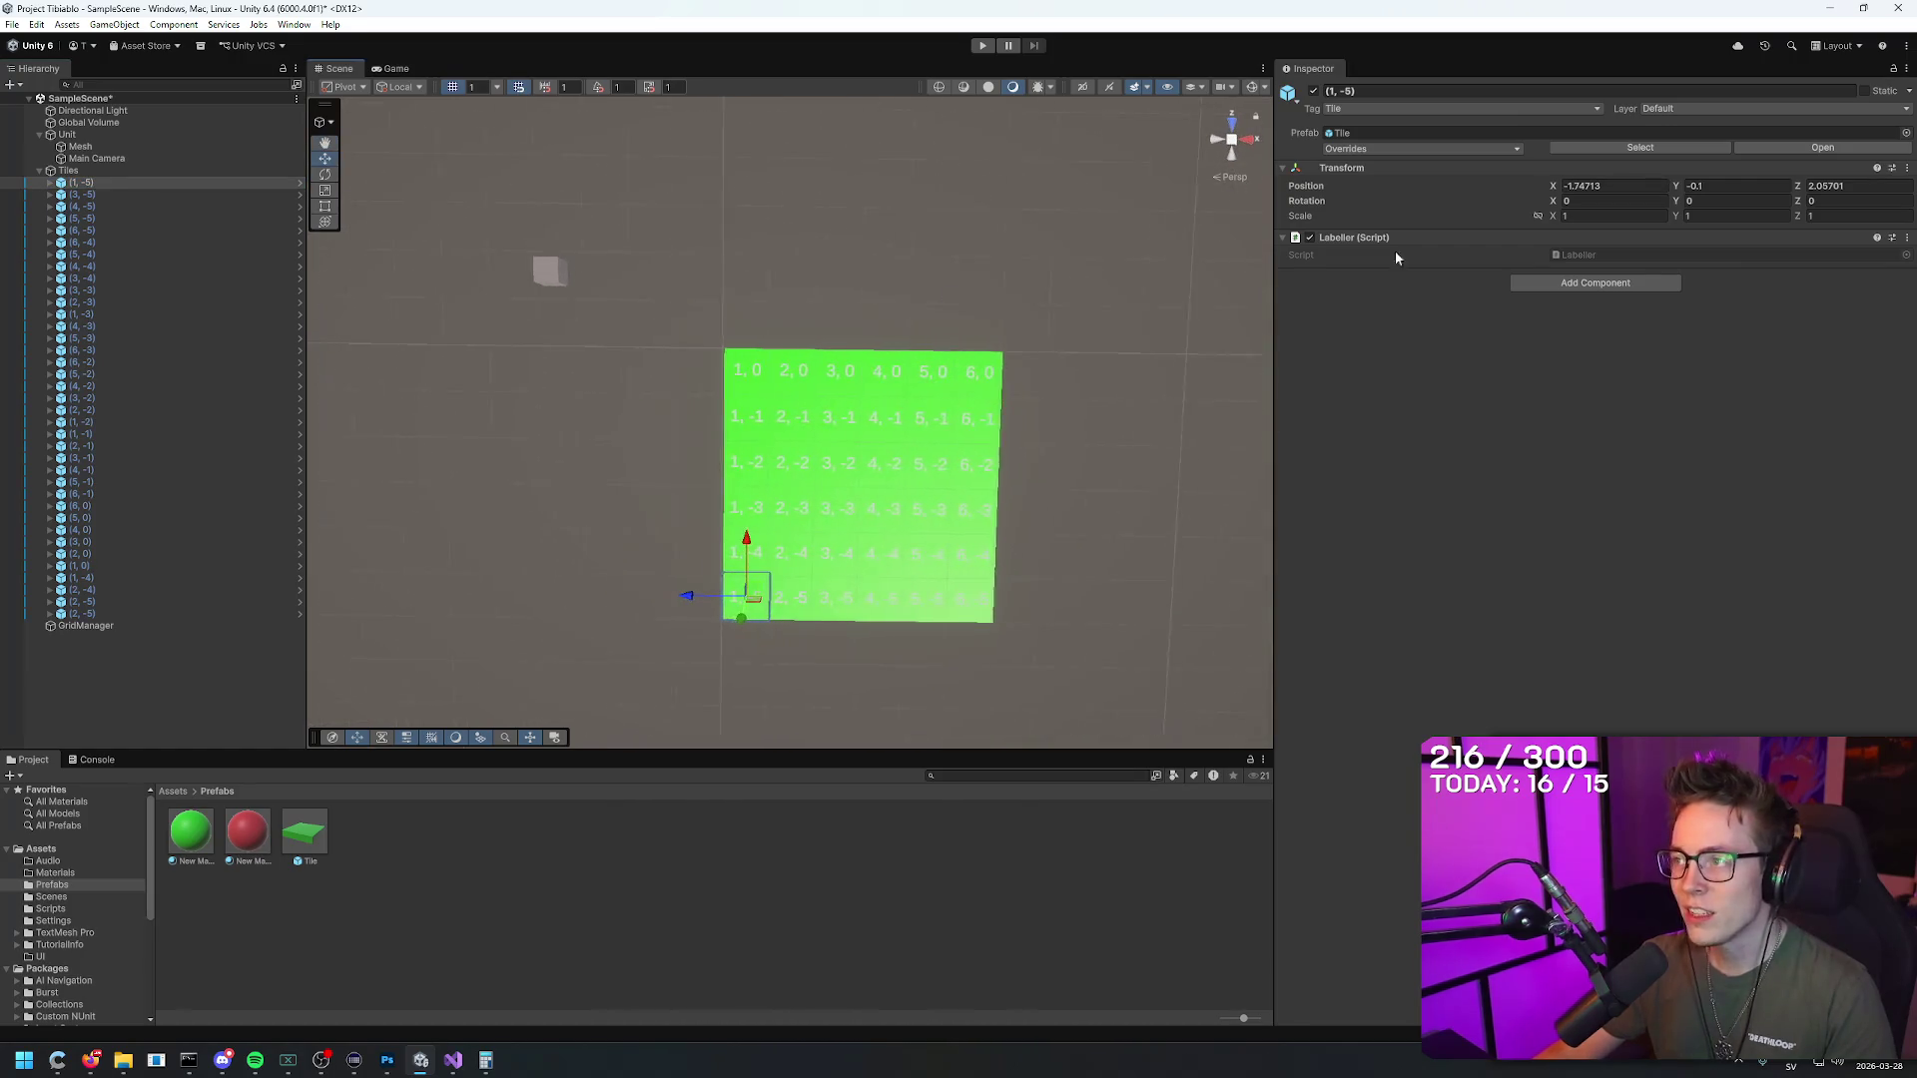
click(1612, 185)
text(0)
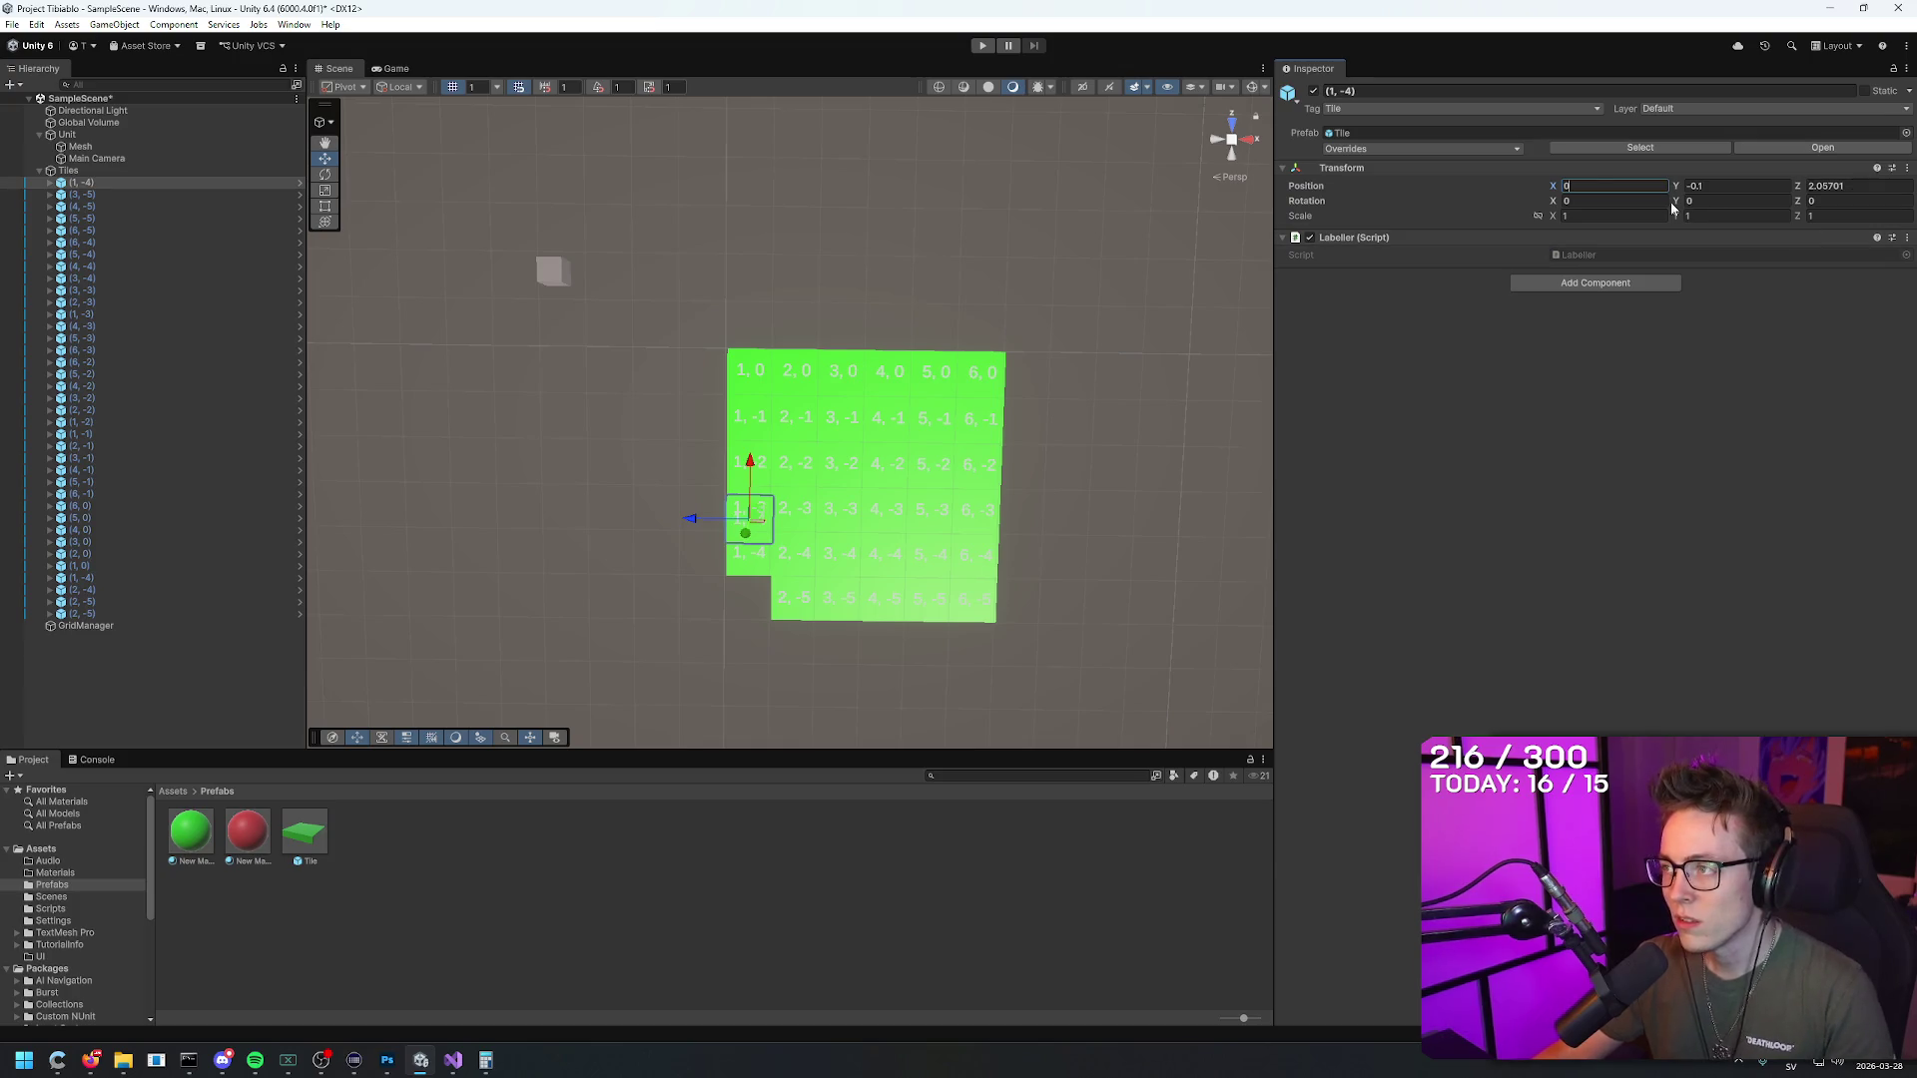
key(Escape)
mouse_move(1202, 286)
mouse_down()
mouse_move(1626, 368)
mouse_move(1433, 241)
mouse_move(699, 310)
mouse_up()
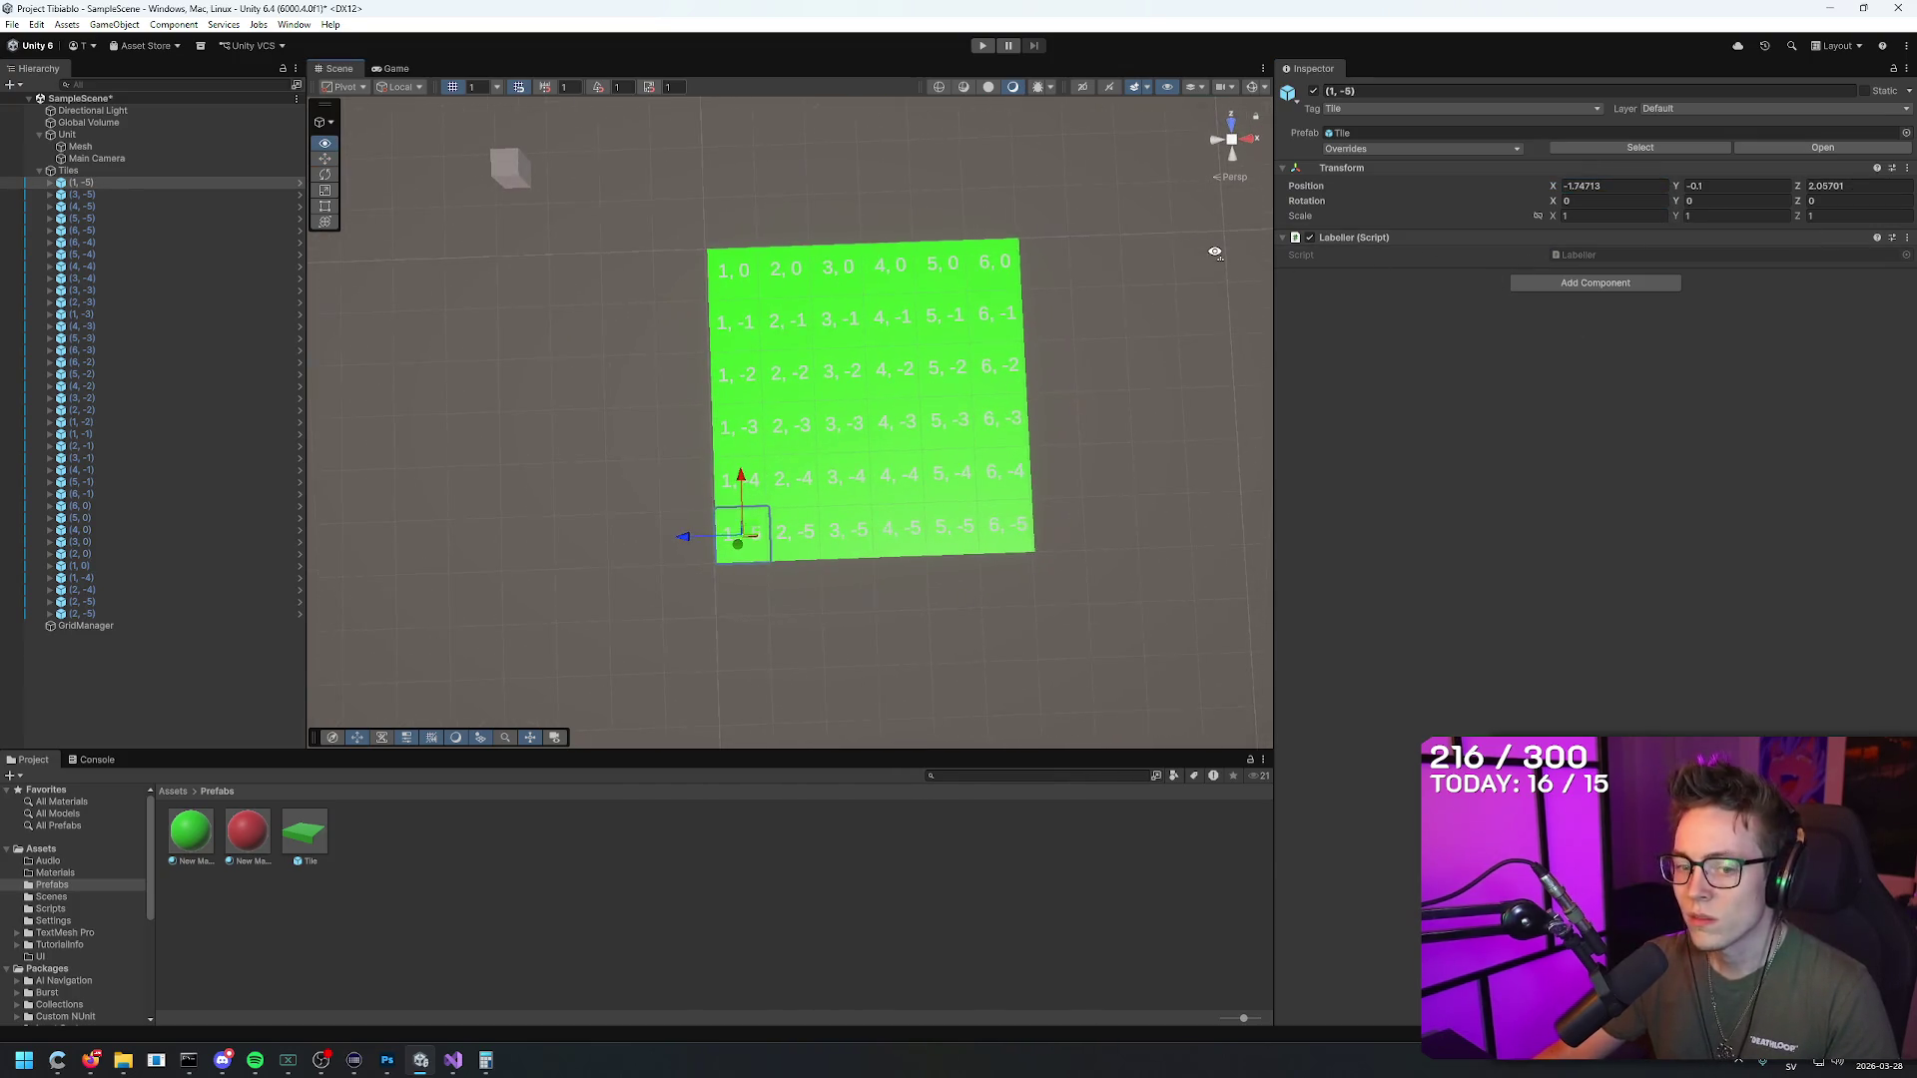
click(92, 169)
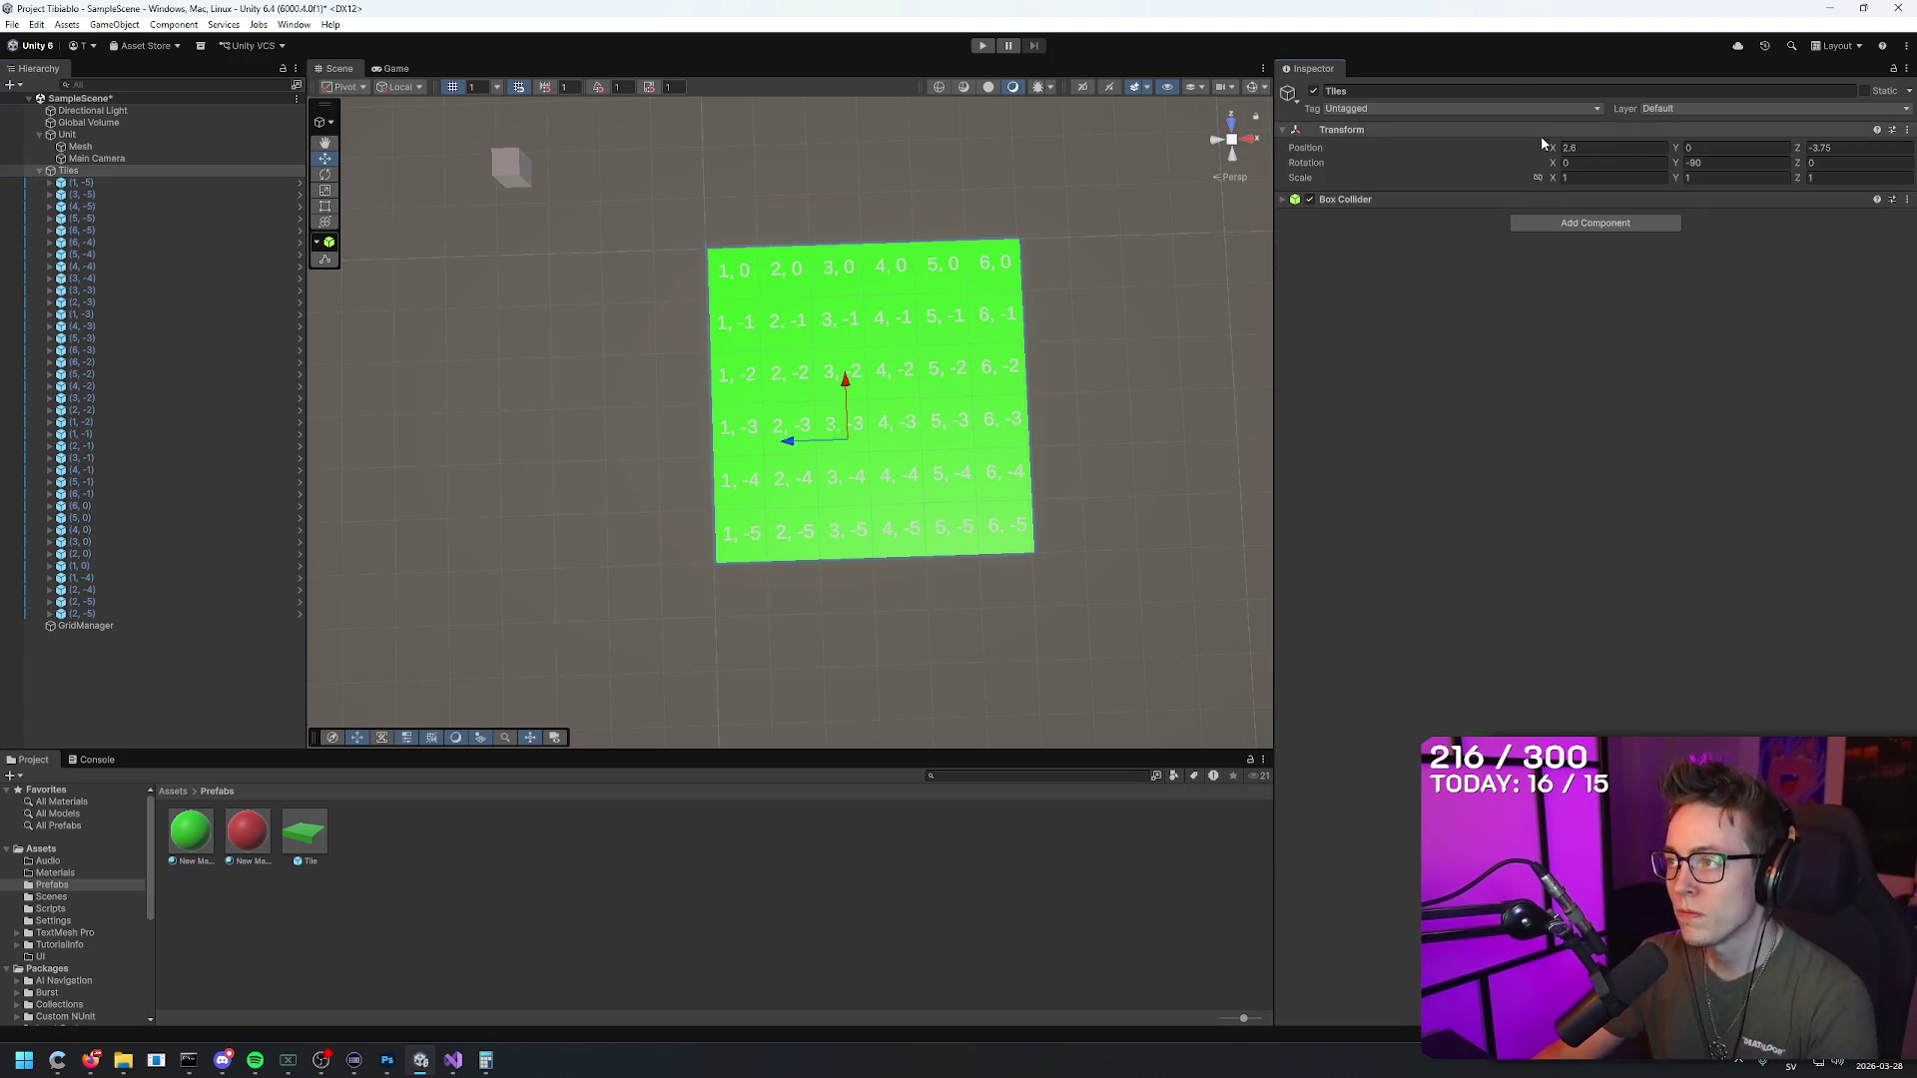
click(1598, 148)
text(0)
key(Tab)
key(Tab)
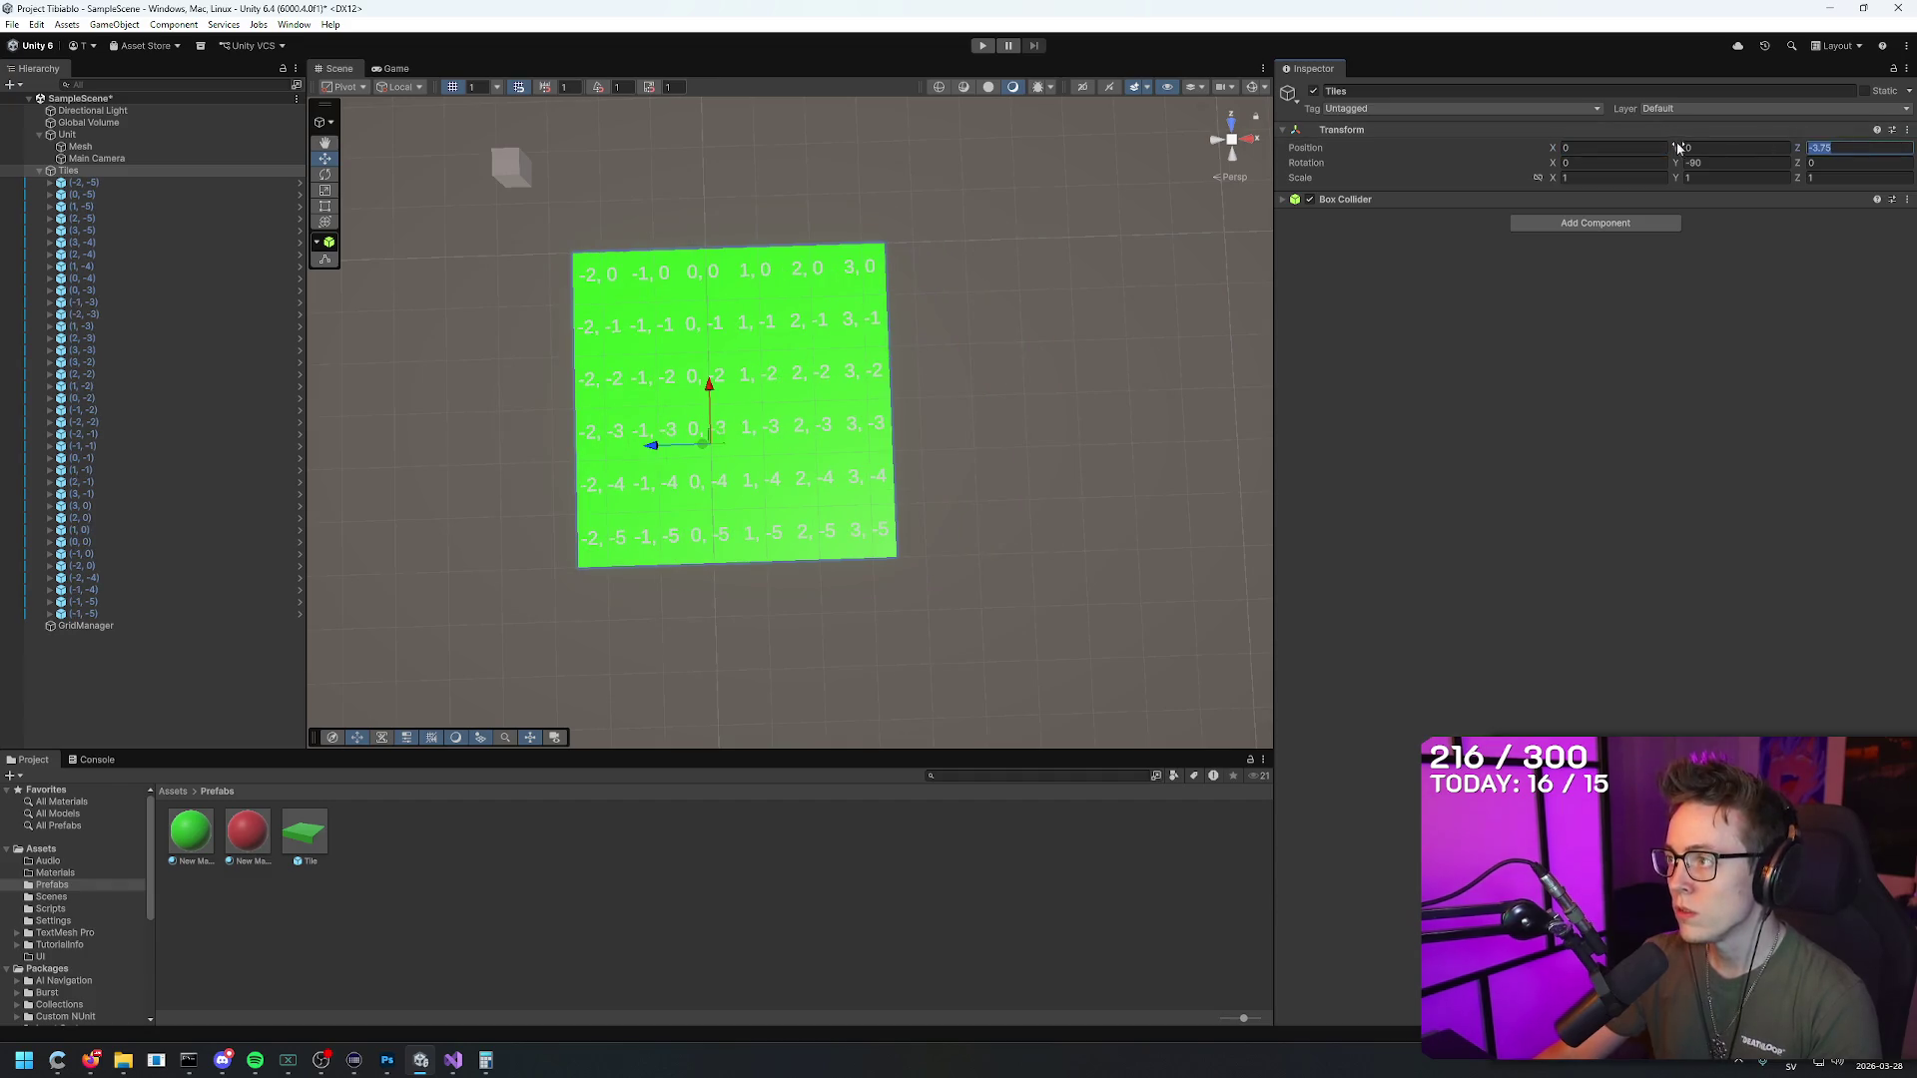
text(0)
key(Return)
mouse_move(1044, 184)
mouse_down()
mouse_move(1053, 216)
mouse_move(1130, 244)
mouse_move(1146, 190)
mouse_up()
click(910, 344)
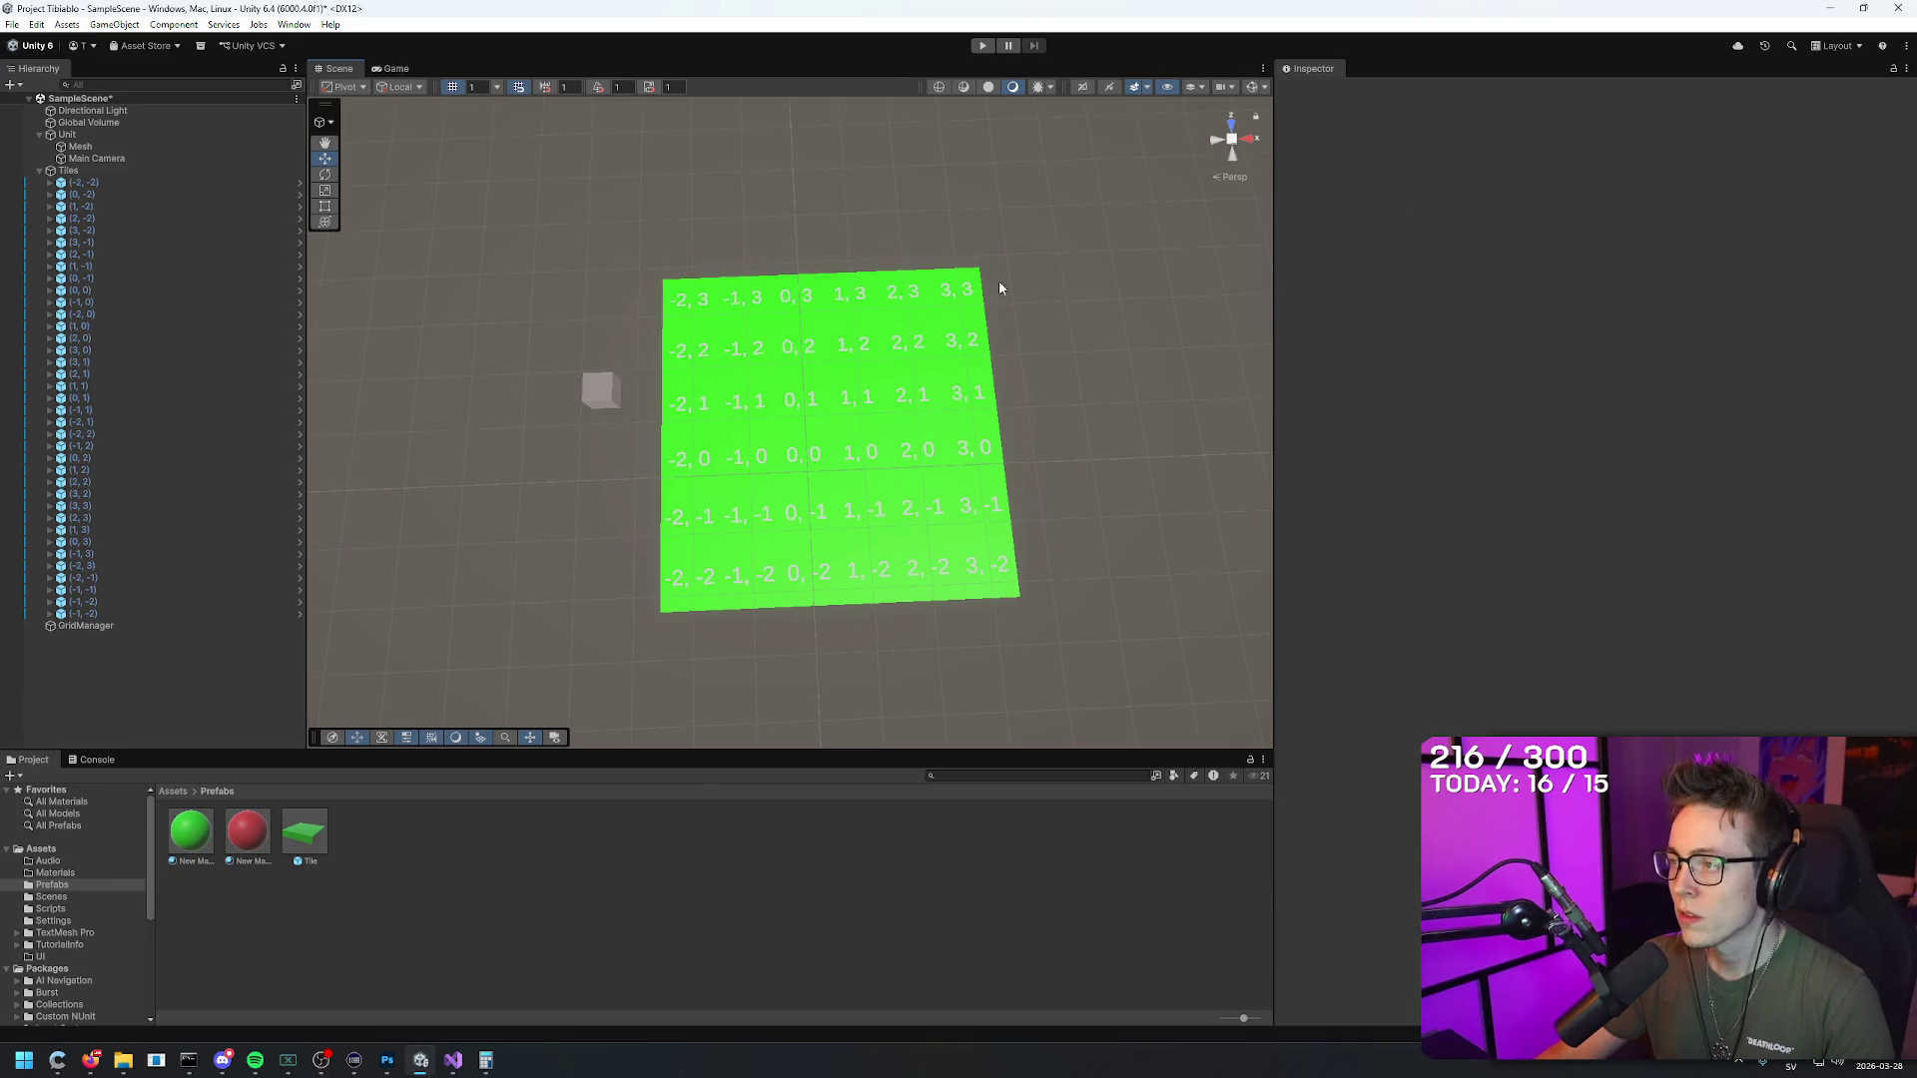
click(599, 237)
click(68, 170)
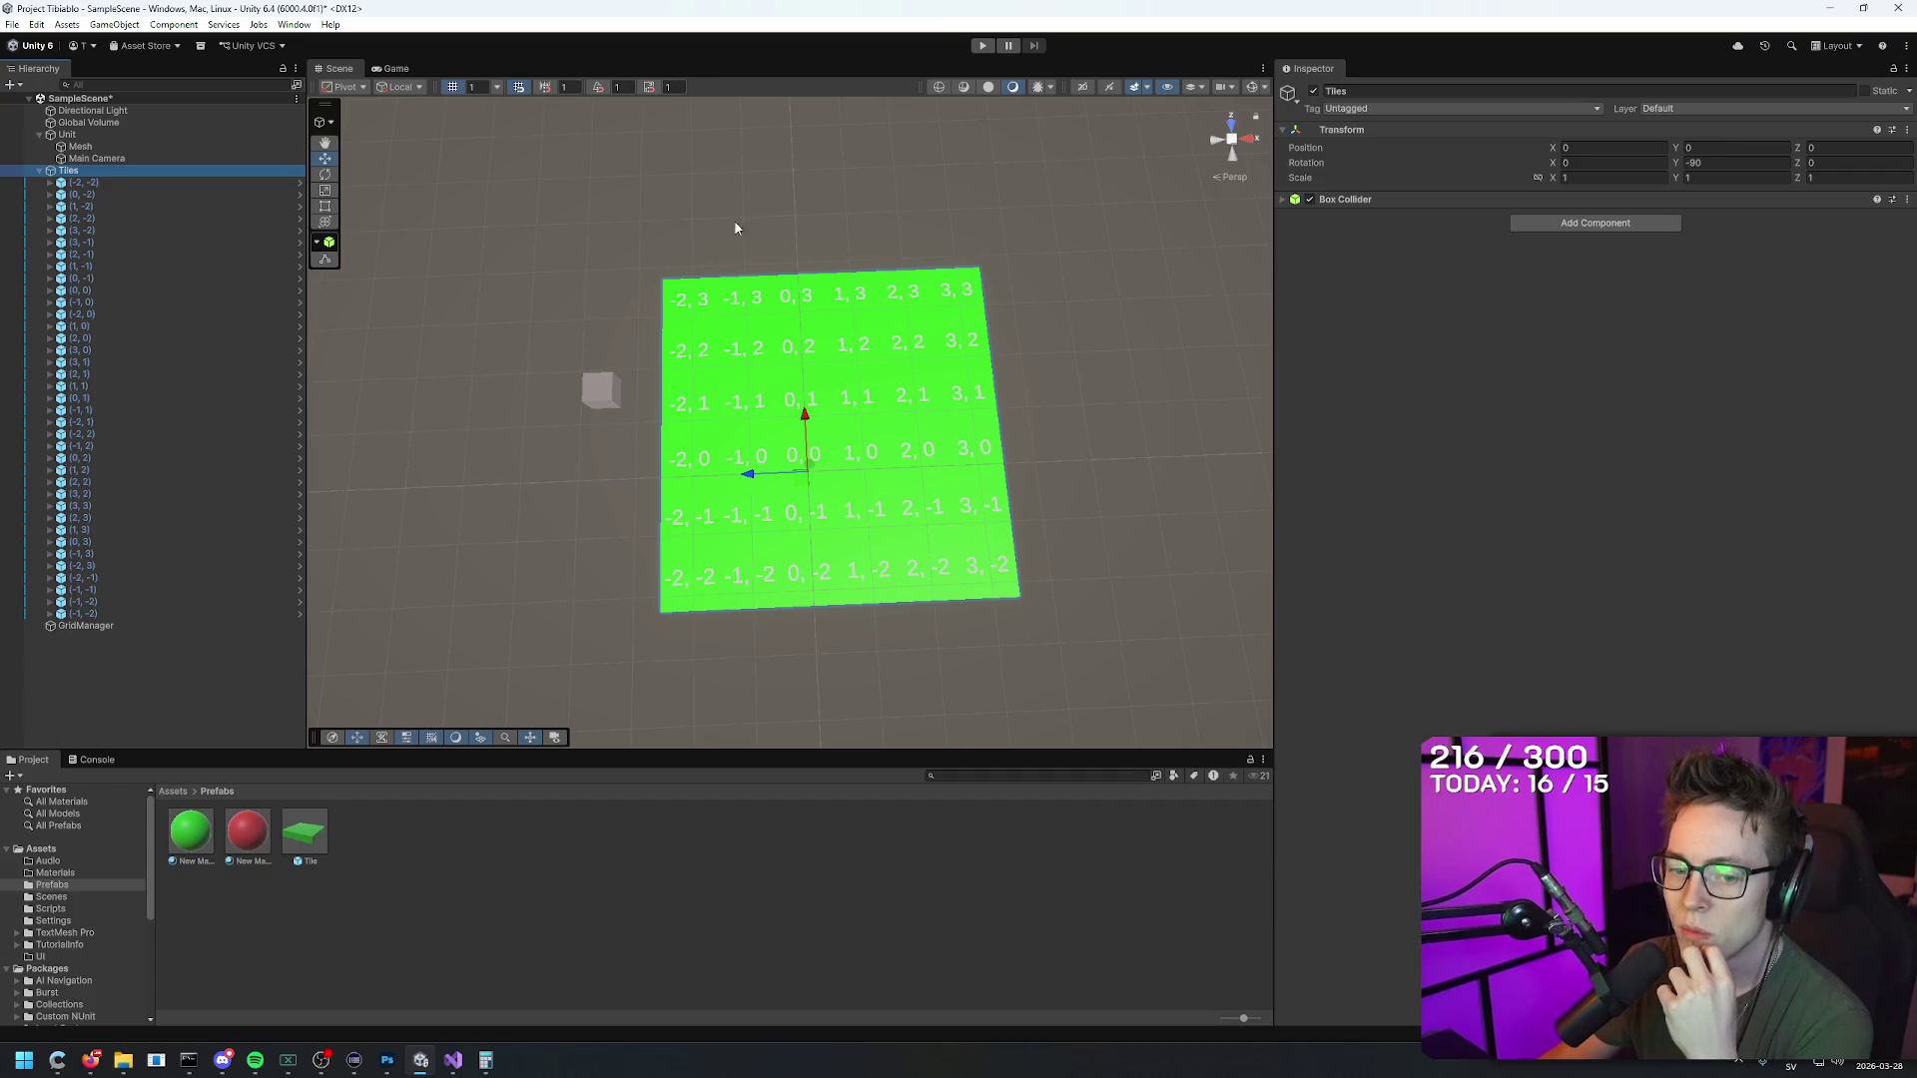
click(86, 184)
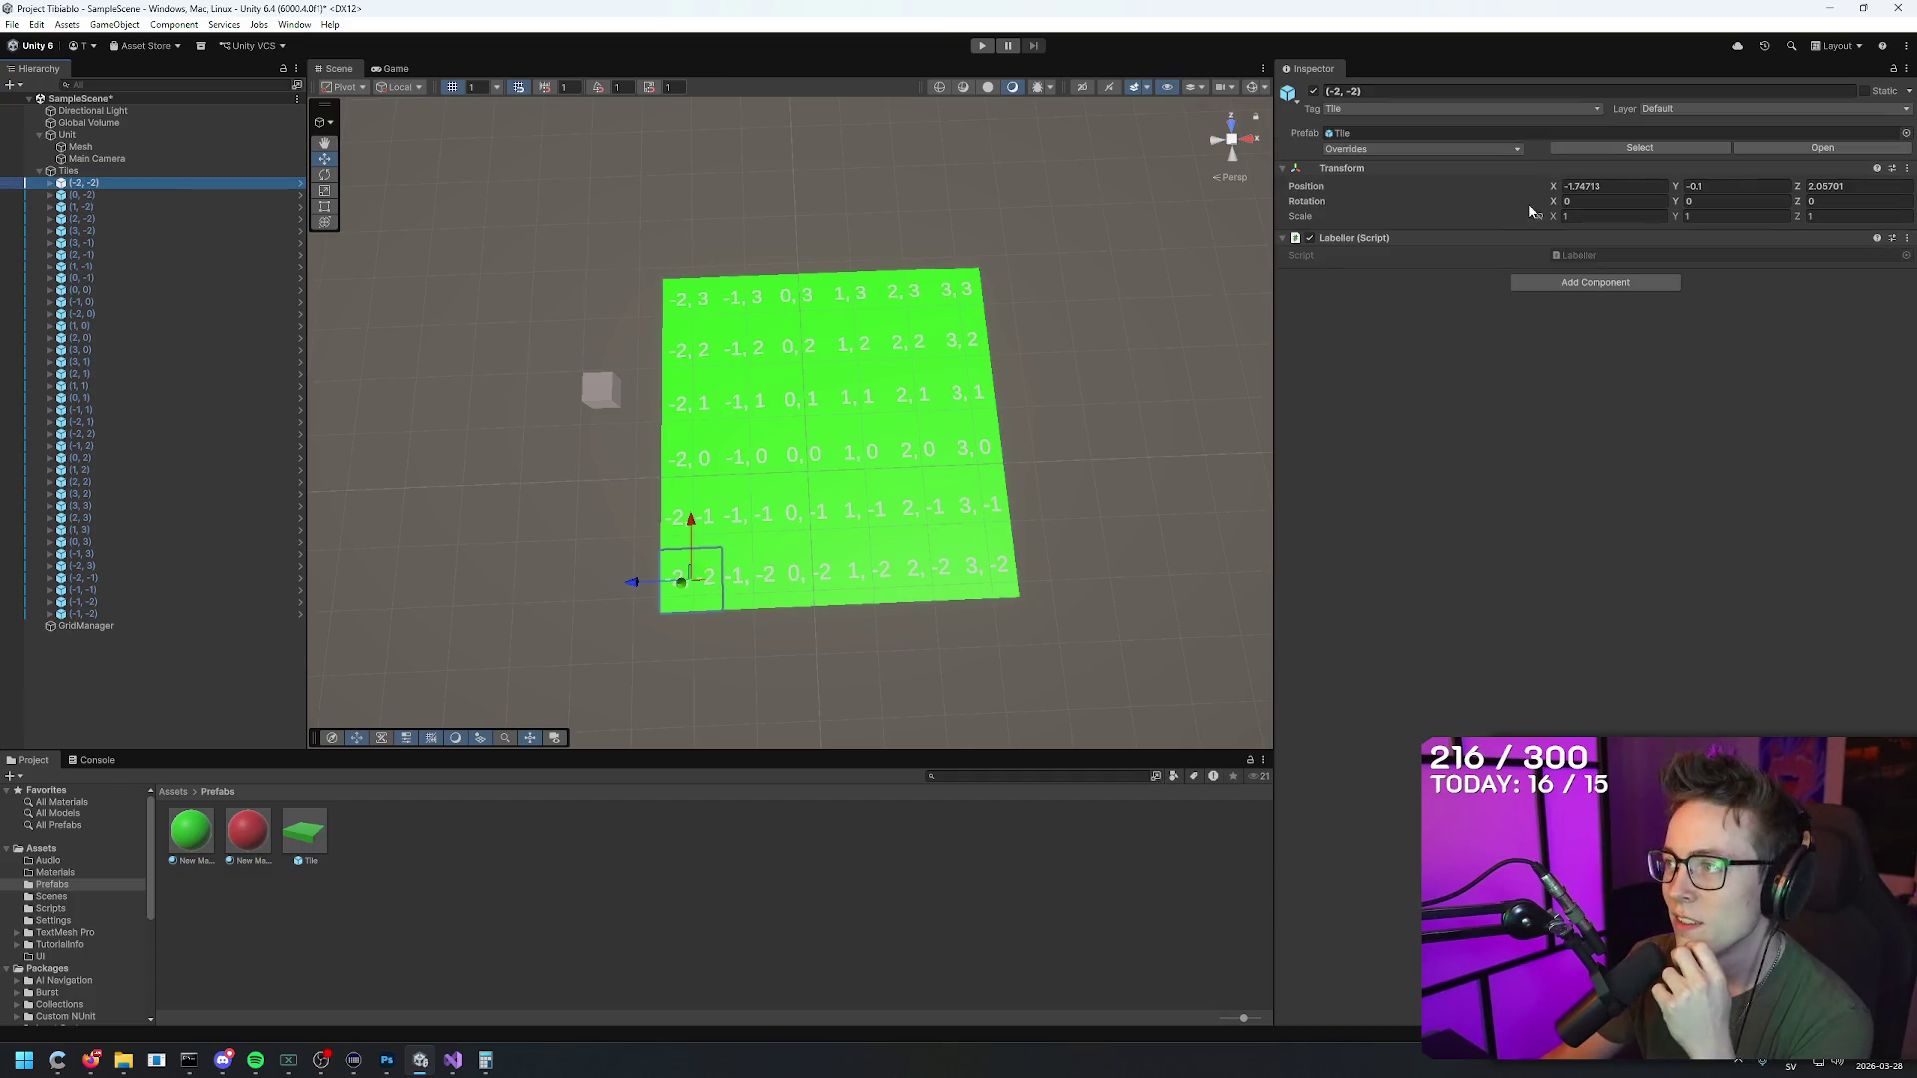
click(1635, 183)
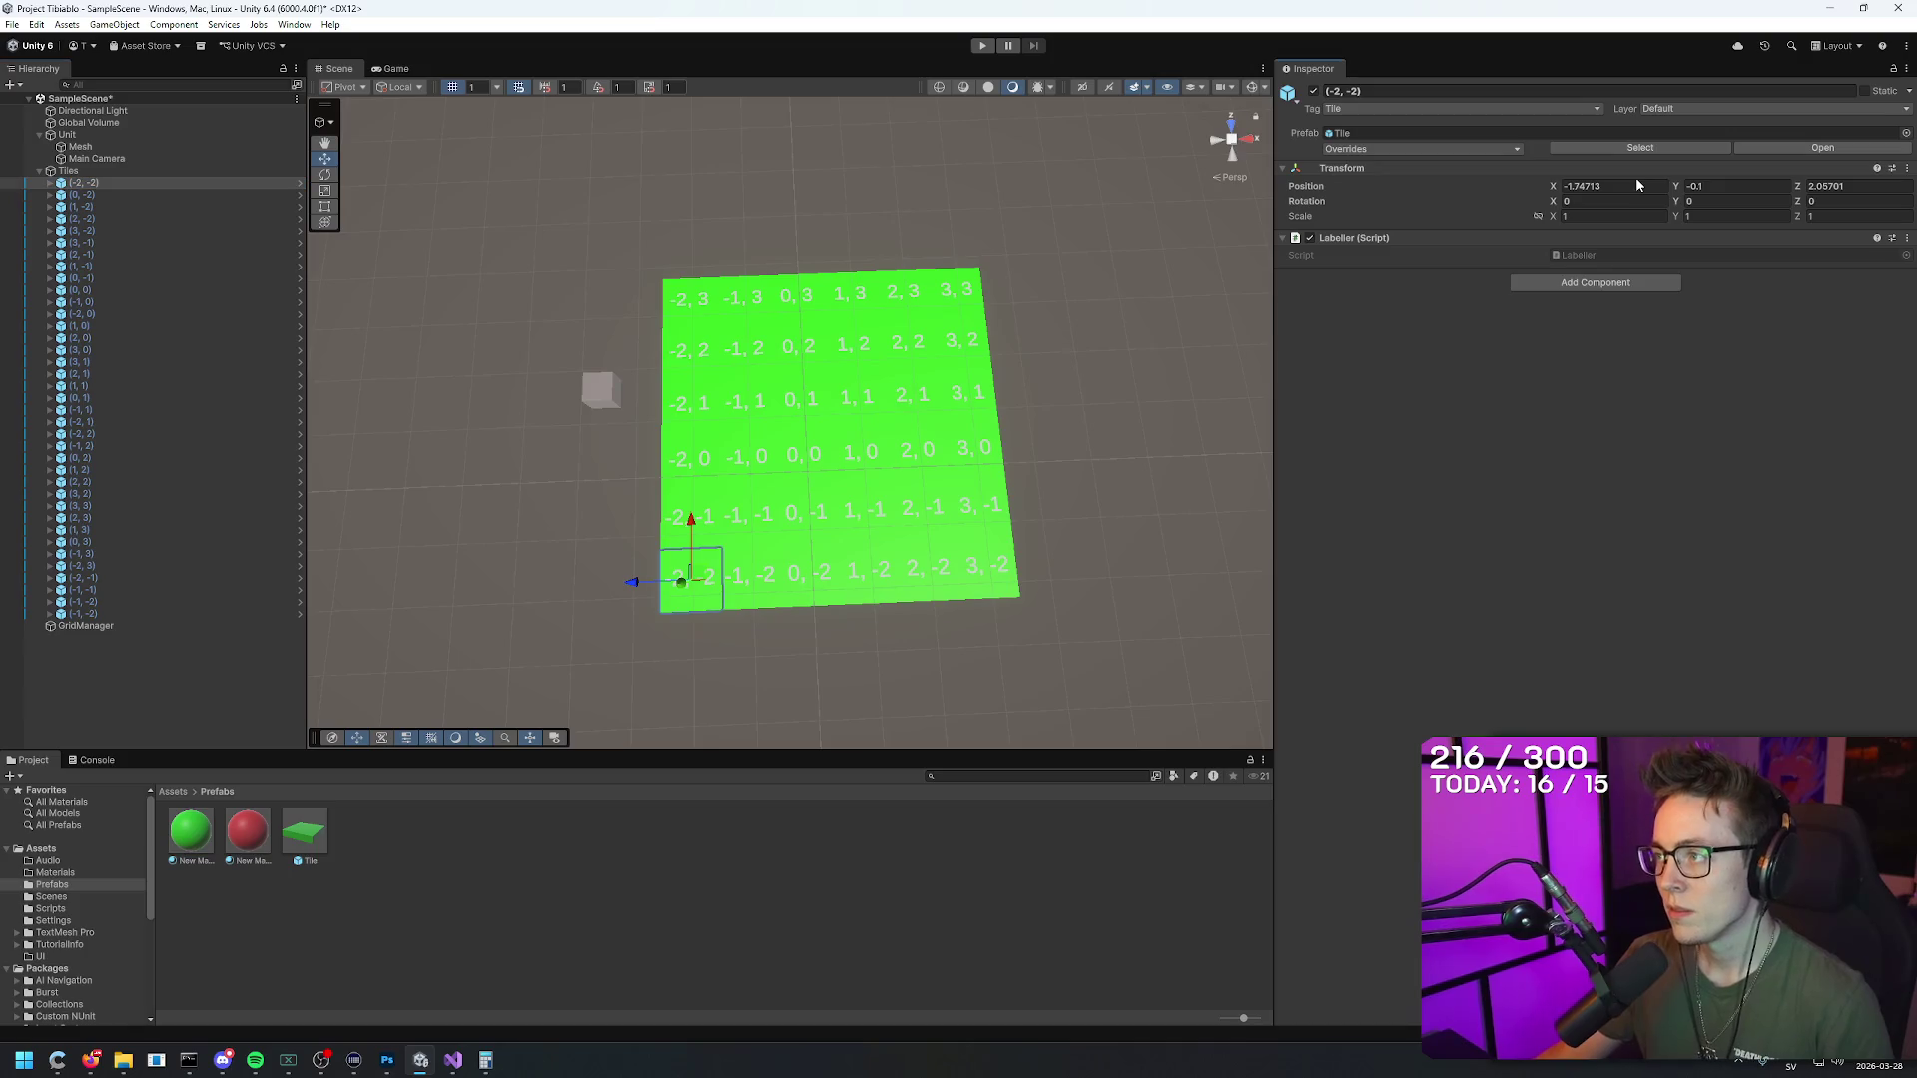
text(0)
drag(1099, 309, 1095, 314)
key(f)
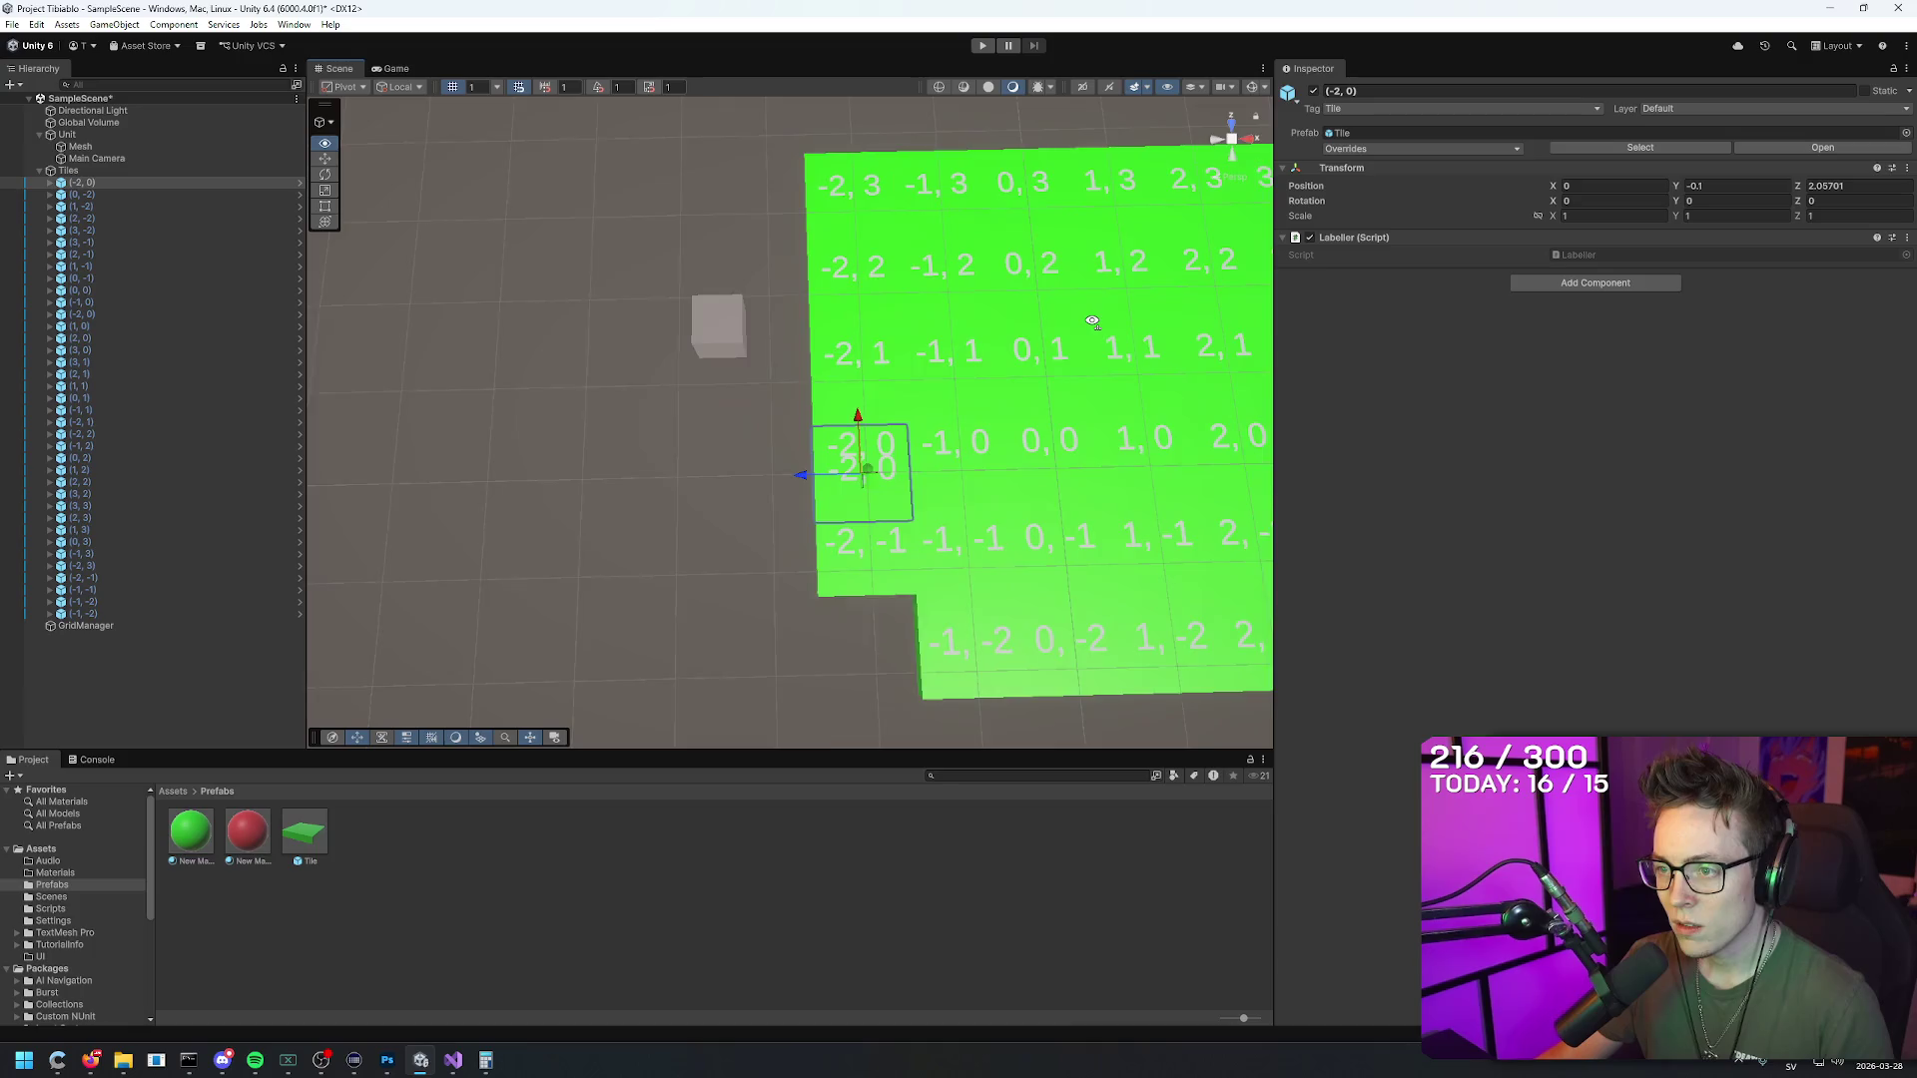
click(1837, 186)
text(0)
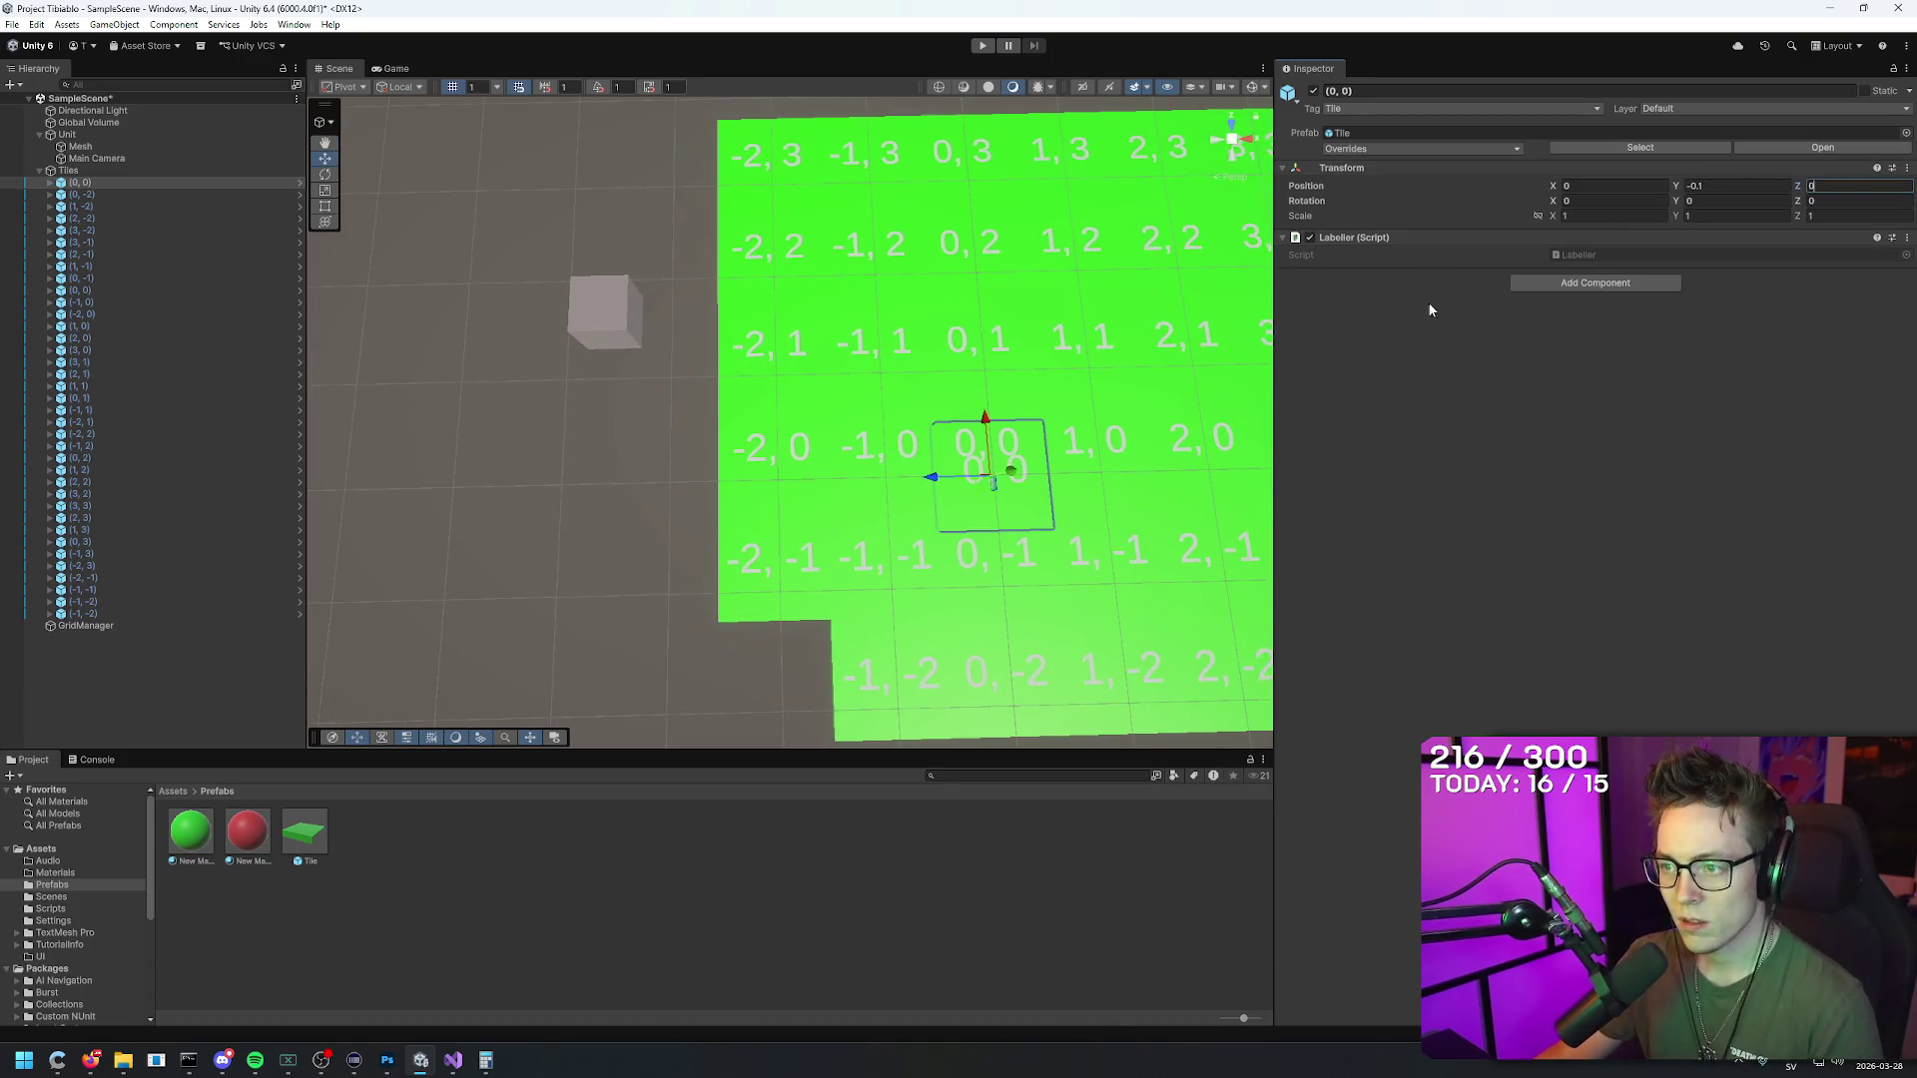
mouse_move(1263, 387)
mouse_down()
mouse_move(1295, 398)
mouse_move(1237, 376)
mouse_up()
key(ctrl+z)
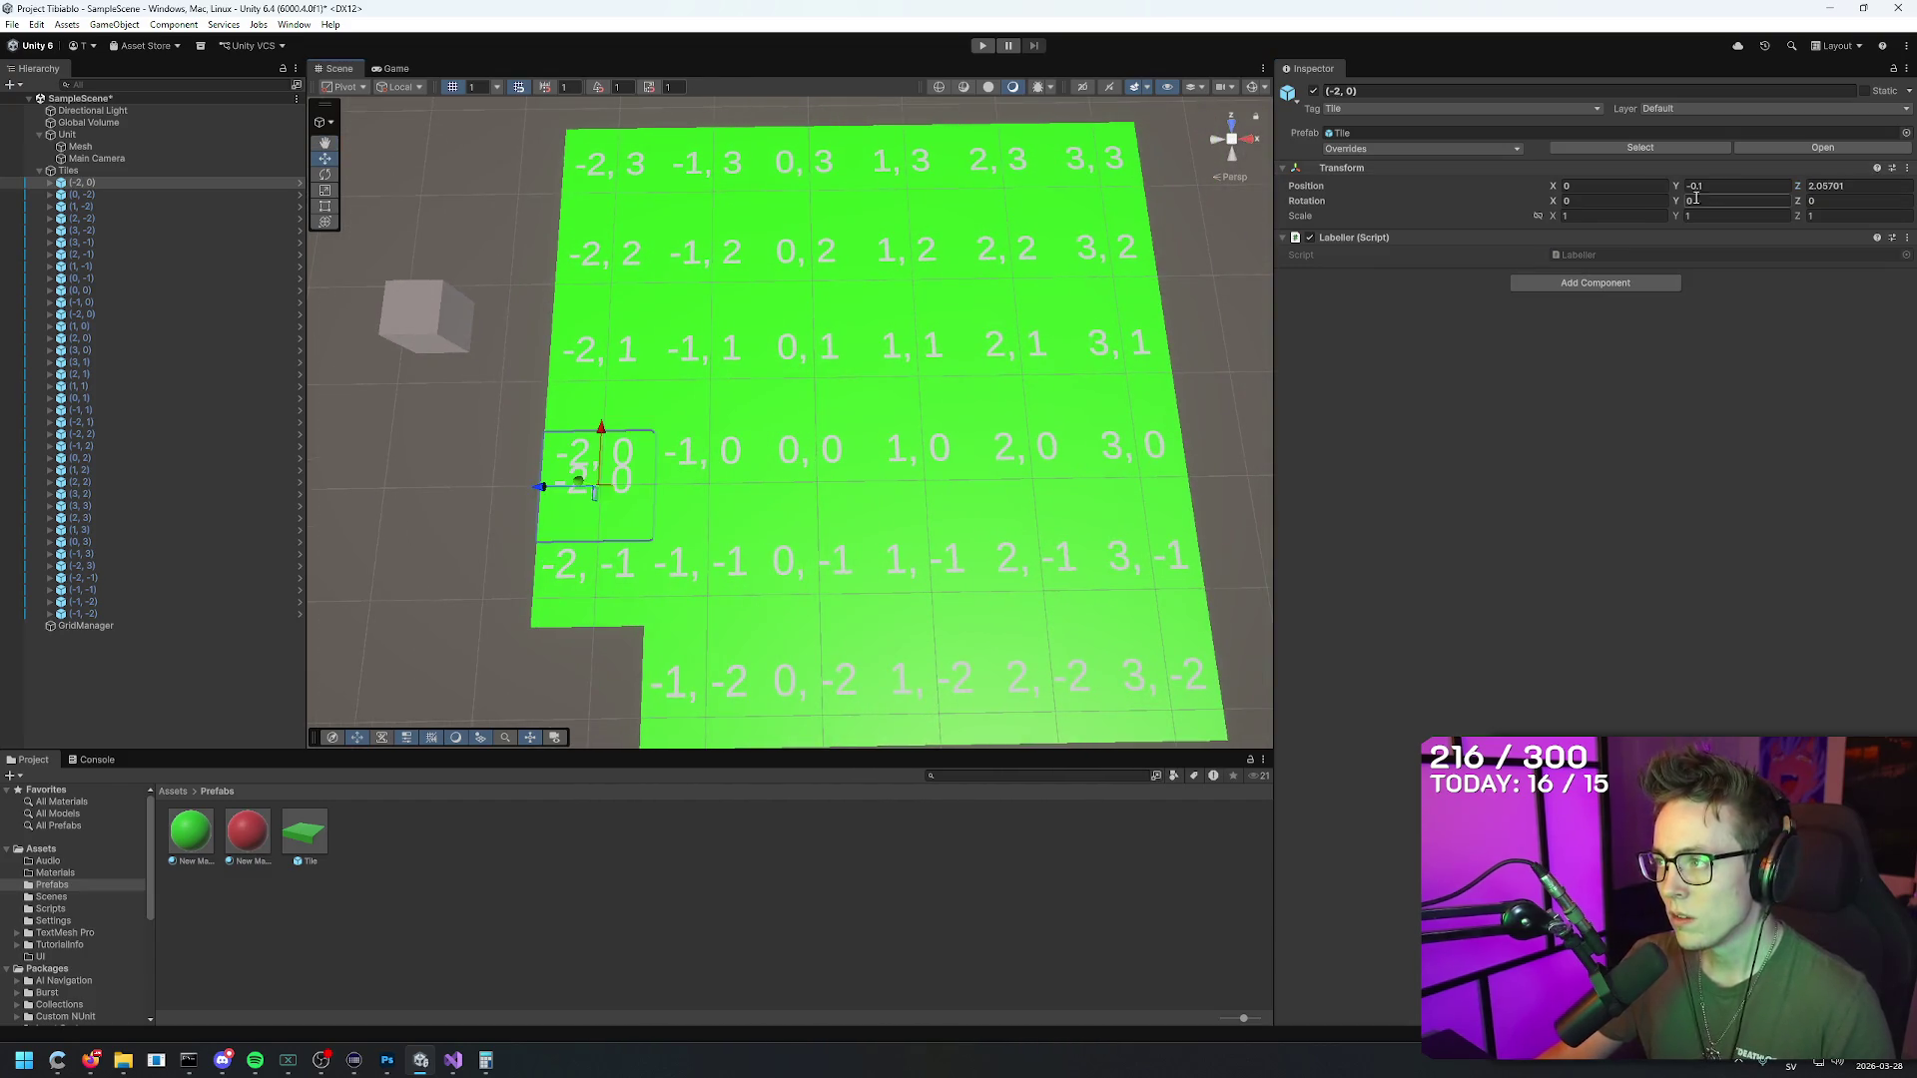
click(1619, 184)
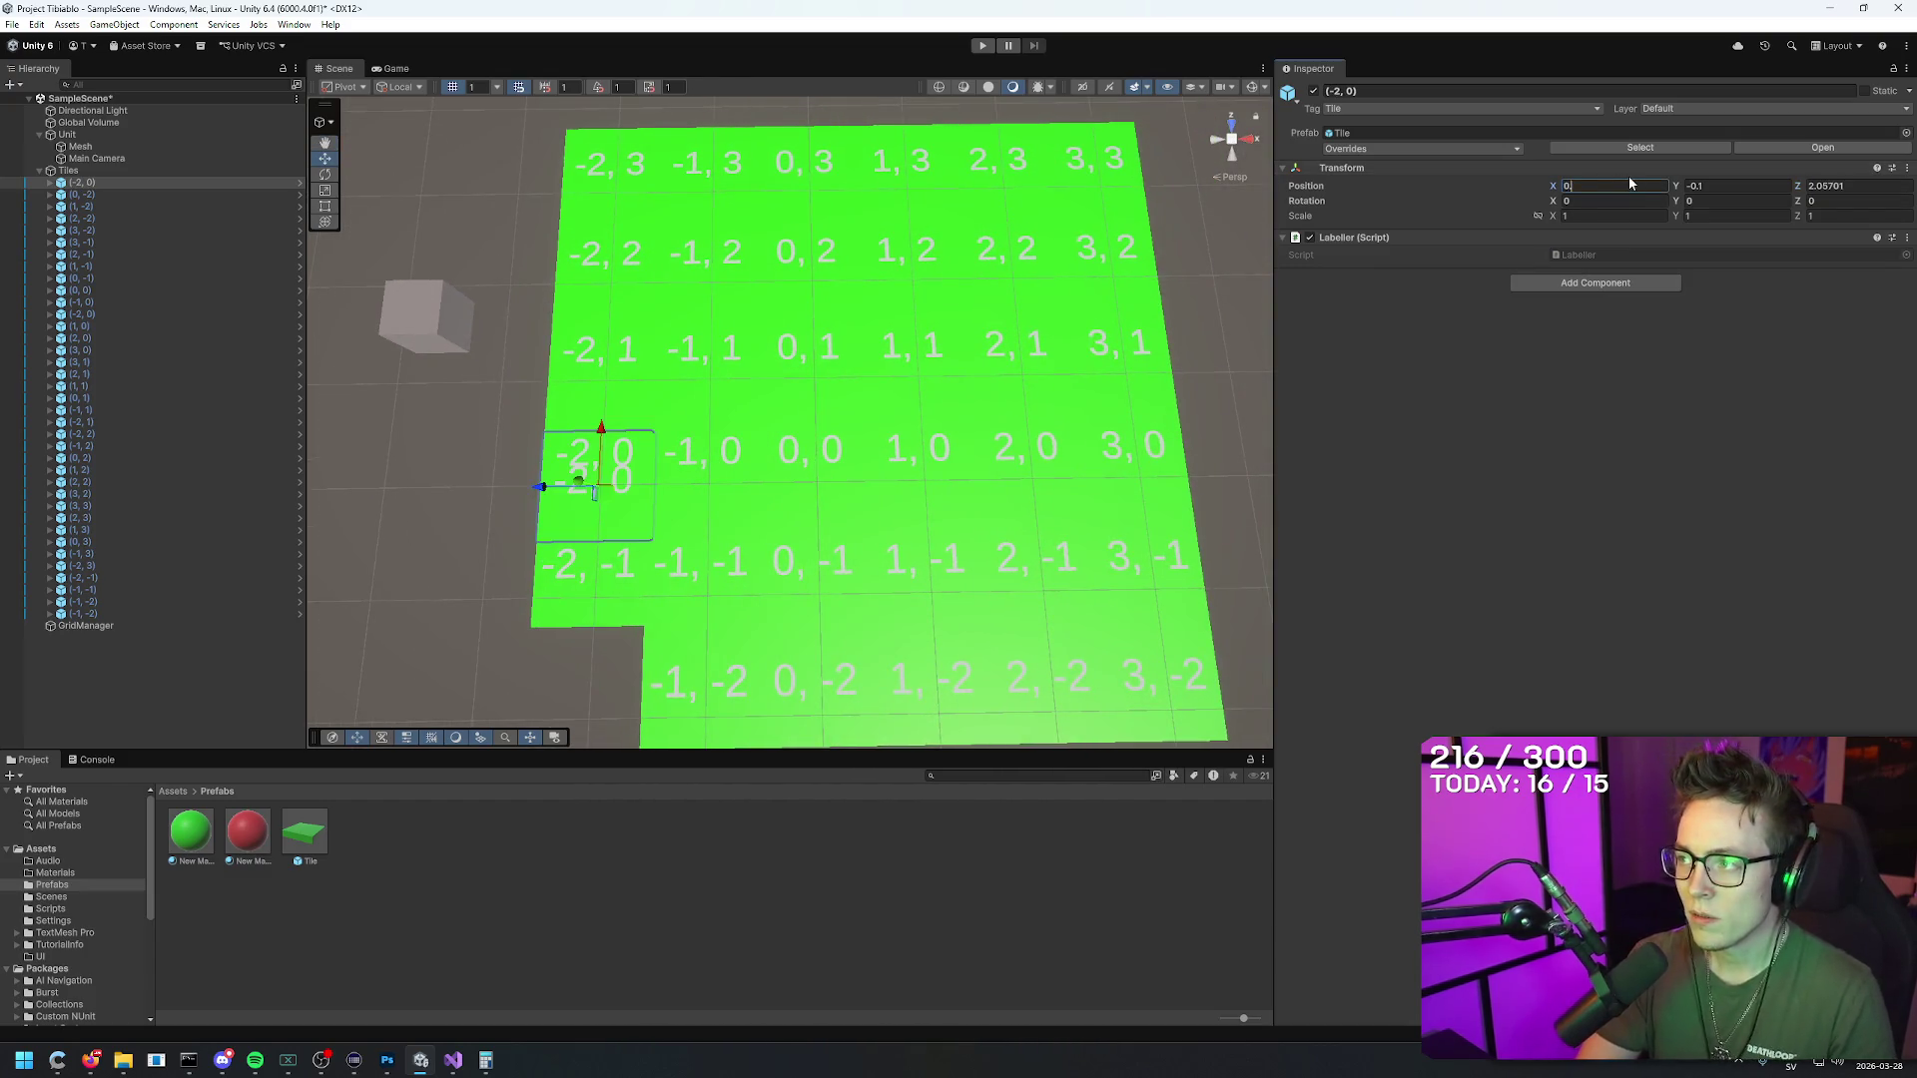
text(0.2)
key(BackSpace)
text(5)
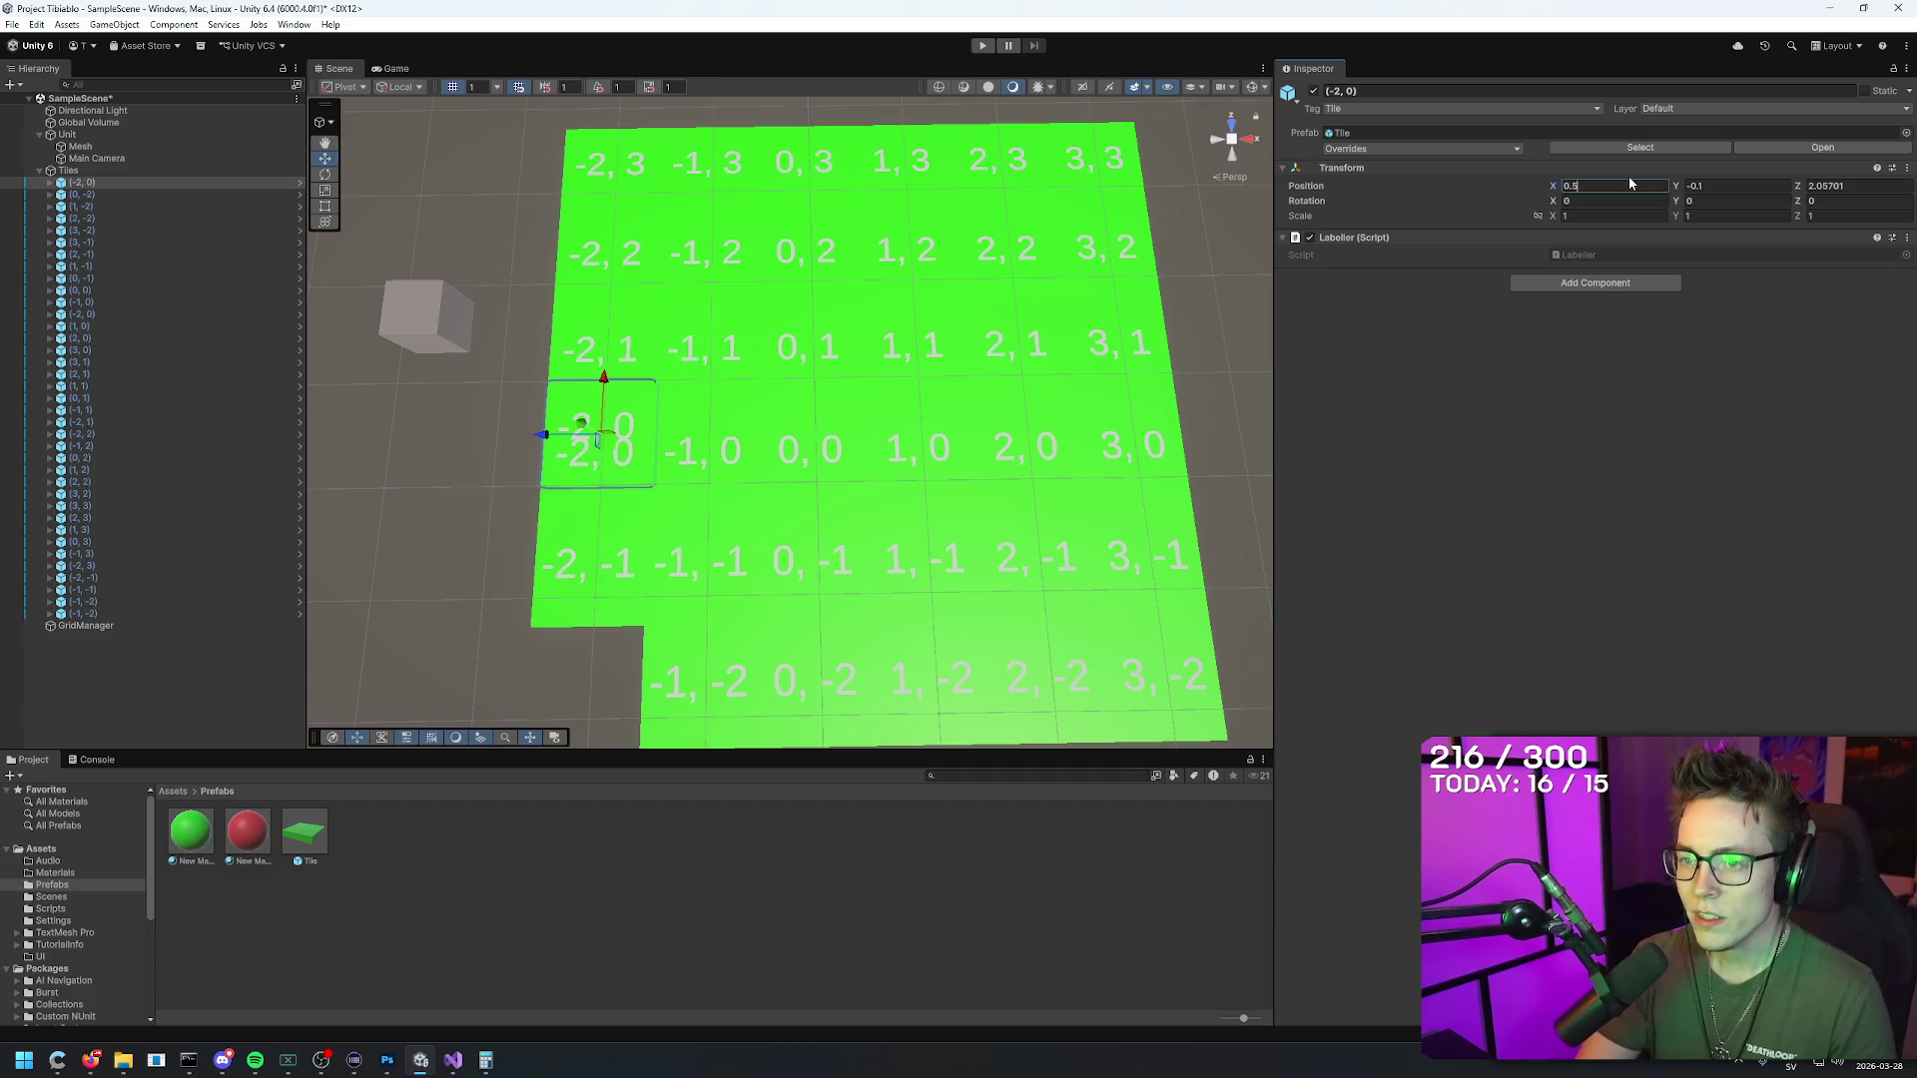
key(Tab)
key(Tab)
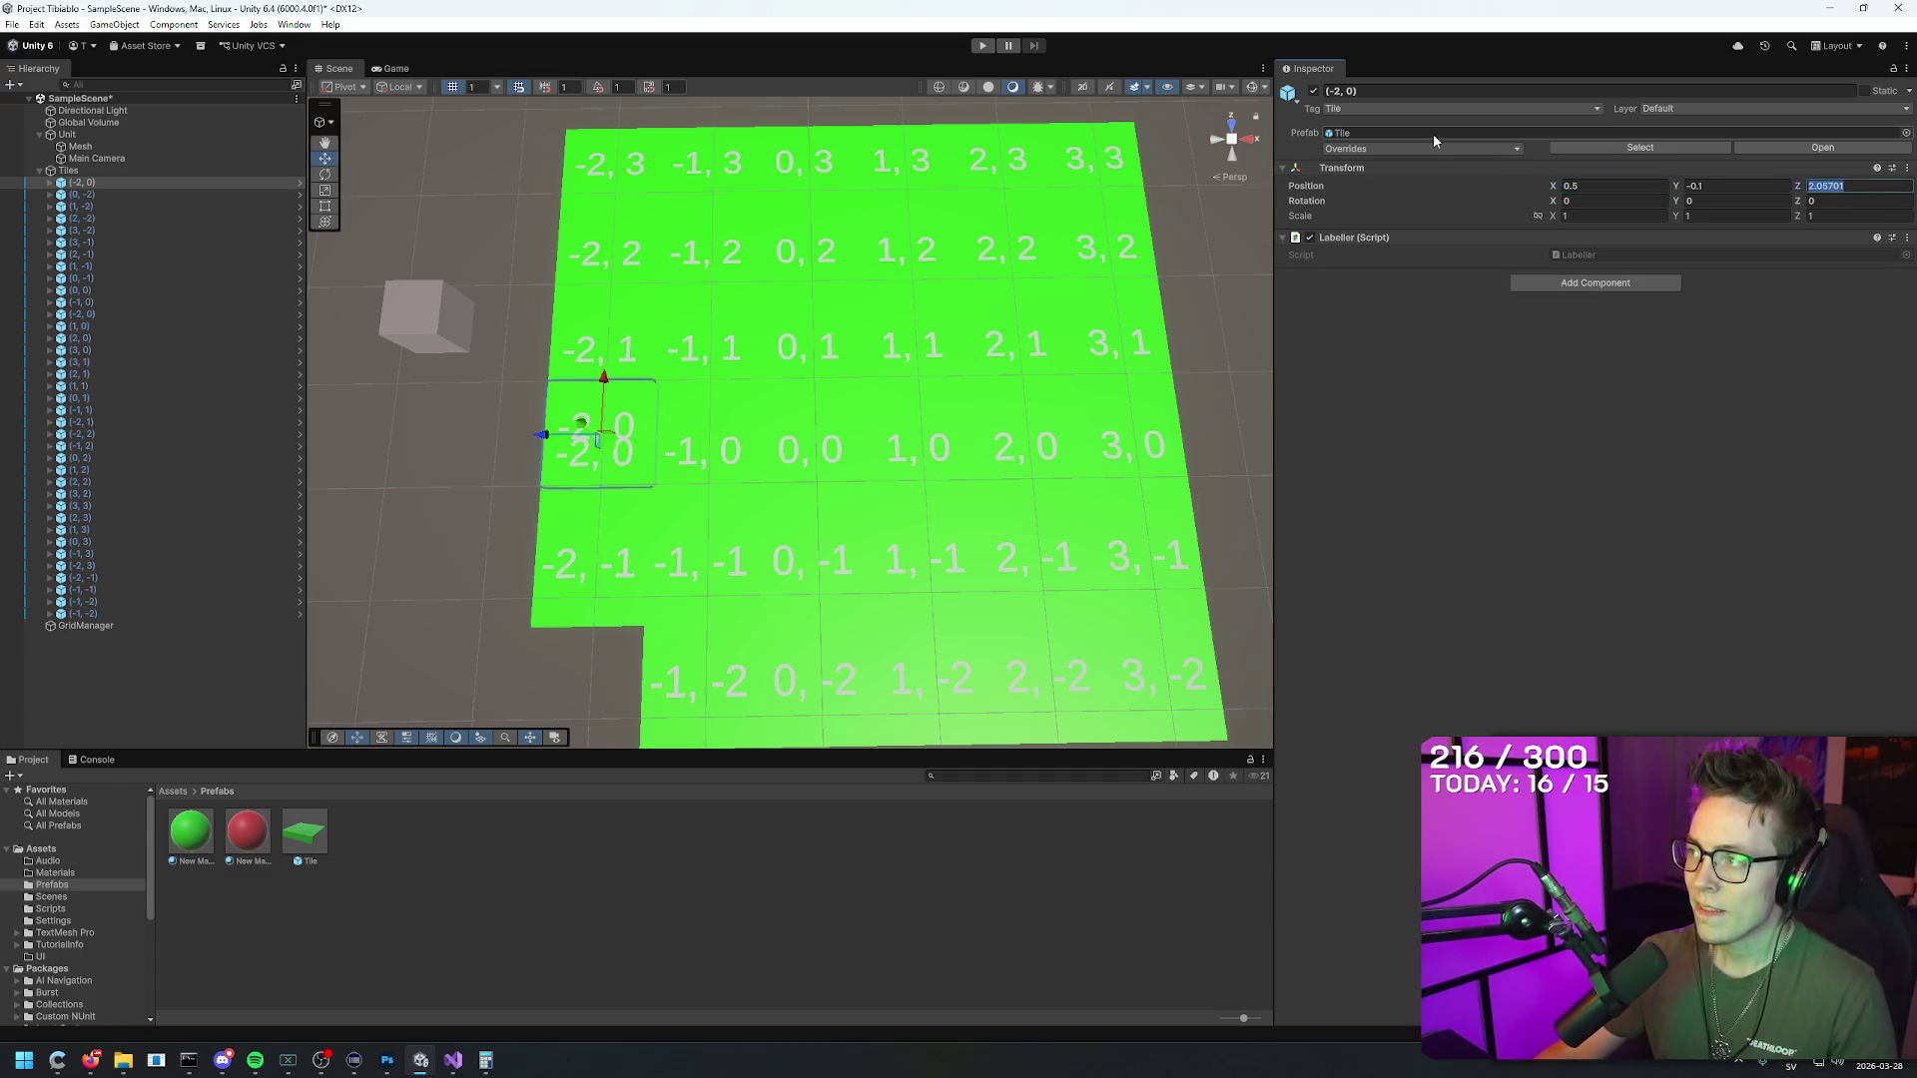
text(0.5)
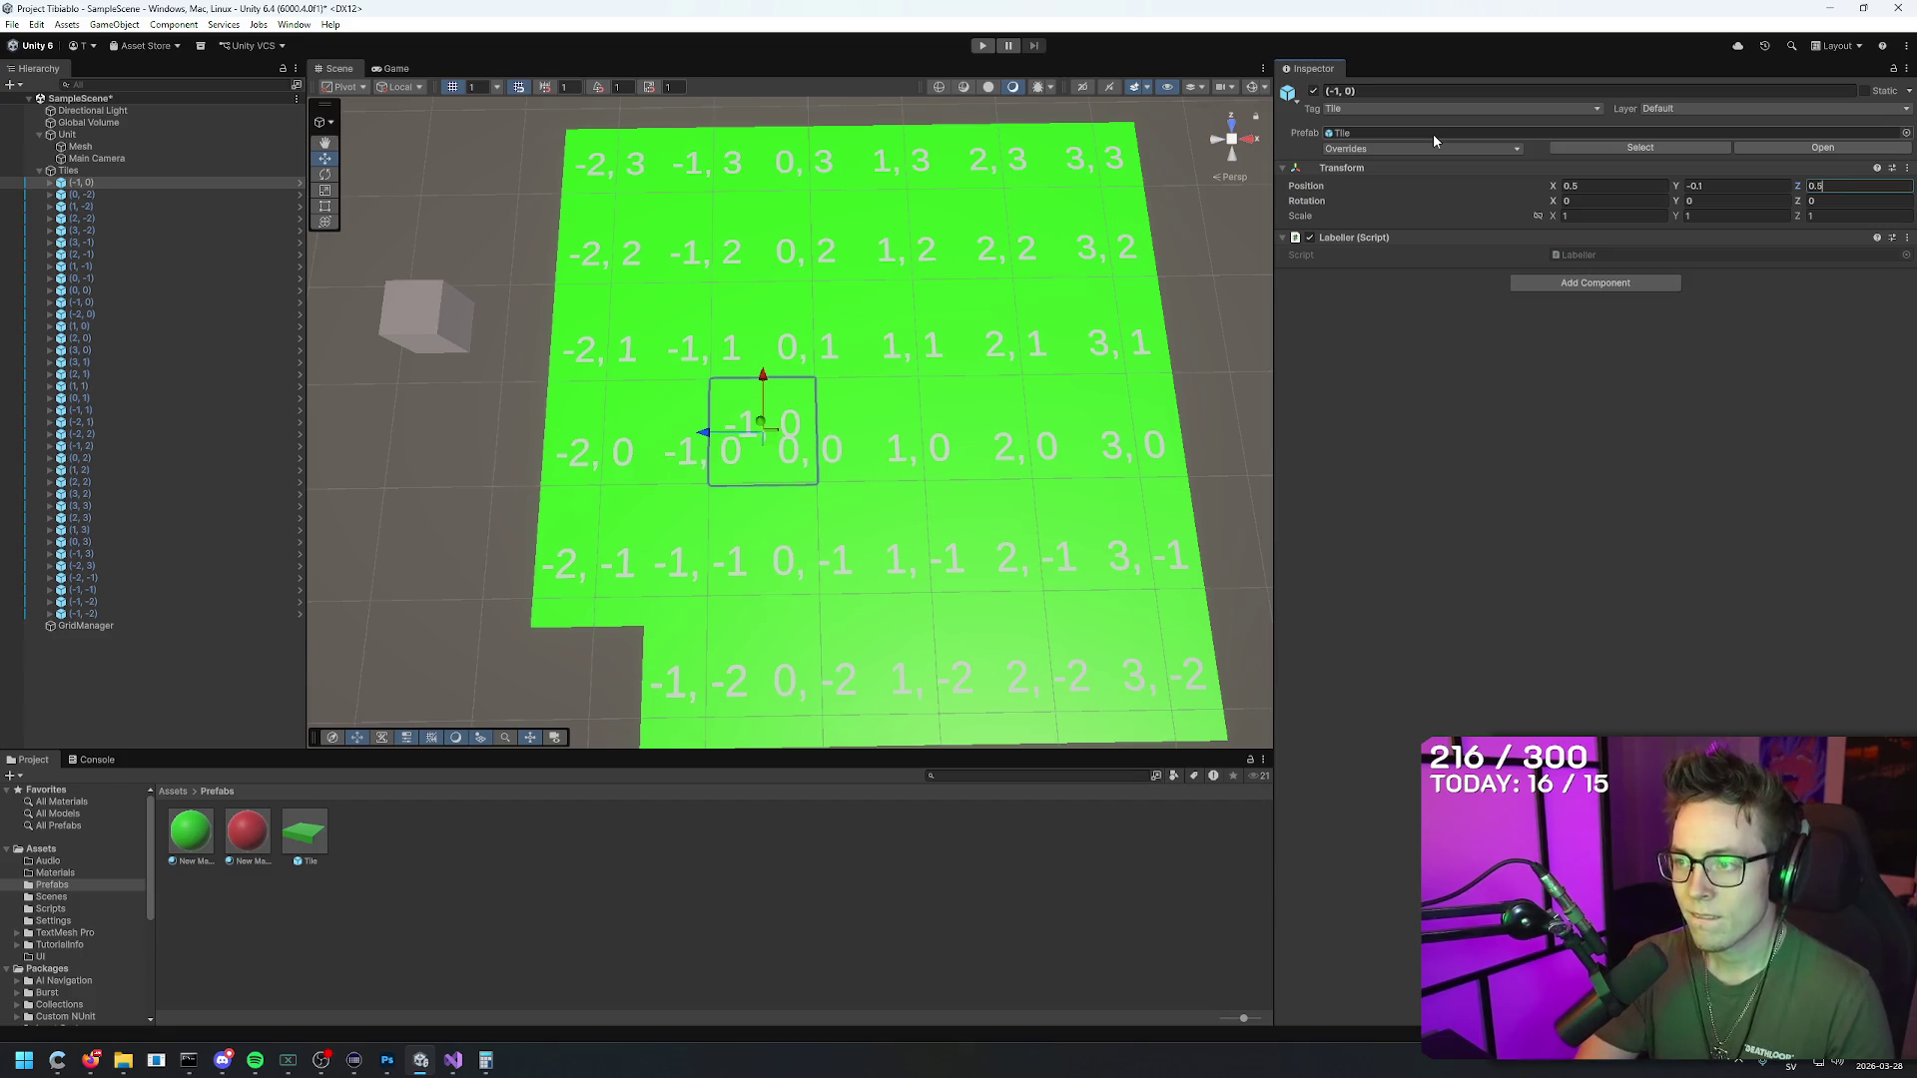
key(BackSpace)
key(BackSpace)
key(BackSpace)
text(10)
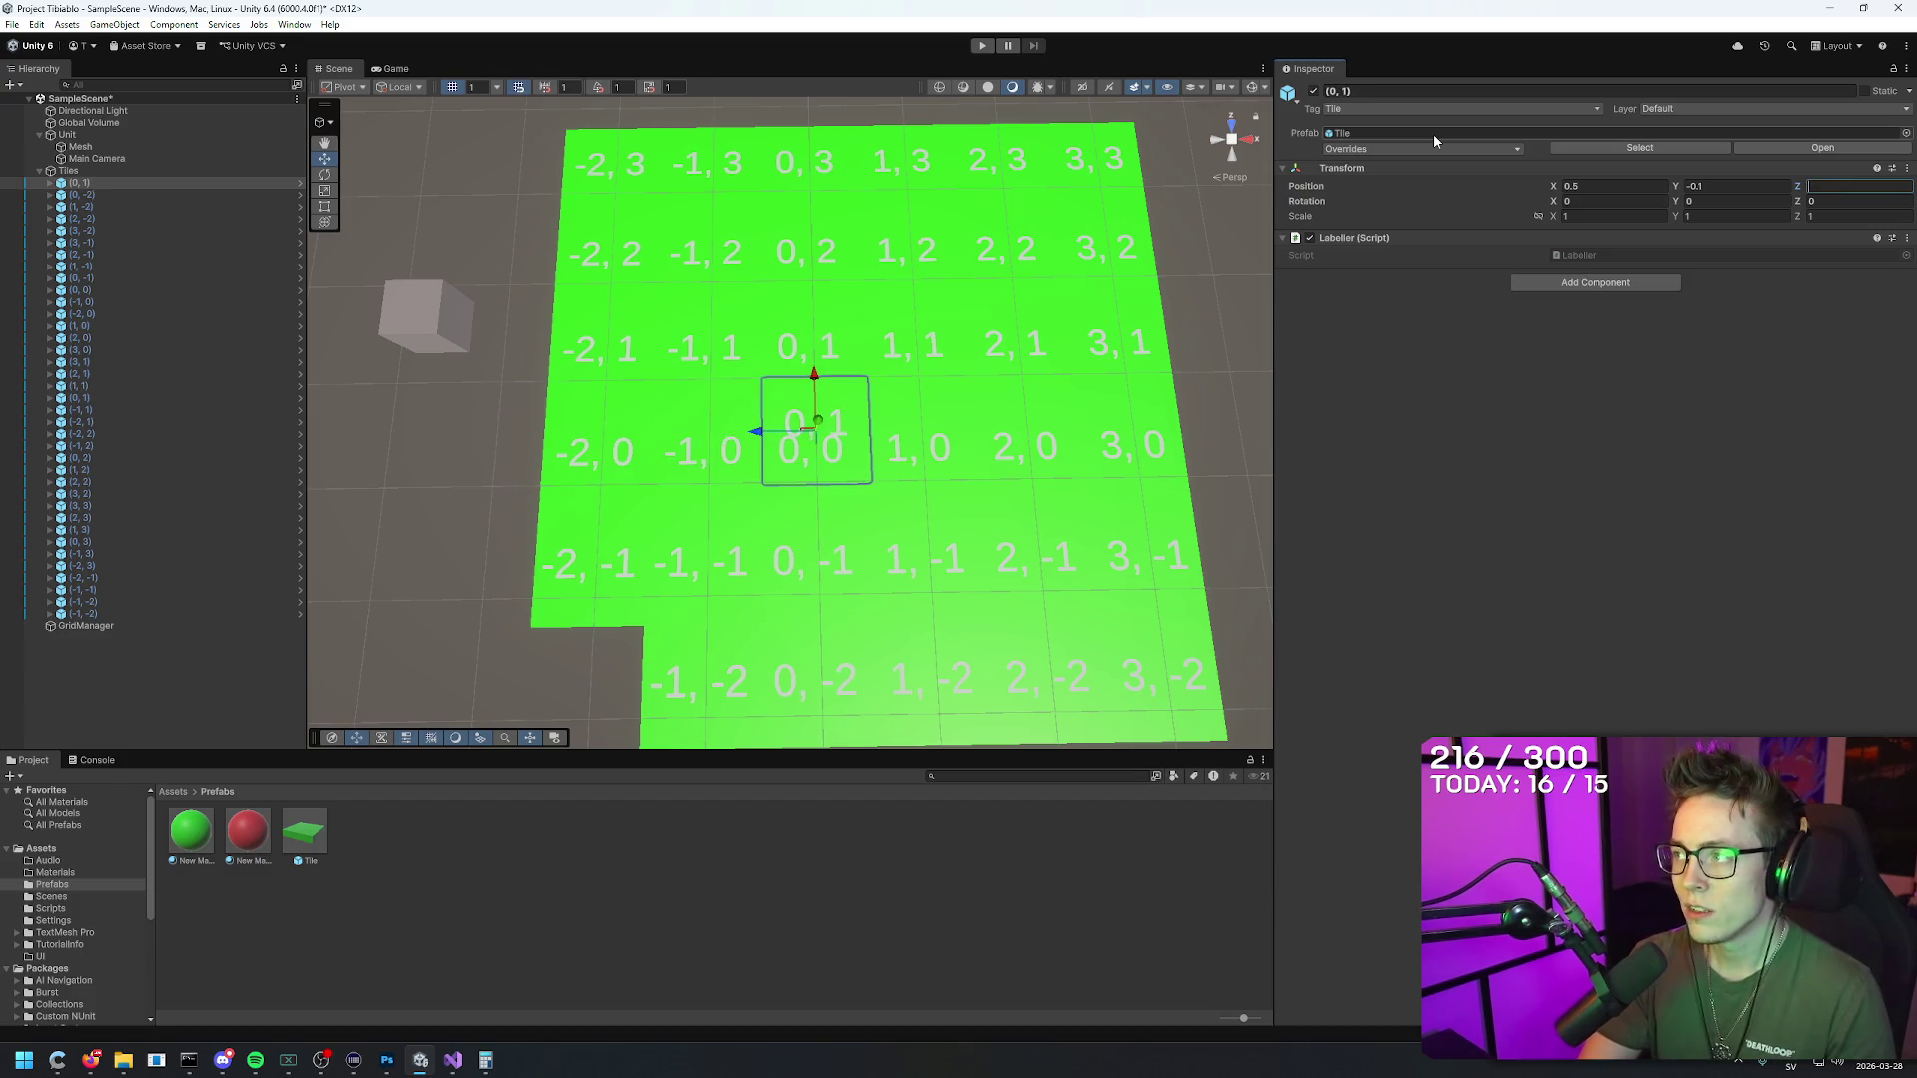
key(BackSpace)
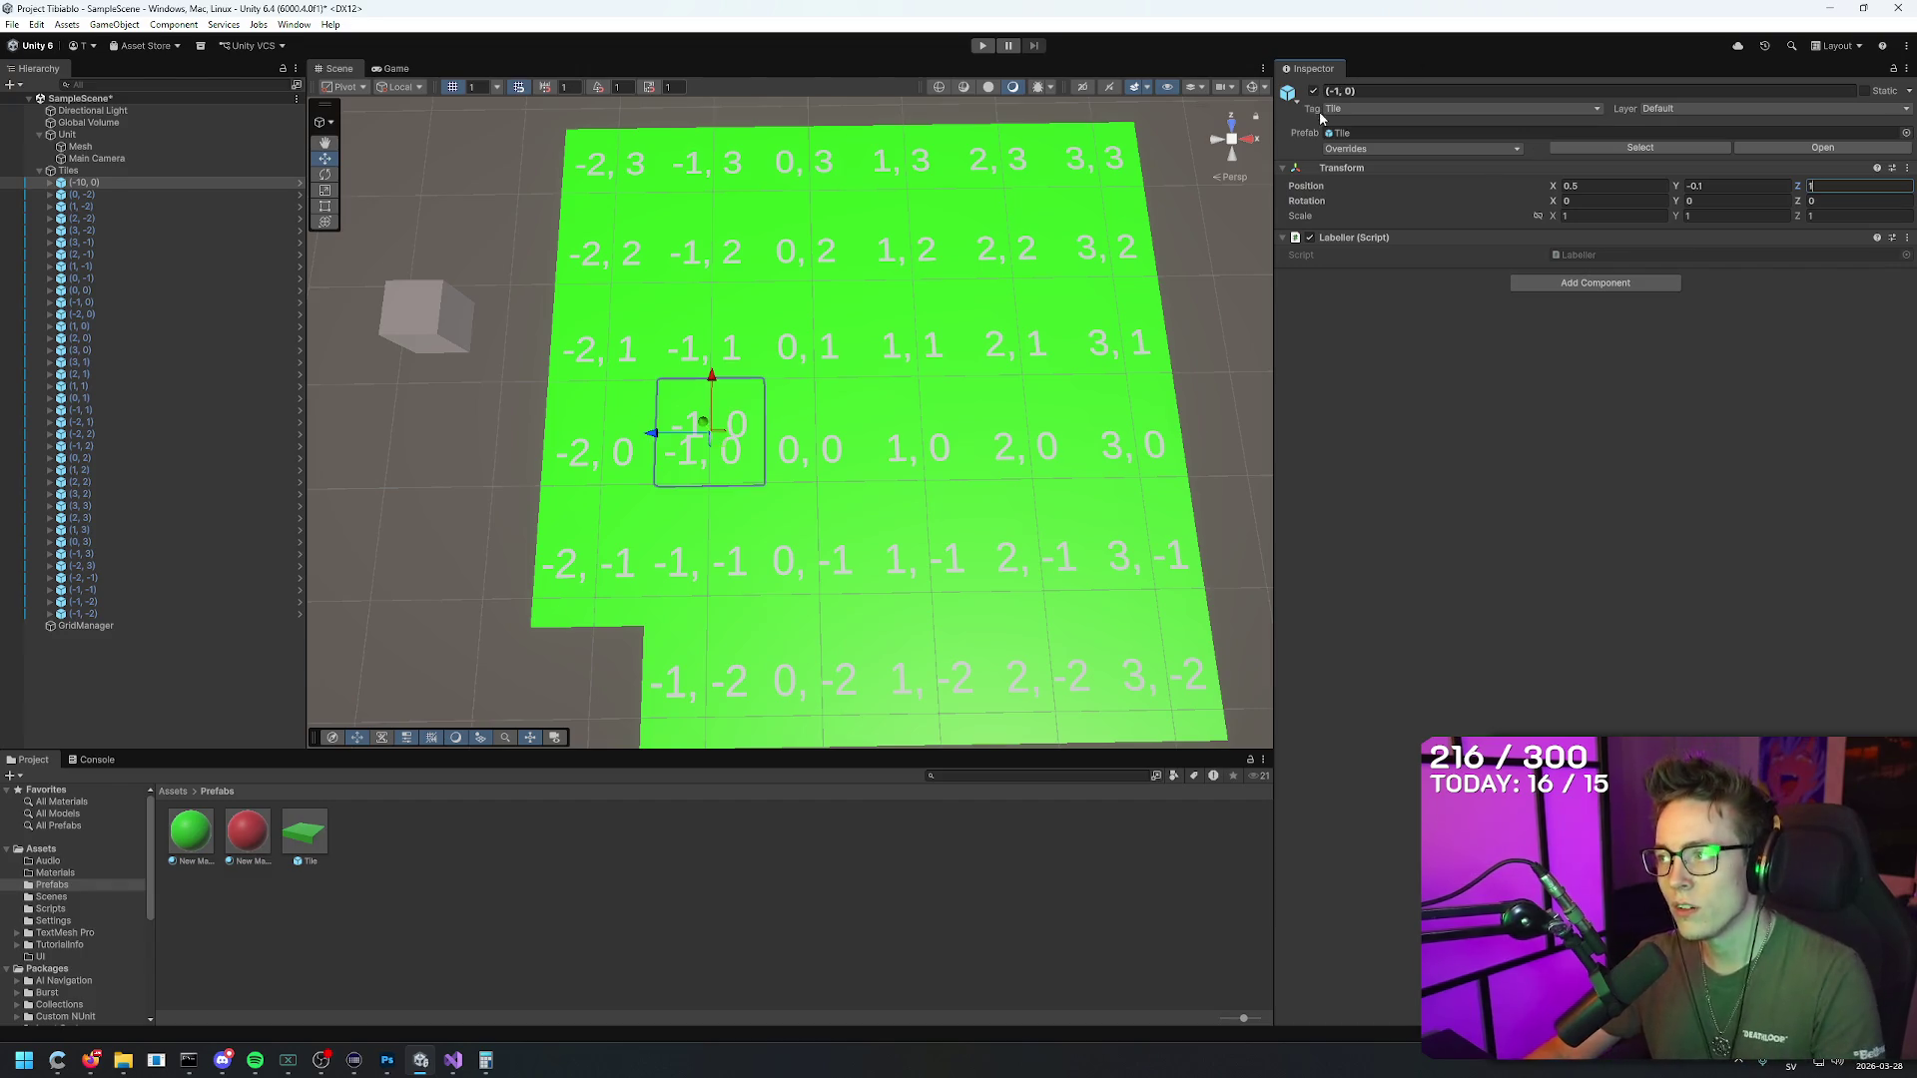
key(Return)
scroll(1067, 299, down, 4)
key(ctrl+z)
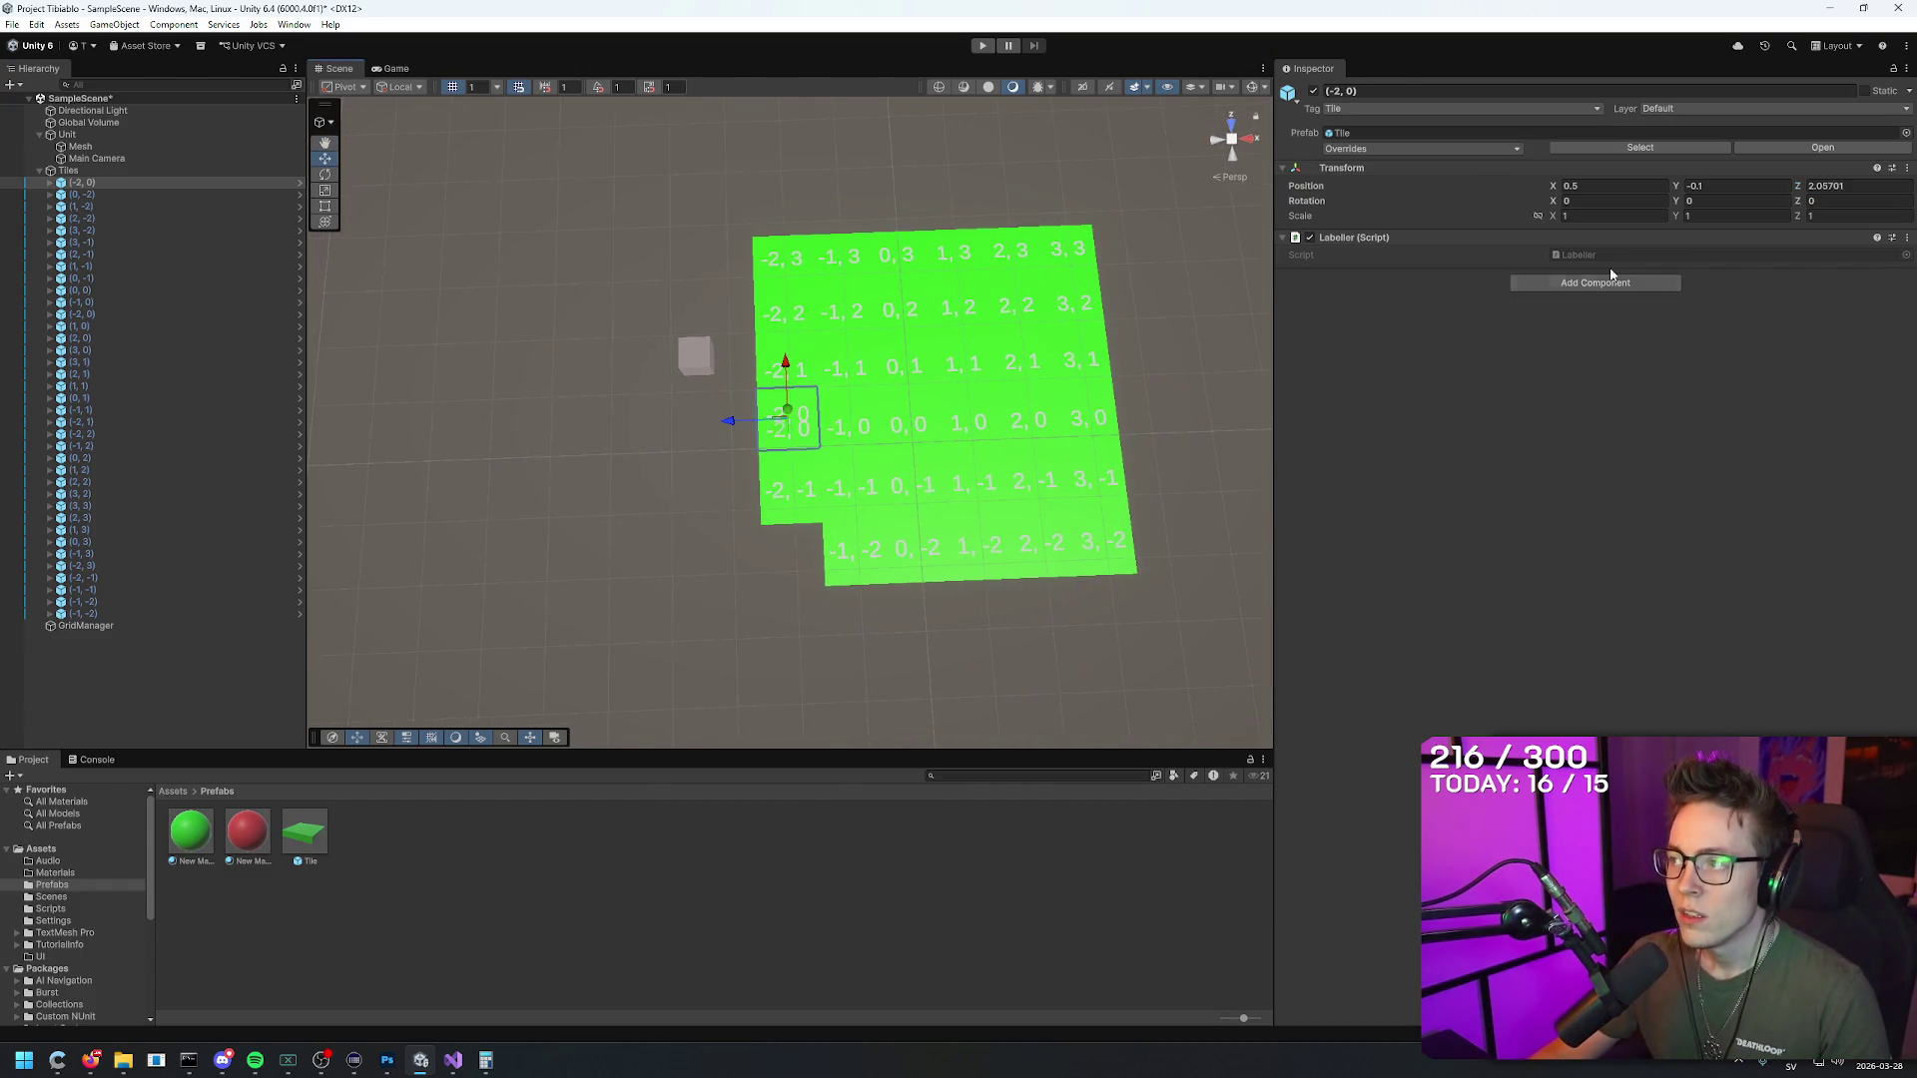
key(ctrl+z)
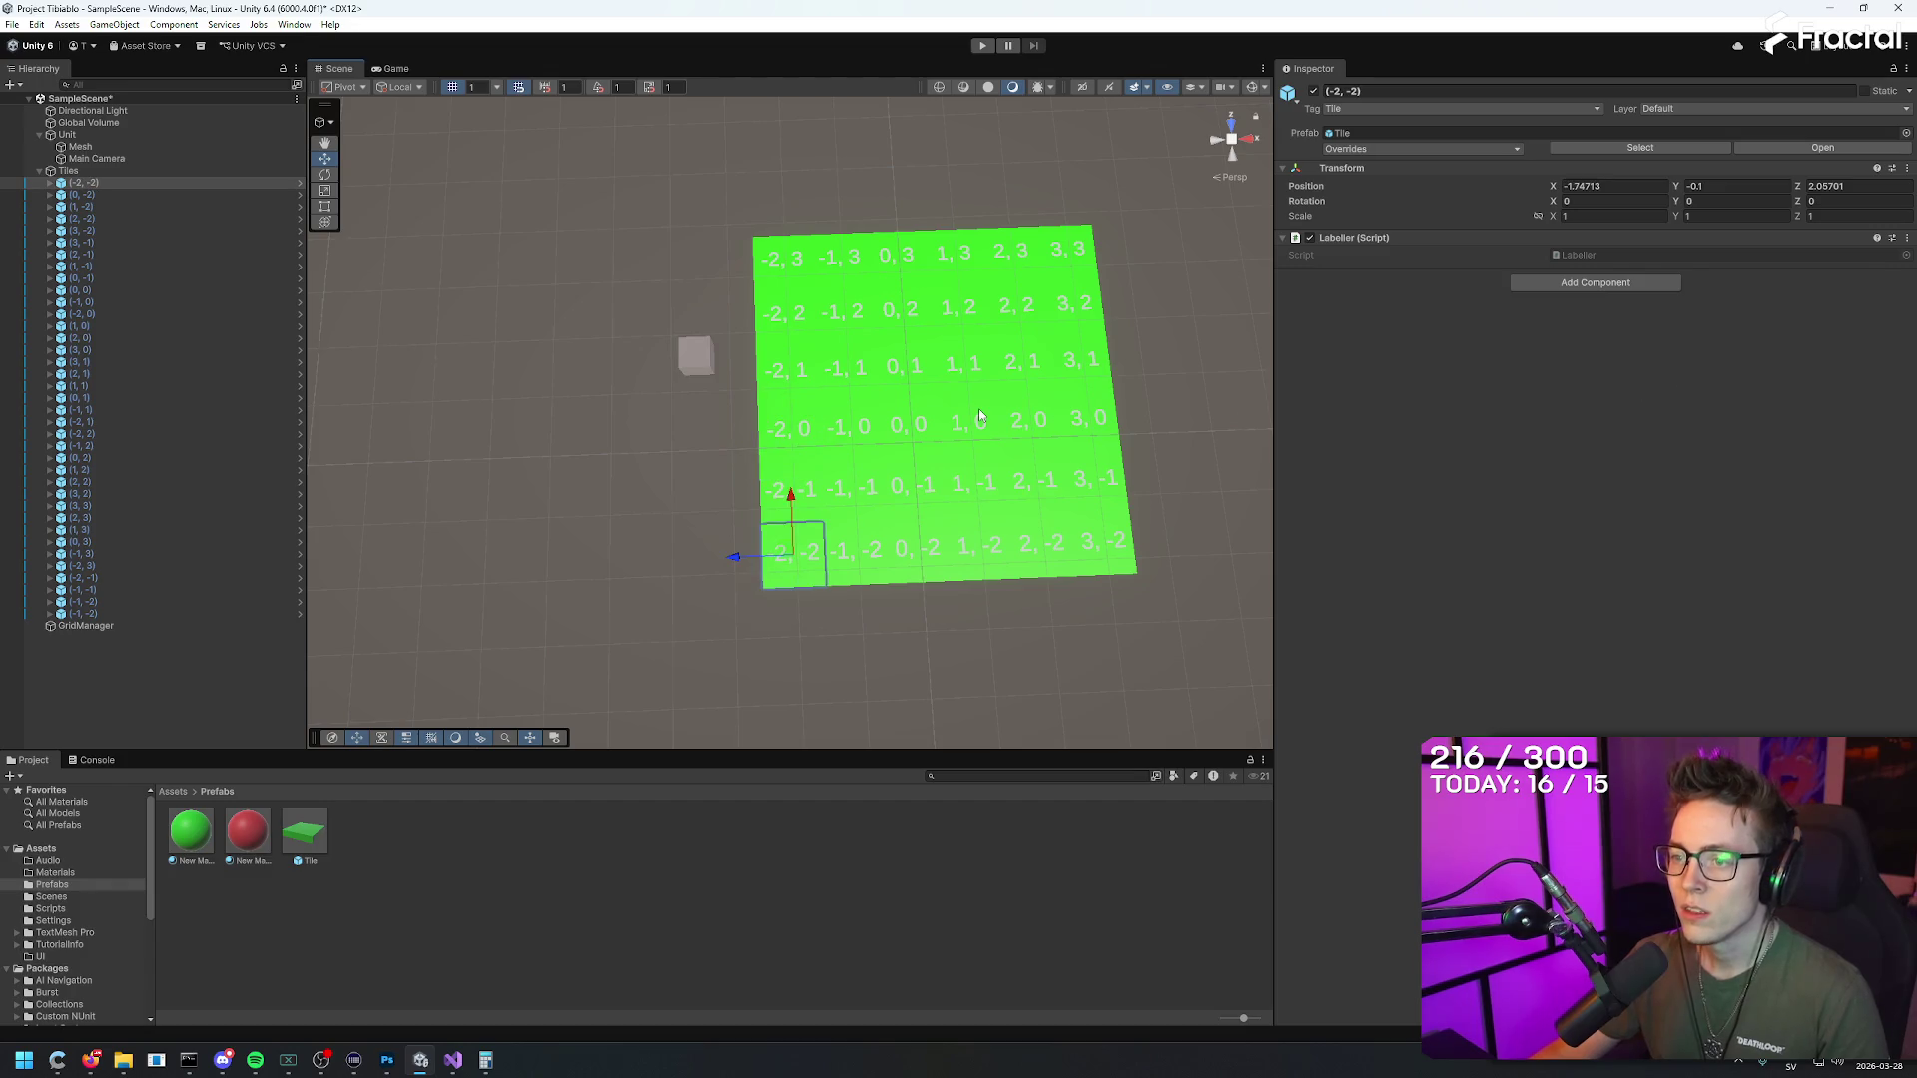
click(68, 171)
click(83, 182)
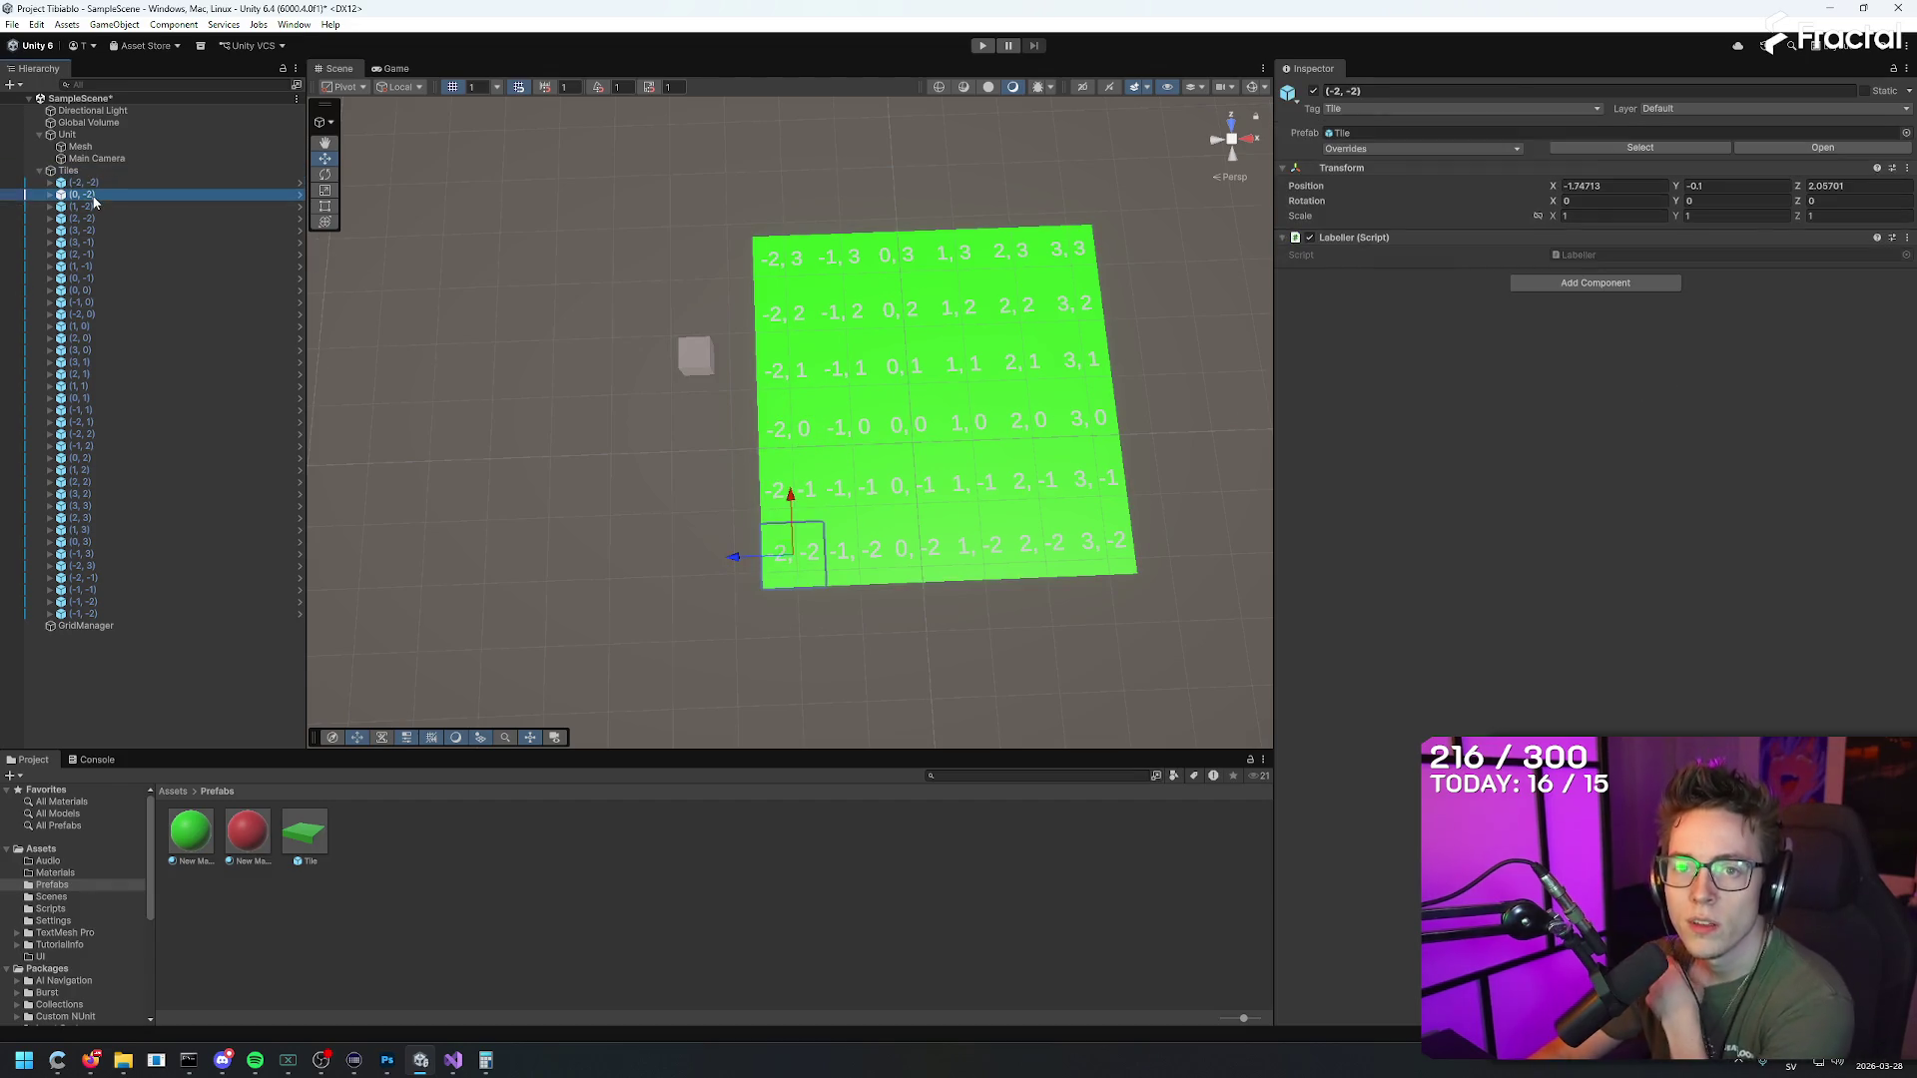
click(85, 195)
click(93, 206)
click(94, 243)
click(94, 255)
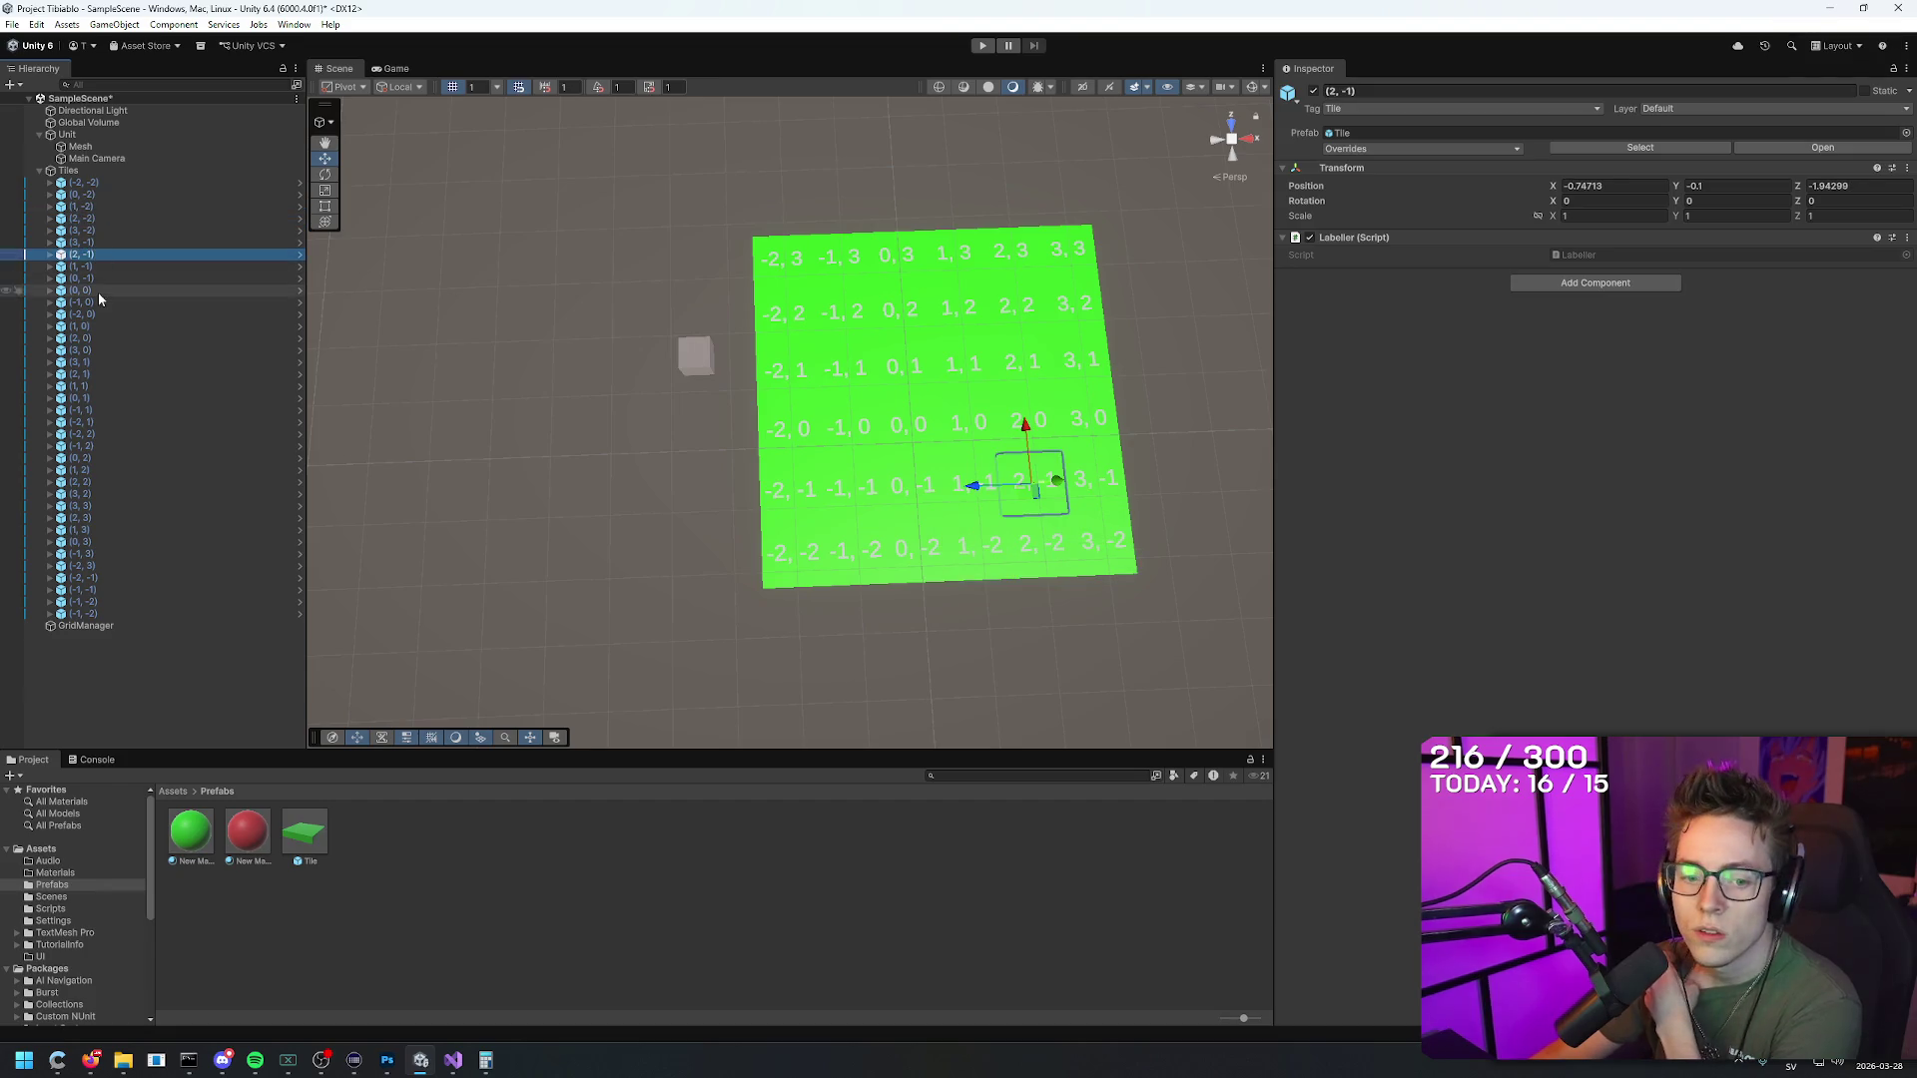
click(98, 290)
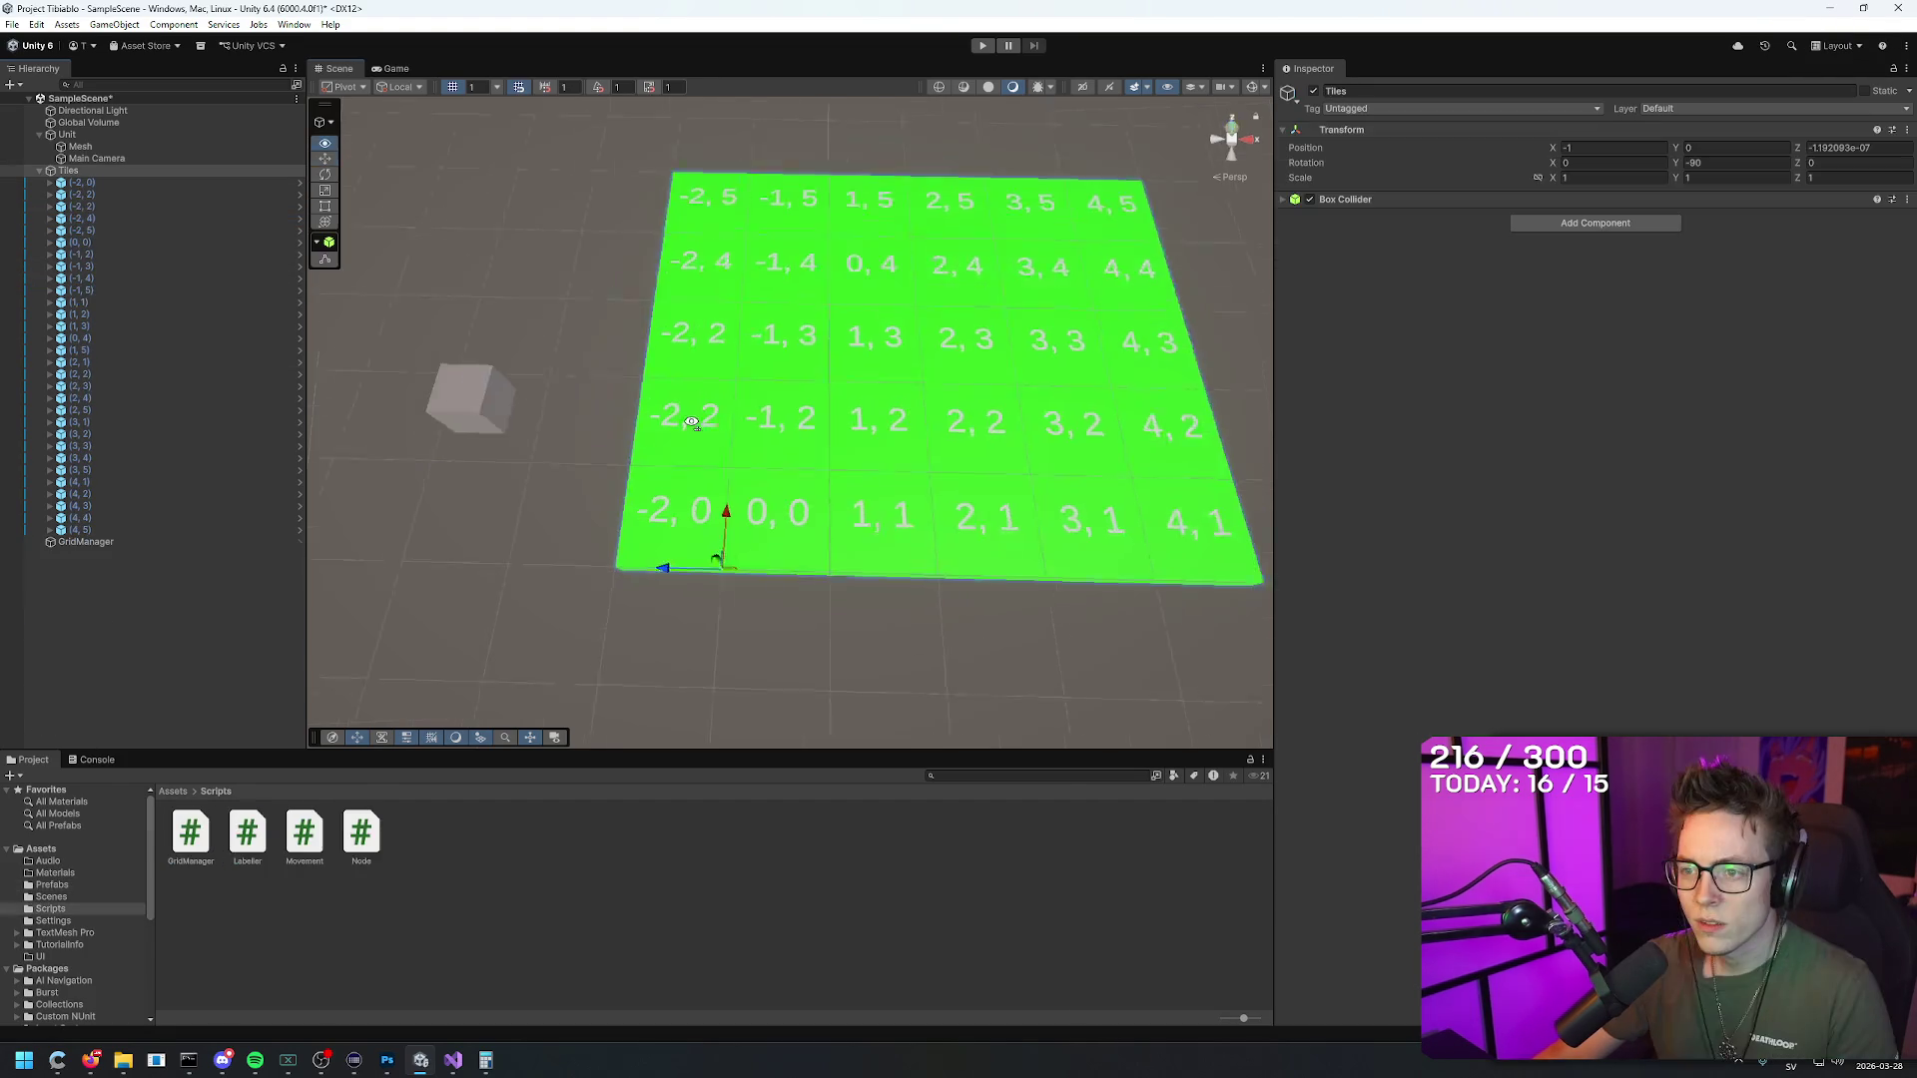
Step: Check the positions of tiles (0,0), (-2,0), (-1,2) and (1,1), then select Tiles
scroll(1038, 589, up, 3)
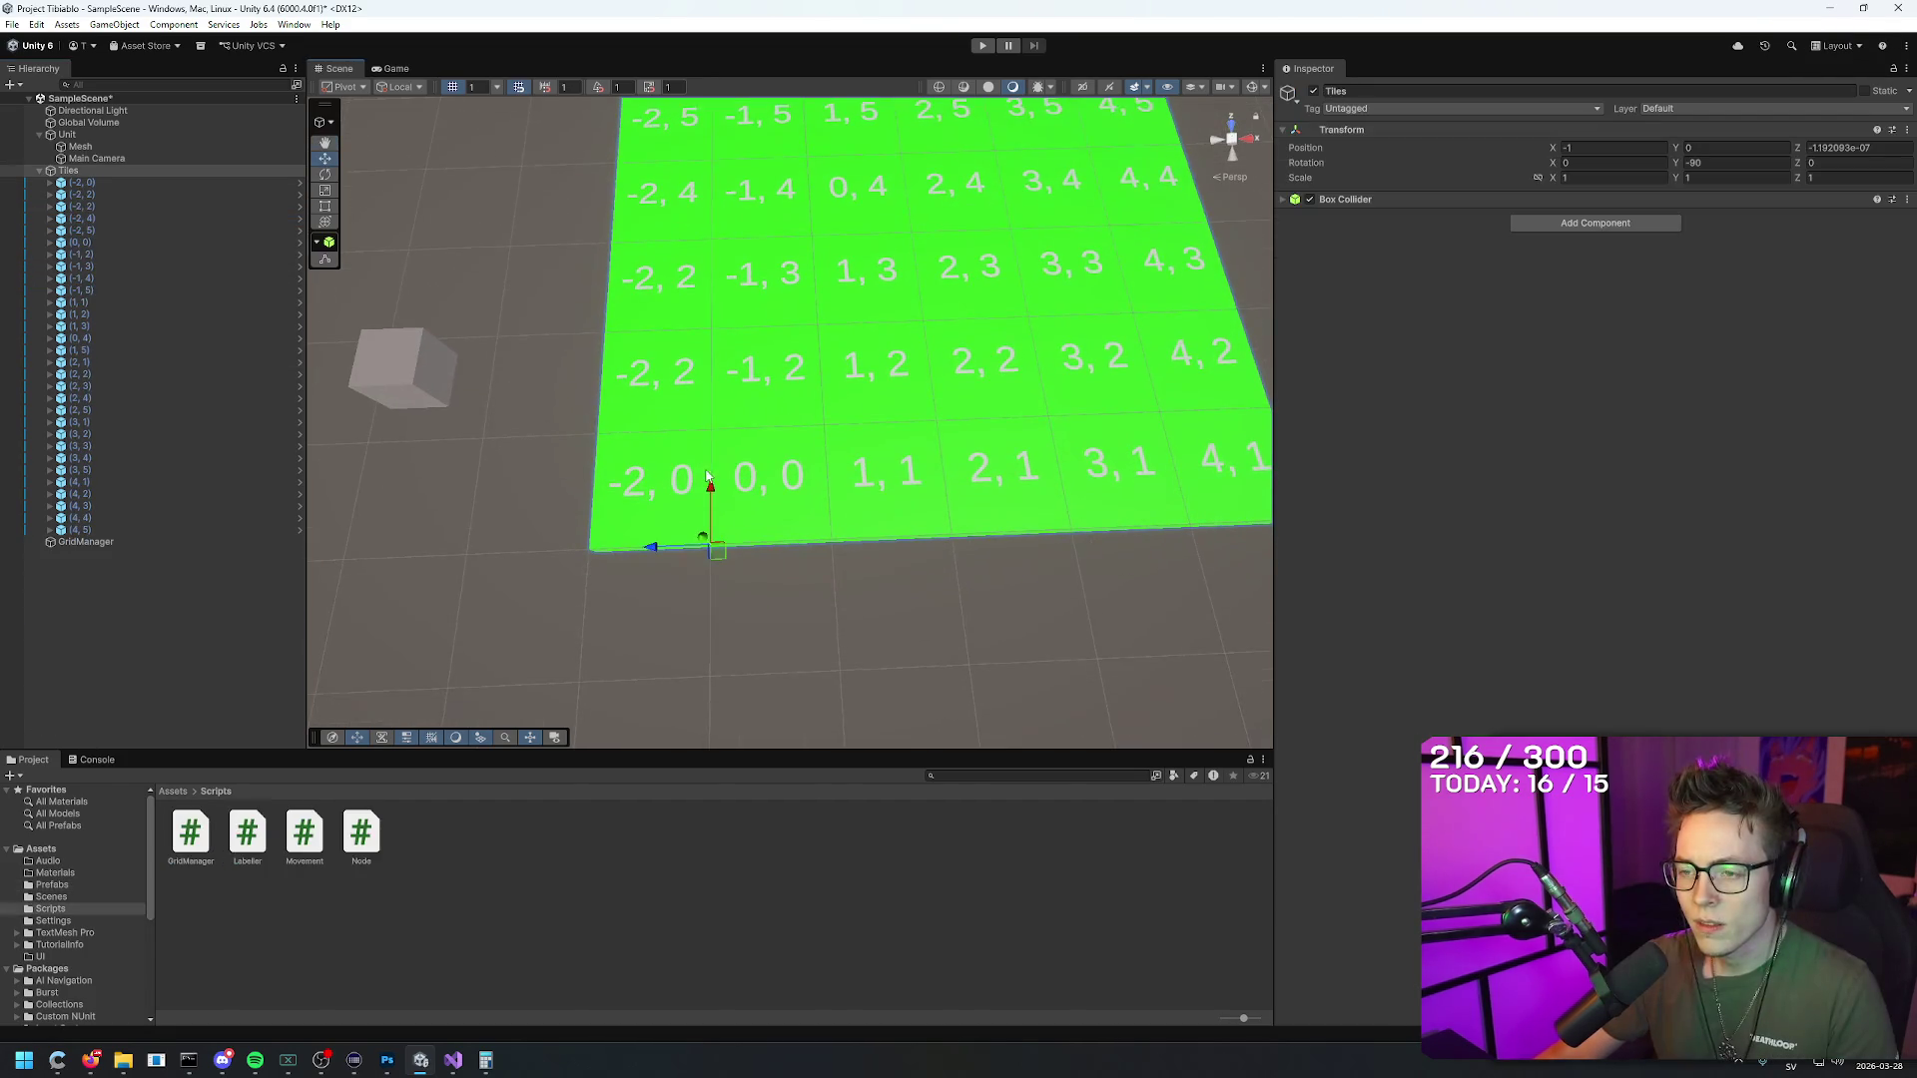
click(769, 479)
click(641, 455)
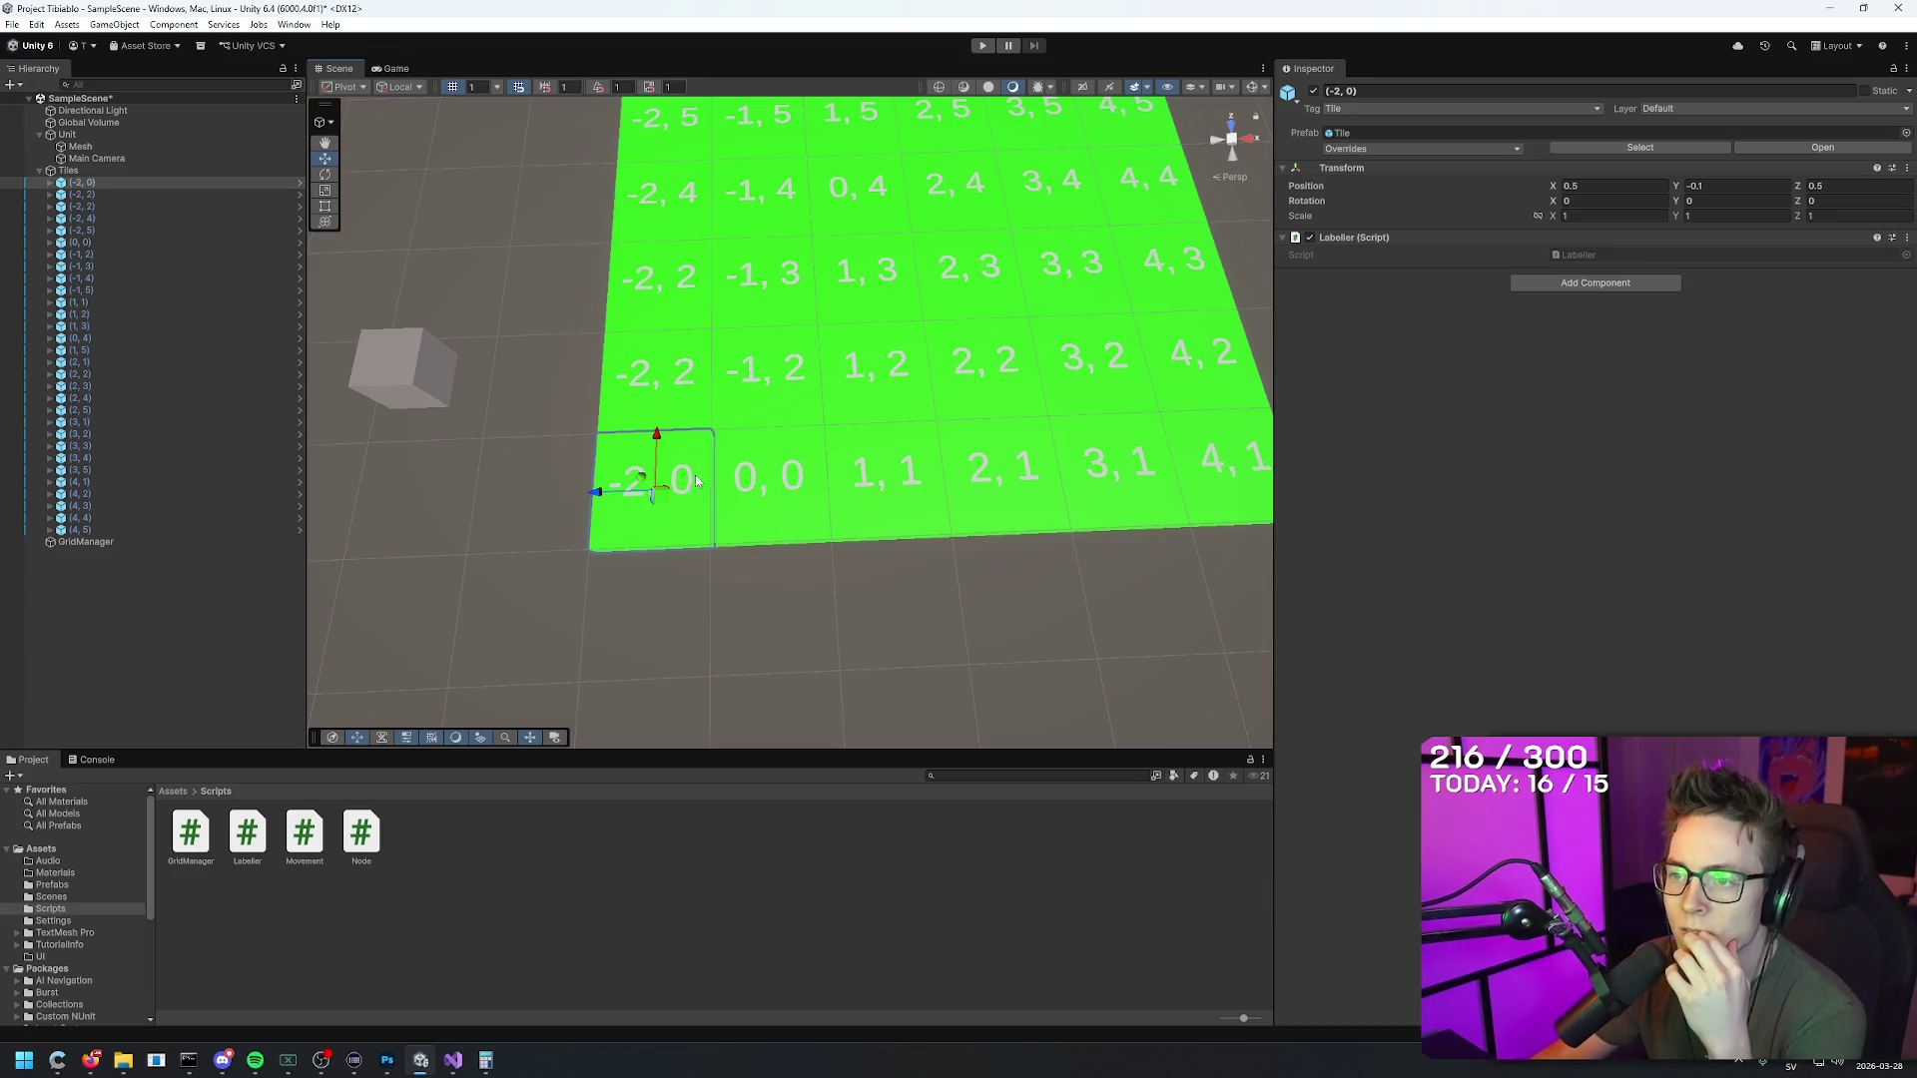
click(778, 390)
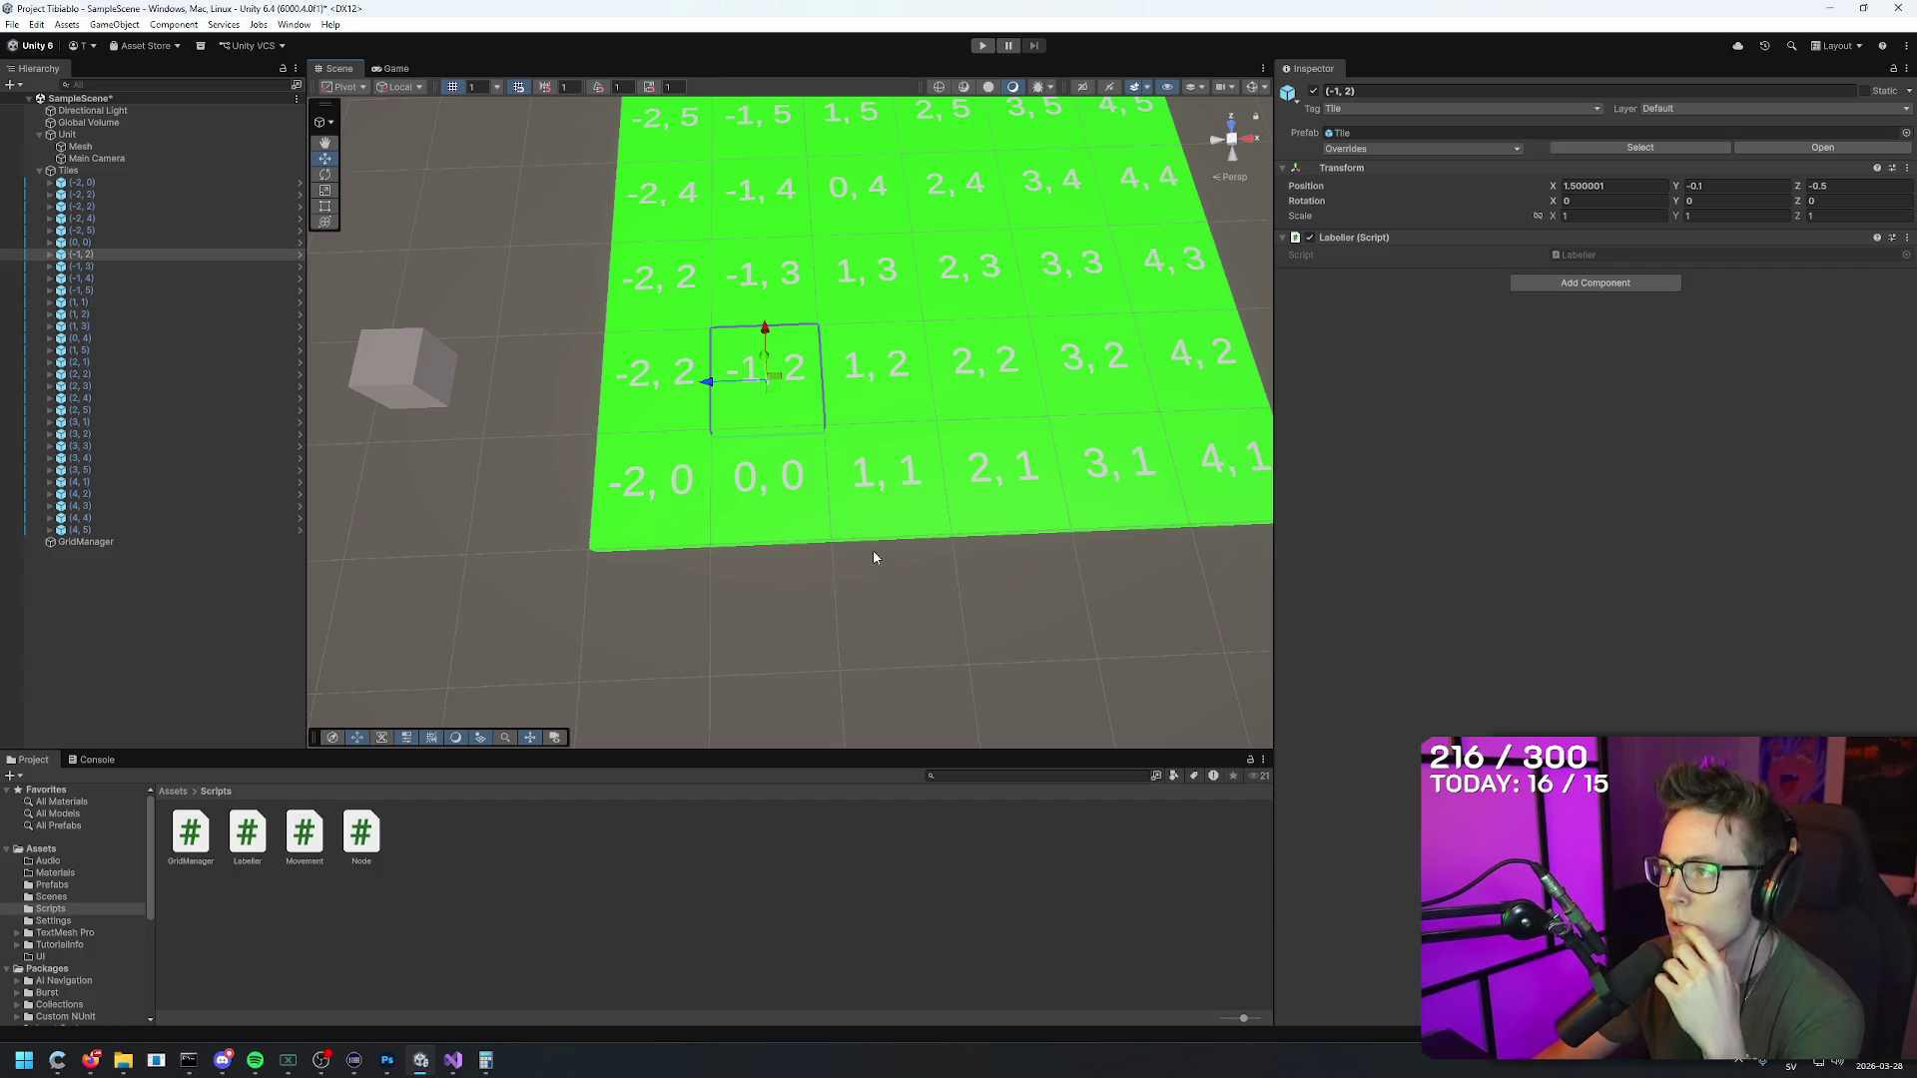
drag(864, 550, 868, 603)
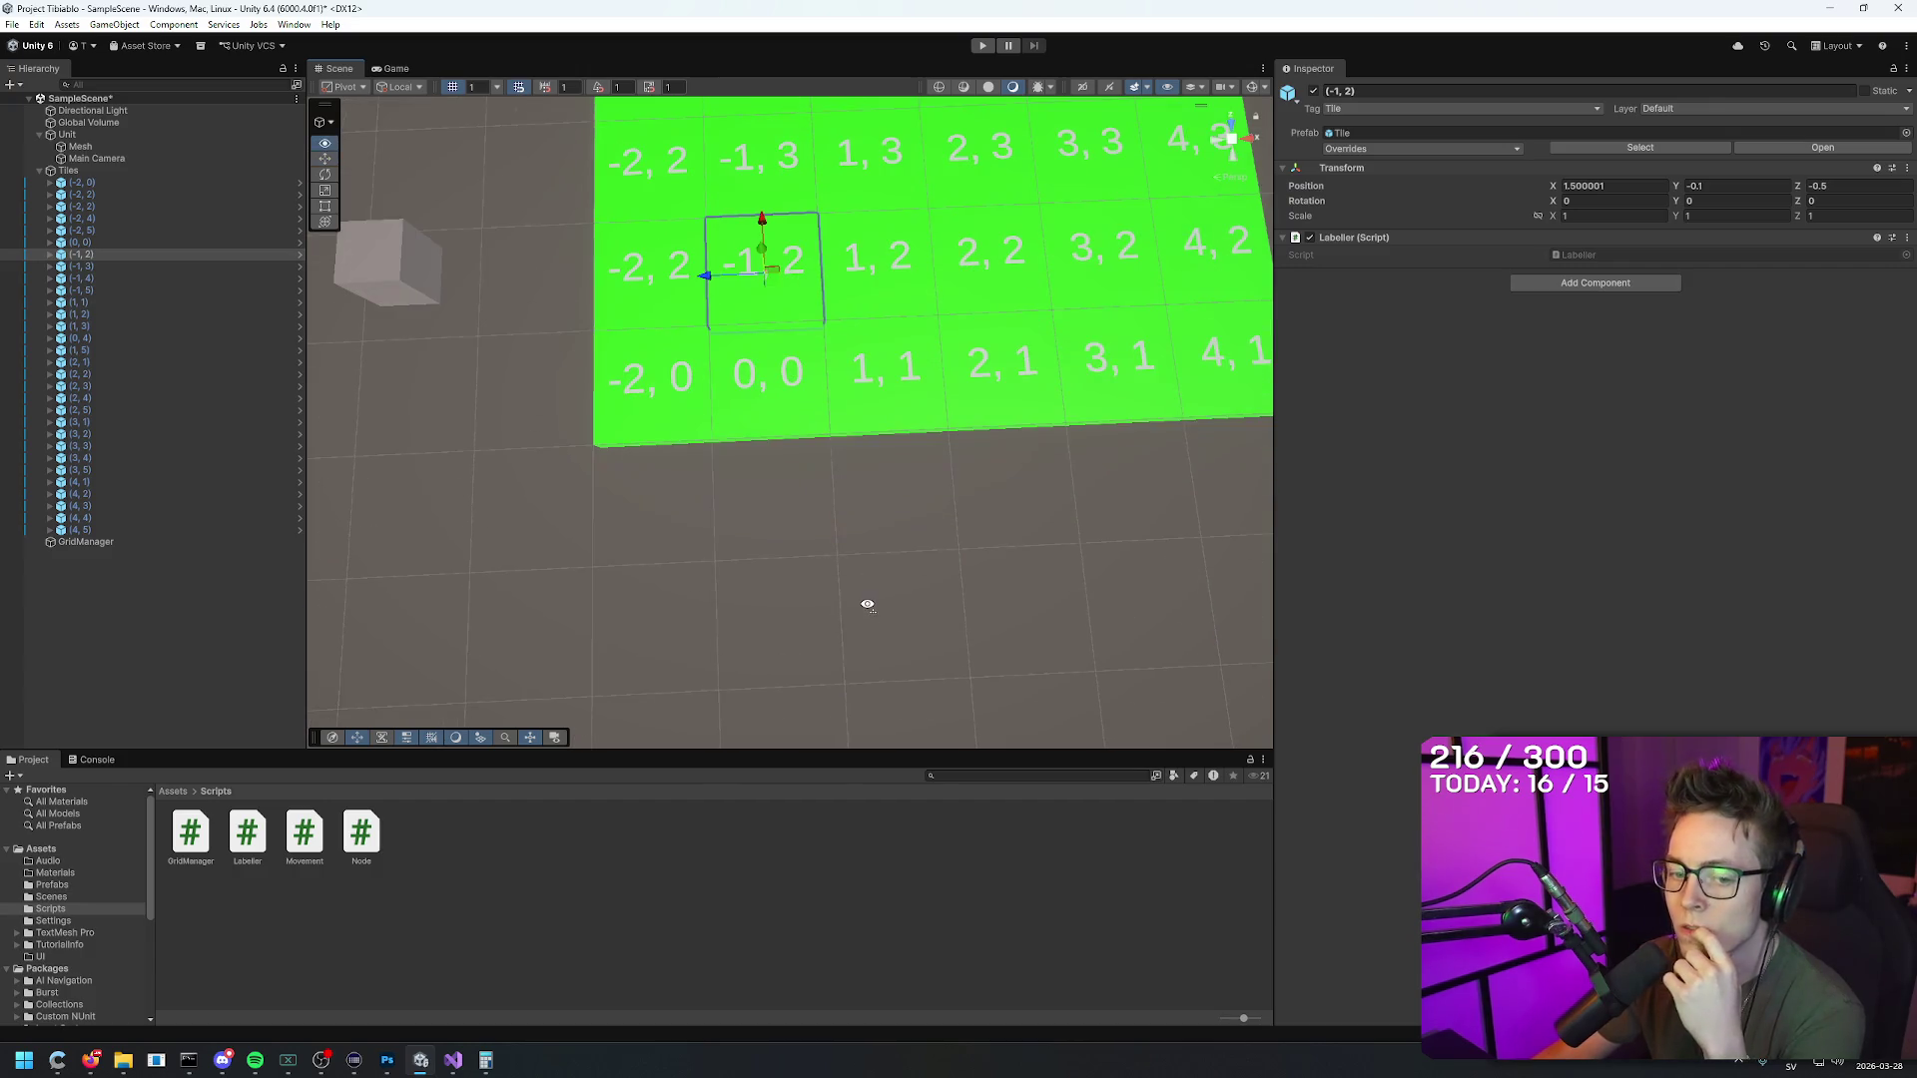
click(864, 401)
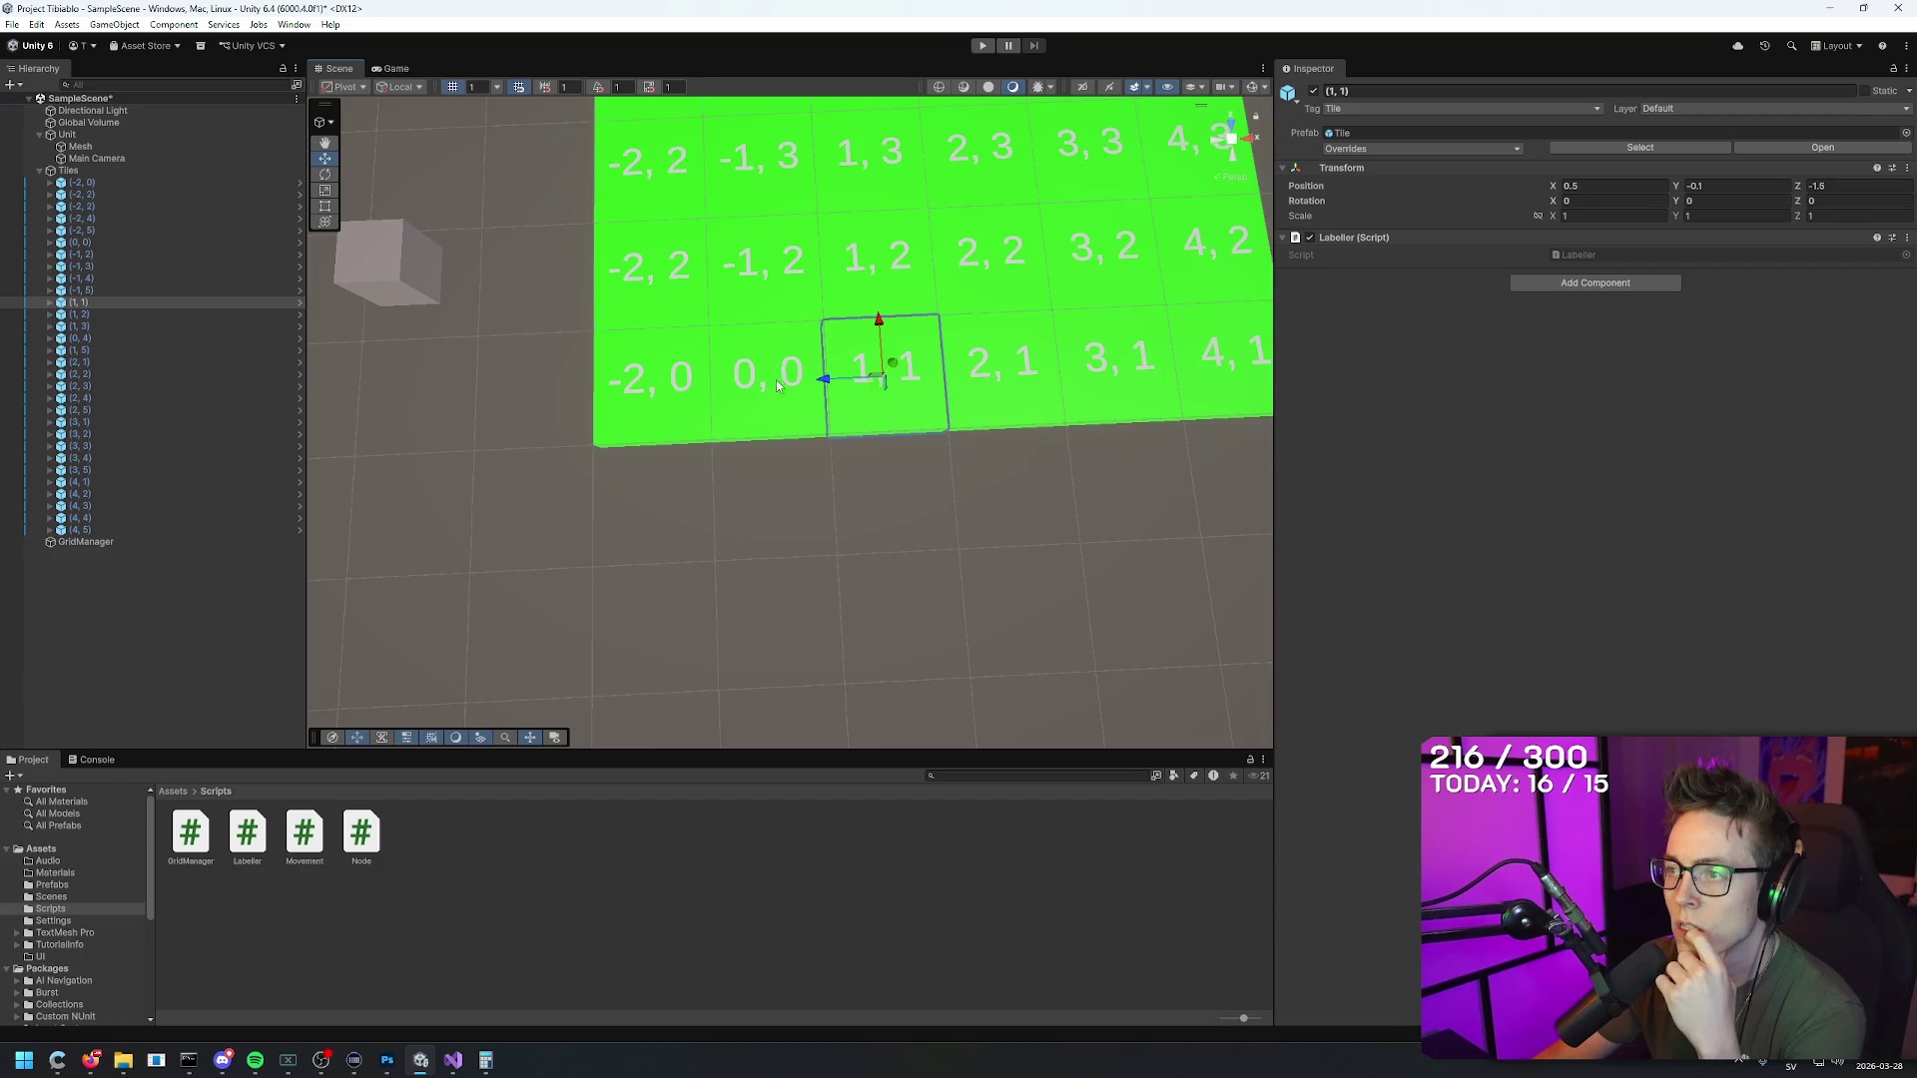
click(779, 388)
click(776, 289)
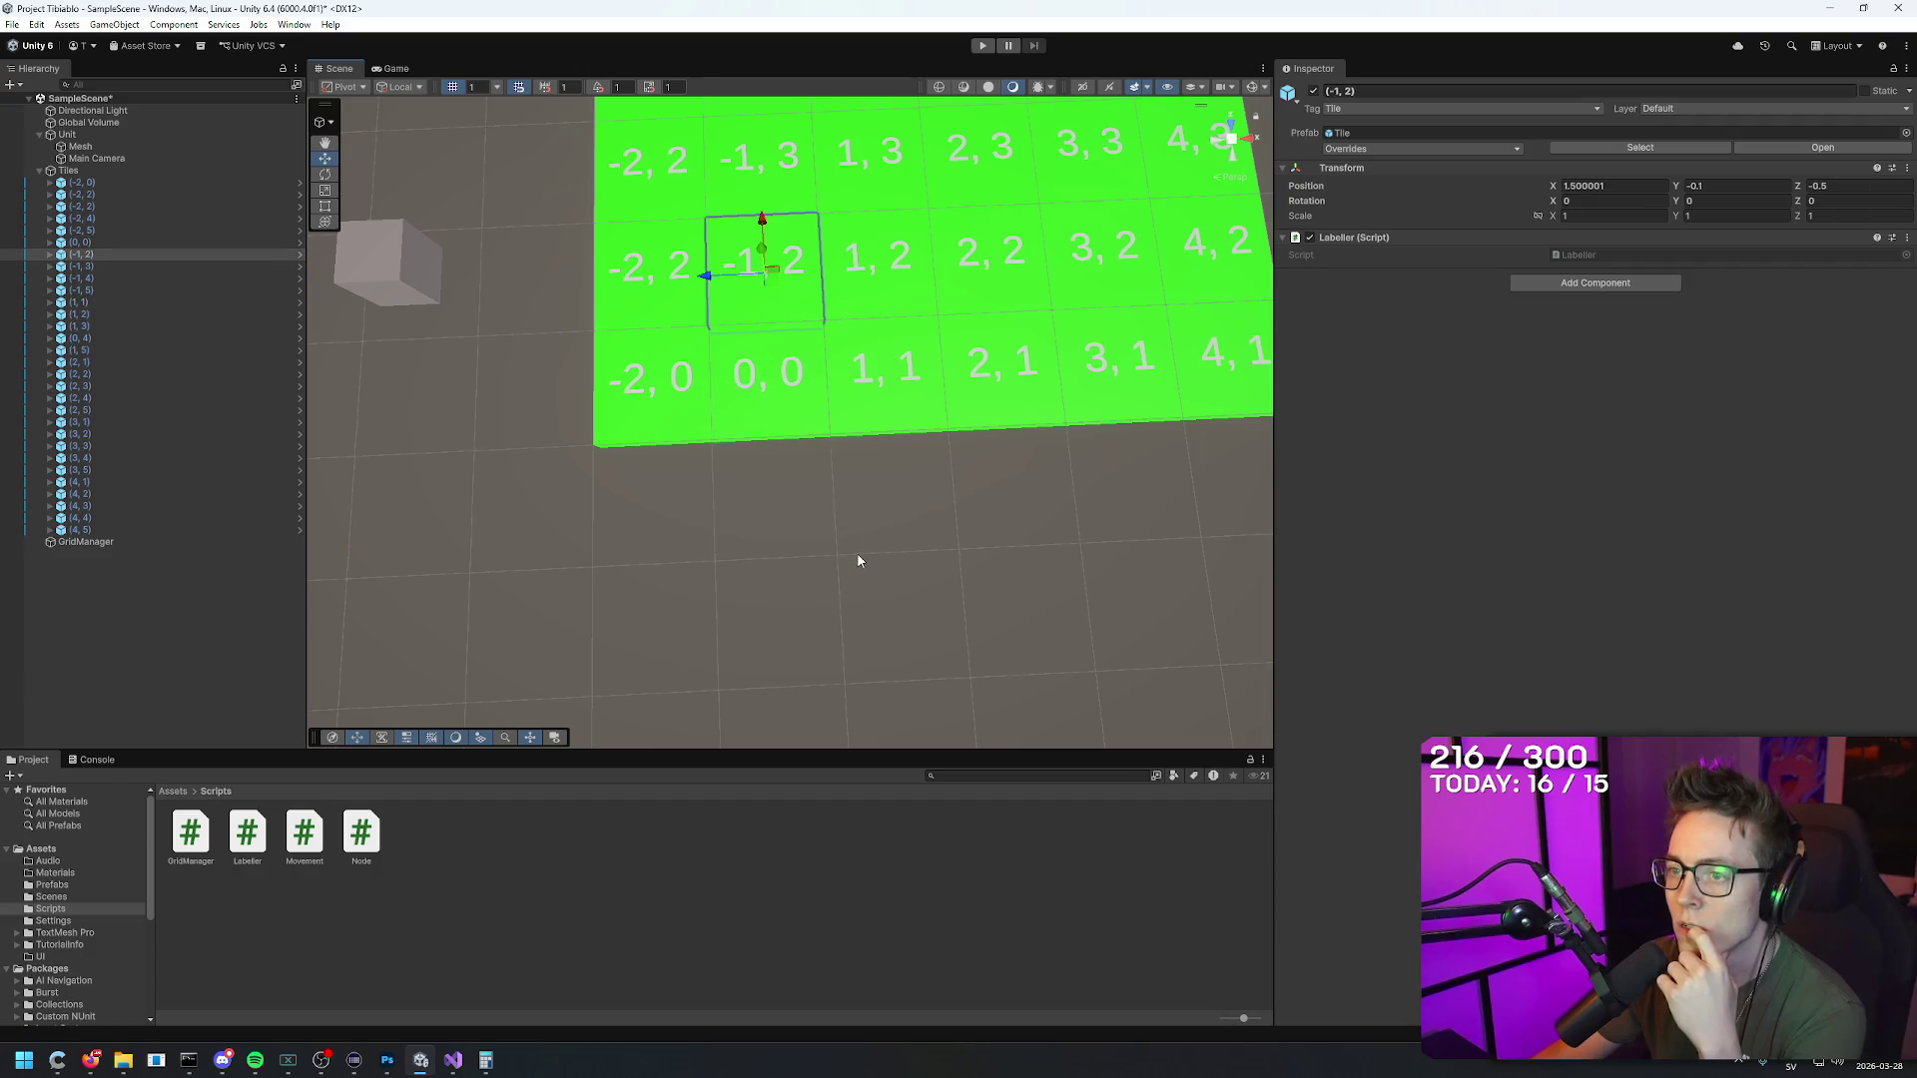
click(779, 395)
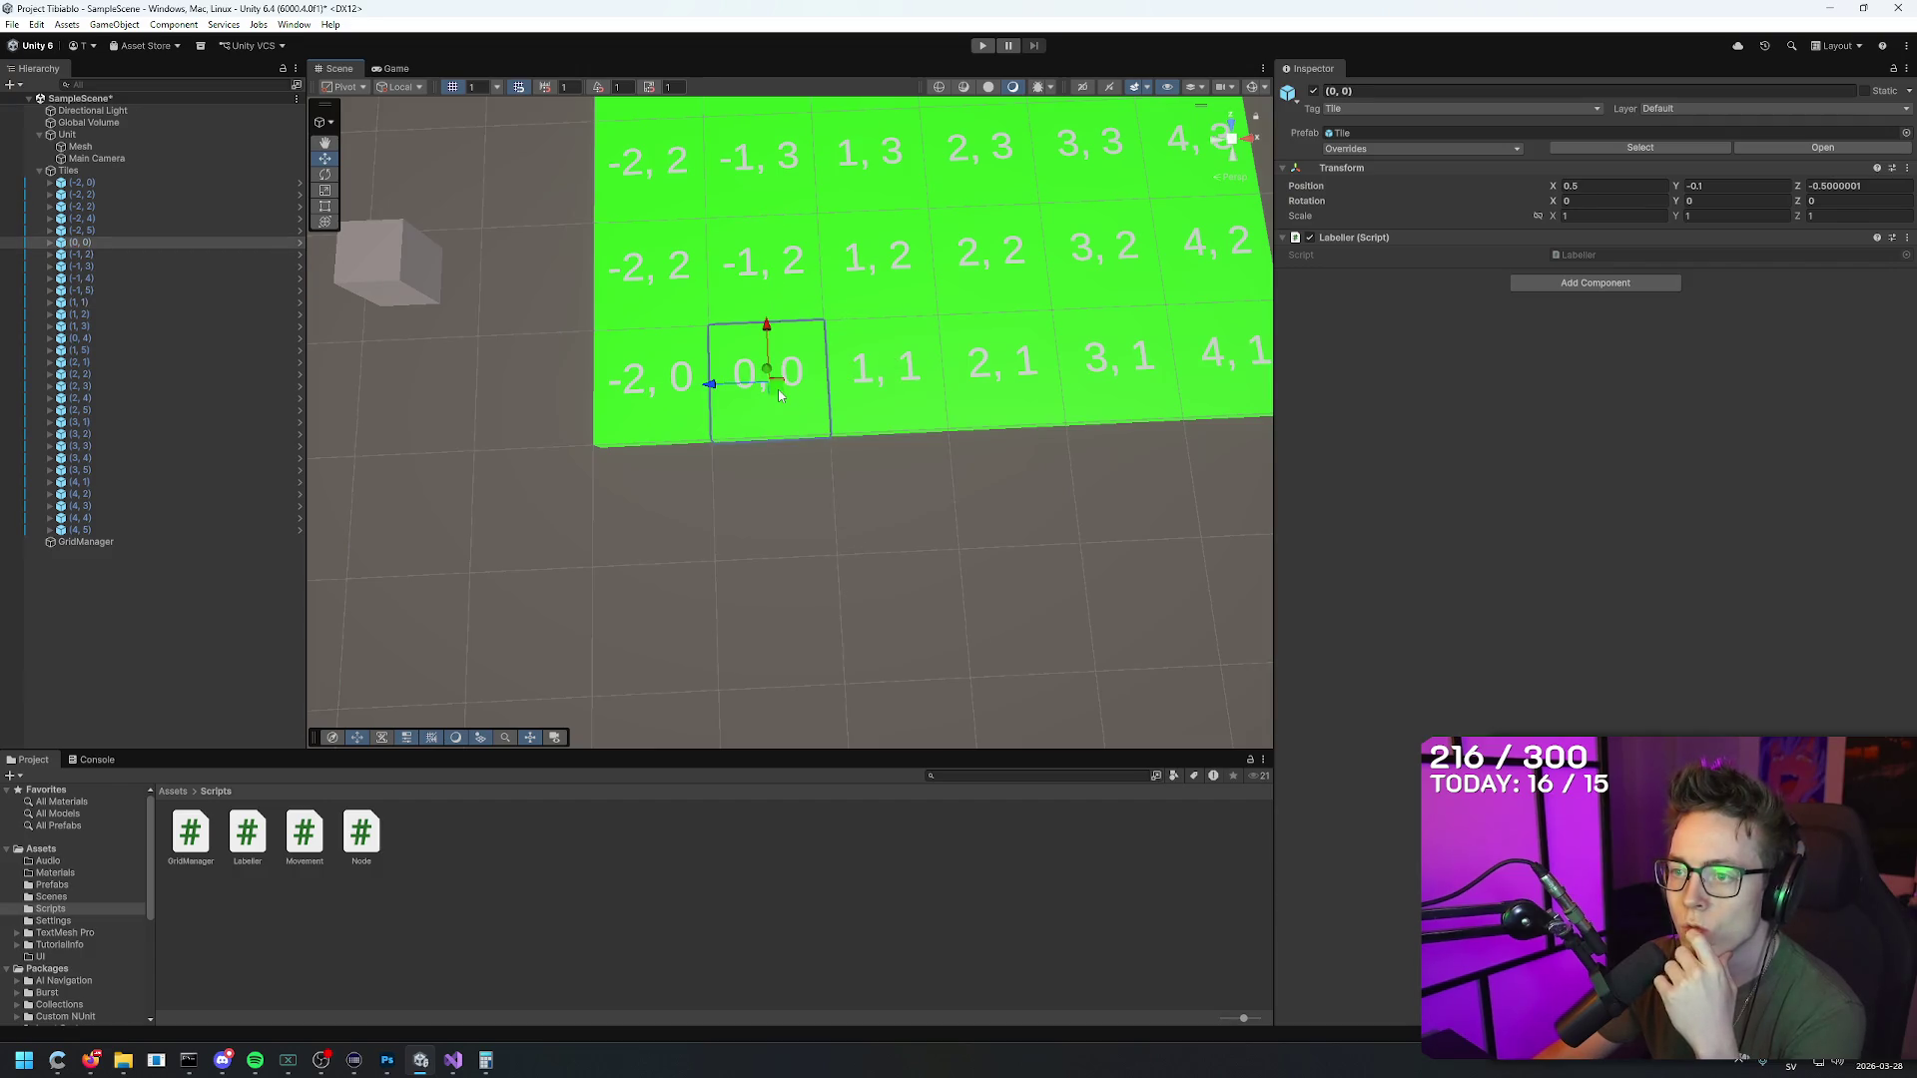
click(896, 391)
mouse_move(895, 390)
mouse_down()
mouse_move(869, 475)
mouse_move(1185, 450)
mouse_move(891, 472)
mouse_move(865, 446)
mouse_up()
click(864, 446)
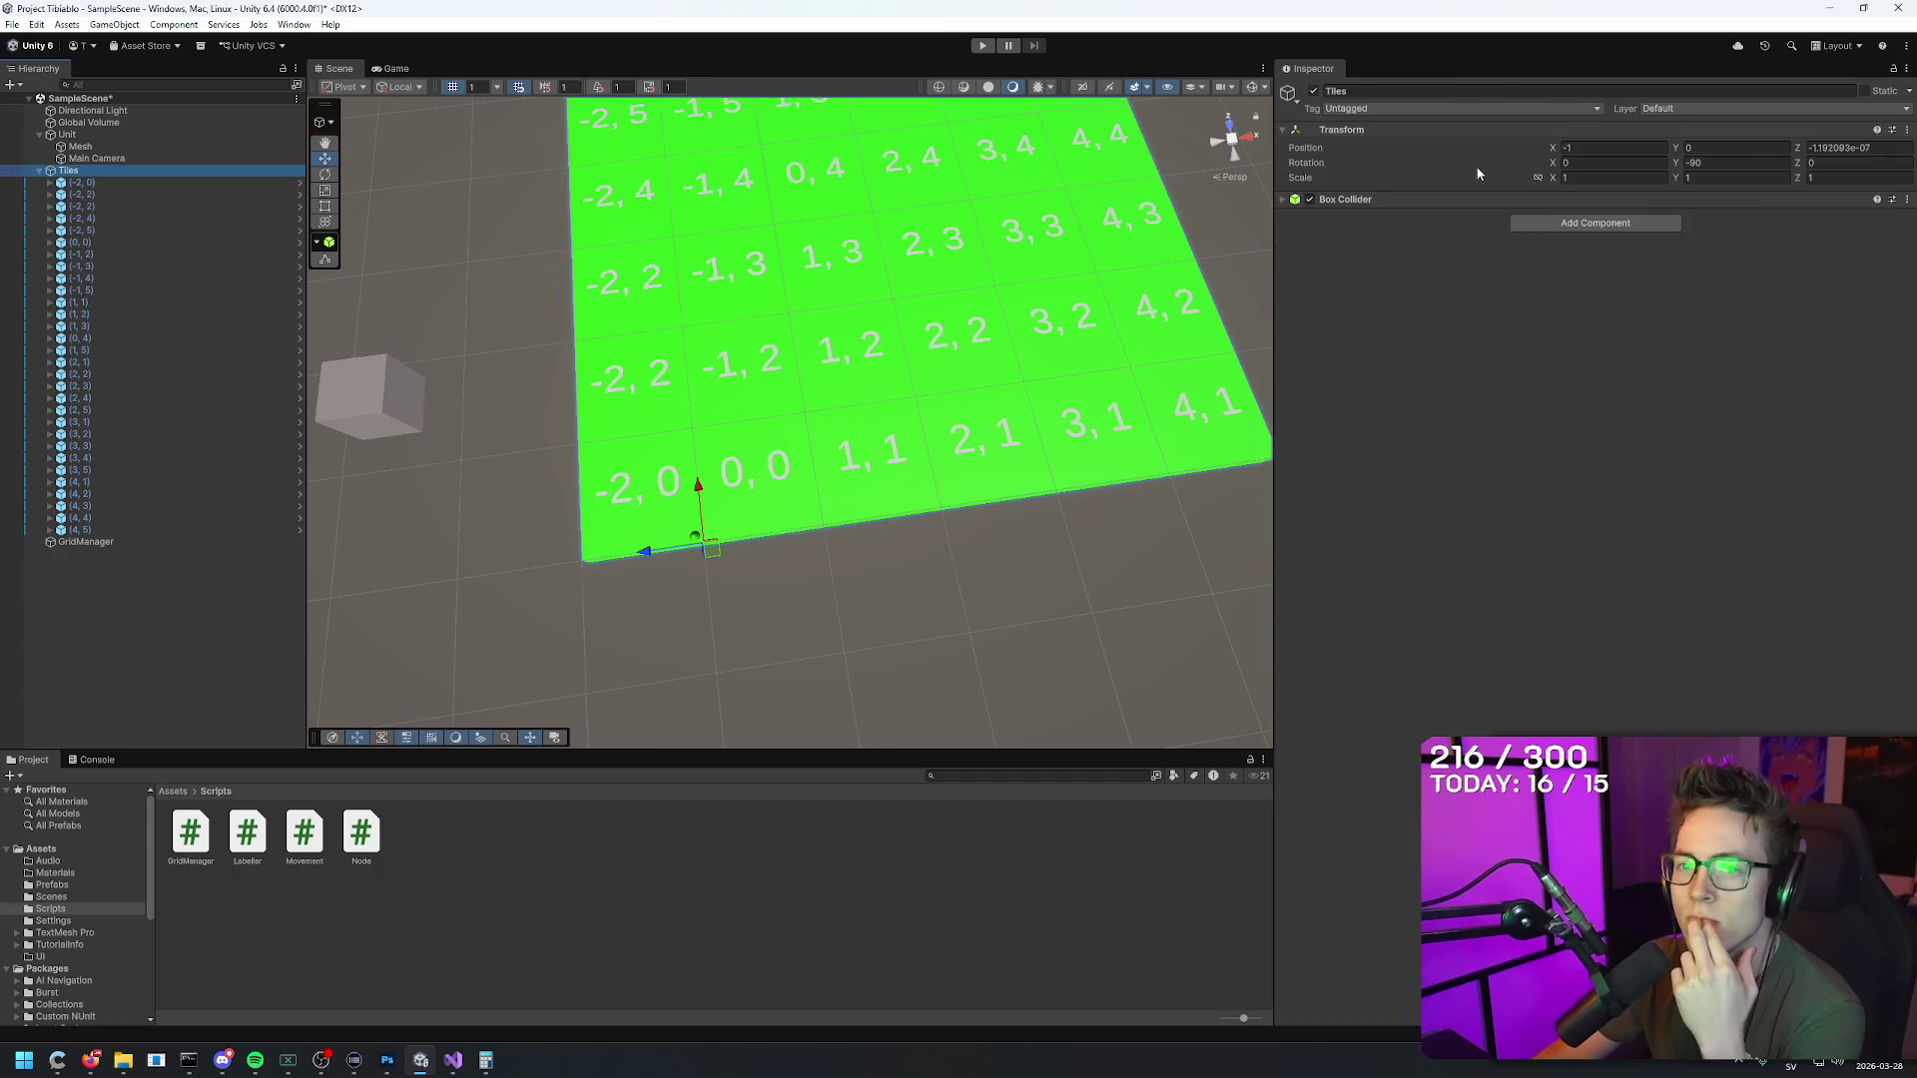
Step: Set the Tiles Z position to 0 and shift the grid back one row
click(1890, 146)
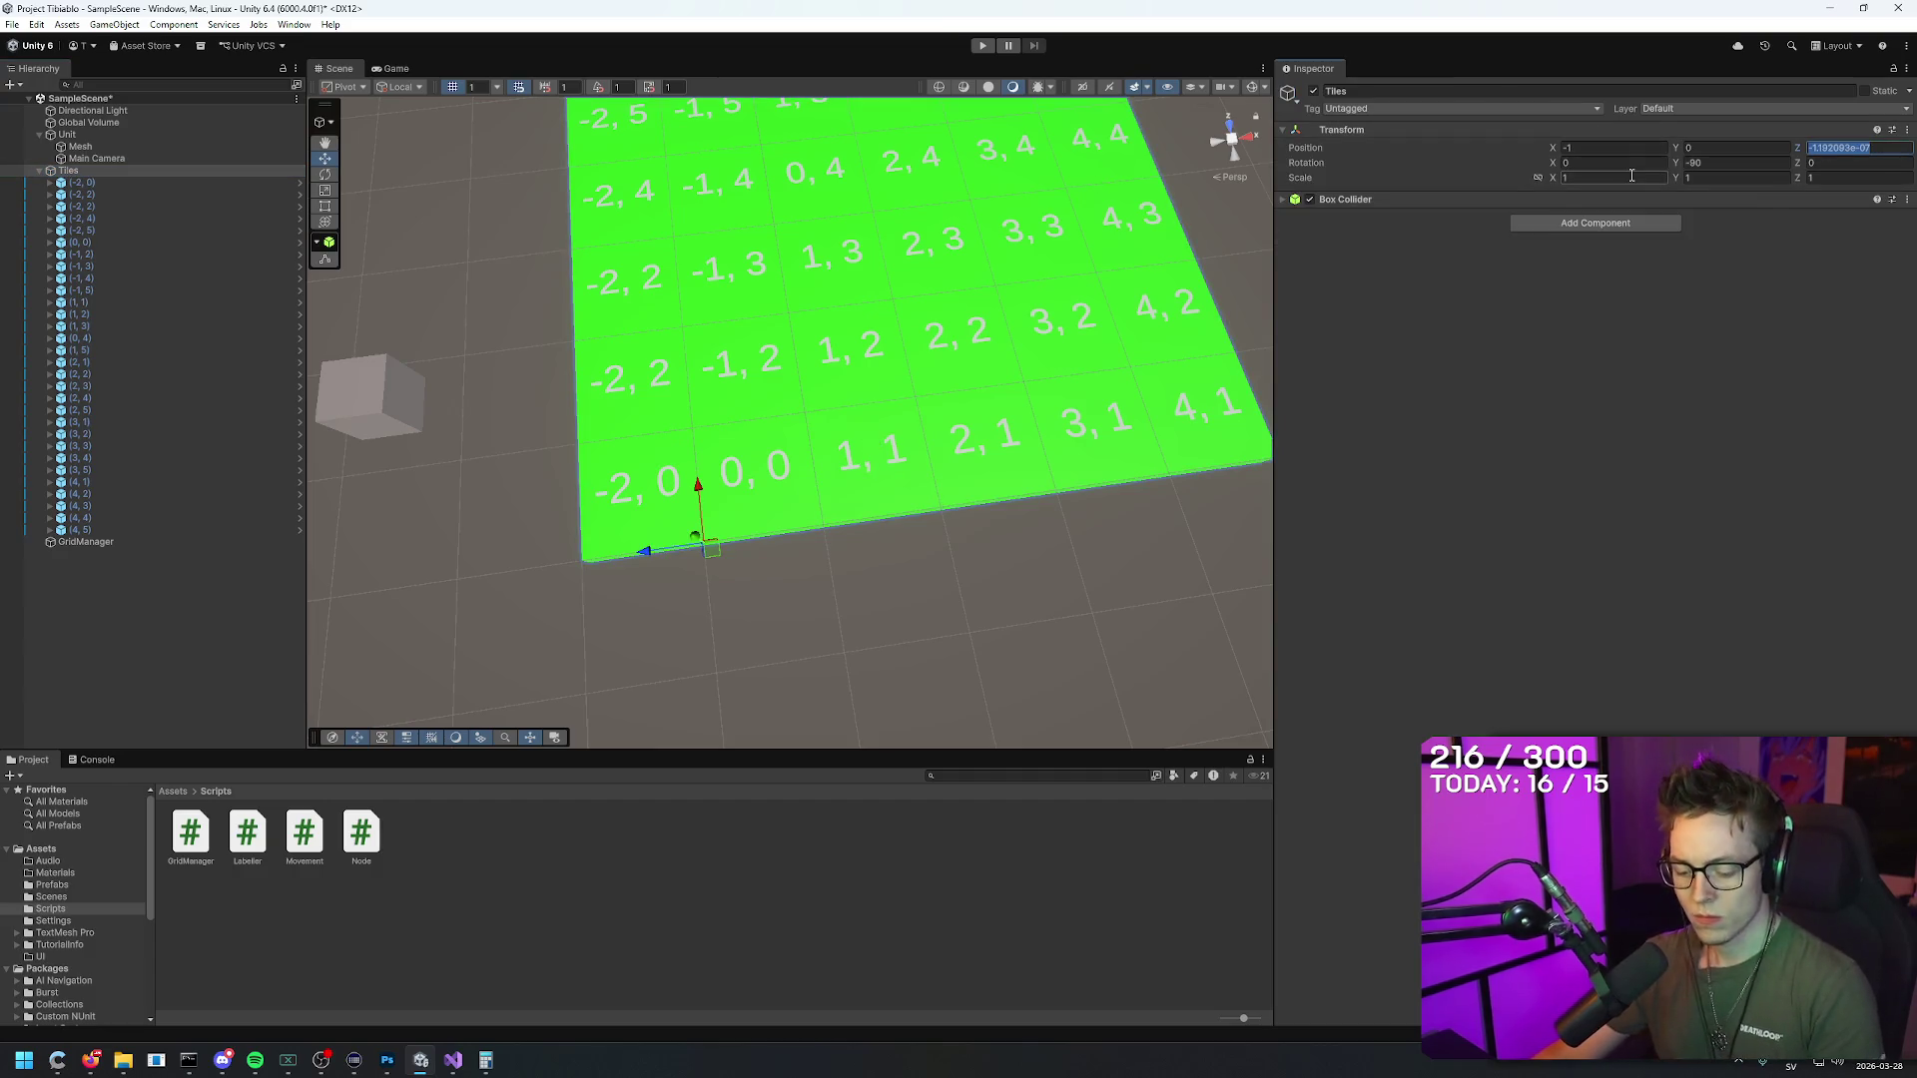
text(0)
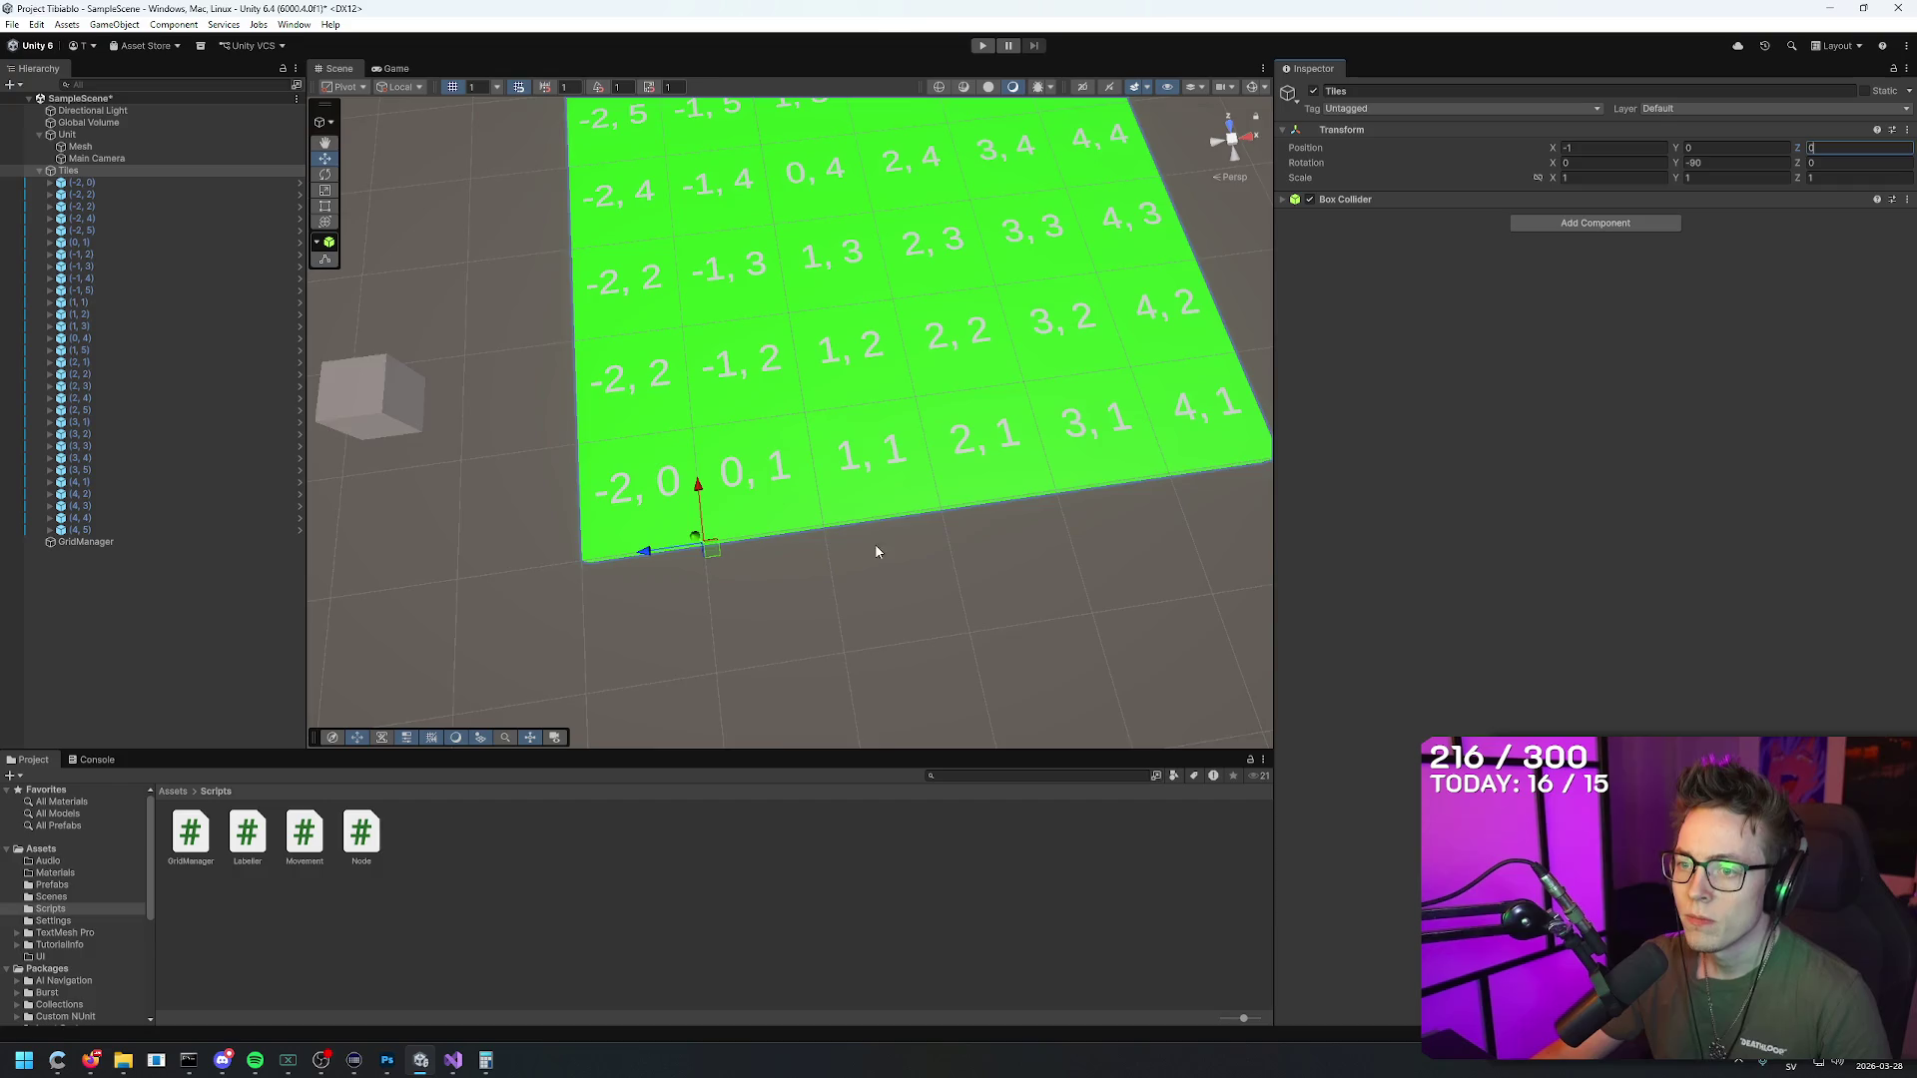
scroll(876, 549, down, 5)
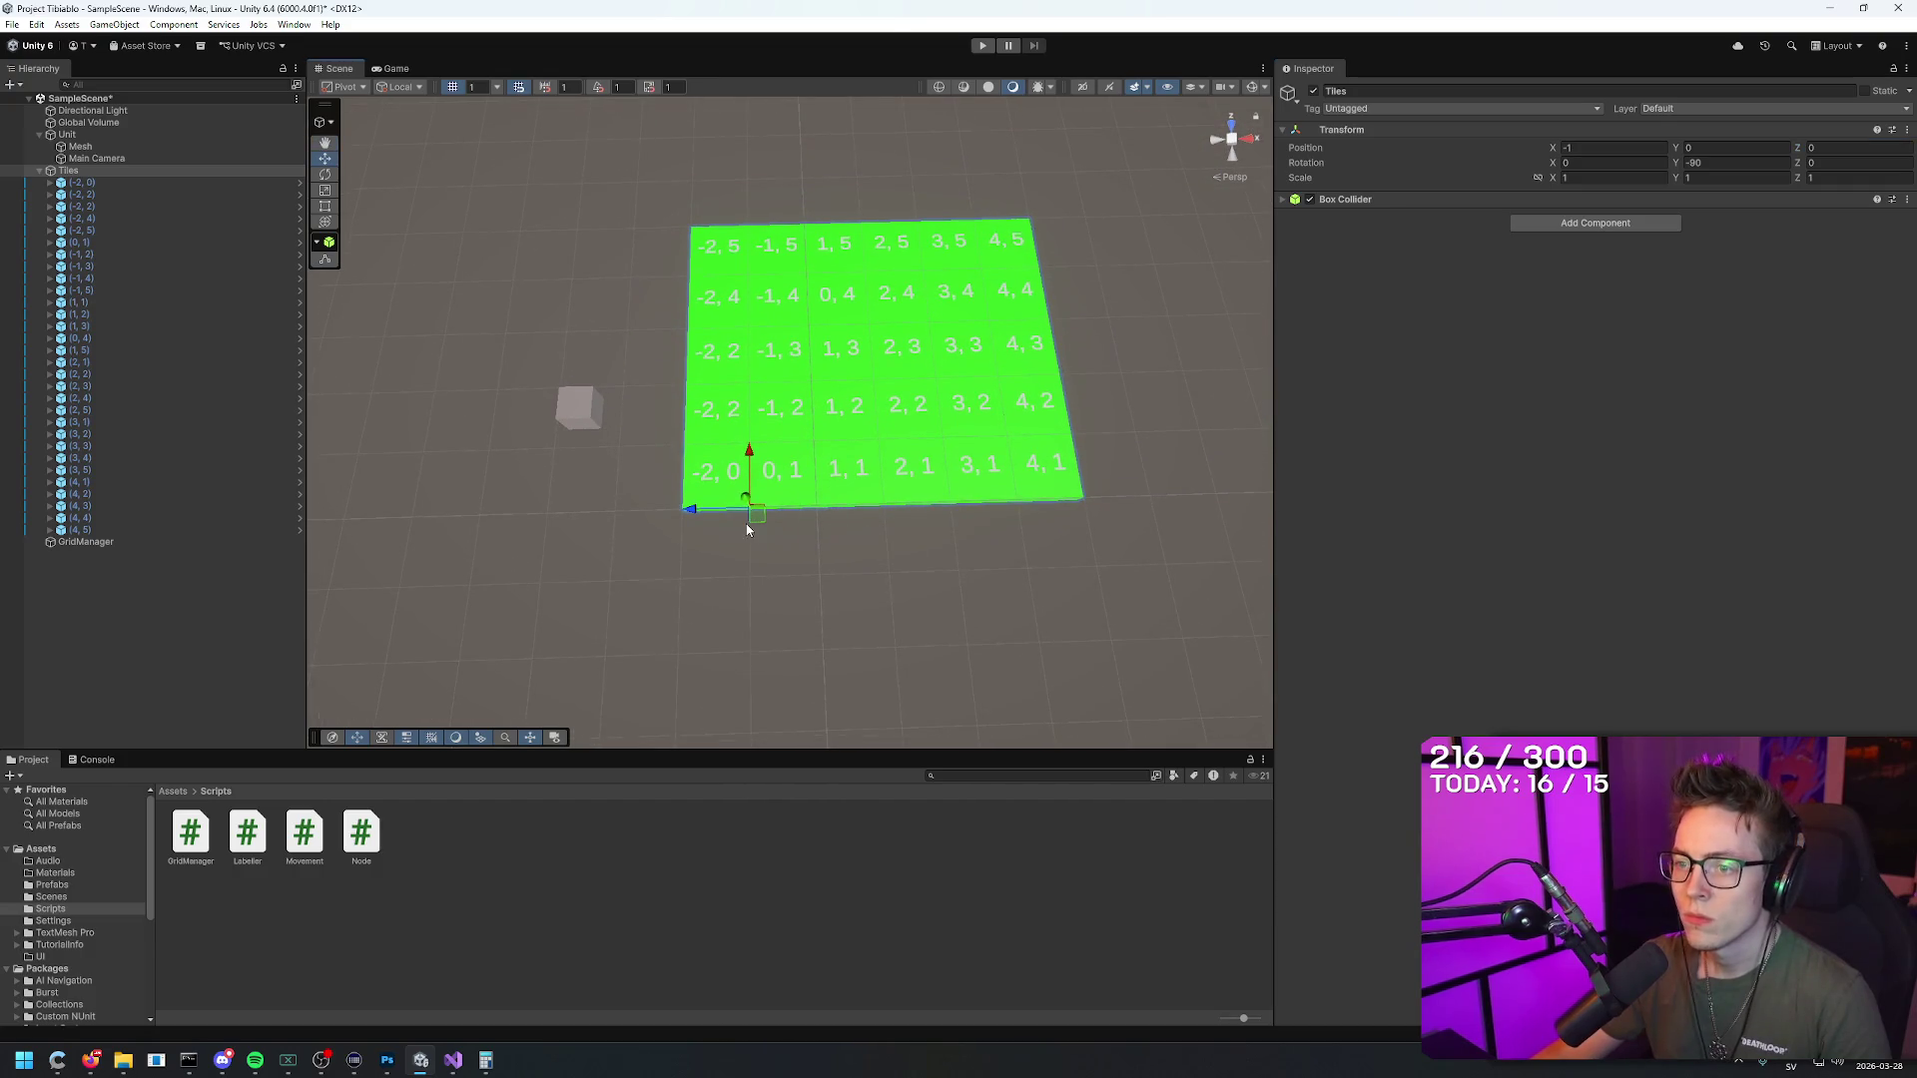
click(96, 158)
click(104, 170)
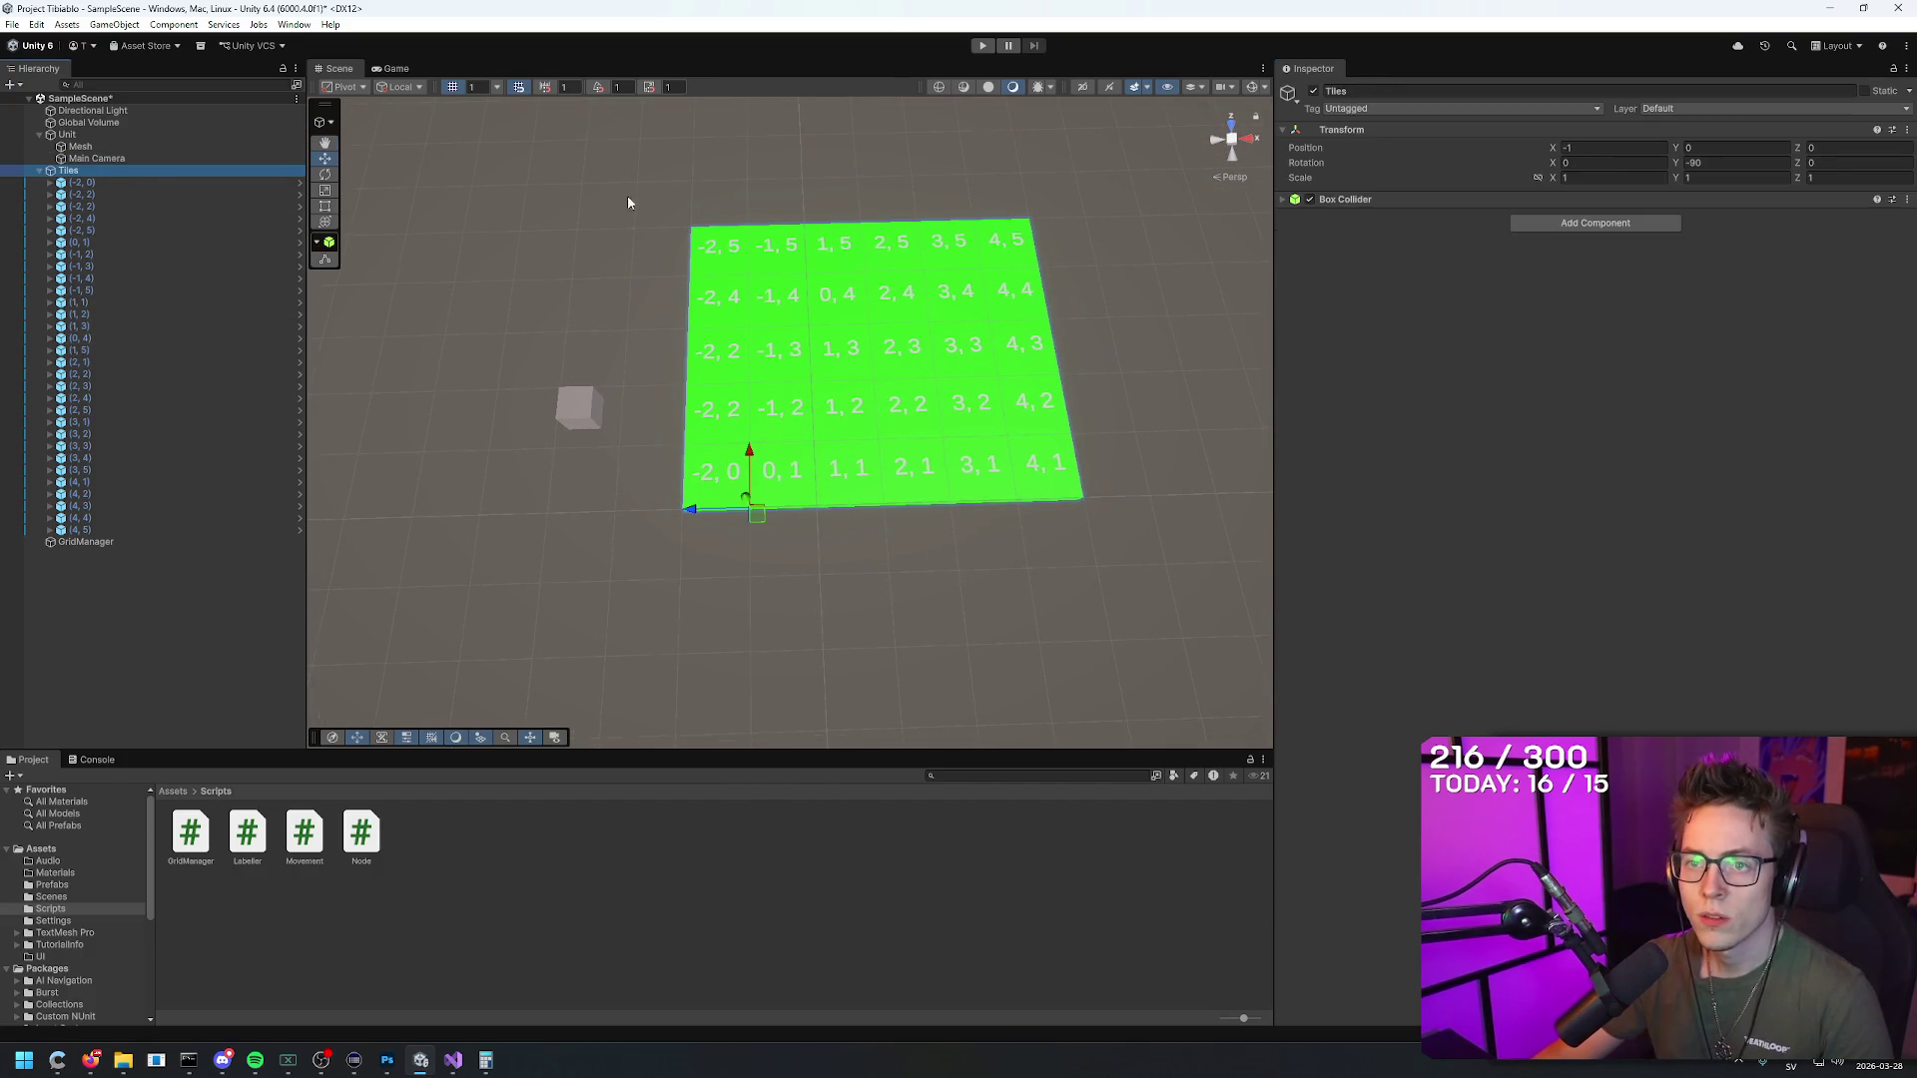
drag(749, 457, 752, 489)
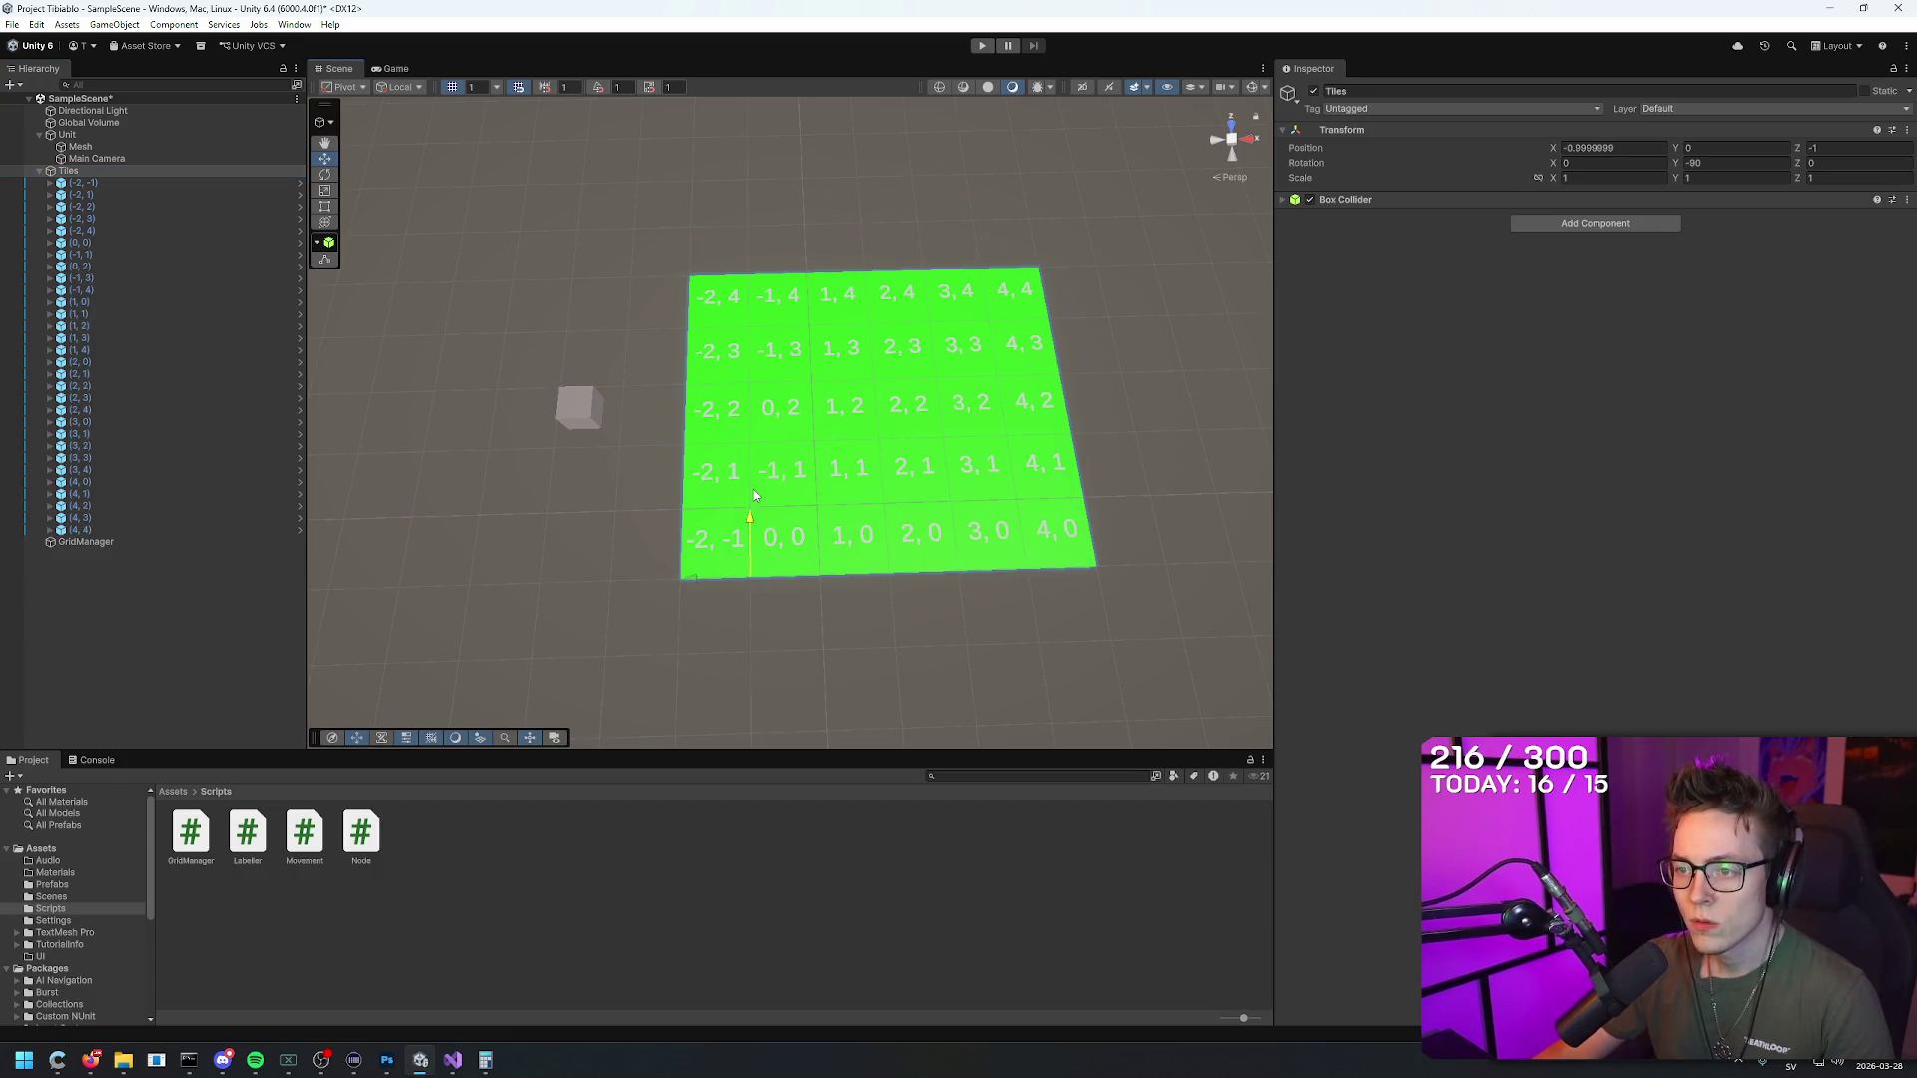
mouse_move(916, 632)
mouse_down()
mouse_move(976, 671)
mouse_move(916, 710)
mouse_up()
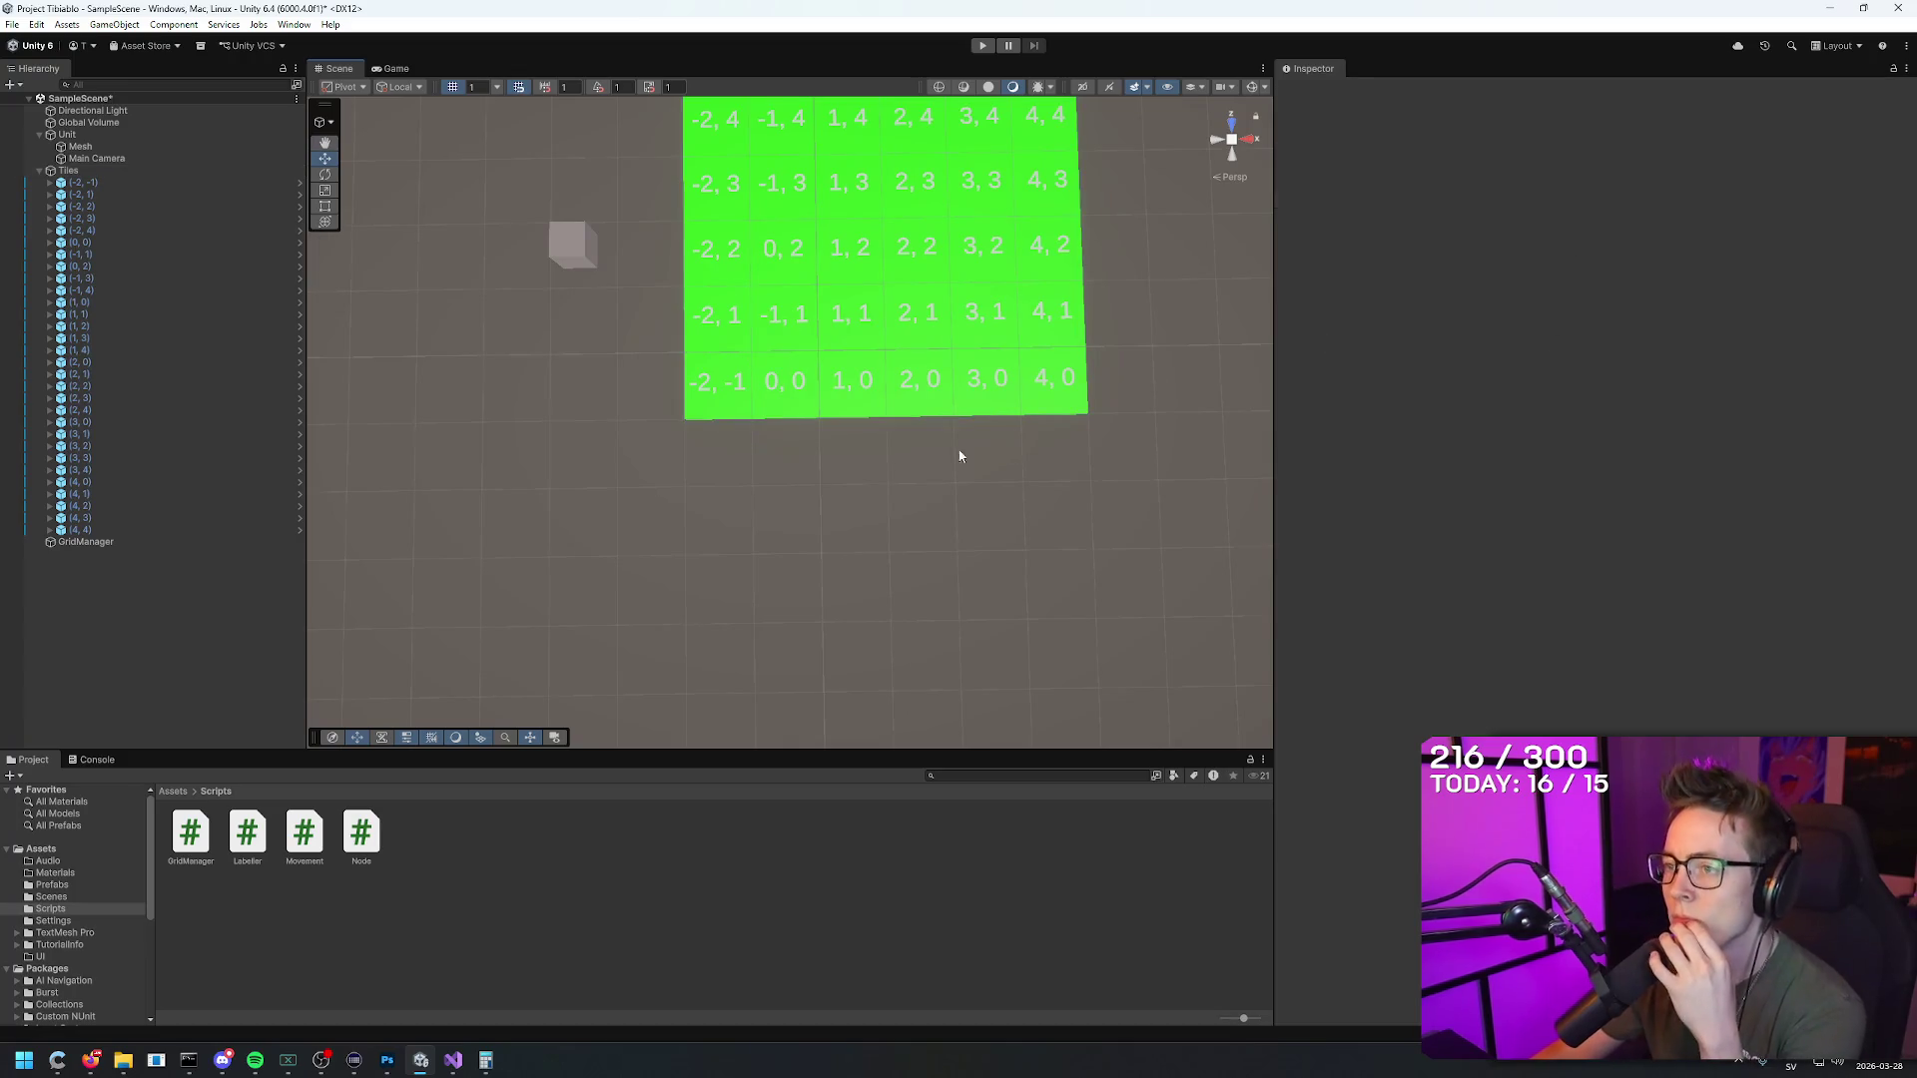
Step: Zero the Tiles X and Z position and set its Y rotation to 0
double_click(1612, 146)
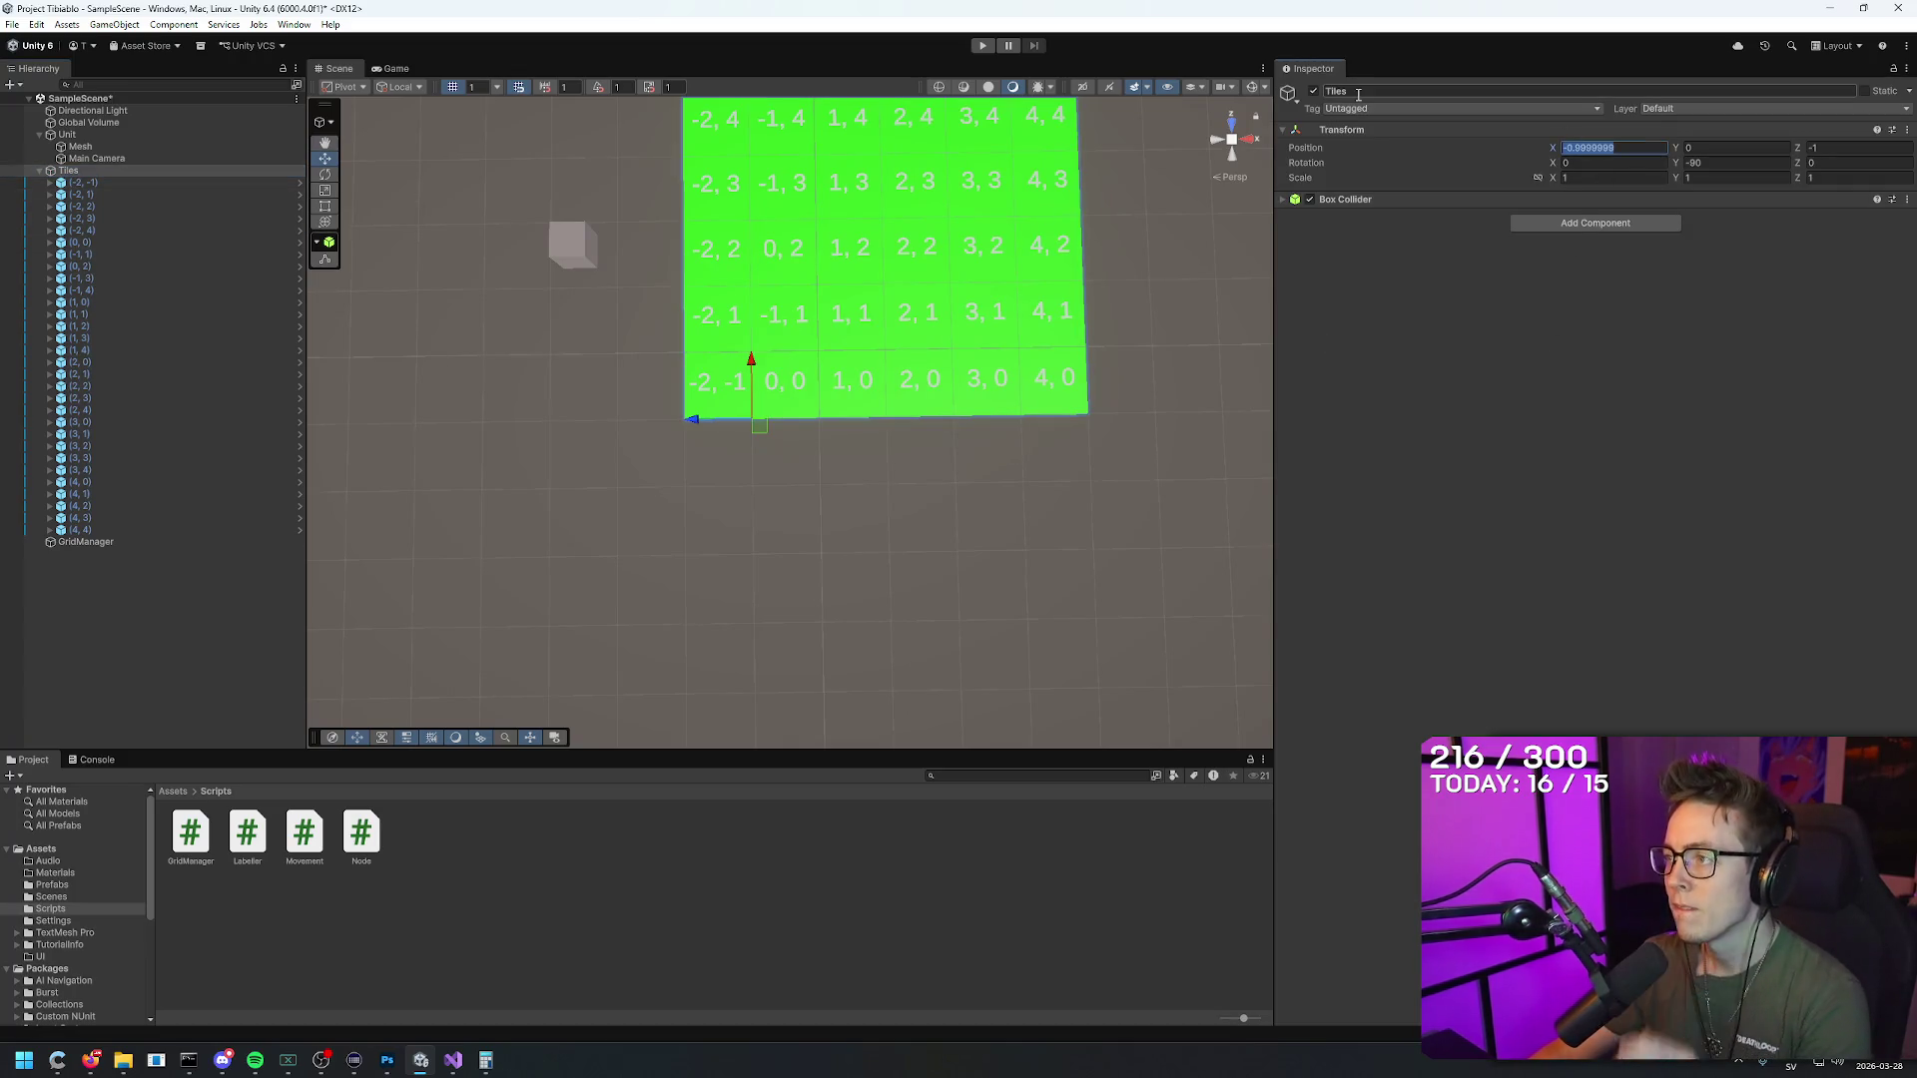
text(0)
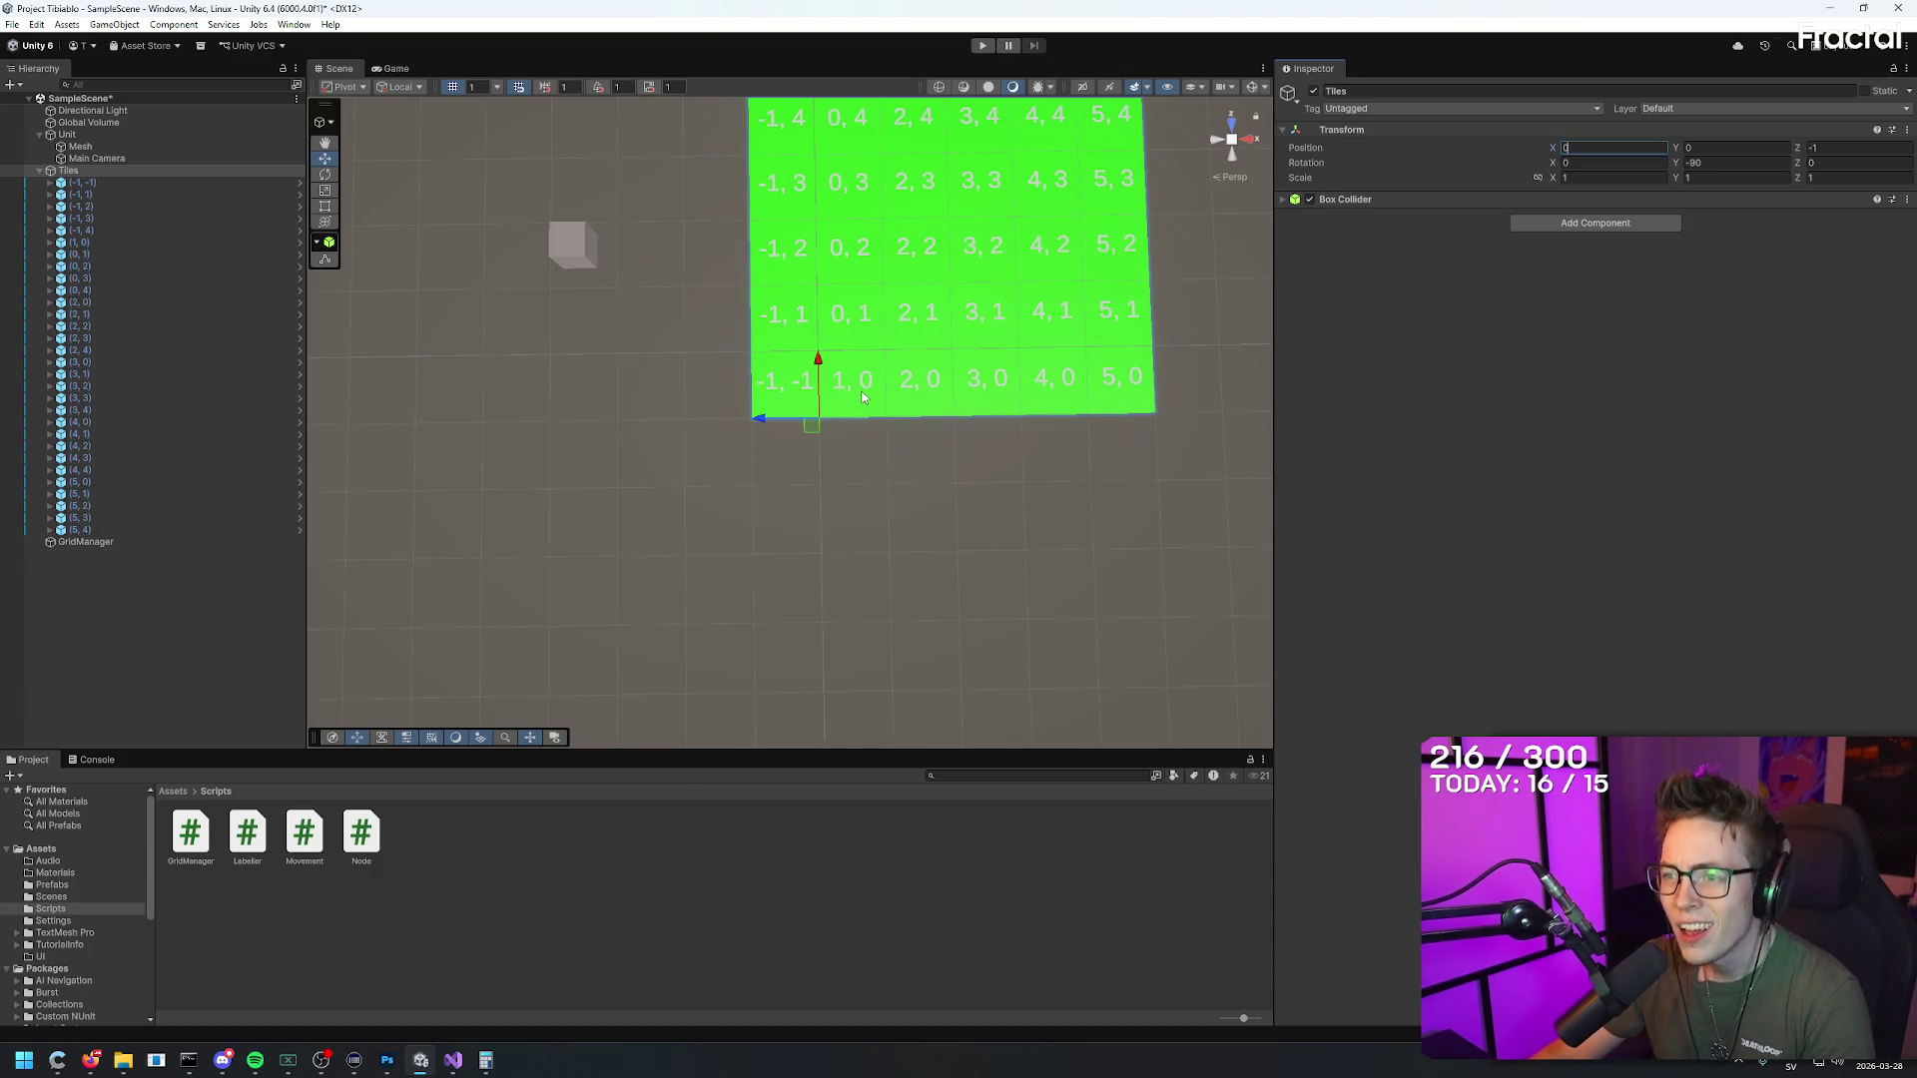
key(Tab)
key(Tab)
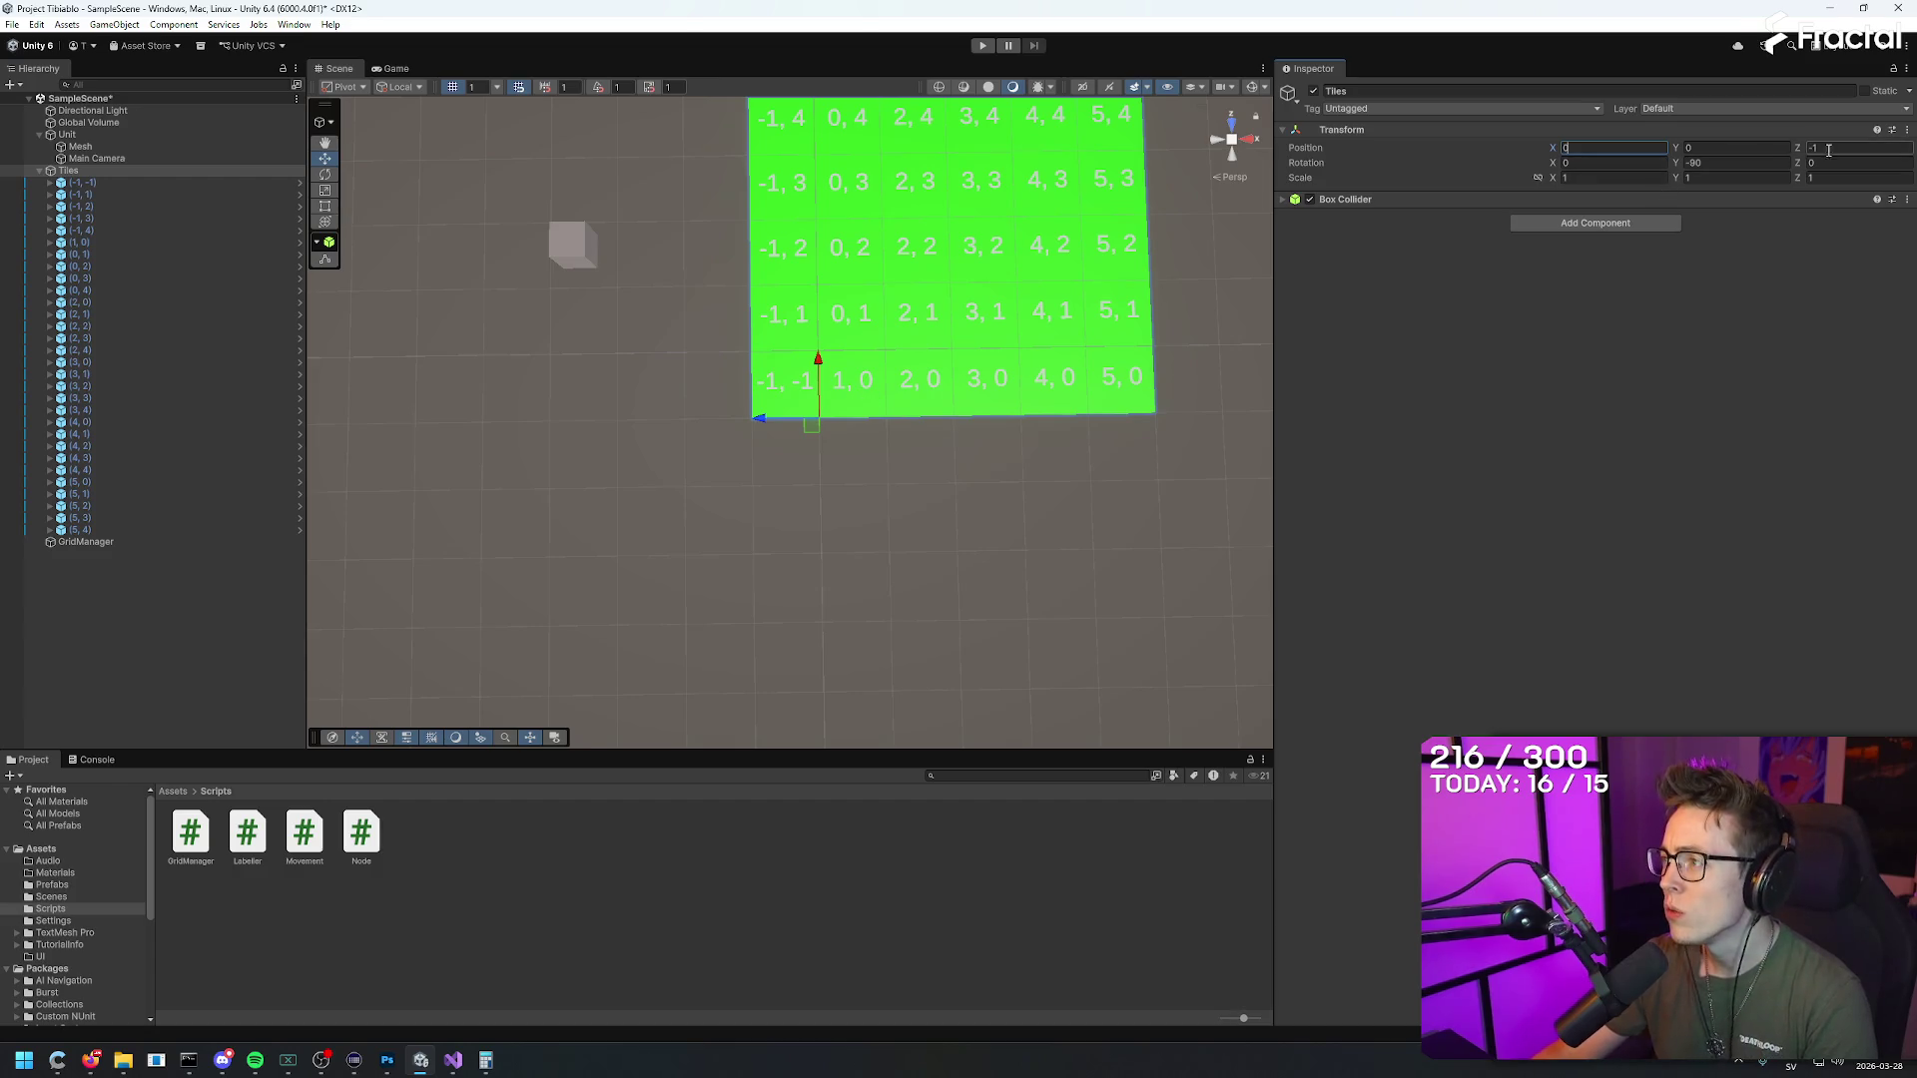
text(0)
mouse_move(967, 392)
mouse_down()
mouse_move(1016, 238)
mouse_move(981, 269)
mouse_up()
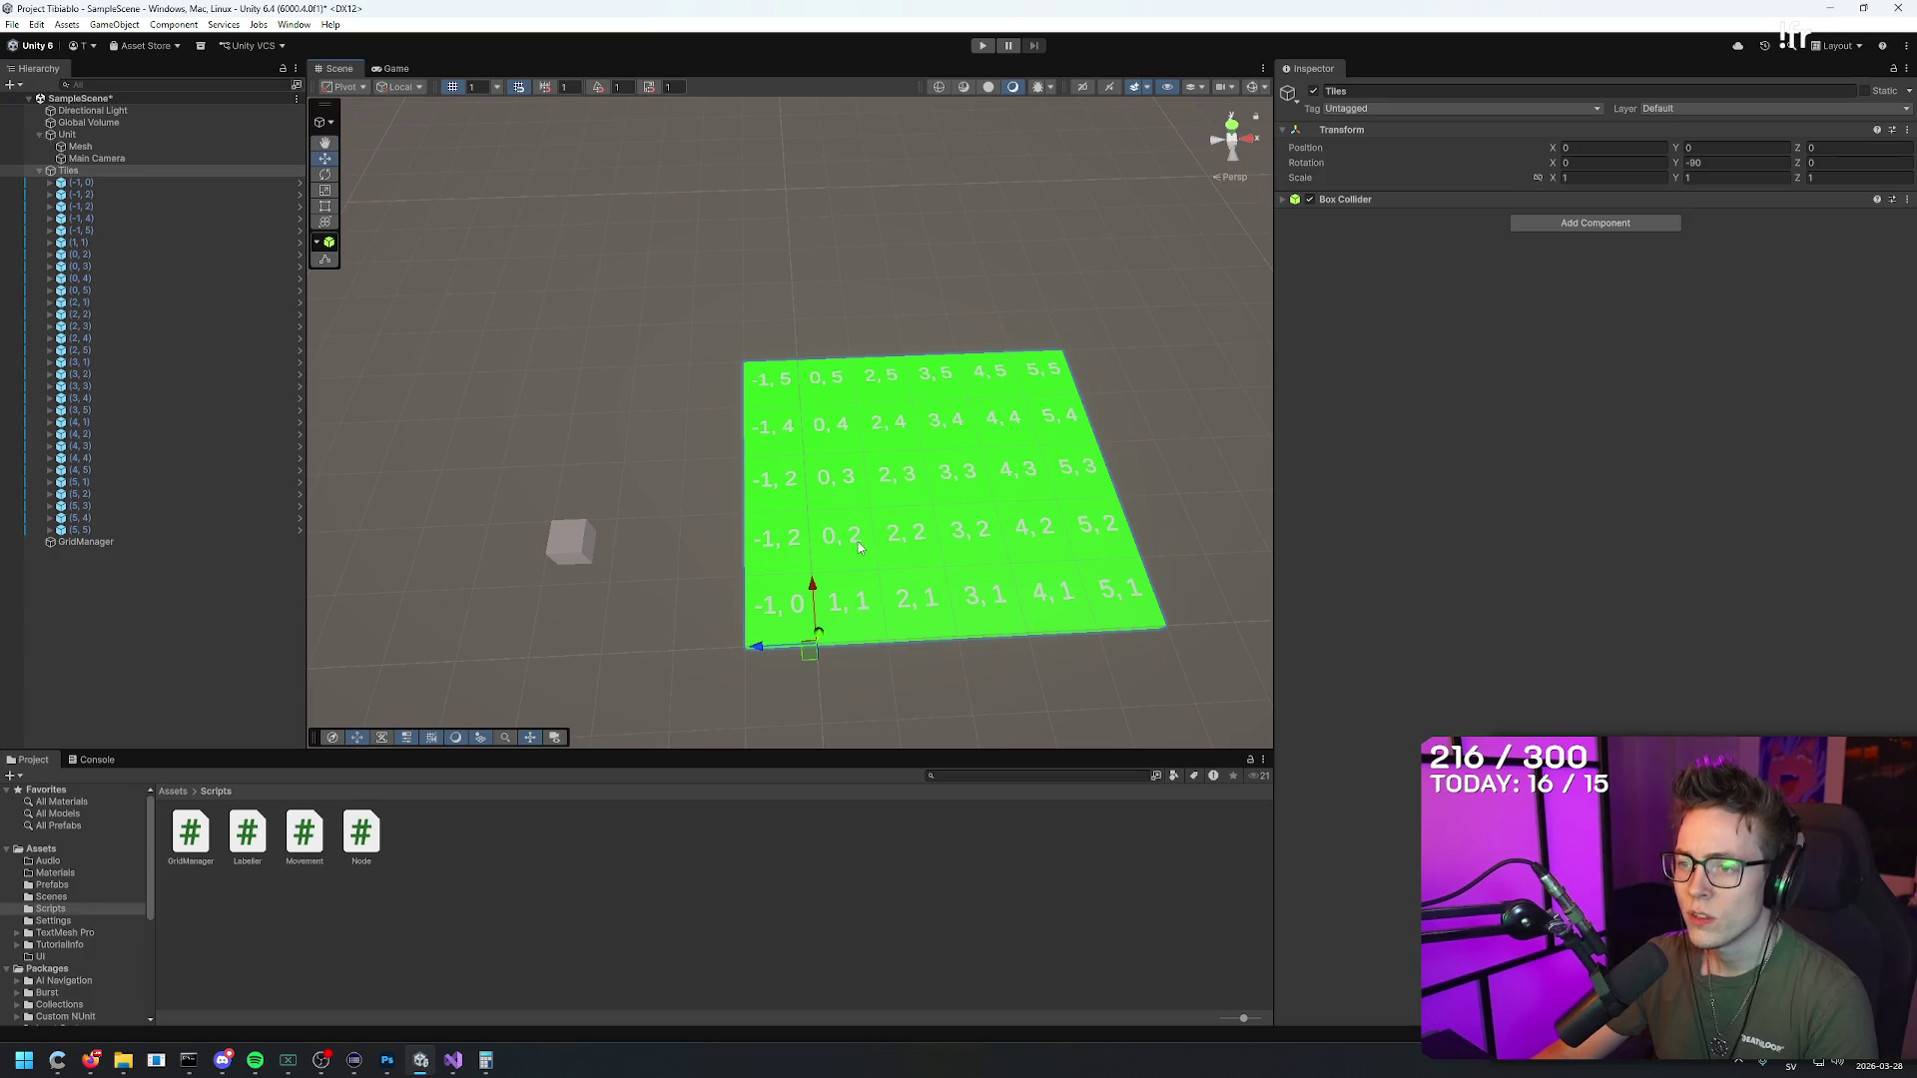
double_click(1717, 162)
text(0)
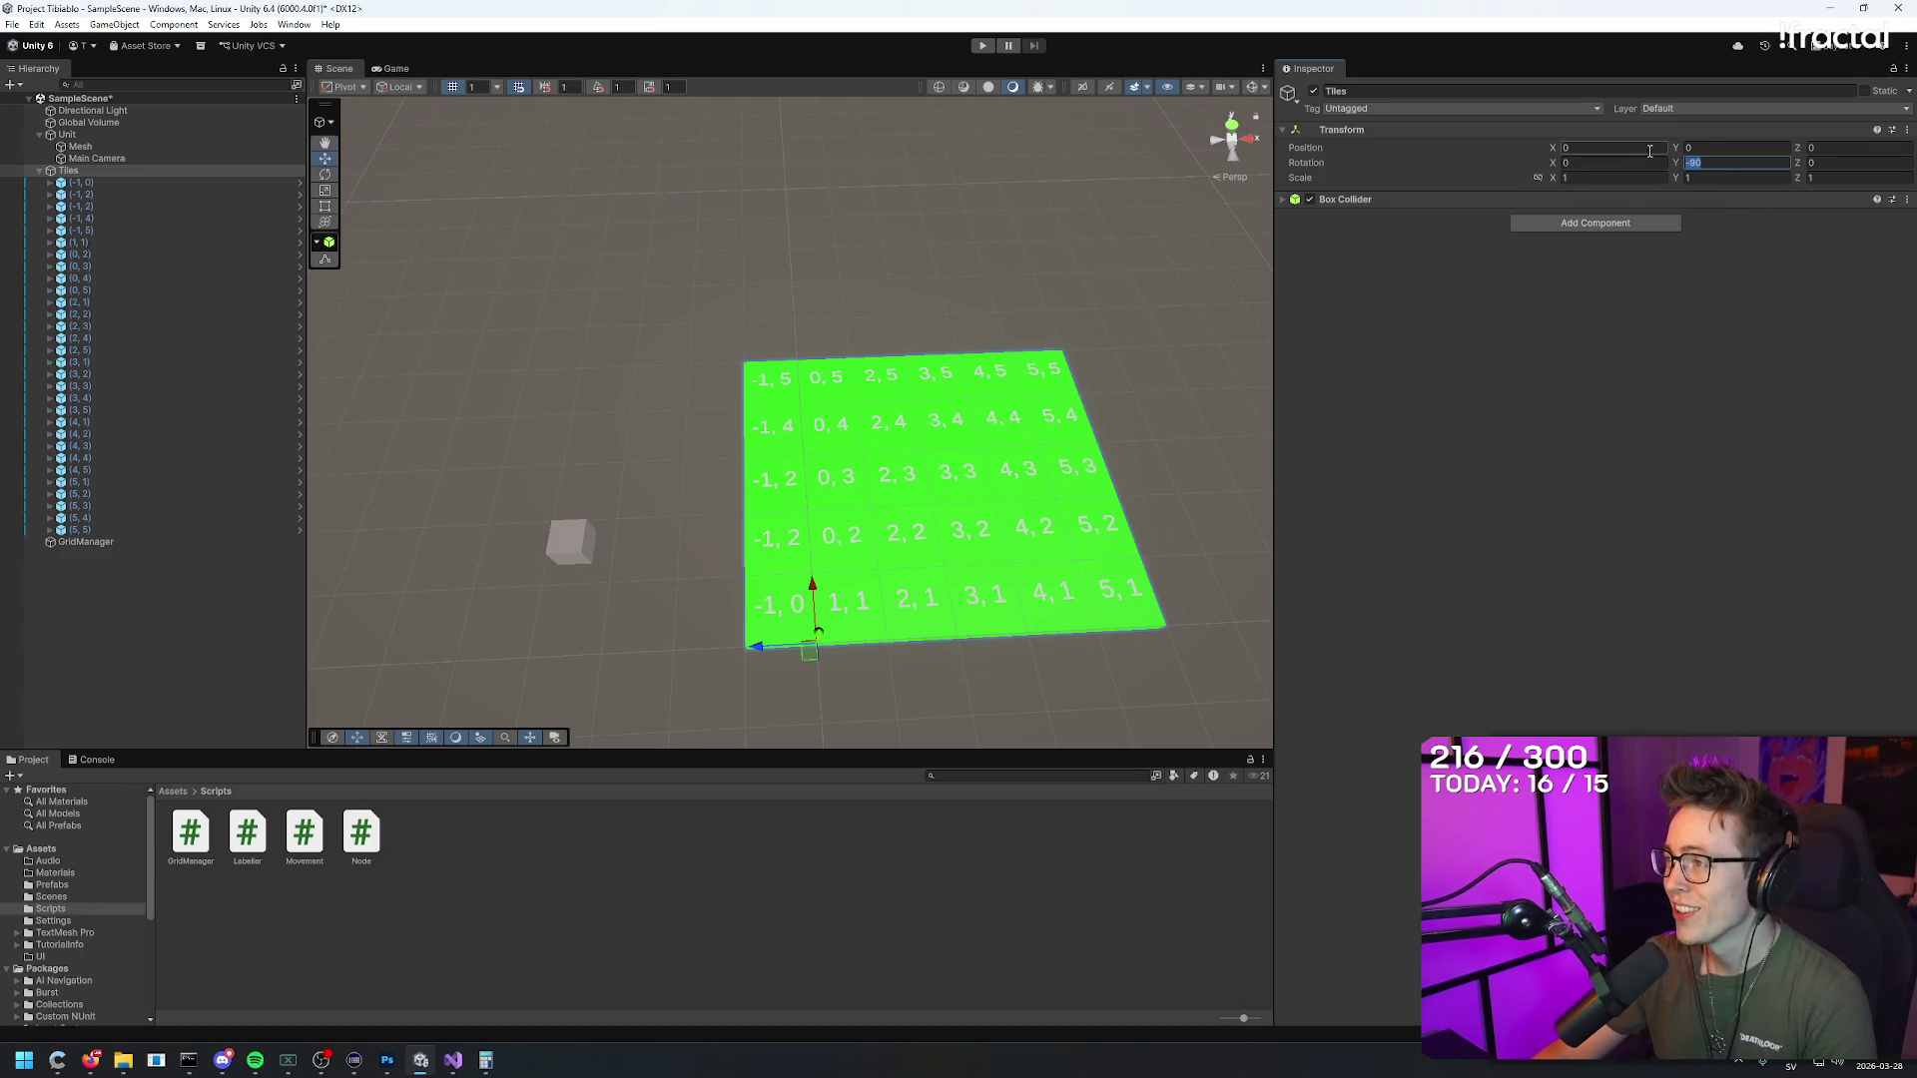
key(Return)
drag(1218, 380, 1500, 608)
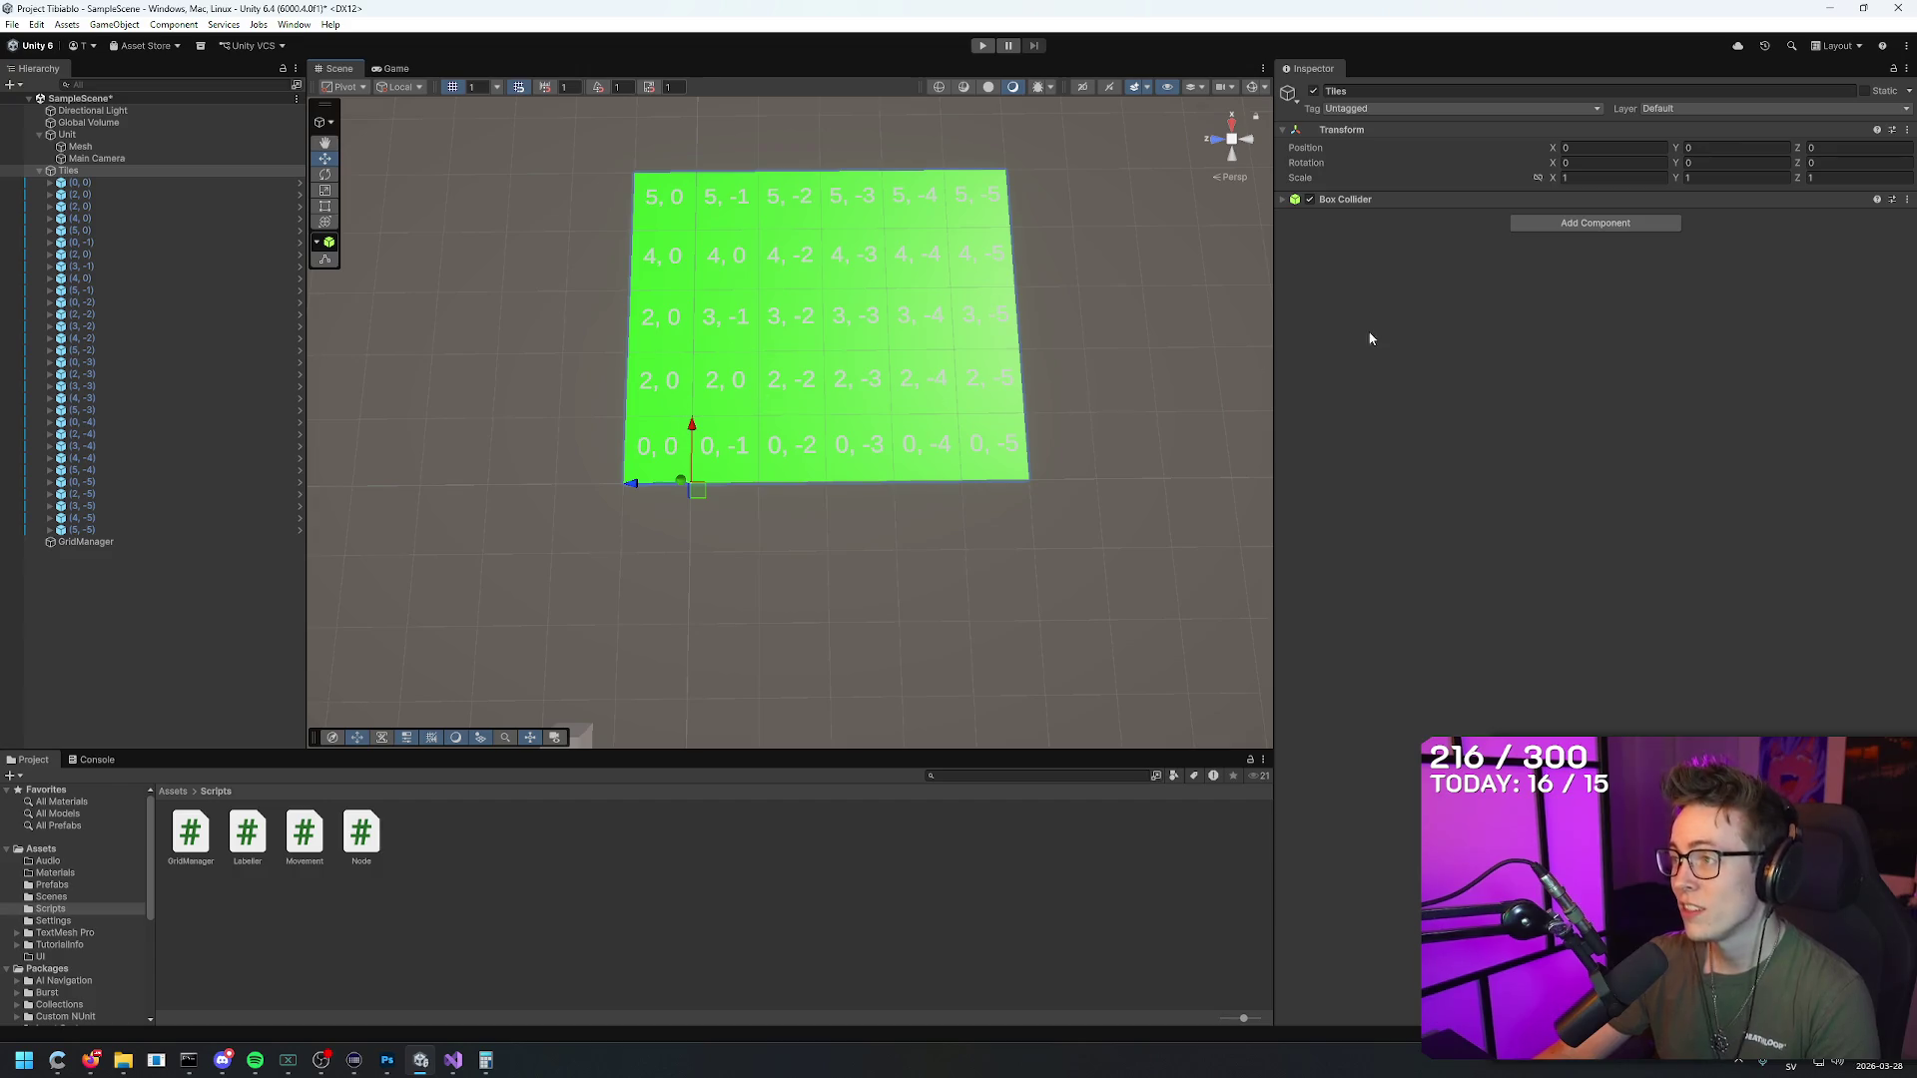
Step: Delete every tile except the (5, -5) tile
key(f)
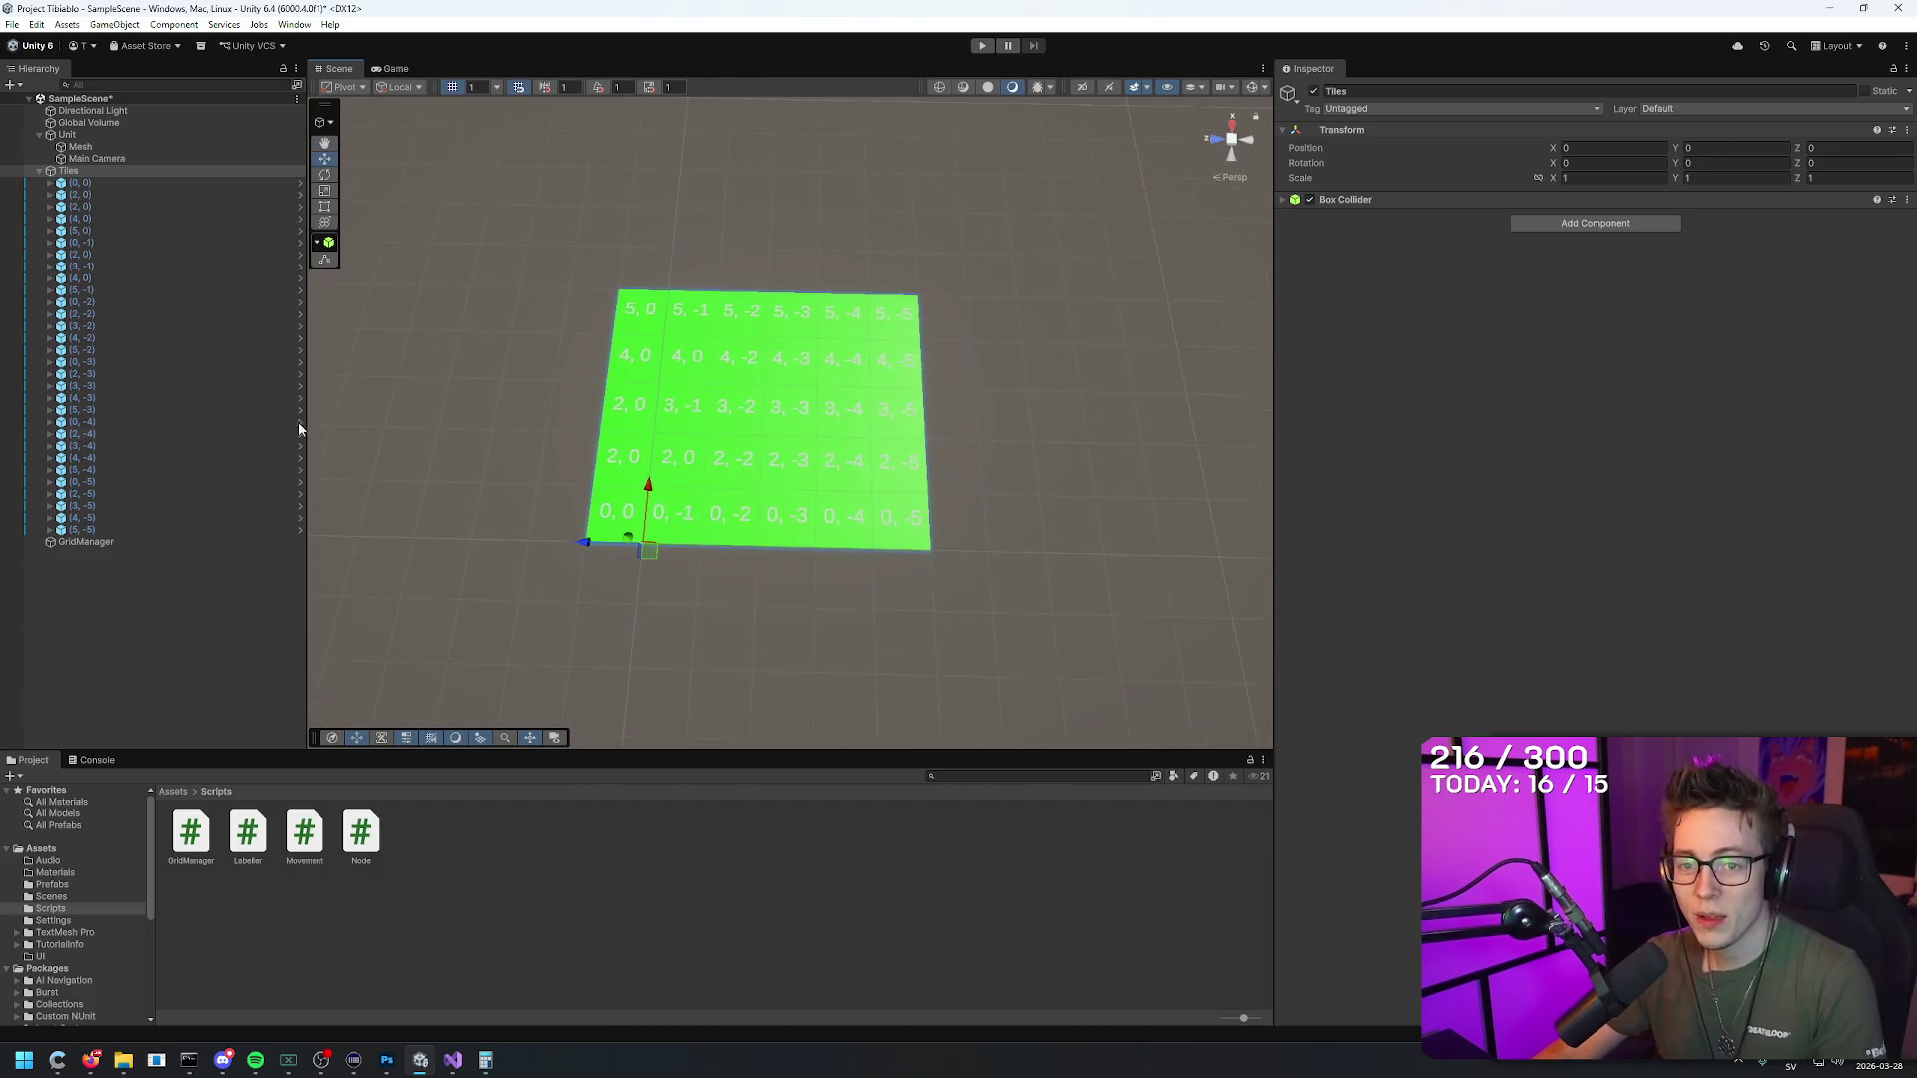
click(108, 529)
click(111, 182)
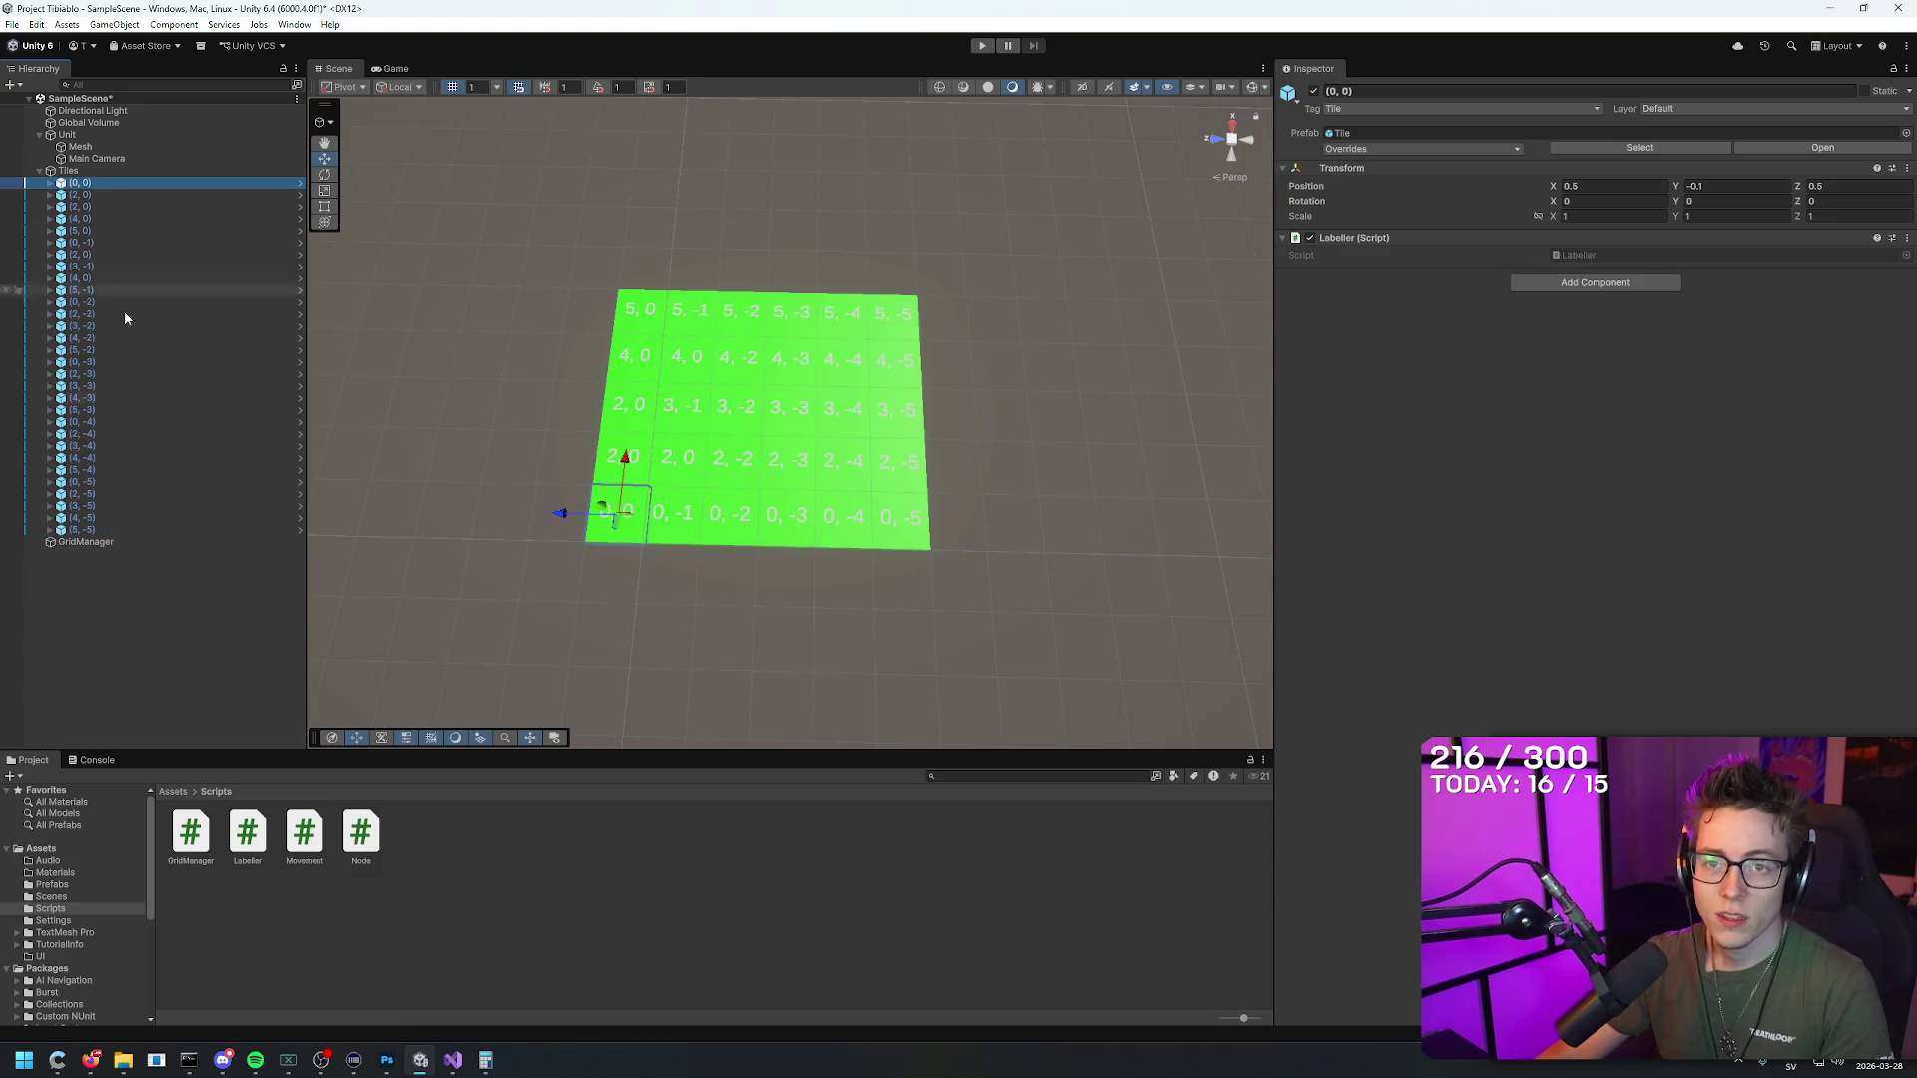
shift+click(88, 519)
key(Delete)
Step: Move the remaining tile to the origin so it reads (0, 0)
mouse_move(1029, 179)
mouse_down()
mouse_move(1048, 163)
mouse_move(1012, 229)
mouse_move(1058, 268)
mouse_up()
click(82, 181)
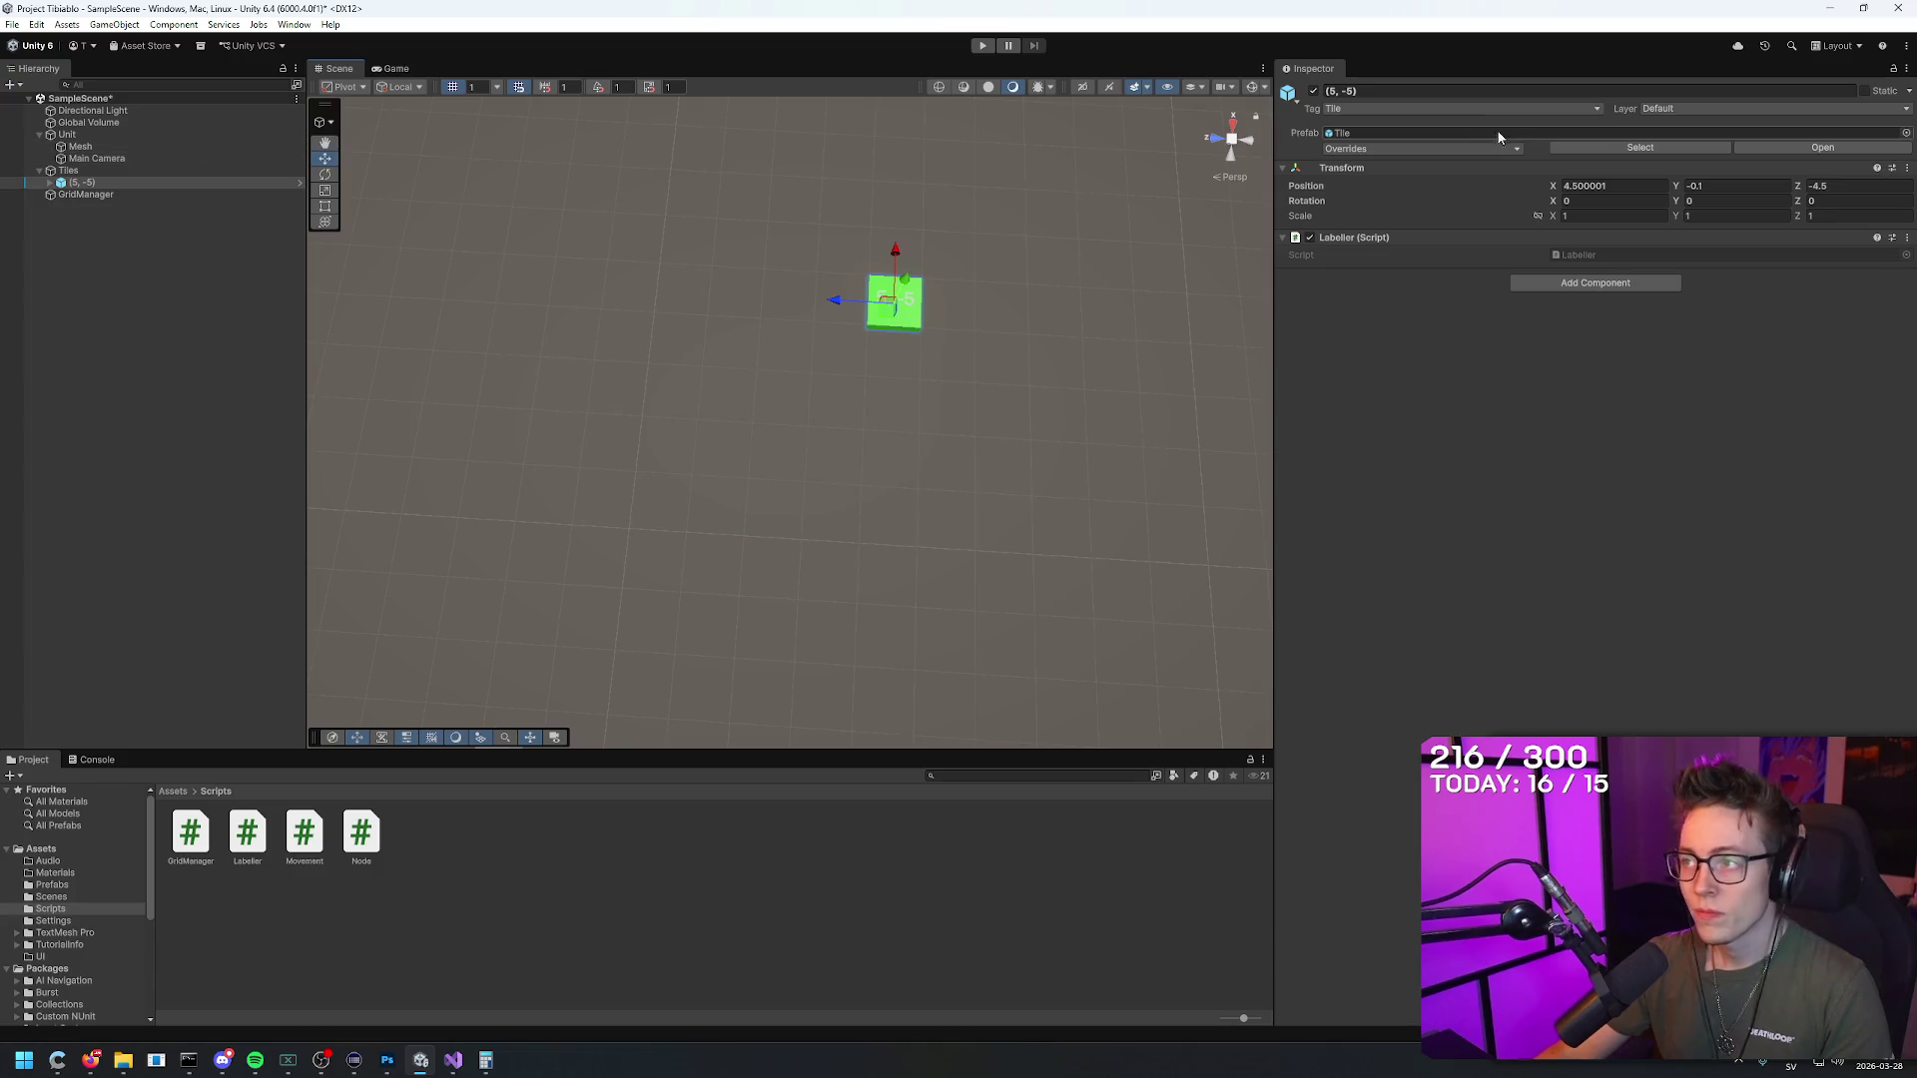
drag(882, 297, 611, 320)
mouse_move(693, 244)
mouse_down()
mouse_move(643, 513)
mouse_move(492, 483)
mouse_move(663, 517)
mouse_up()
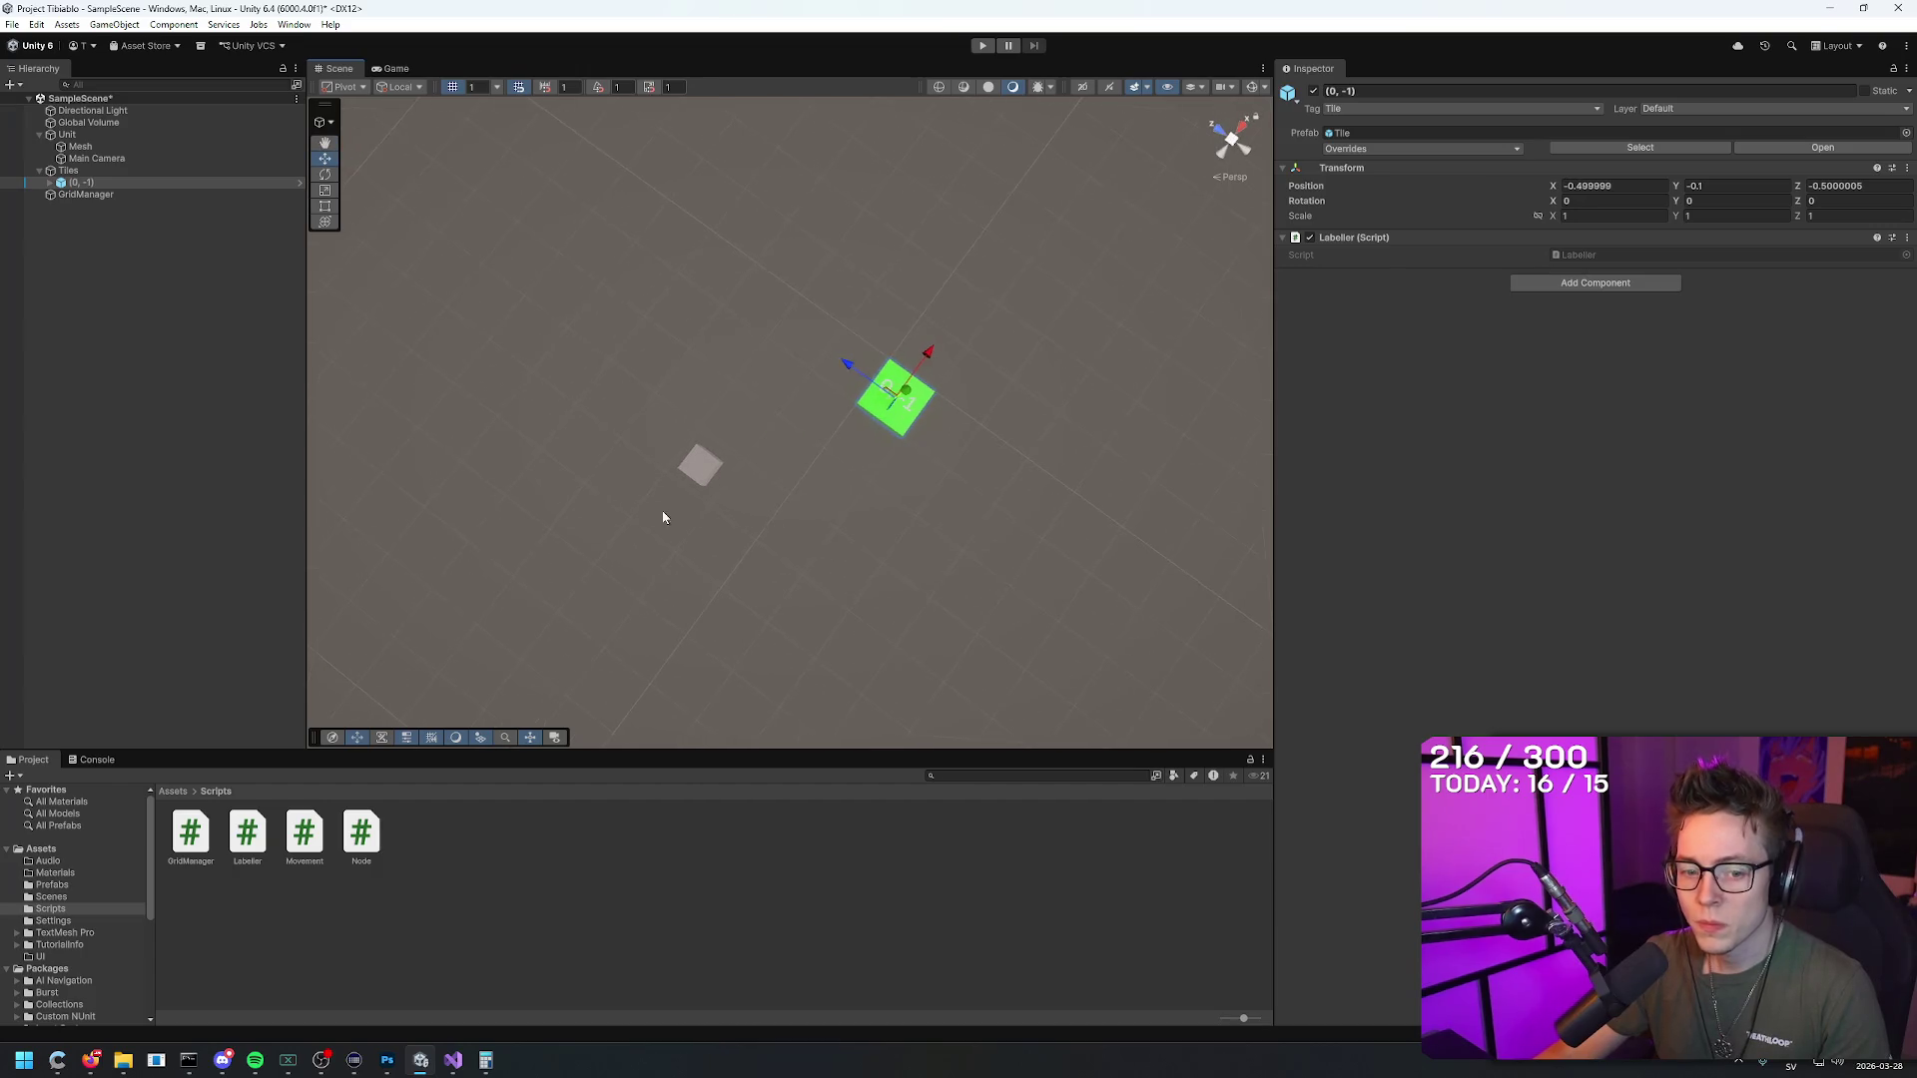
click(836, 368)
click(883, 402)
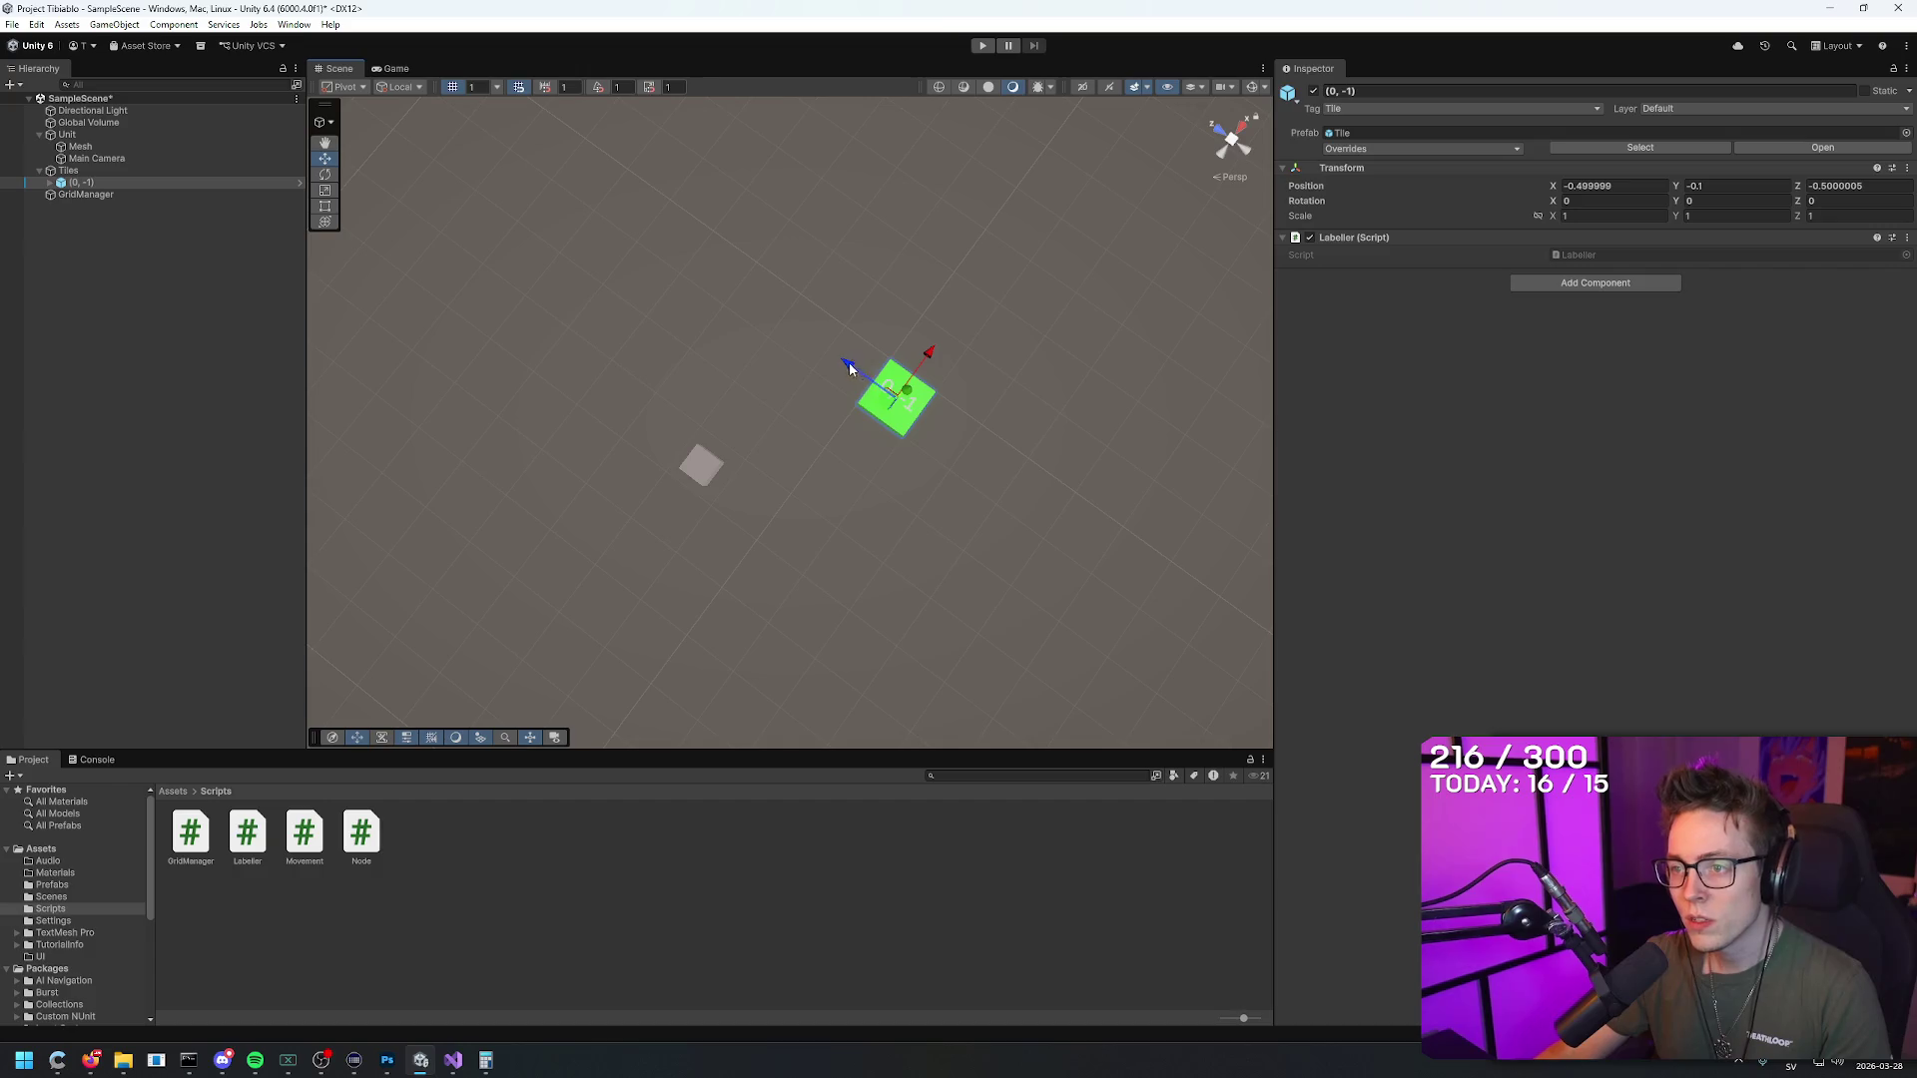
drag(848, 370, 804, 333)
drag(1040, 350, 979, 295)
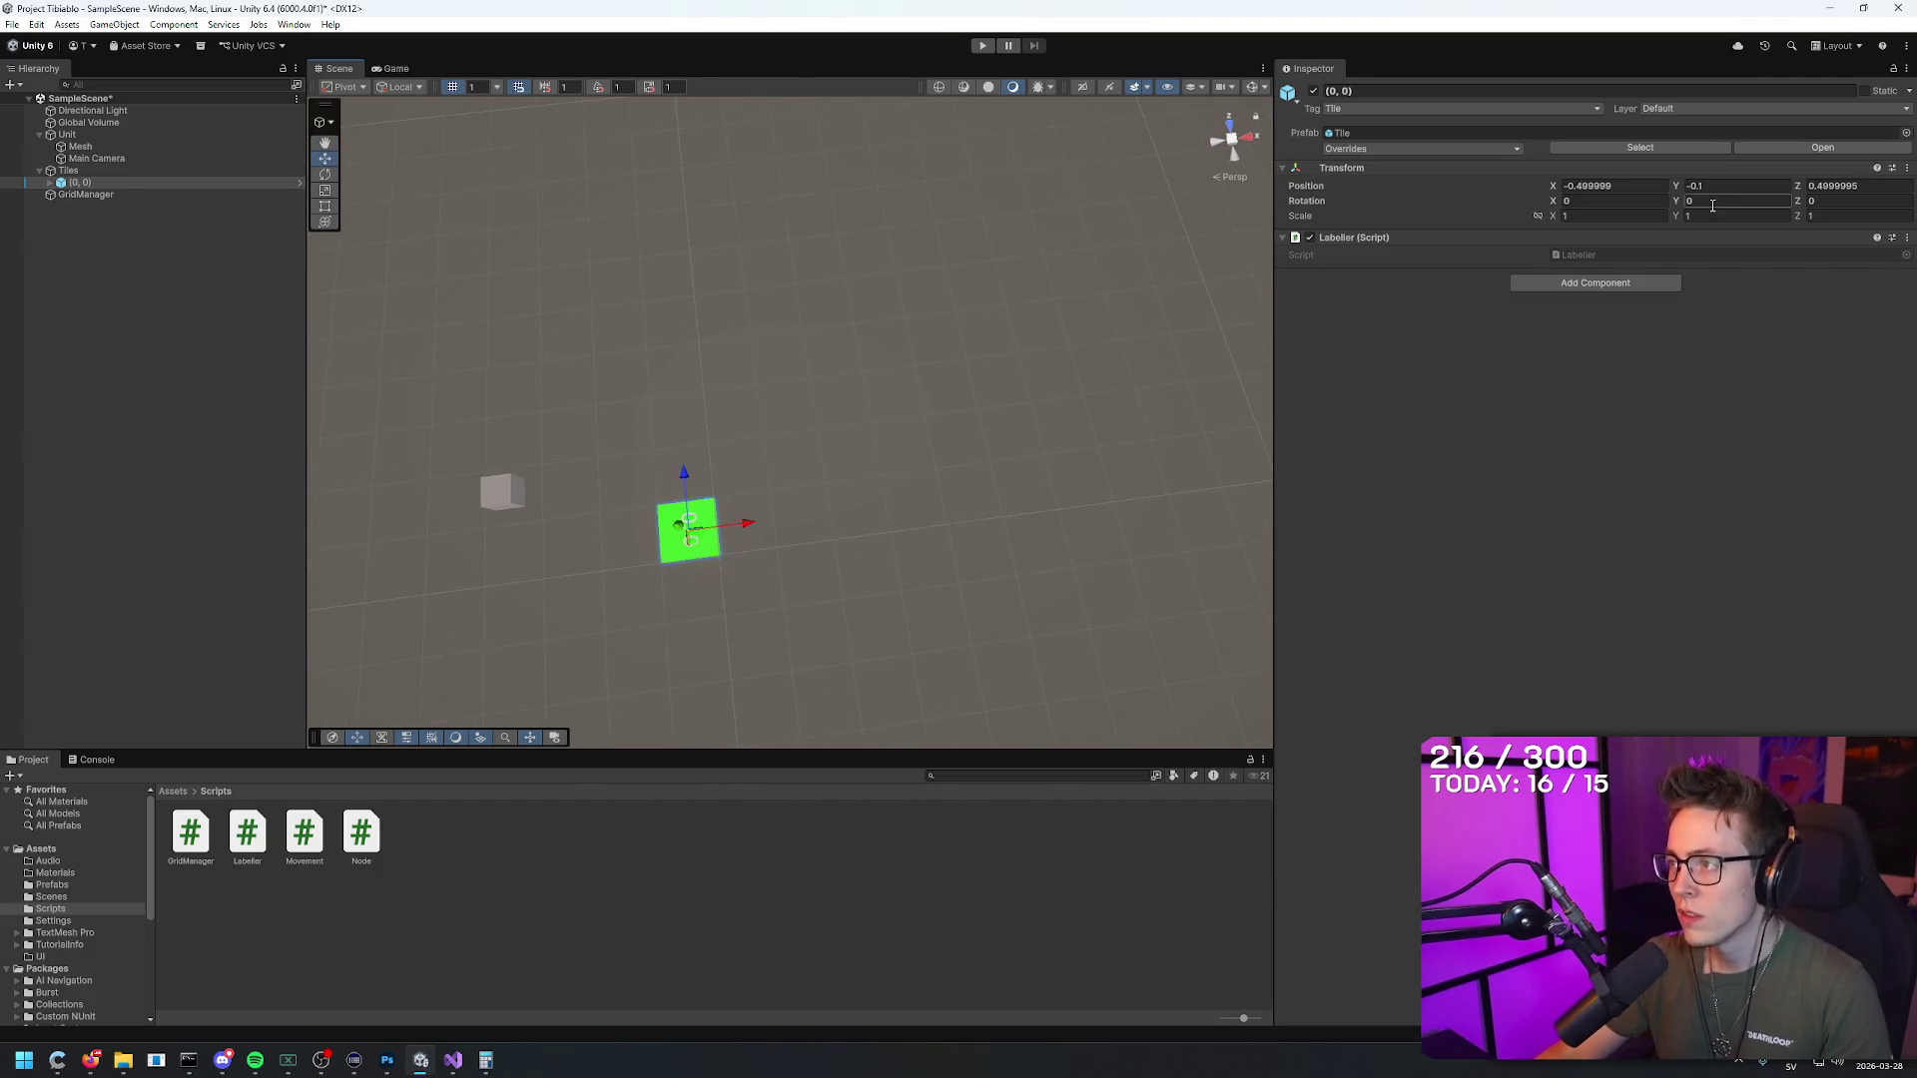
Step: Set the Tiles parent's Y rotation to -90
click(68, 171)
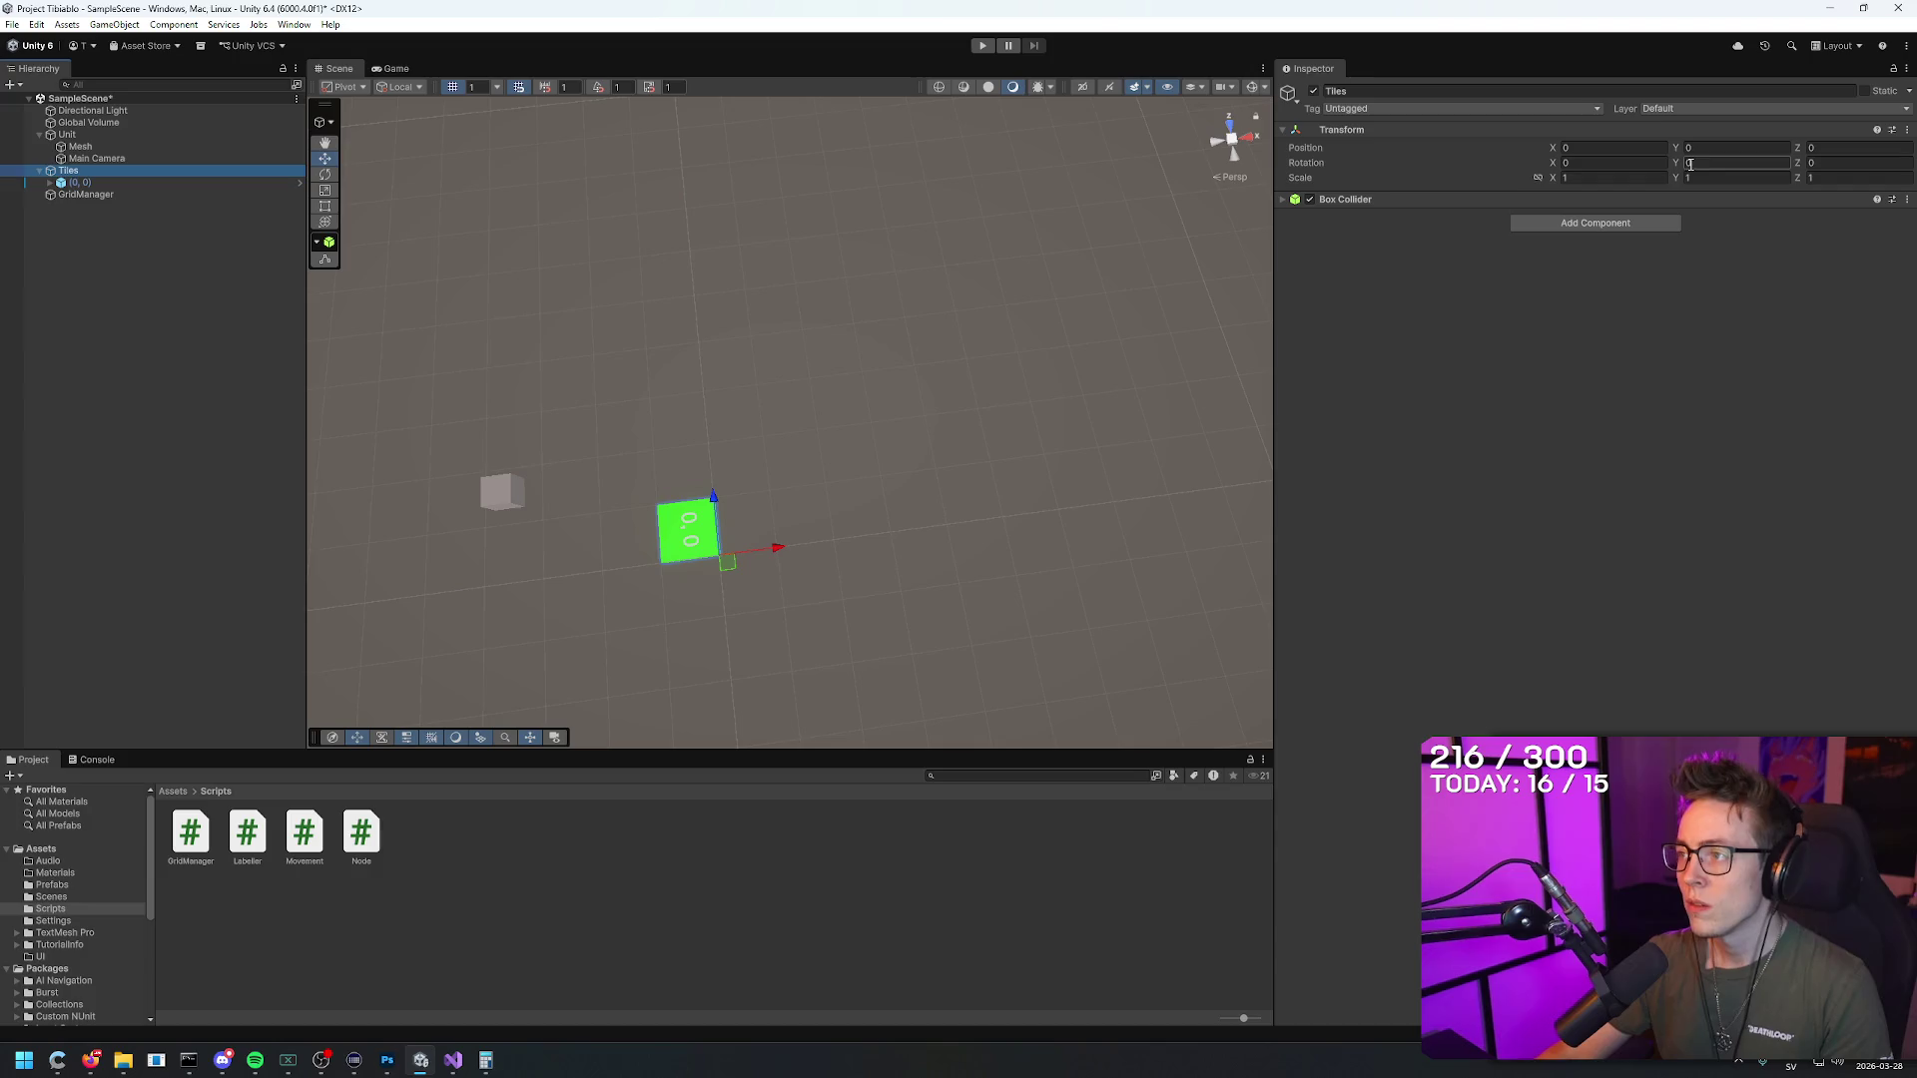
text(-90)
key(Return)
mouse_move(888, 499)
mouse_down()
mouse_move(986, 493)
mouse_move(975, 393)
mouse_move(728, 459)
mouse_up()
click(728, 459)
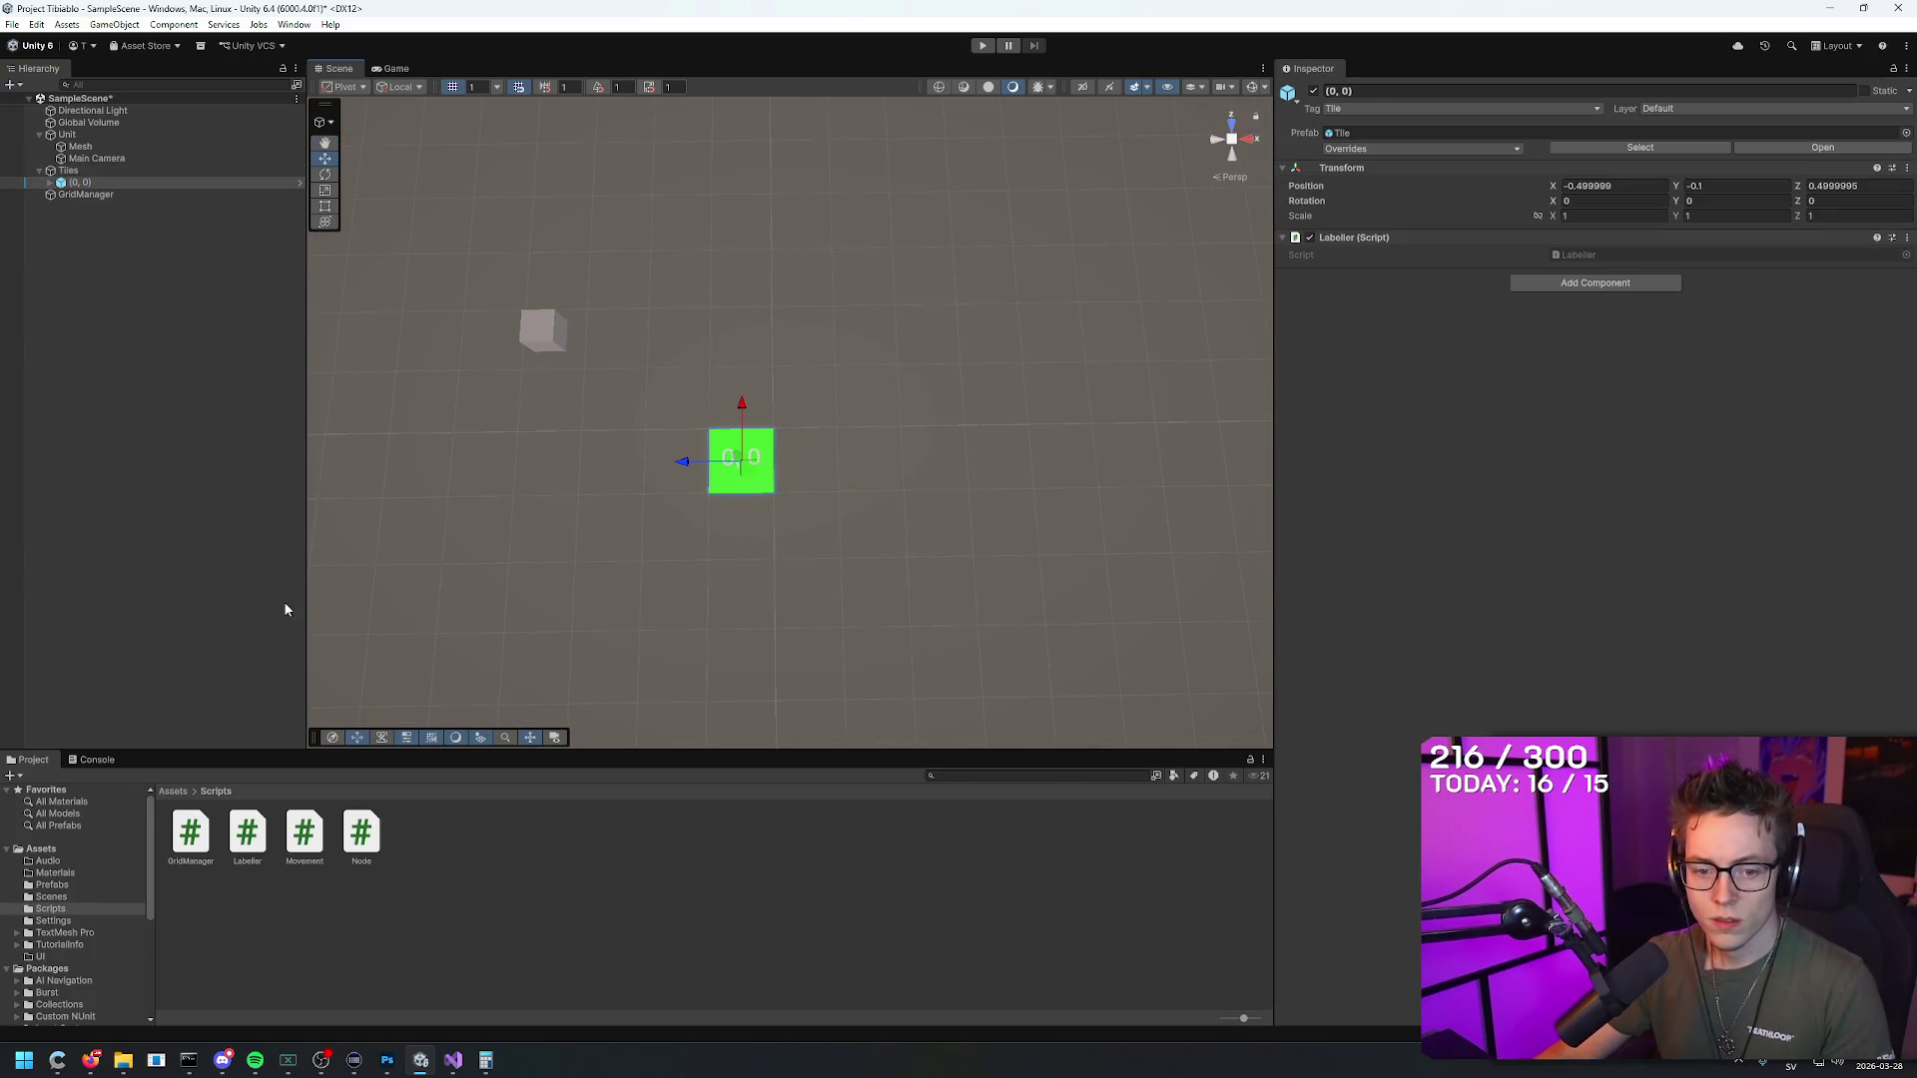
click(59, 243)
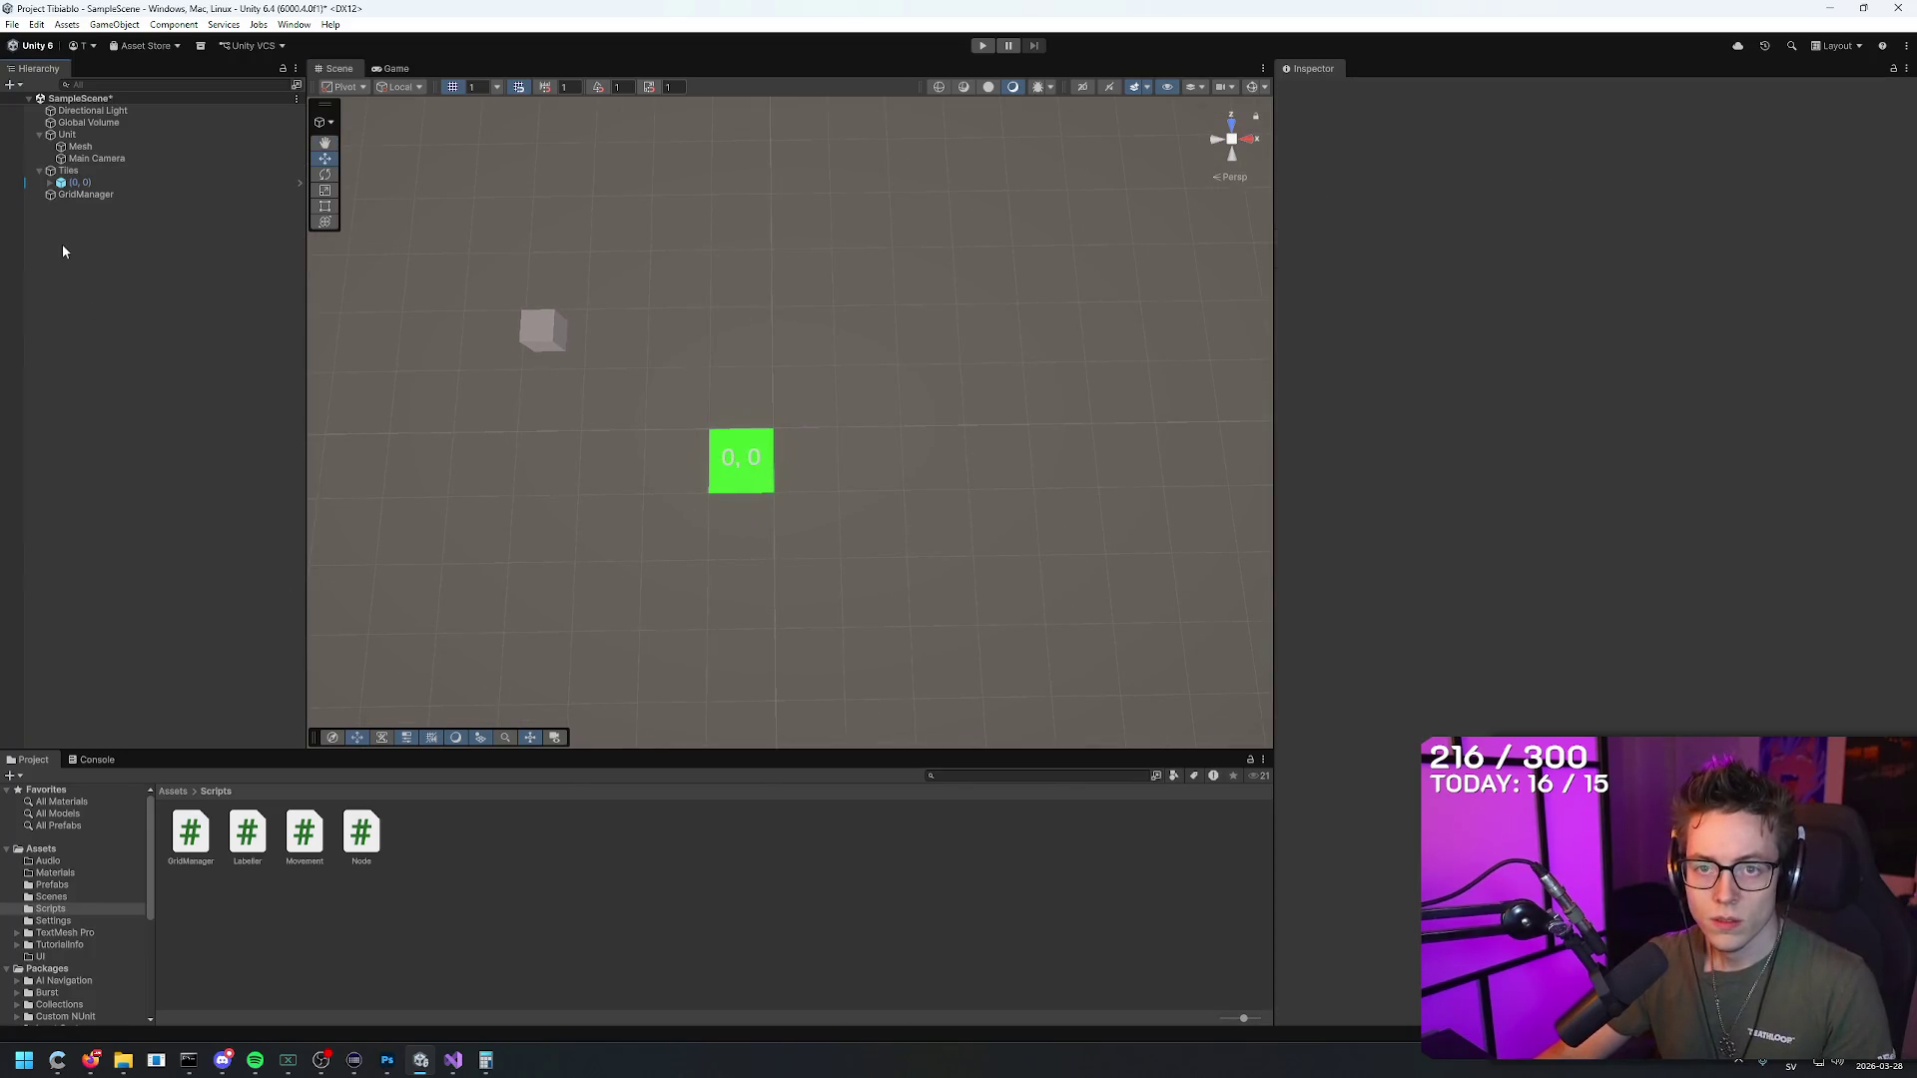
click(68, 171)
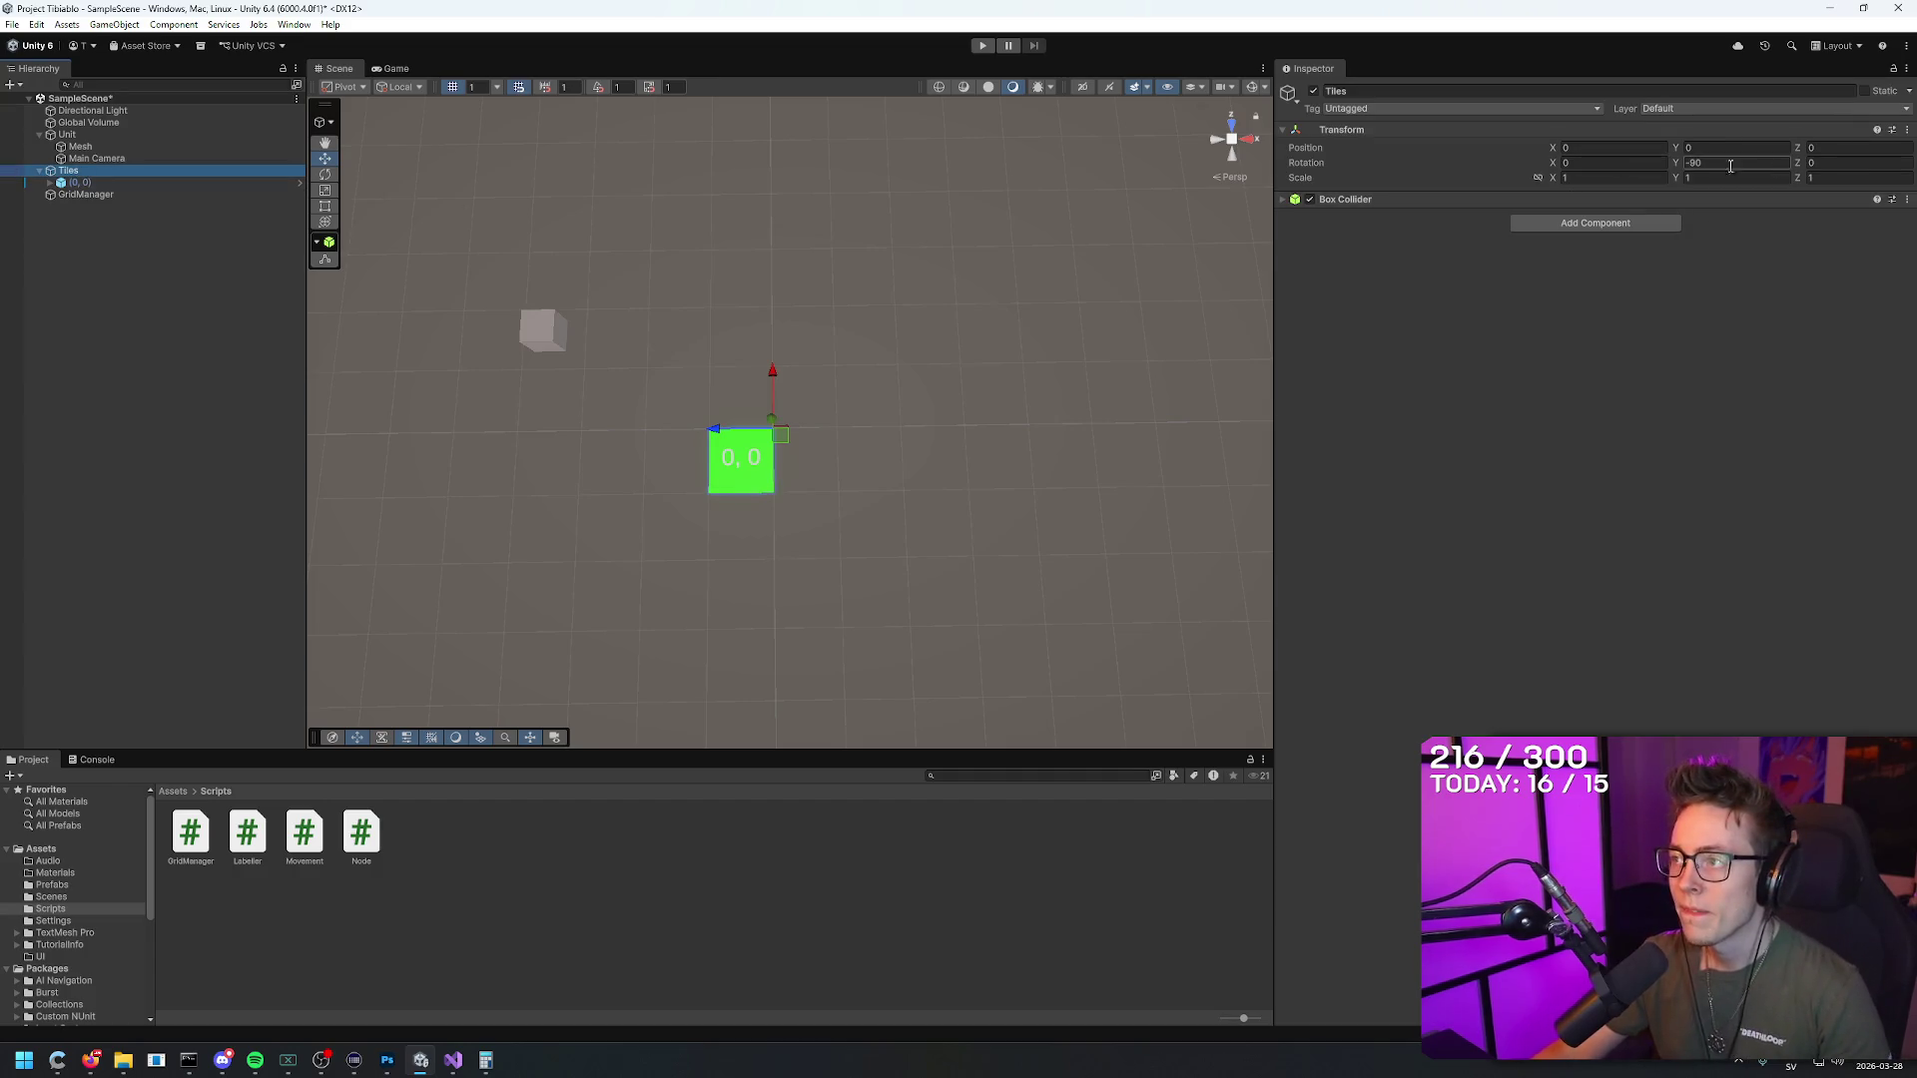
Step: Duplicate the (0, 0) tile into tiles 1,0 and 2,0
key(ctrl+z)
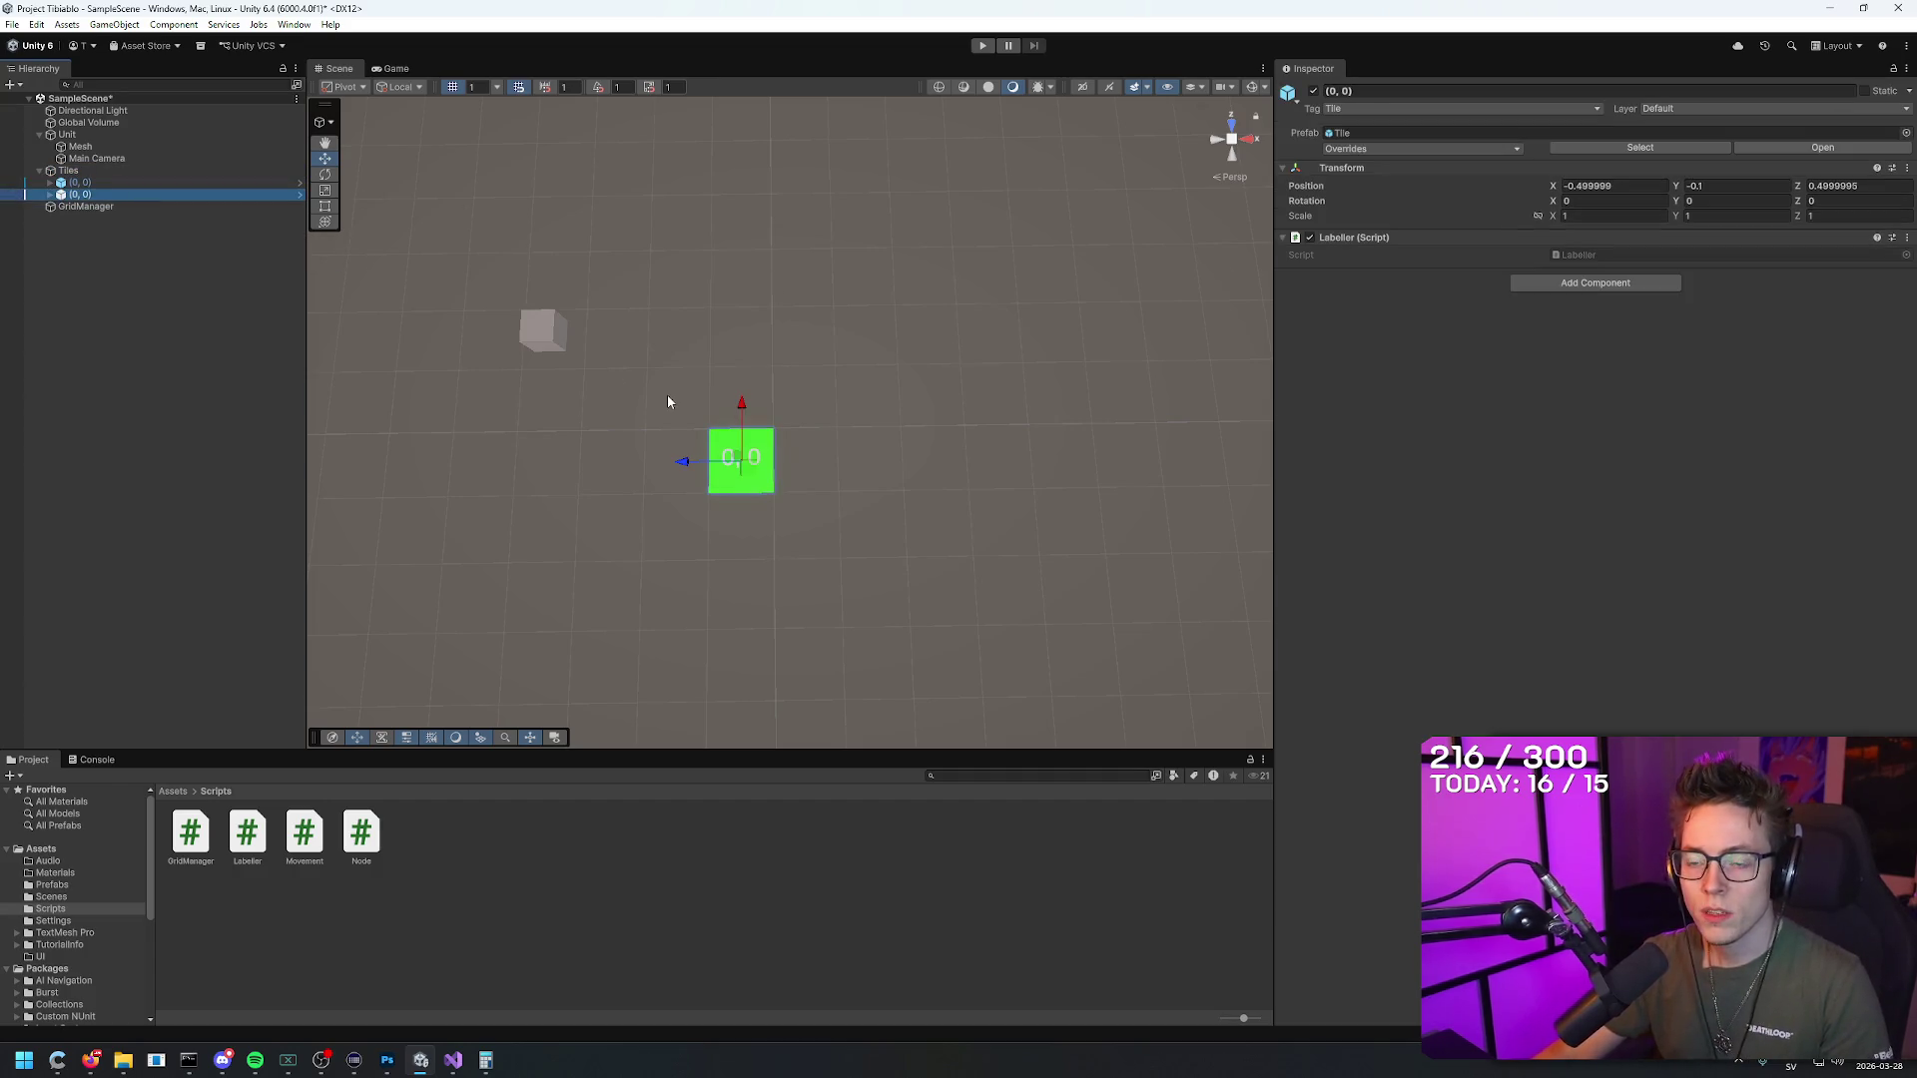
click(98, 171)
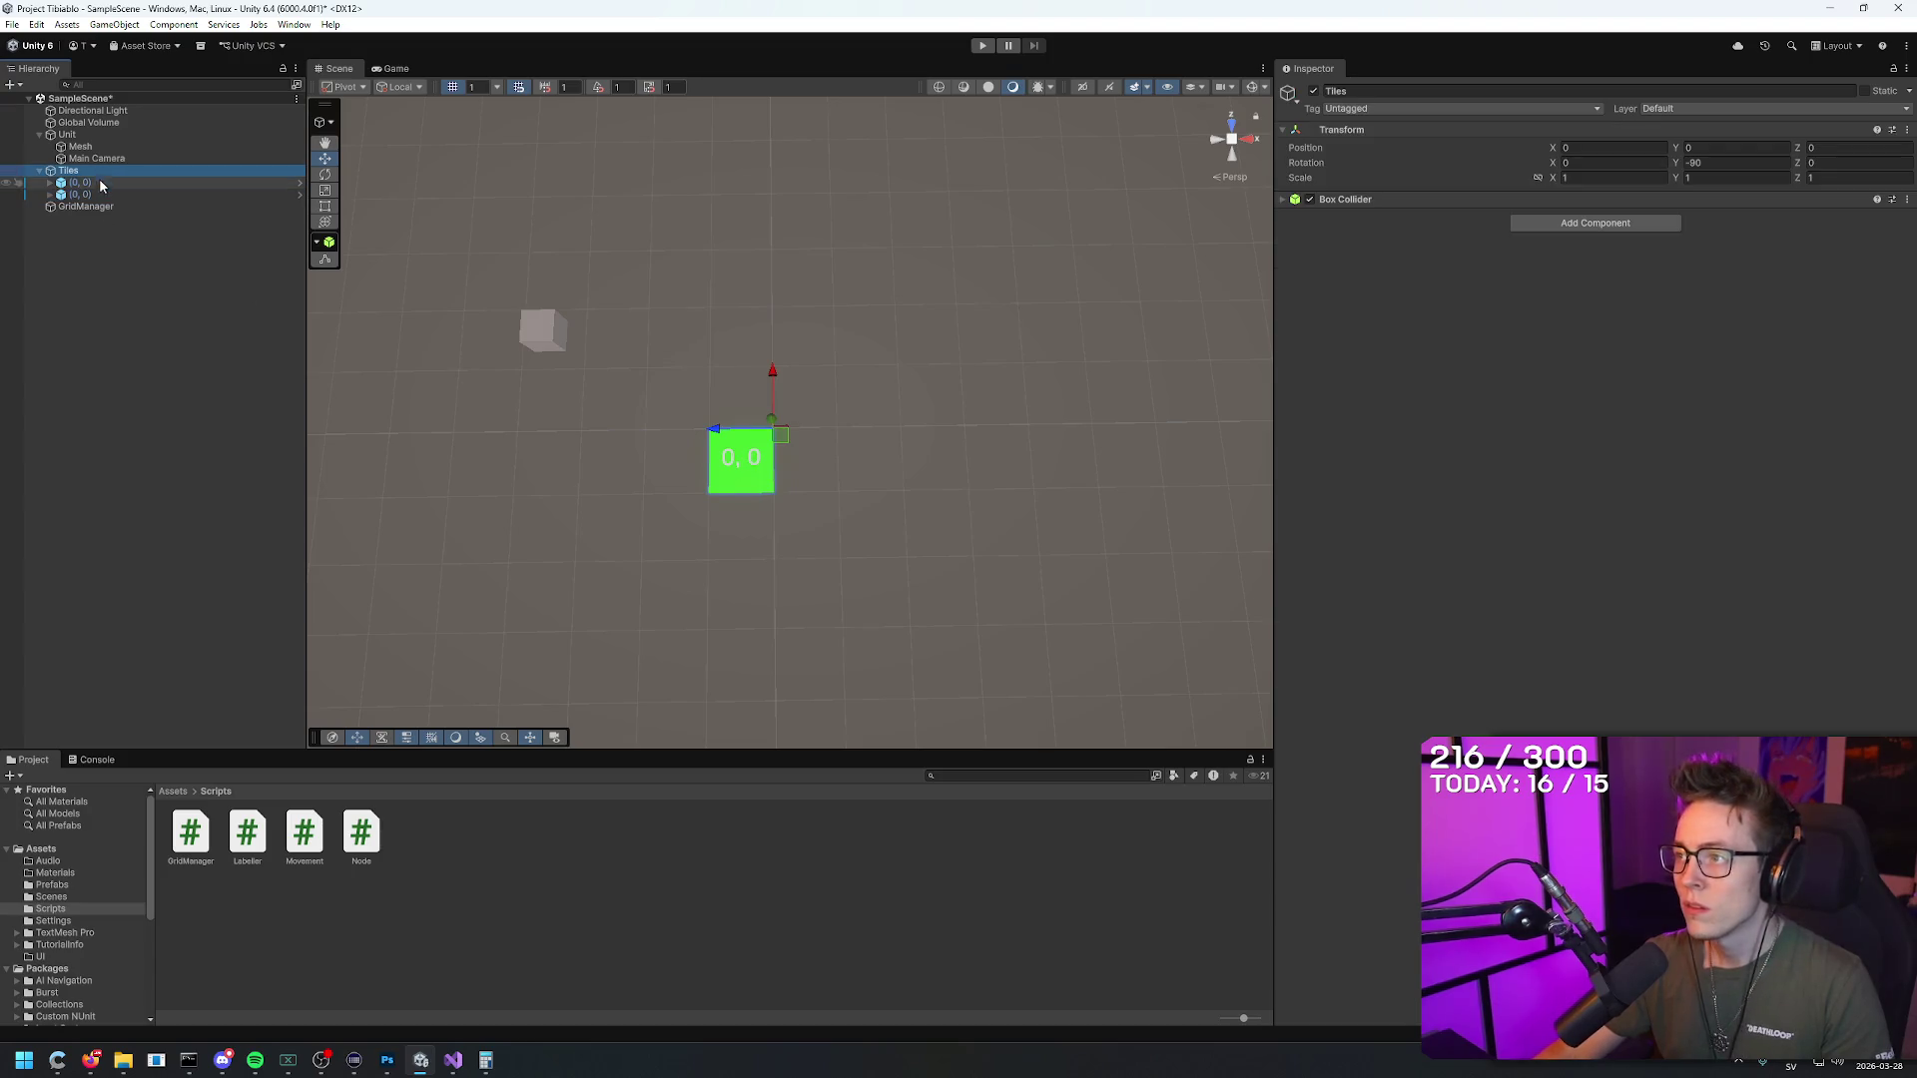
click(103, 194)
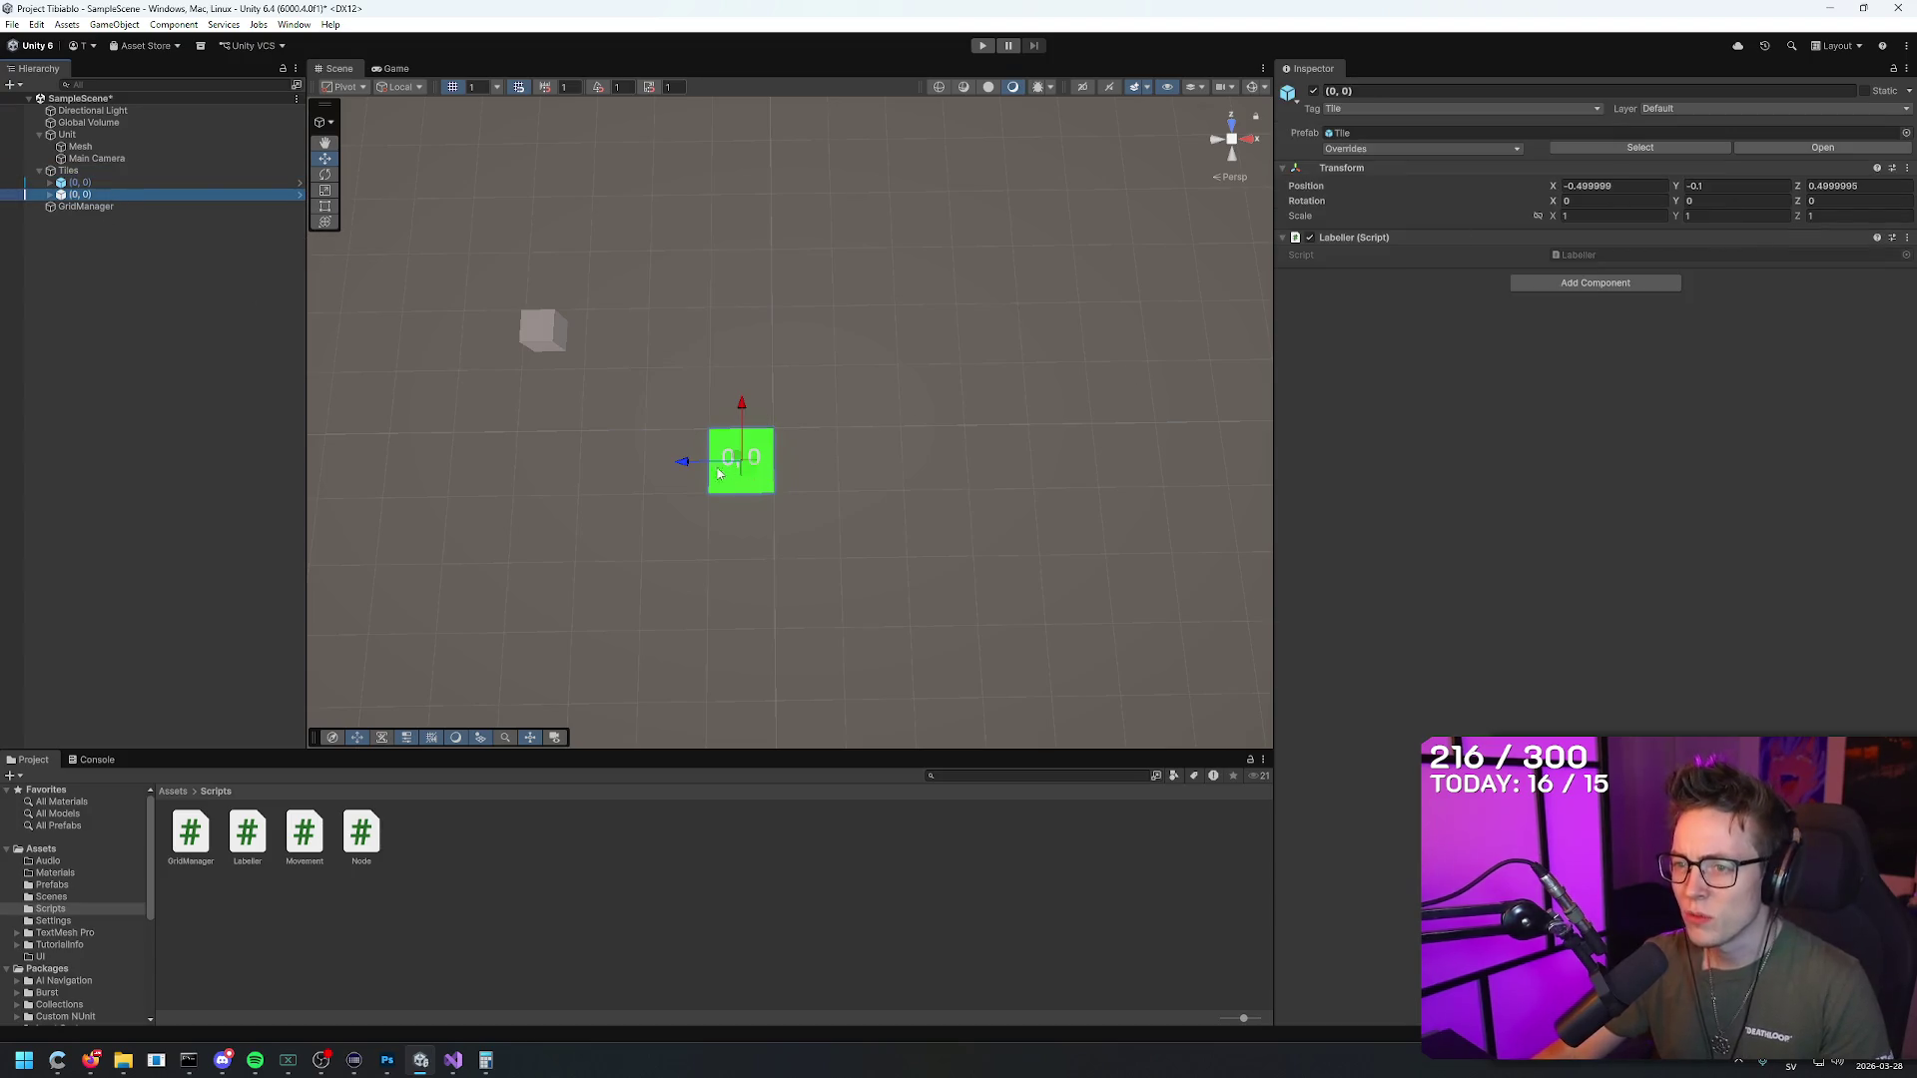
drag(684, 461, 751, 461)
click(68, 171)
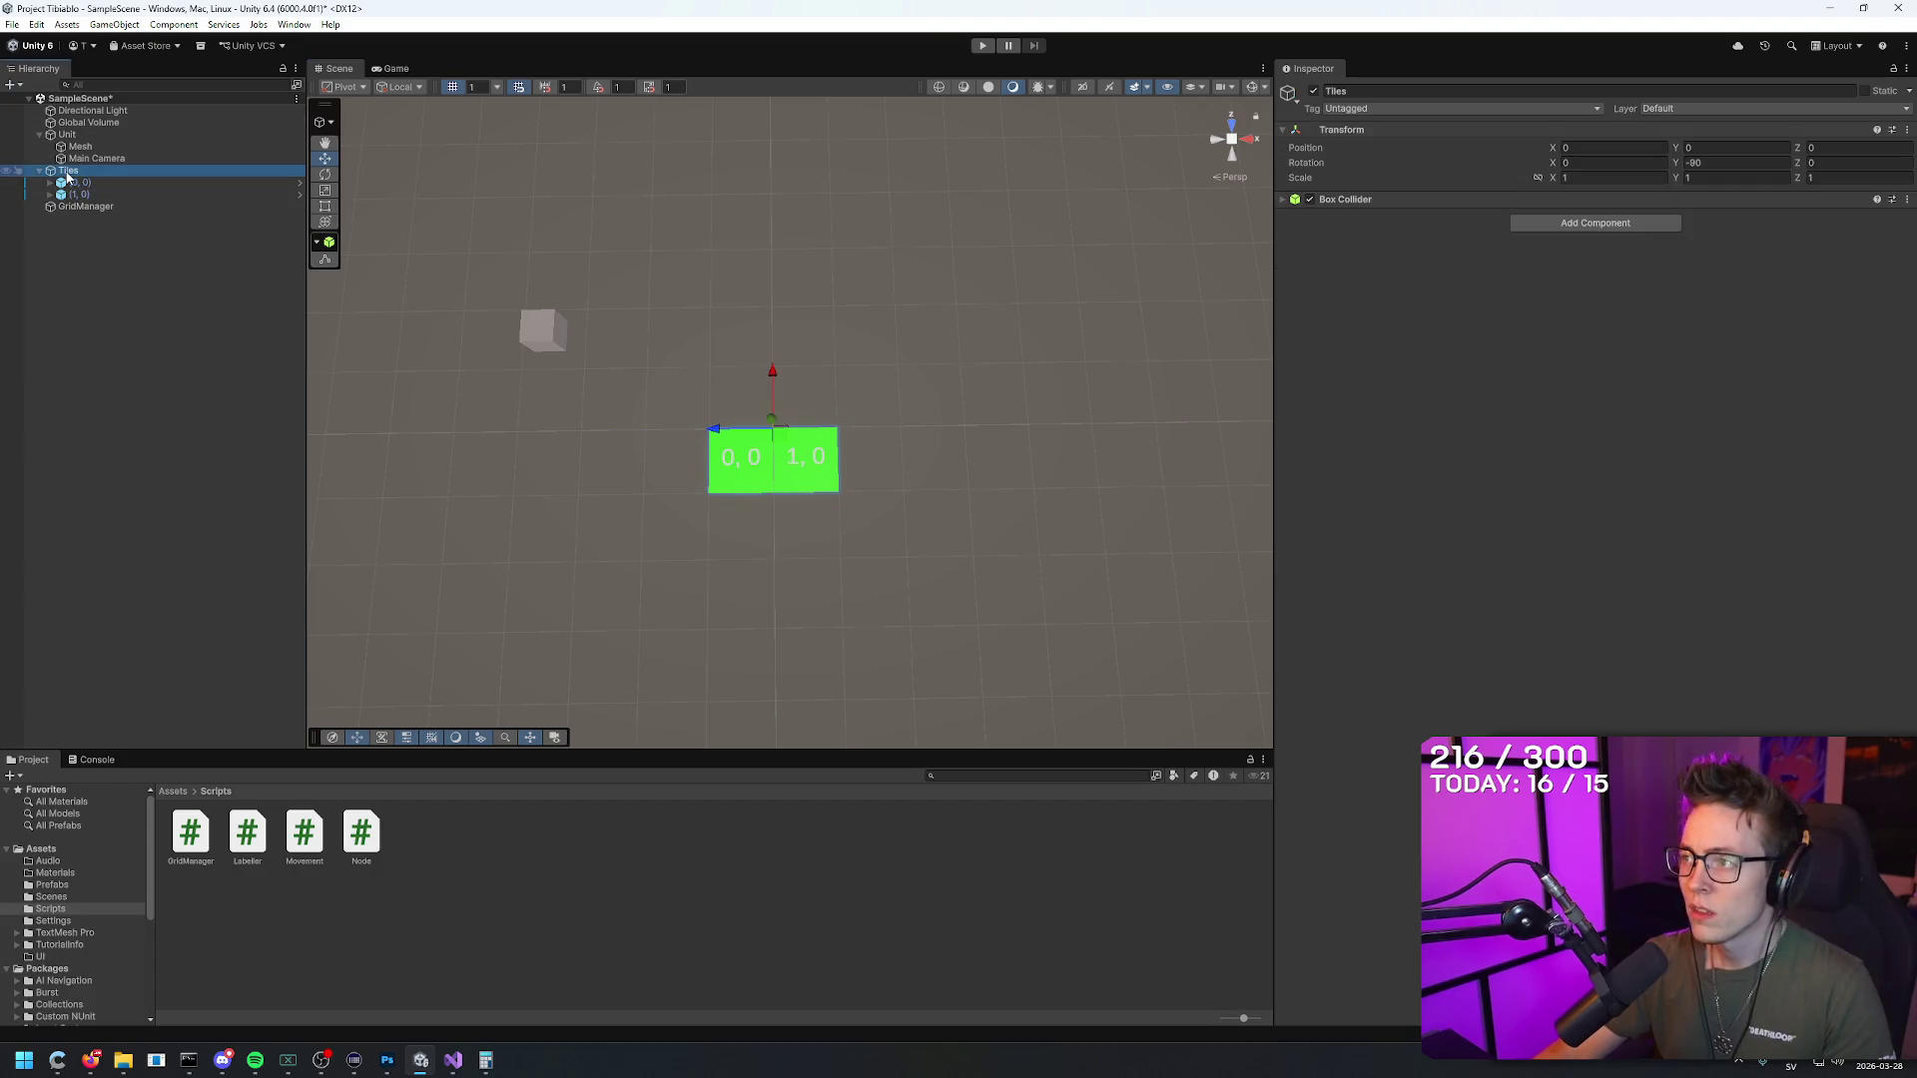
click(86, 195)
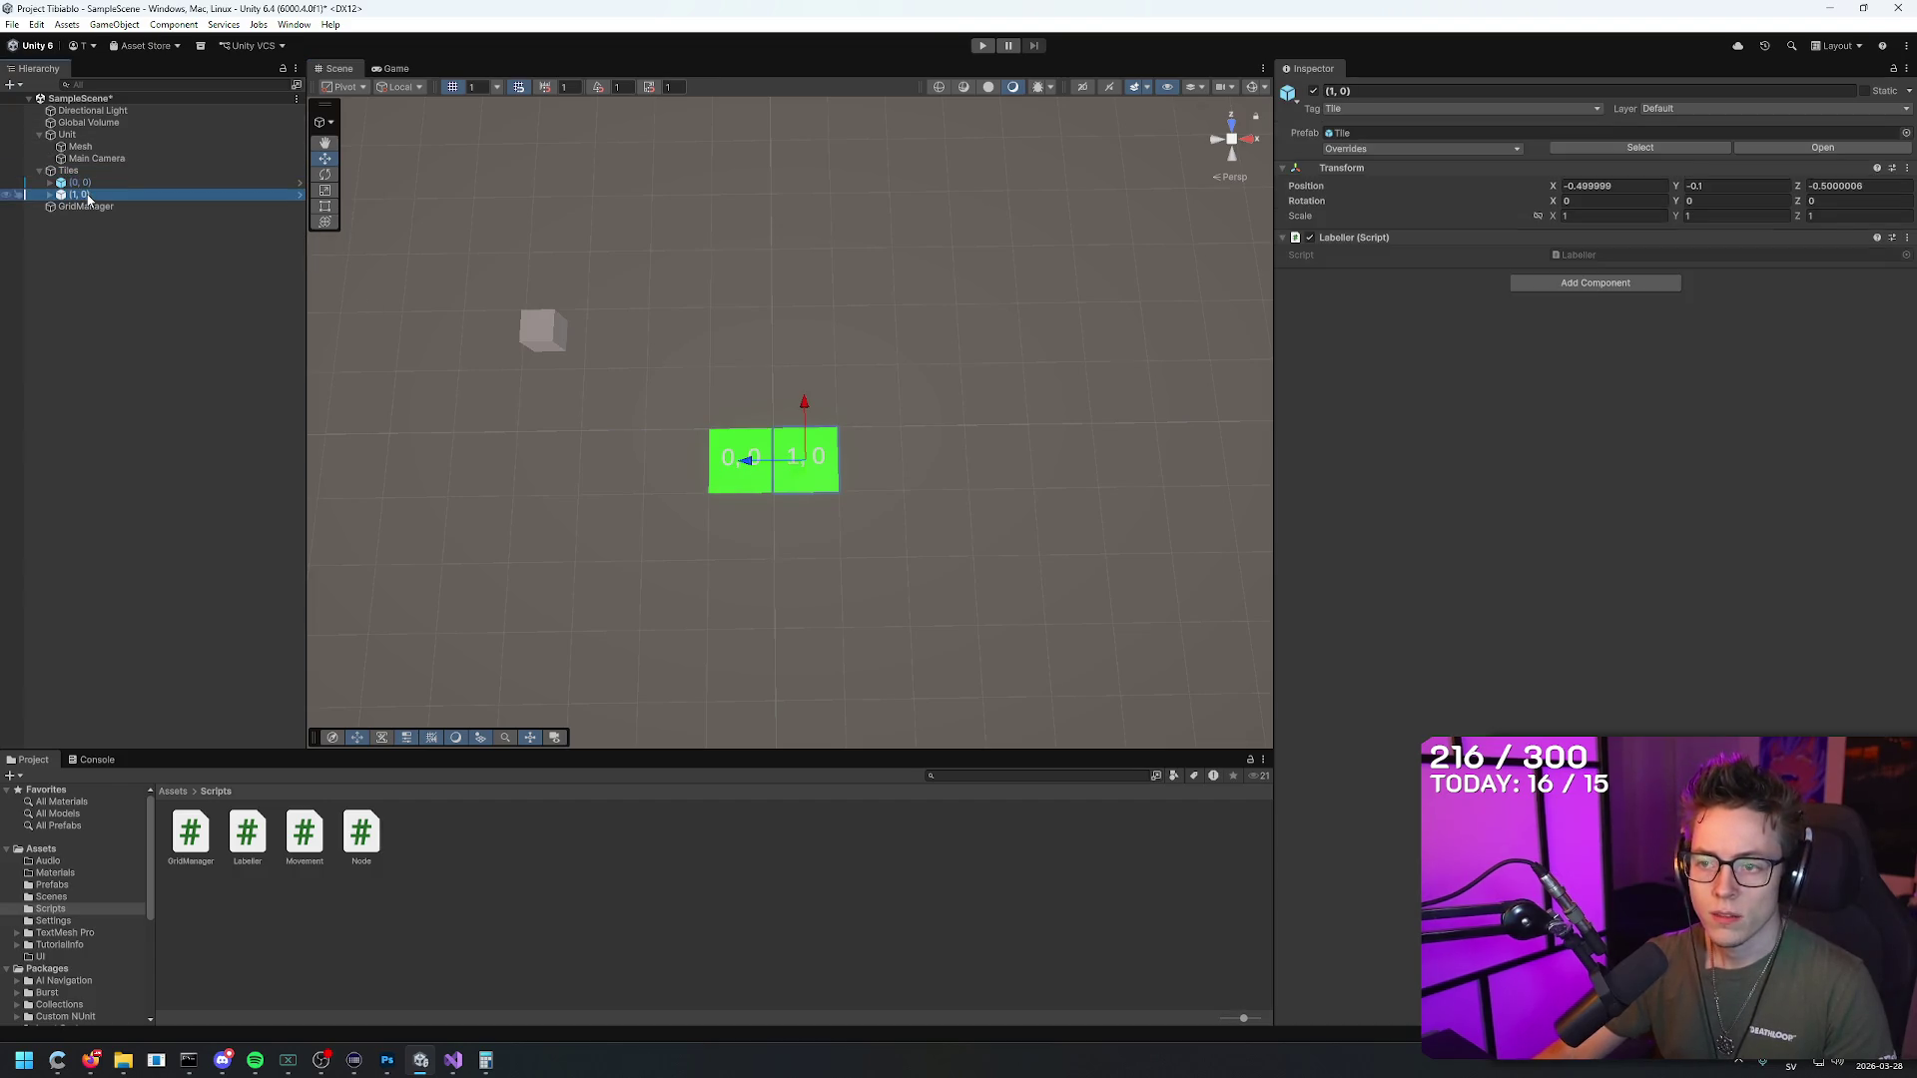
key(ctrl+d)
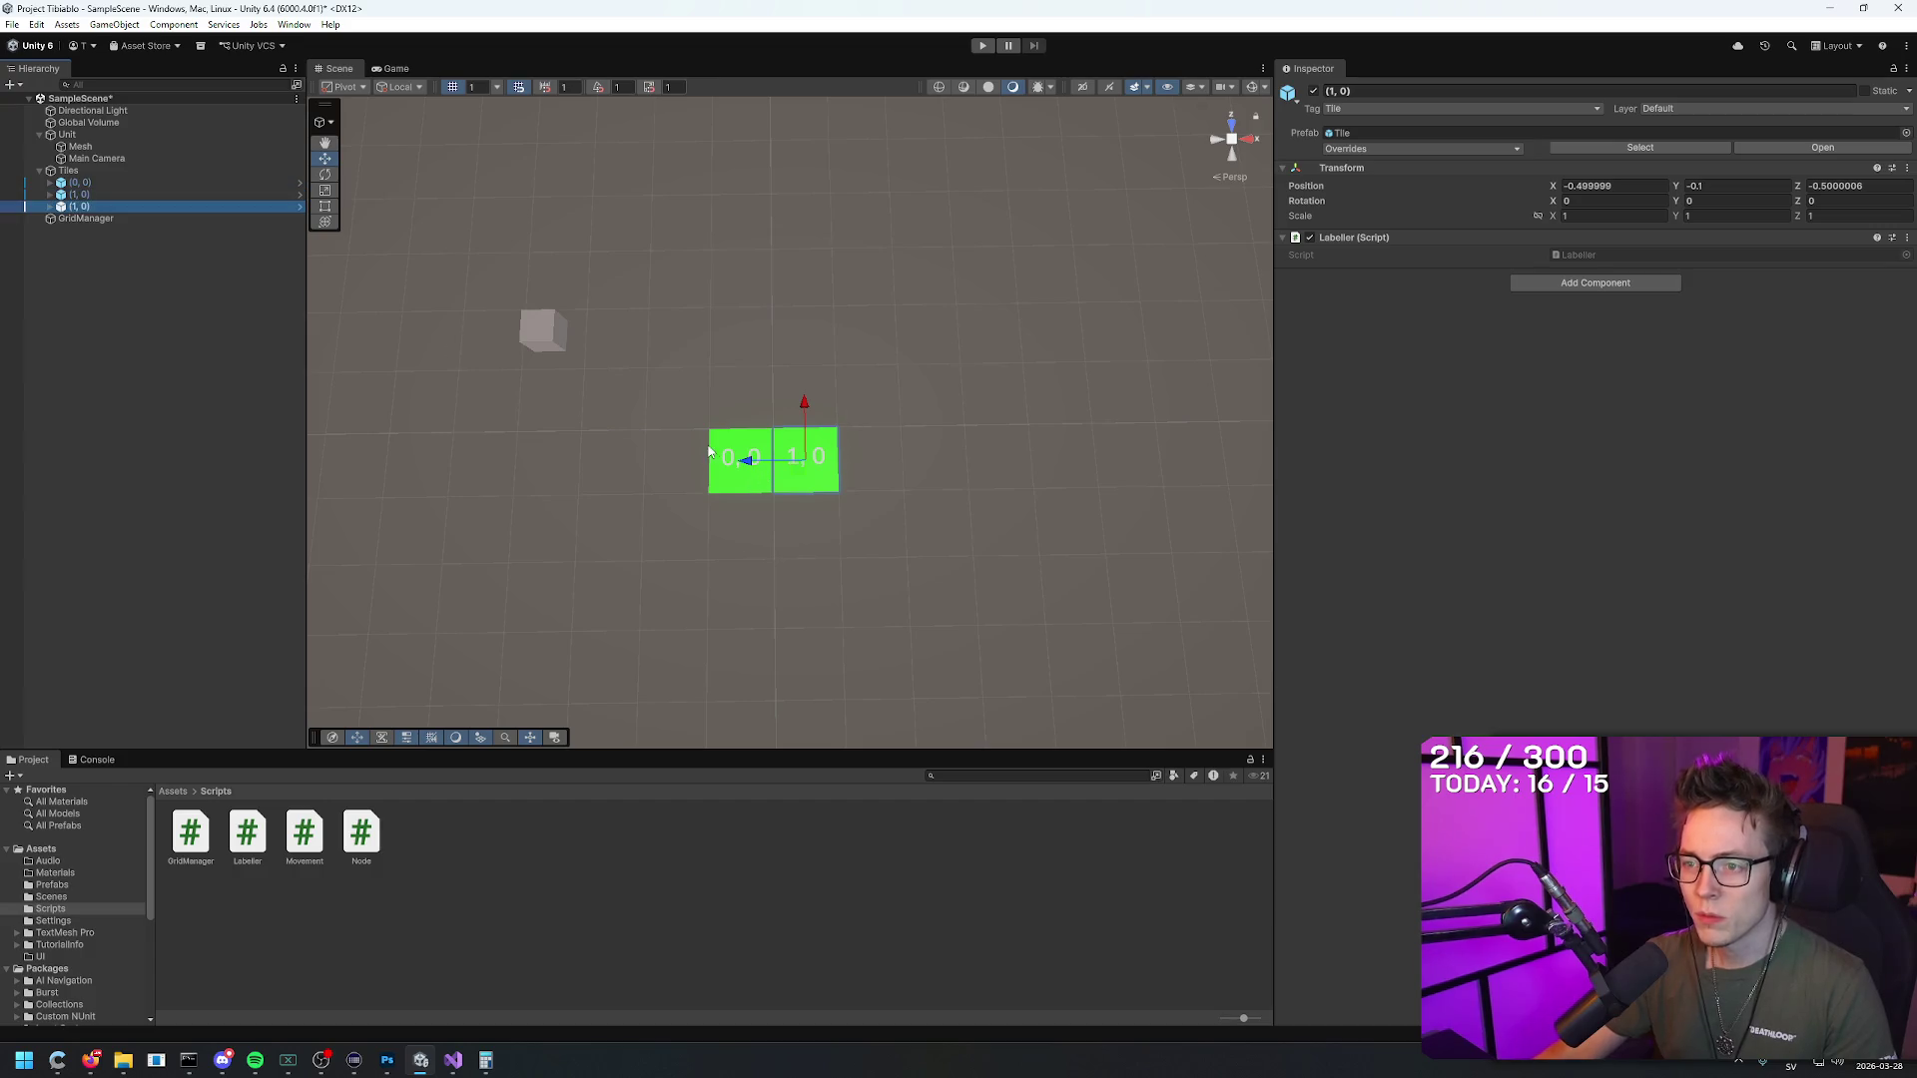
mouse_move(743, 459)
mouse_down()
mouse_move(1046, 473)
mouse_move(997, 450)
mouse_move(685, 453)
mouse_up()
Step: Finish the bottom row of six and duplicate rows upward into a 6×6 grid
key(ctrl+d)
key(ctrl+d)
key(ctrl+d)
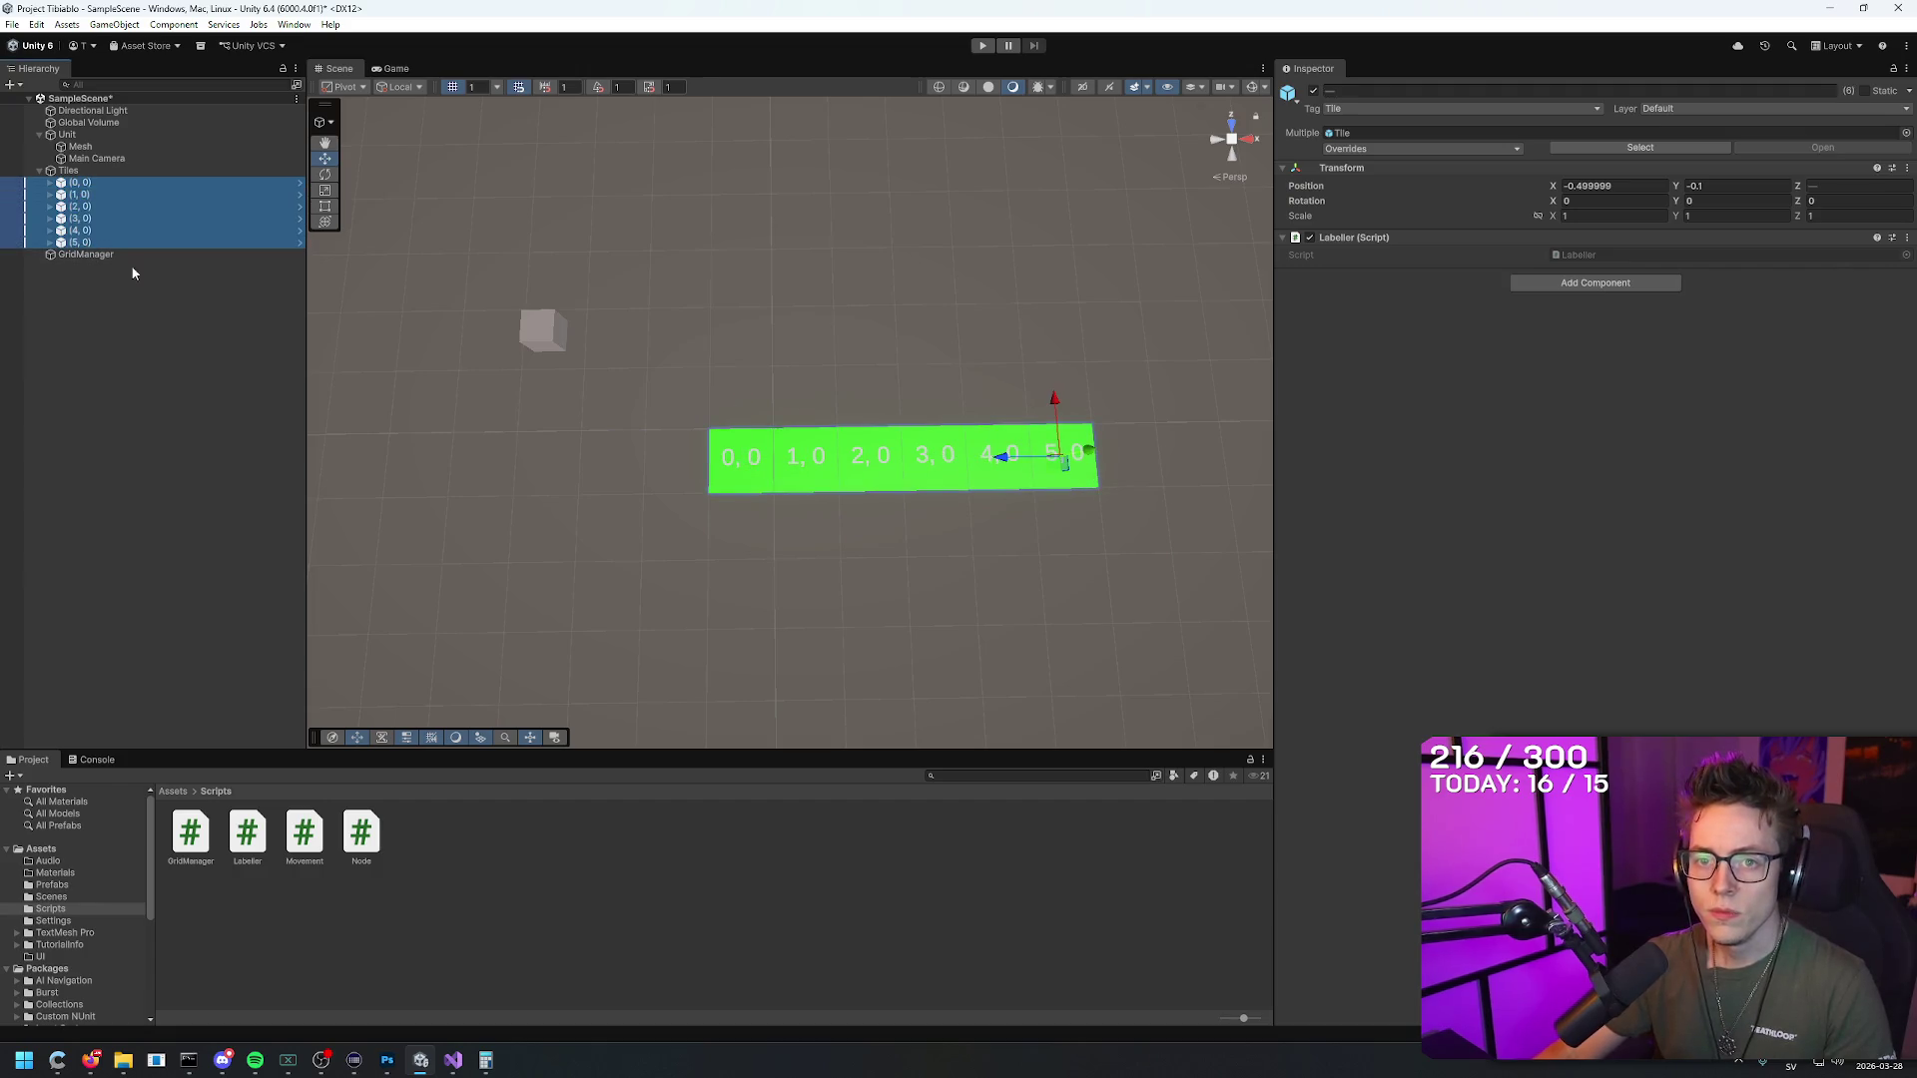
key(ctrl+d)
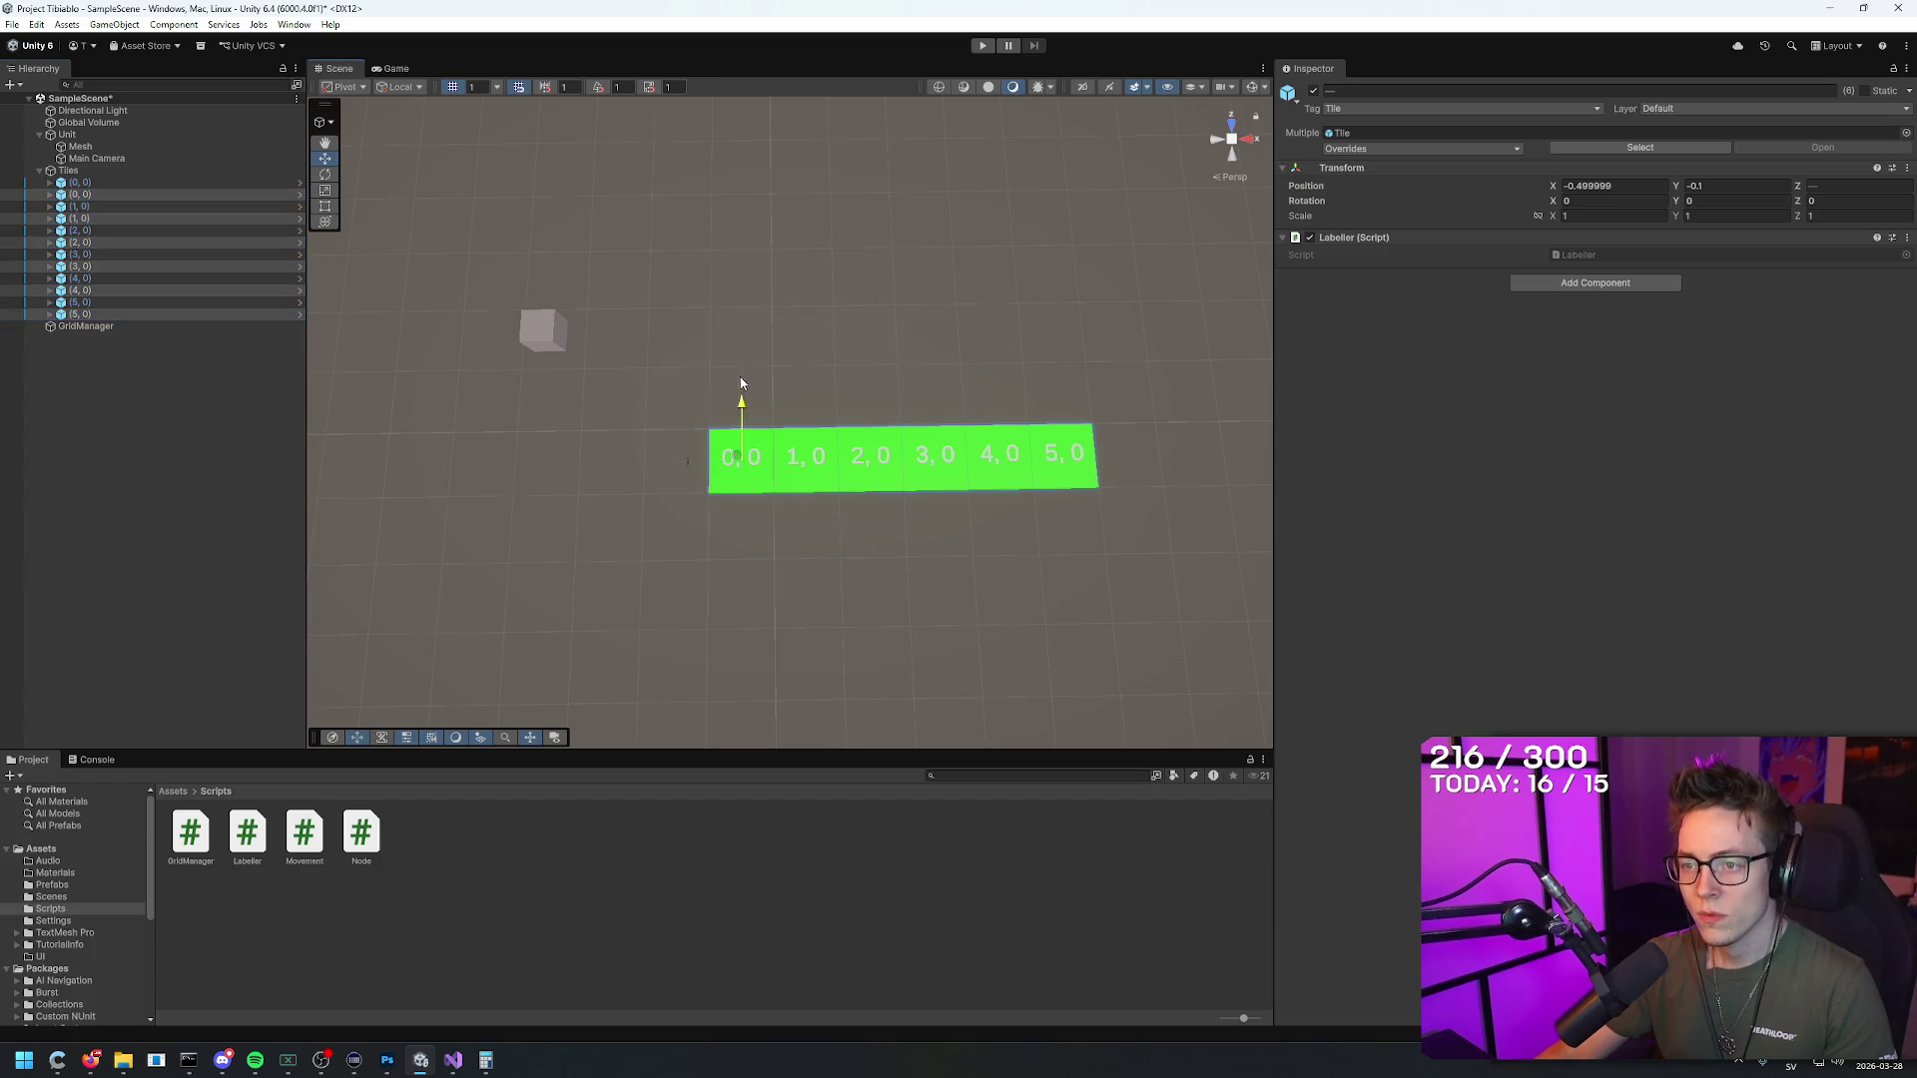
drag(740, 383, 744, 139)
key(ctrl+d)
key(ctrl+d)
key(ctrl+d)
key(ctrl+d)
click(769, 475)
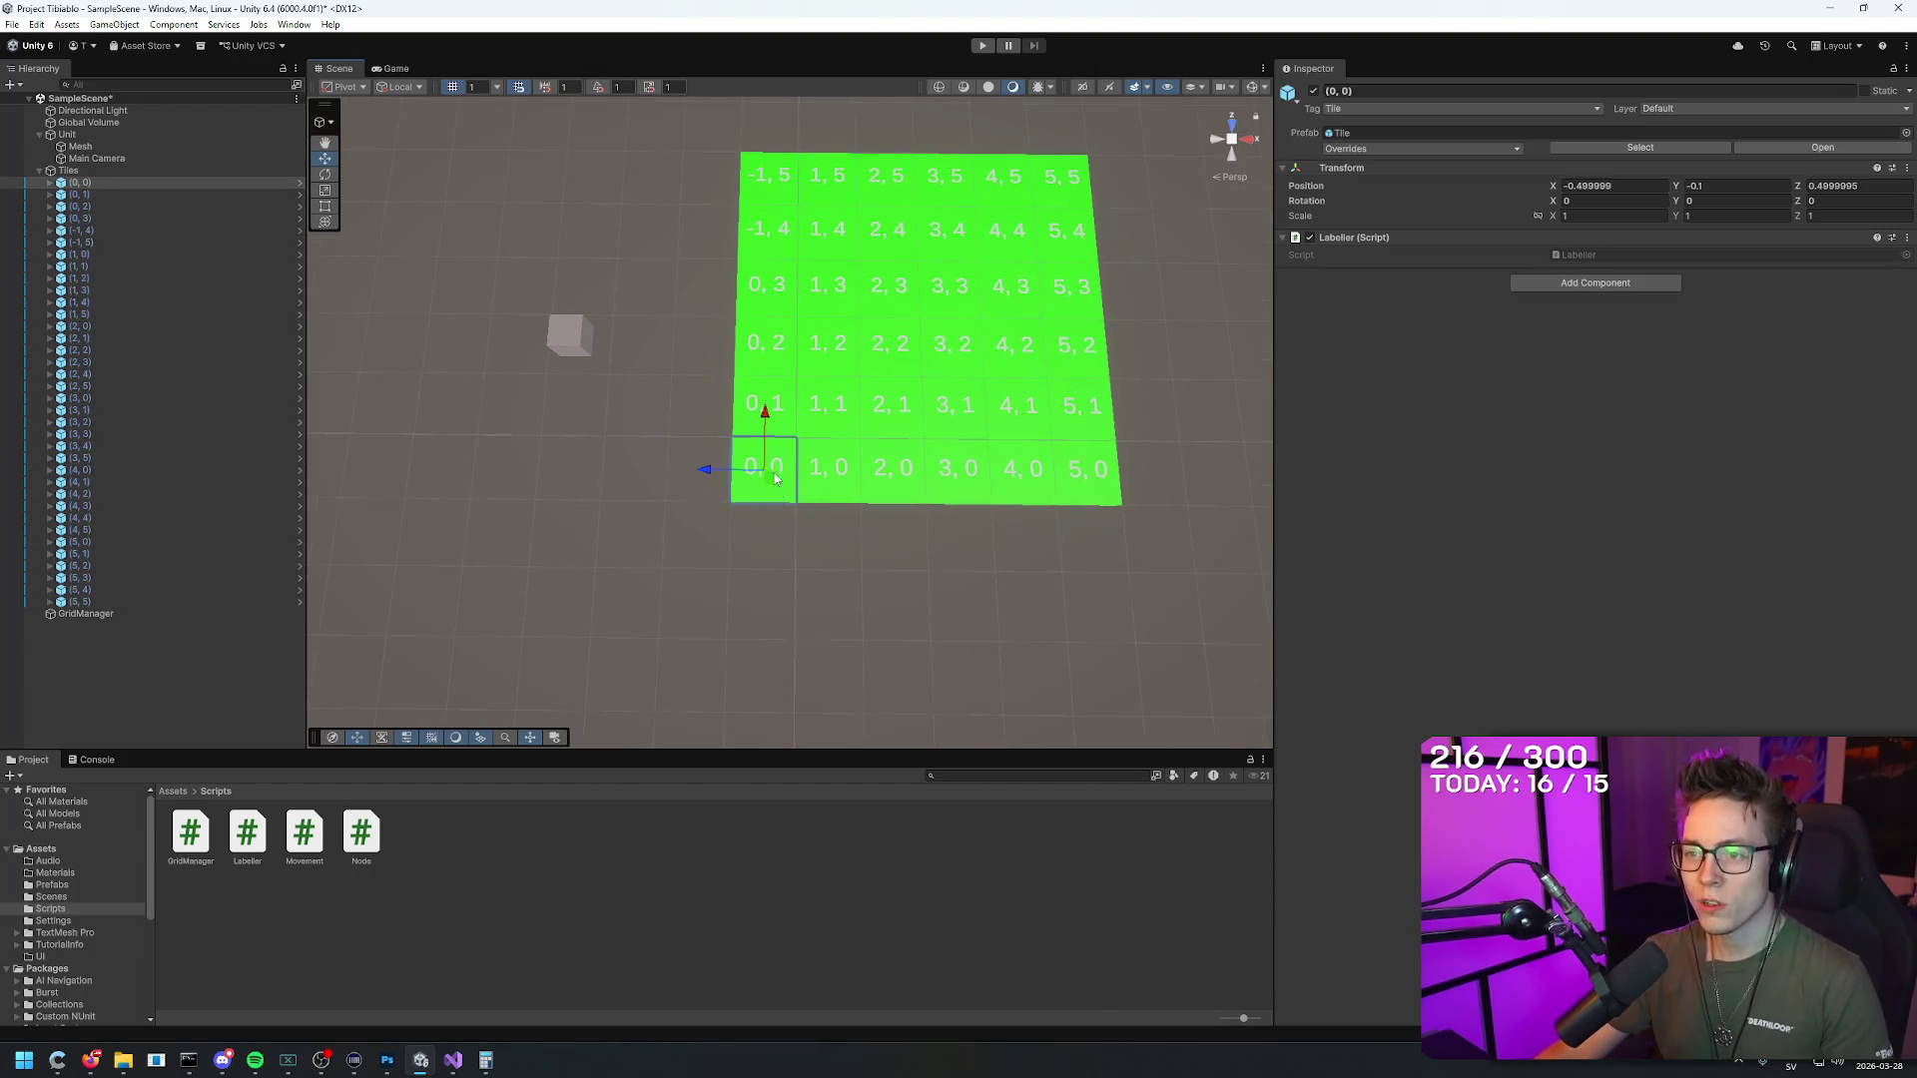
click(1176, 350)
mouse_move(1175, 350)
mouse_down()
mouse_move(1177, 318)
mouse_move(624, 404)
mouse_up()
drag(1059, 110, 1047, 126)
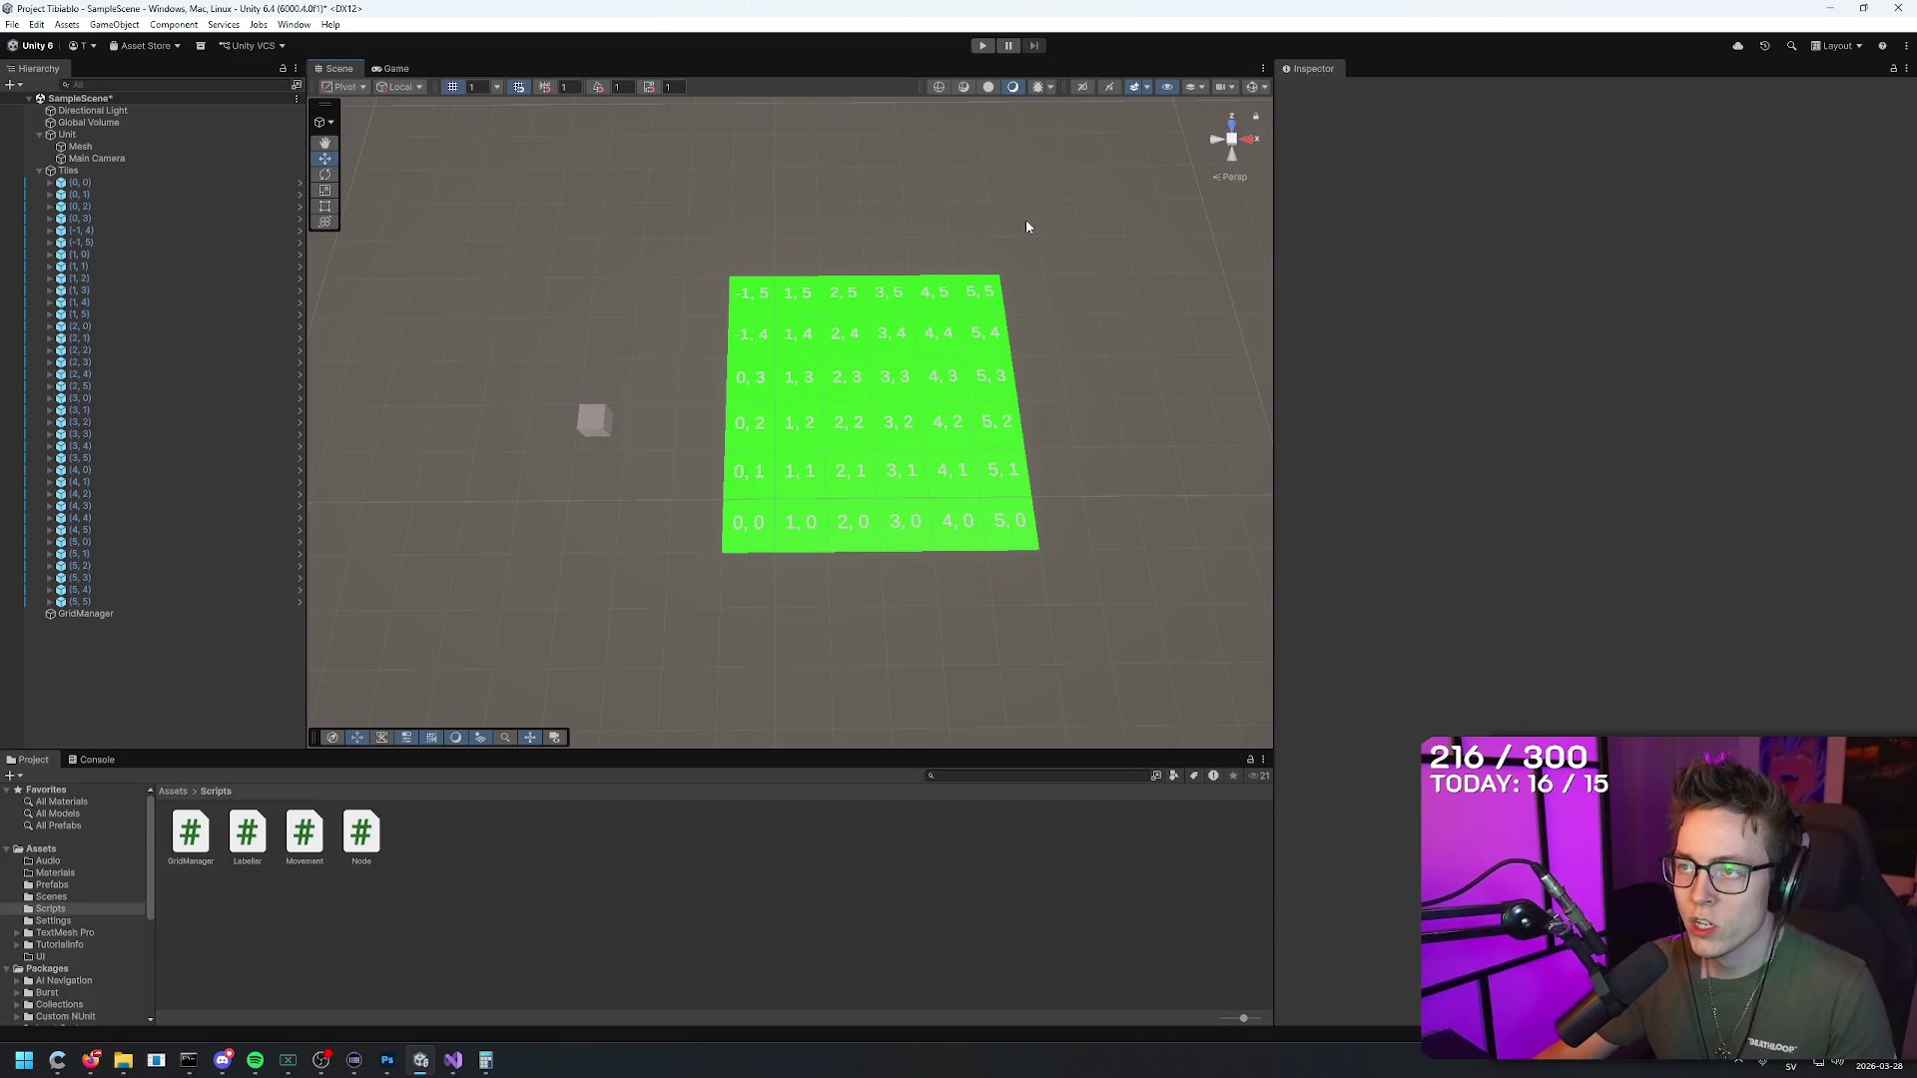
Step: Slide the Tiles grid along X, then undo the shift
click(148, 171)
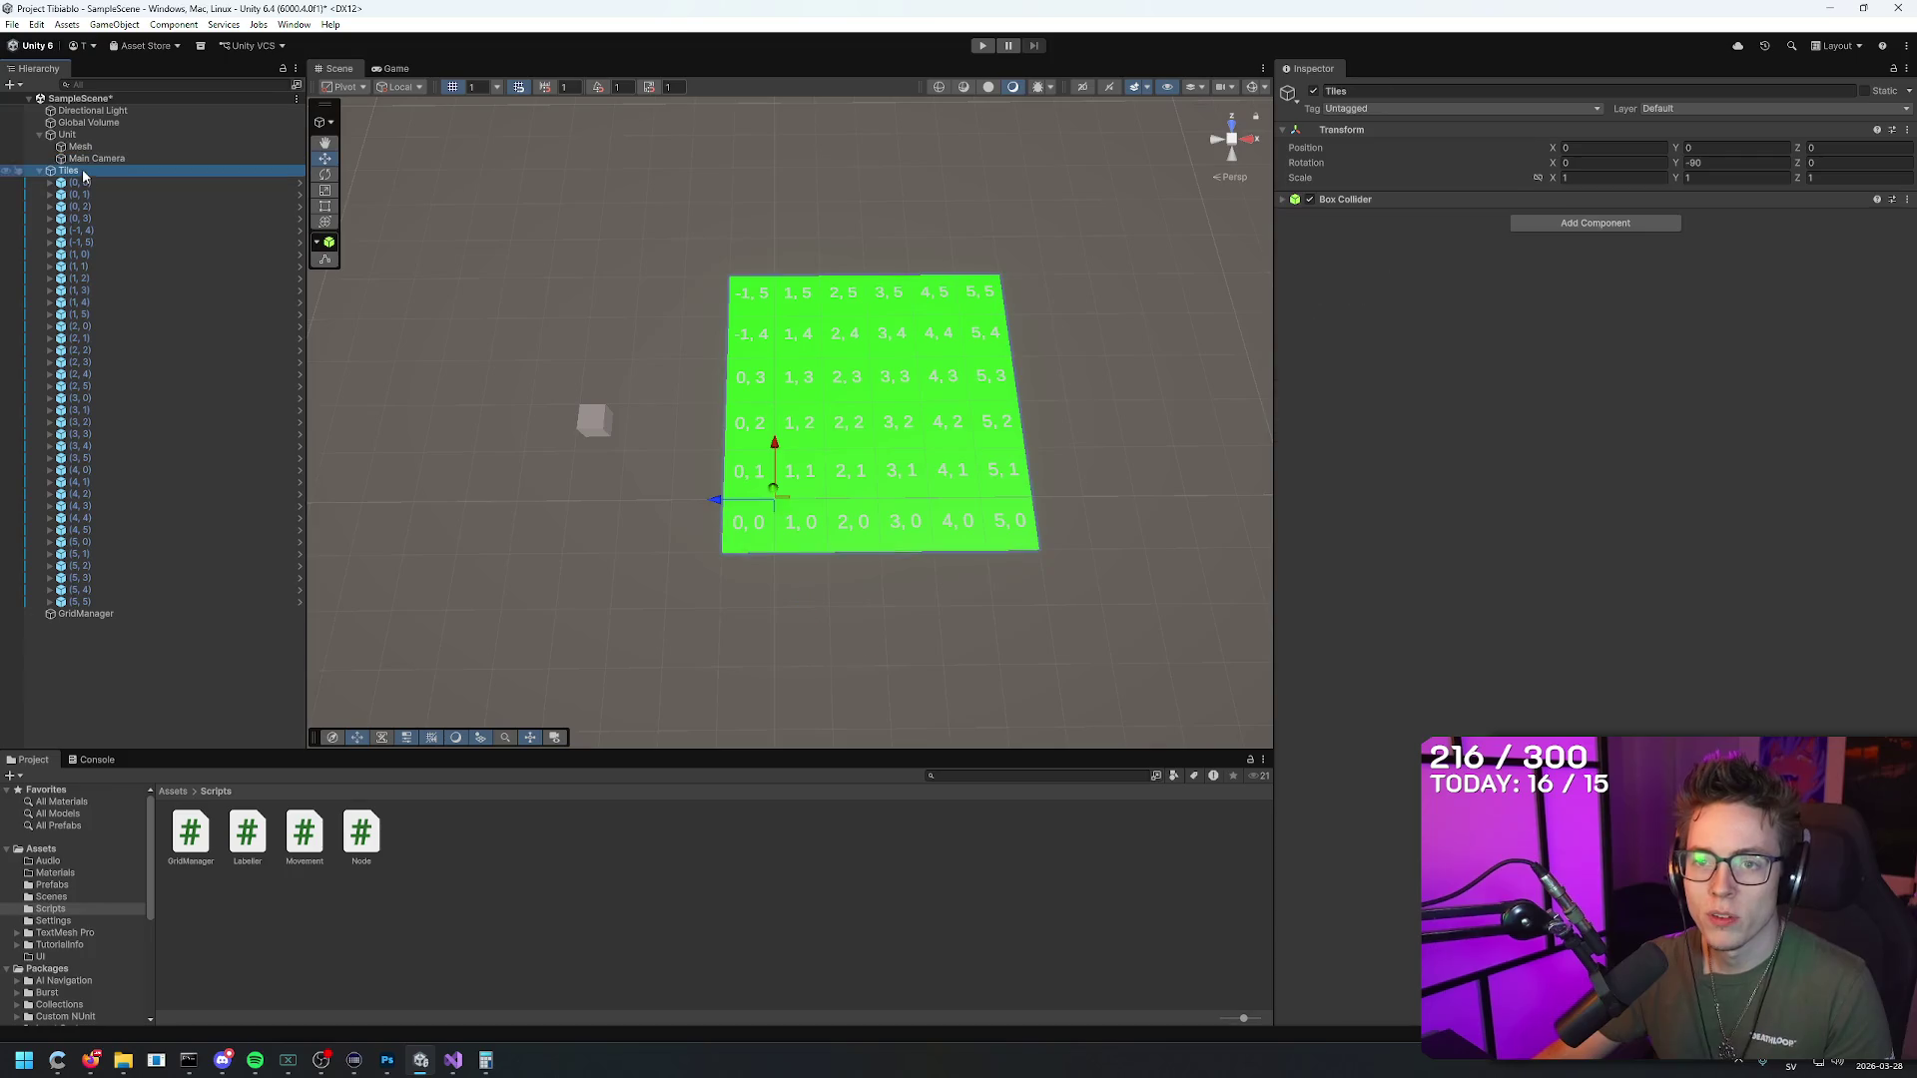
drag(1552, 148, 1421, 146)
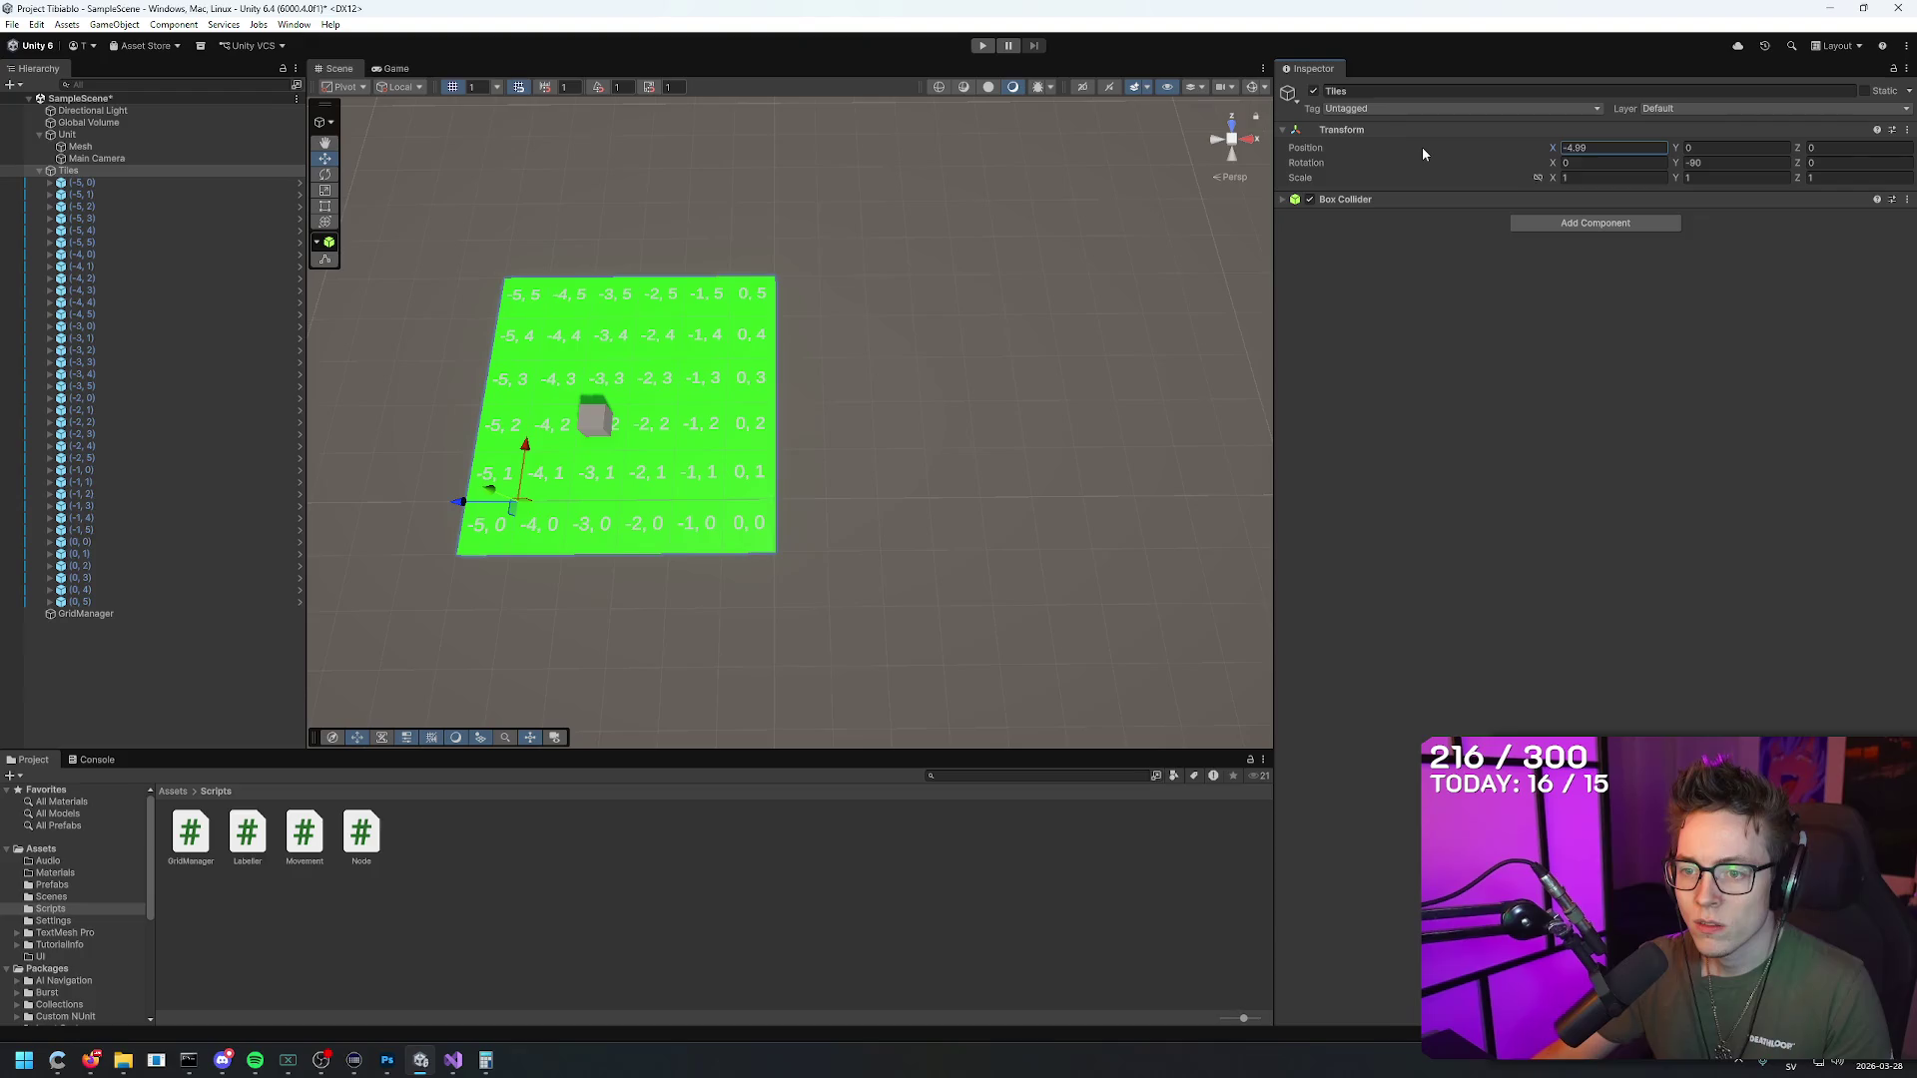
key(f)
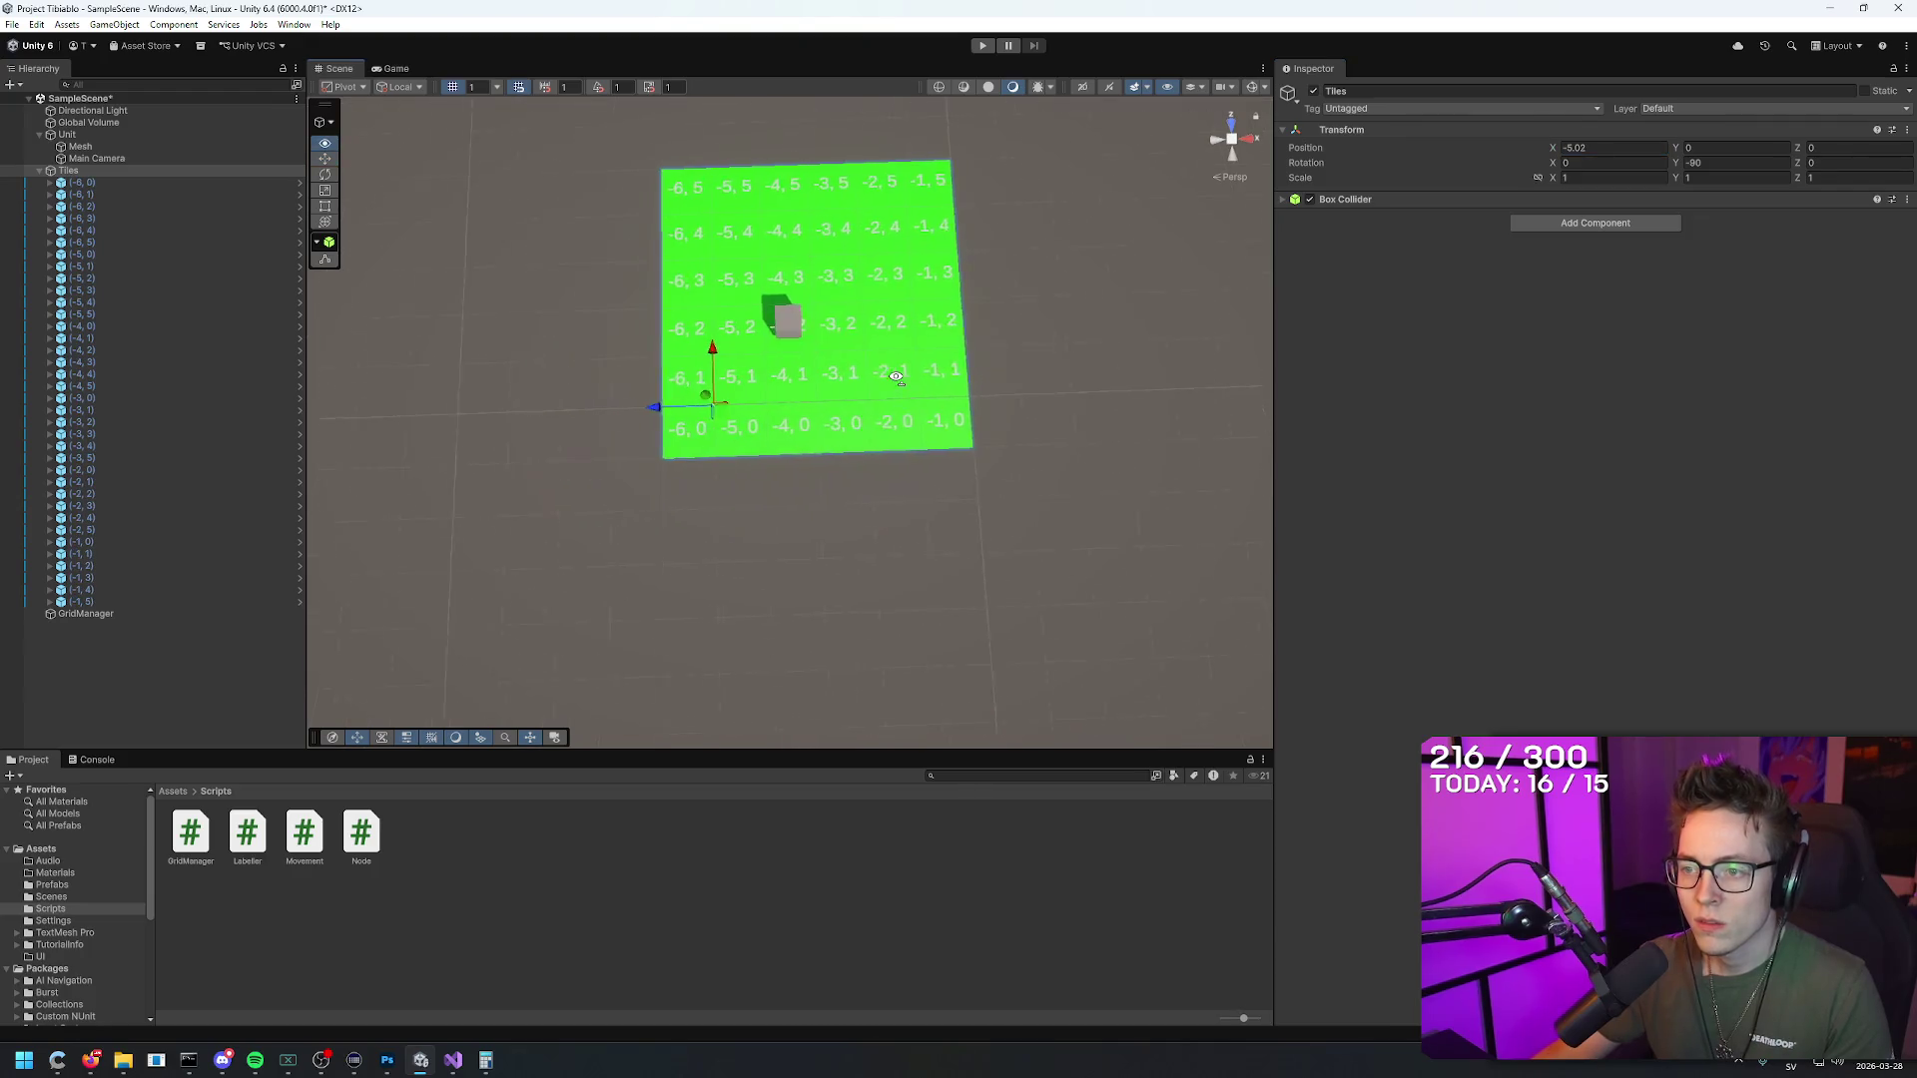
key(ctrl+z)
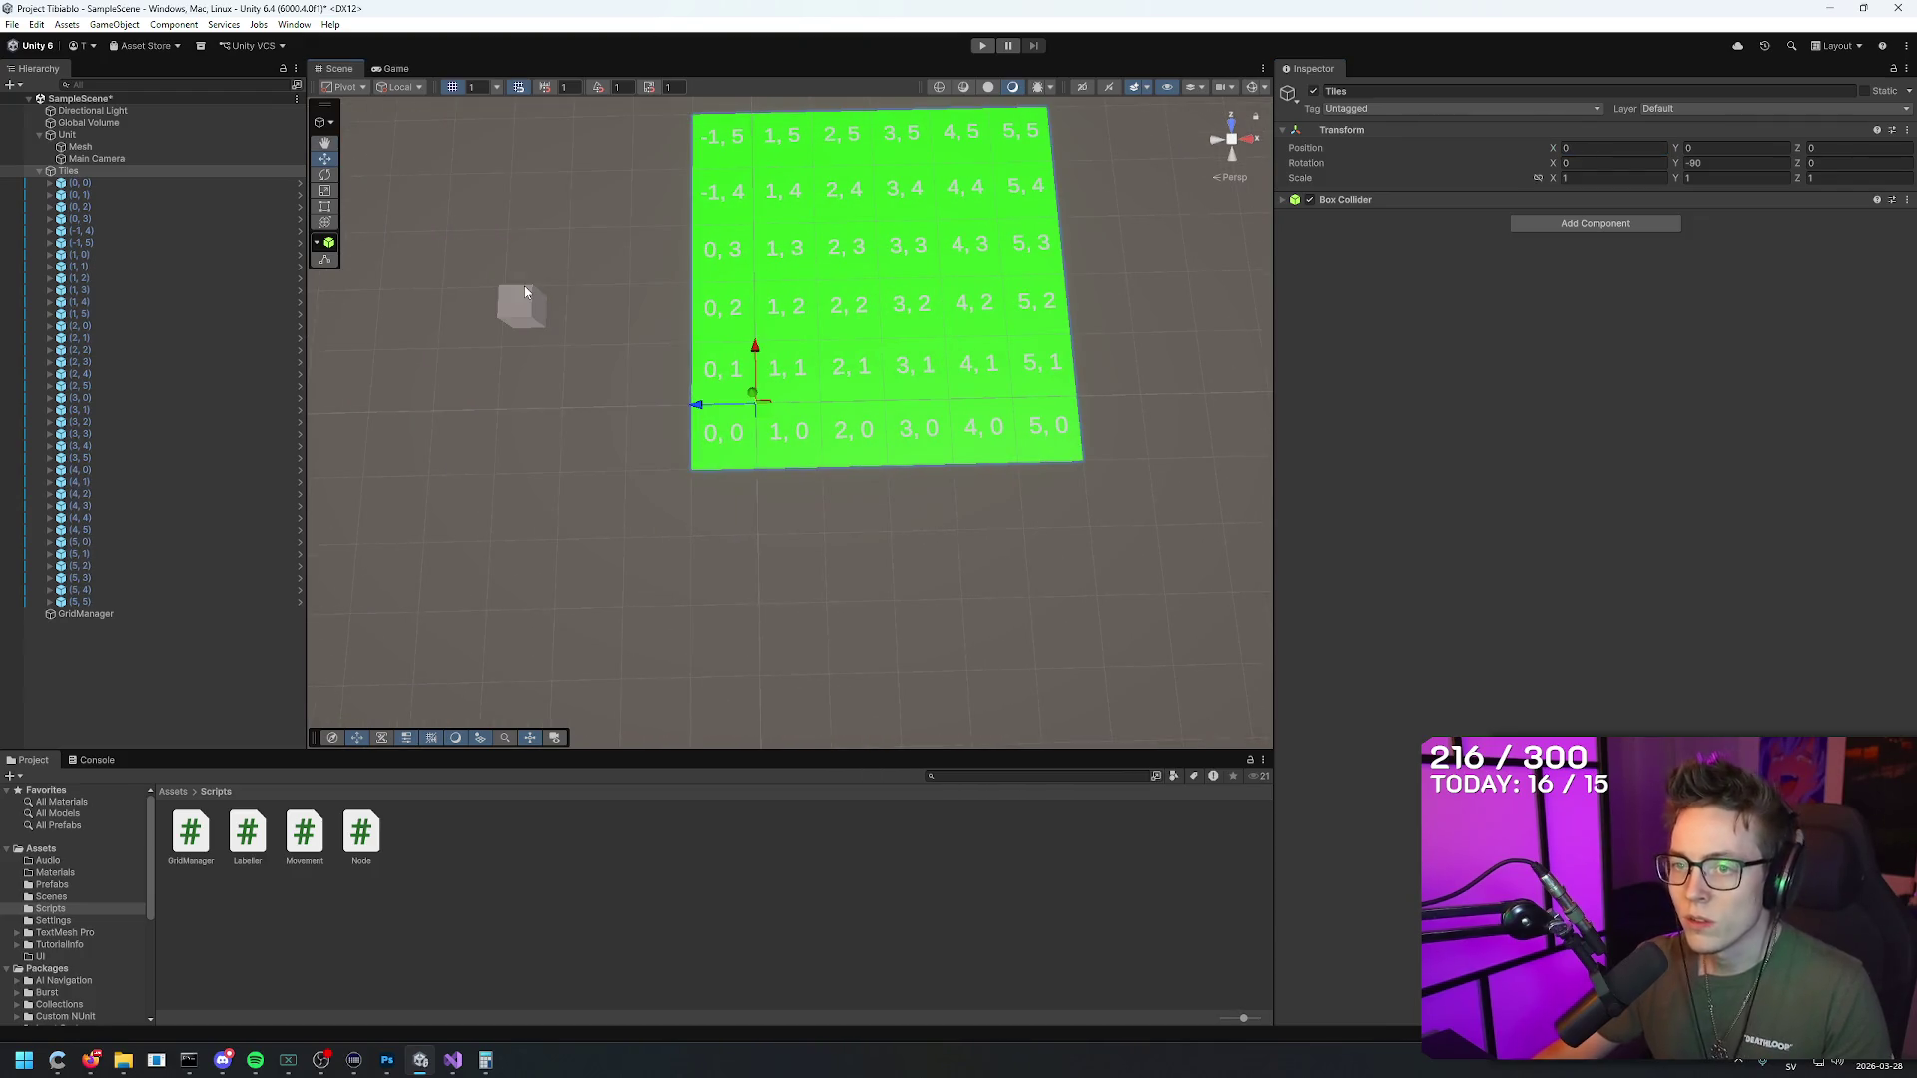
Step: Move the cube mesh onto the 0,0 corner tile at X -2, Z -2
click(524, 299)
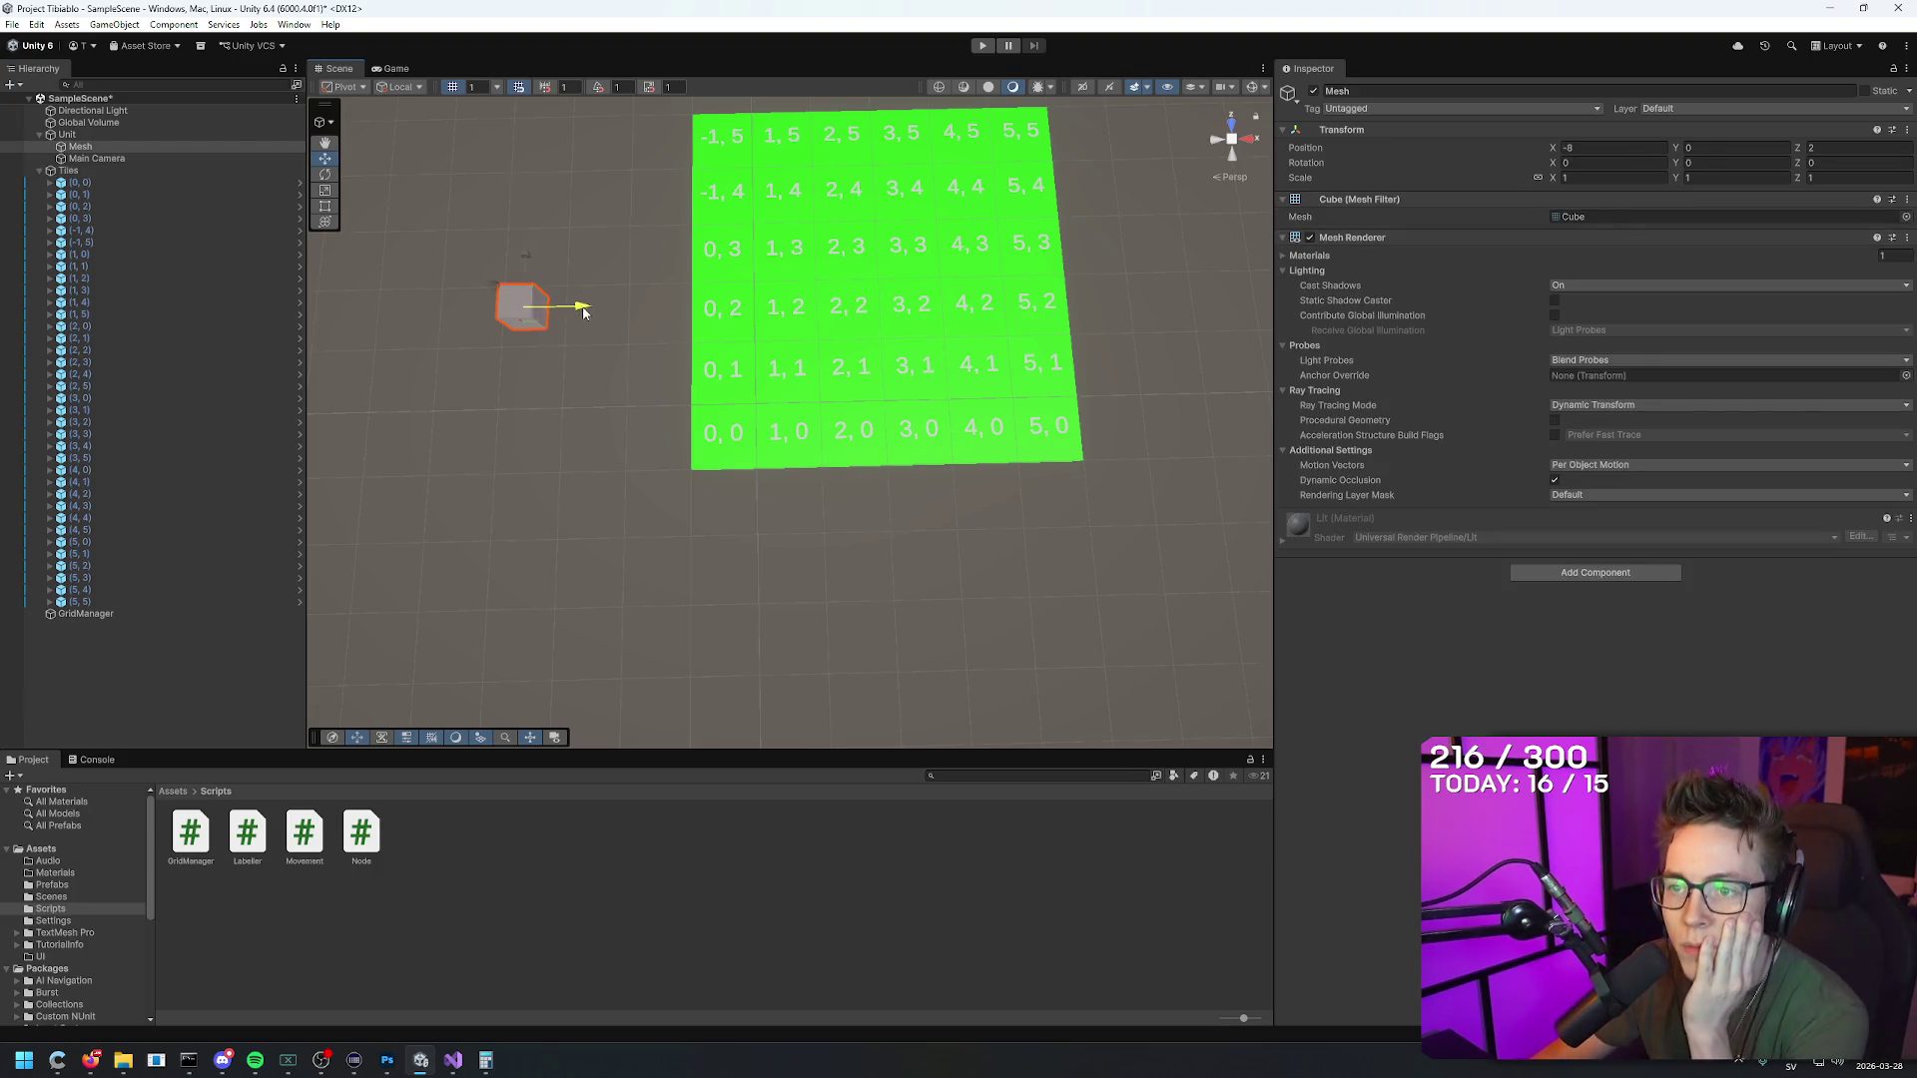
mouse_move(584, 312)
mouse_down()
mouse_move(782, 306)
mouse_move(720, 378)
mouse_up()
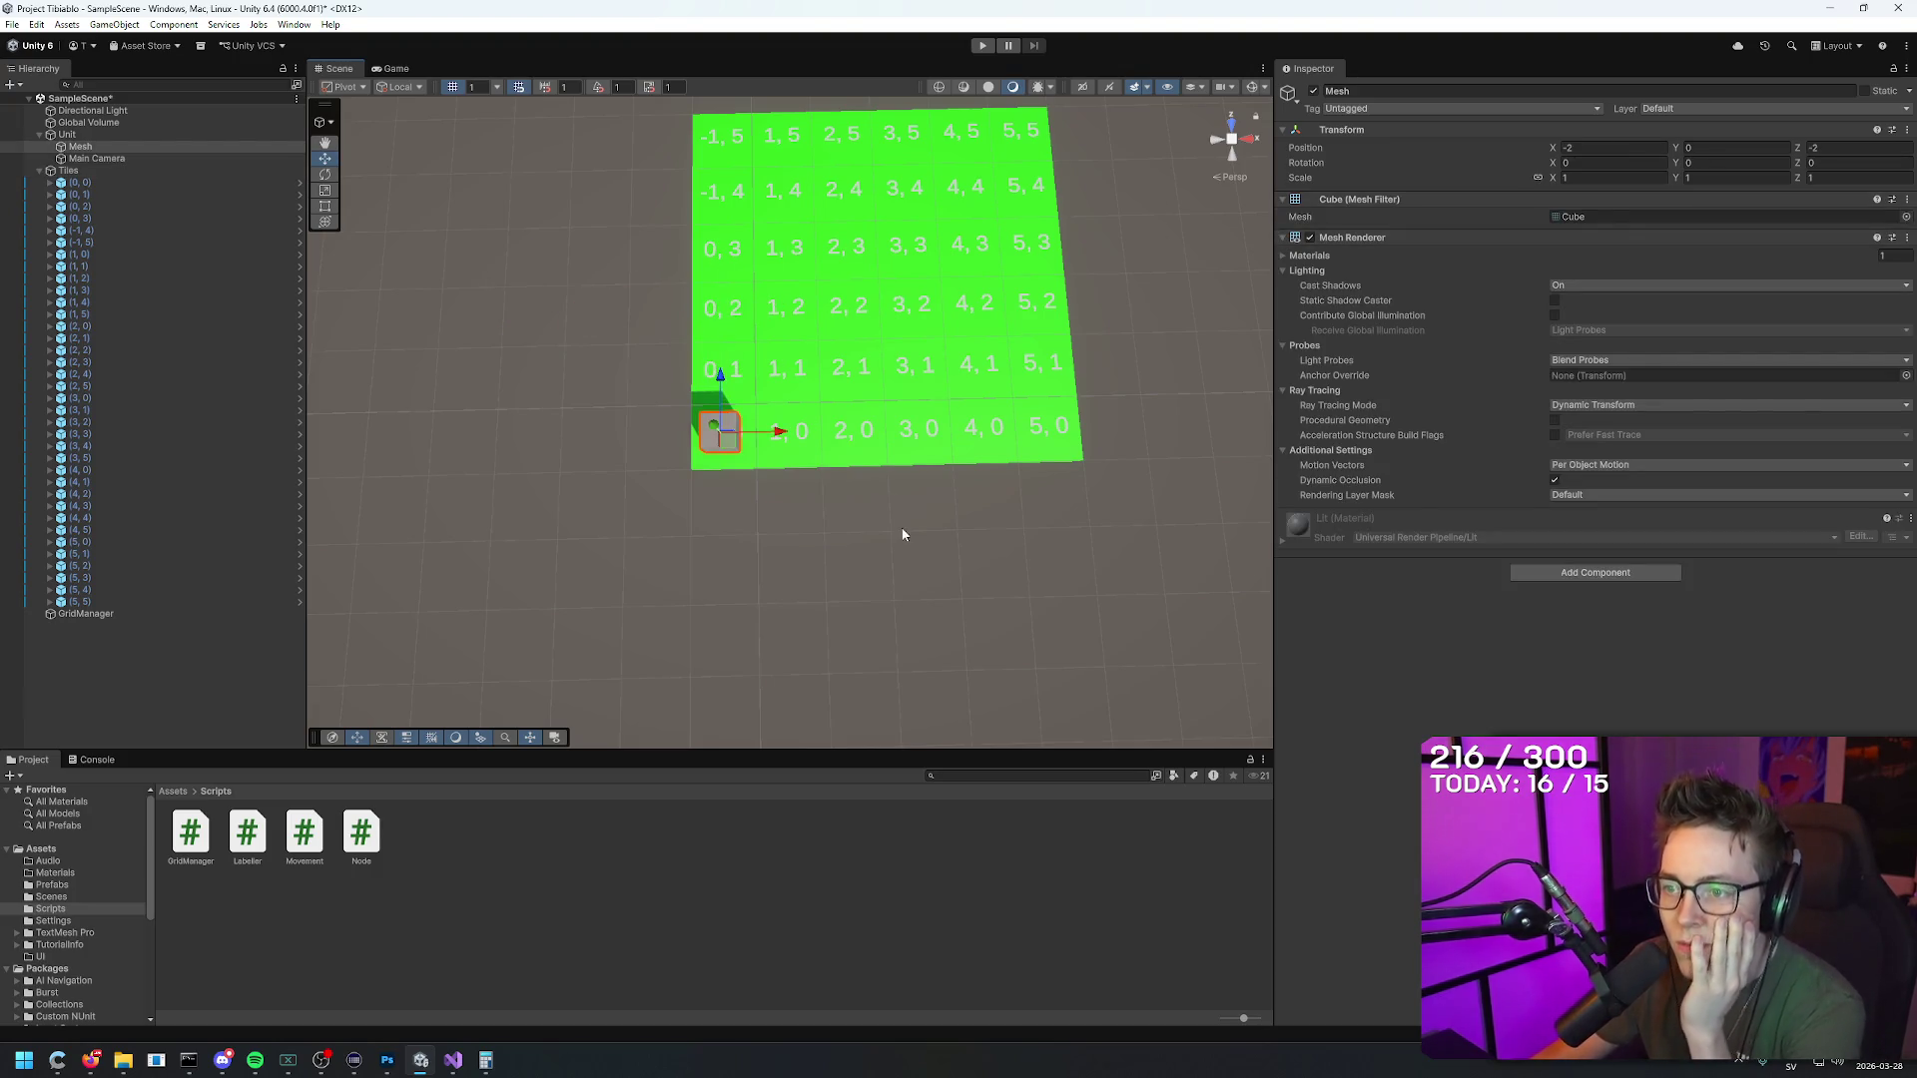
click(904, 535)
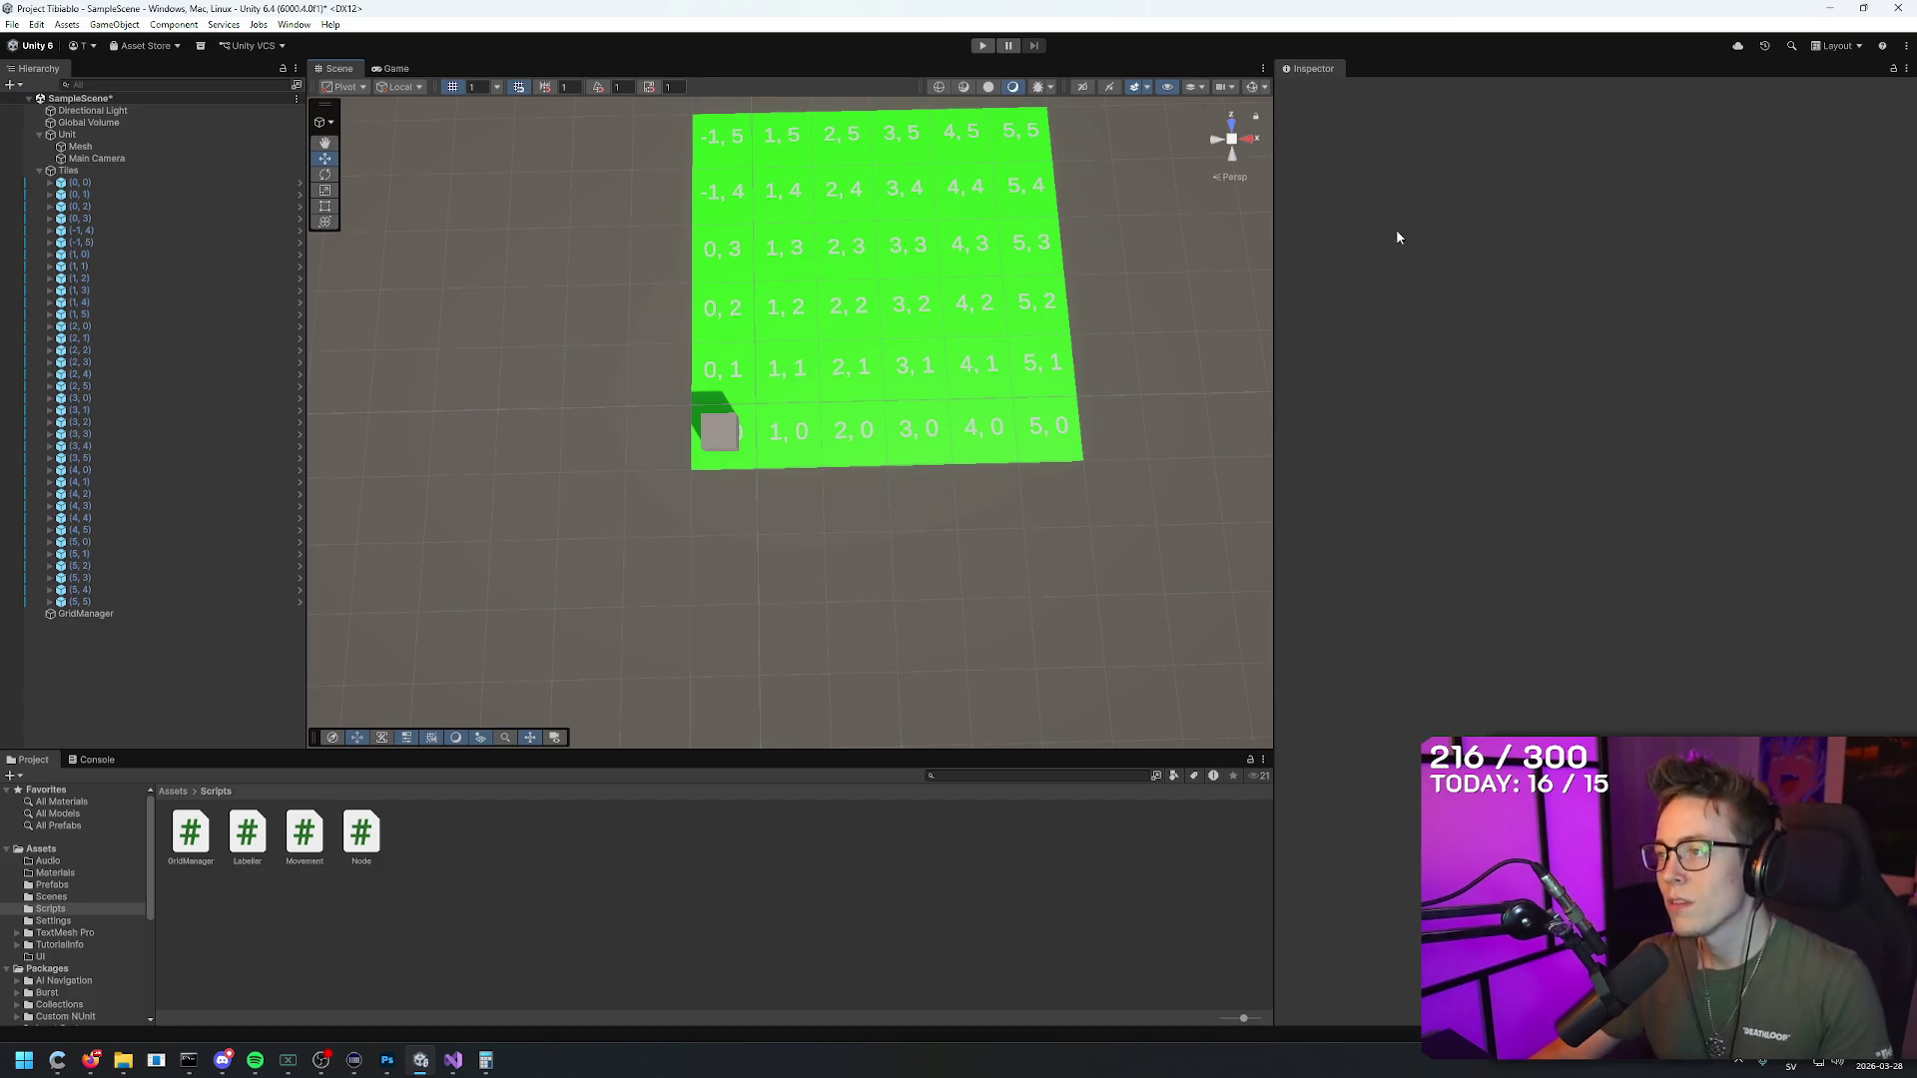
Step: Play-test the scene, exit Play mode, select the cube's Mesh, and switch to Visual Studio
click(981, 46)
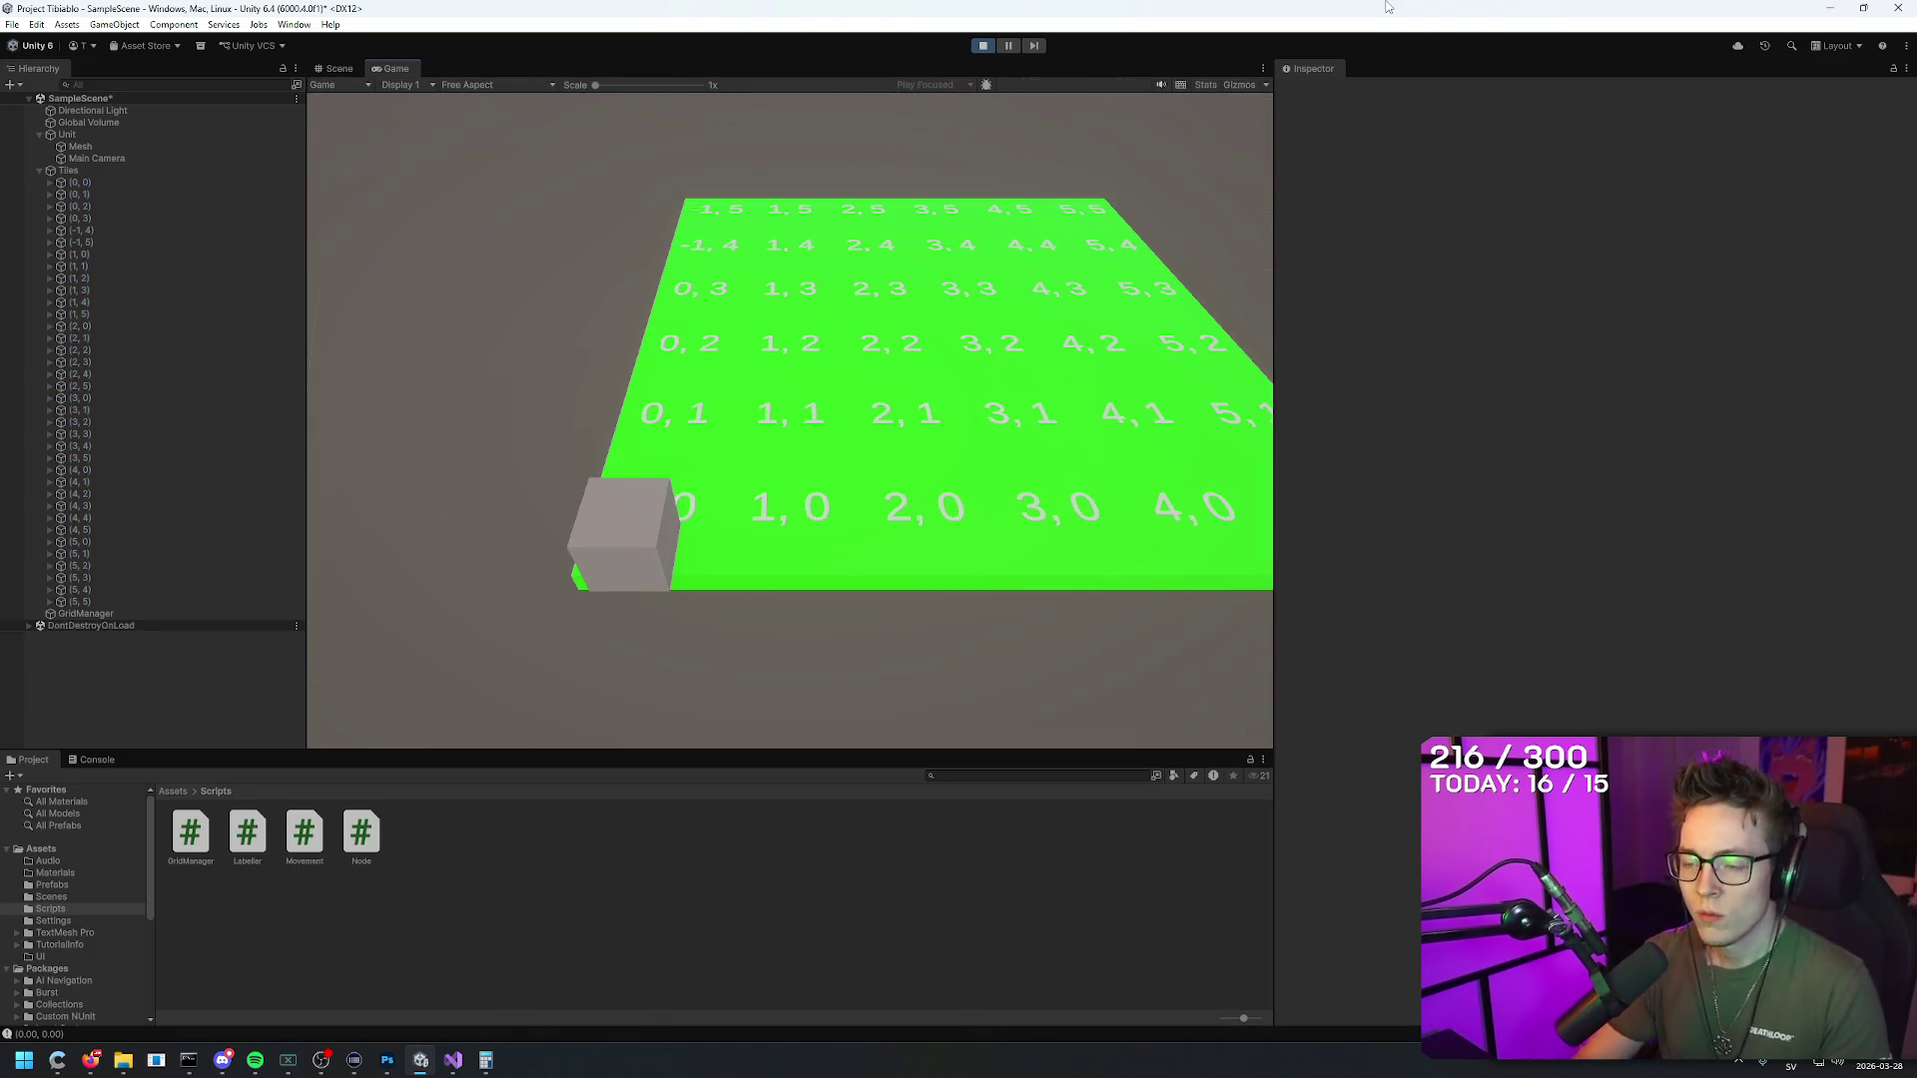
click(982, 46)
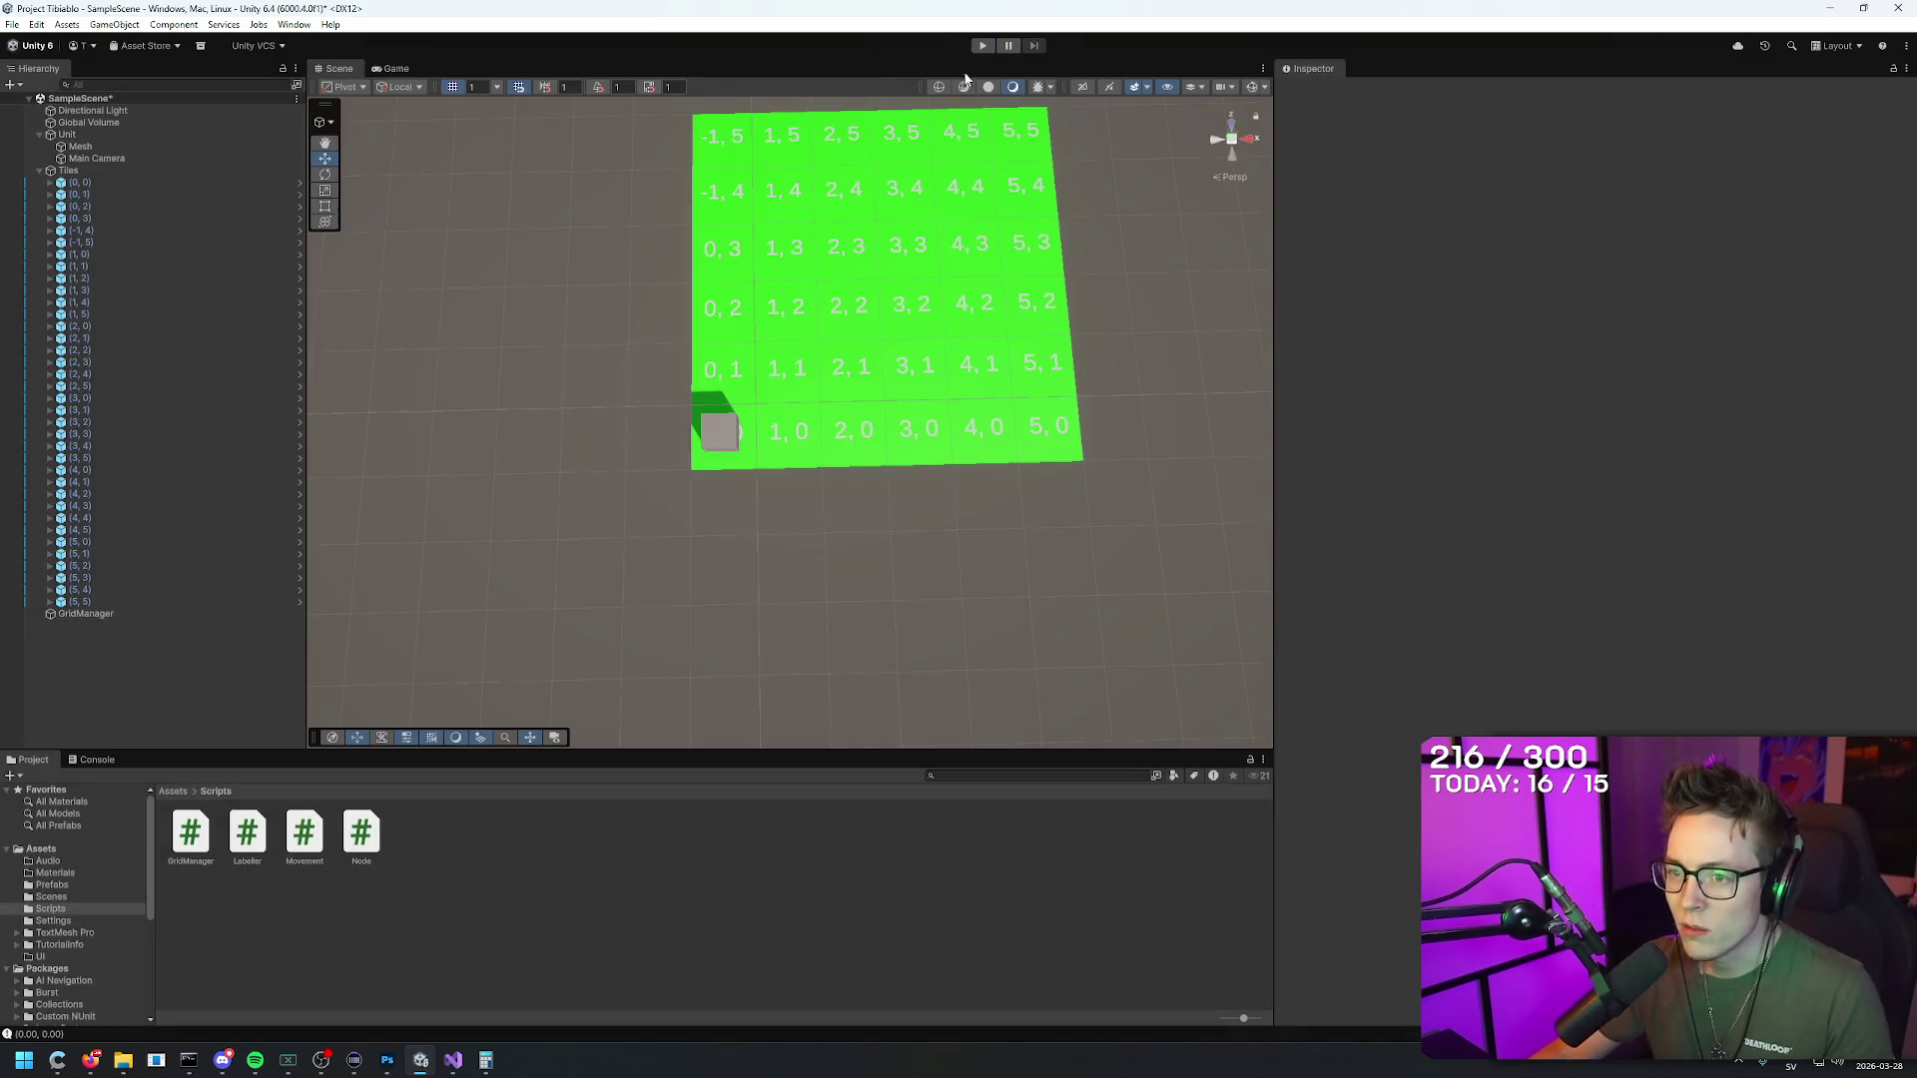
drag(1246, 128, 1103, 134)
click(900, 494)
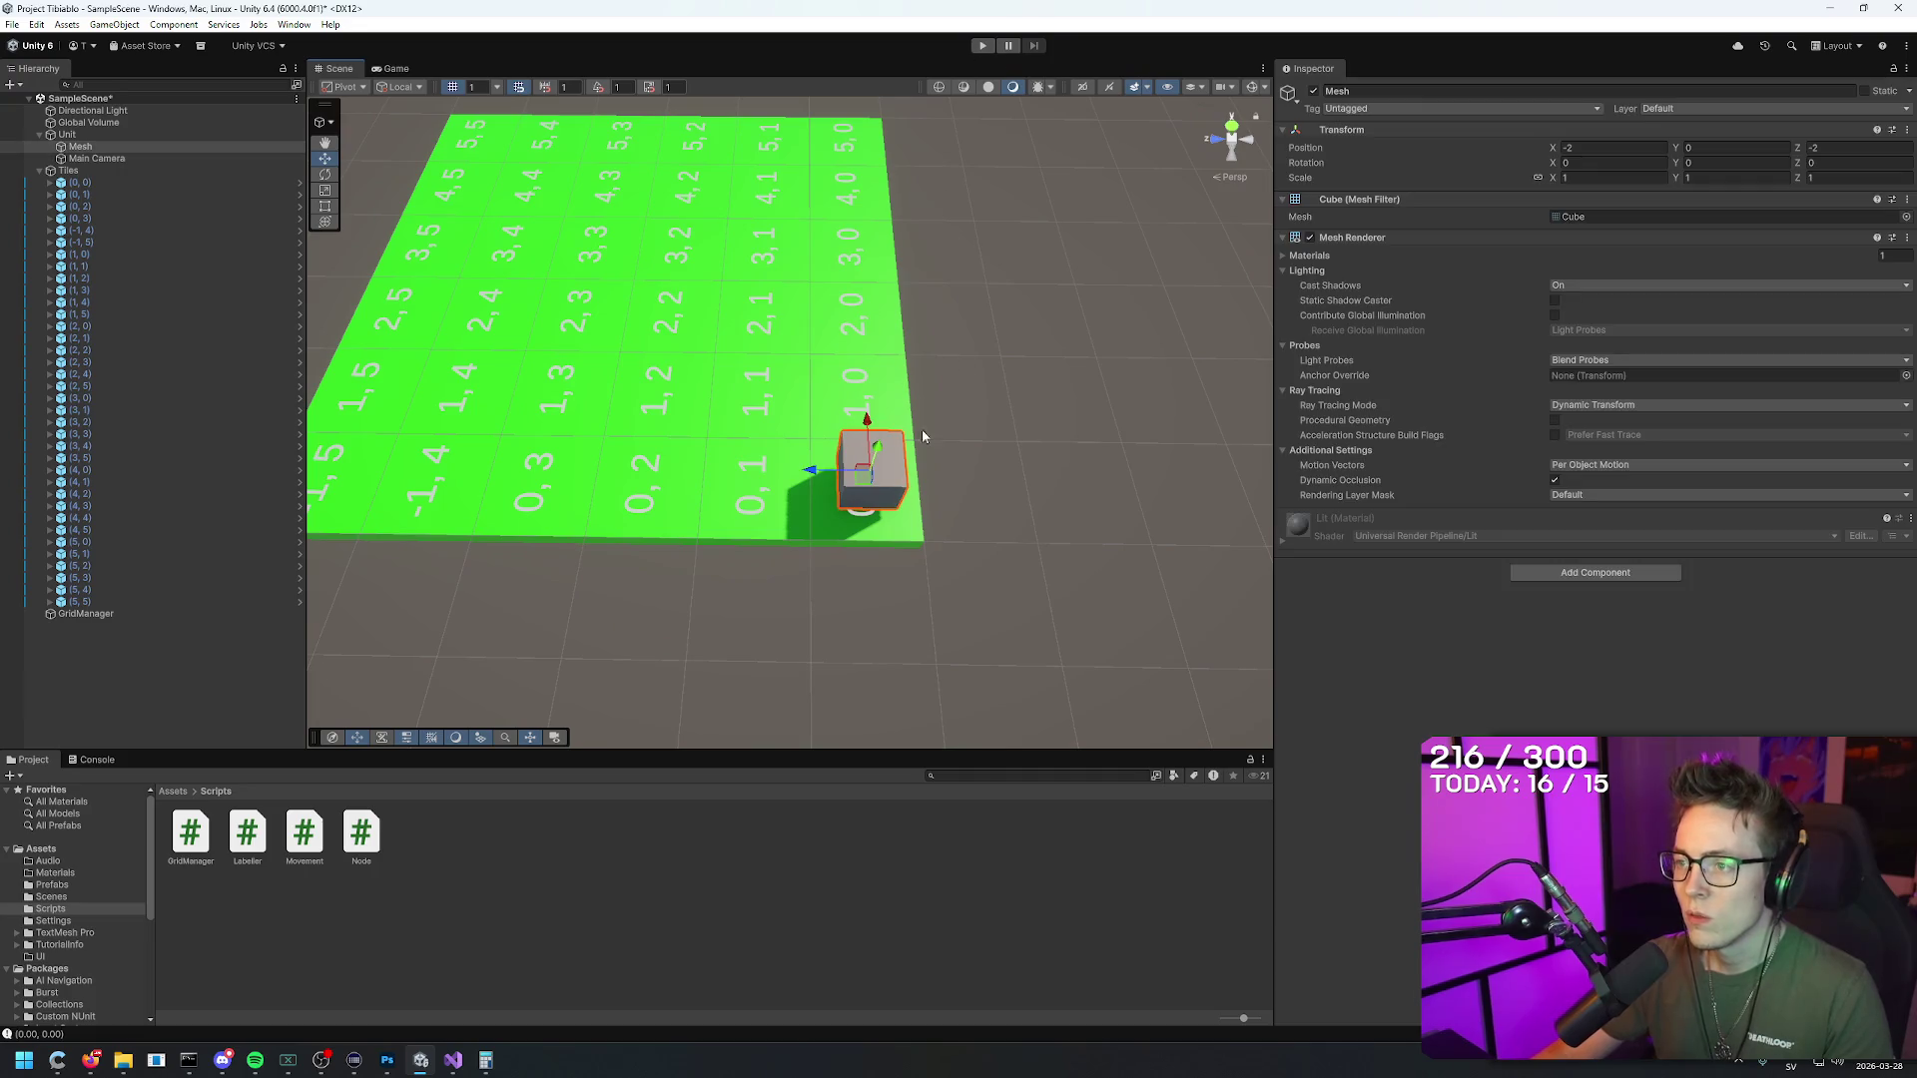
click(453, 1060)
Step: Delete the transform.position line from Movement.cs Start(), save, and replay in Unity
click(55, 60)
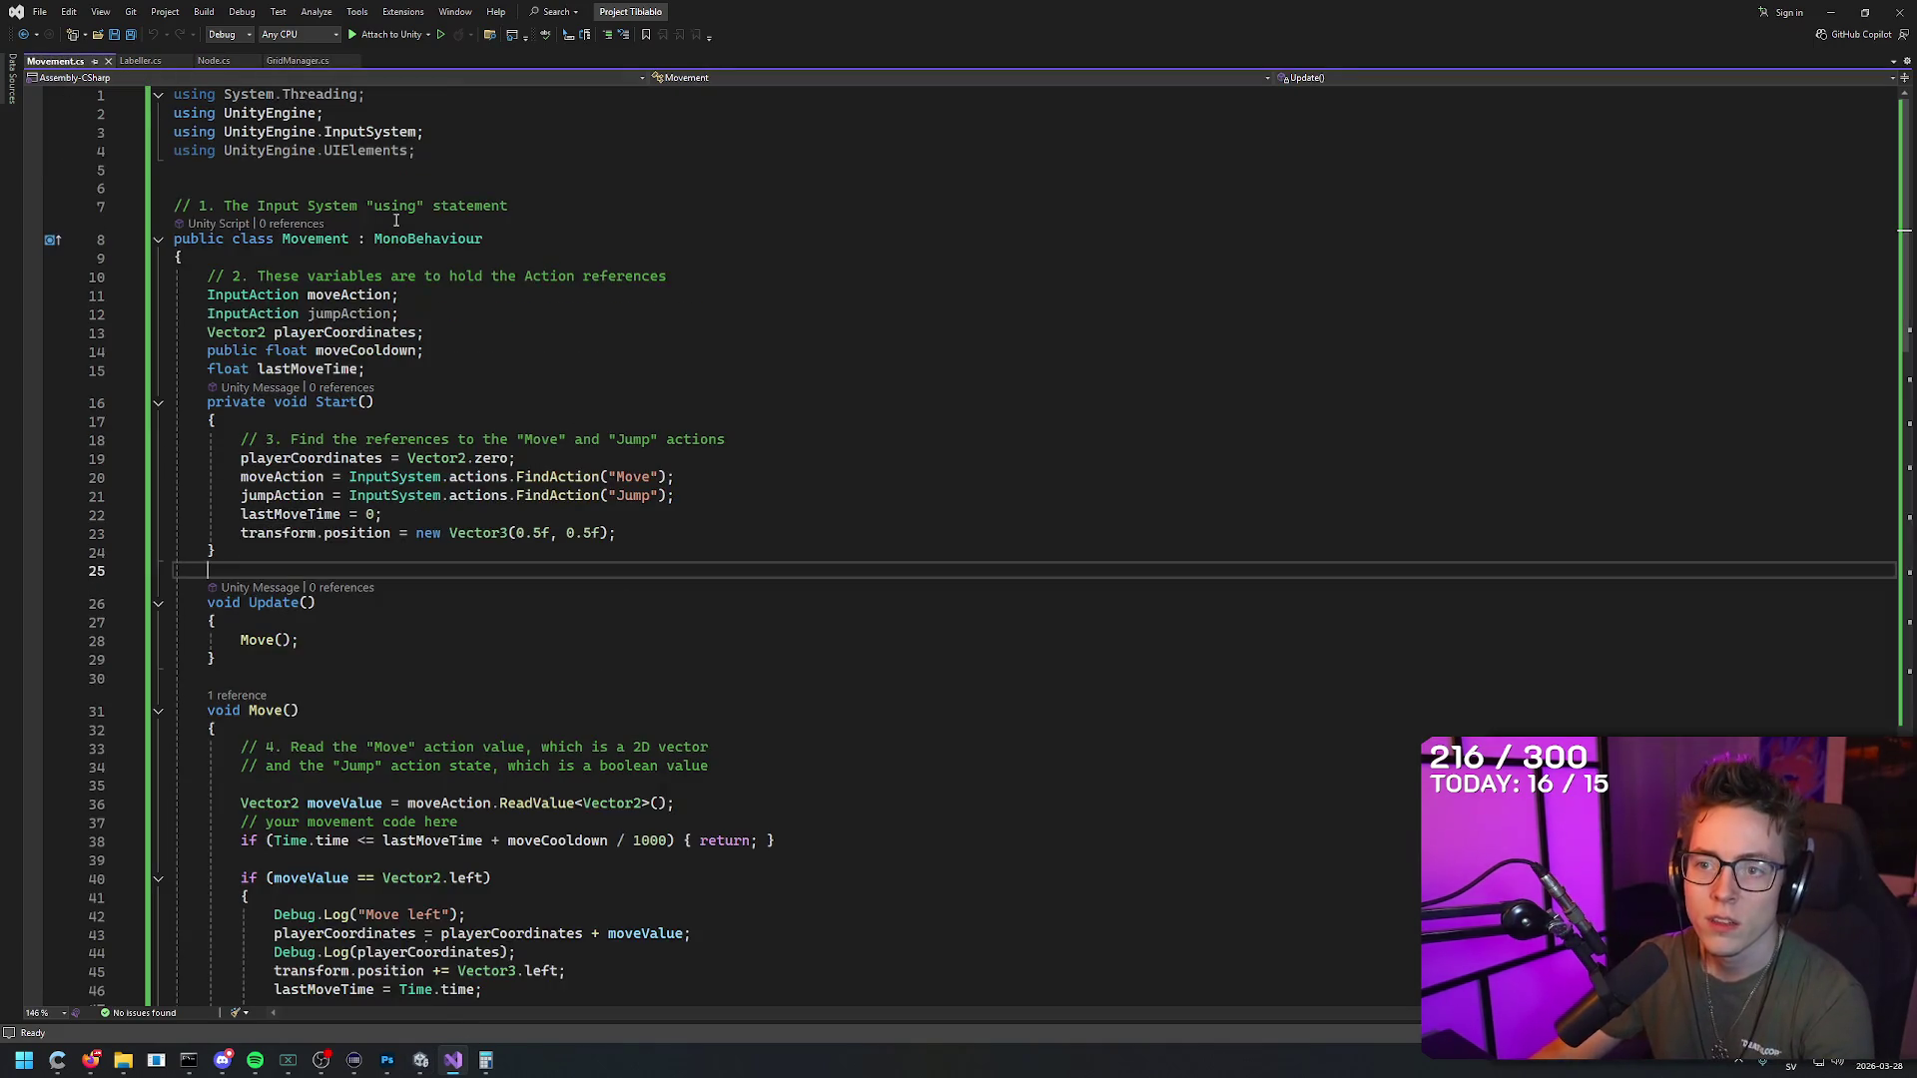
drag(635, 536, 144, 530)
key(Delete)
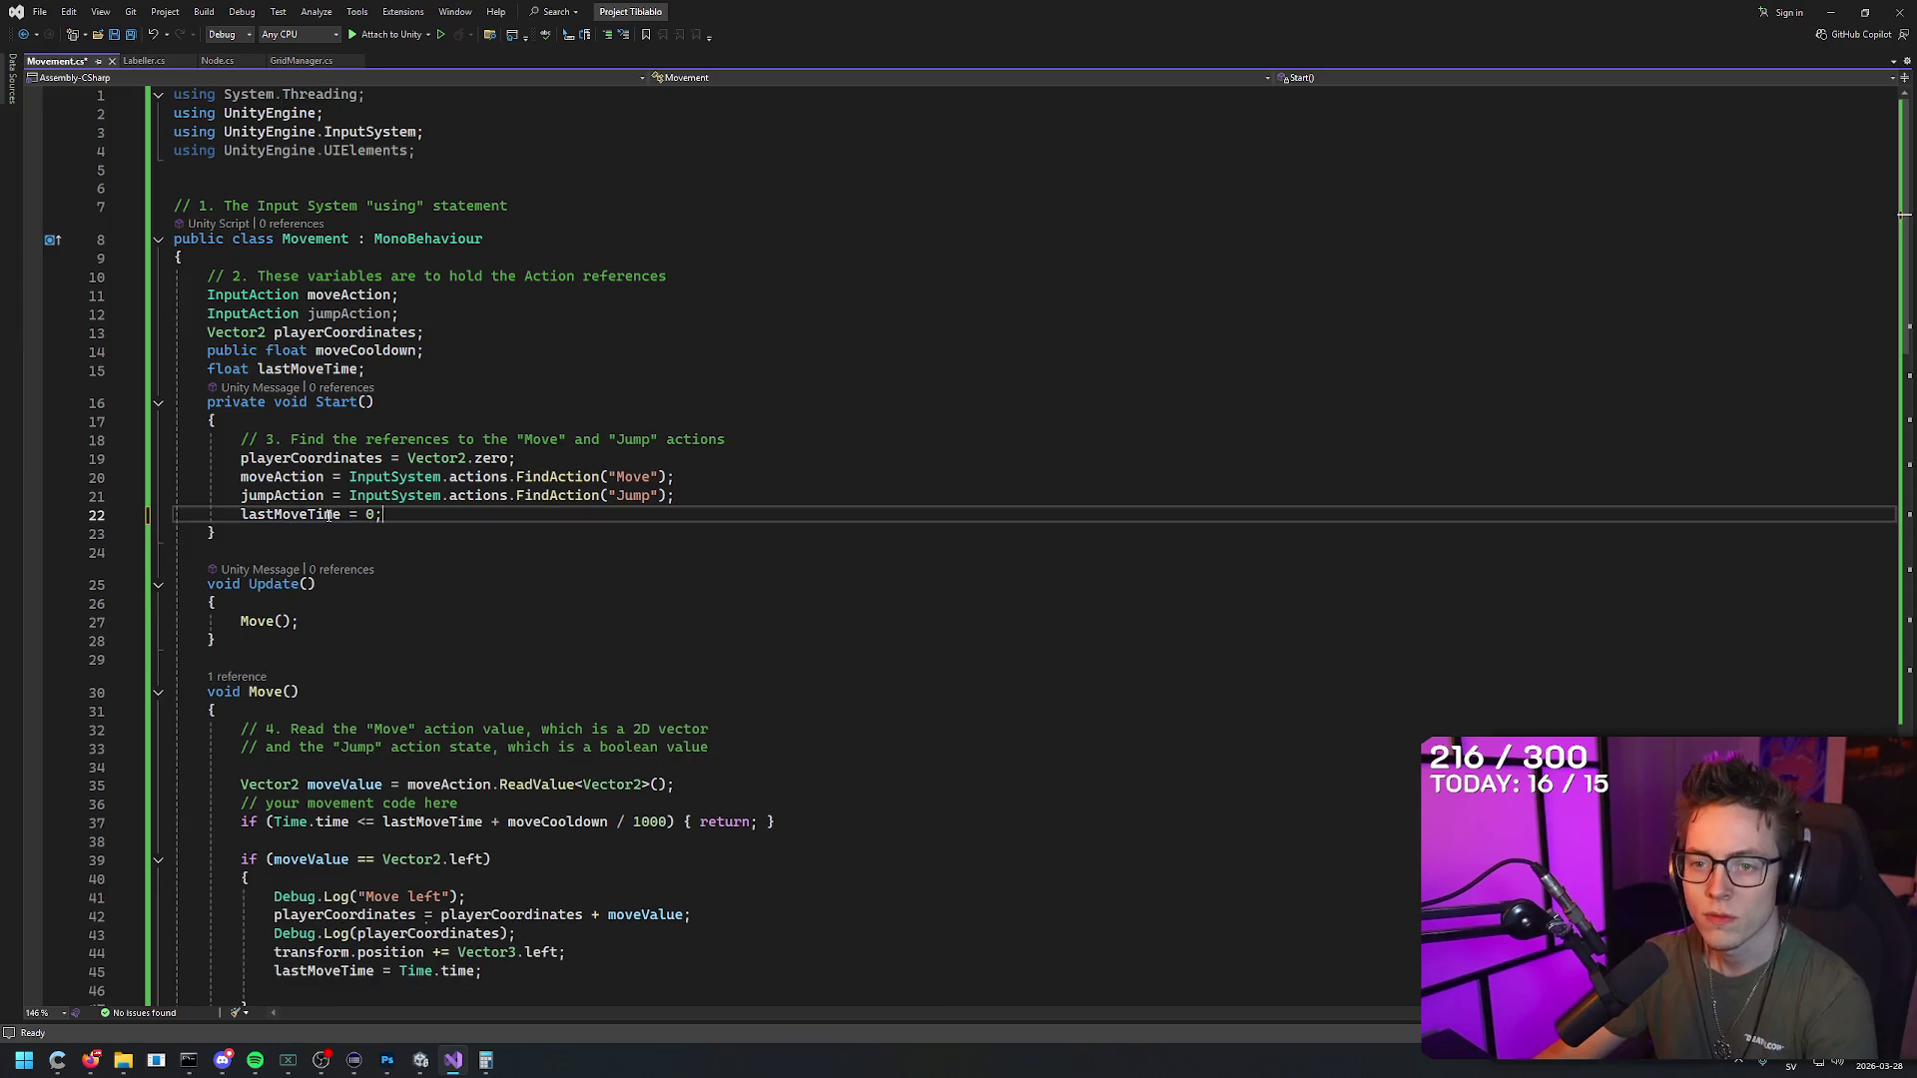
key(ctrl+s)
key(alt+Tab)
key(ctrl+p)
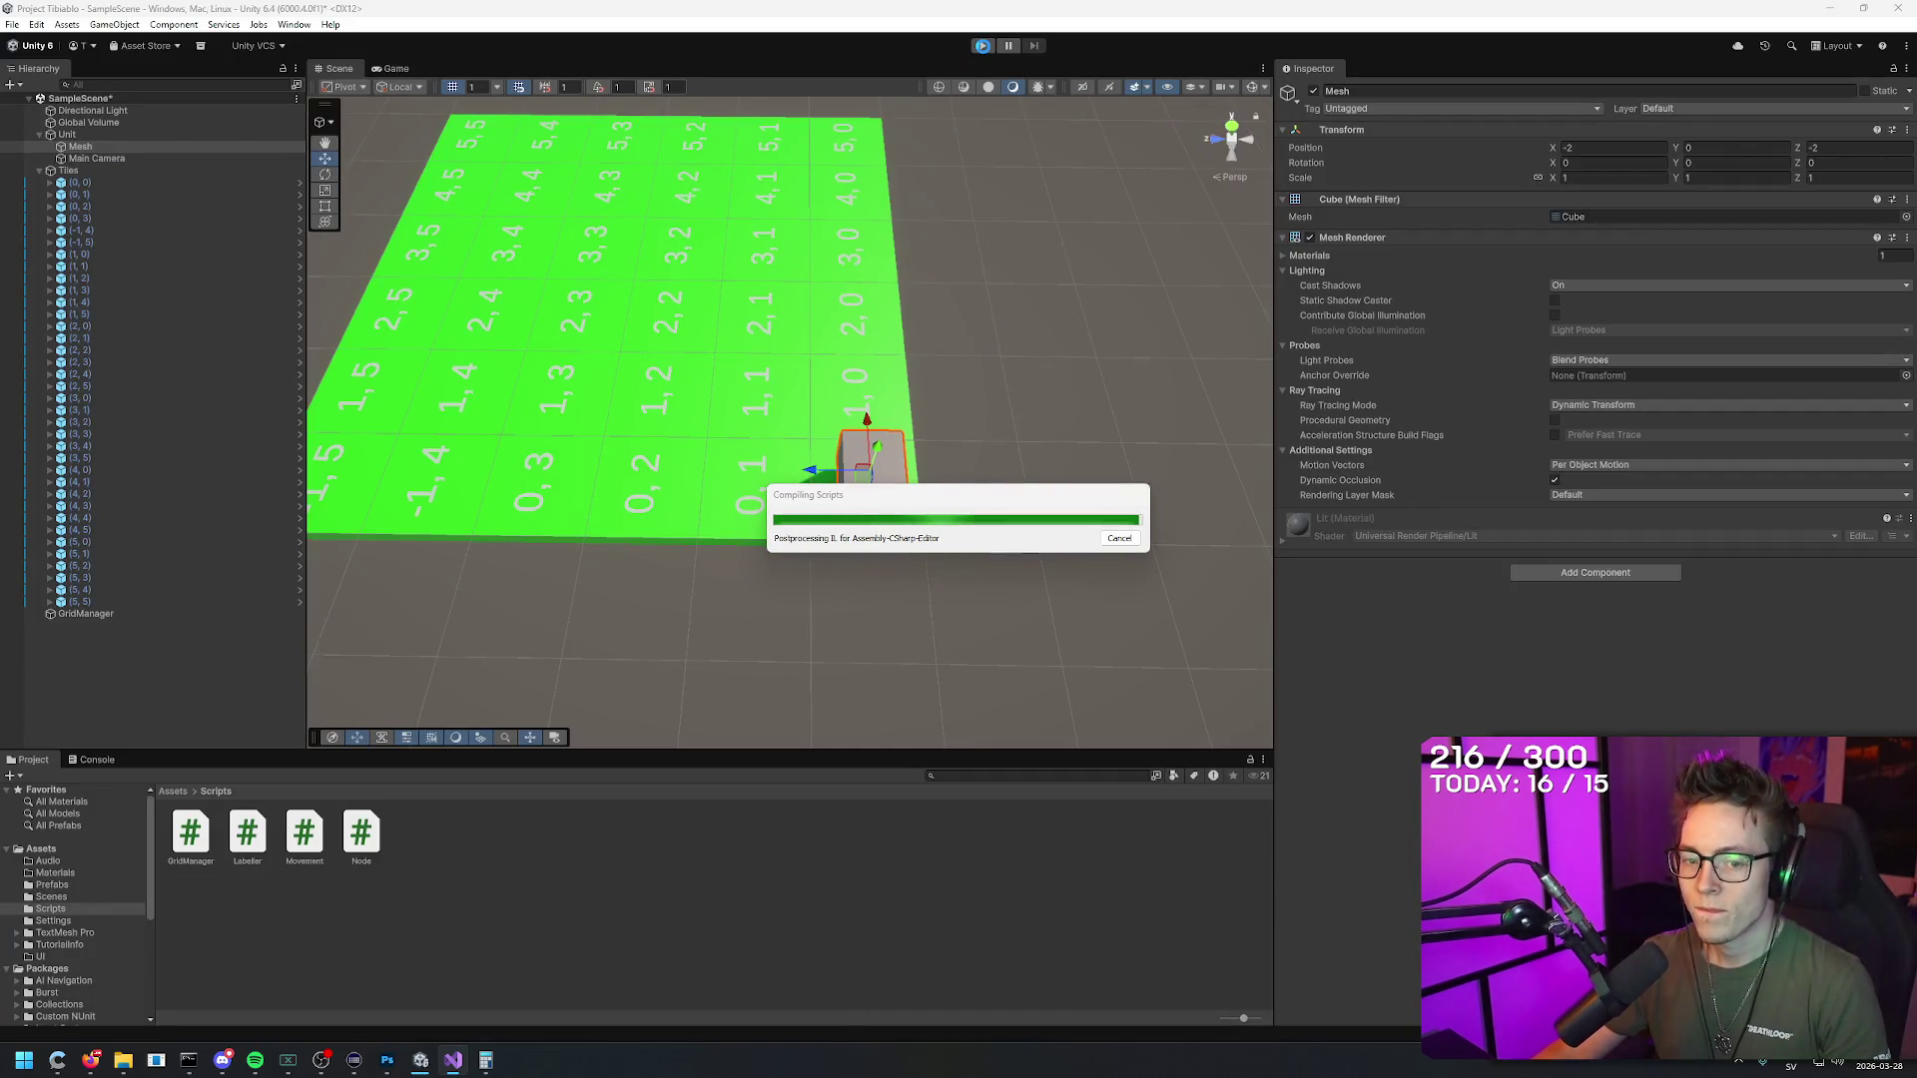
click(983, 47)
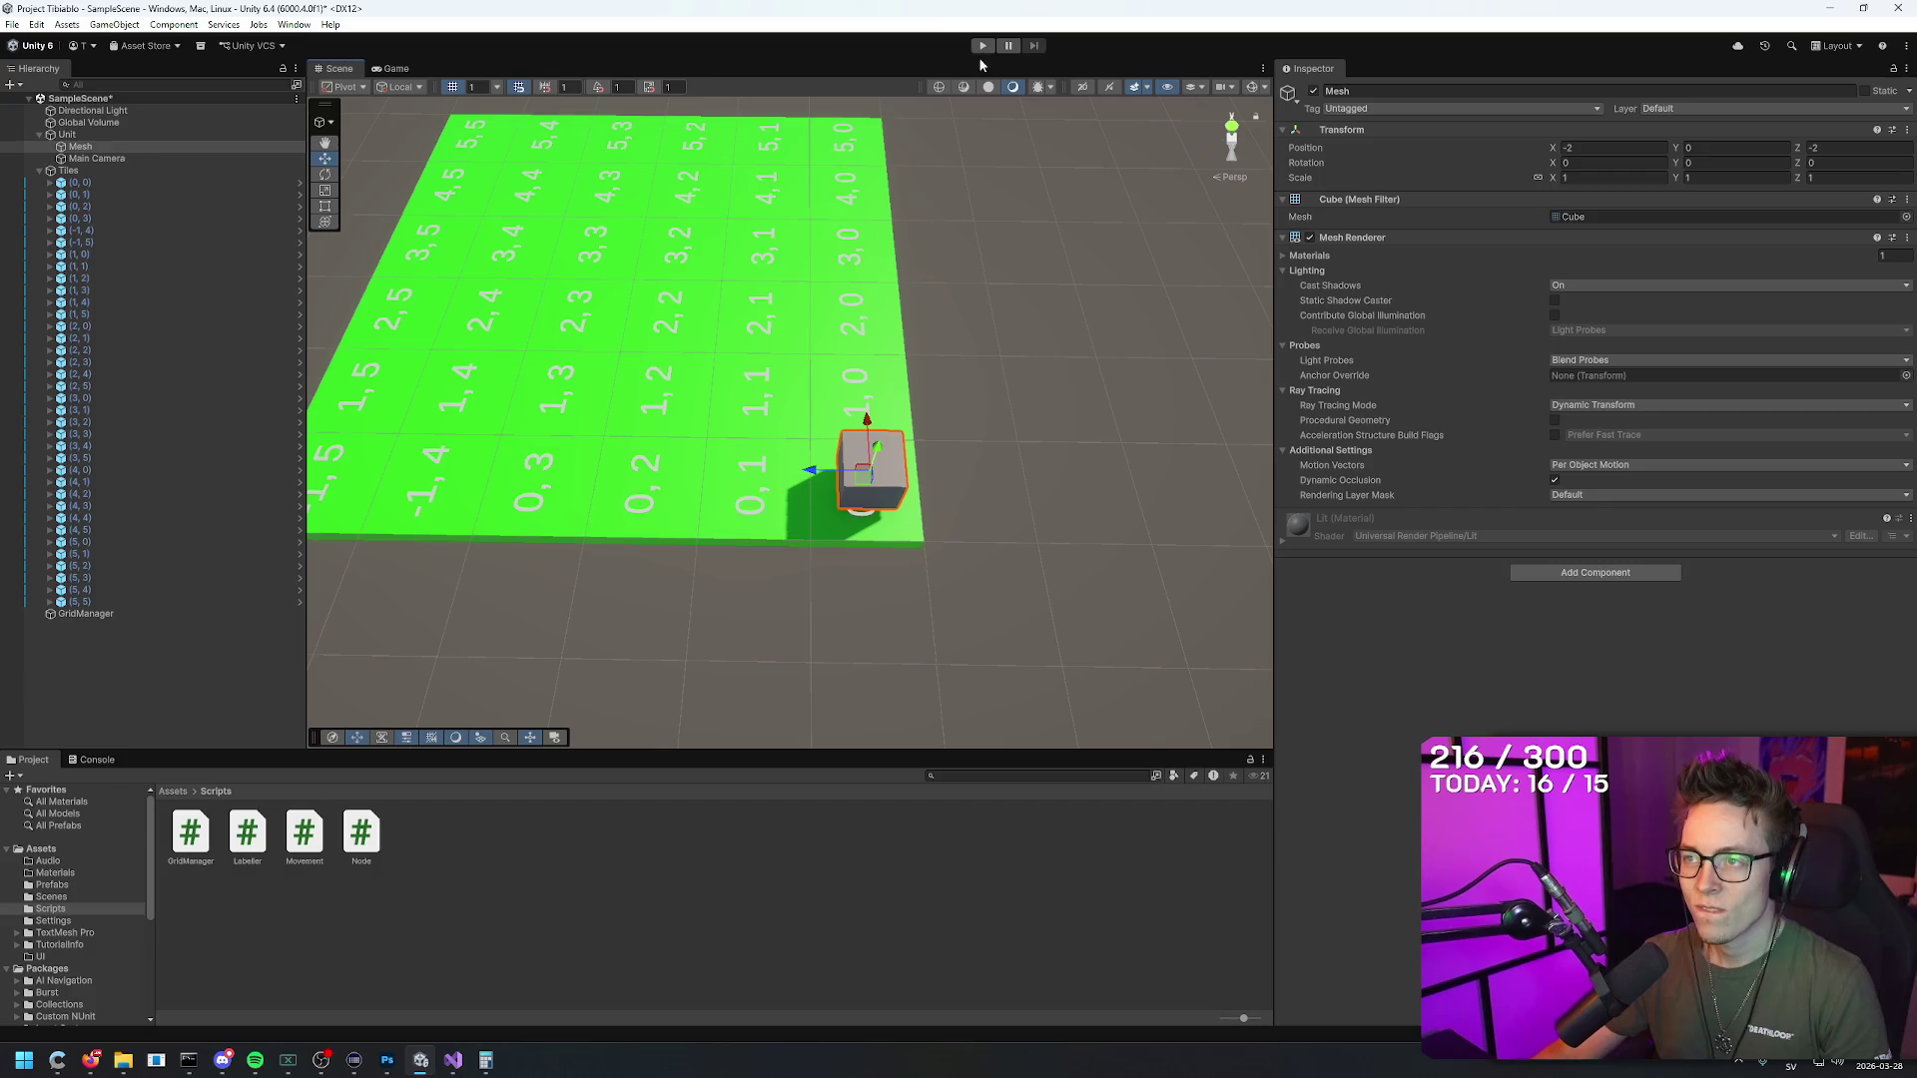
click(982, 46)
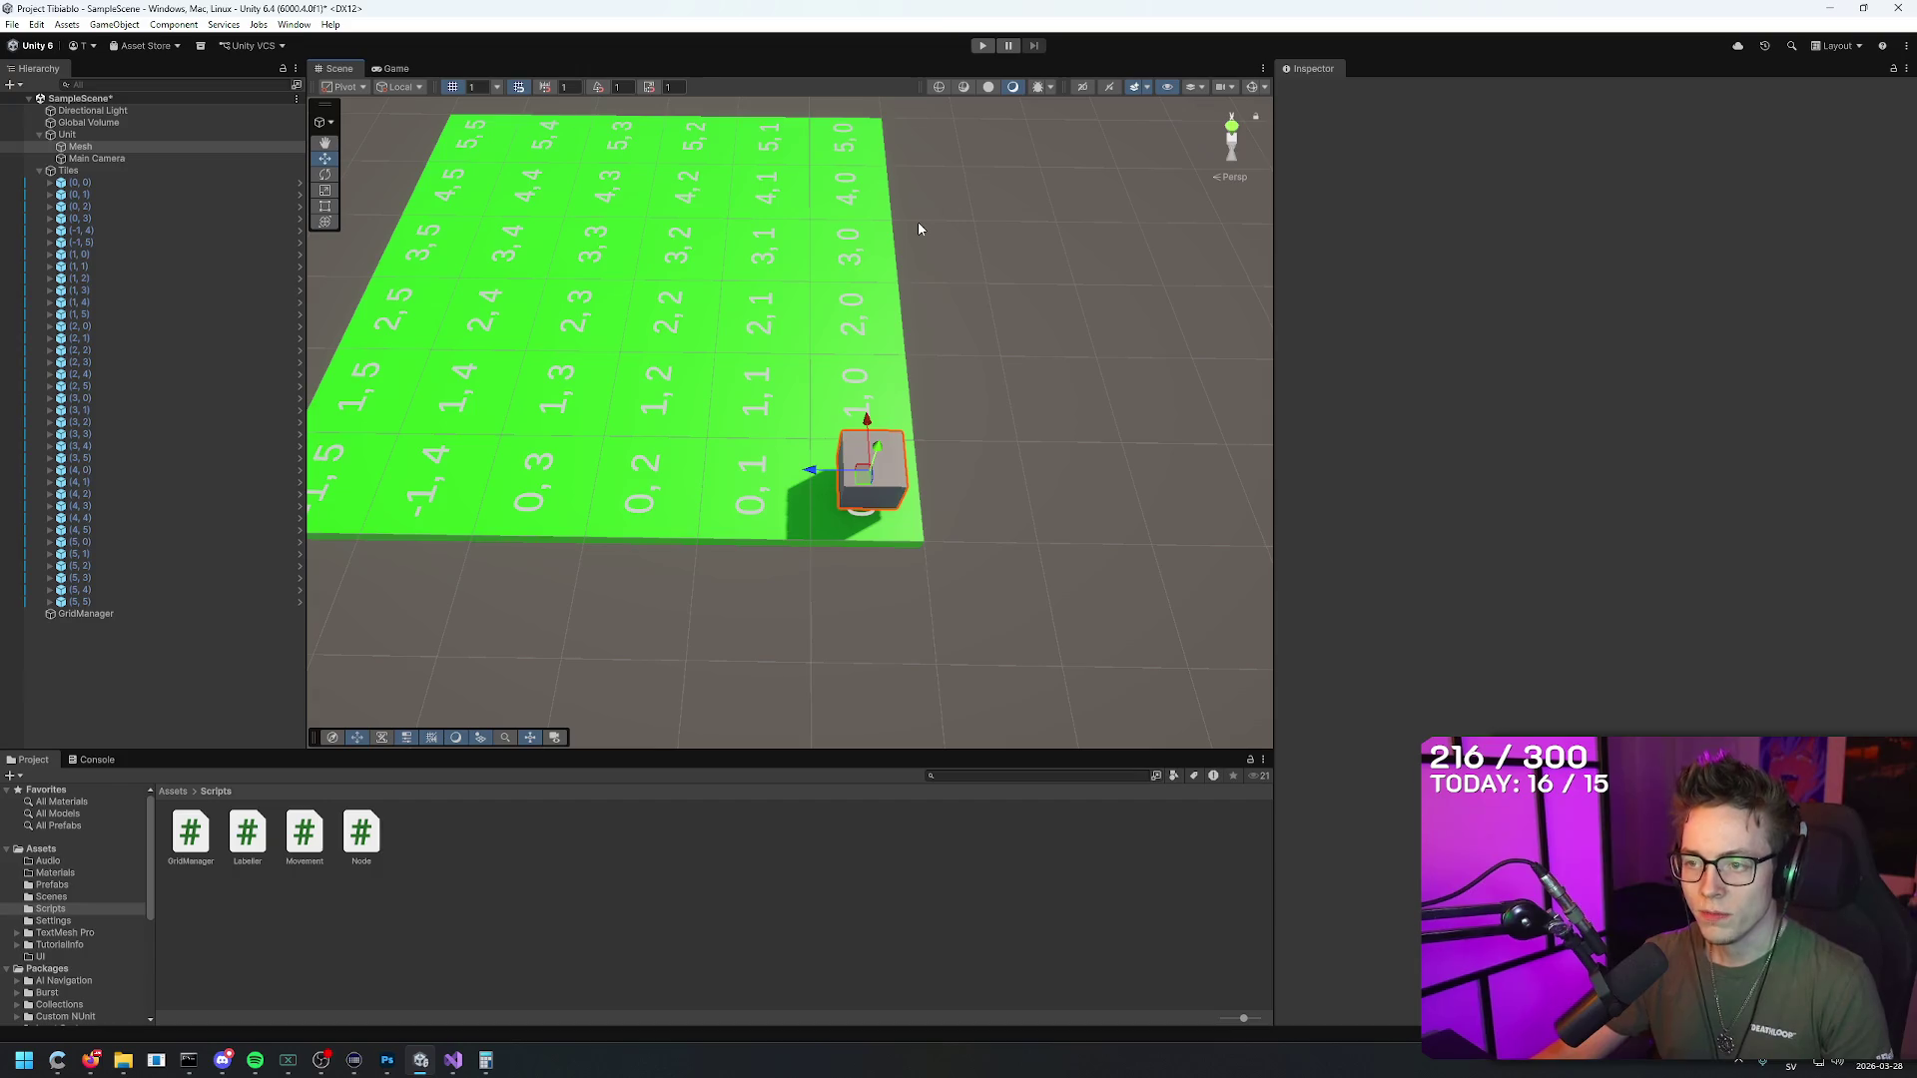
key(w)
key(w)
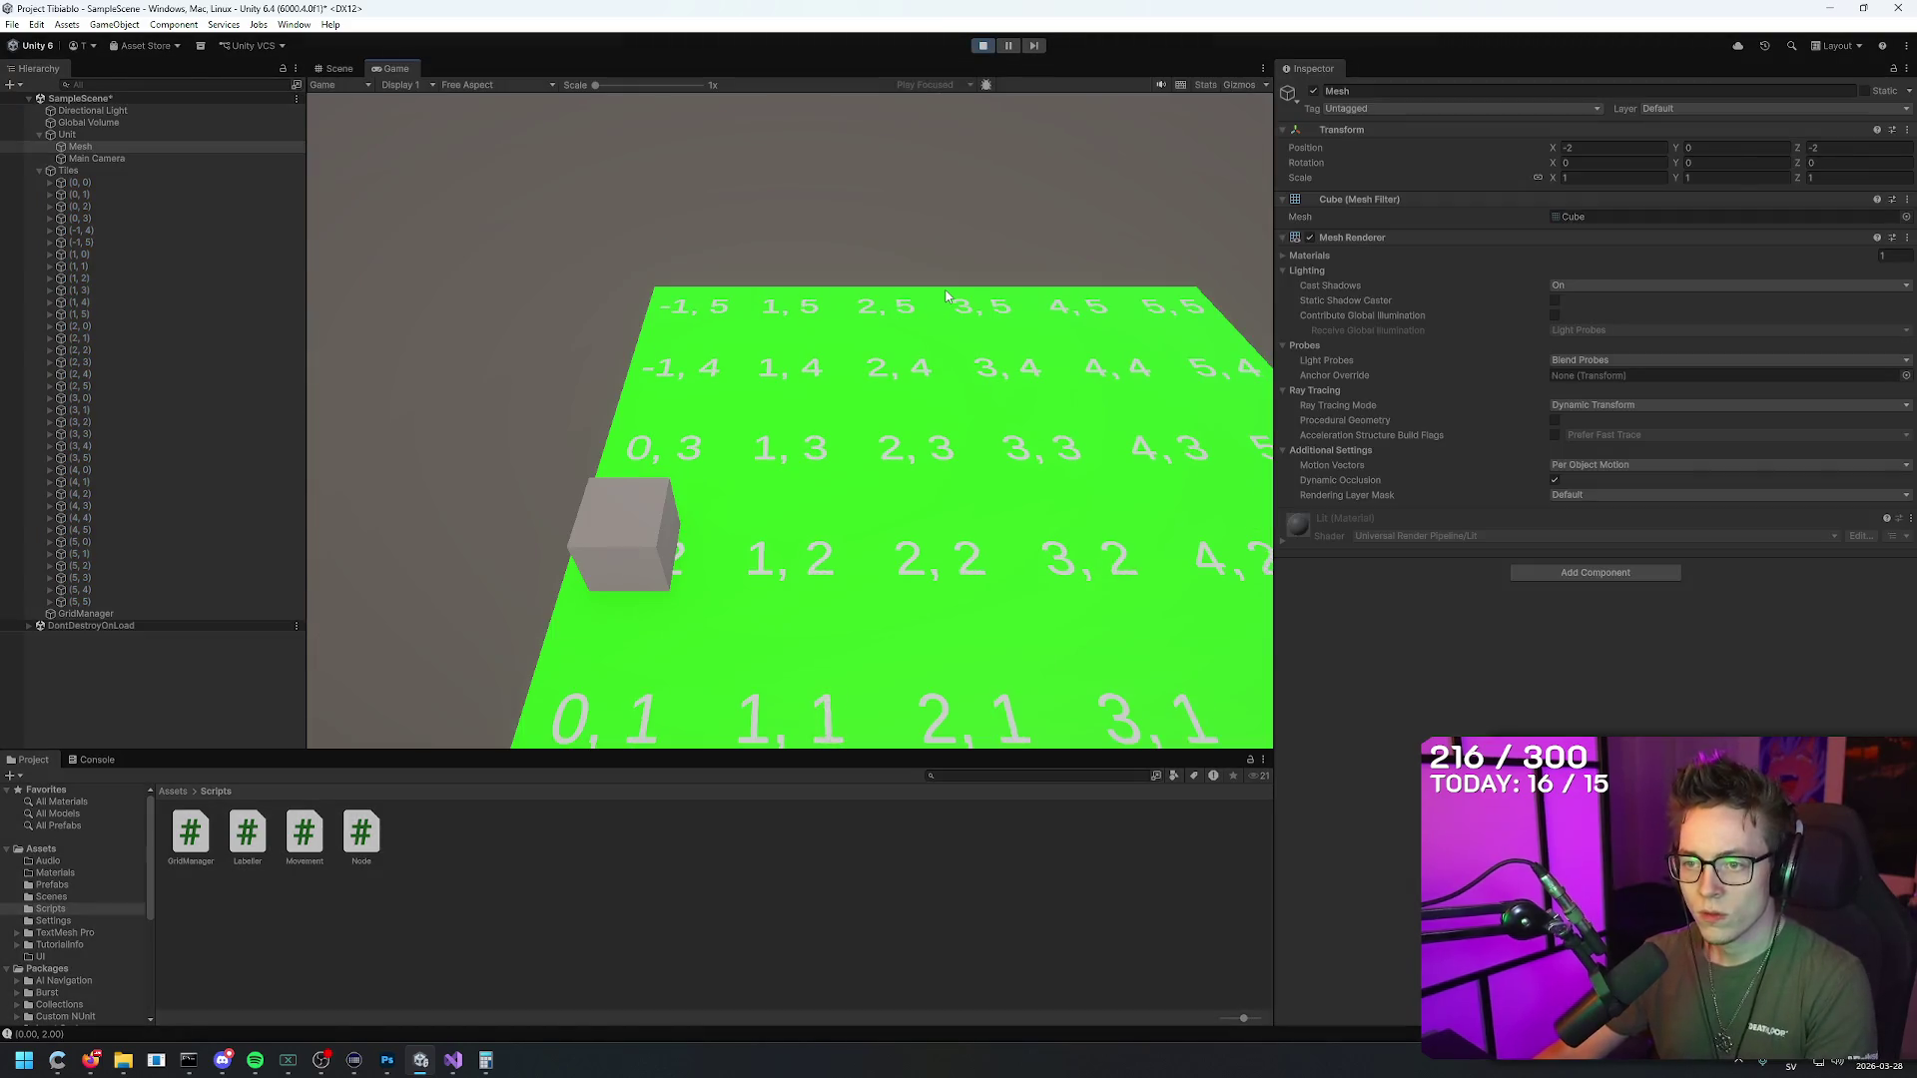
key(s)
key(s)
key(d)
key(d)
key(d)
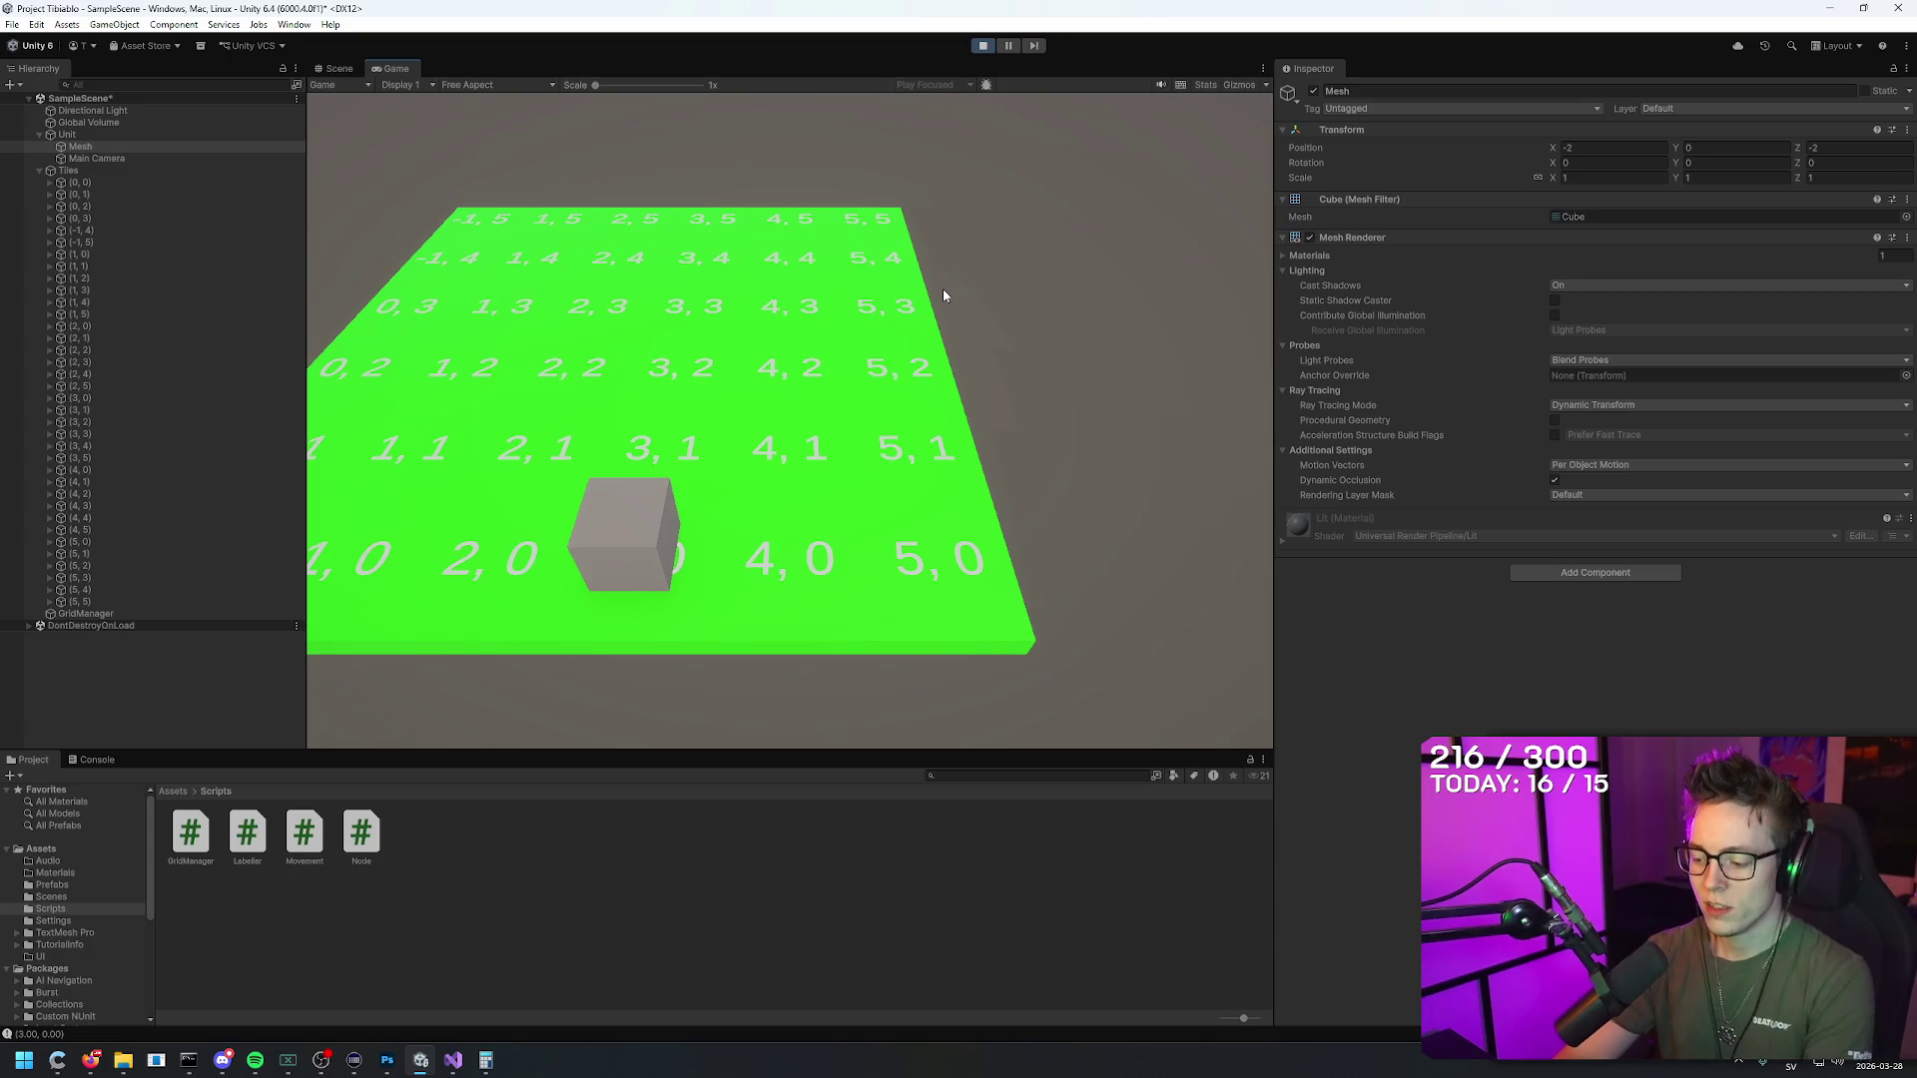
key(w)
key(w)
key(w)
key(w)
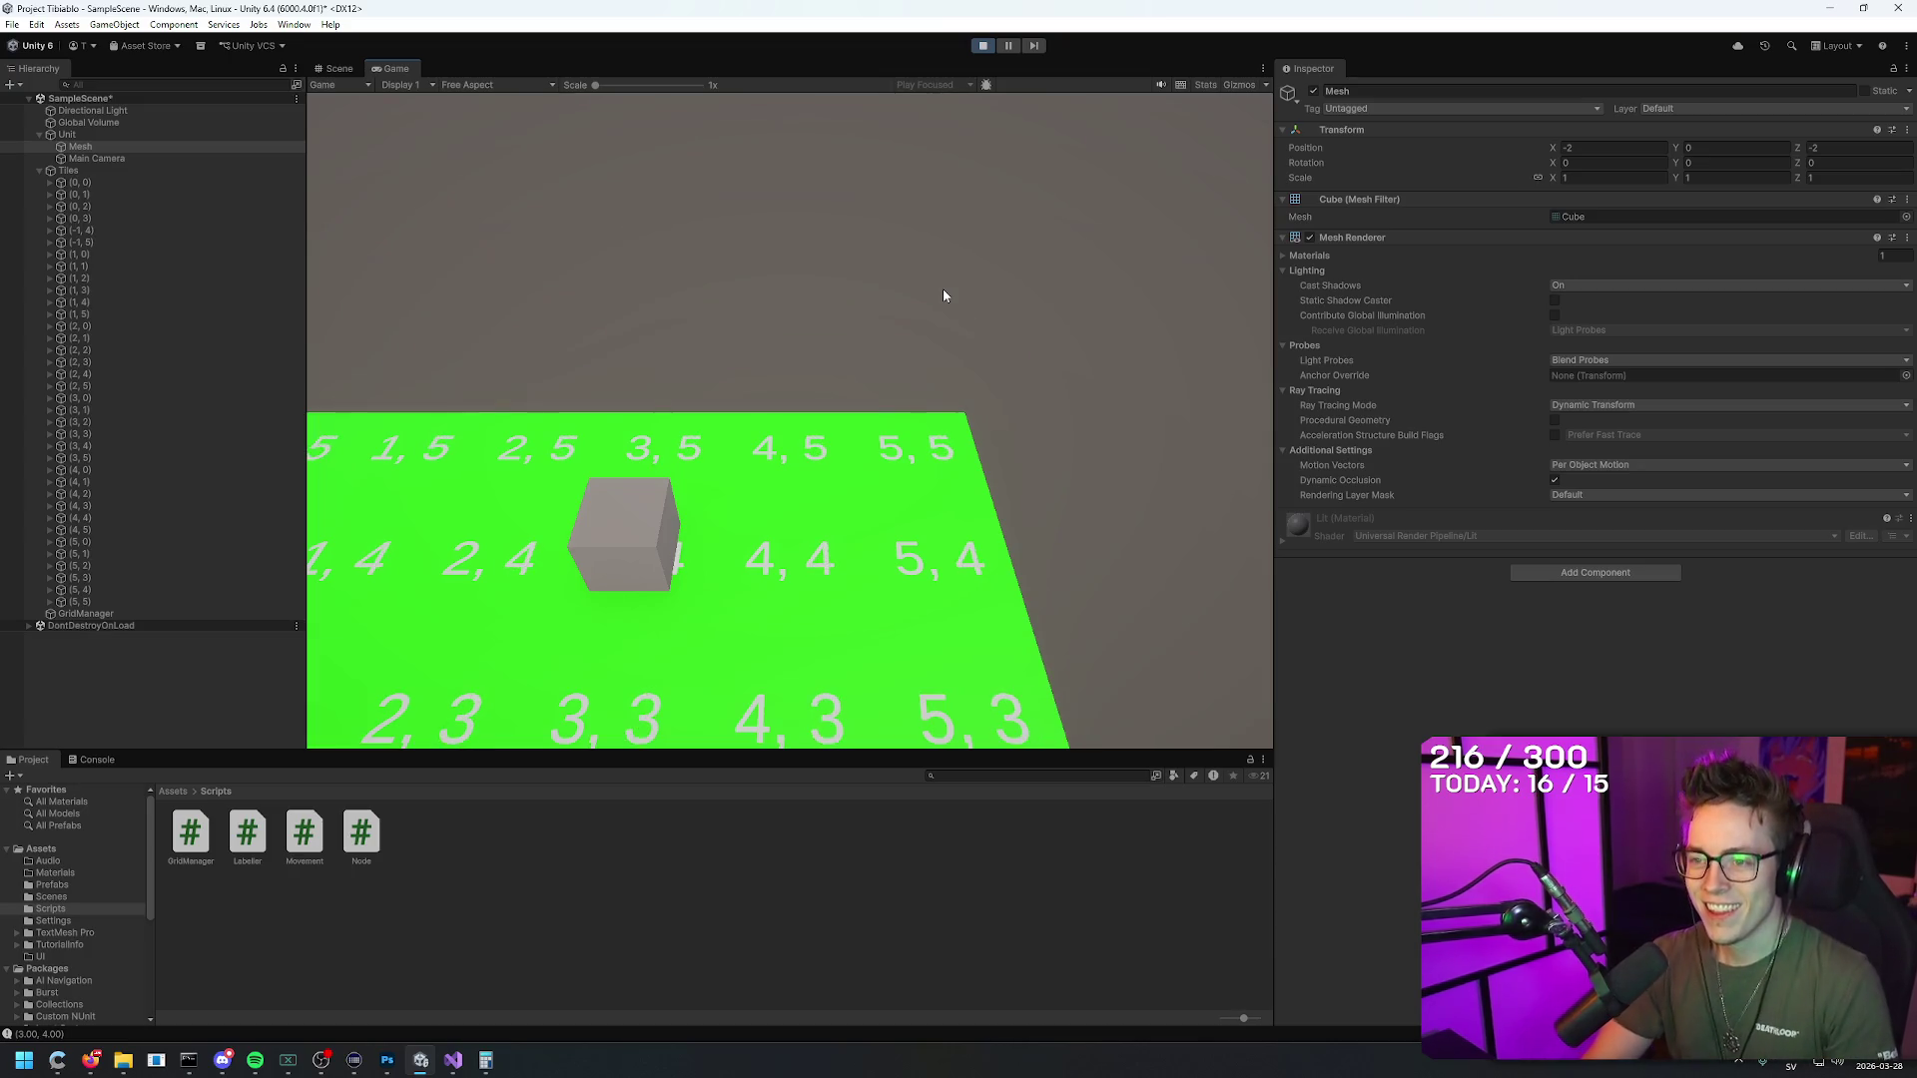
key(s)
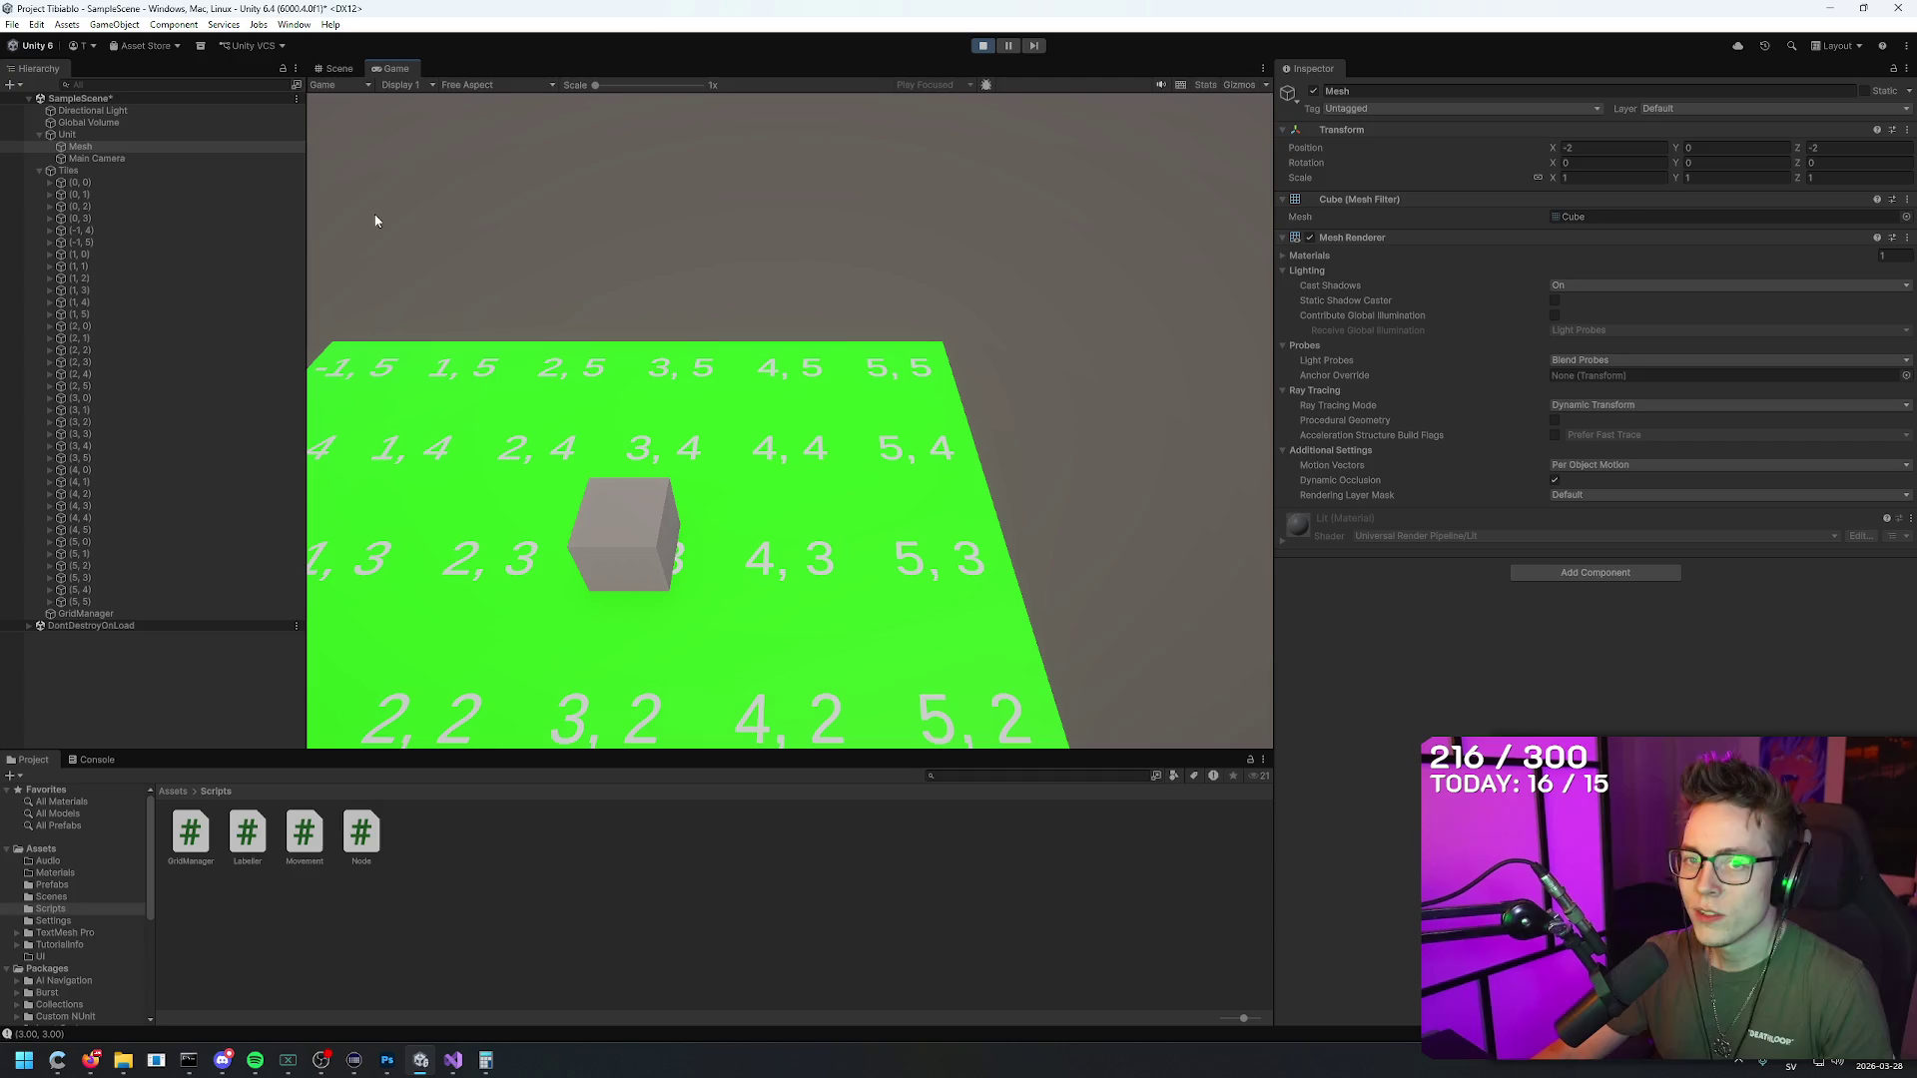
click(71, 136)
click(67, 135)
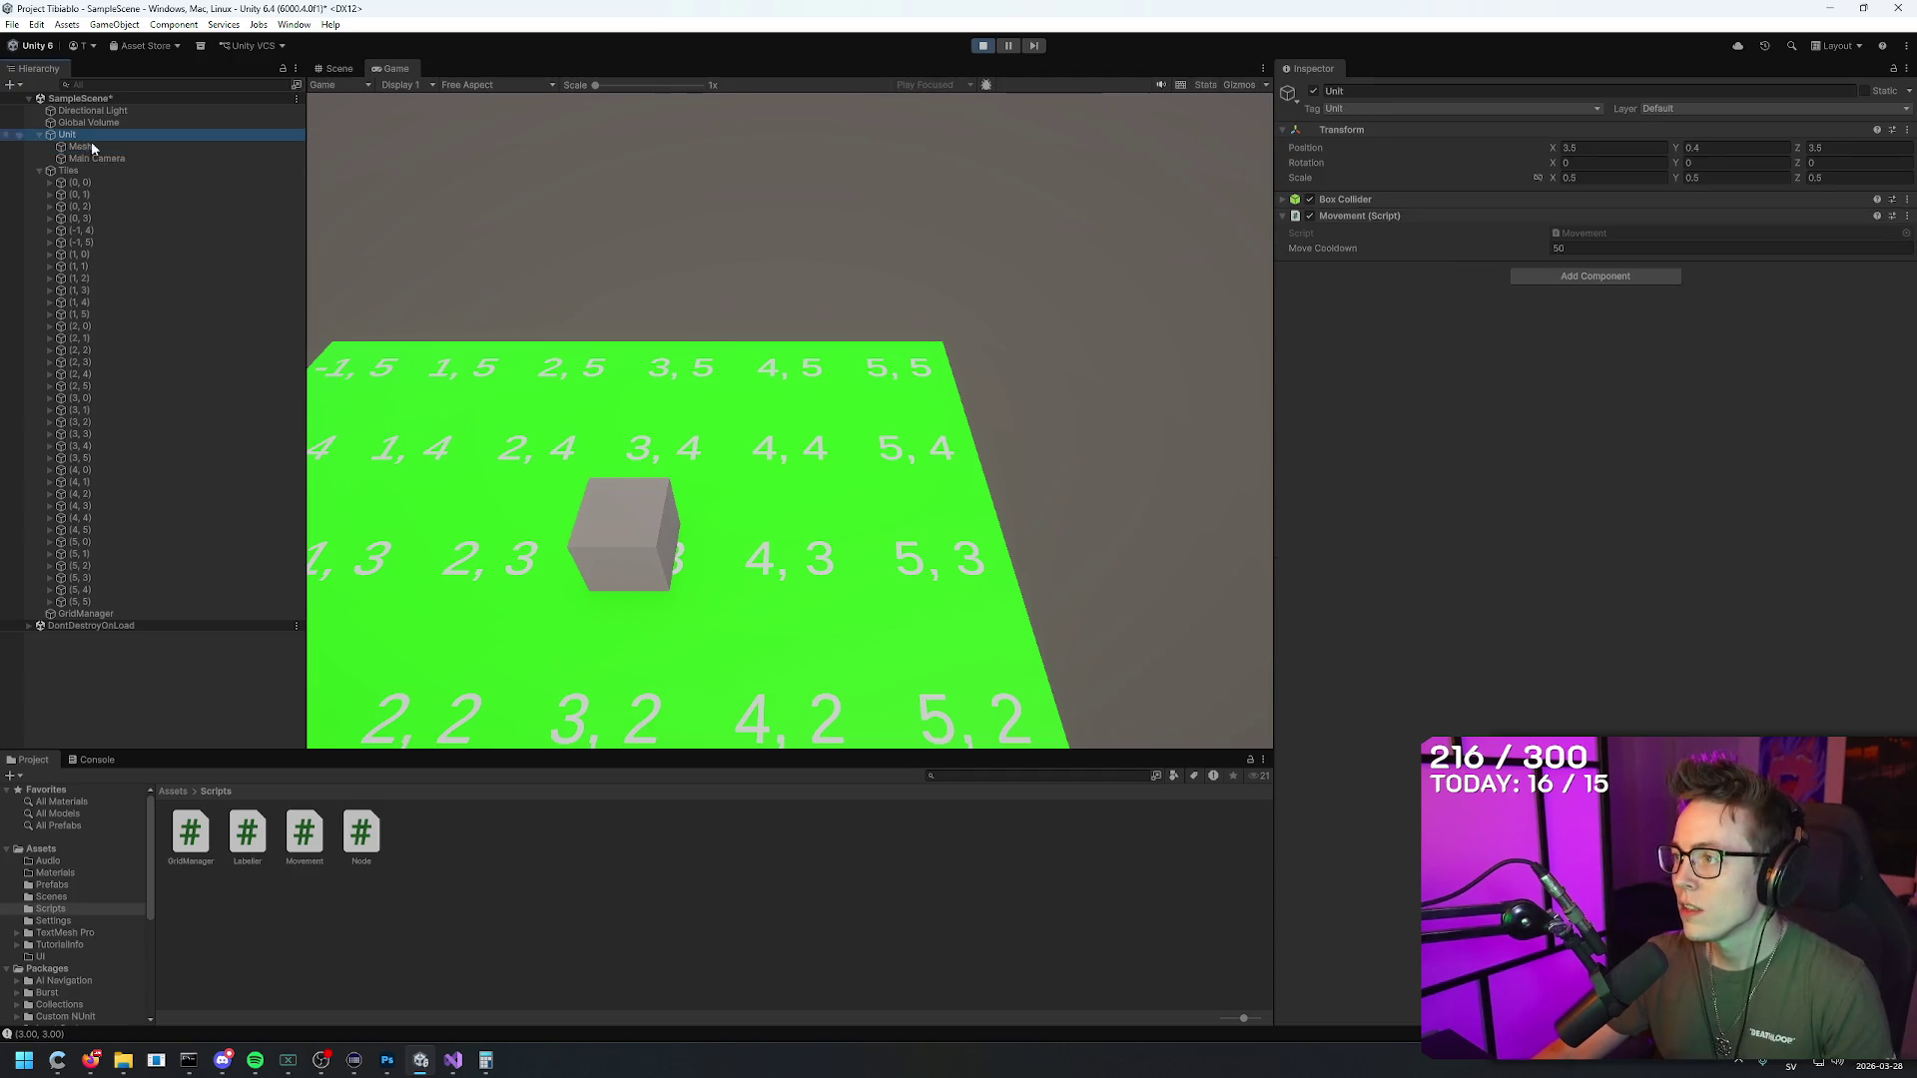
click(1584, 248)
text(300)
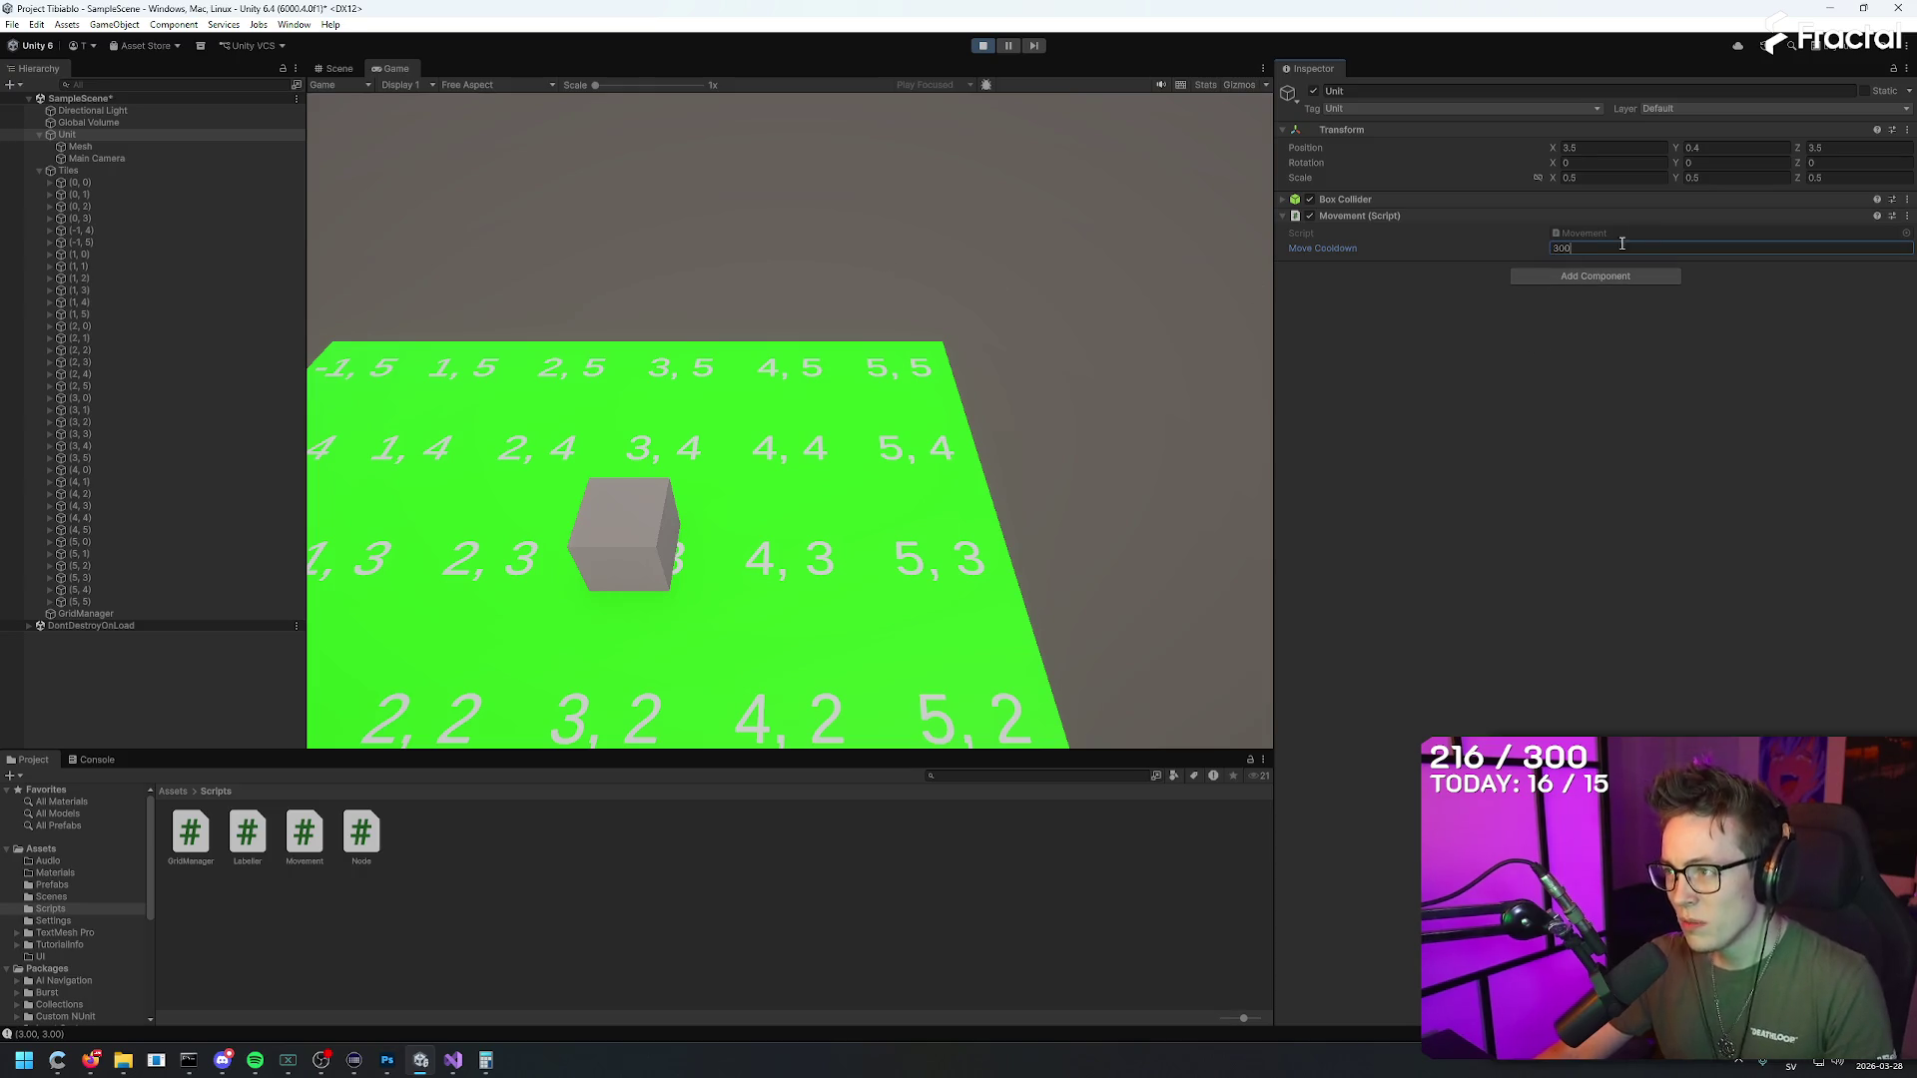
click(882, 263)
key(s)
key(s)
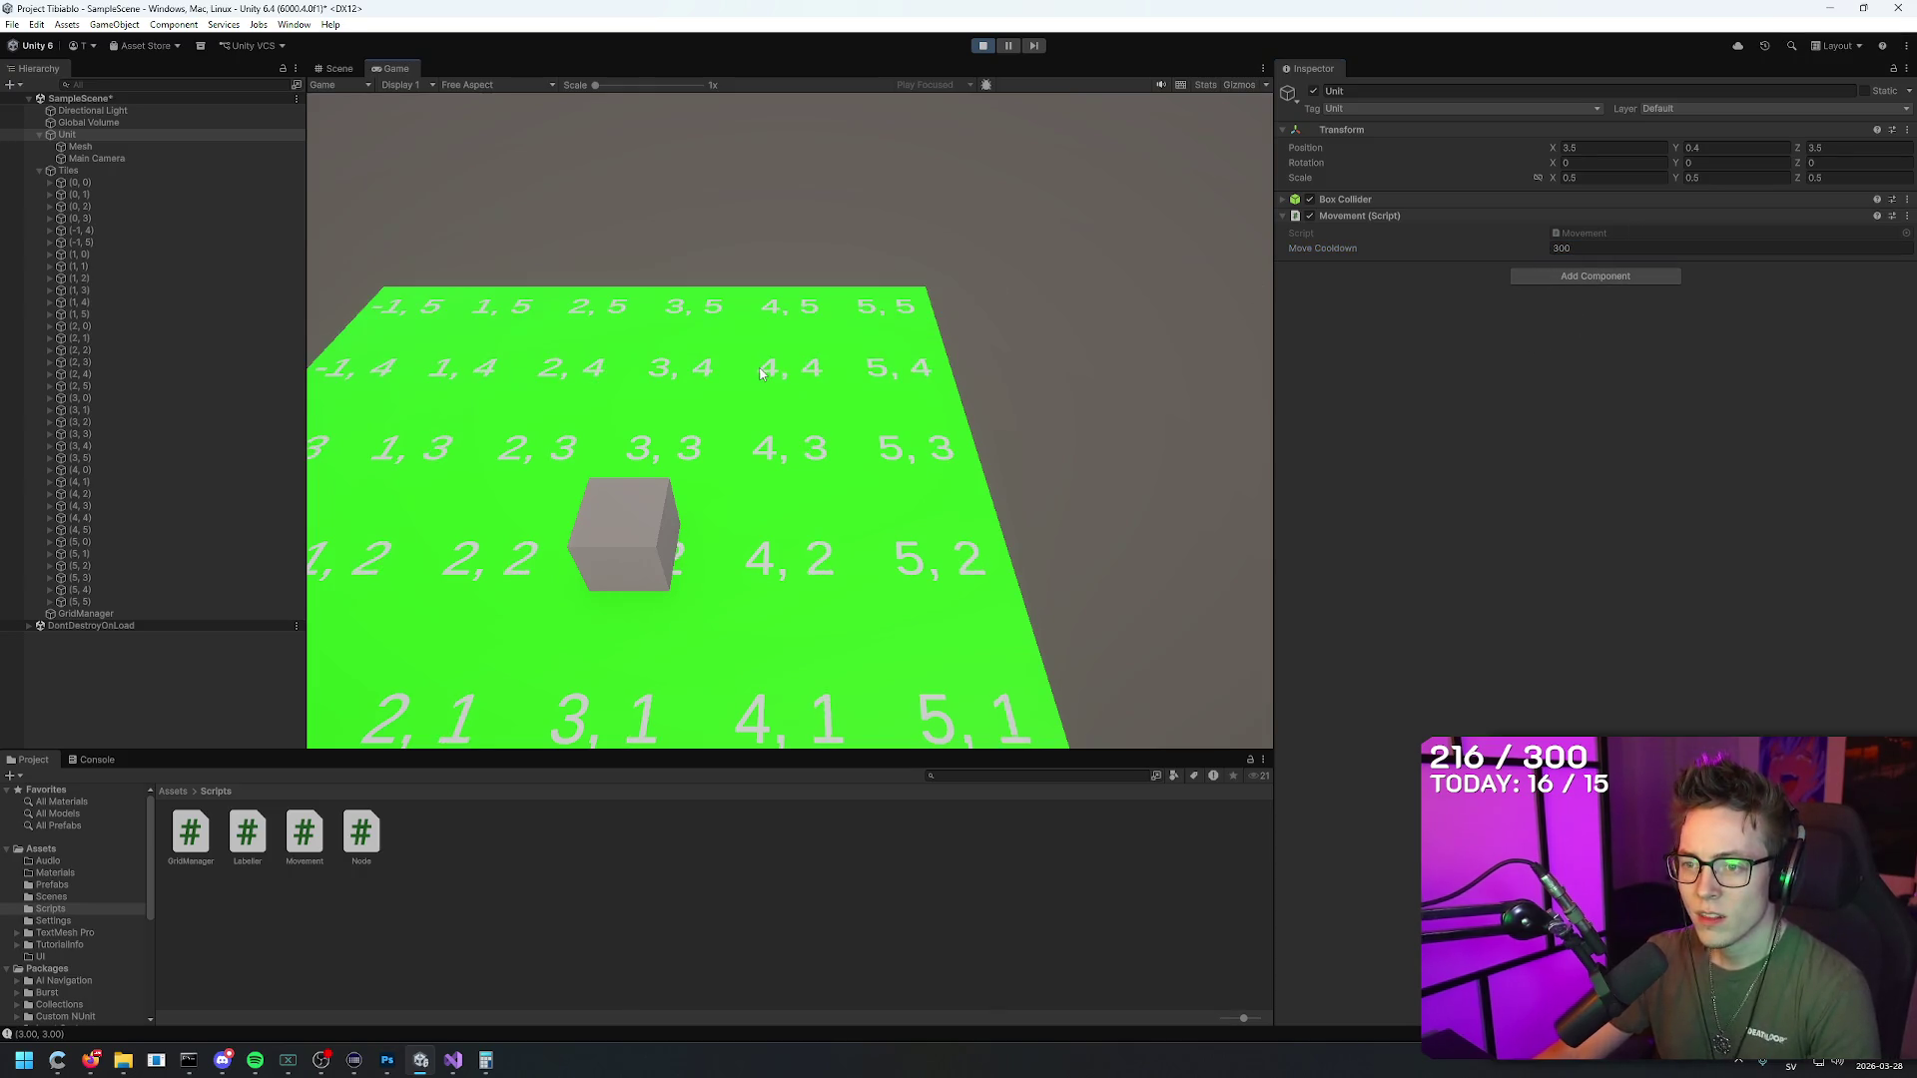
key(a)
key(a)
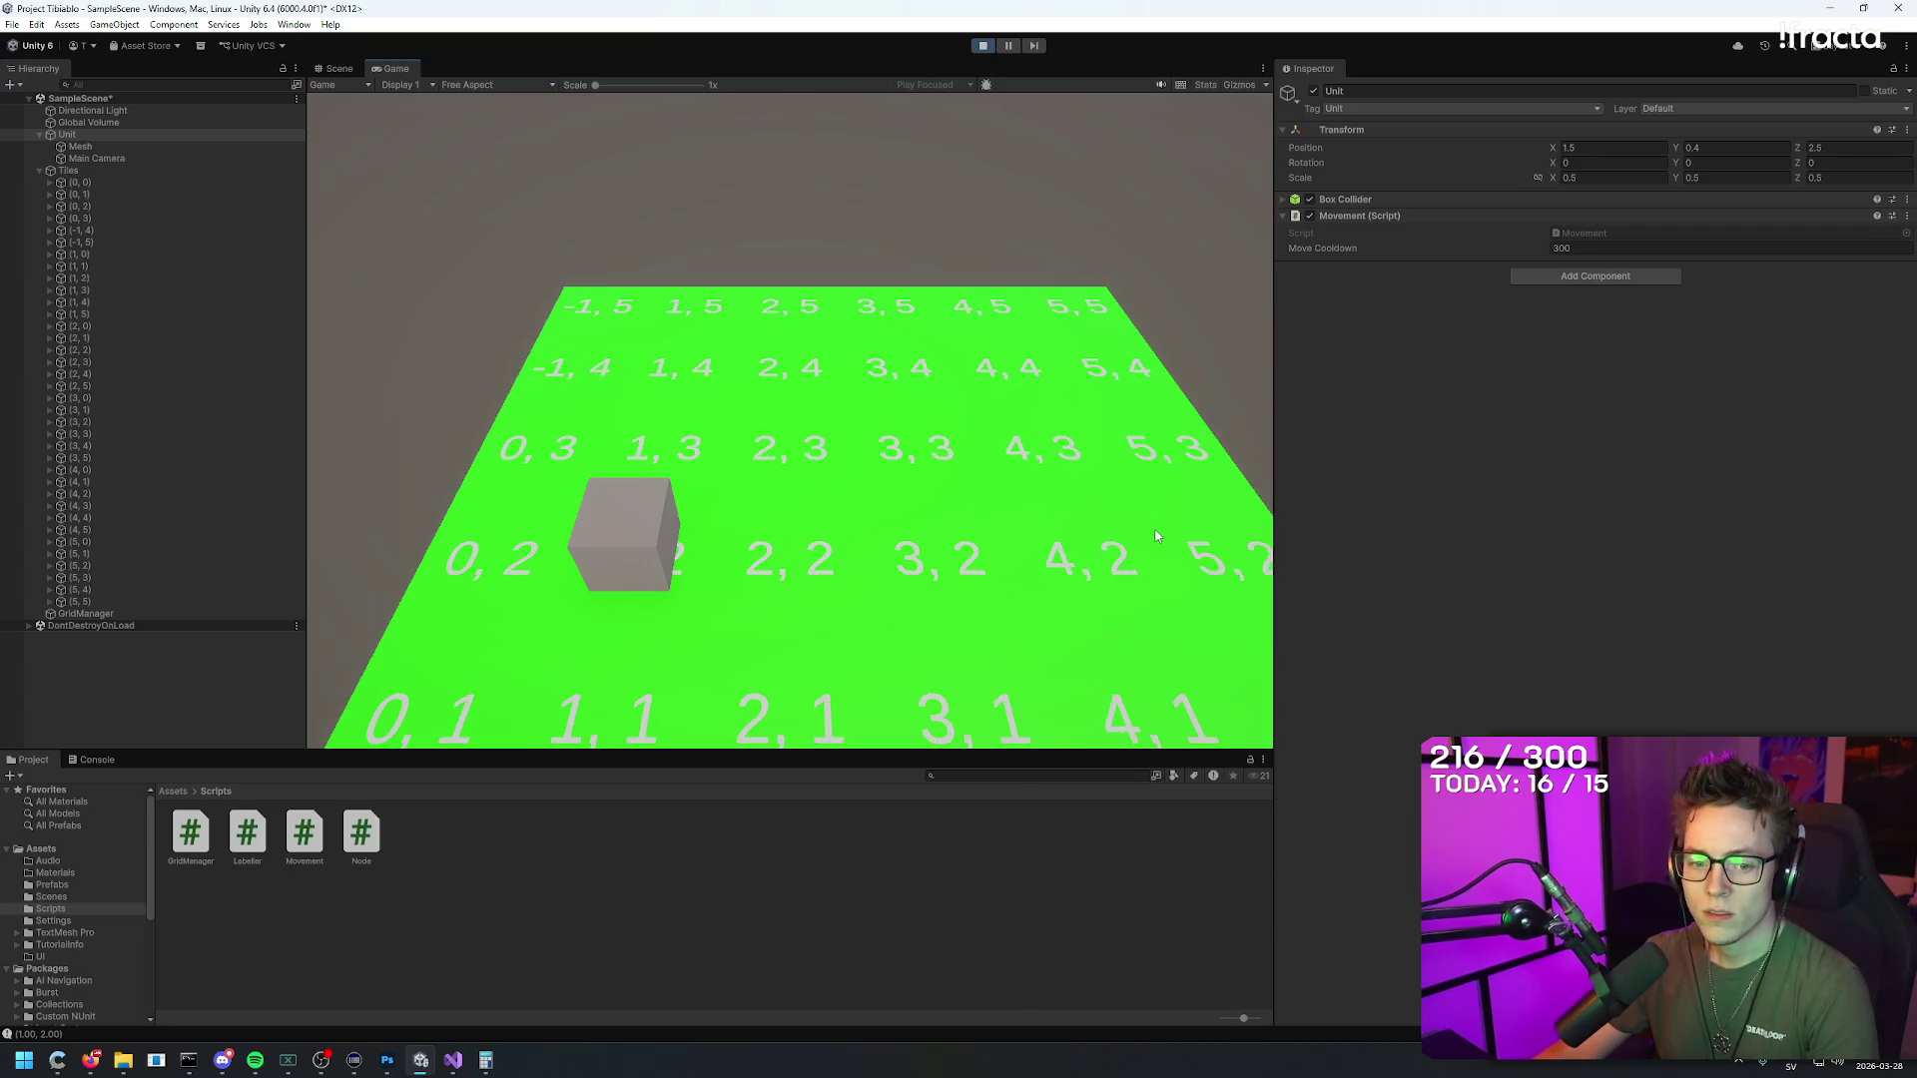
key(d)
key(d)
key(w)
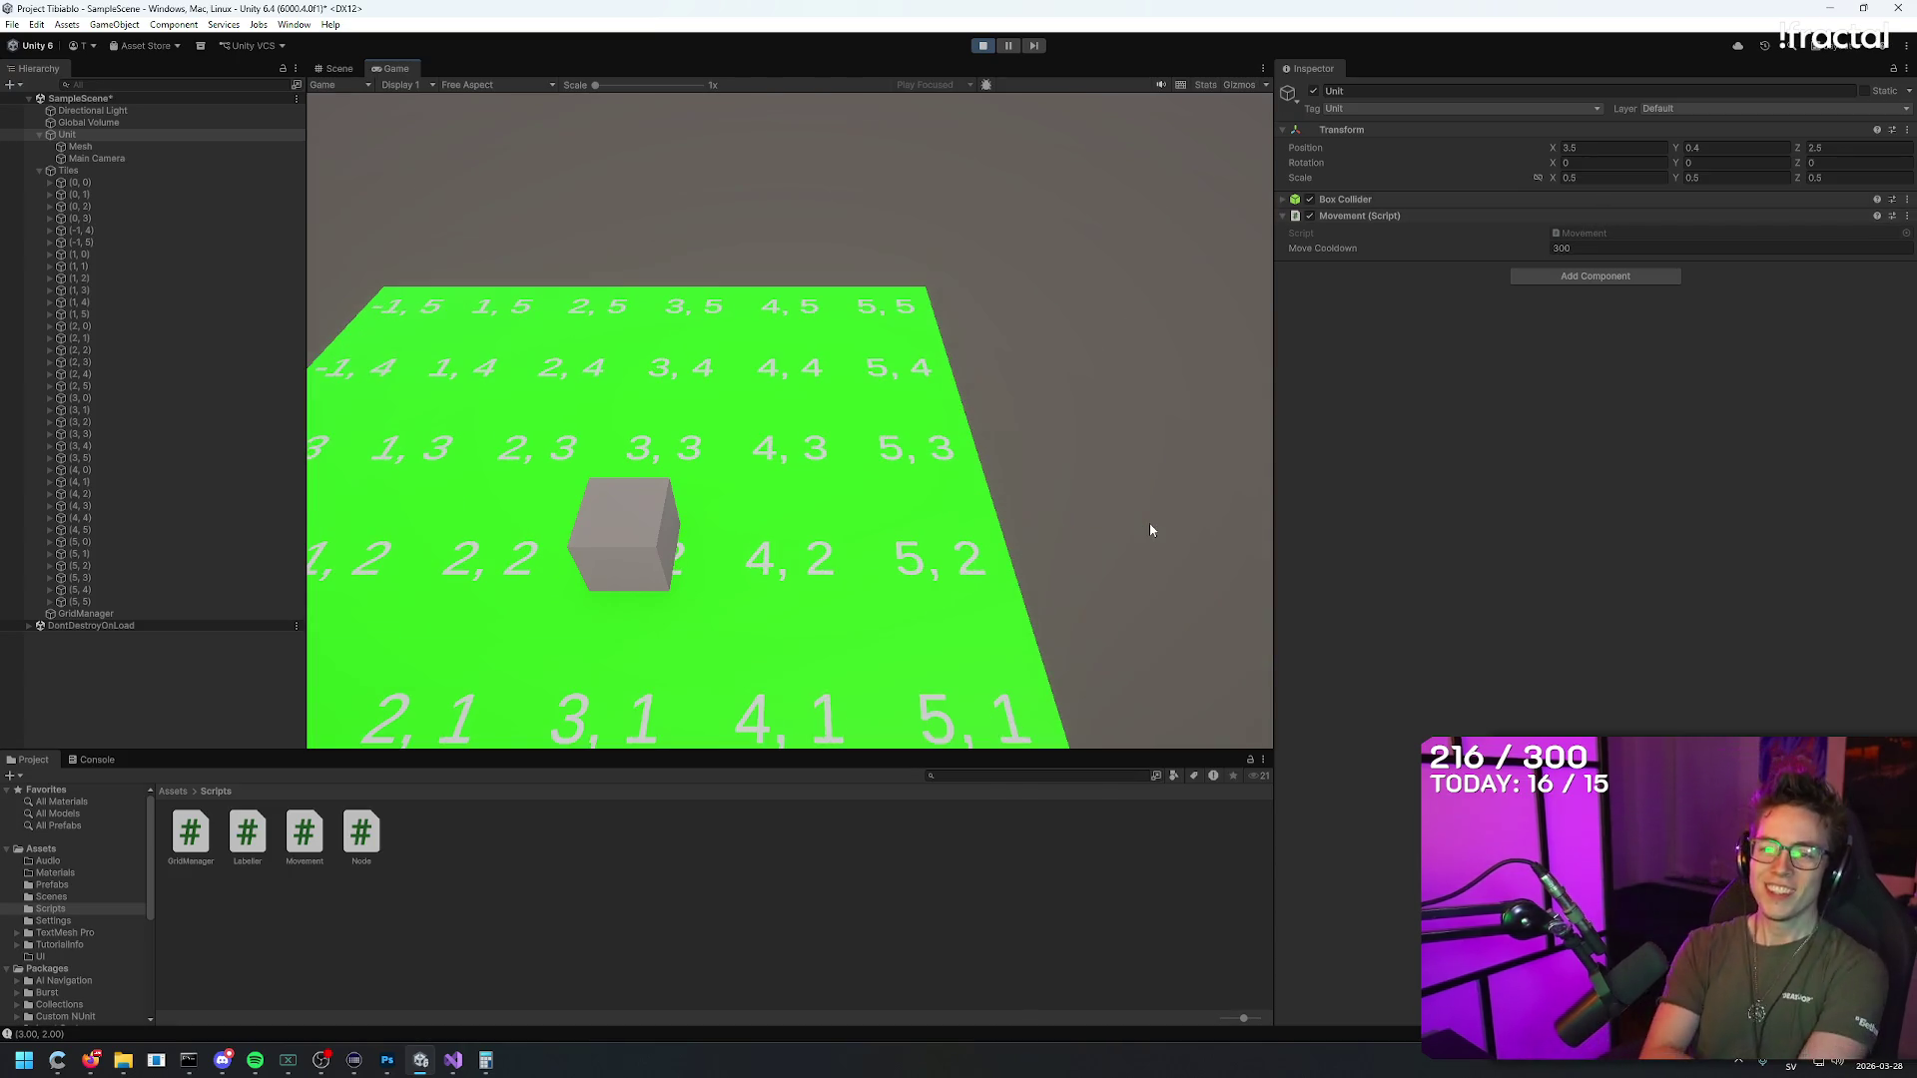
key(a)
key(s)
key(s)
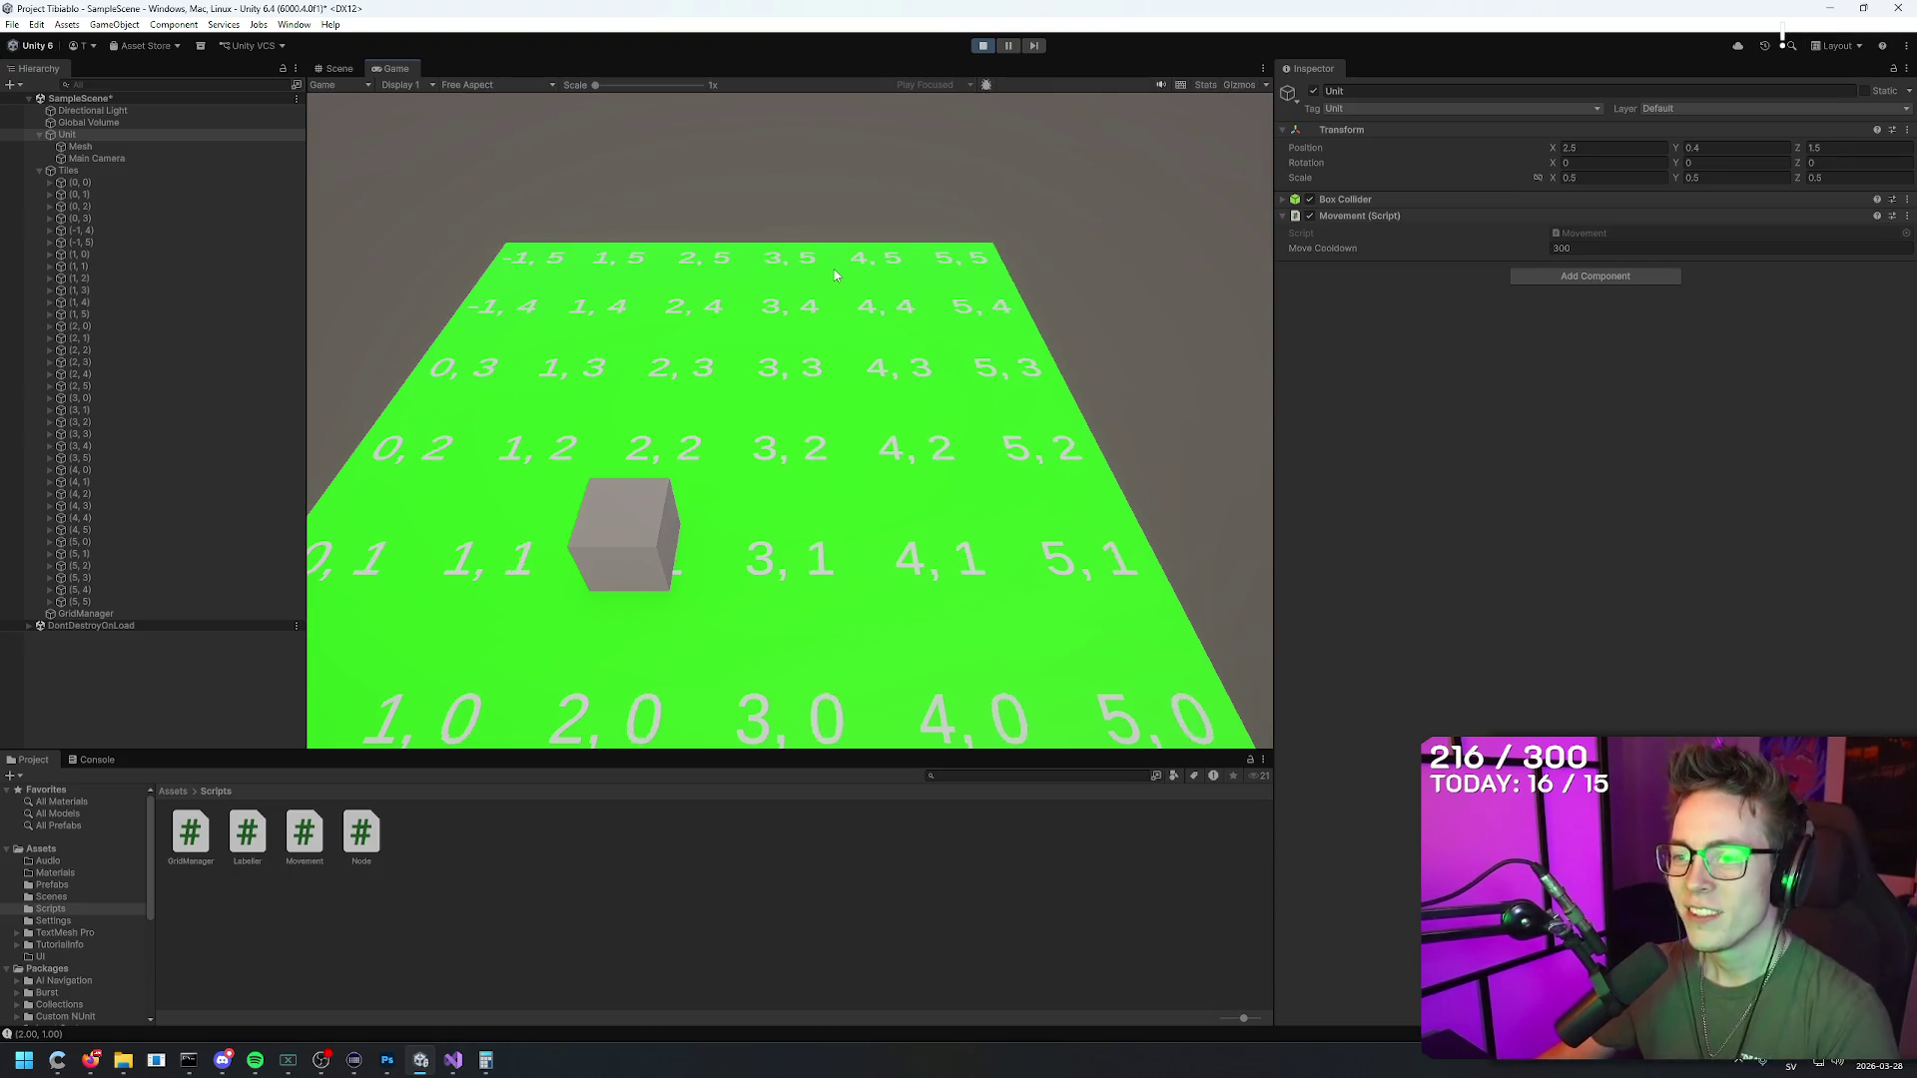
key(w)
key(w)
key(w)
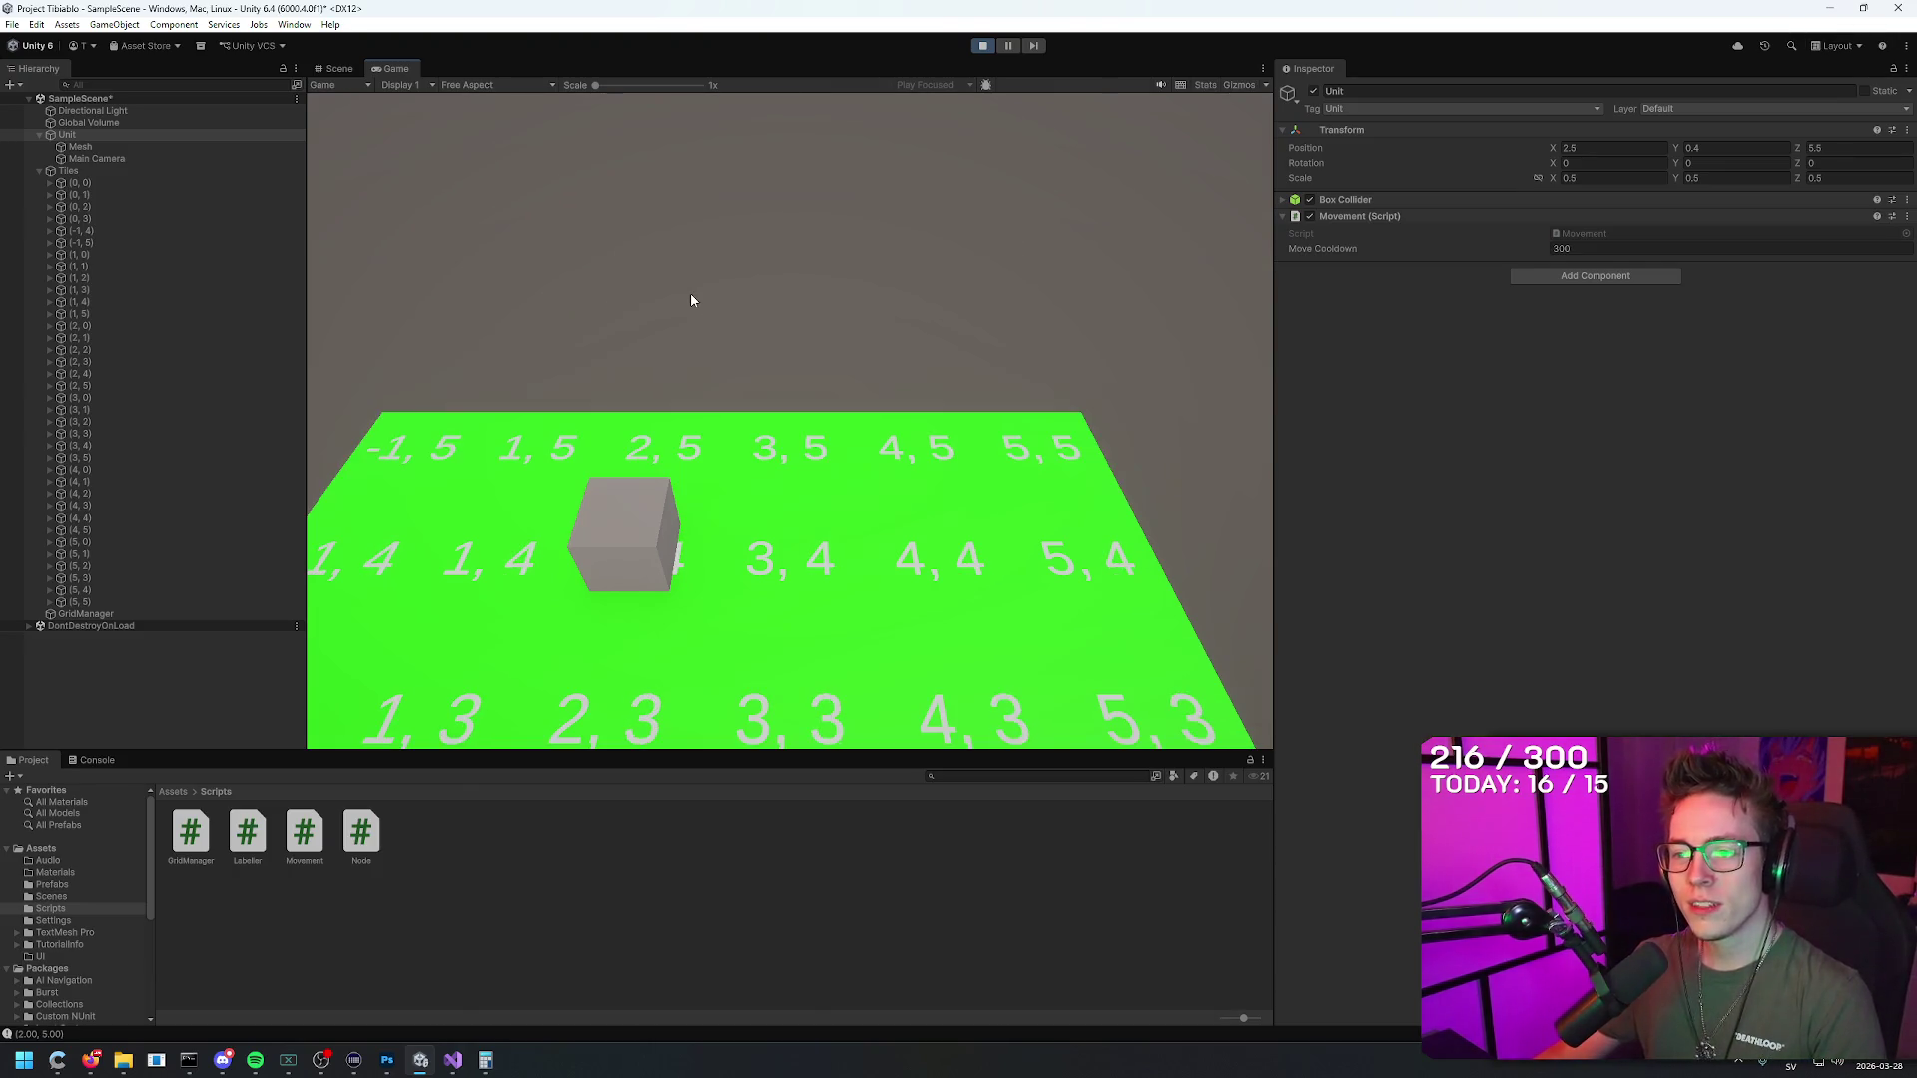
key(s)
key(s)
key(s)
key(w)
key(w)
key(w)
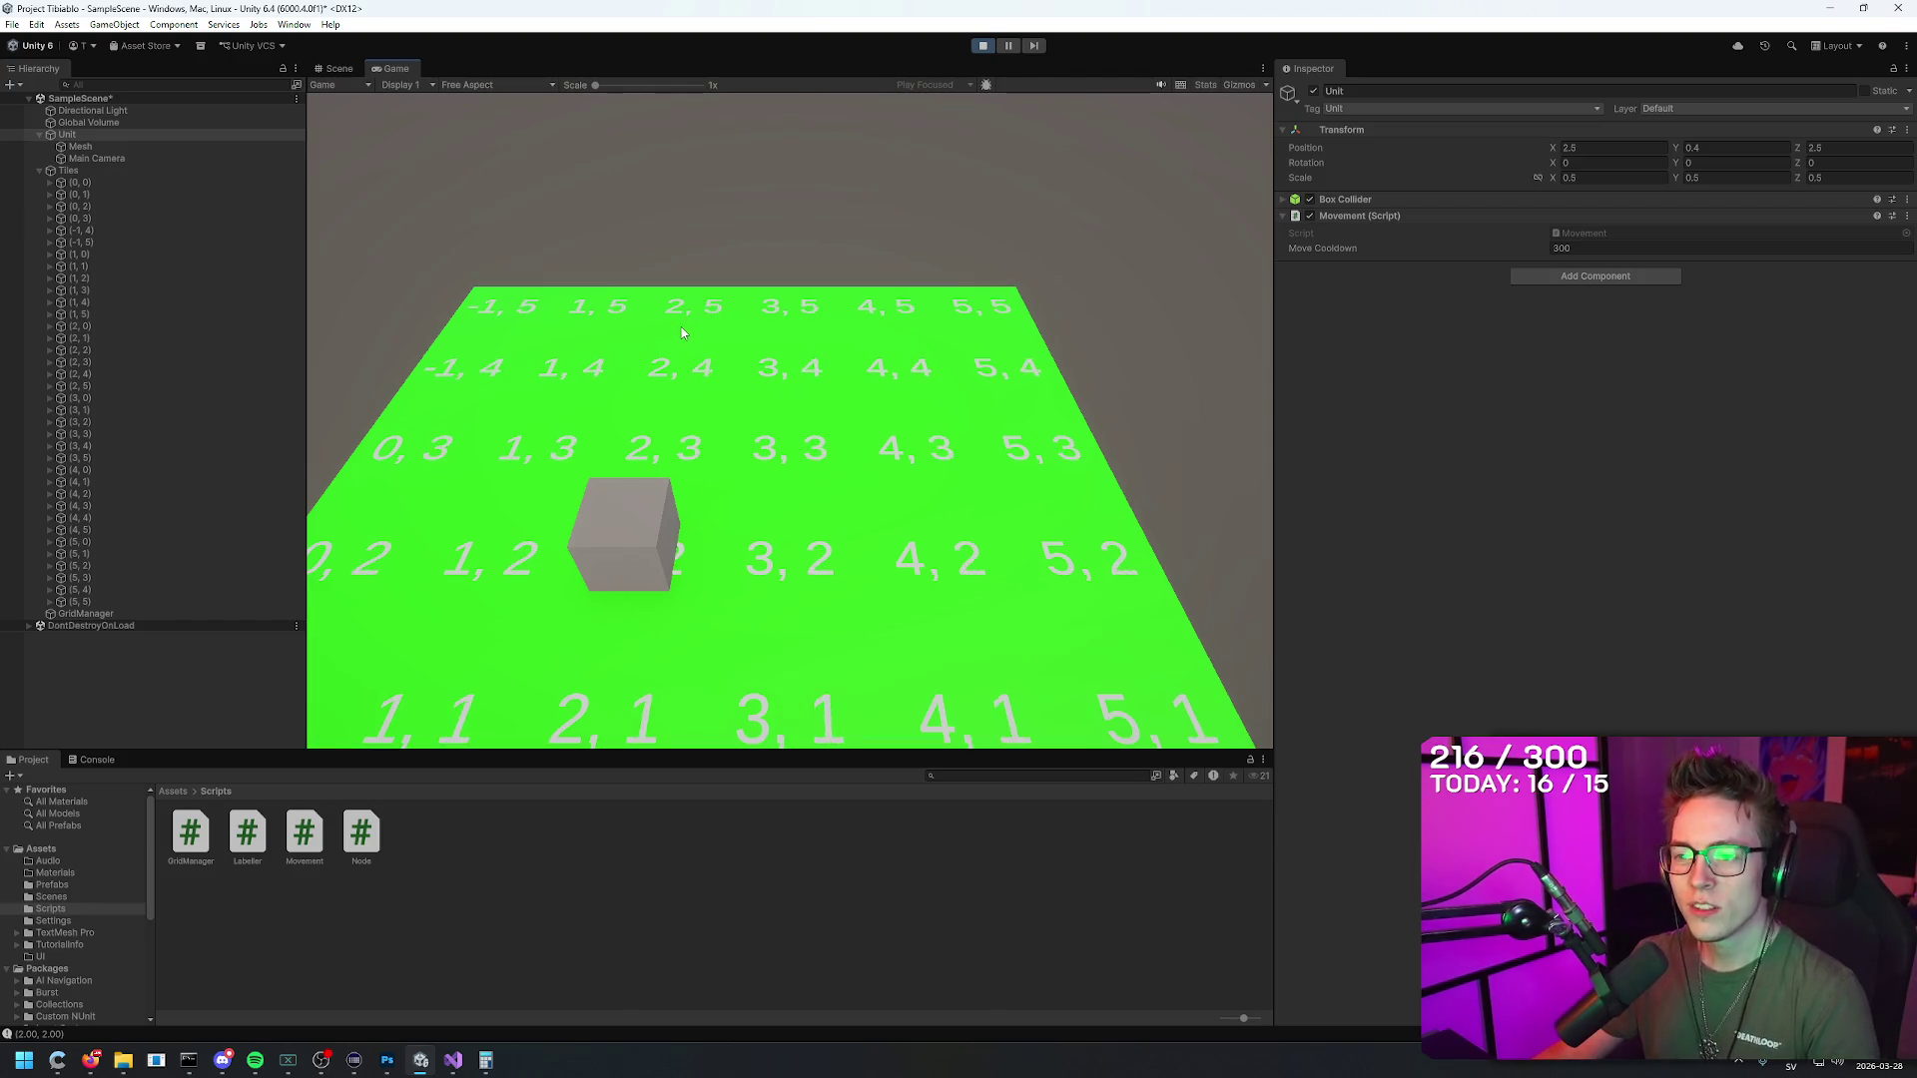
key(w)
key(w)
key(ctrl+p)
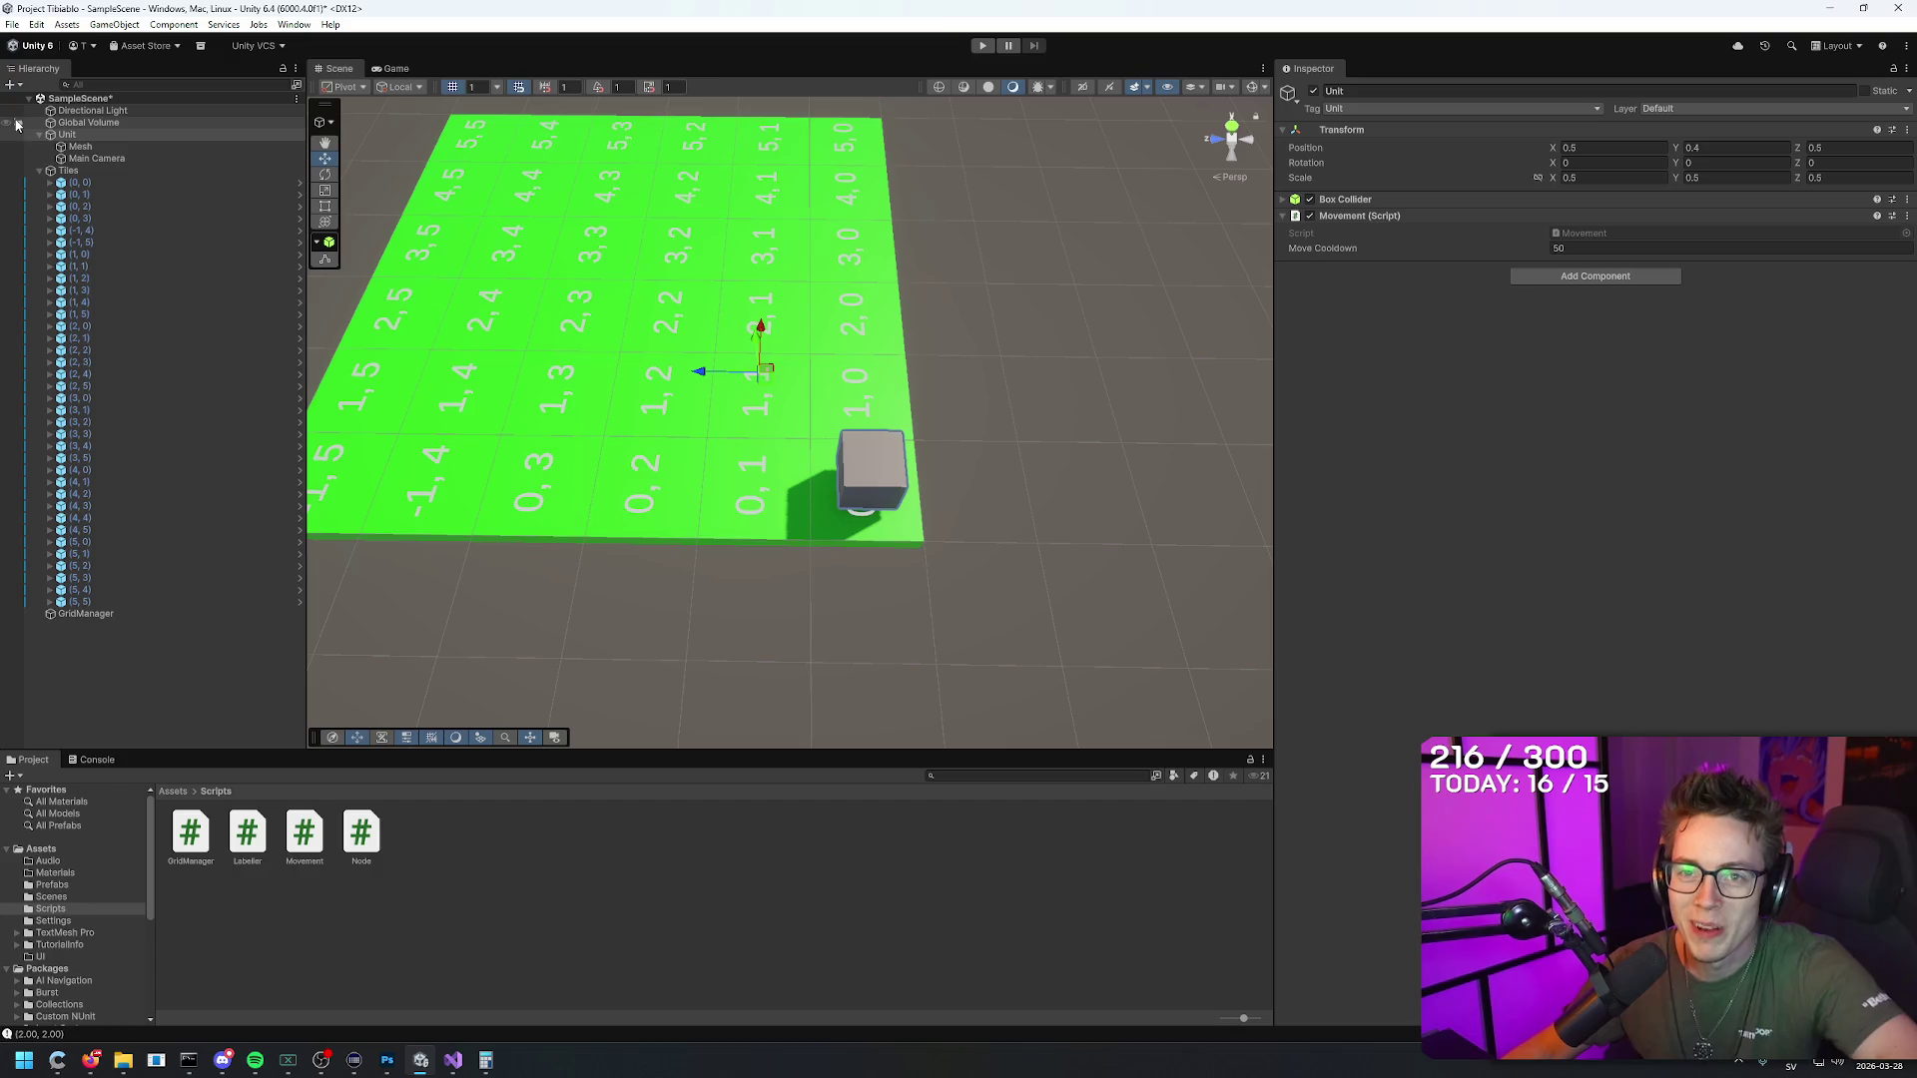
Step: Zero the cube mesh's local X and Z position so it centres on its Unit parent
click(81, 146)
click(1601, 147)
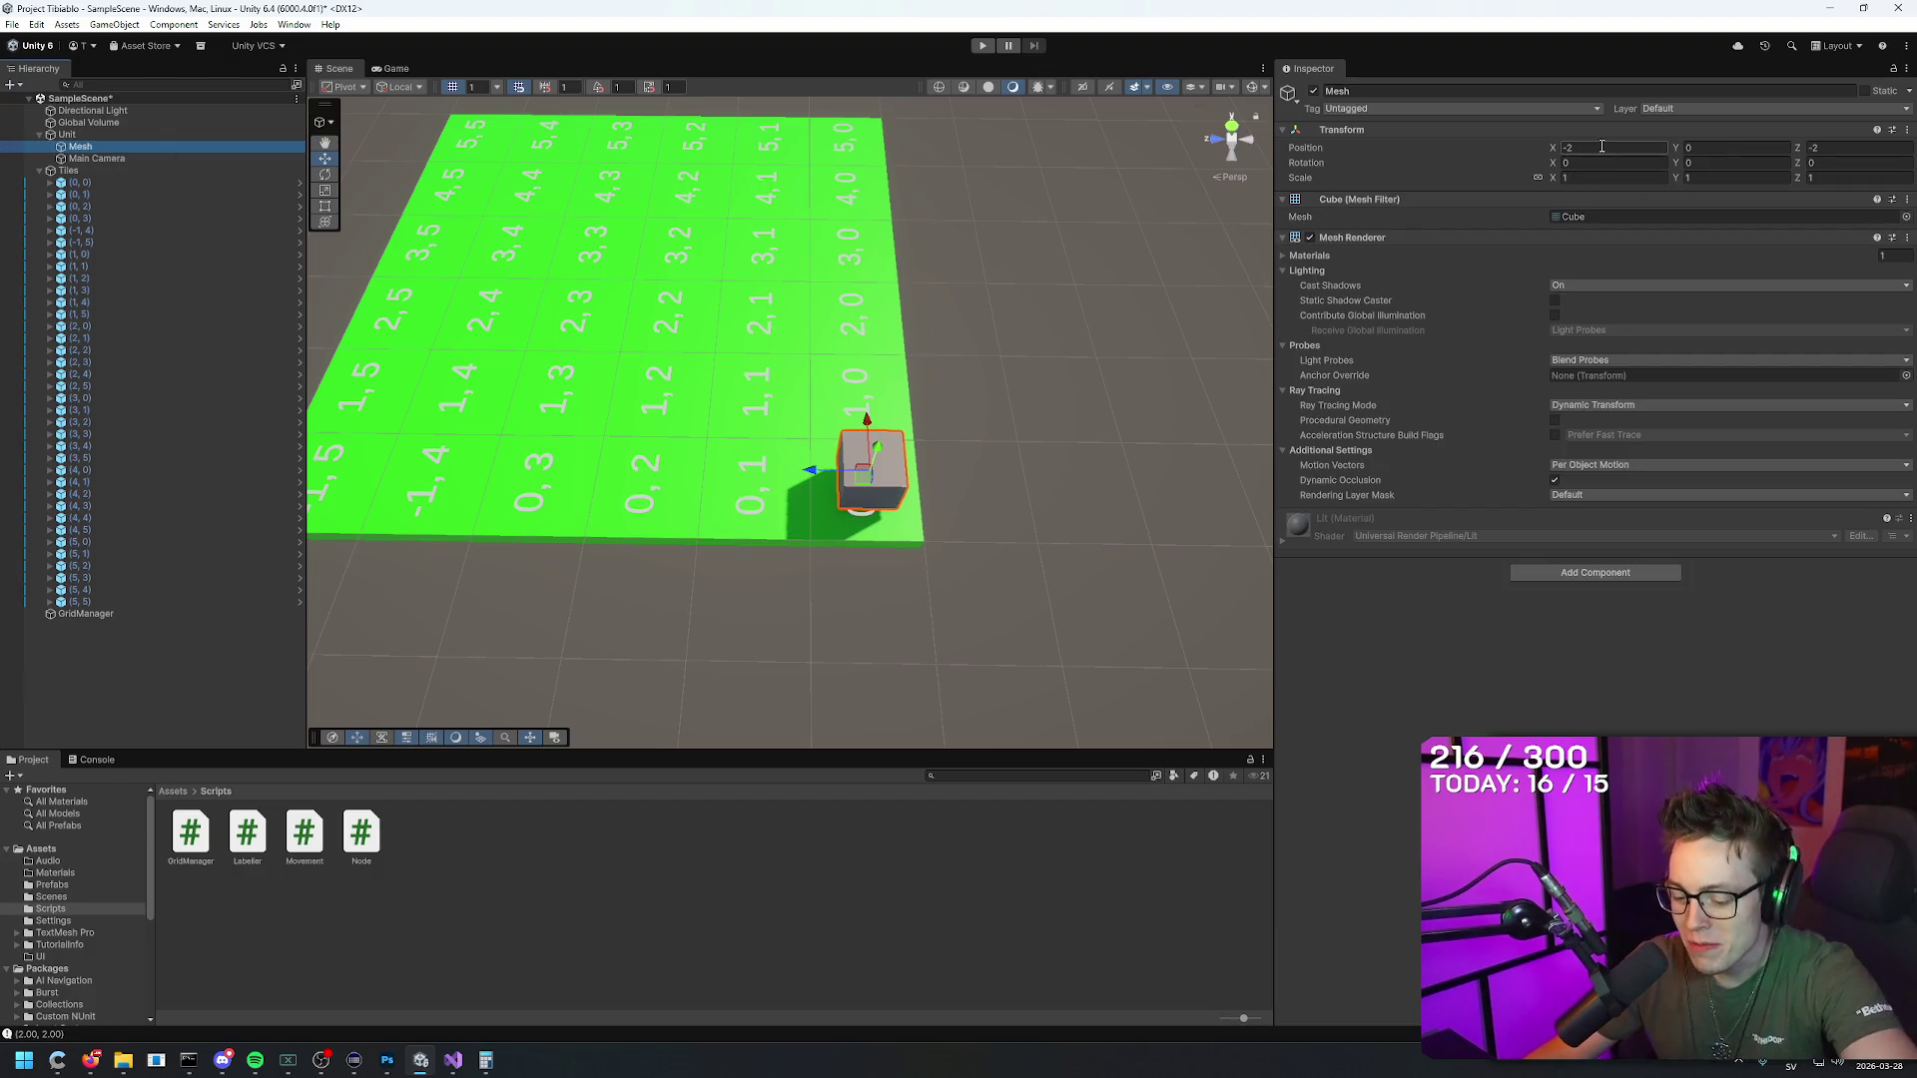
text(0)
key(Tab)
key(Tab)
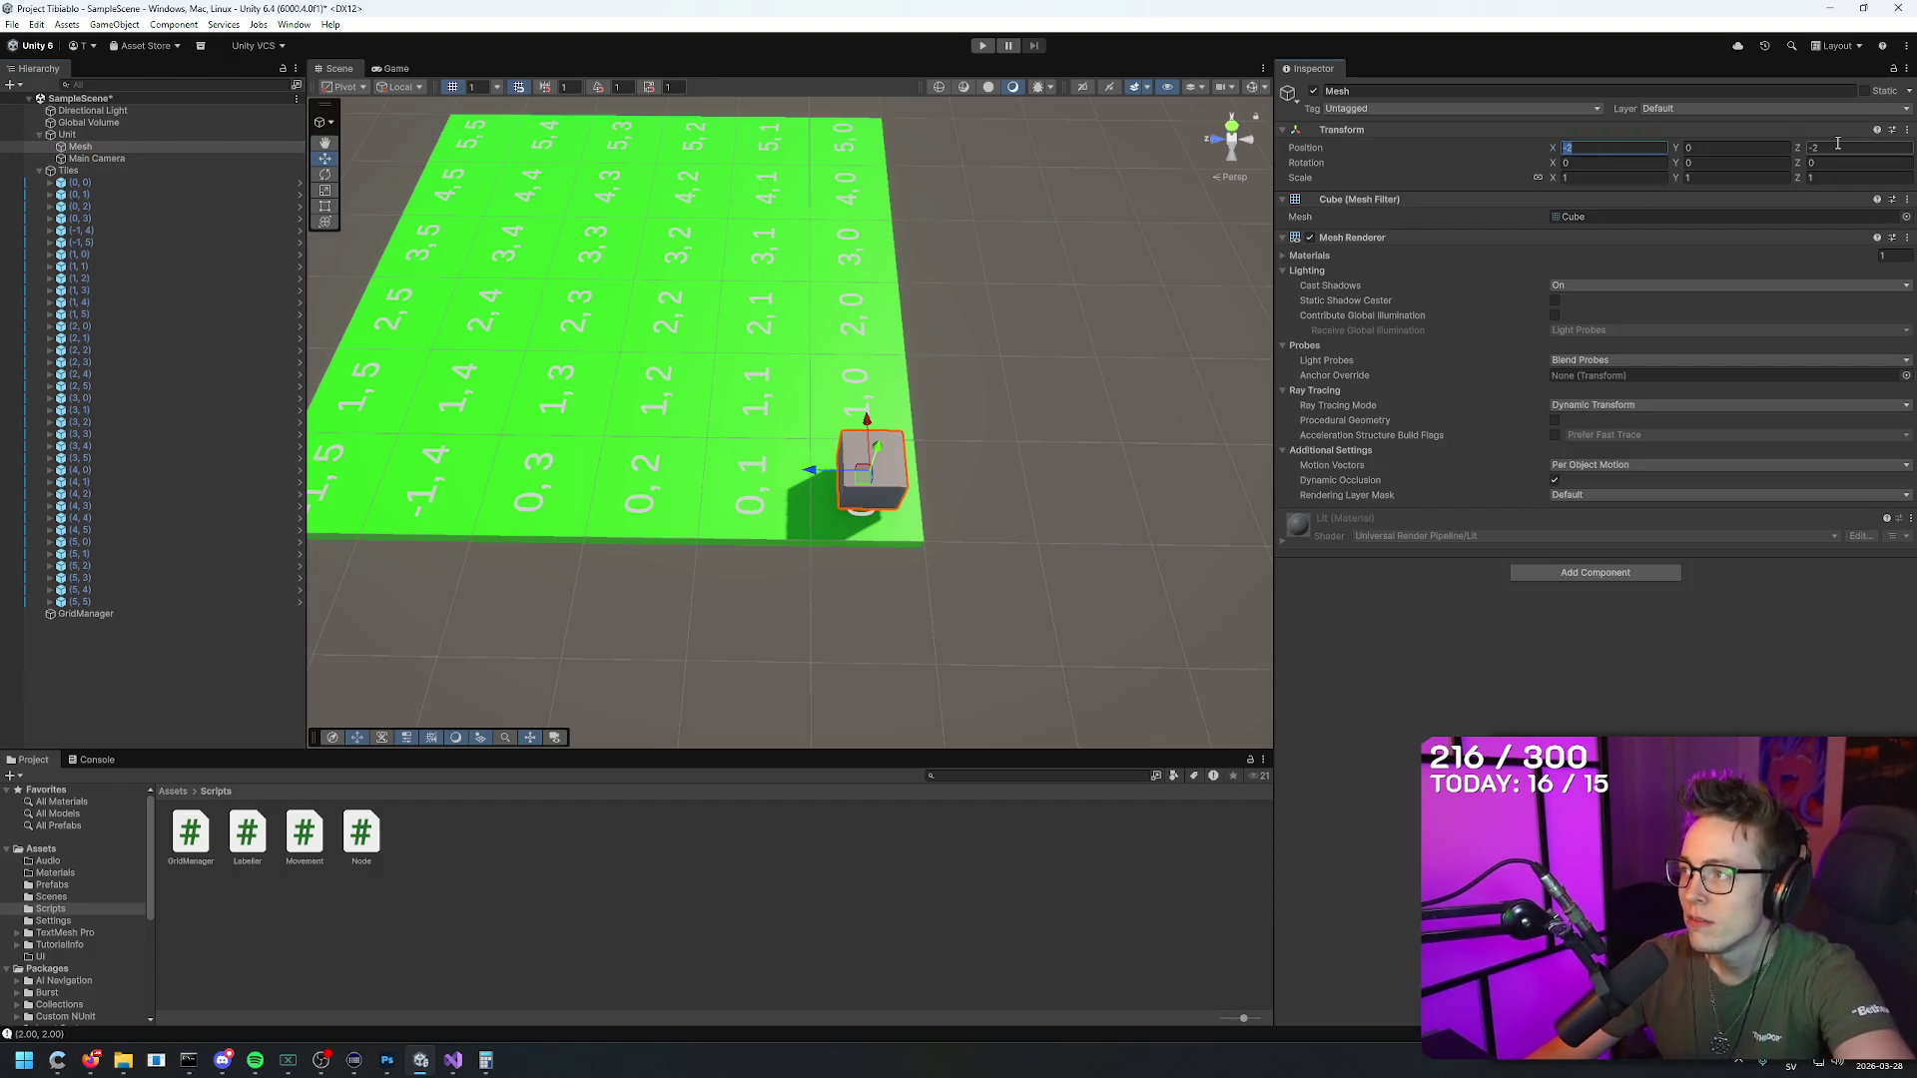
text(0)
Step: Shift the Unit to (-0.5, 0.4, -0.5) so the cube sits on tile 0,0
click(67, 134)
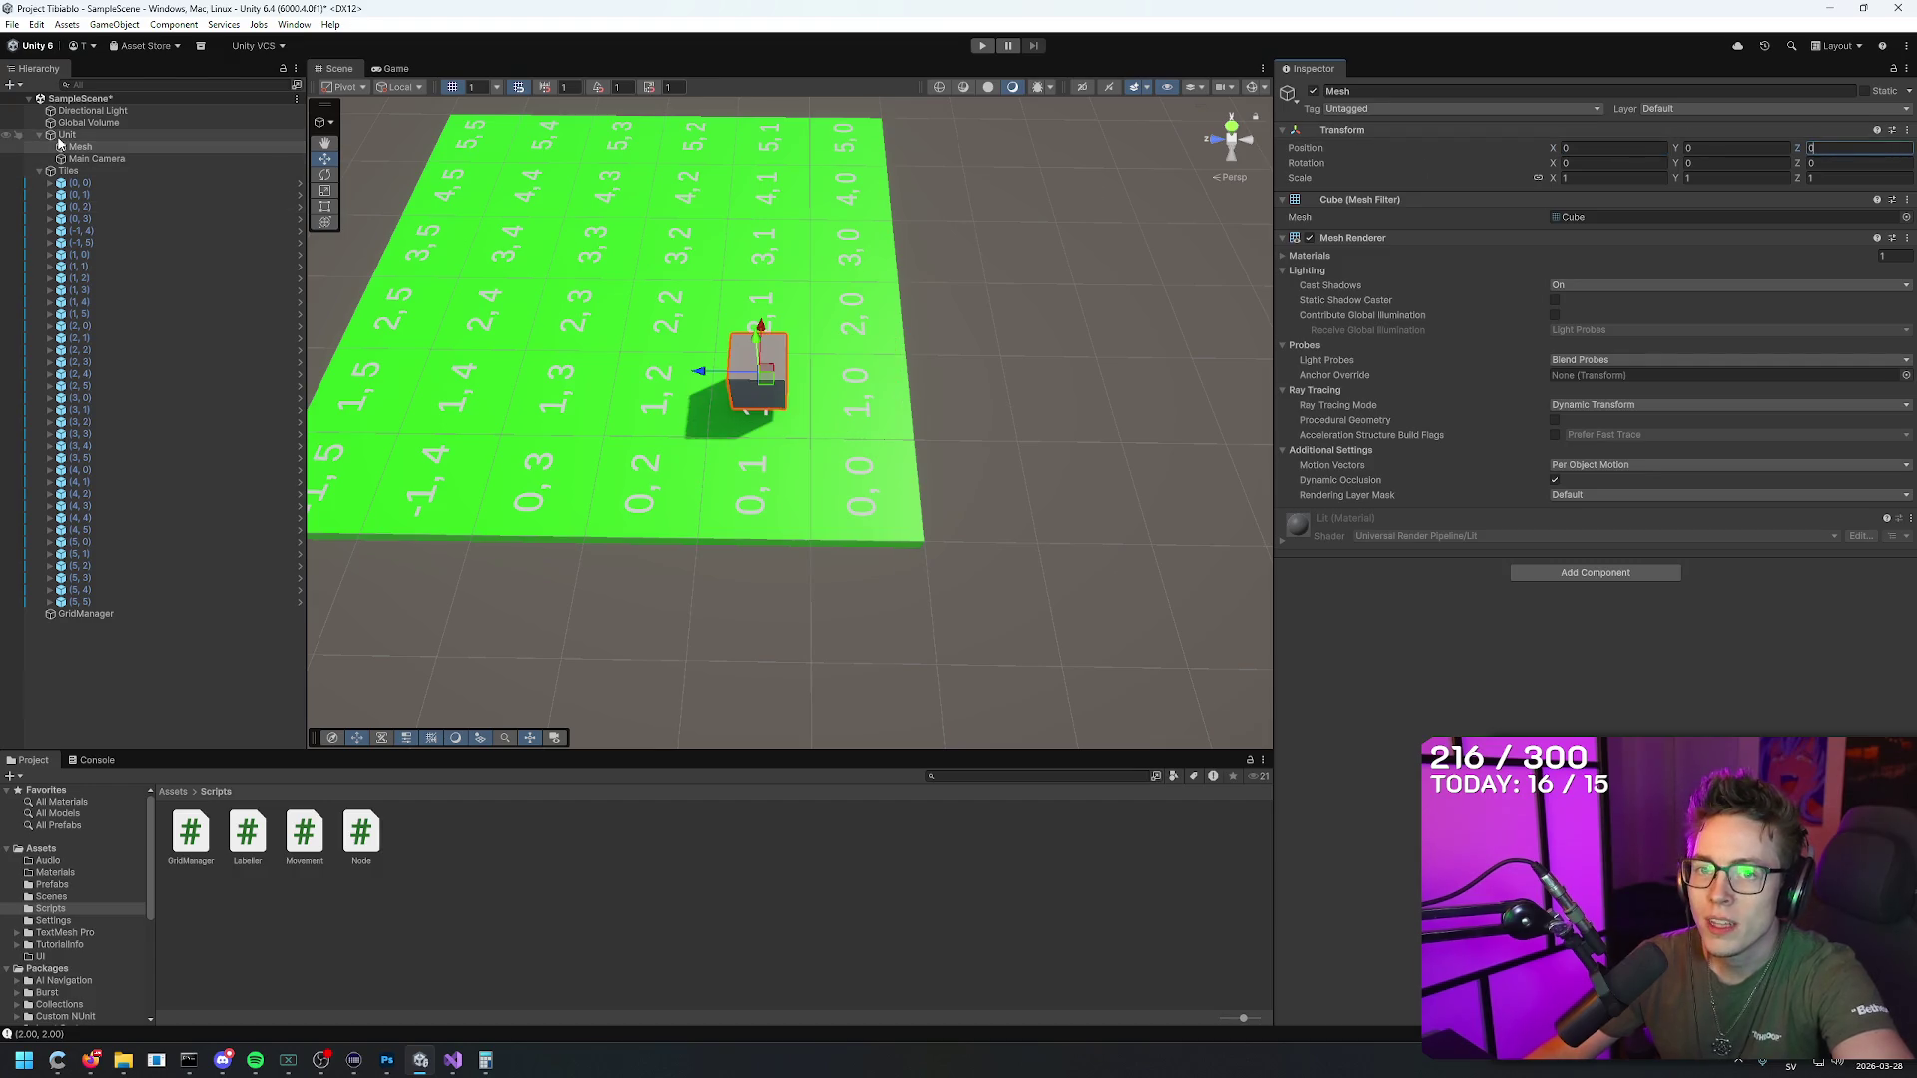
mouse_move(770, 332)
mouse_down()
mouse_move(722, 462)
mouse_move(858, 467)
mouse_up()
click(80, 147)
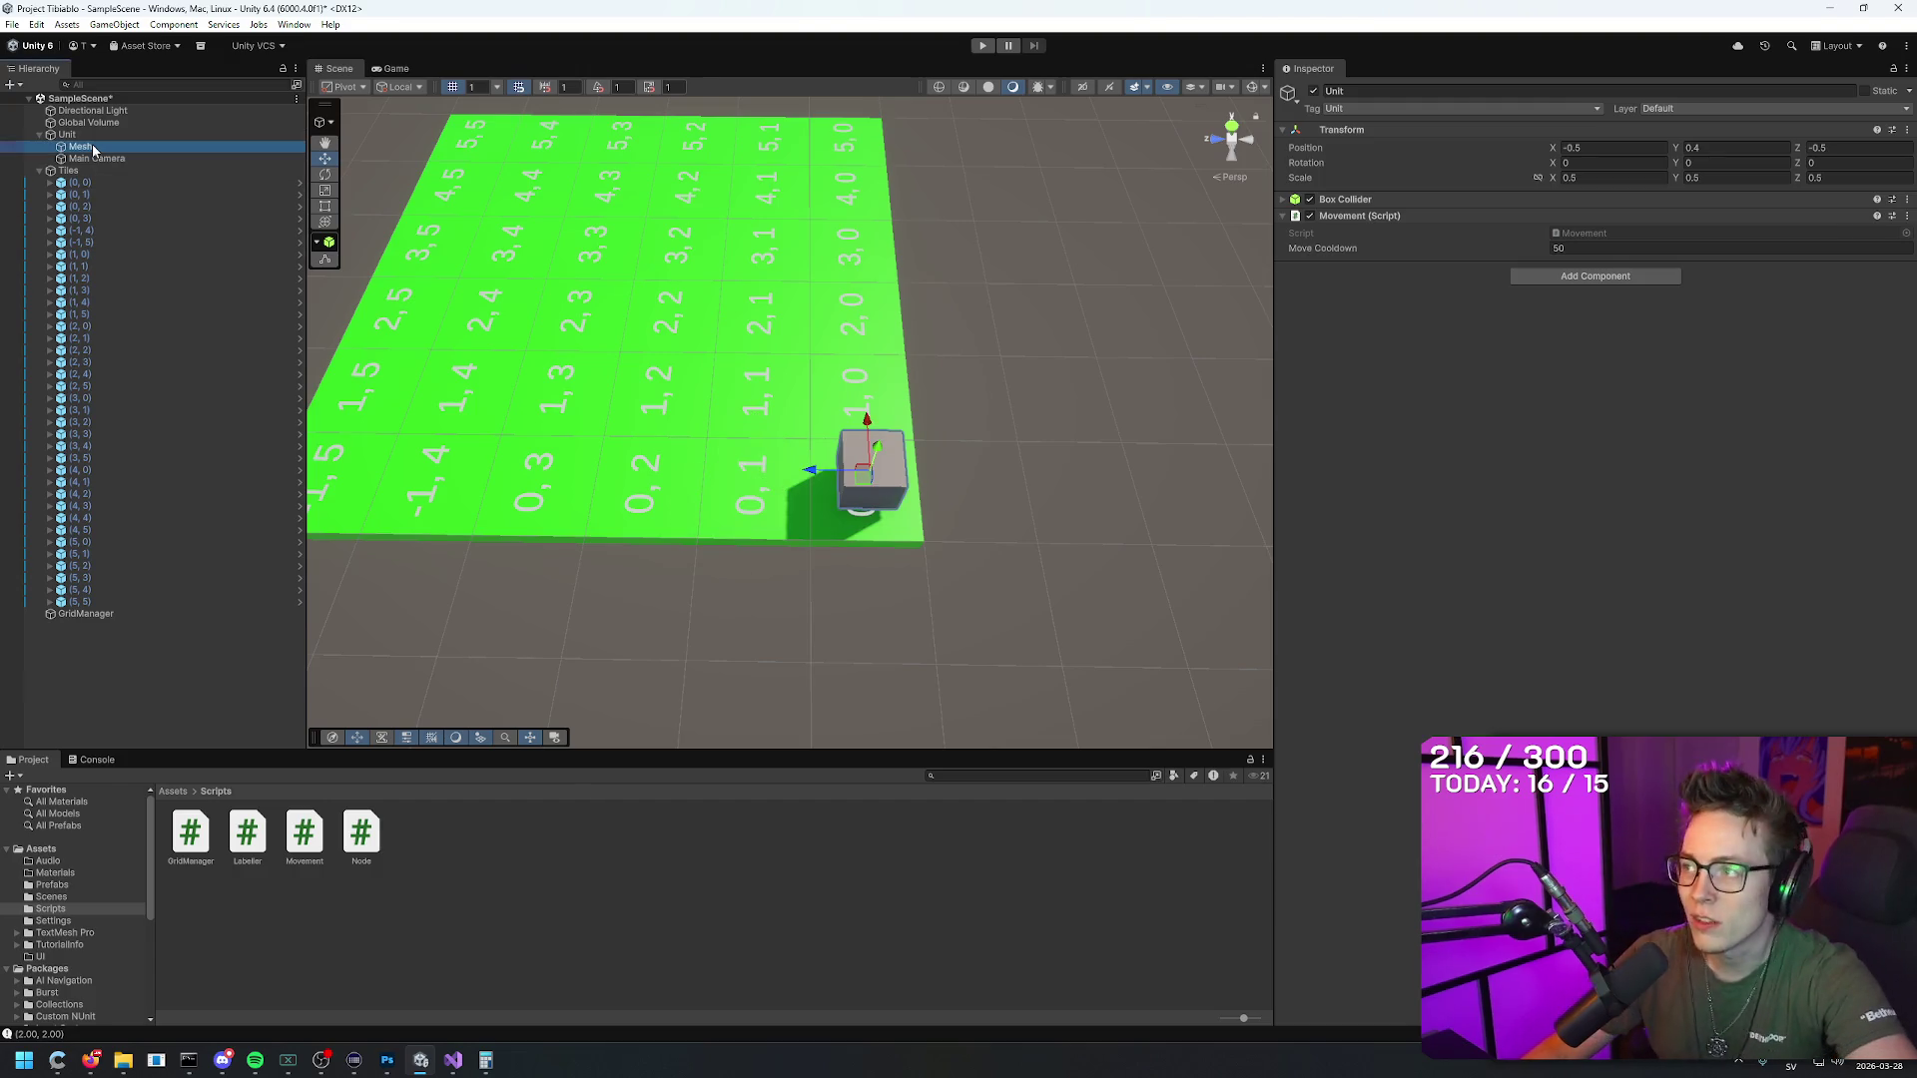
click(67, 133)
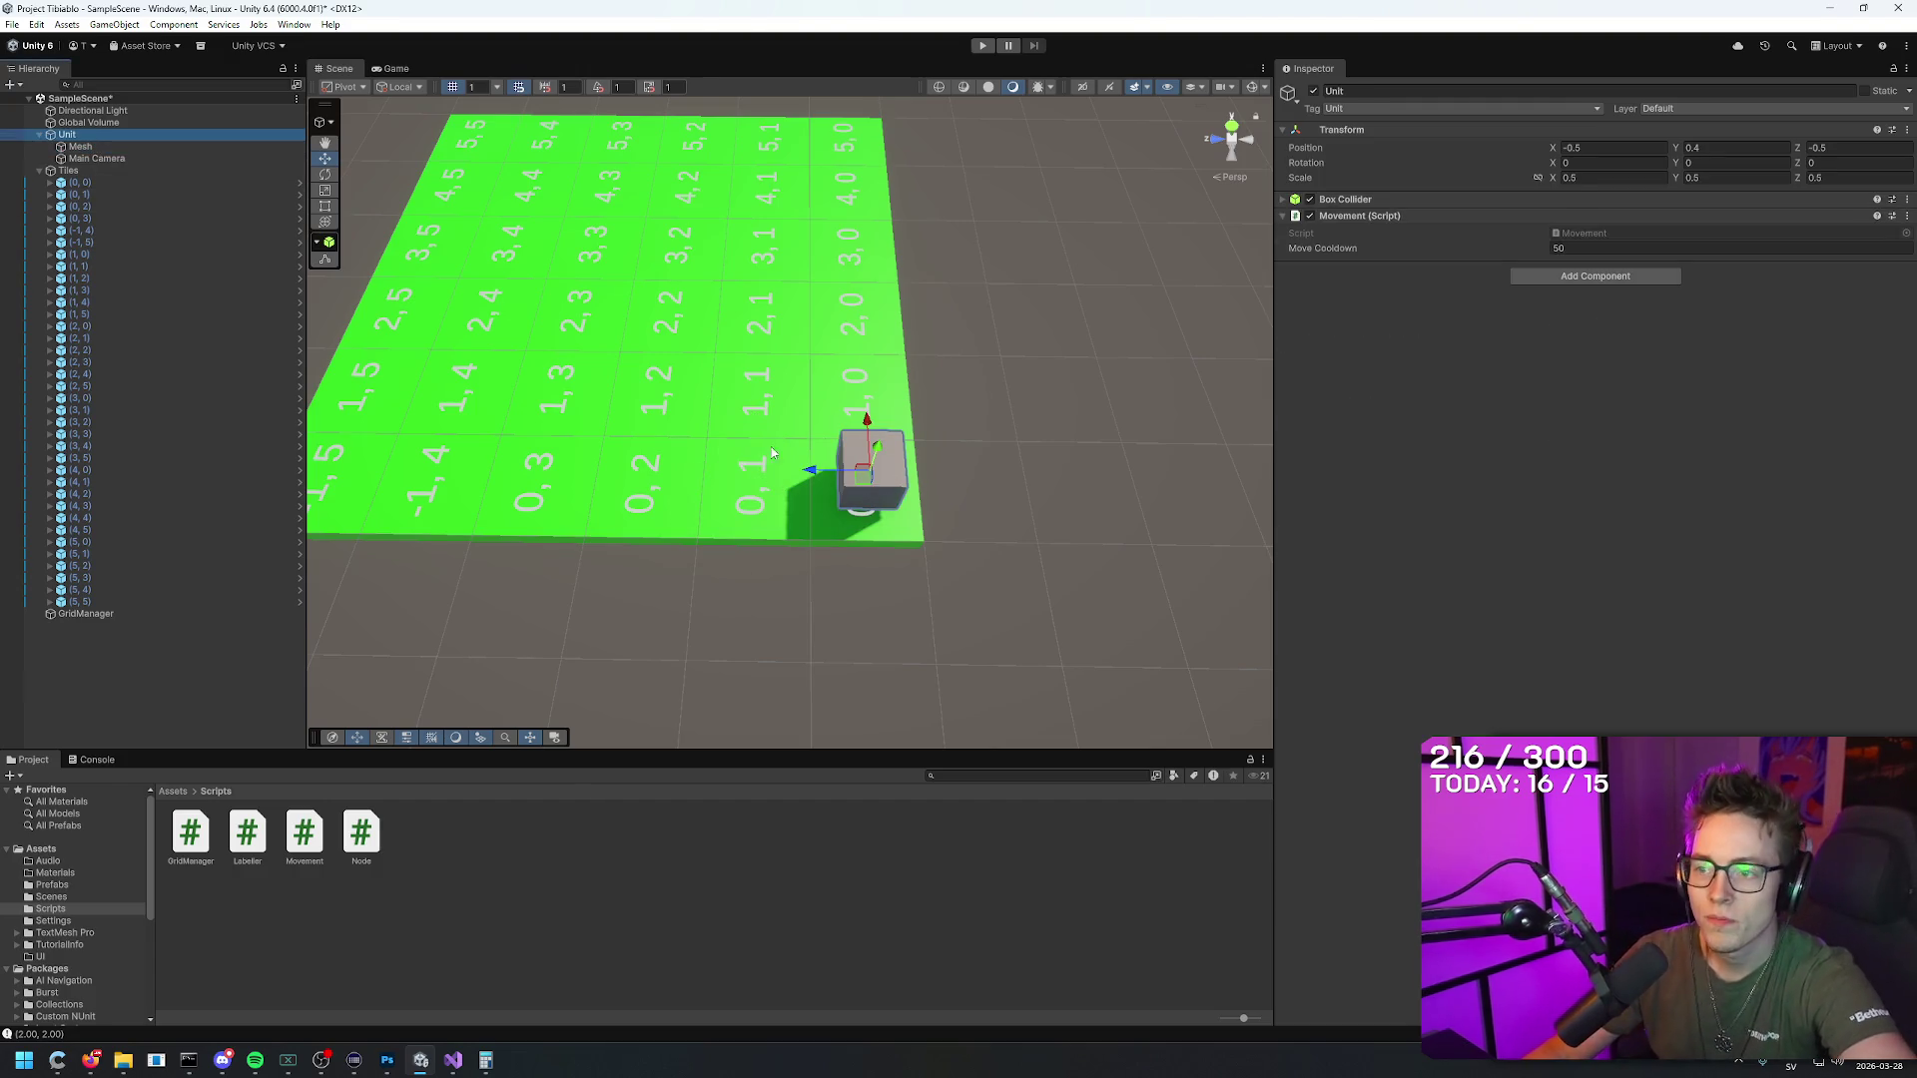
mouse_move(1104, 449)
mouse_down()
mouse_move(980, 458)
mouse_move(759, 429)
mouse_move(728, 456)
mouse_move(762, 393)
mouse_move(743, 429)
mouse_move(560, 376)
mouse_up()
click(97, 157)
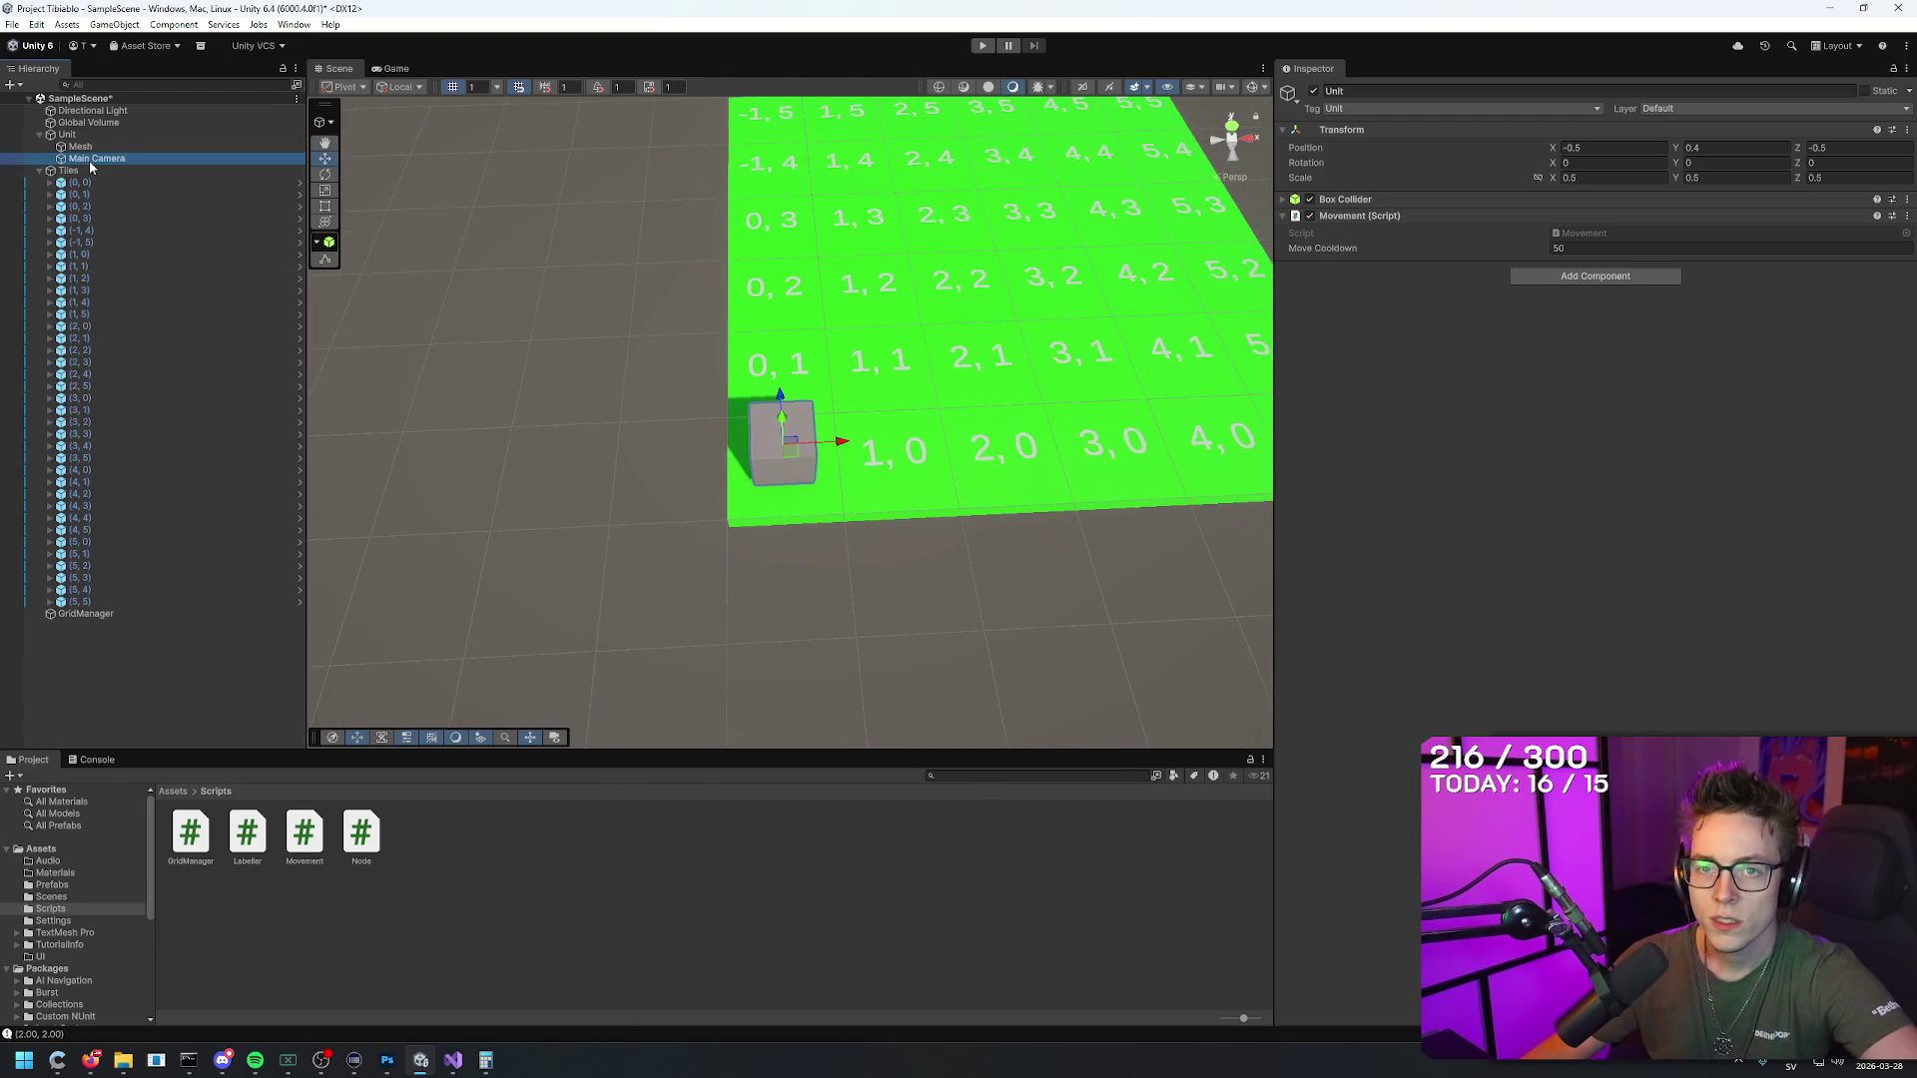
Step: Frame the Main Camera over the tile grid and run a brief Play test
drag(1237, 216, 1191, 190)
key(f)
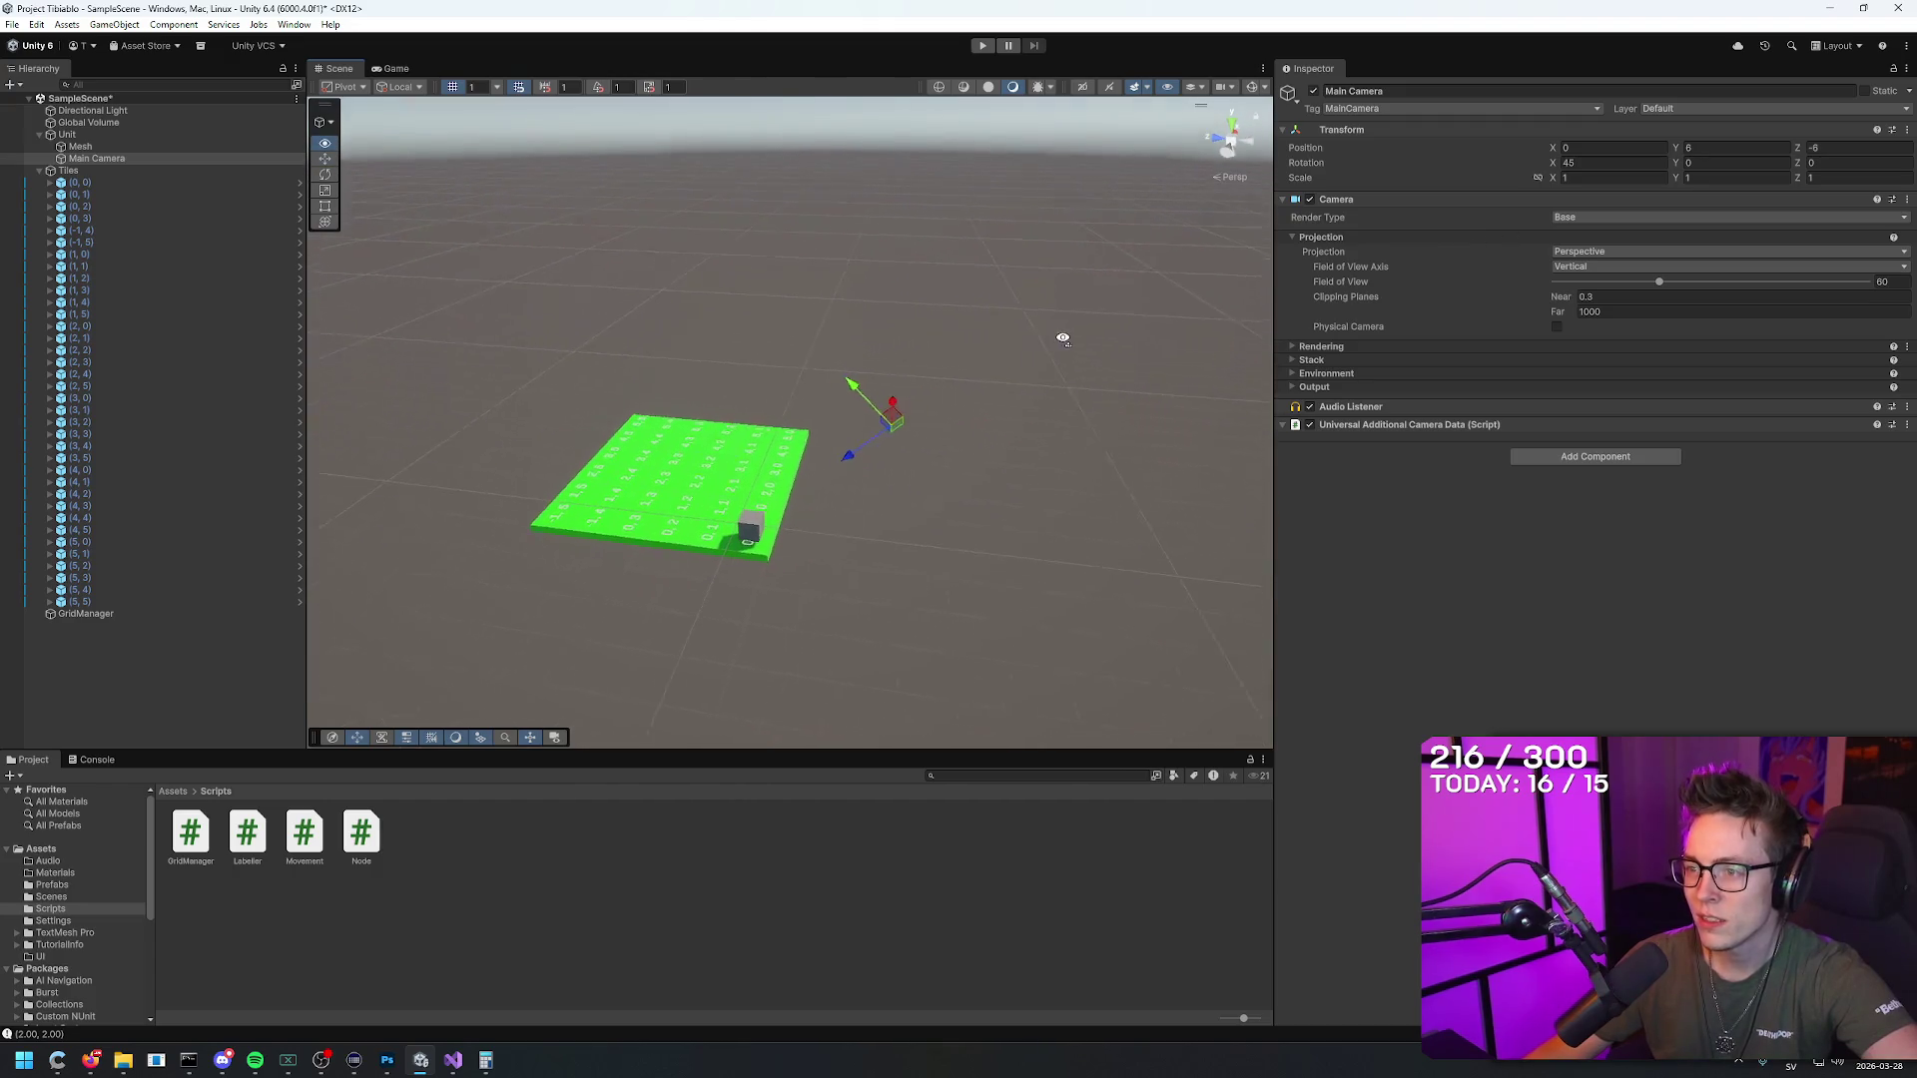
right_click(1063, 344)
mouse_move(1063, 345)
mouse_down()
mouse_move(784, 323)
mouse_move(658, 340)
mouse_move(649, 367)
mouse_move(949, 359)
mouse_move(1135, 176)
mouse_move(1257, 130)
mouse_up()
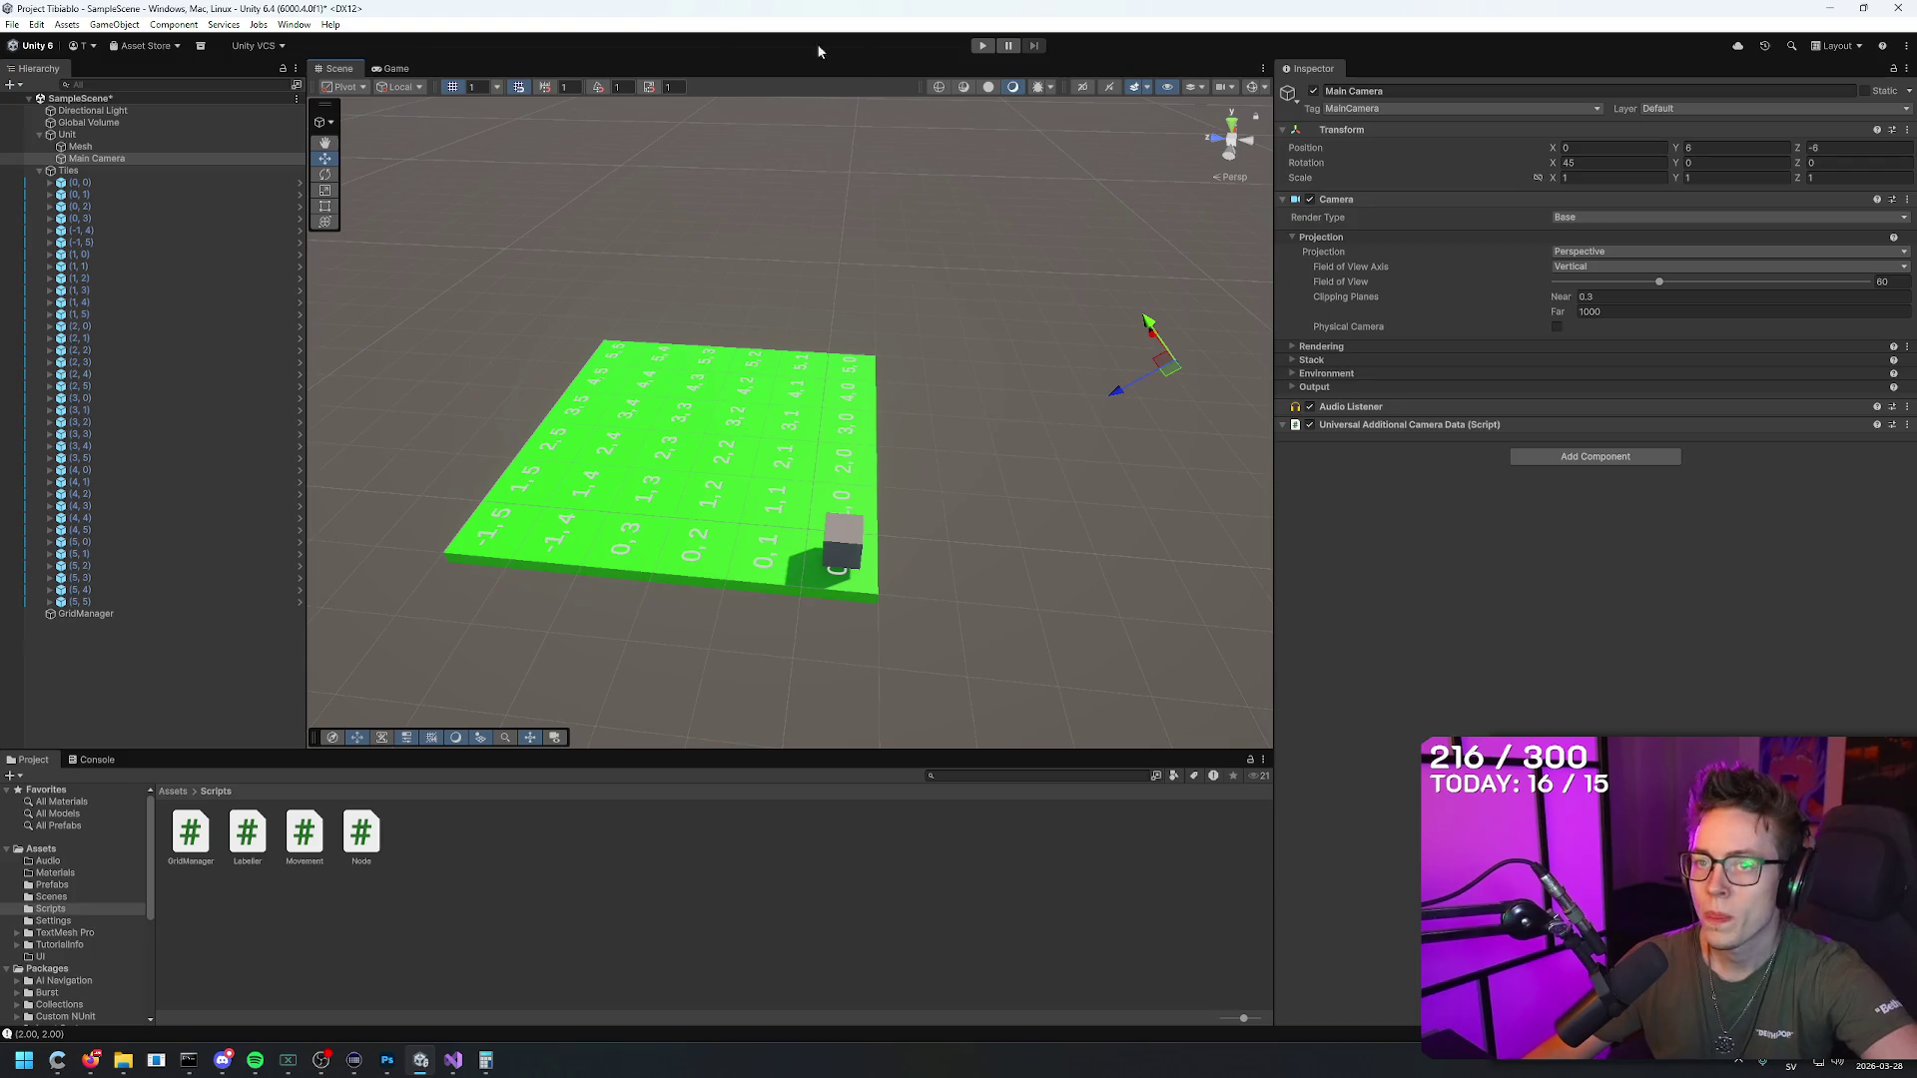
click(978, 49)
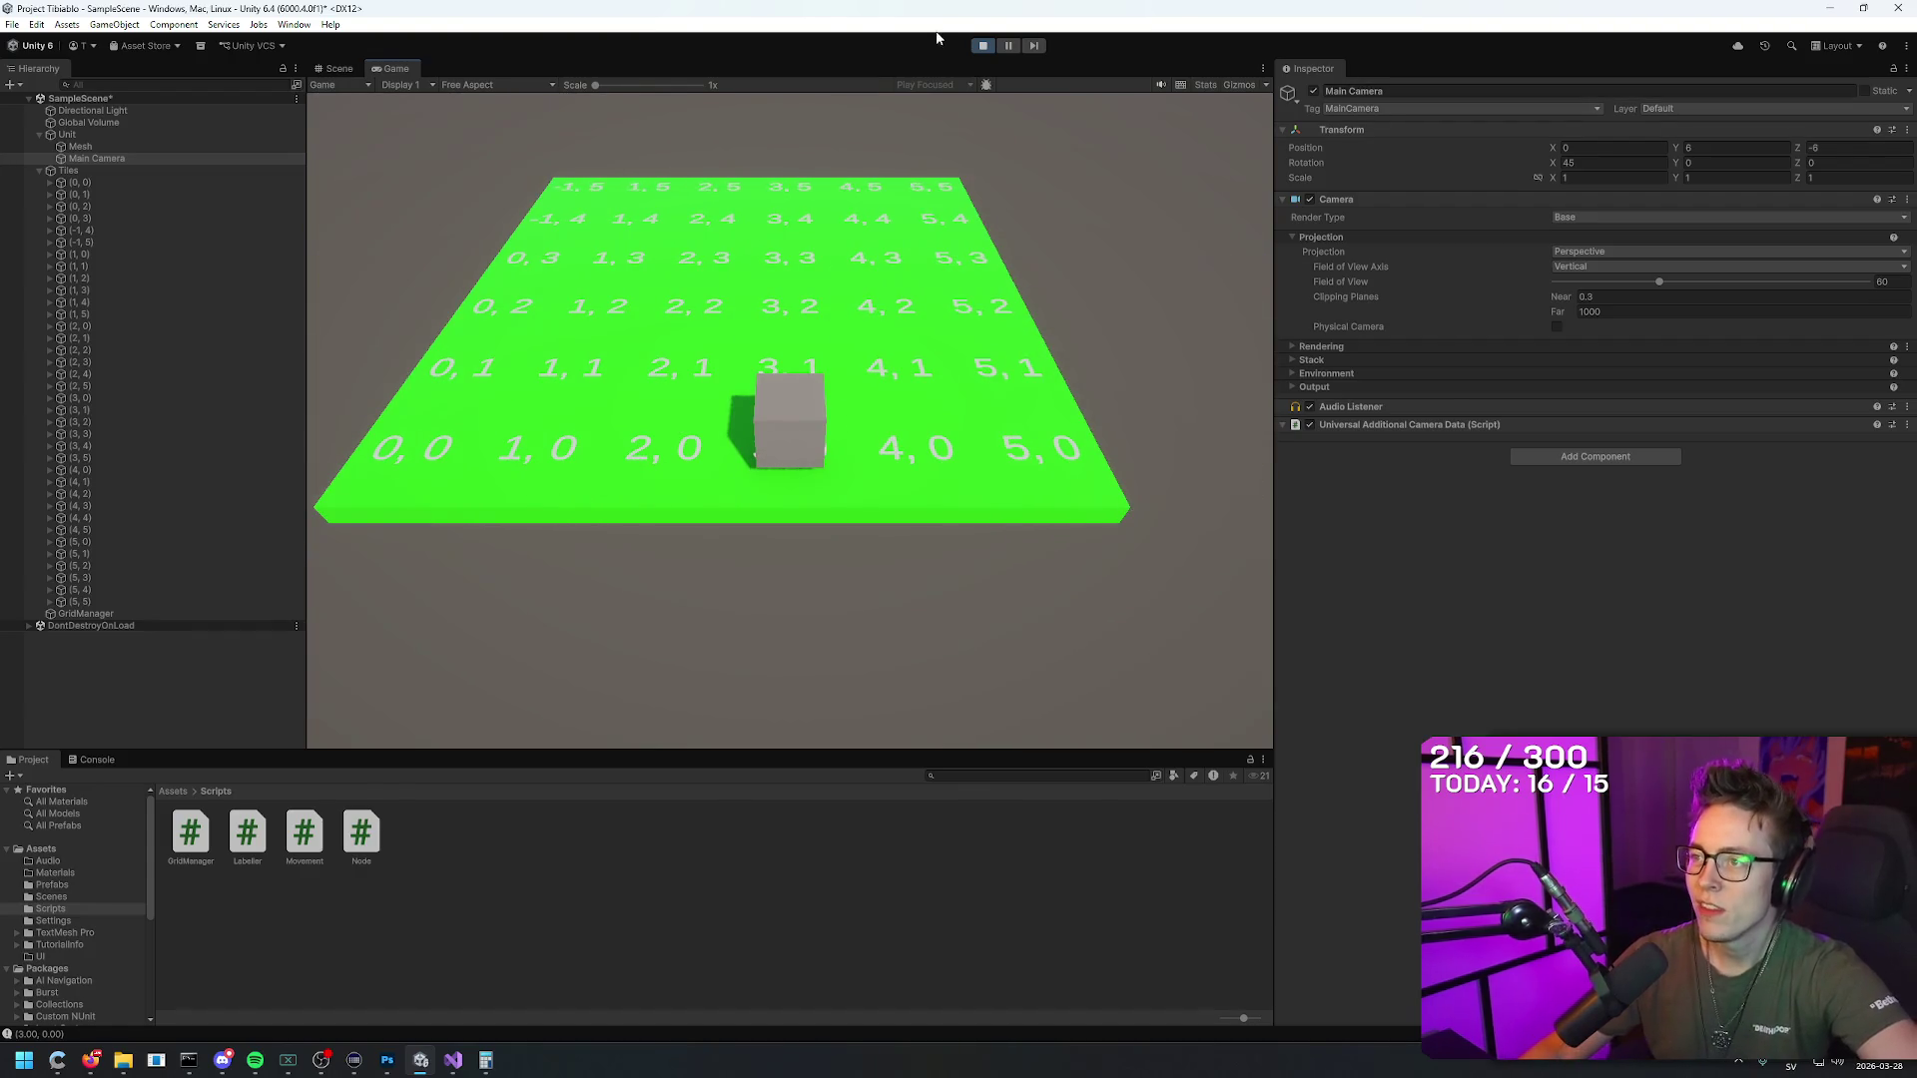
click(983, 45)
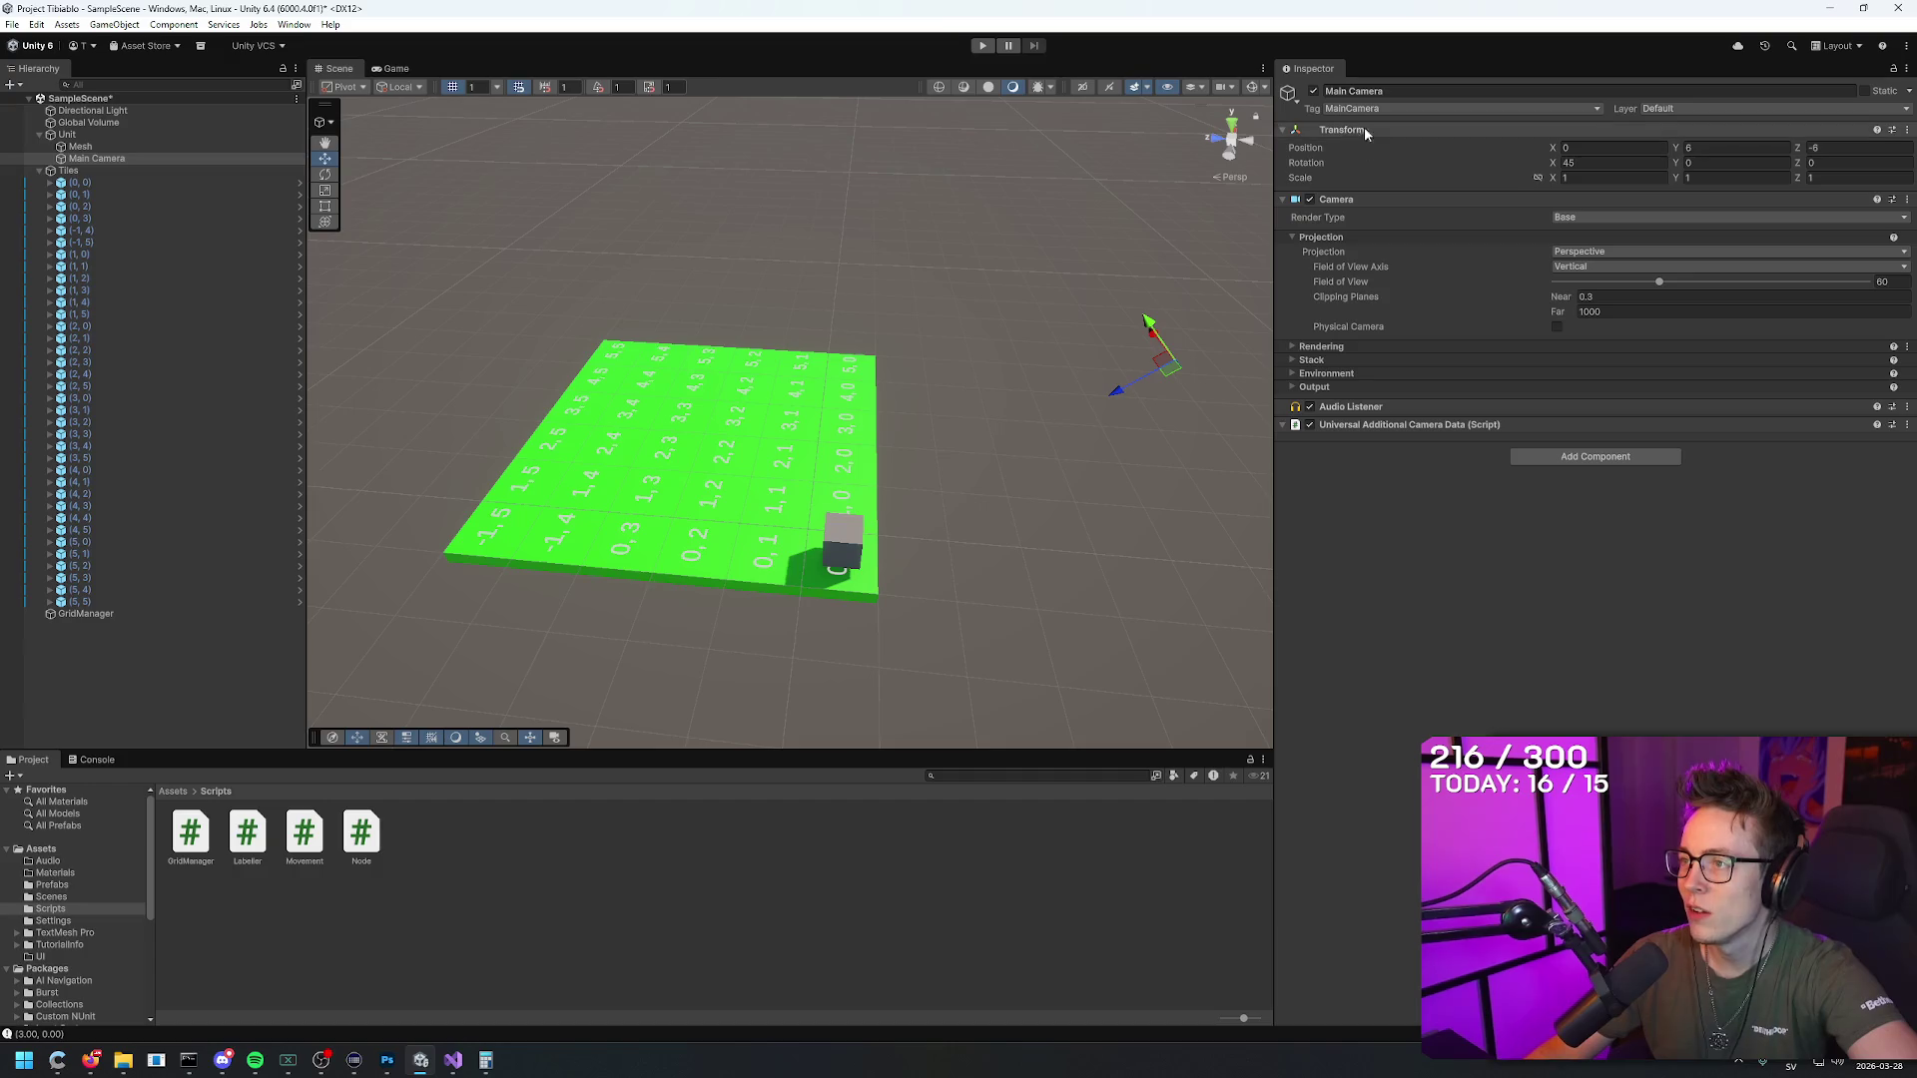
Step: Set the Unit's Move Cooldown to 300 and enter Play mode again
click(137, 136)
click(1575, 249)
text(00)
key(Return)
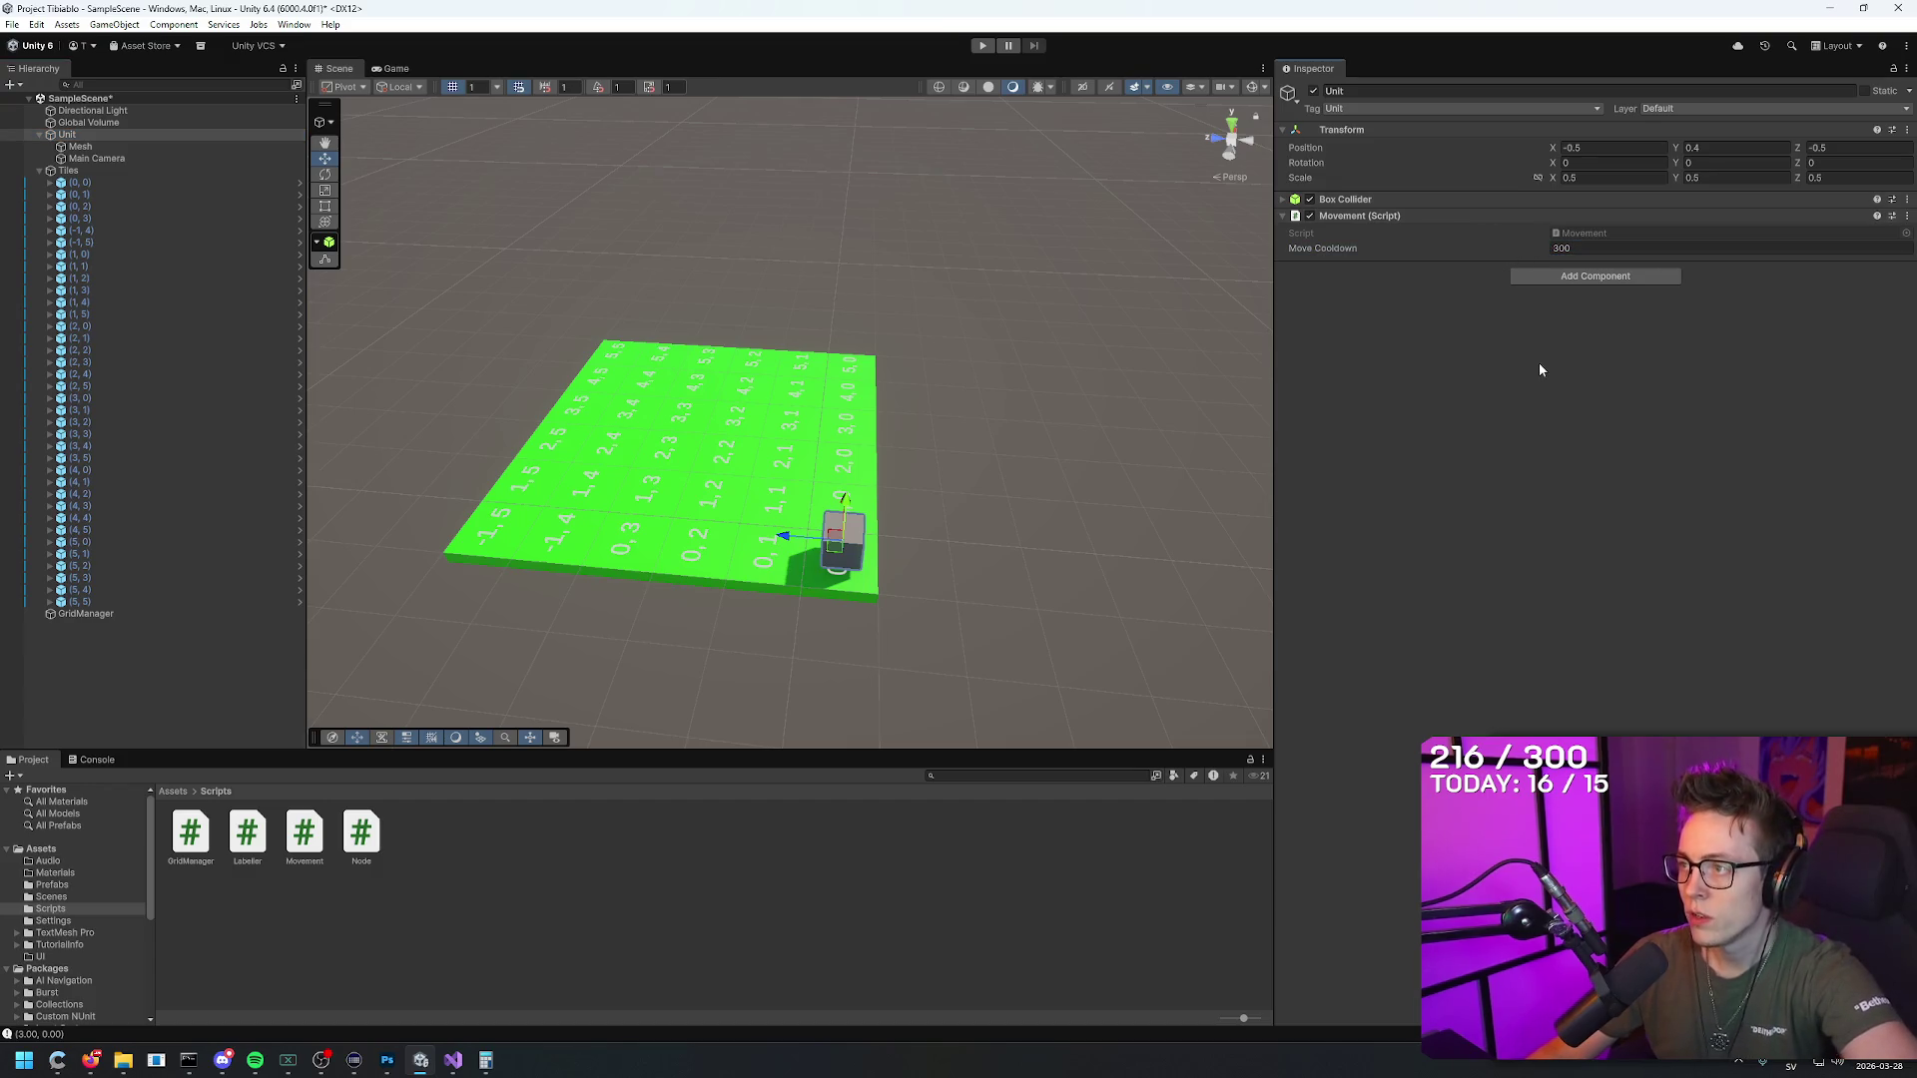
click(983, 45)
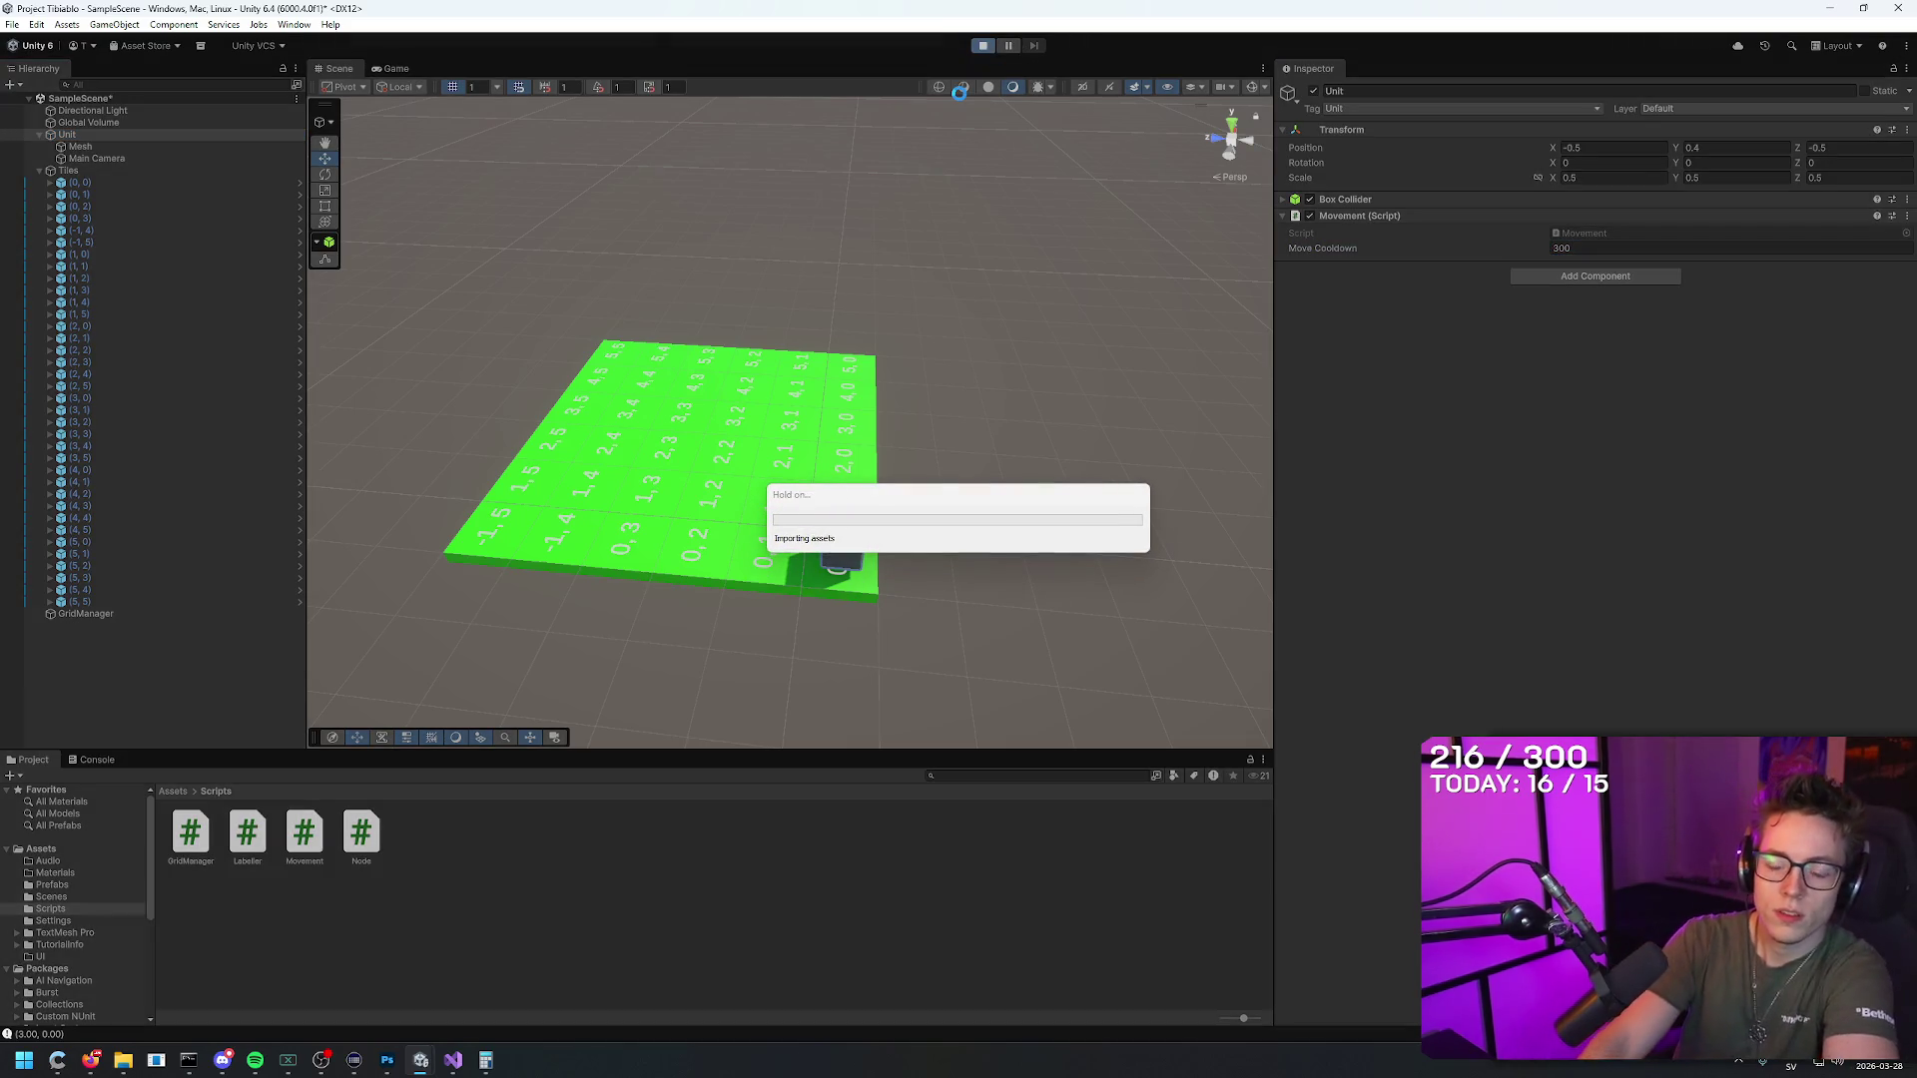
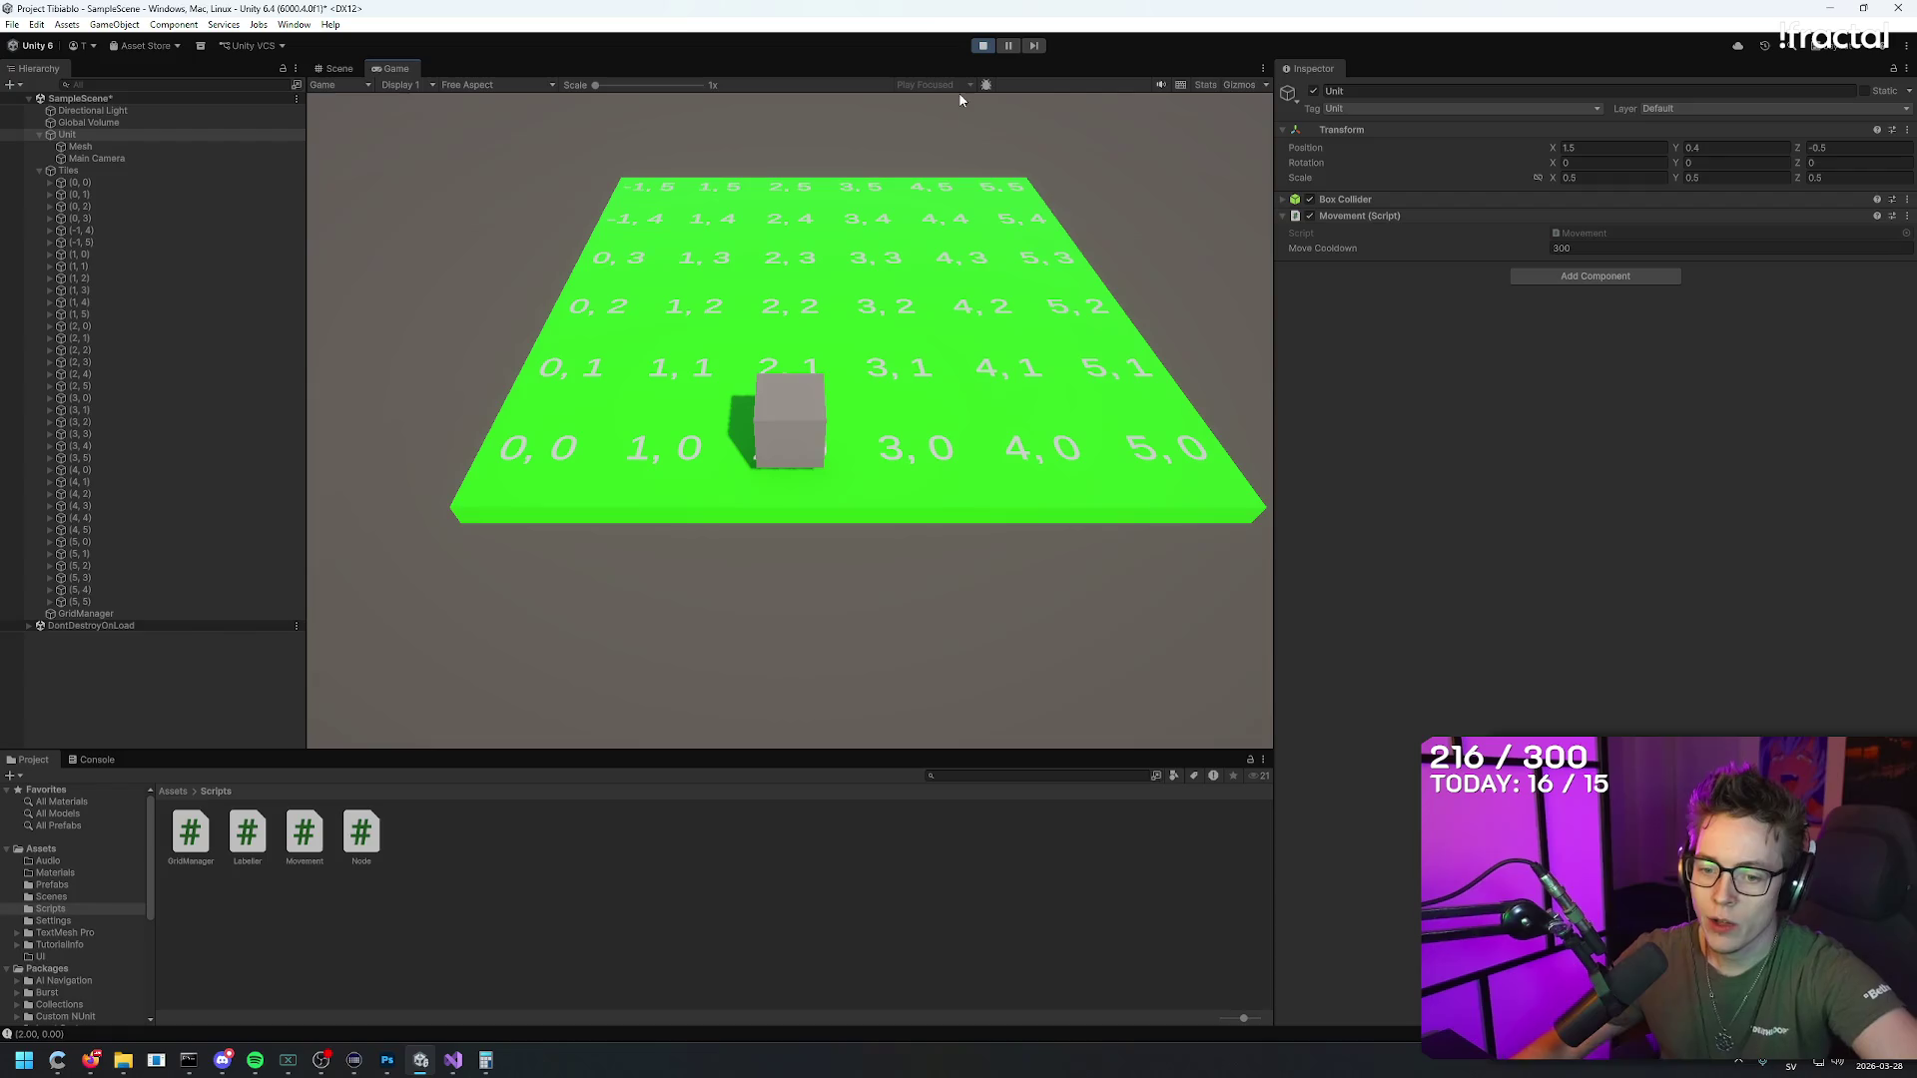
Step: Return to the Unity editor and open the Asset Store website from the toolbar's Asset Store menu
click(103, 1066)
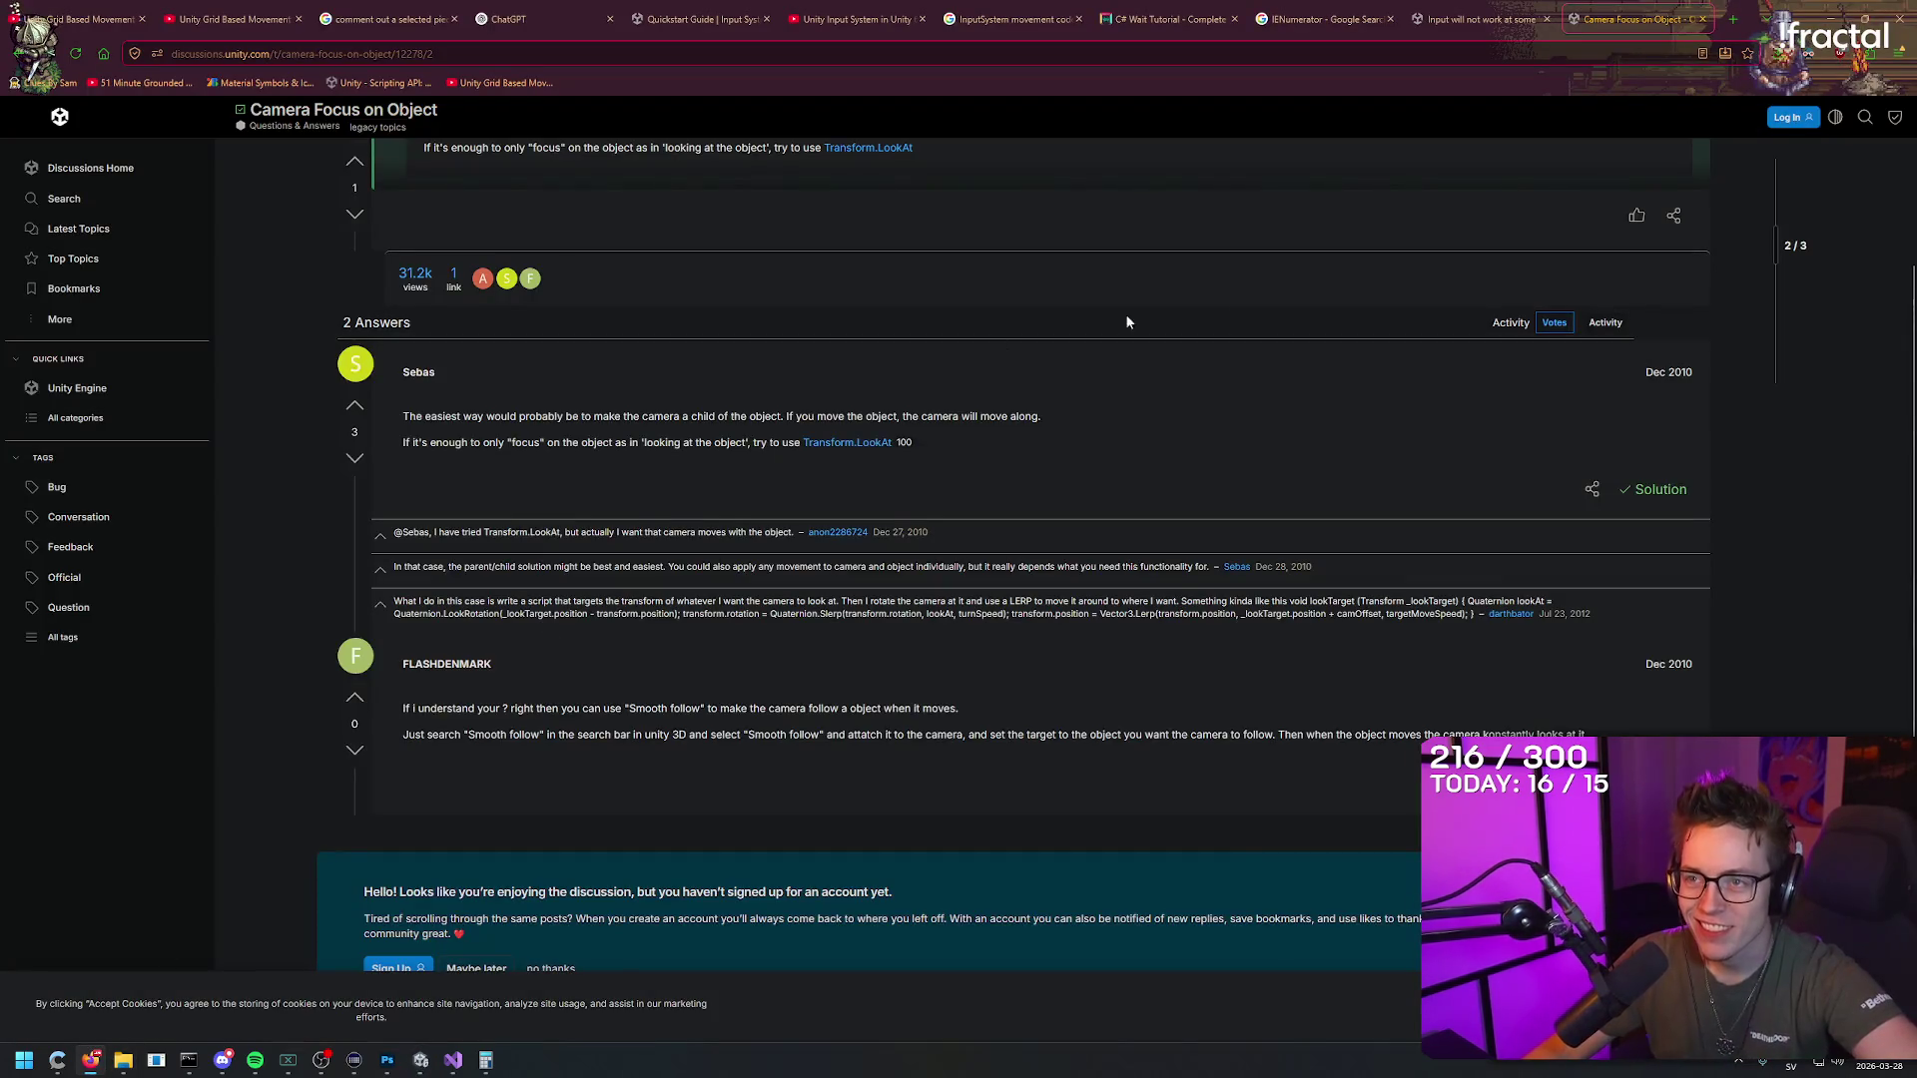
click(1845, 18)
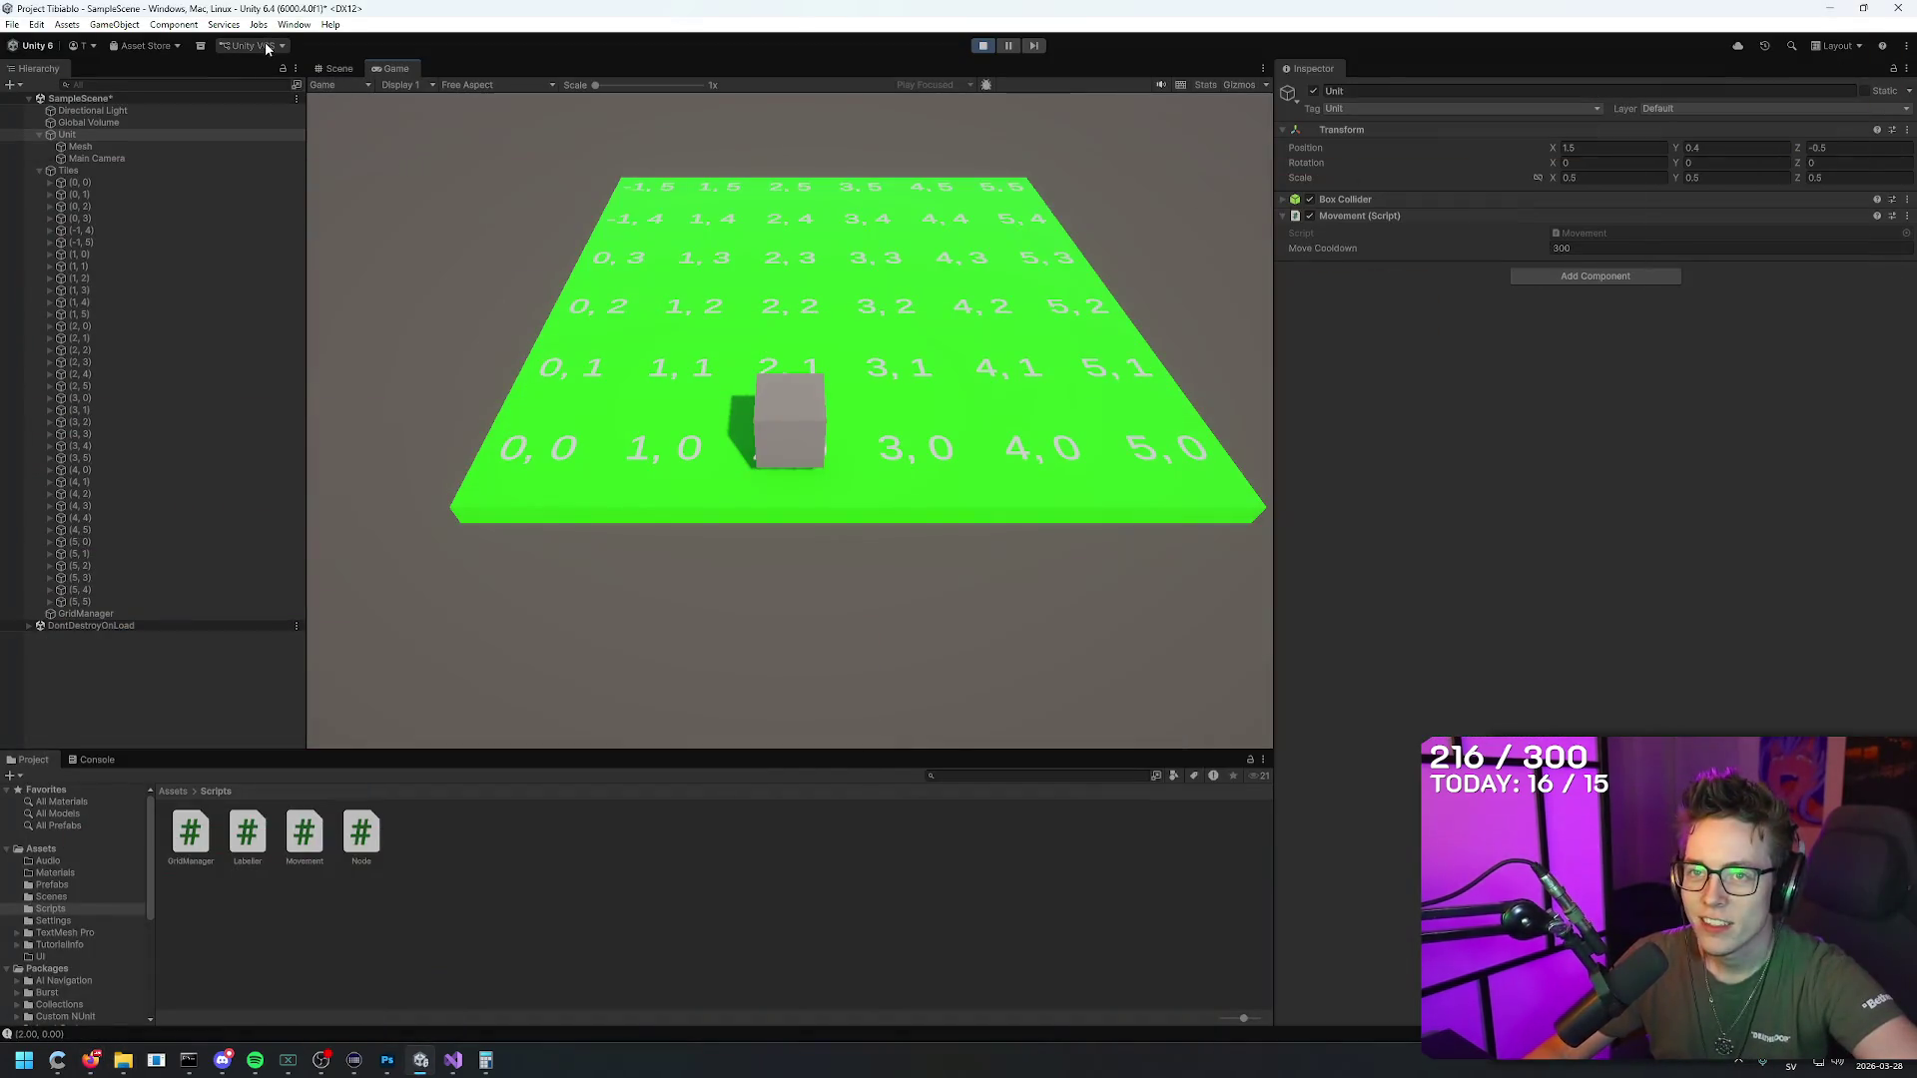
click(171, 46)
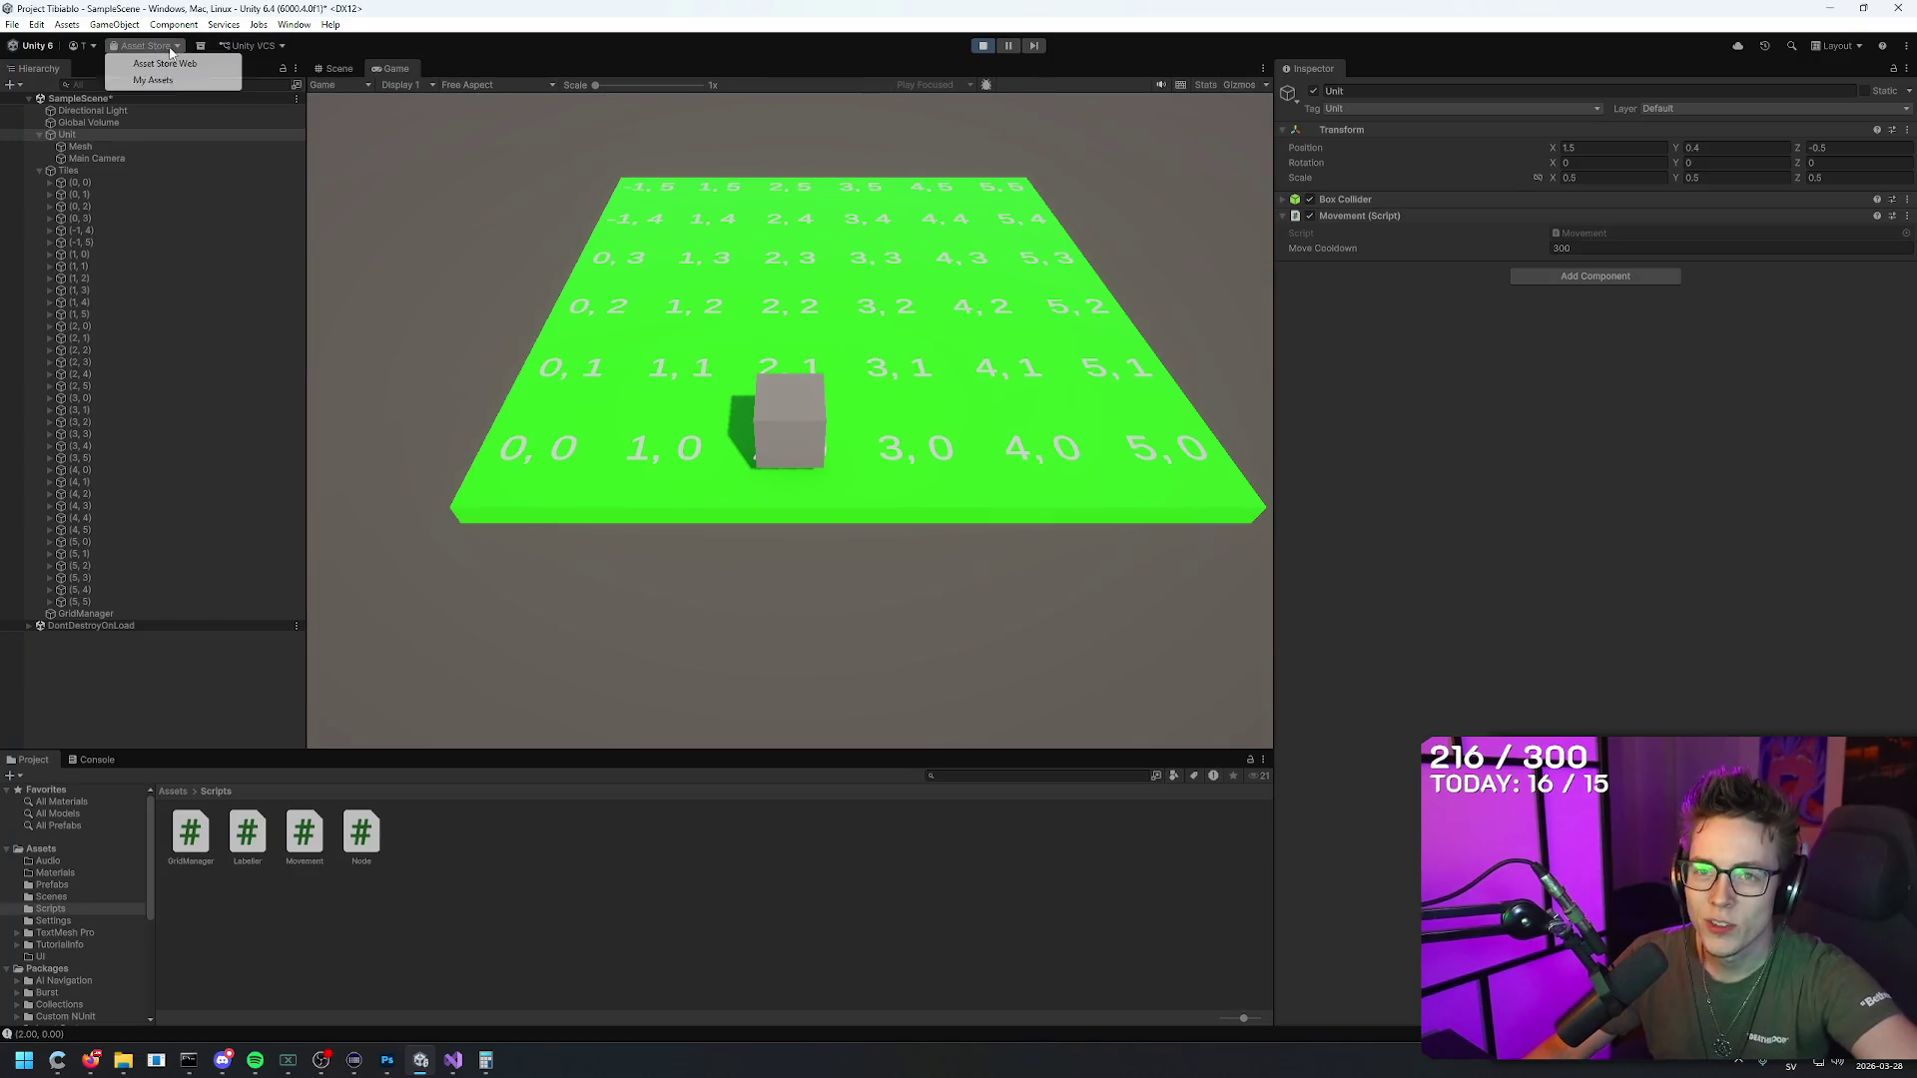
click(176, 65)
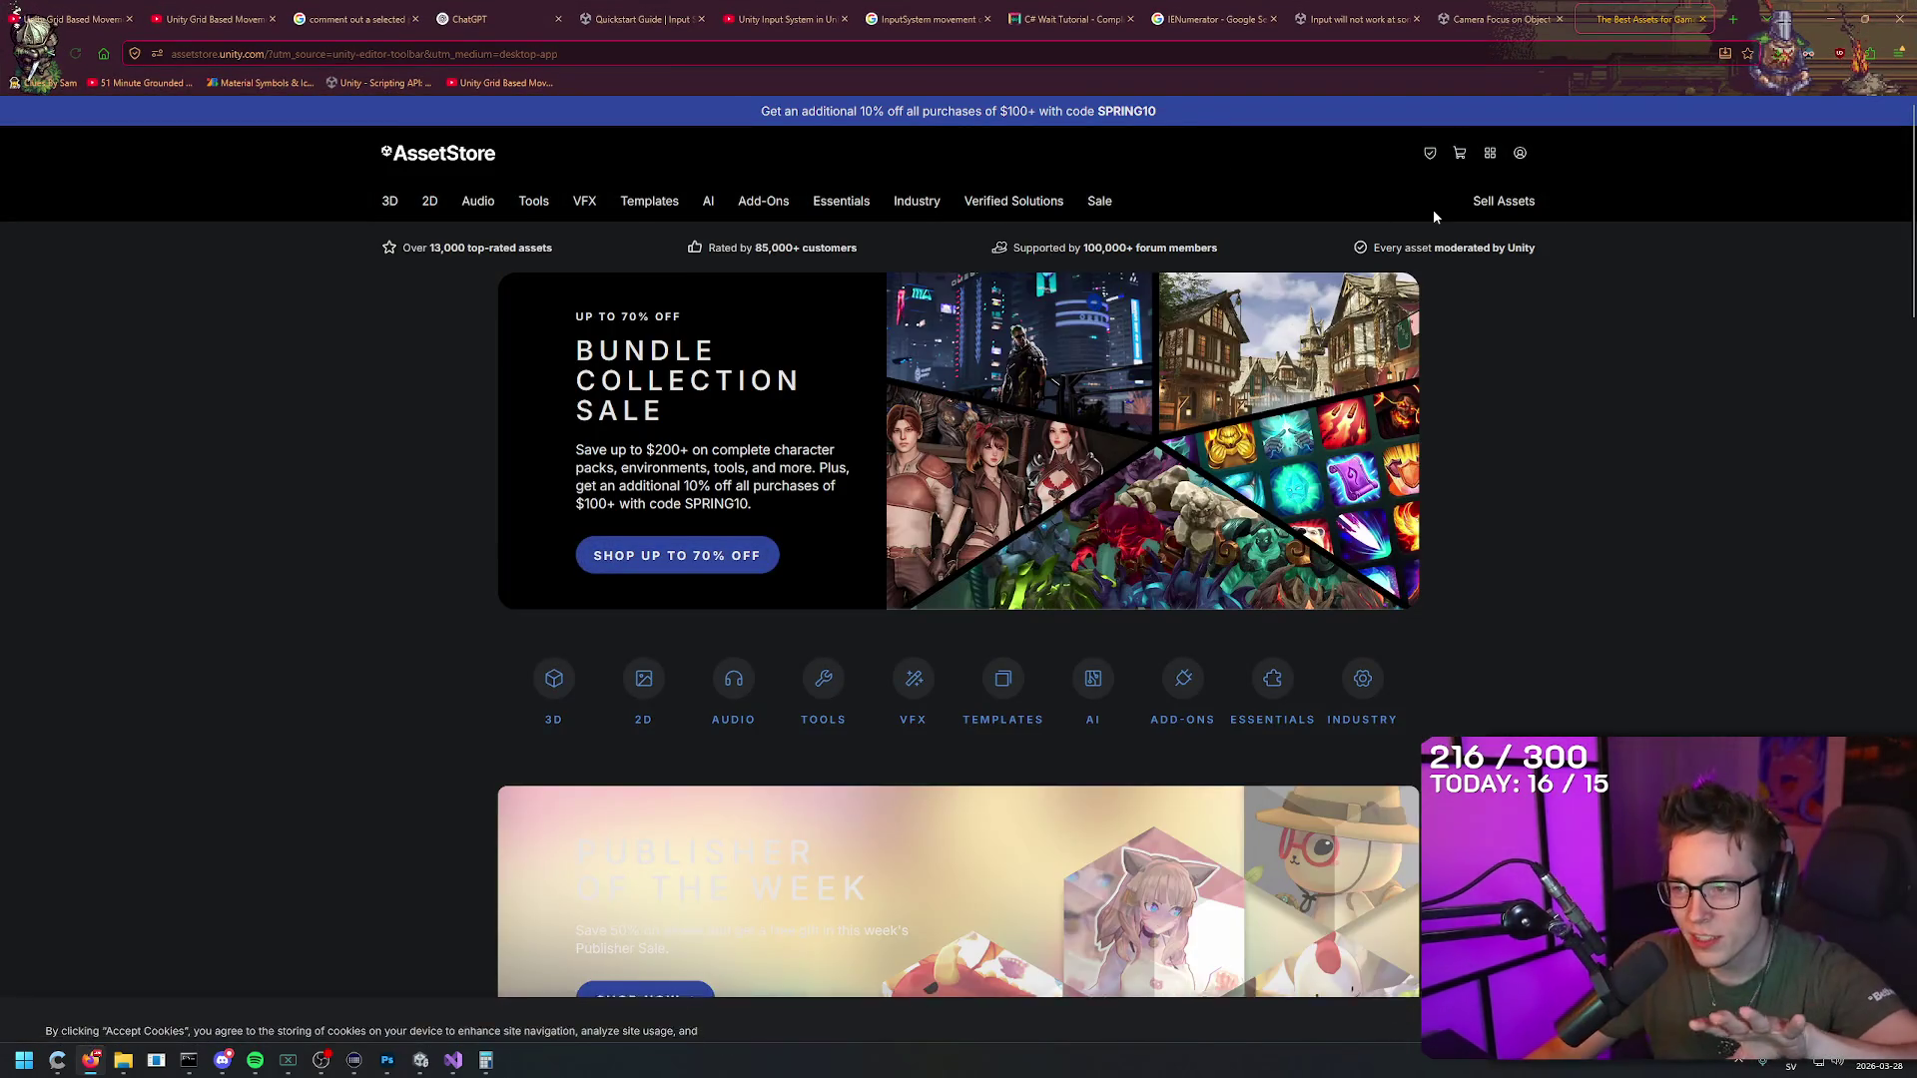
Step: Search the Unity Asset Store for 'grass texture'
right_click(1603, 422)
scroll(1585, 421, down, 2)
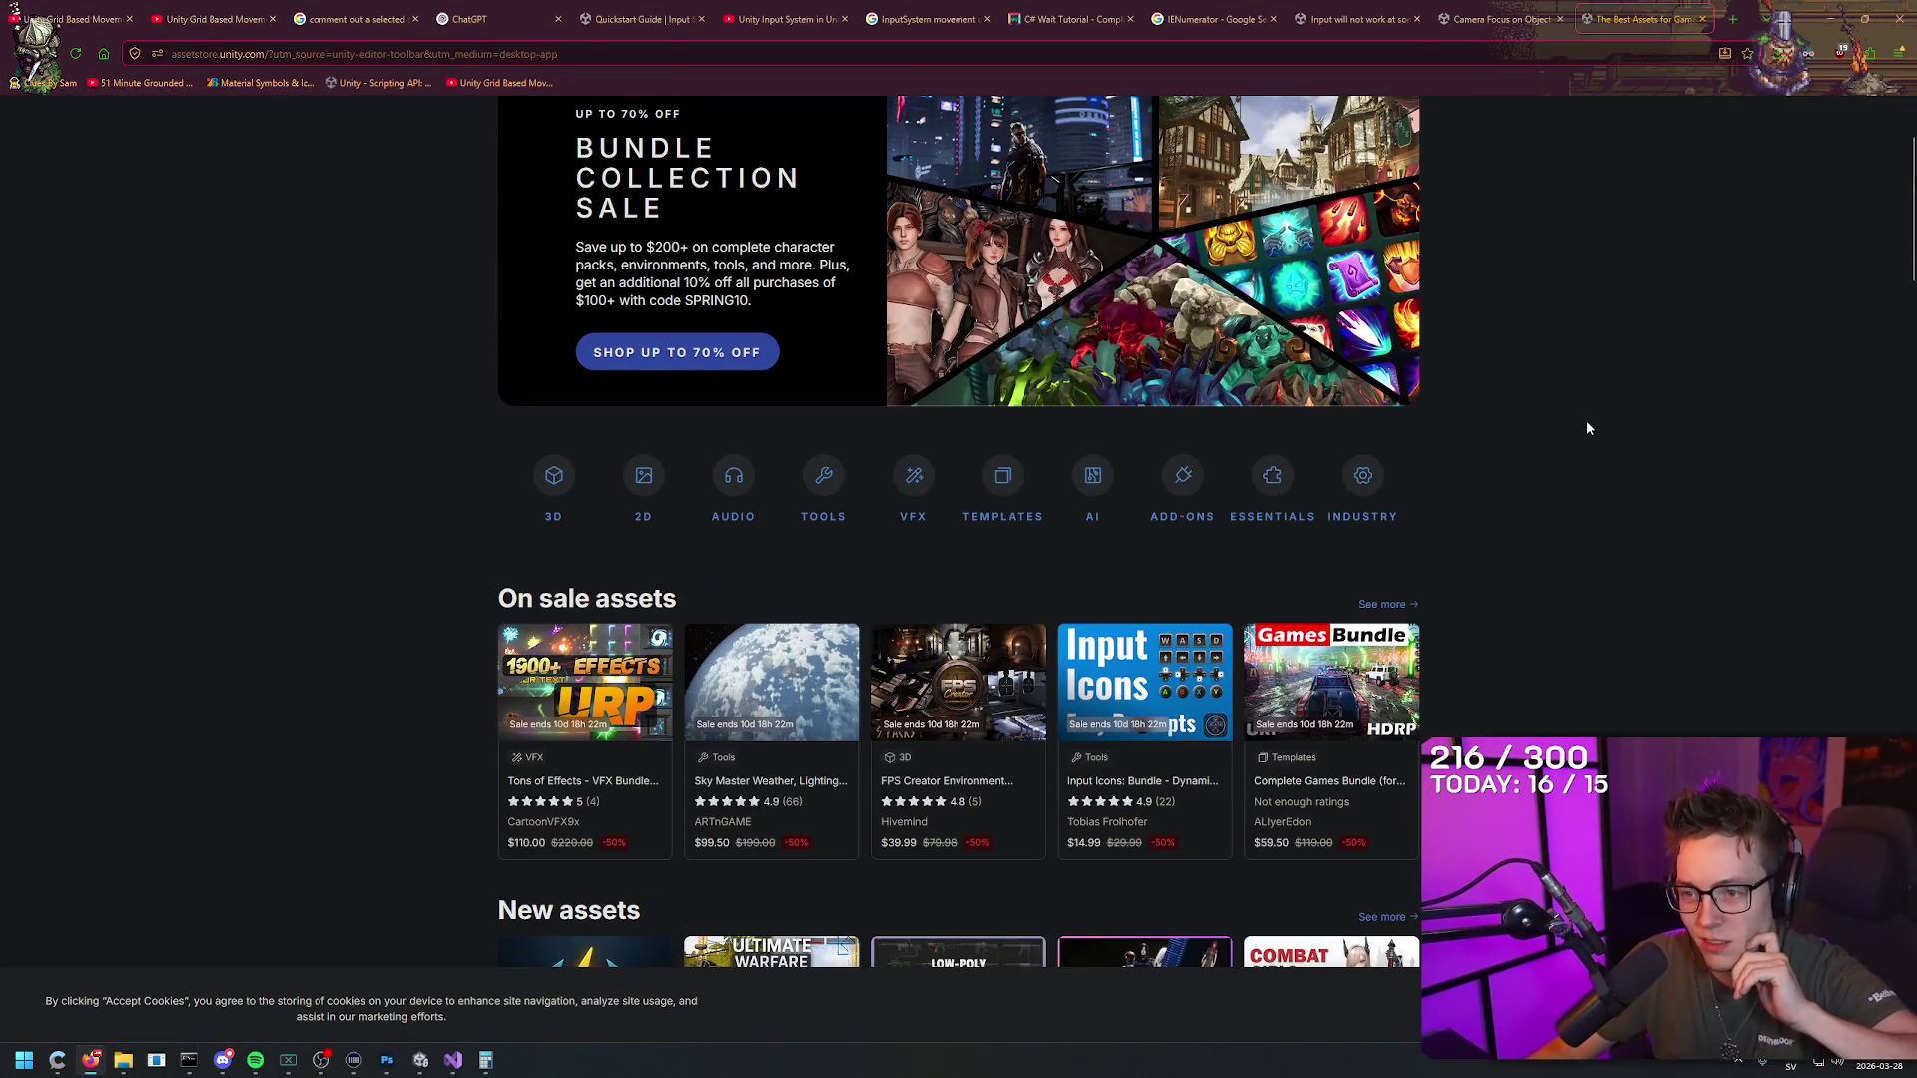
scroll(1583, 431, up, 5)
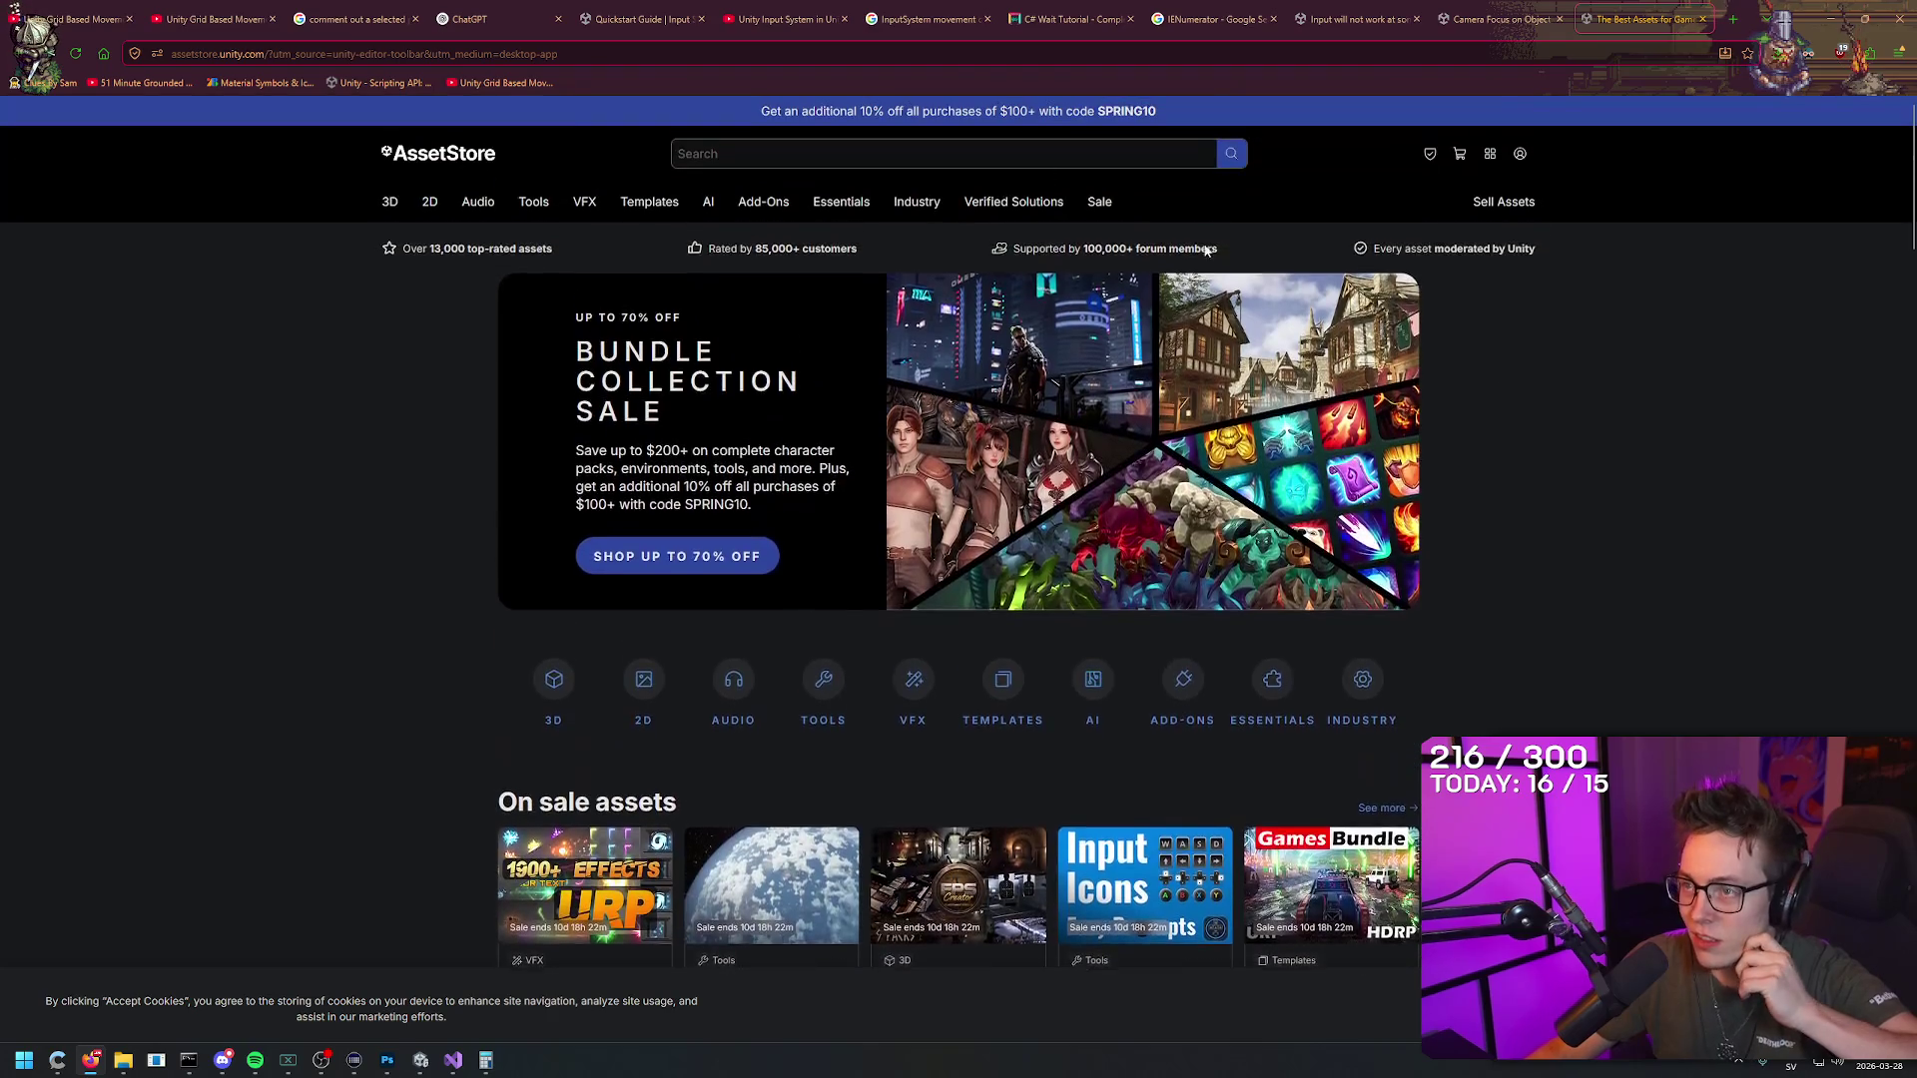
click(1006, 152)
text(grass)
click(1231, 153)
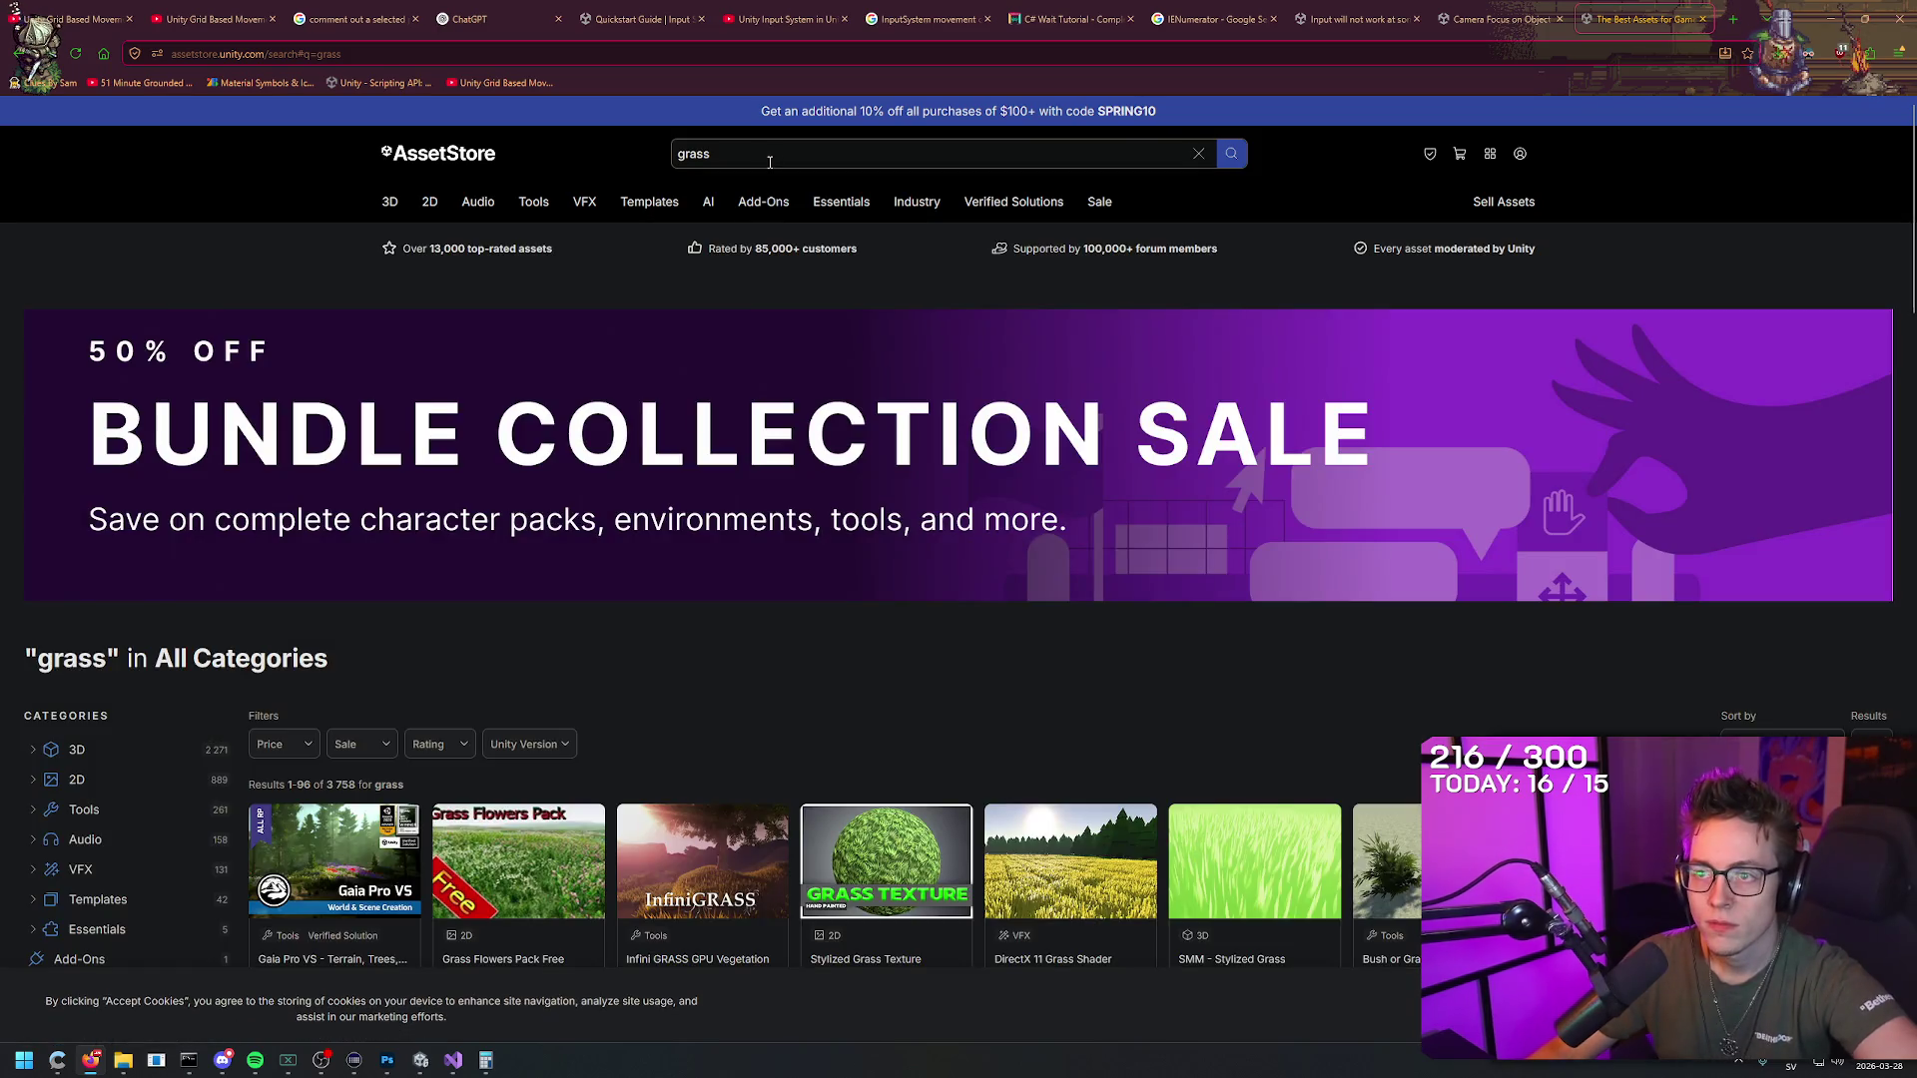
click(769, 155)
text(texture)
click(761, 195)
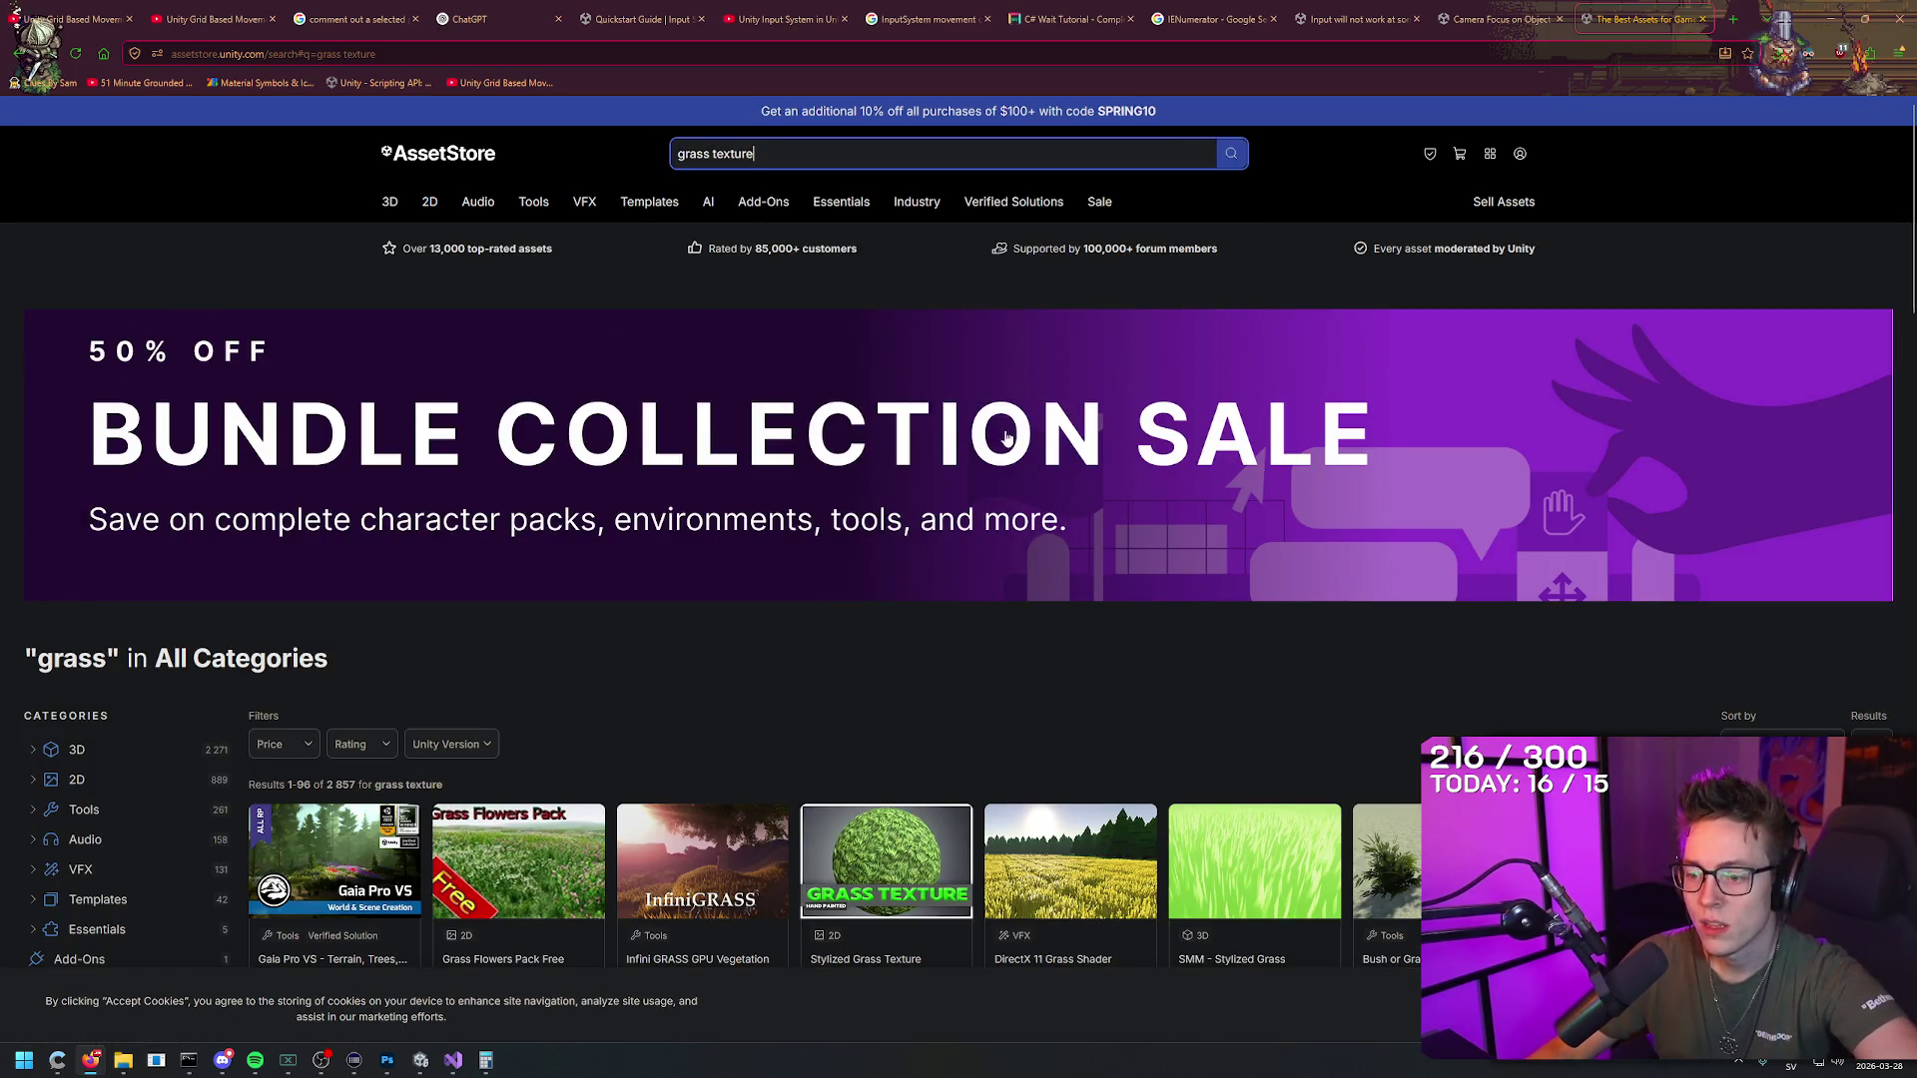
Step: Open the Stylized Grass Texture package page and sign in to the Asset Store account
scroll(933, 675, down, 2)
click(502, 599)
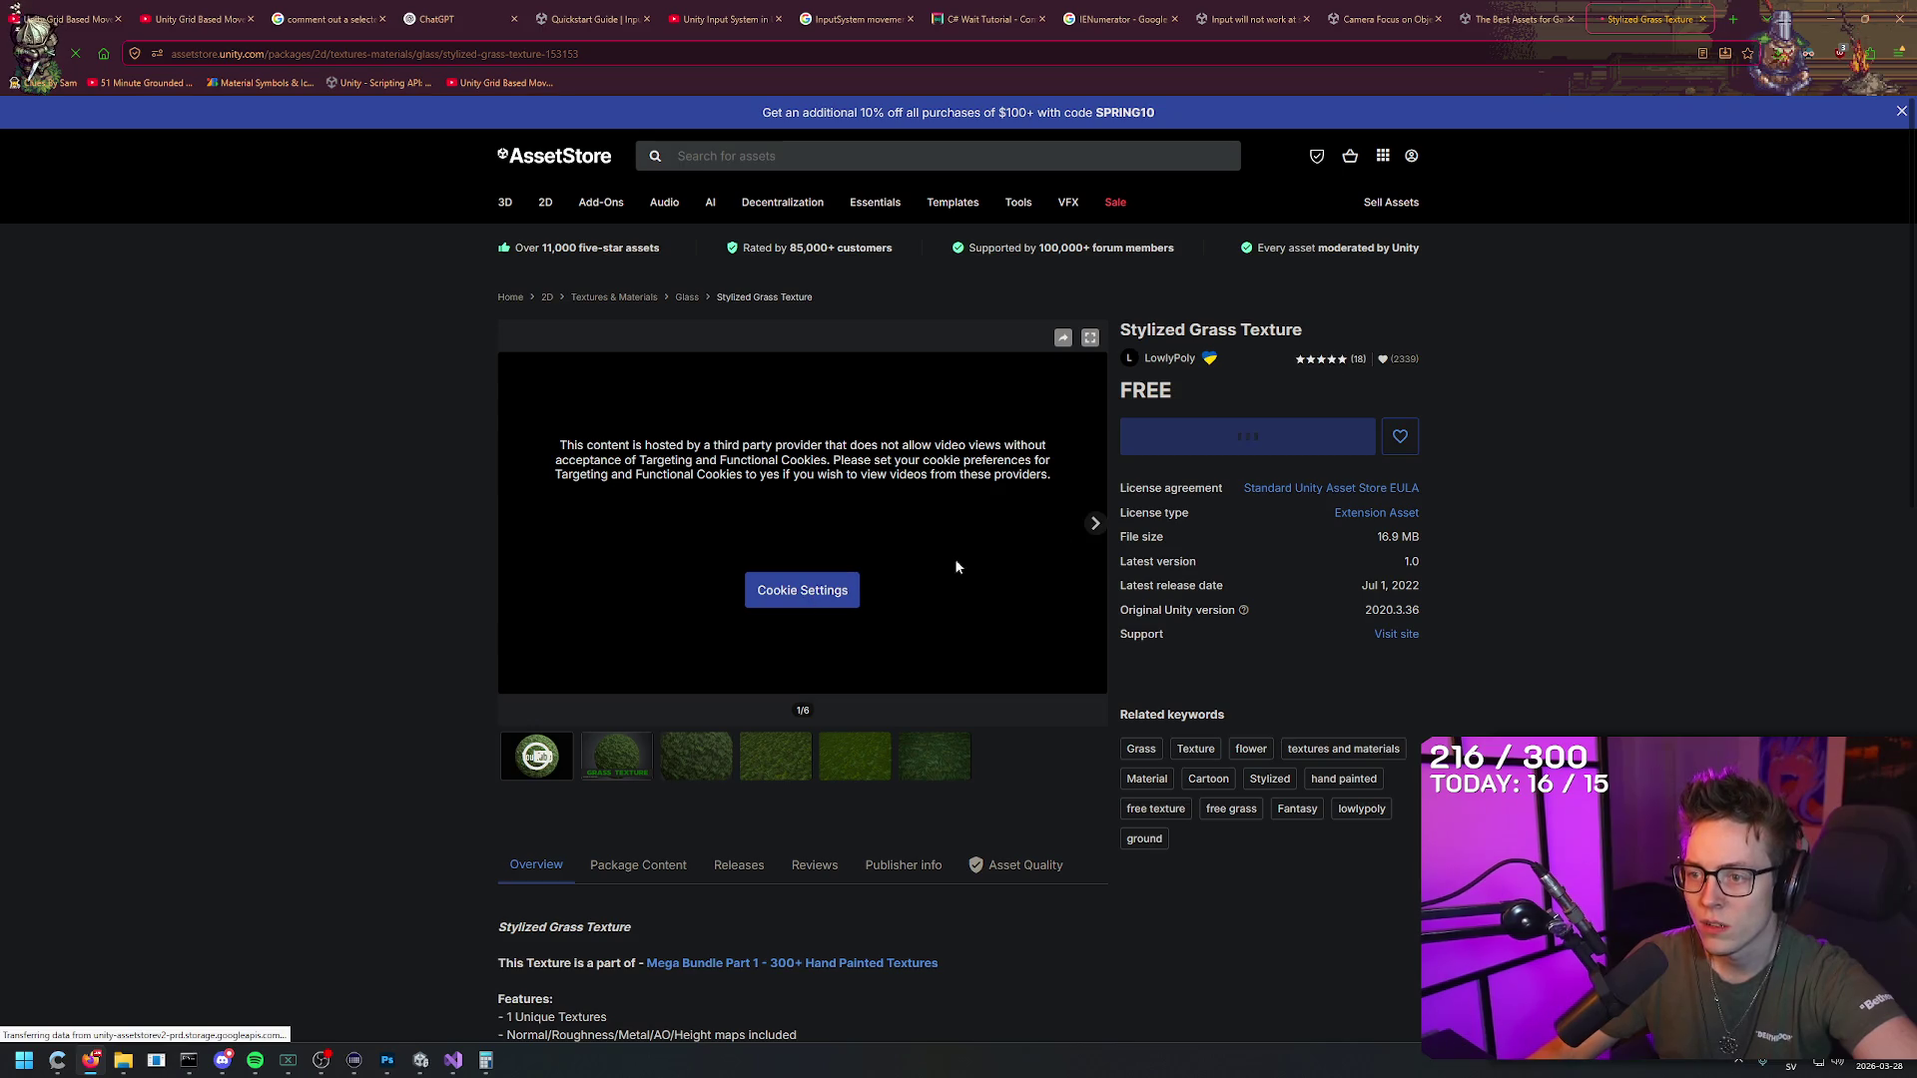
click(1093, 526)
click(1515, 18)
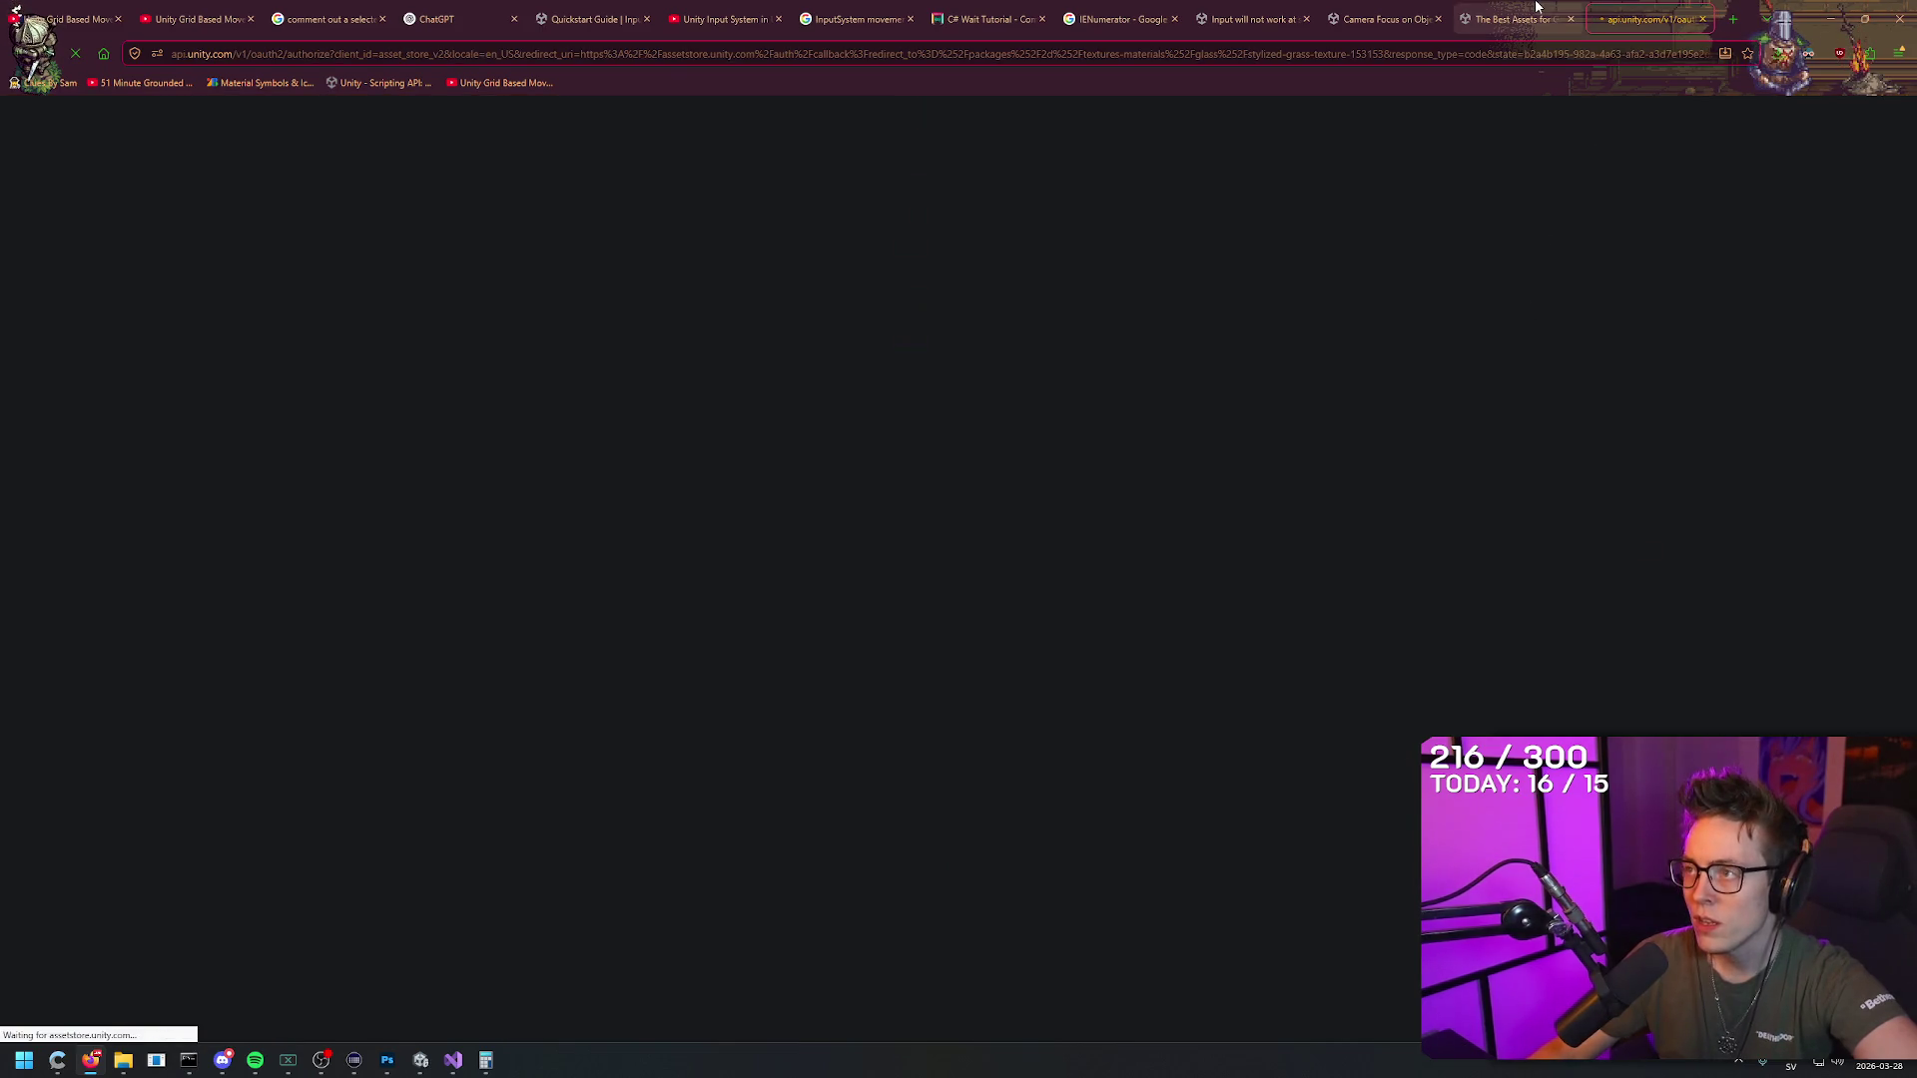
click(1622, 9)
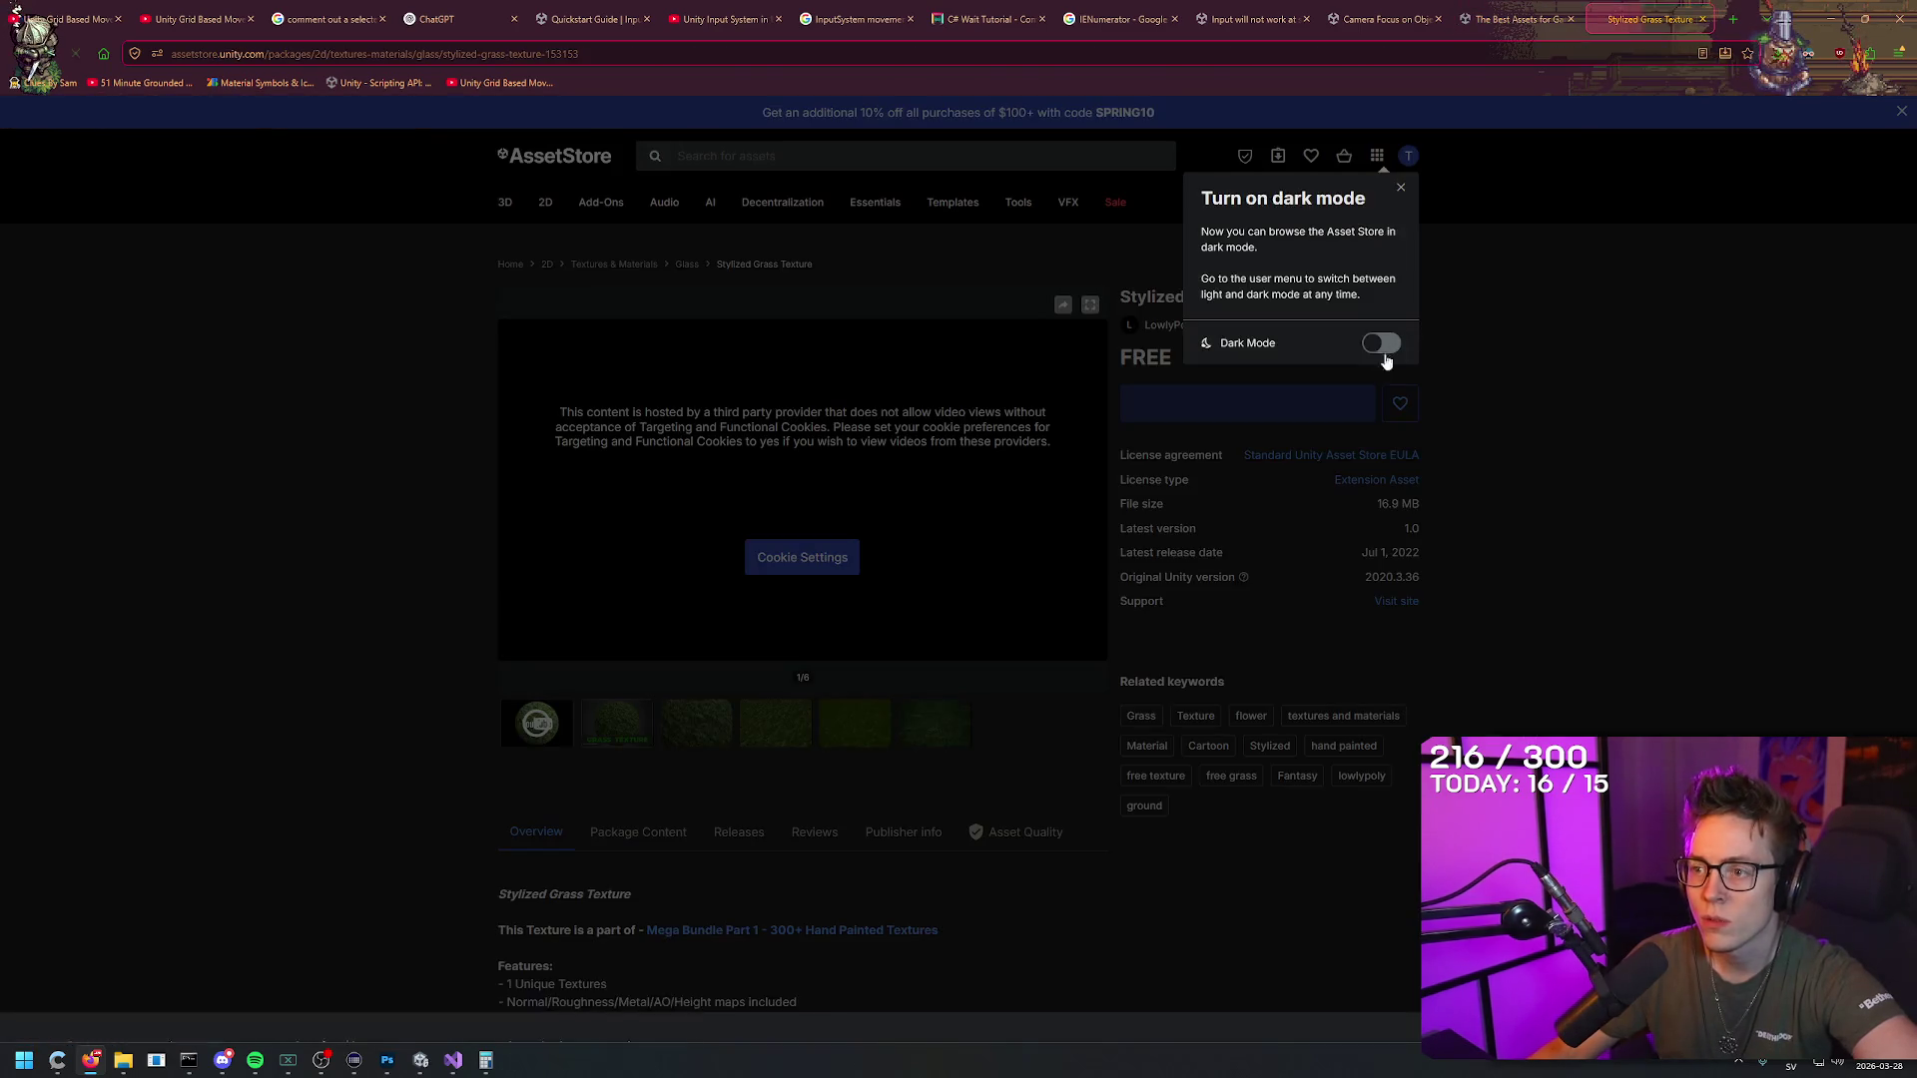
click(1401, 188)
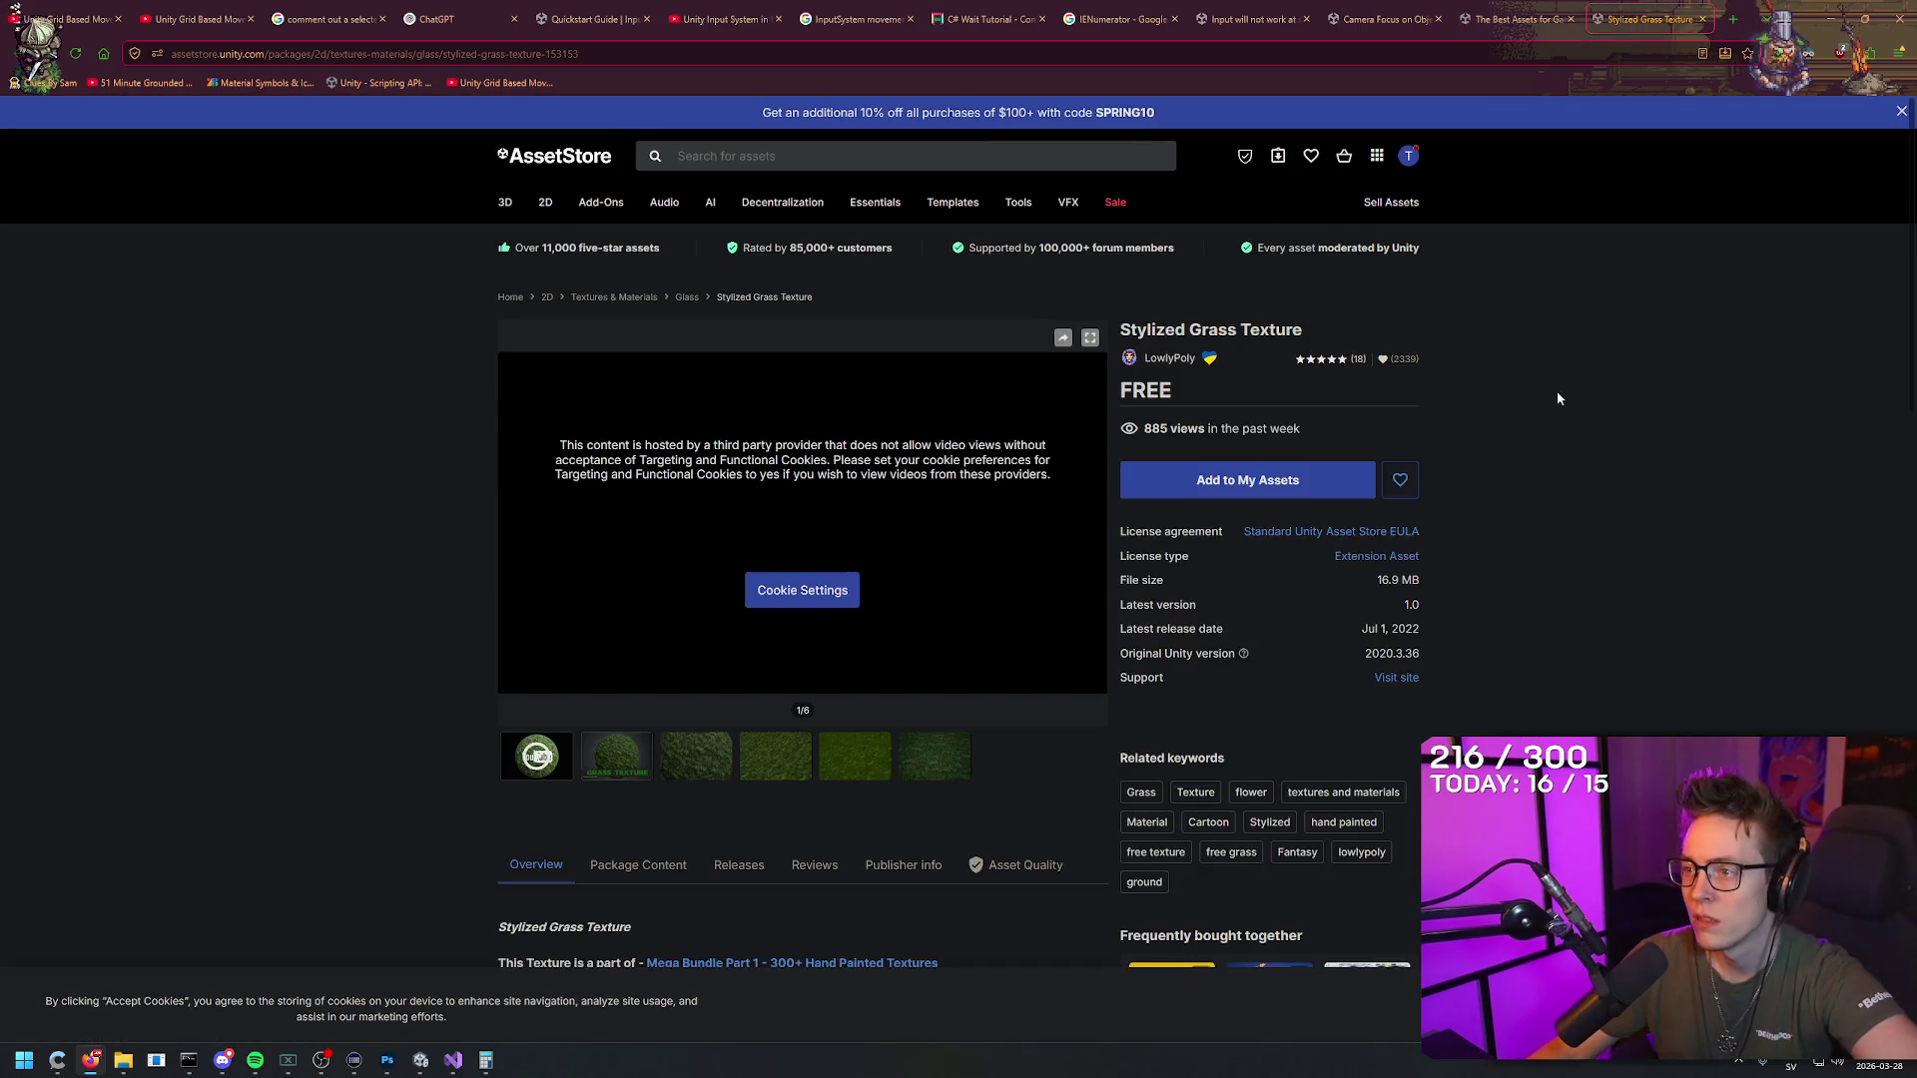
Step: Add the package to My Assets, accept the terms, and always allow it to open in Unity
click(1257, 483)
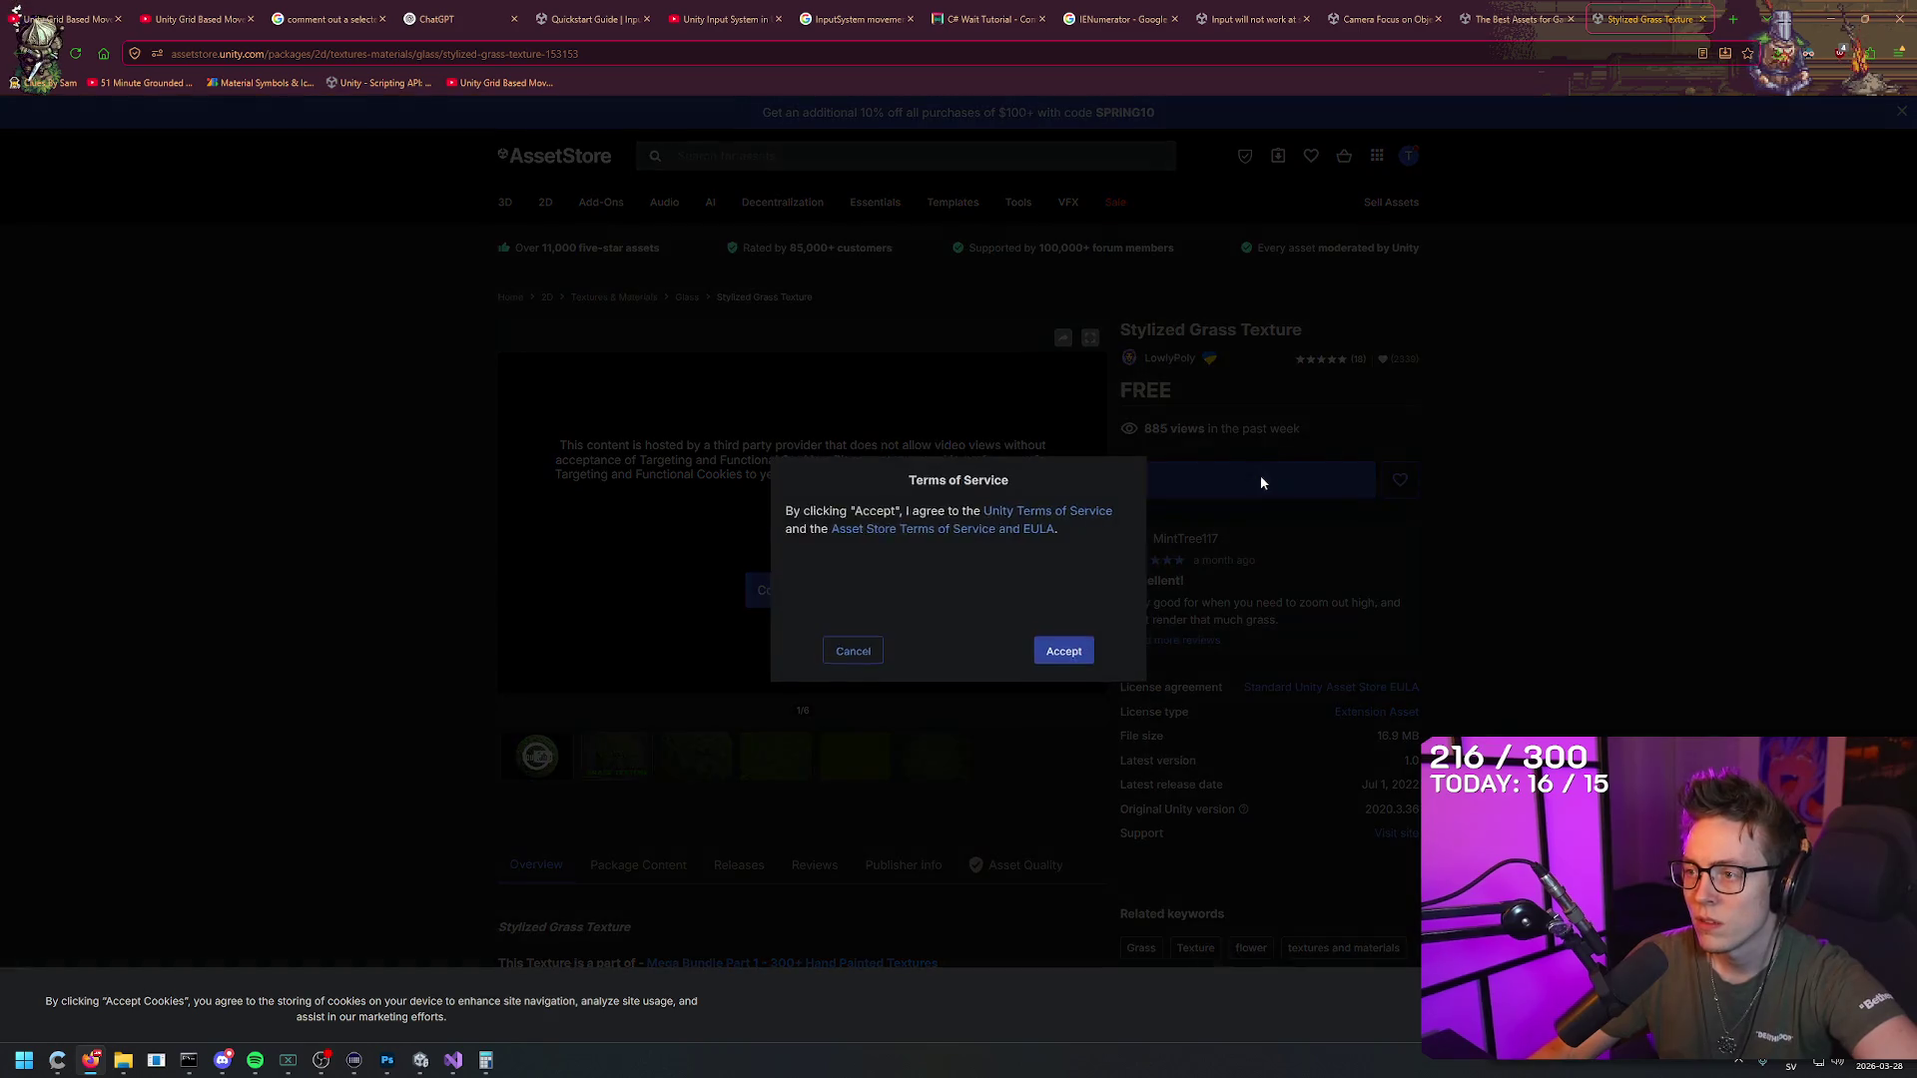
click(1076, 654)
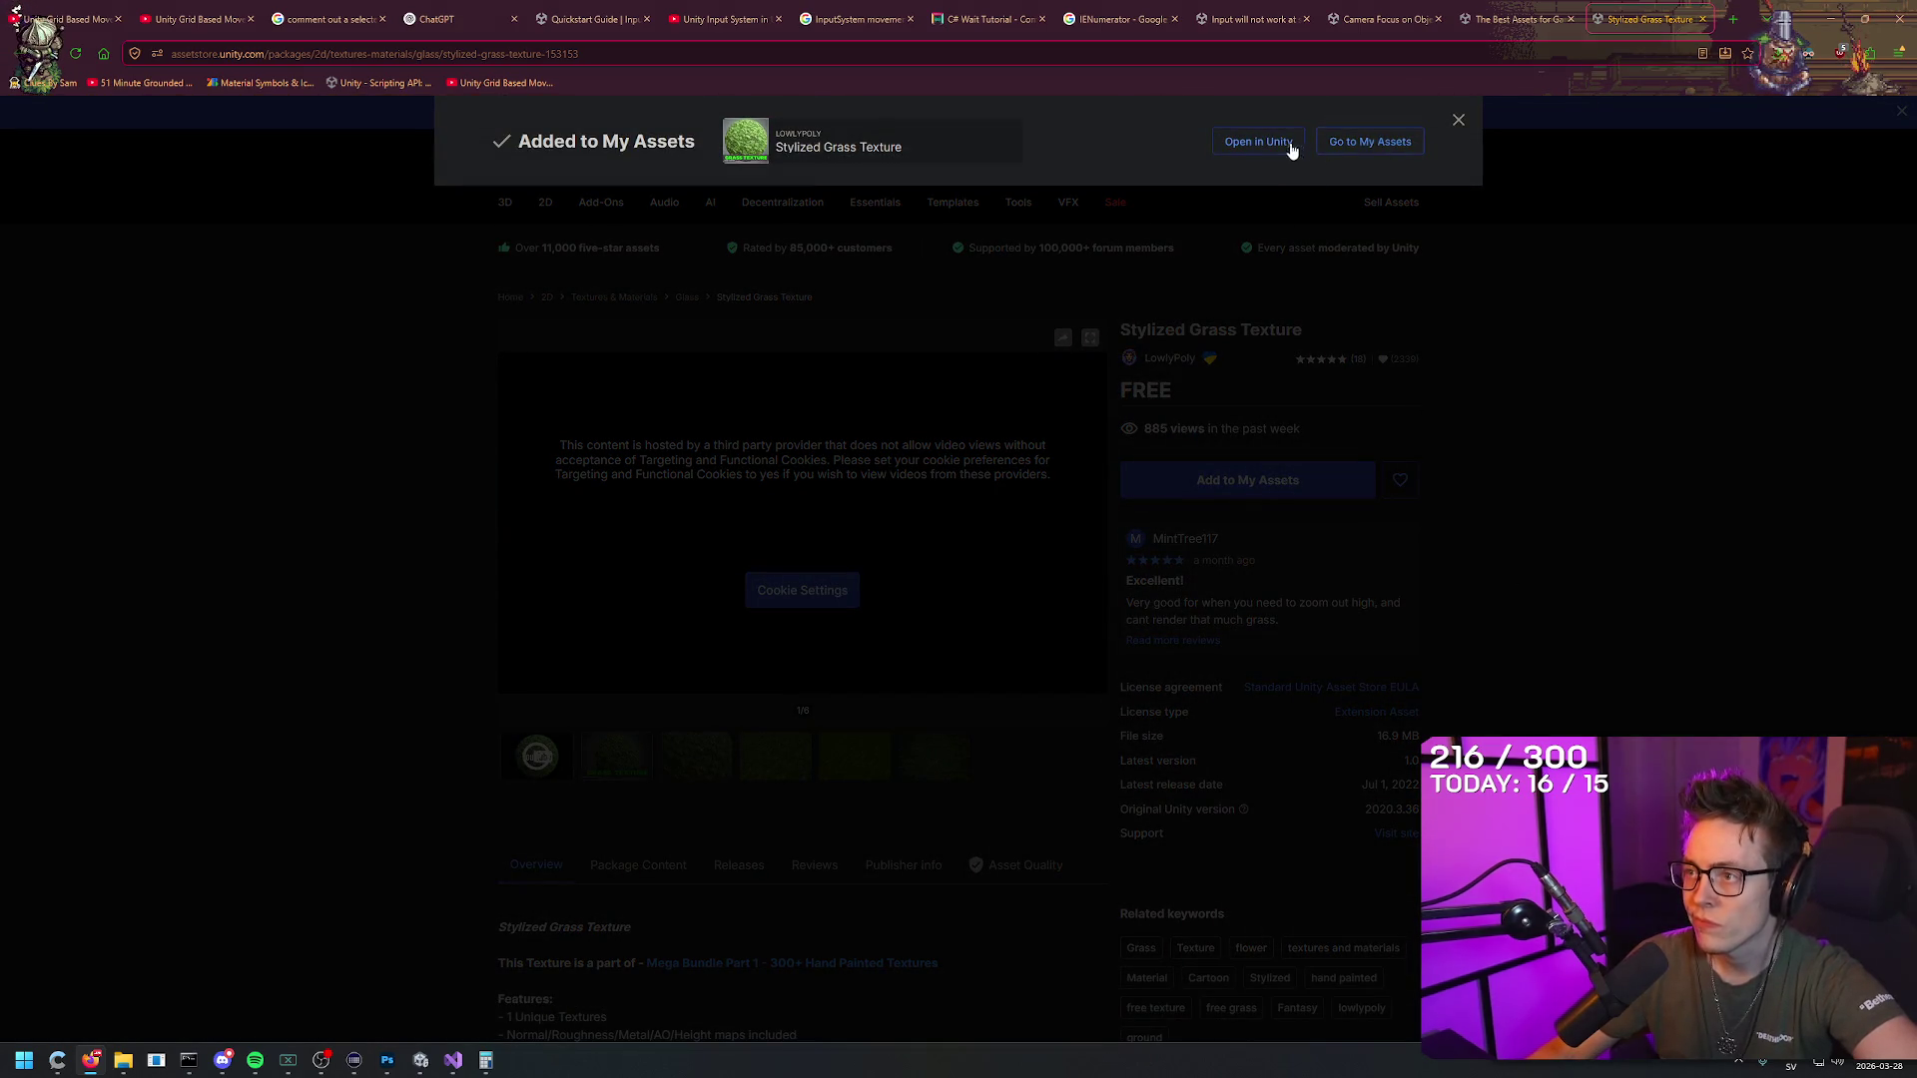
click(1290, 150)
click(894, 180)
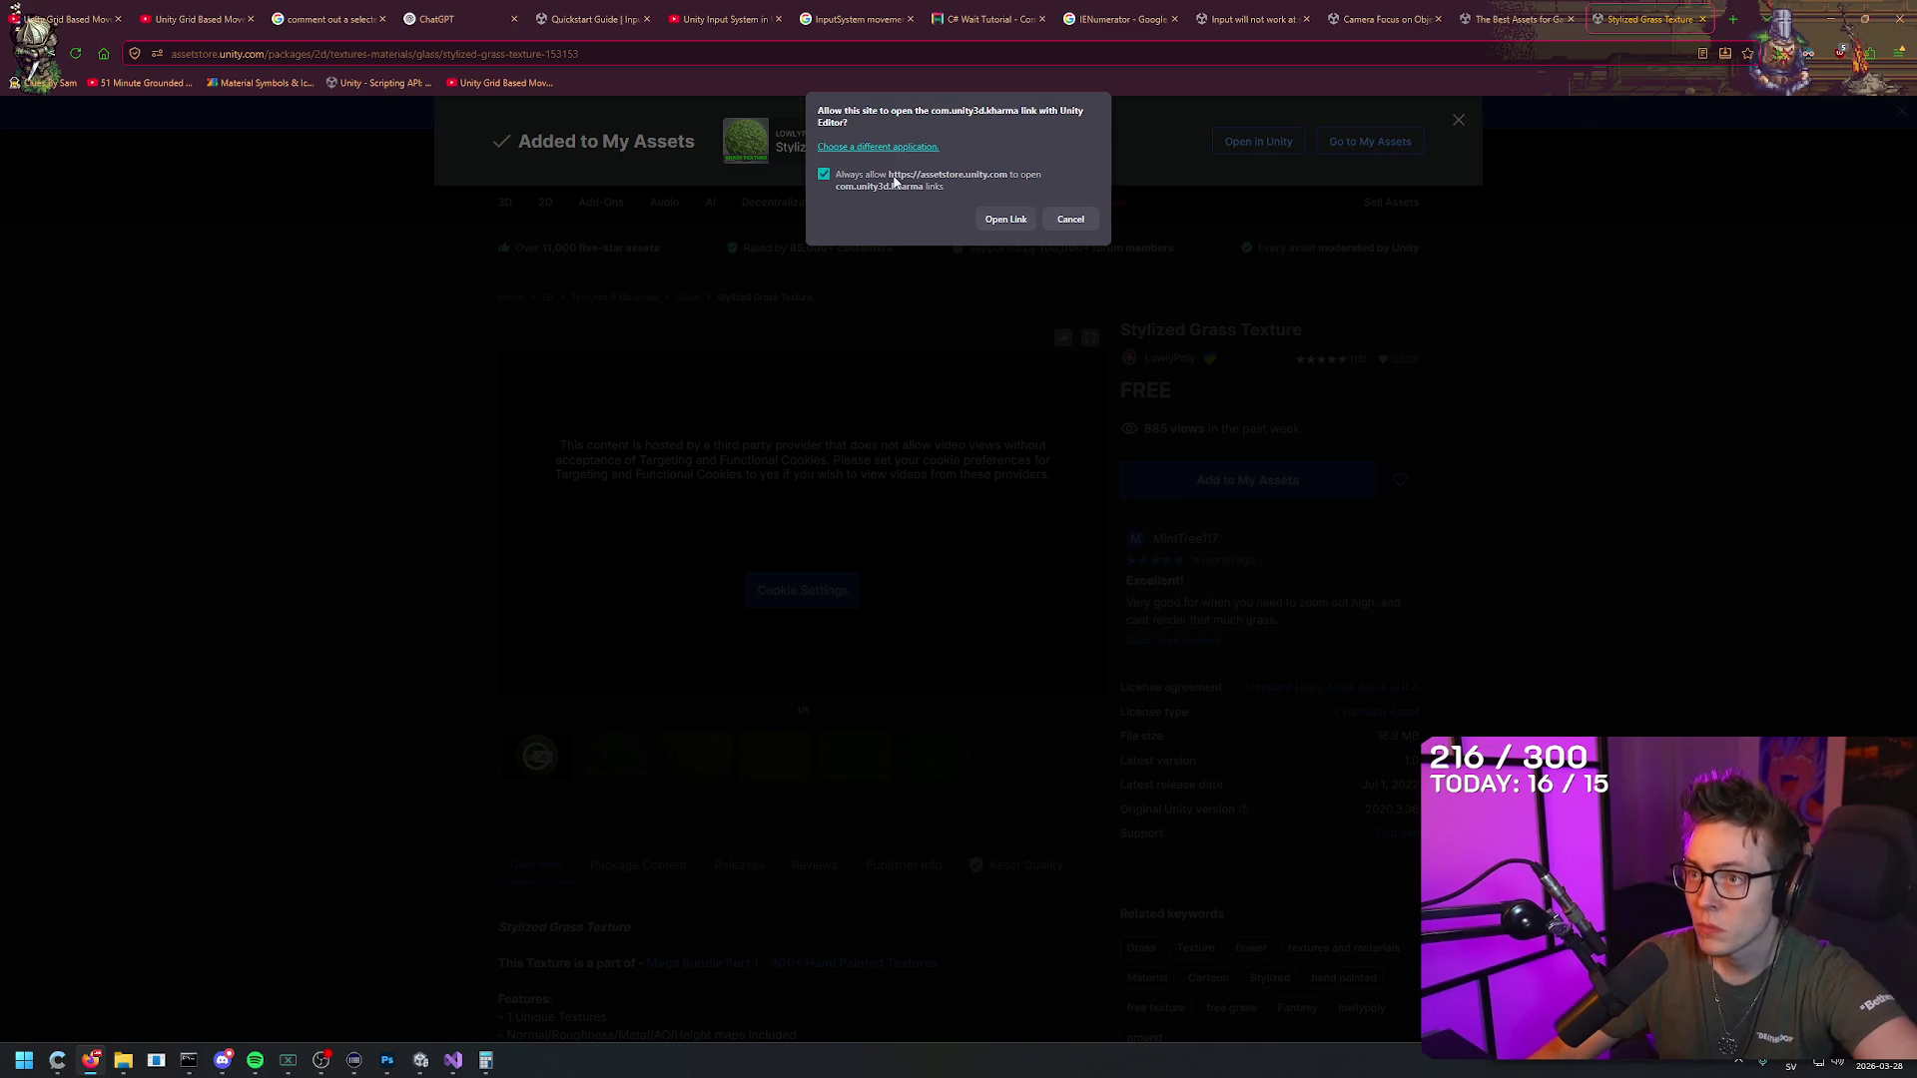
click(1018, 218)
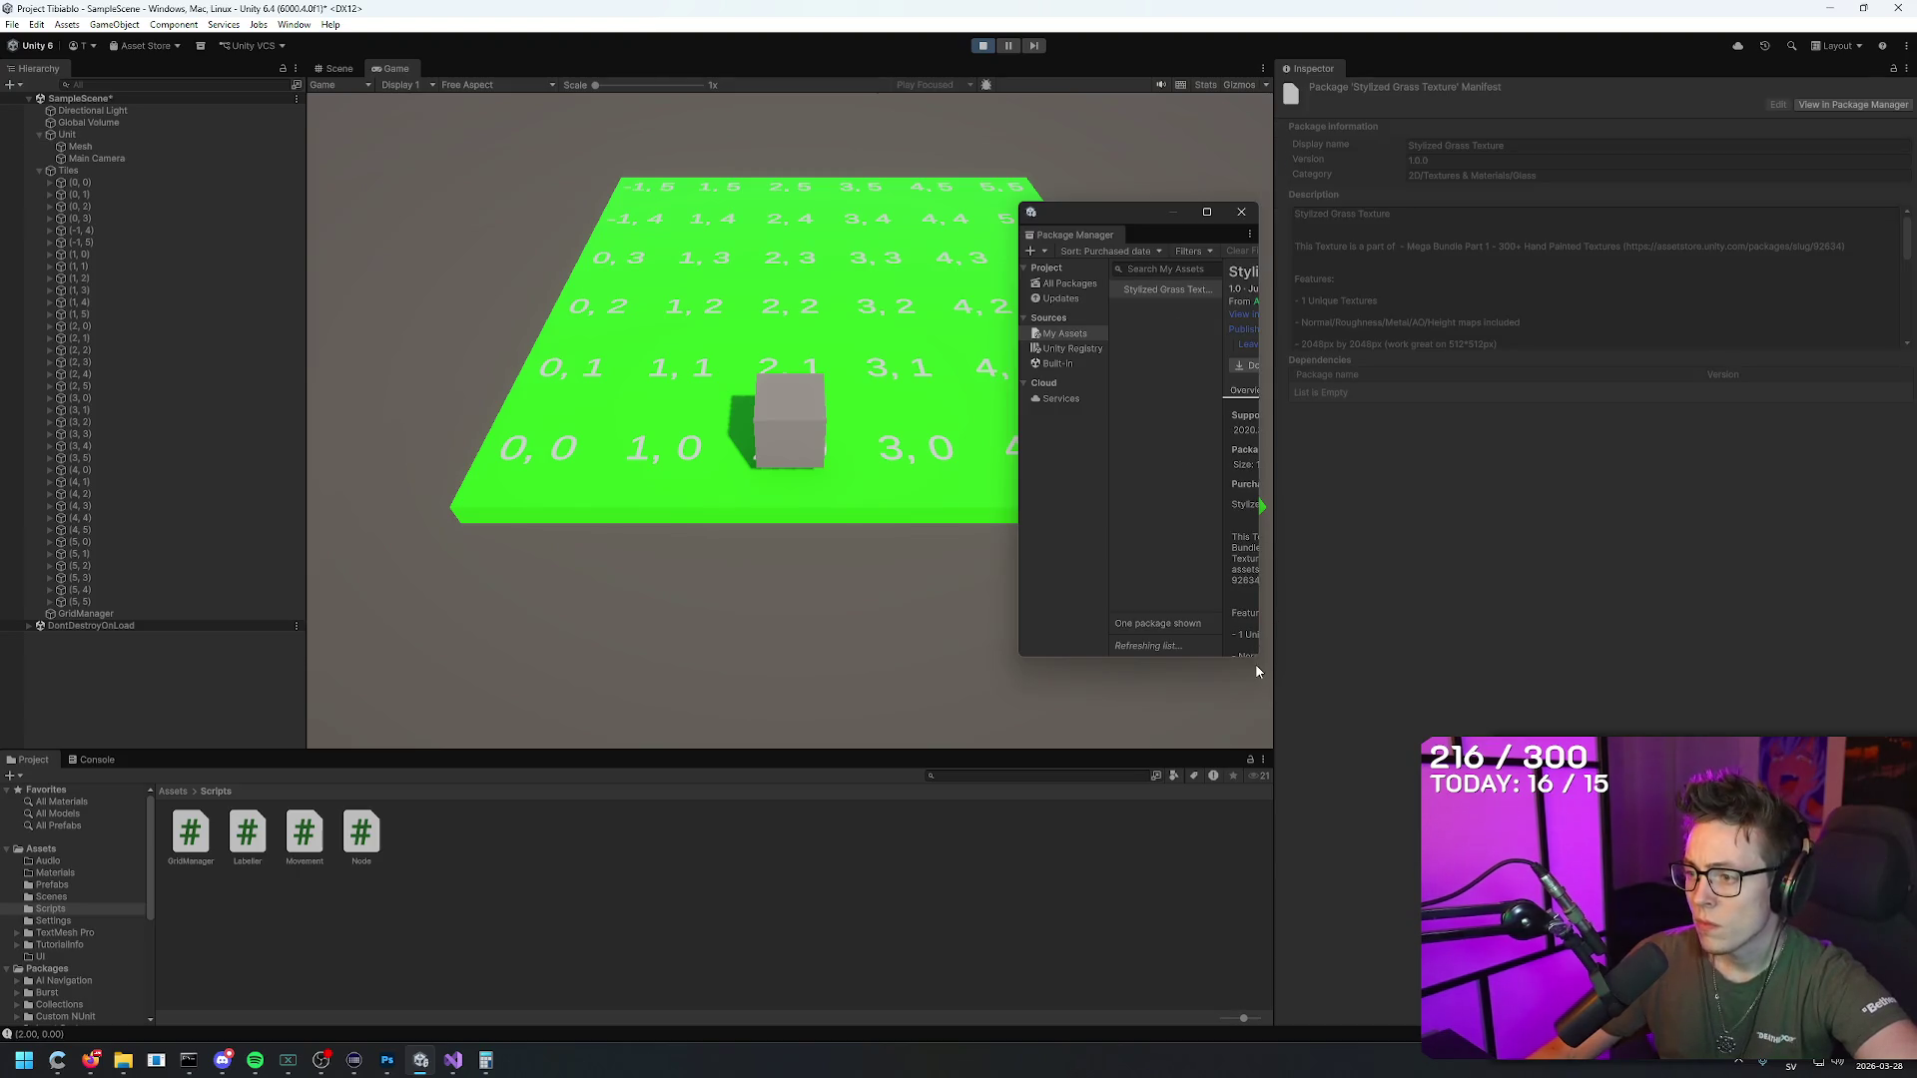
Step: Download the Stylized Grass Texture package in Package Manager, stopping Play mode first
mouse_move(1260, 661)
mouse_down()
mouse_move(1542, 839)
mouse_move(1662, 789)
mouse_move(1659, 765)
mouse_up()
click(1270, 336)
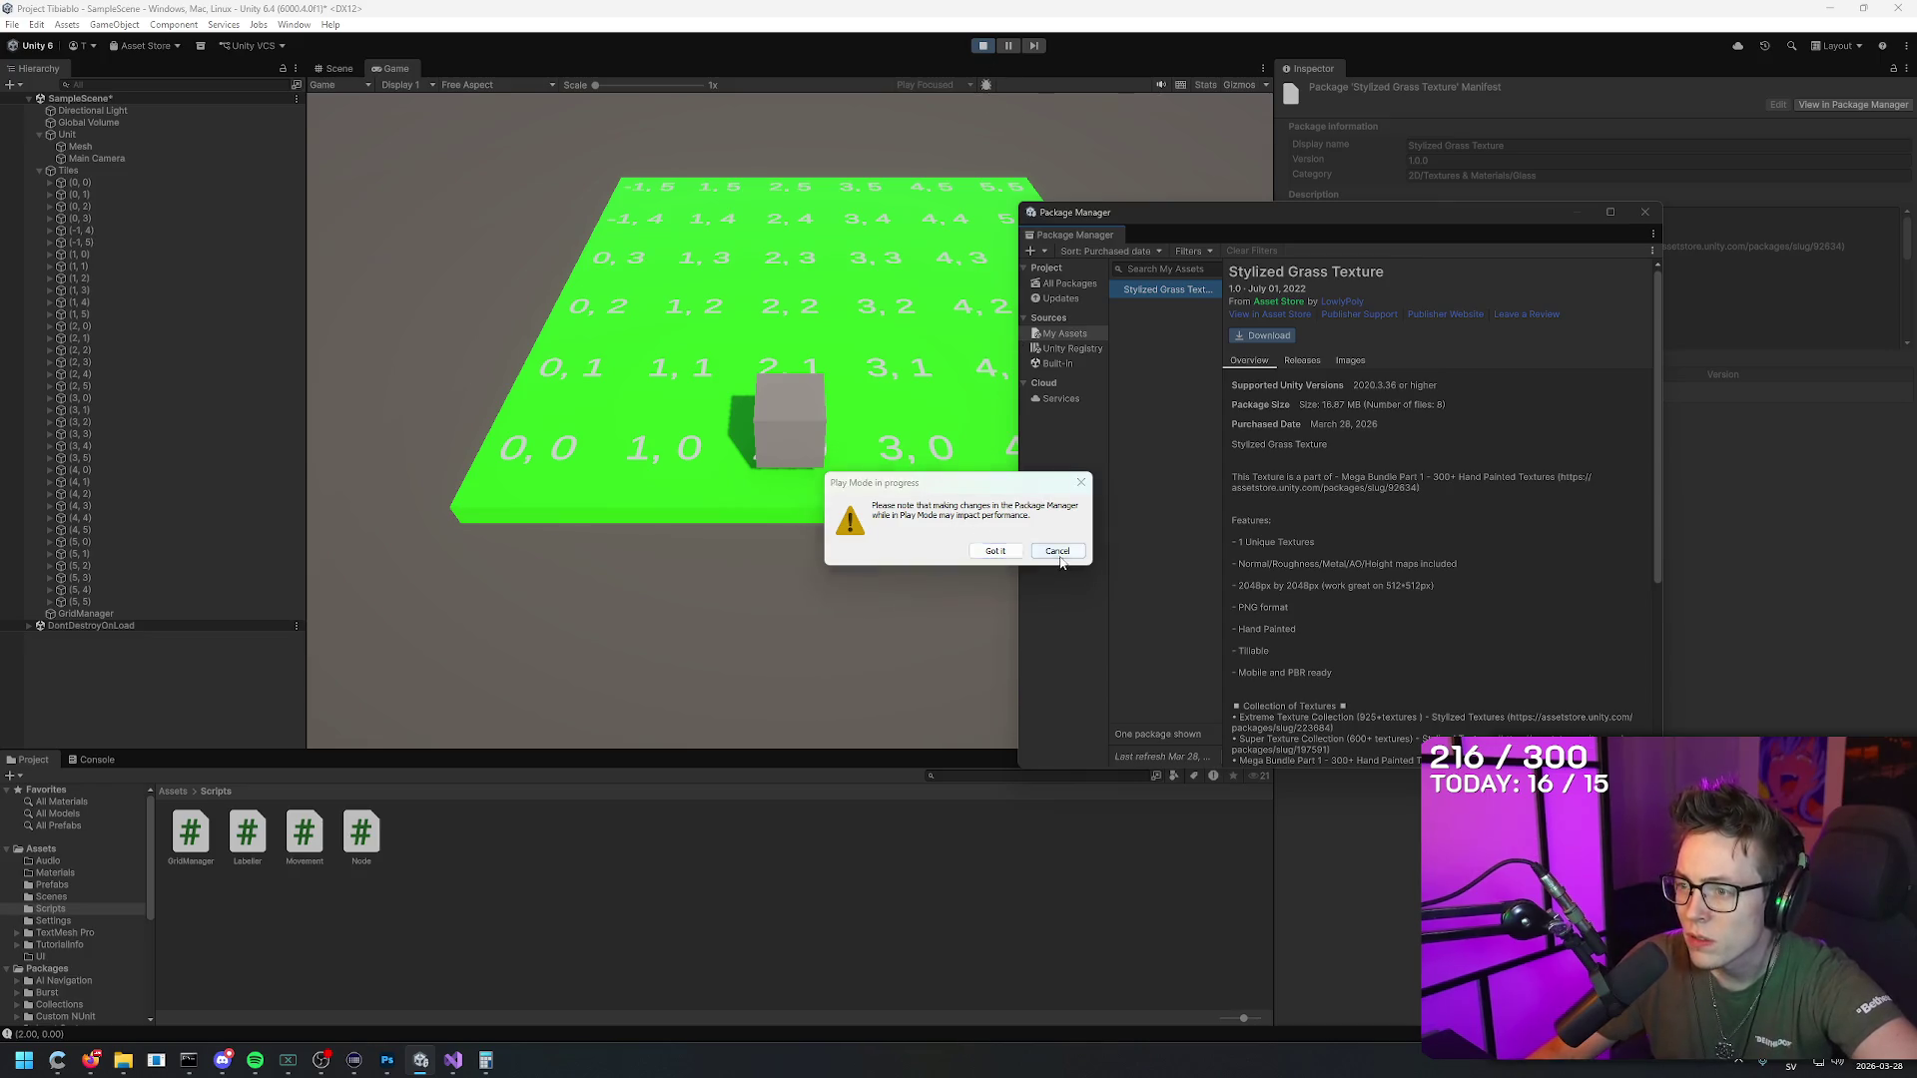
key(Escape)
click(981, 47)
click(1265, 338)
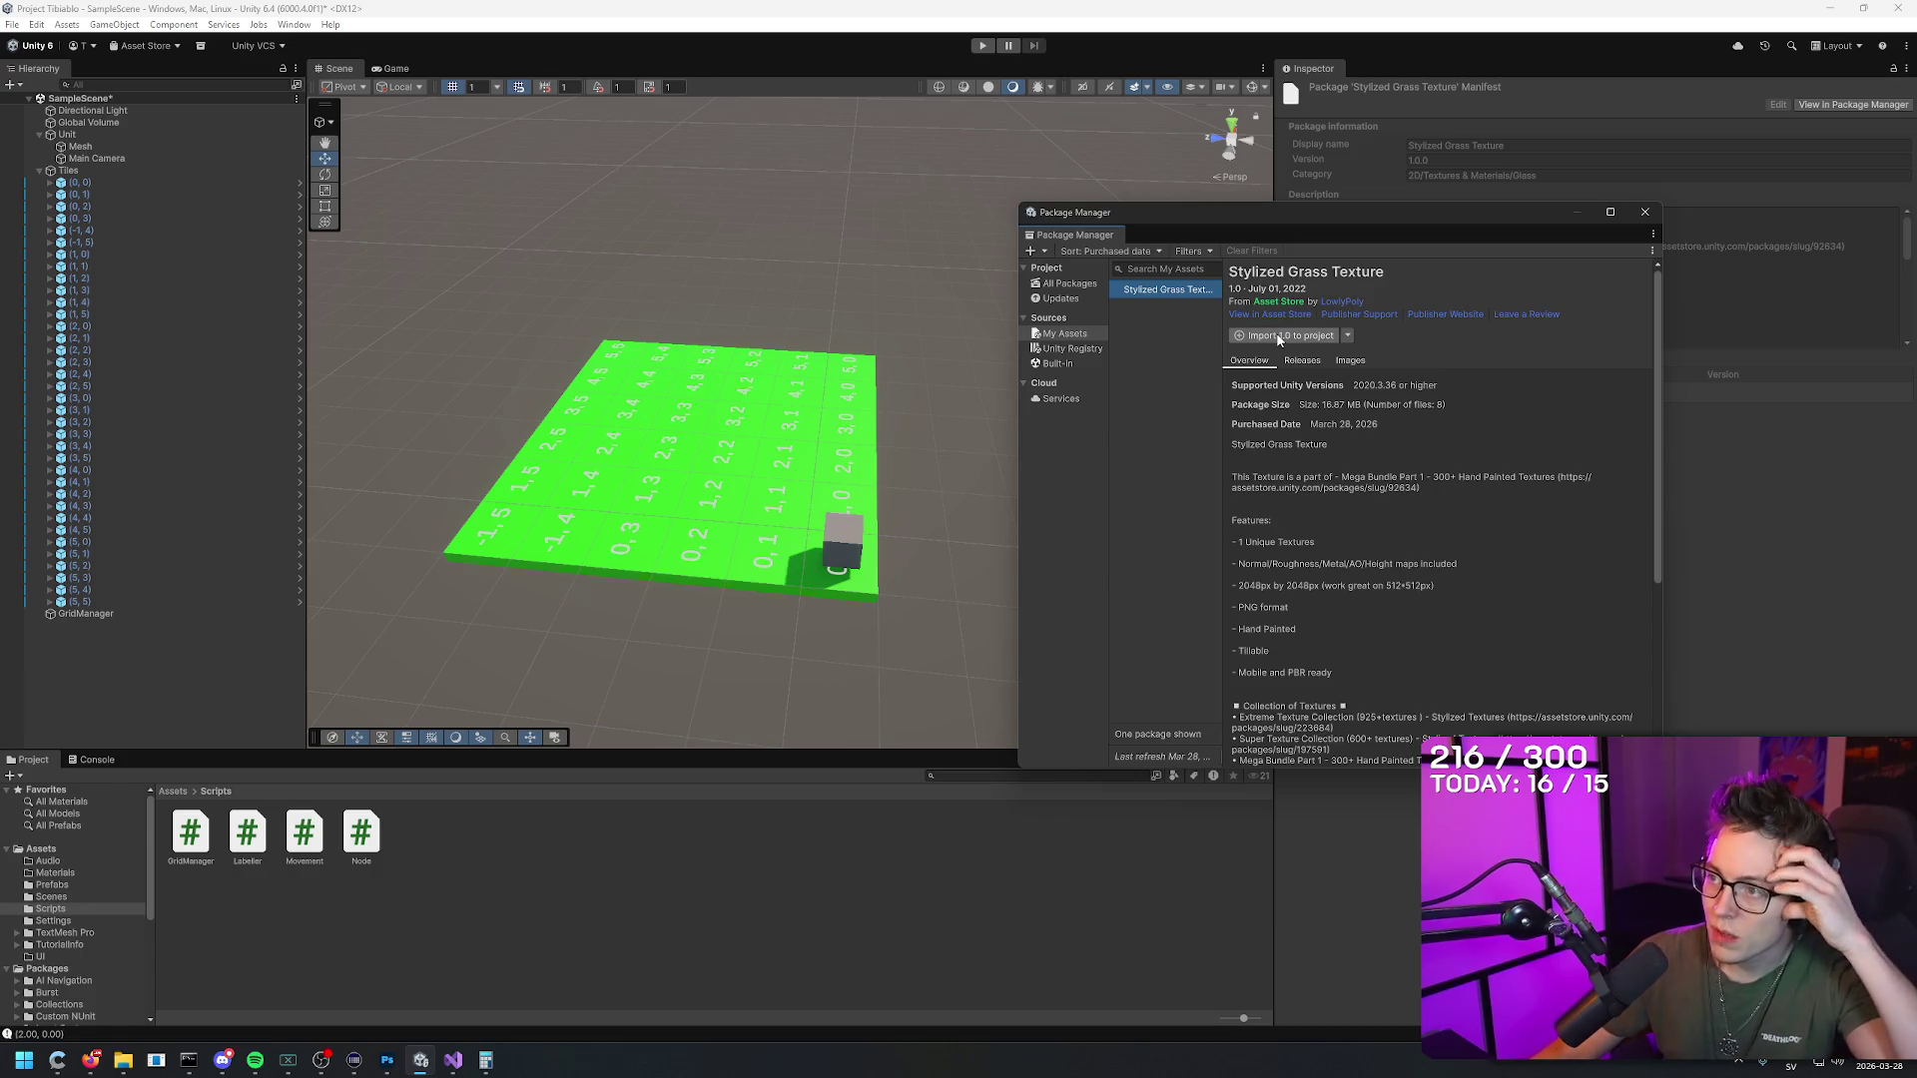
Step: Import all package files and open the new LowlyPoly folder
click(1278, 337)
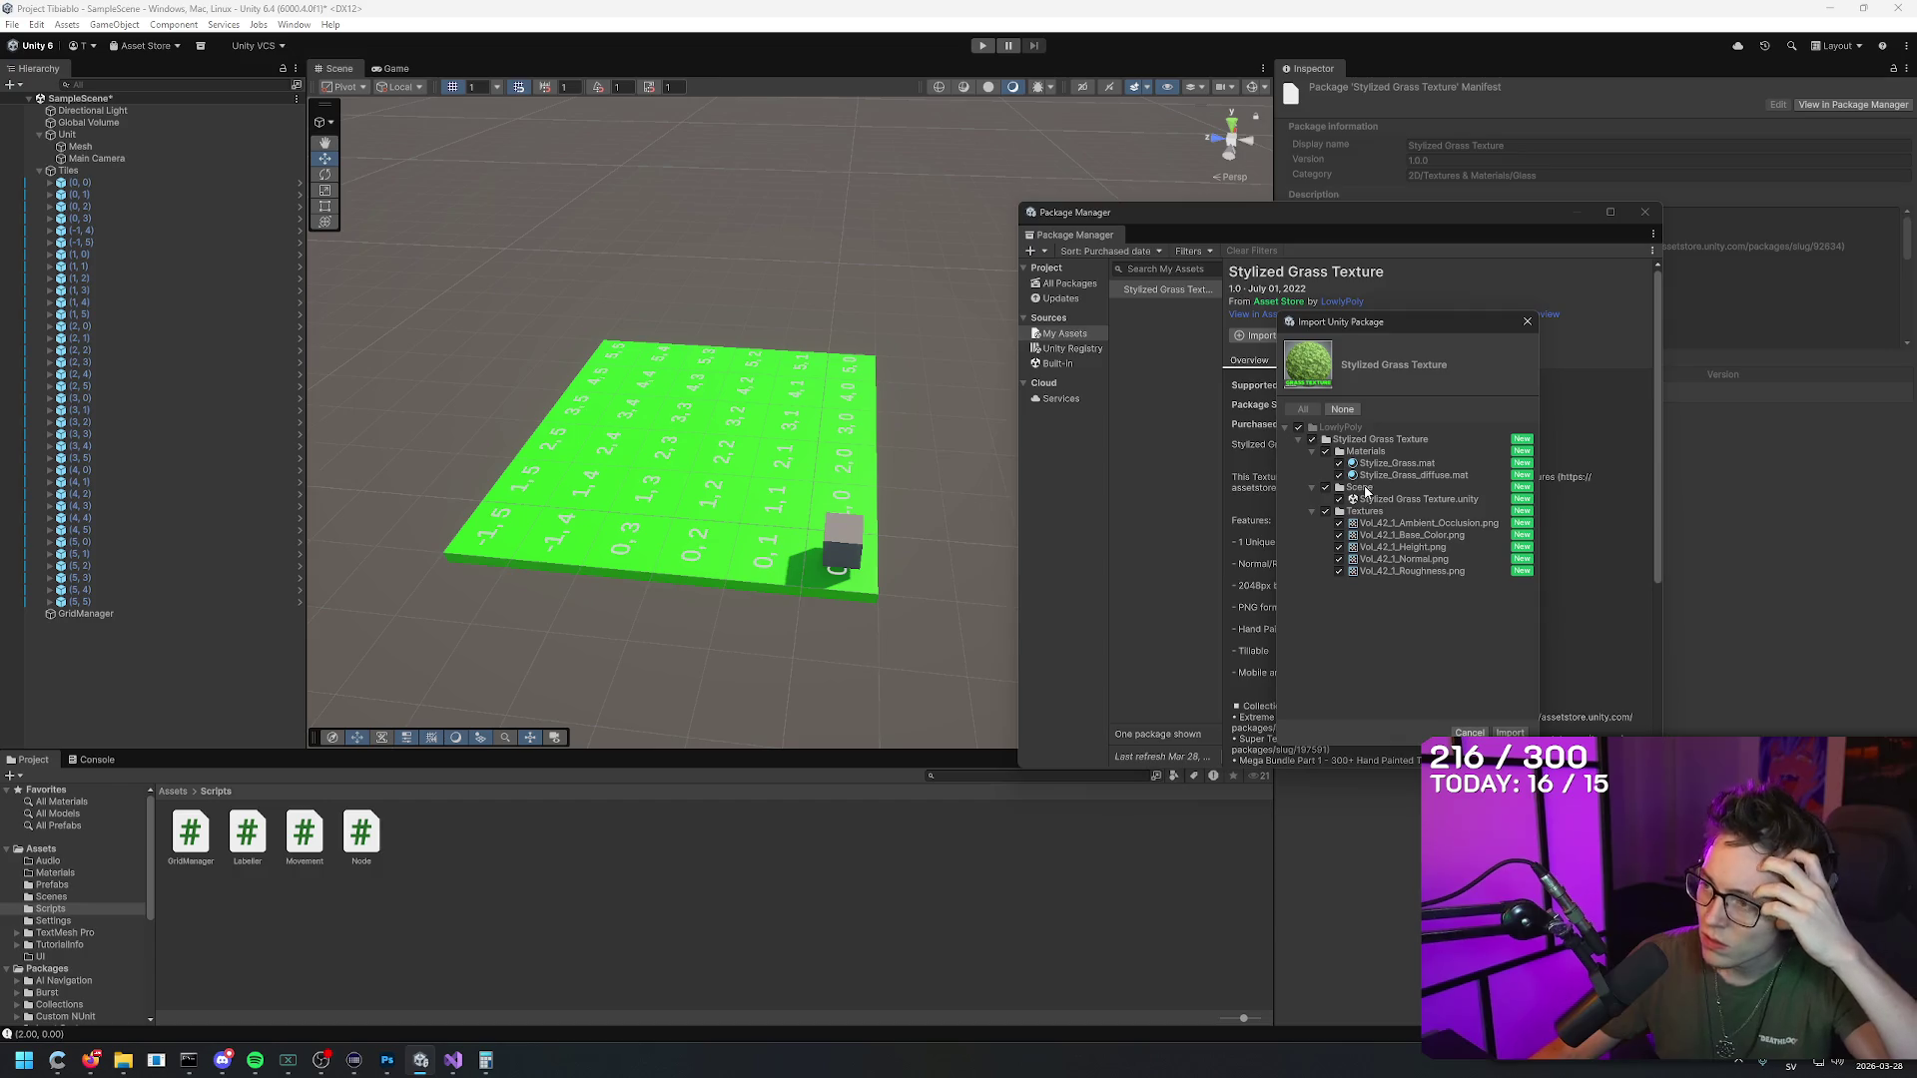
click(1508, 733)
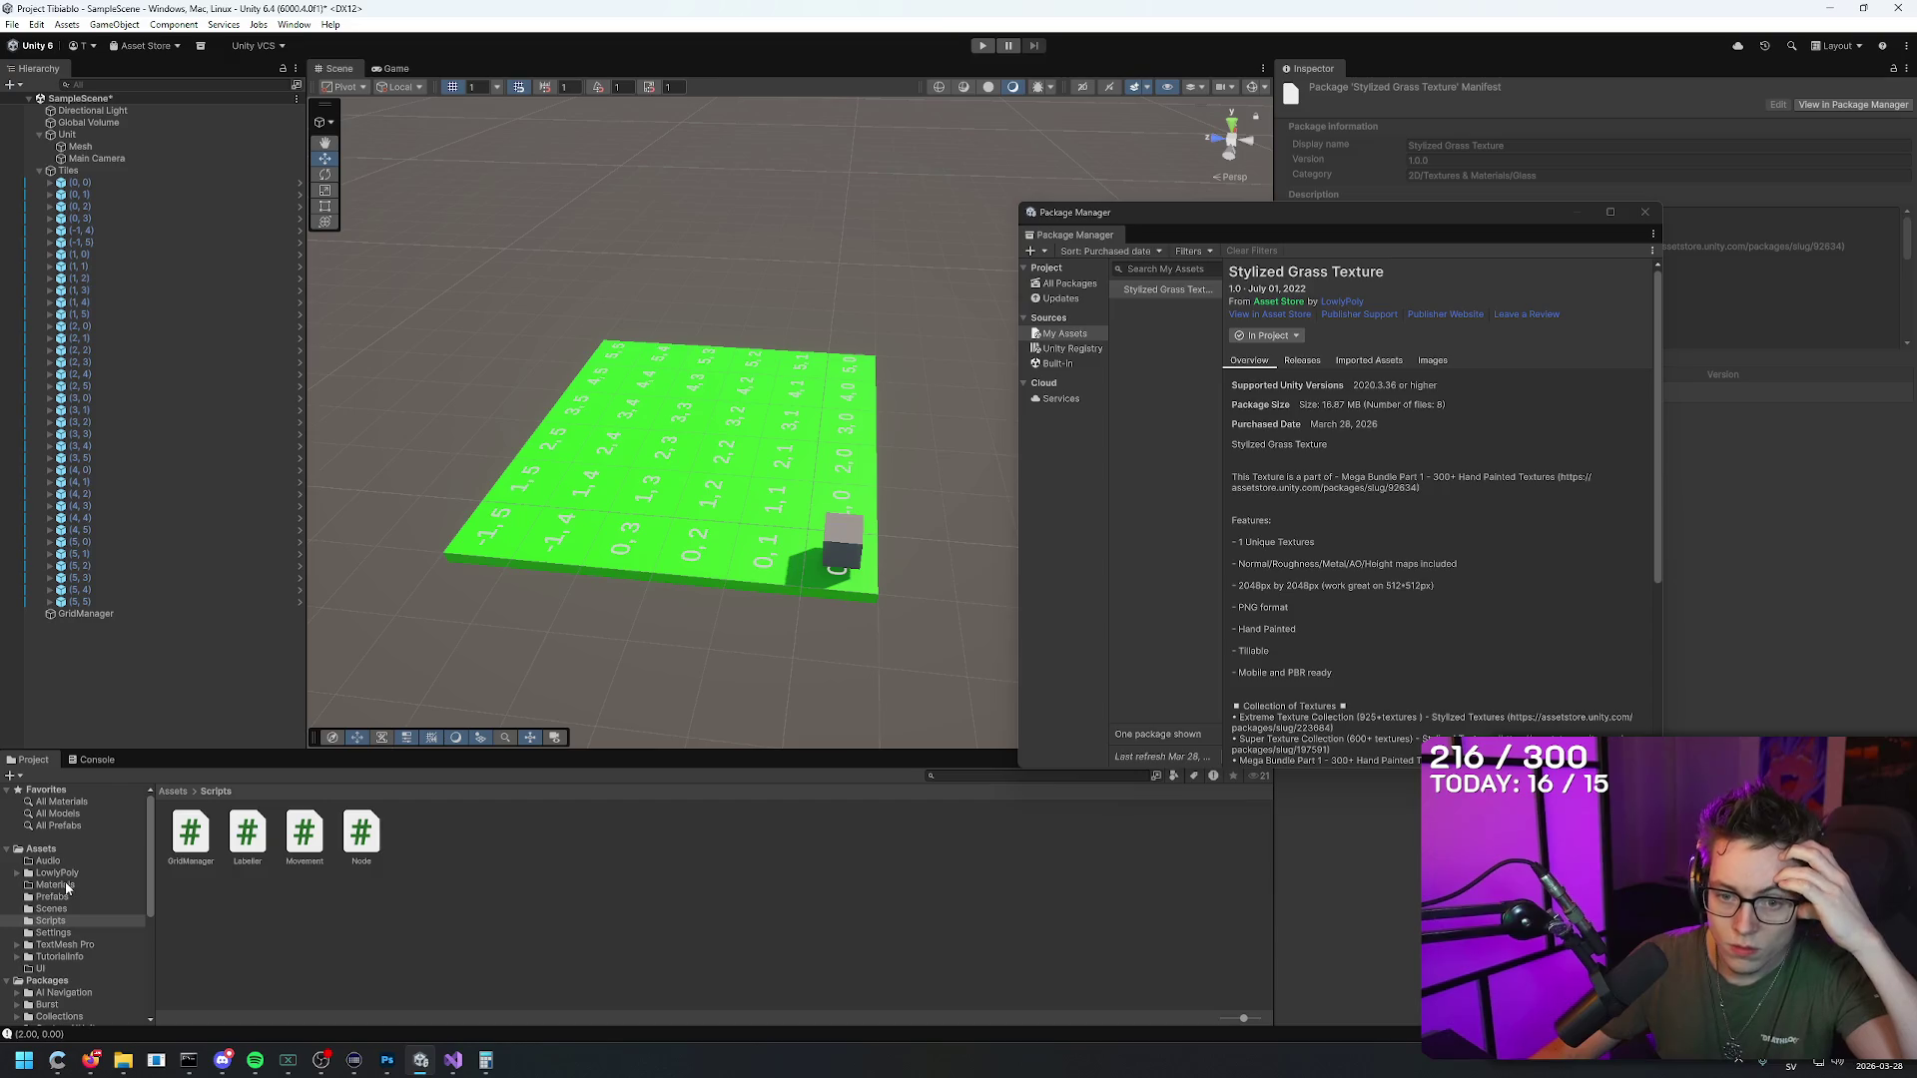
click(63, 873)
Step: Browse the Stylized Grass Texture Materials, Scene and Textures folders
double_click(199, 836)
double_click(206, 842)
click(200, 835)
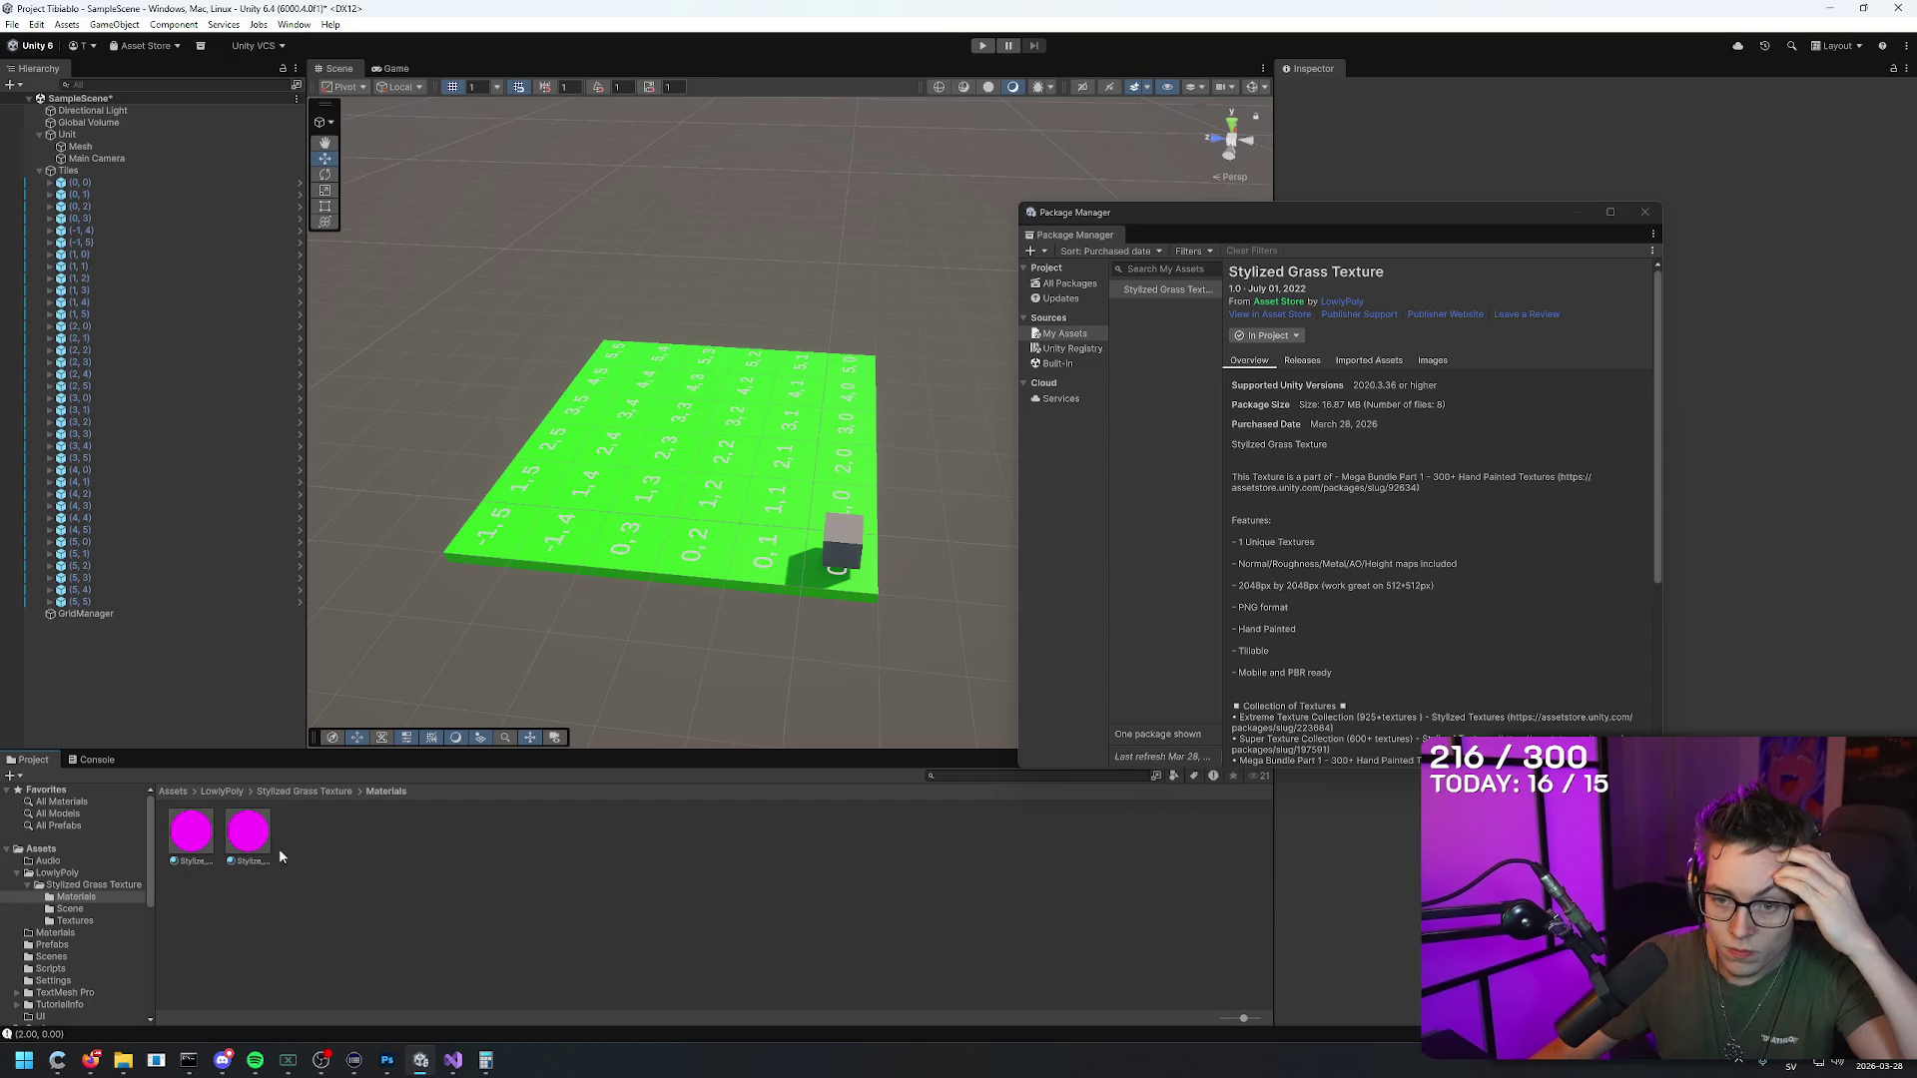
click(245, 835)
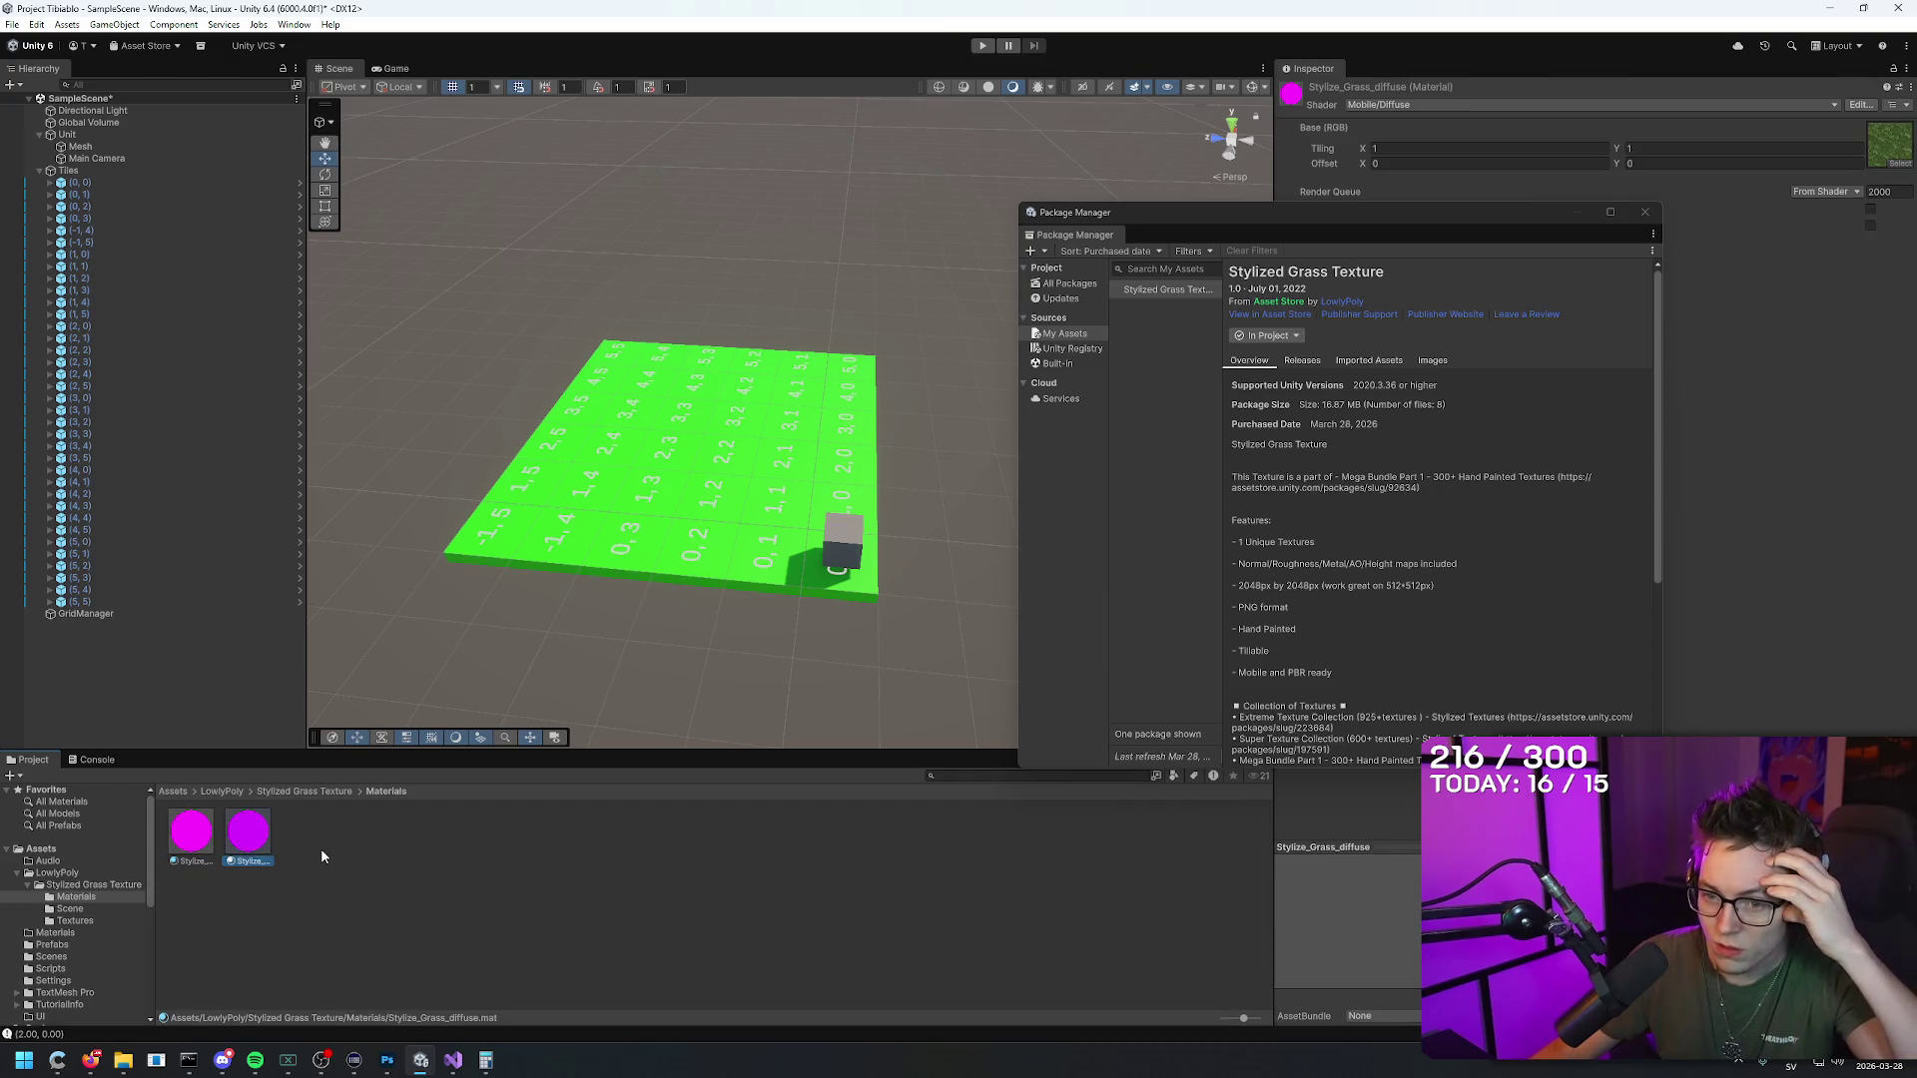
click(191, 833)
click(69, 909)
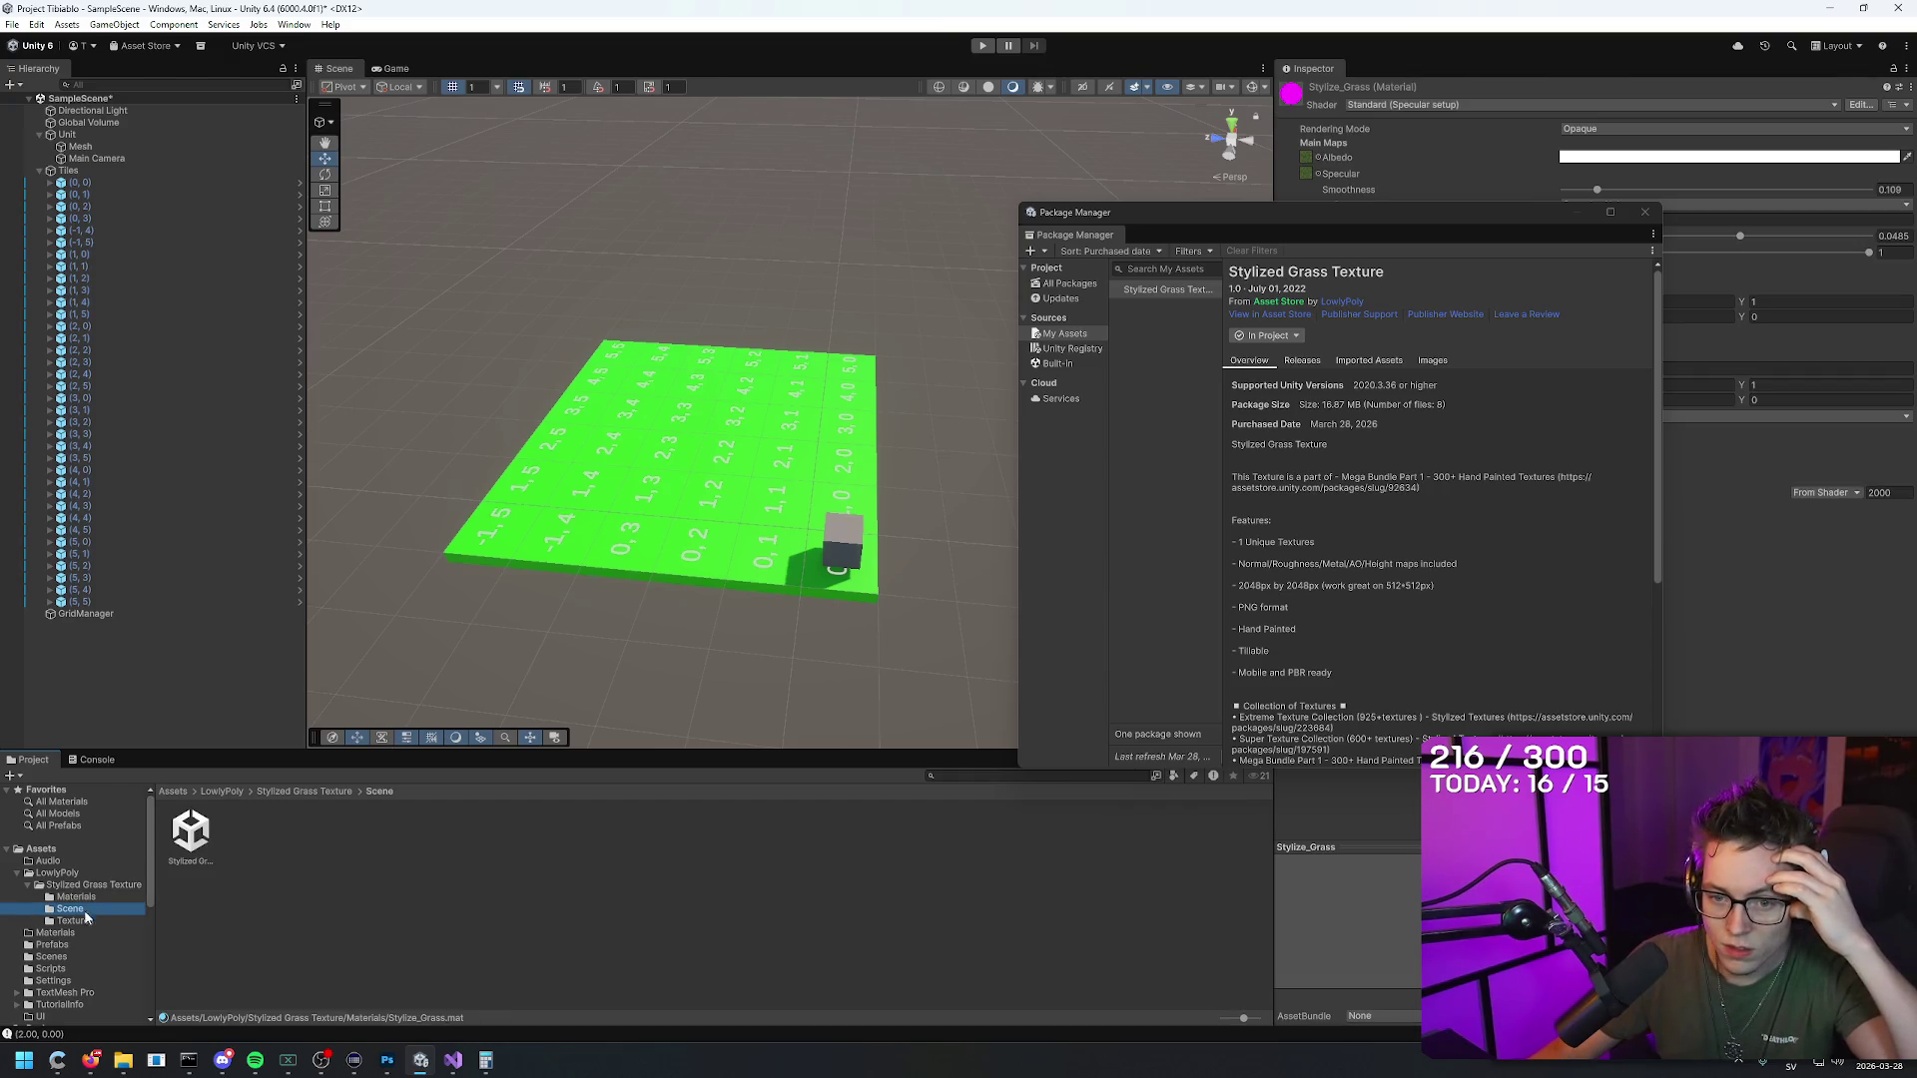
click(74, 920)
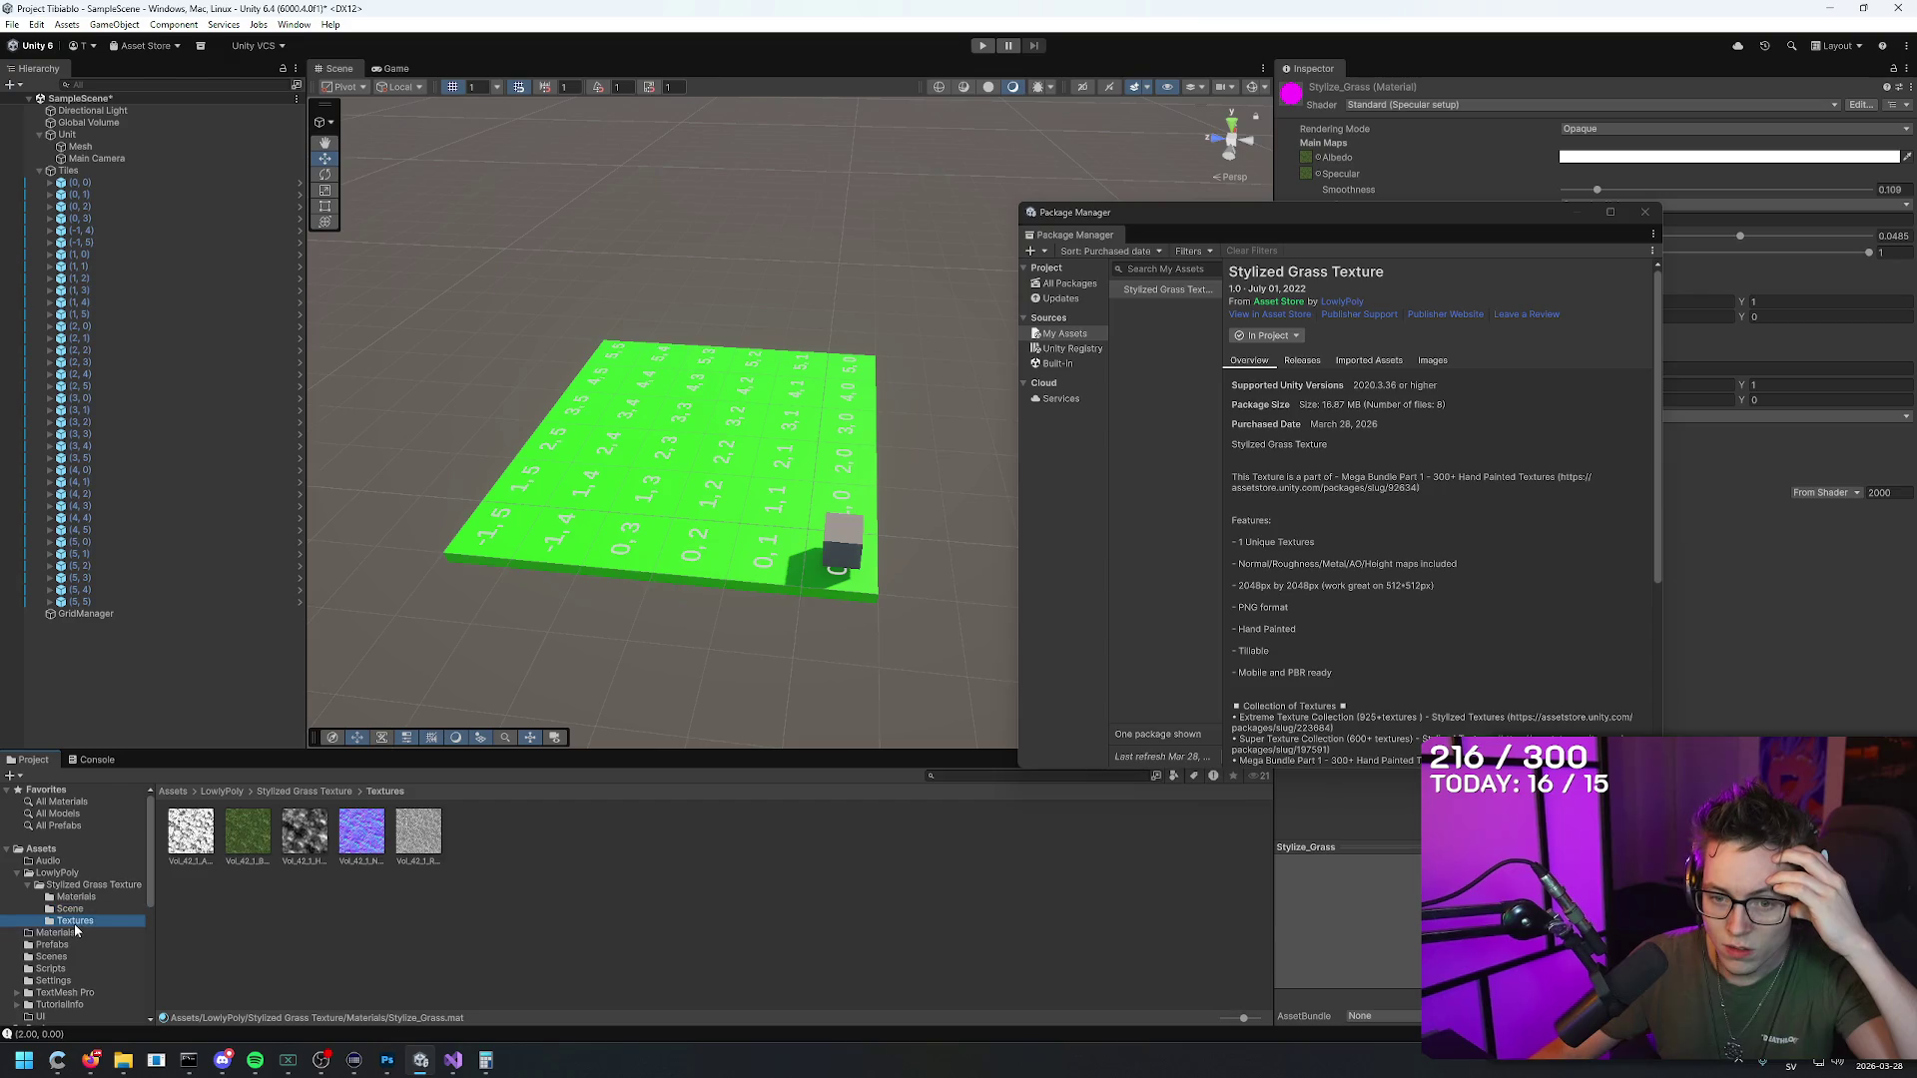
Step: Close Package Manager, try the grass colour texture on the Unit cube, then undo it
click(942, 521)
mouse_move(942, 521)
mouse_down()
mouse_move(979, 539)
mouse_move(1152, 422)
mouse_move(641, 493)
mouse_move(659, 499)
mouse_up()
click(1644, 211)
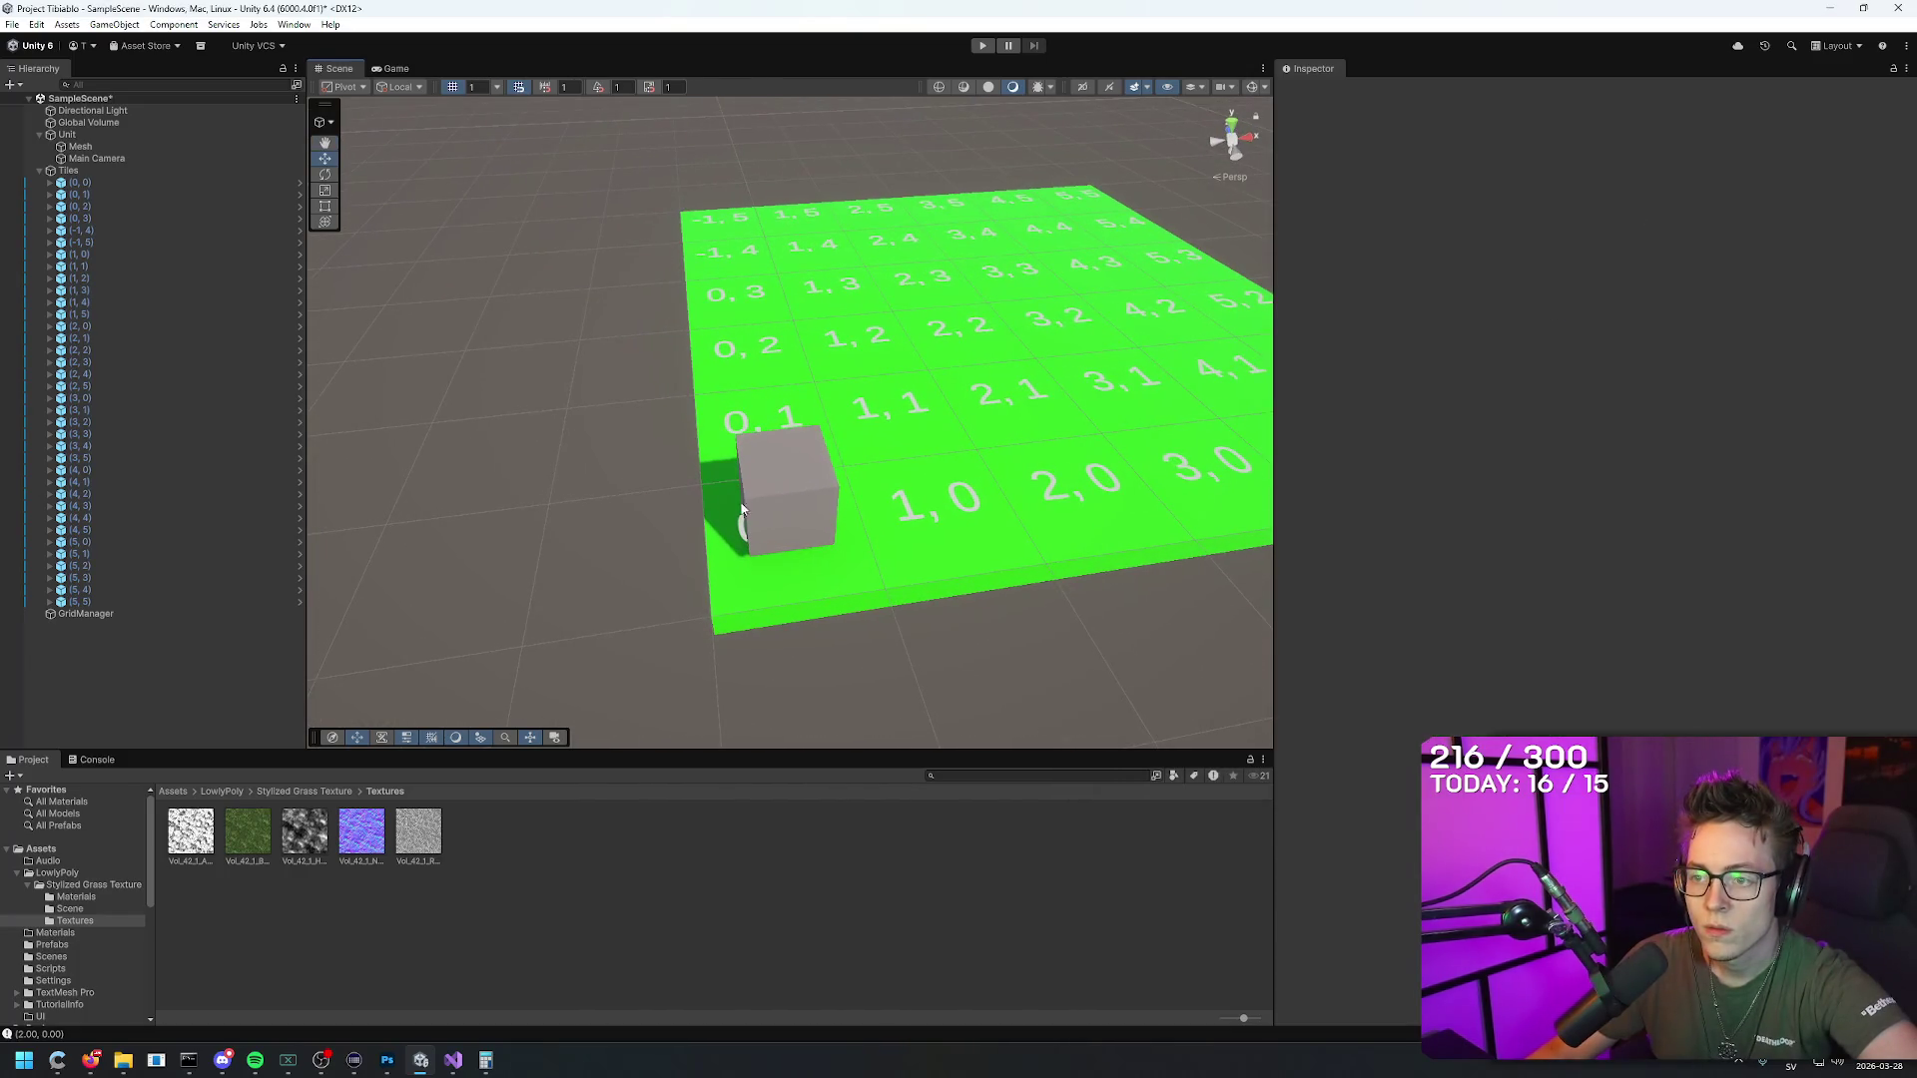
click(773, 485)
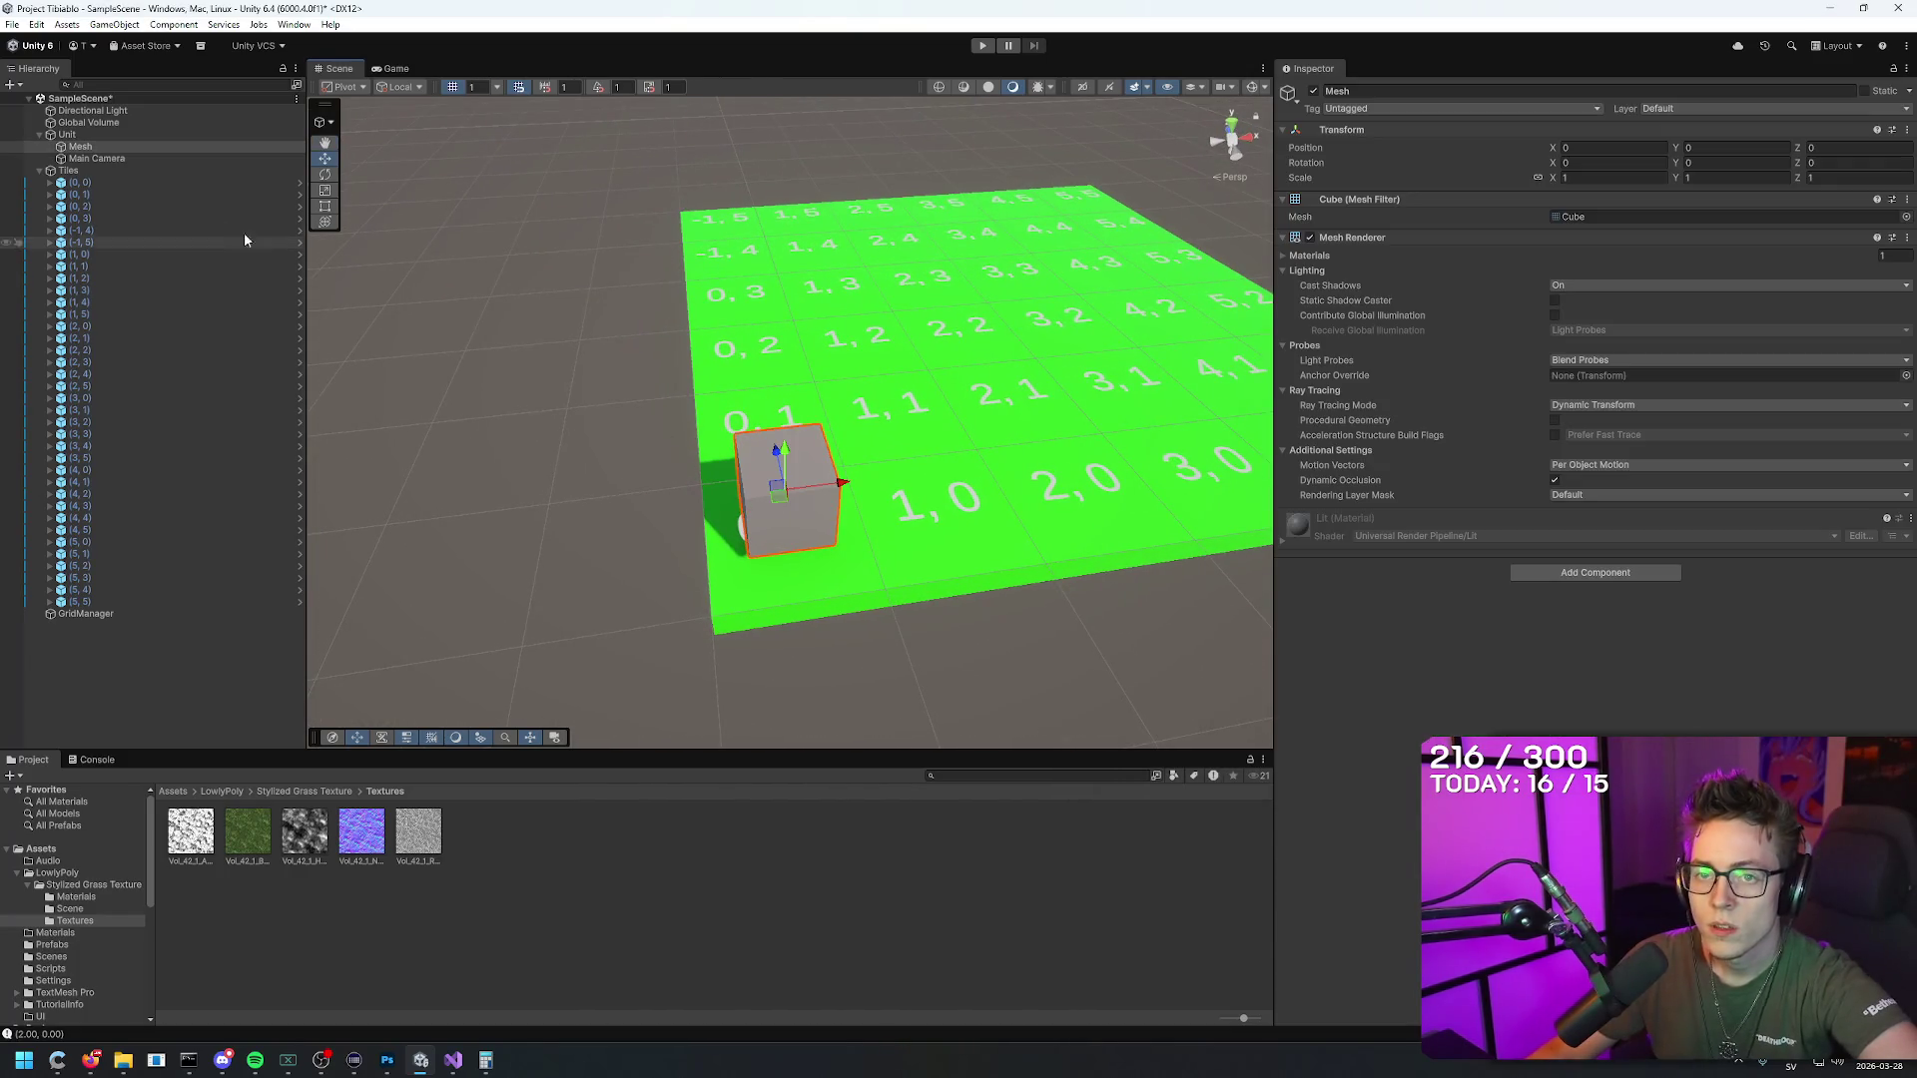
click(80, 146)
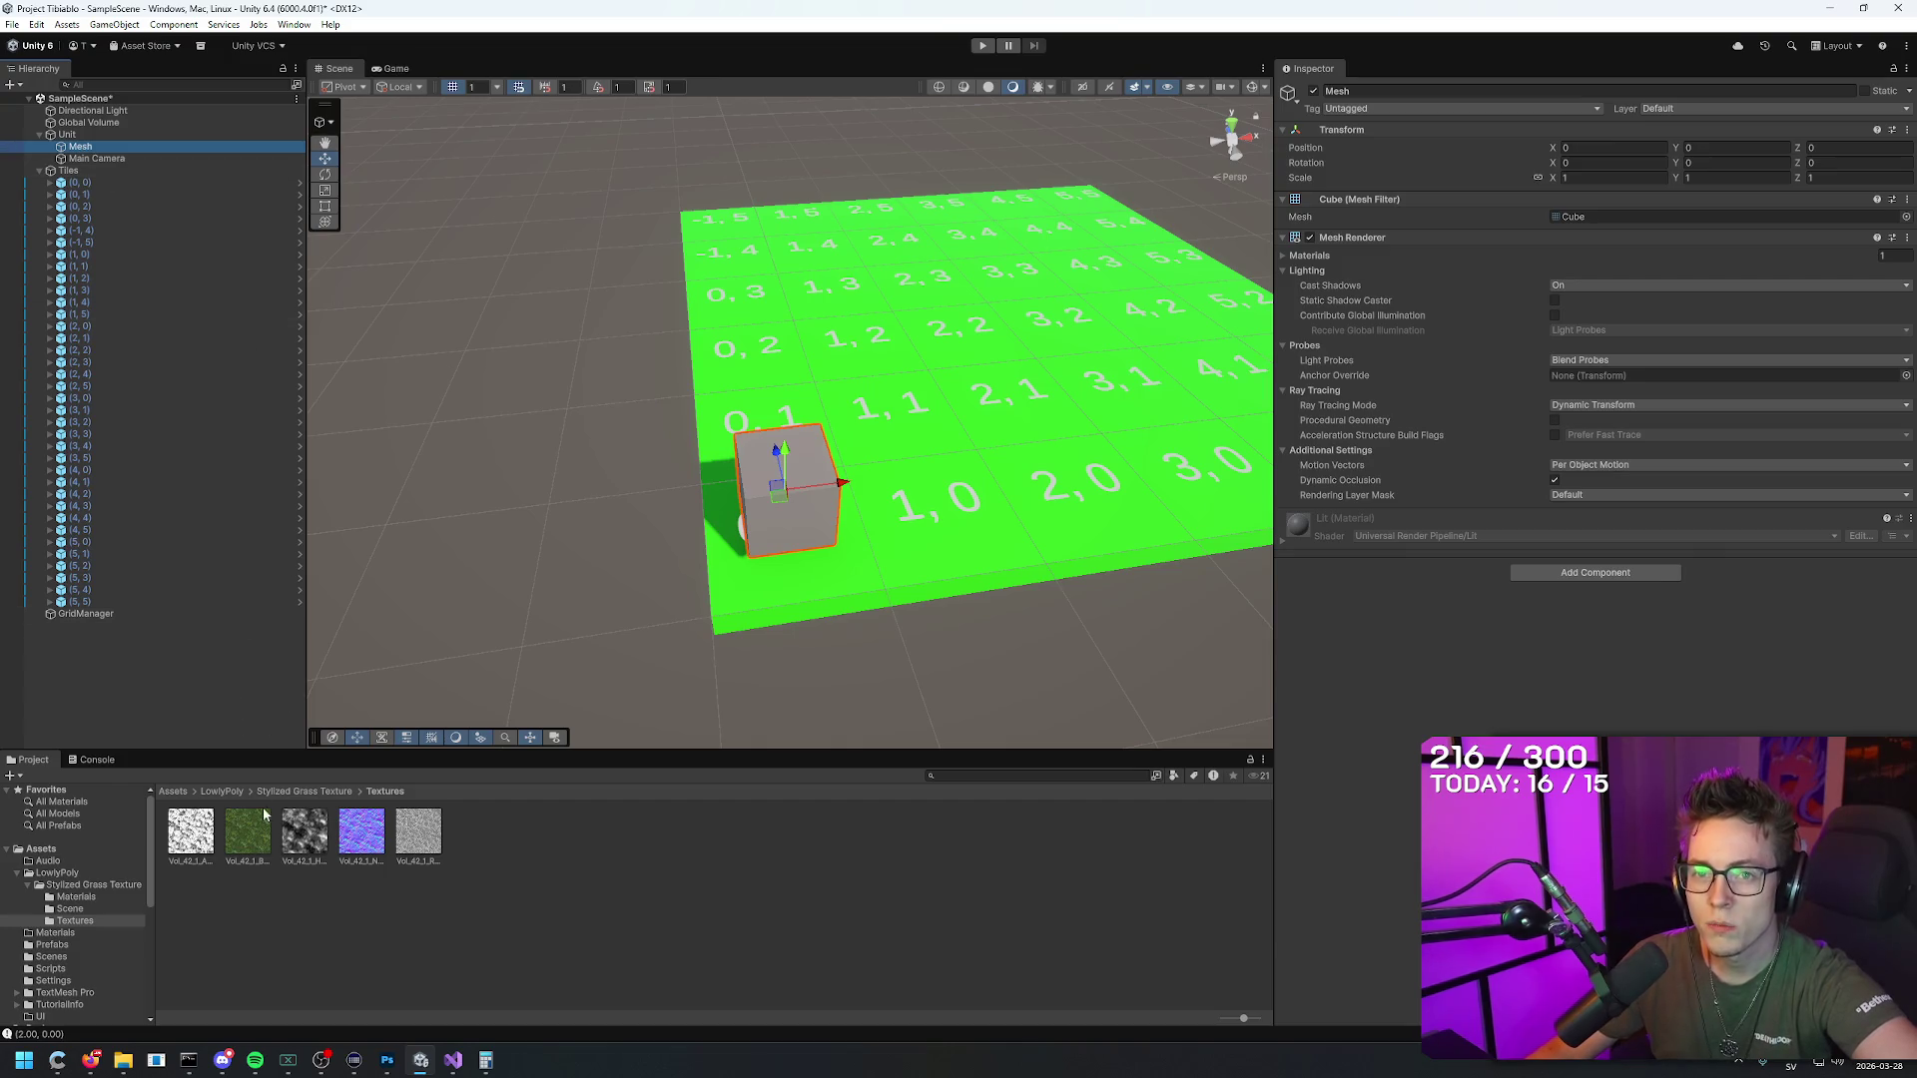
drag(244, 836, 789, 518)
key(ctrl+z)
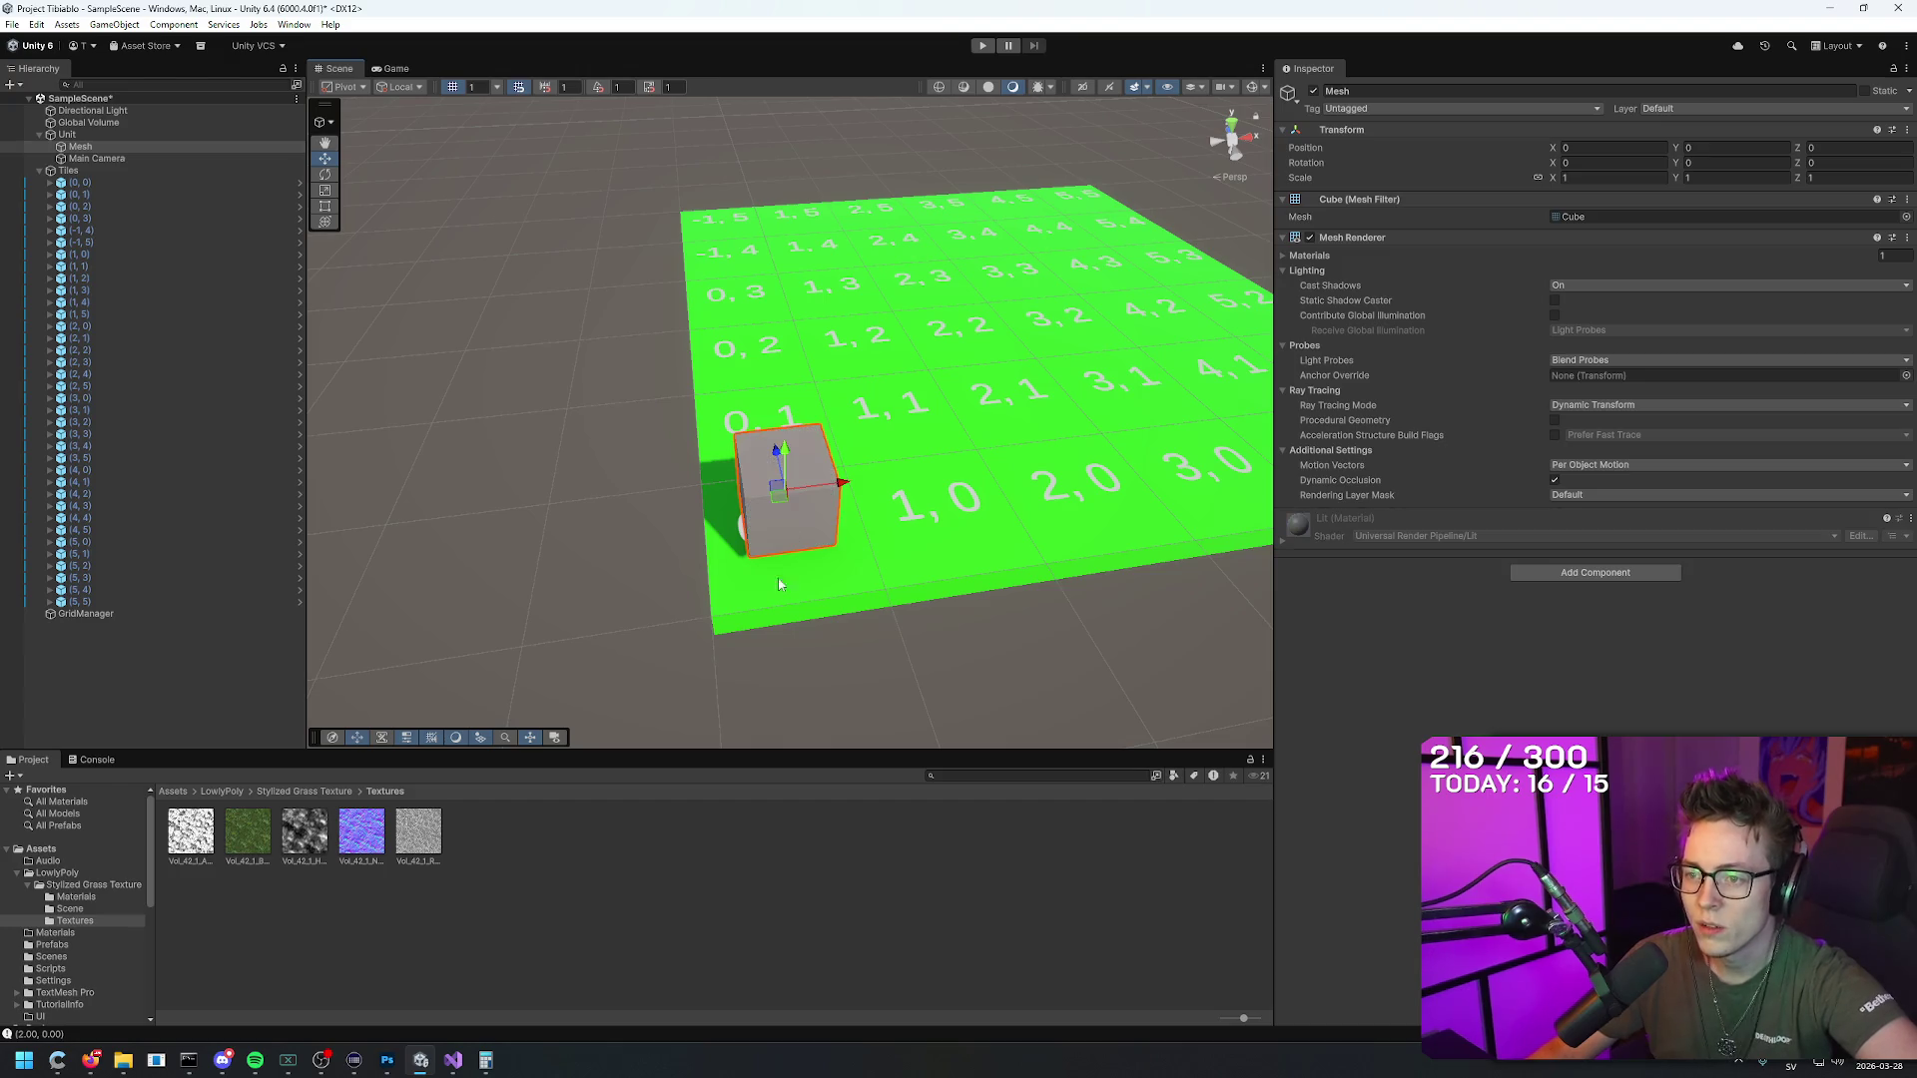
click(88, 171)
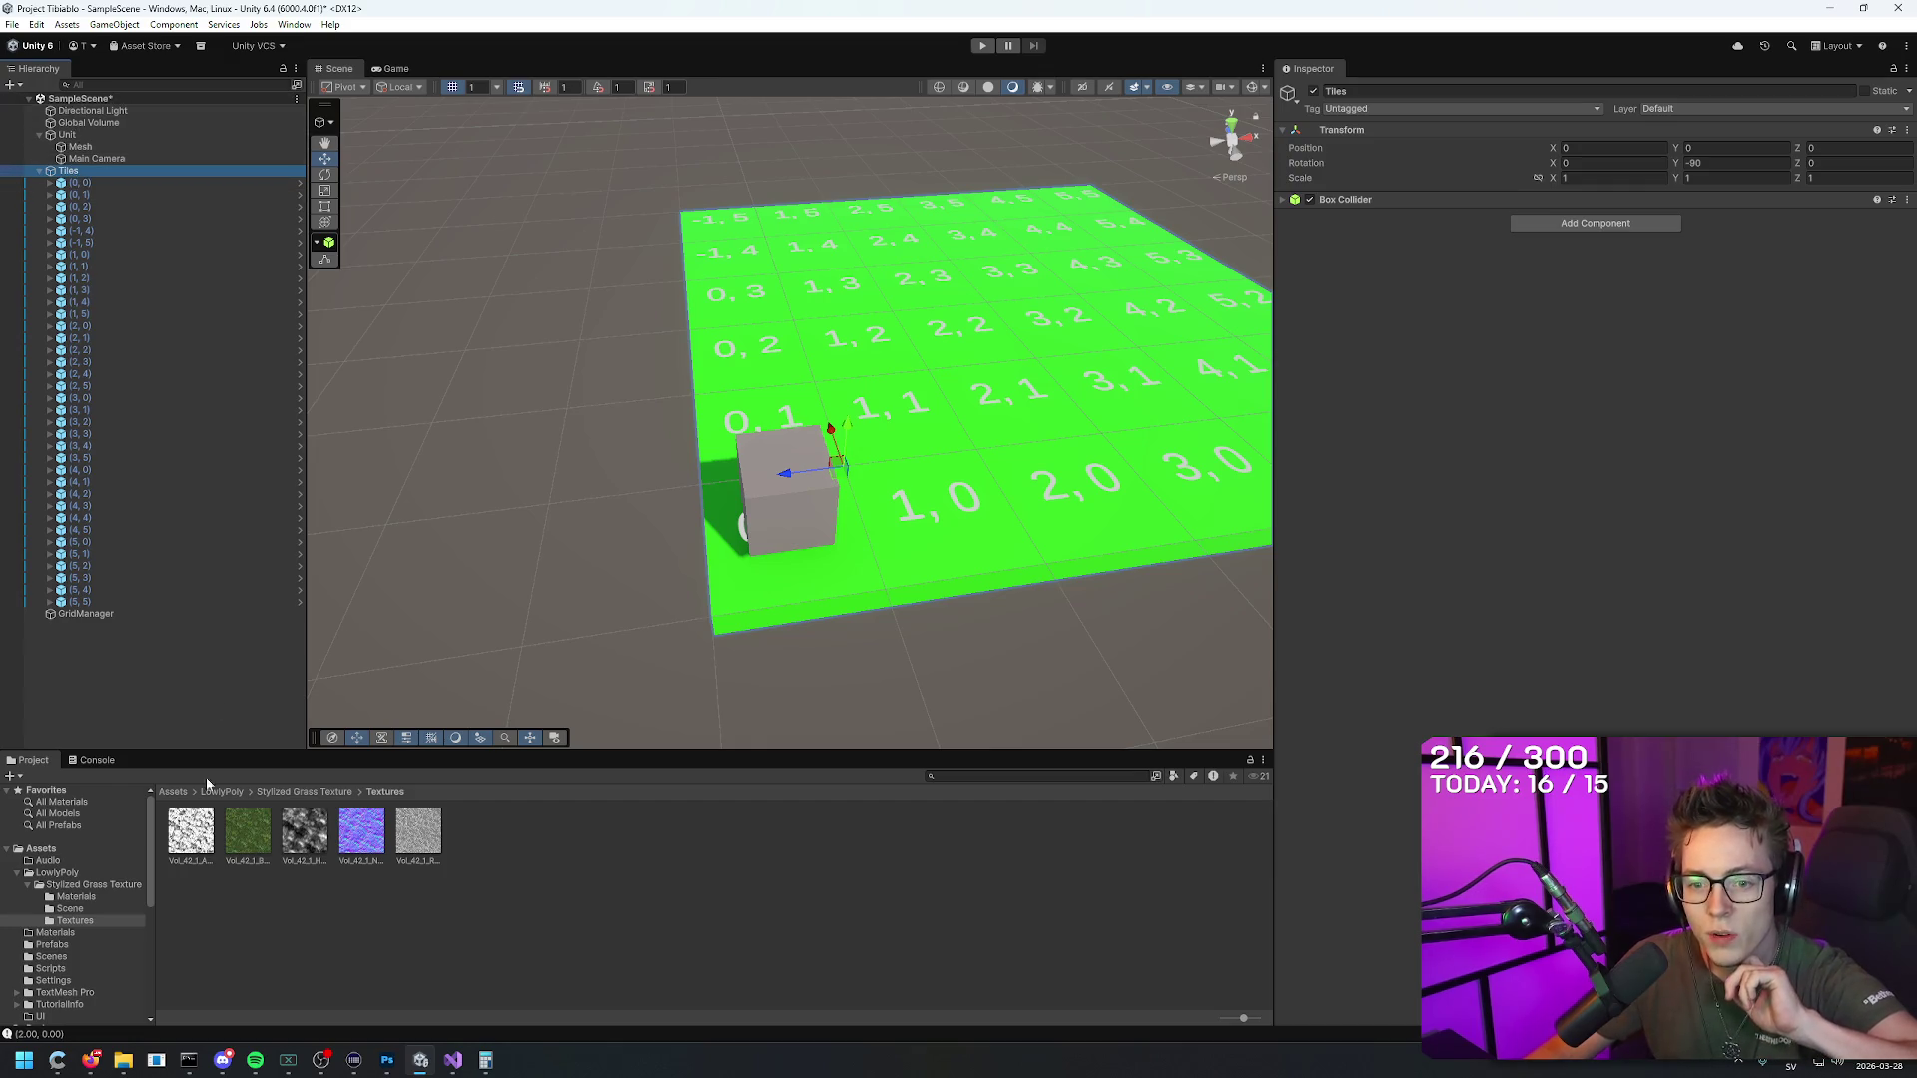
click(178, 792)
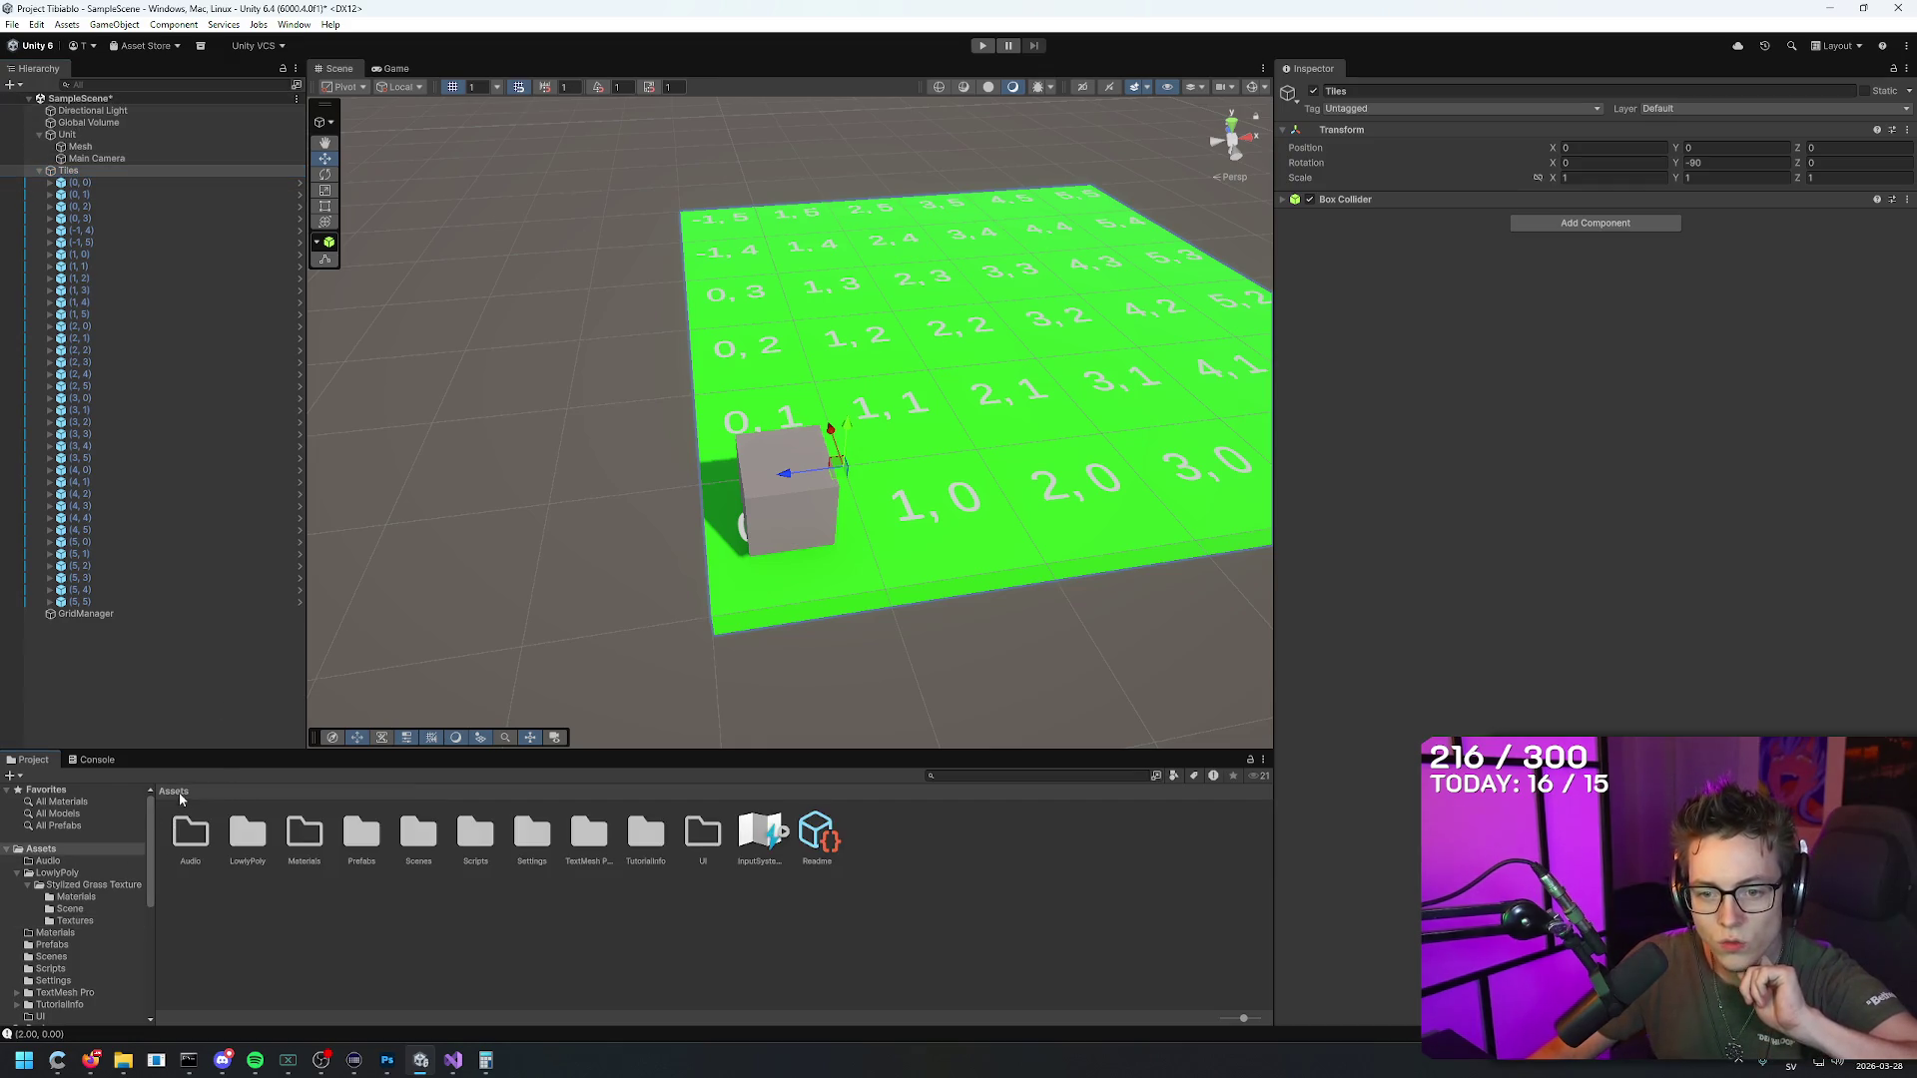
Step: Apply the stylized grass material to the Tile prefab, keeping its old name, and exit Prefab Mode
double_click(377, 851)
double_click(311, 841)
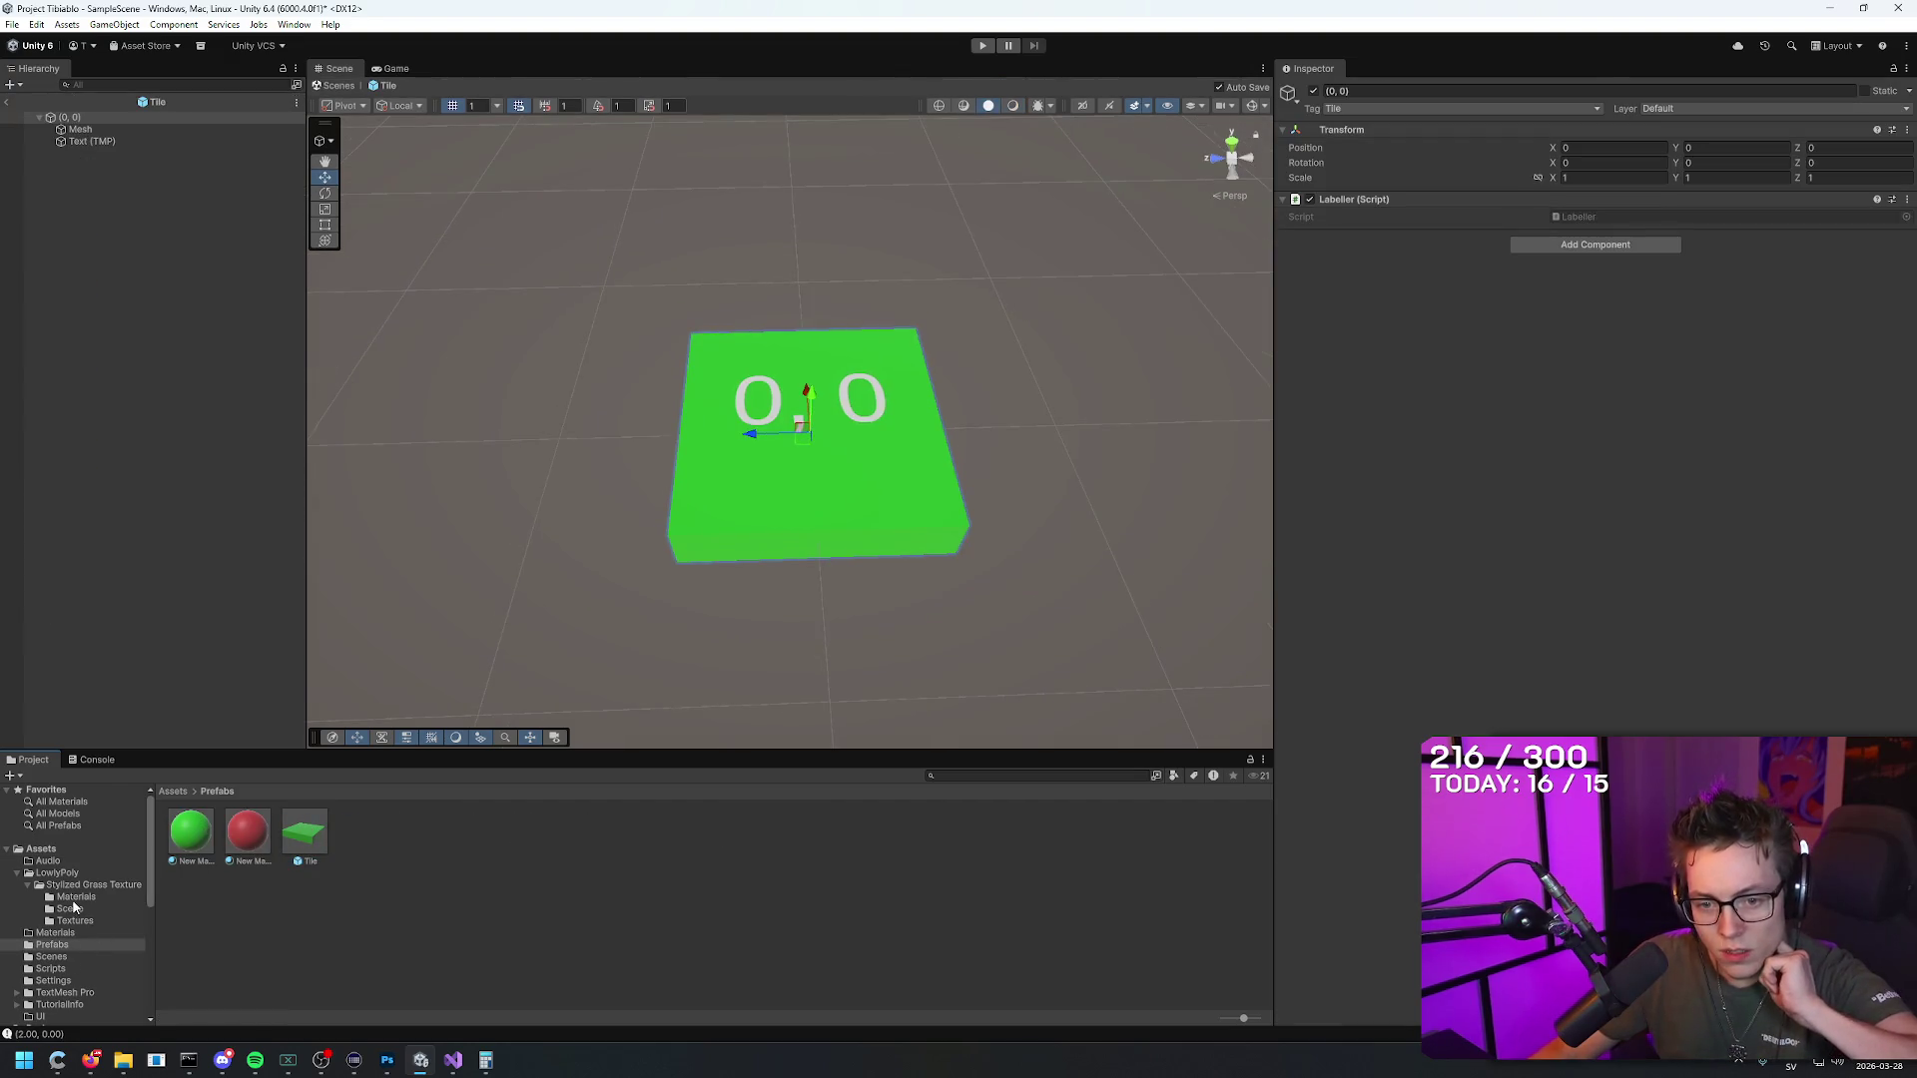
click(84, 886)
double_click(204, 839)
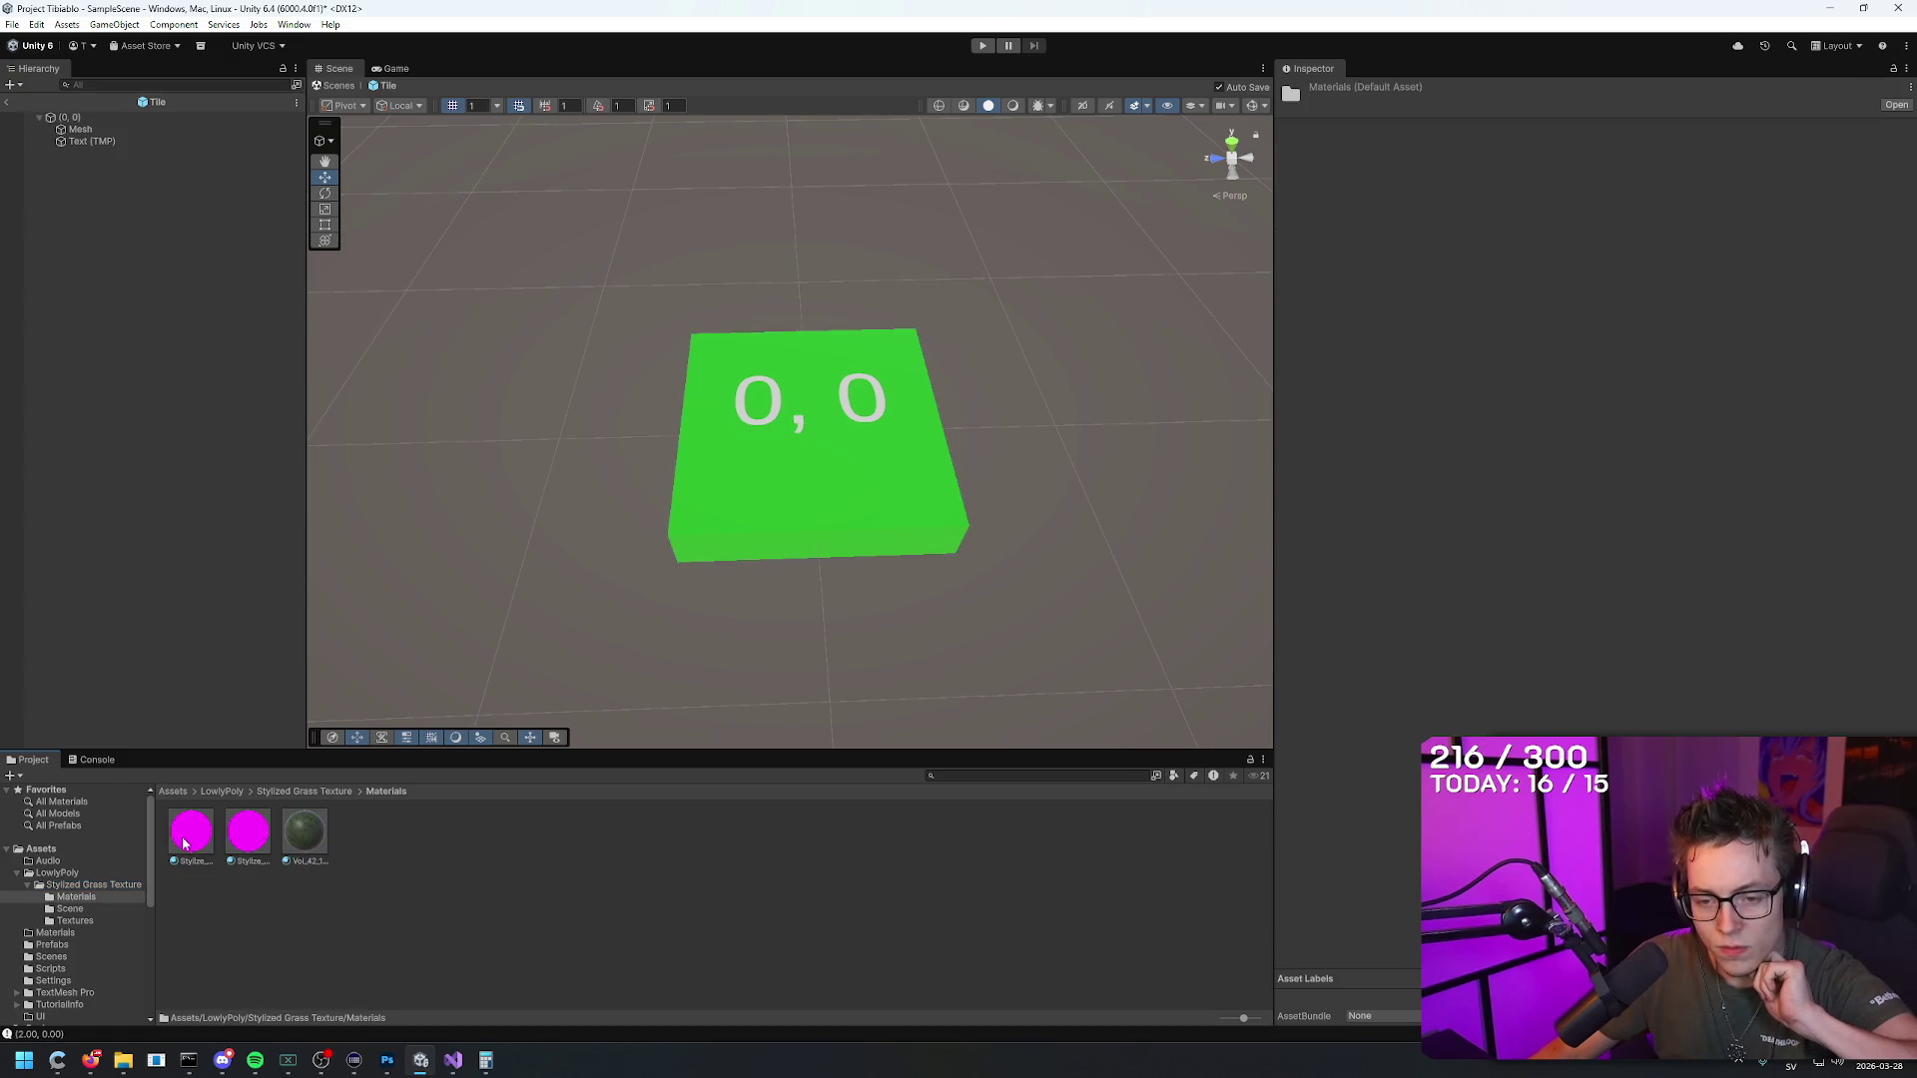
drag(309, 846, 781, 475)
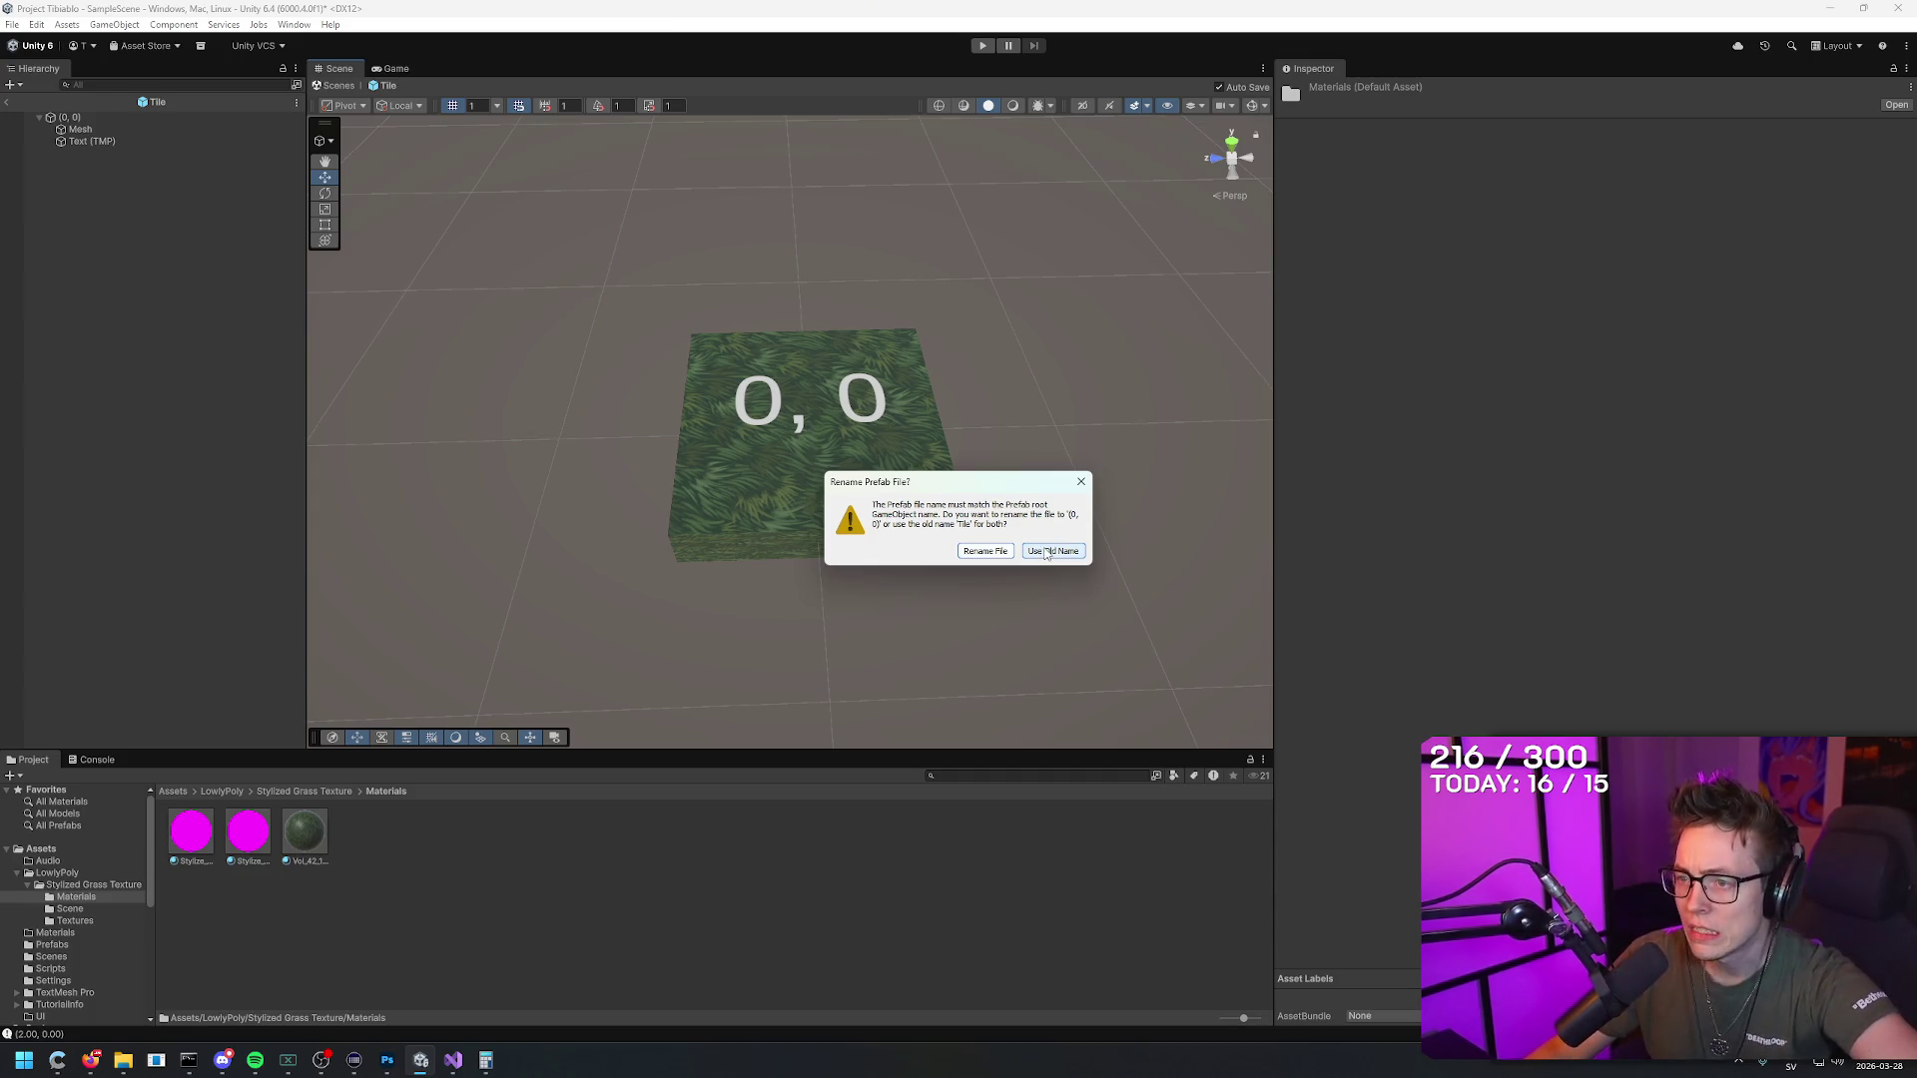
click(1045, 554)
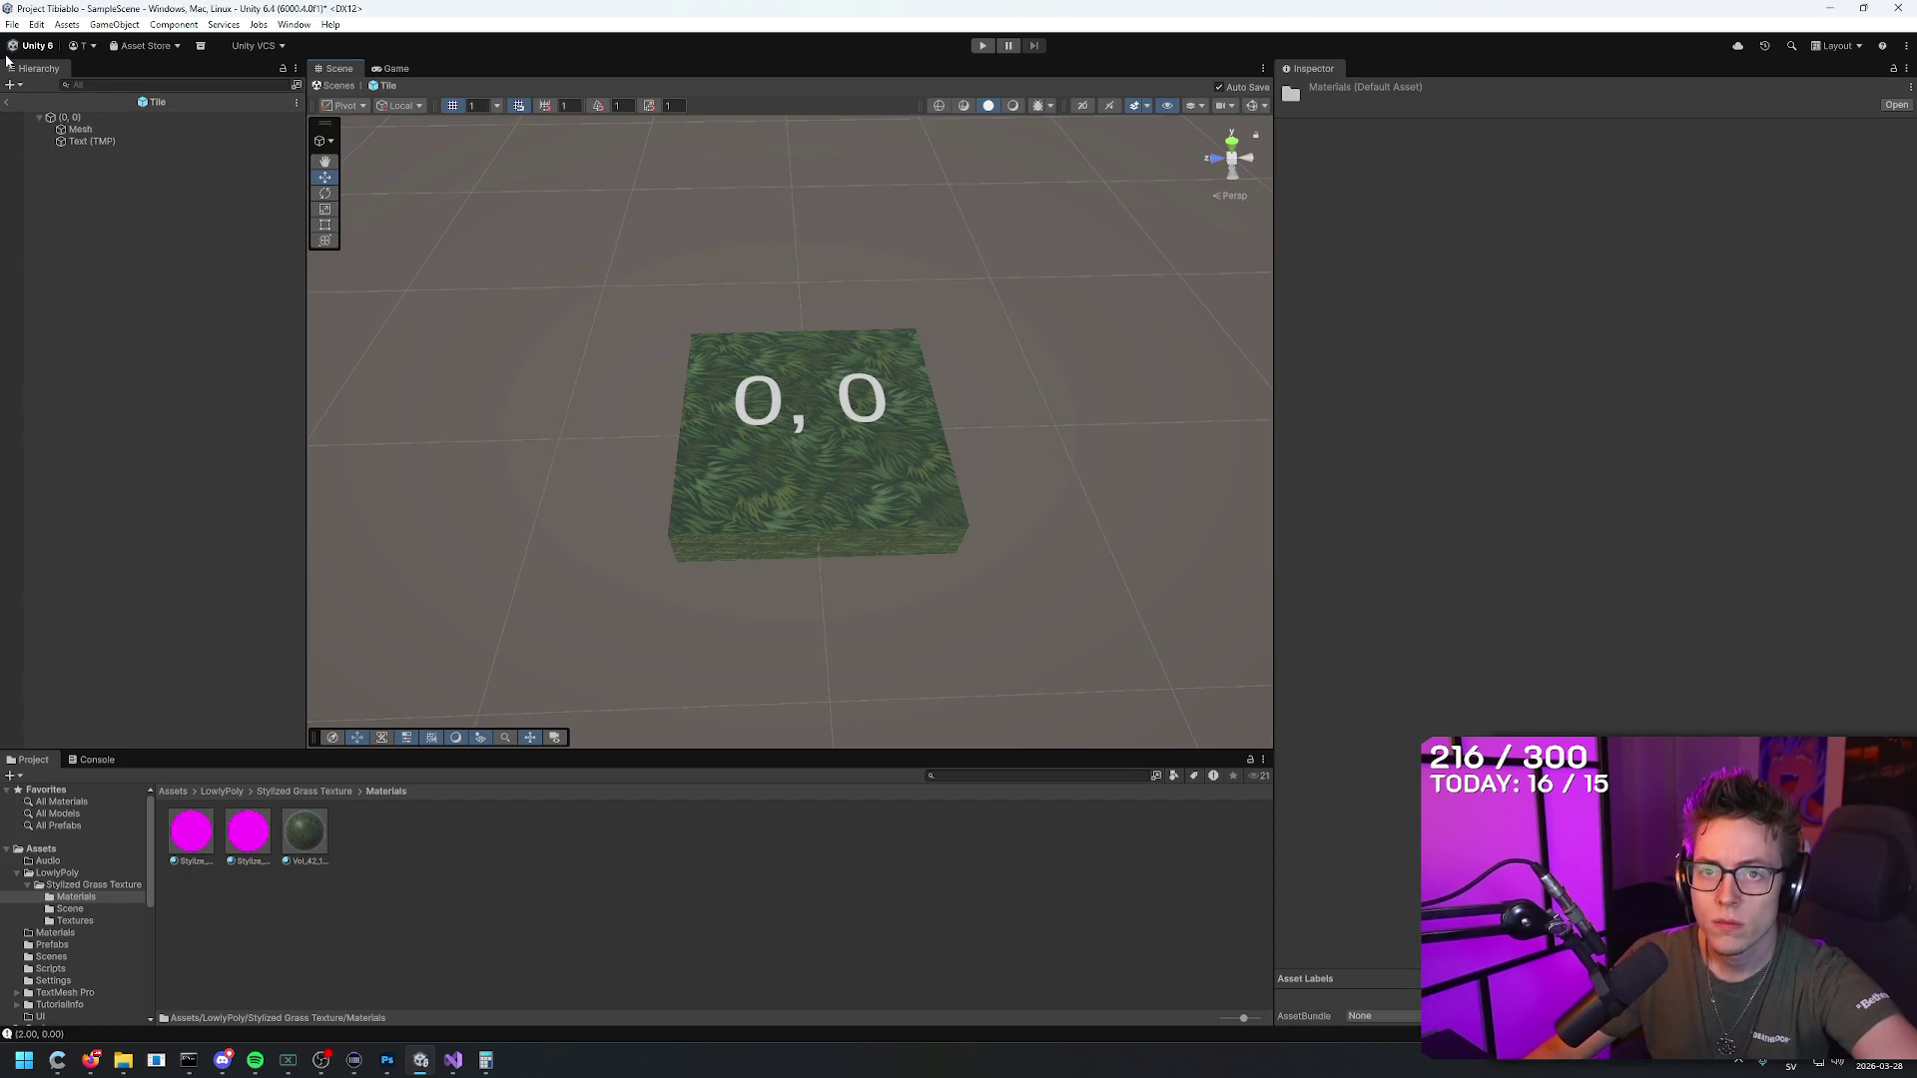
click(9, 104)
drag(930, 429, 924, 343)
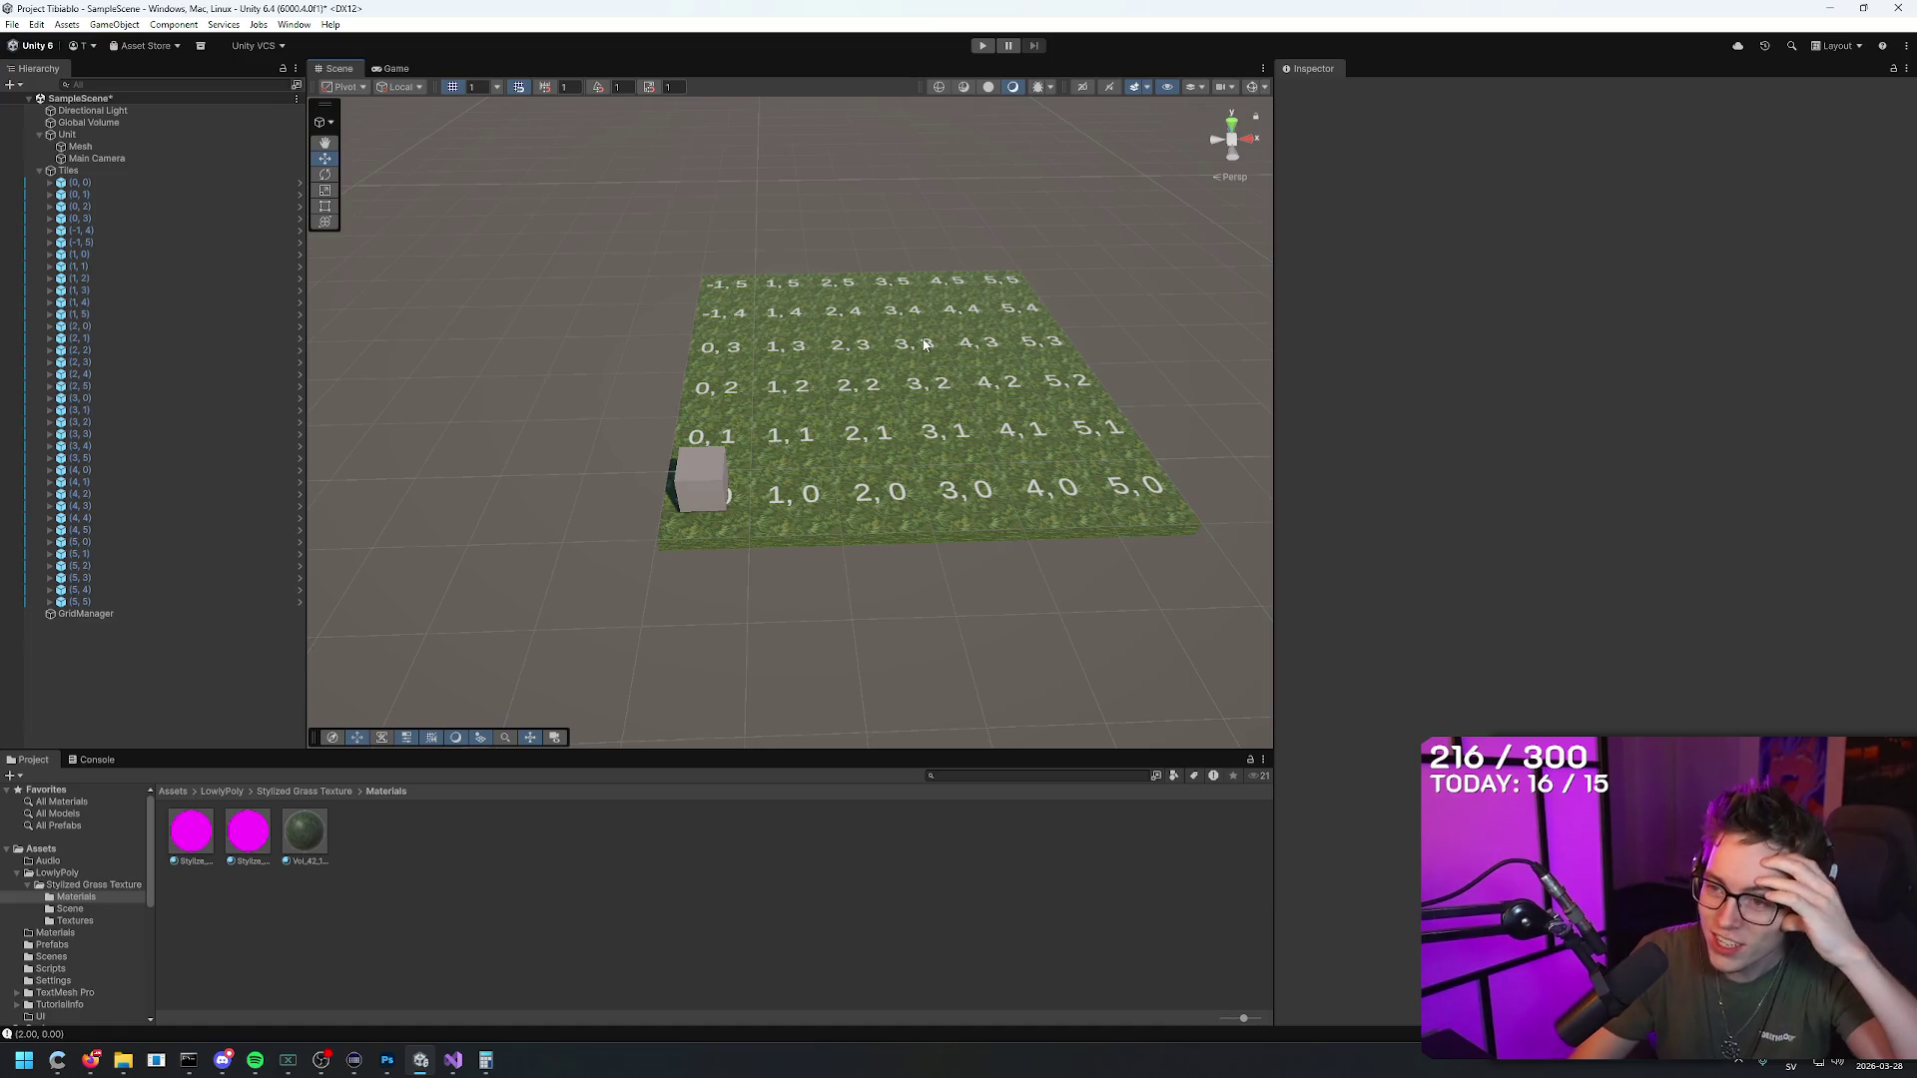
click(982, 45)
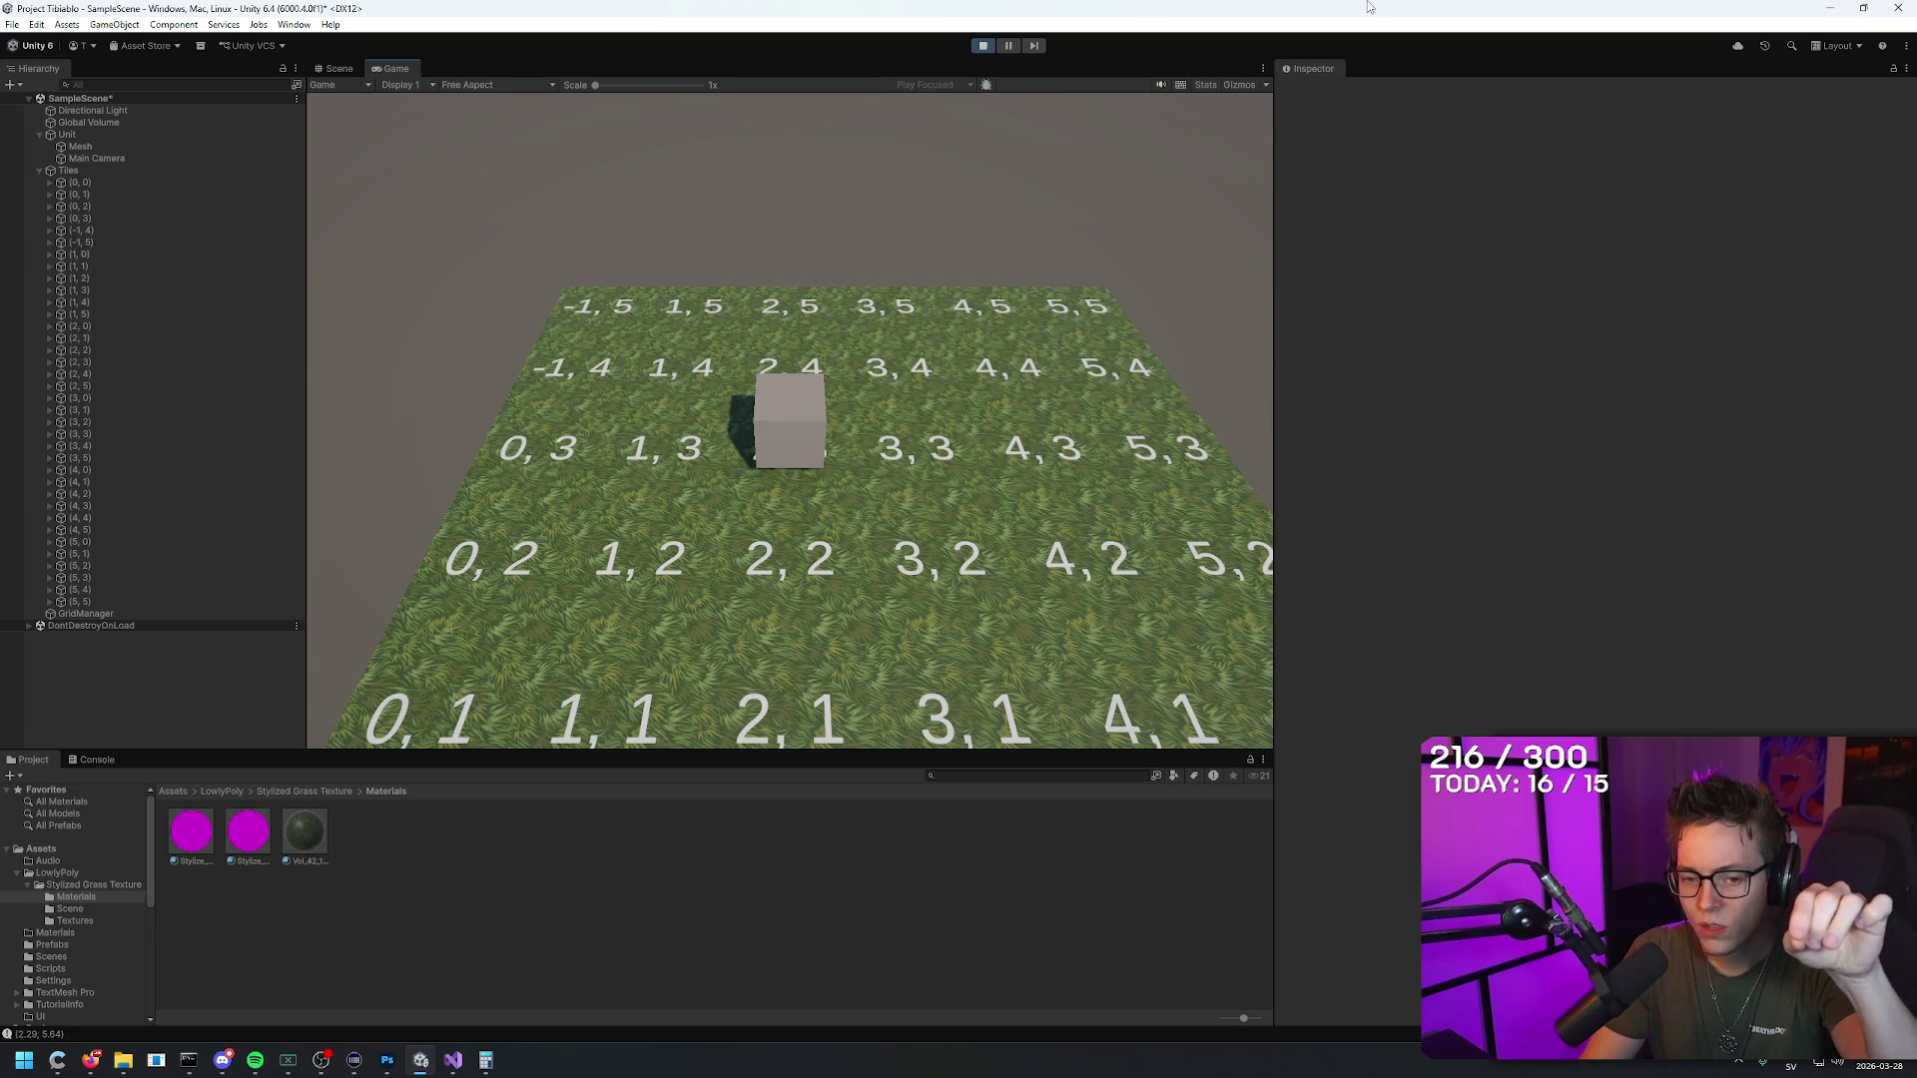
click(985, 46)
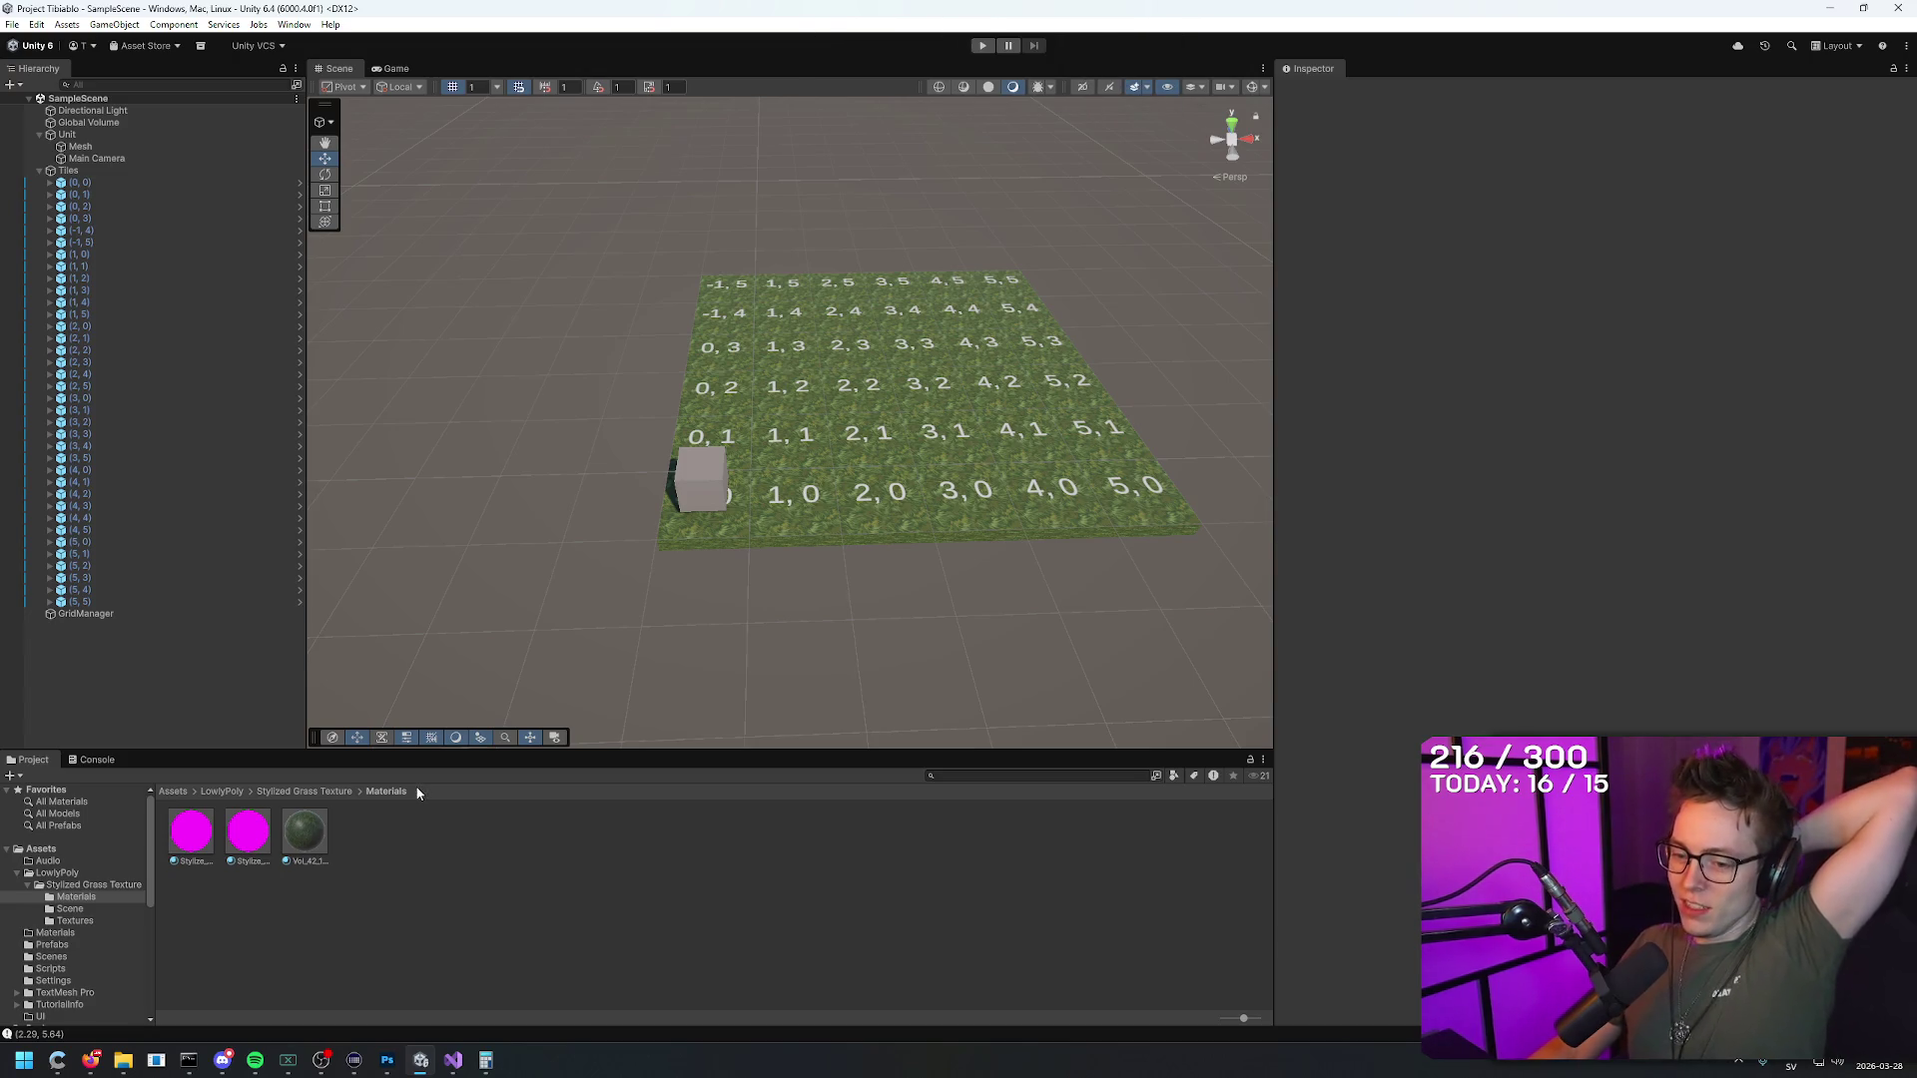
click(451, 1062)
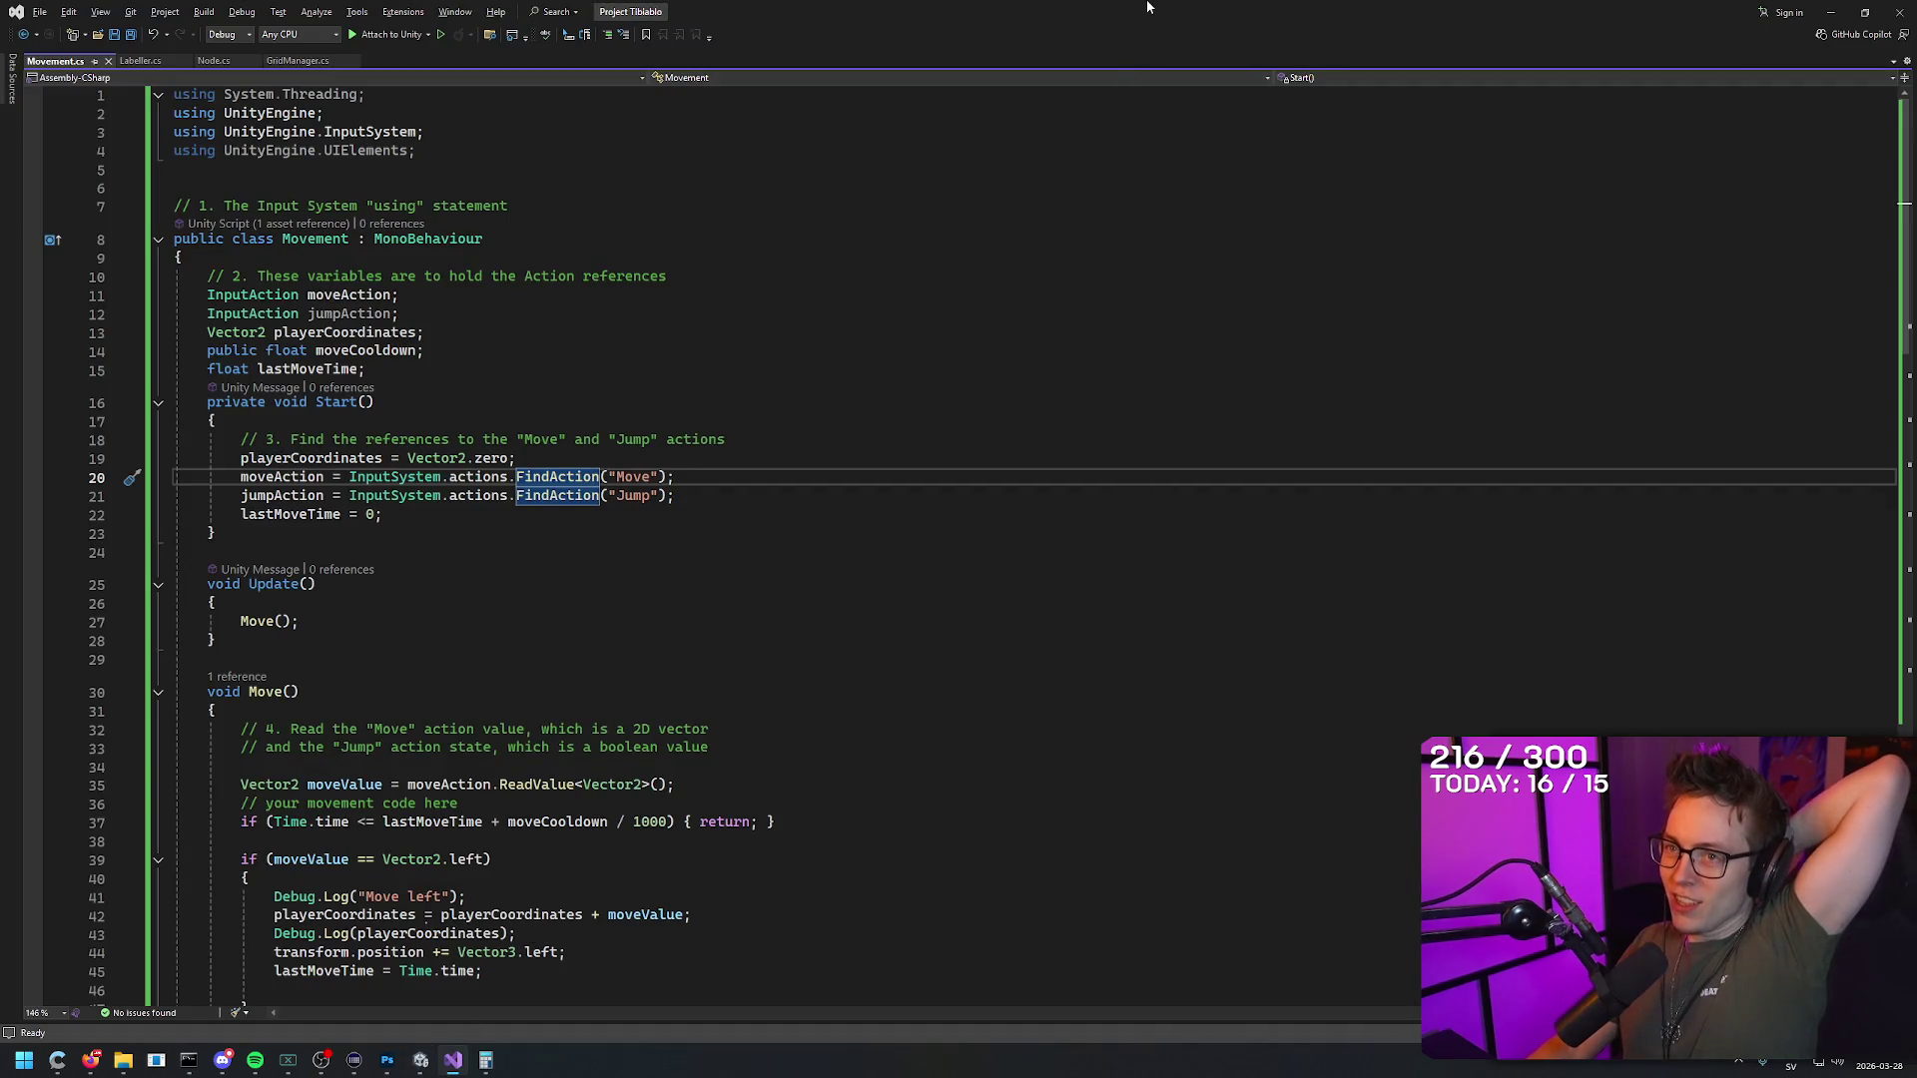
key(alt+Tab)
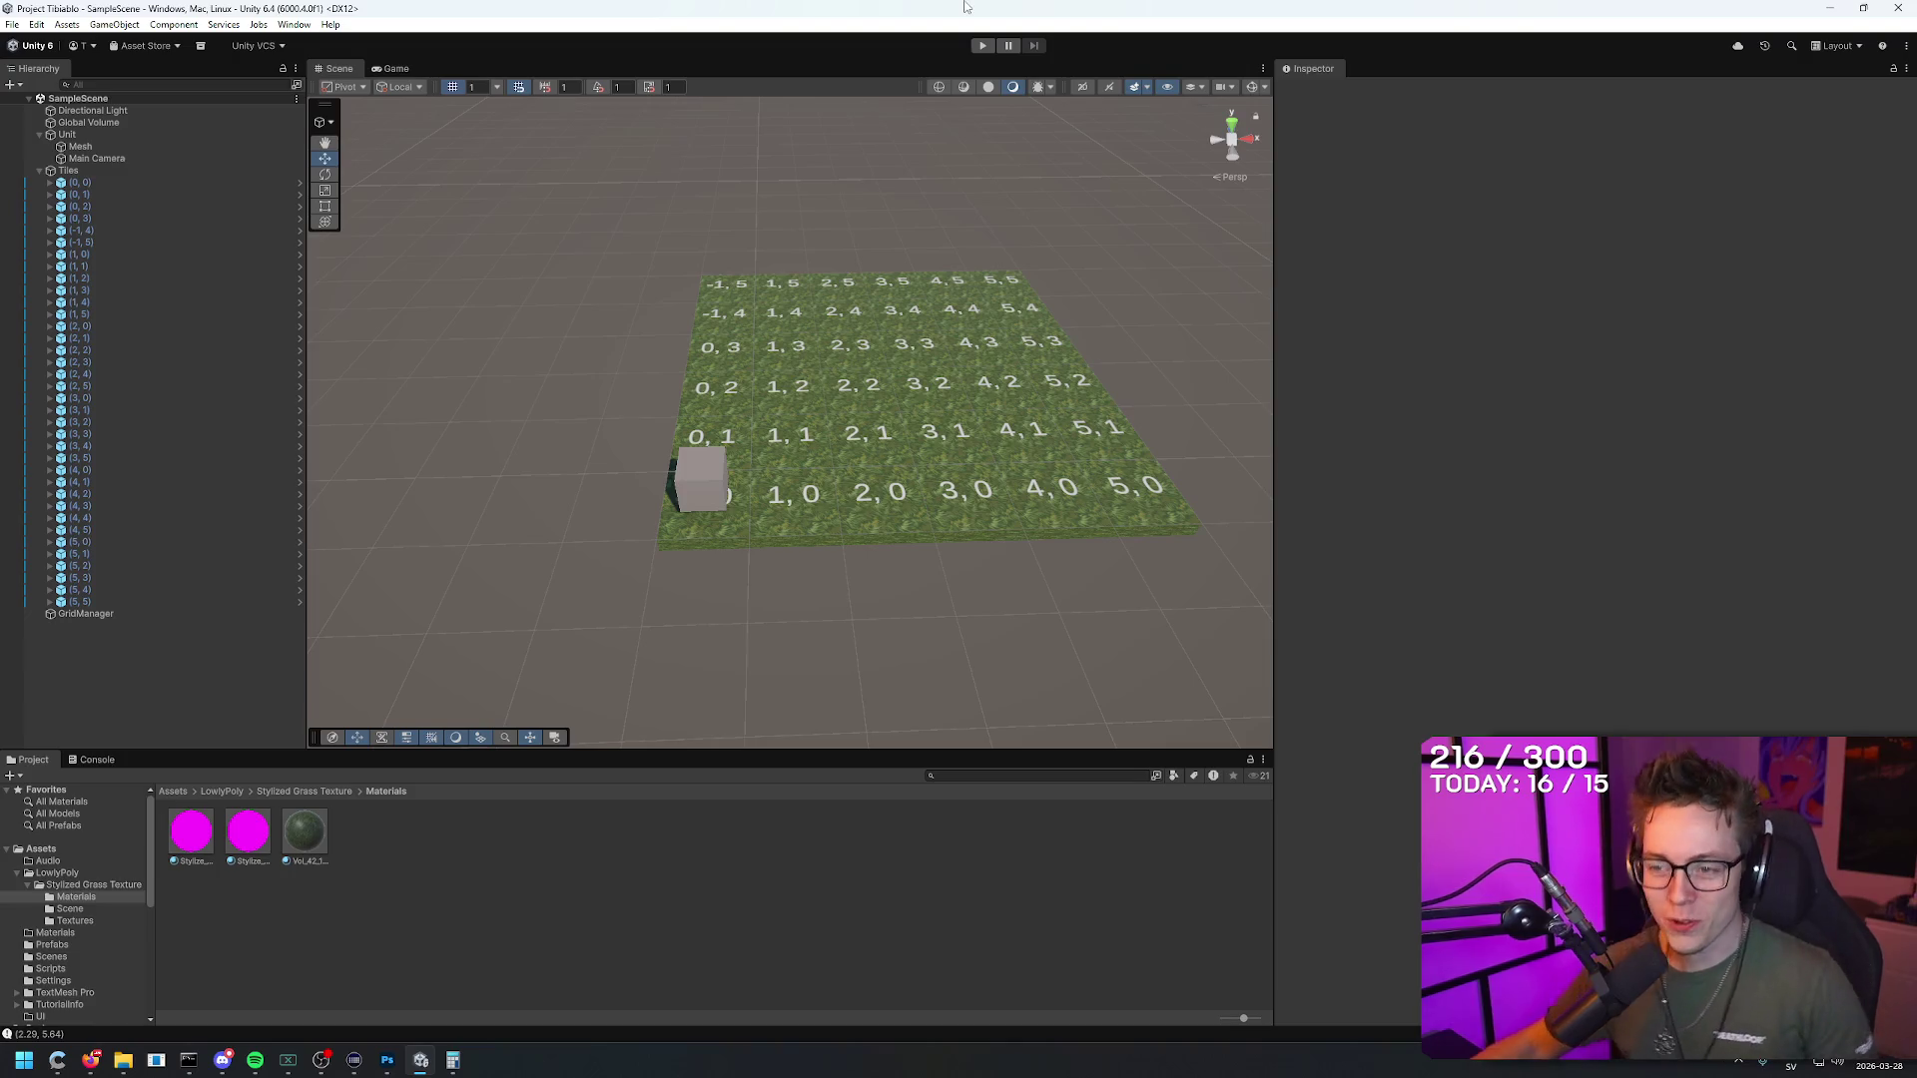
Step: Select Tiles, then bring the Photoshop to-do list image to the front
click(92, 170)
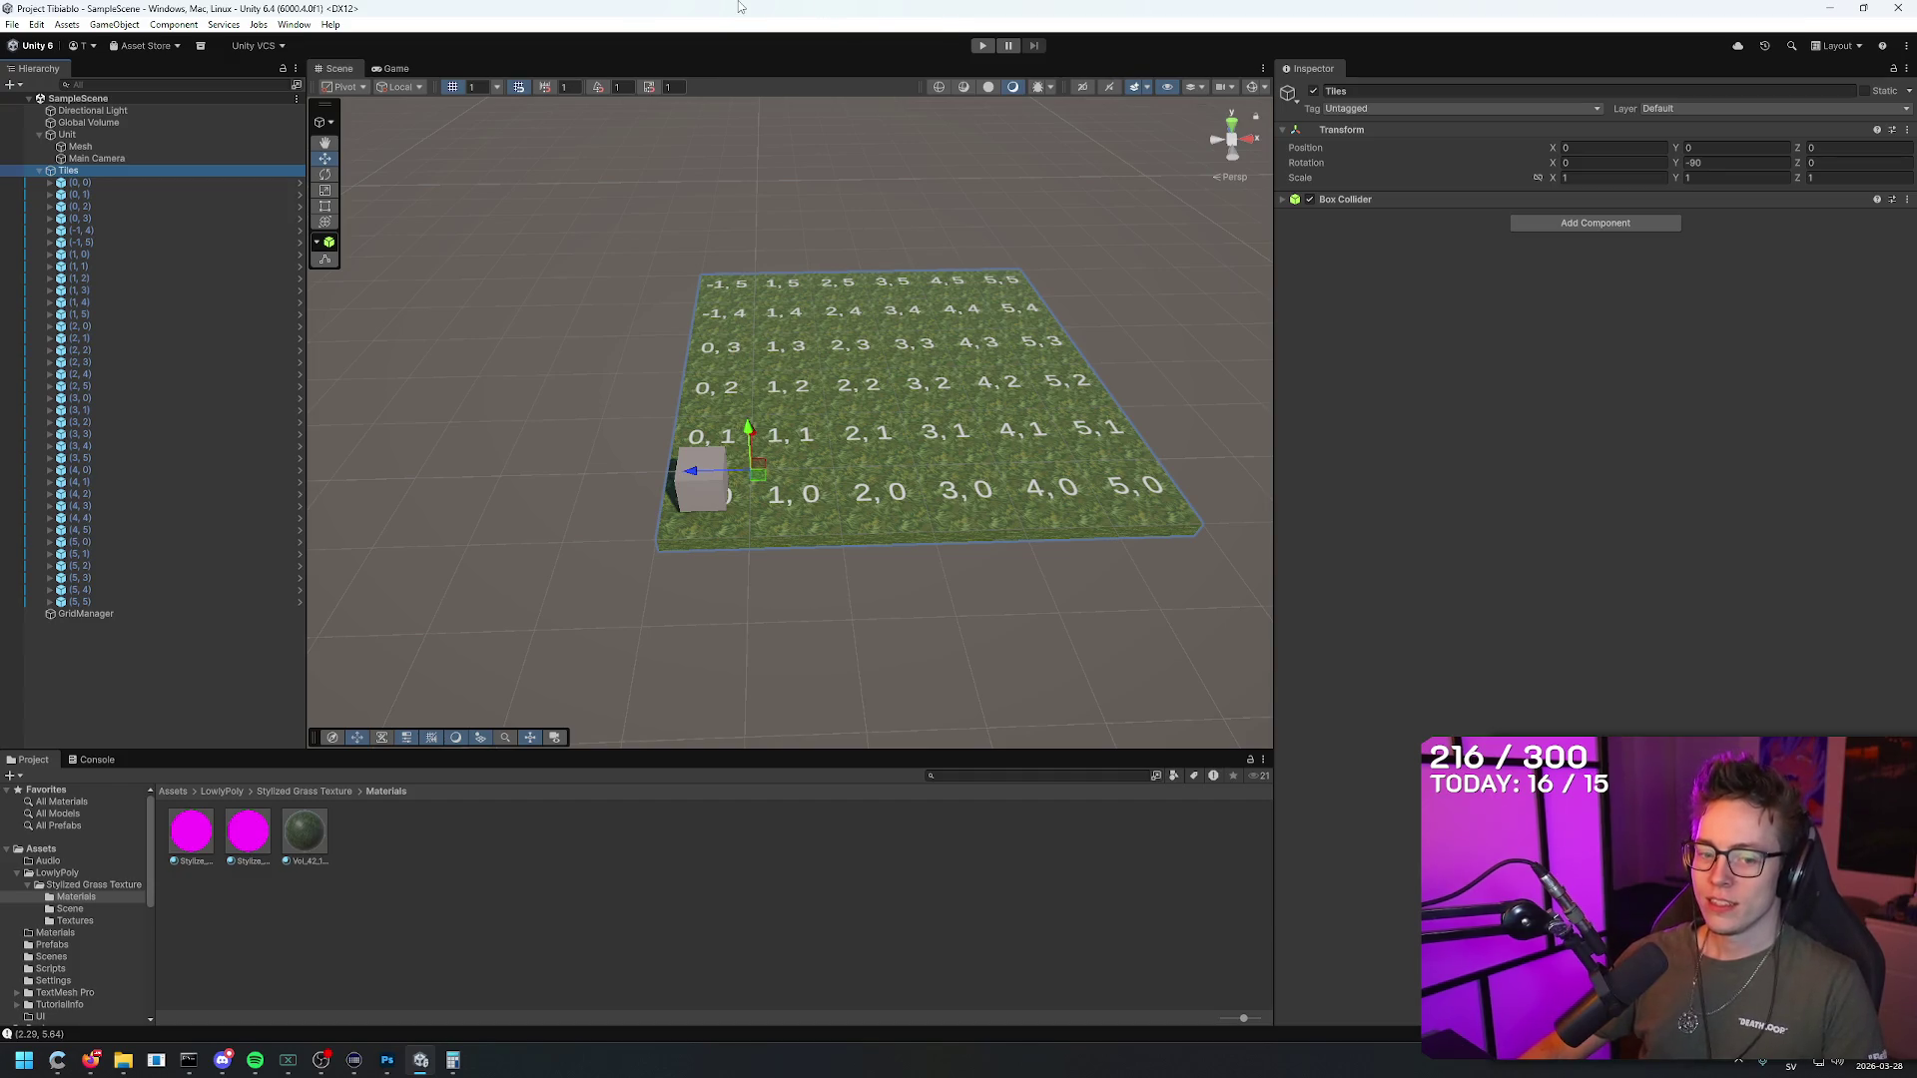
mouse_move(421, 1062)
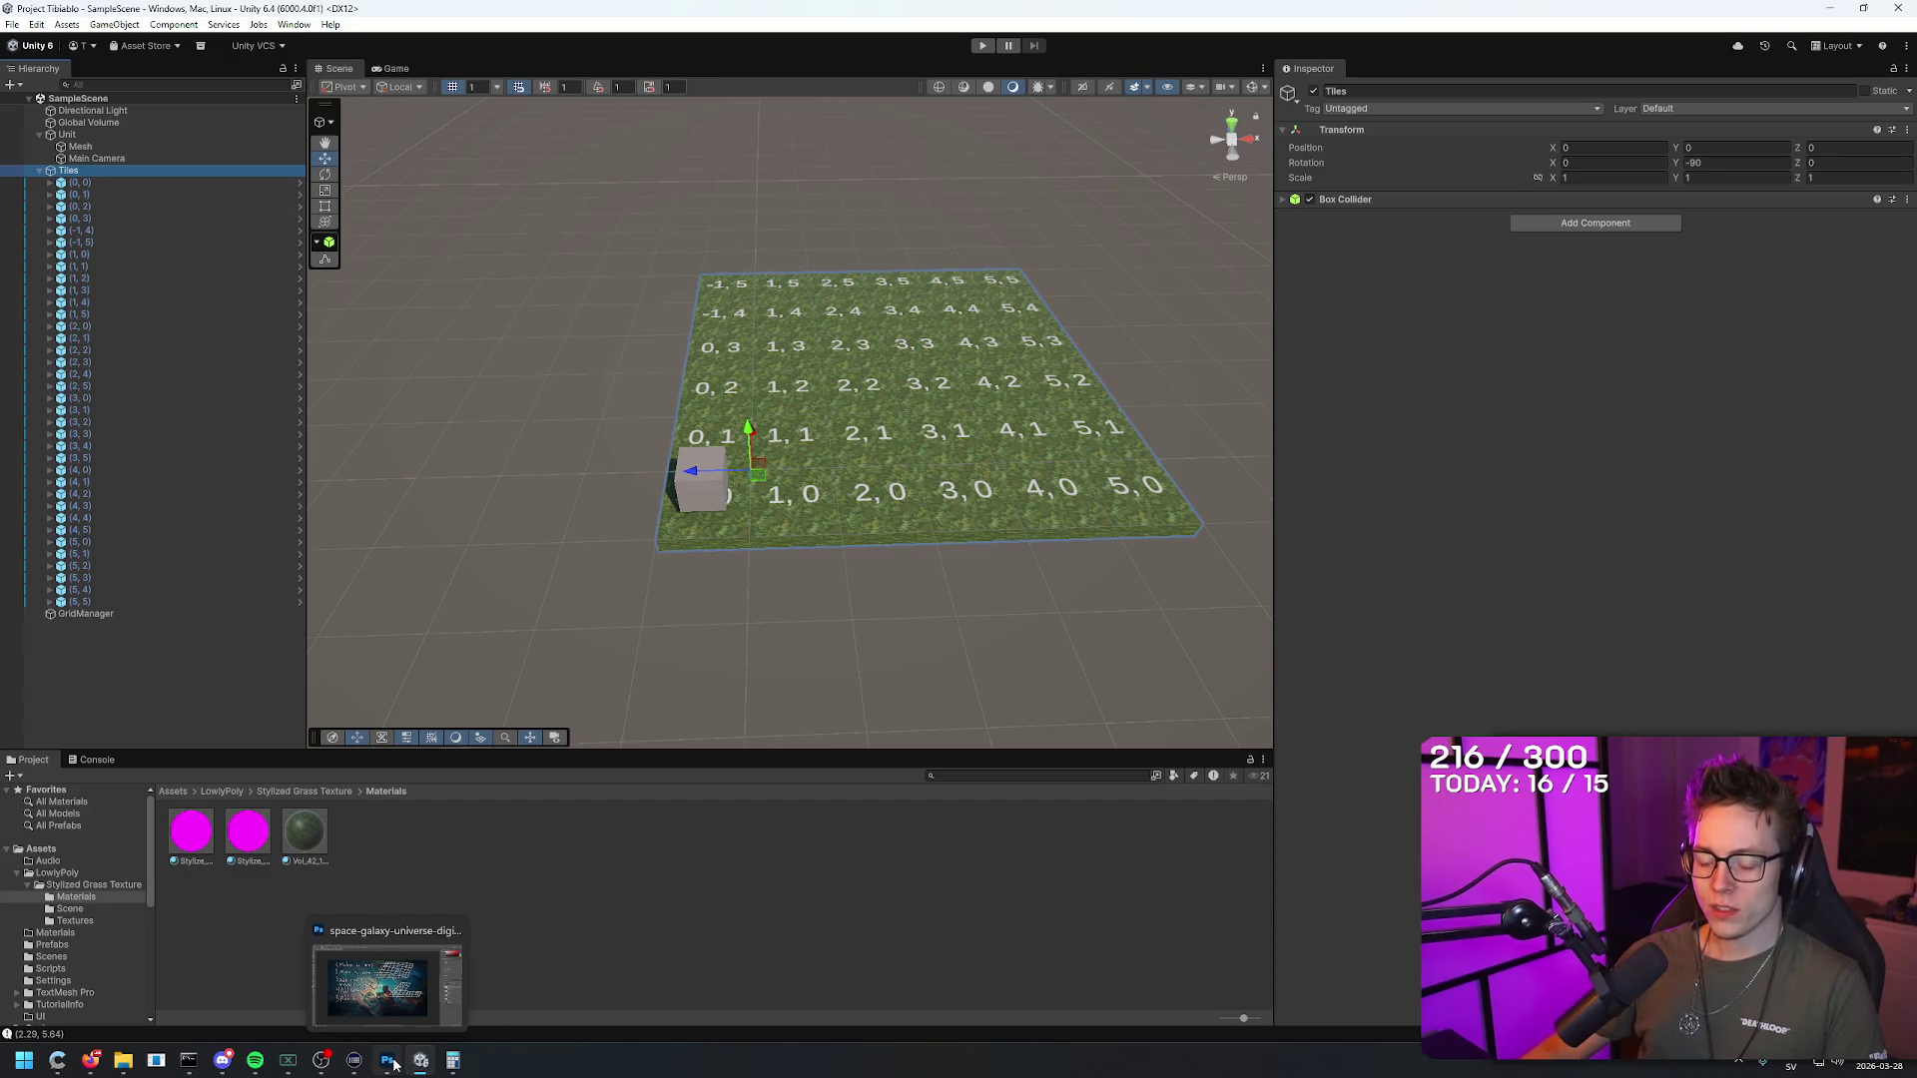
click(395, 1064)
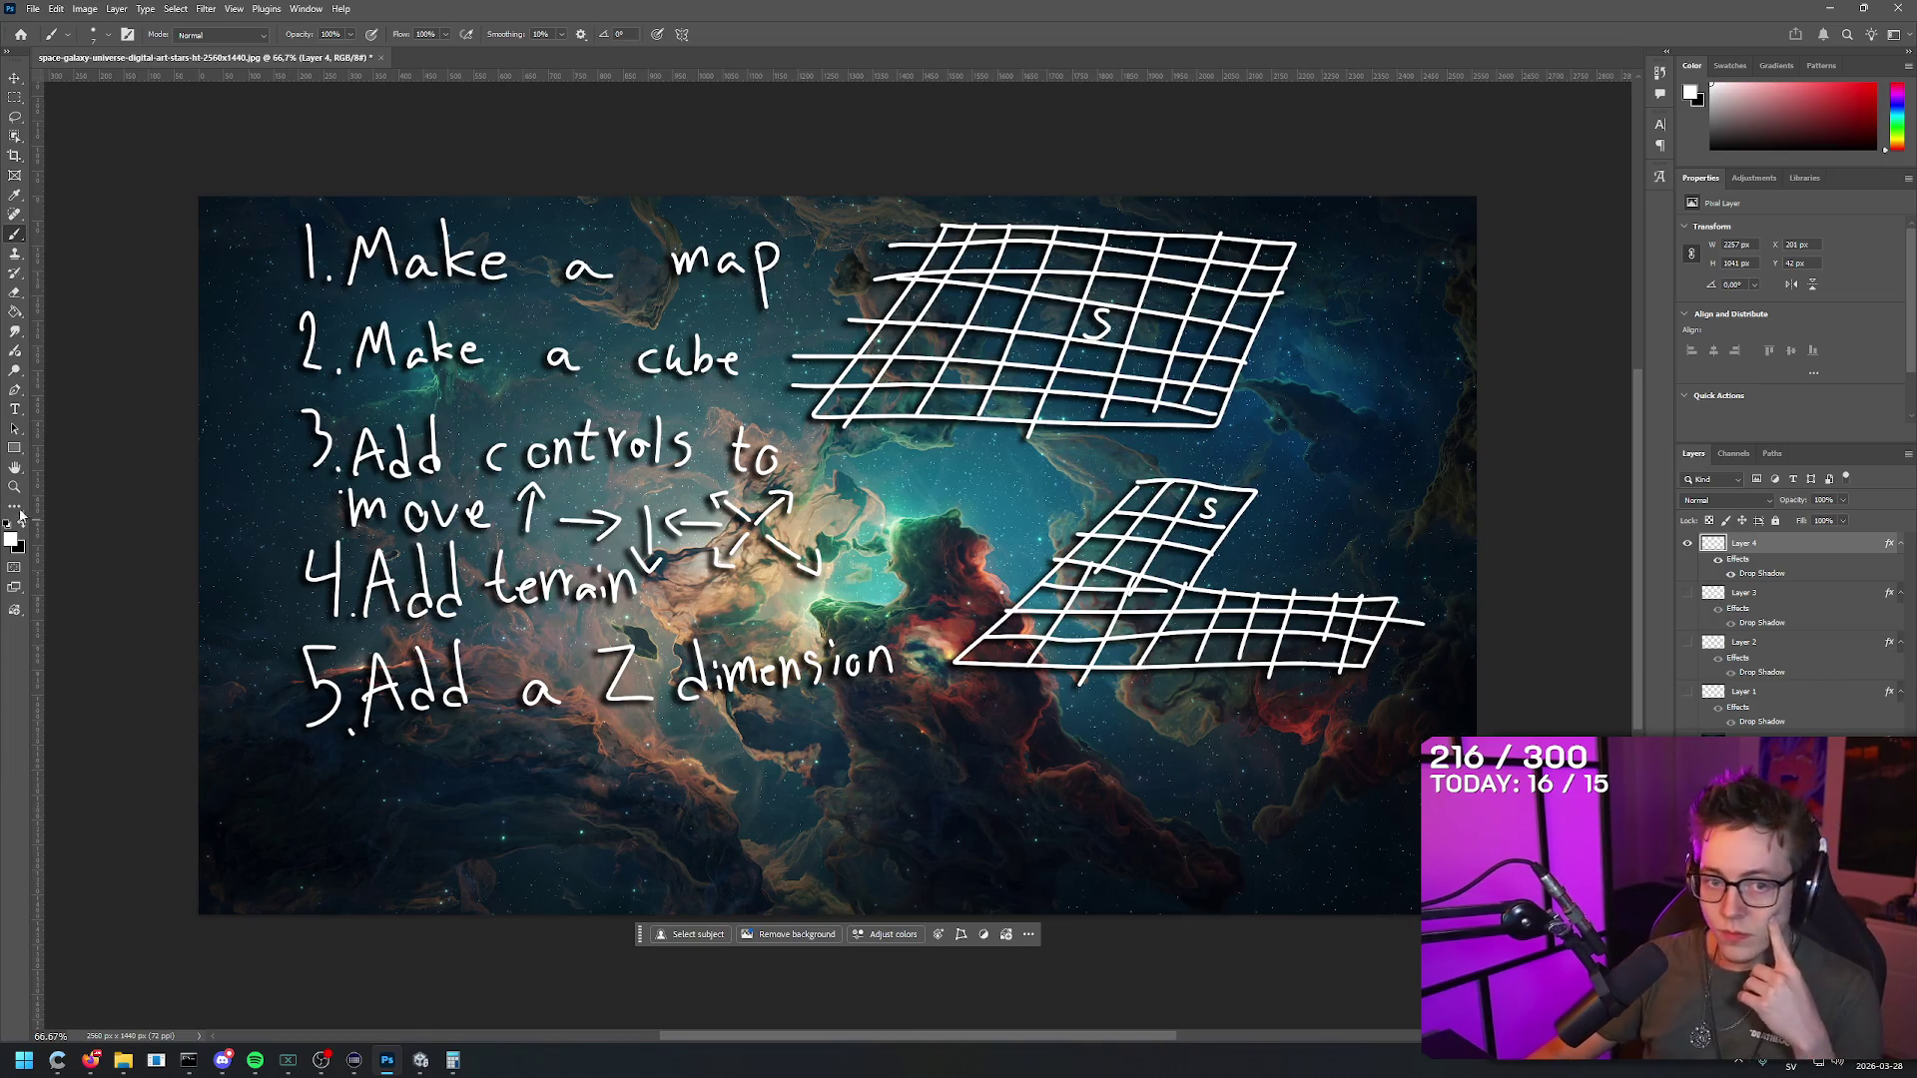
Step: Switch from Photoshop to the Firefox browser
click(90, 1060)
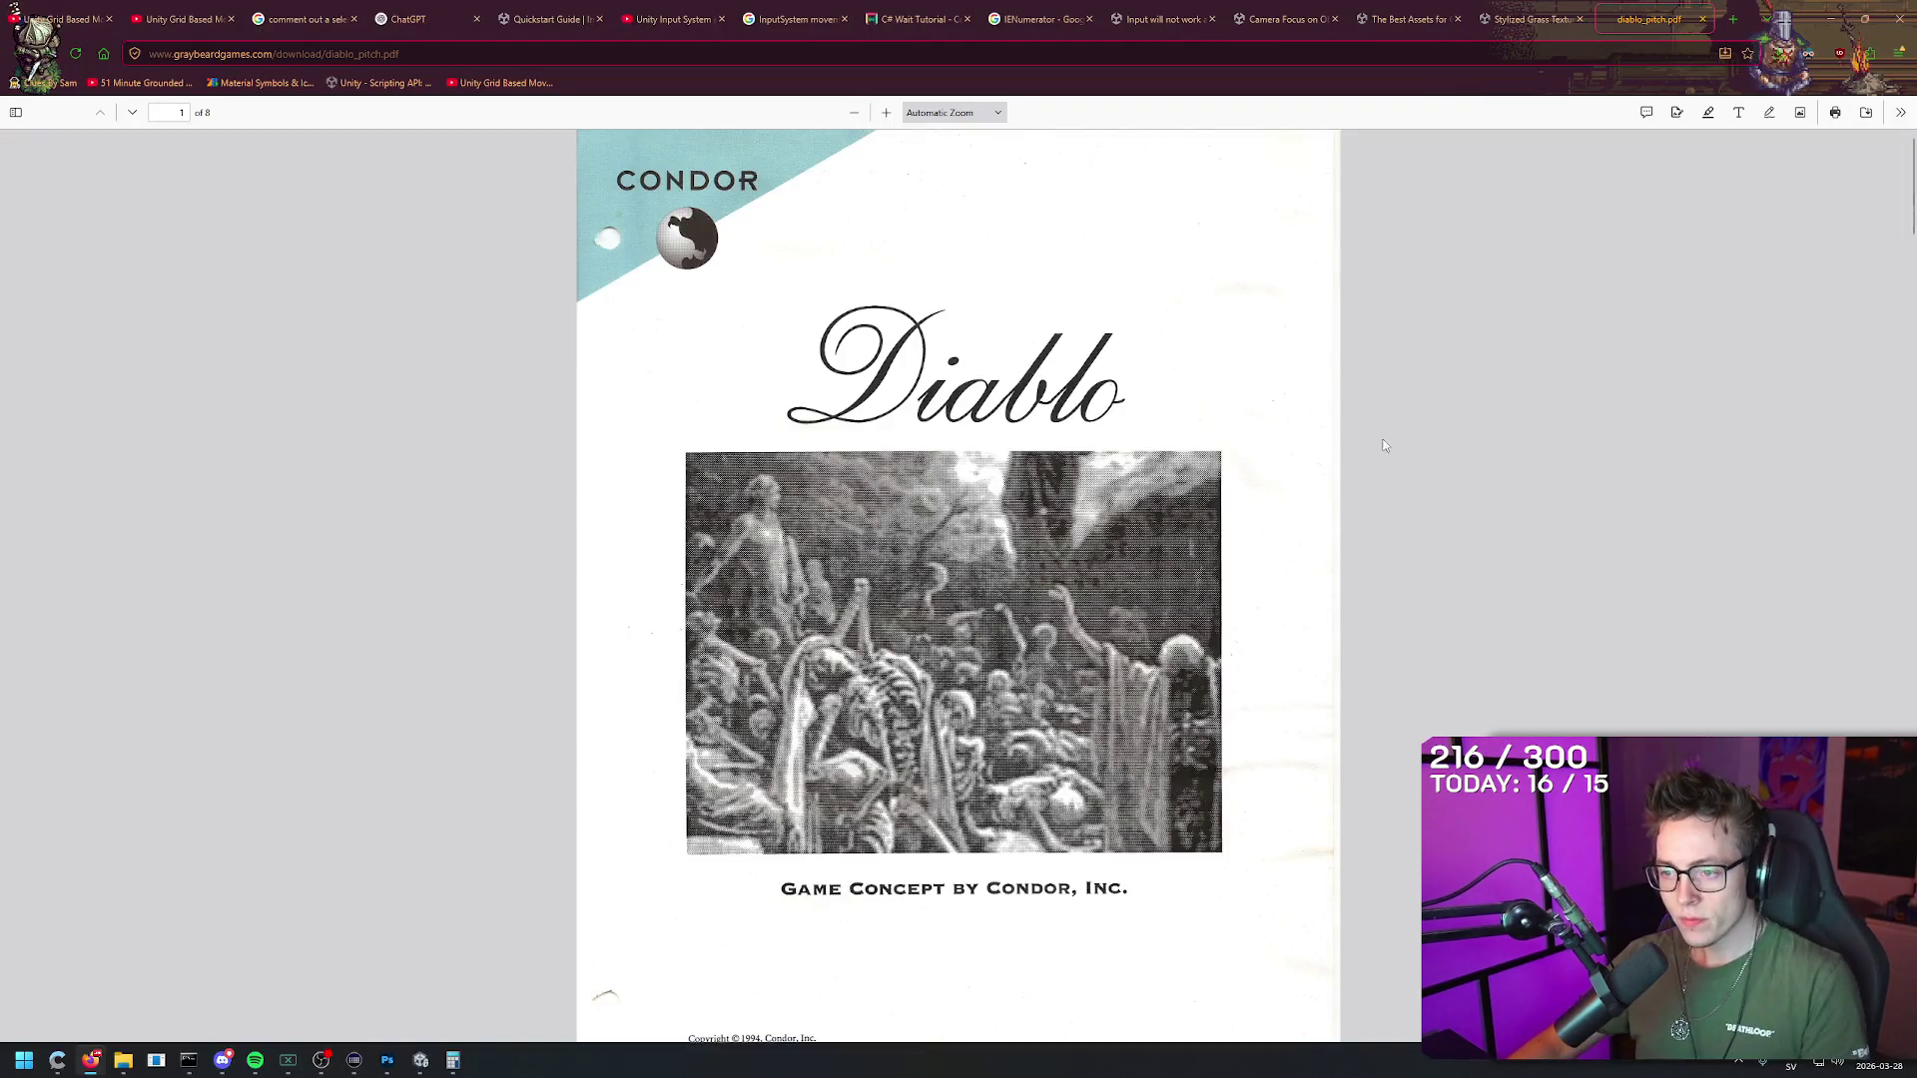
Step: Scroll the Diablo pitch PDF to page 4, then open the GTA design document in a new tab
scroll(1399, 435, down, 3)
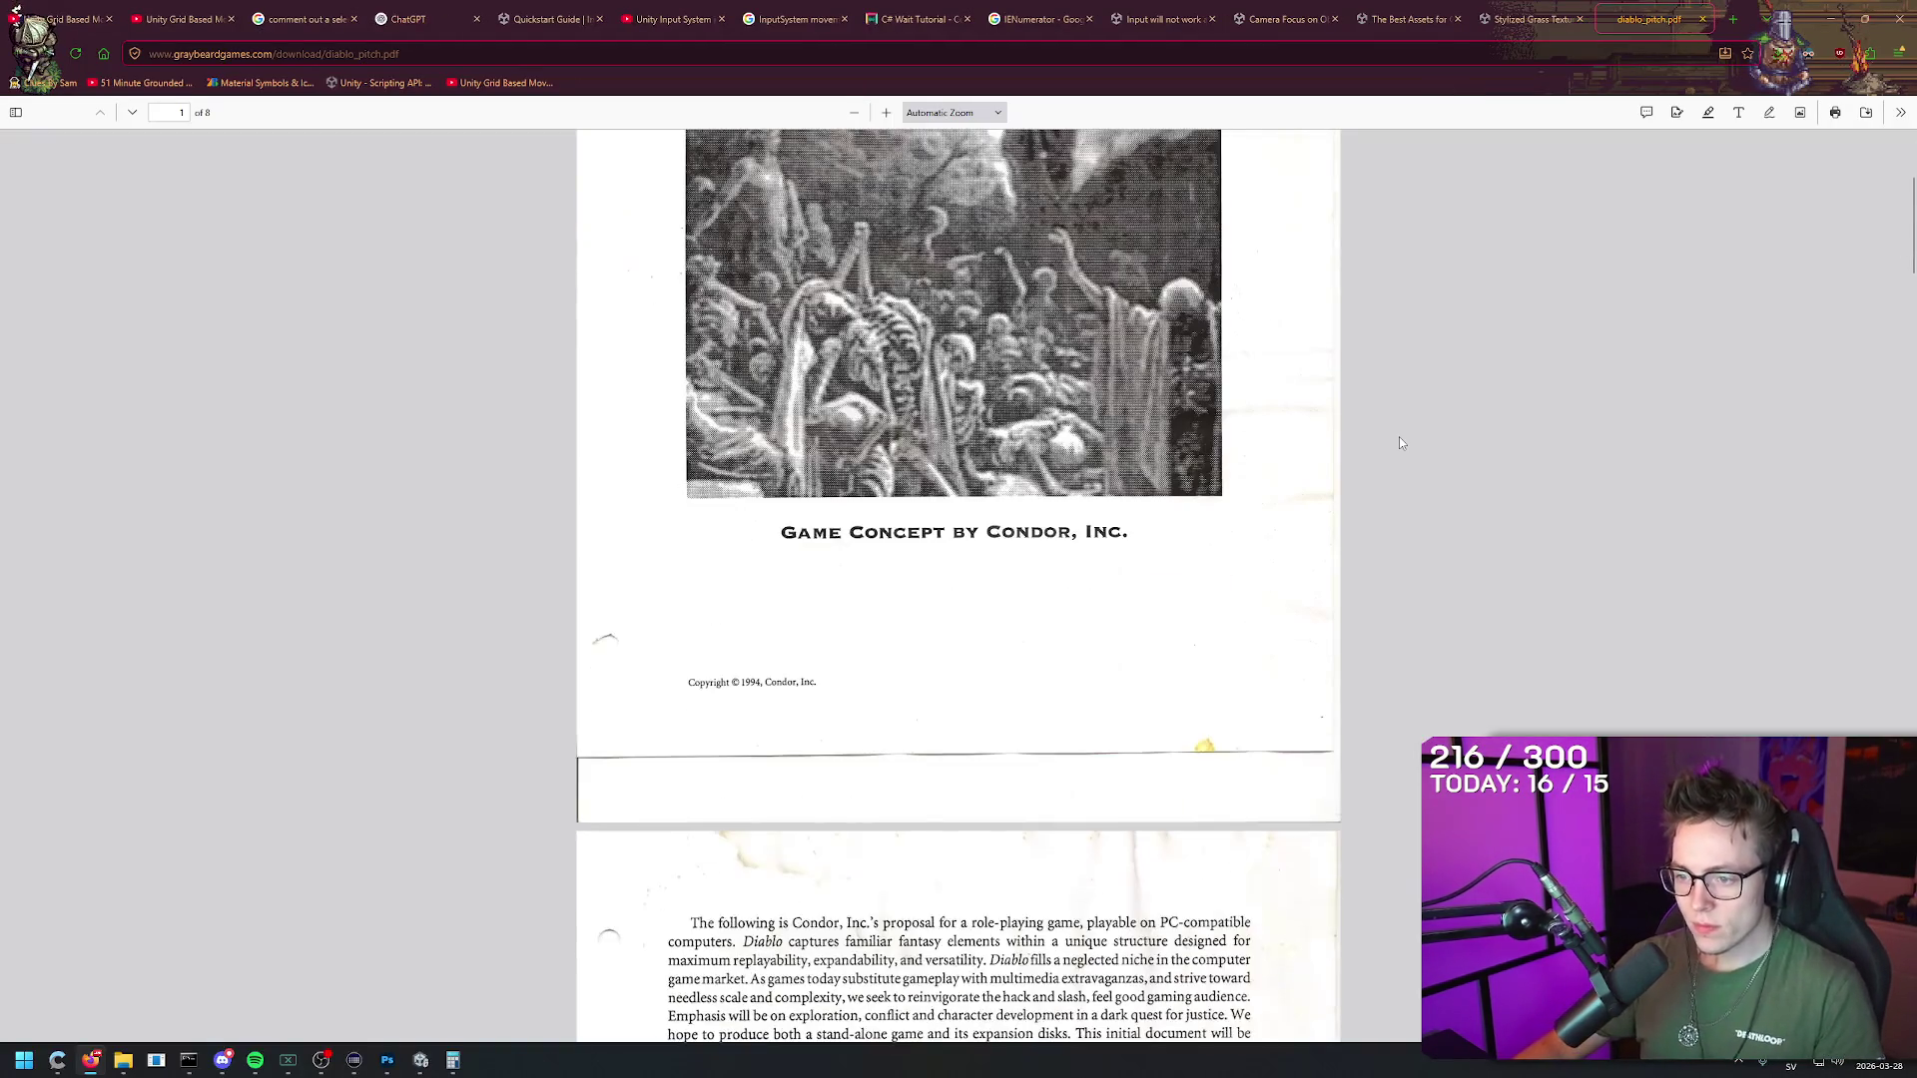
scroll(1424, 362, down, 2)
scroll(1122, 384, up, 5)
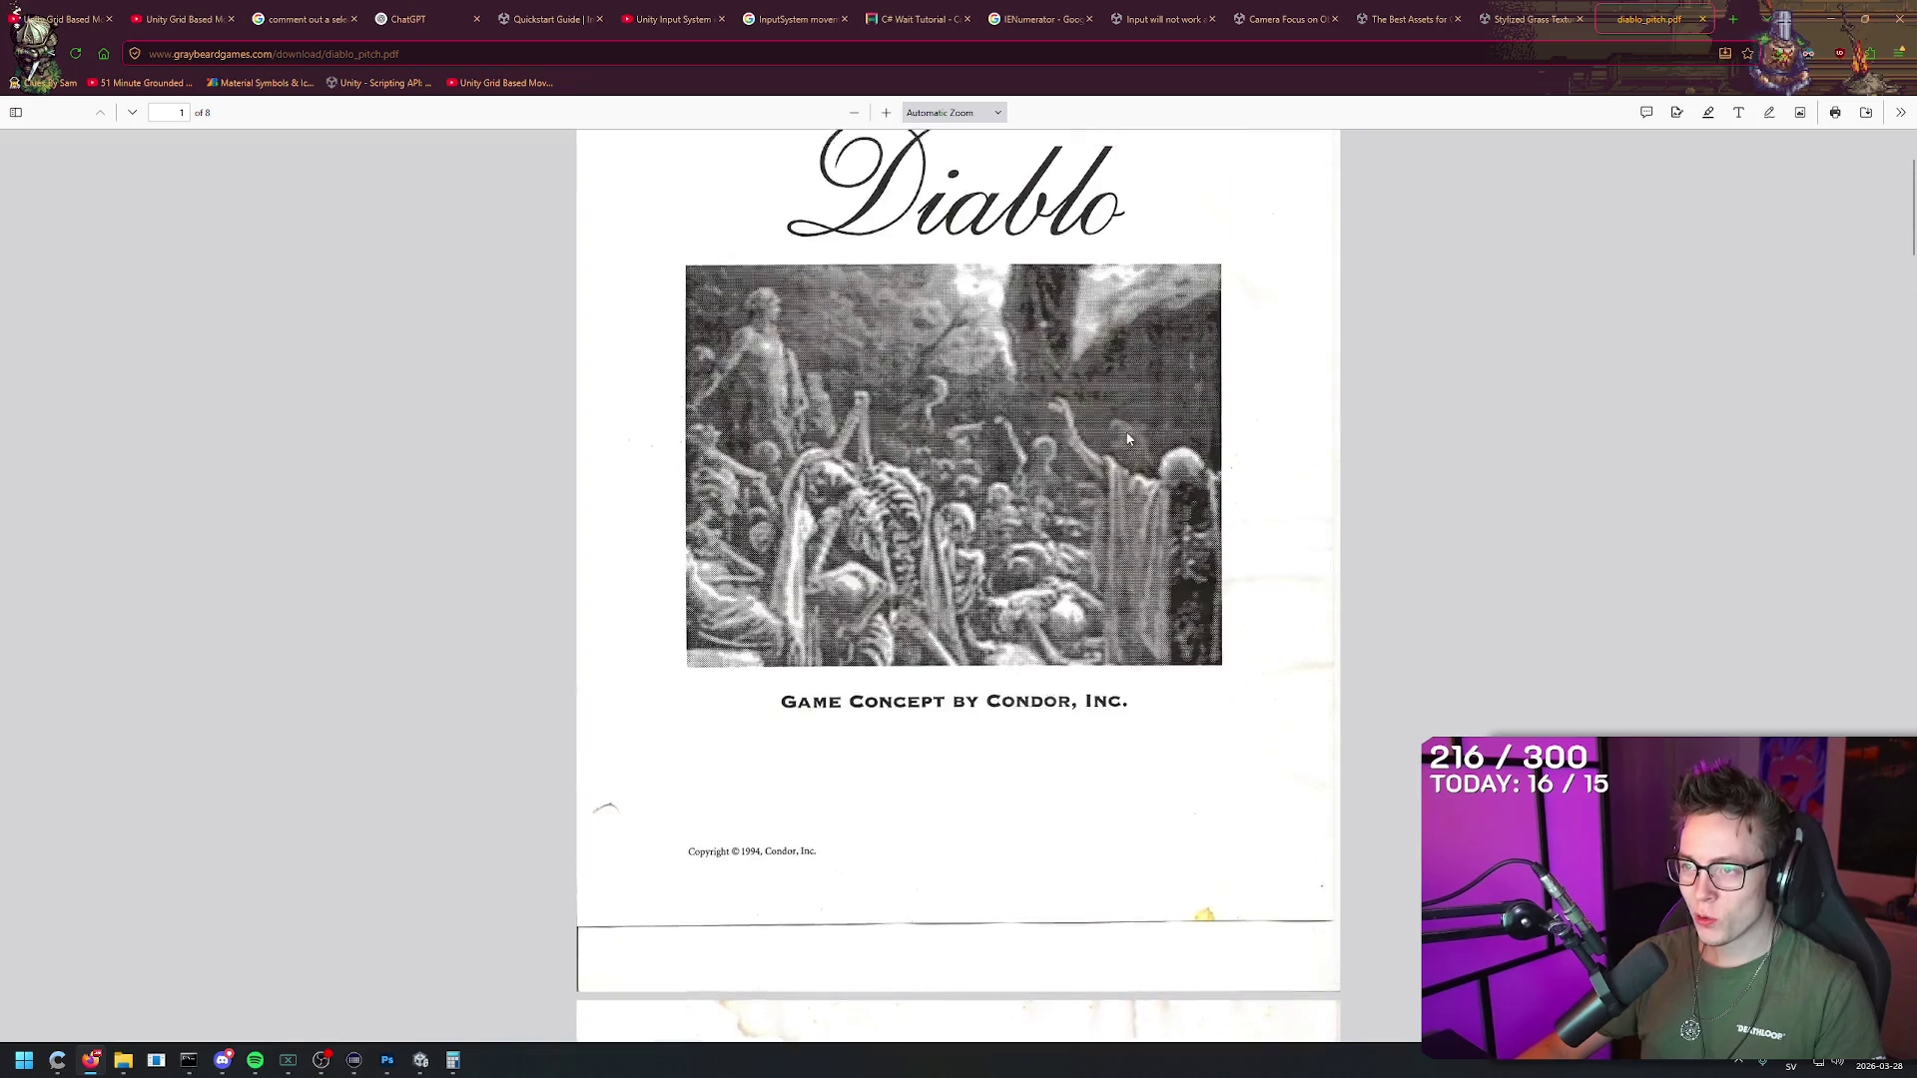
scroll(1122, 384, down, 6)
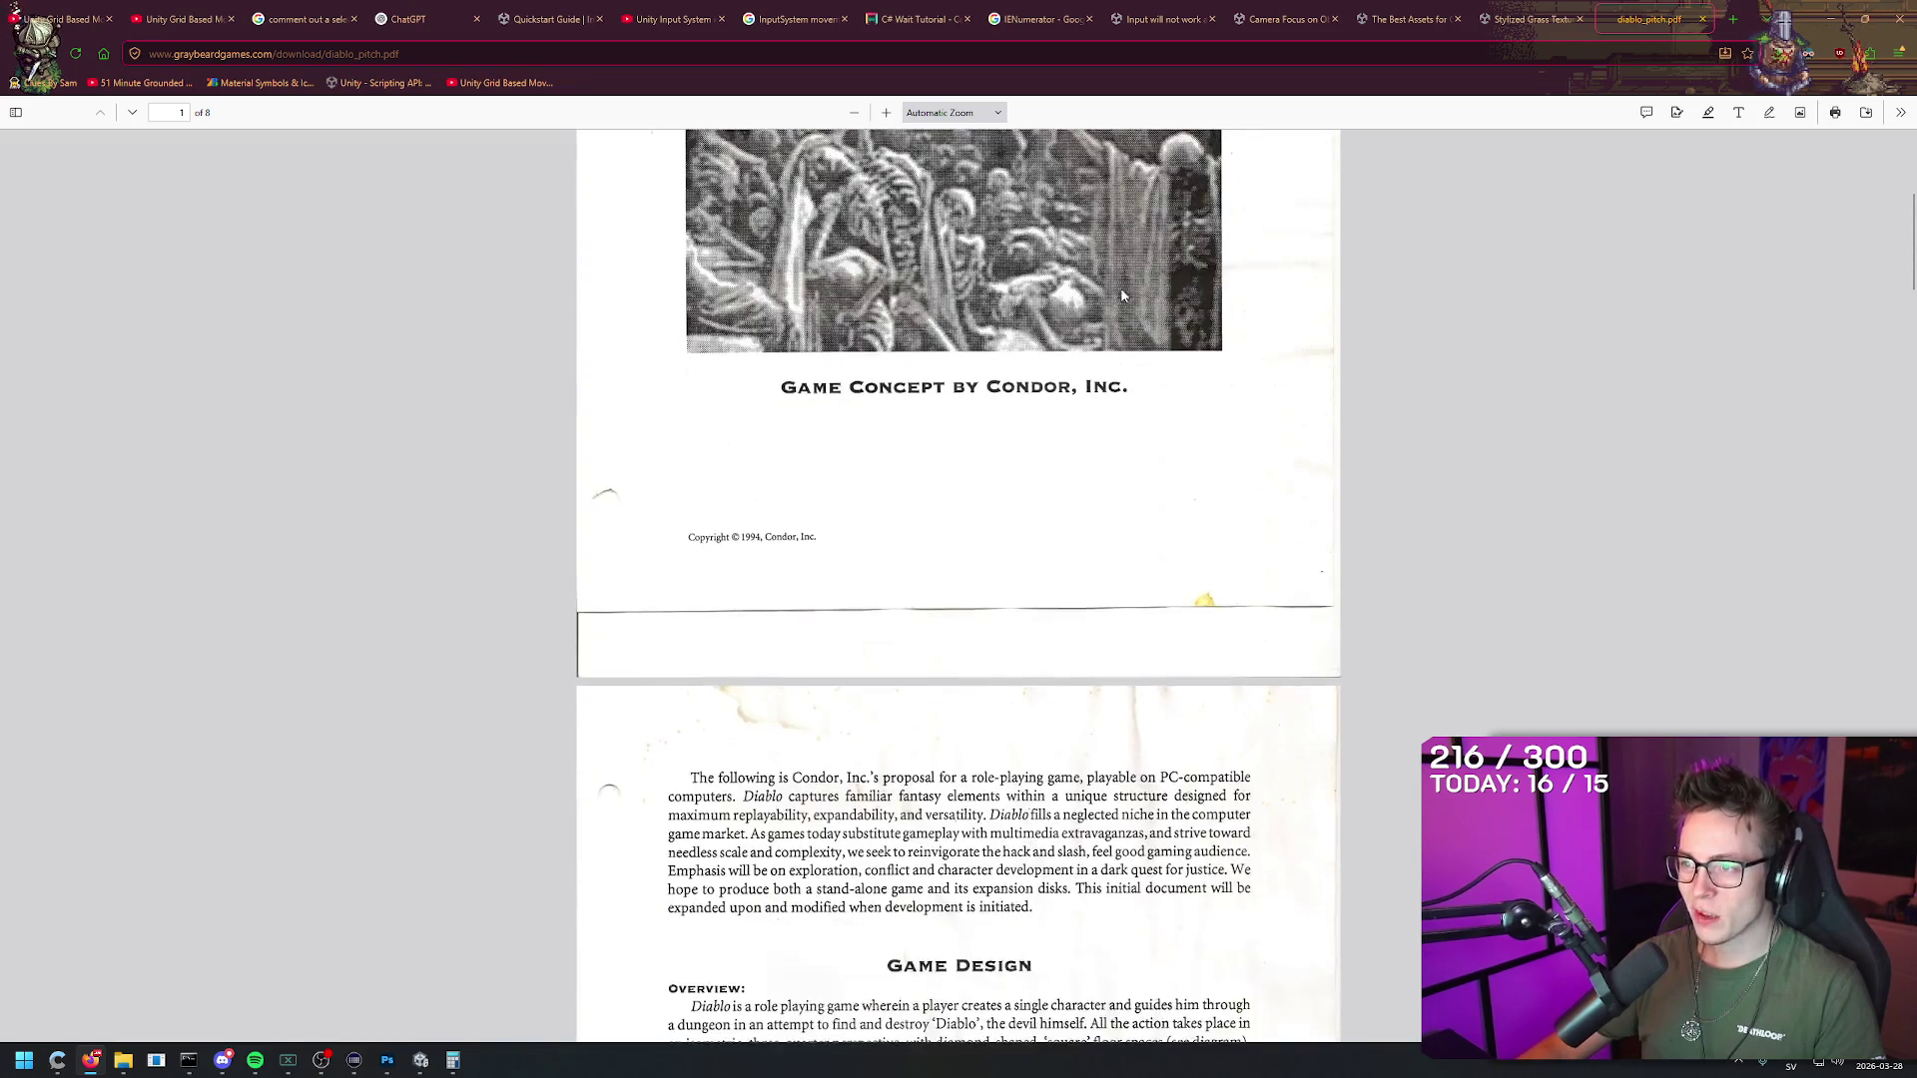
scroll(1128, 340, down, 1)
scroll(1118, 316, up, 8)
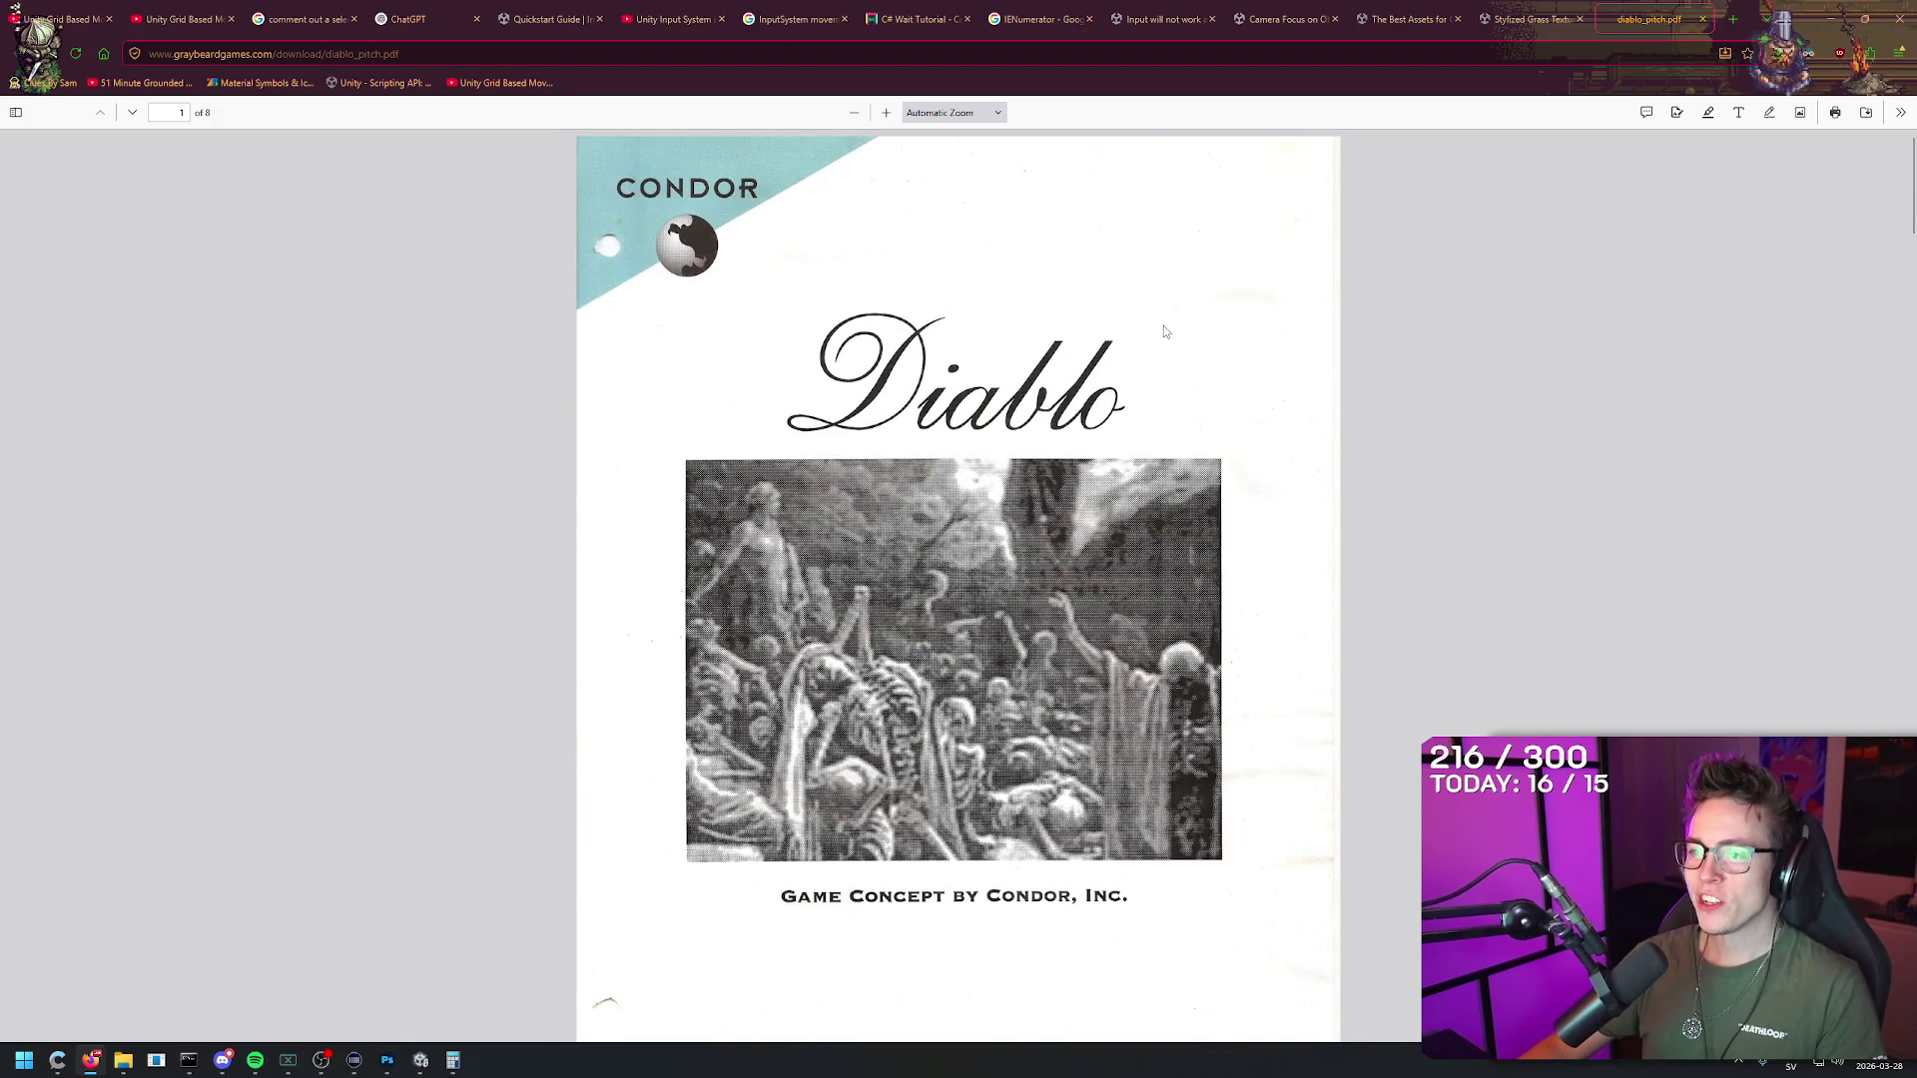
scroll(1140, 459, down, 5)
scroll(1141, 465, down, 3)
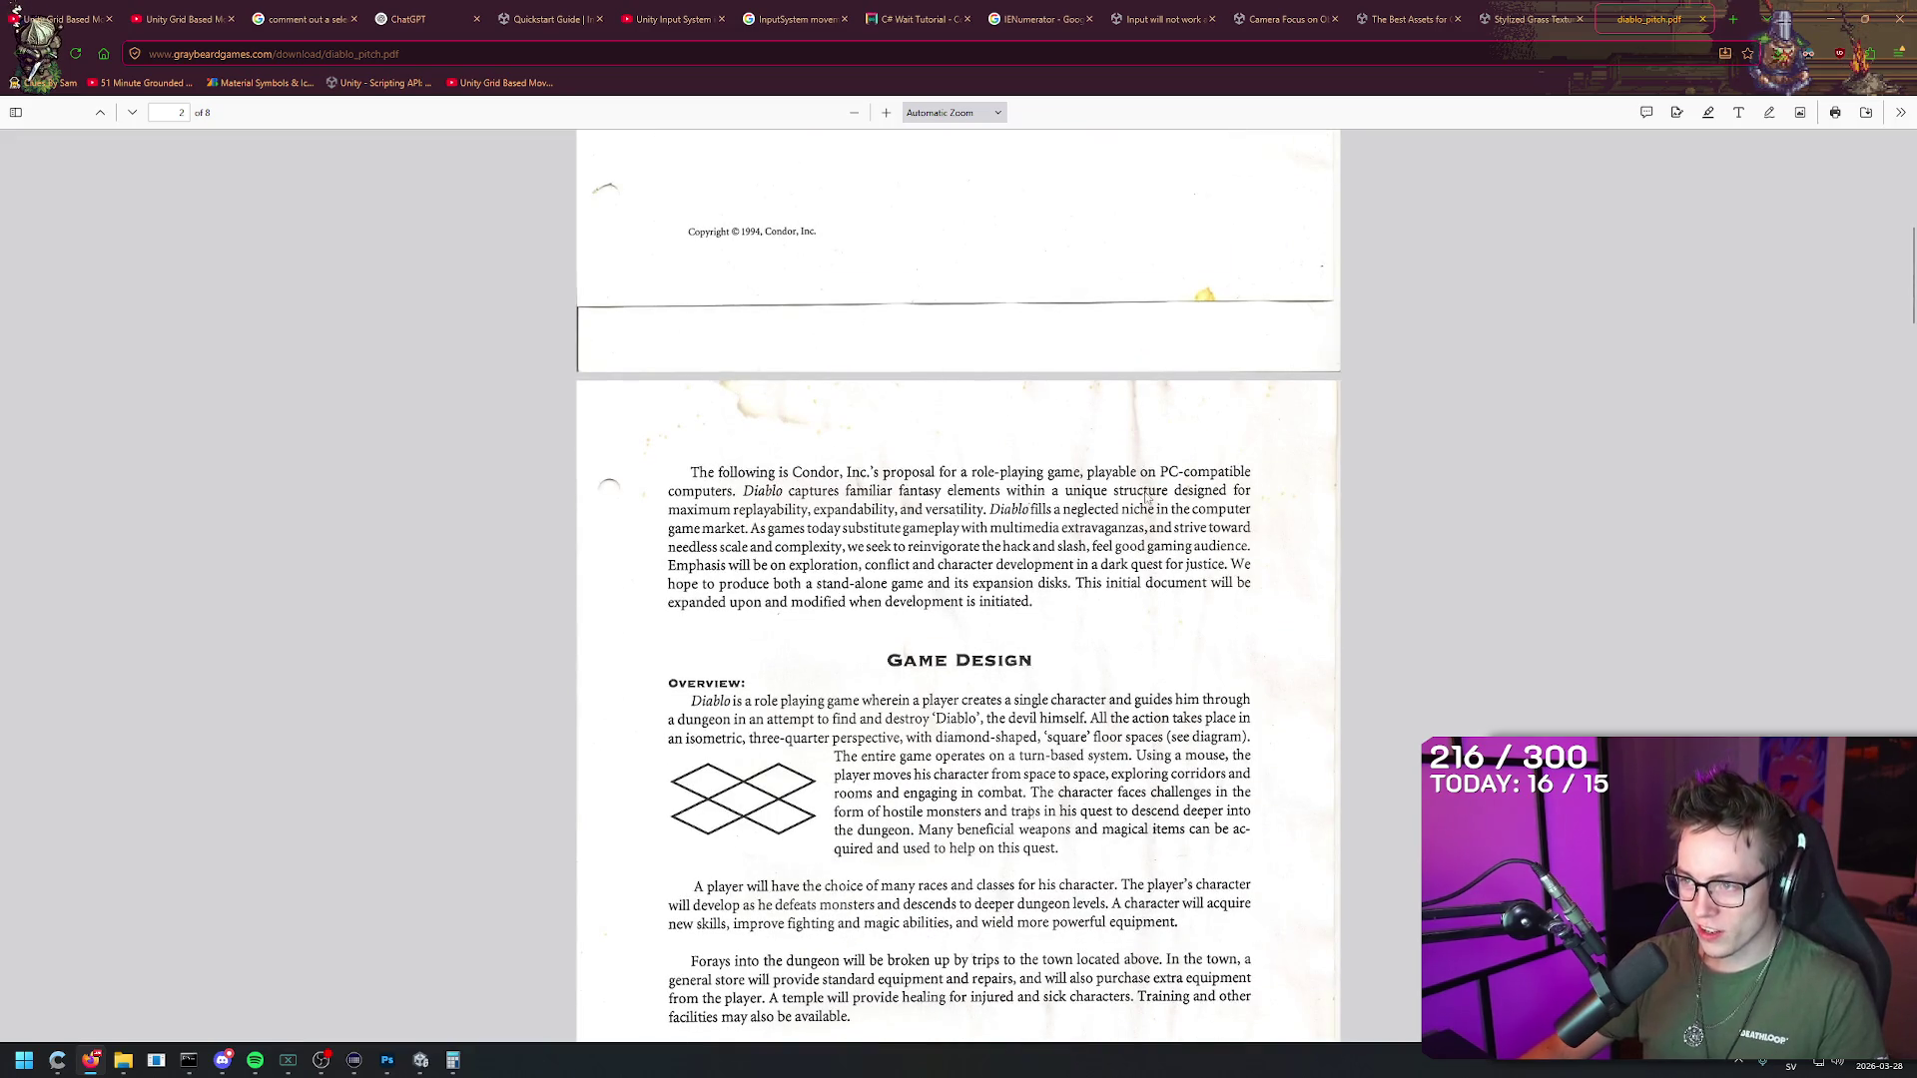
scroll(1157, 519, down, 2)
scroll(1118, 557, down, 2)
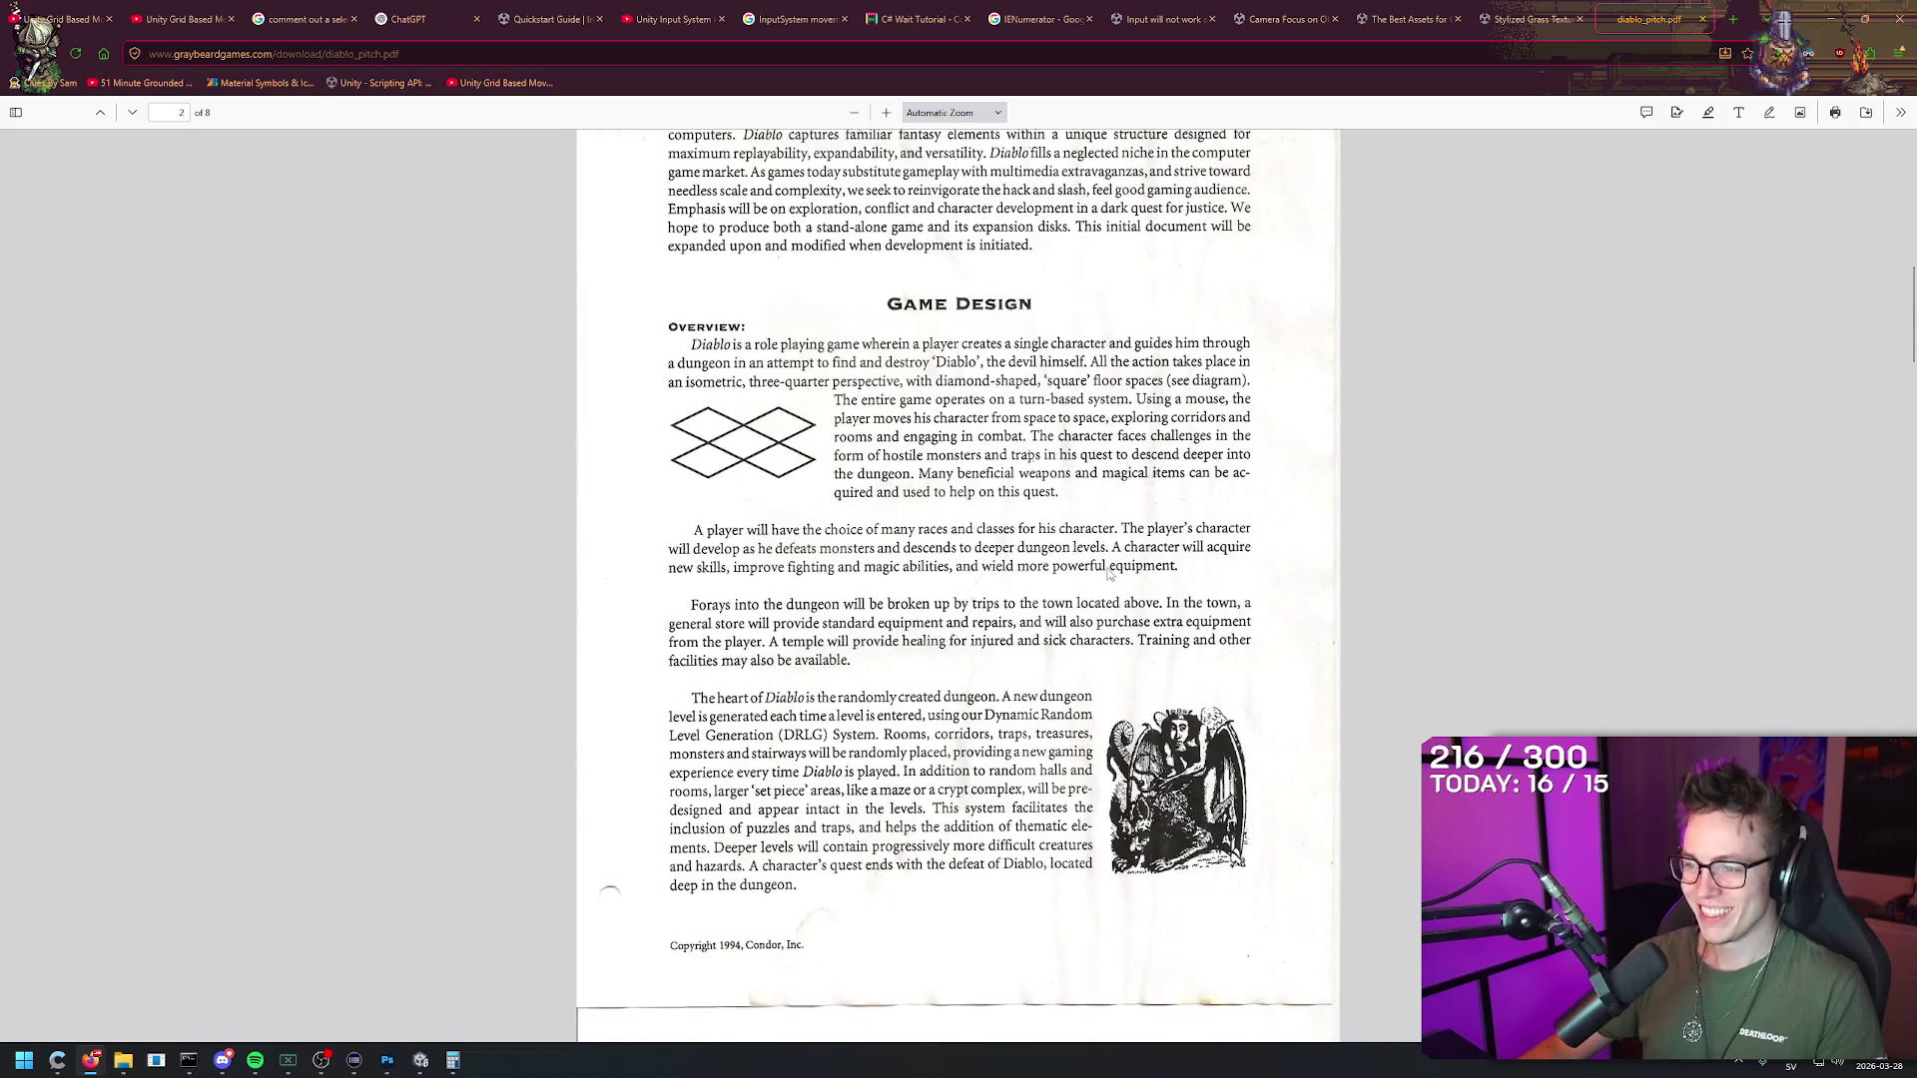
scroll(1098, 549, down, 1)
scroll(1098, 529, down, 12)
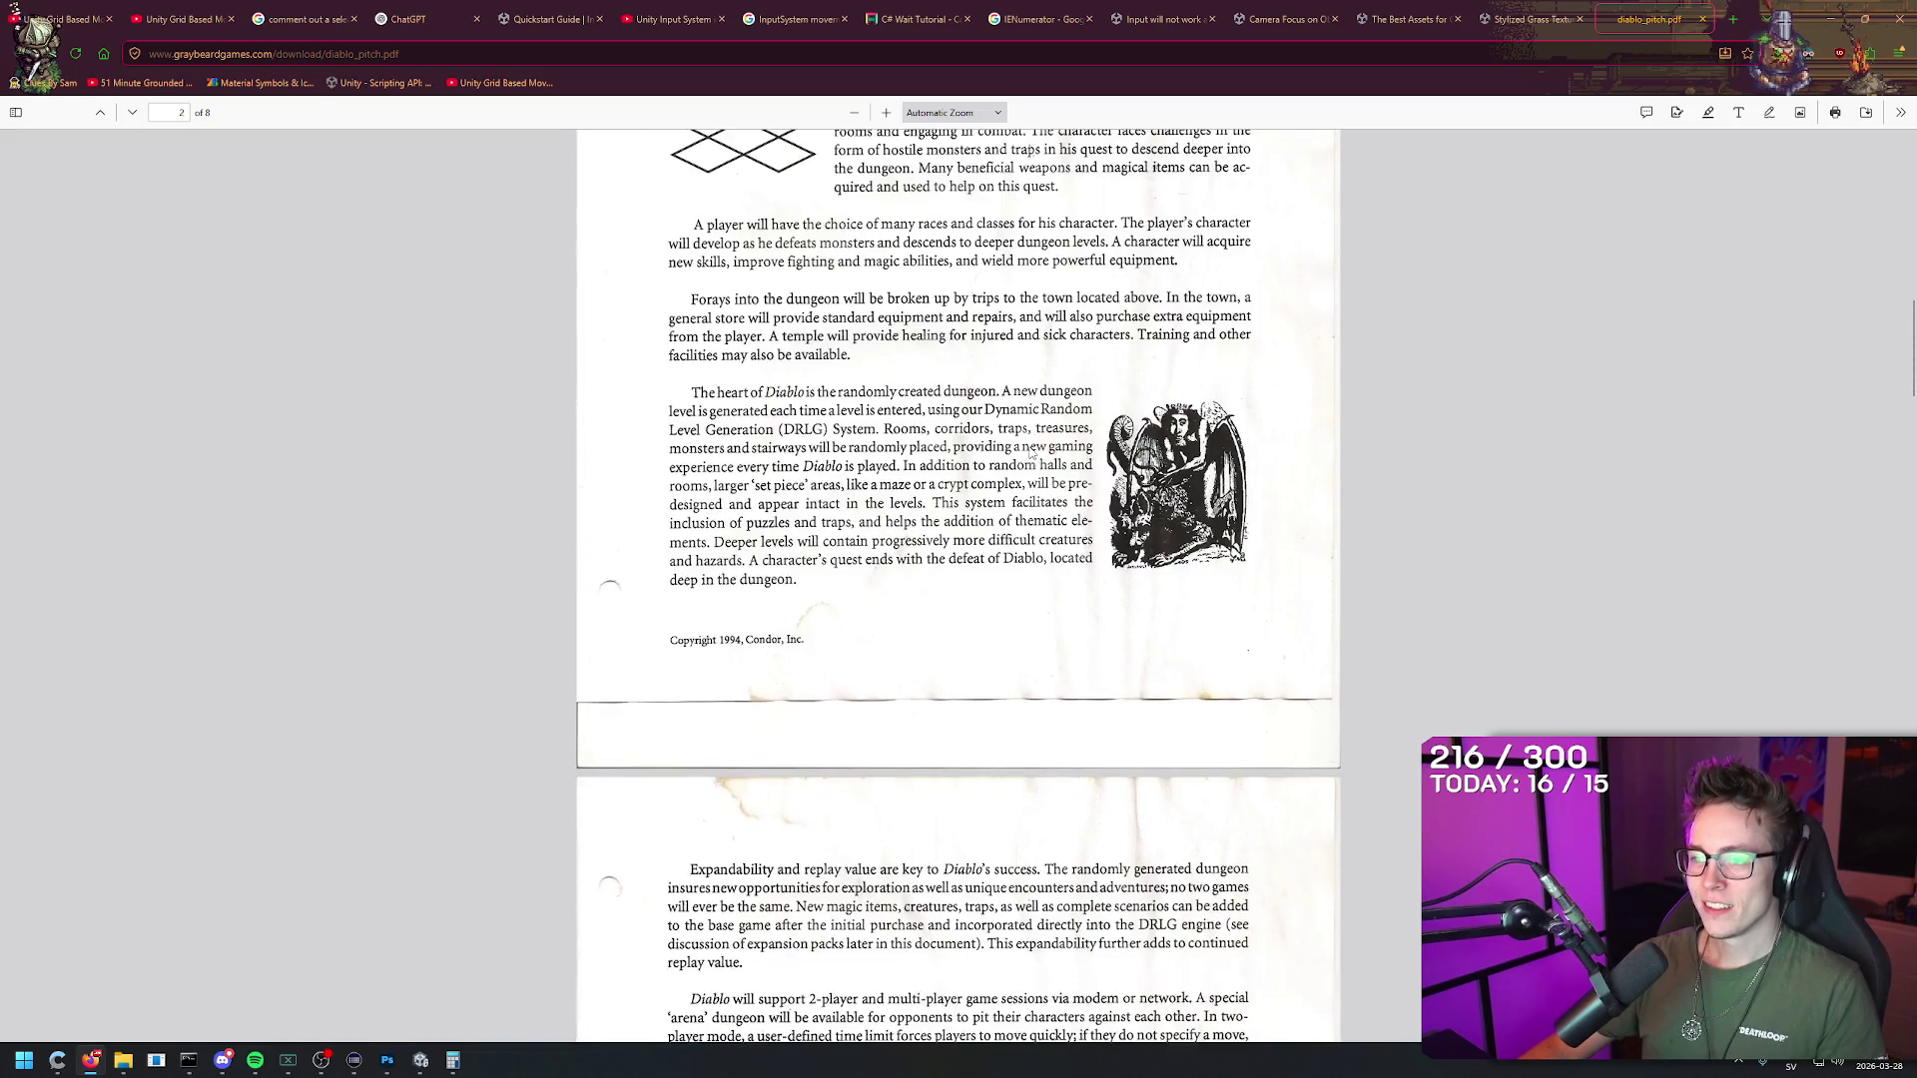
scroll(1143, 561, down, 10)
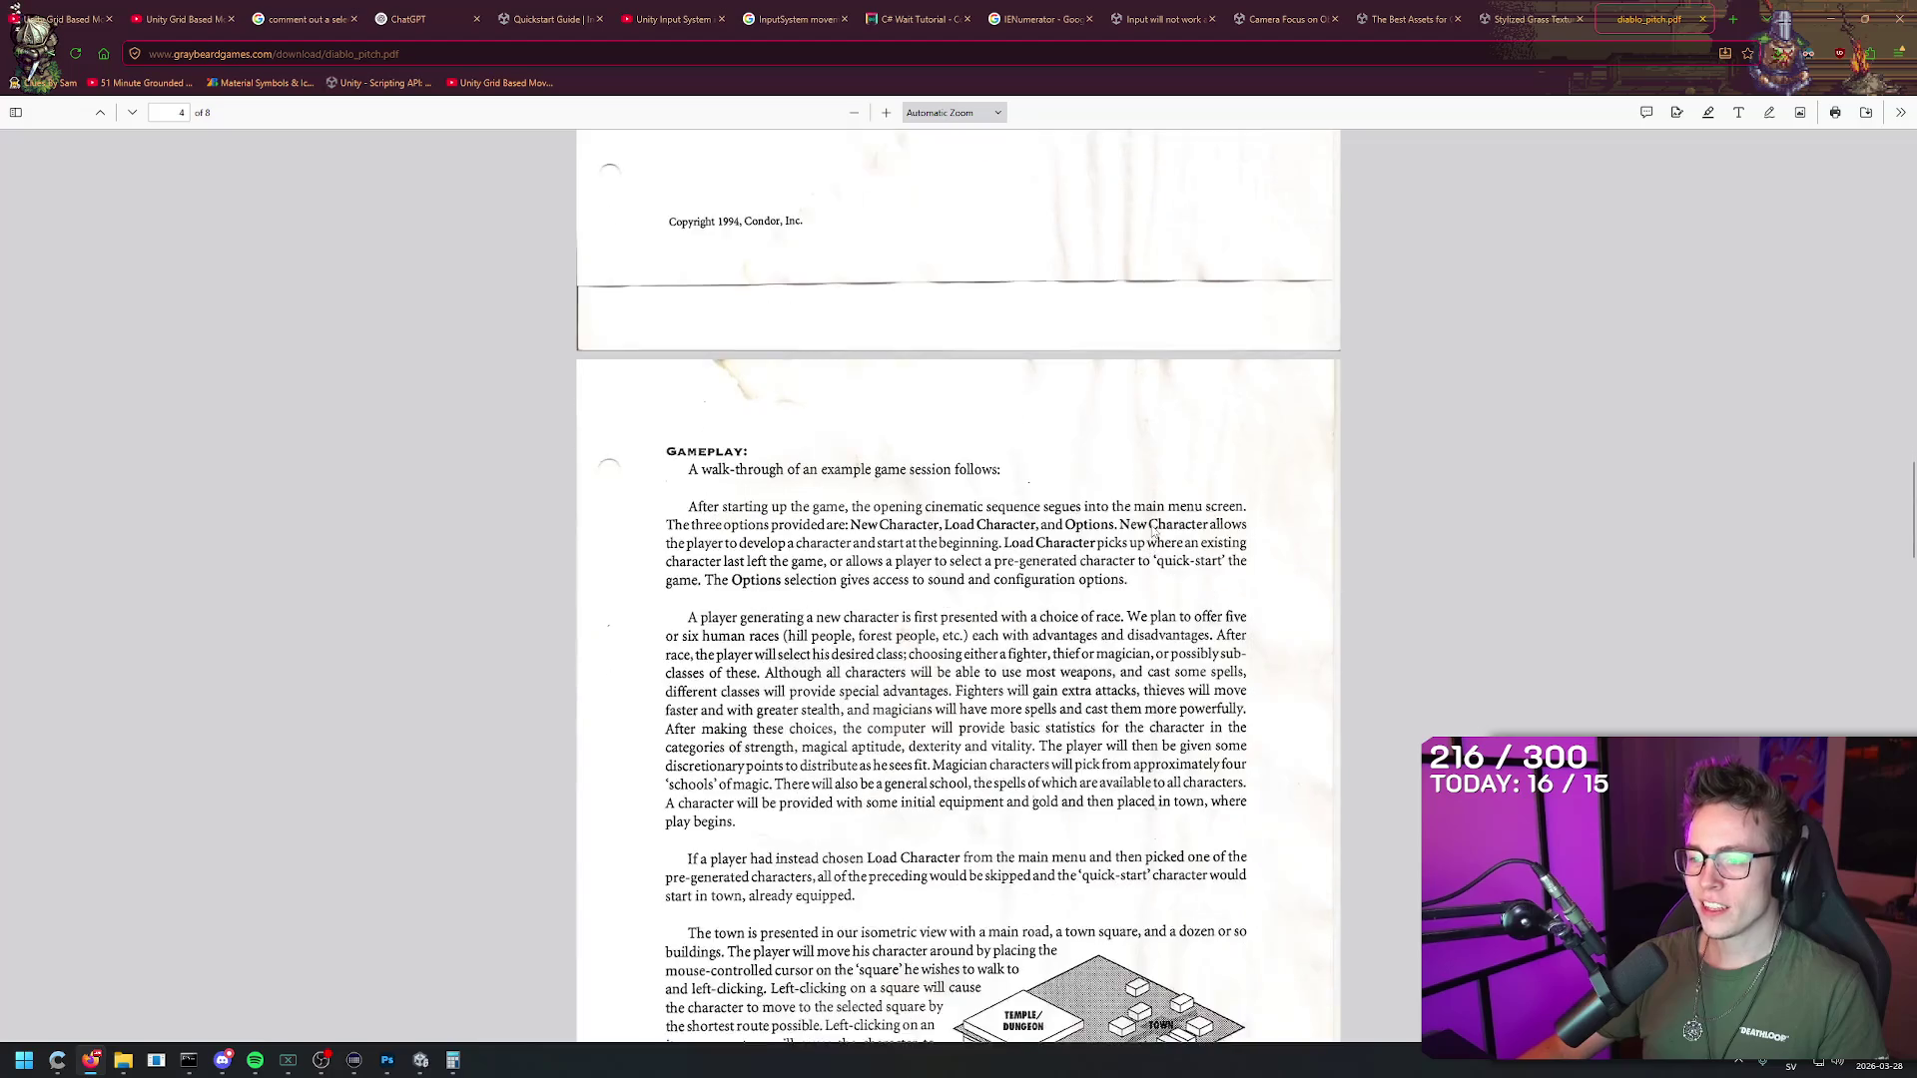
scroll(1103, 486, up, 1)
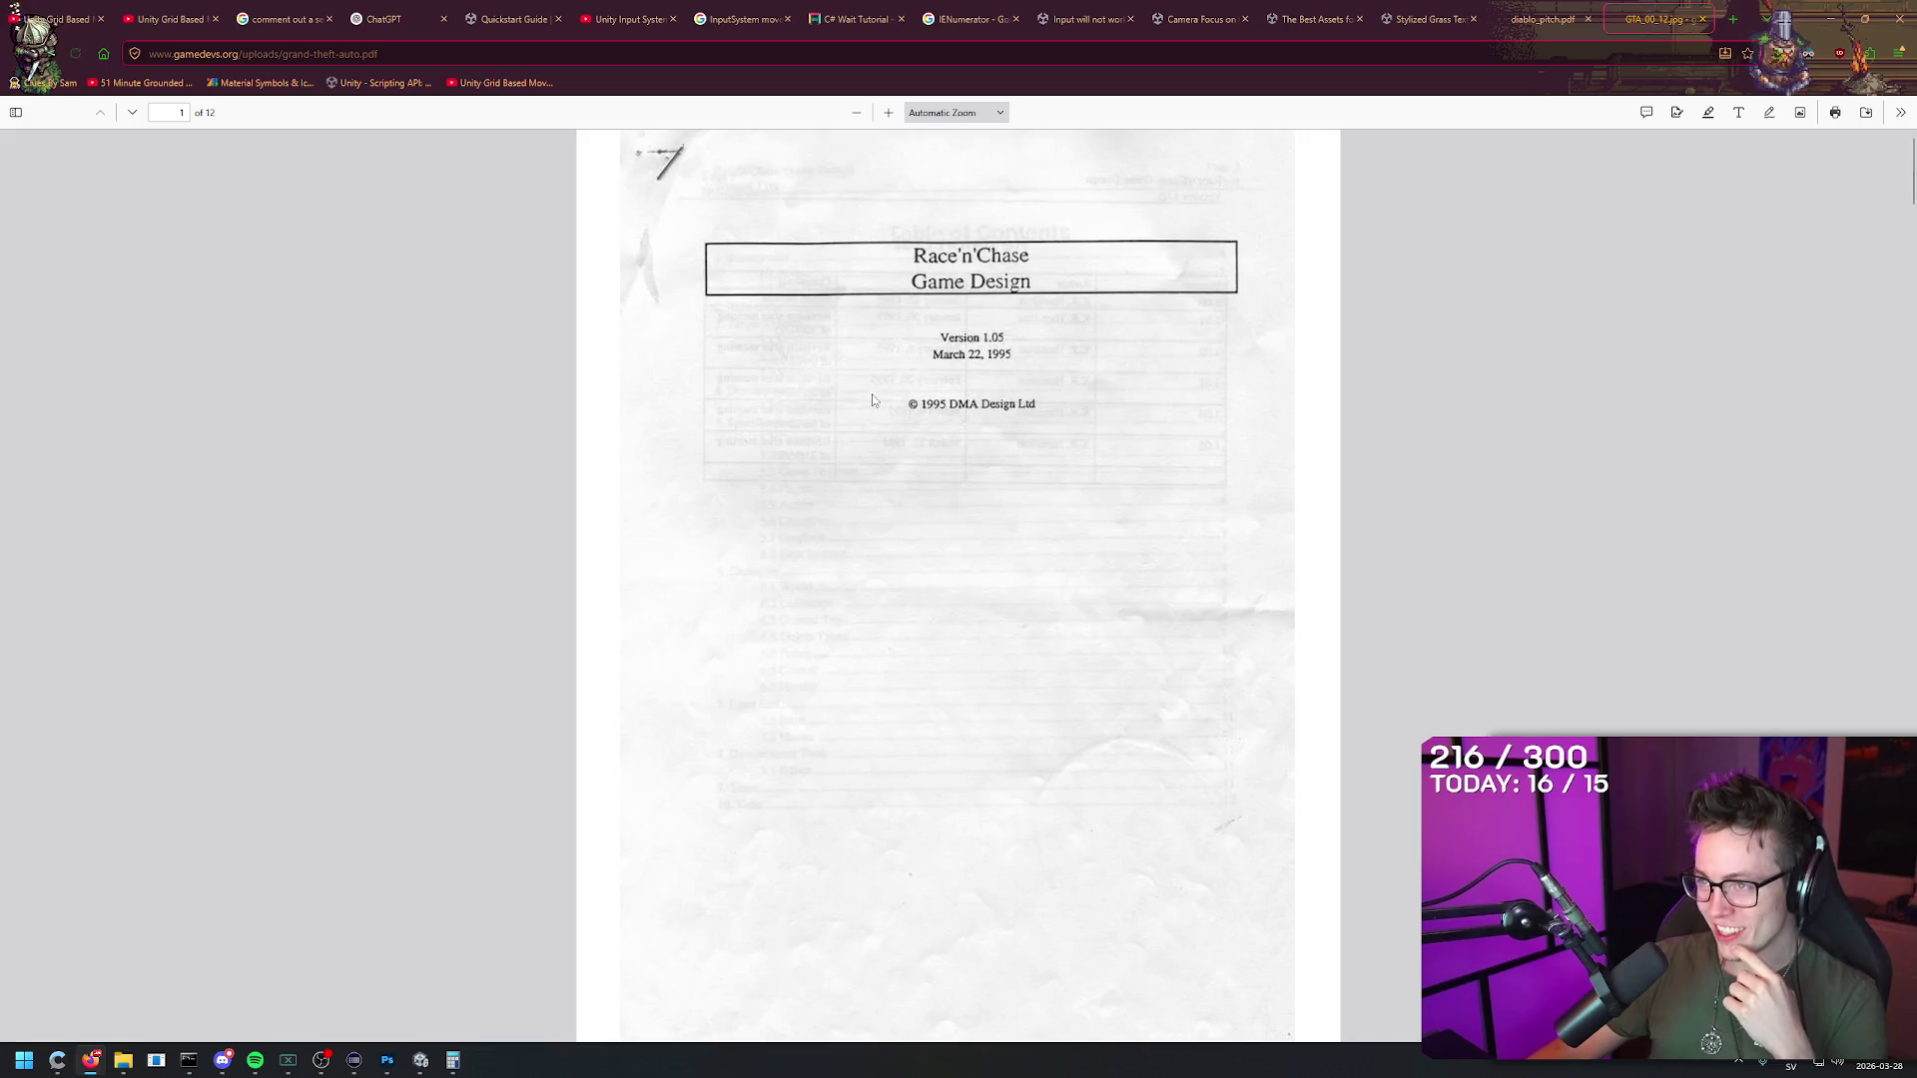
right_click(1383, 378)
Step: Scroll and autoscroll through the Race'n'Chase PDF, working back up toward the title page
scroll(1393, 397, down, 10)
scroll(1441, 297, up, 4)
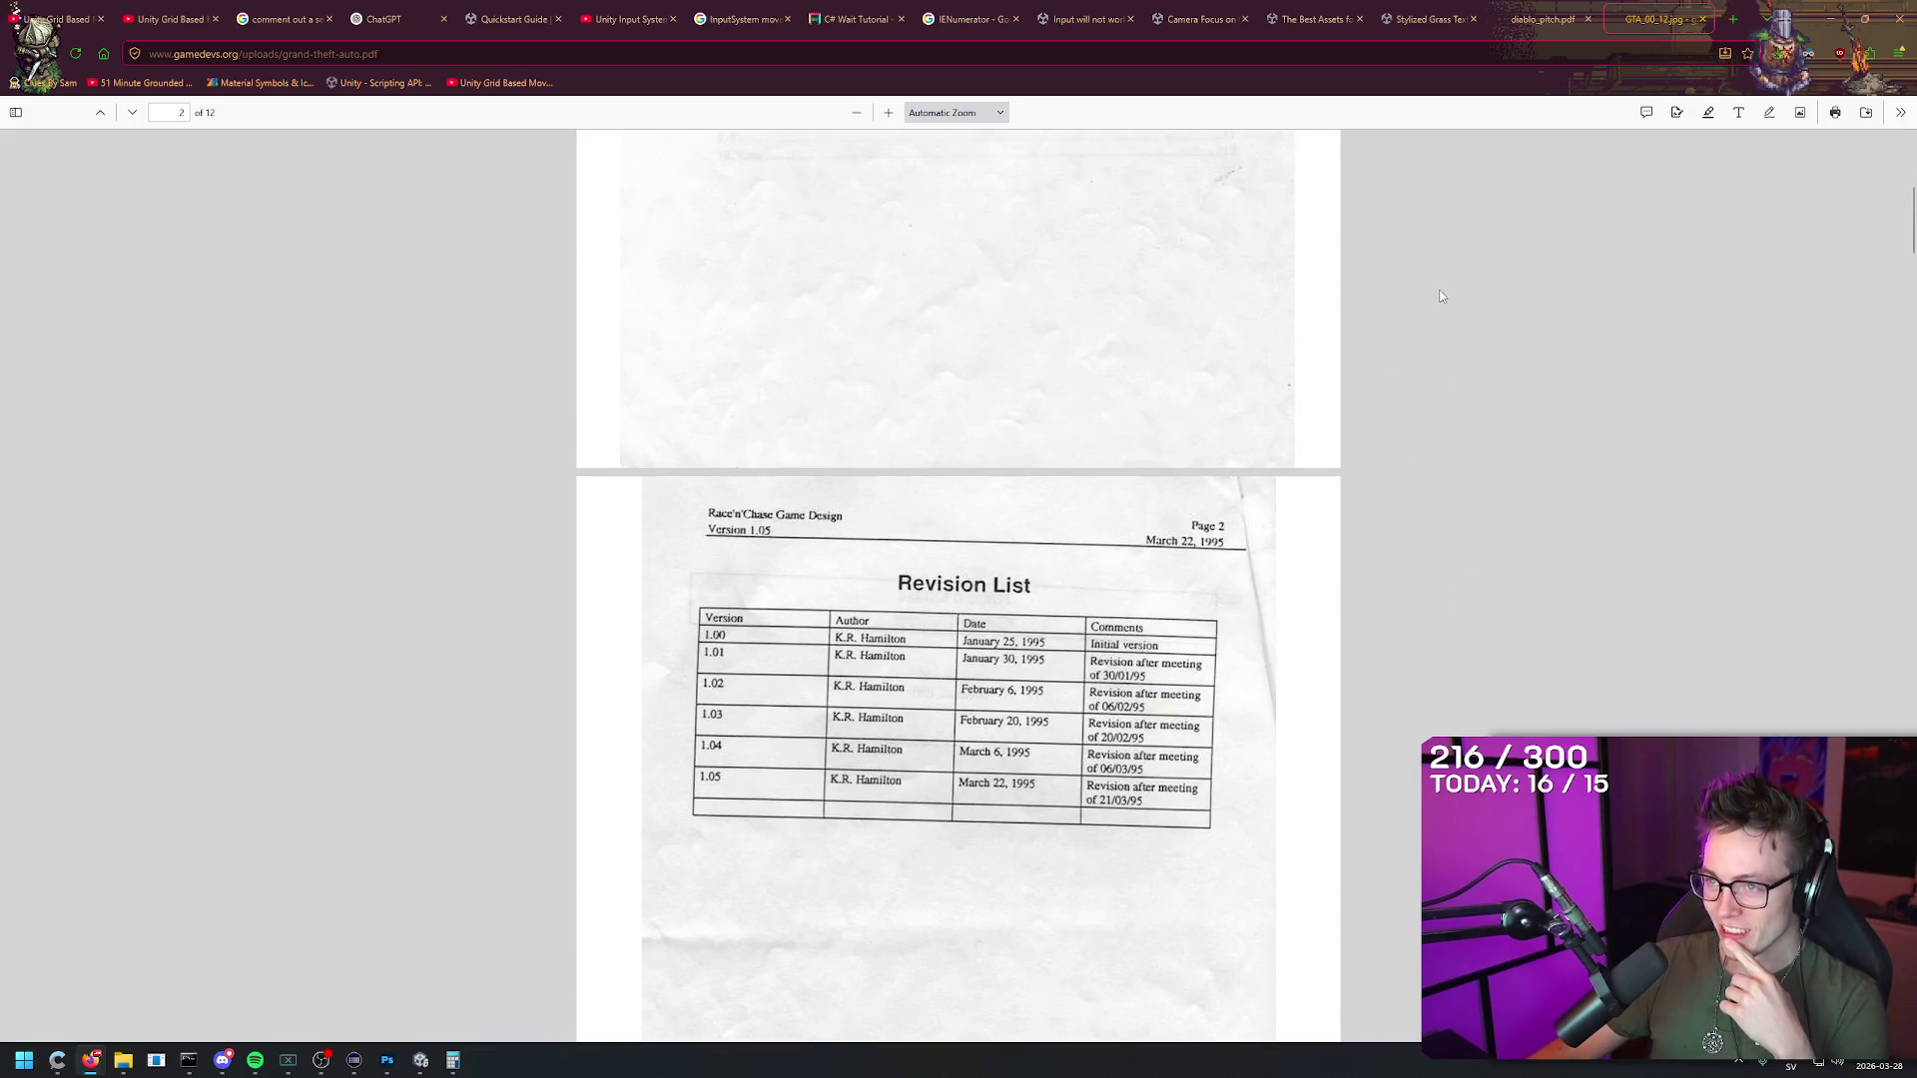
scroll(1467, 254, down, 20)
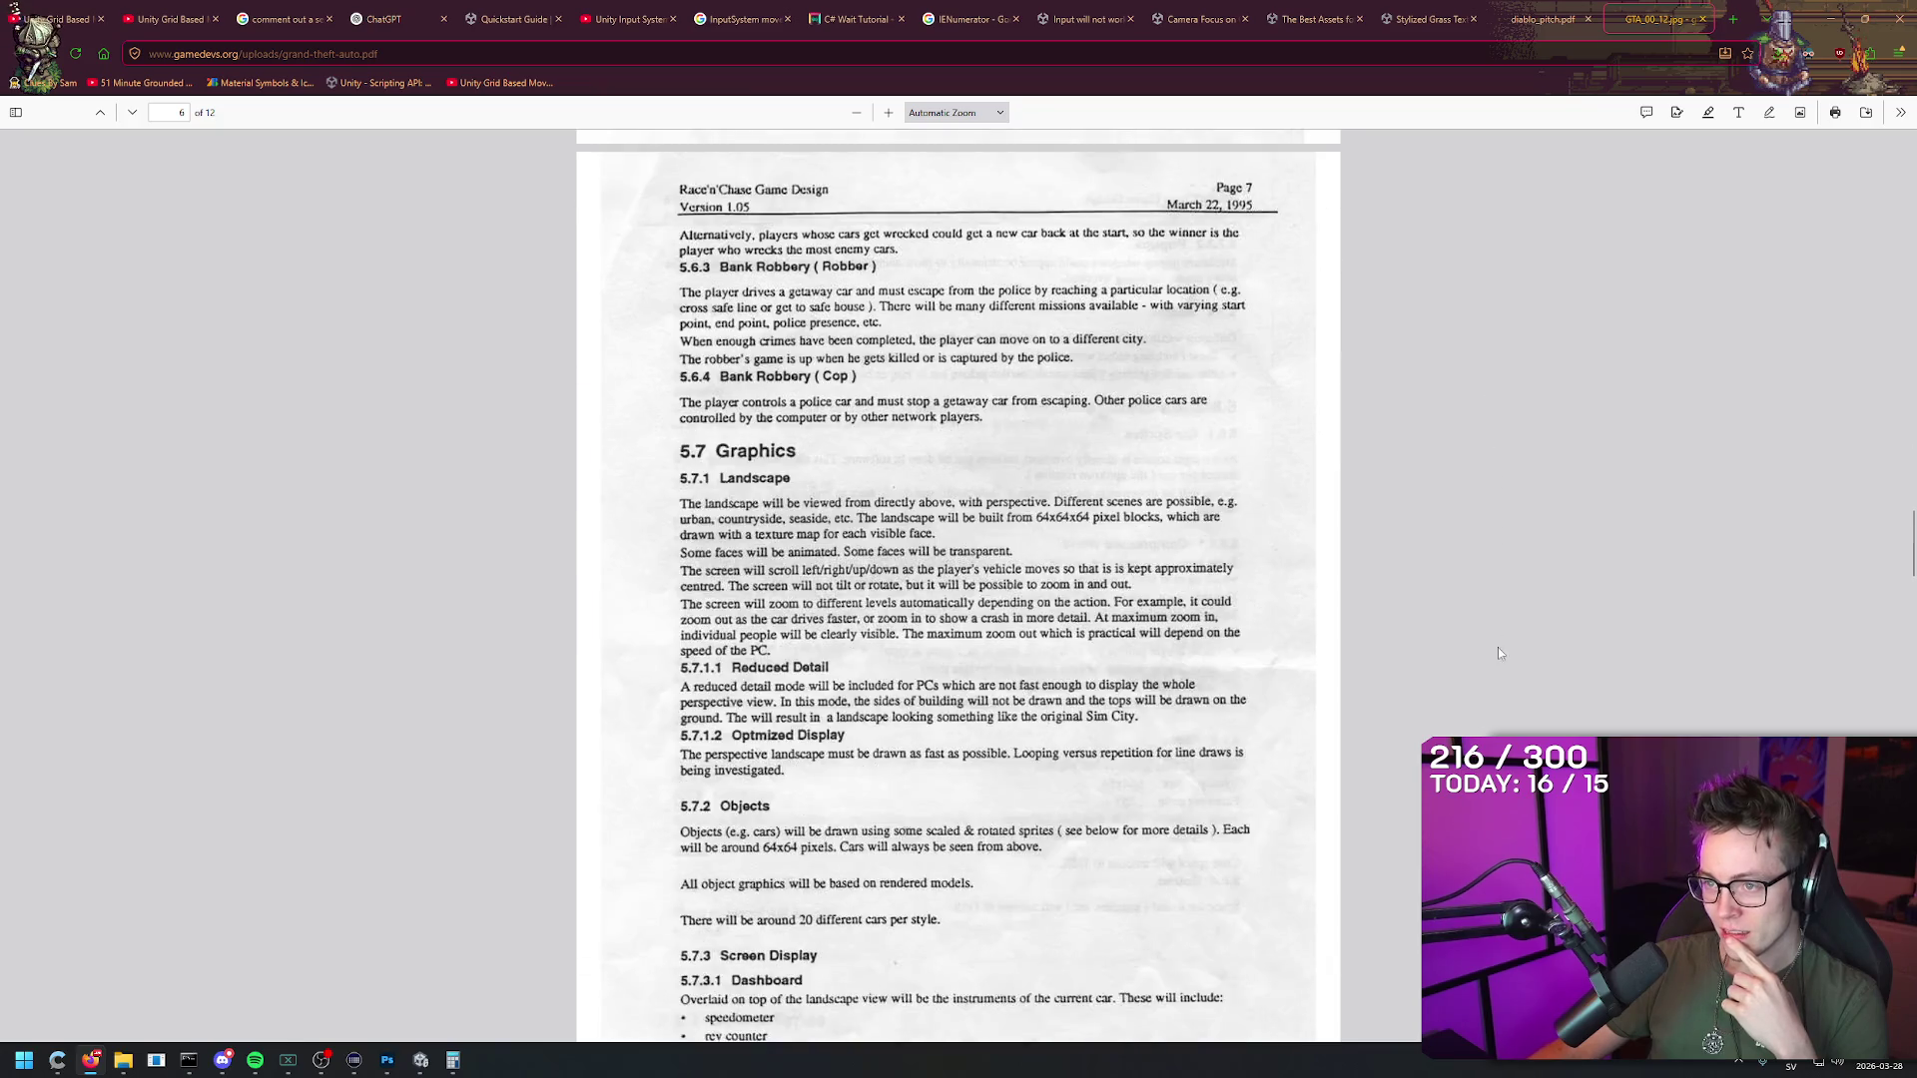
scroll(1522, 359, down, 5)
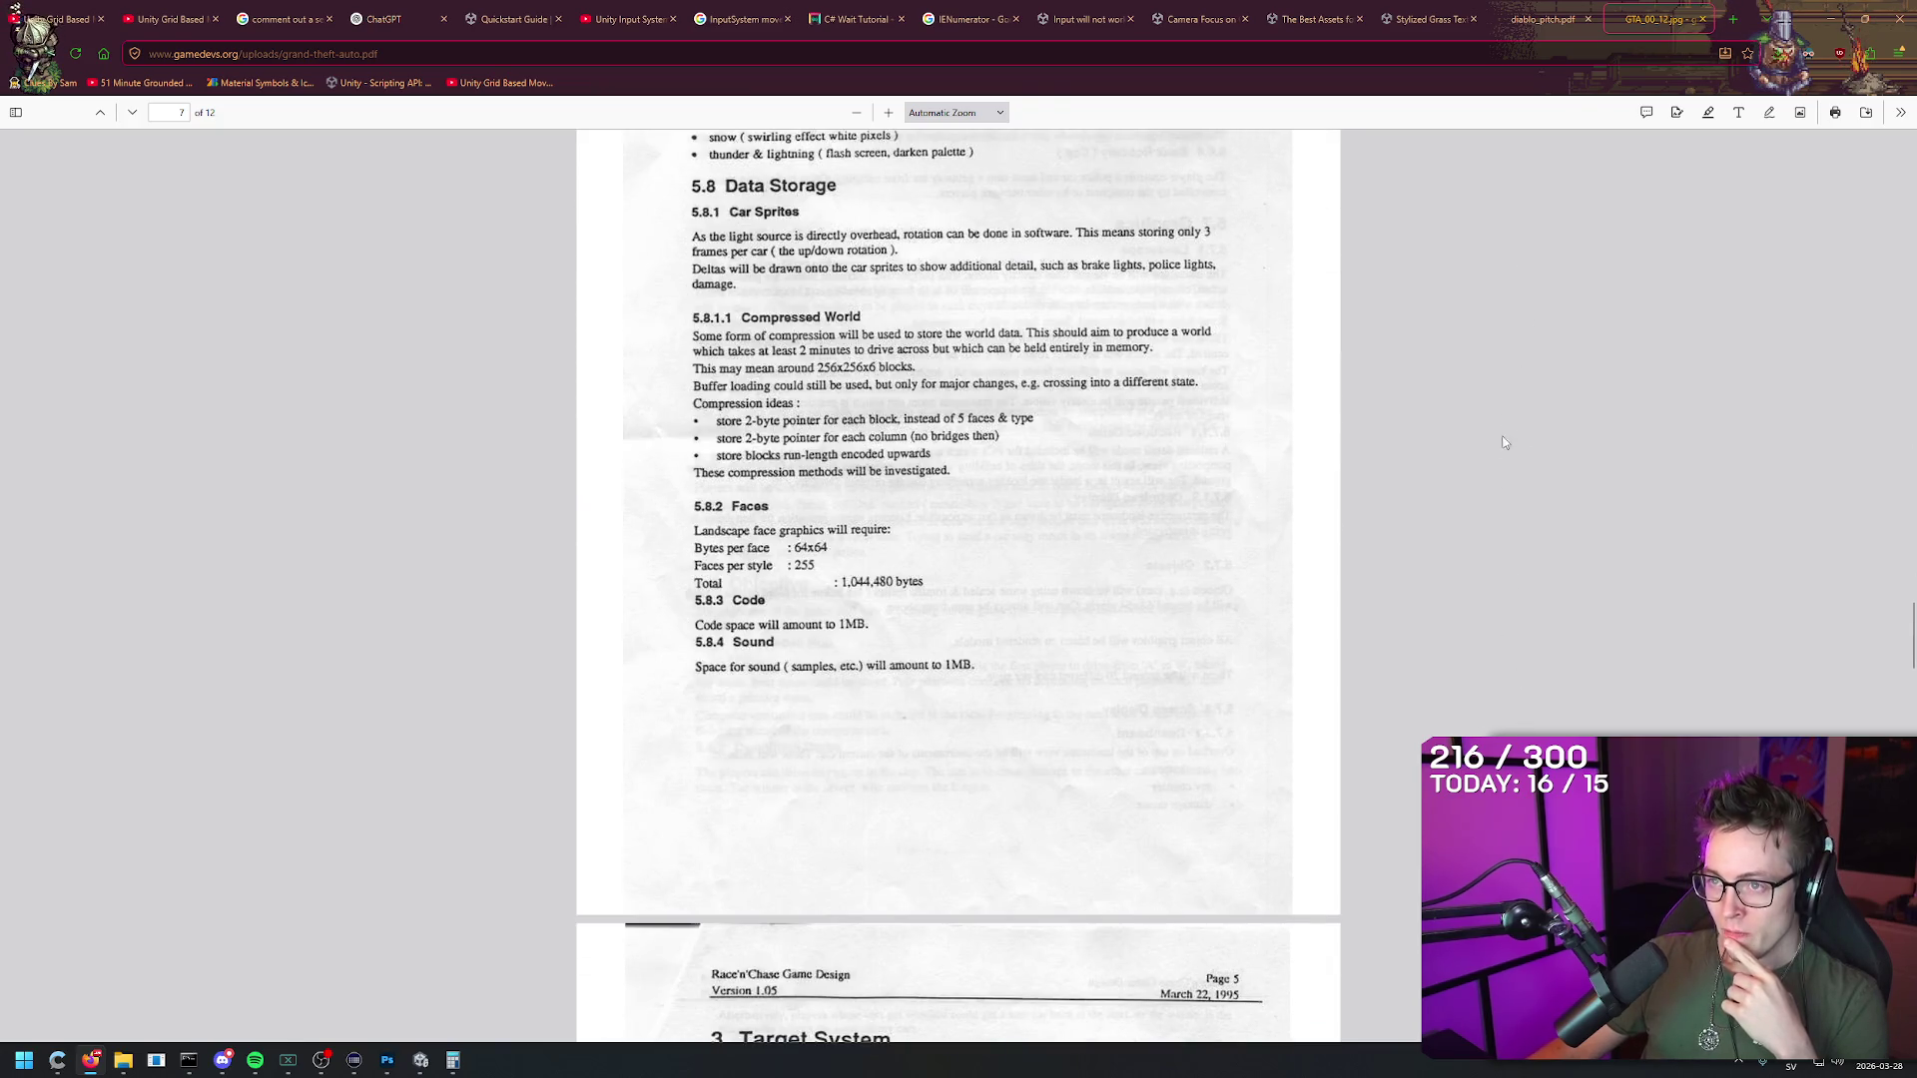
scroll(1481, 357, down, 20)
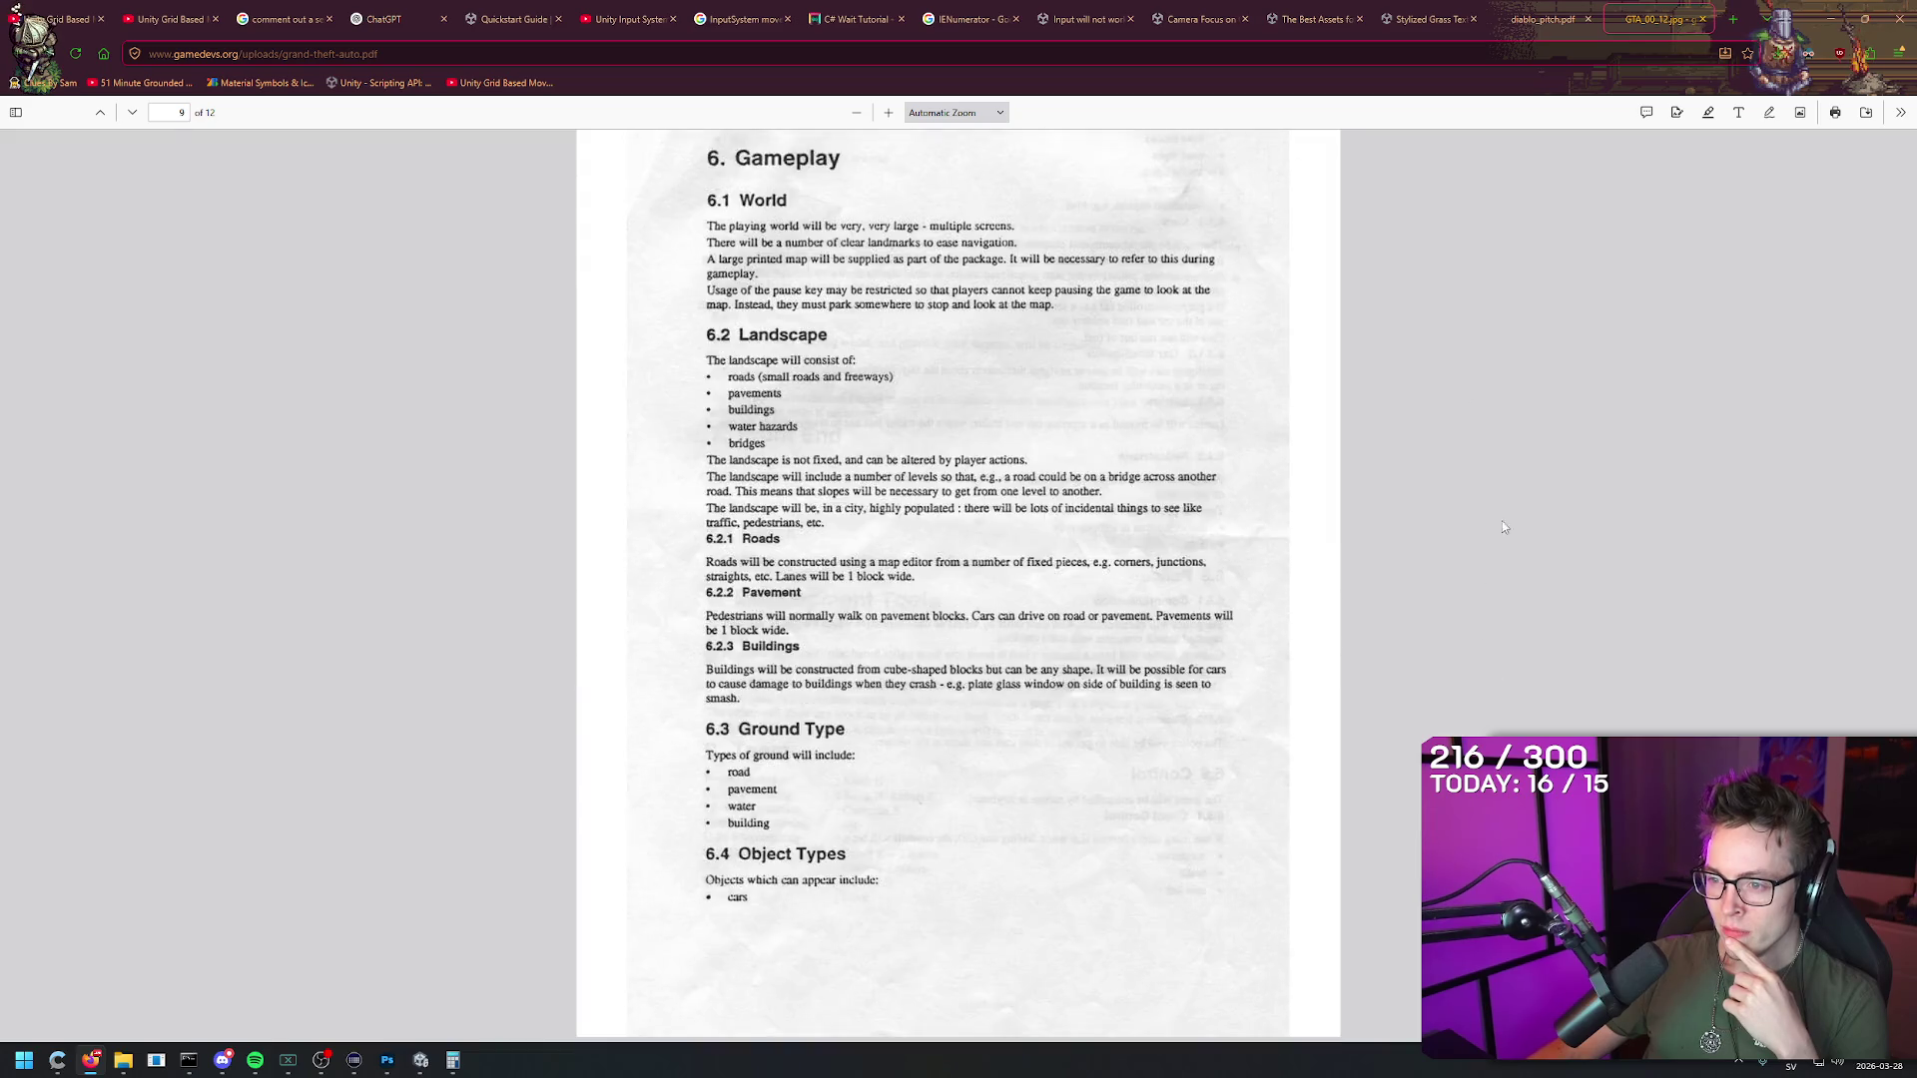
scroll(1533, 370, down, 5)
scroll(1537, 387, down, 1)
scroll(1517, 429, up, 1)
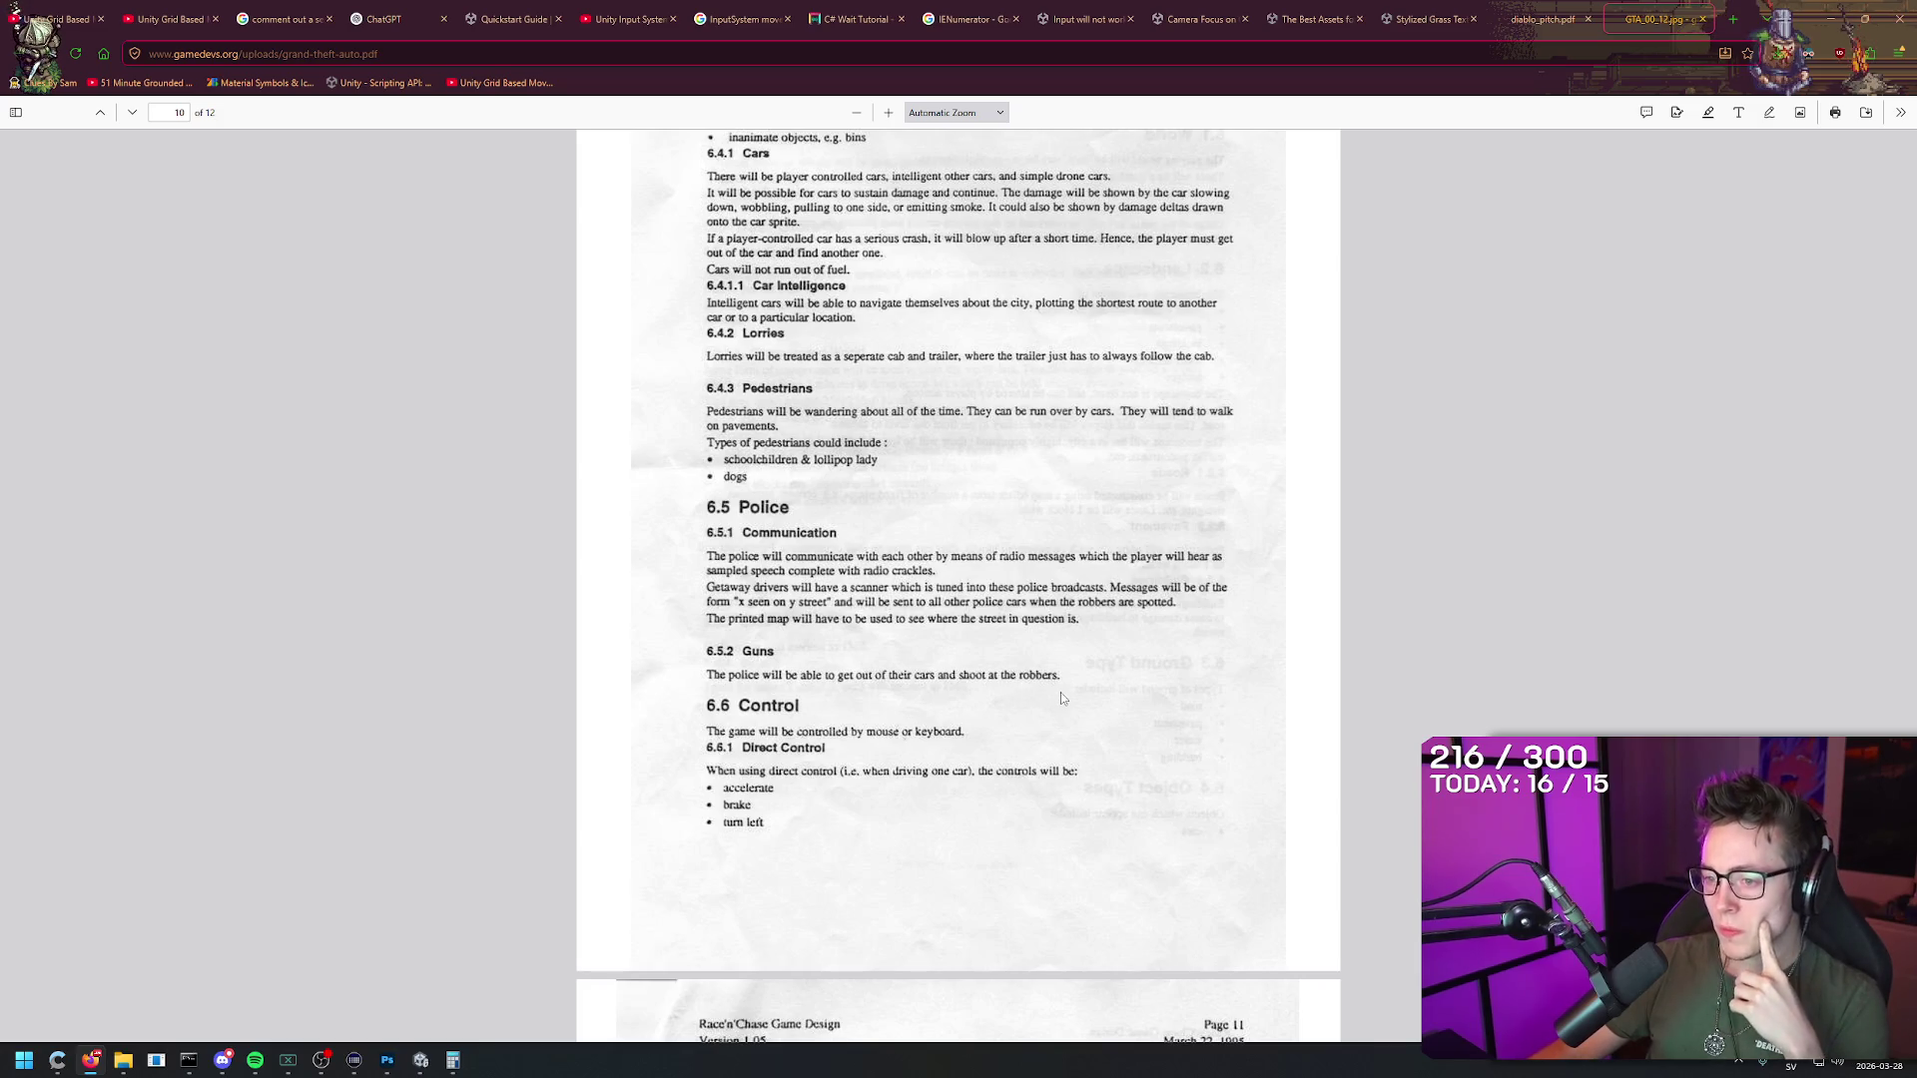
middle_click(1409, 583)
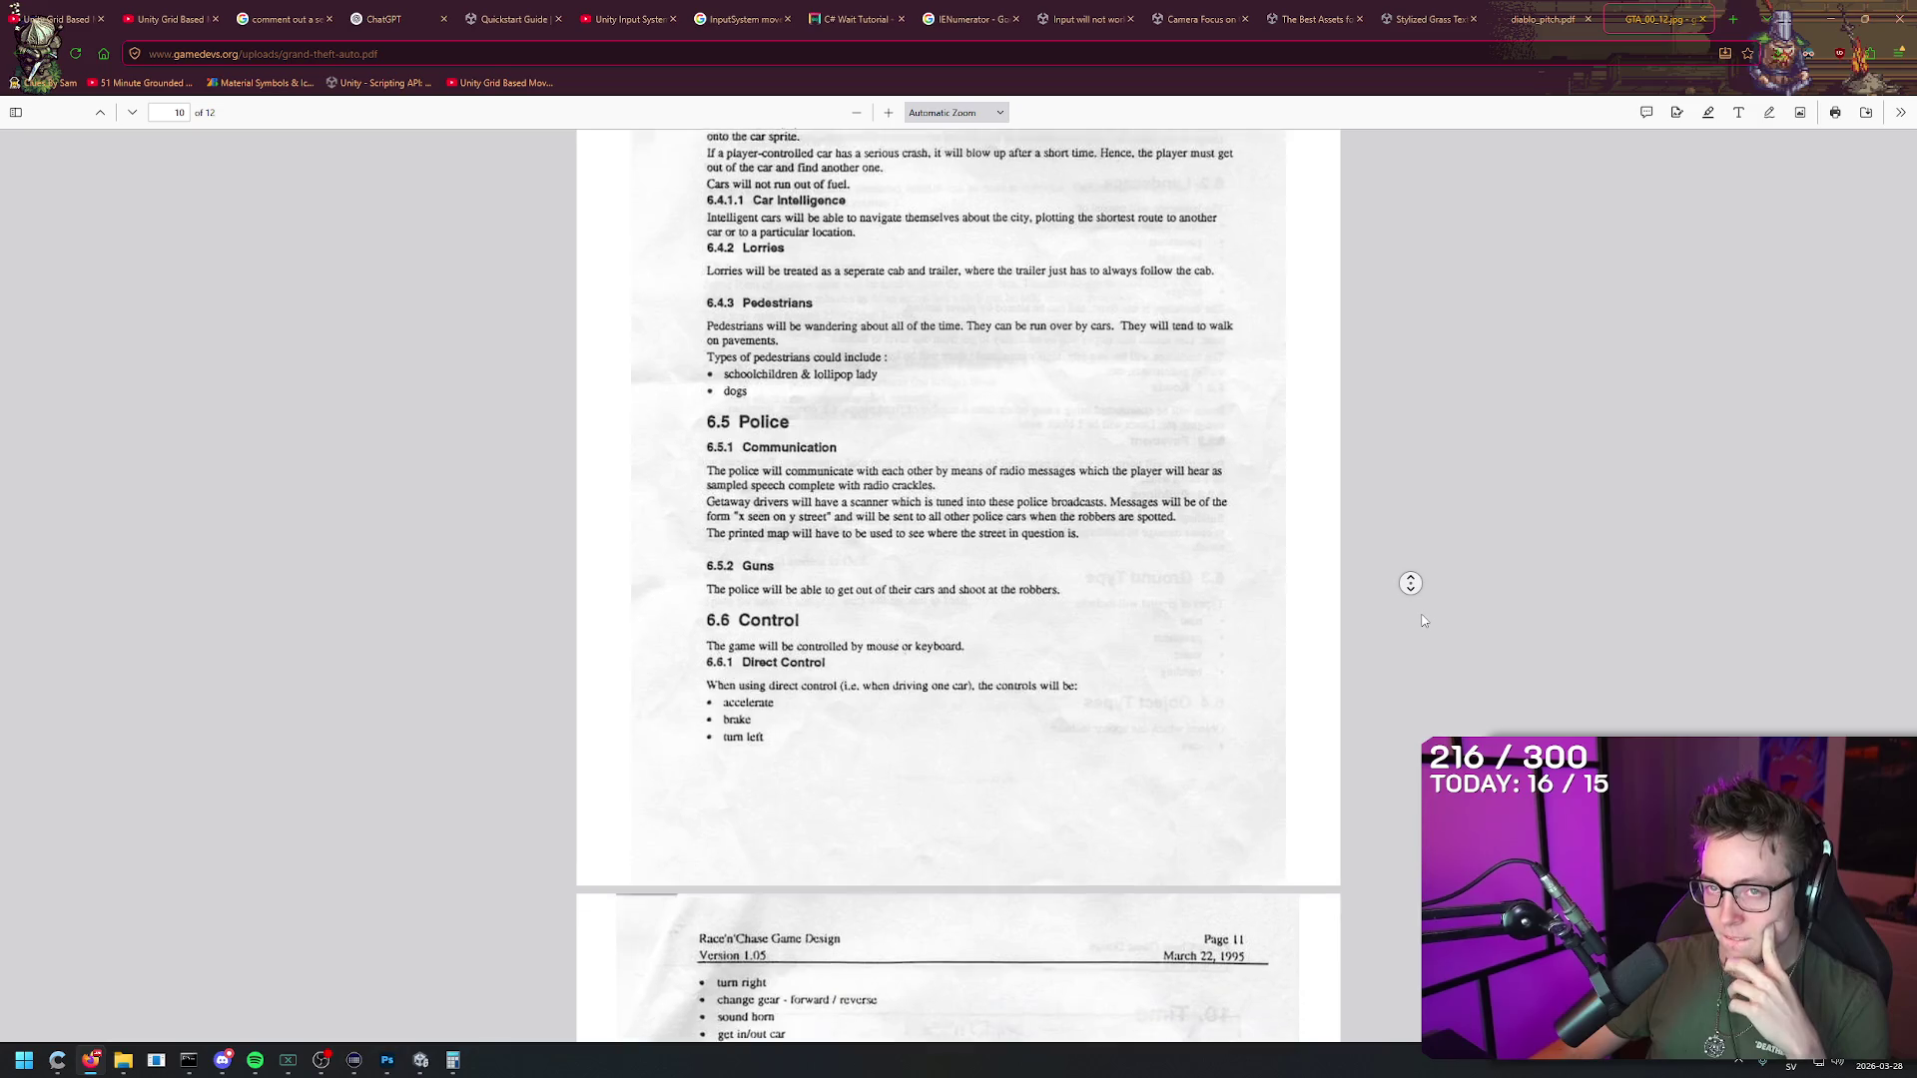
scroll(1398, 629, down, 3)
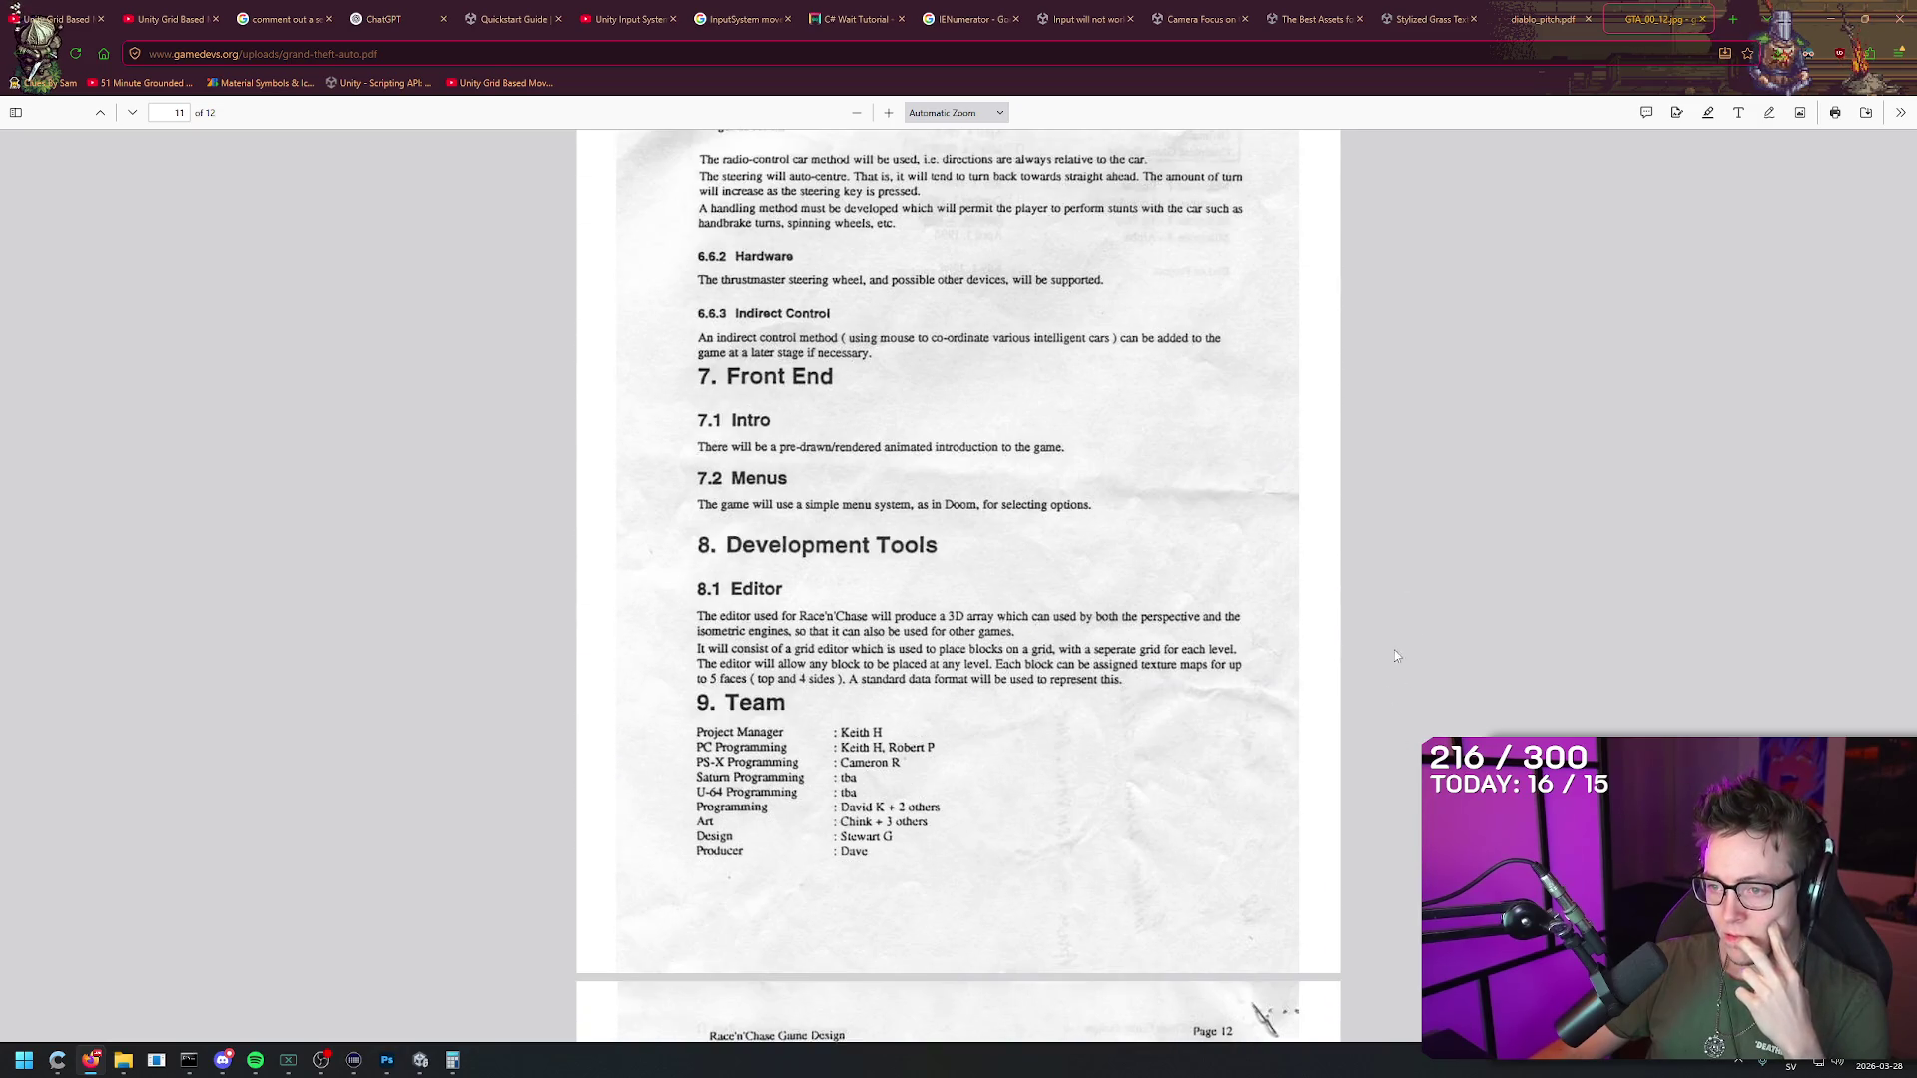
scroll(1433, 569, down, 4)
scroll(1427, 493, down, 3)
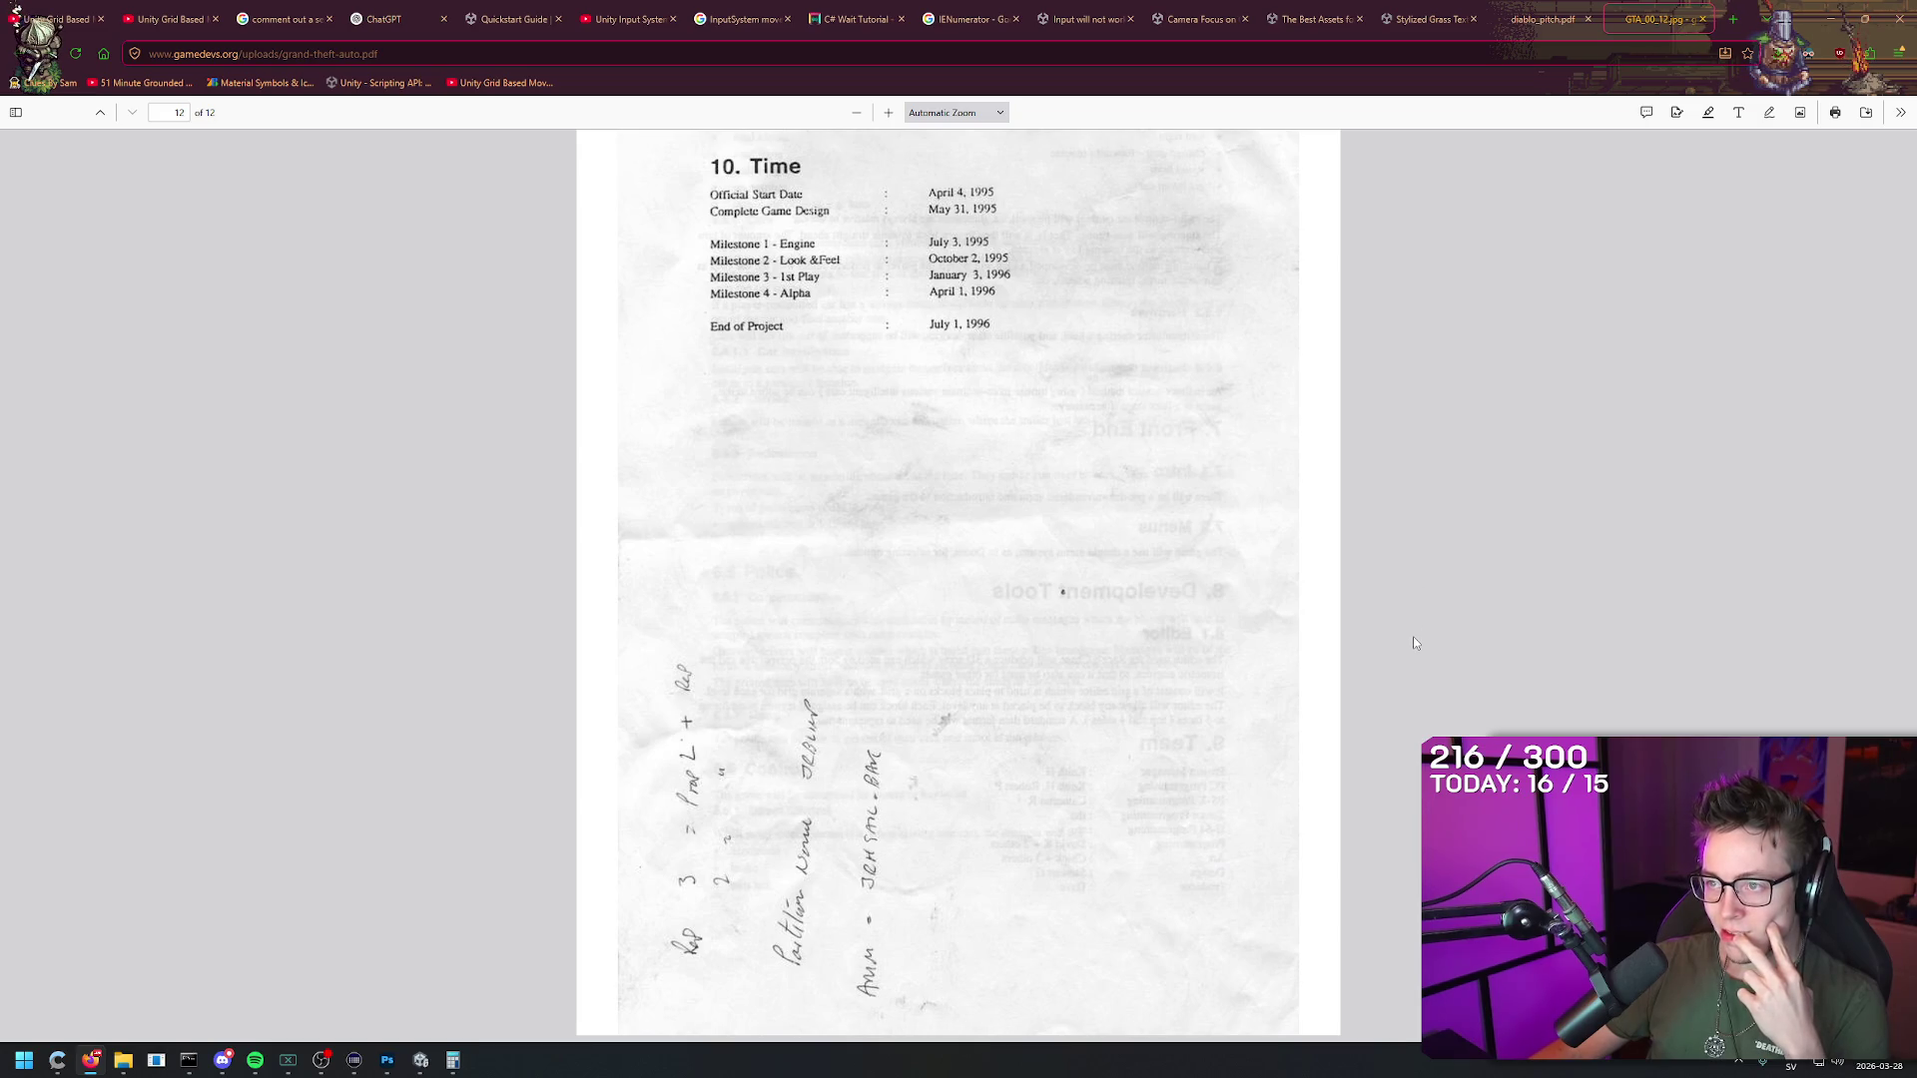
scroll(1412, 643, up, 2)
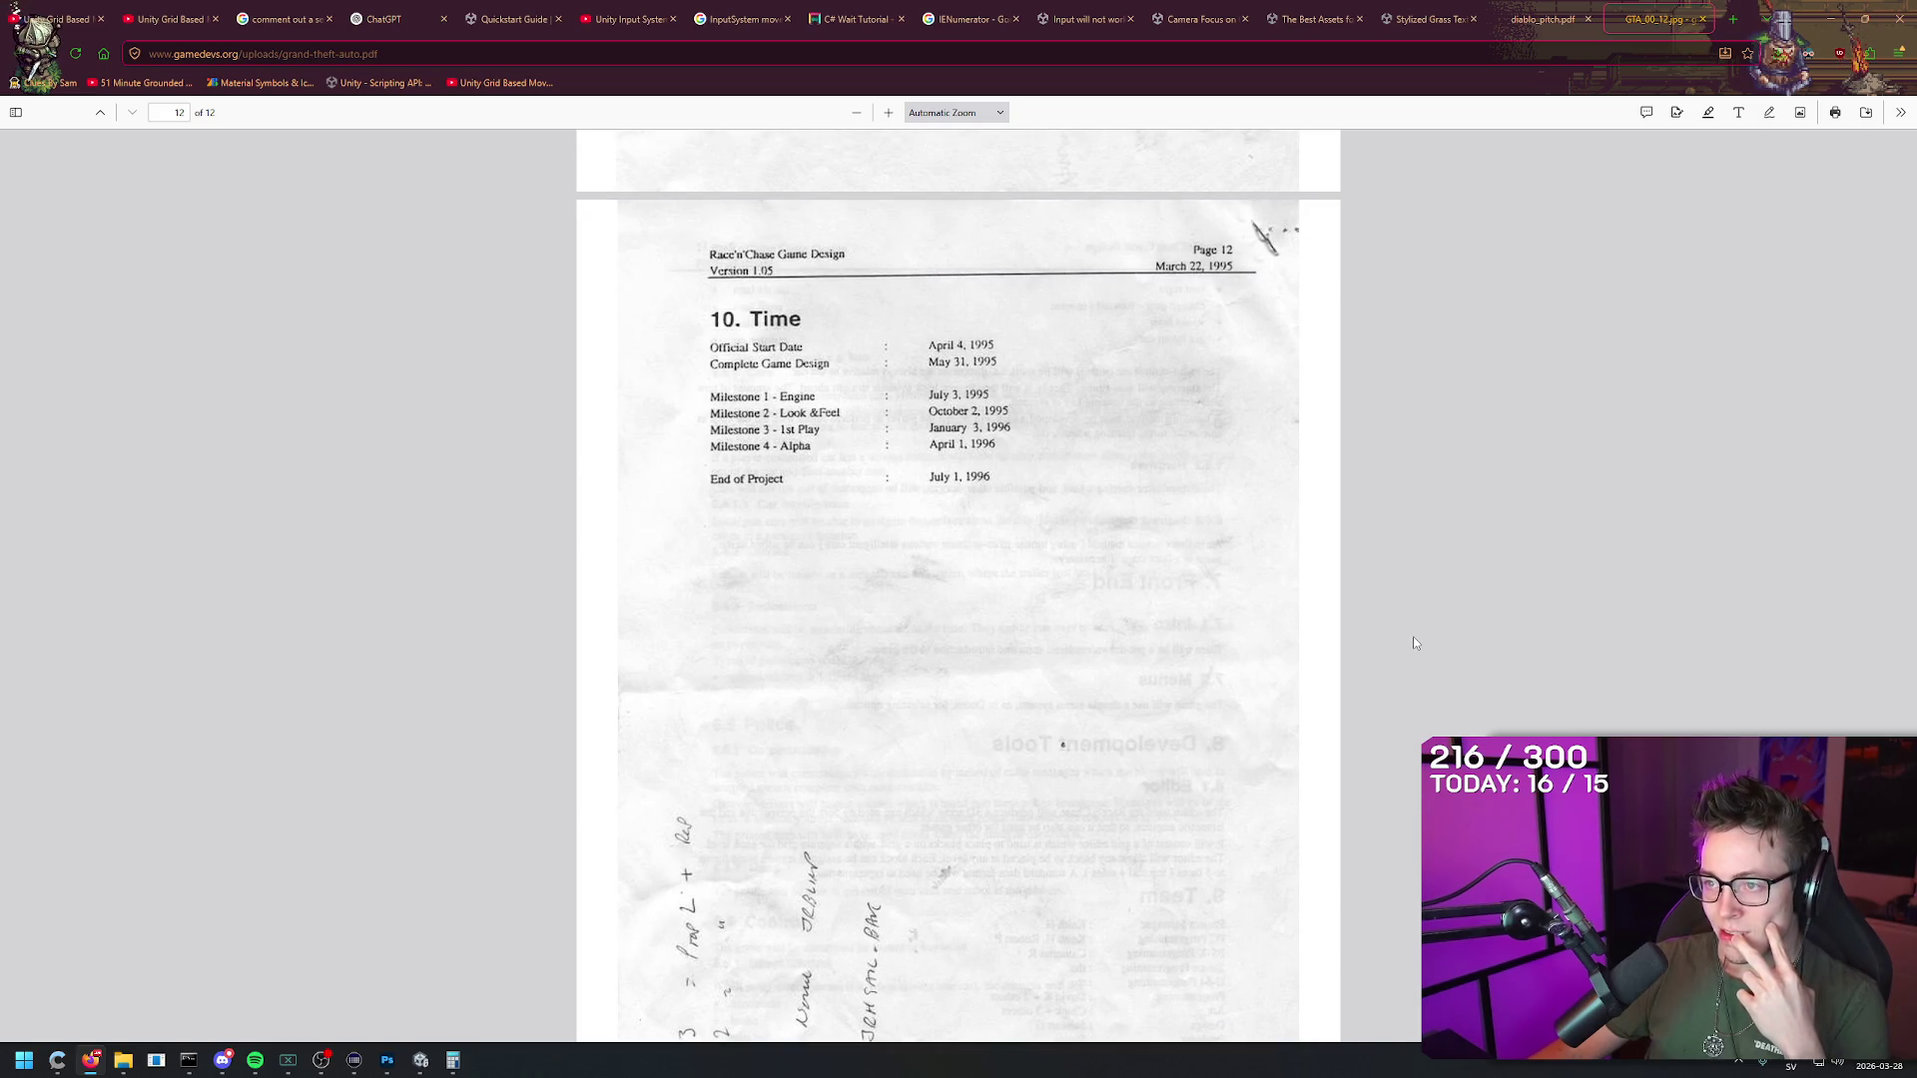
scroll(1411, 637, up, 15)
middle_click(1509, 403)
scroll(1509, 402, down, 15)
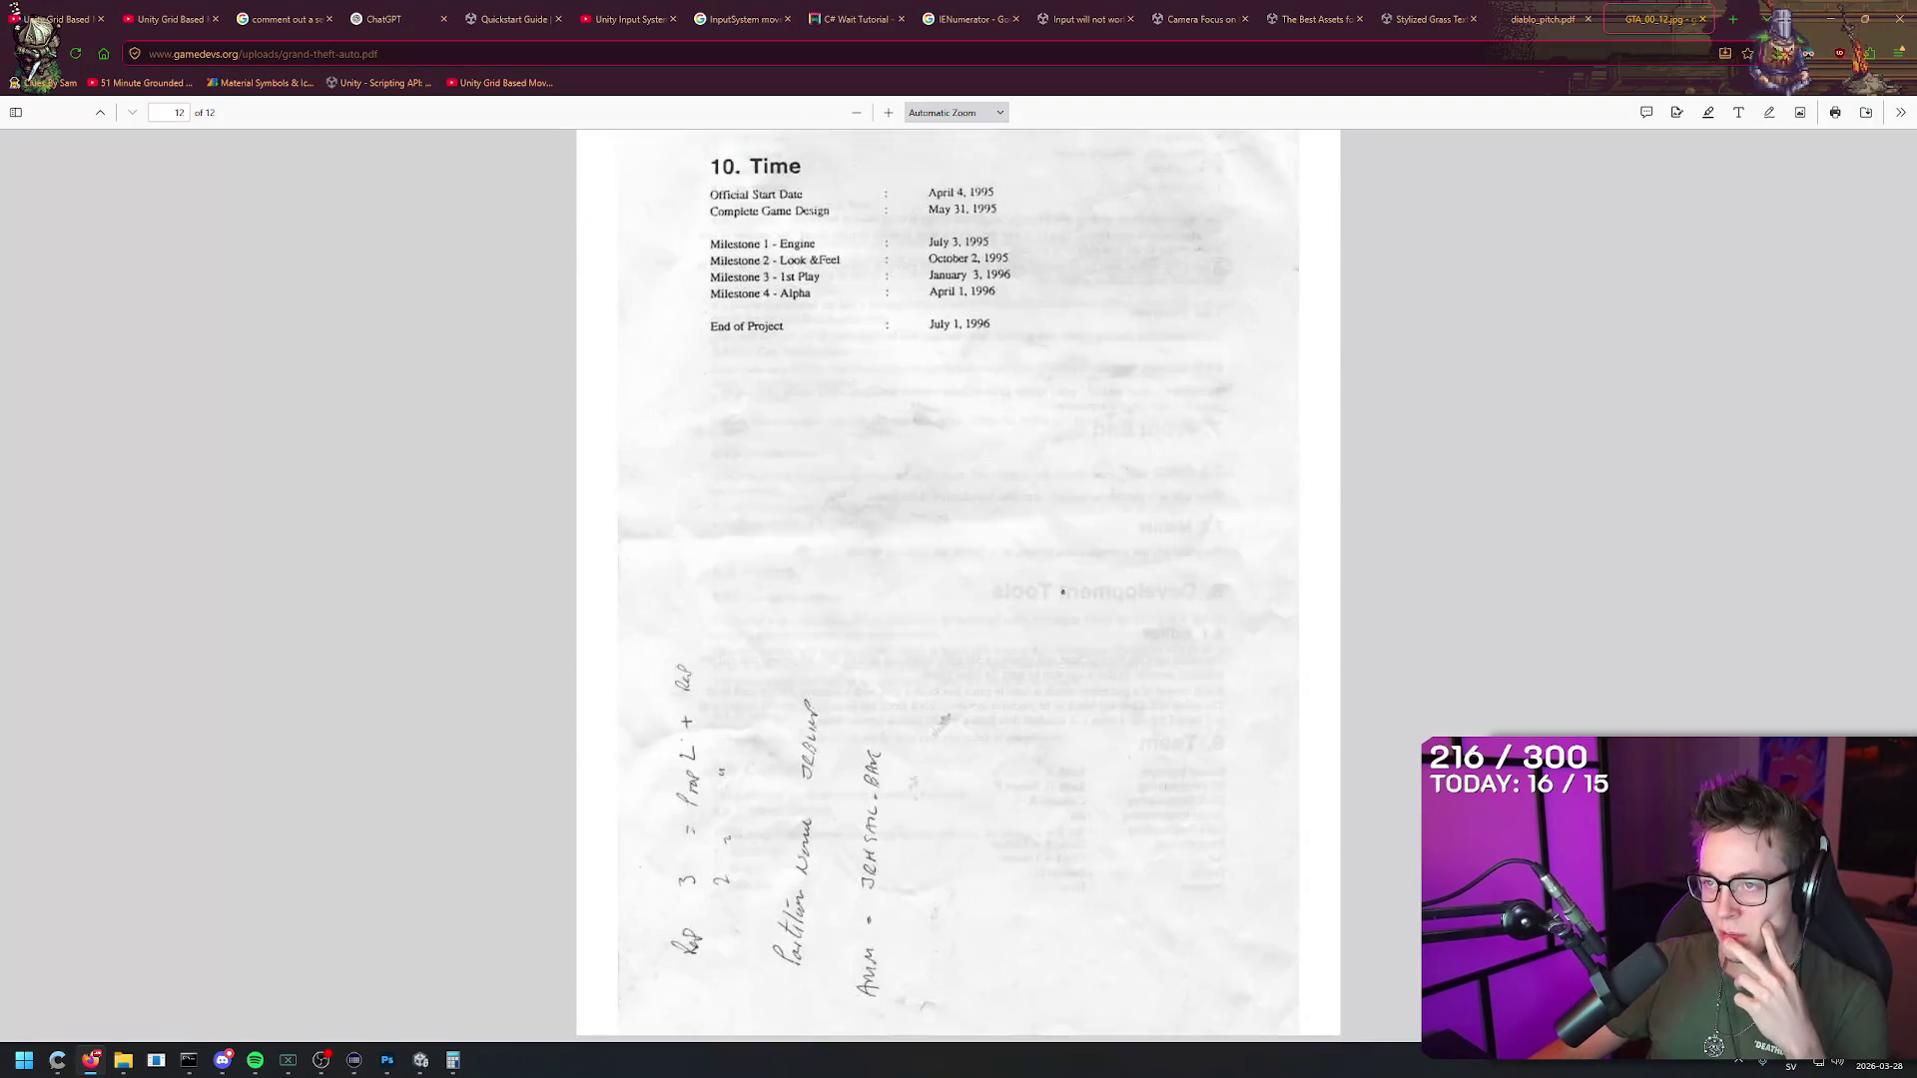
scroll(1511, 224, up, 20)
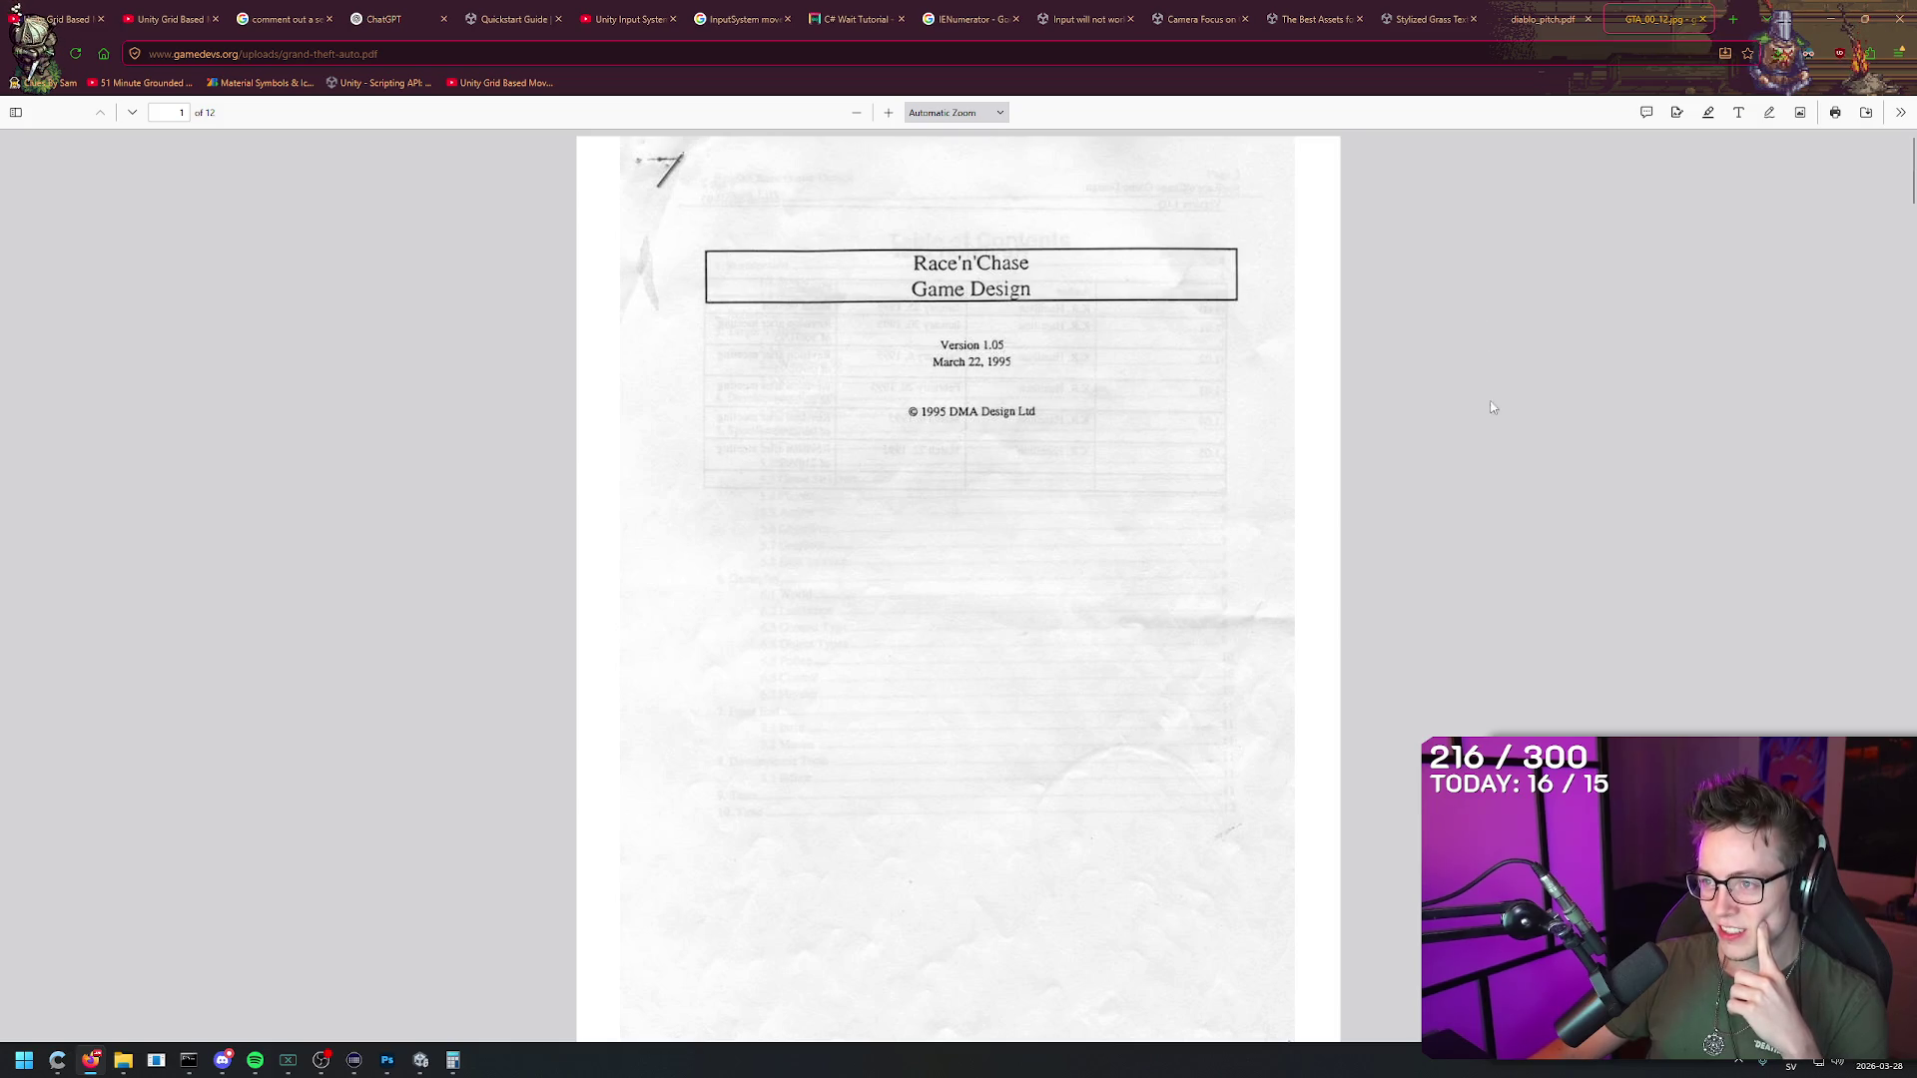
Step: Read the Race'n'Chase PDF past the revision list and contents to the page 4 Introduction
scroll(1492, 545, down, 5)
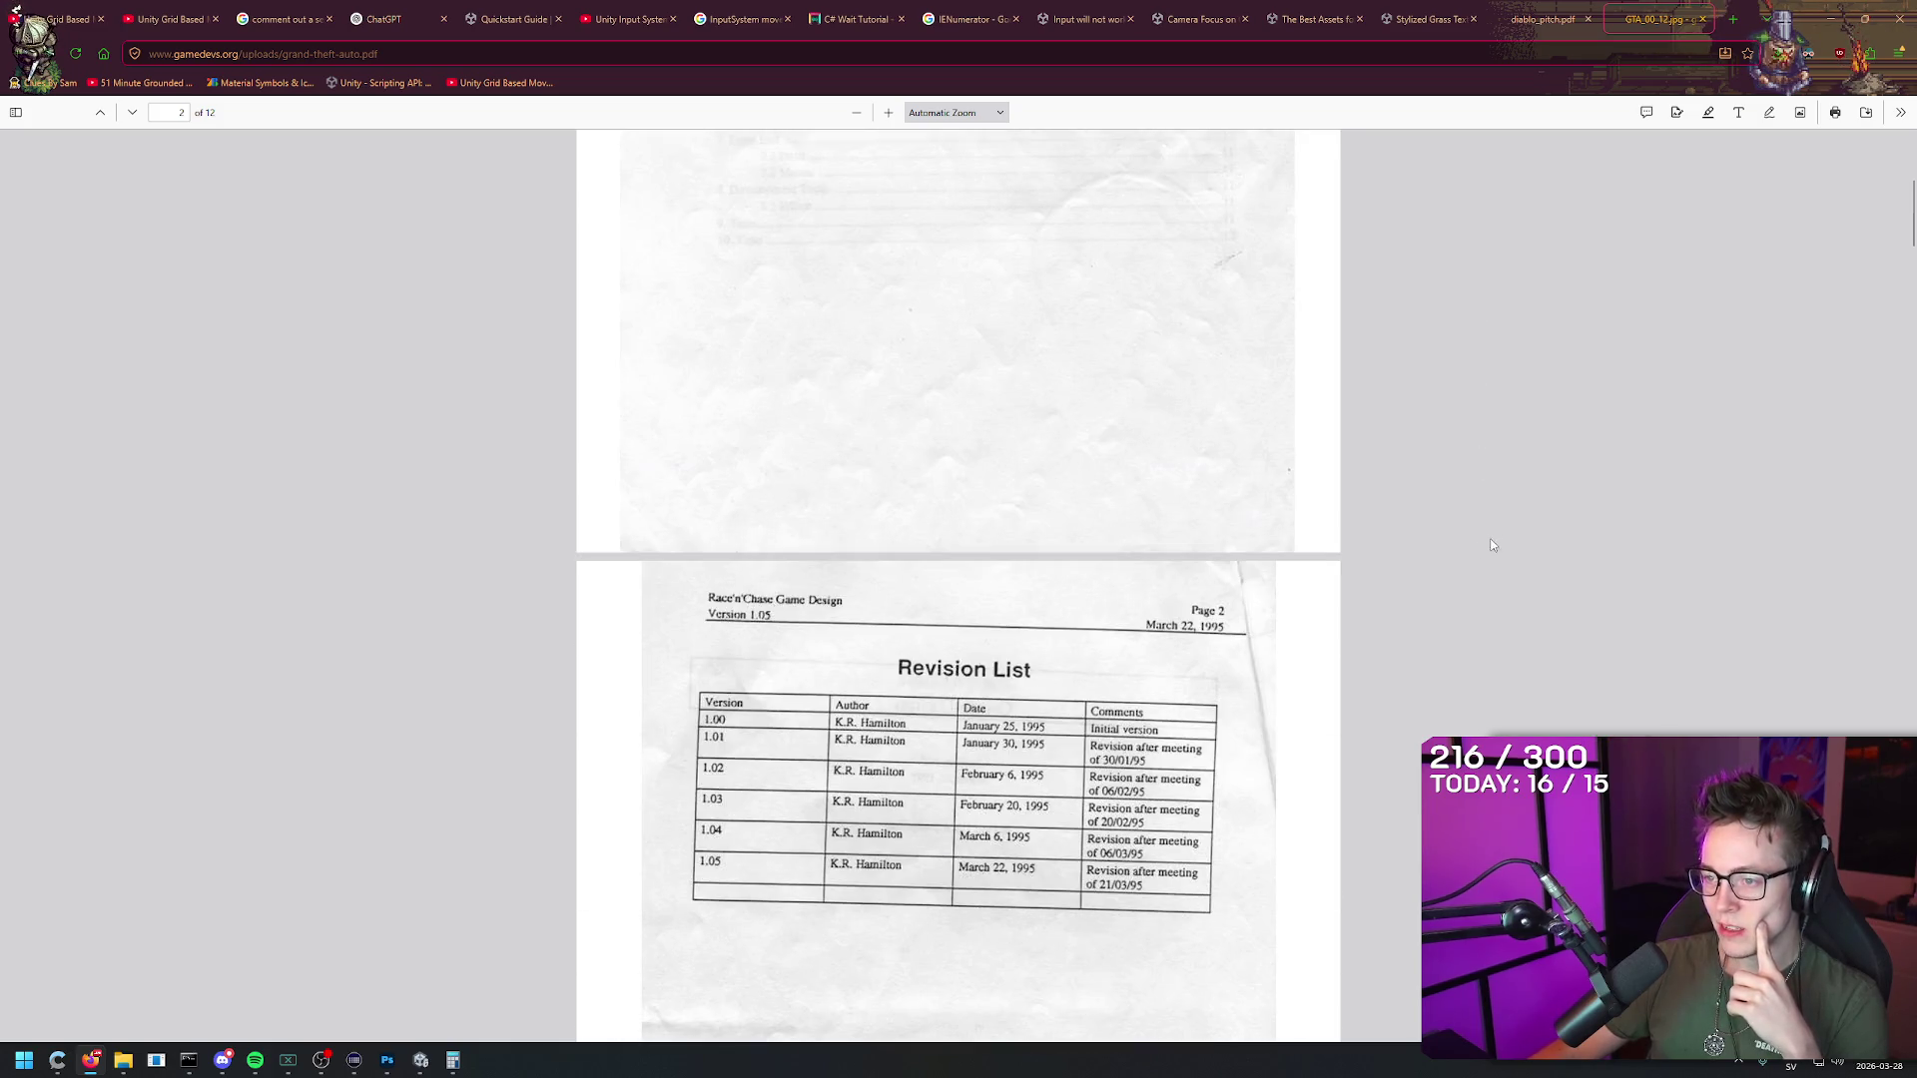
scroll(1481, 569, down, 2)
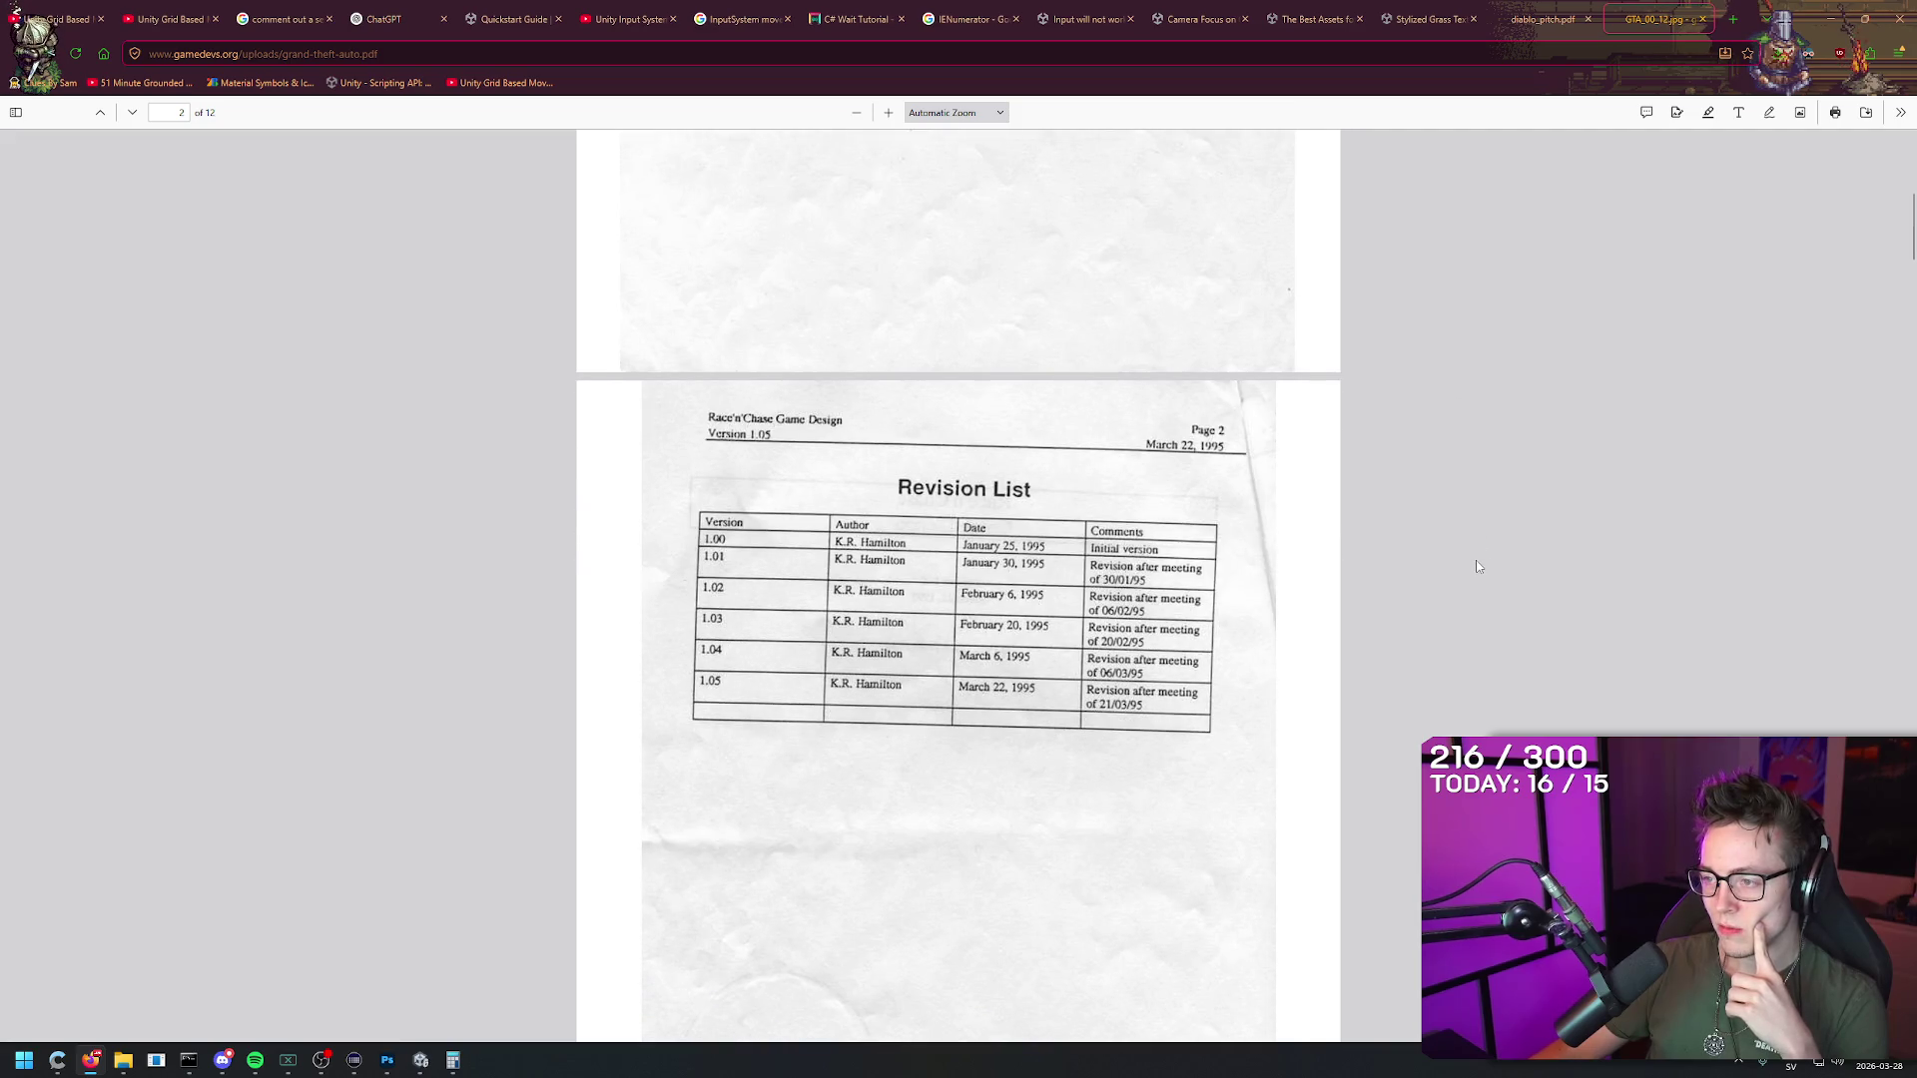
middle_click(1470, 540)
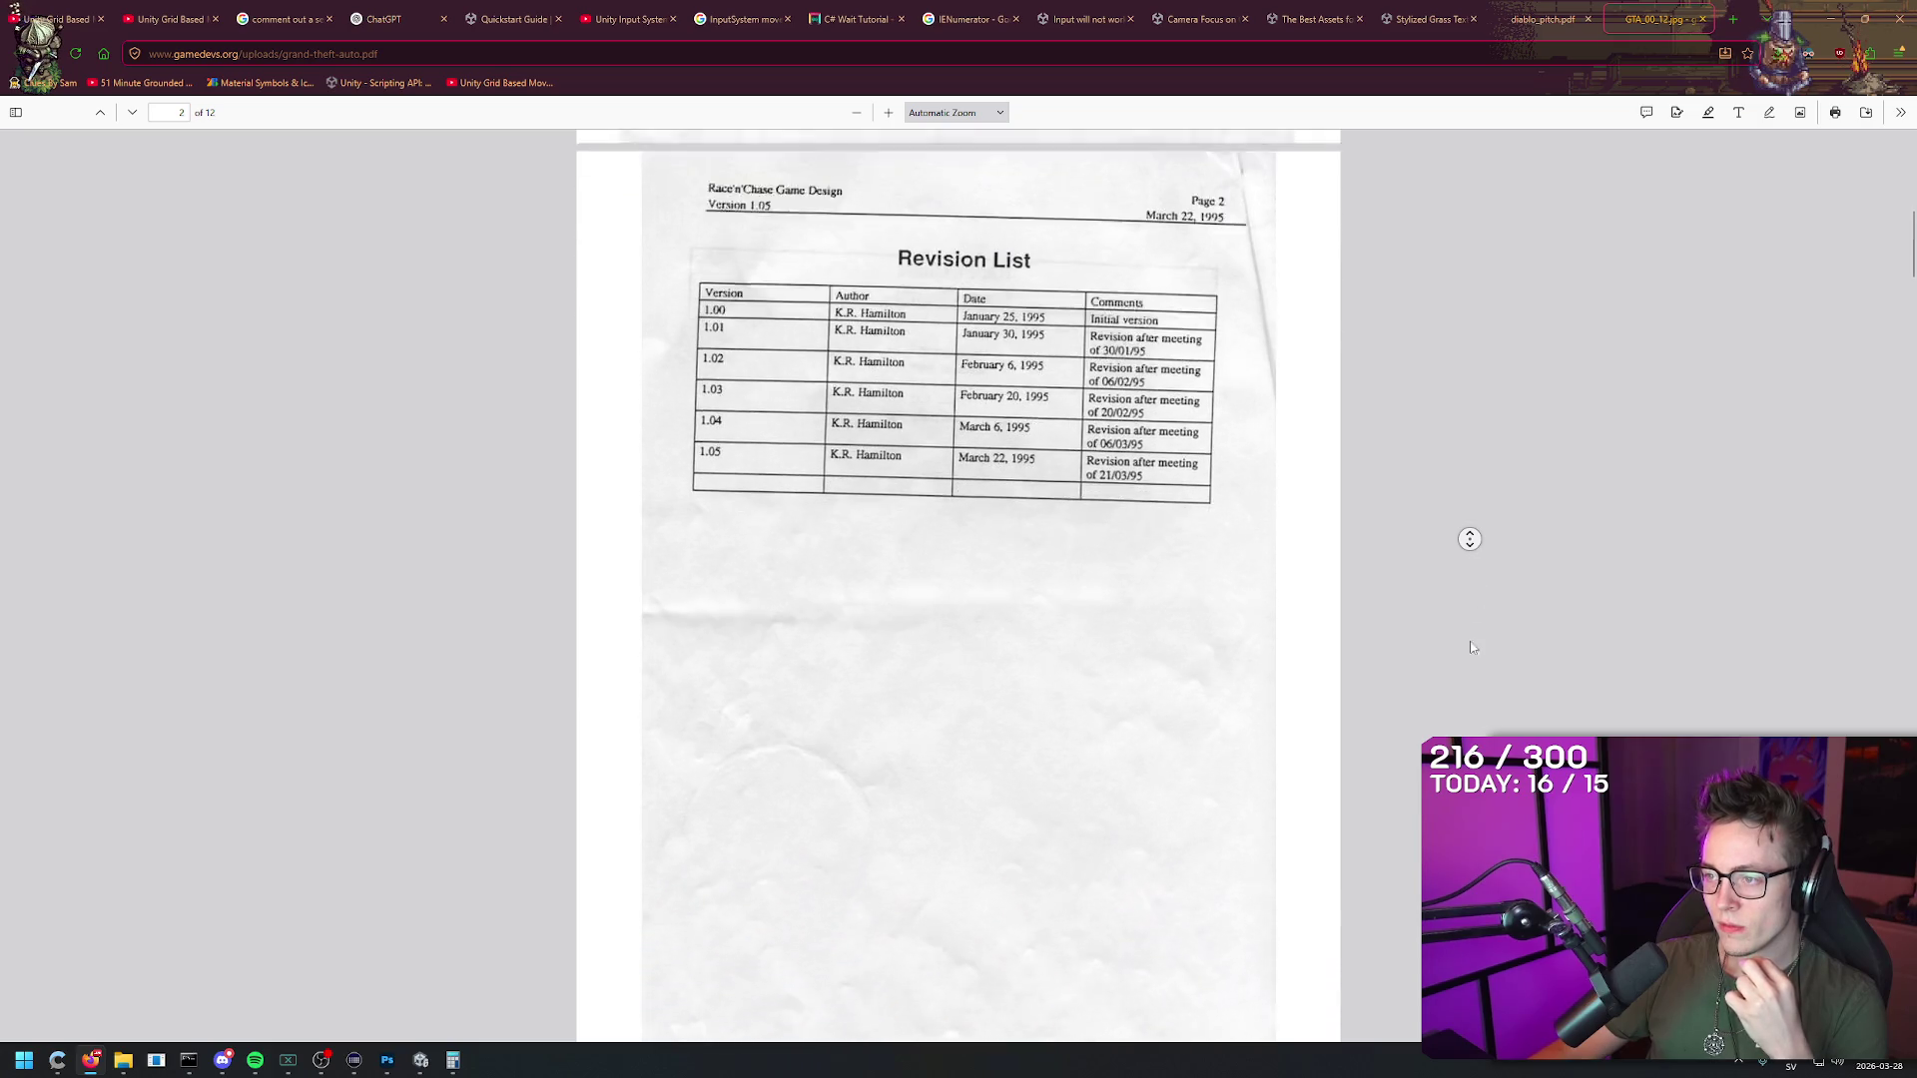
scroll(1462, 537, down, 8)
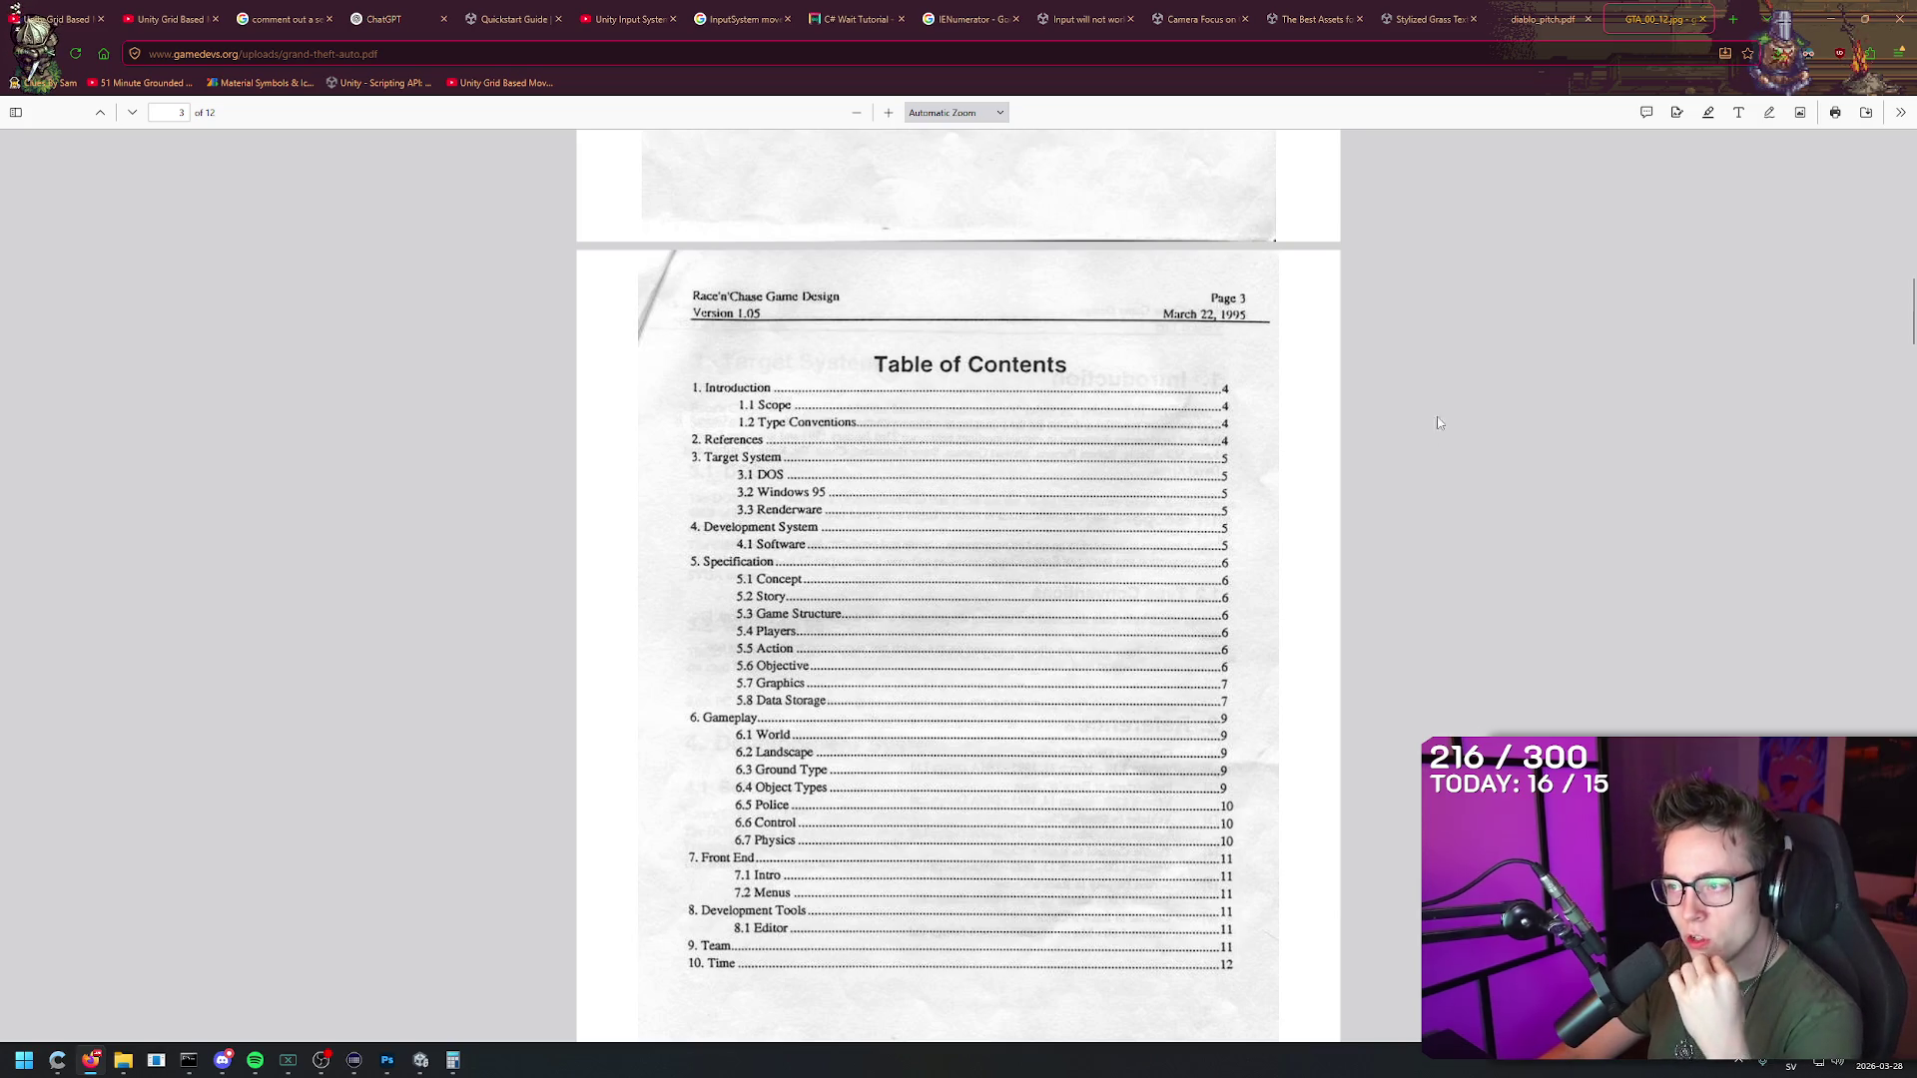
scroll(1483, 280, down, 3)
middle_click(1478, 408)
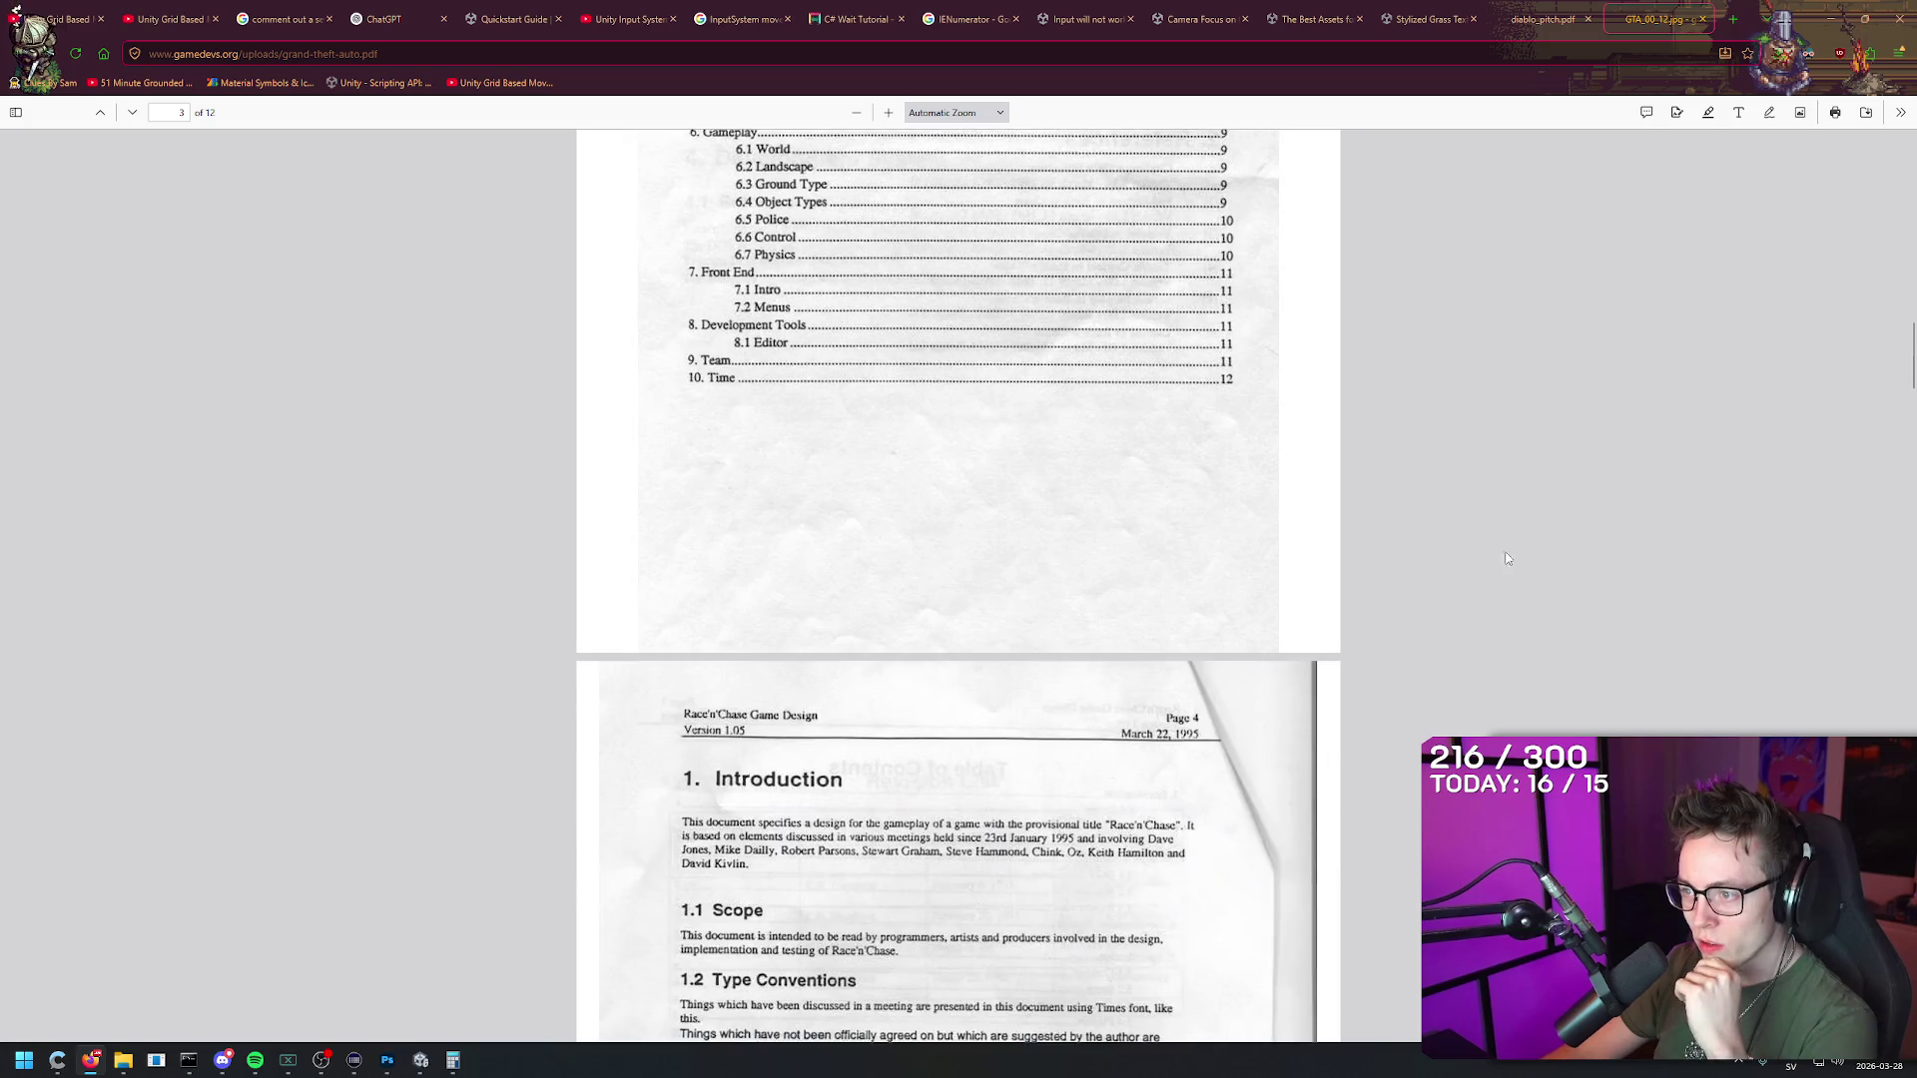
middle_click(1503, 545)
scroll(1518, 376, down, 3)
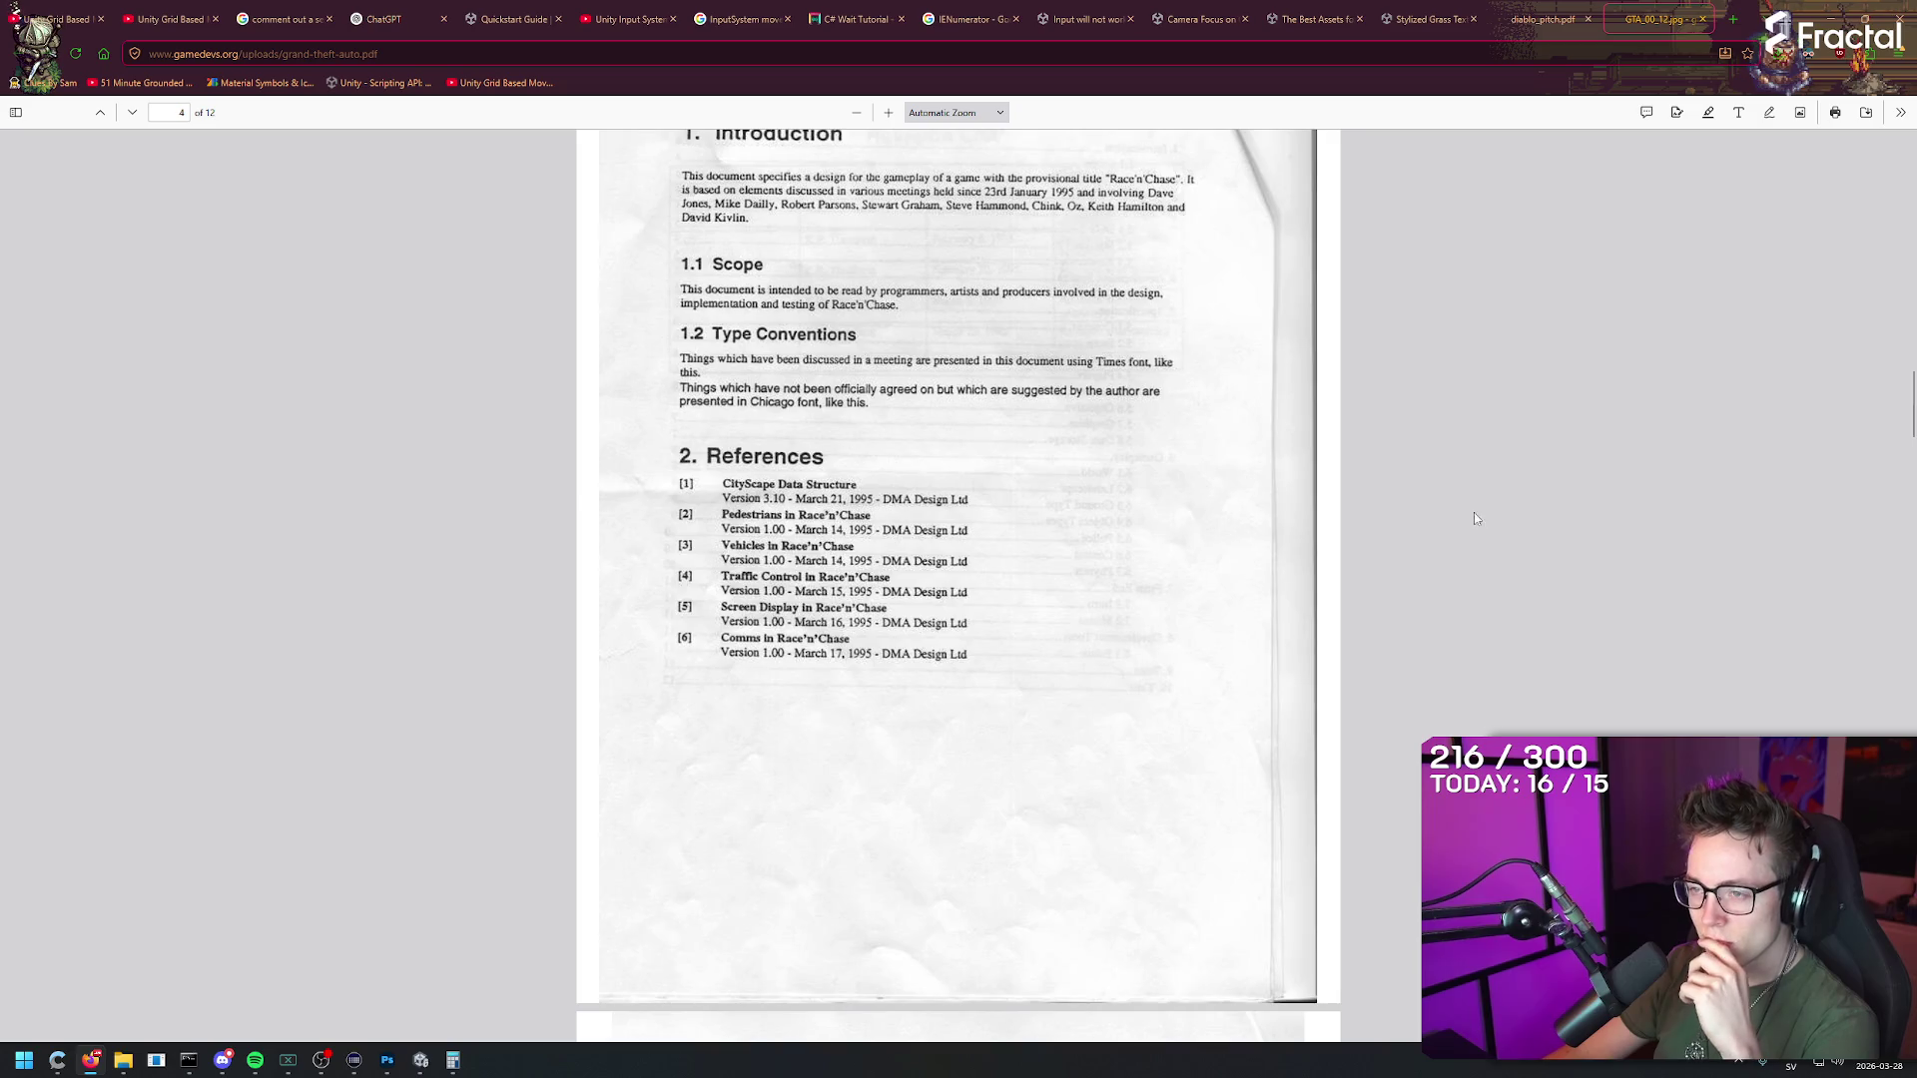
scroll(1473, 512, down, 15)
scroll(1544, 636, down, 7)
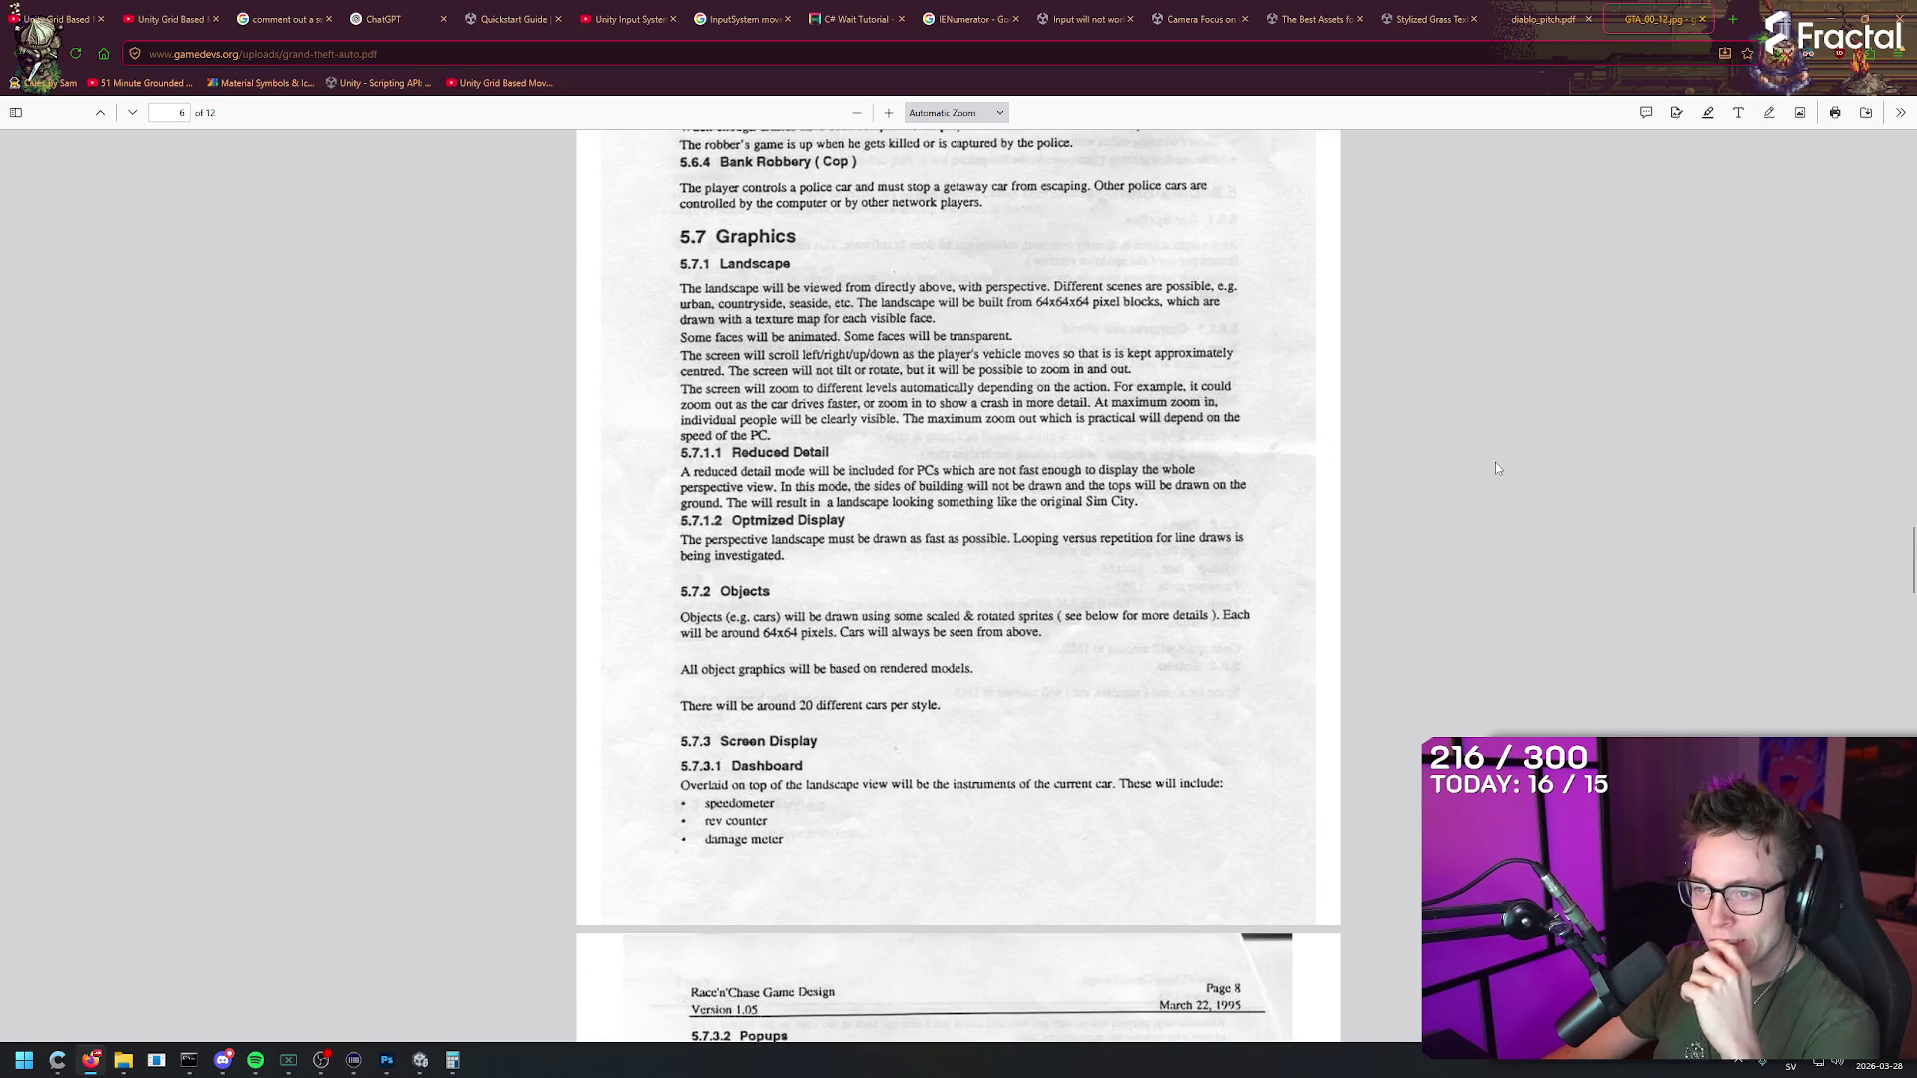
scroll(1494, 679, down, 10)
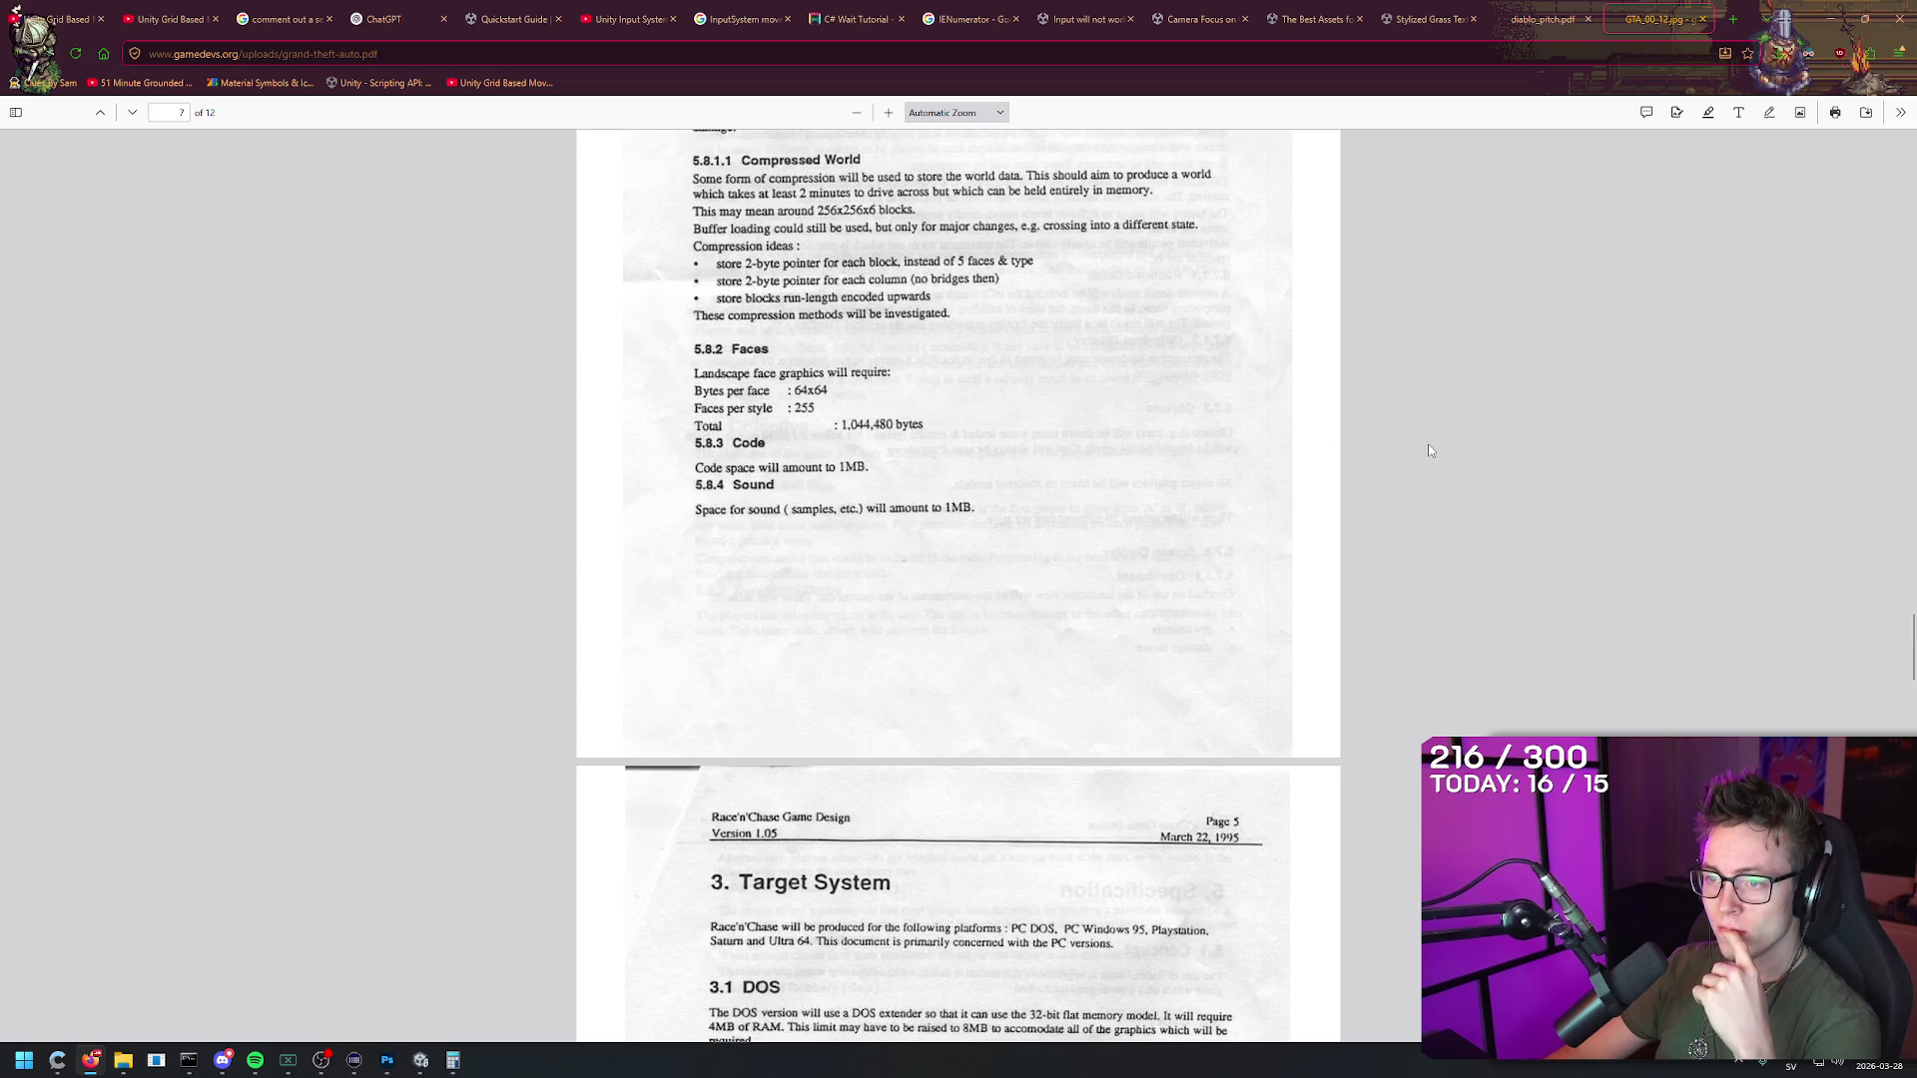
Step: Continue through pages 9 to 11, then close the document to return to the Diablo pitch
scroll(1427, 450, up, 3)
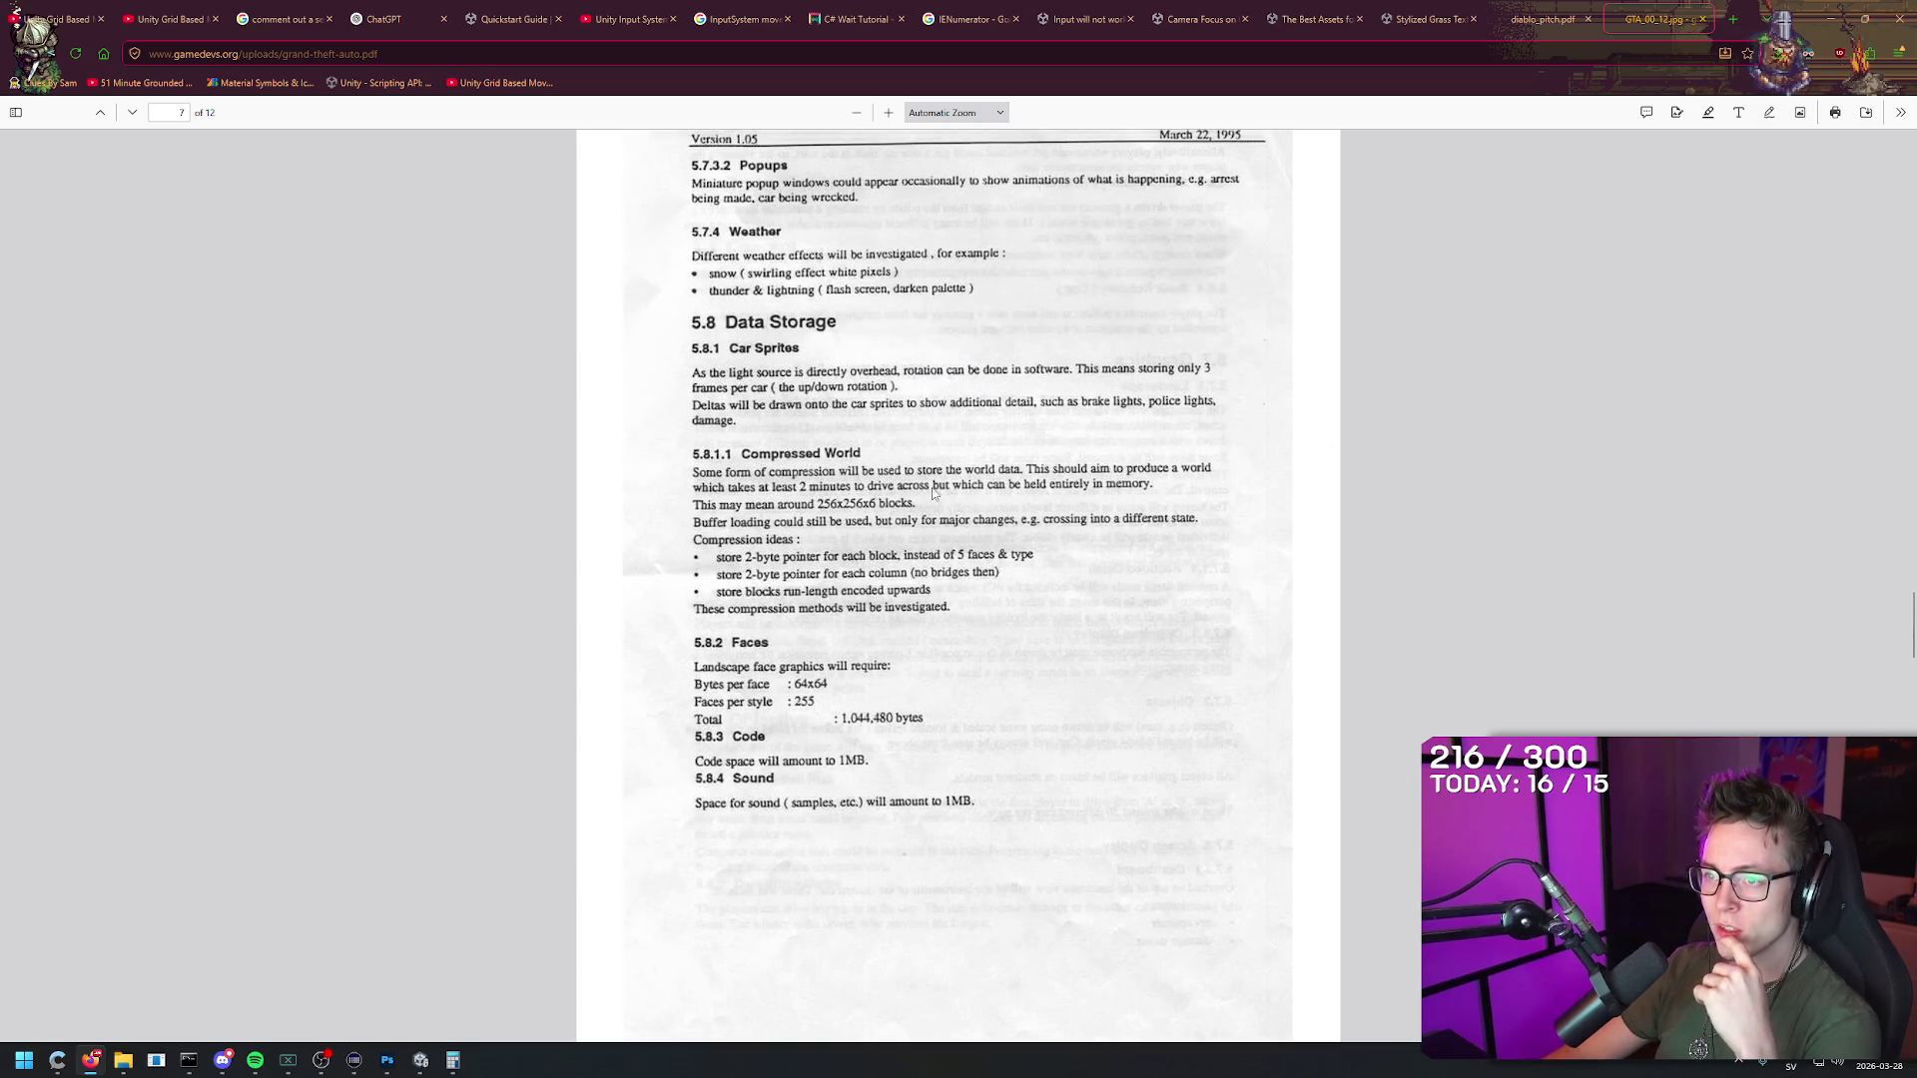
scroll(1457, 393, down, 8)
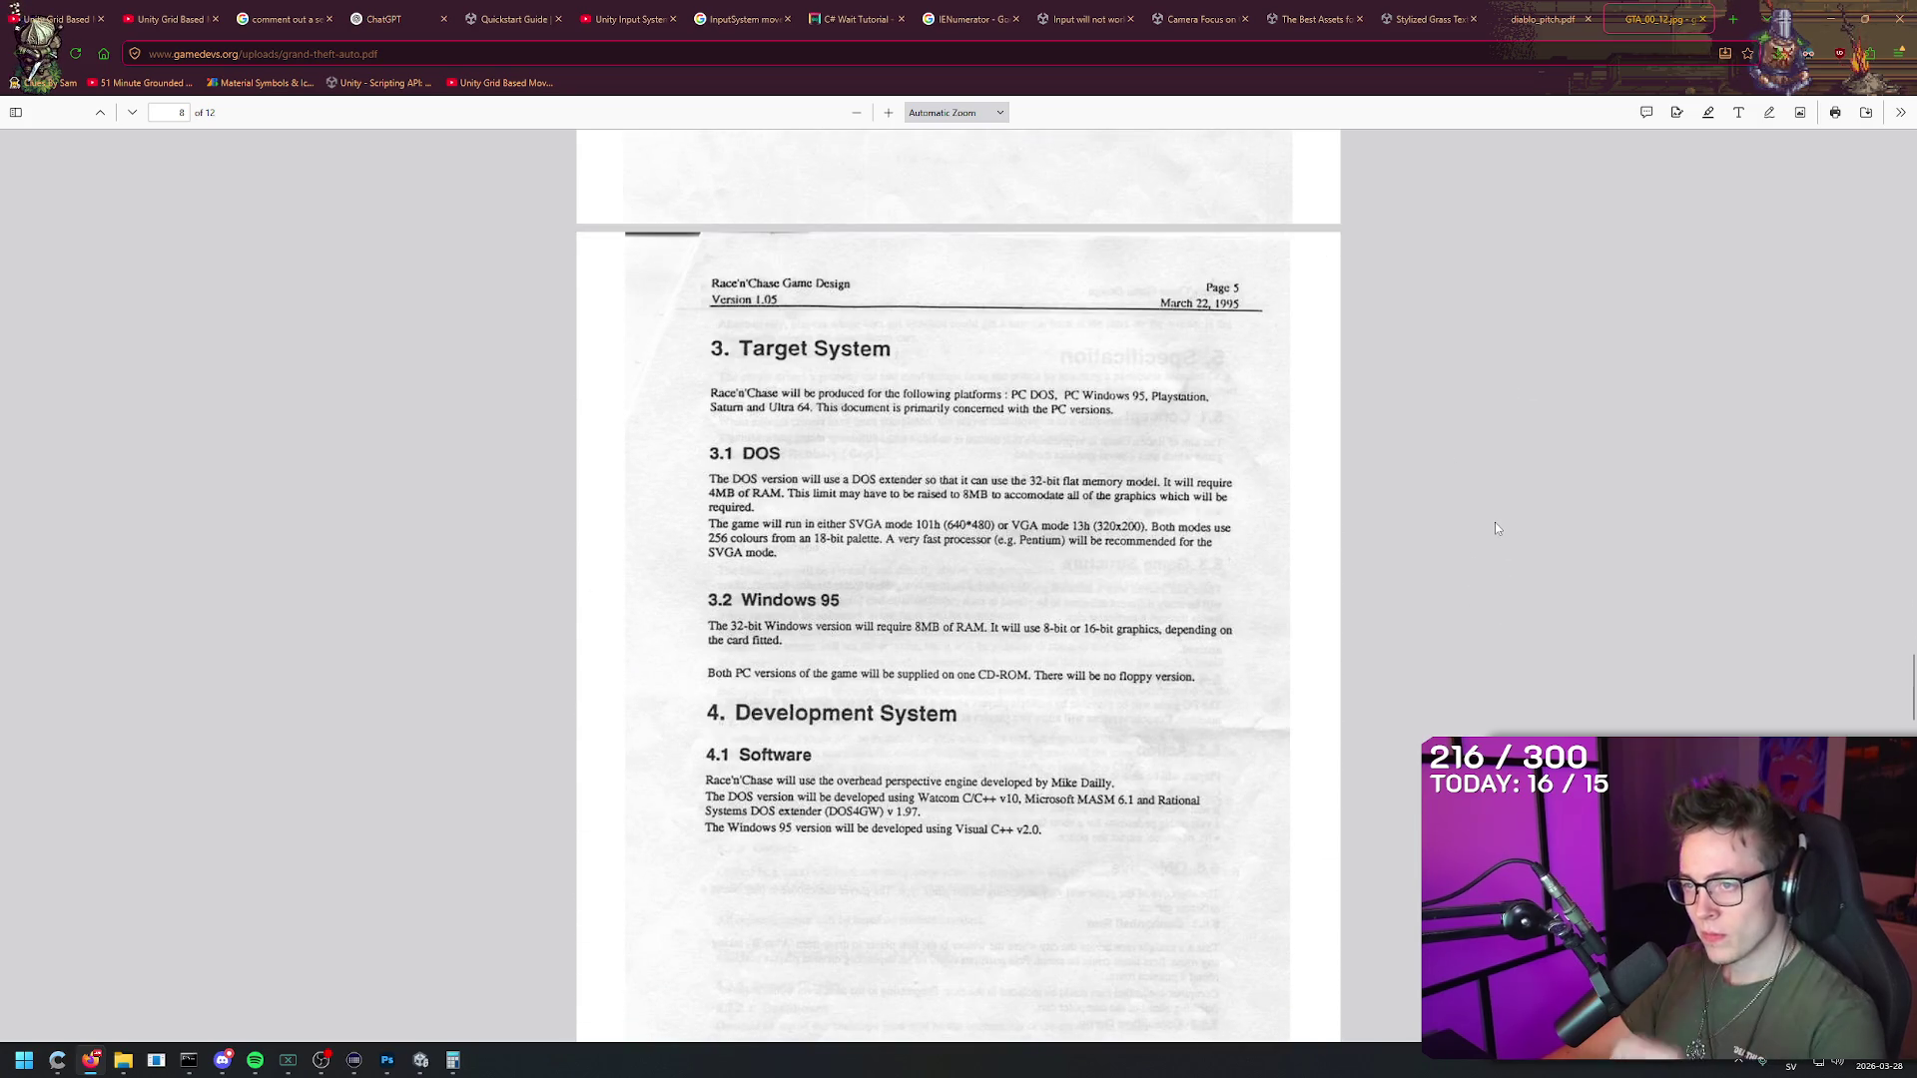
scroll(1438, 399, down, 10)
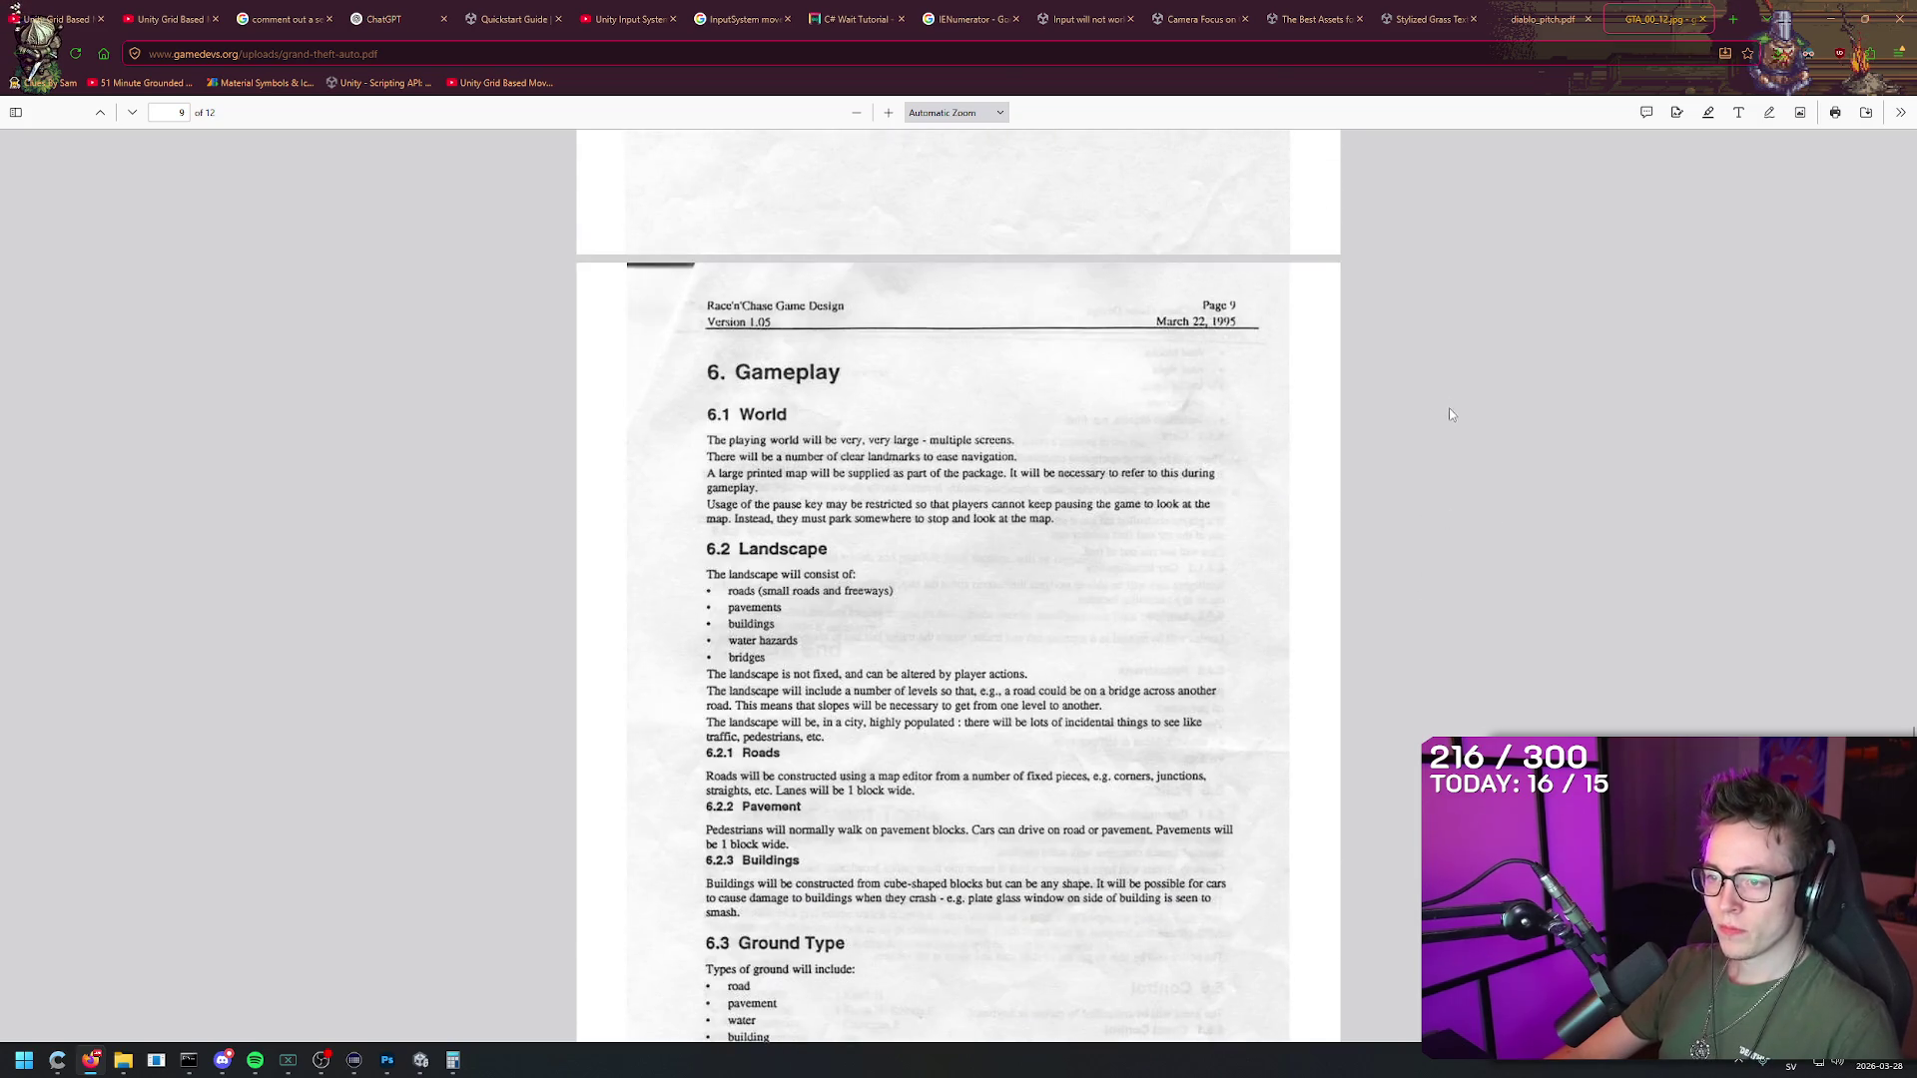
scroll(1451, 465, down, 5)
middle_click(1449, 674)
middle_click(1445, 461)
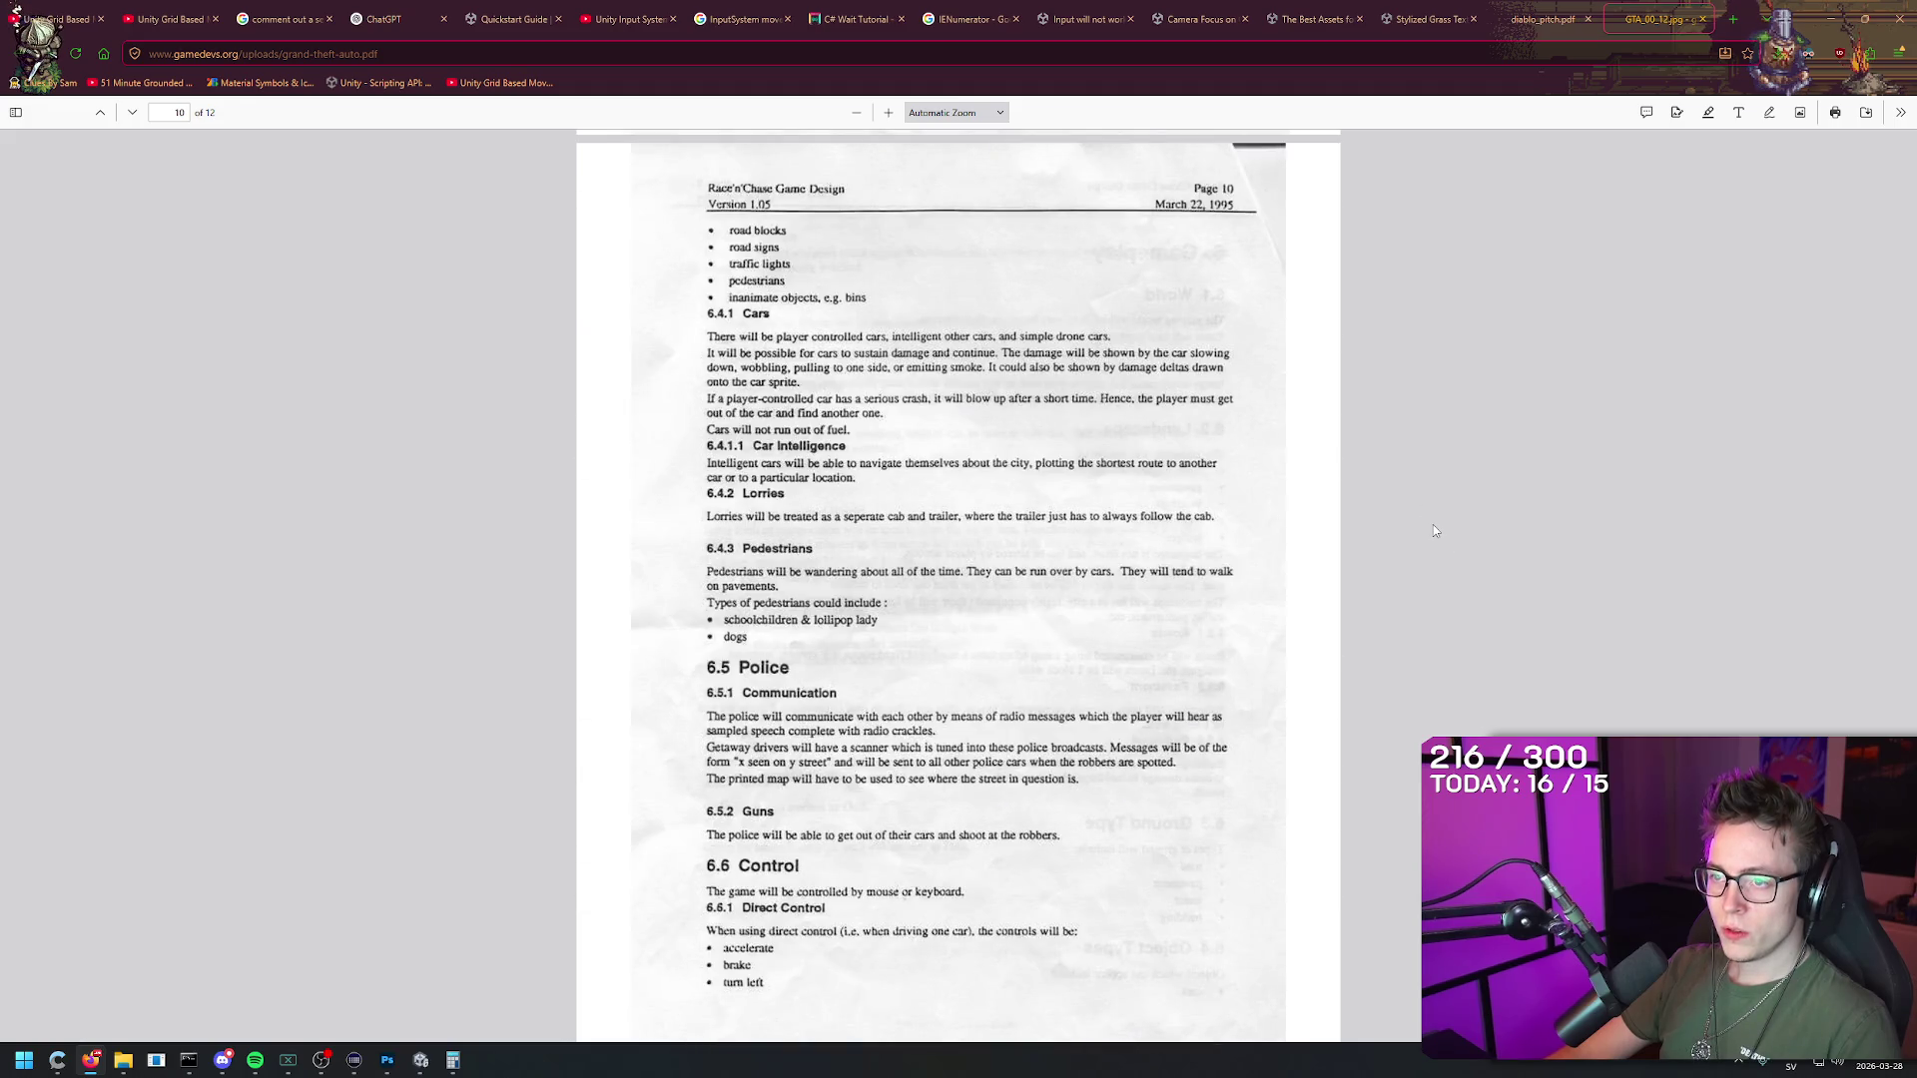
middle_click(1452, 399)
scroll(1457, 479, down, 5)
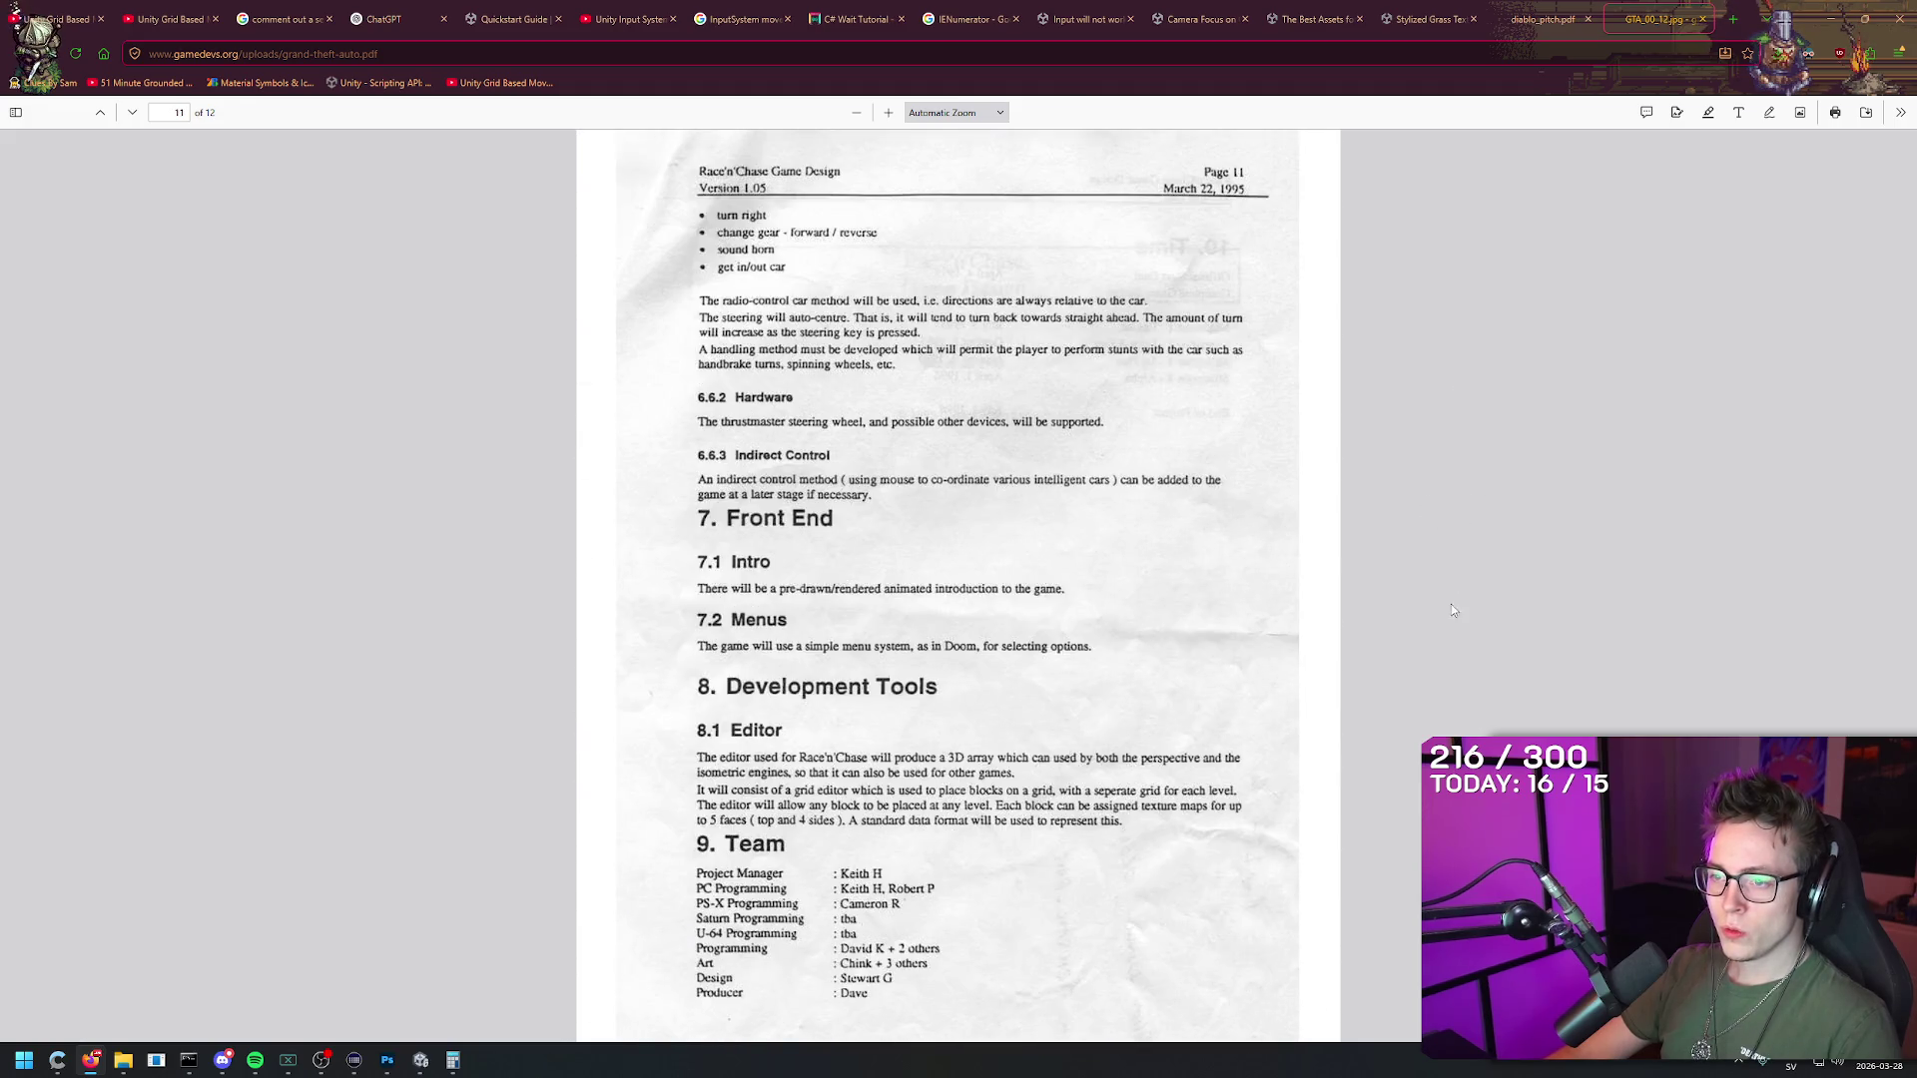
click(1702, 19)
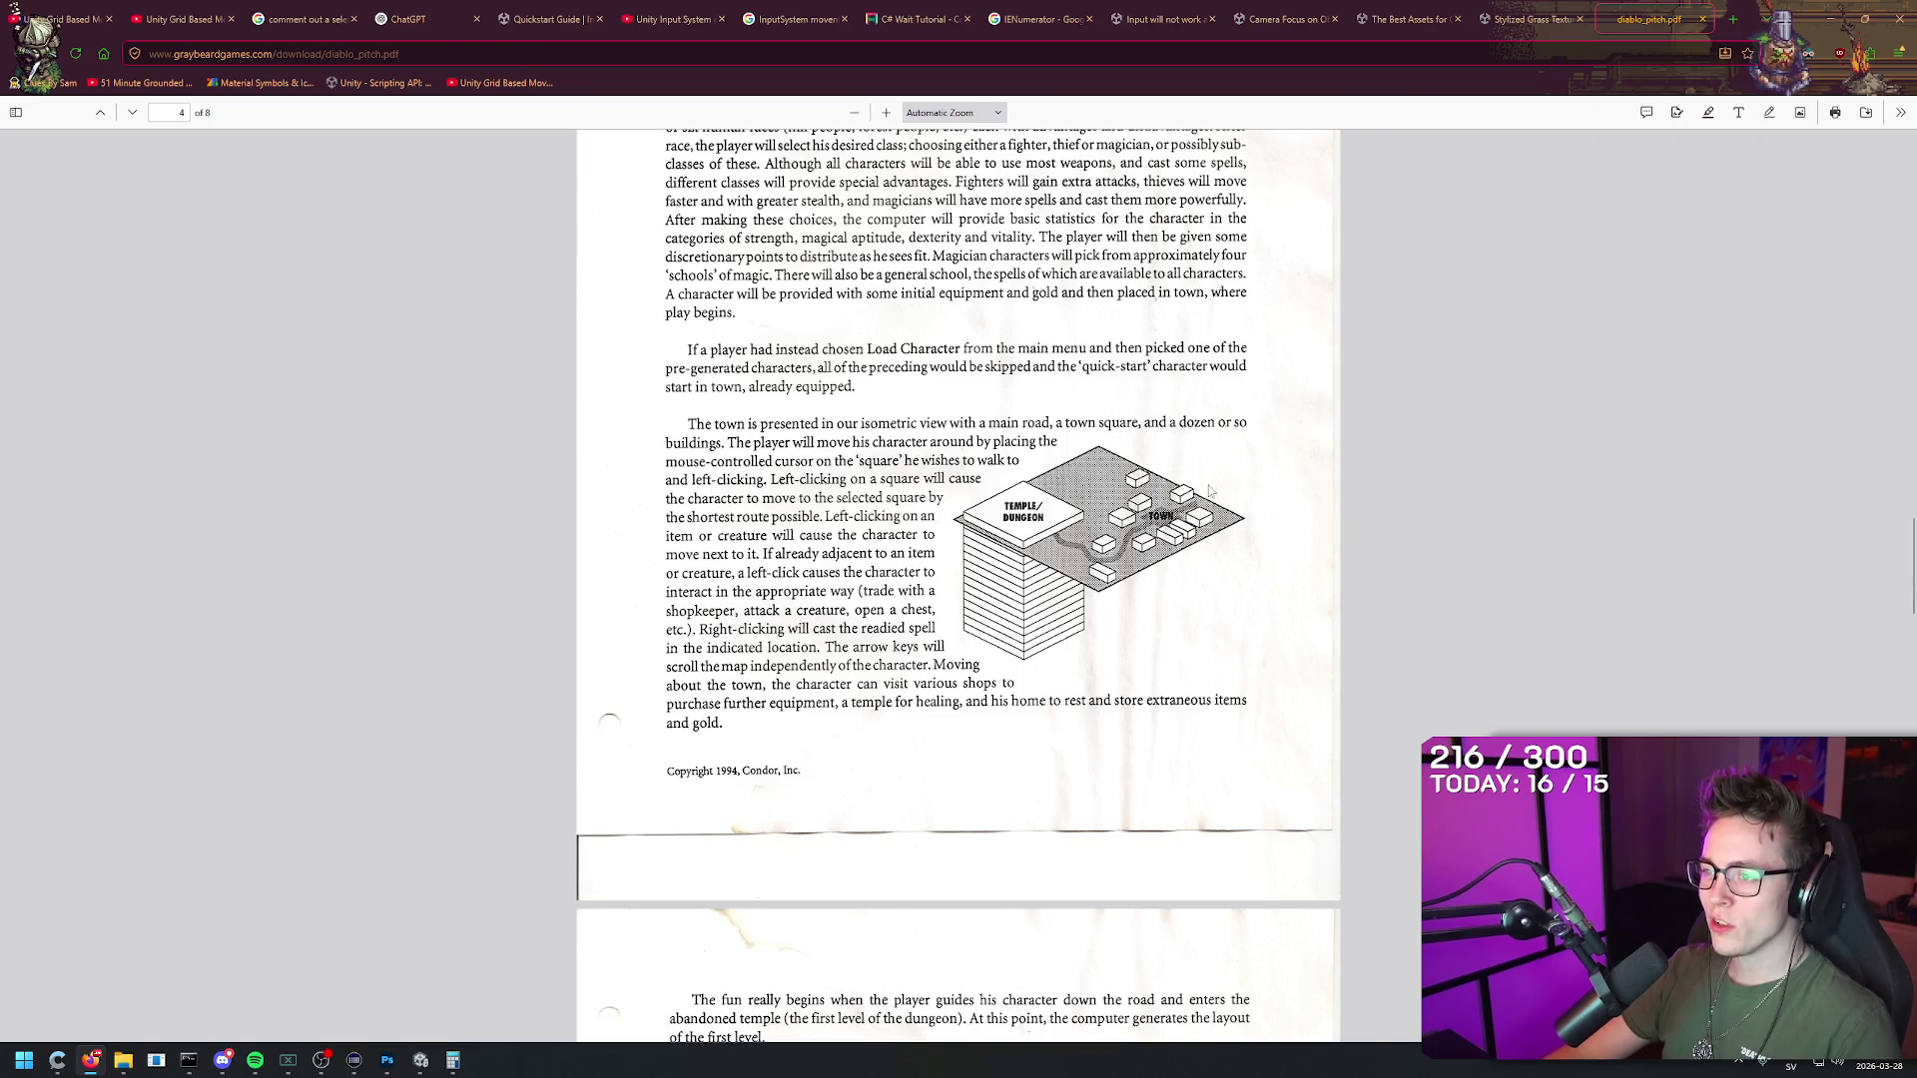
Step: Scroll the Diablo pitch PDF down to page 6, where the Marketing section on expansion packs begins
scroll(1423, 602, down, 5)
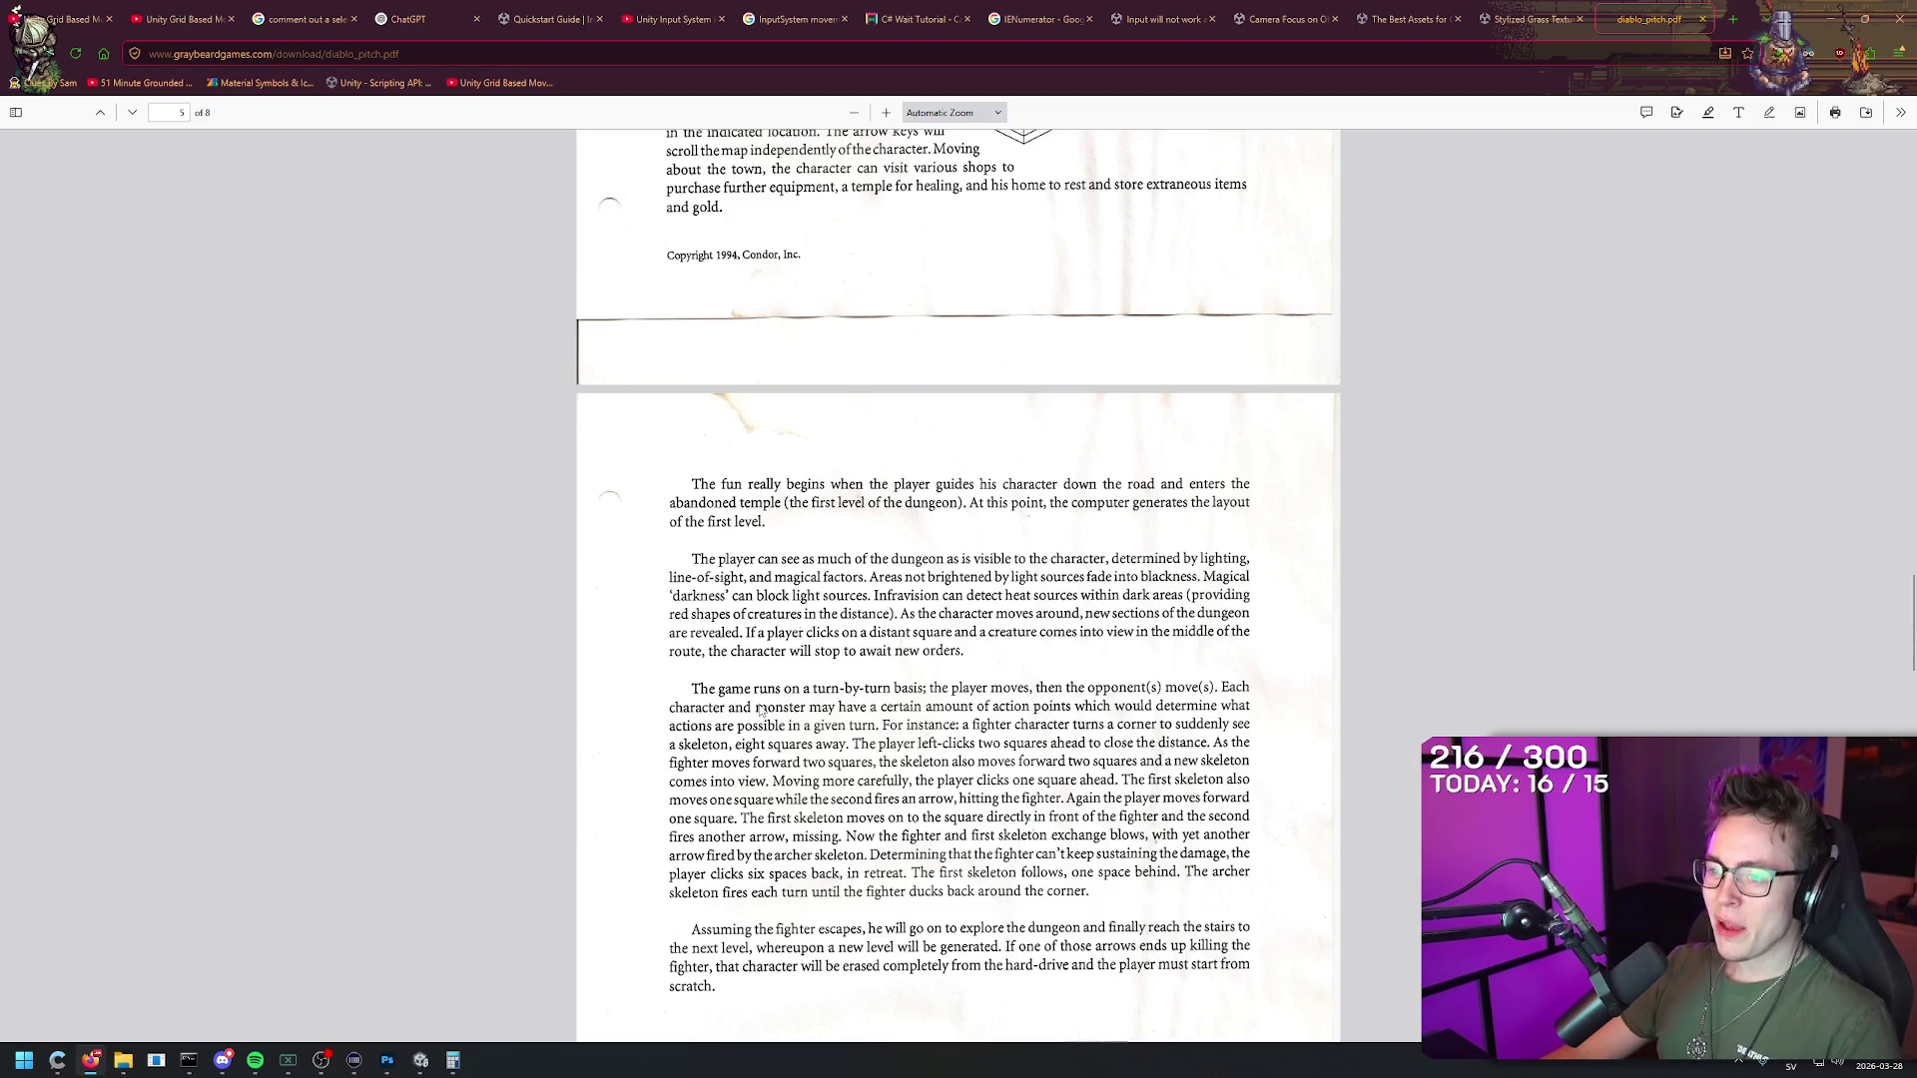
scroll(968, 688, down, 1)
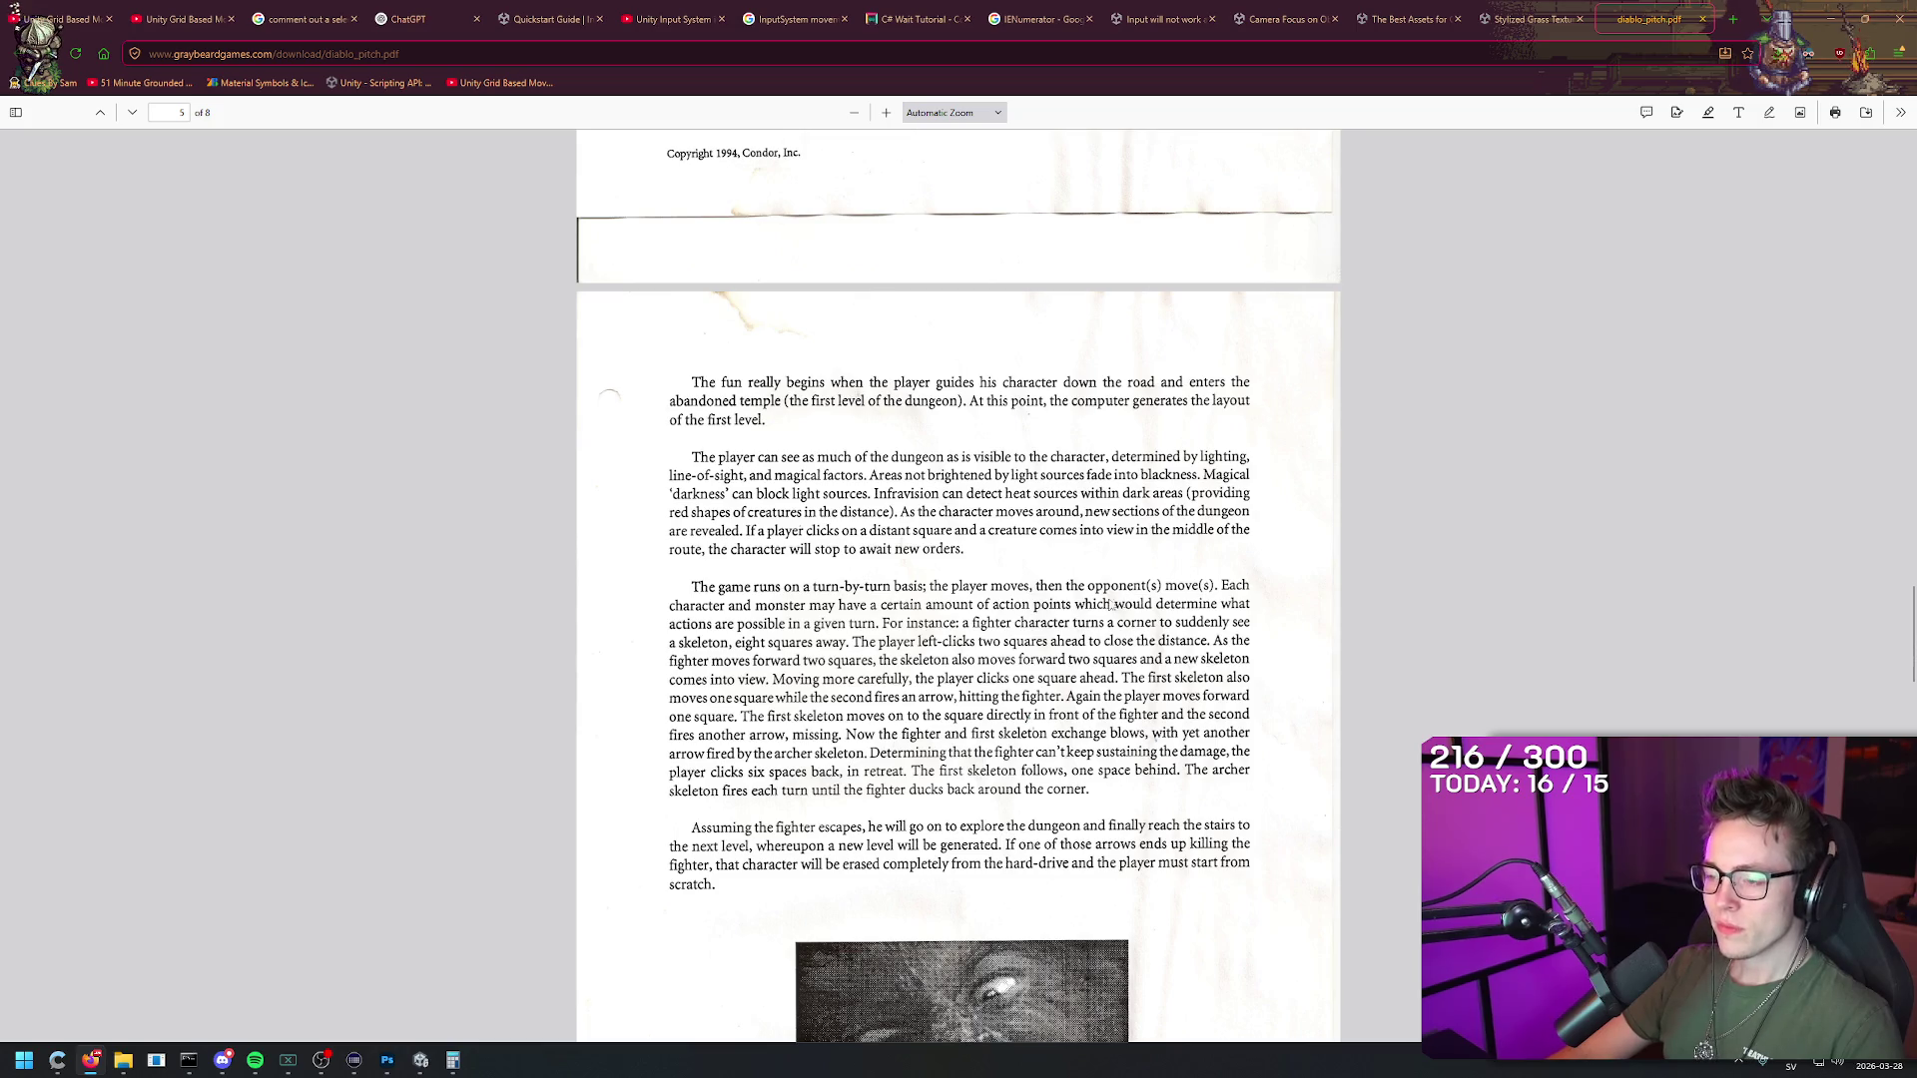
scroll(1110, 603, down, 2)
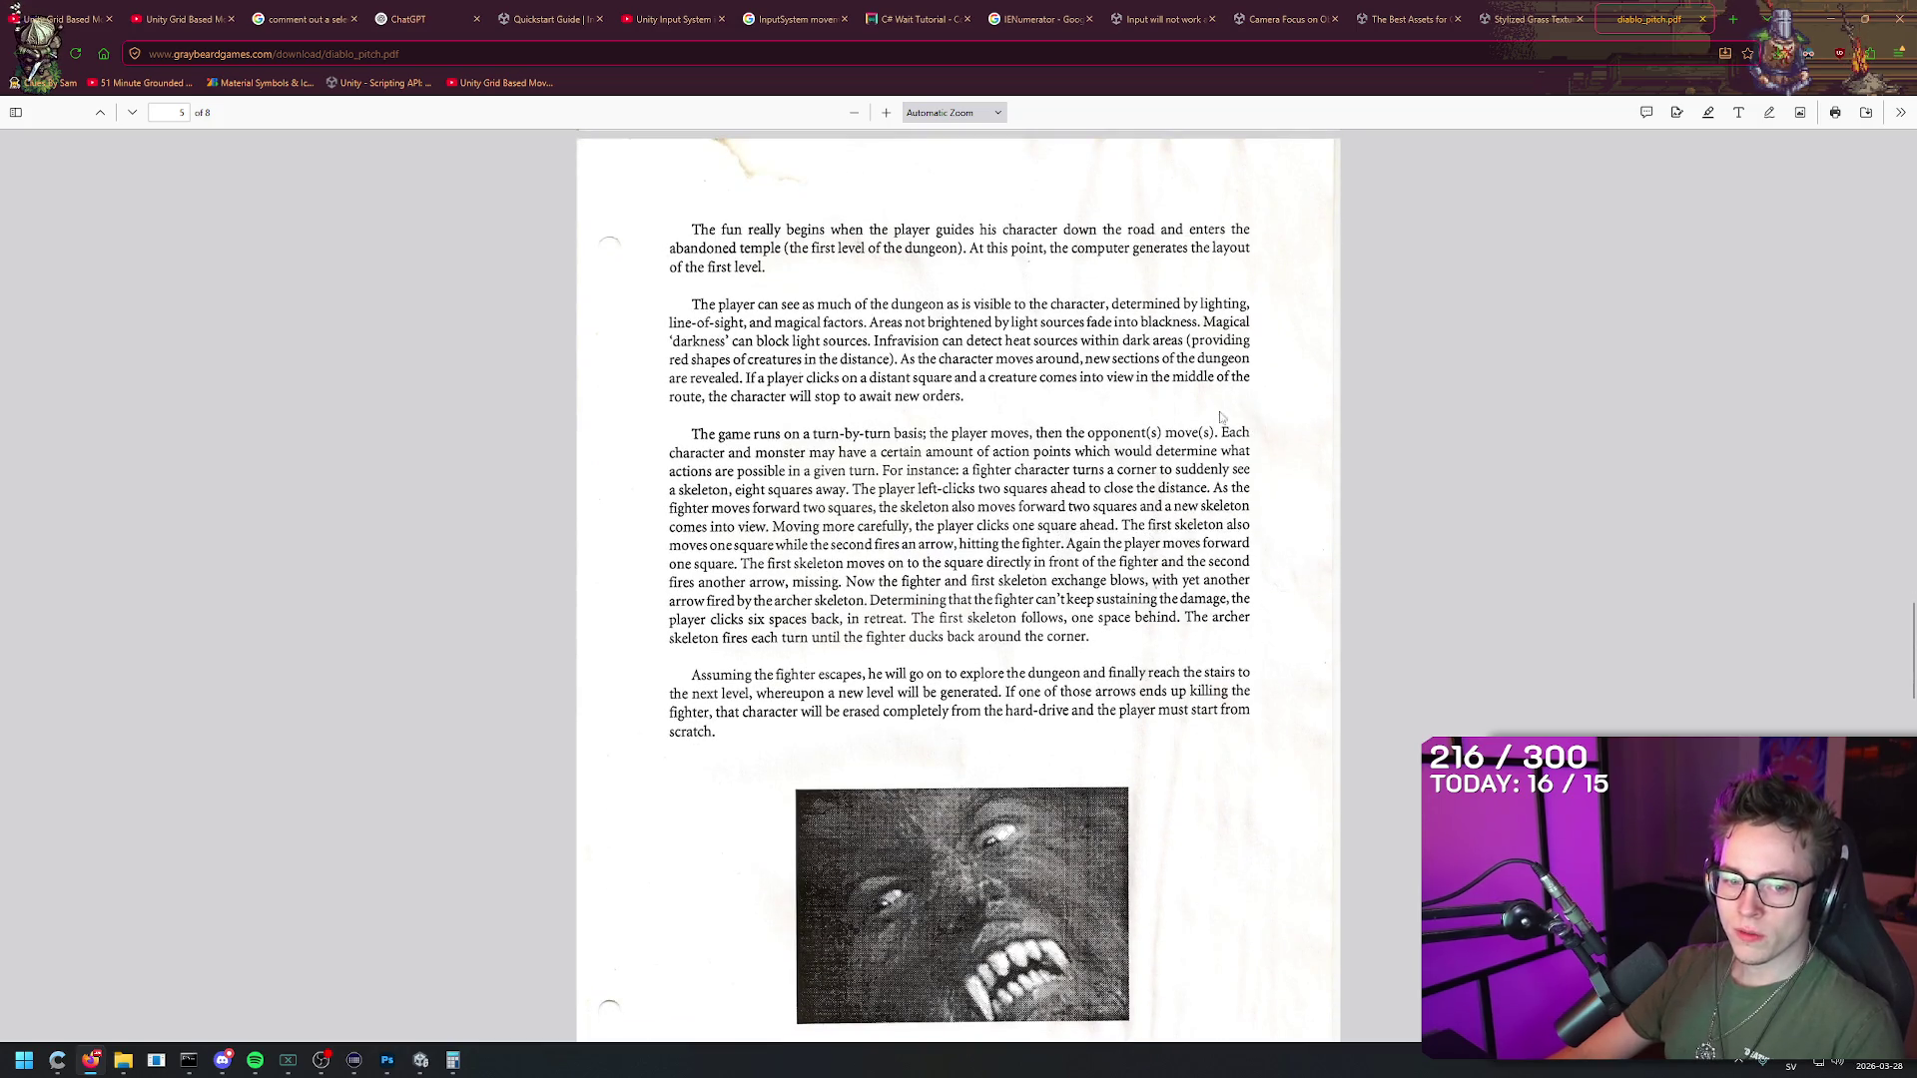
scroll(1328, 490, down, 3)
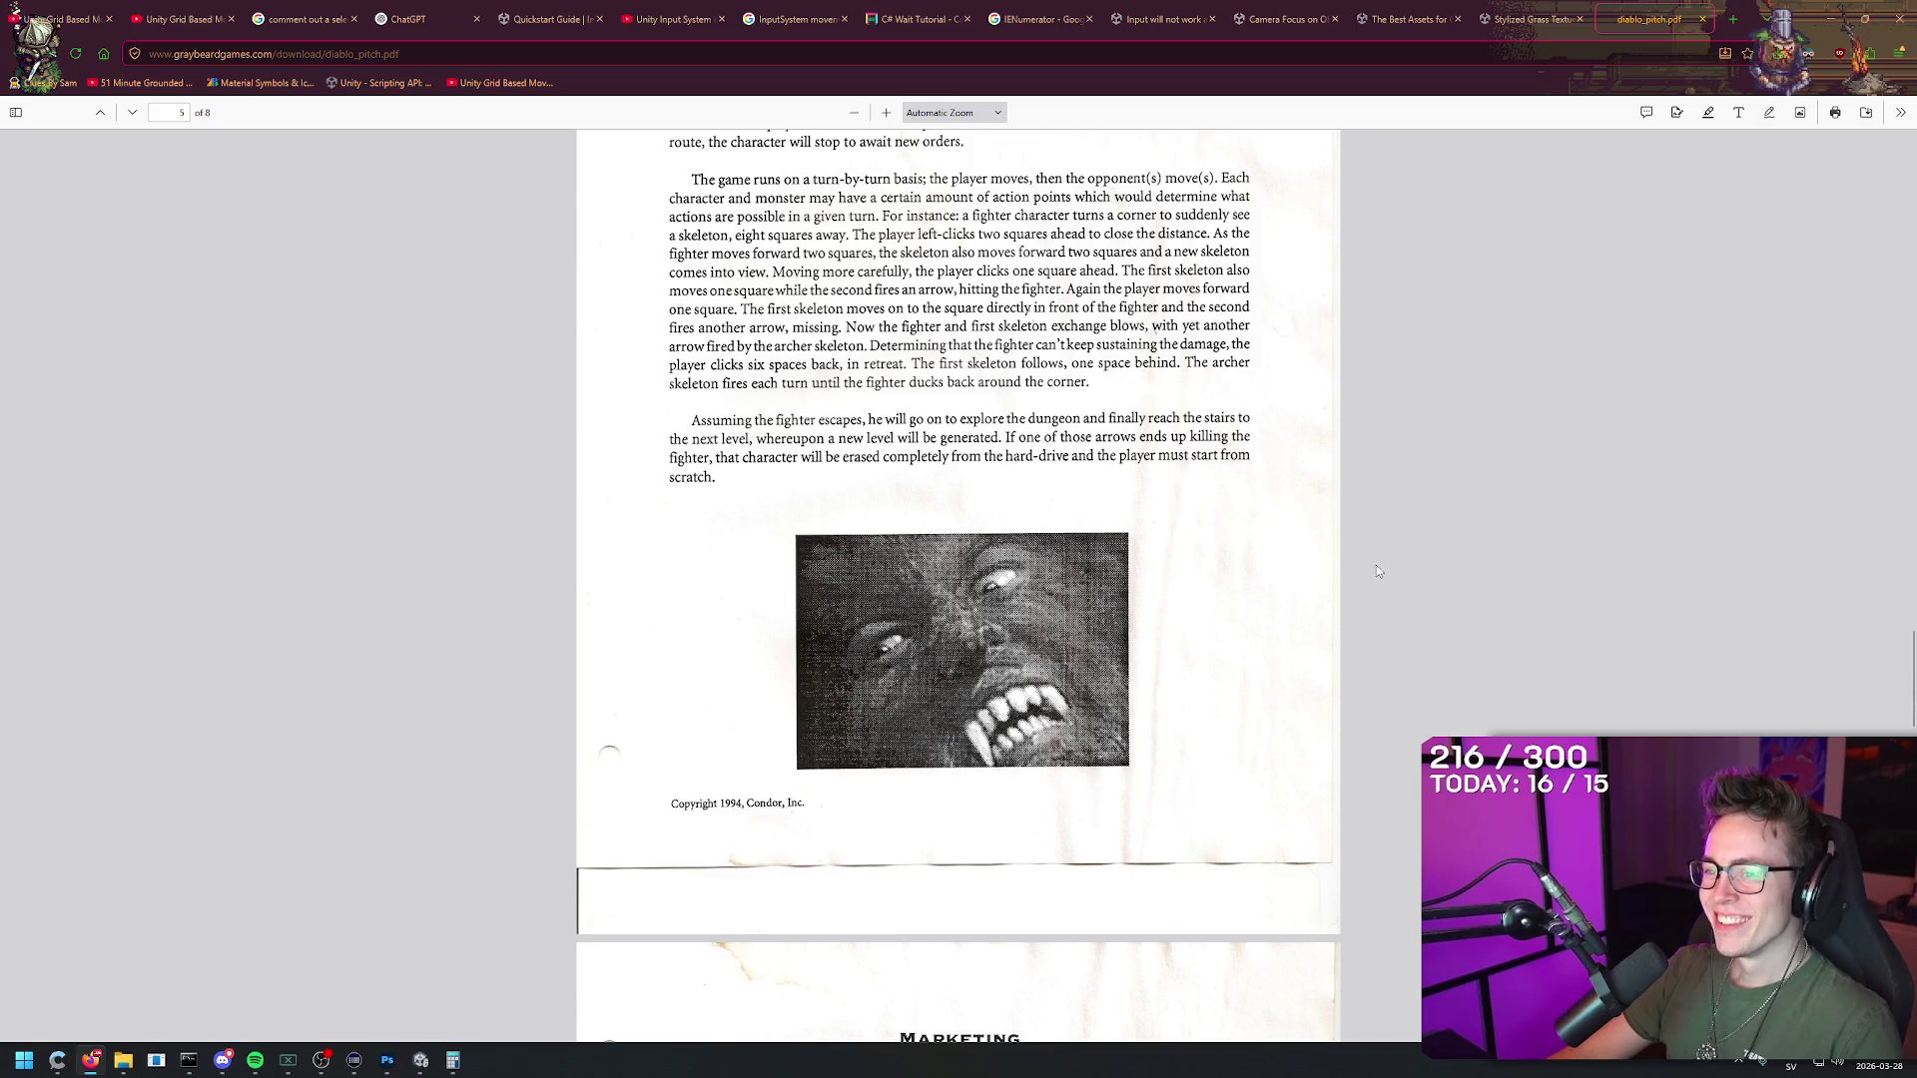
scroll(1368, 559, up, 2)
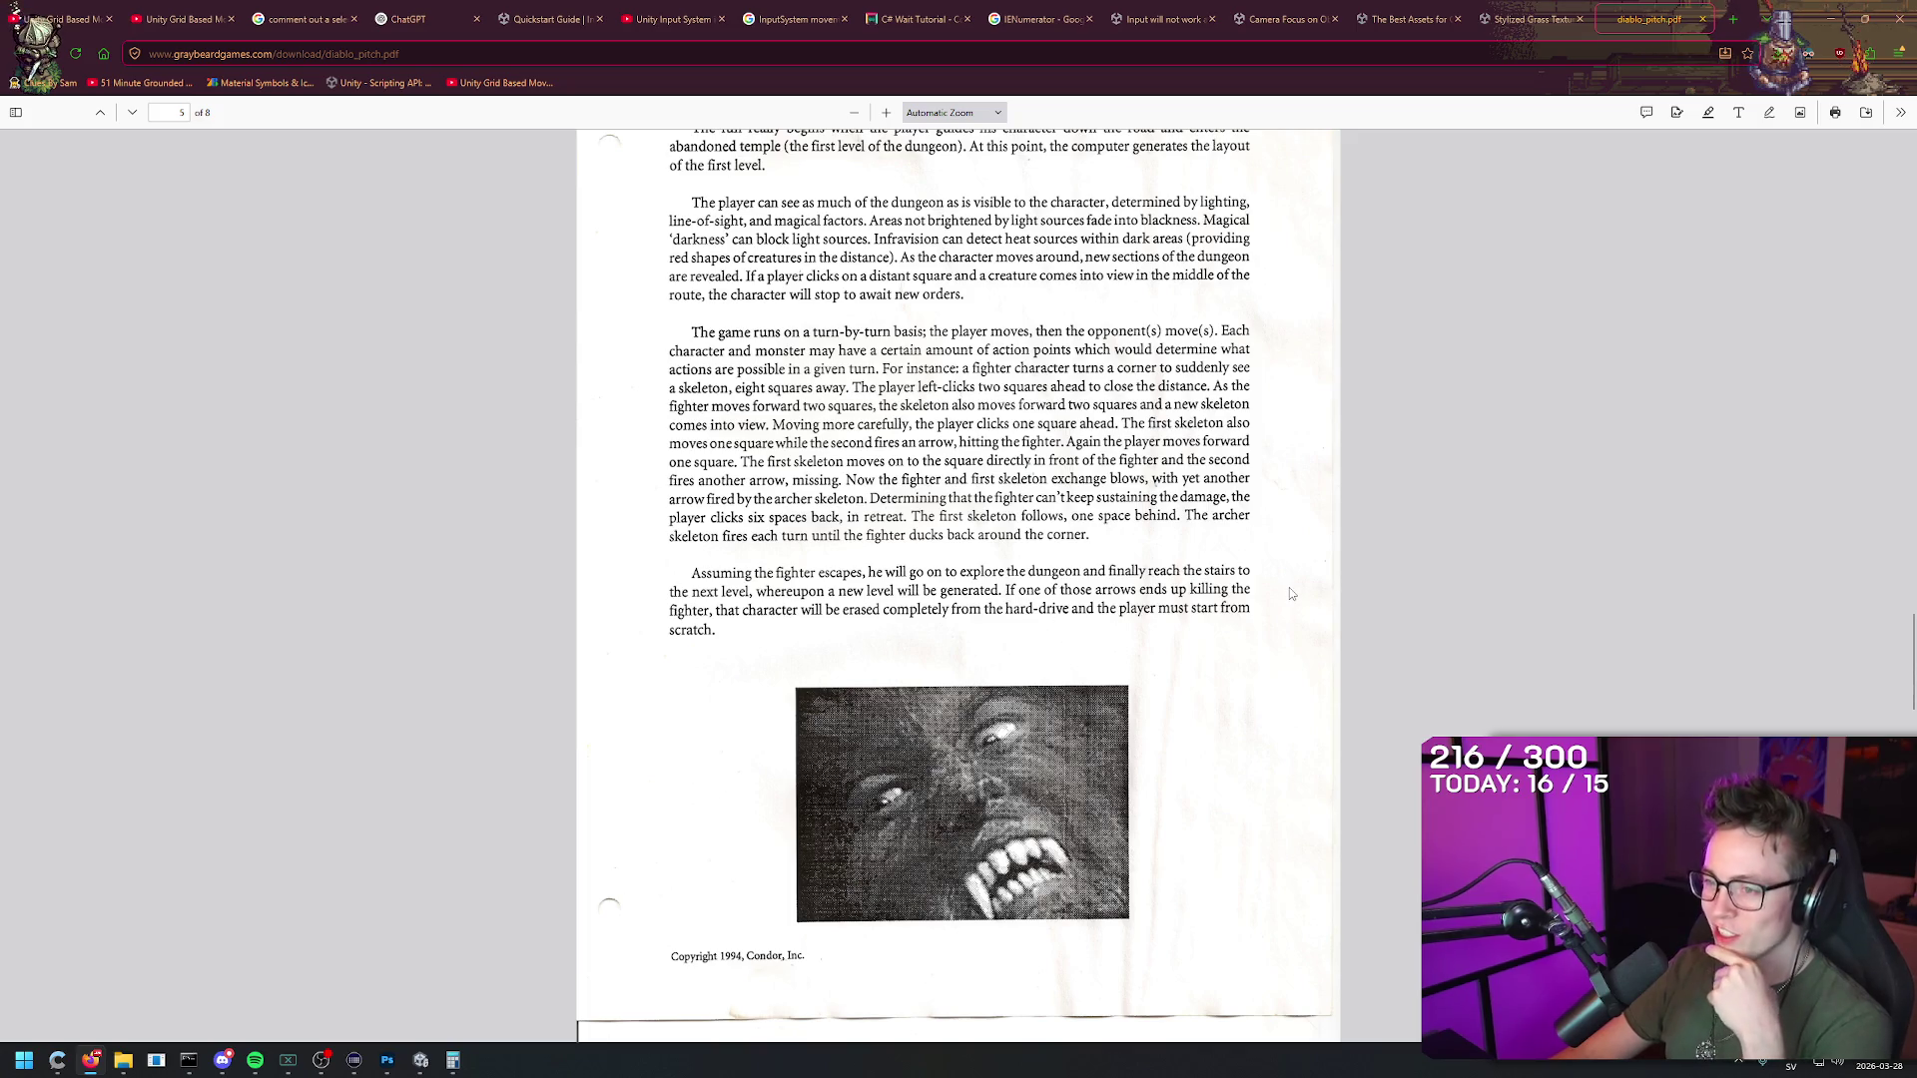
scroll(1289, 588, down, 8)
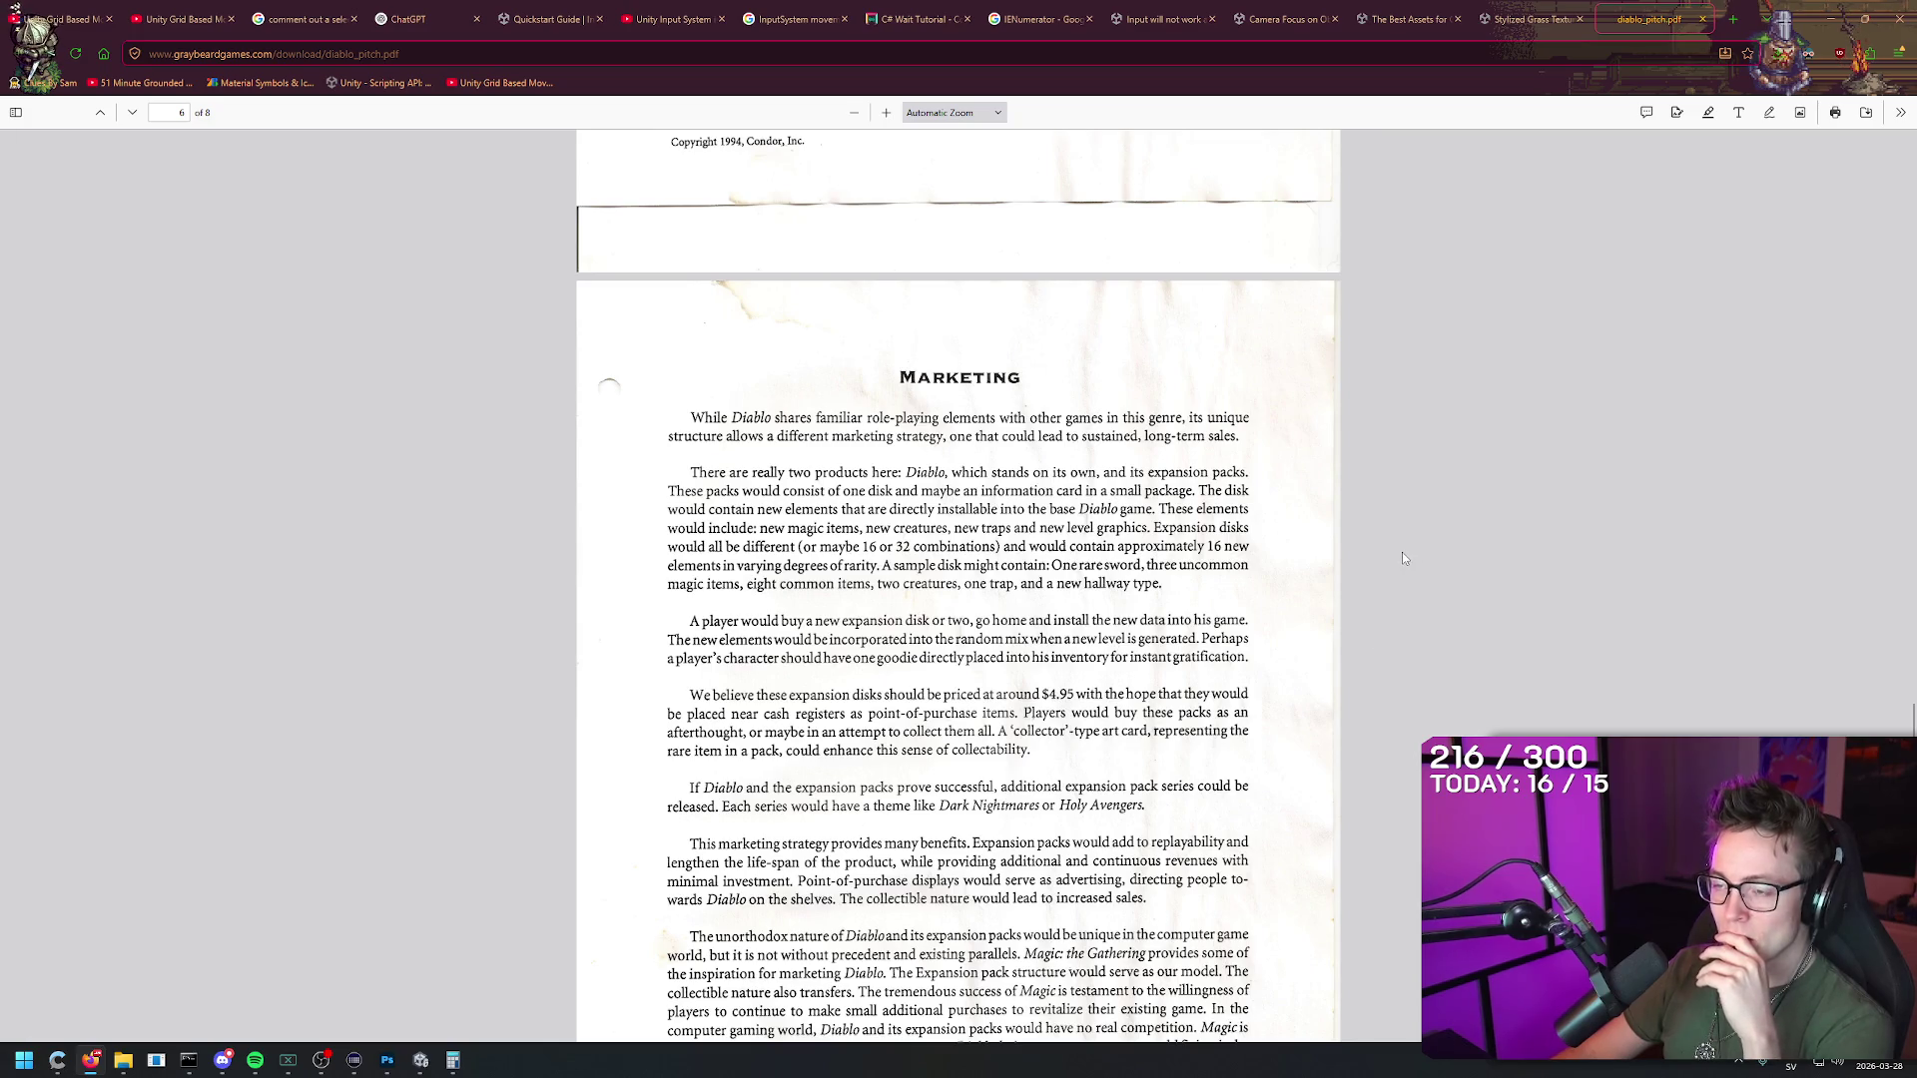
Step: Autoscroll through the Marketing text until the Development heading appears
middle_click(1411, 504)
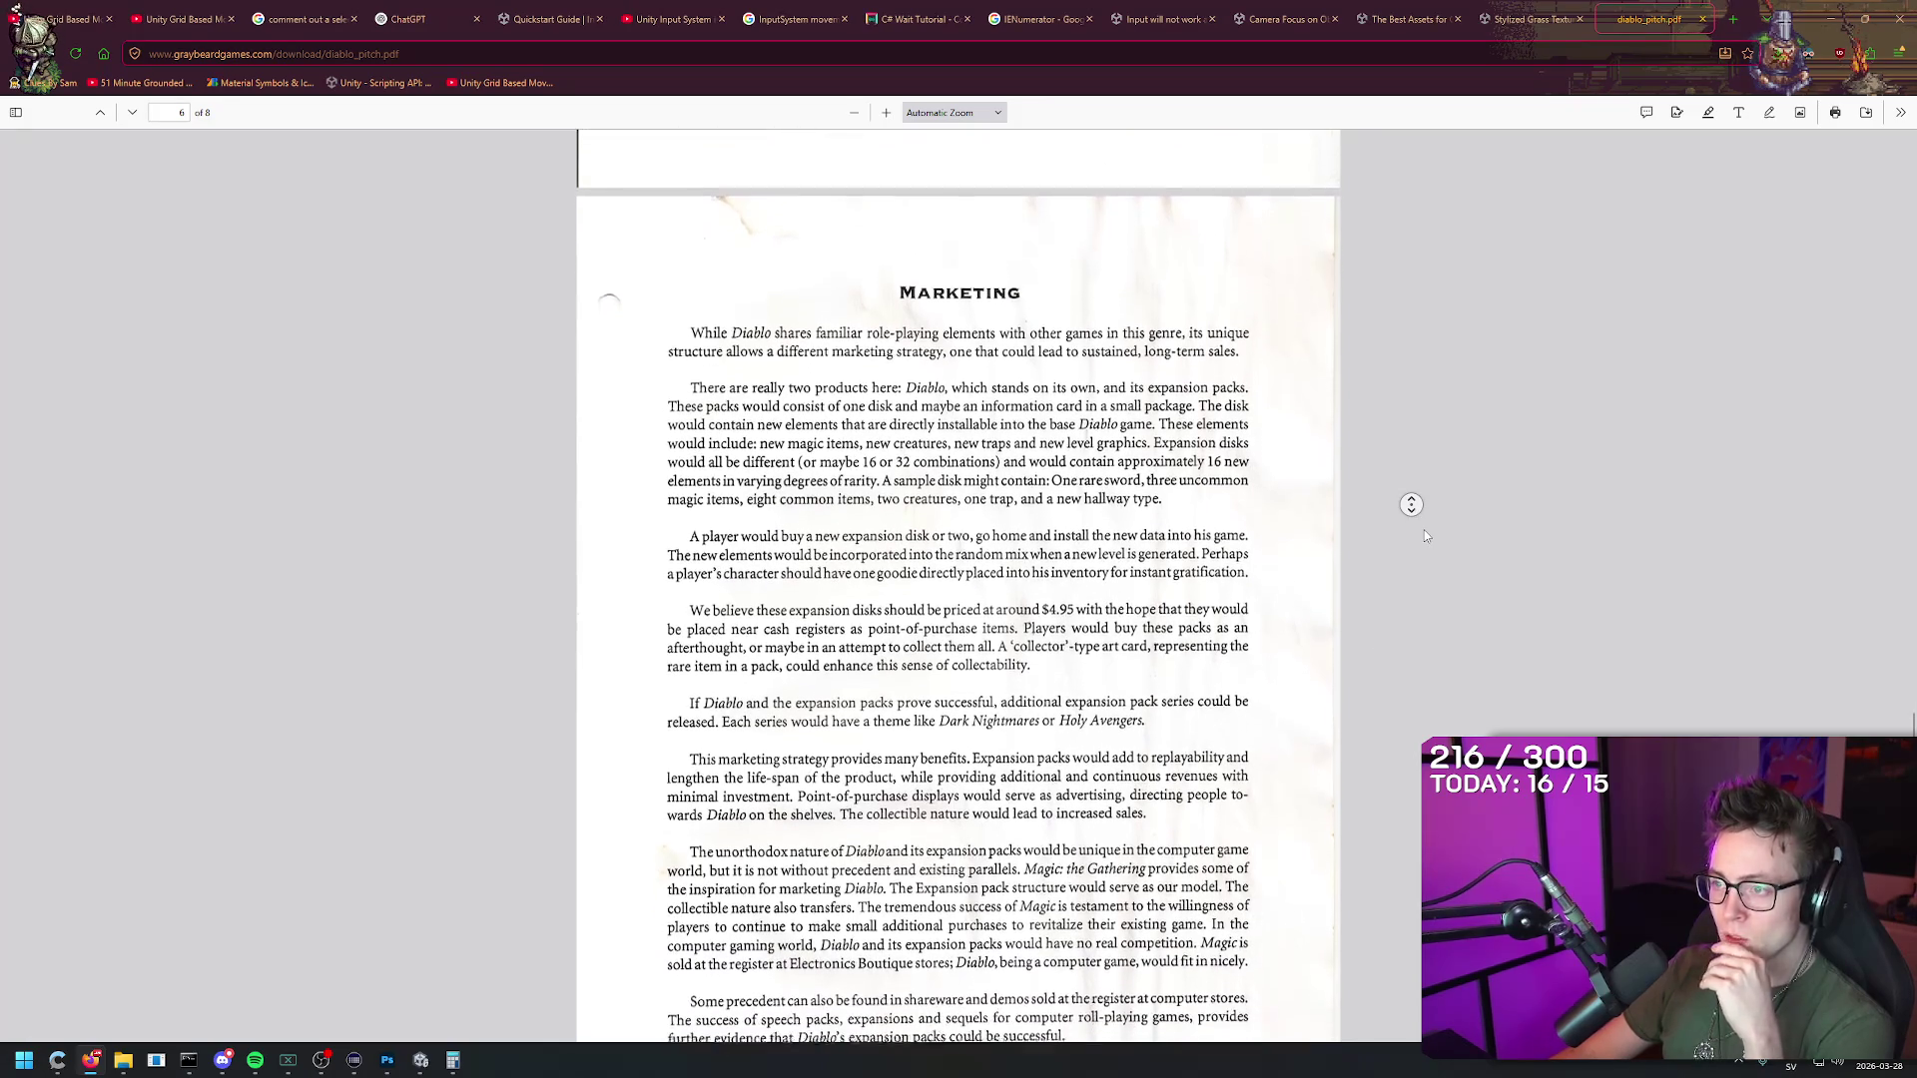
middle_click(1418, 500)
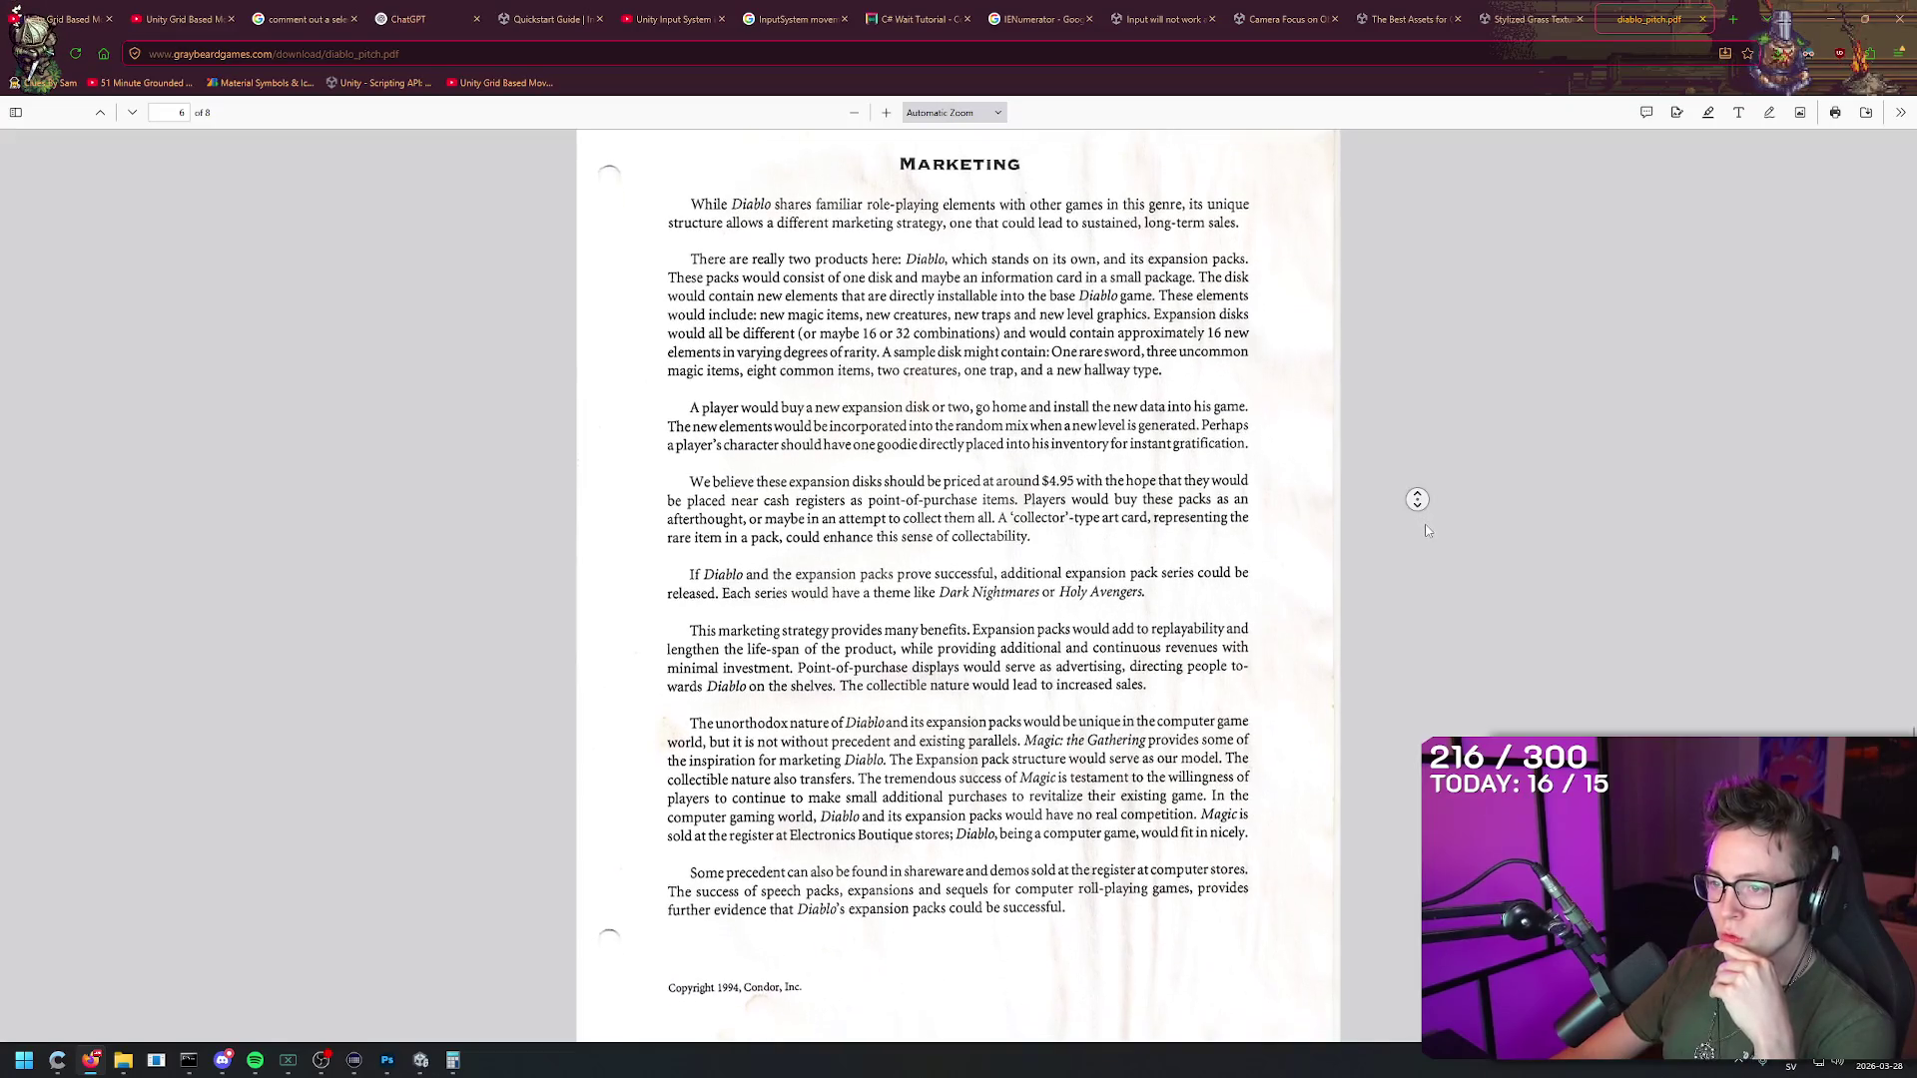
middle_click(1423, 521)
middle_click(1413, 495)
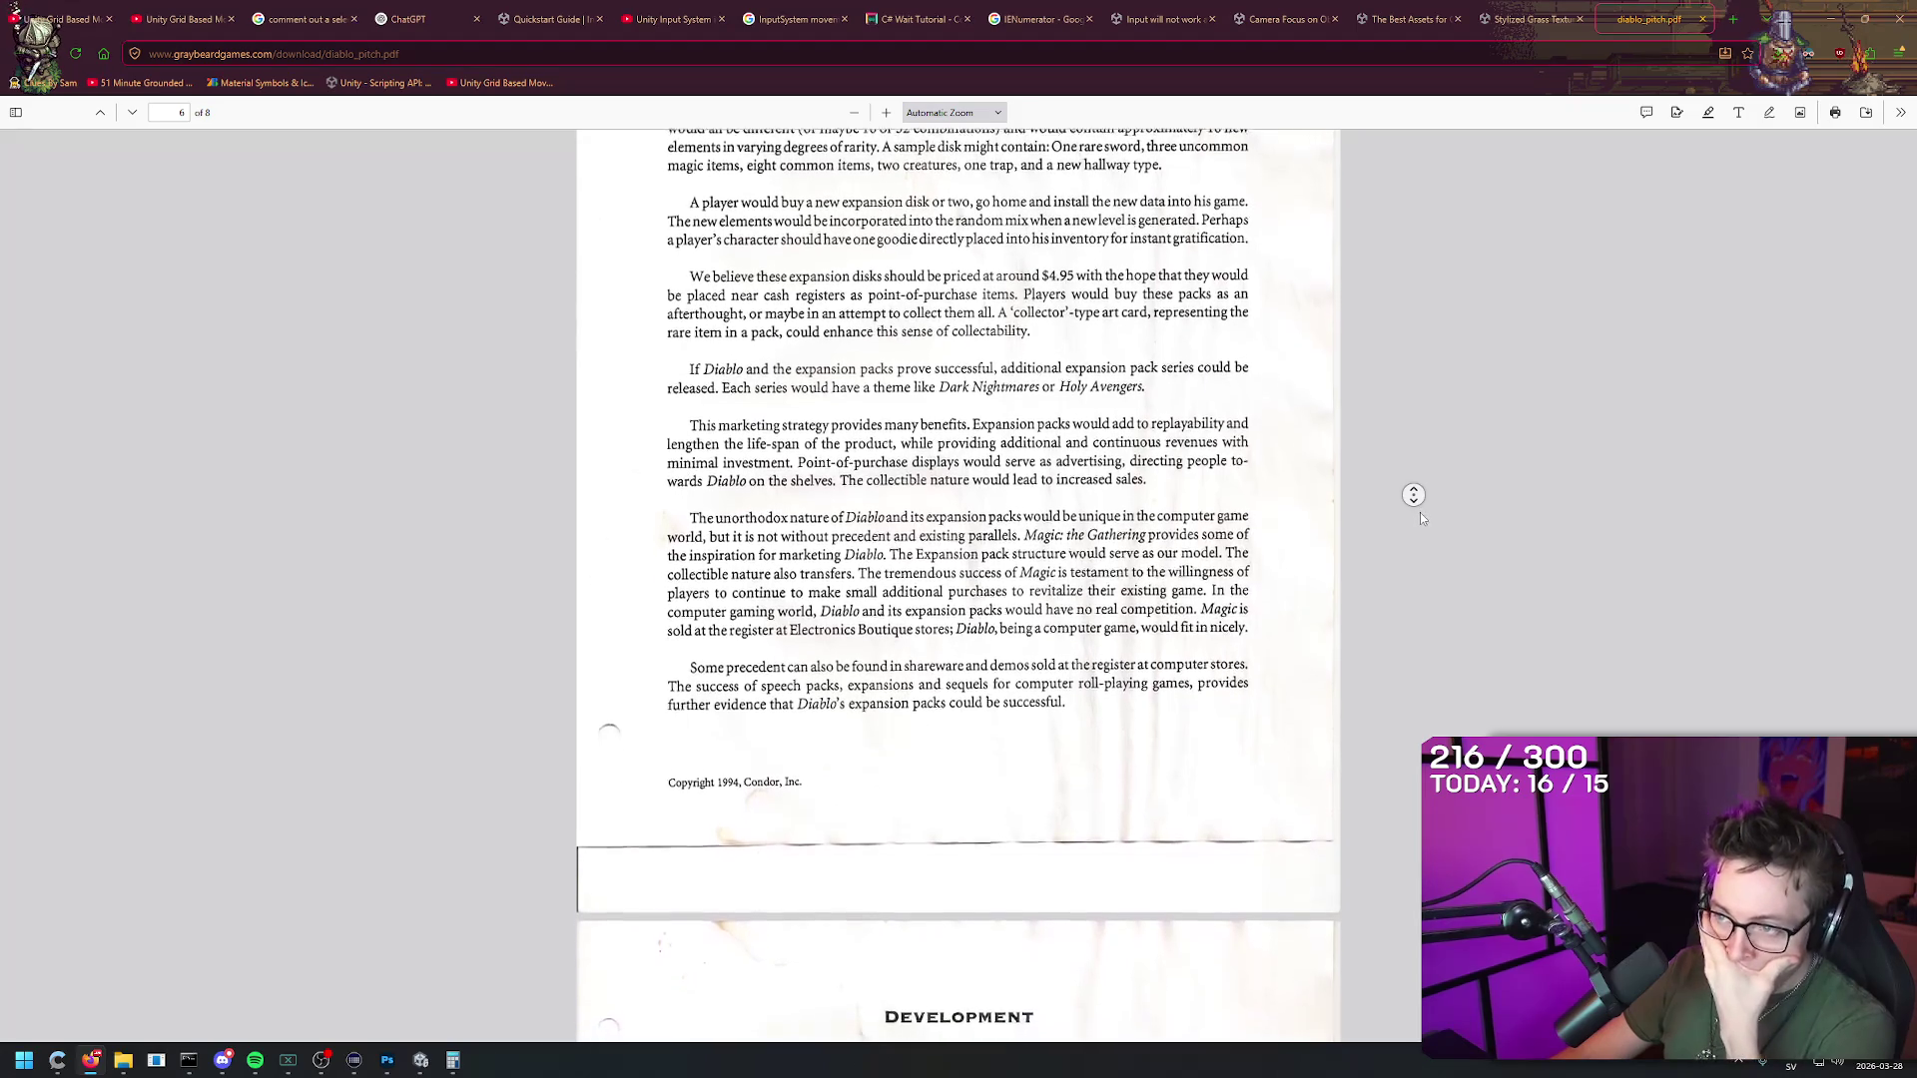
middle_click(1414, 508)
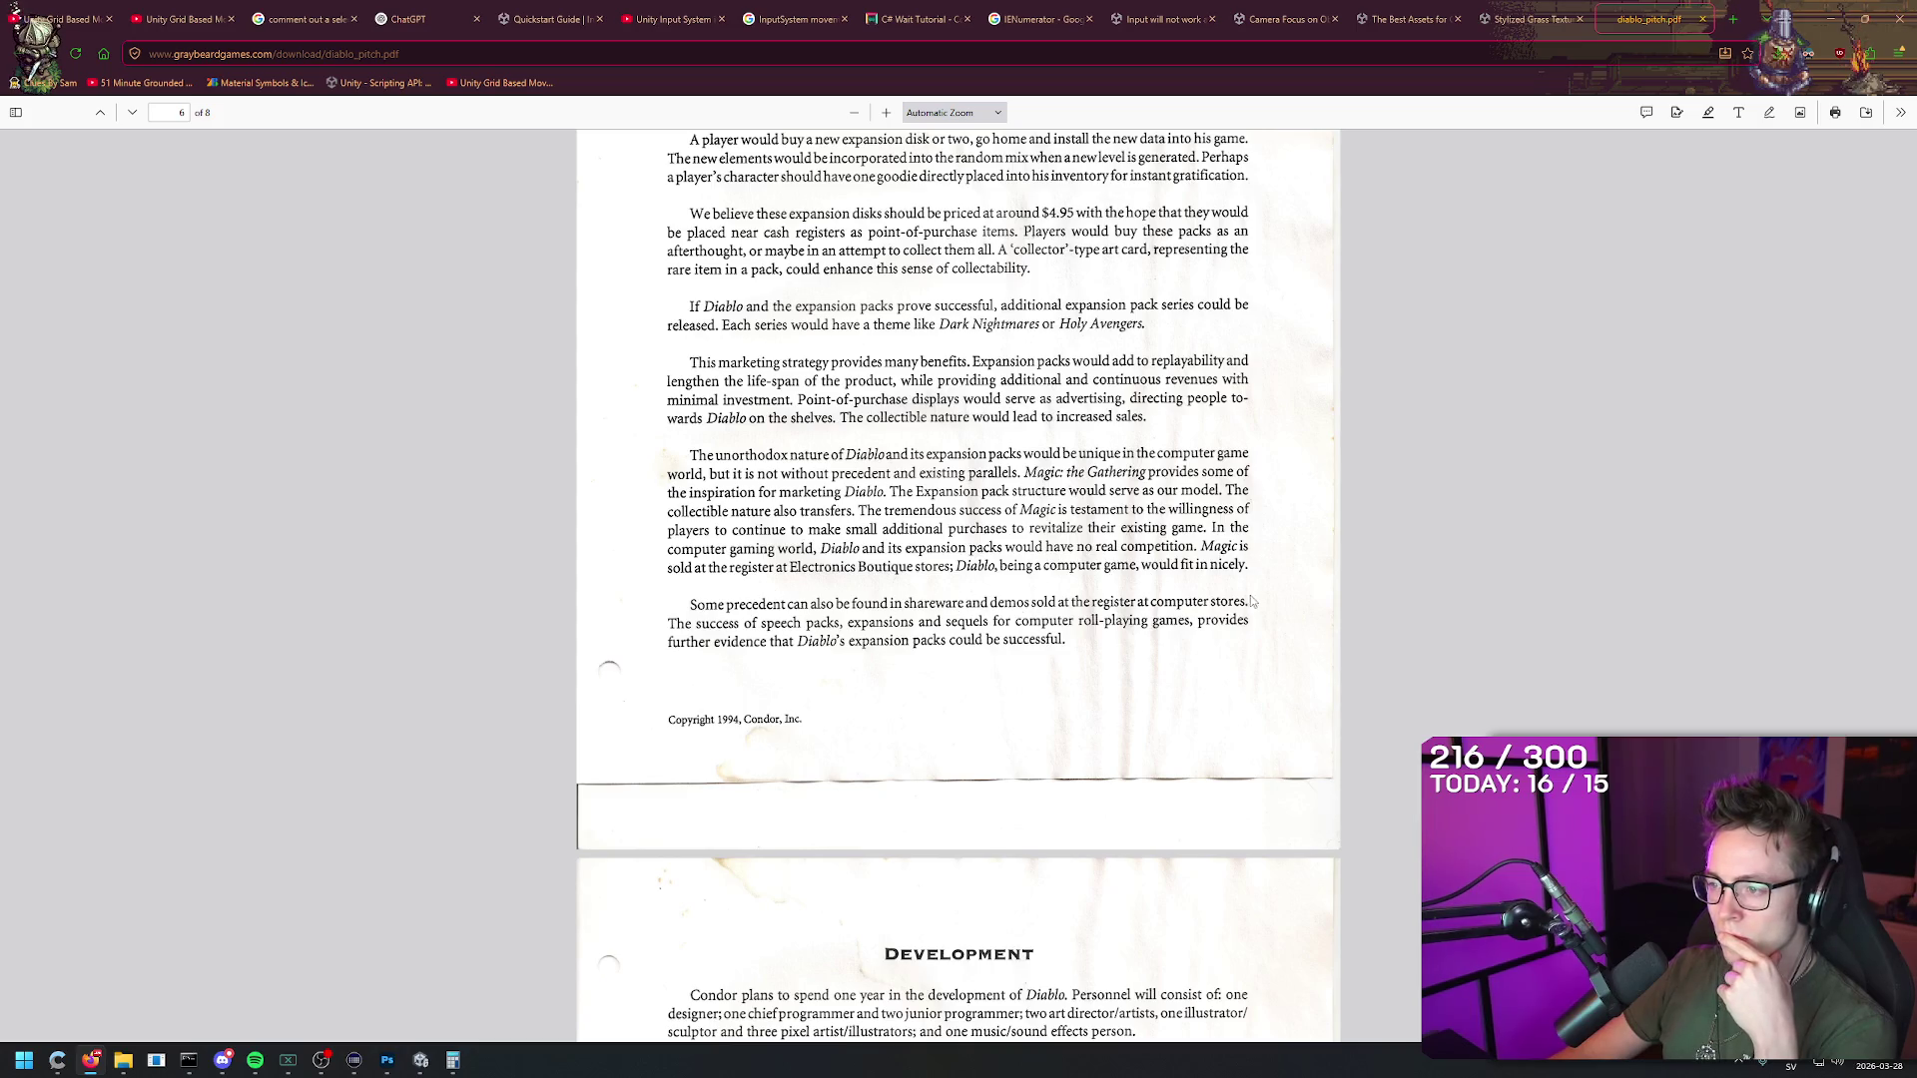
Step: Scroll on to page 8, the twelve-month development schedule chart
scroll(1400, 544, down, 6)
scroll(1422, 579, down, 3)
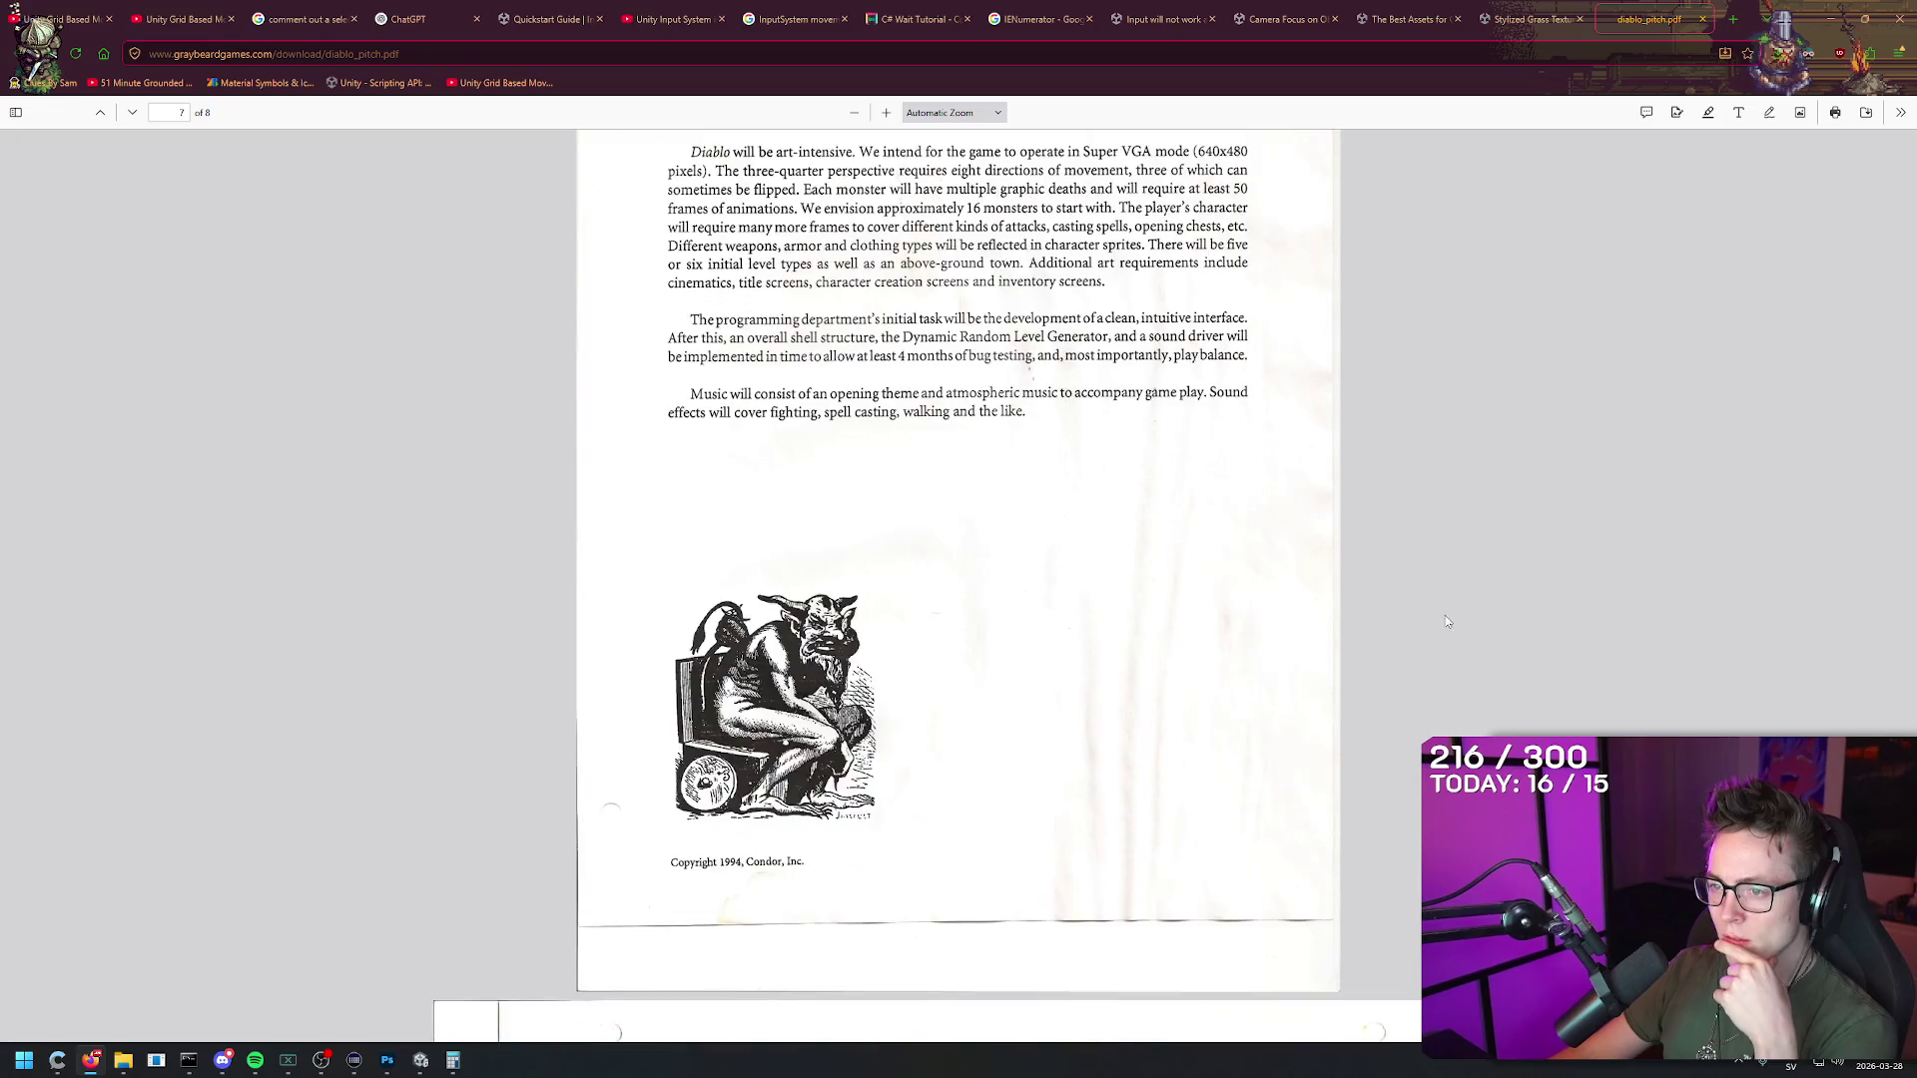
scroll(1496, 364, up, 3)
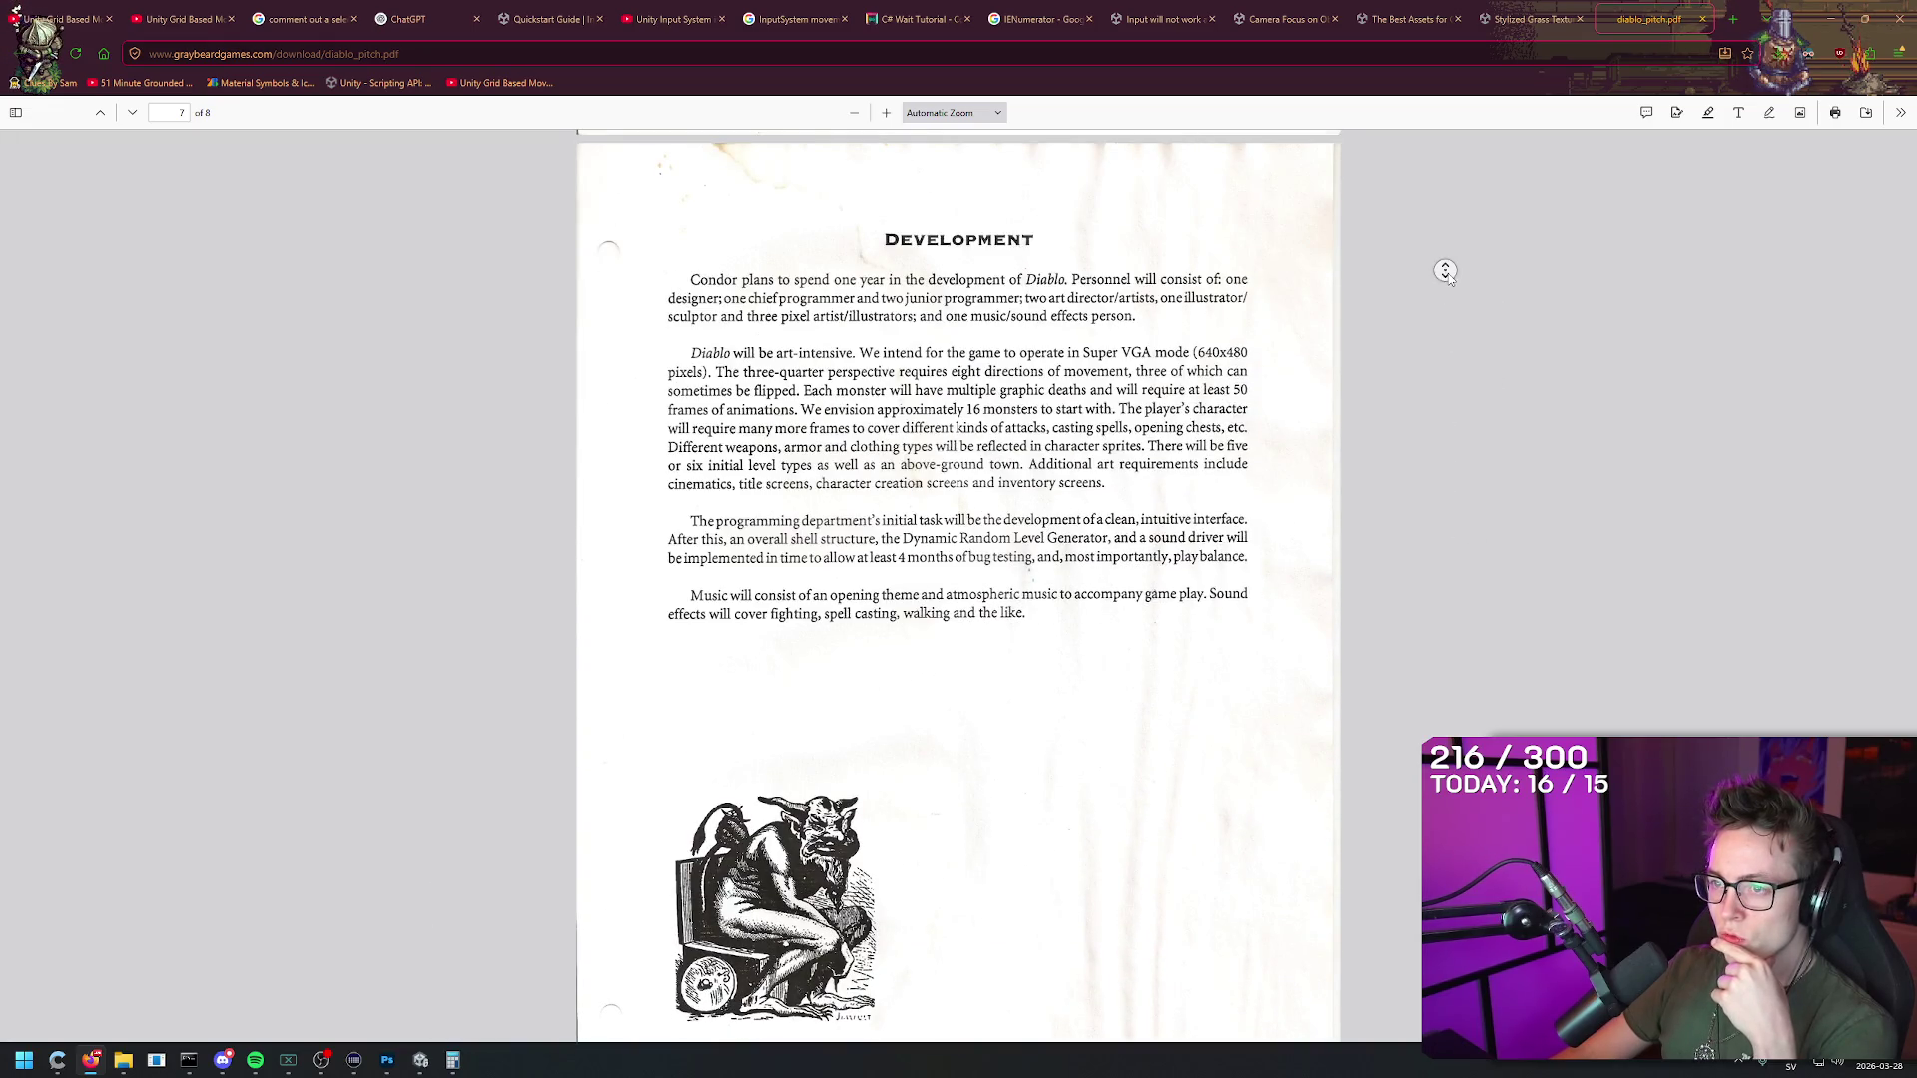
scroll(1452, 290, down, 2)
scroll(1441, 361, down, 7)
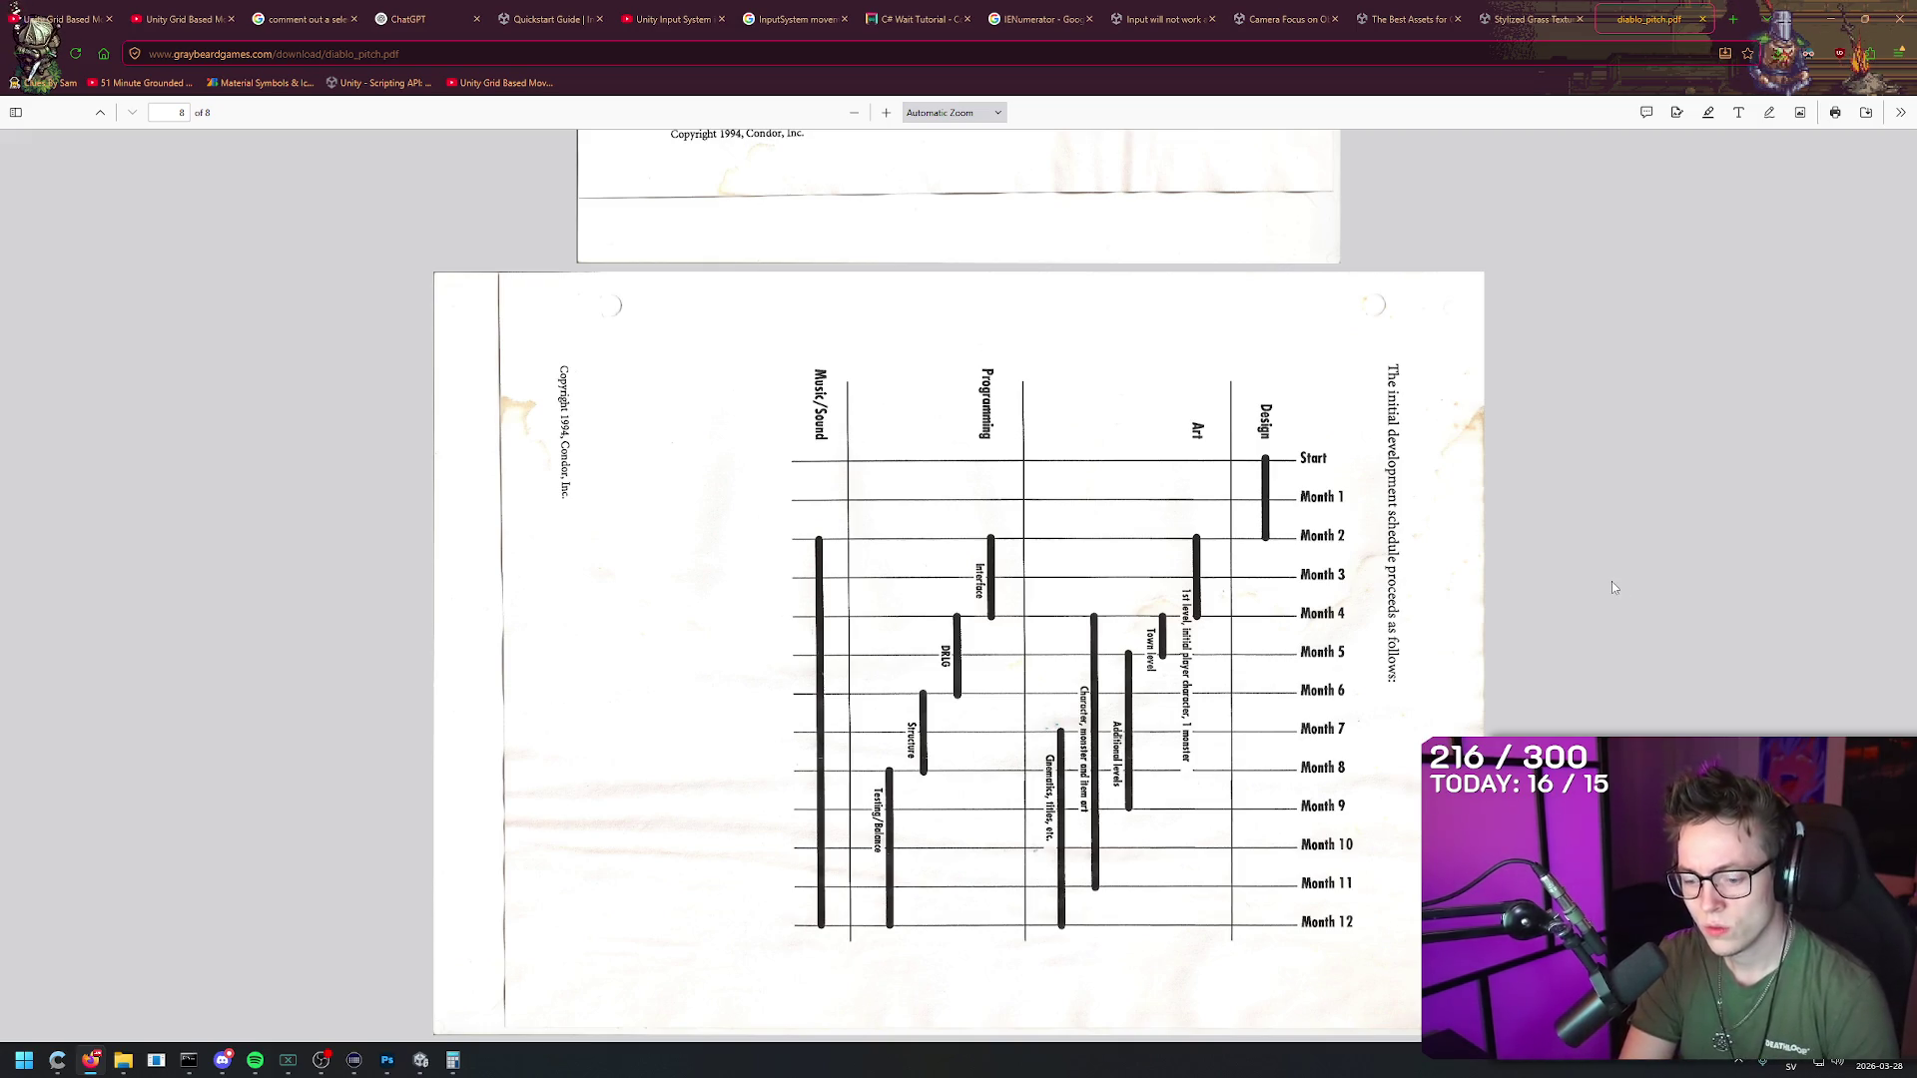
Step: Search Google for 'did they make diablo 1 in 1 year?' and close the Diablo pitch PDF tab
key(ctrl+t)
text(did they make diablo $1)
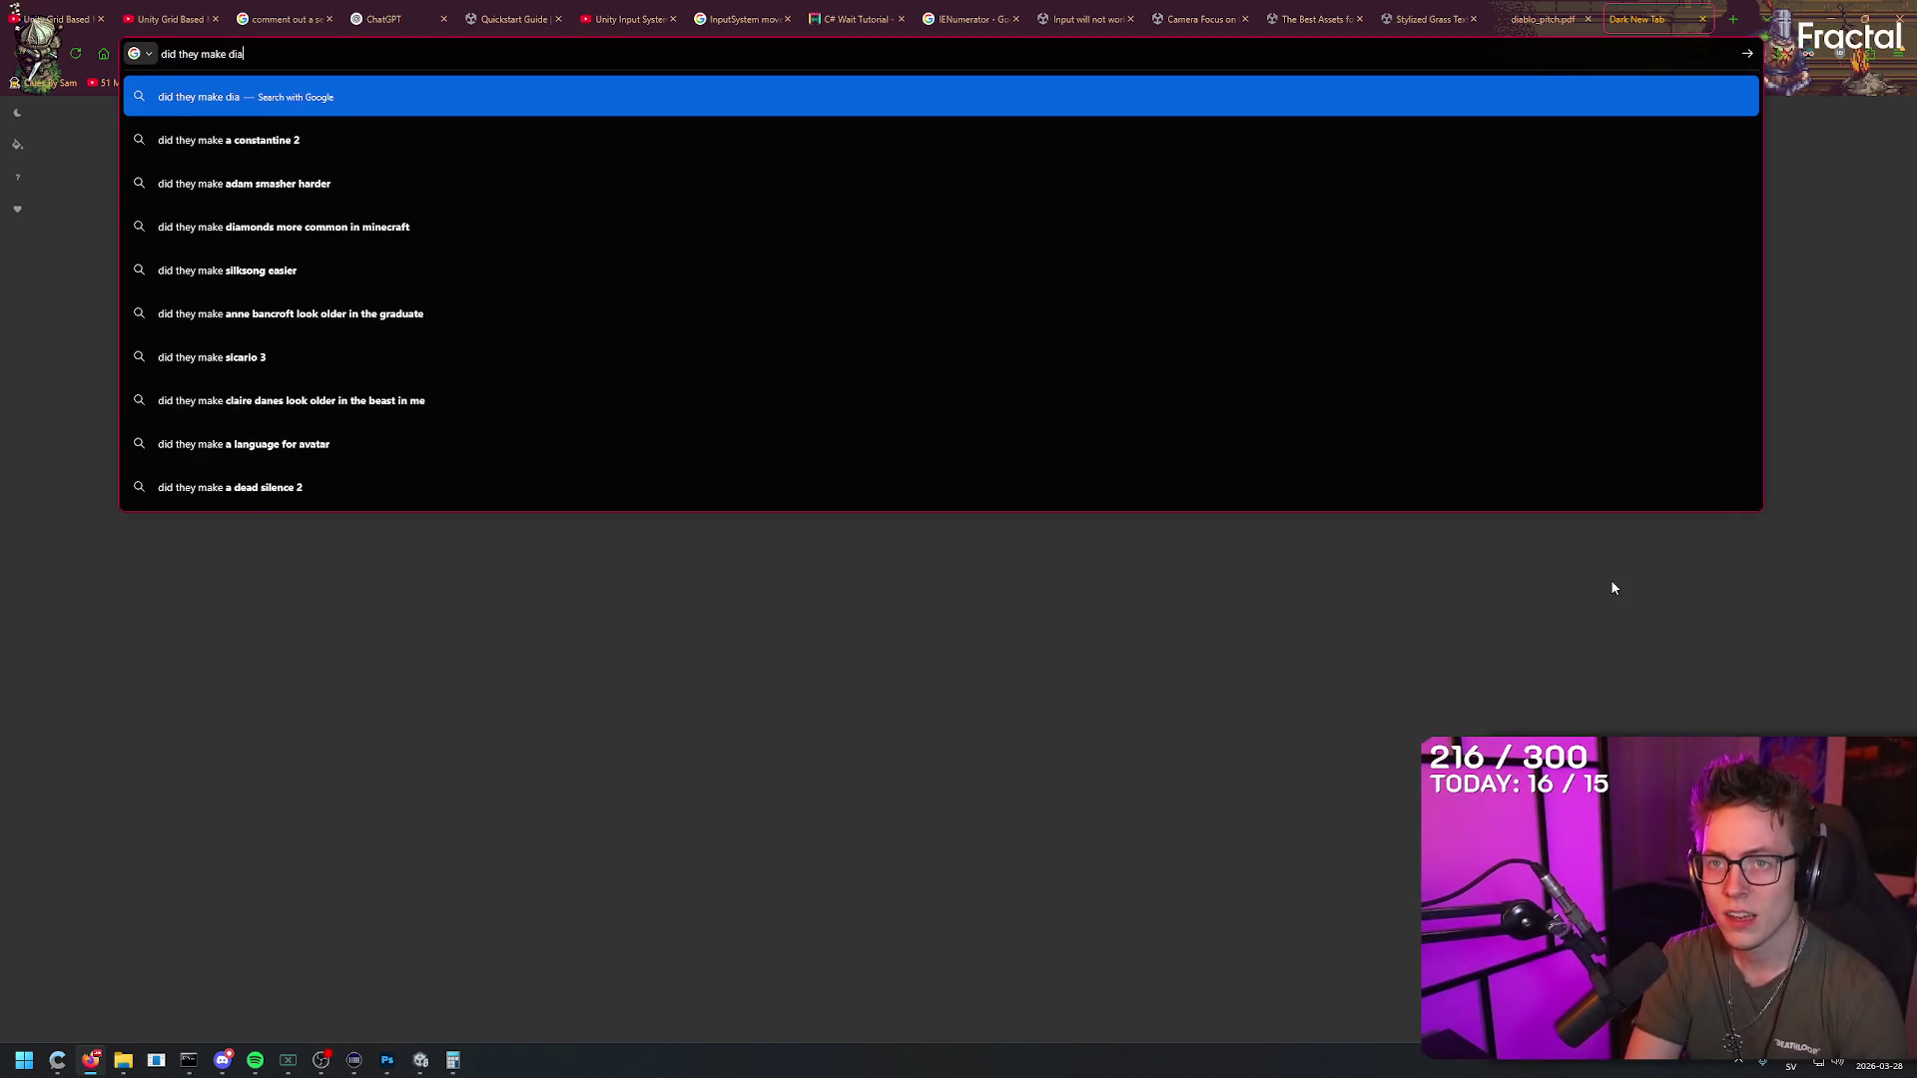
key(BackSpace)
key(BackSpace)
key(BackSpace)
text(1 in 1 year?)
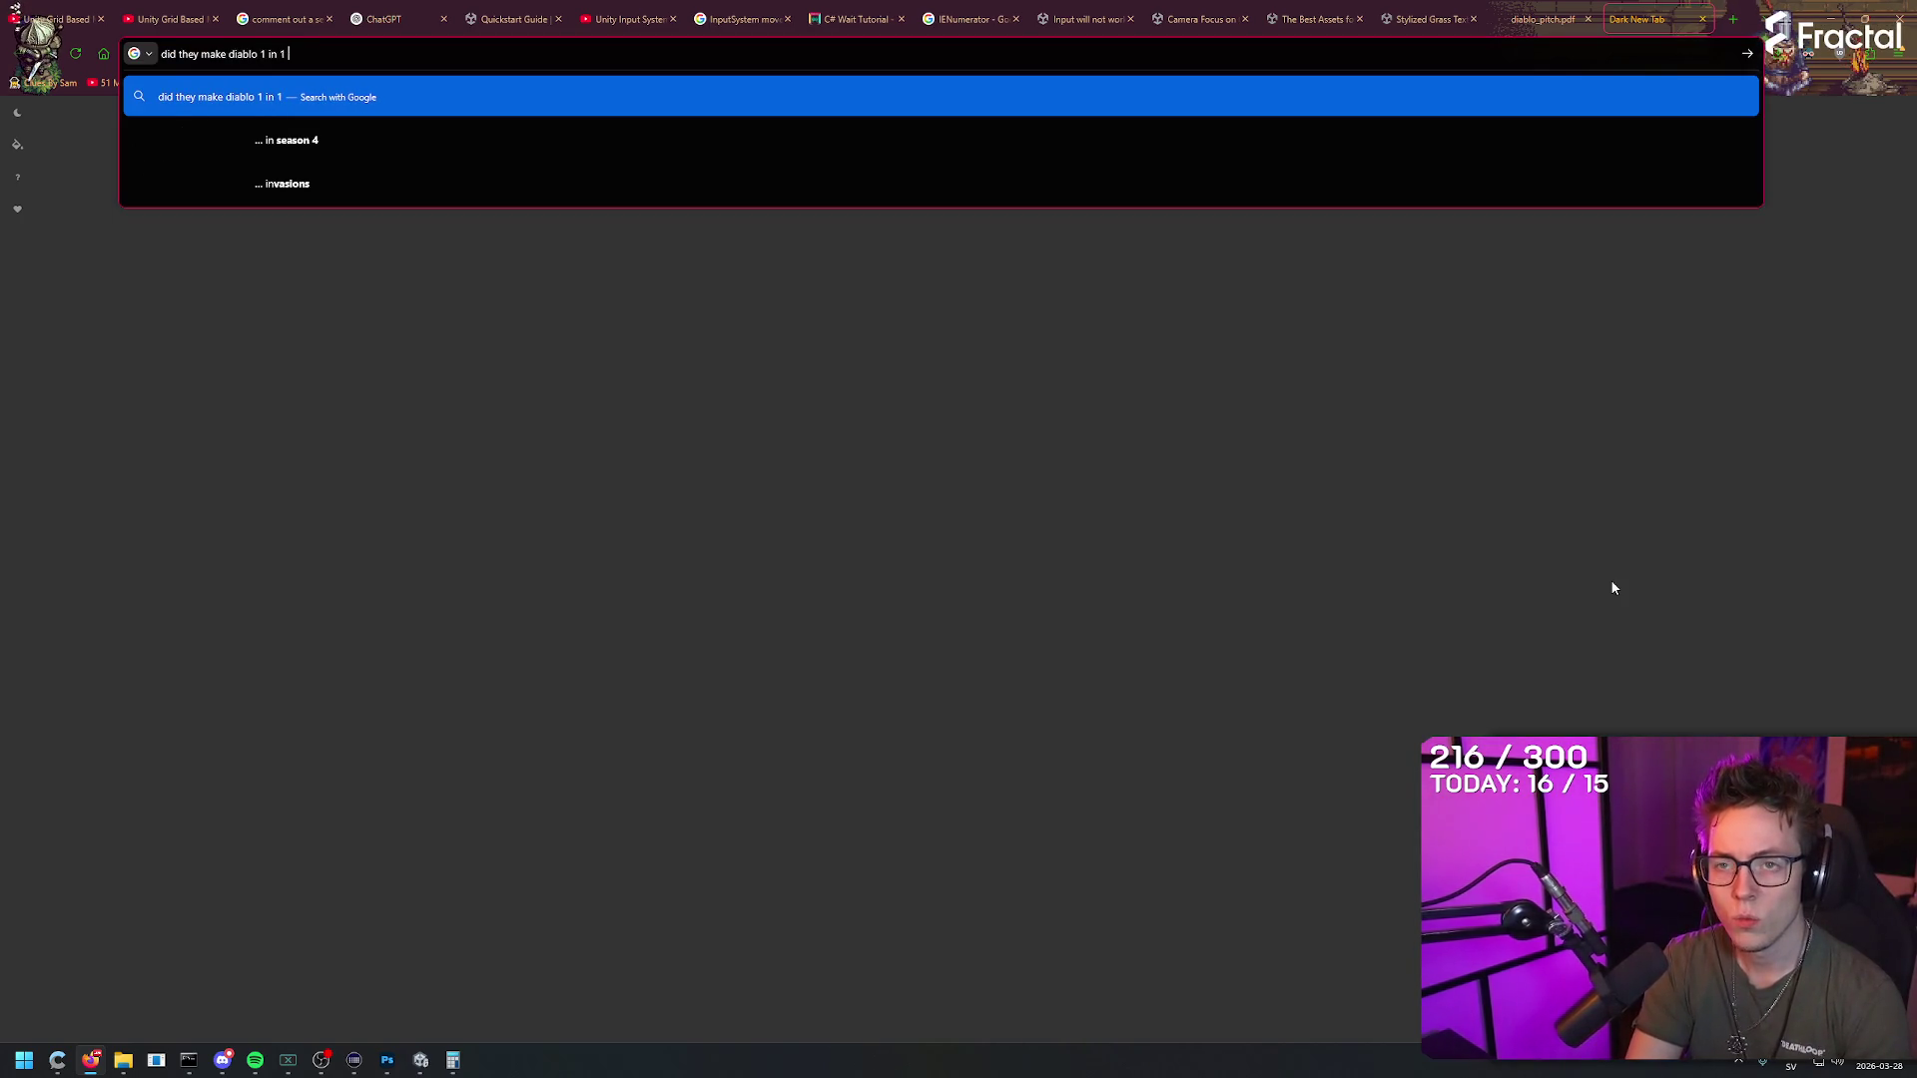
key(Return)
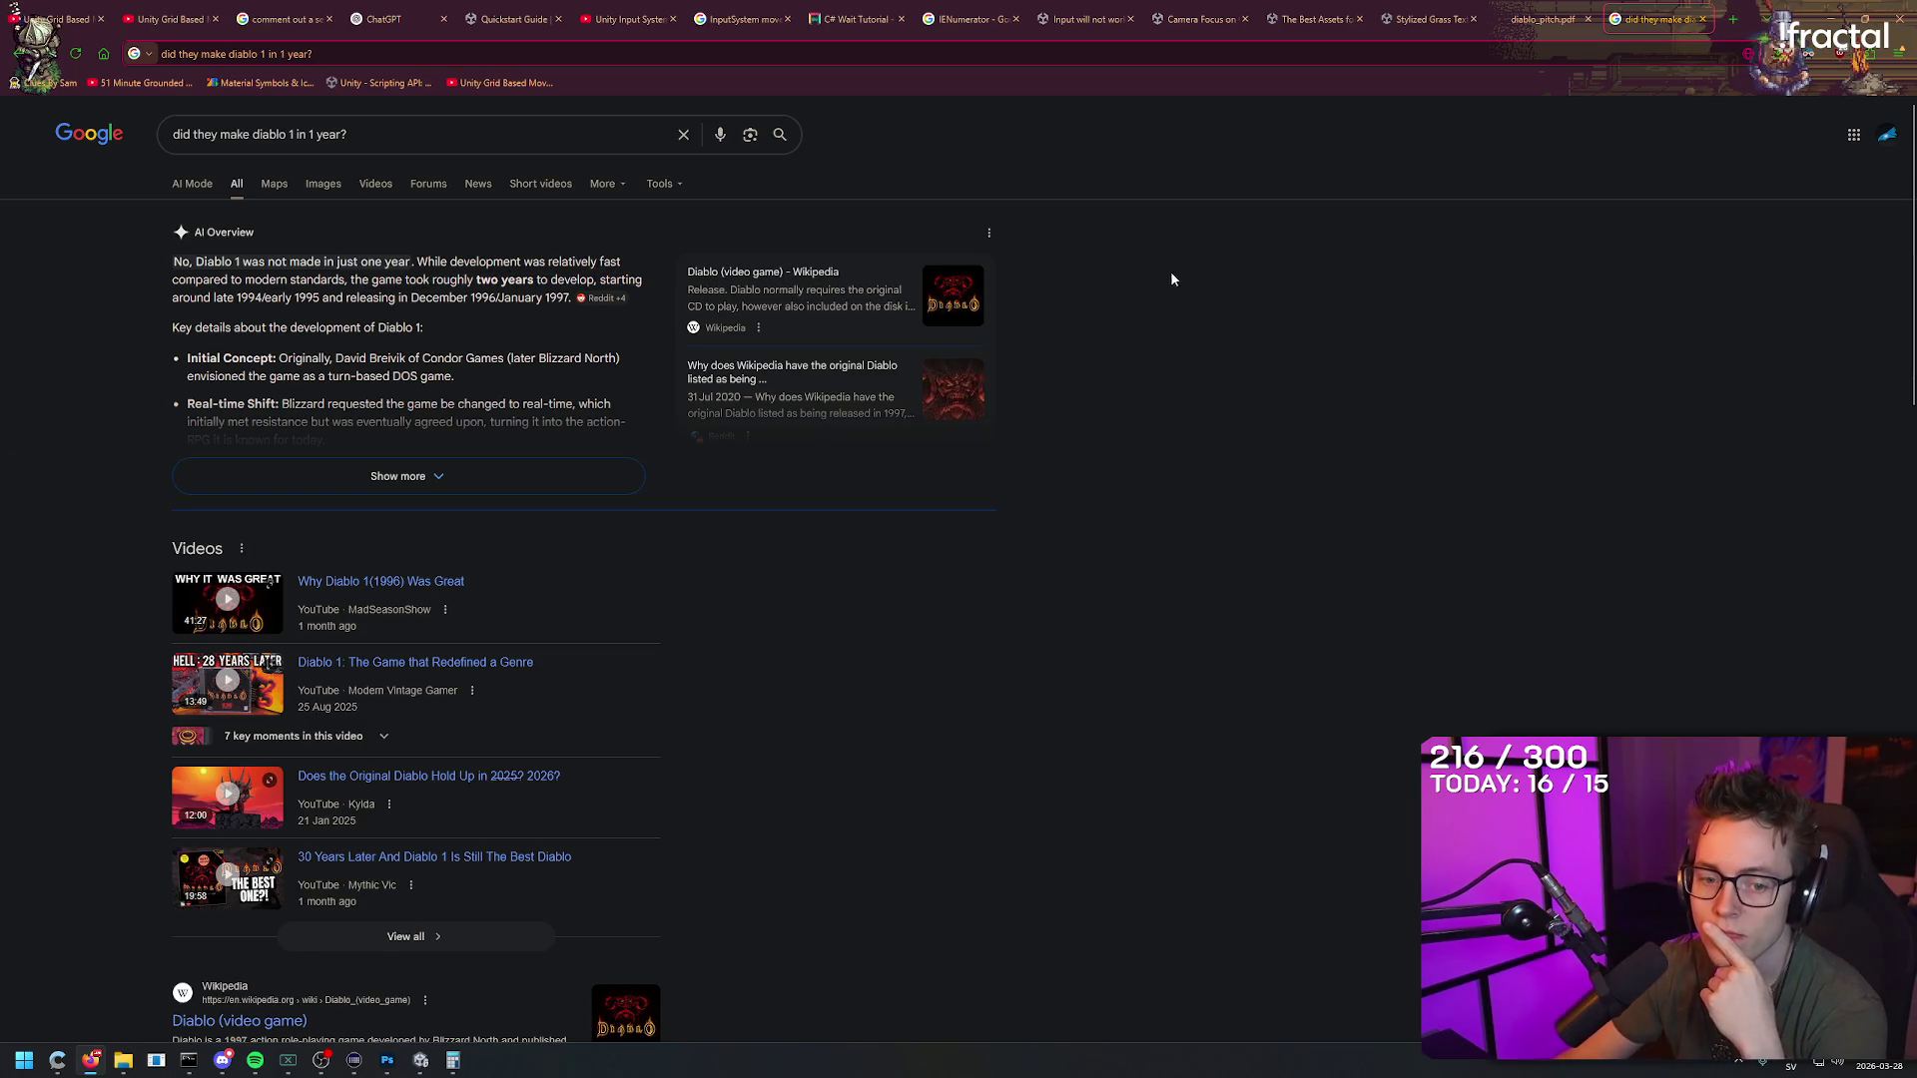
click(1653, 14)
key(ctrl+w)
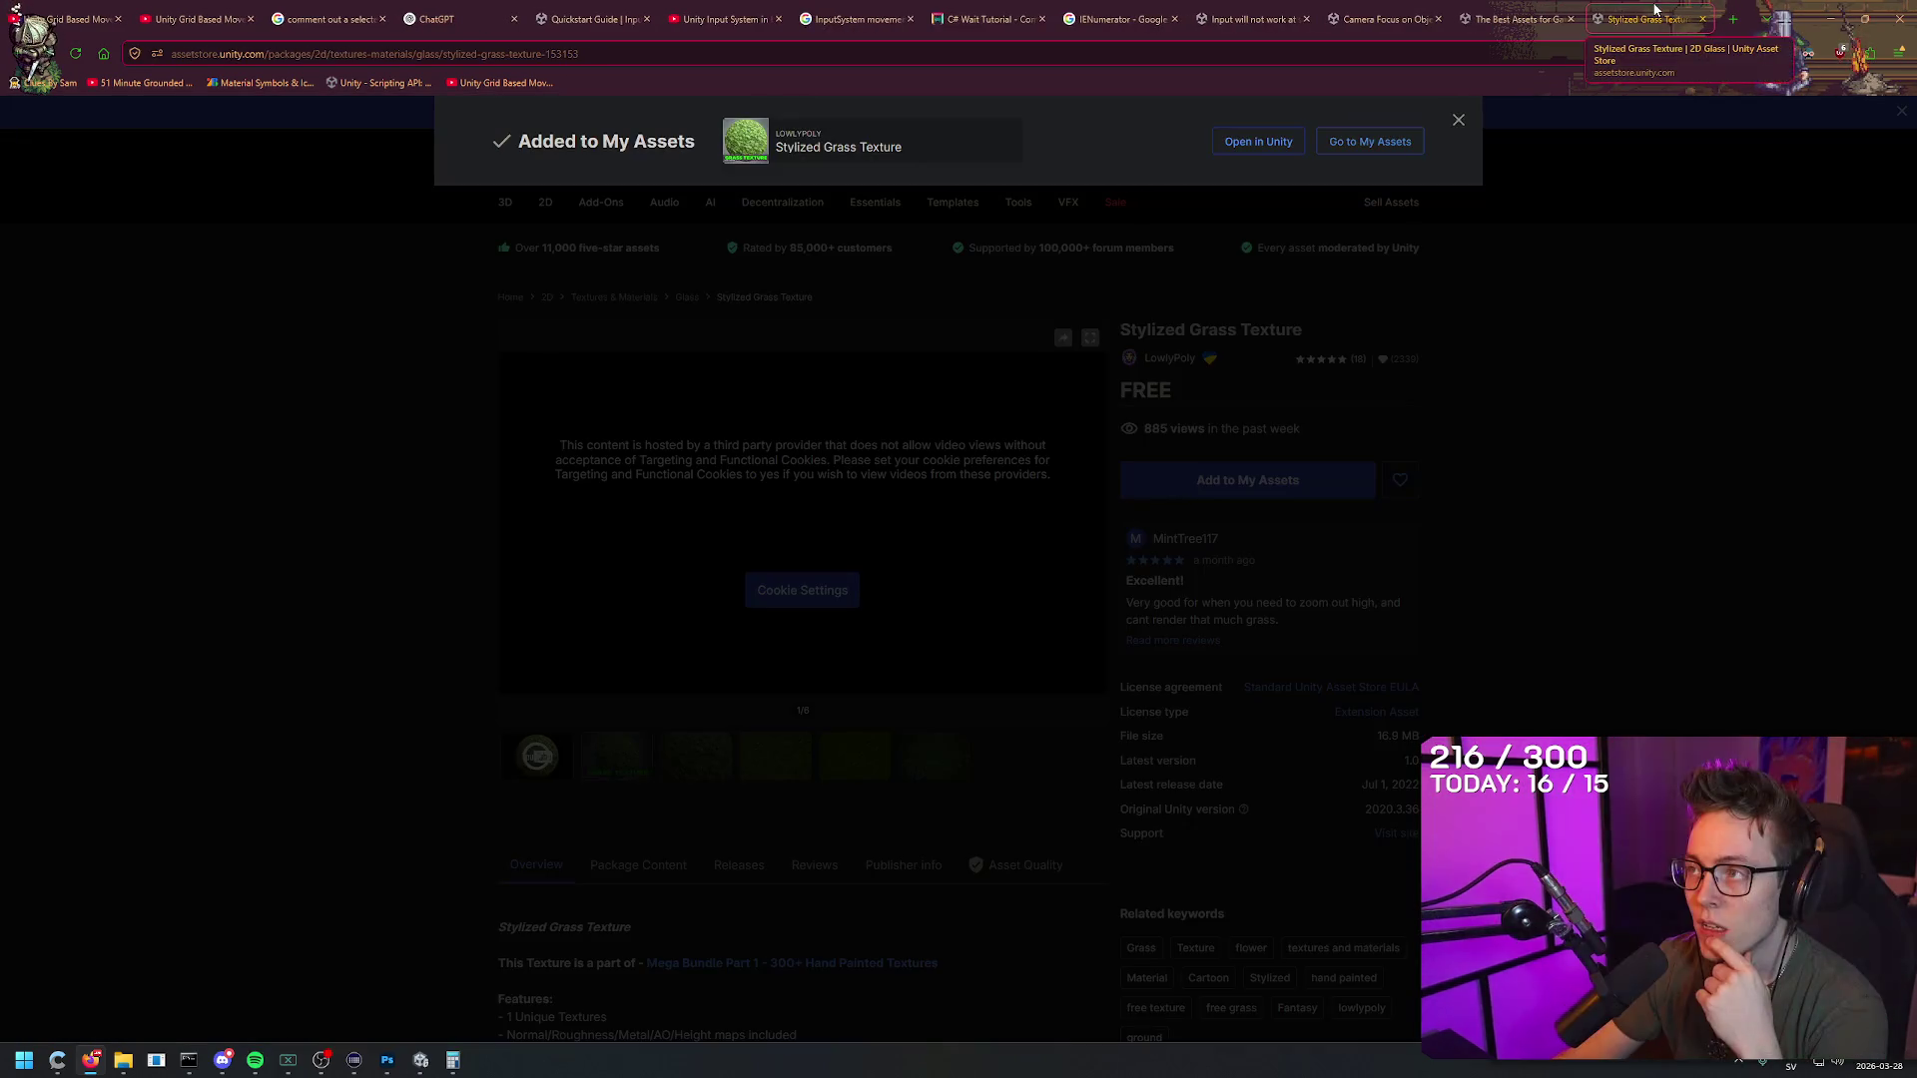
Step: Close the asset store, forum, input system, coding, guide, chatbot, search and Part 2 tutorial tabs
key(ctrl+w)
key(ctrl+w)
key(ctrl+w)
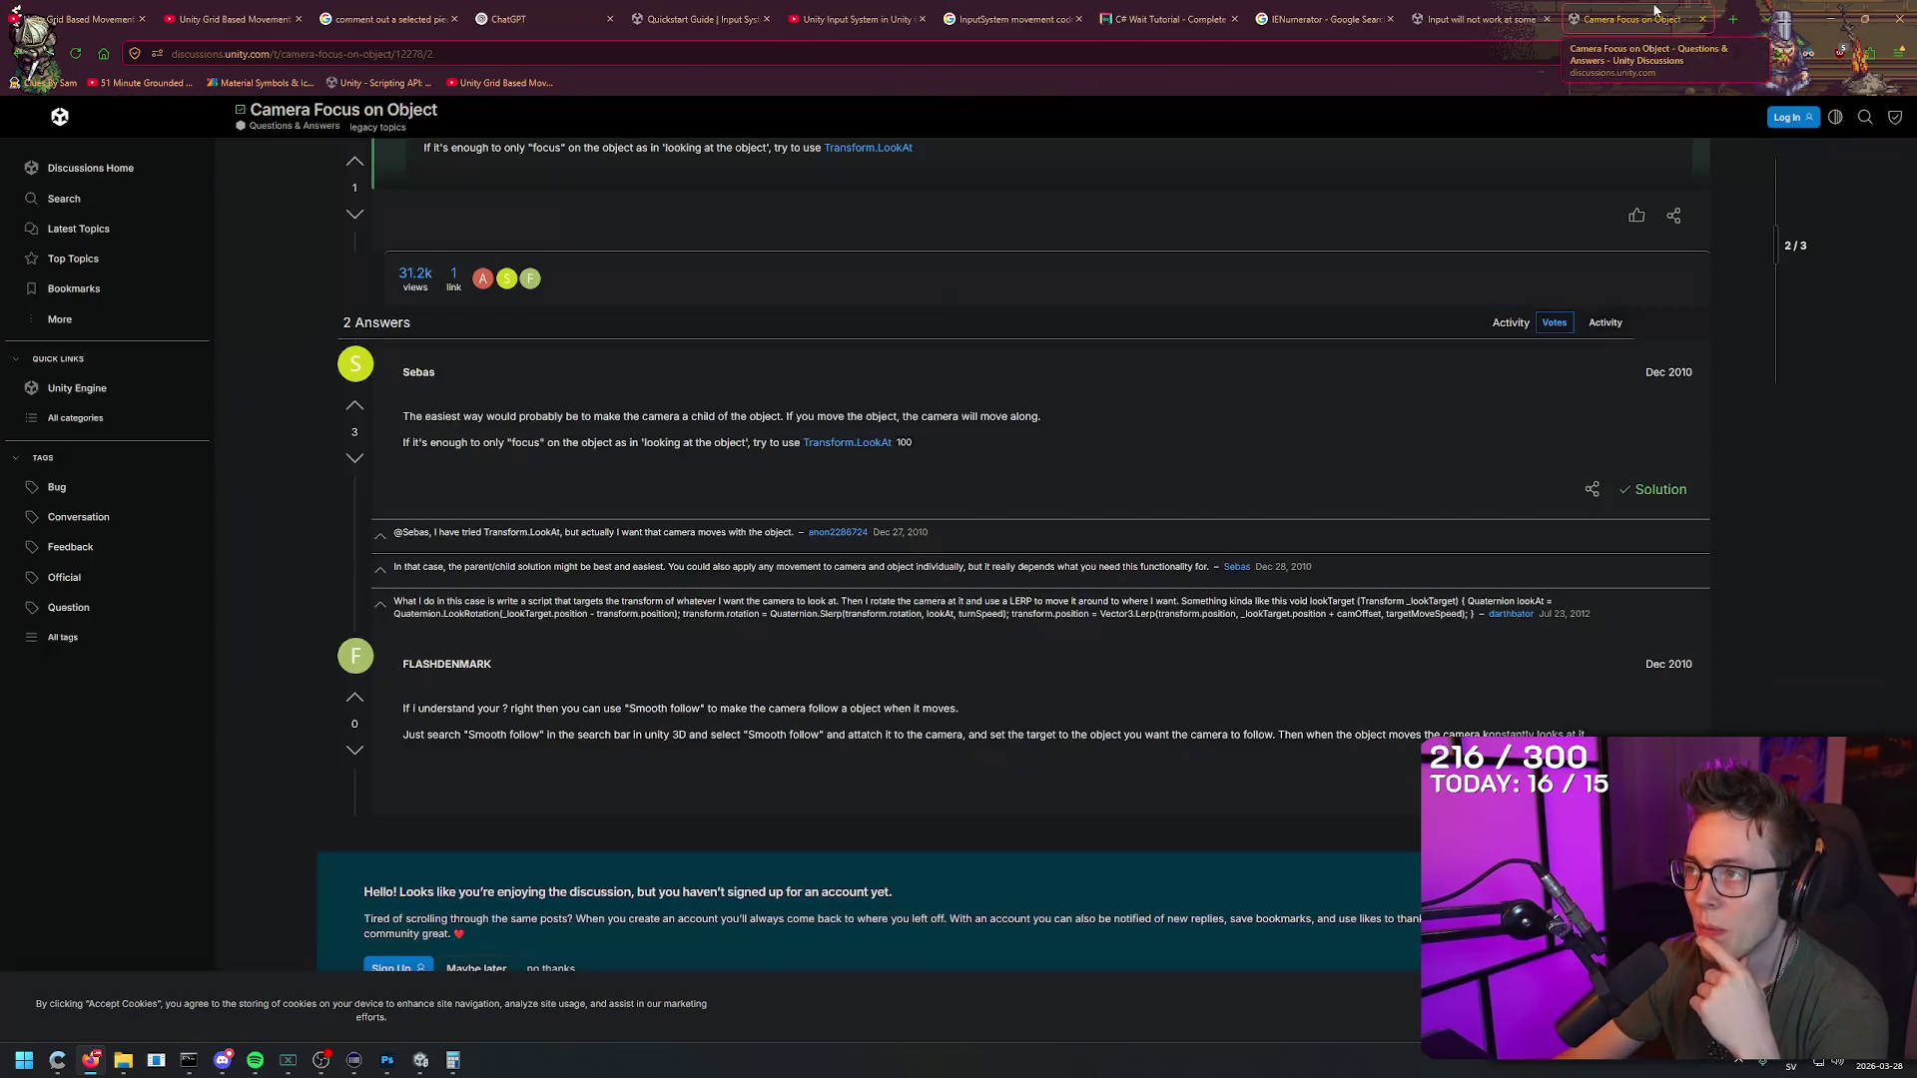
key(ctrl+w)
key(ctrl+w)
key(ctrl+w)
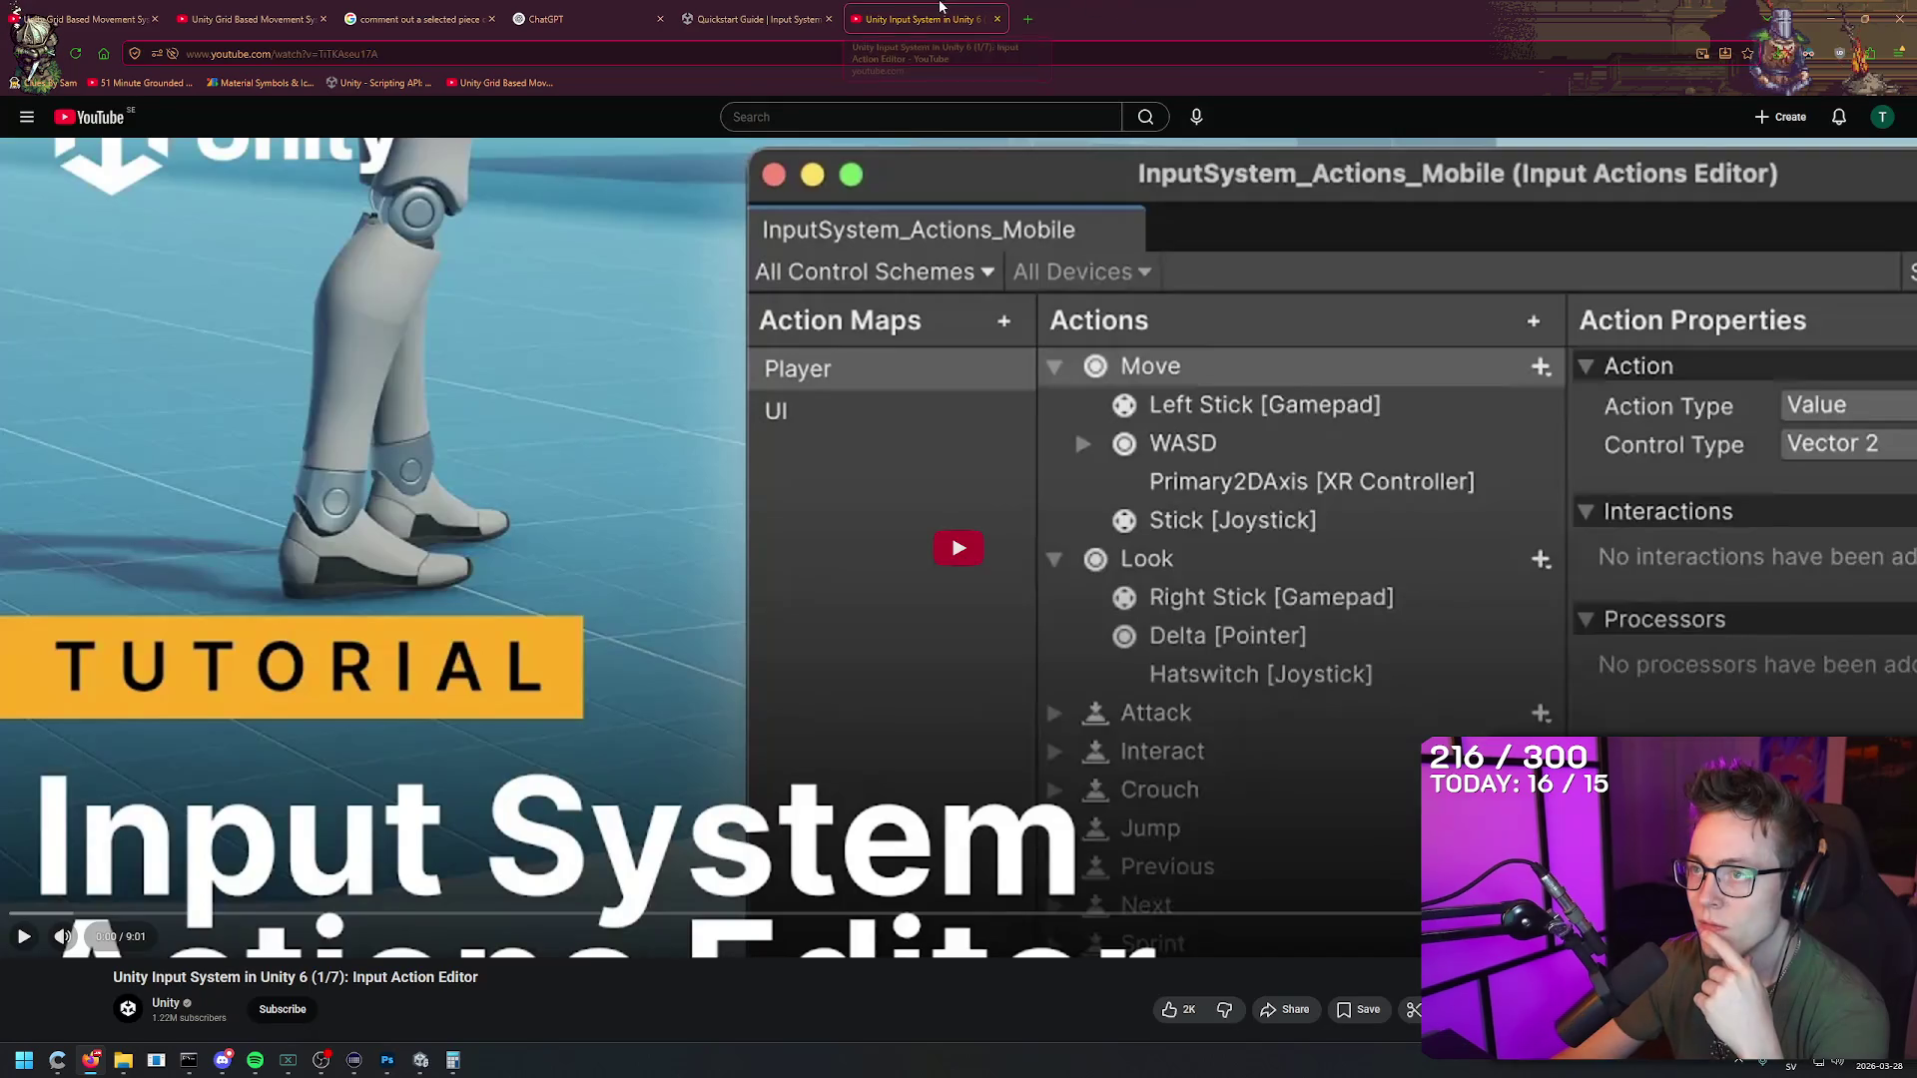
key(ctrl+w)
key(ctrl+w)
key(ctrl+w)
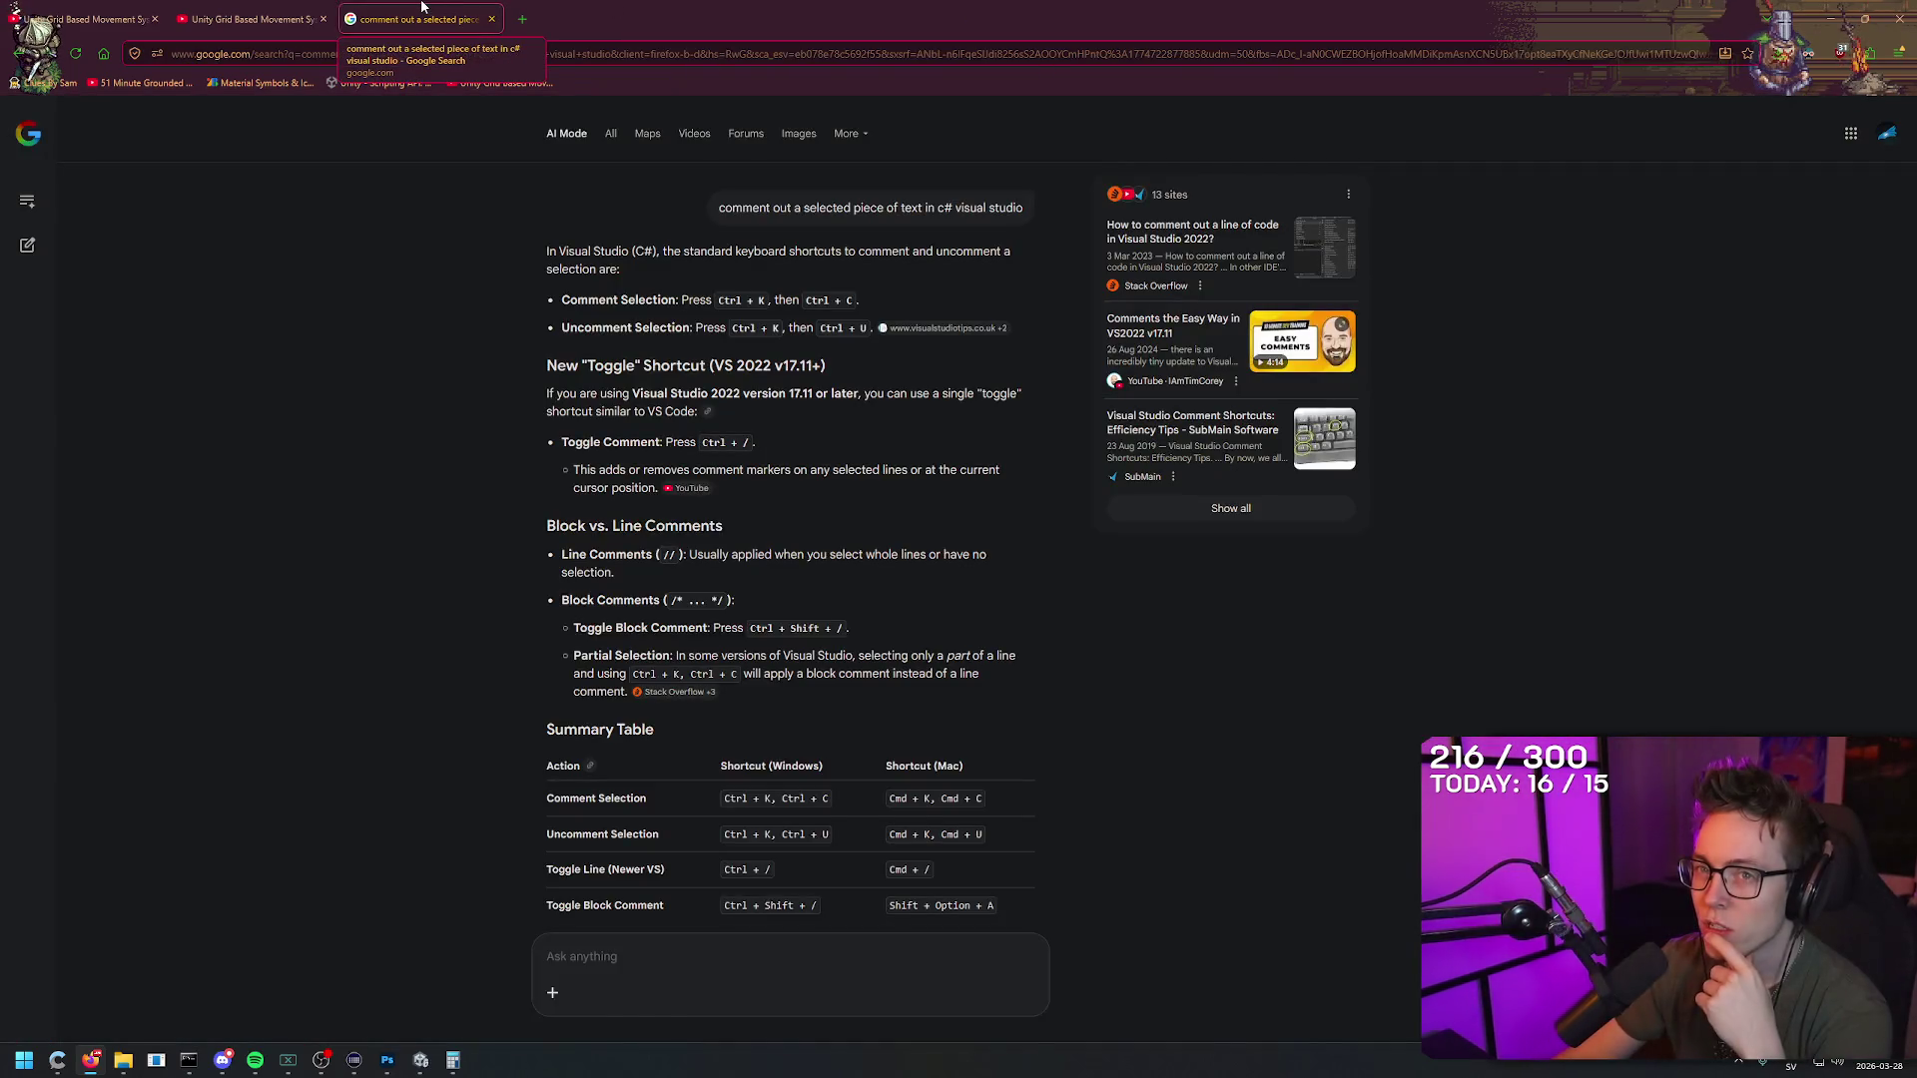
key(ctrl+w)
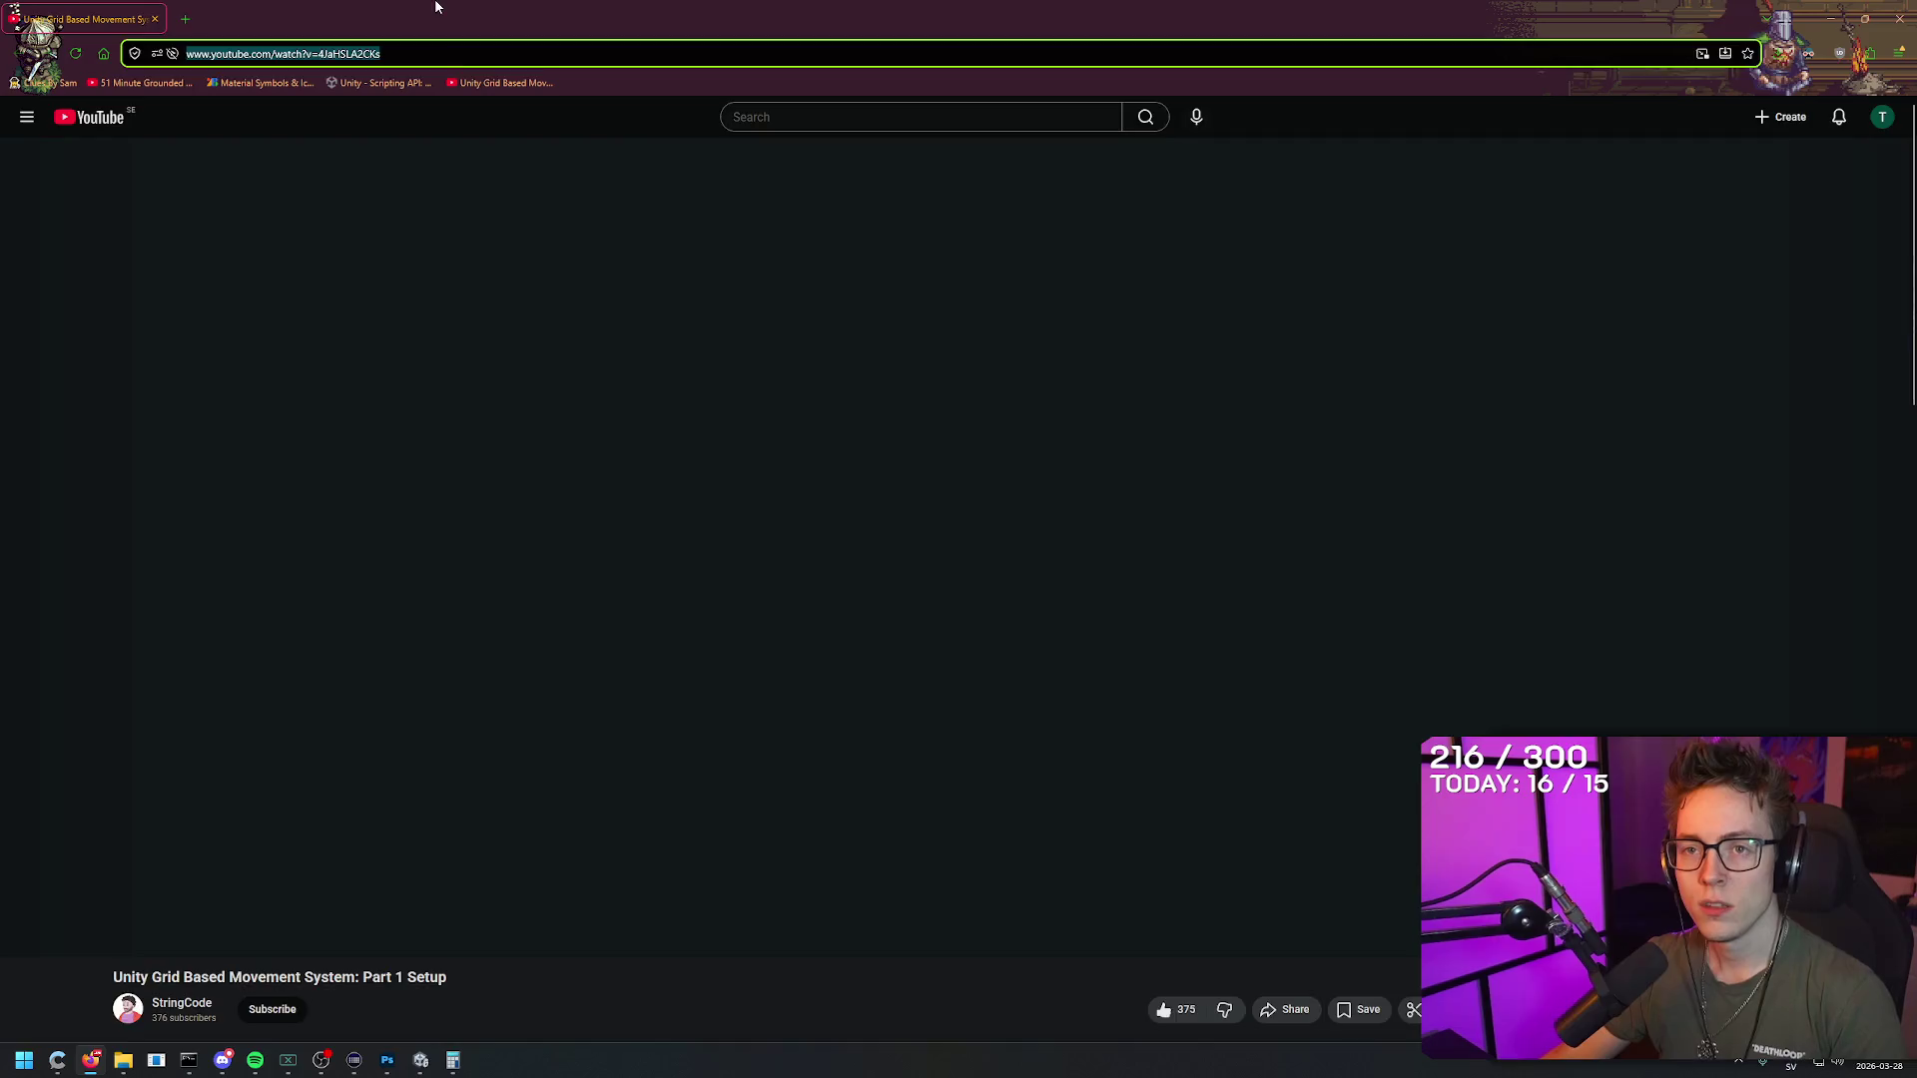
Step: Reopen the asset store tabs and the Diablo pitch PDF, then switch to Photoshop
key(ctrl+shift+t)
key(ctrl+shift+t)
key(ctrl+shift+t)
key(ctrl+shift+t)
key(ctrl+shift+t)
key(ctrl+shift+t)
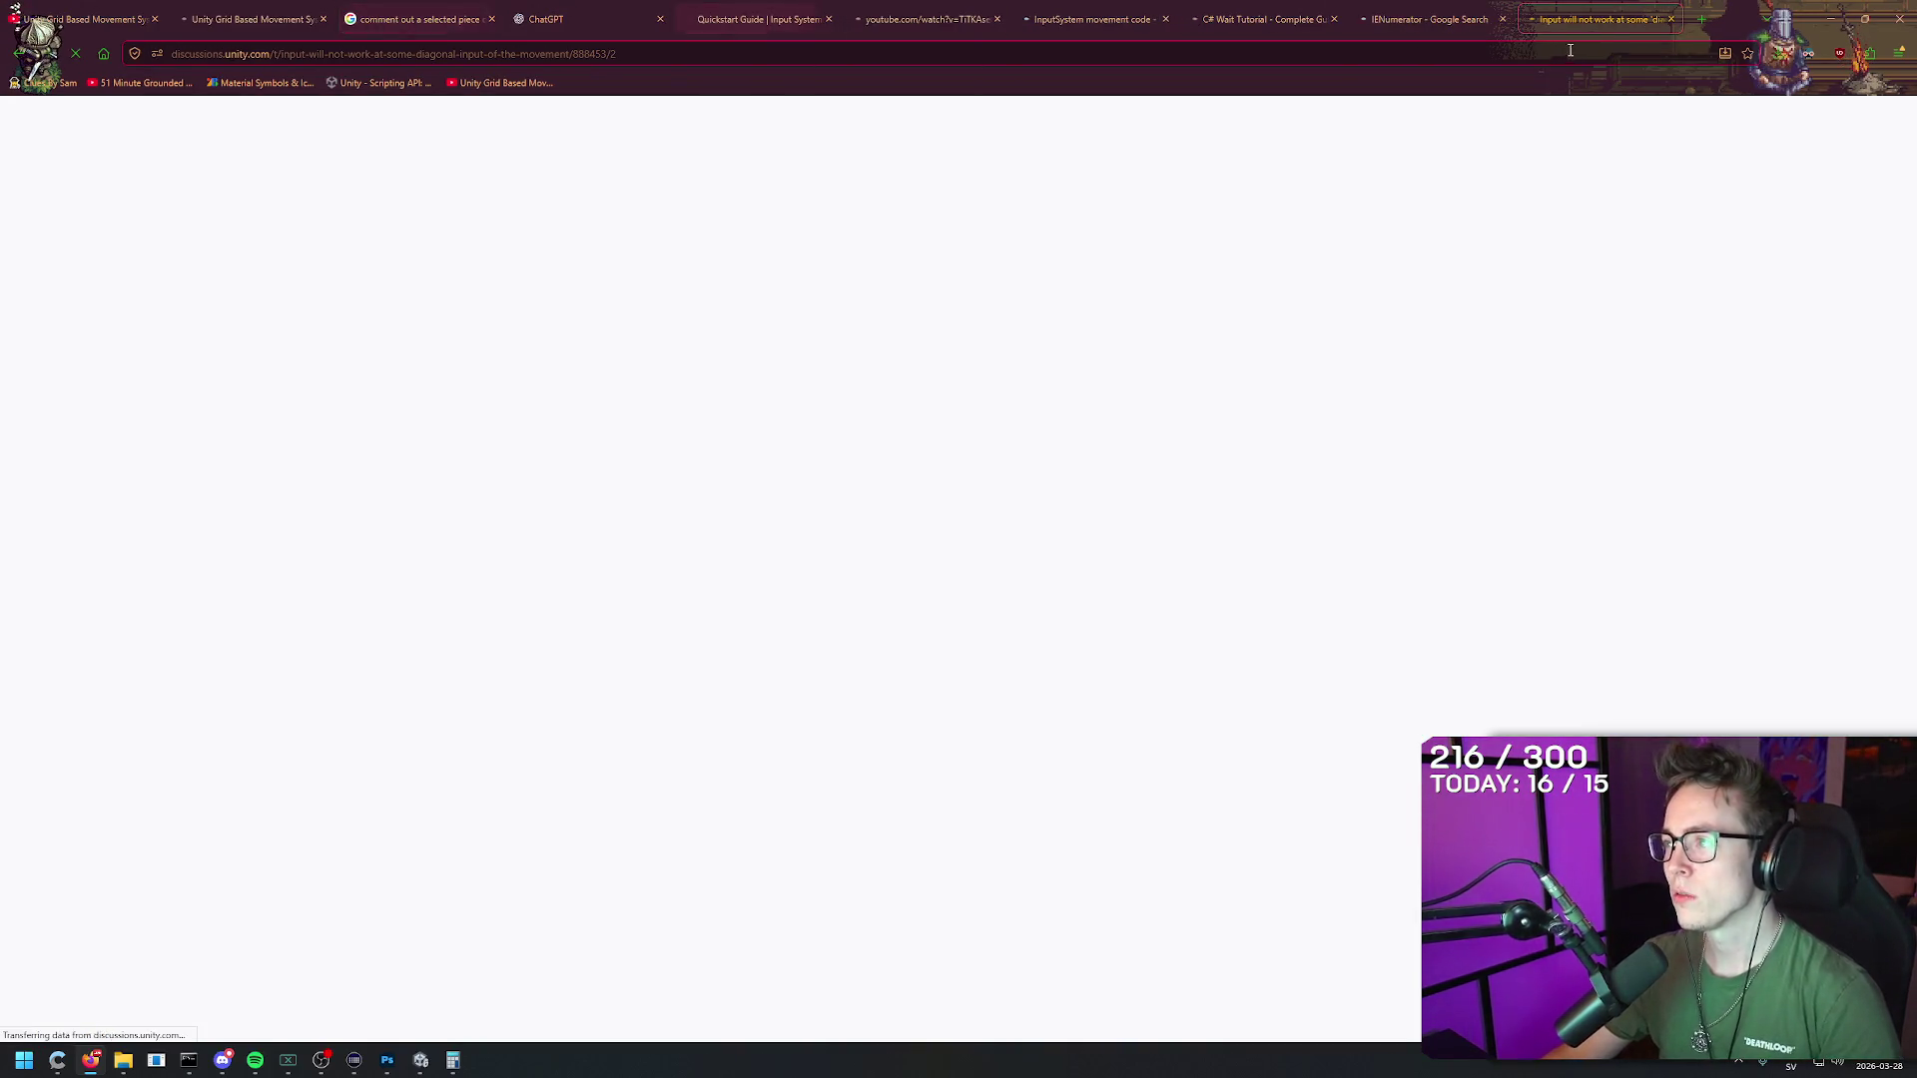
key(ctrl+shift+t)
key(ctrl+shift+t)
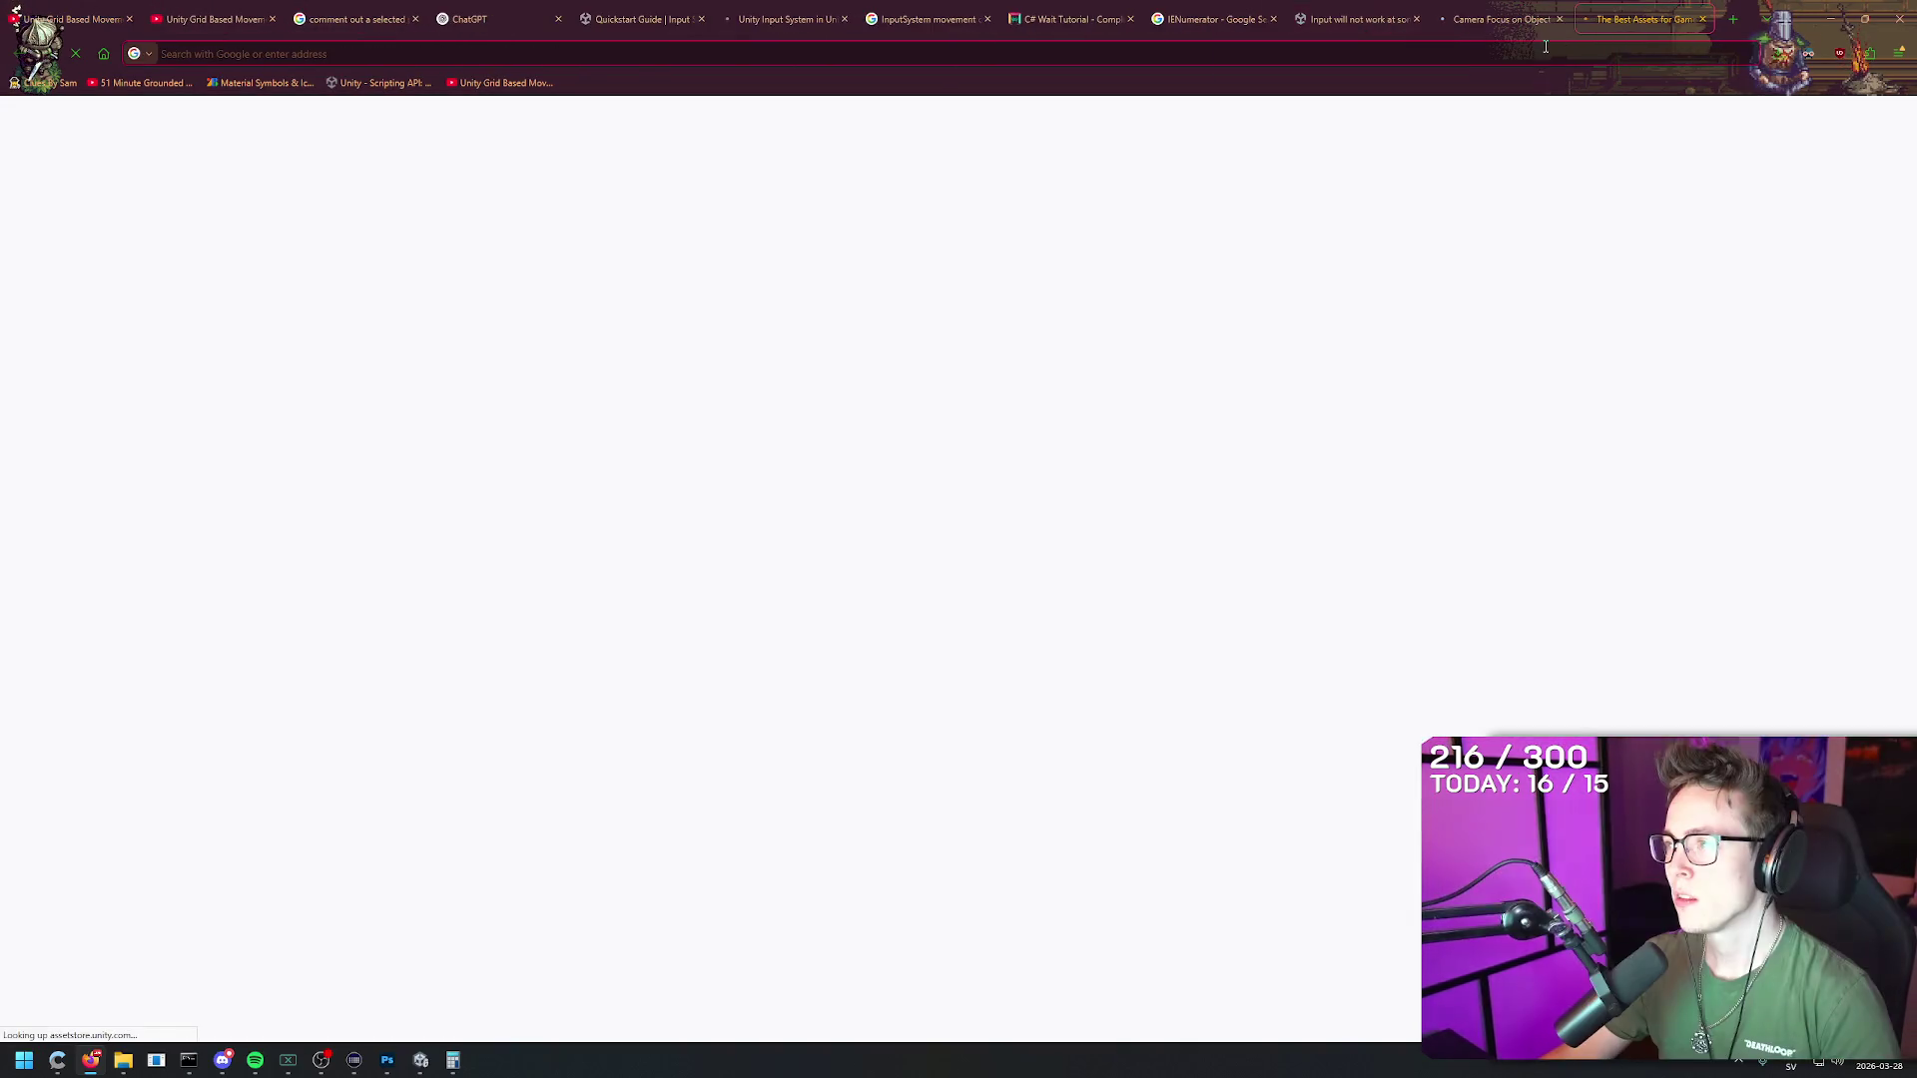
key(ctrl+shift+t)
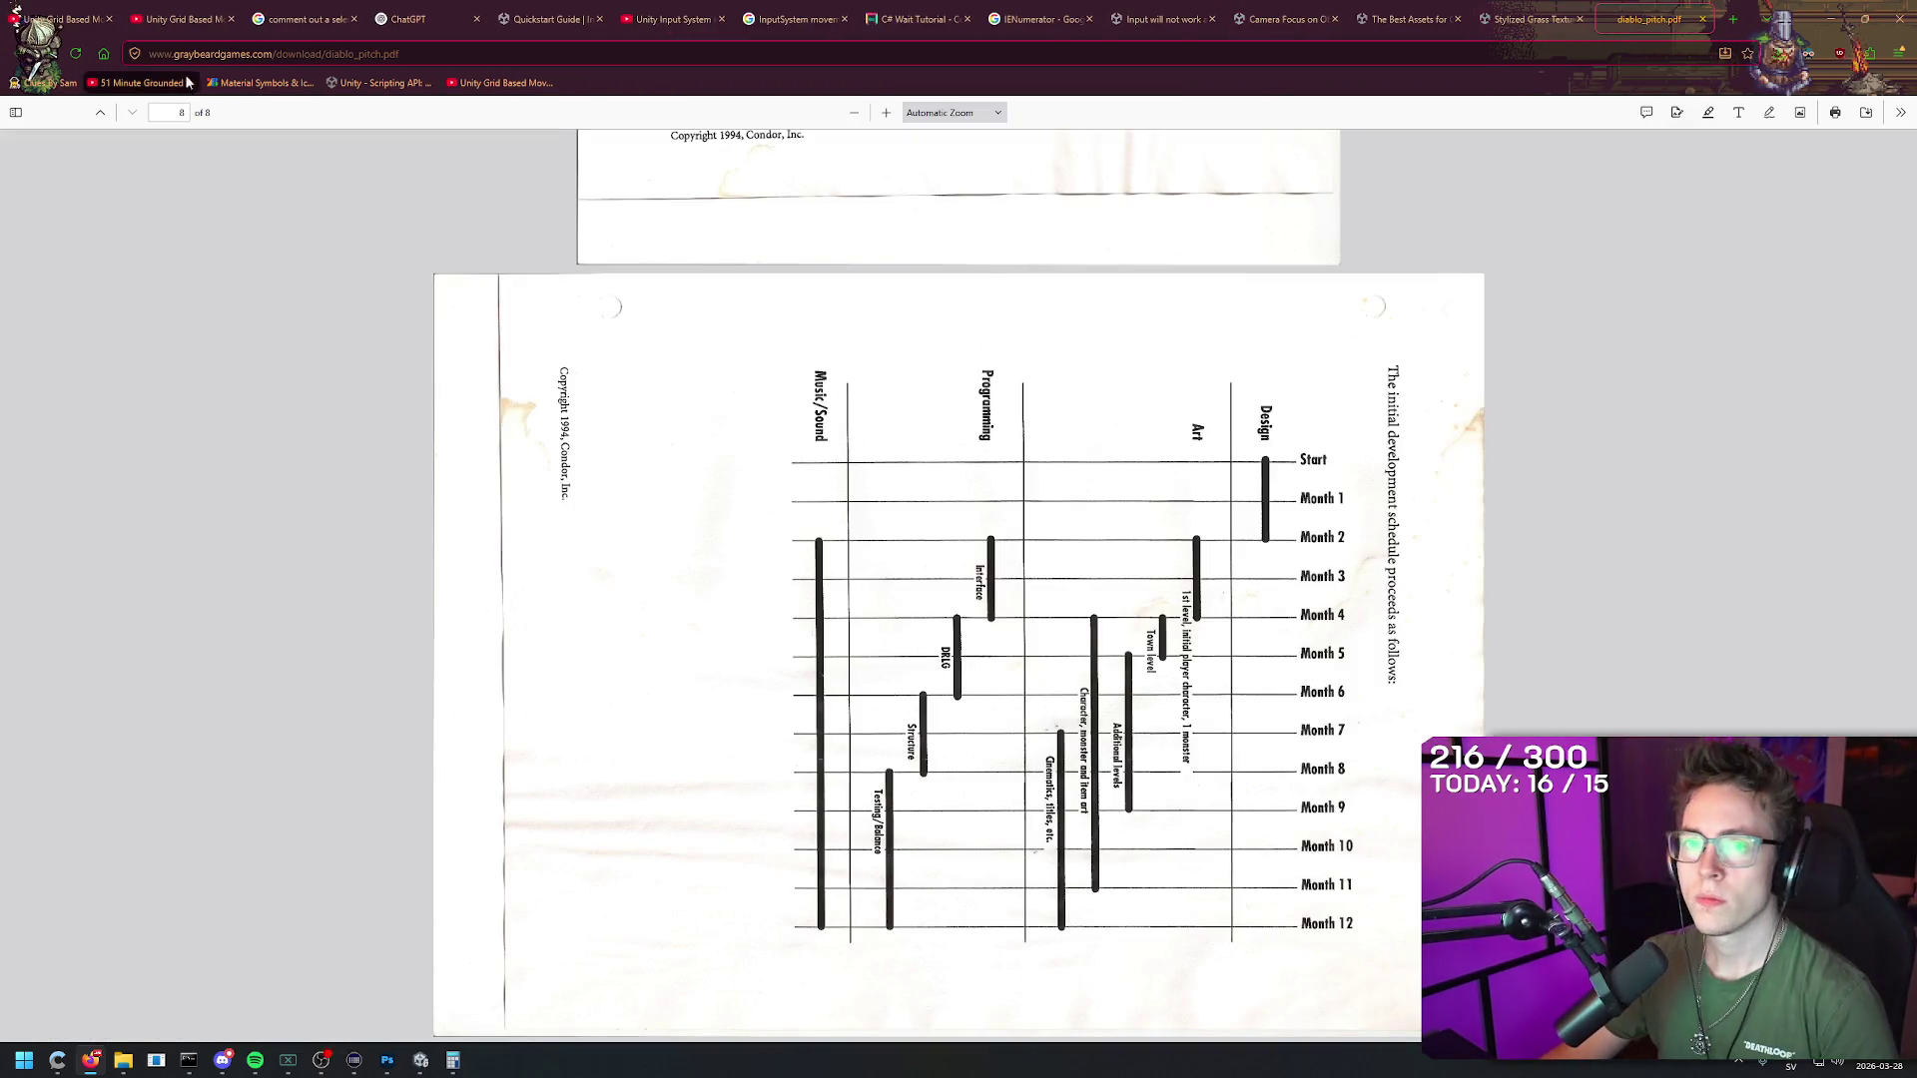
key(alt+Tab)
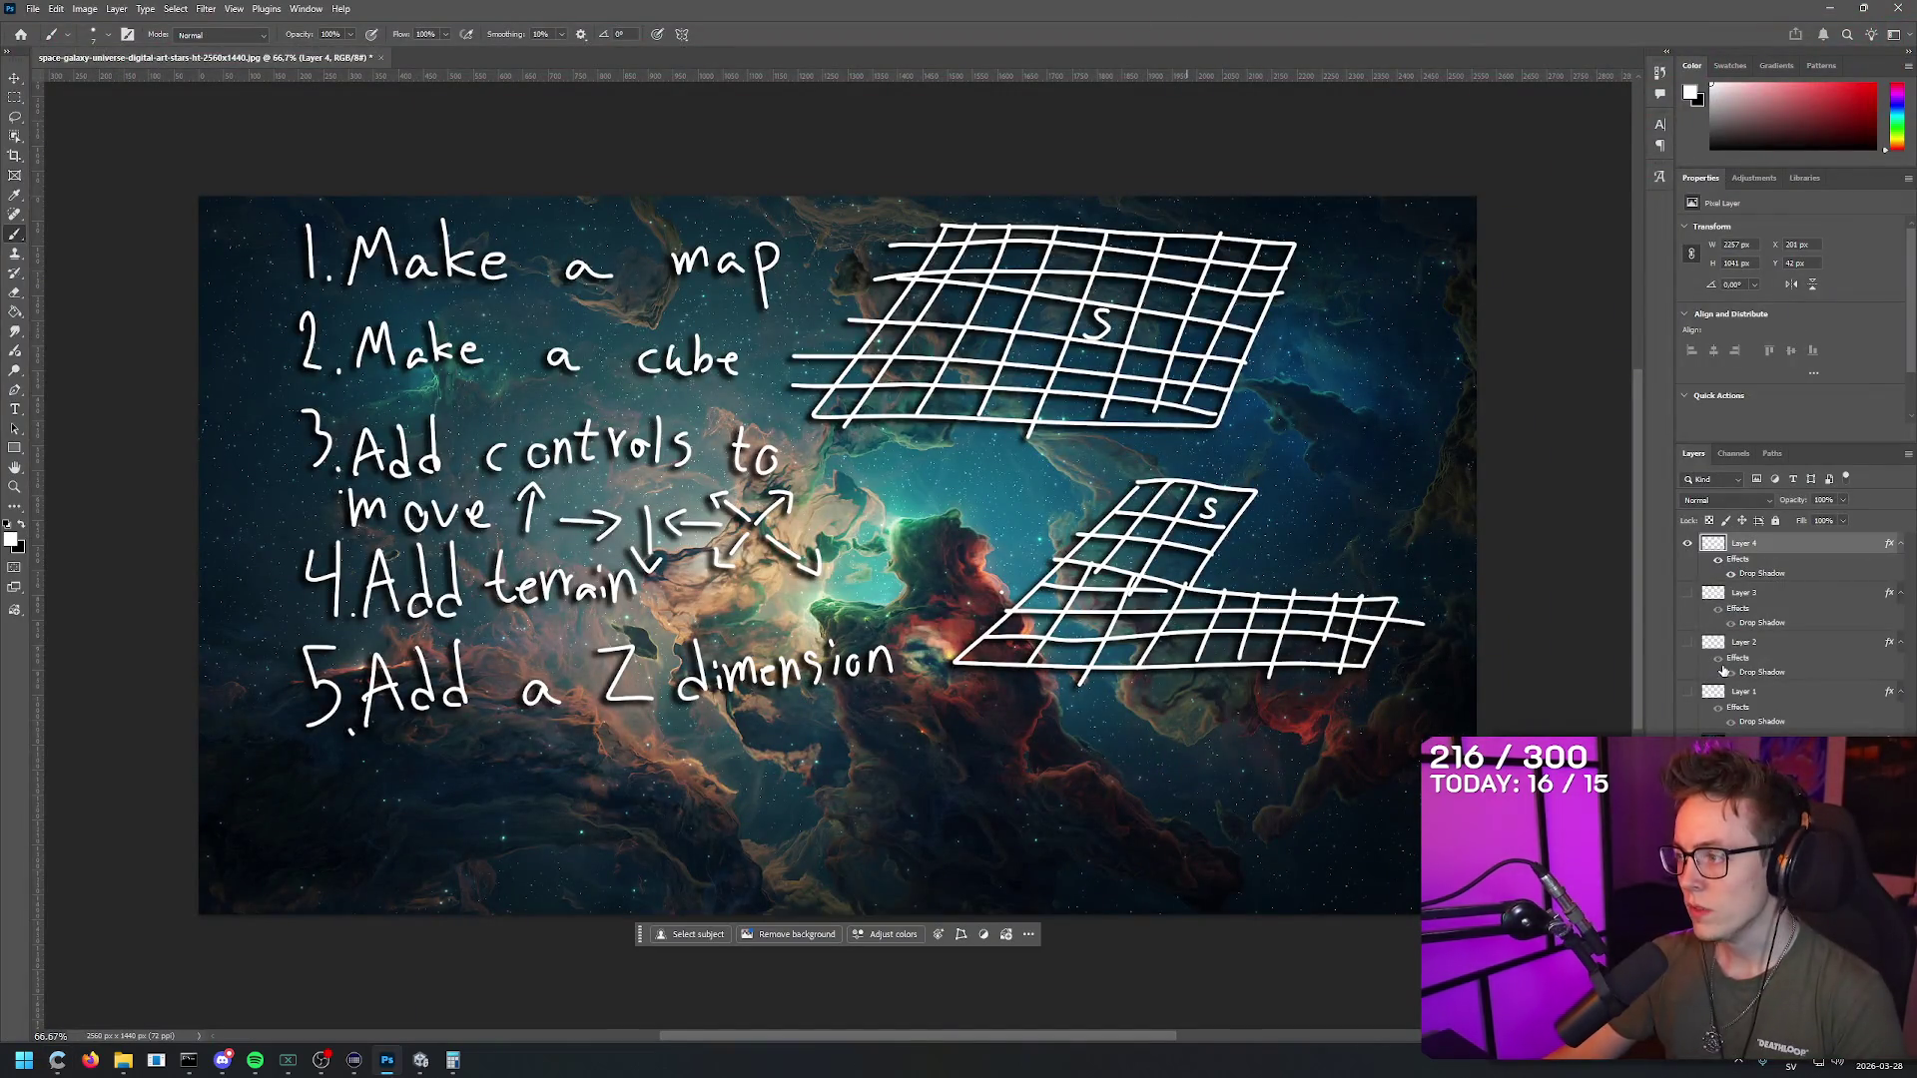
Step: Turn on Layer 3 and Layer 2 notes, toggling Layer 4 off and back on
click(1687, 593)
click(1687, 642)
click(1687, 543)
click(1687, 543)
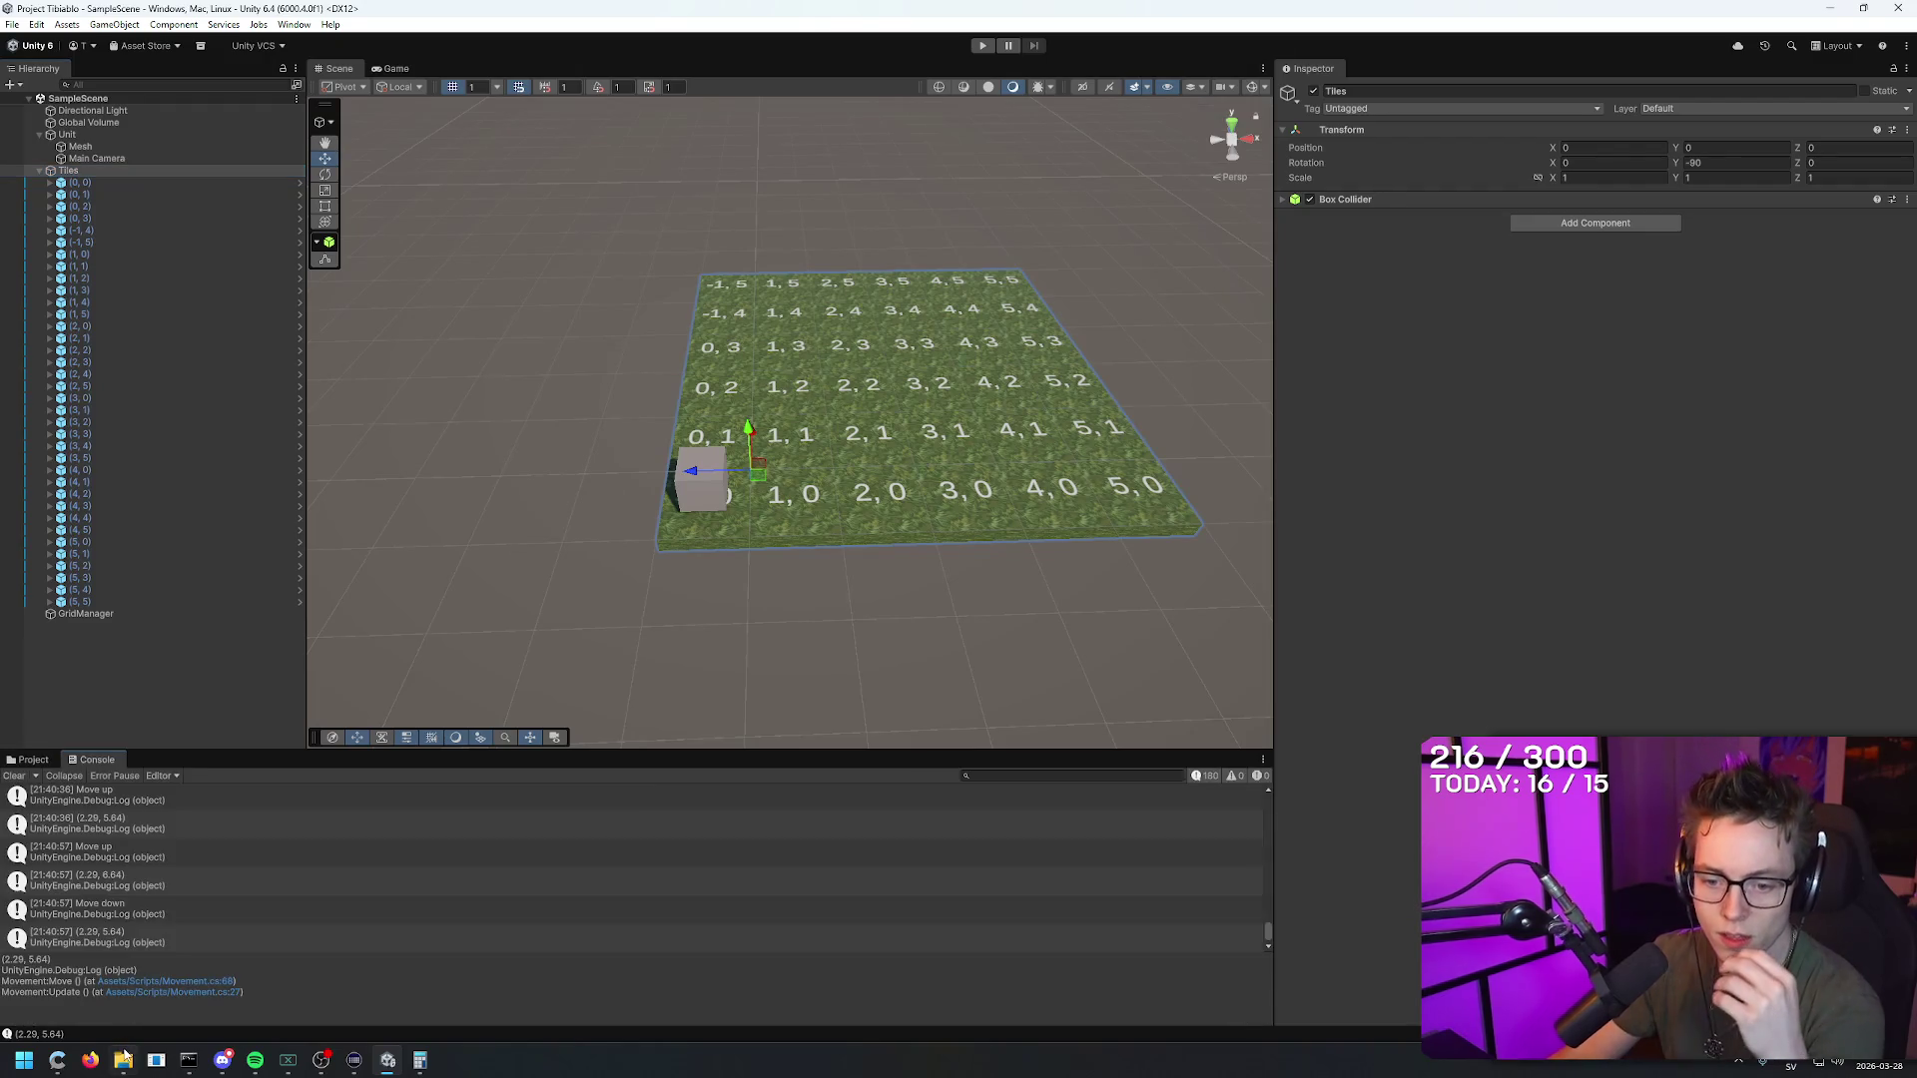
Step: Open File Explorer at D:\The Game development and look inside the Subathon game, Game and Subathon folders
click(122, 1060)
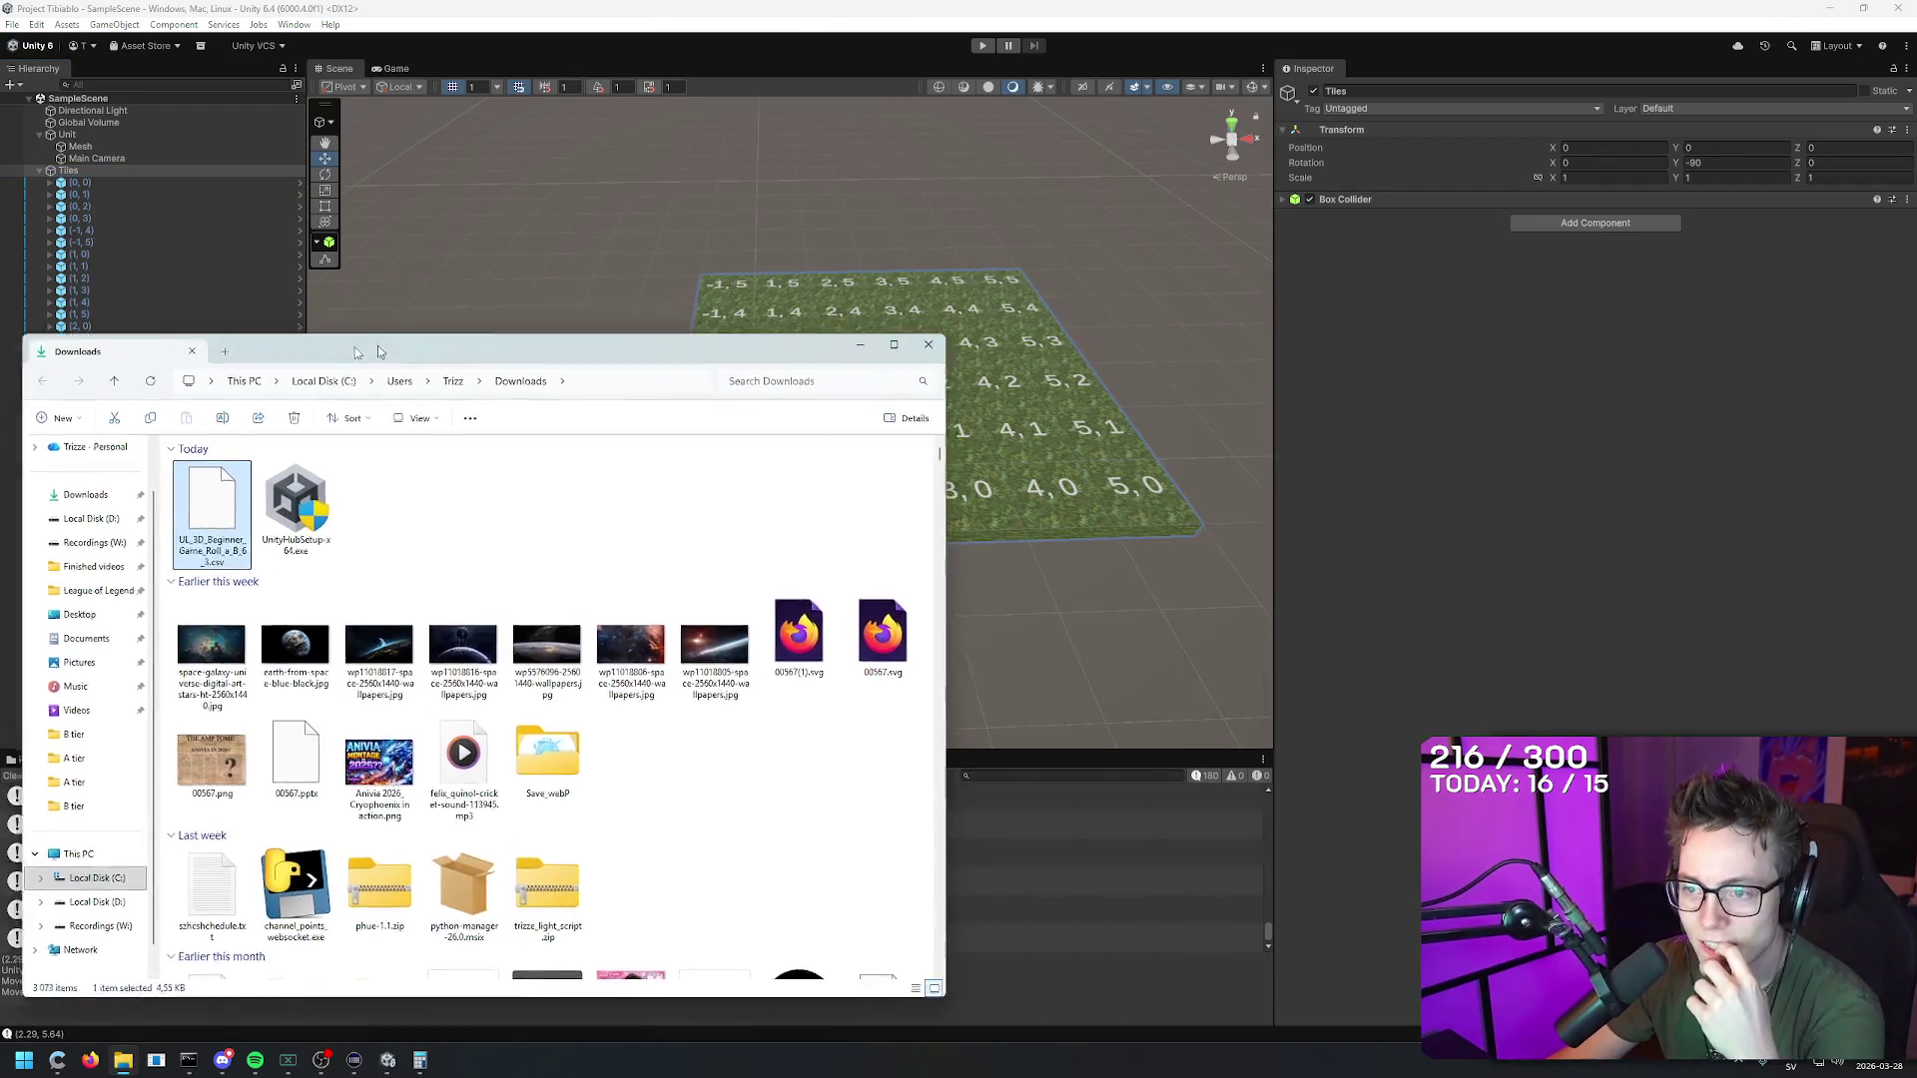
drag(377, 352, 1916, 360)
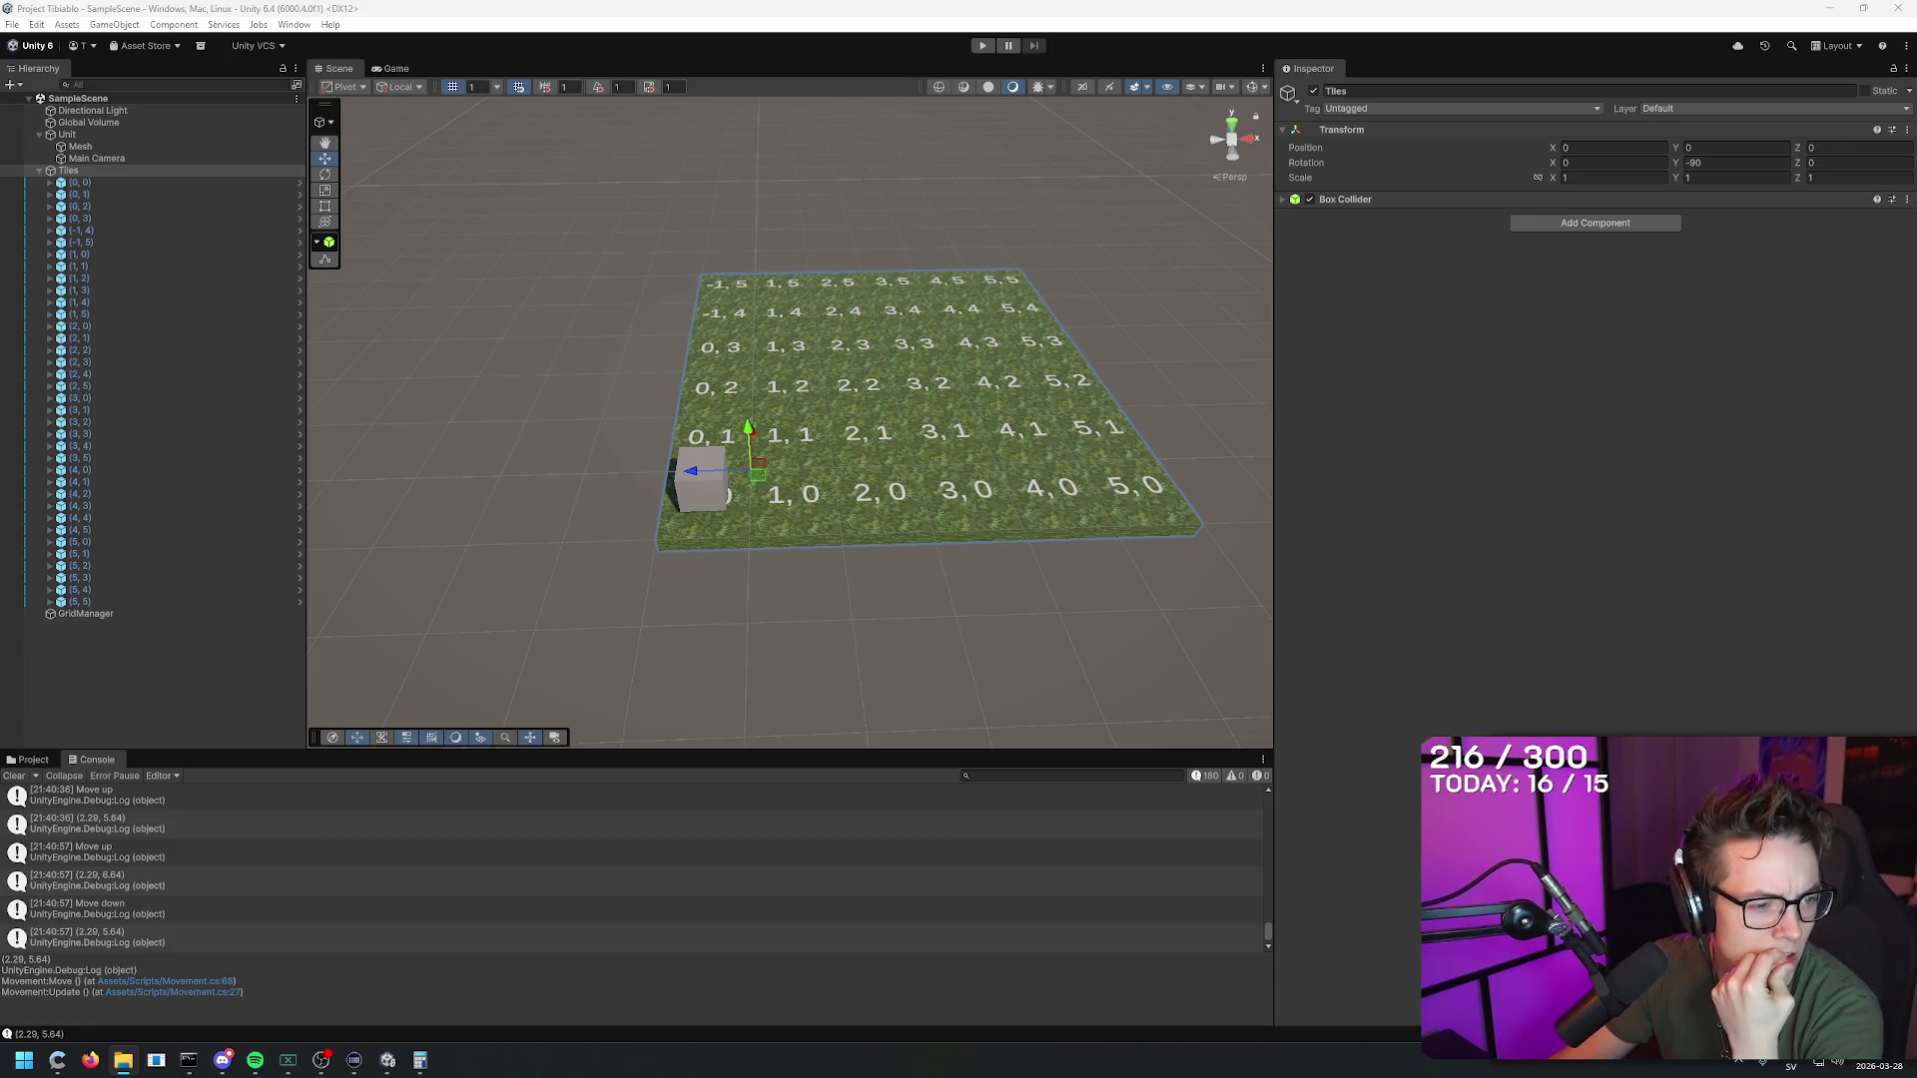
mouse_move(1916, 359)
mouse_down()
mouse_move(788, 157)
mouse_move(799, 251)
mouse_up()
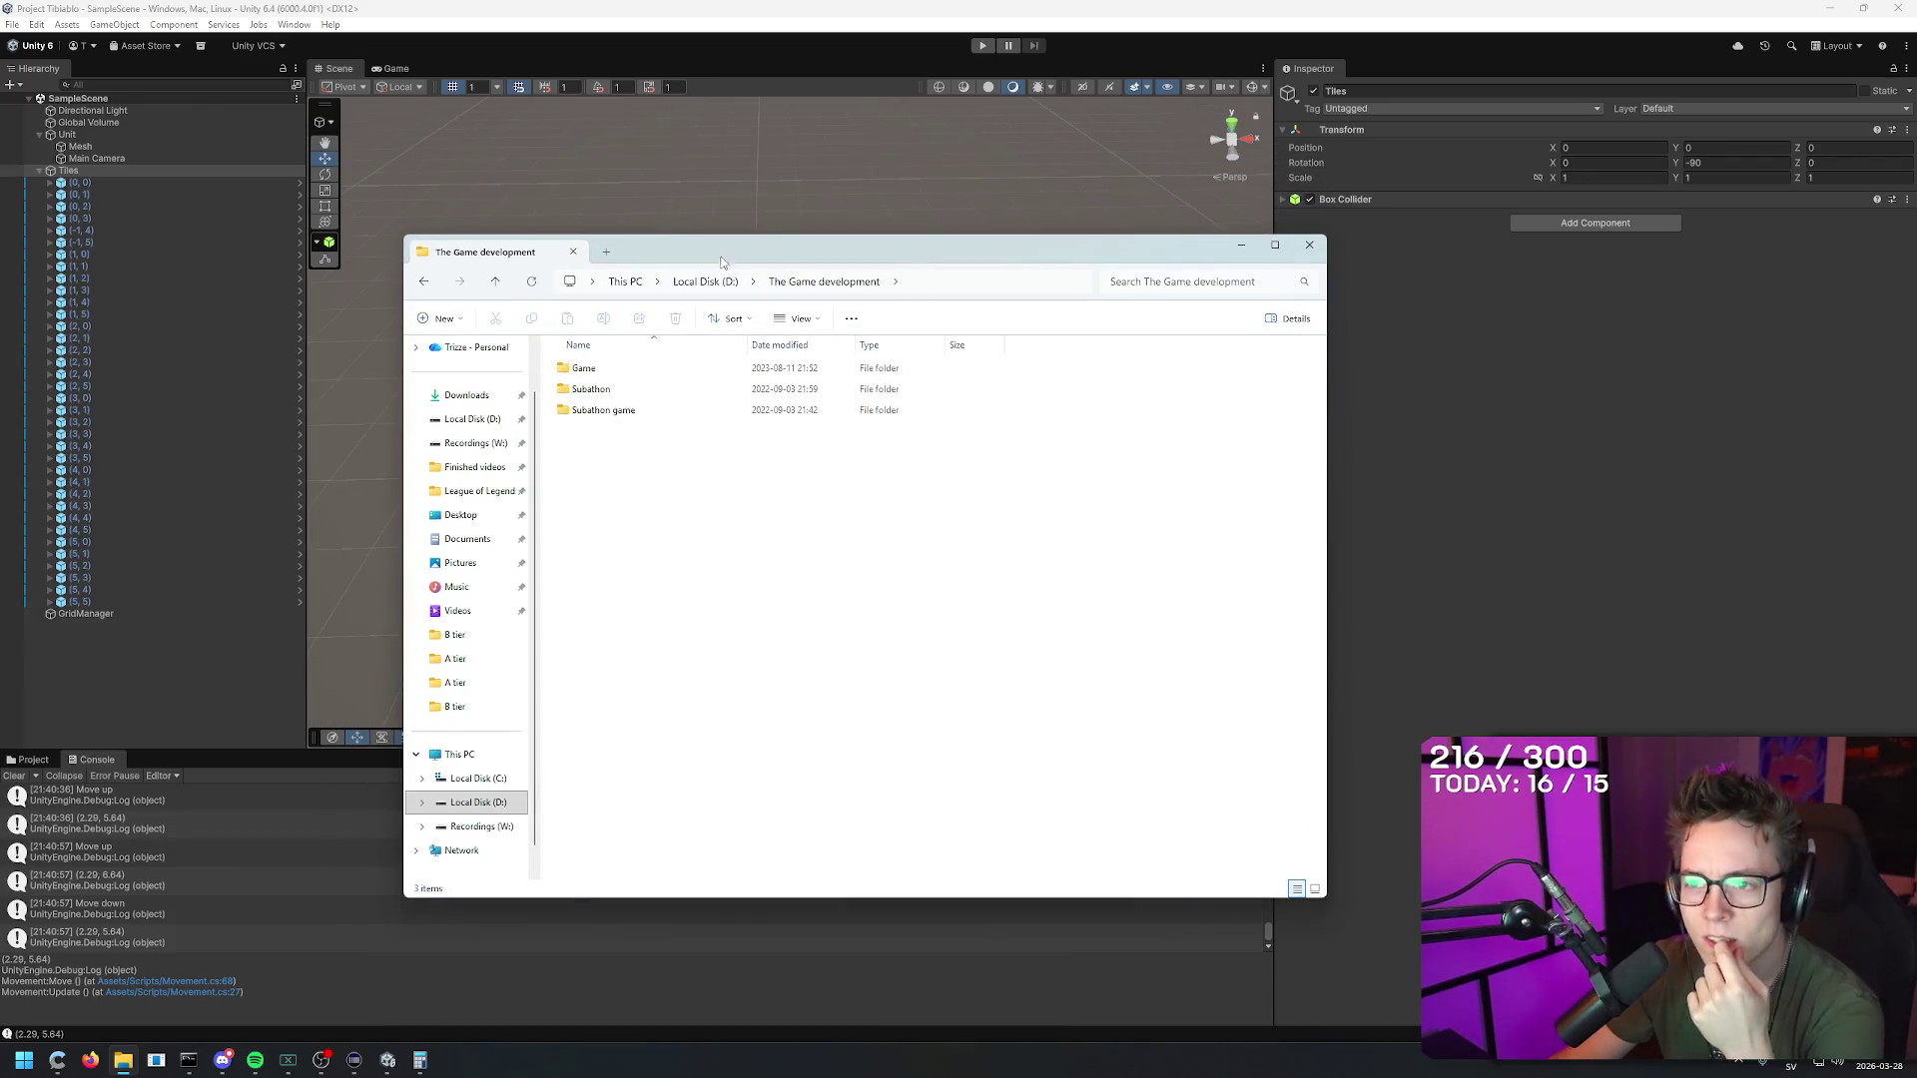
double_click(621, 418)
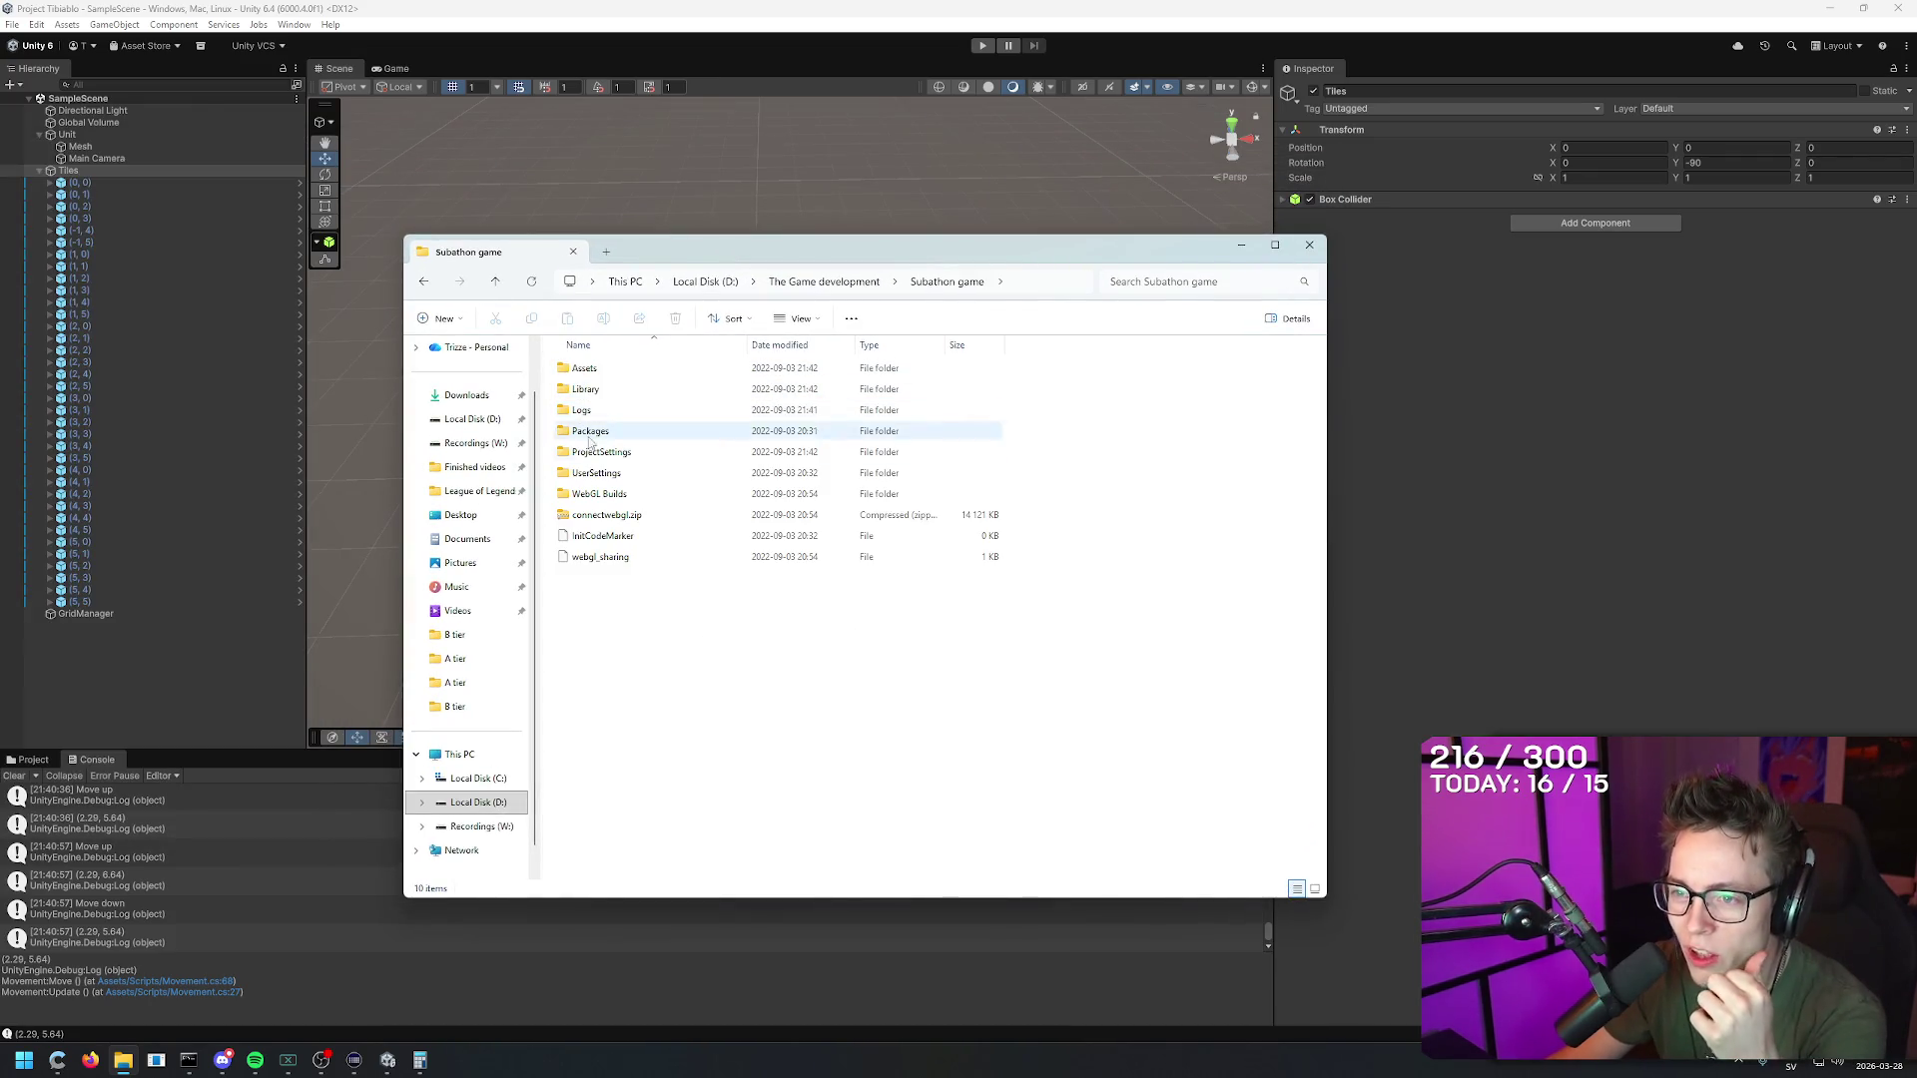
key(alt+Left)
double_click(589, 368)
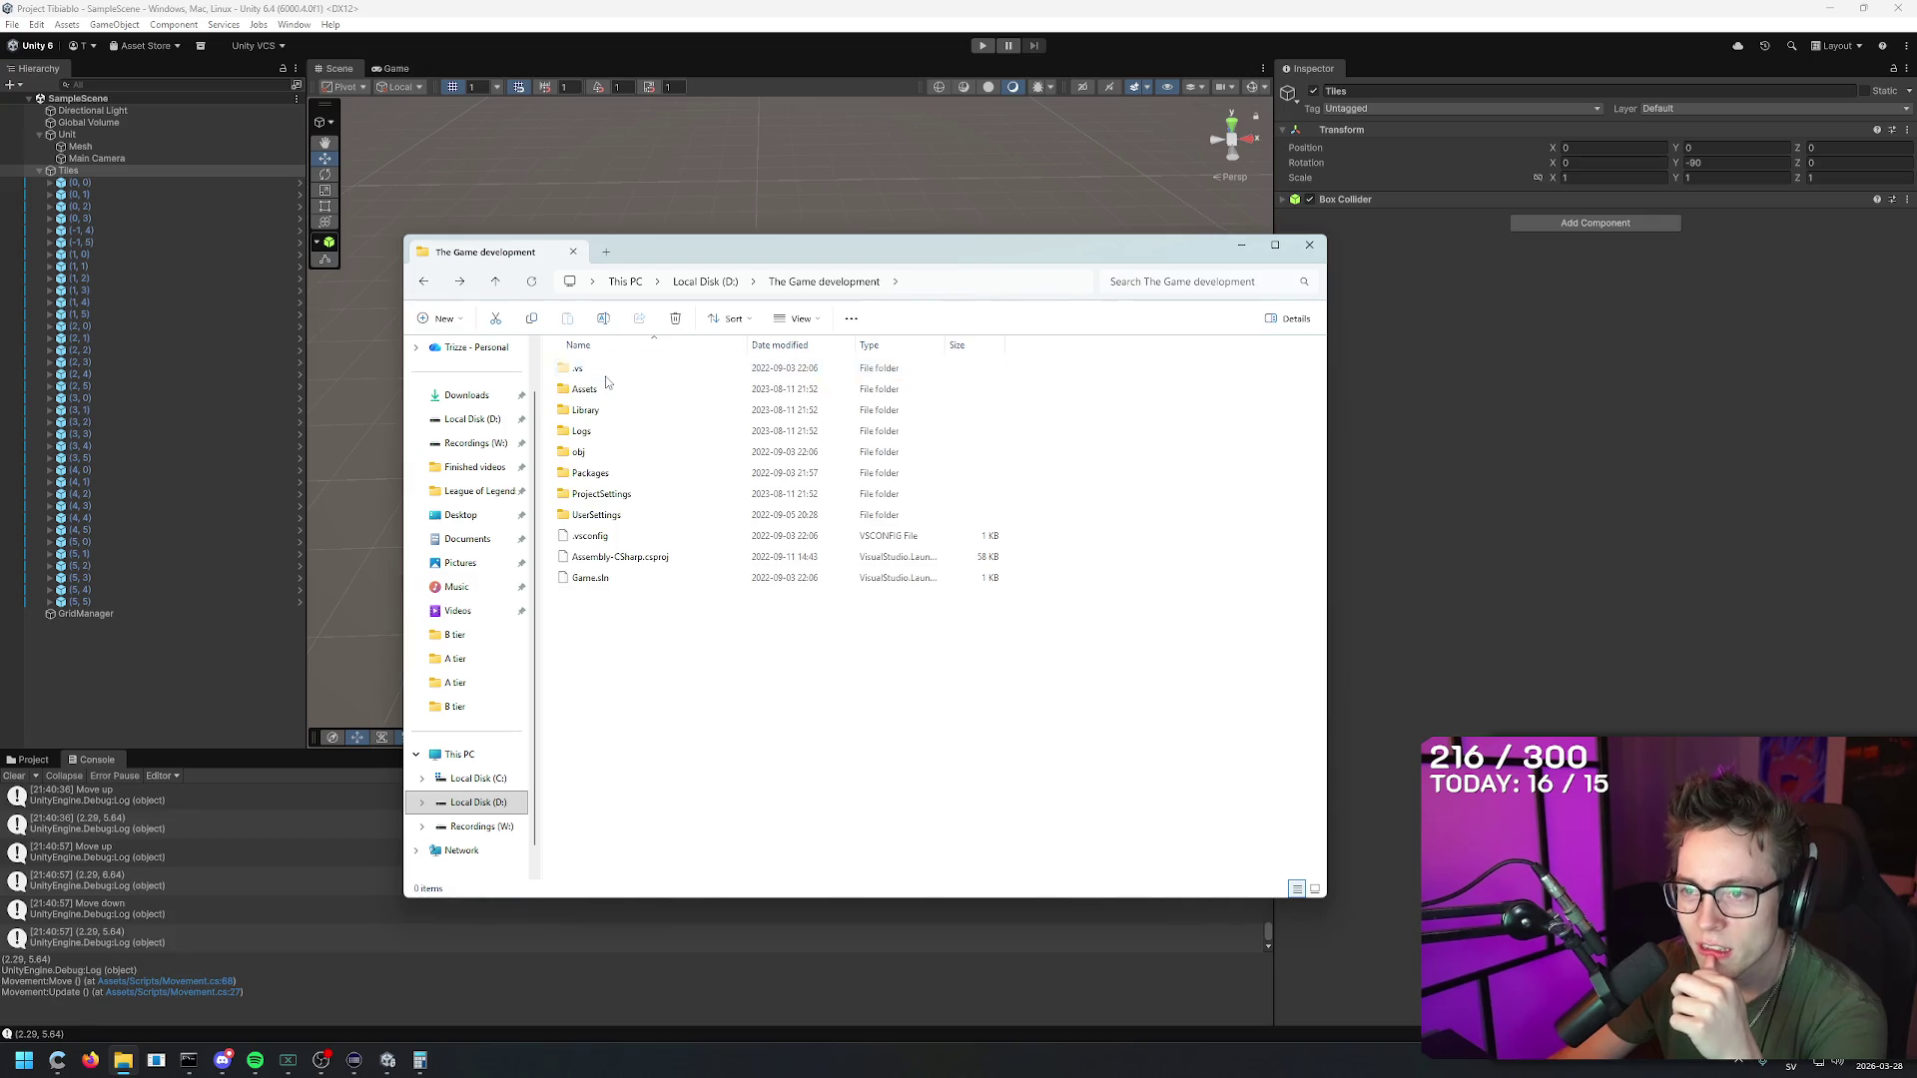
key(alt+Left)
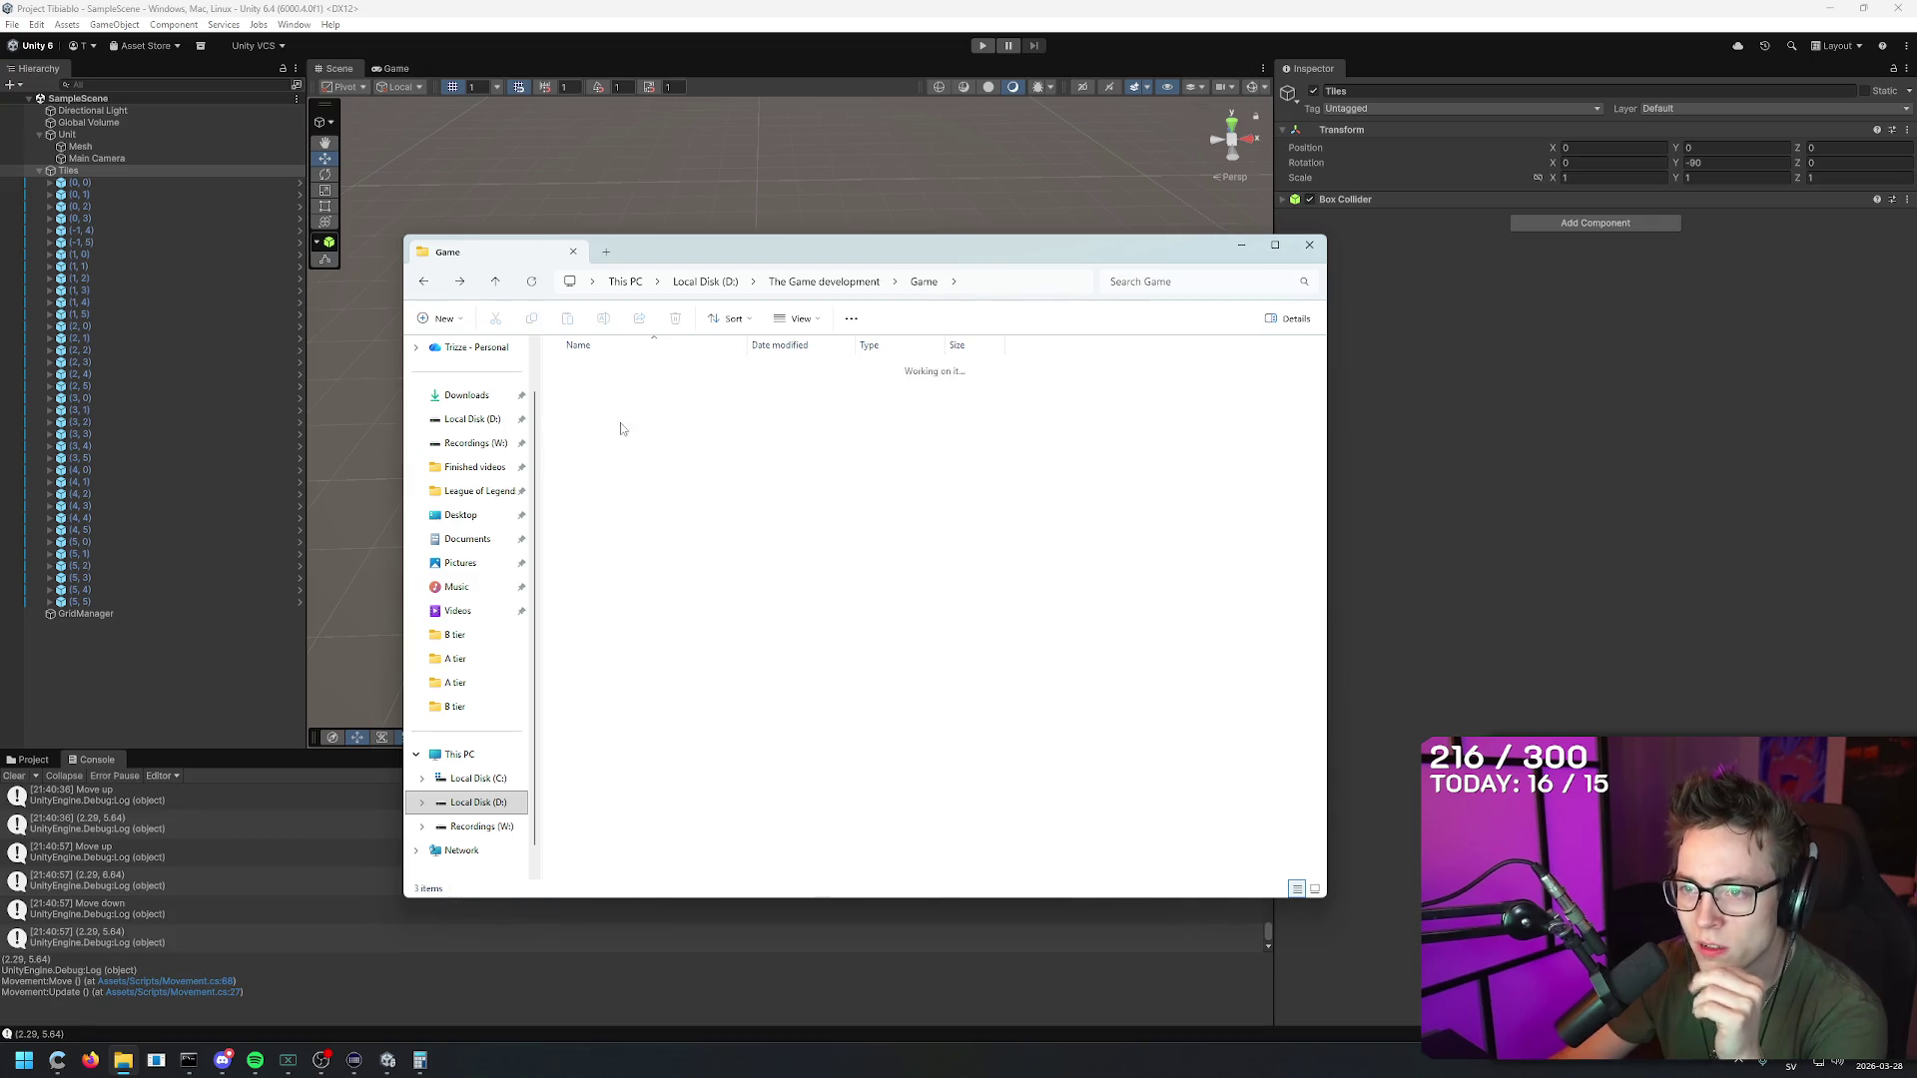
double_click(621, 389)
key(alt+Left)
Step: Check the Subathon game, Subathon and Game folder sizes in Properties, then search Windows for 'unity hub'
click(618, 411)
right_click(618, 414)
click(655, 635)
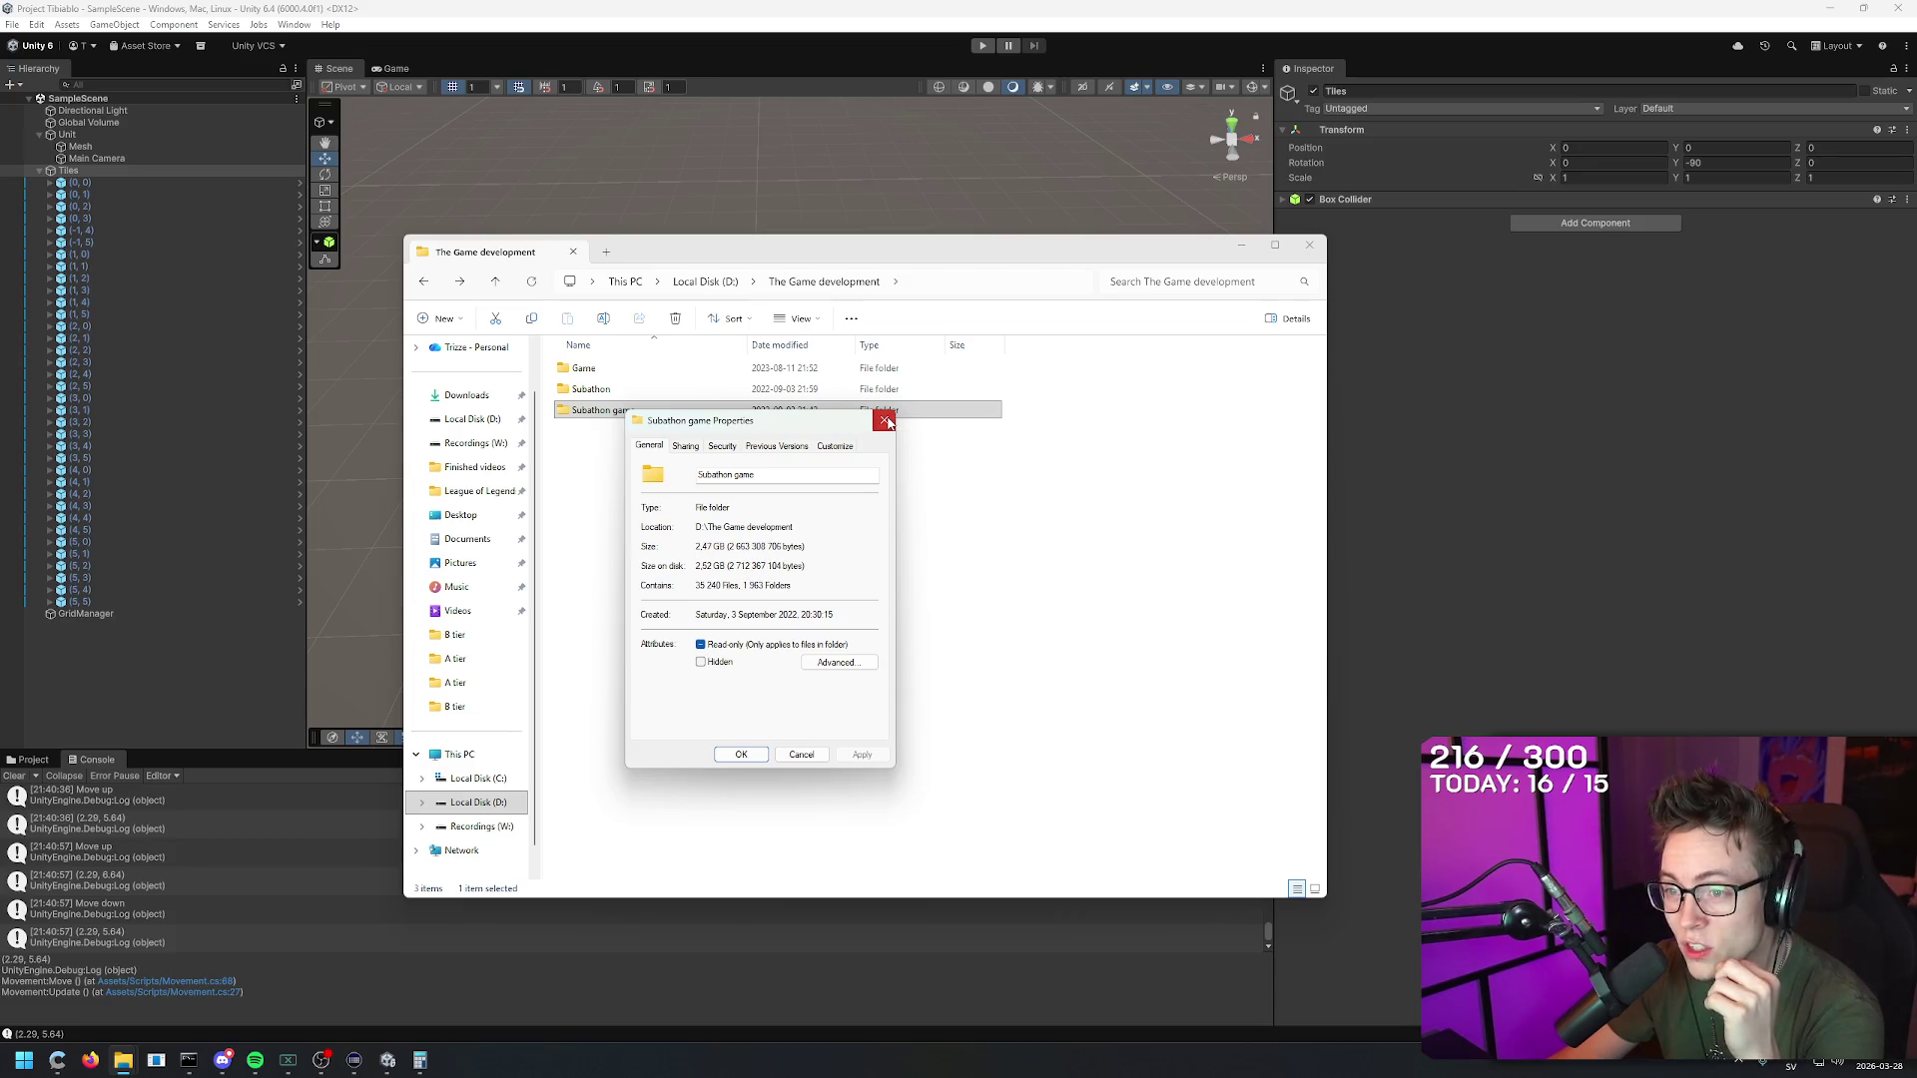
click(884, 421)
right_click(660, 388)
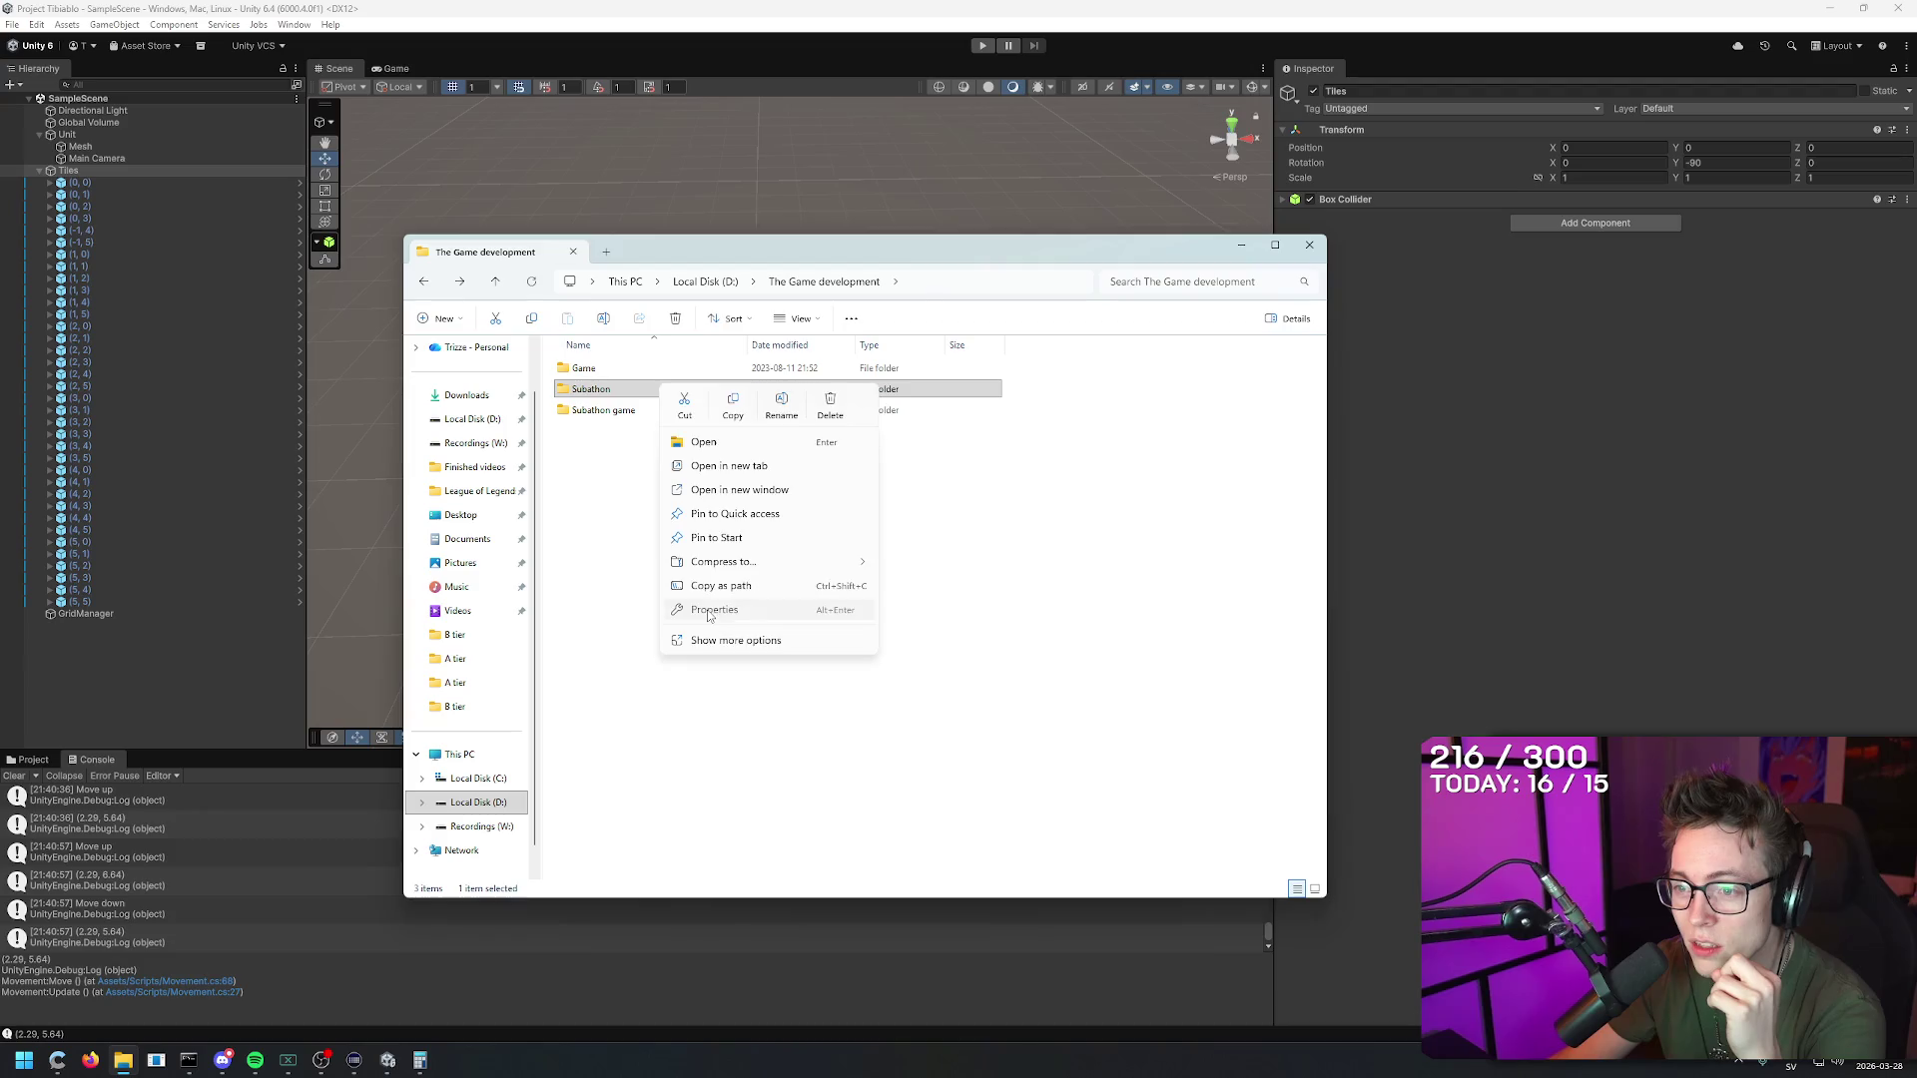
click(713, 609)
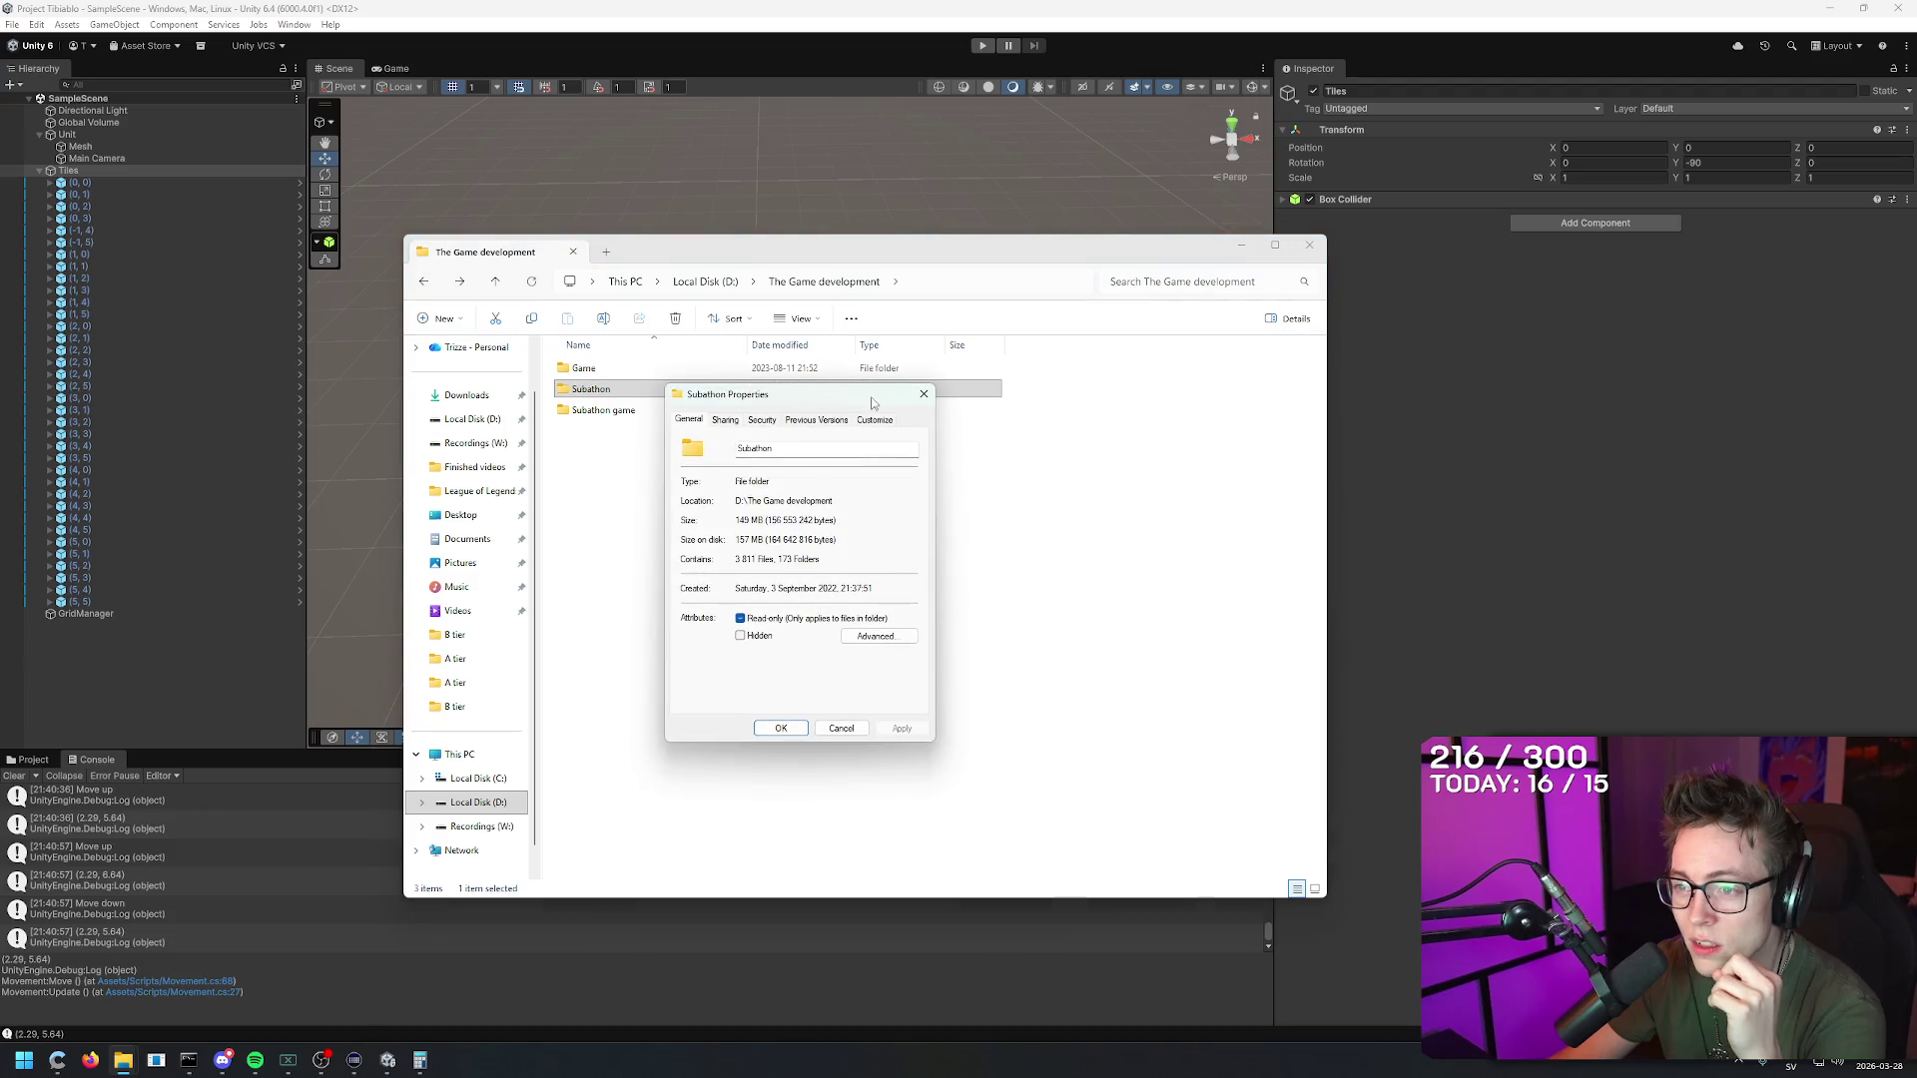
click(924, 395)
click(599, 368)
right_click(621, 370)
click(687, 593)
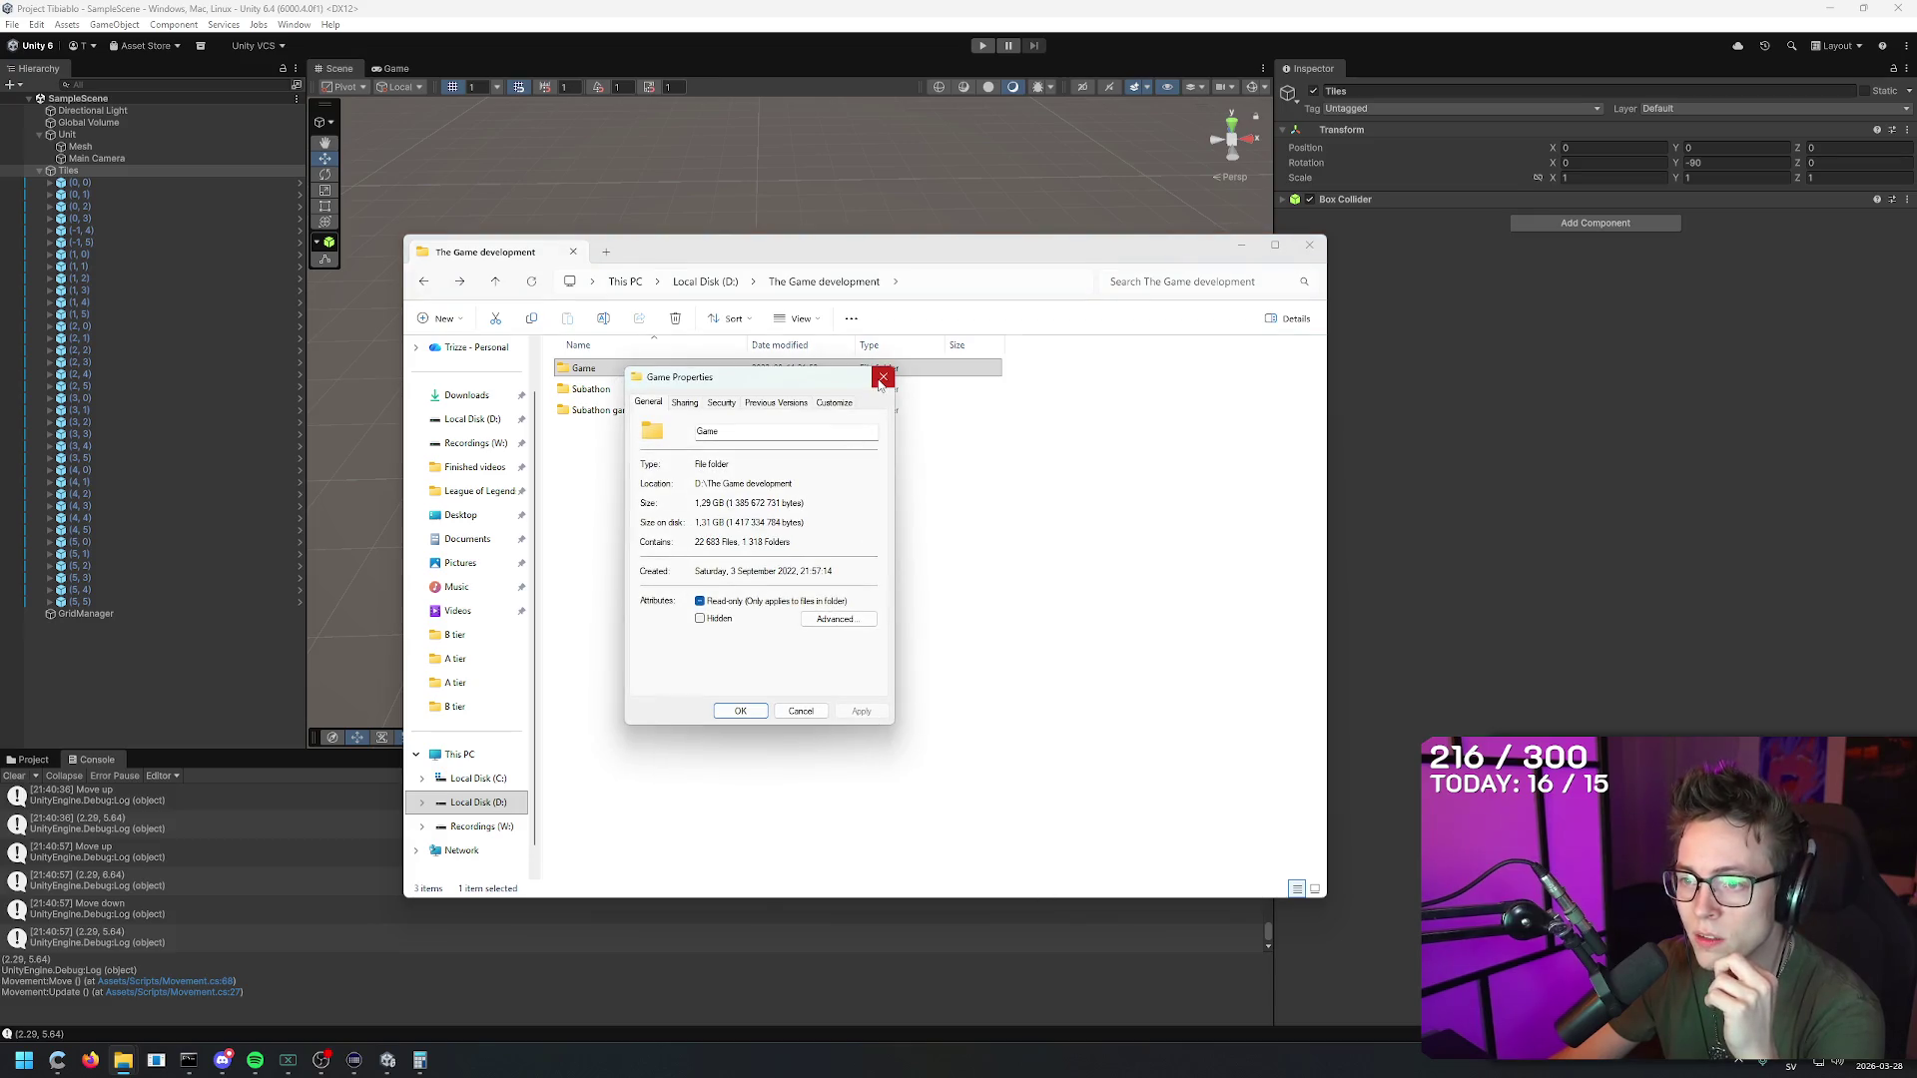
click(883, 379)
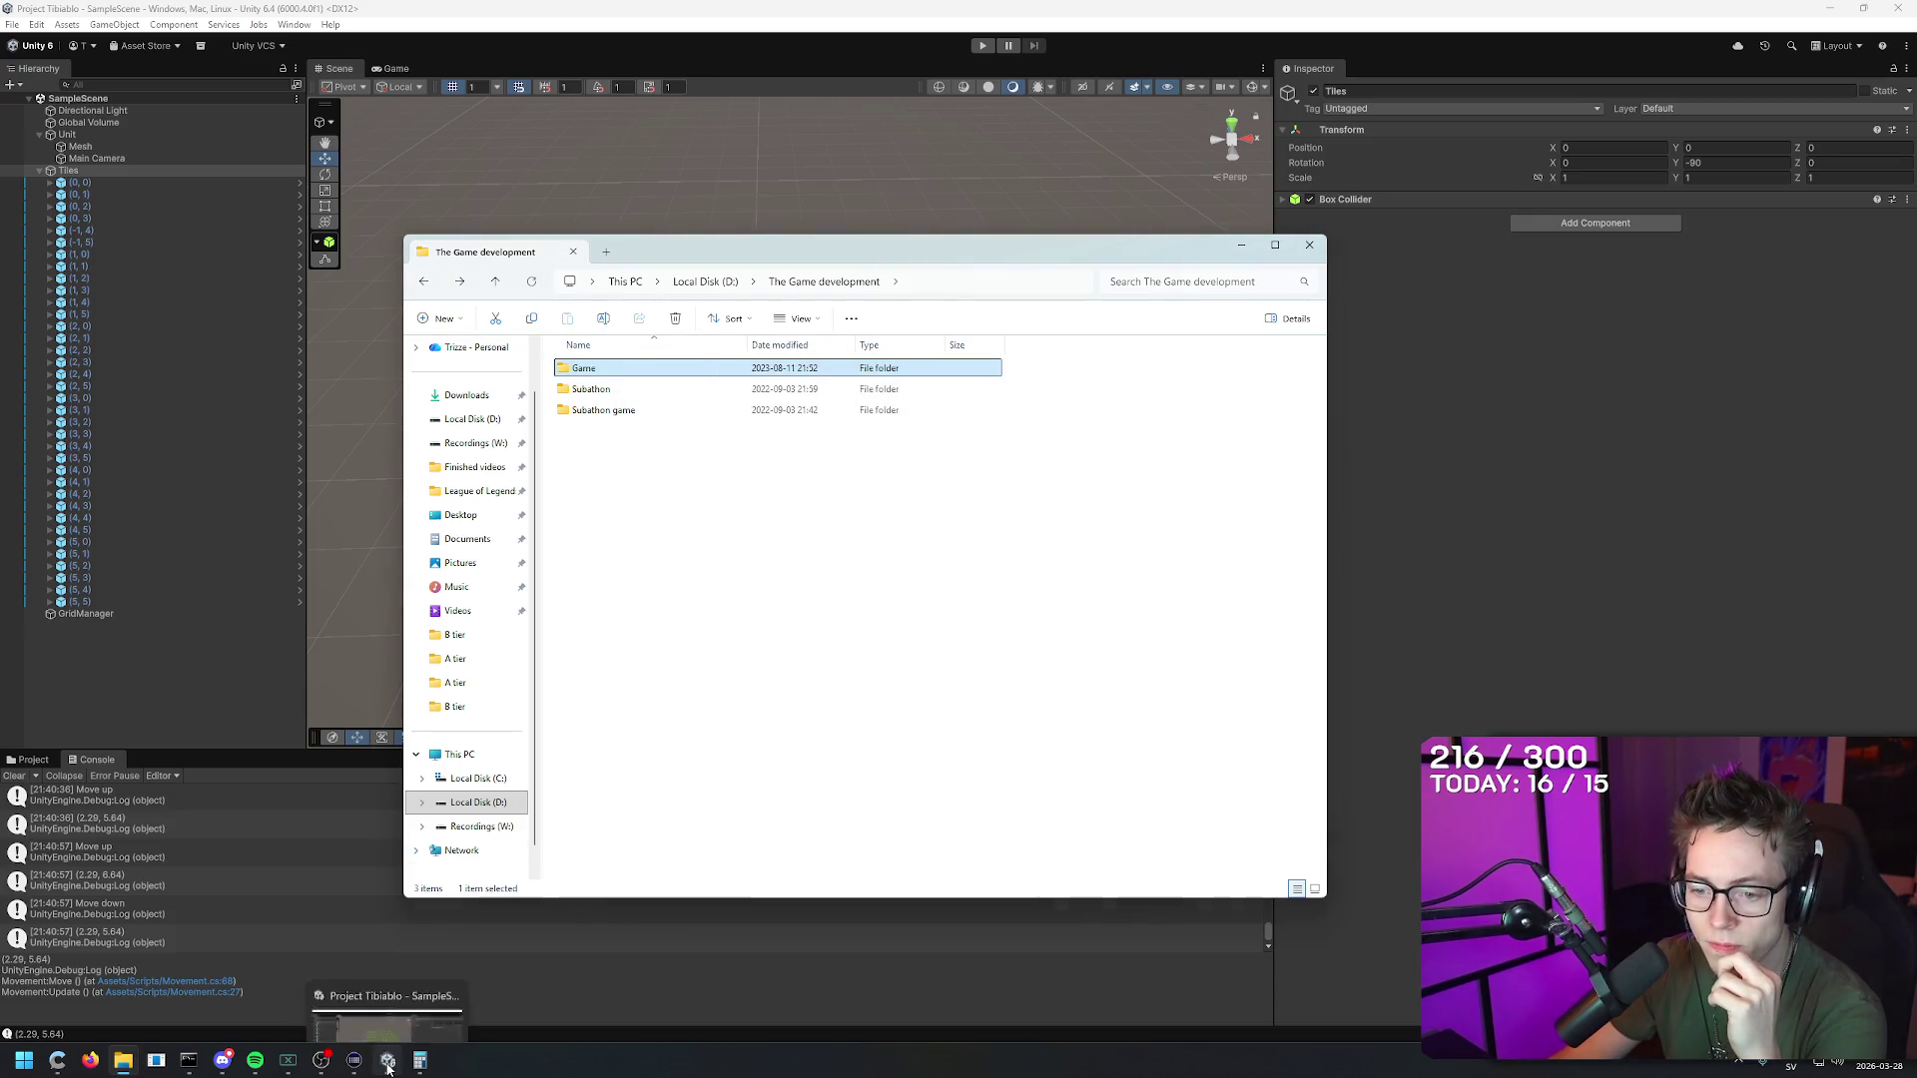
key(super)
text(unity hub)
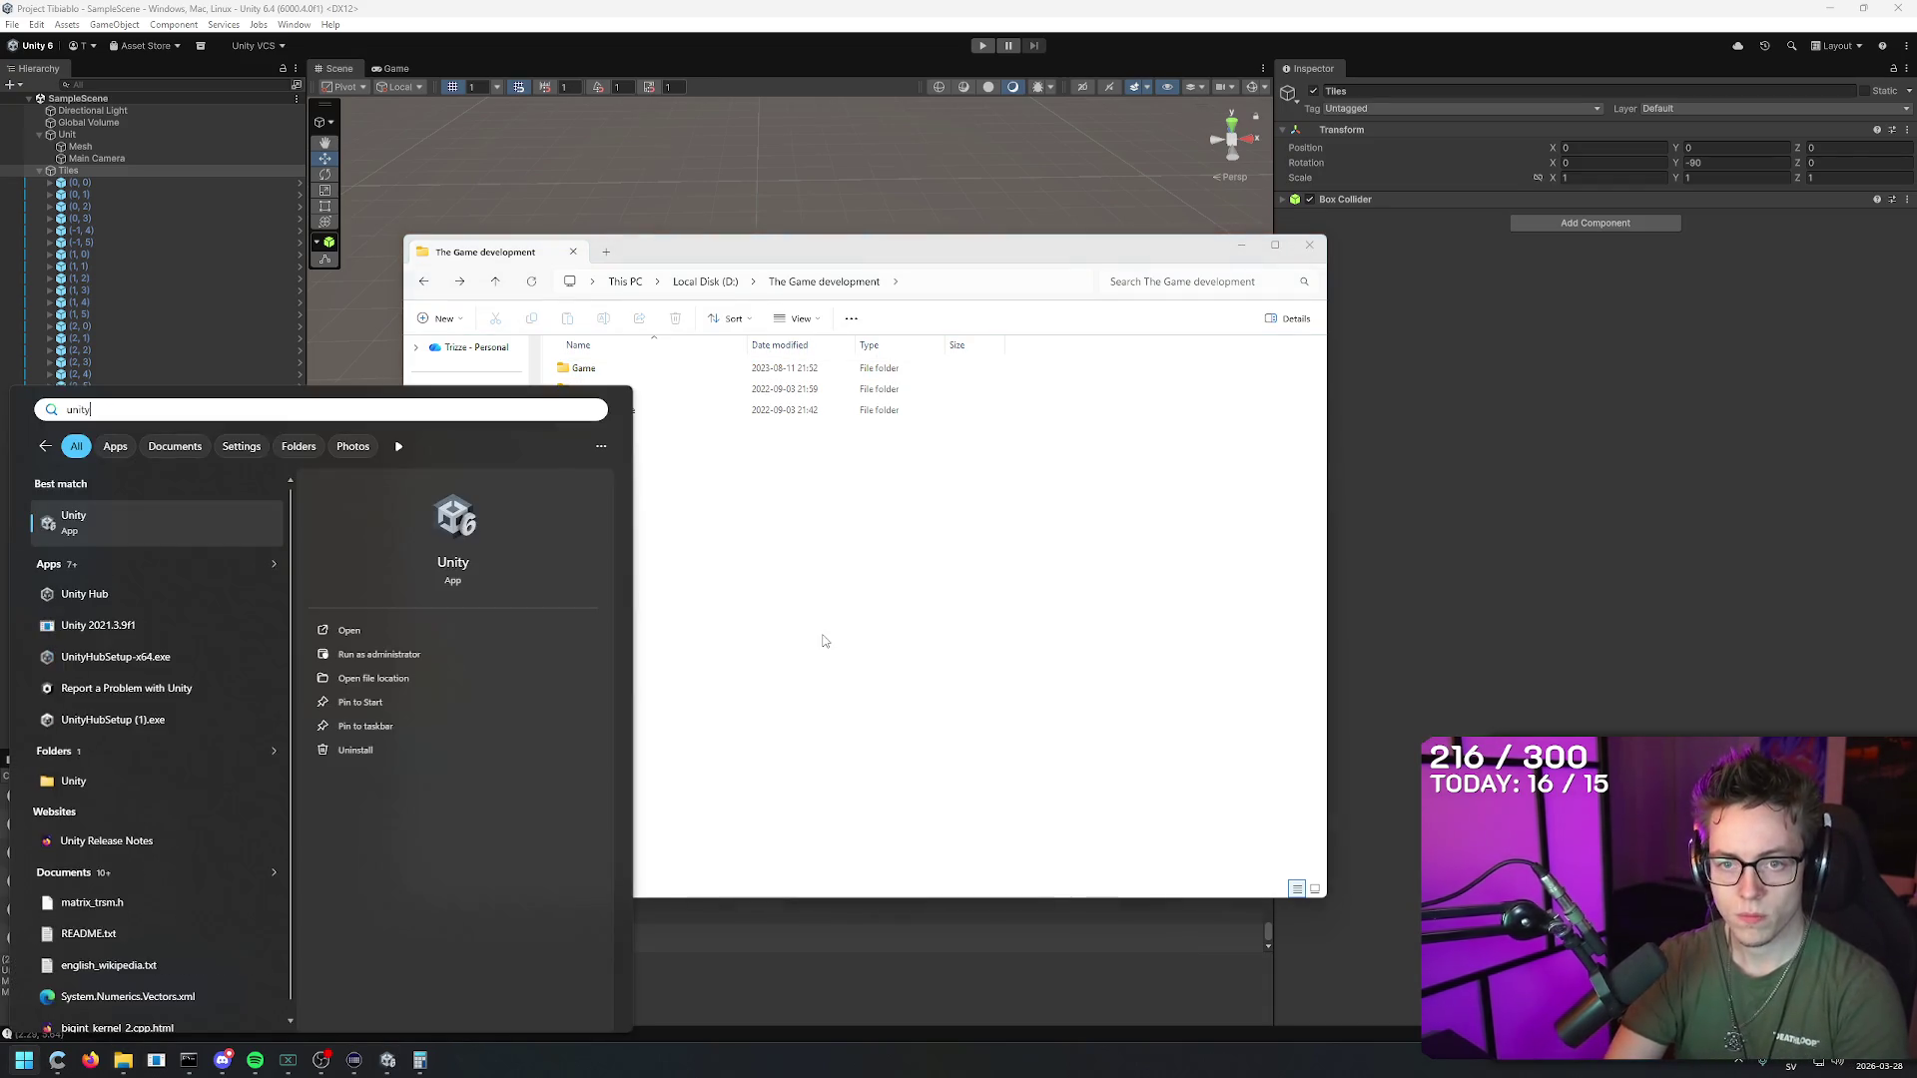
Step: Launch Unity Hub and bring up its Projects list
click(90, 529)
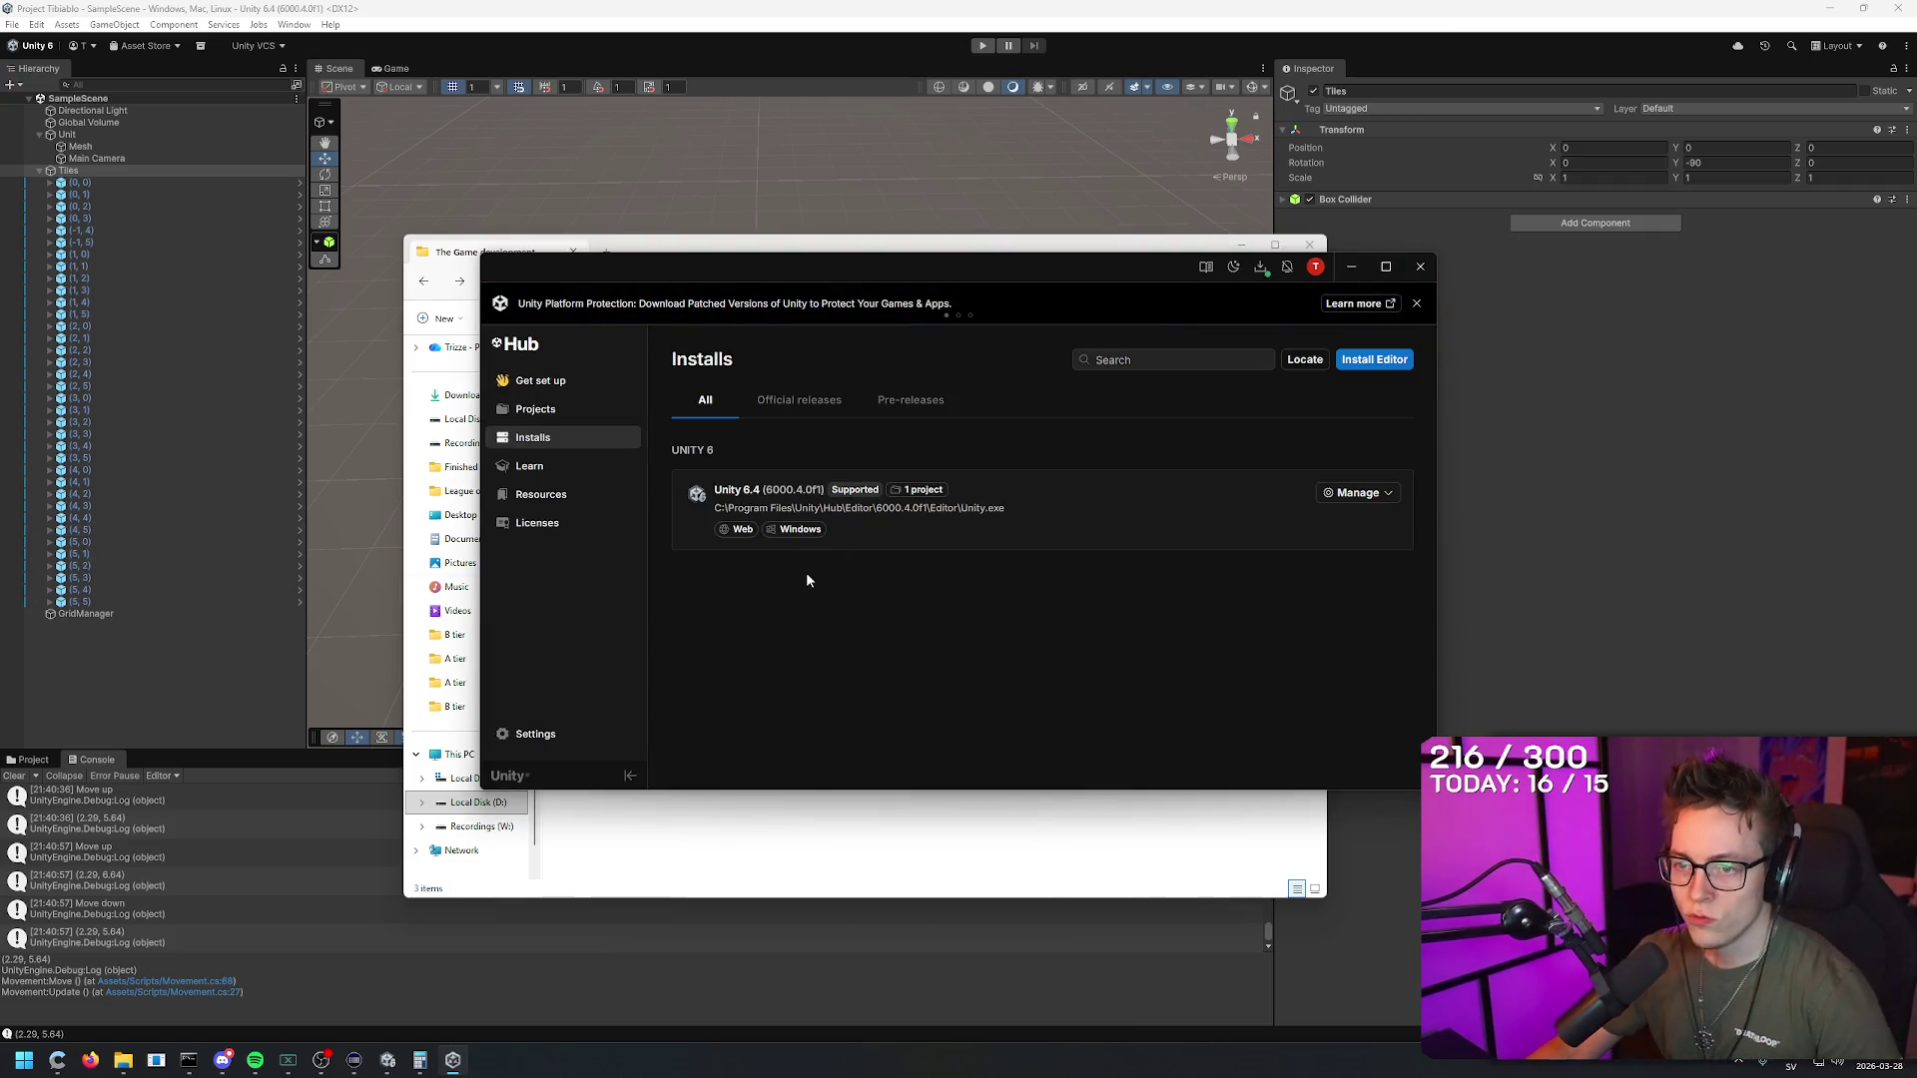
click(529, 409)
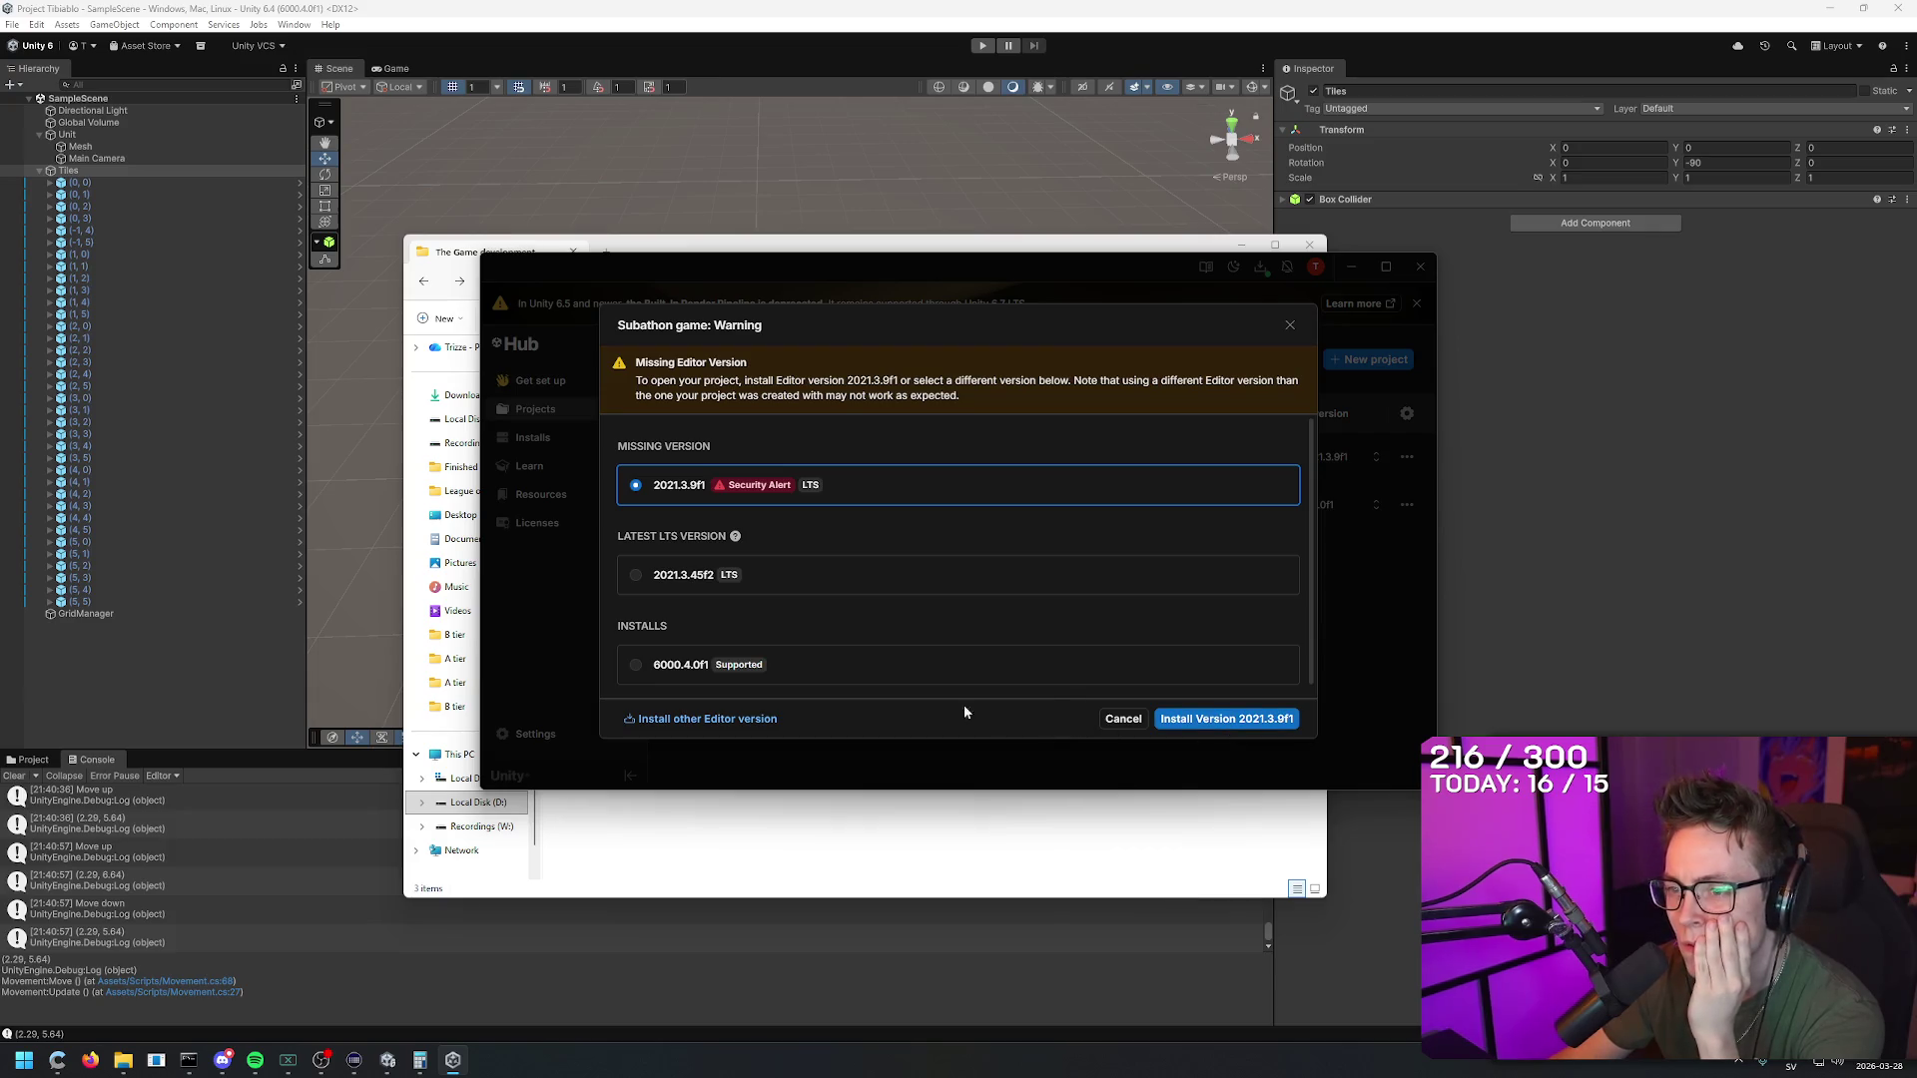
Step: Choose editor 2021.3.45f2 LTS and install it with Visual Studio 2019 left unticked
click(776, 568)
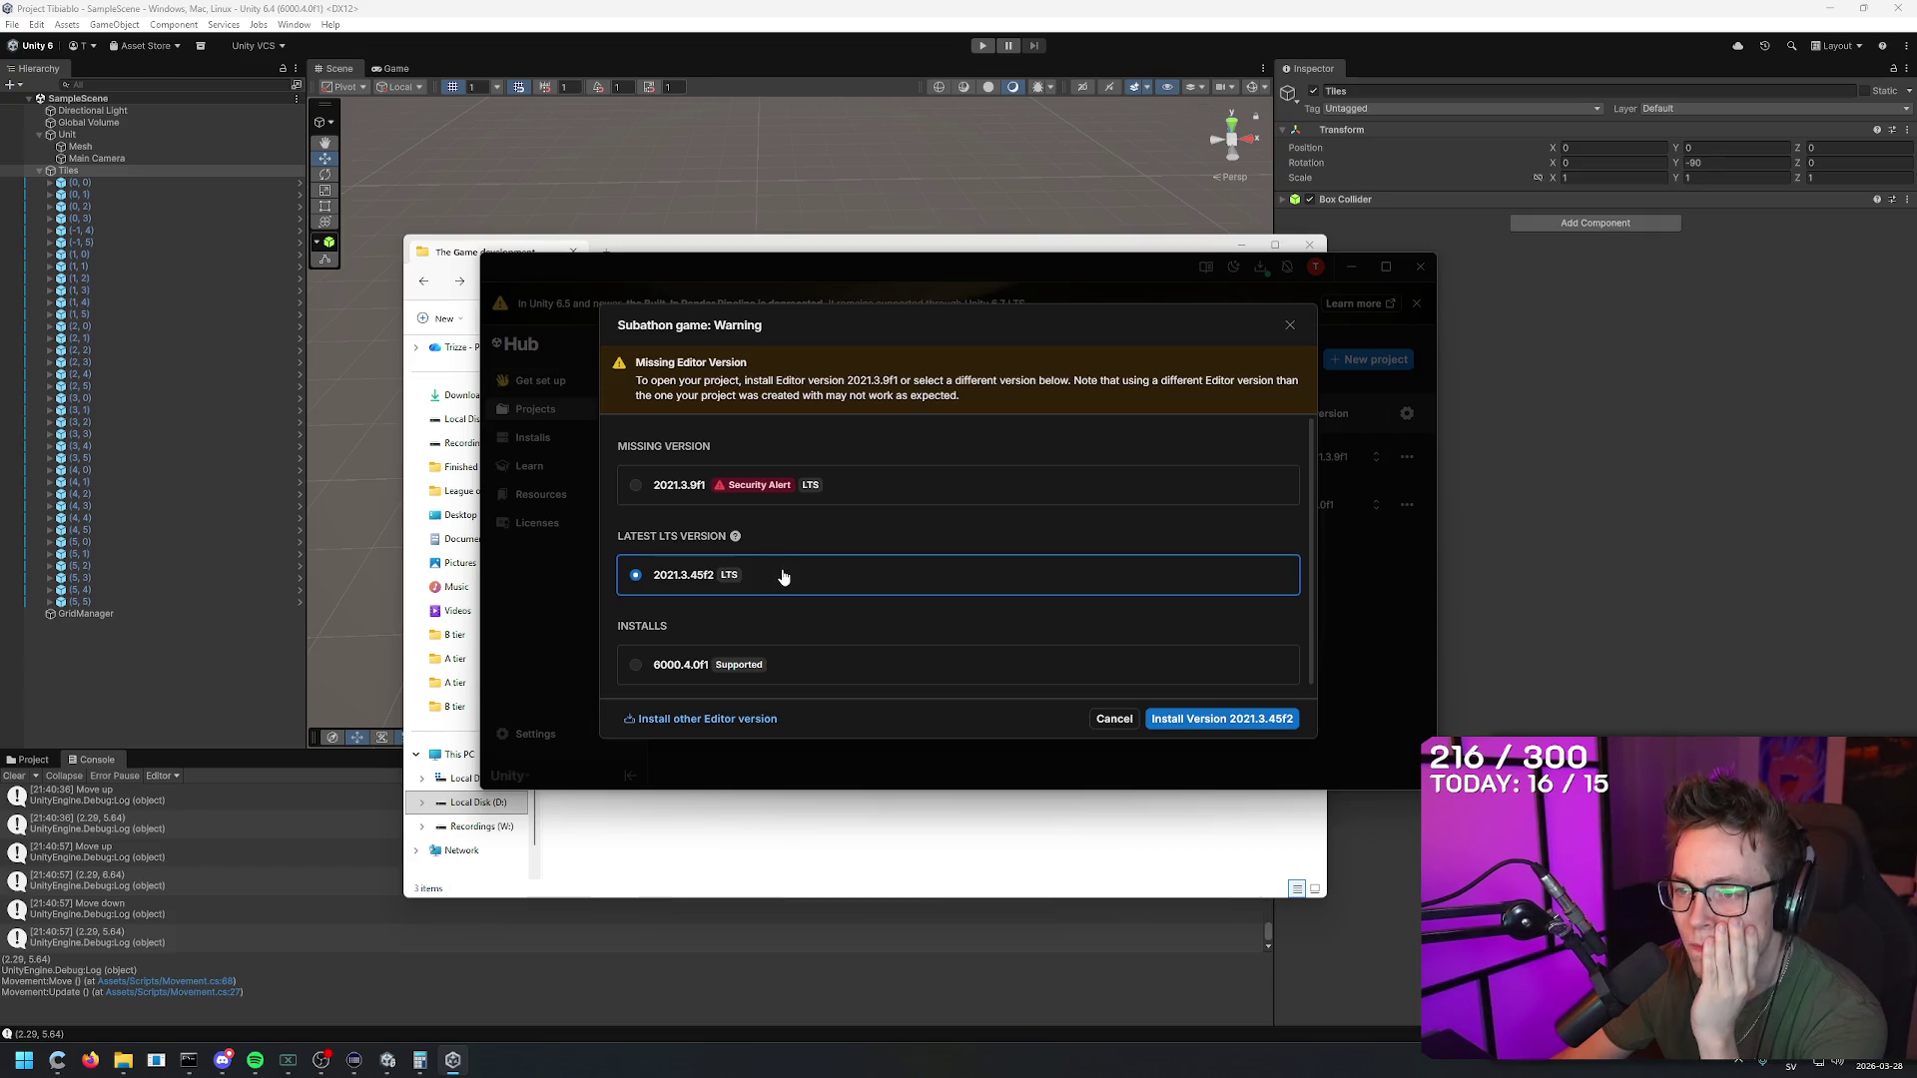
click(1246, 729)
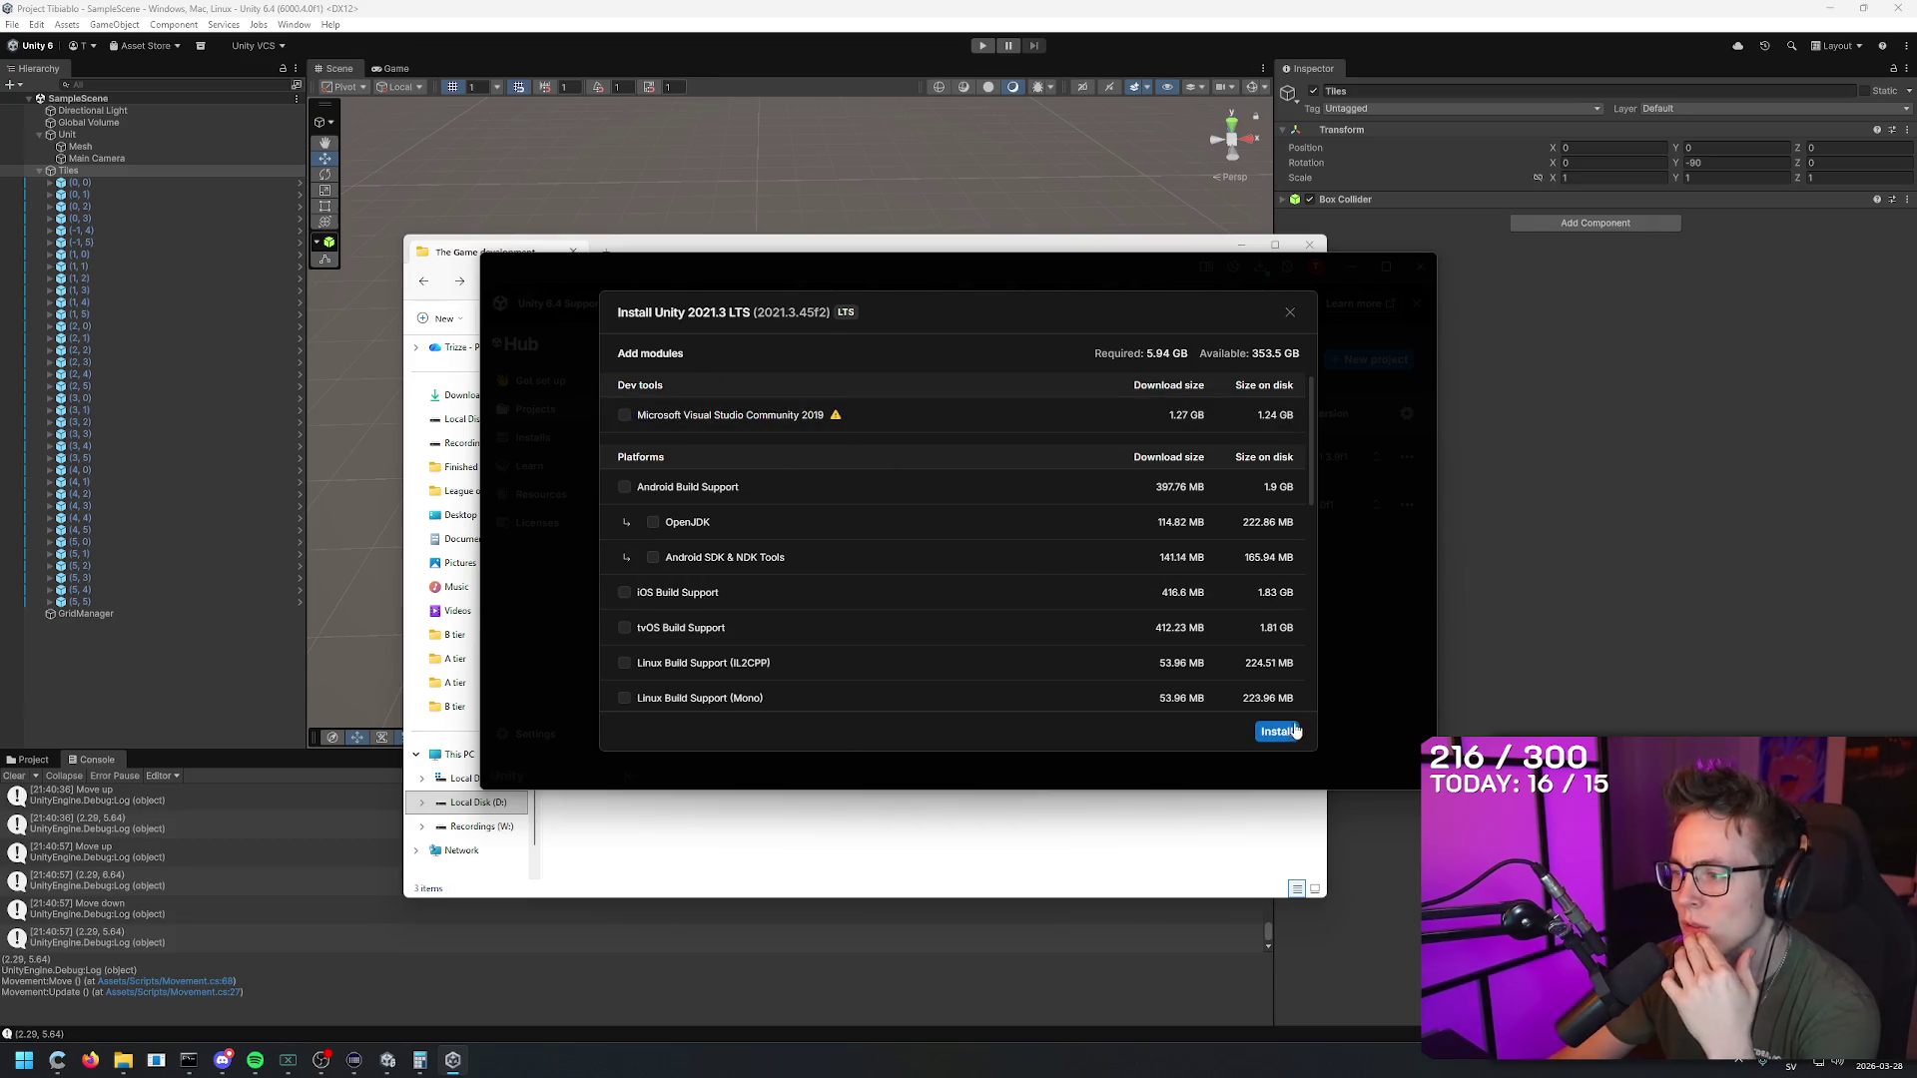
click(1275, 732)
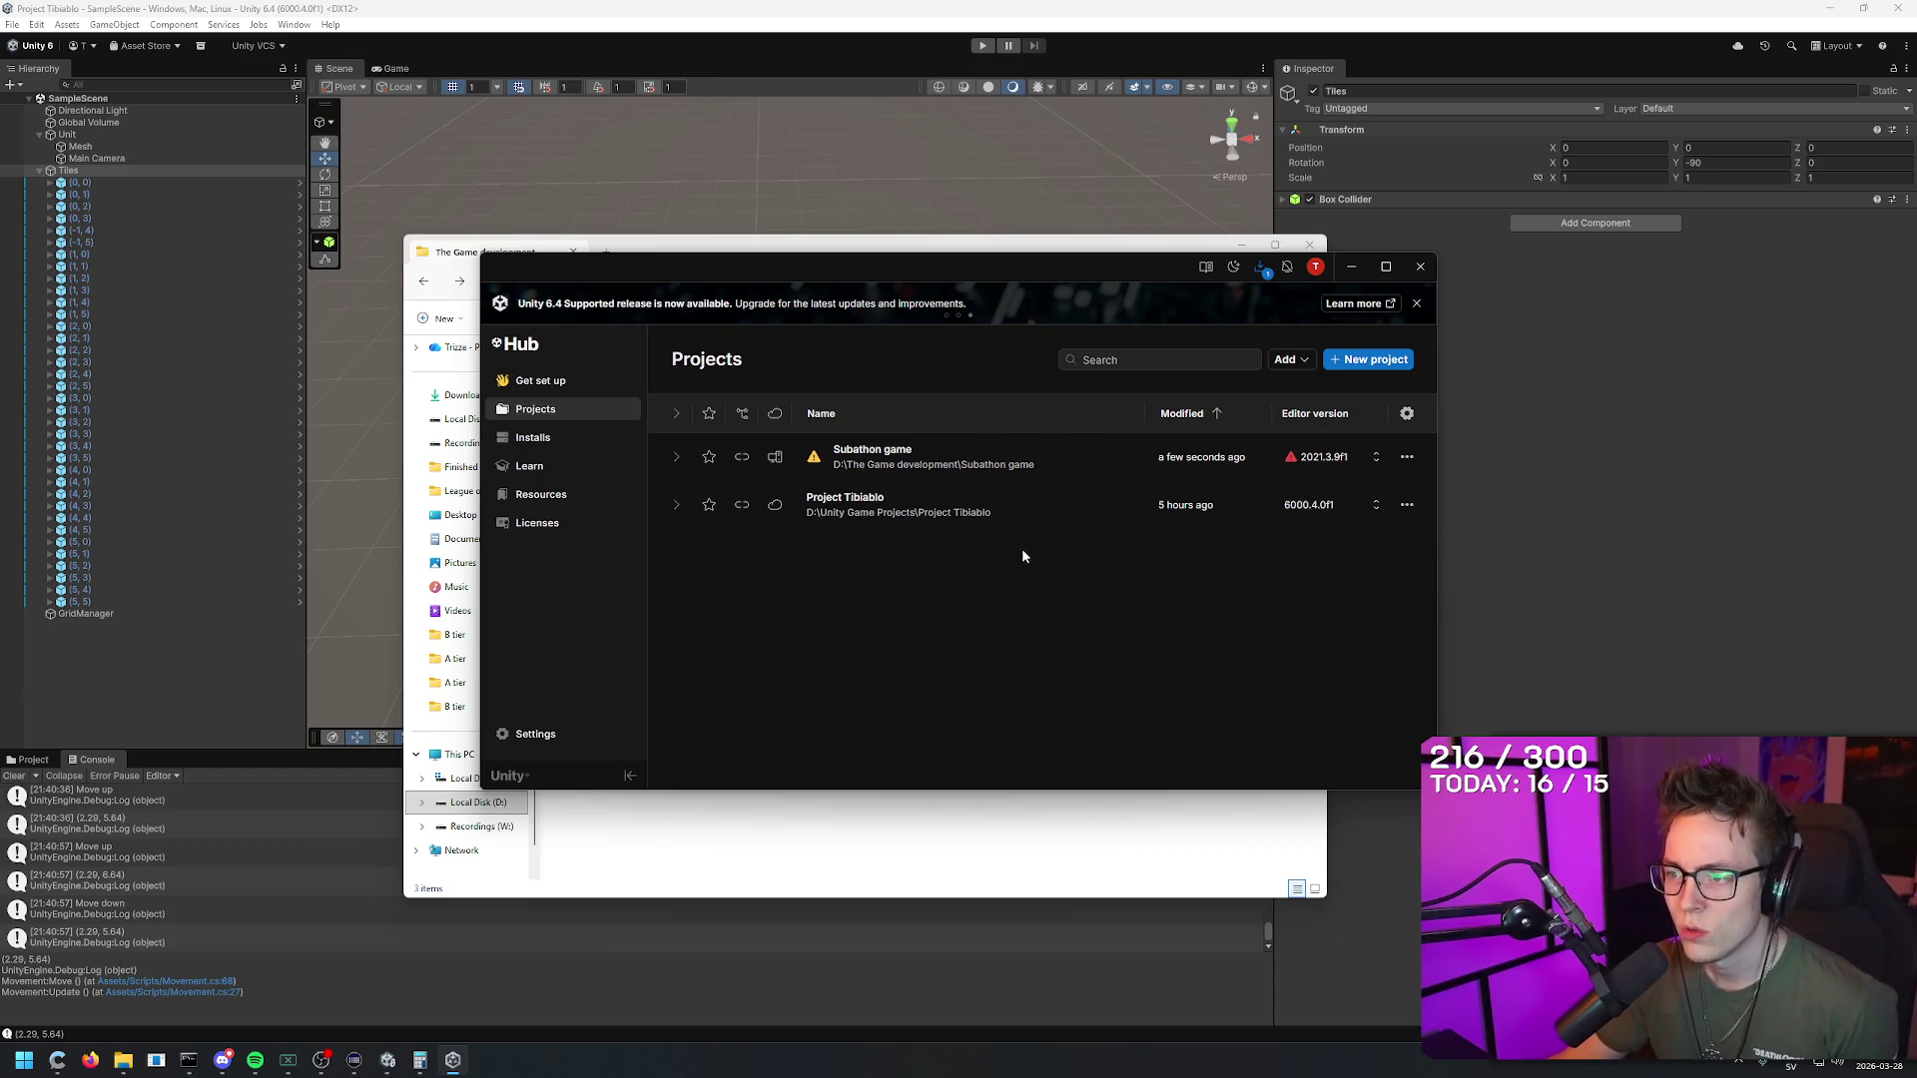
Step: Install the missing 2021.3.9f1 editor with Visual Studio Community 2019, accepting its license terms
click(998, 459)
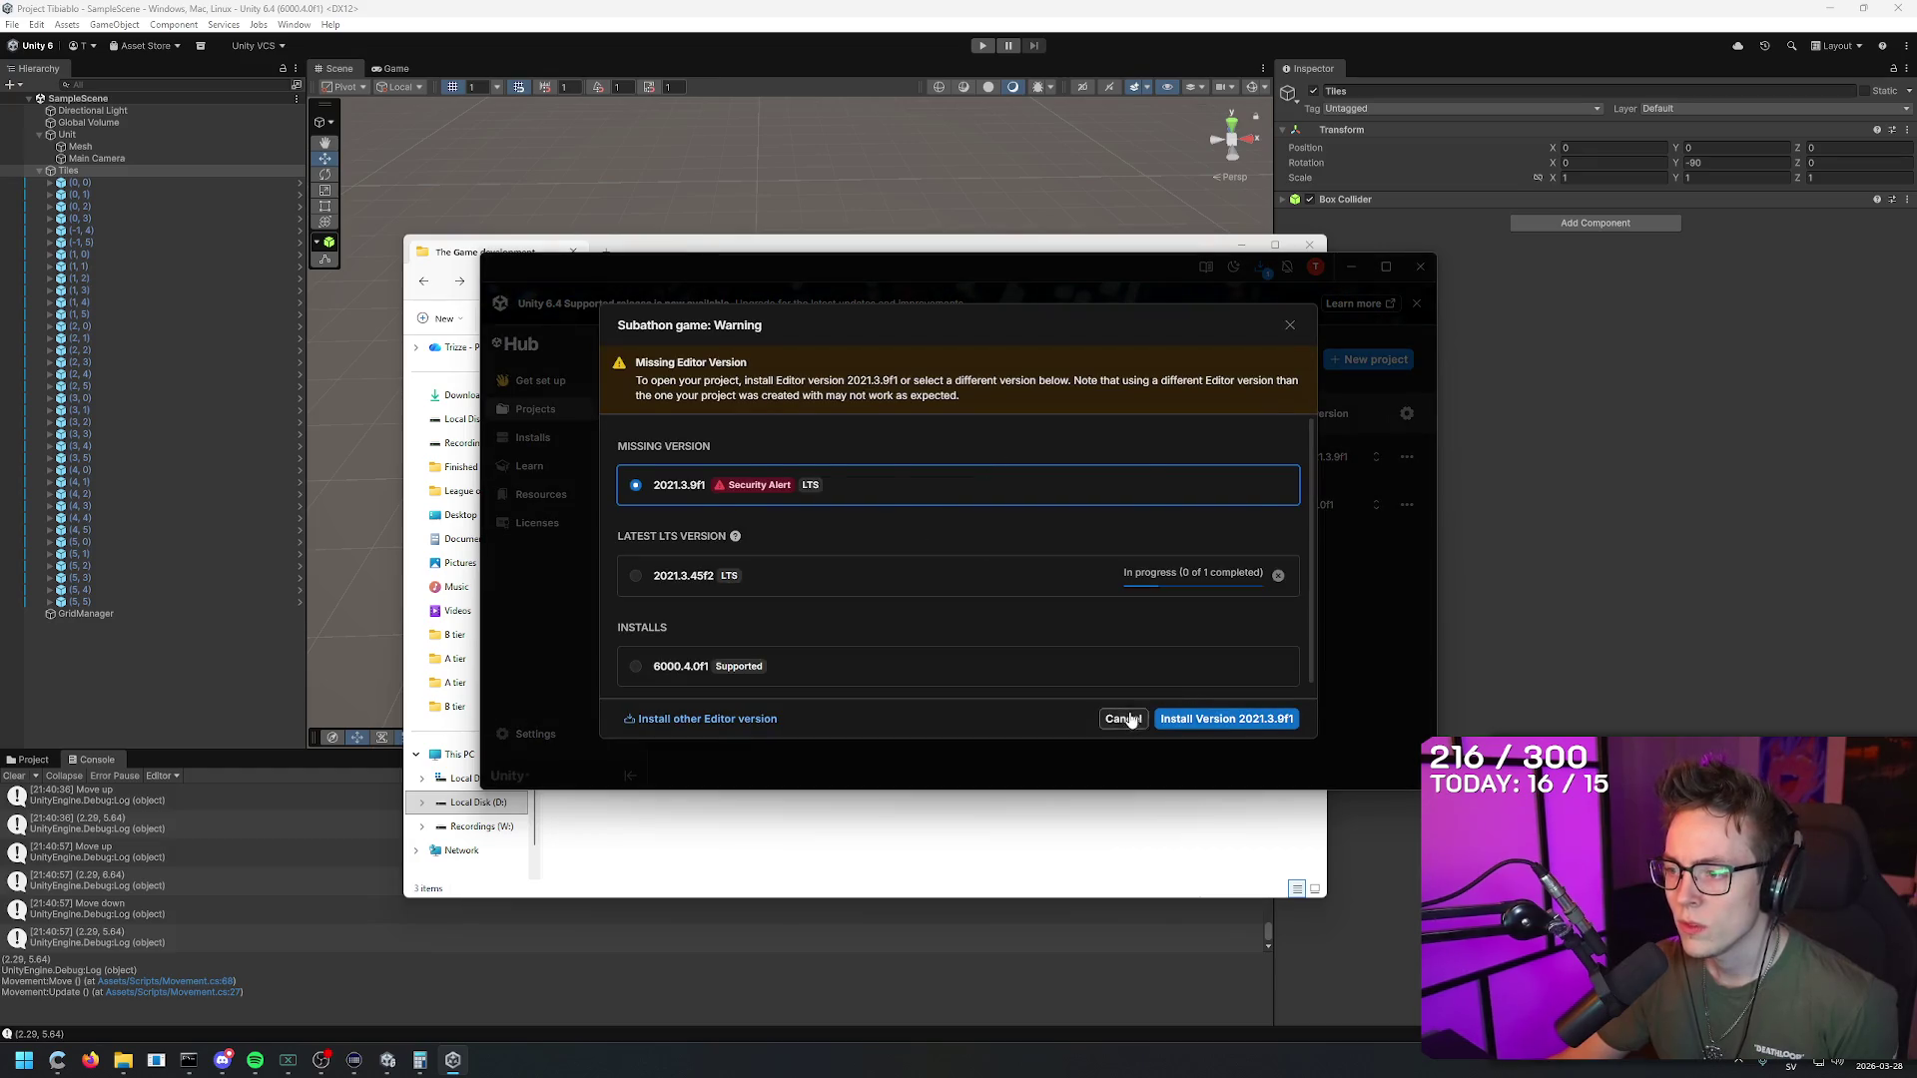
click(1122, 718)
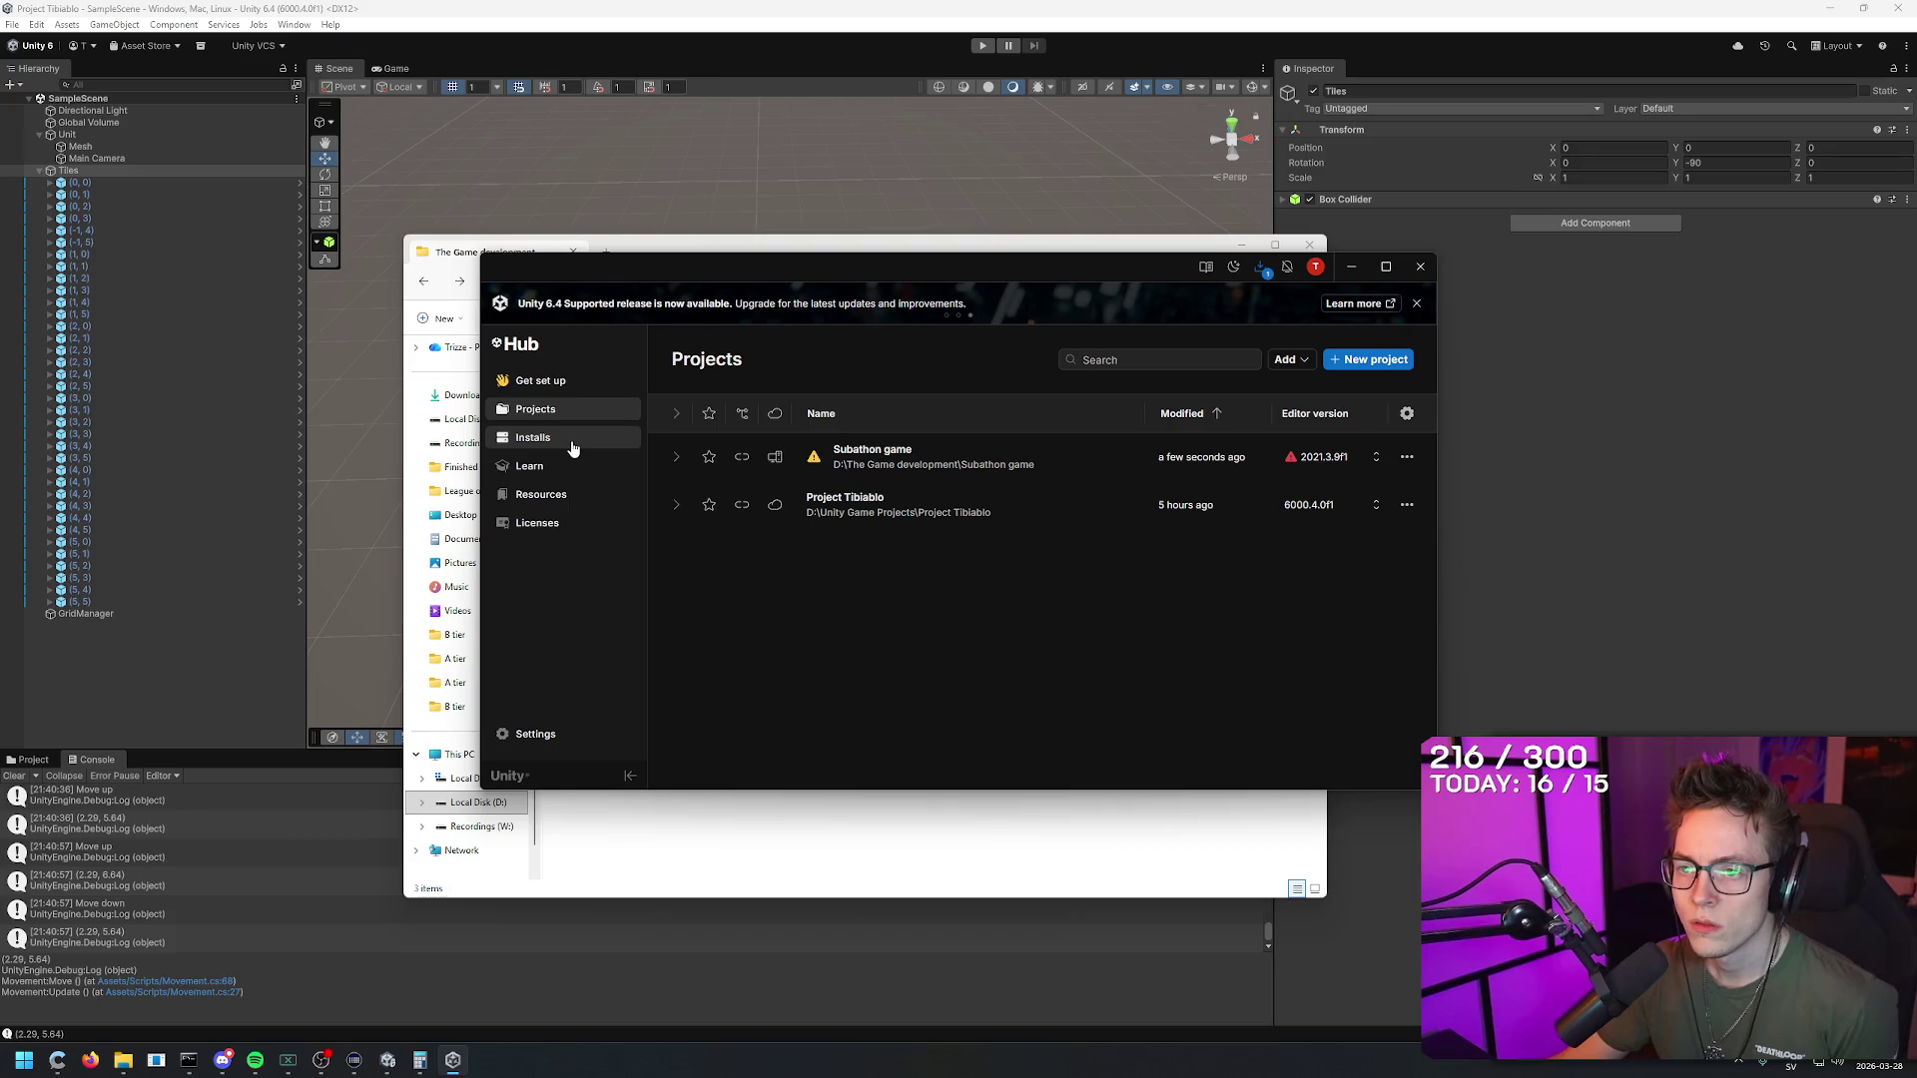
mouse_move(811, 456)
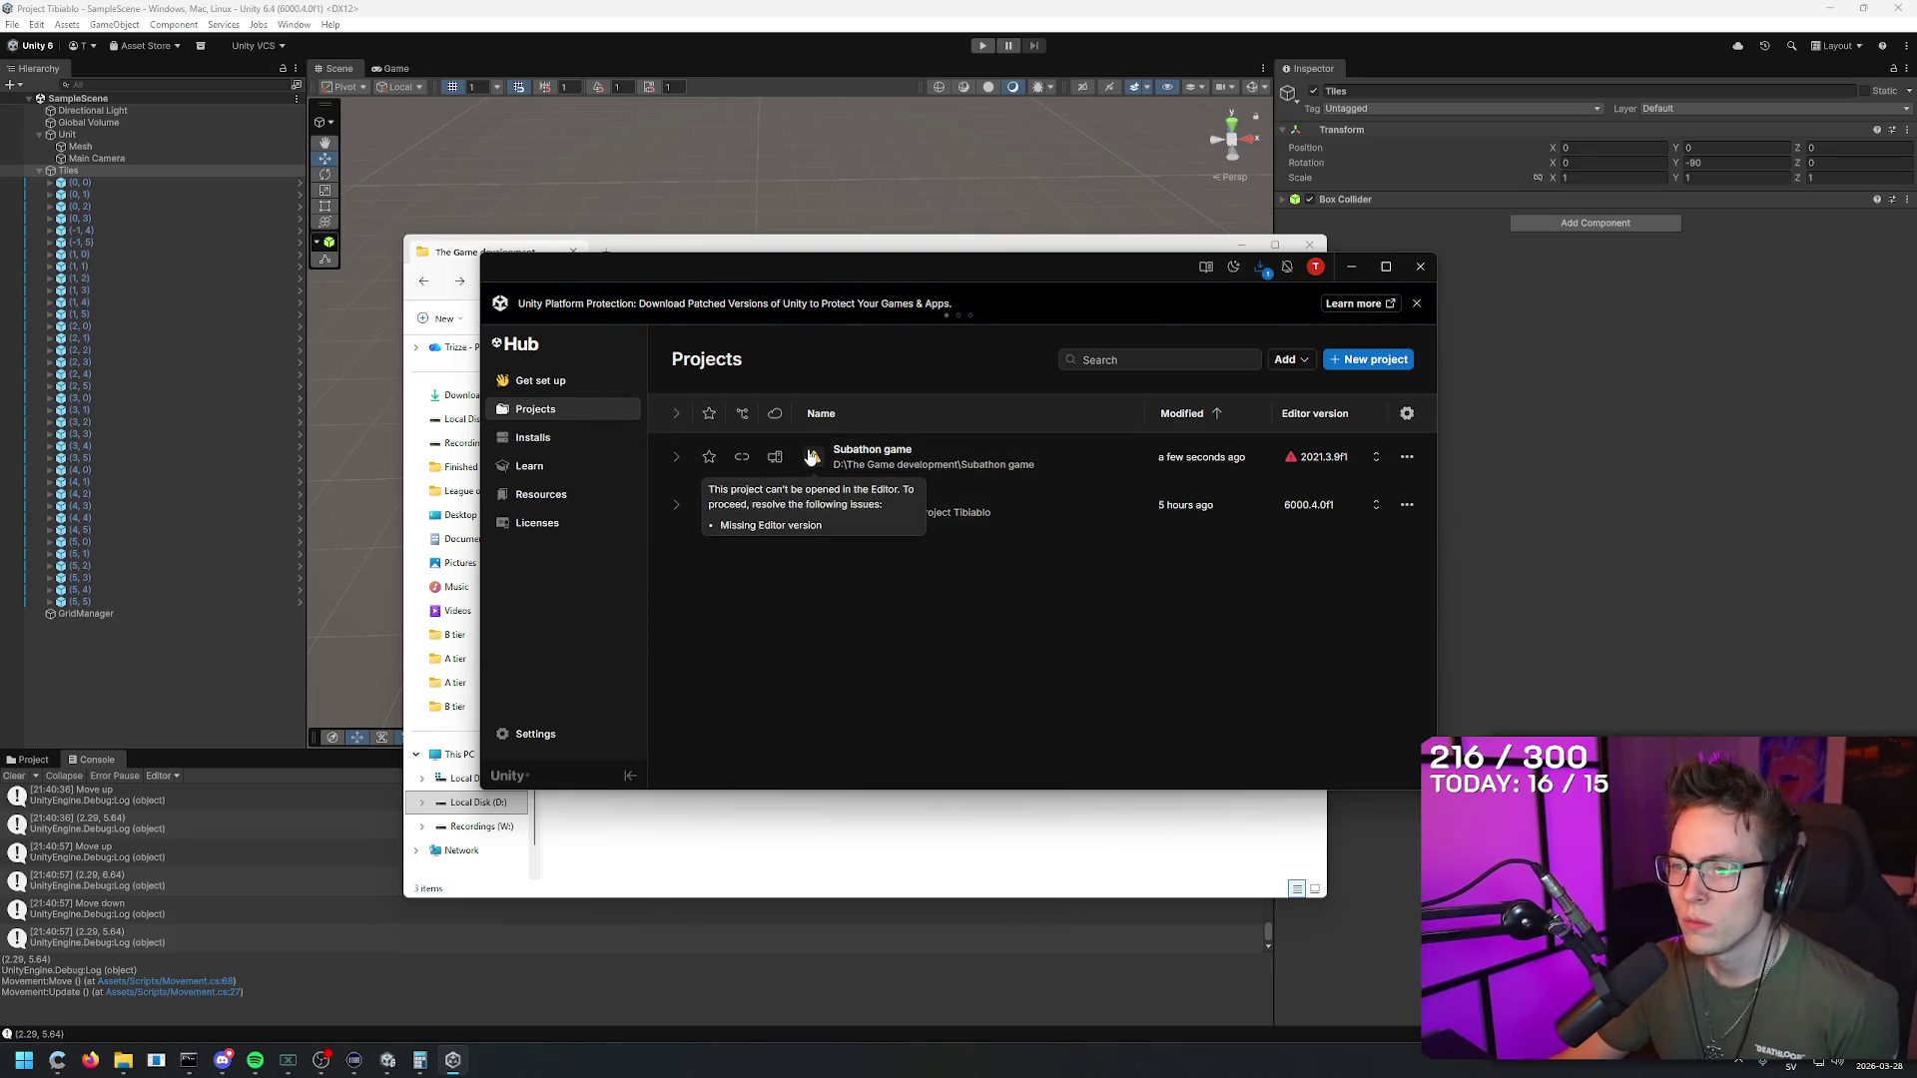
click(975, 454)
click(1220, 718)
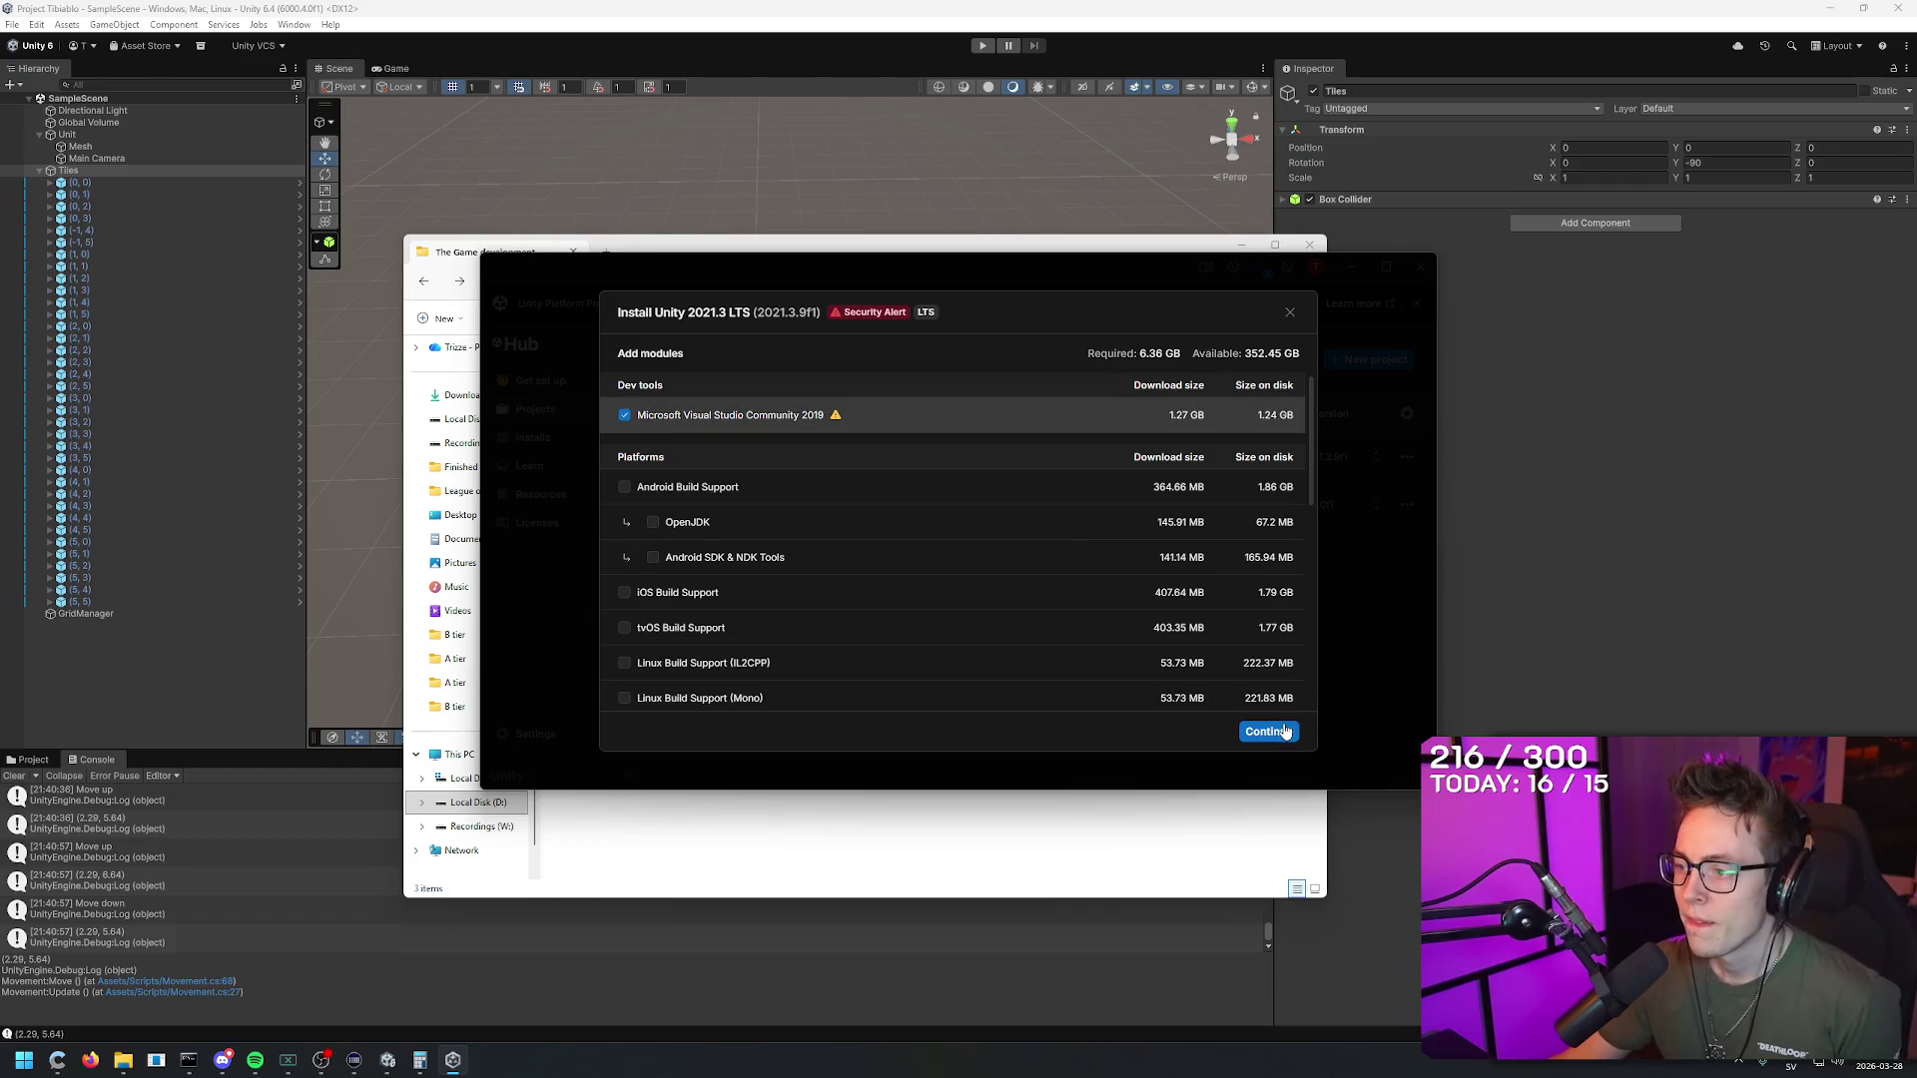
click(1260, 729)
click(678, 689)
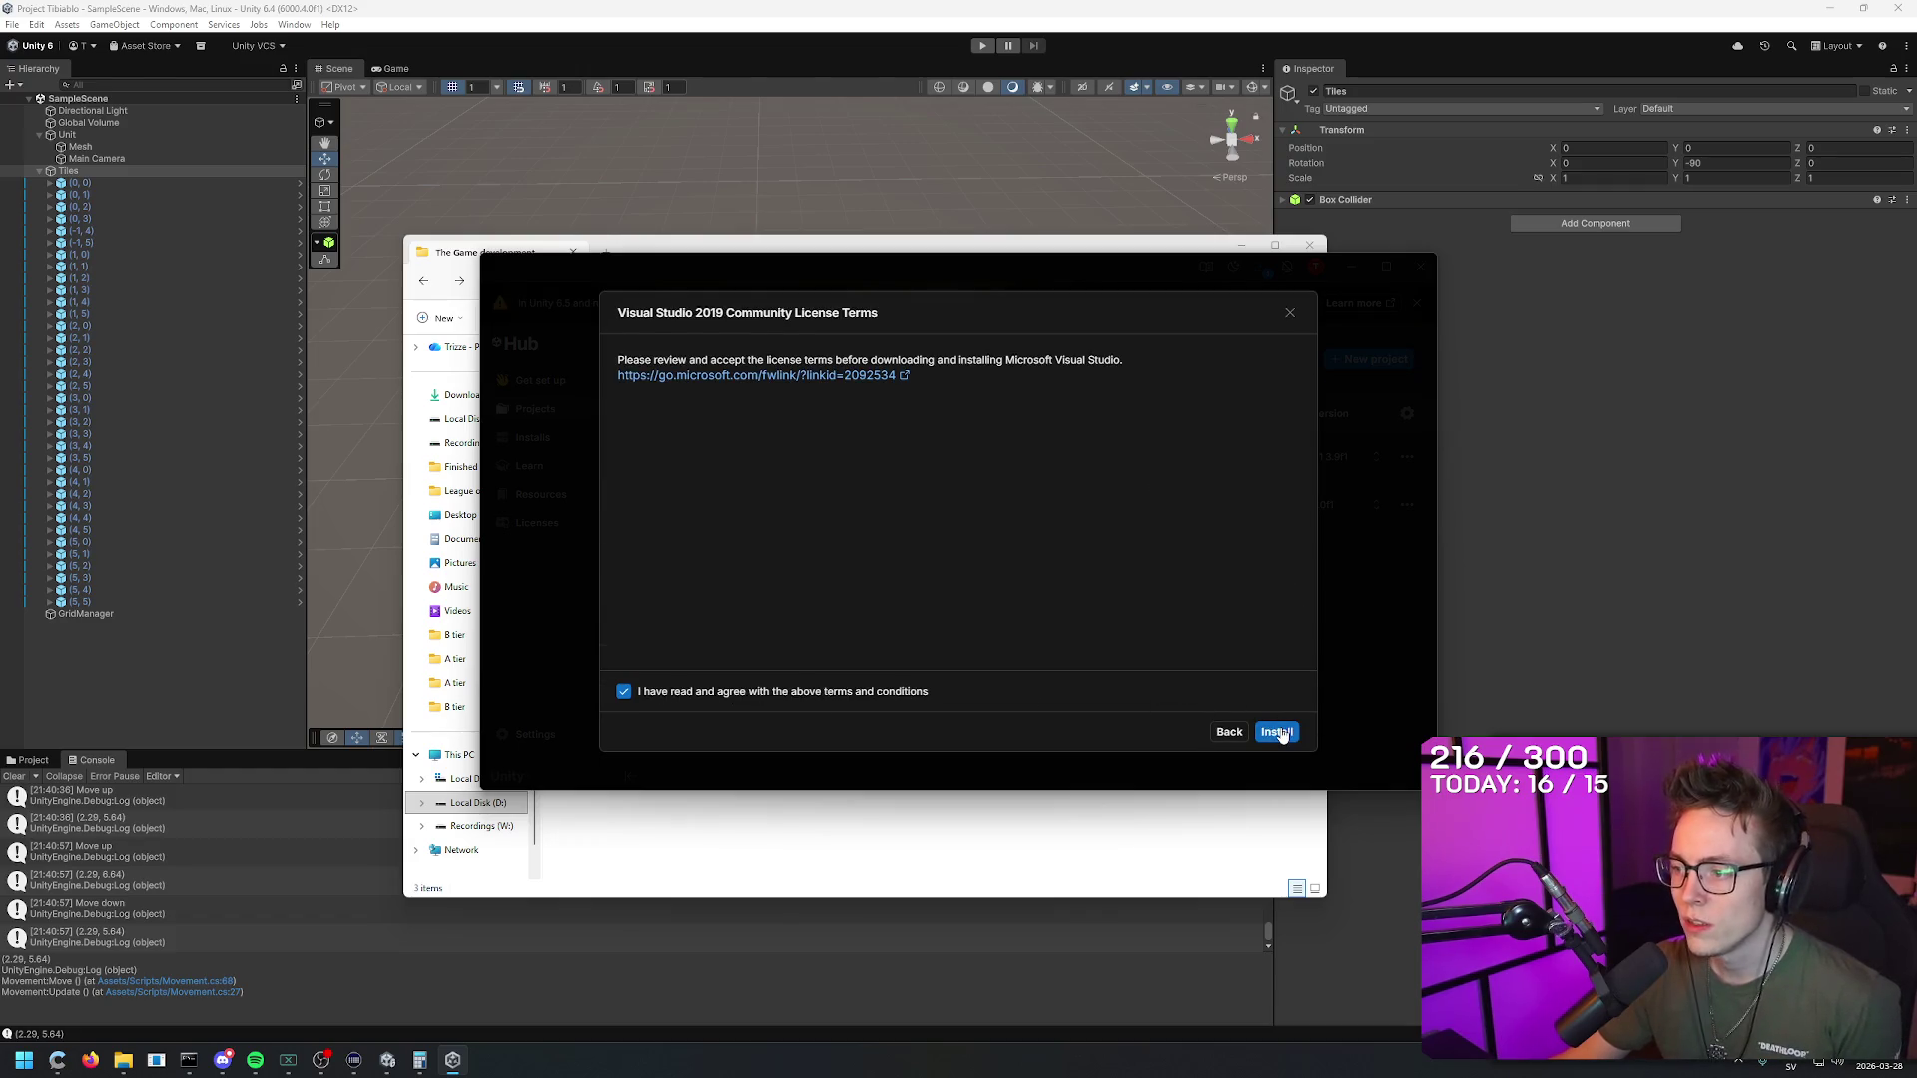
click(1277, 730)
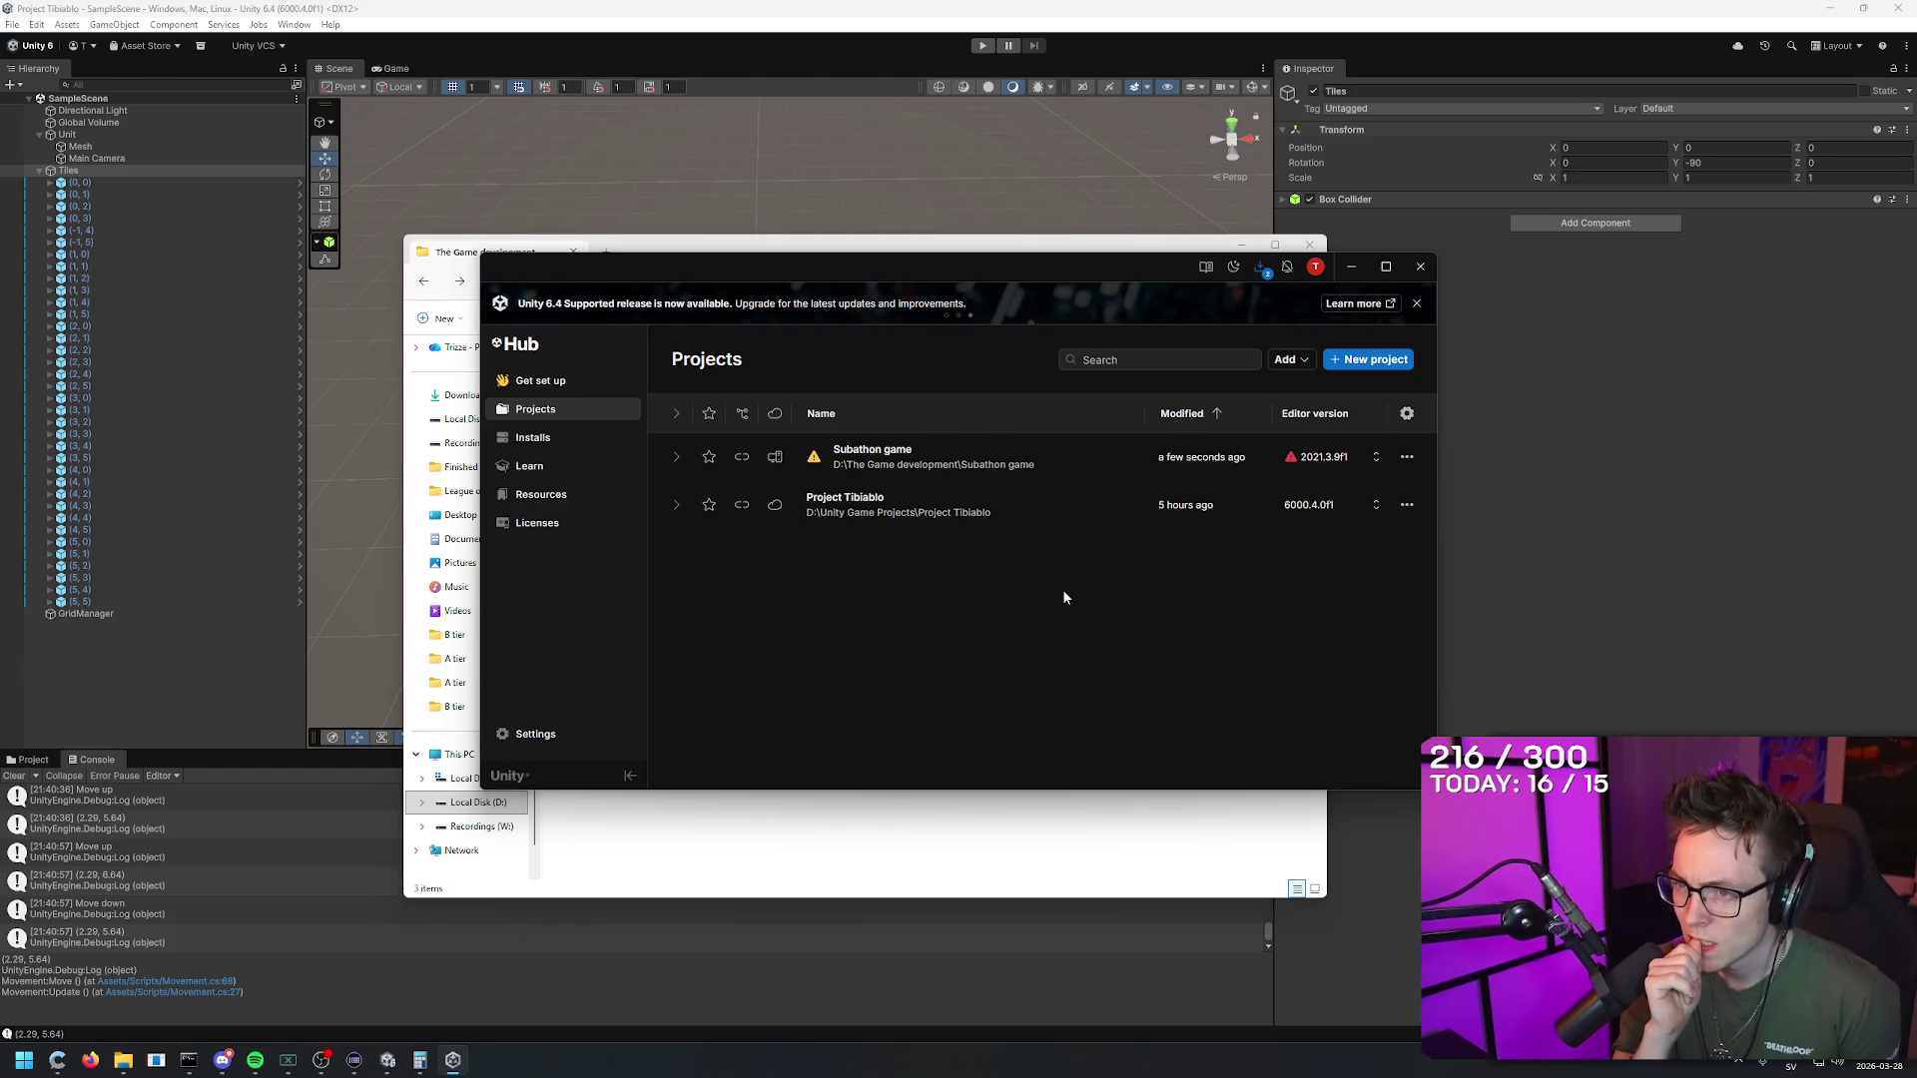
Step: In Downloads, expand both editor rows, pause 2021.3.9f1 at 36%, and close the panel
click(1259, 266)
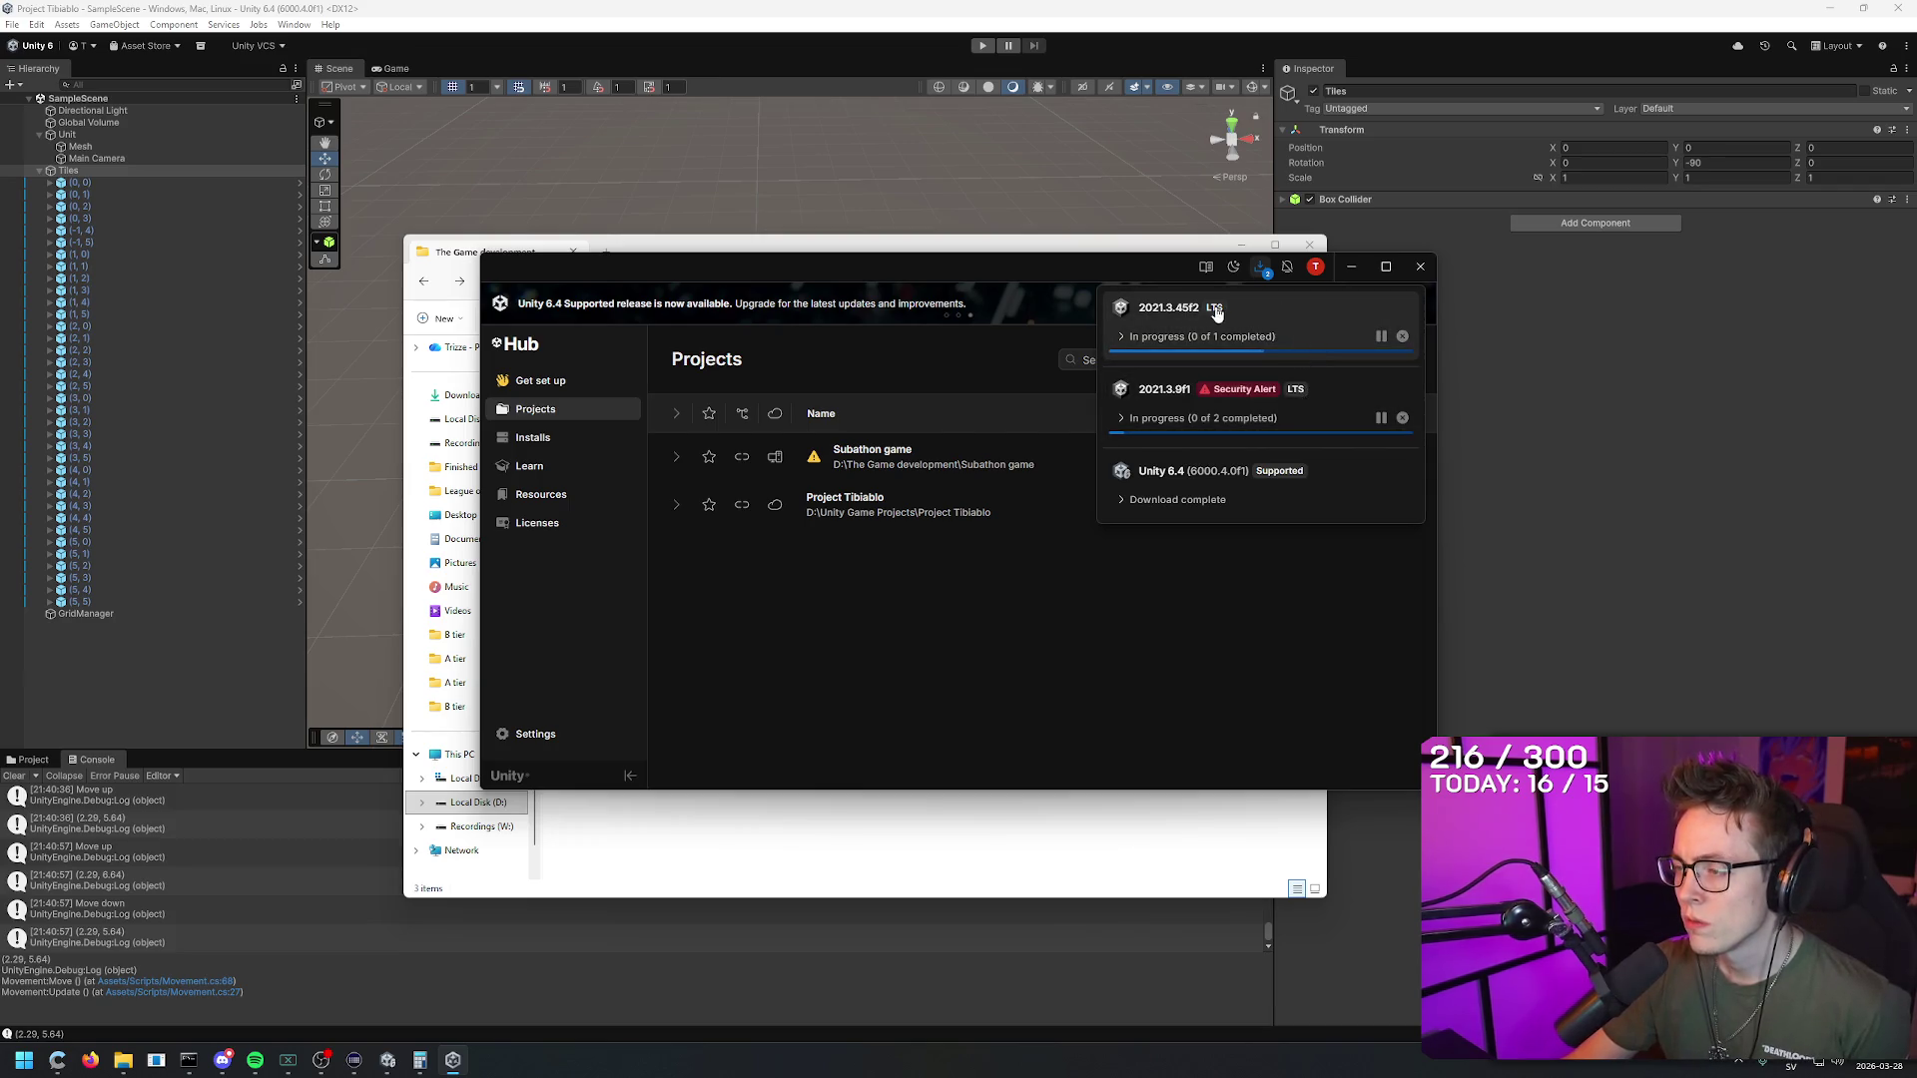
mouse_move(1265, 393)
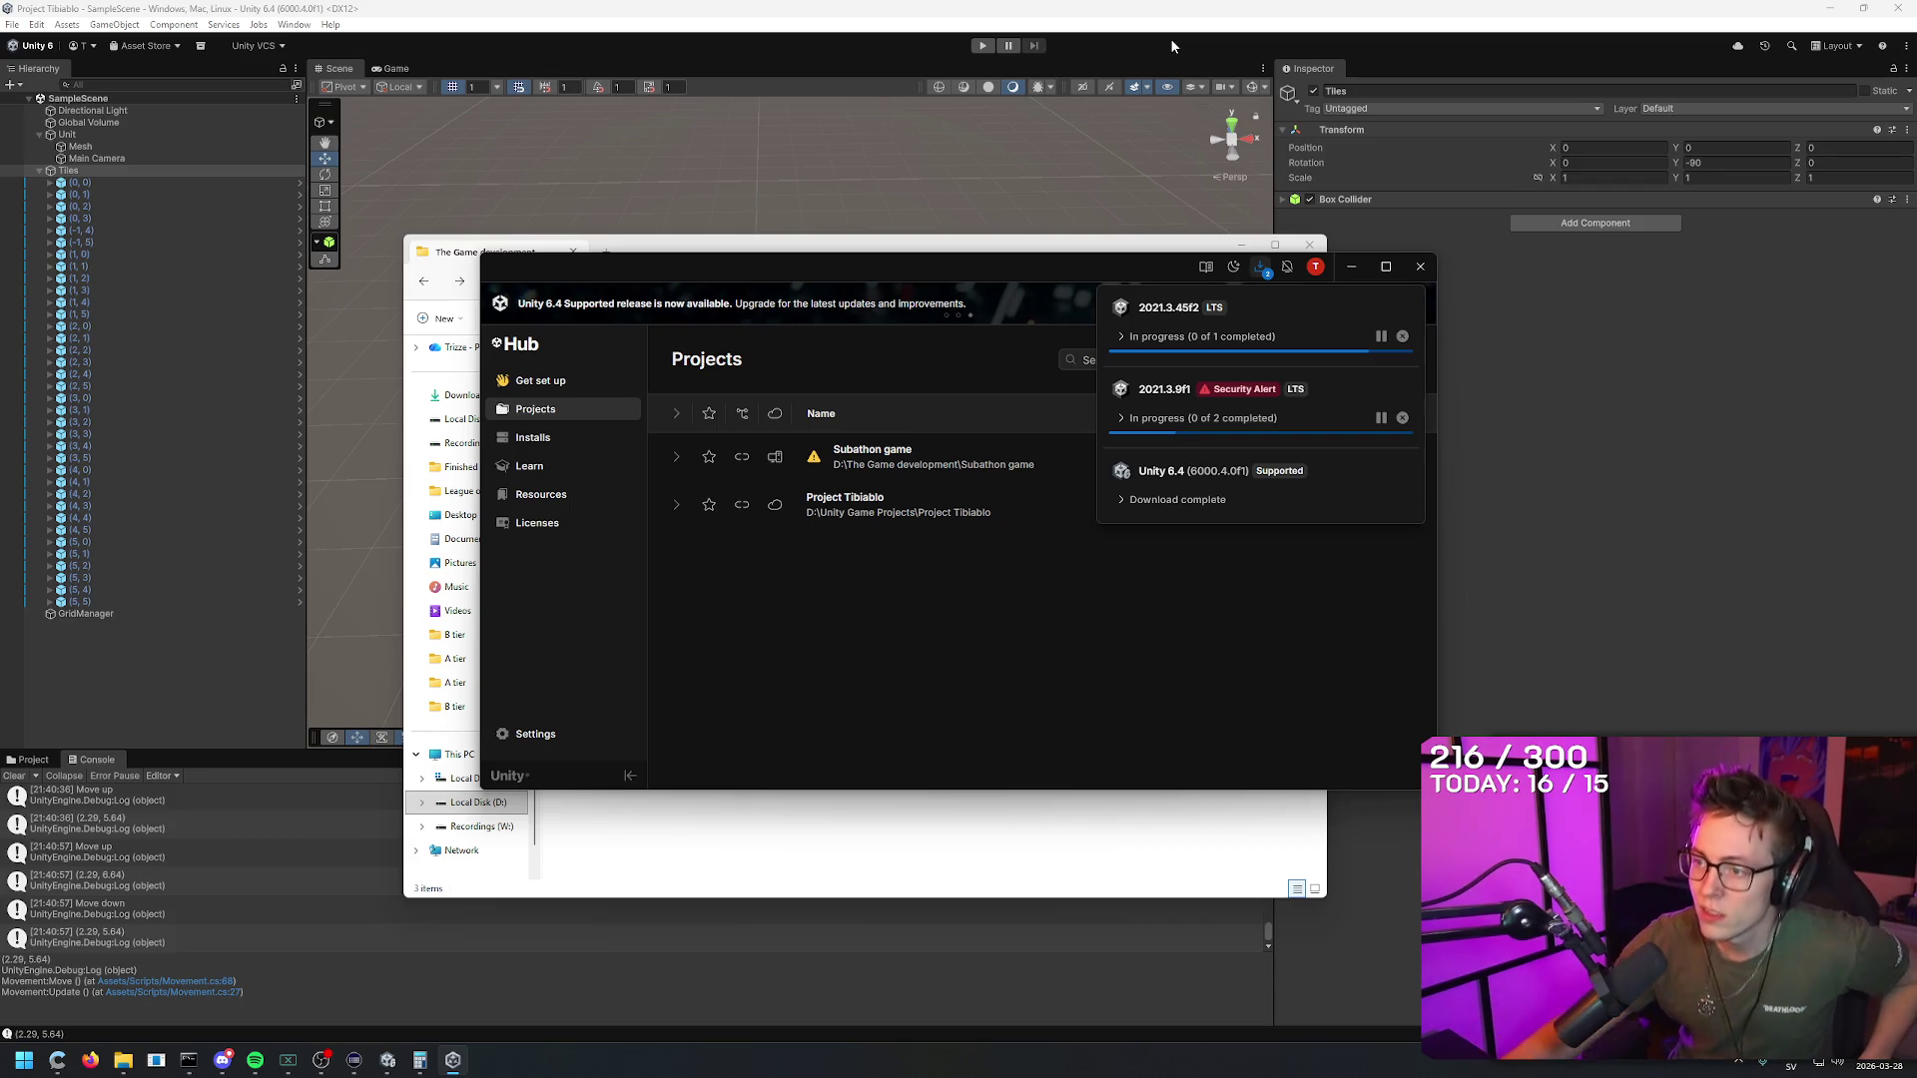
click(1254, 329)
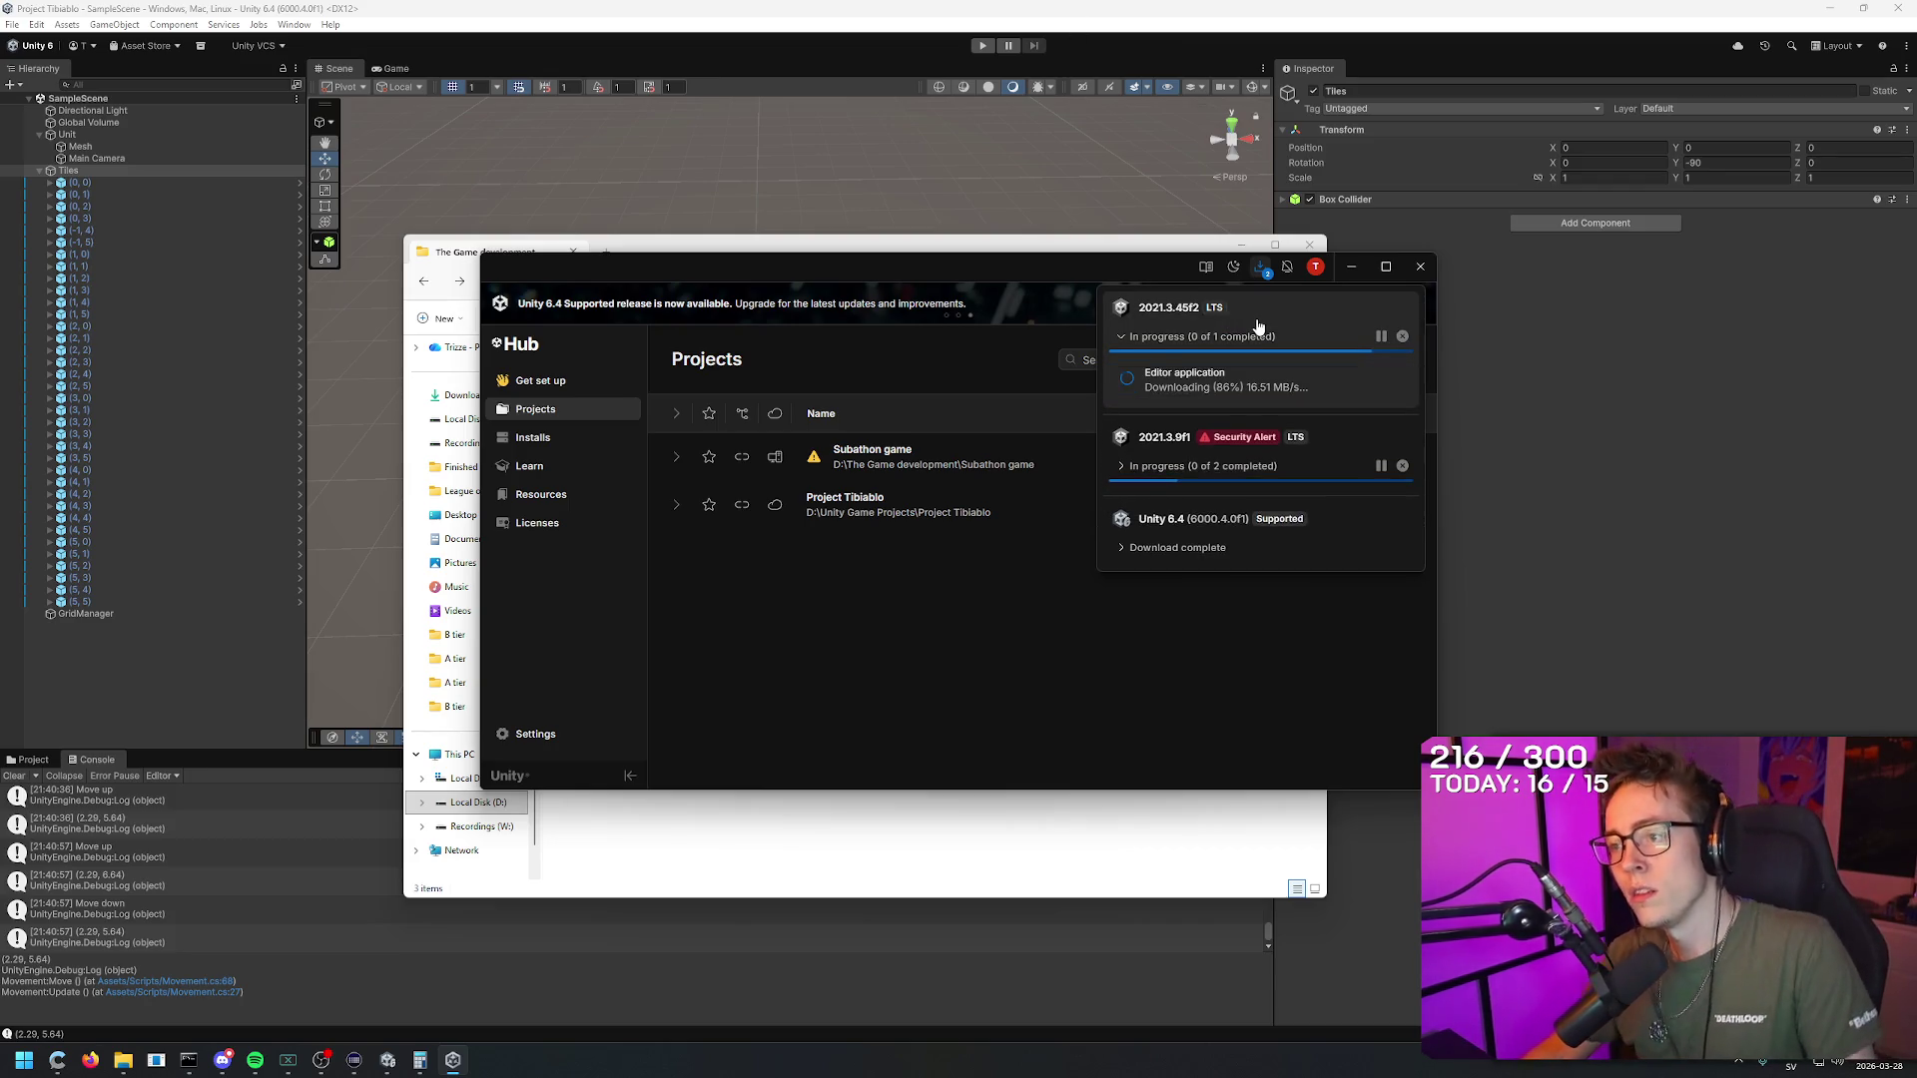
click(1306, 461)
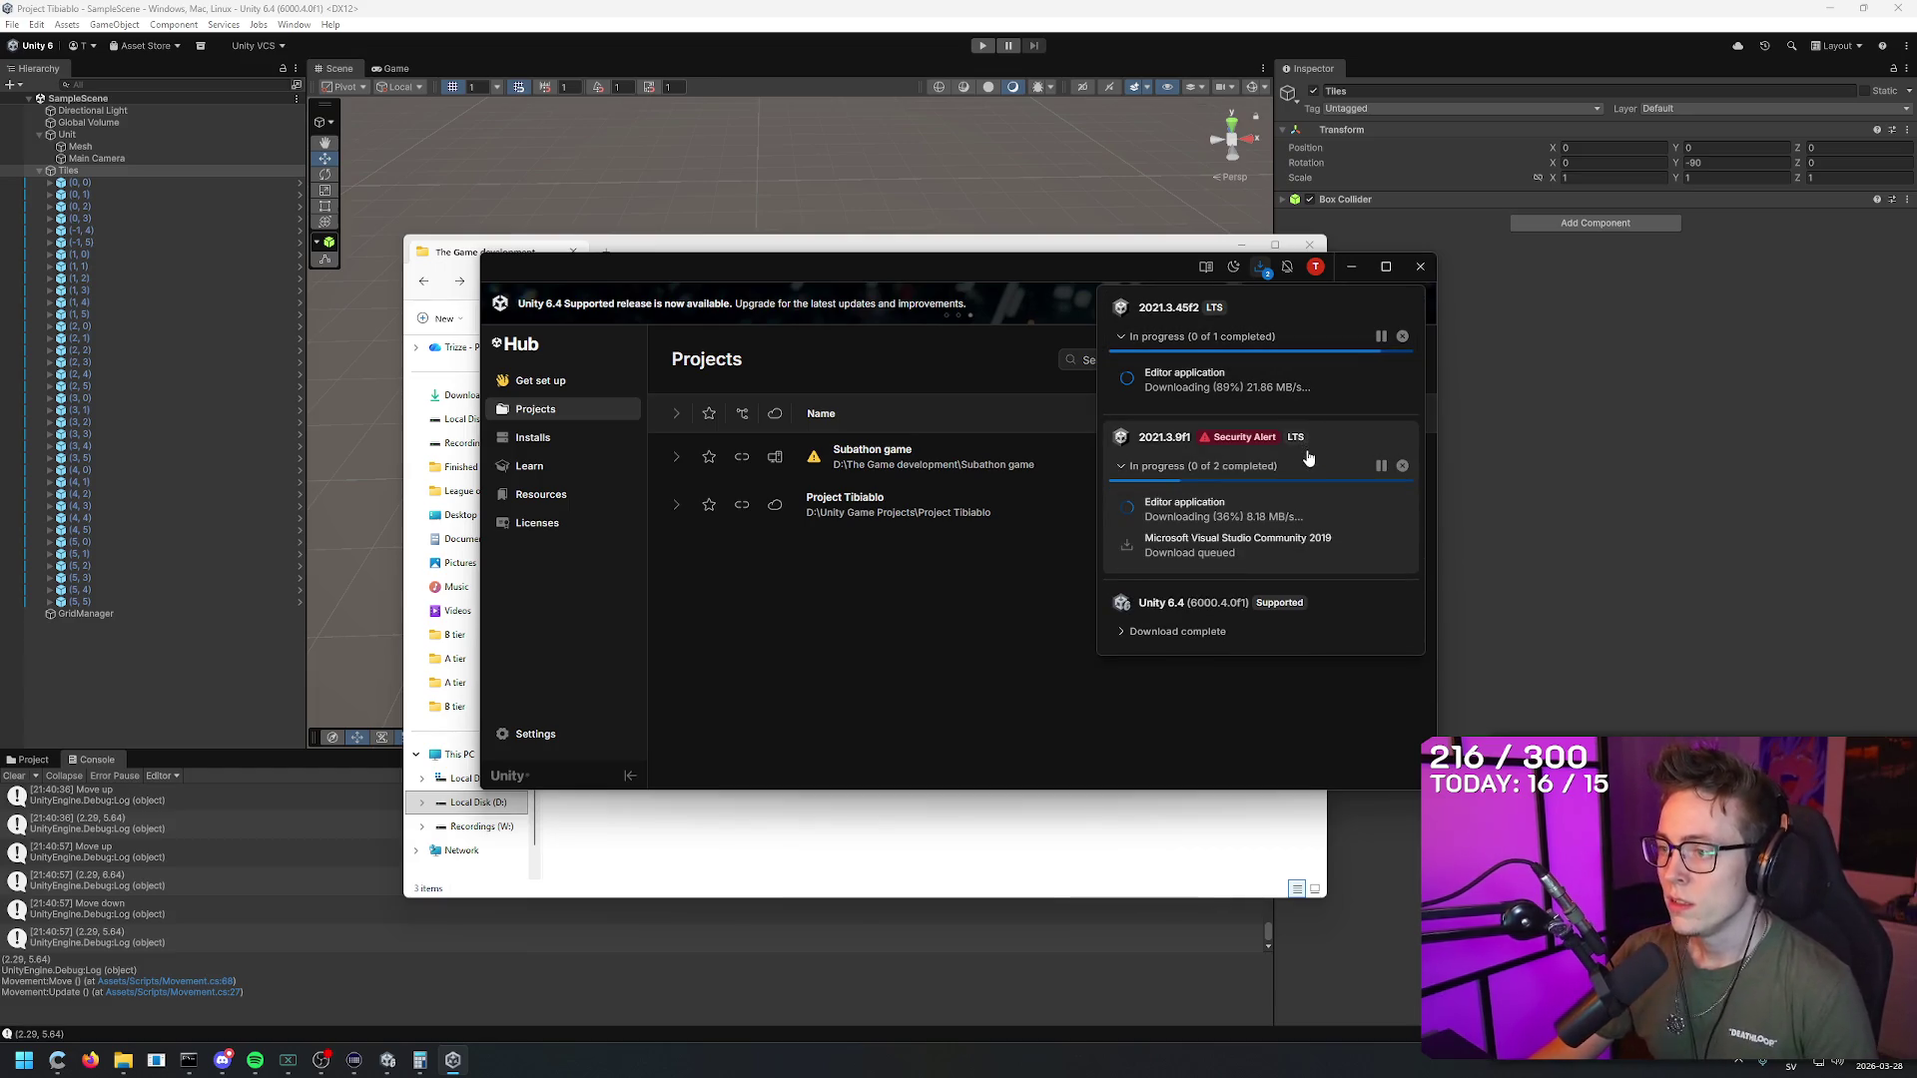
click(1379, 466)
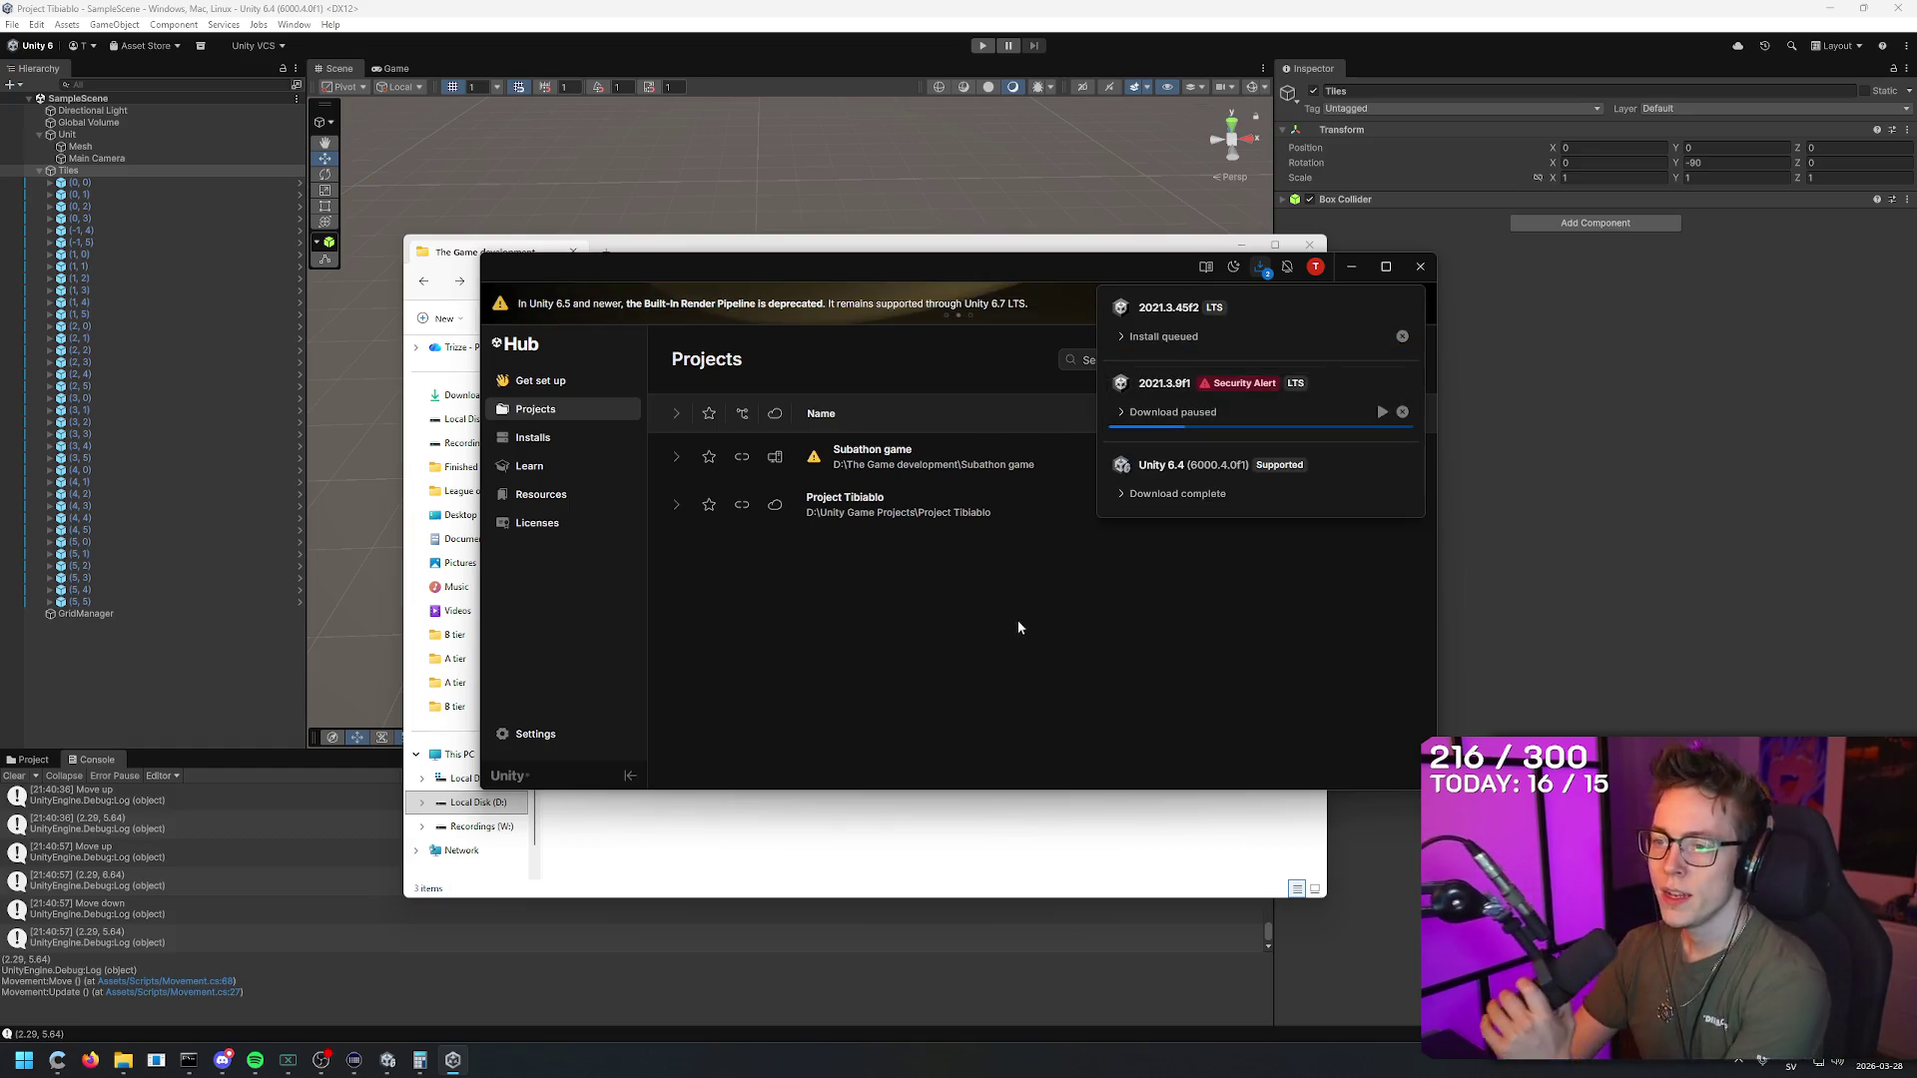
click(1010, 594)
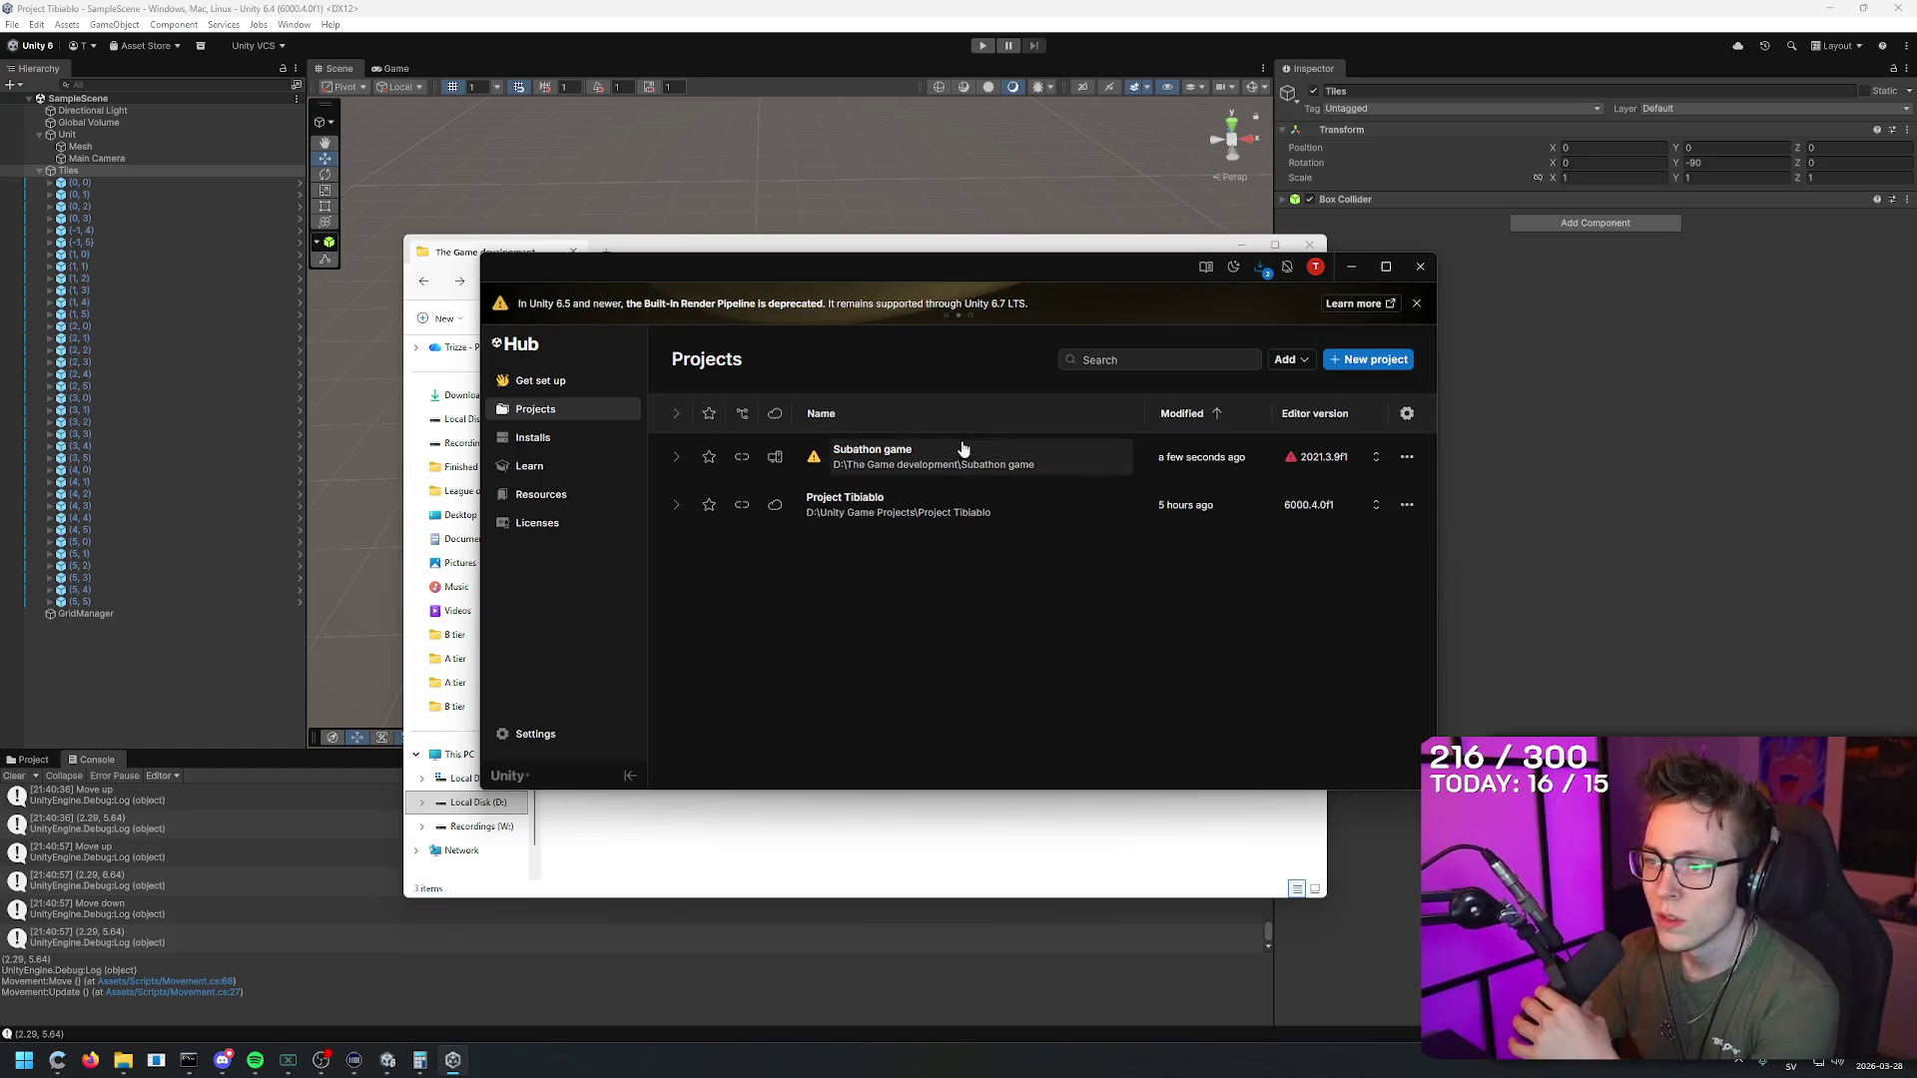
Step: Open the Subathon game project with the installed 6000.4.0f1 editor instead of 2021.3.45f2
click(936, 451)
click(713, 581)
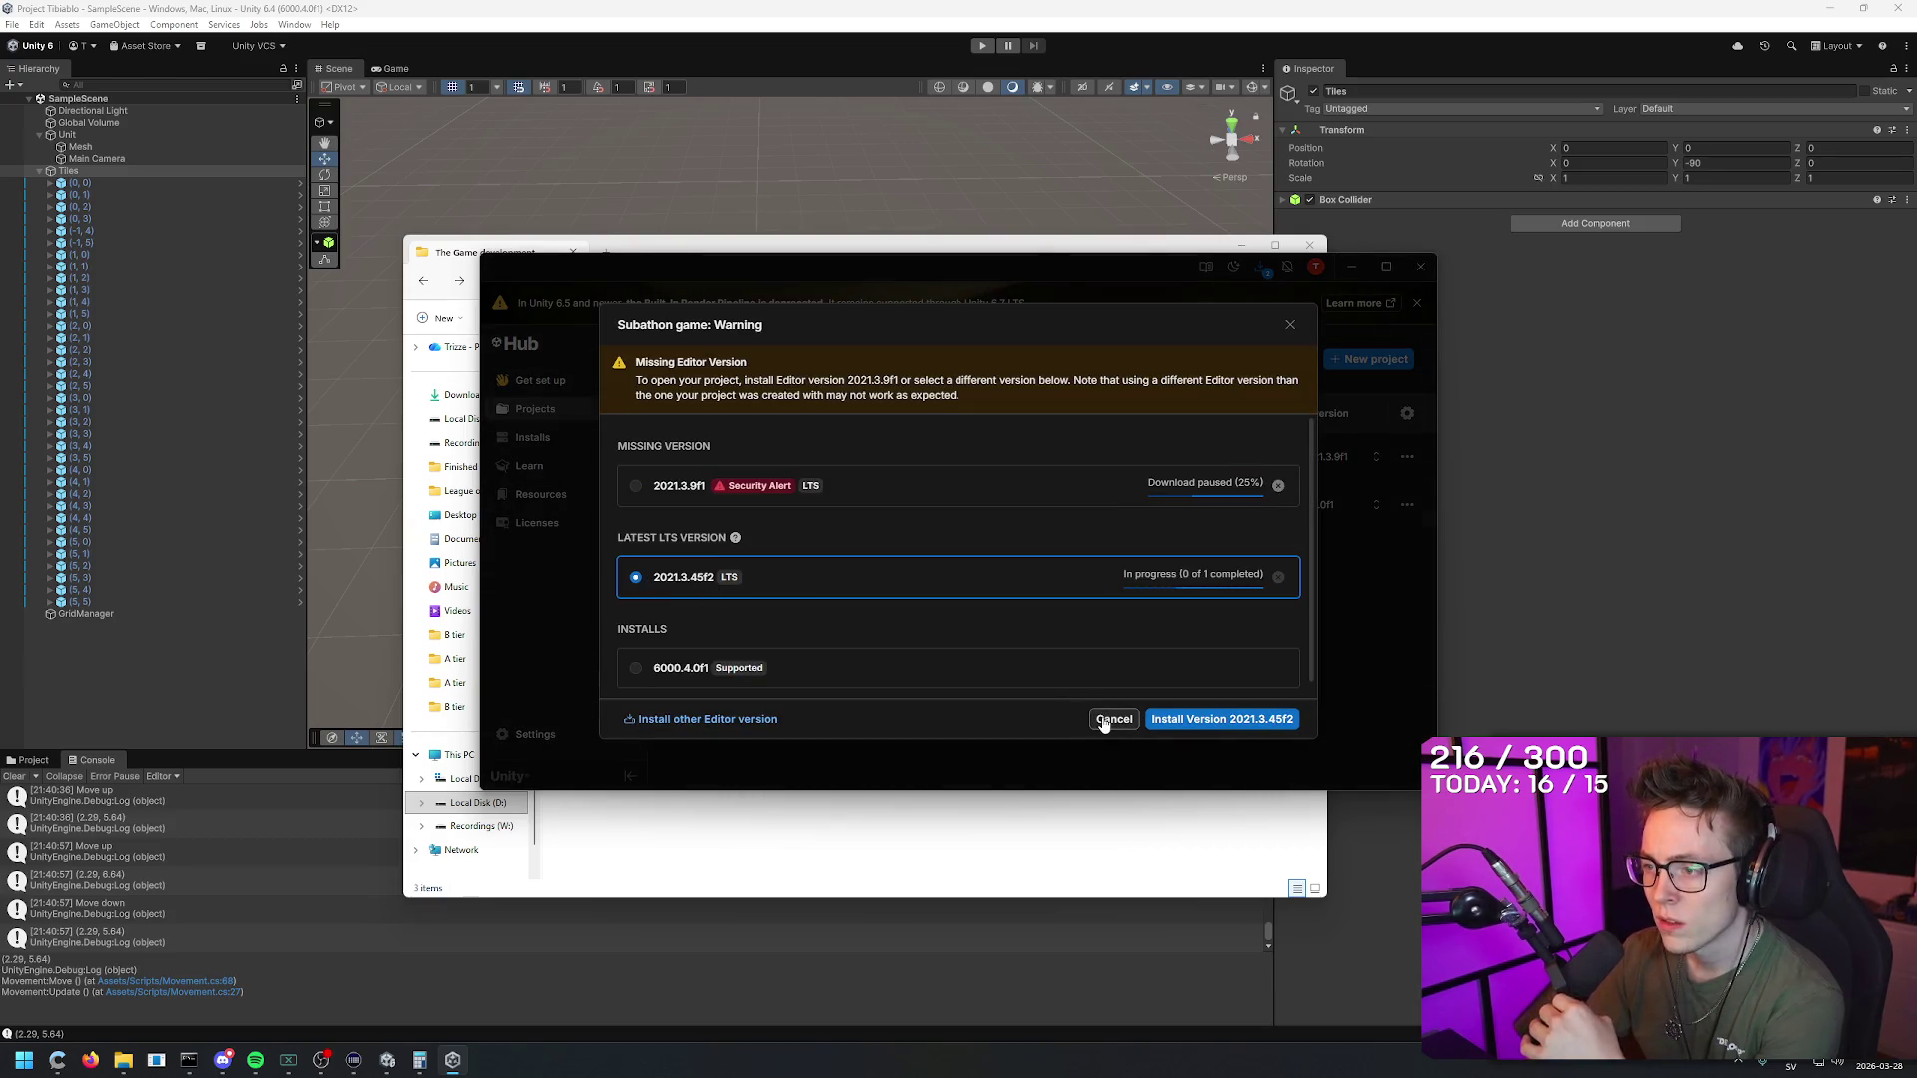
click(678, 670)
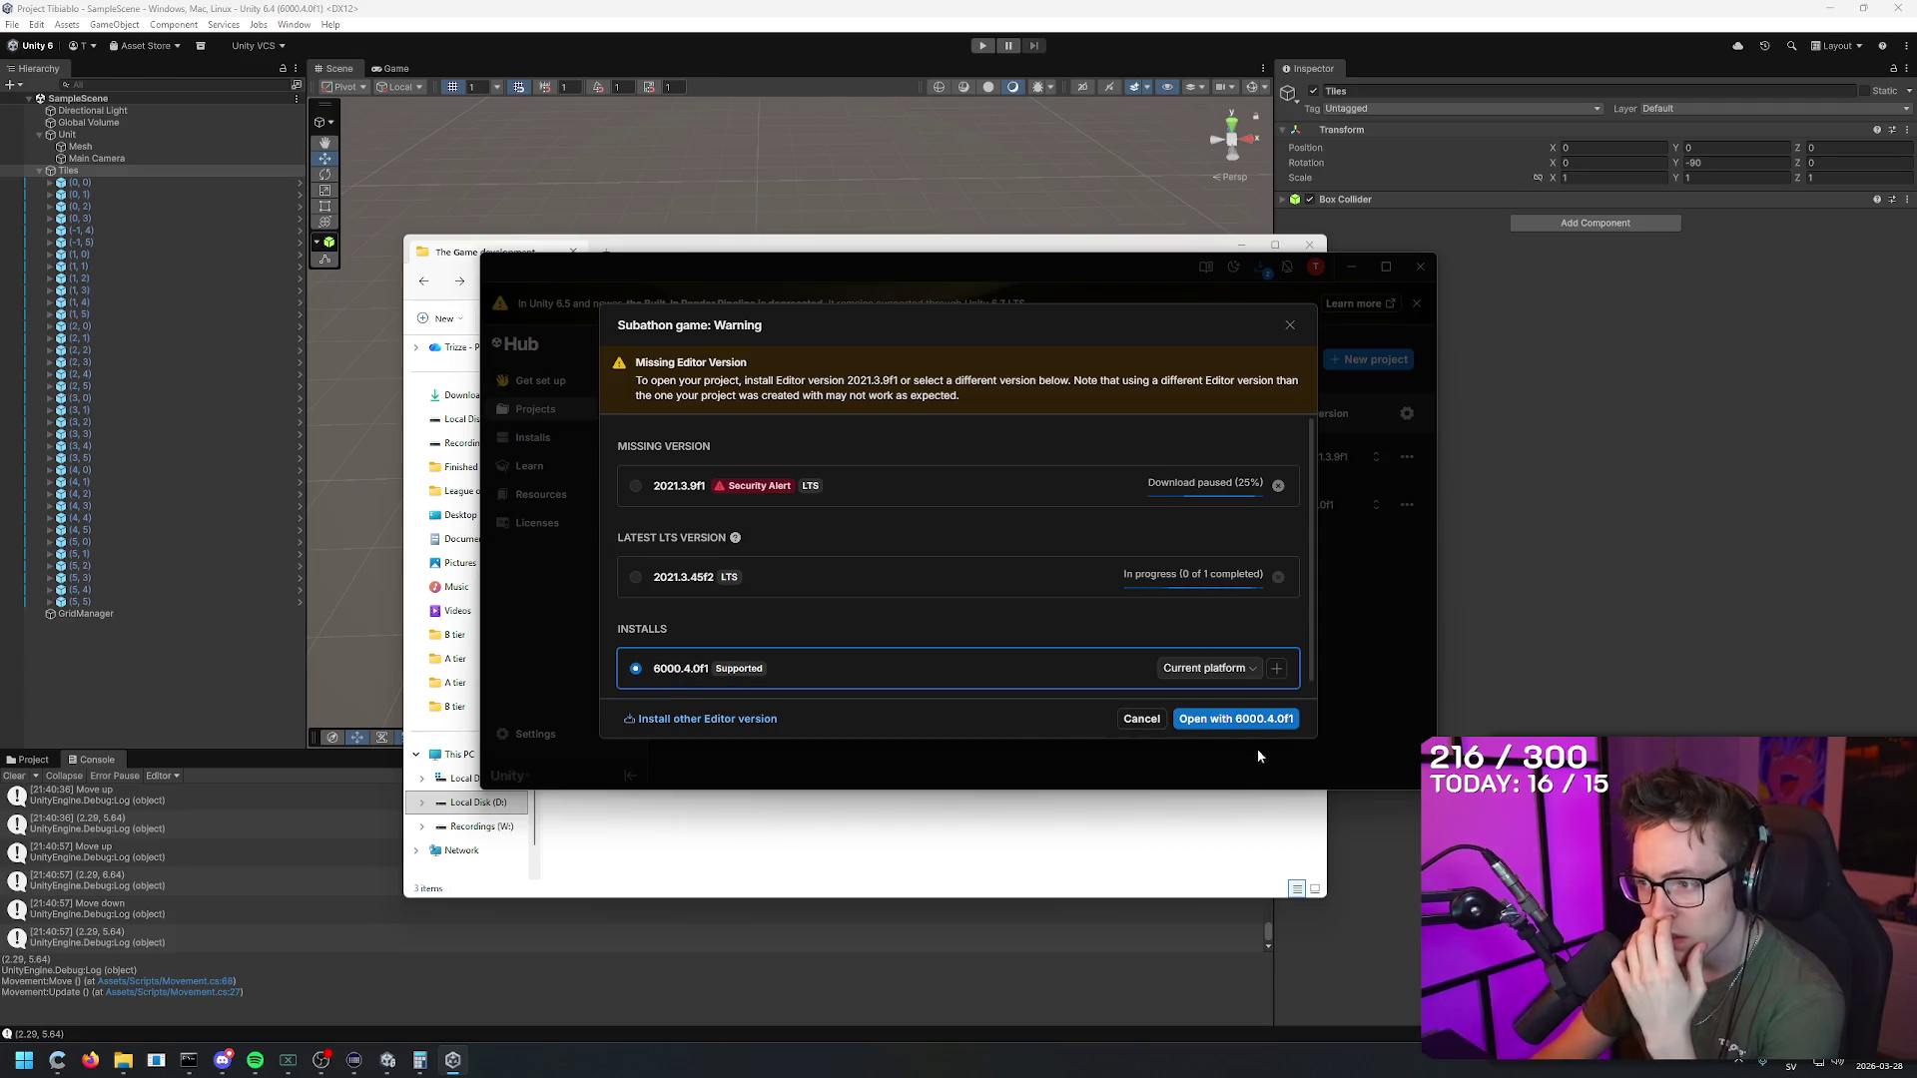
click(1248, 720)
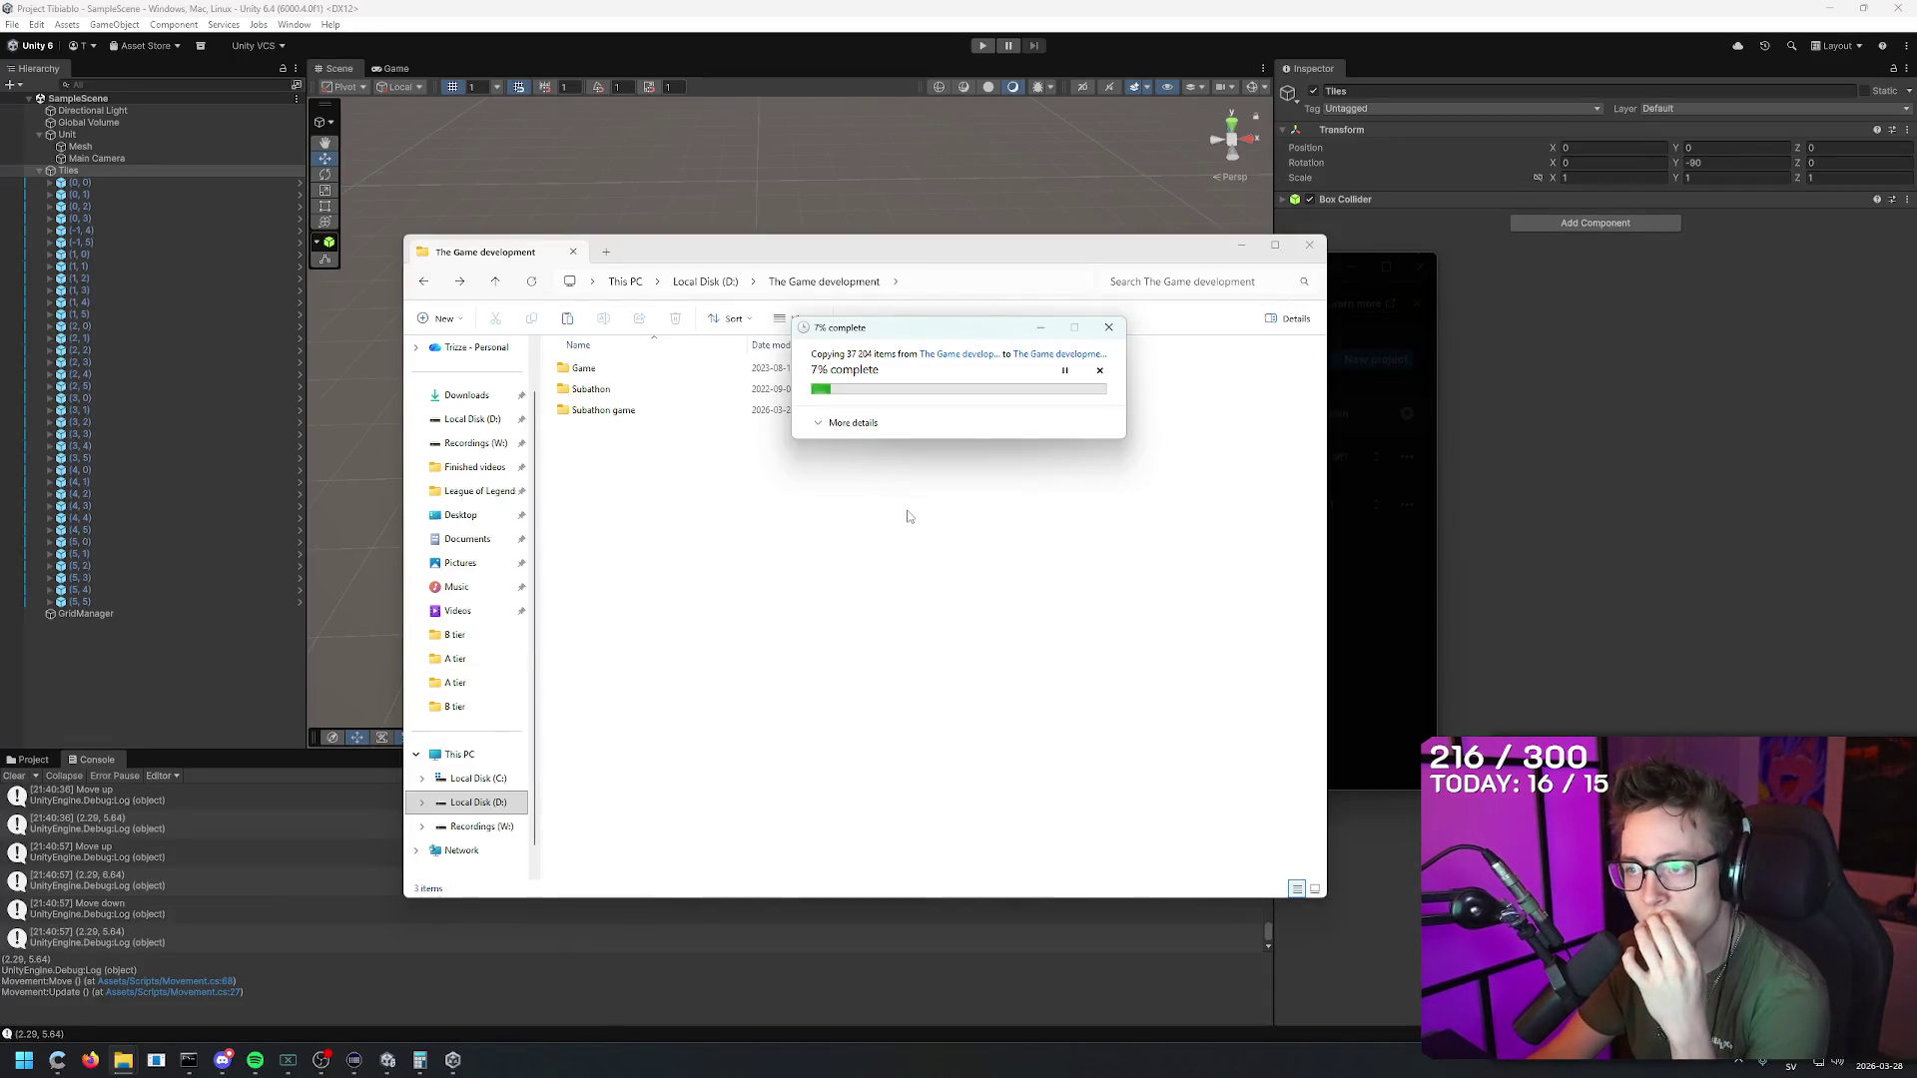
Step: Check the folder copy's detailed progress, then bring the project folders window to the front
click(854, 430)
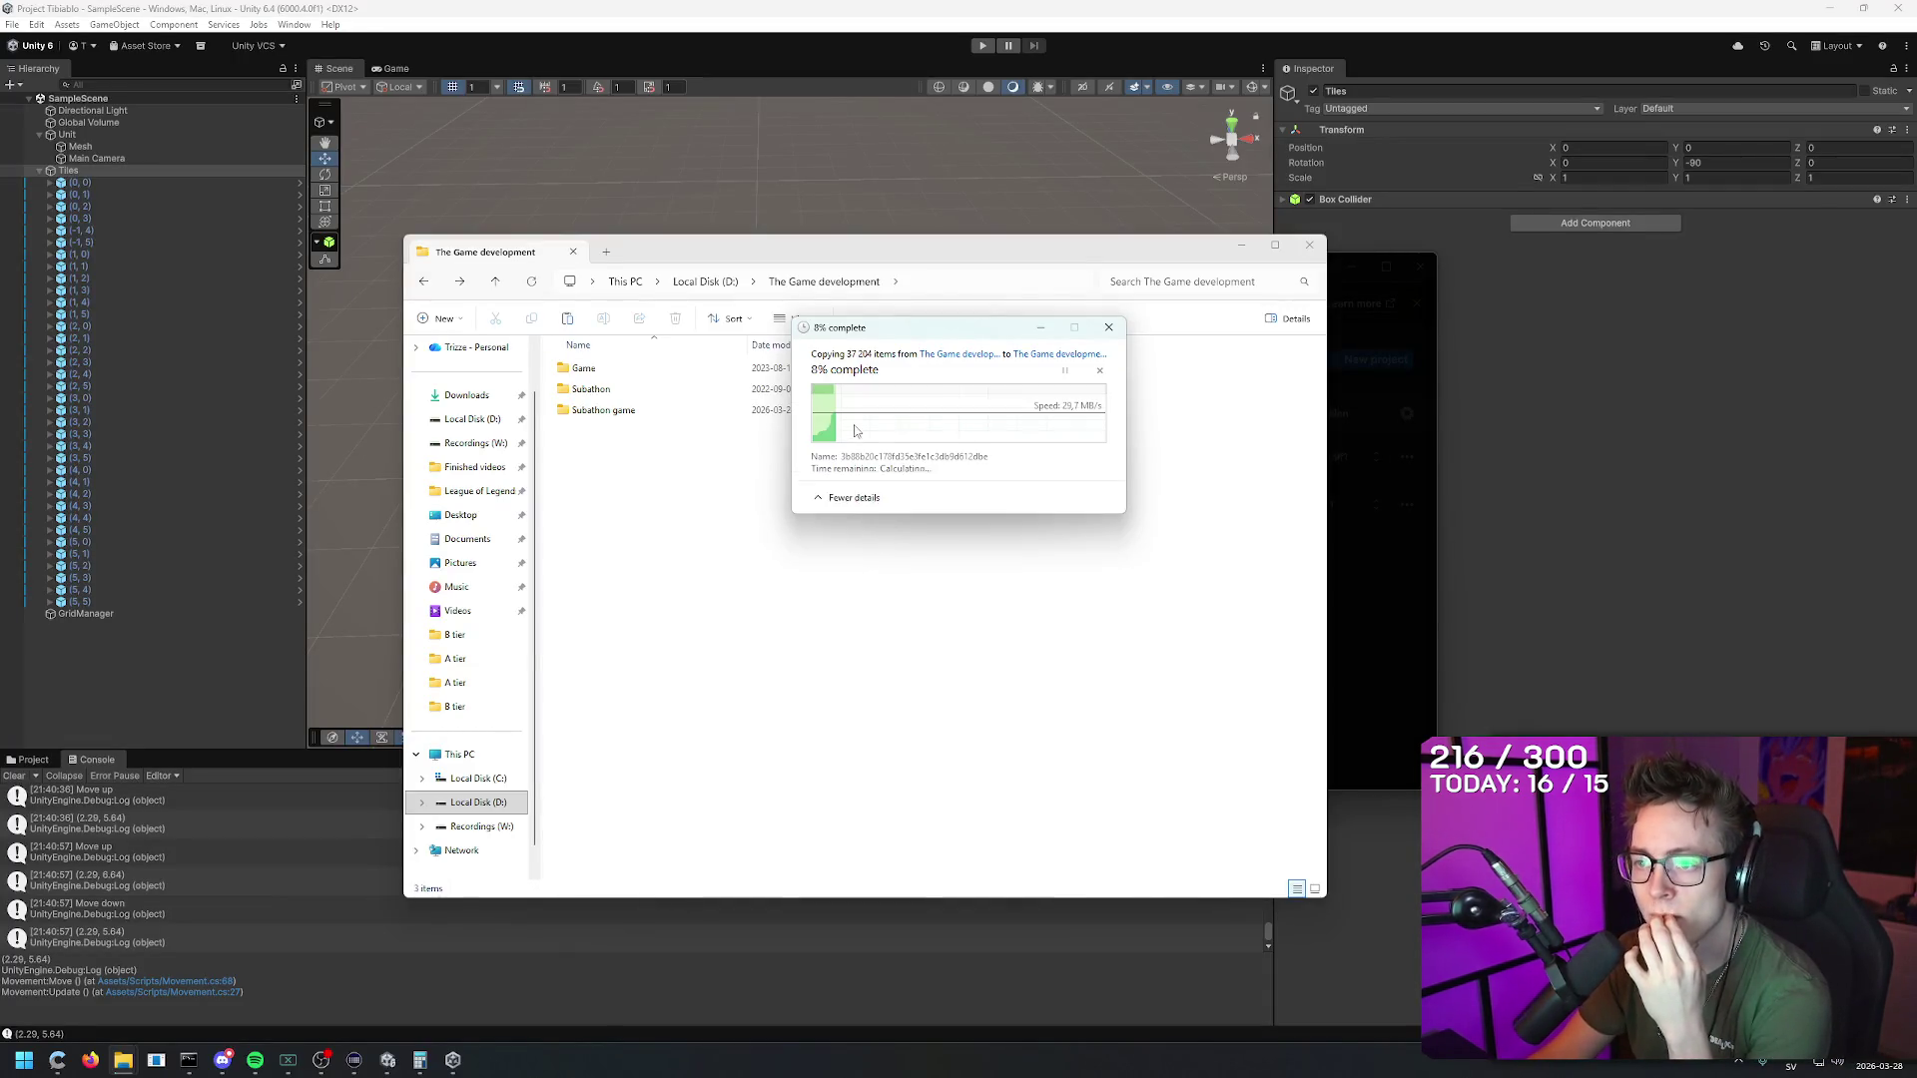
click(848, 497)
click(1353, 280)
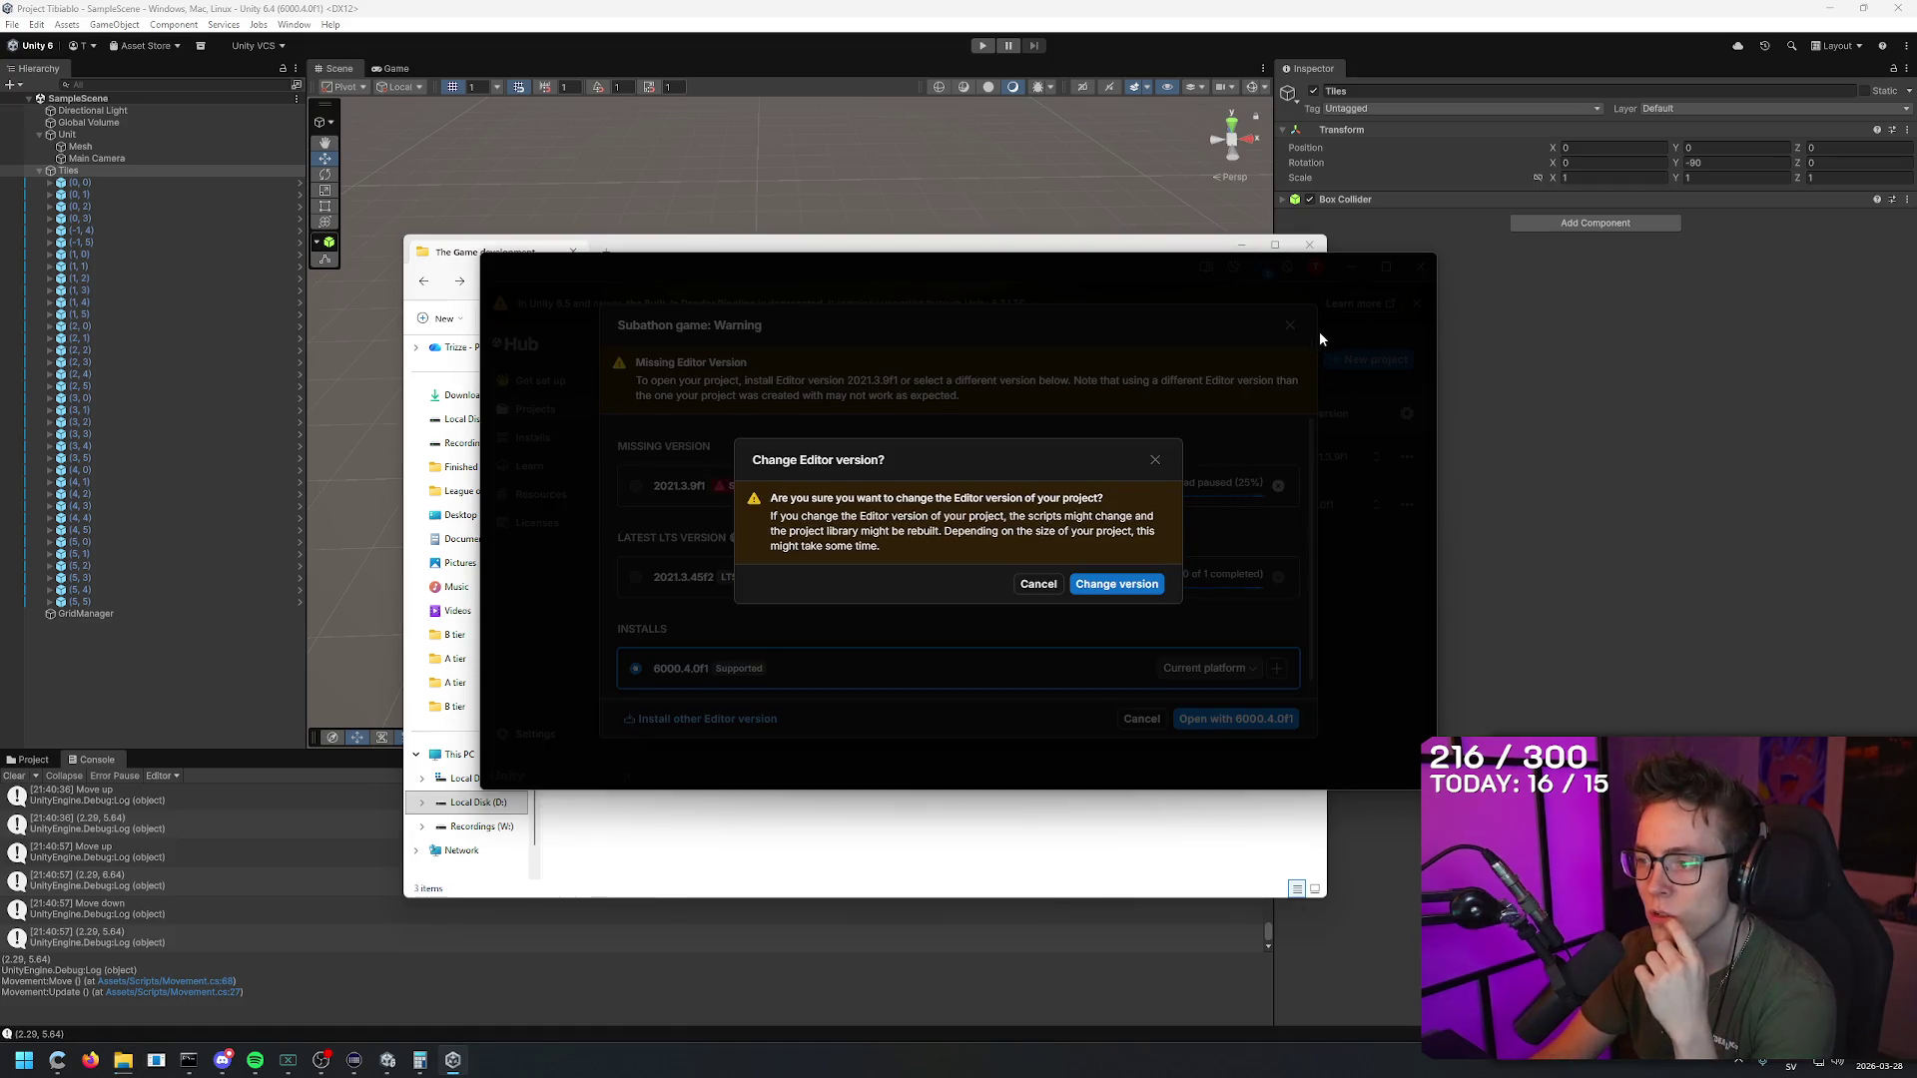
click(1076, 251)
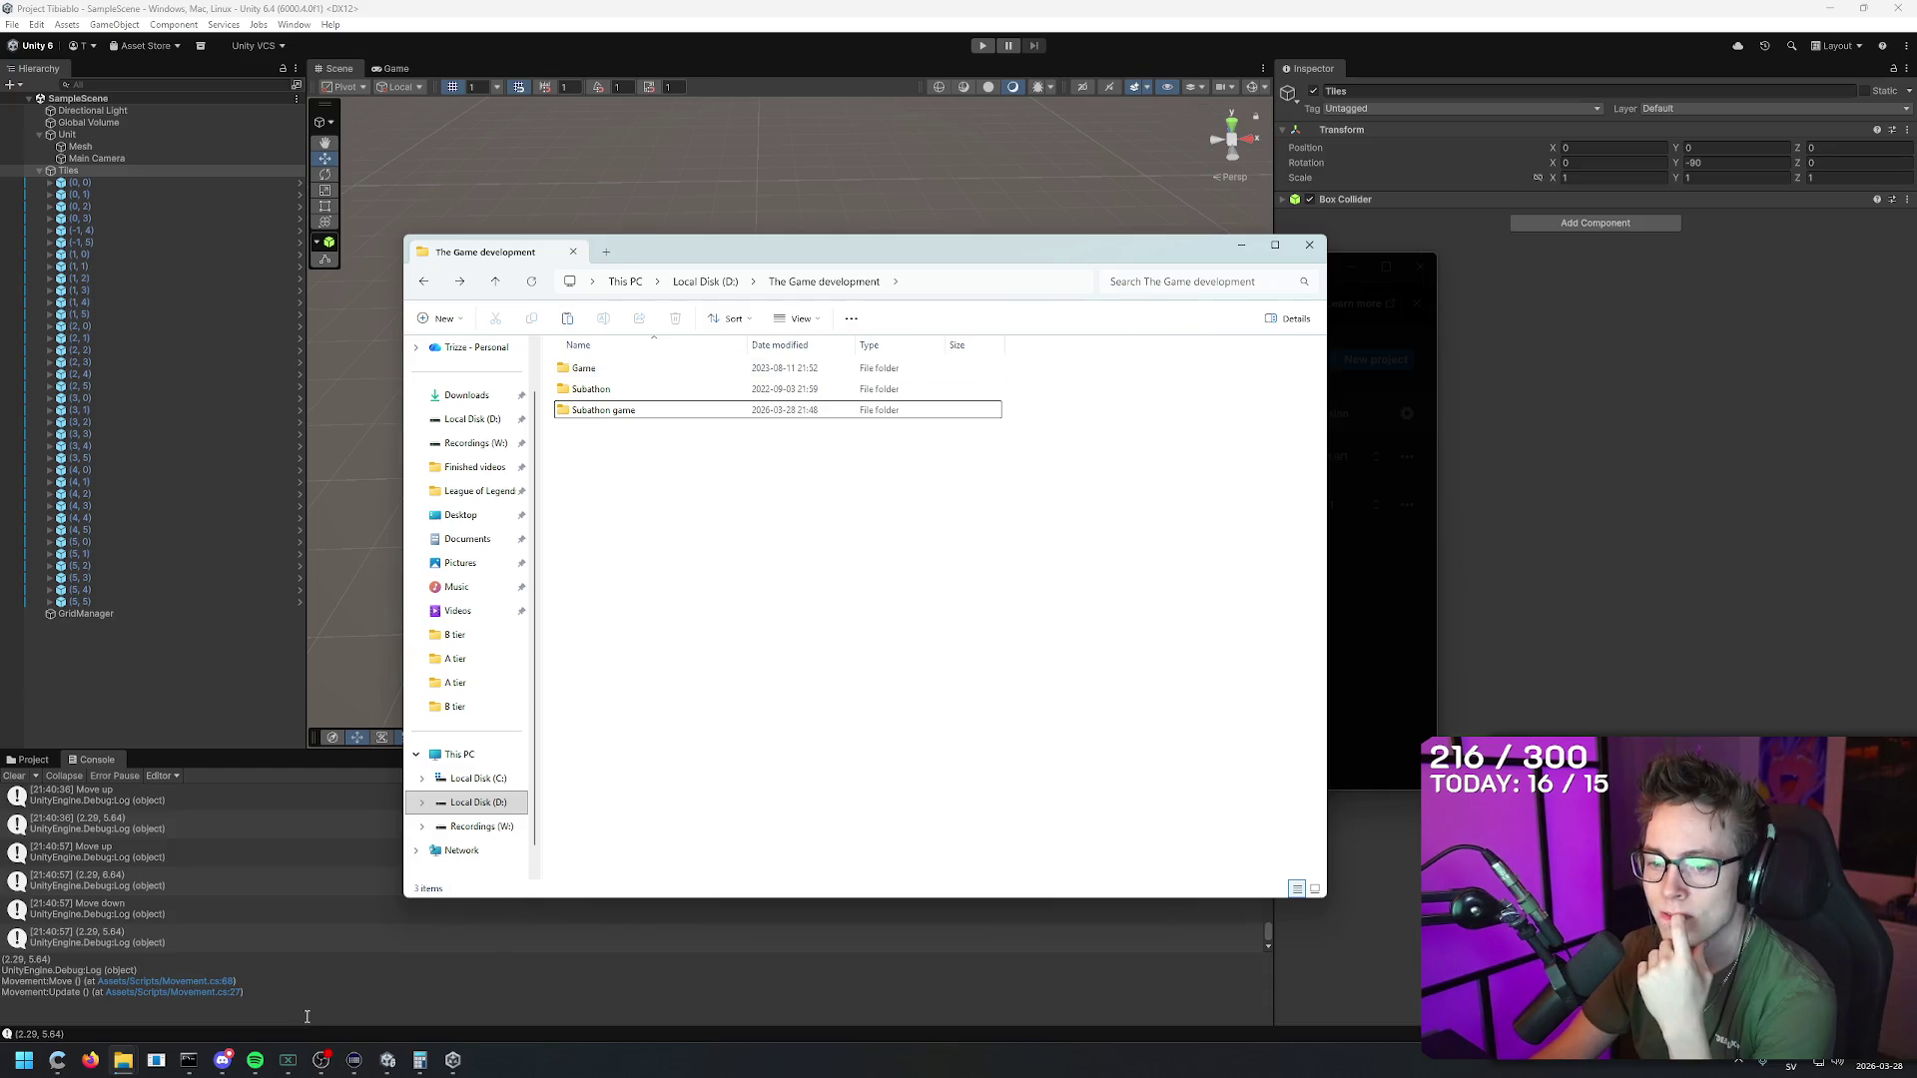
Step: Expand More details on the Subathon game copy until the 'Subathon game - Copy' folder is done
mouse_move(123, 1060)
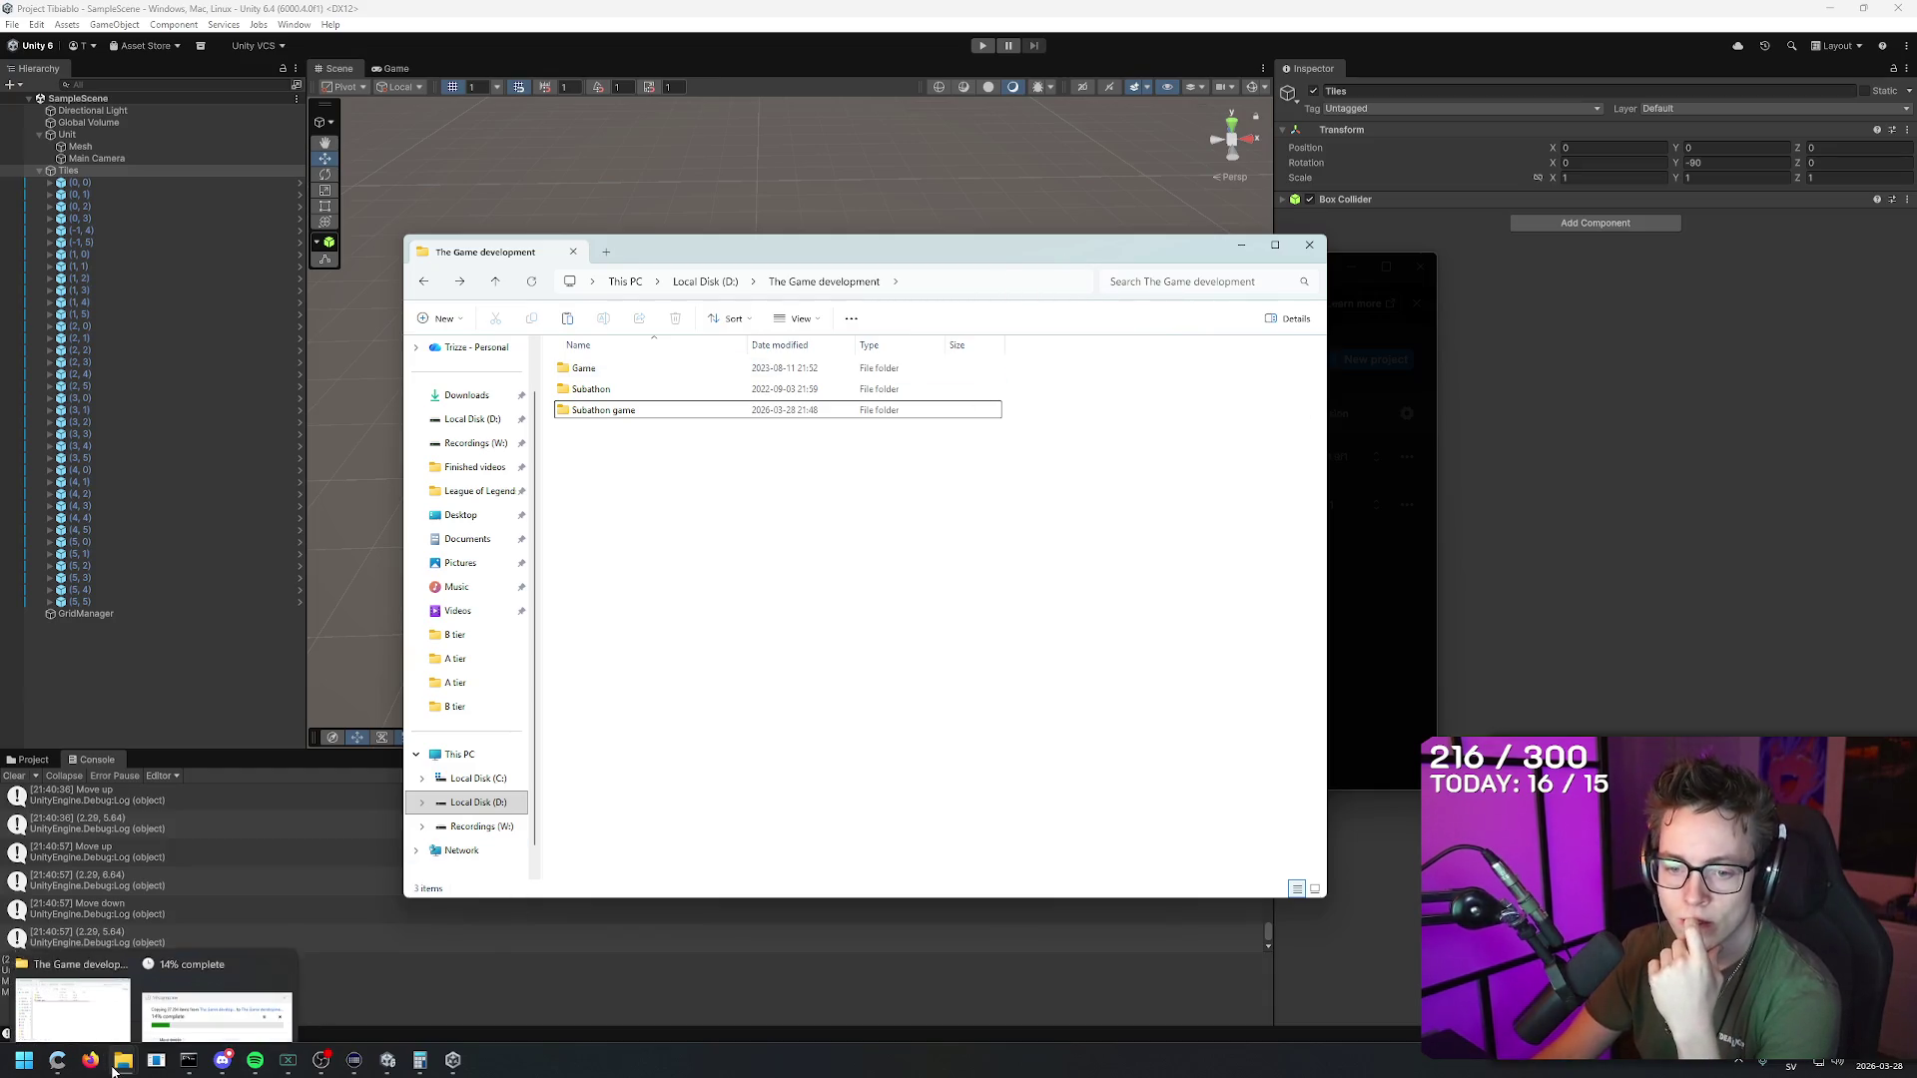
click(199, 994)
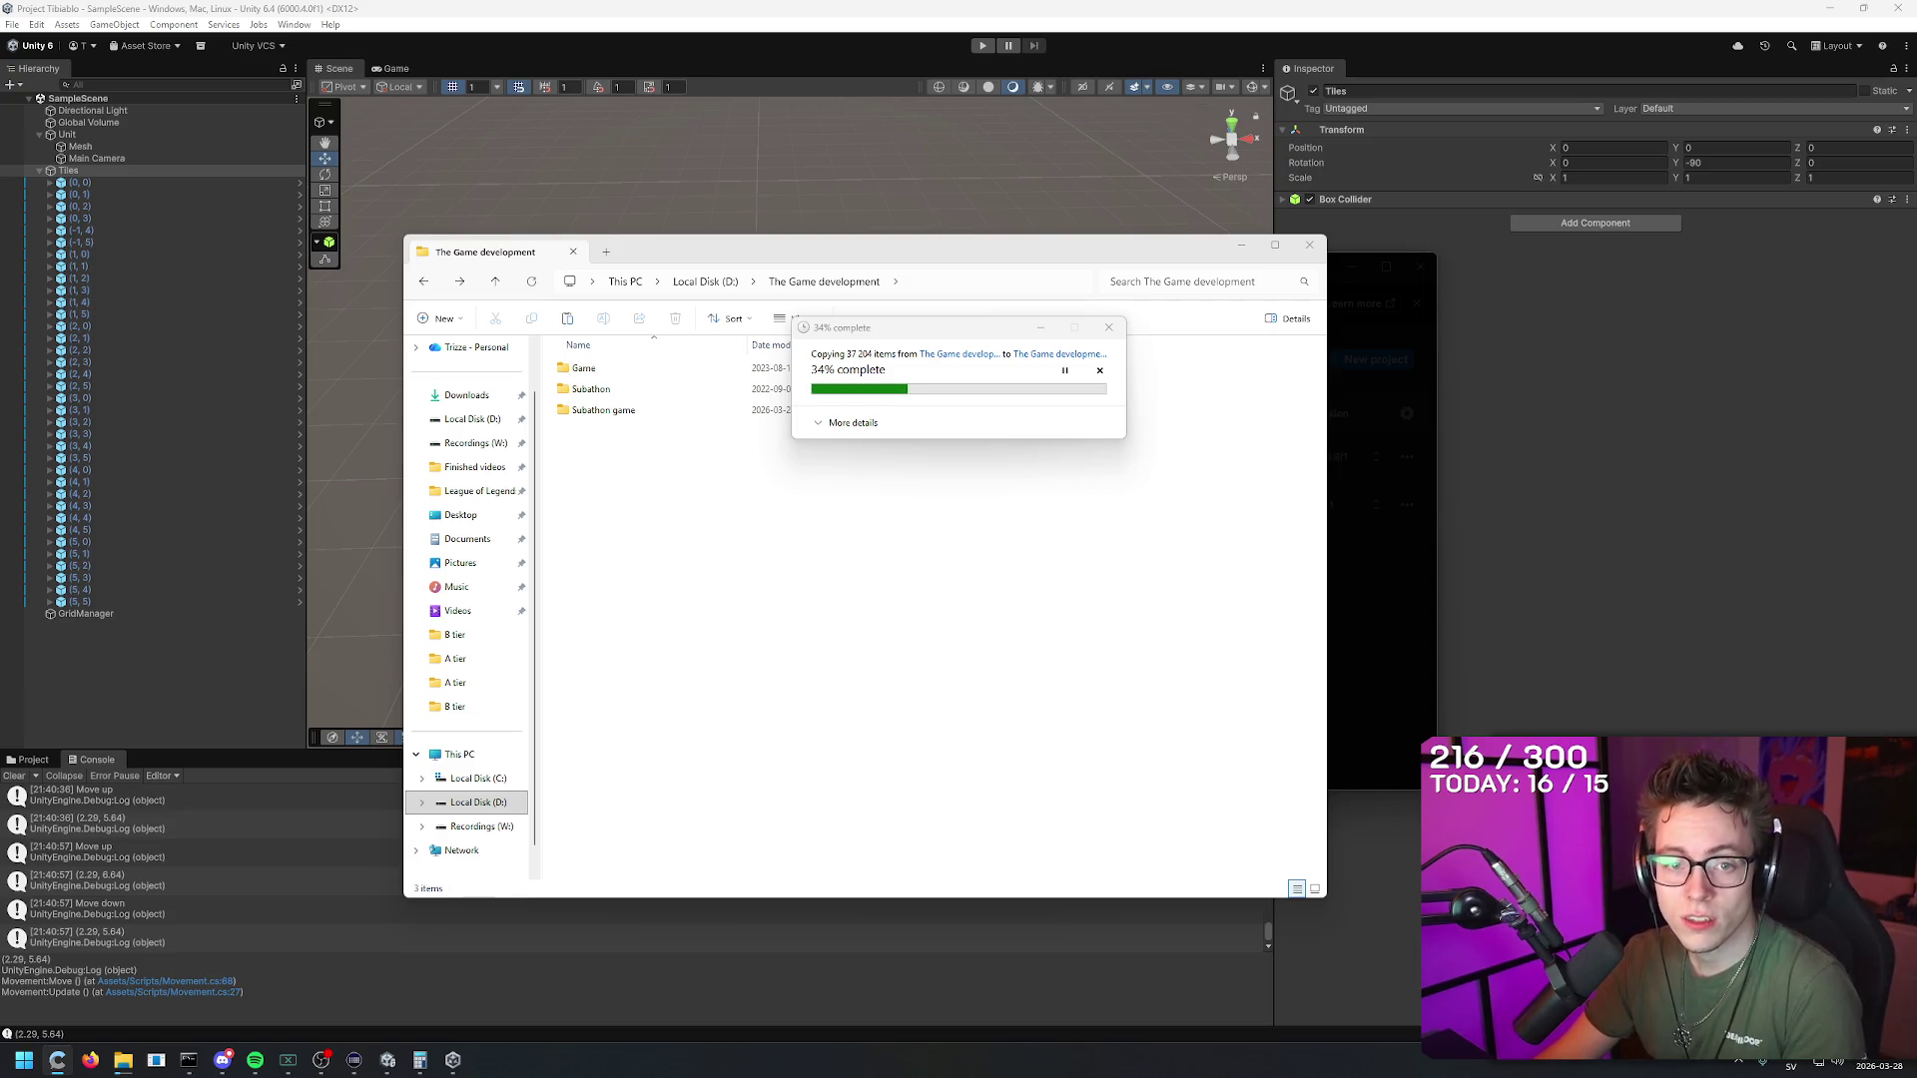
click(985, 332)
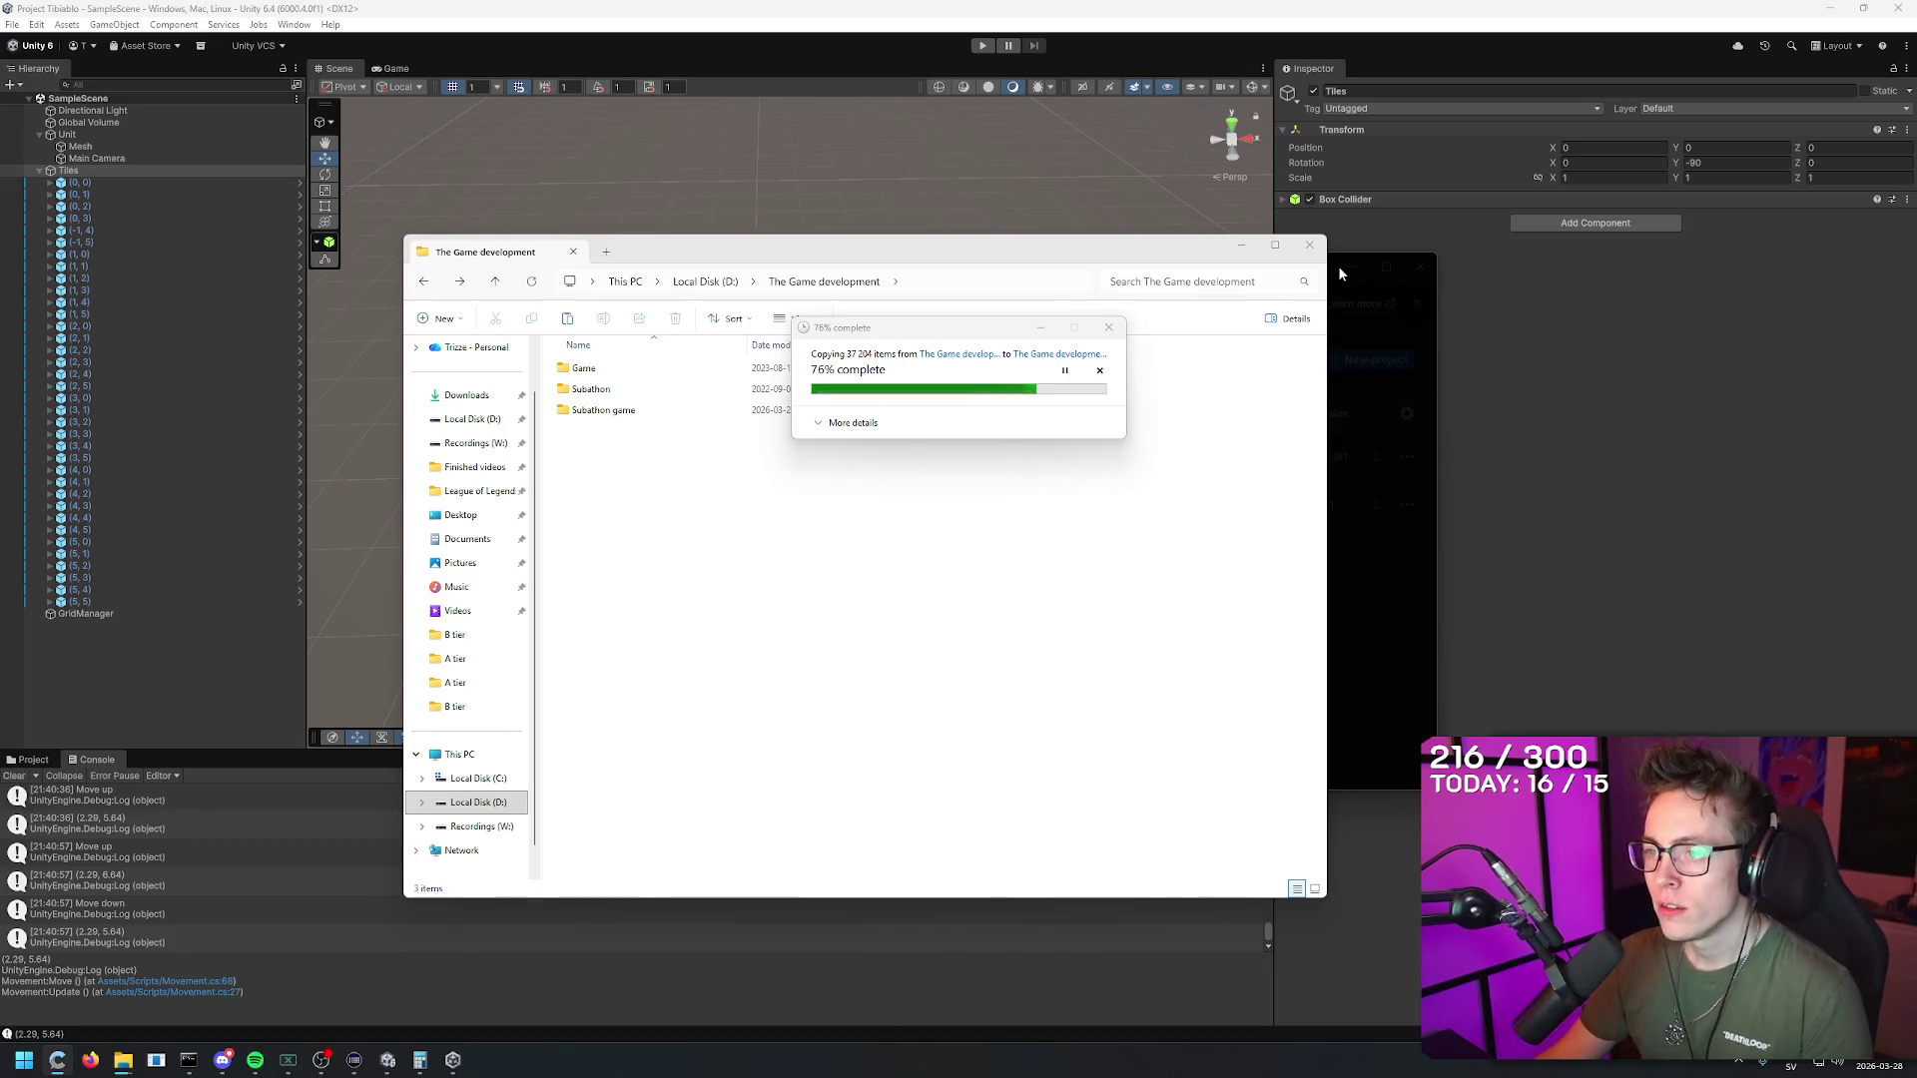
click(839, 424)
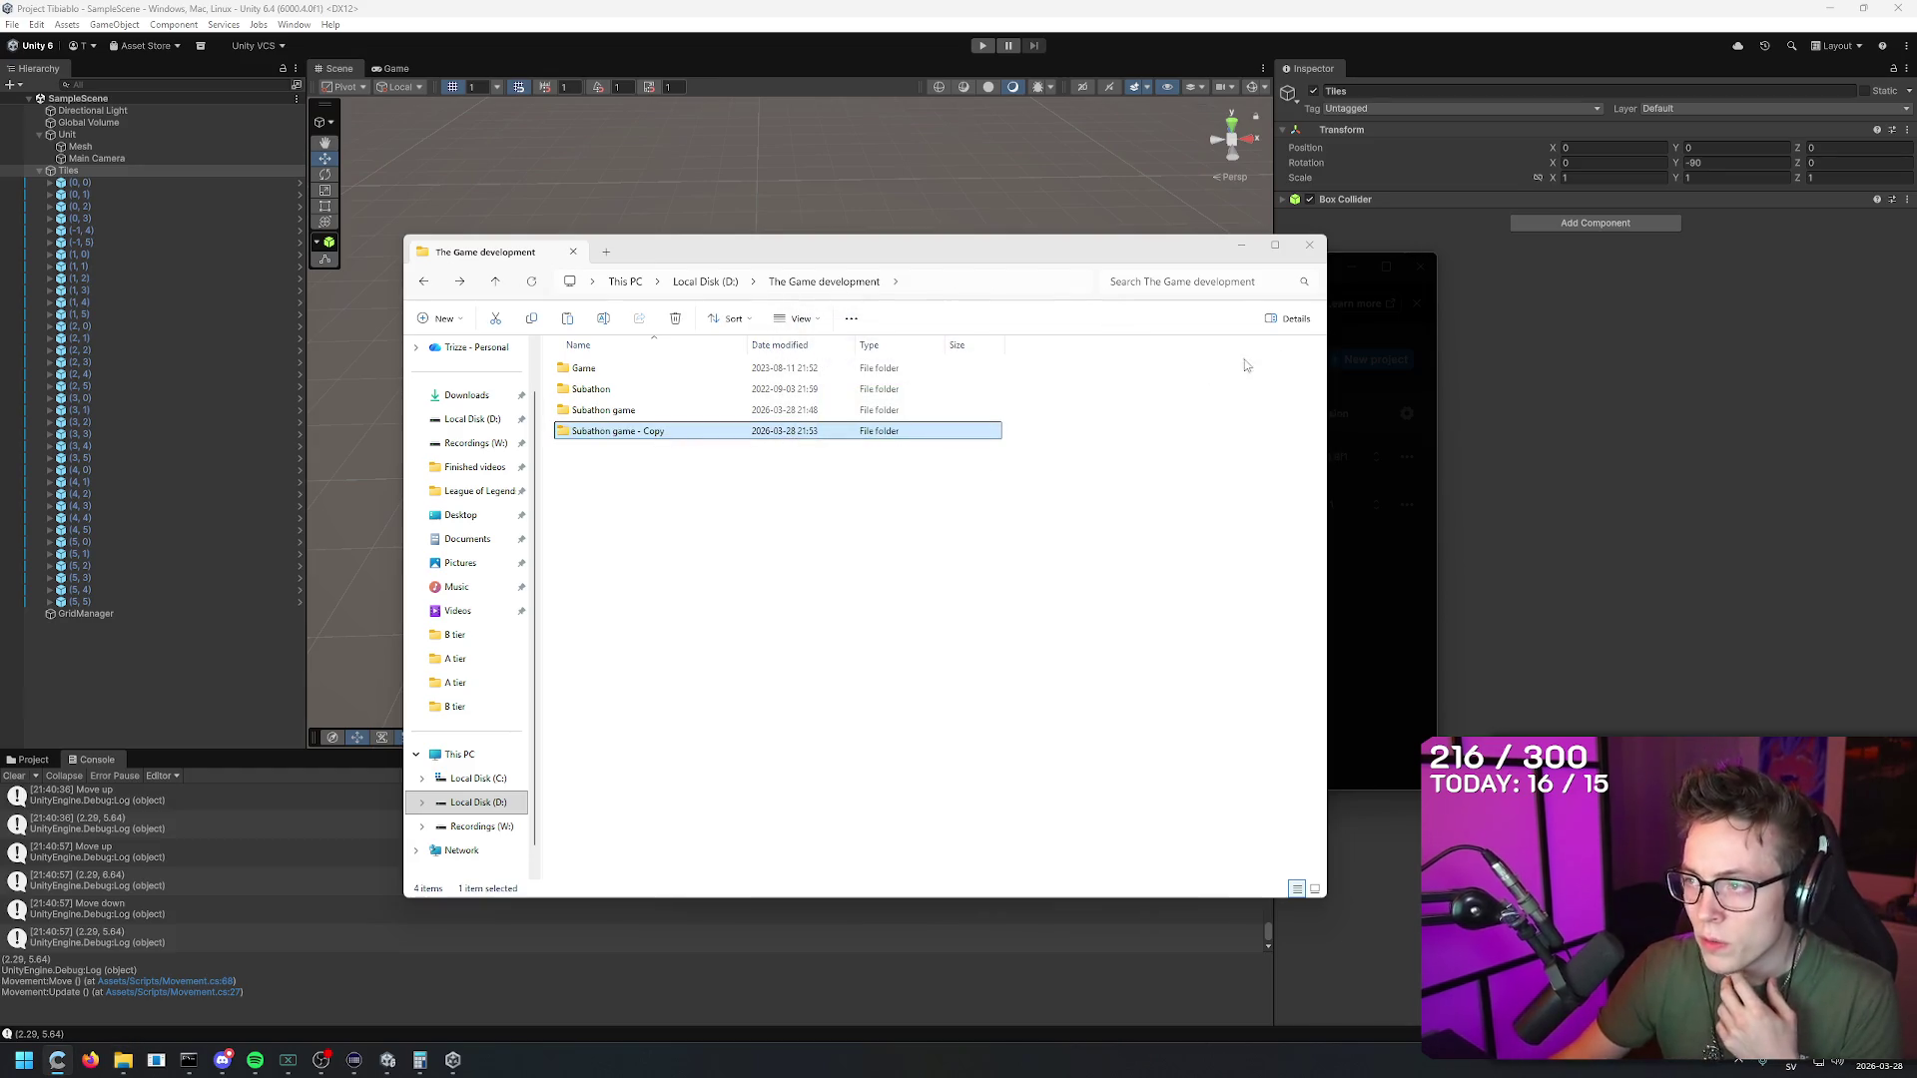
click(1372, 387)
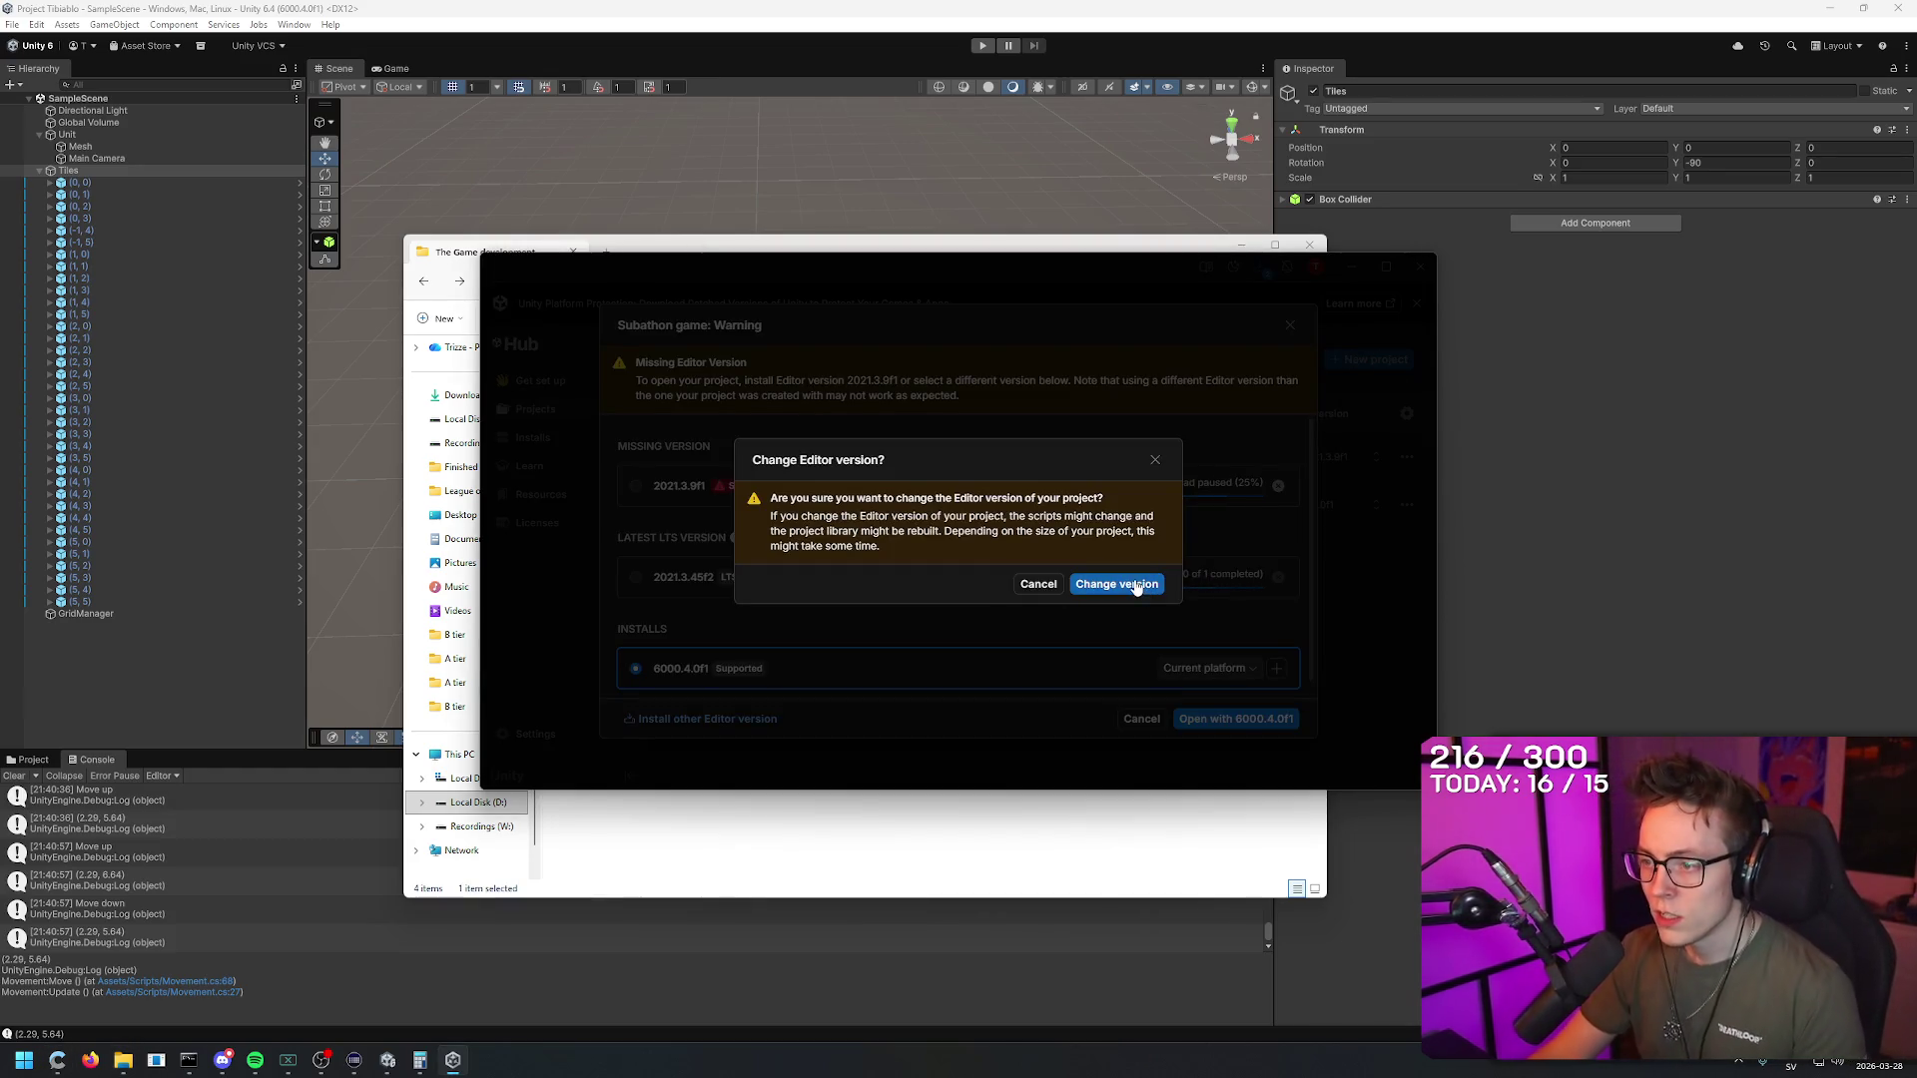
Step: Change the project's editor version to 6000.4.0f1 and accept the project upgrade
click(1135, 585)
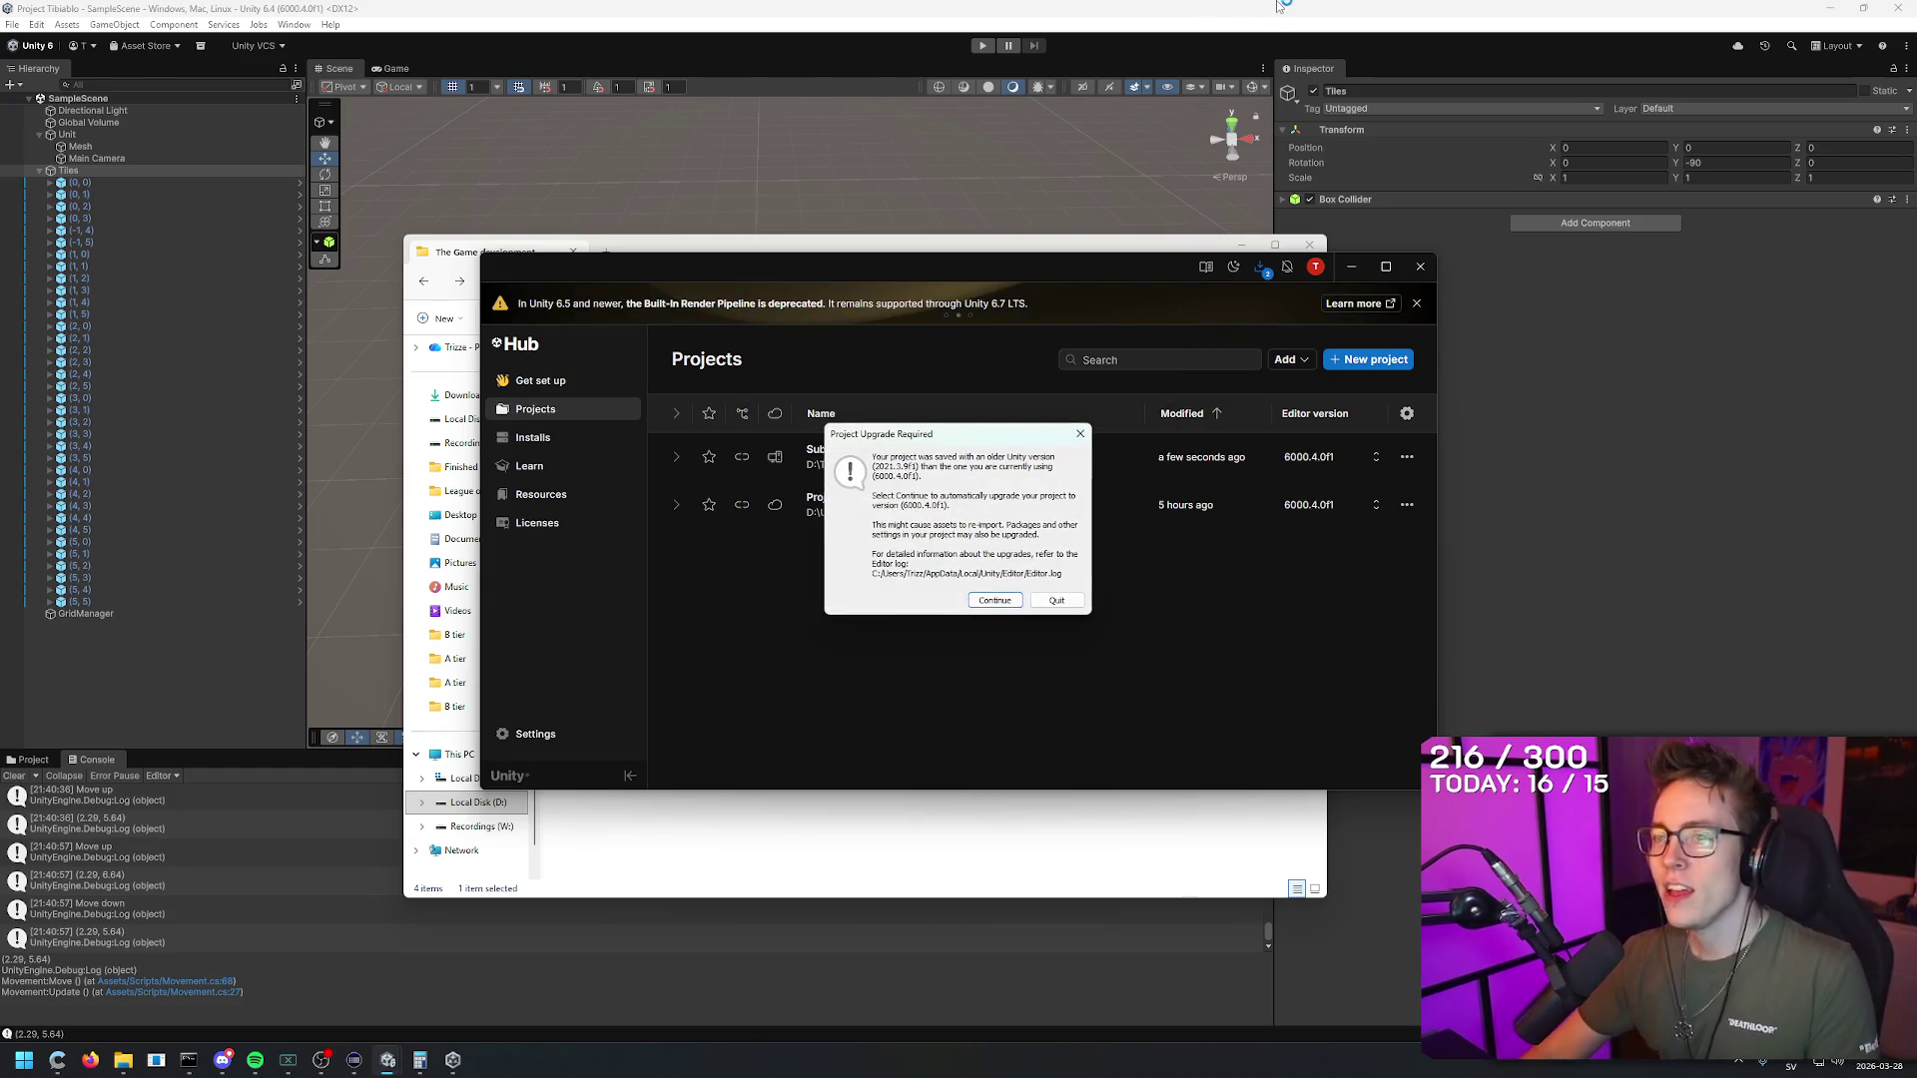
click(1278, 7)
click(1830, 8)
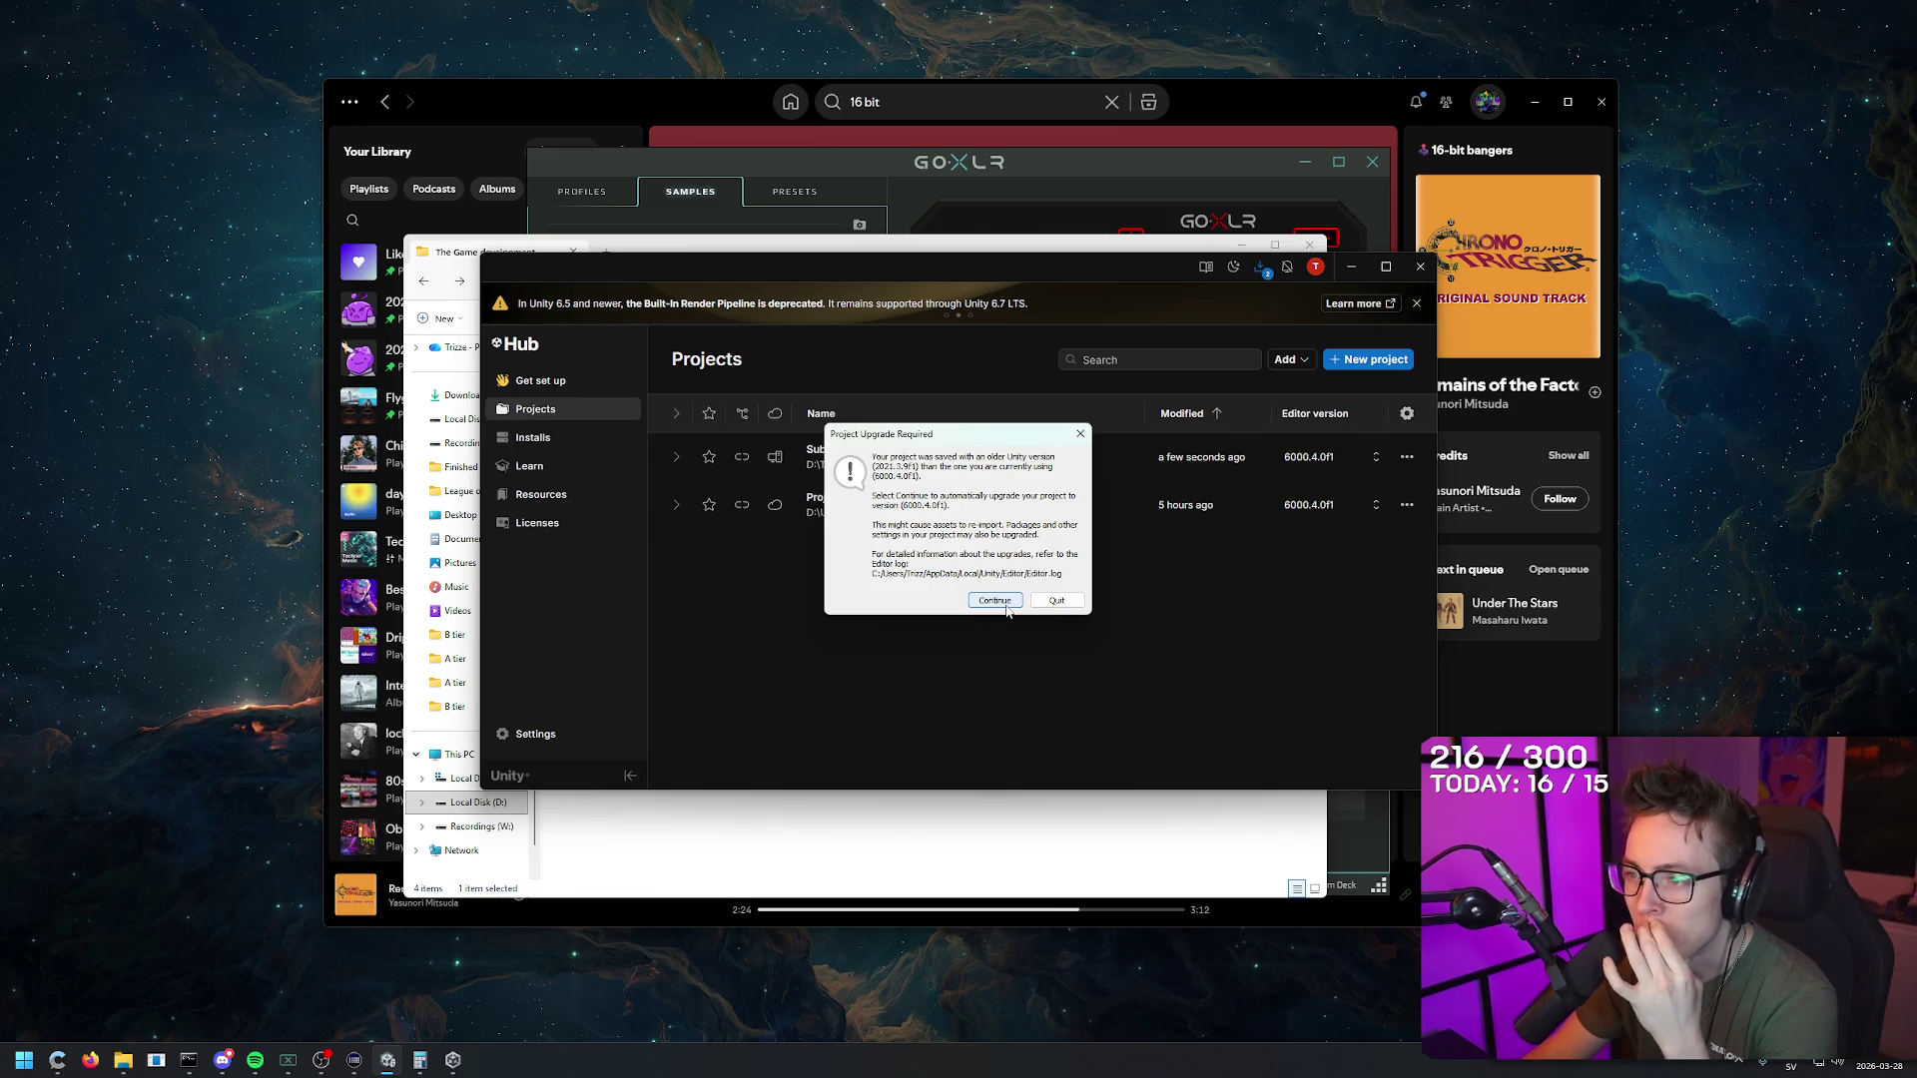
click(998, 601)
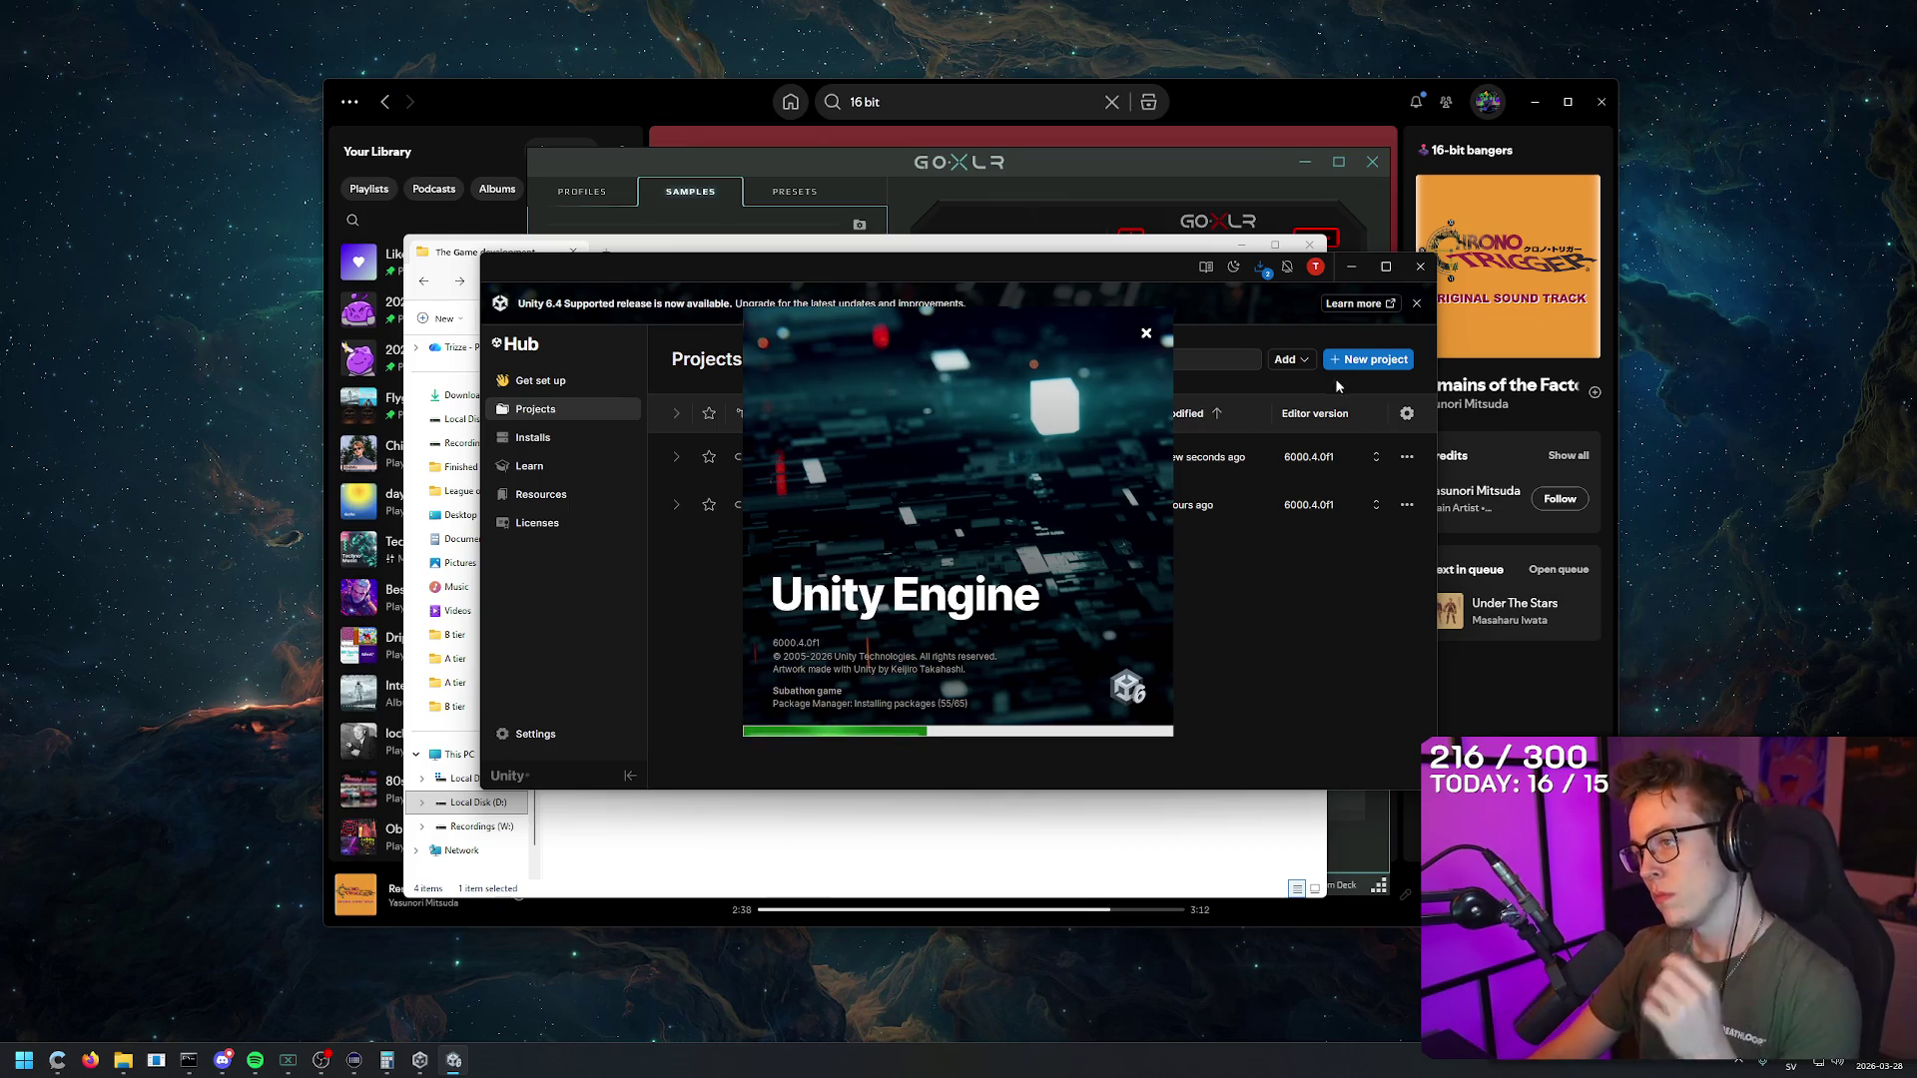
key(super+d)
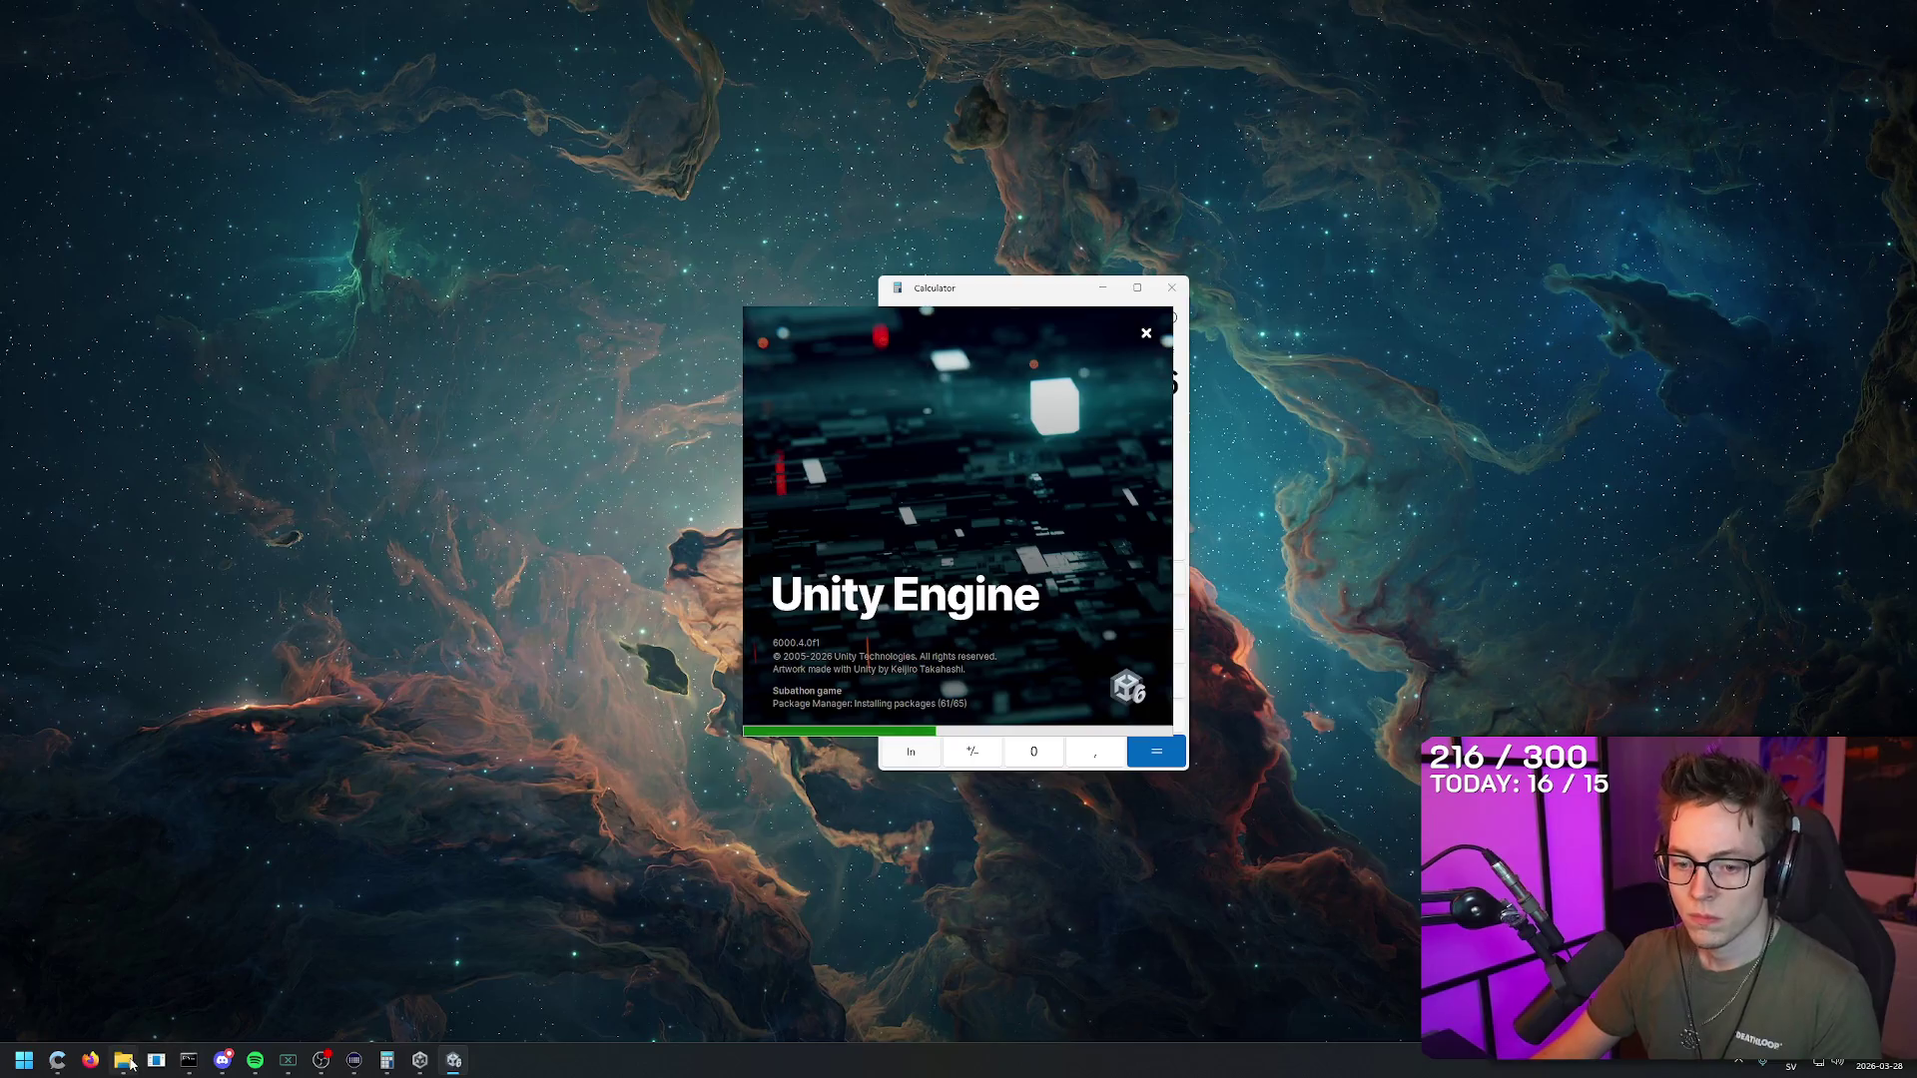
click(123, 1060)
double_click(458, 364)
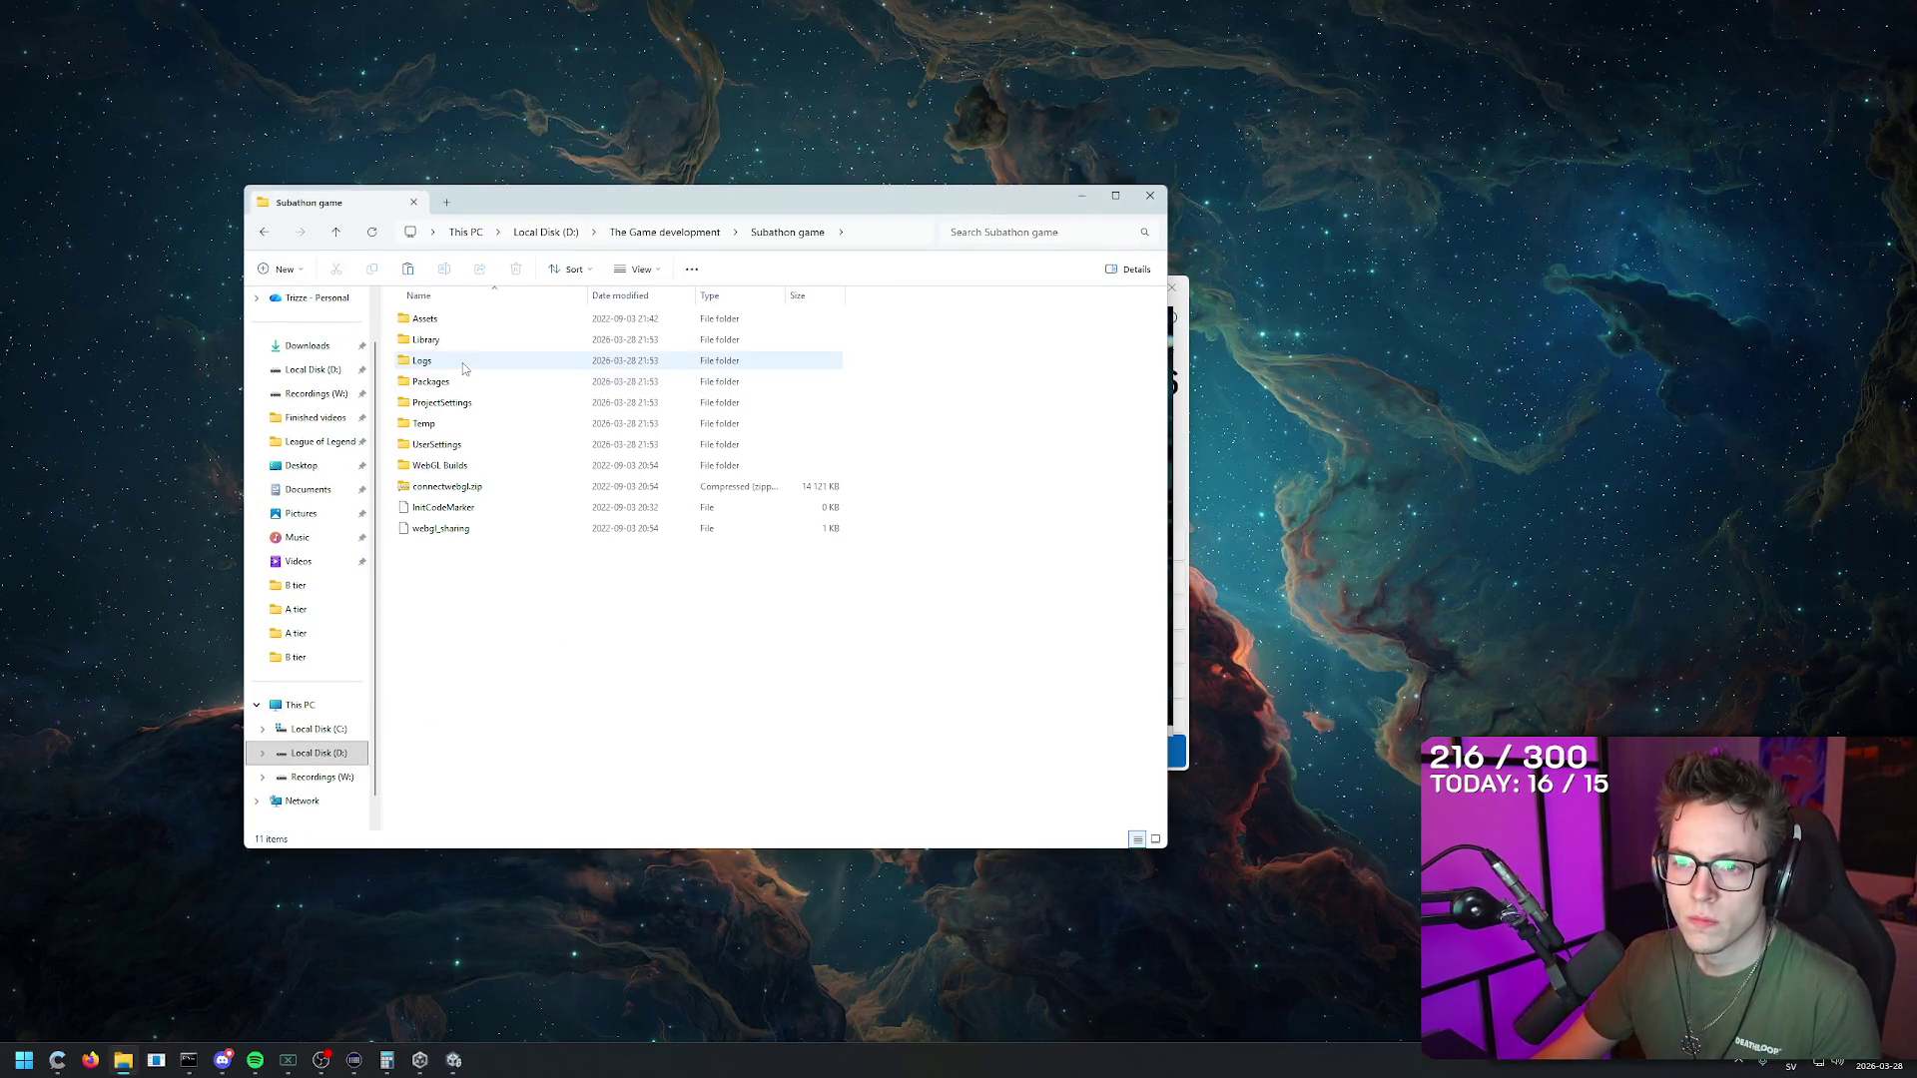
double_click(466, 321)
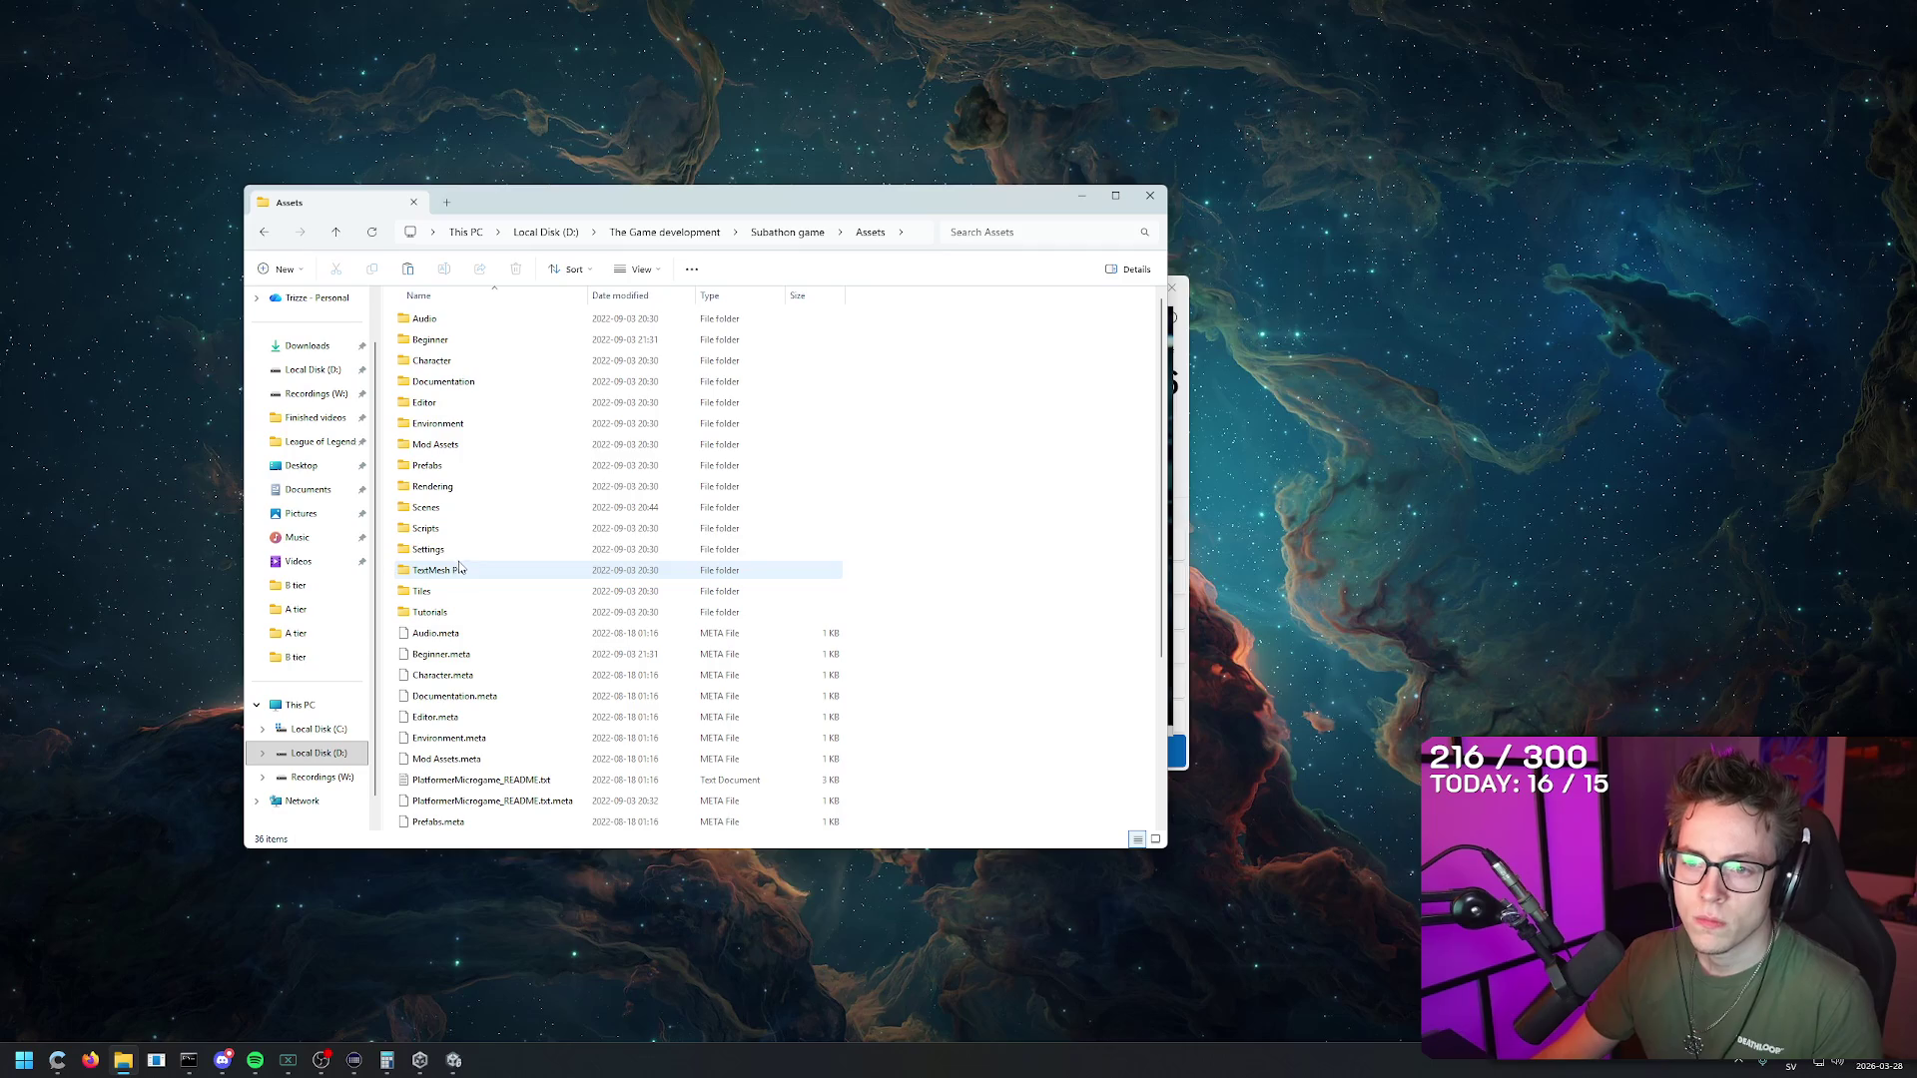
scroll(489, 499, down, 2)
scroll(499, 529, up, 2)
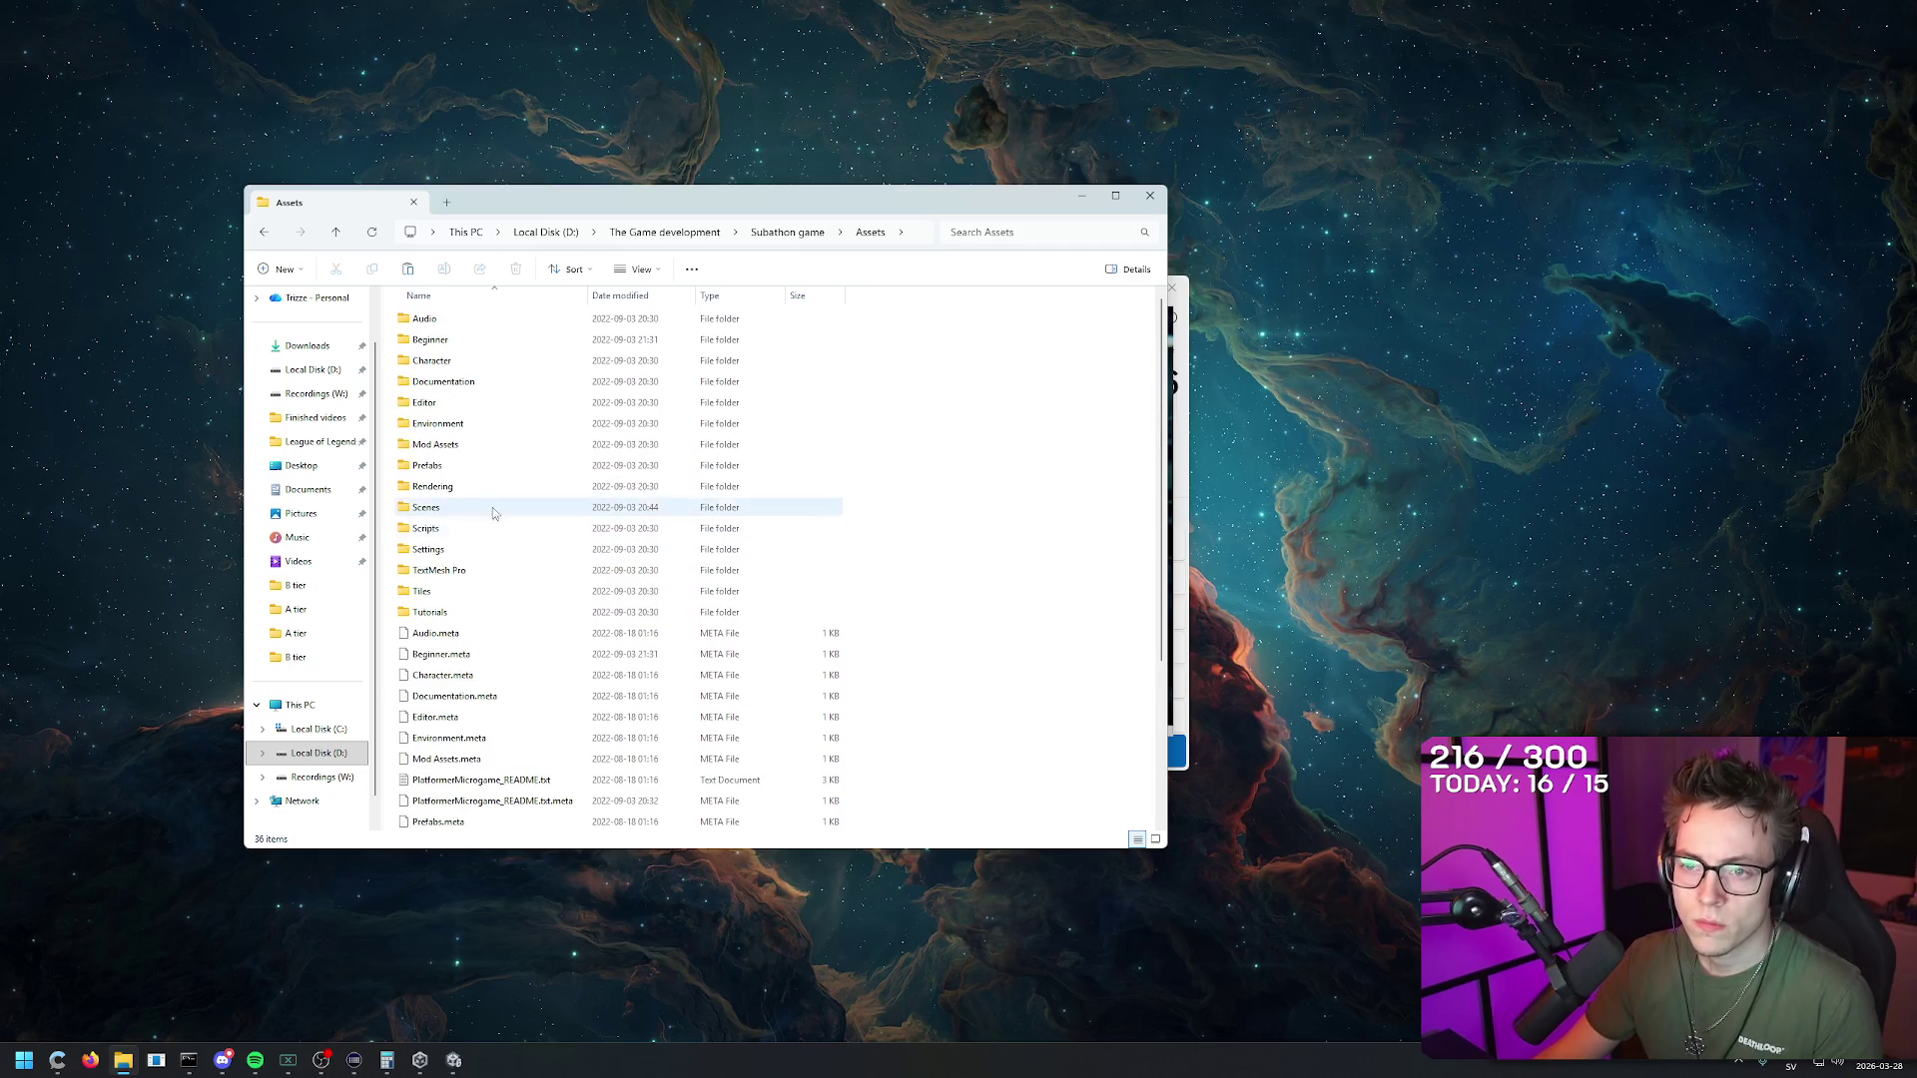
click(478, 430)
double_click(477, 429)
key(alt+Left)
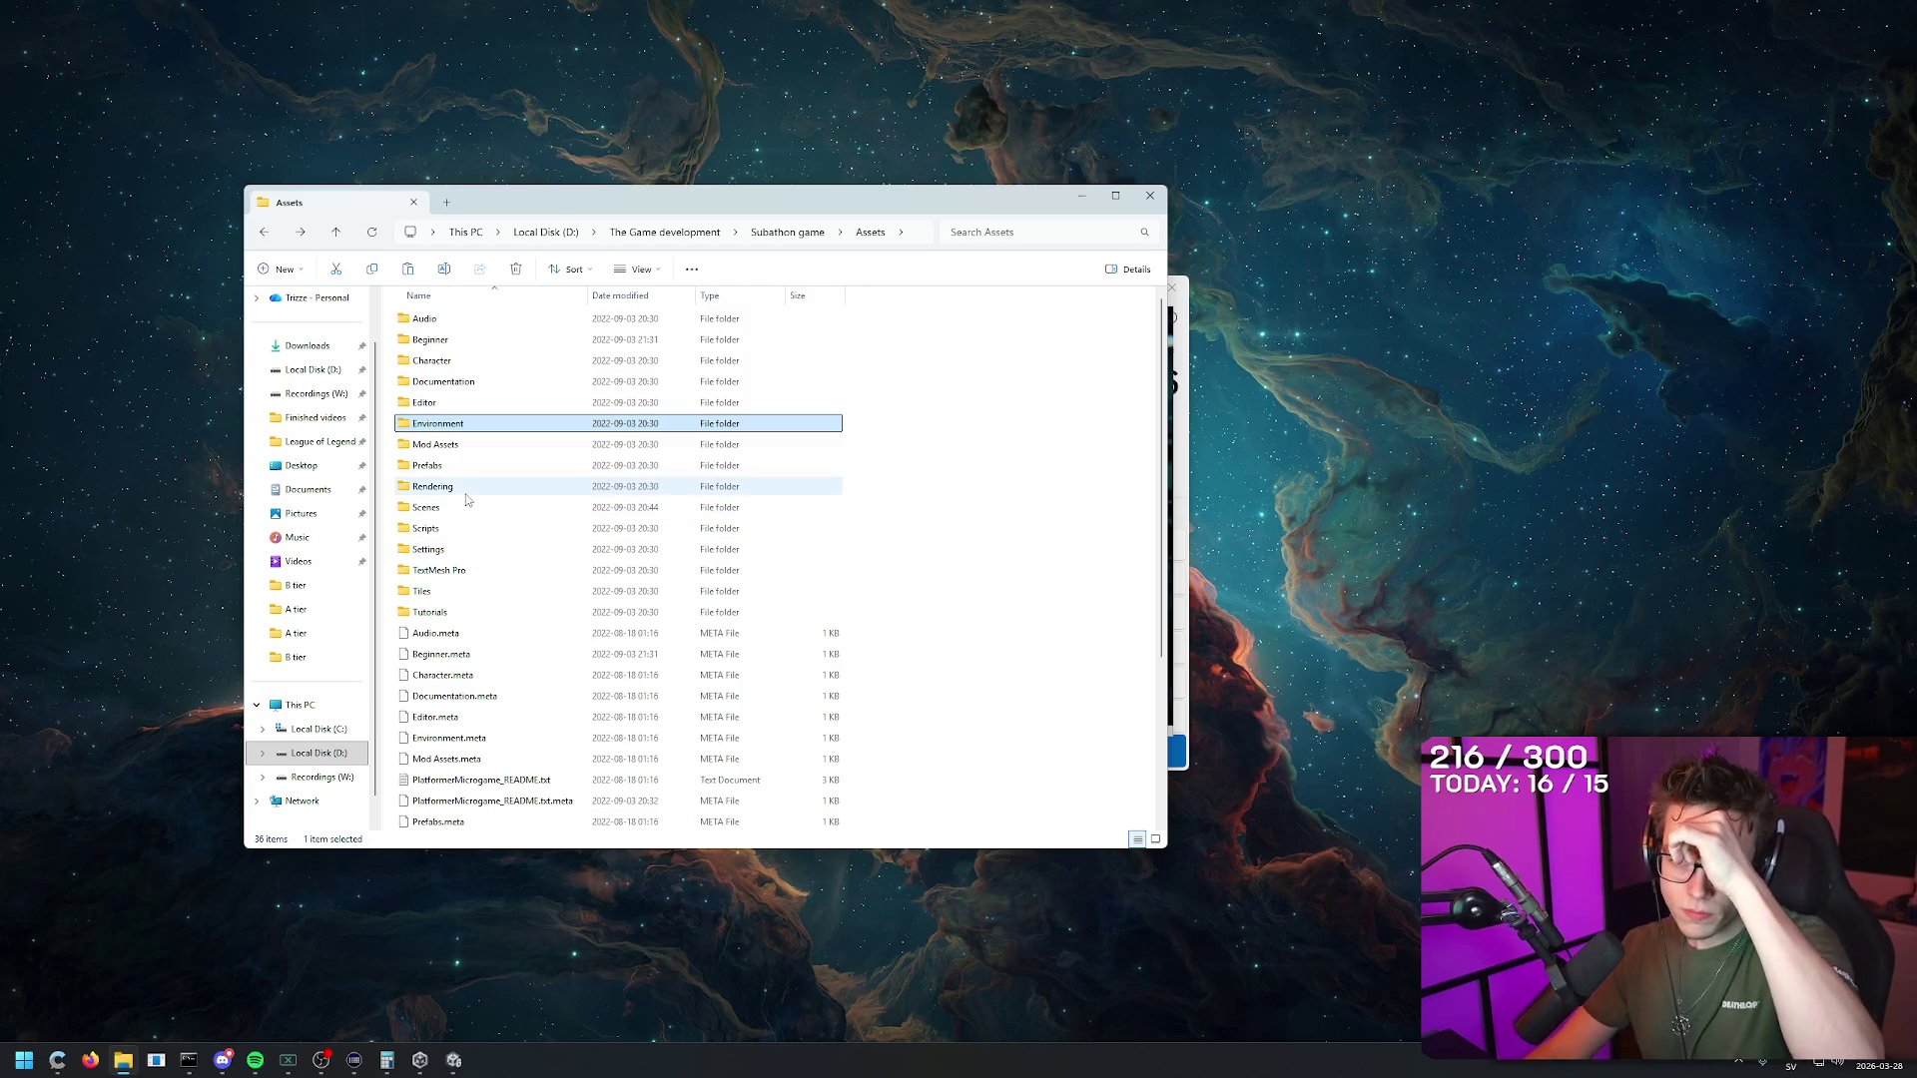
click(1051, 234)
text(.png)
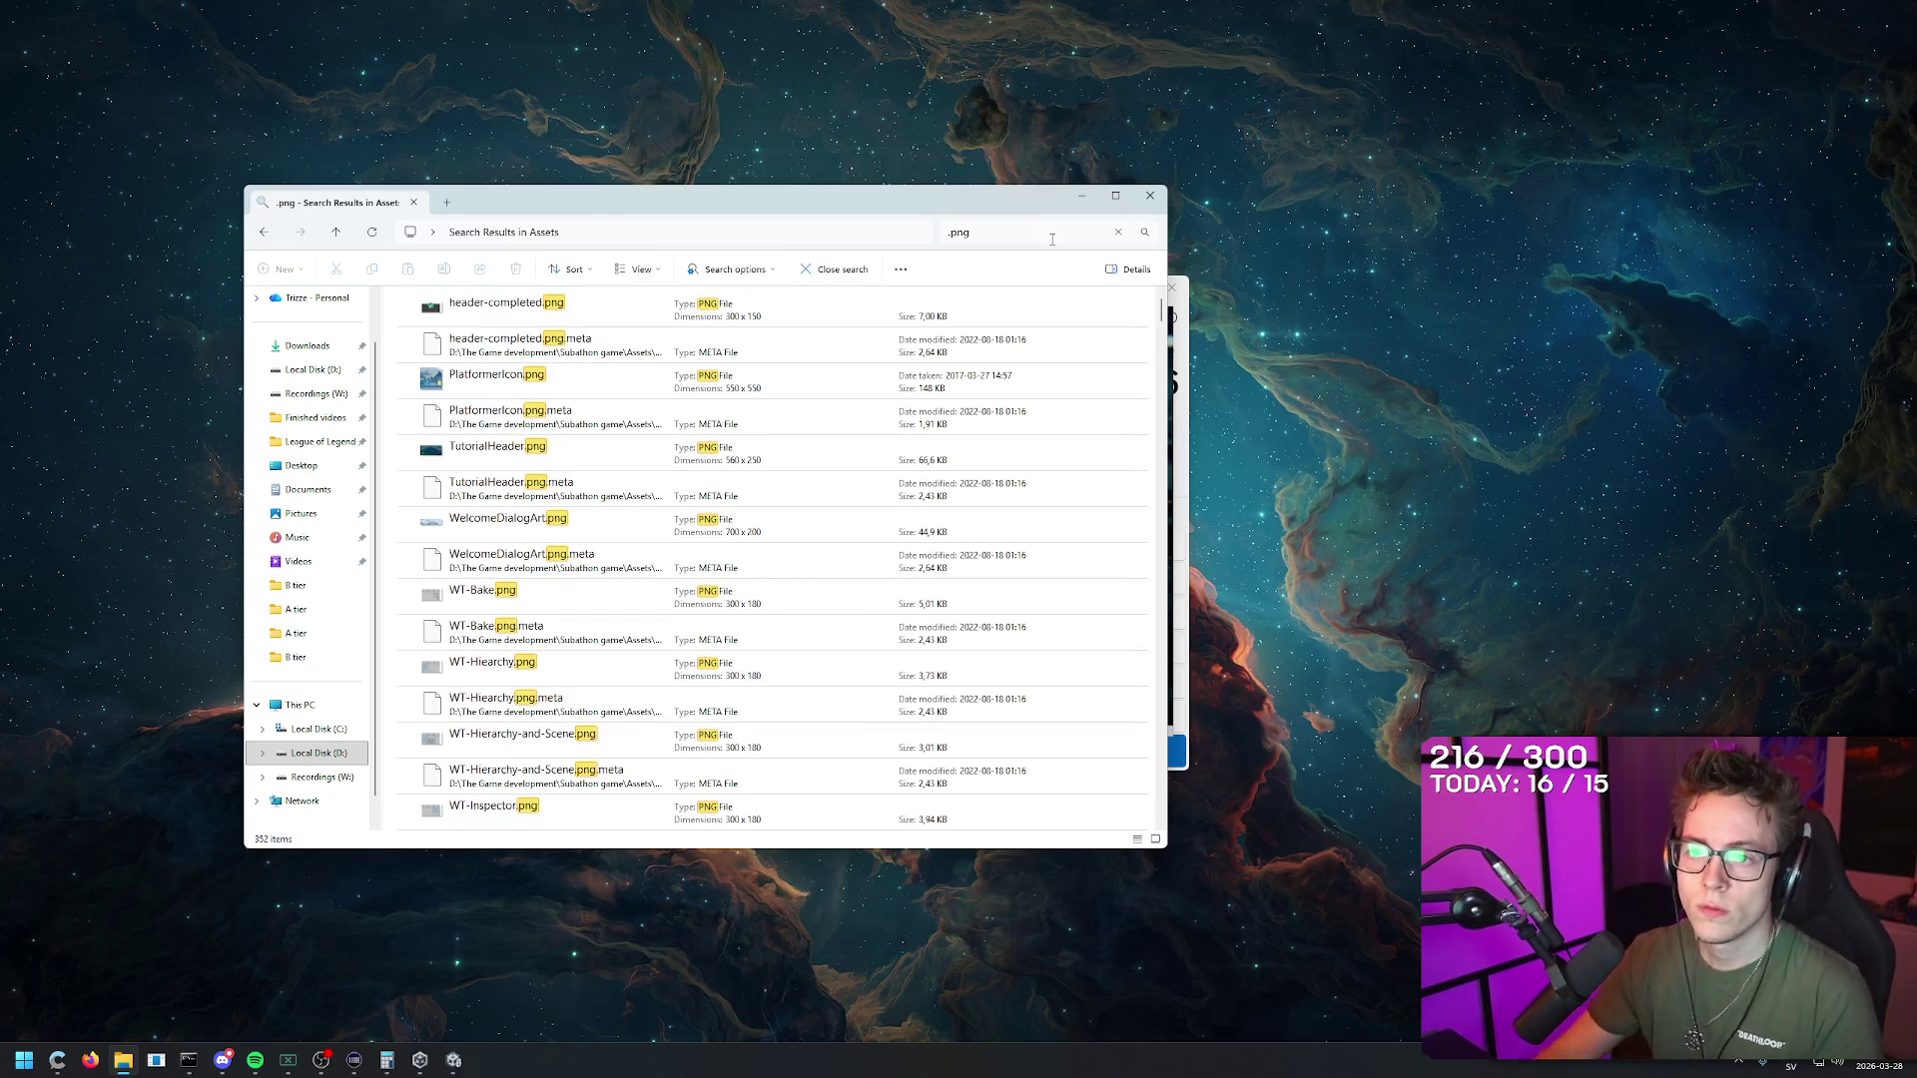
scroll(690, 556, down, 10)
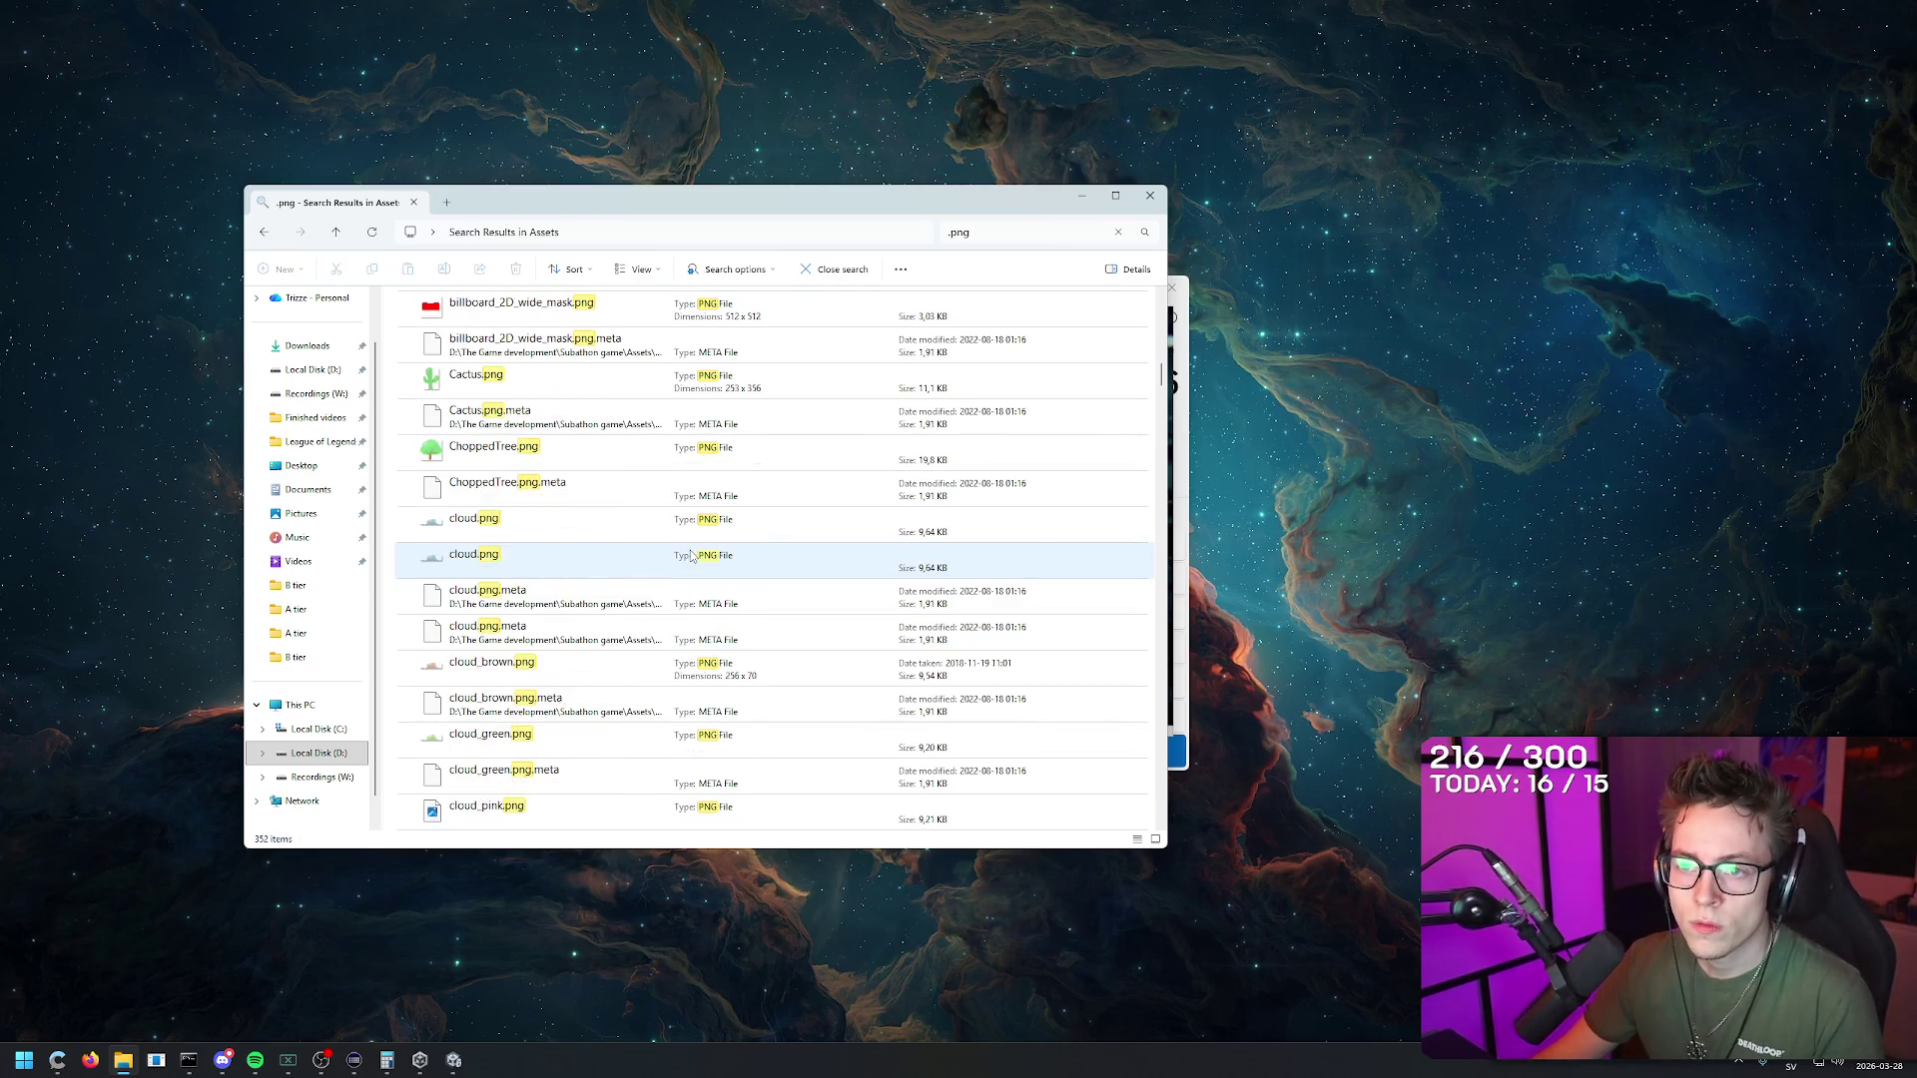
scroll(690, 556, down, 10)
drag(1162, 417, 1143, 826)
click(1003, 231)
text(maid)
key(Return)
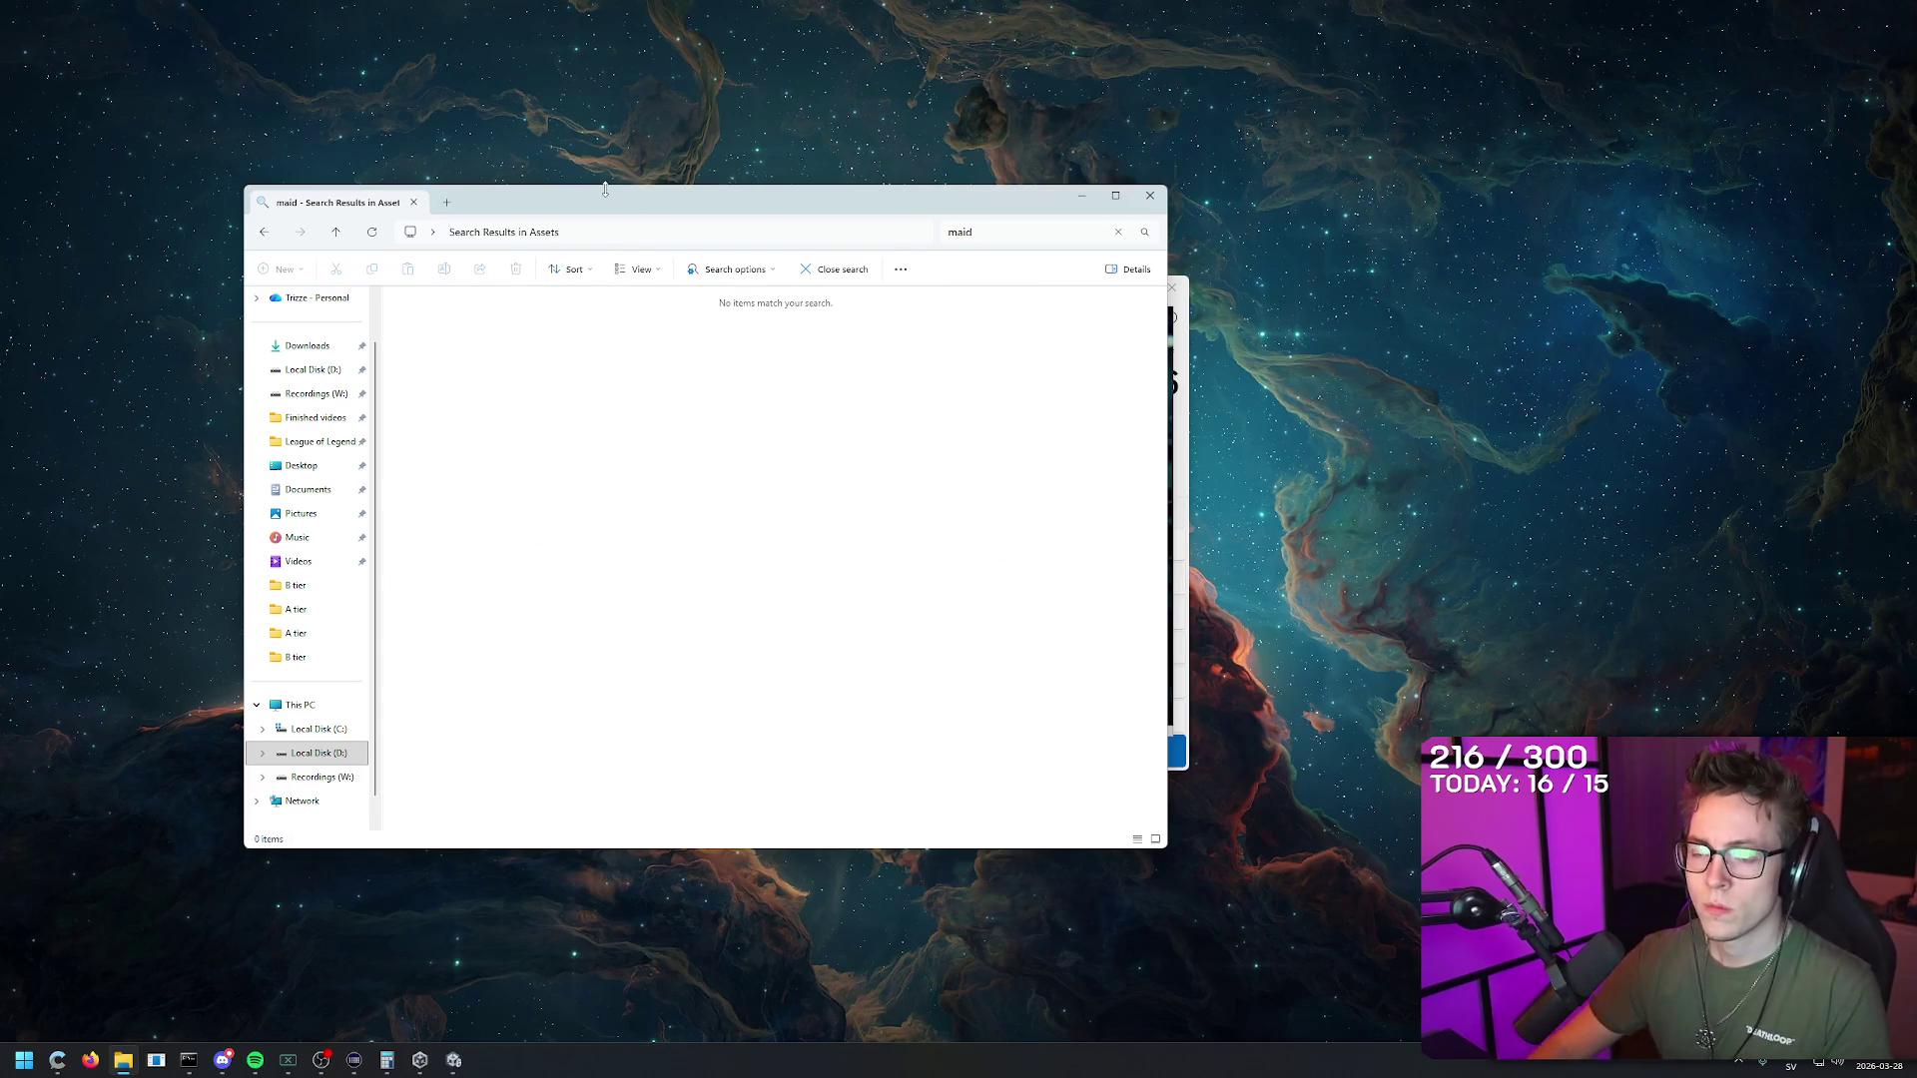
mouse_move(825, 200)
mouse_down()
mouse_move(570, 601)
mouse_move(748, 86)
mouse_up()
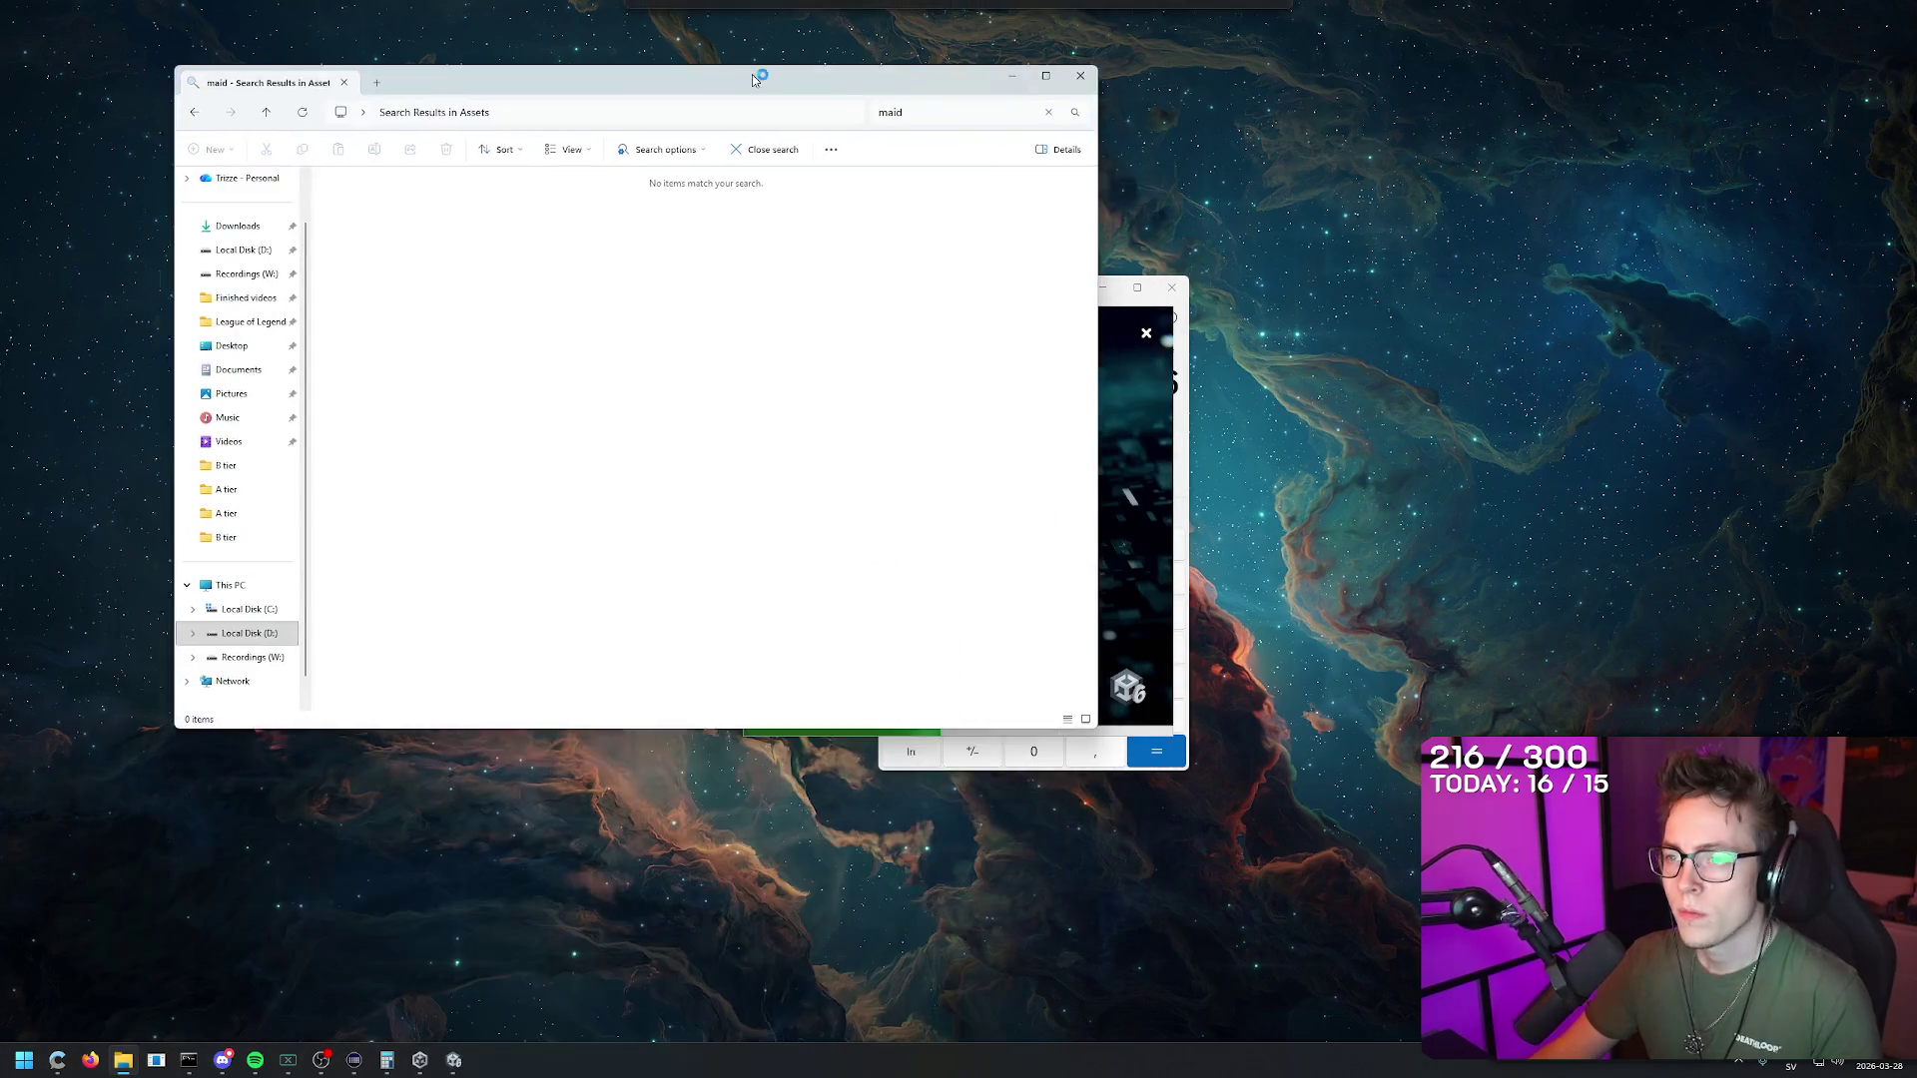
text(.jpg)
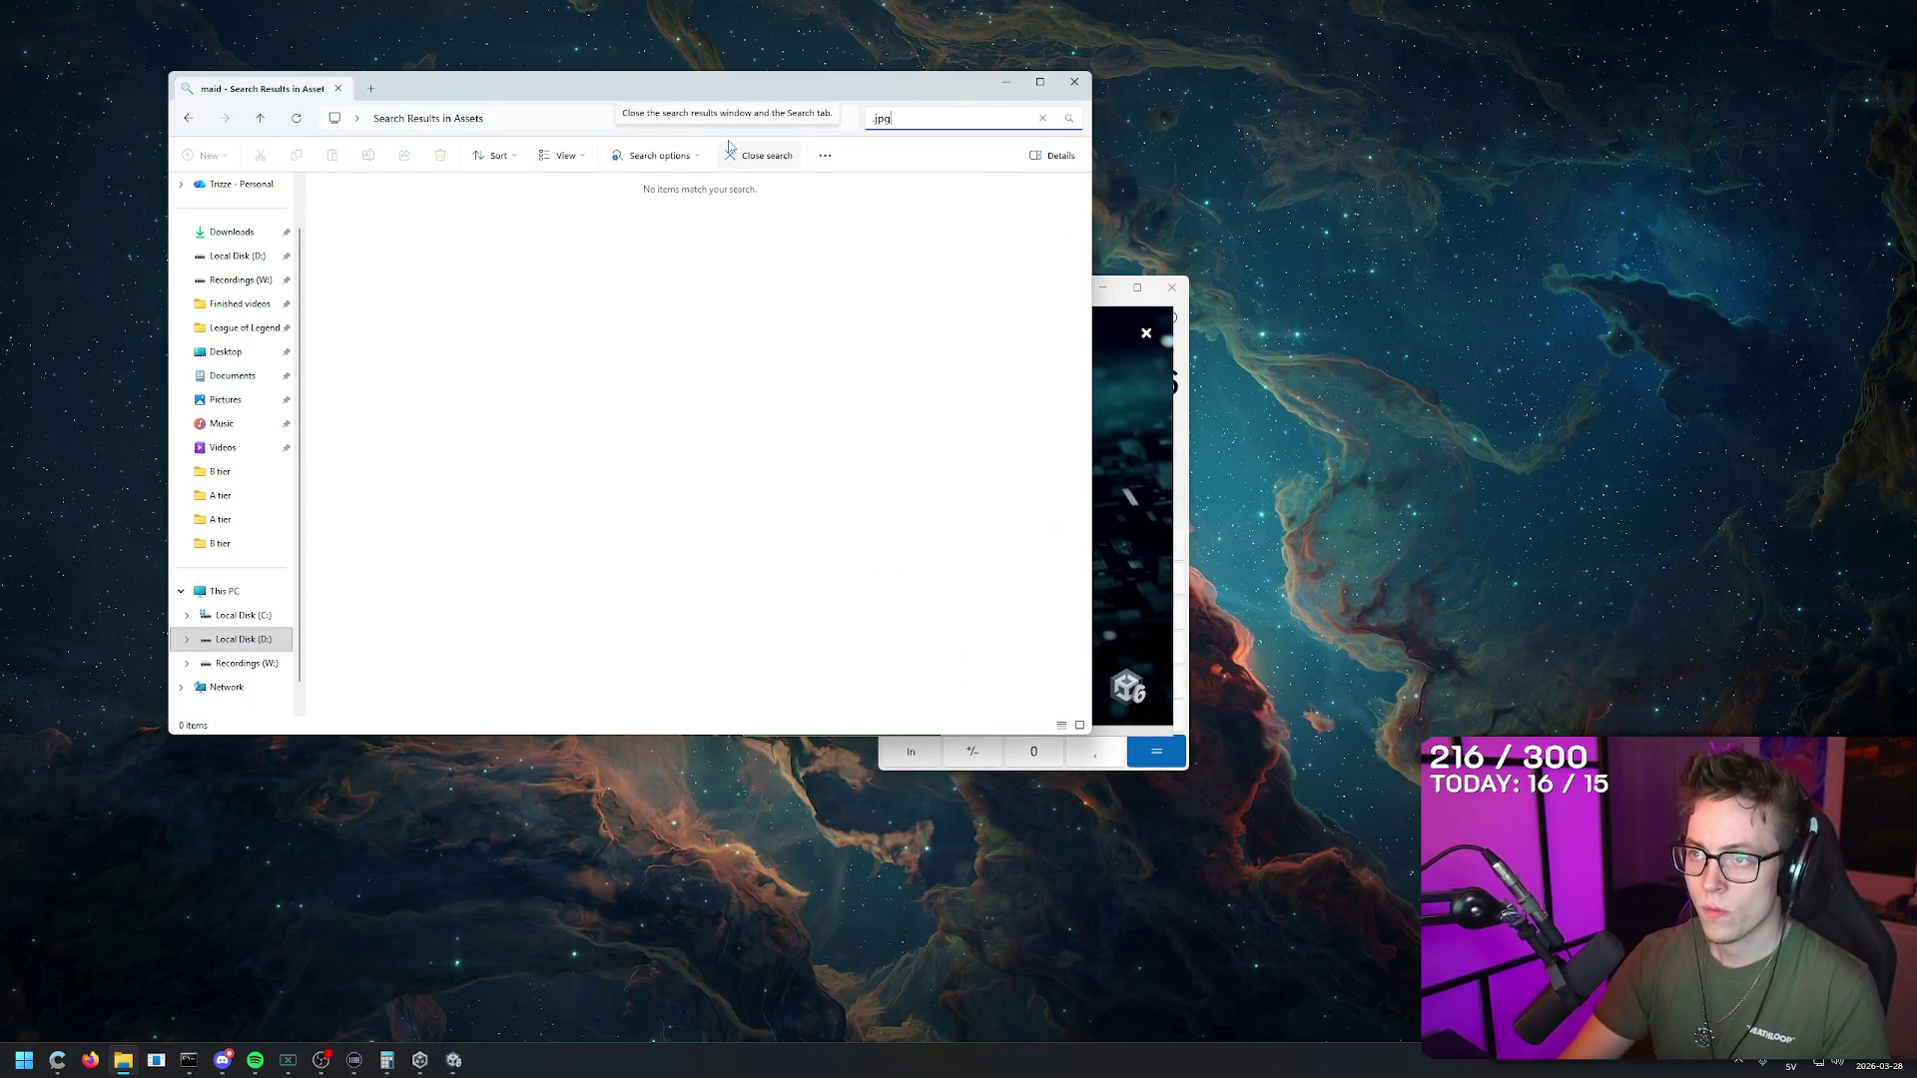
click(948, 118)
text(.png)
key(Return)
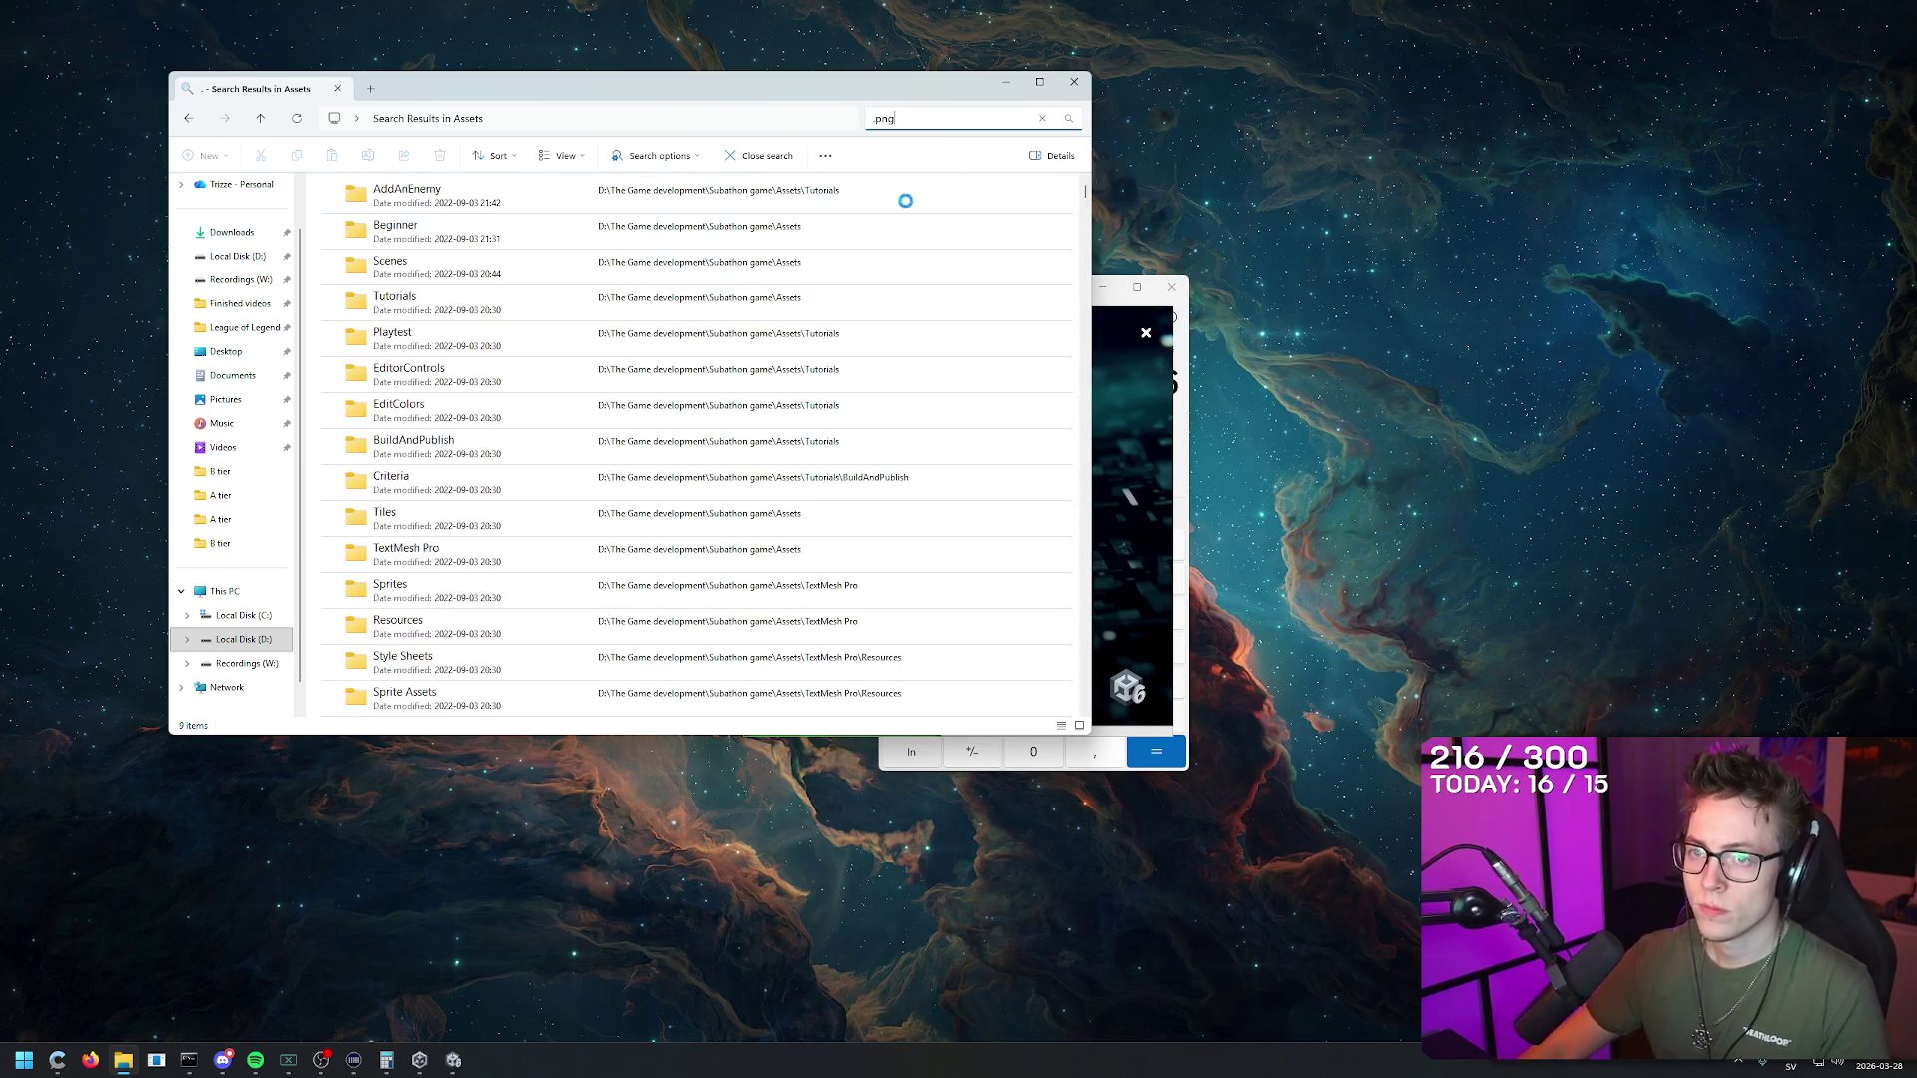
scroll(1088, 259, down, 5)
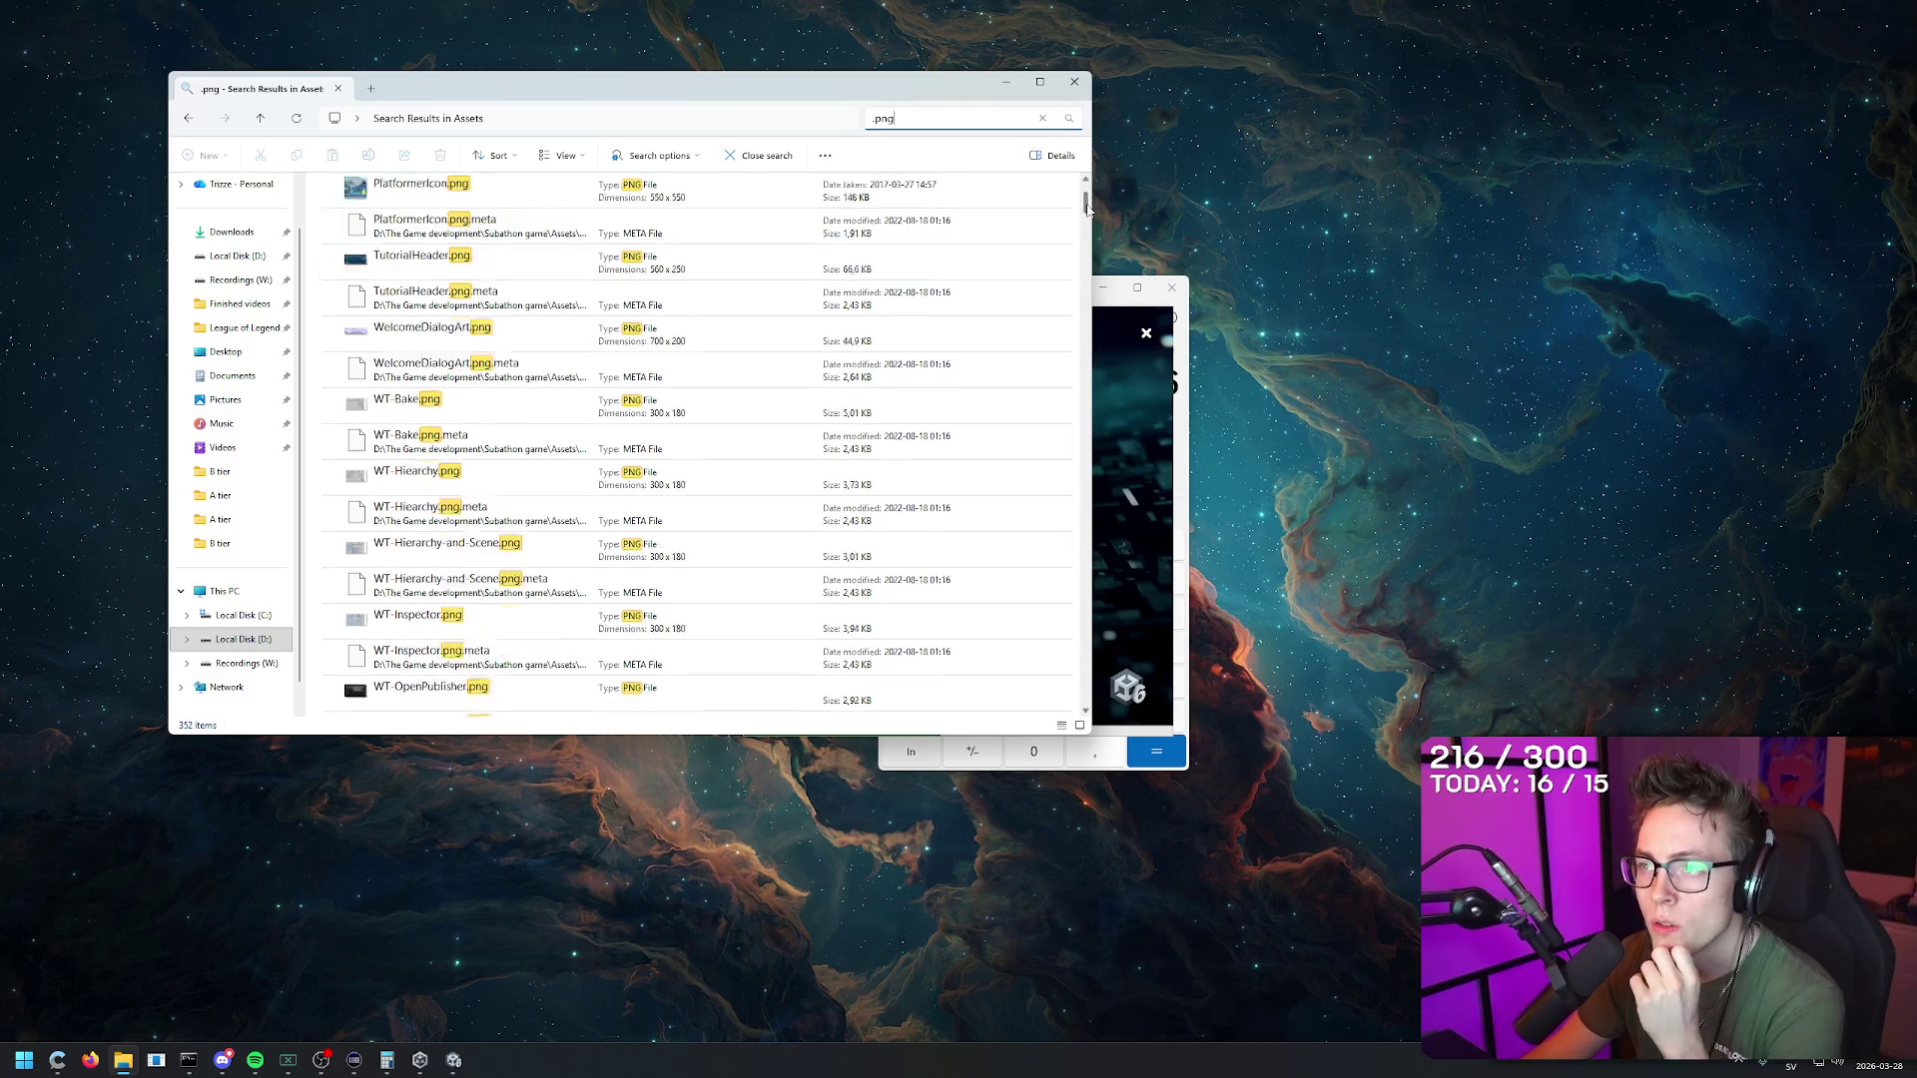
drag(1088, 259, 1079, 704)
key(alt+Left)
mouse_move(937, 96)
mouse_down()
mouse_move(1167, 872)
mouse_move(1758, 128)
mouse_move(1734, 125)
mouse_up()
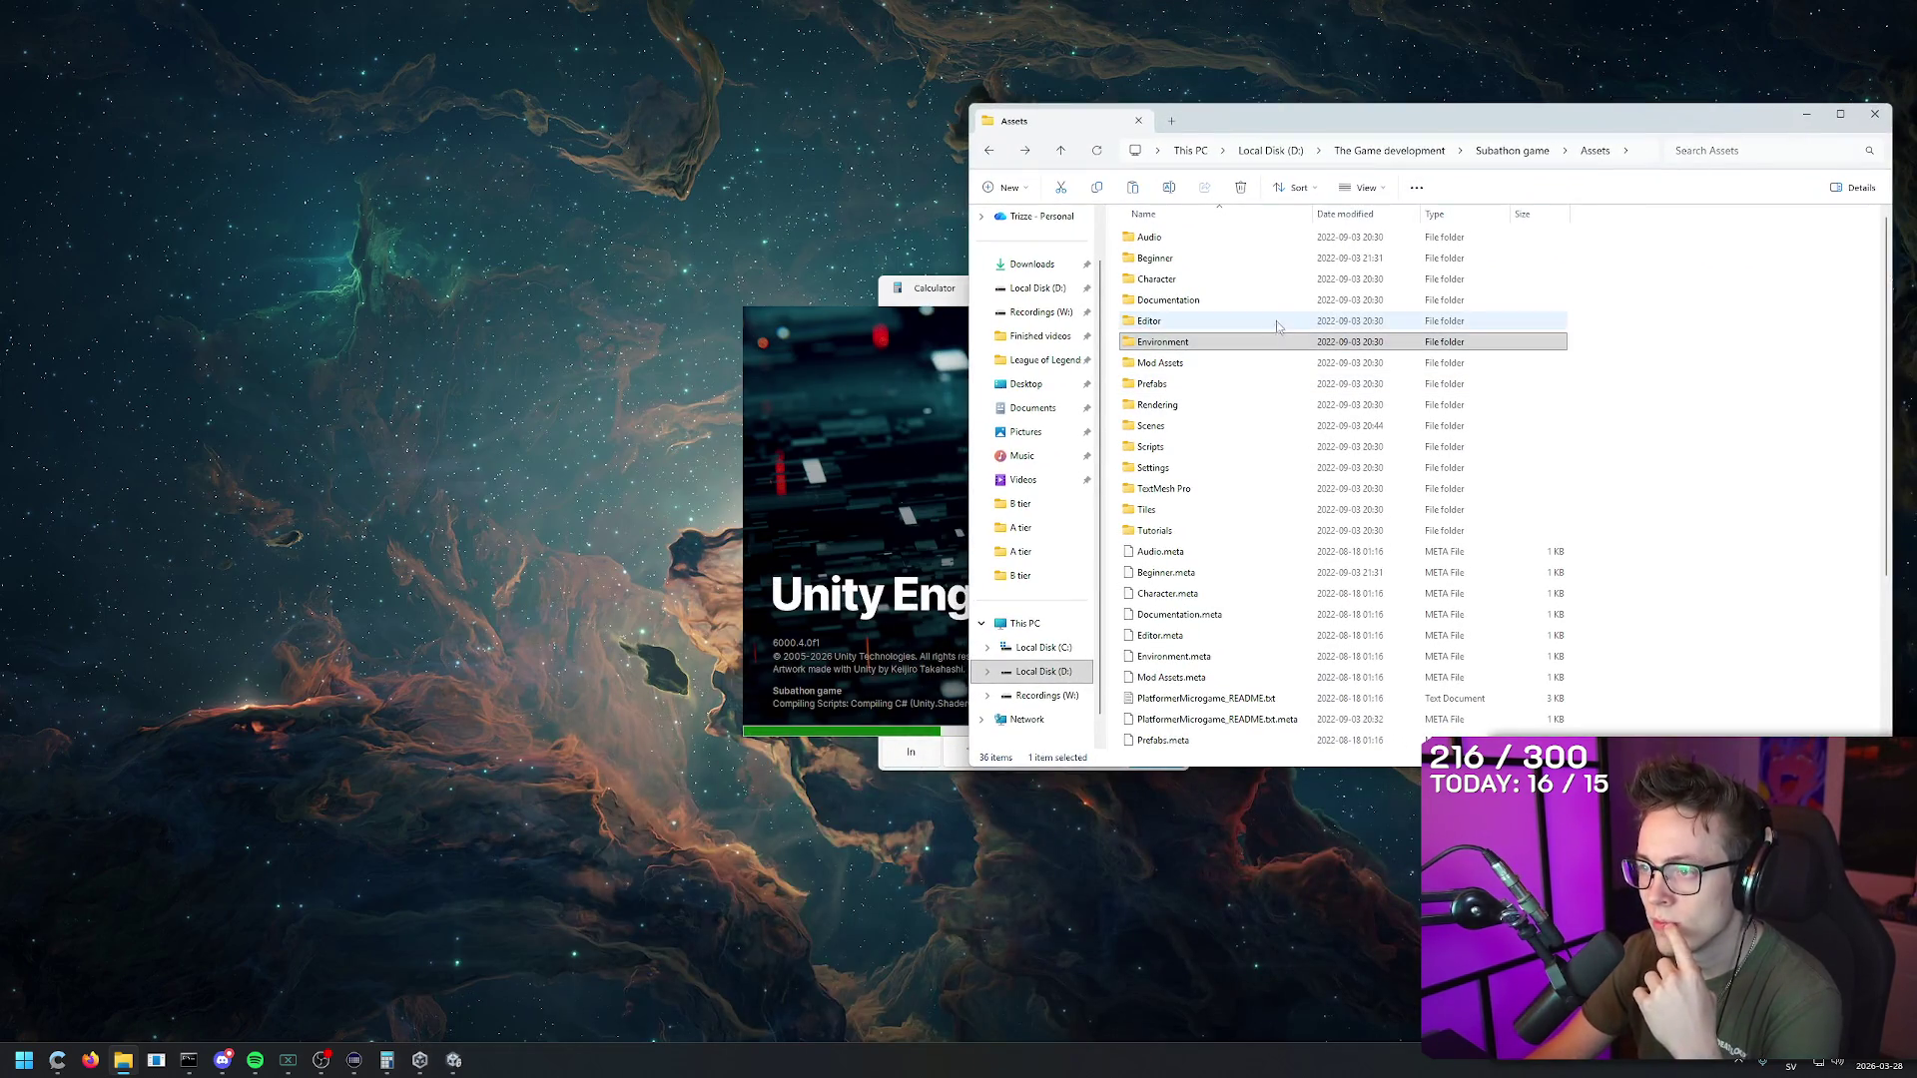
click(1211, 385)
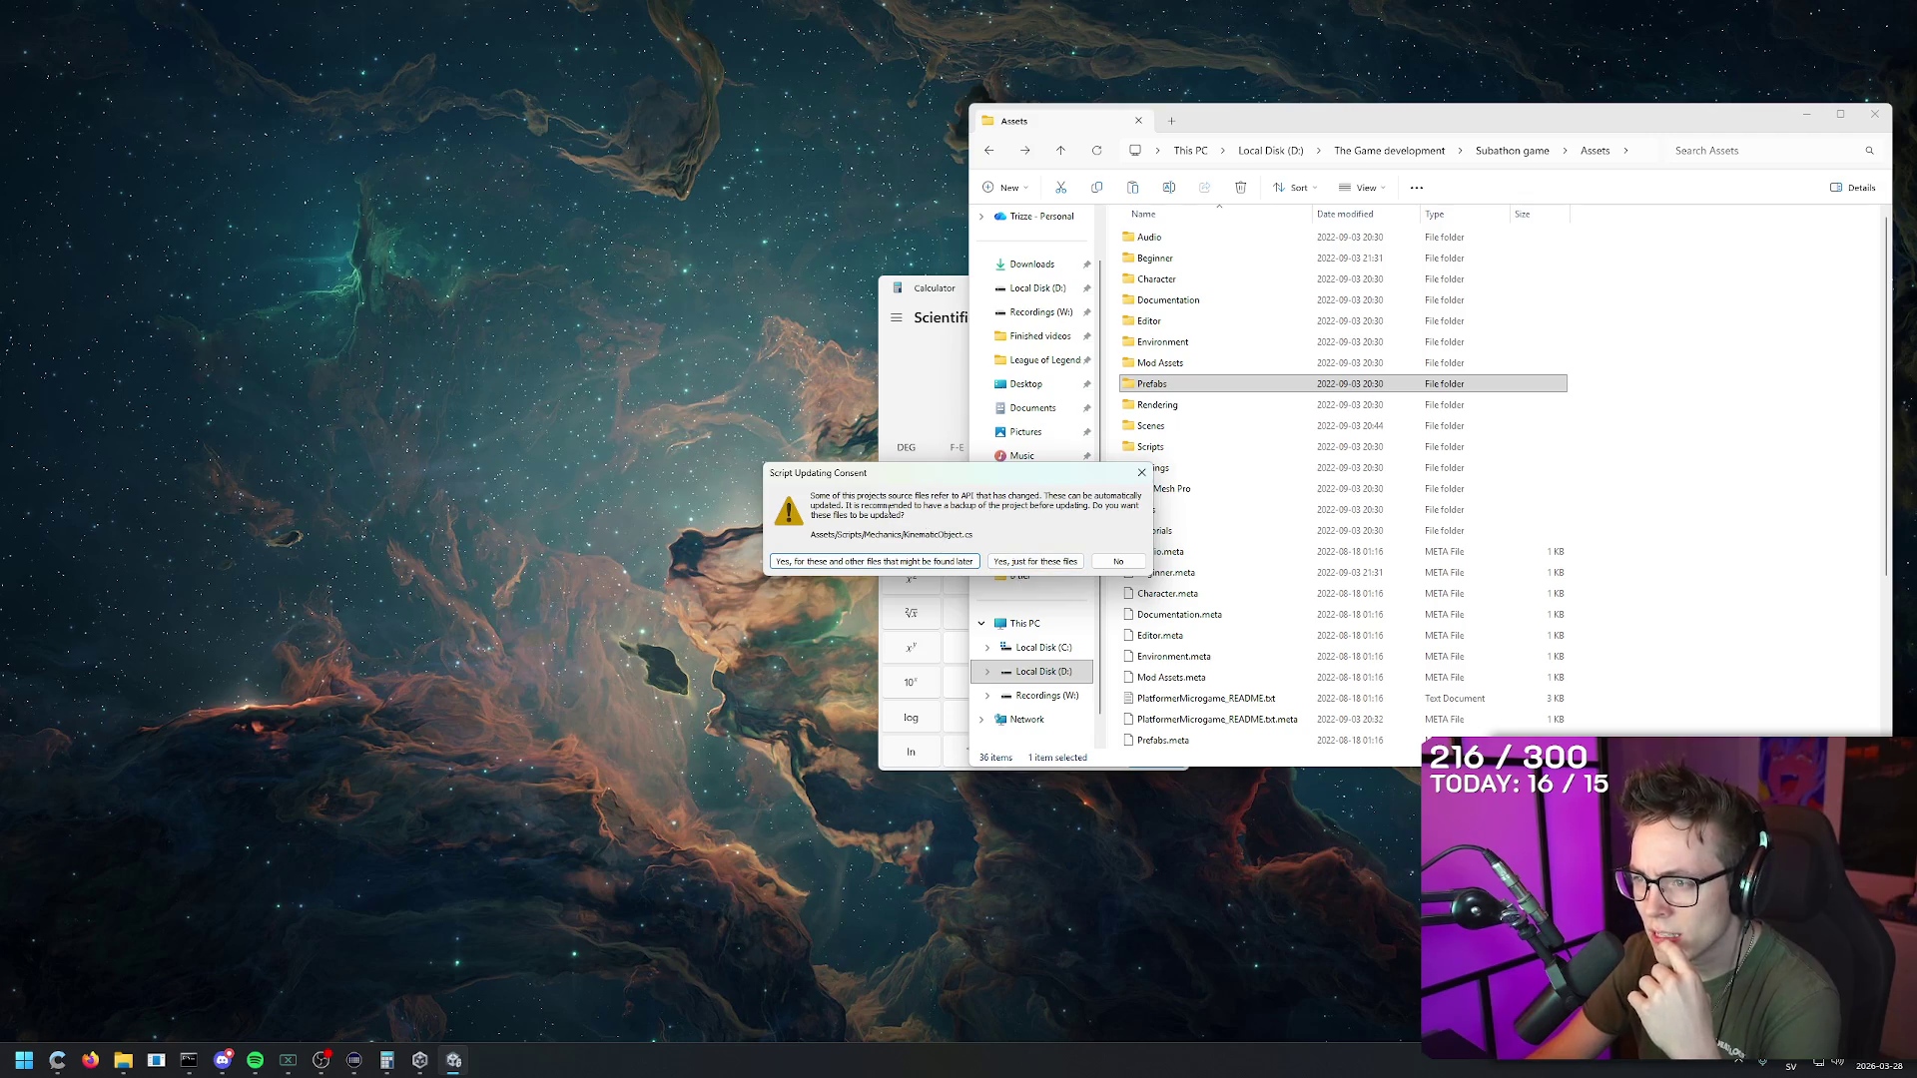
Step: Approve script updating for all files, then browse the Scenes, Prefabs, Mod Assets, Environment and Rendering folders
click(875, 562)
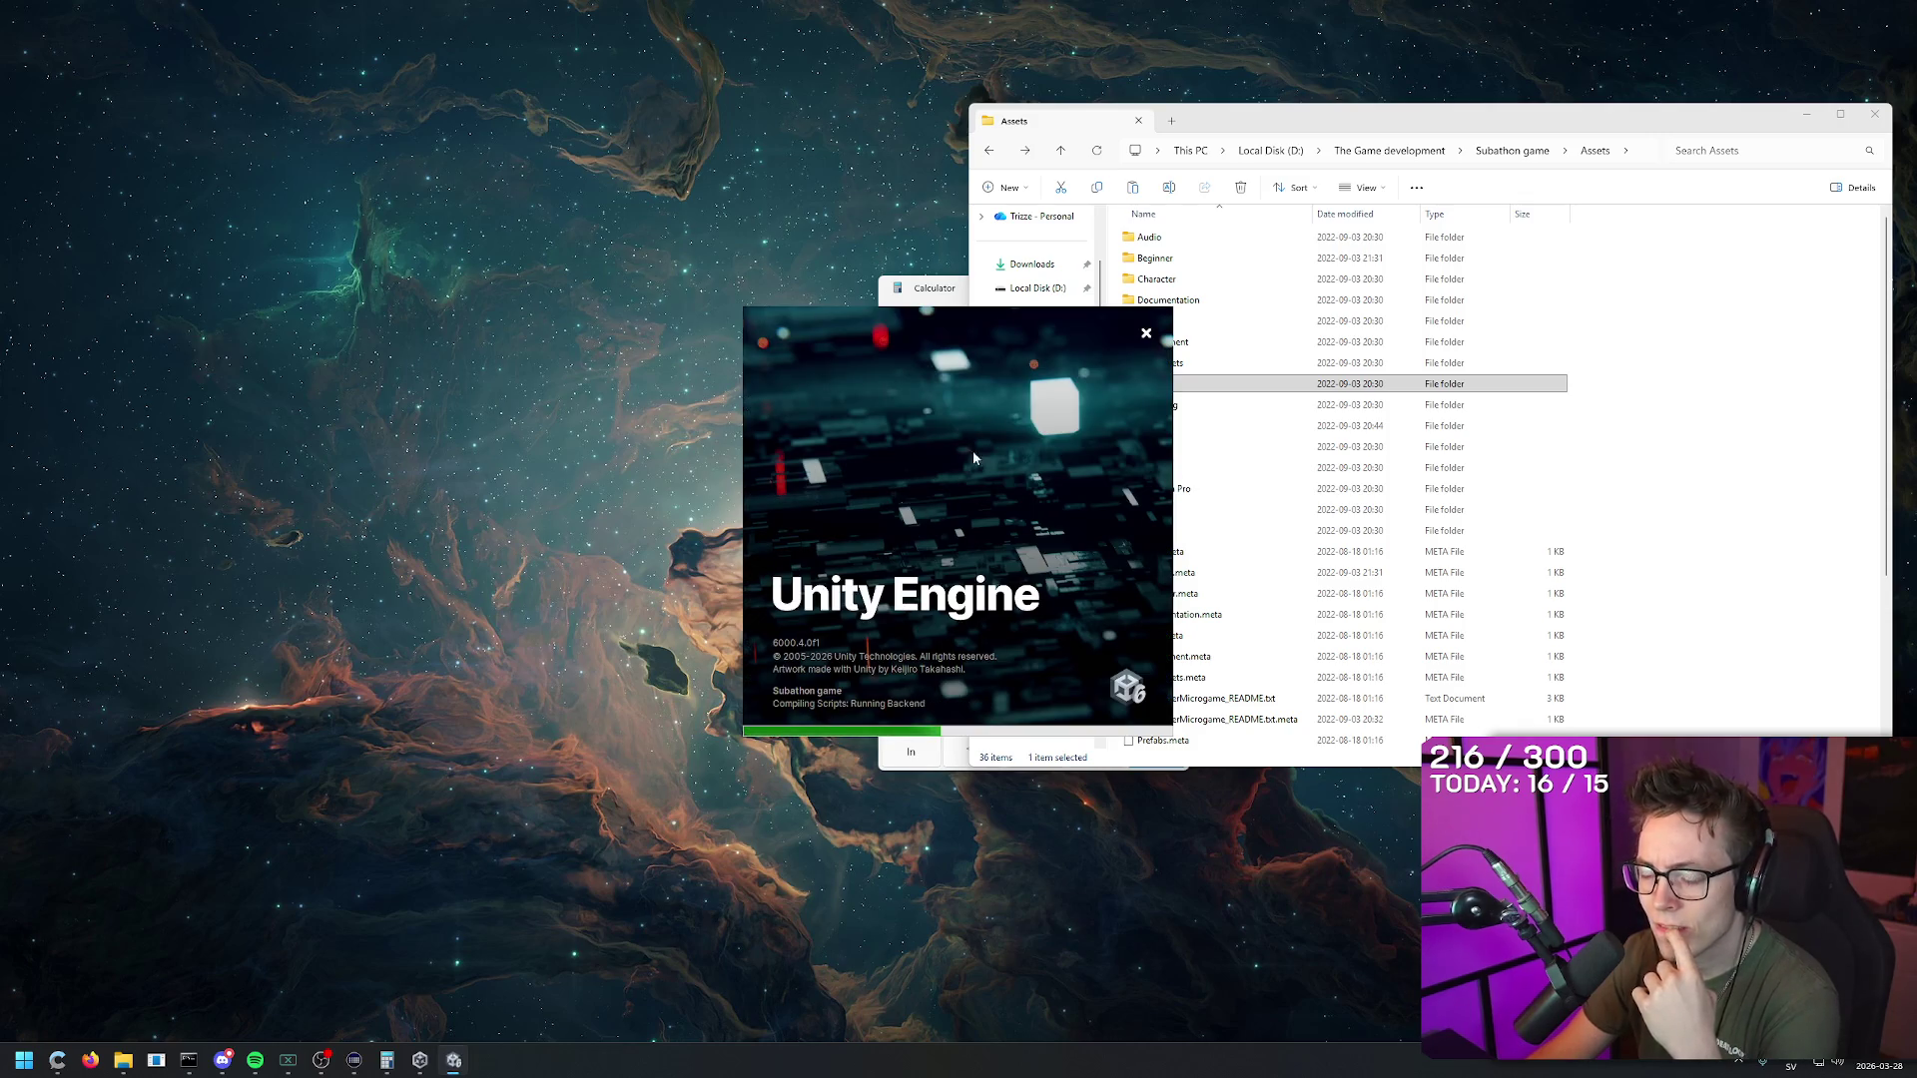
click(1402, 116)
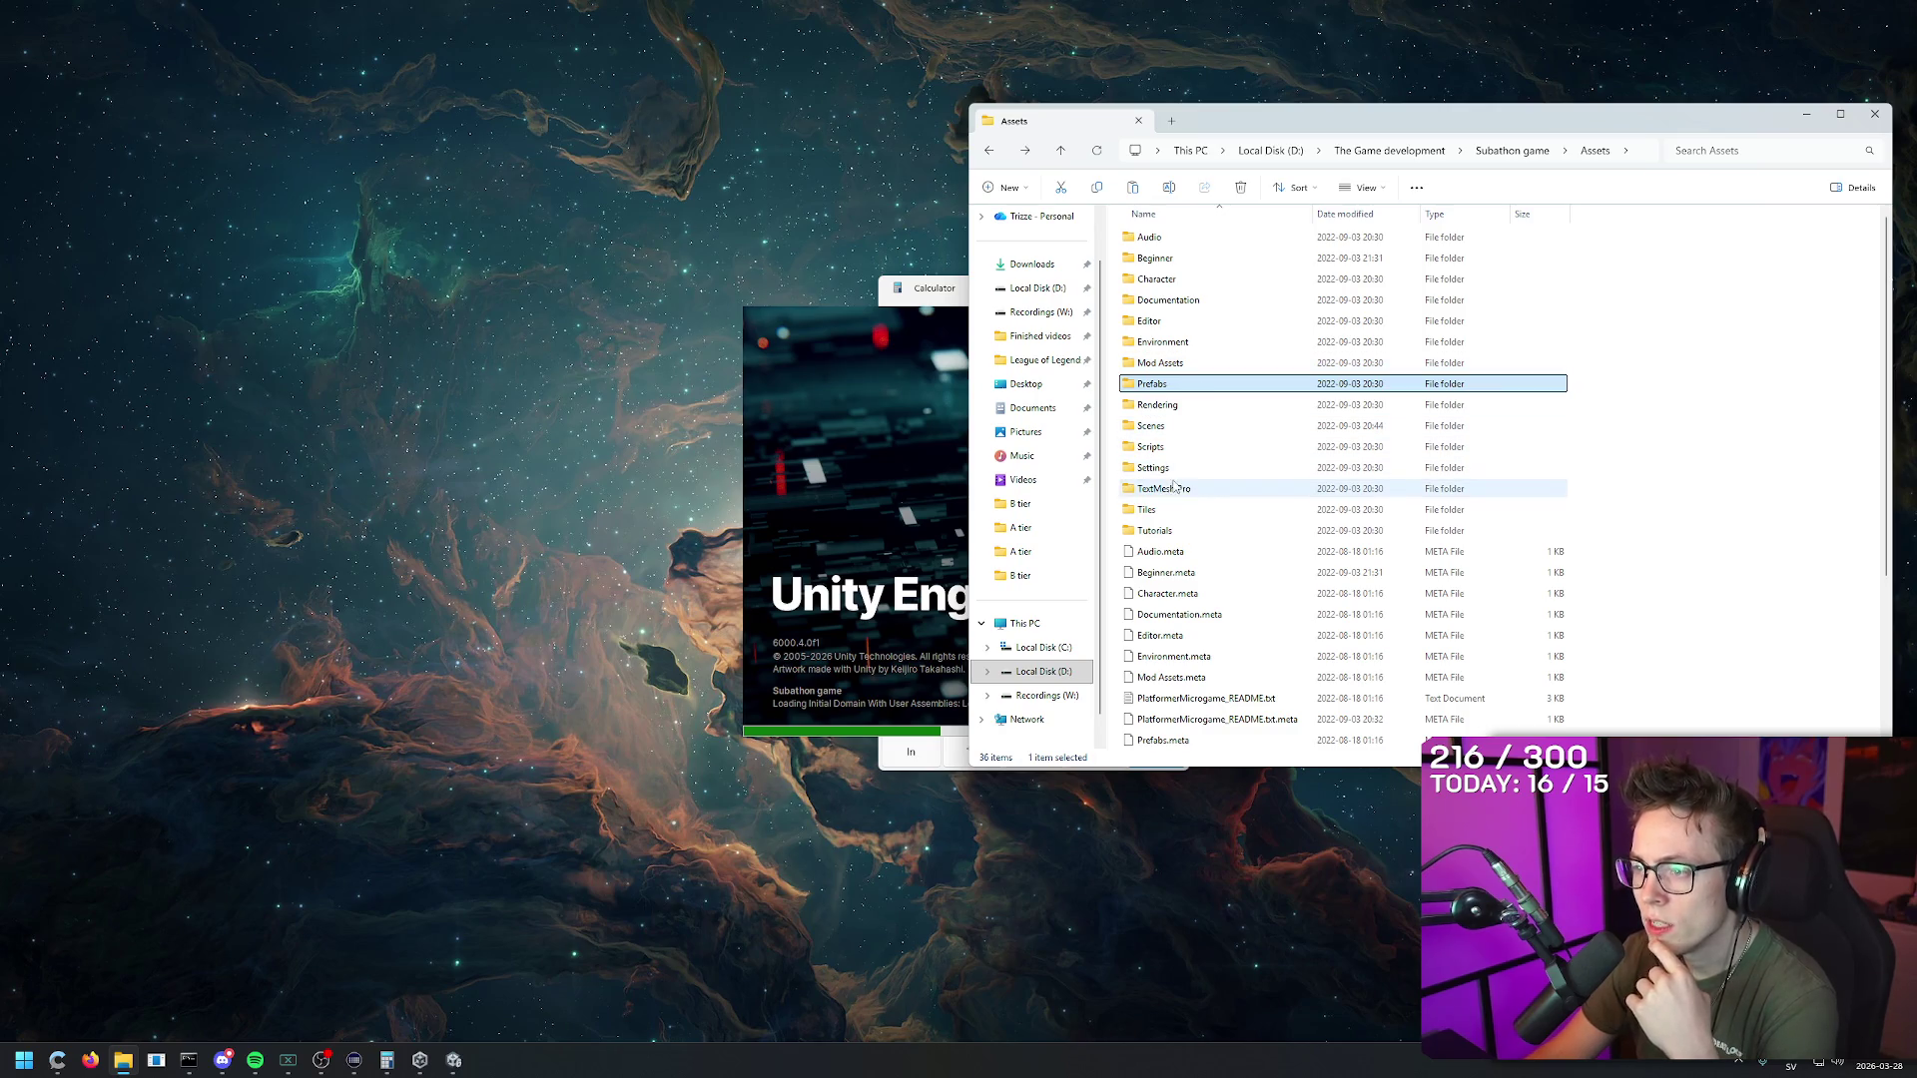
double_click(1188, 428)
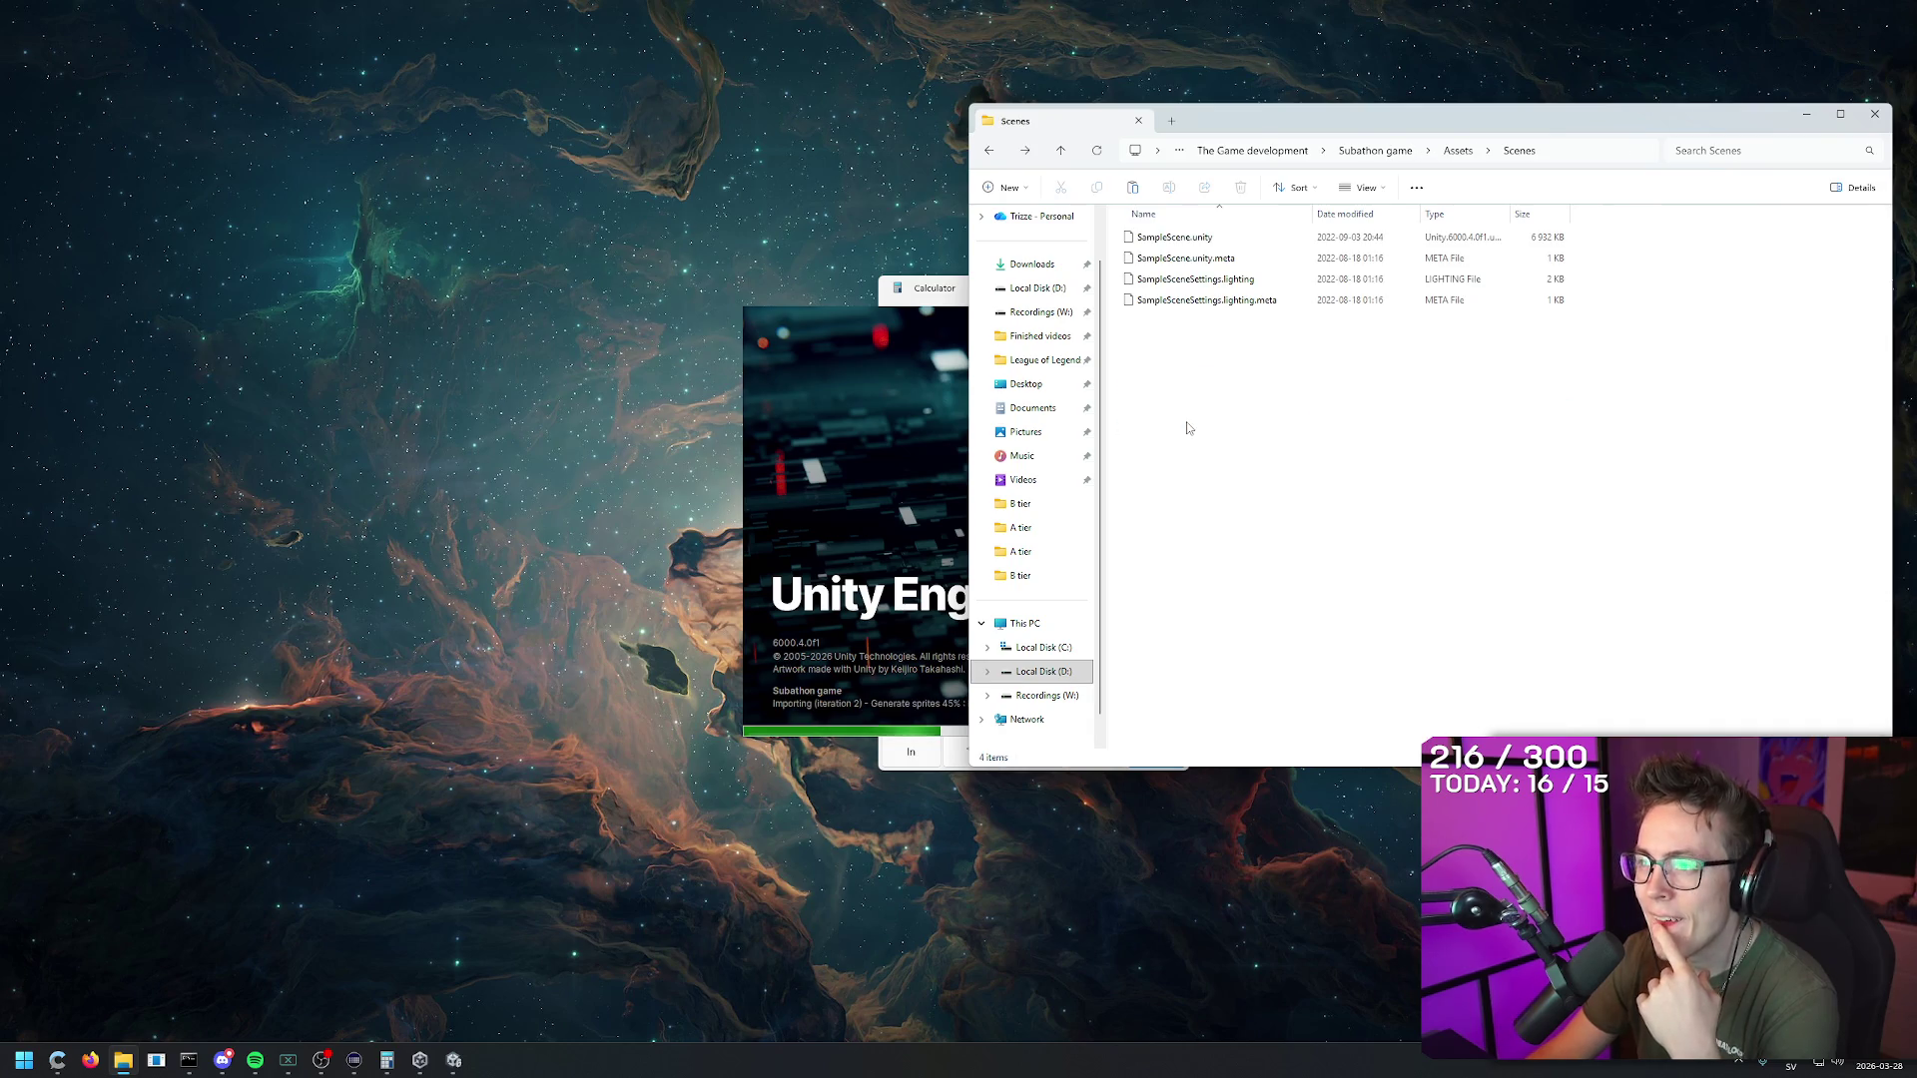
key(alt+Left)
double_click(1177, 386)
key(alt+Left)
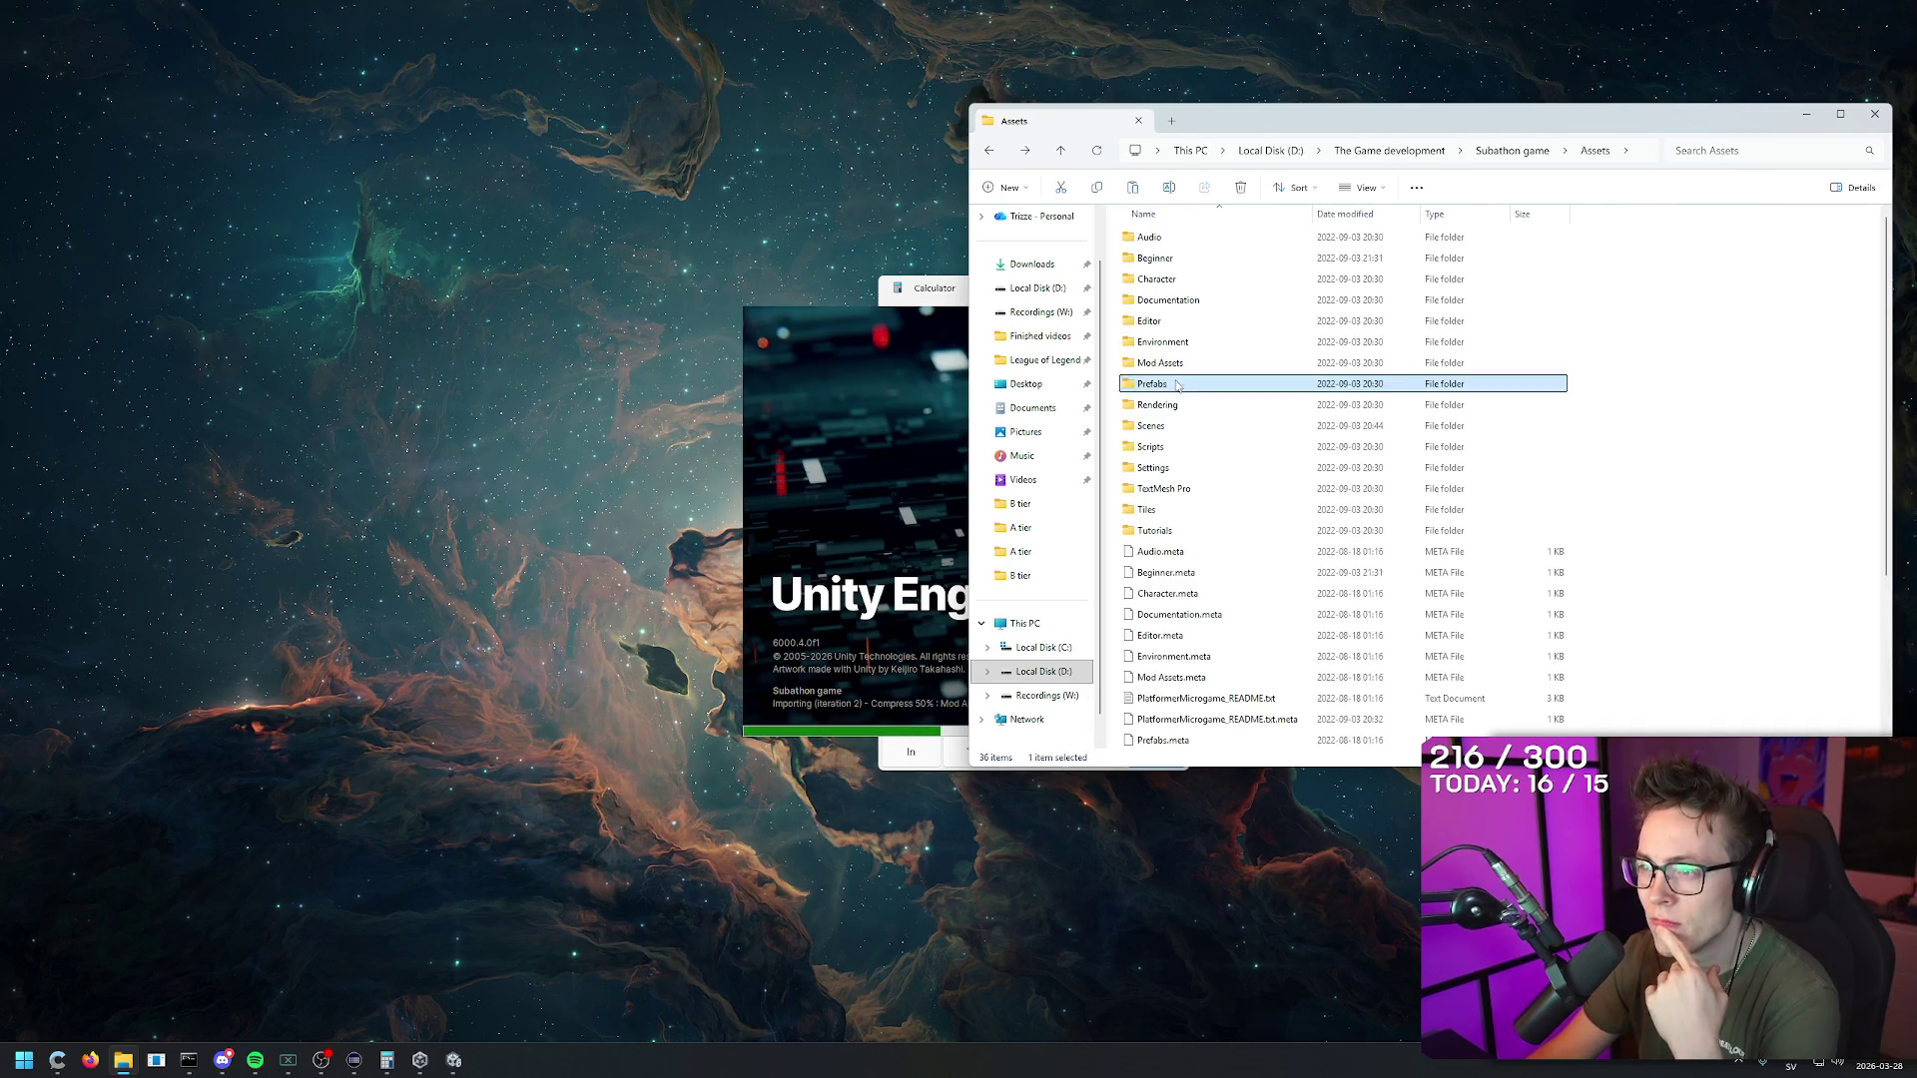
double_click(1168, 364)
key(alt+Left)
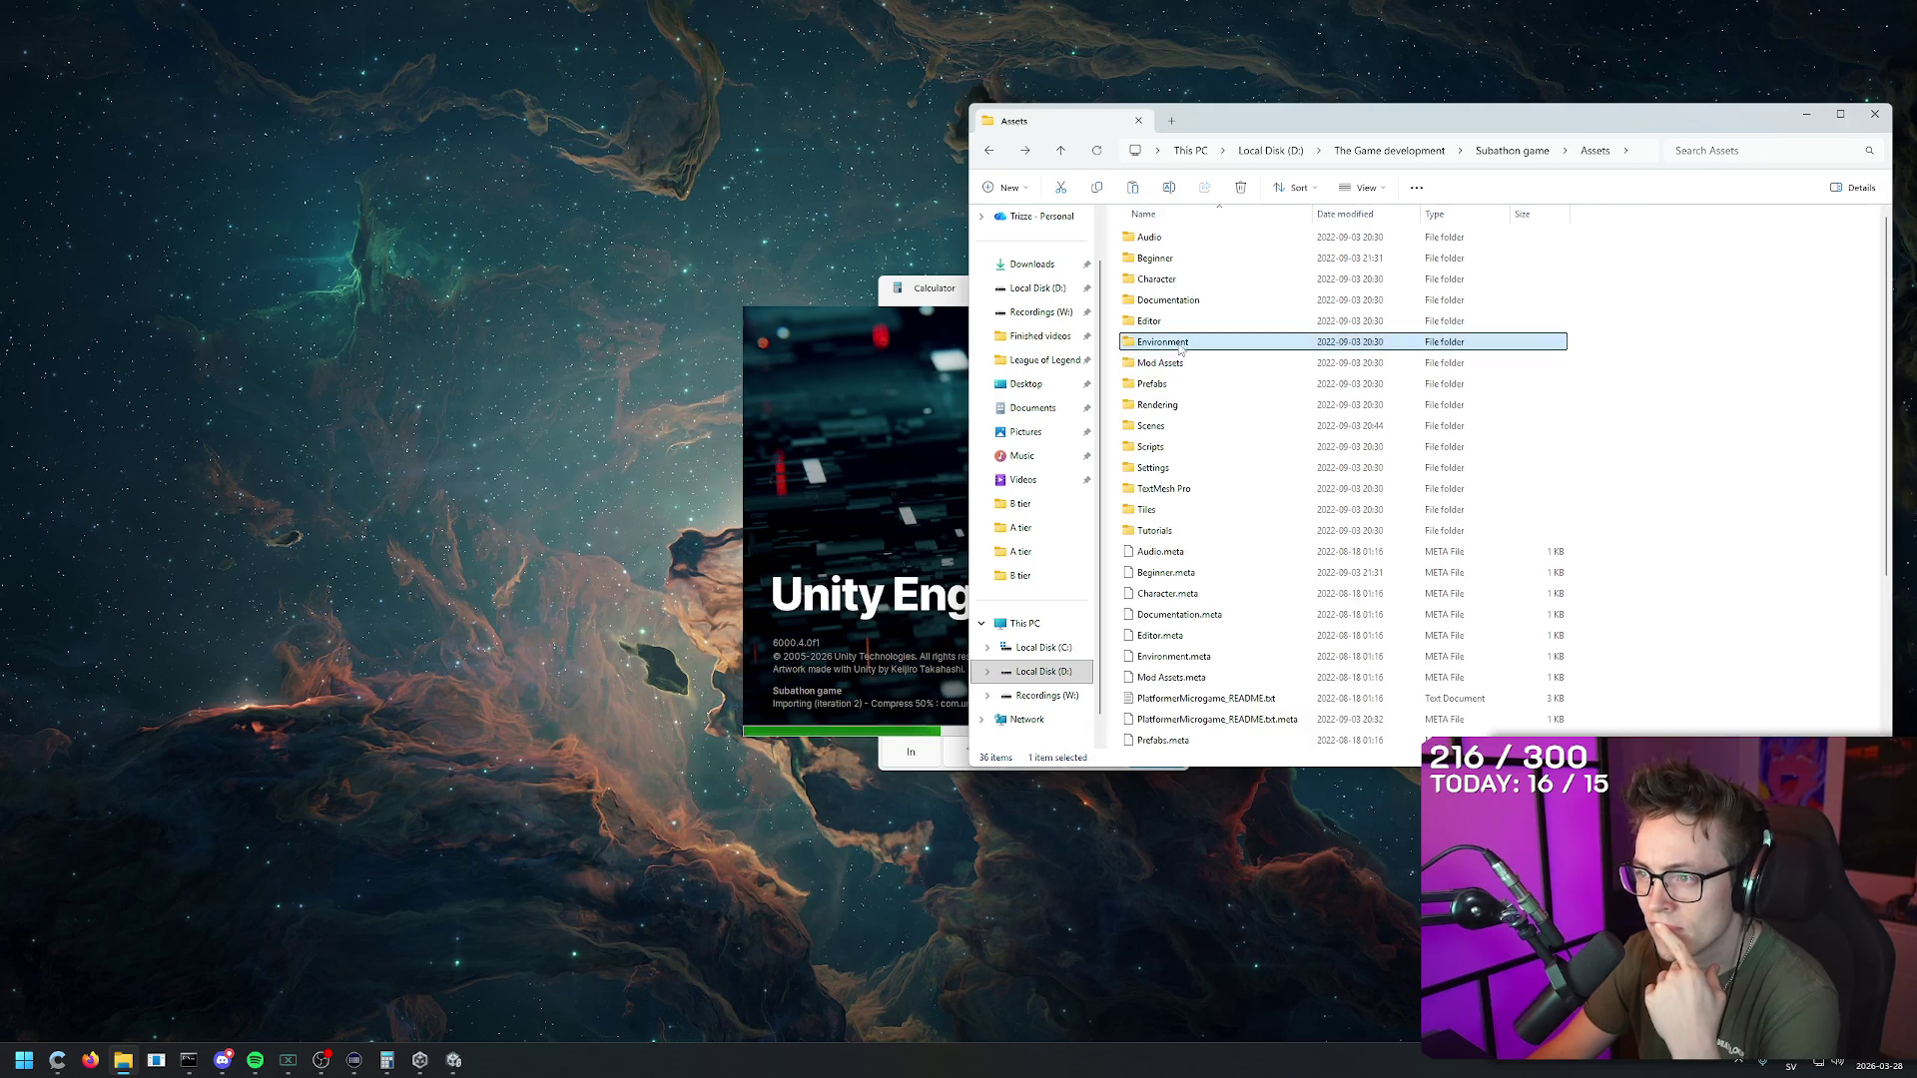
double_click(1178, 343)
key(alt+Left)
double_click(1188, 404)
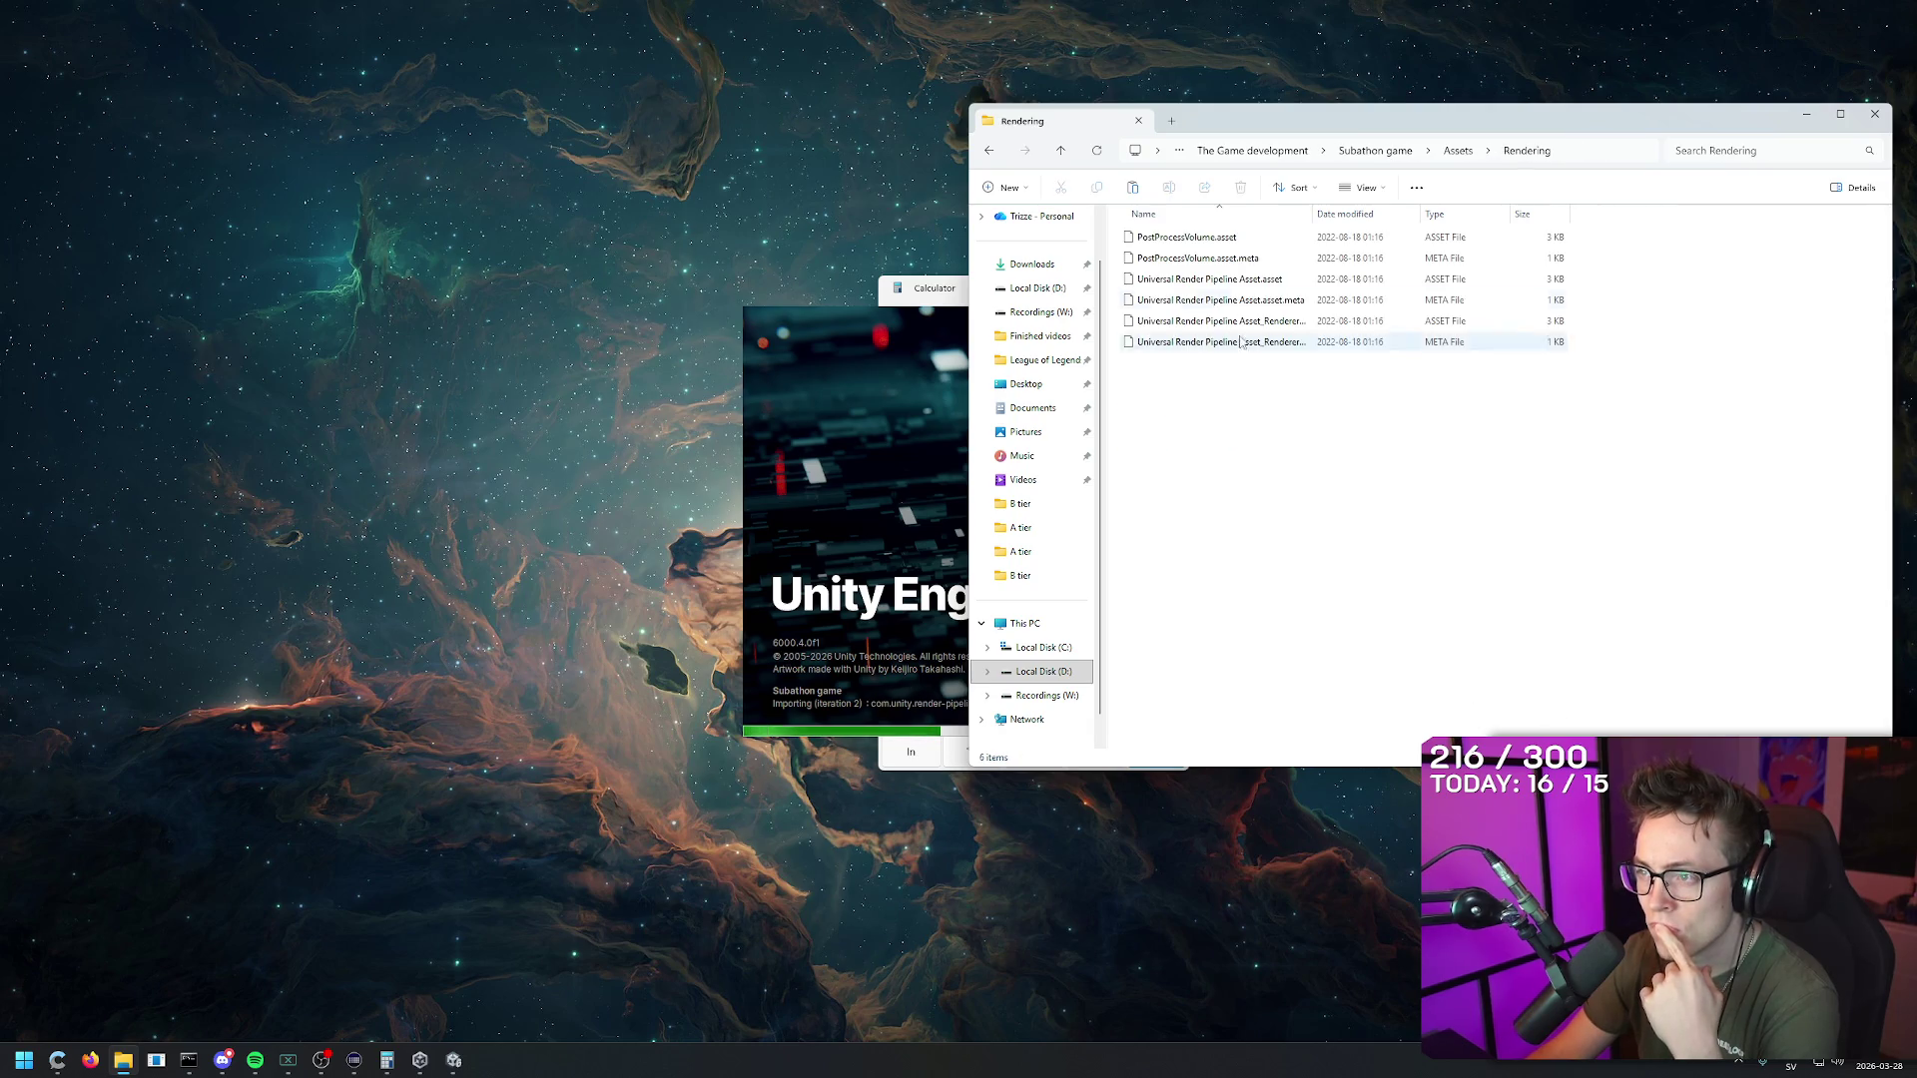
key(alt+Left)
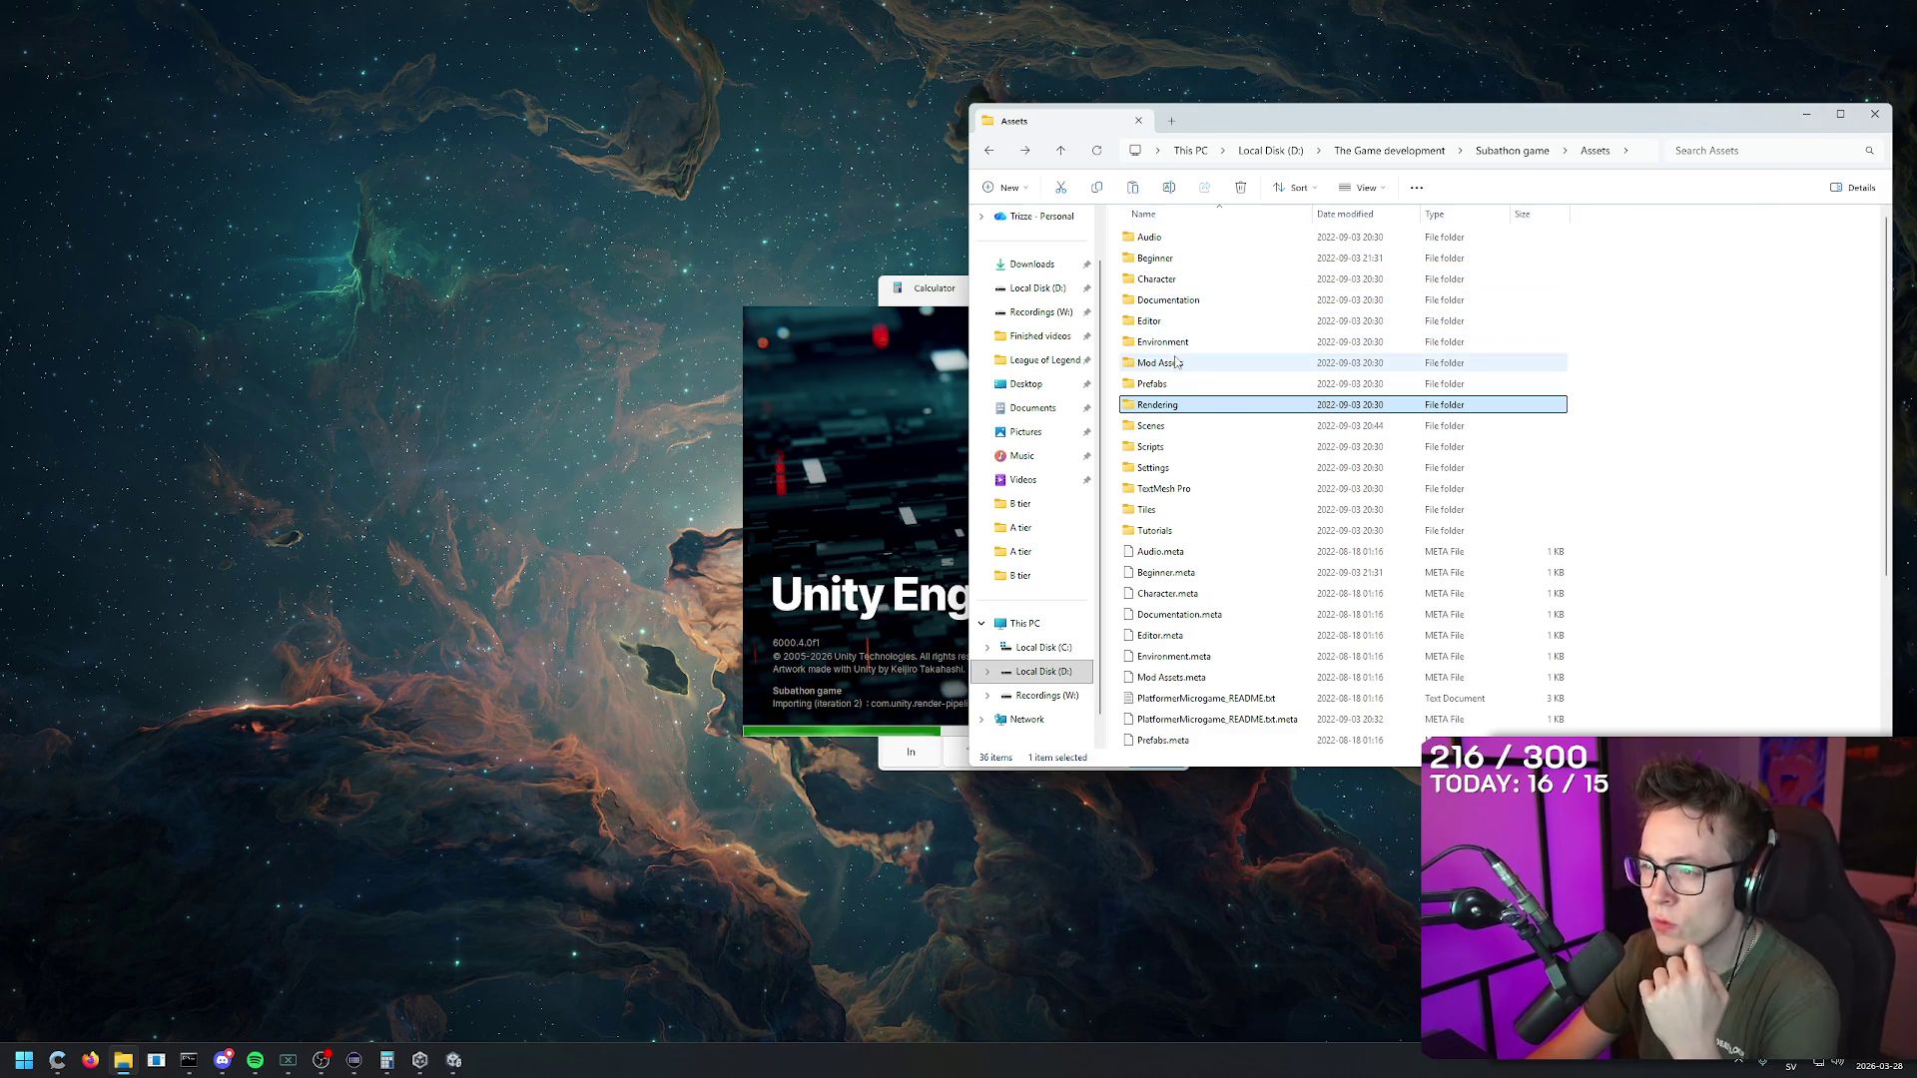
Step: Check Mod Assets and Beginner, then open Character > Sprites and select EnemyDeath.png
click(1175, 364)
double_click(1175, 364)
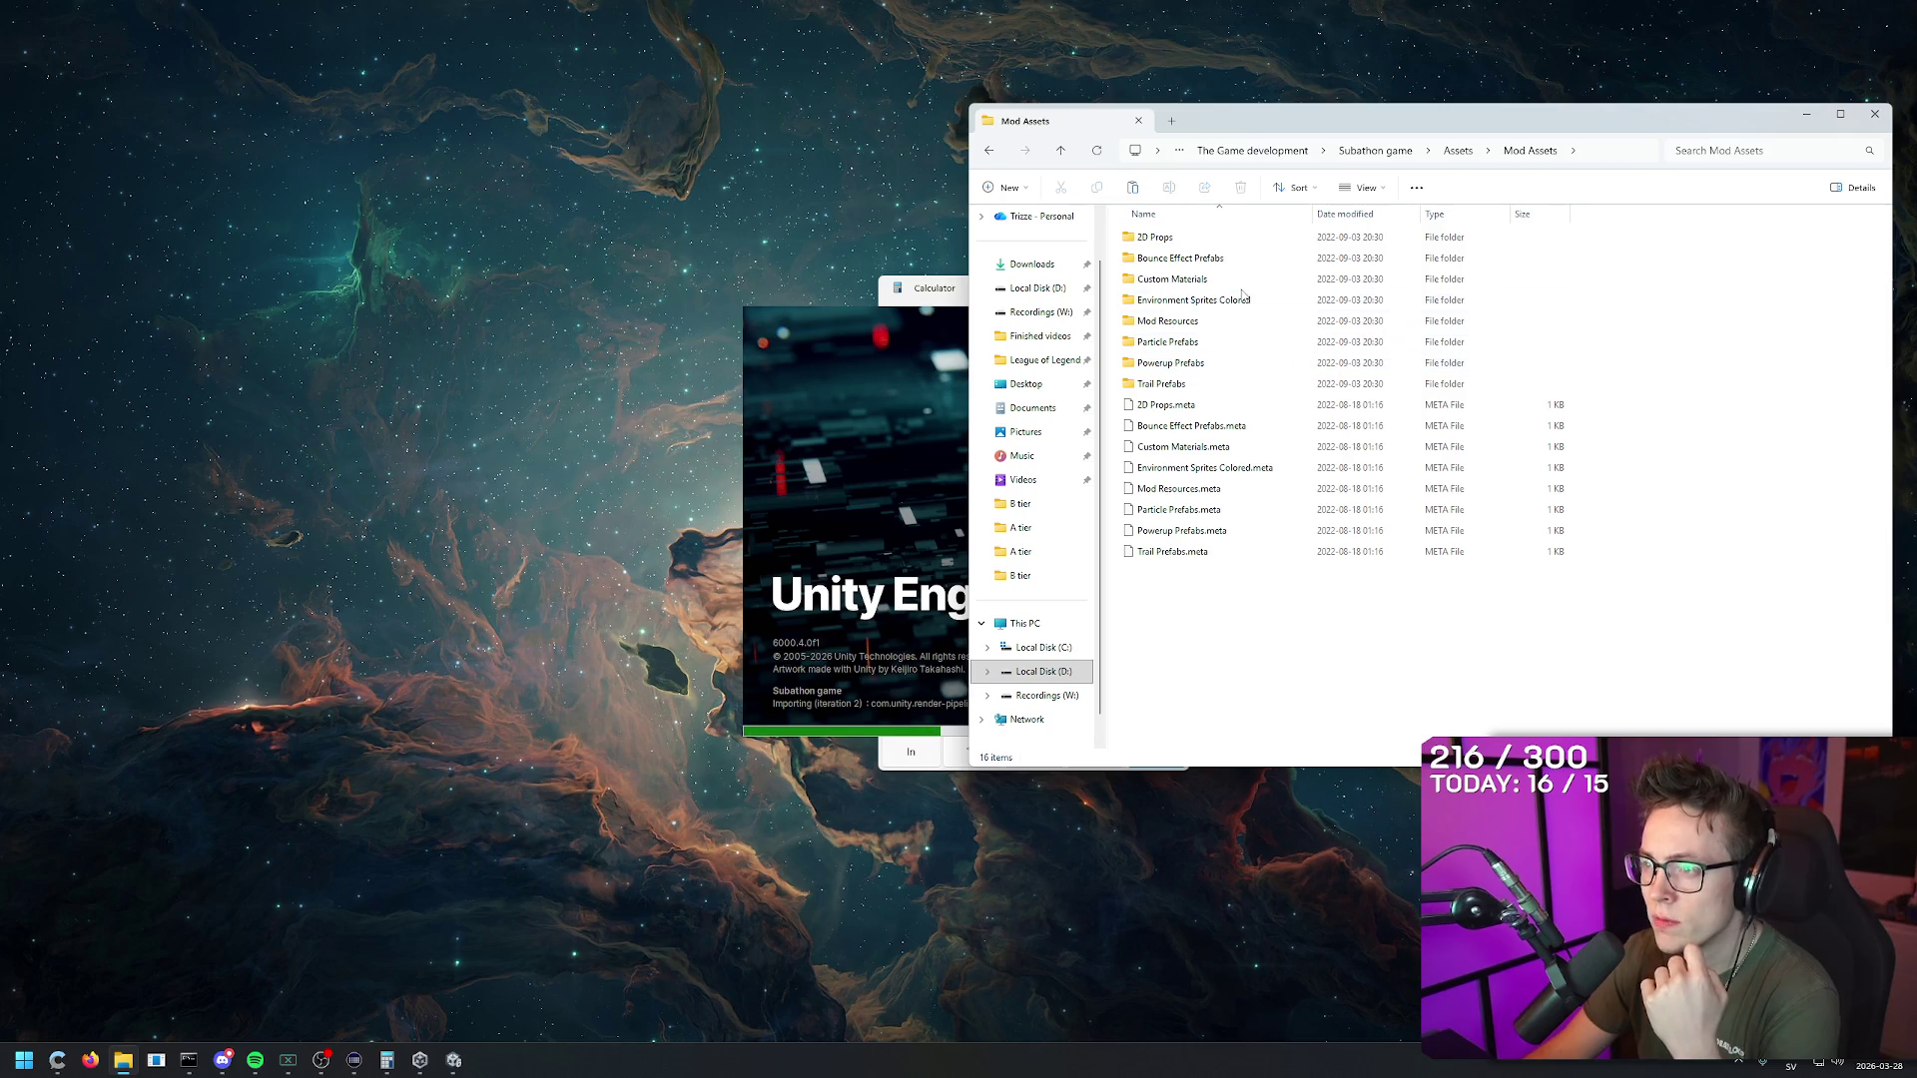
key(alt+Left)
double_click(1203, 258)
key(alt+Left)
double_click(1191, 280)
double_click(1193, 238)
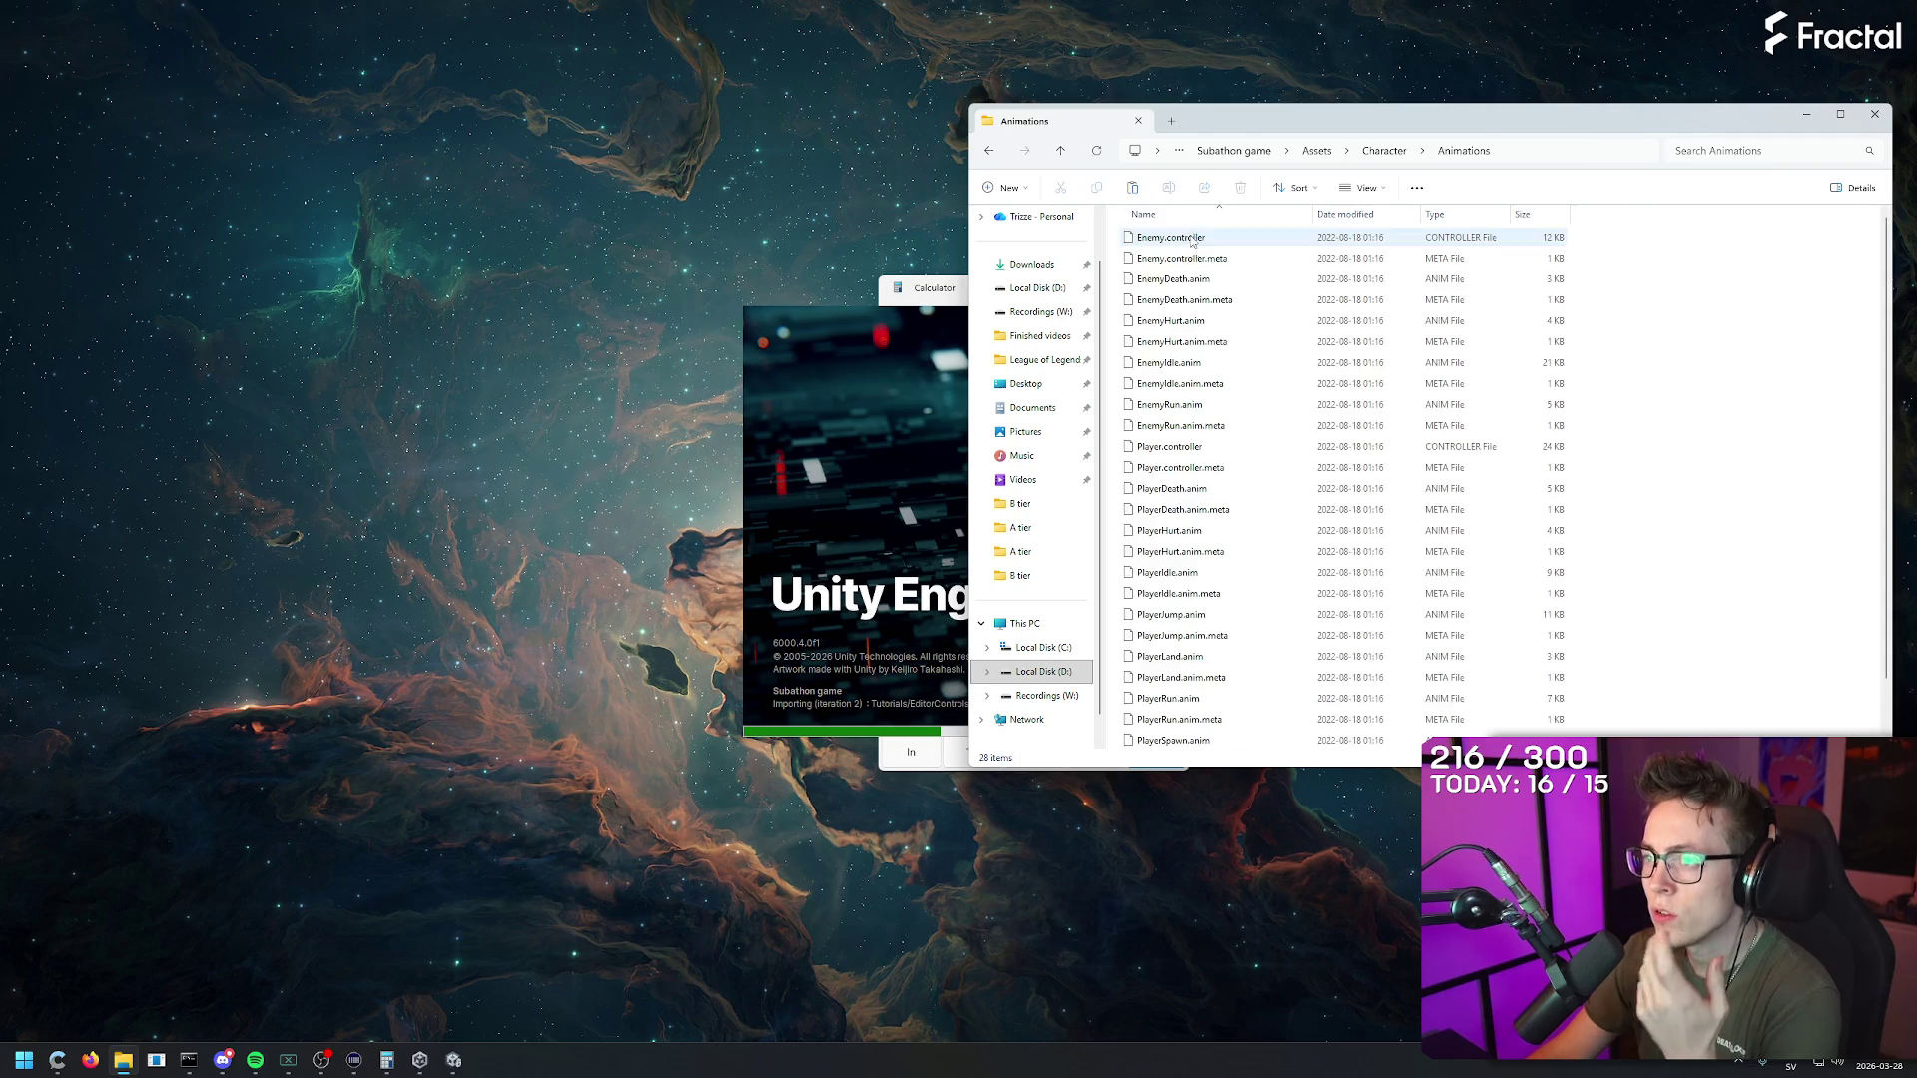
key(alt+Left)
double_click(1194, 257)
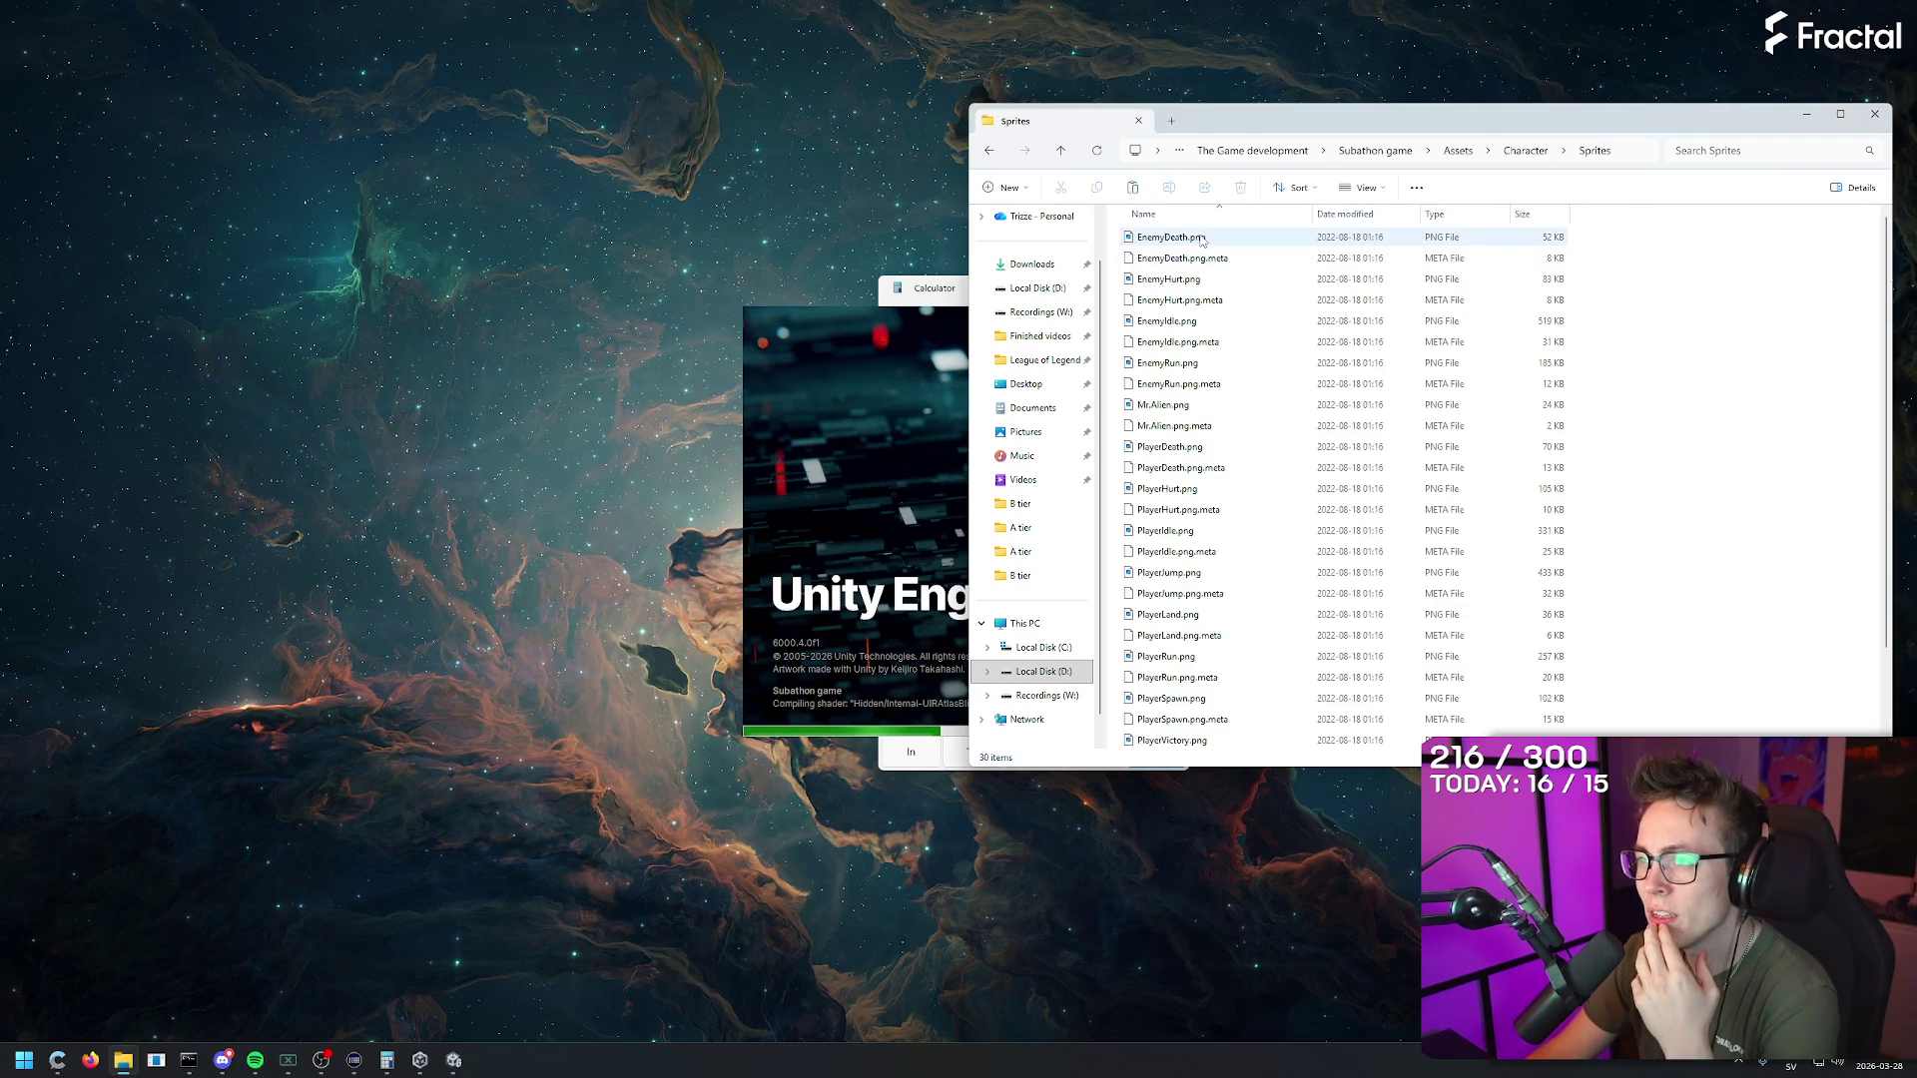
click(1206, 243)
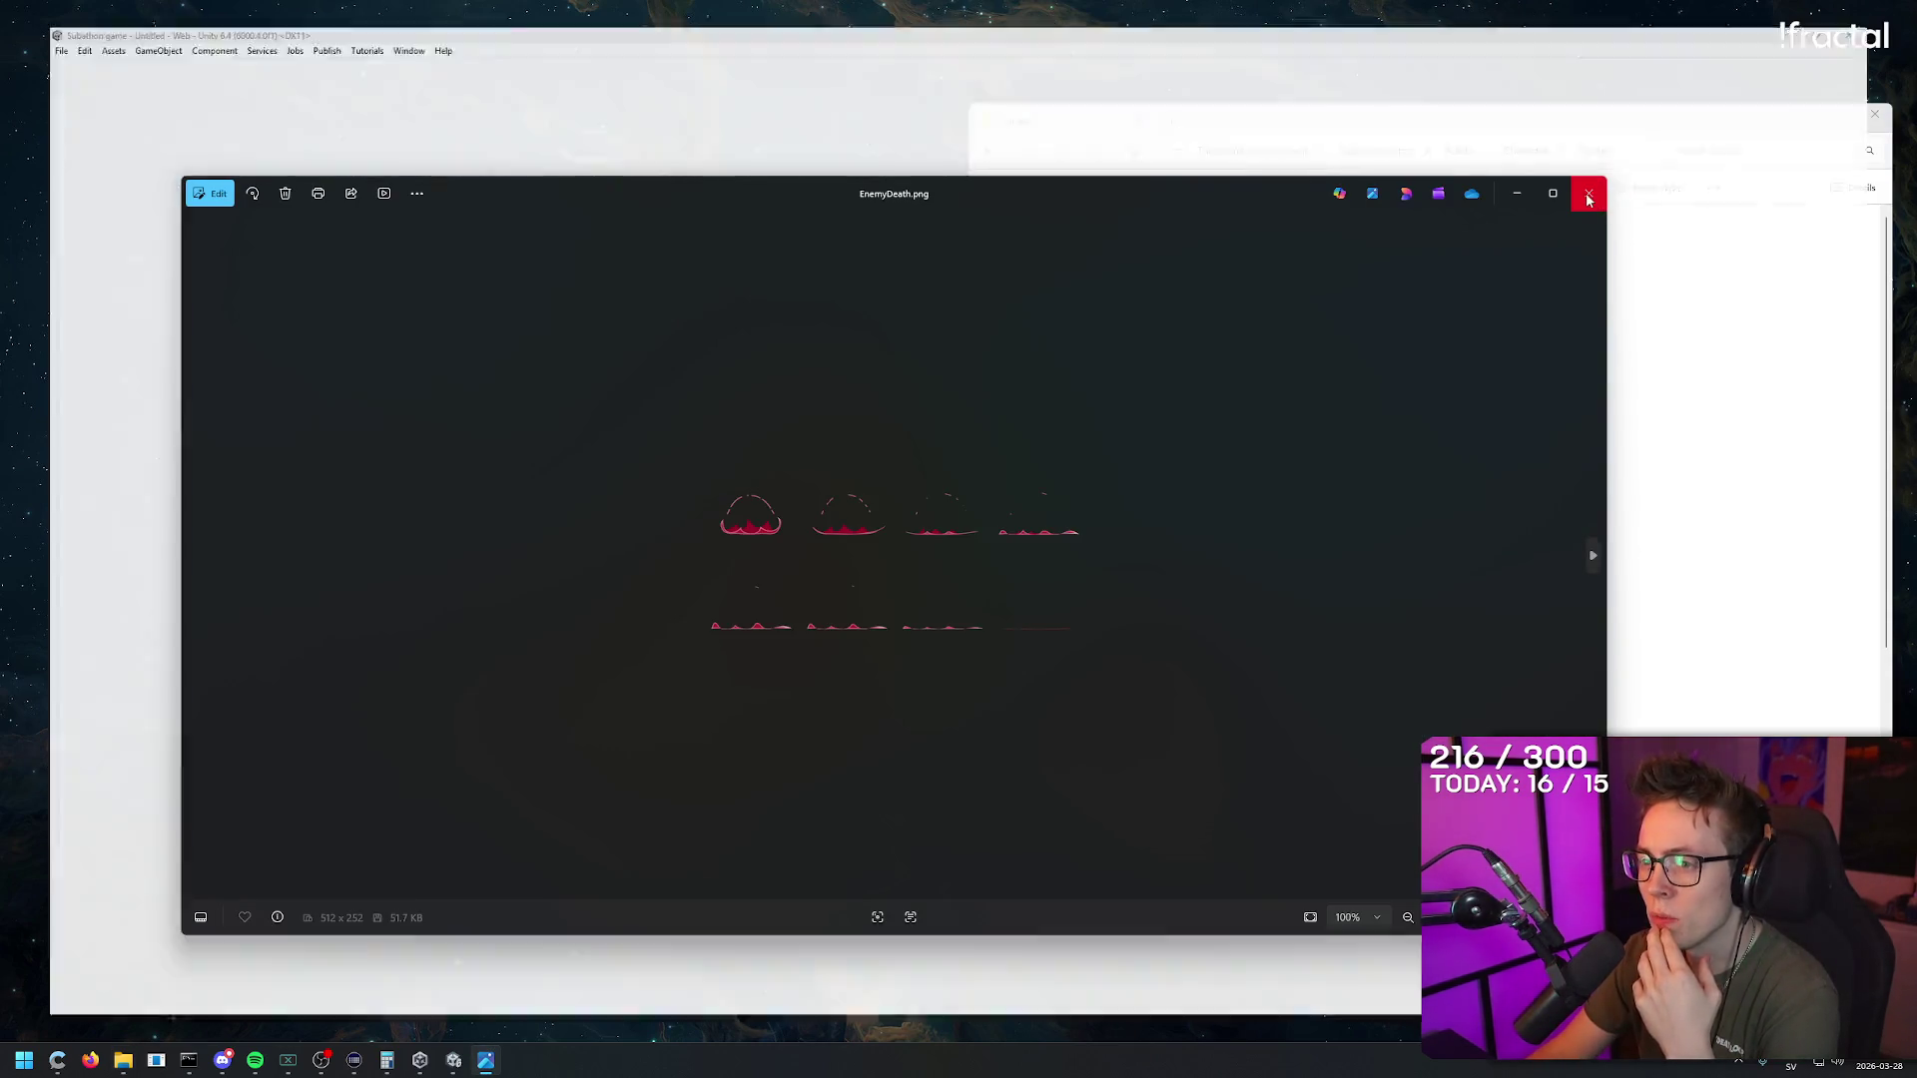
Step: Preview the PlayerRun.png sprite sheet, minimize Explorer, and accept Unity's URP material upgrade
scroll(1198, 599, down, 2)
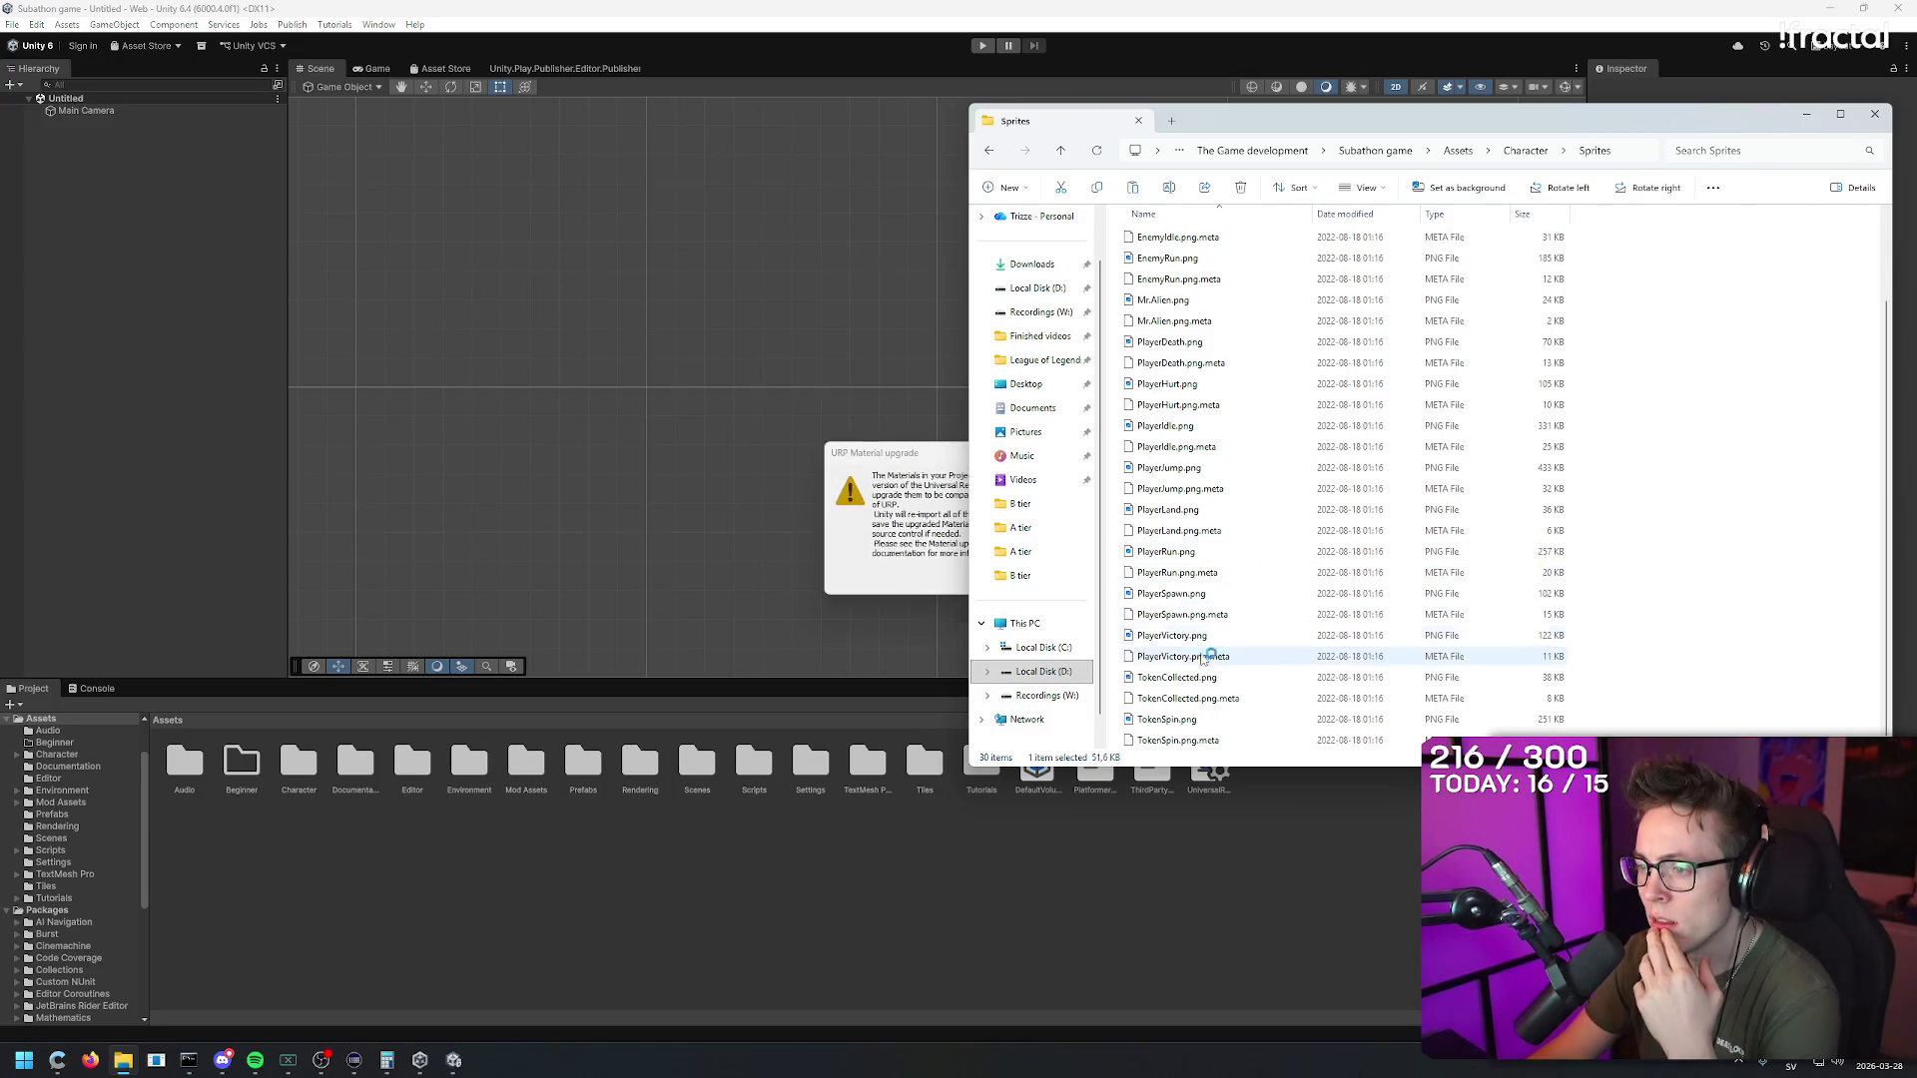
double_click(1185, 557)
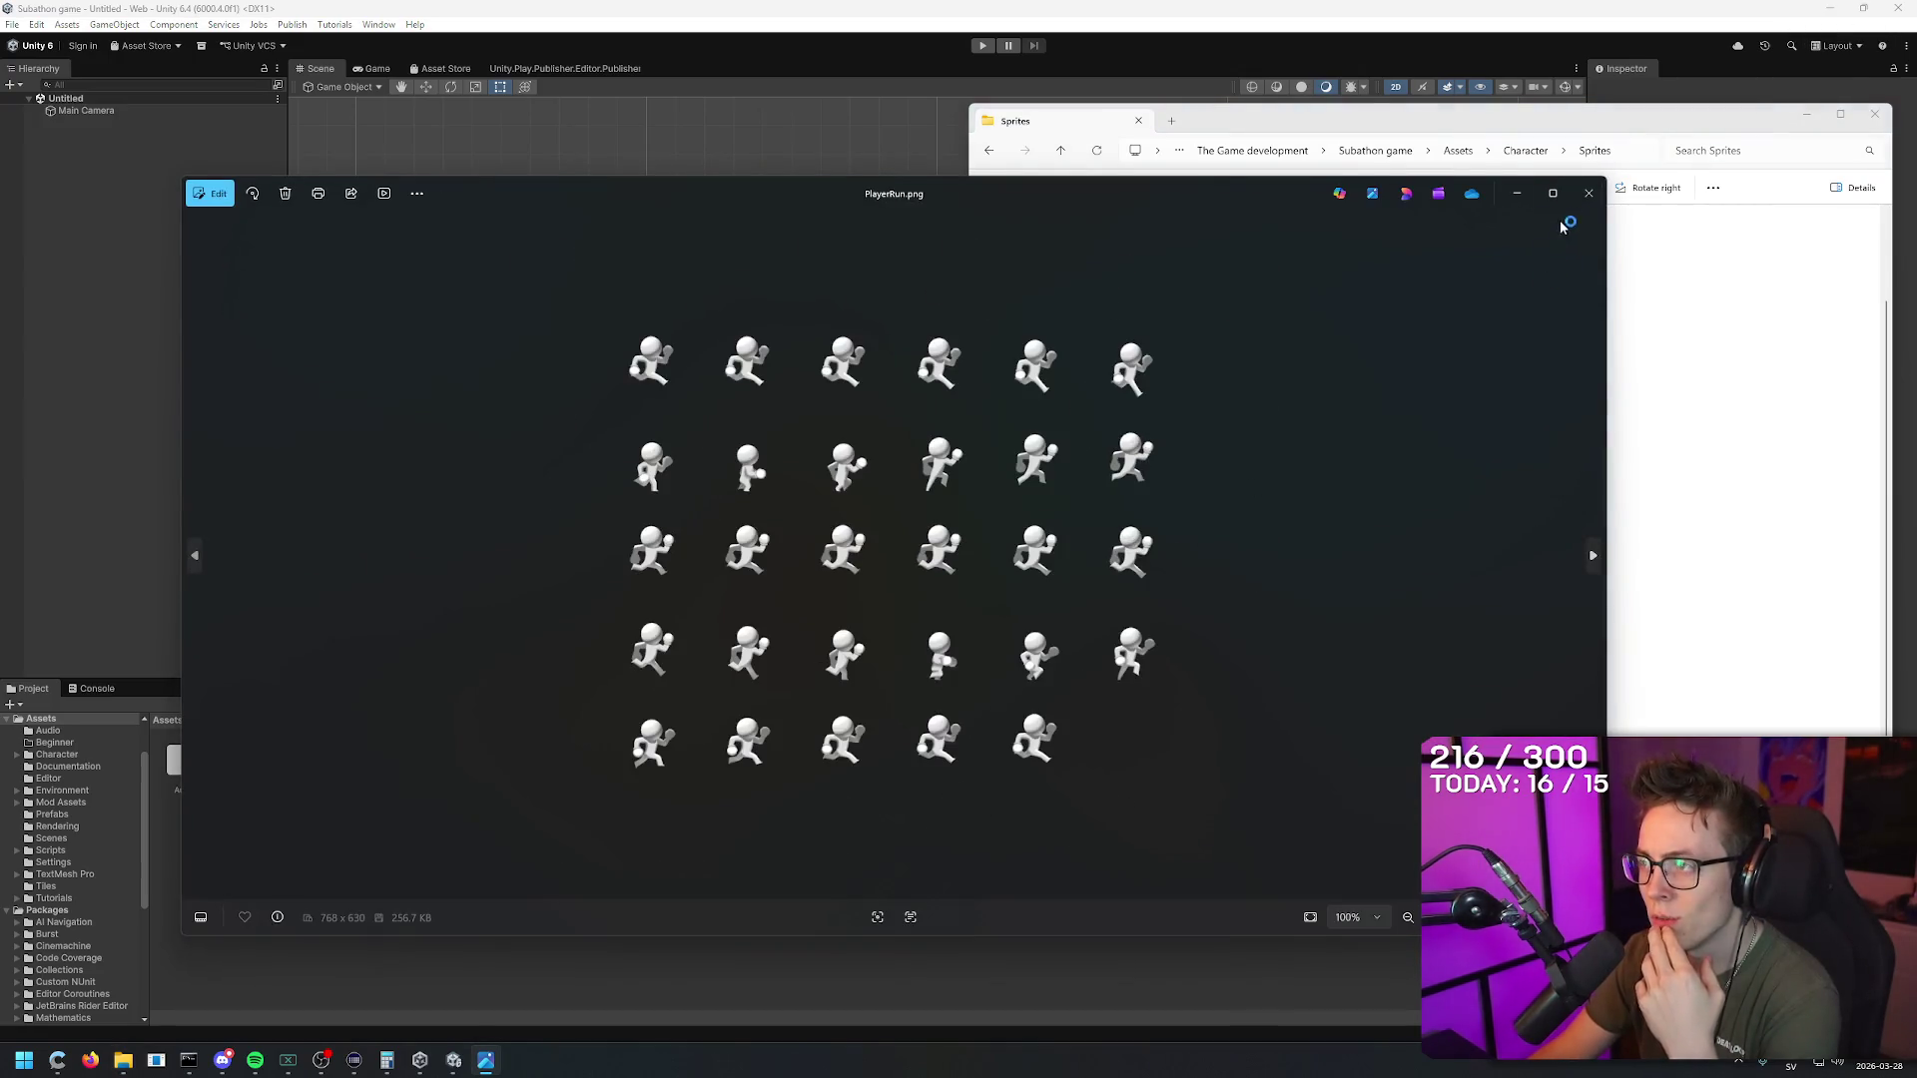
click(1588, 193)
click(1806, 114)
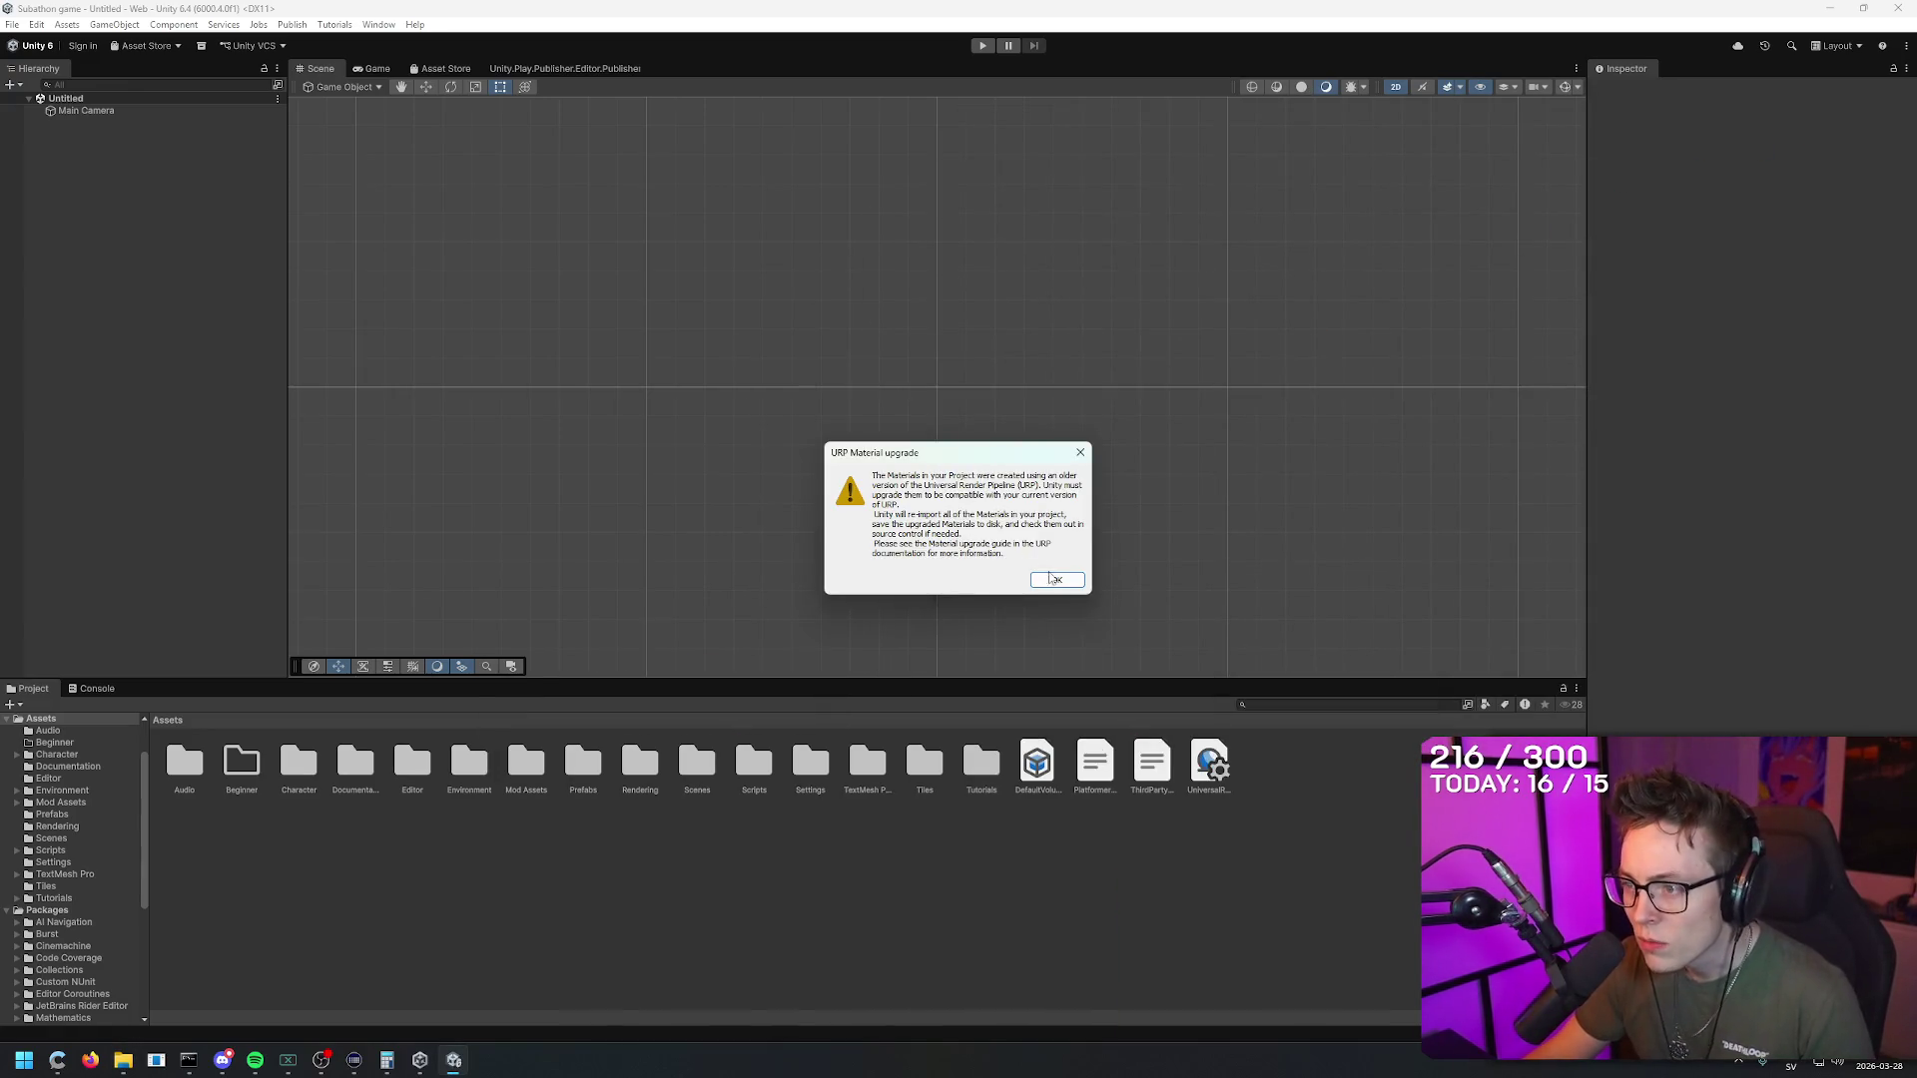
click(1060, 582)
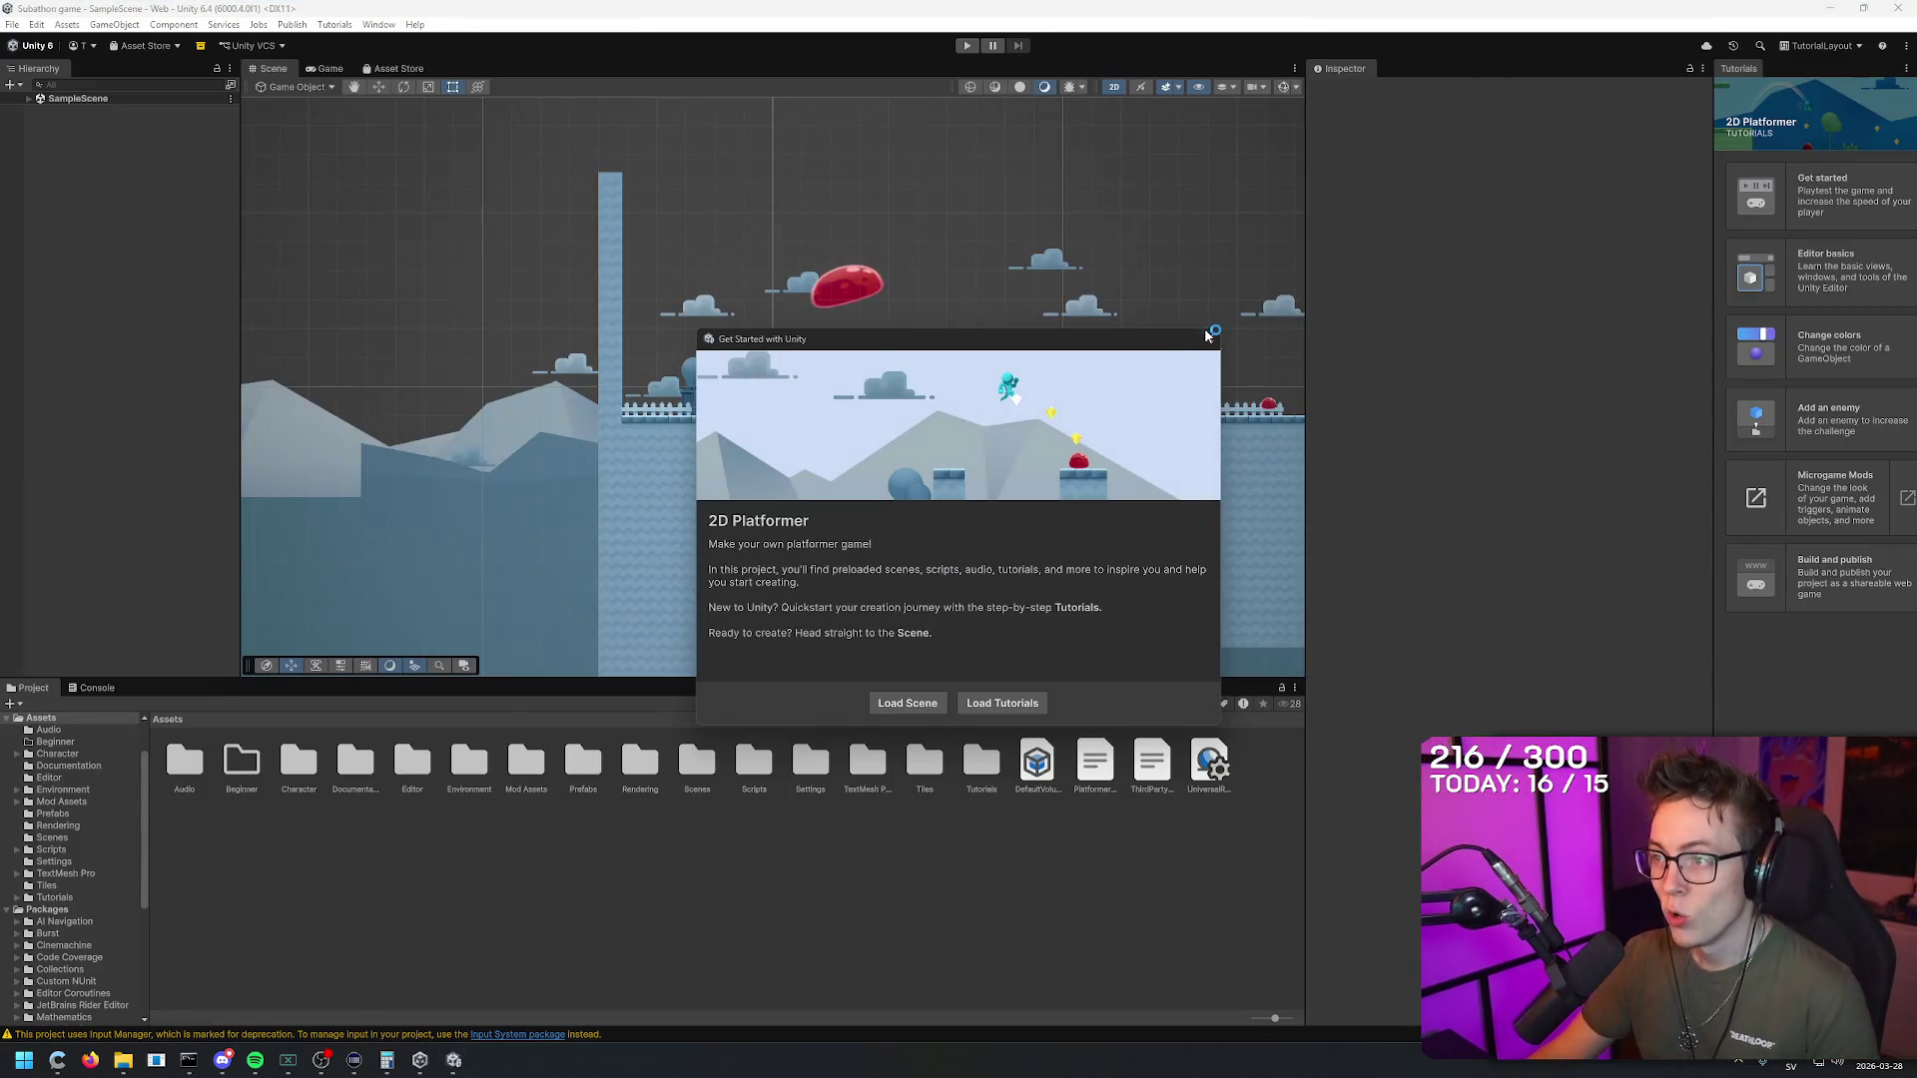
Step: Dismiss the Get Started dialog and compare the level in the Game and Scene views
click(1210, 342)
scroll(913, 504, down, 5)
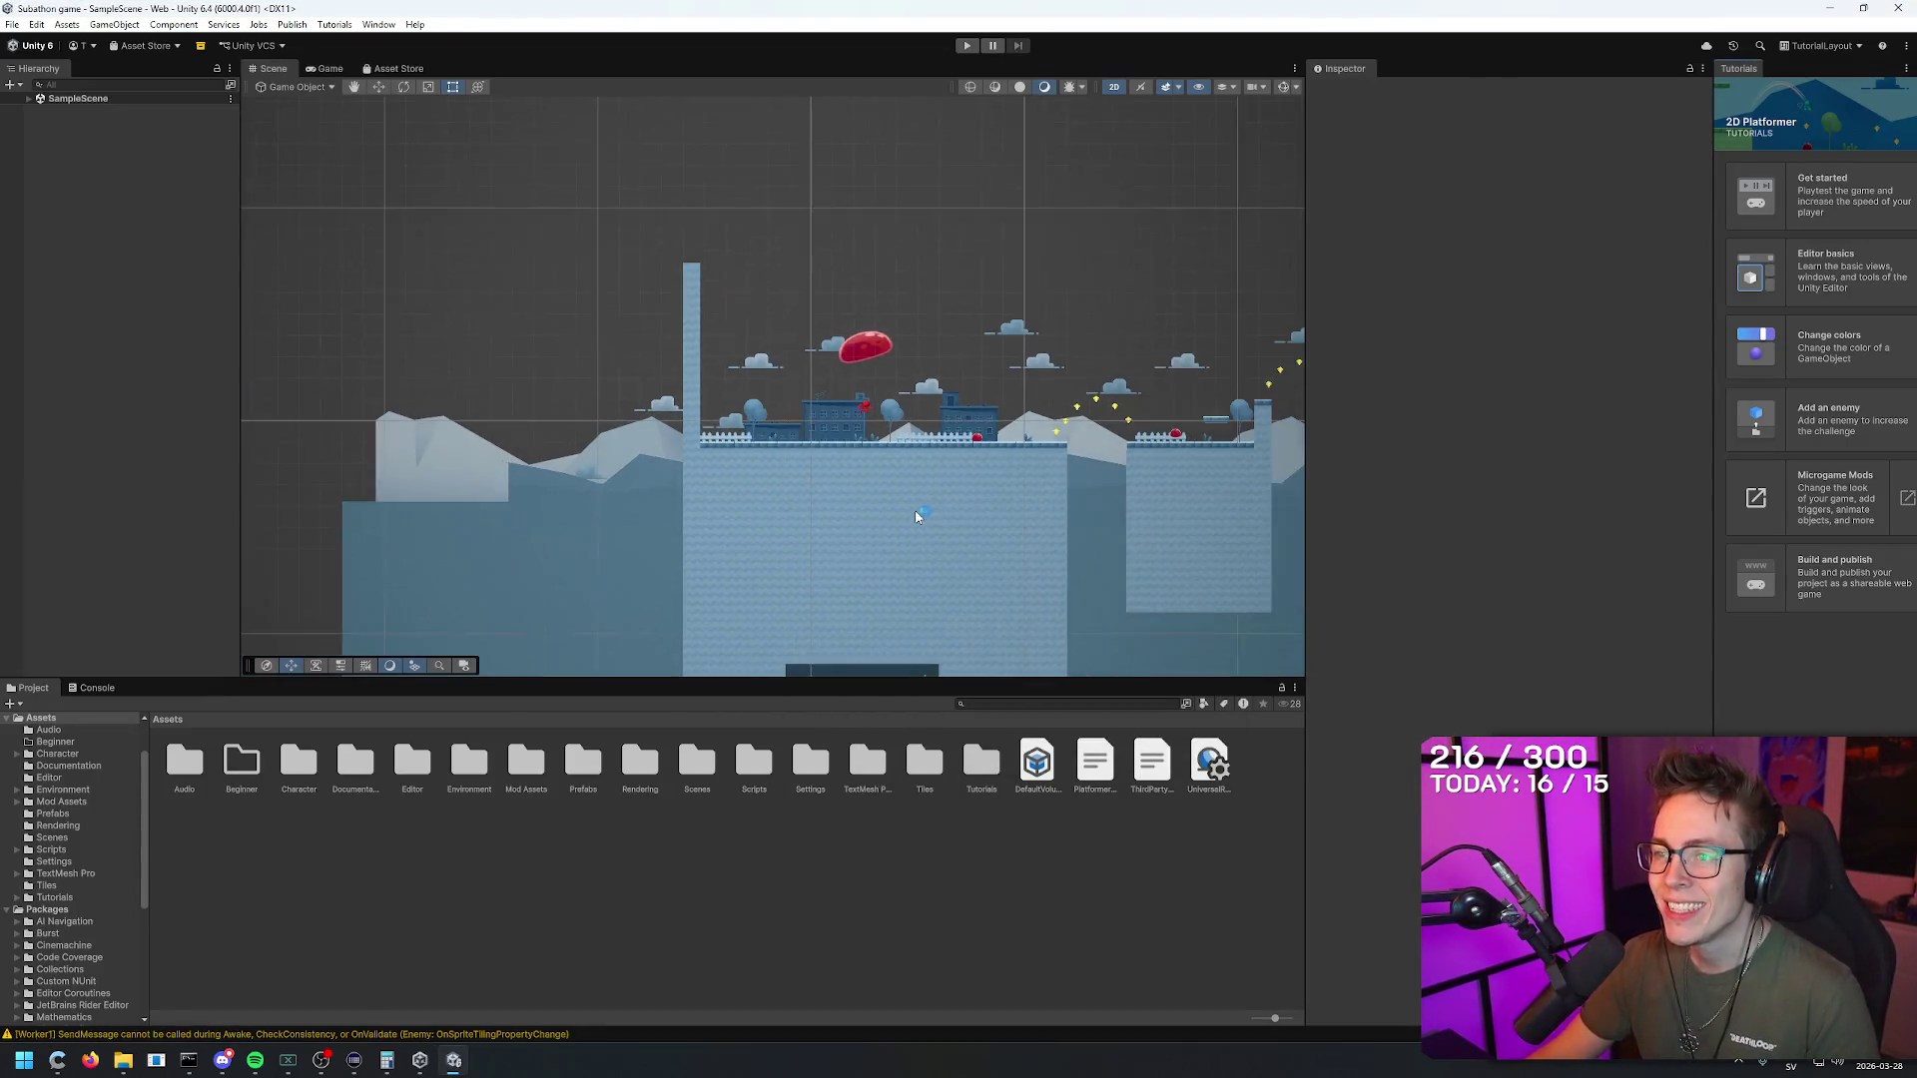
scroll(914, 499, down, 2)
click(327, 70)
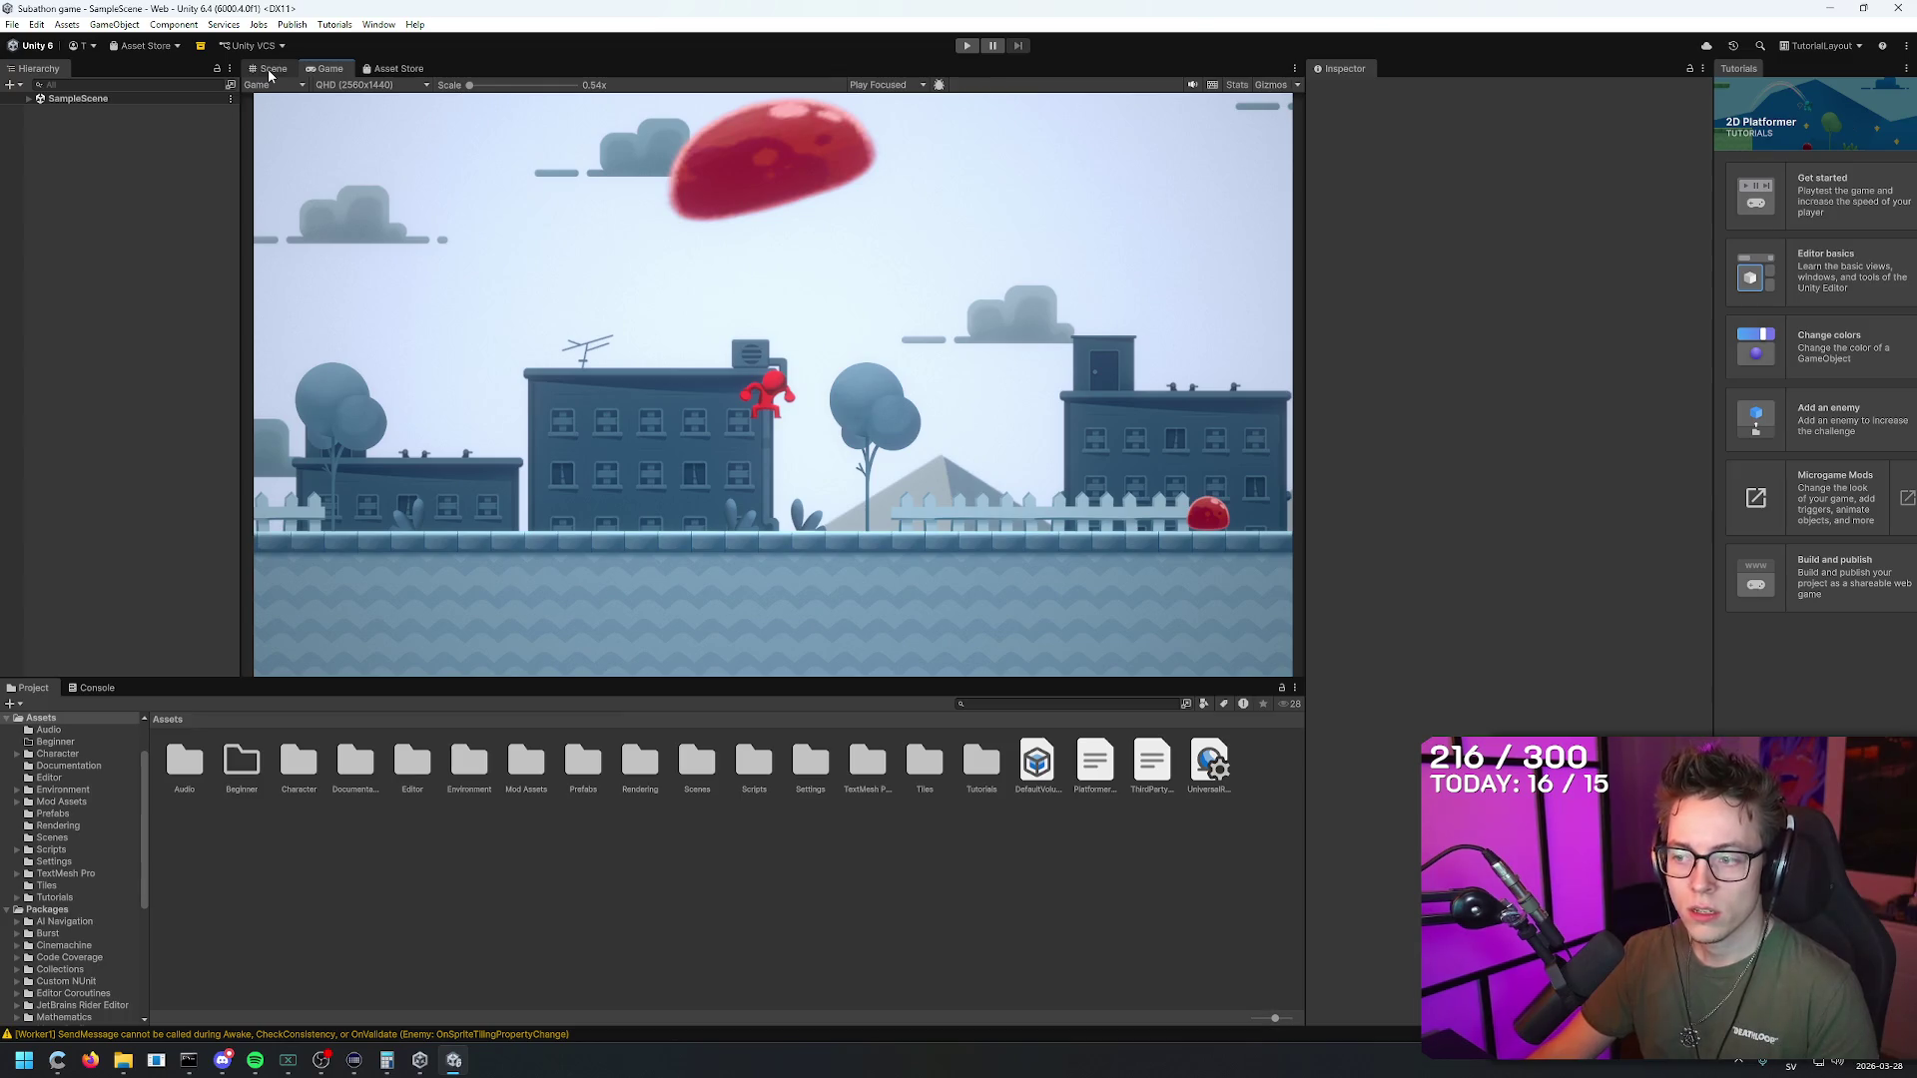
click(269, 69)
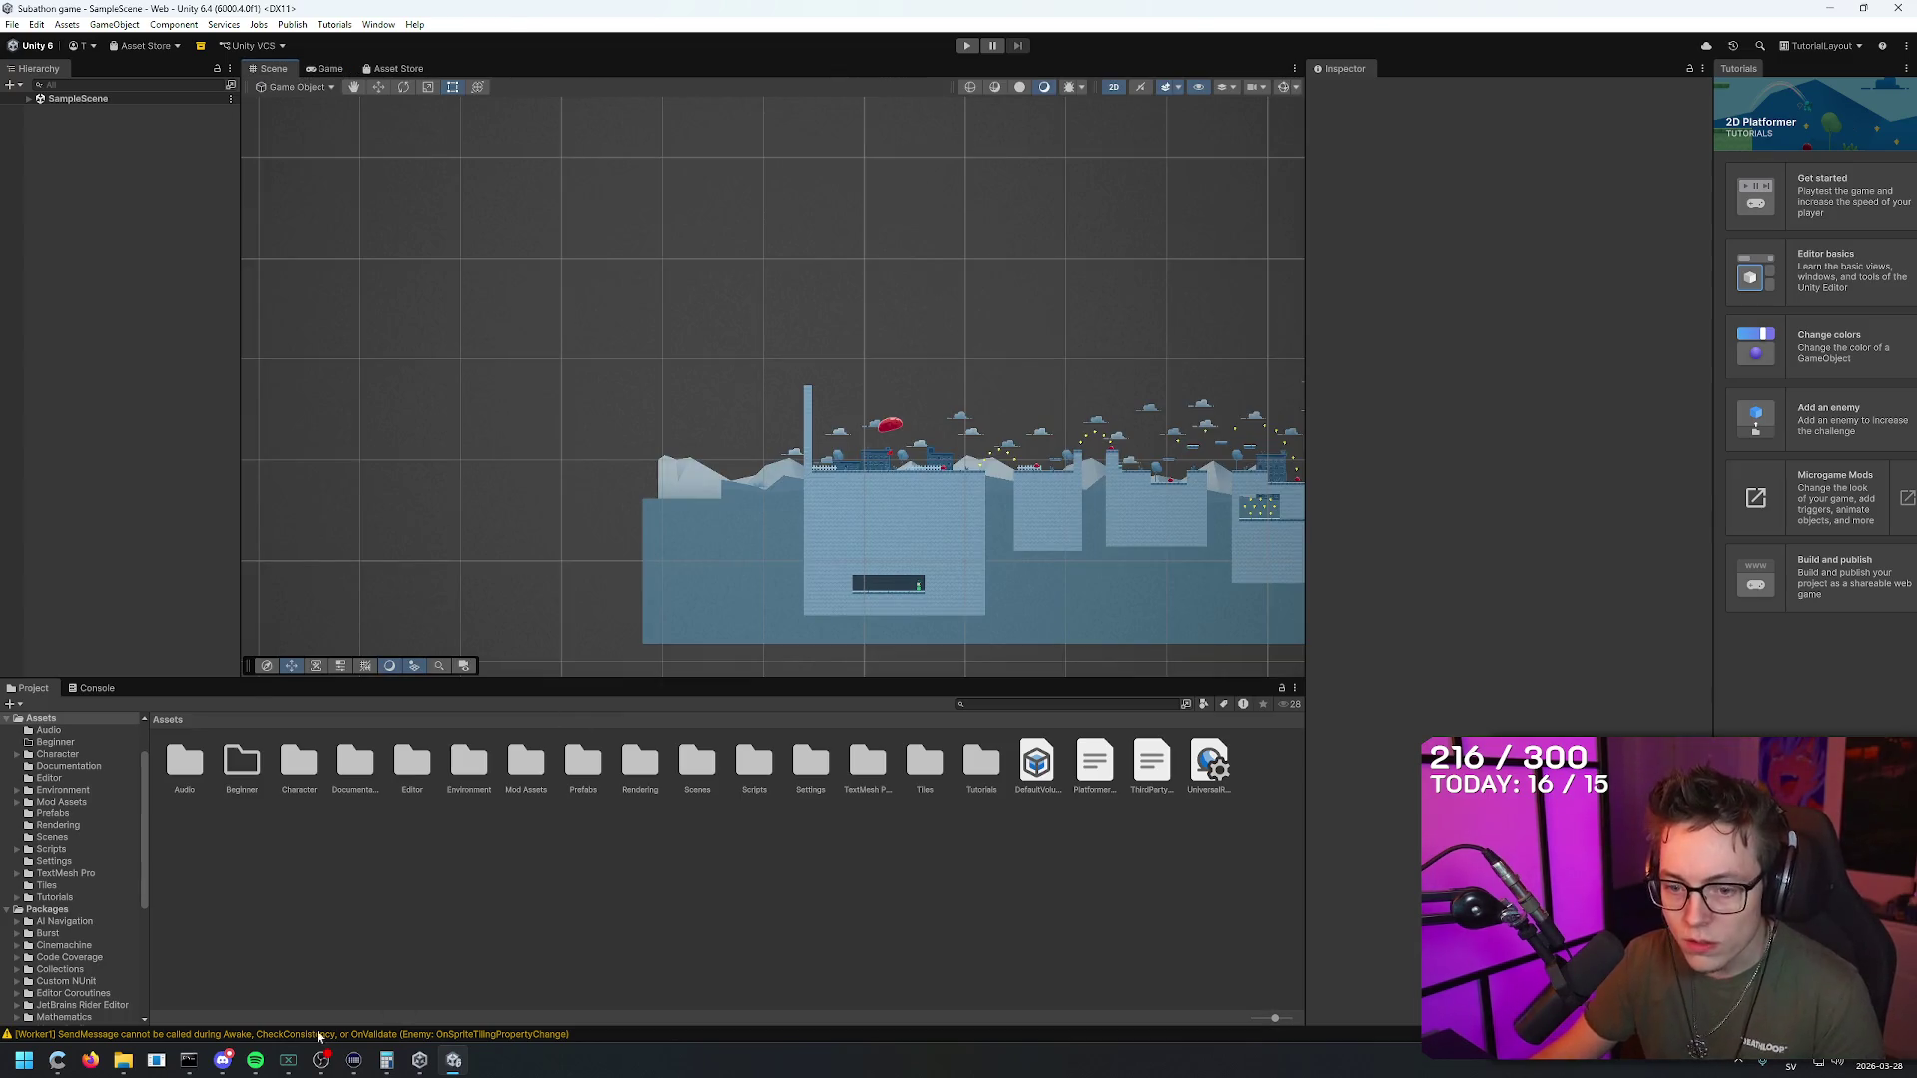
Step: Navigate File Explorer up to The Game development folder, then bring Unity forward
click(124, 1061)
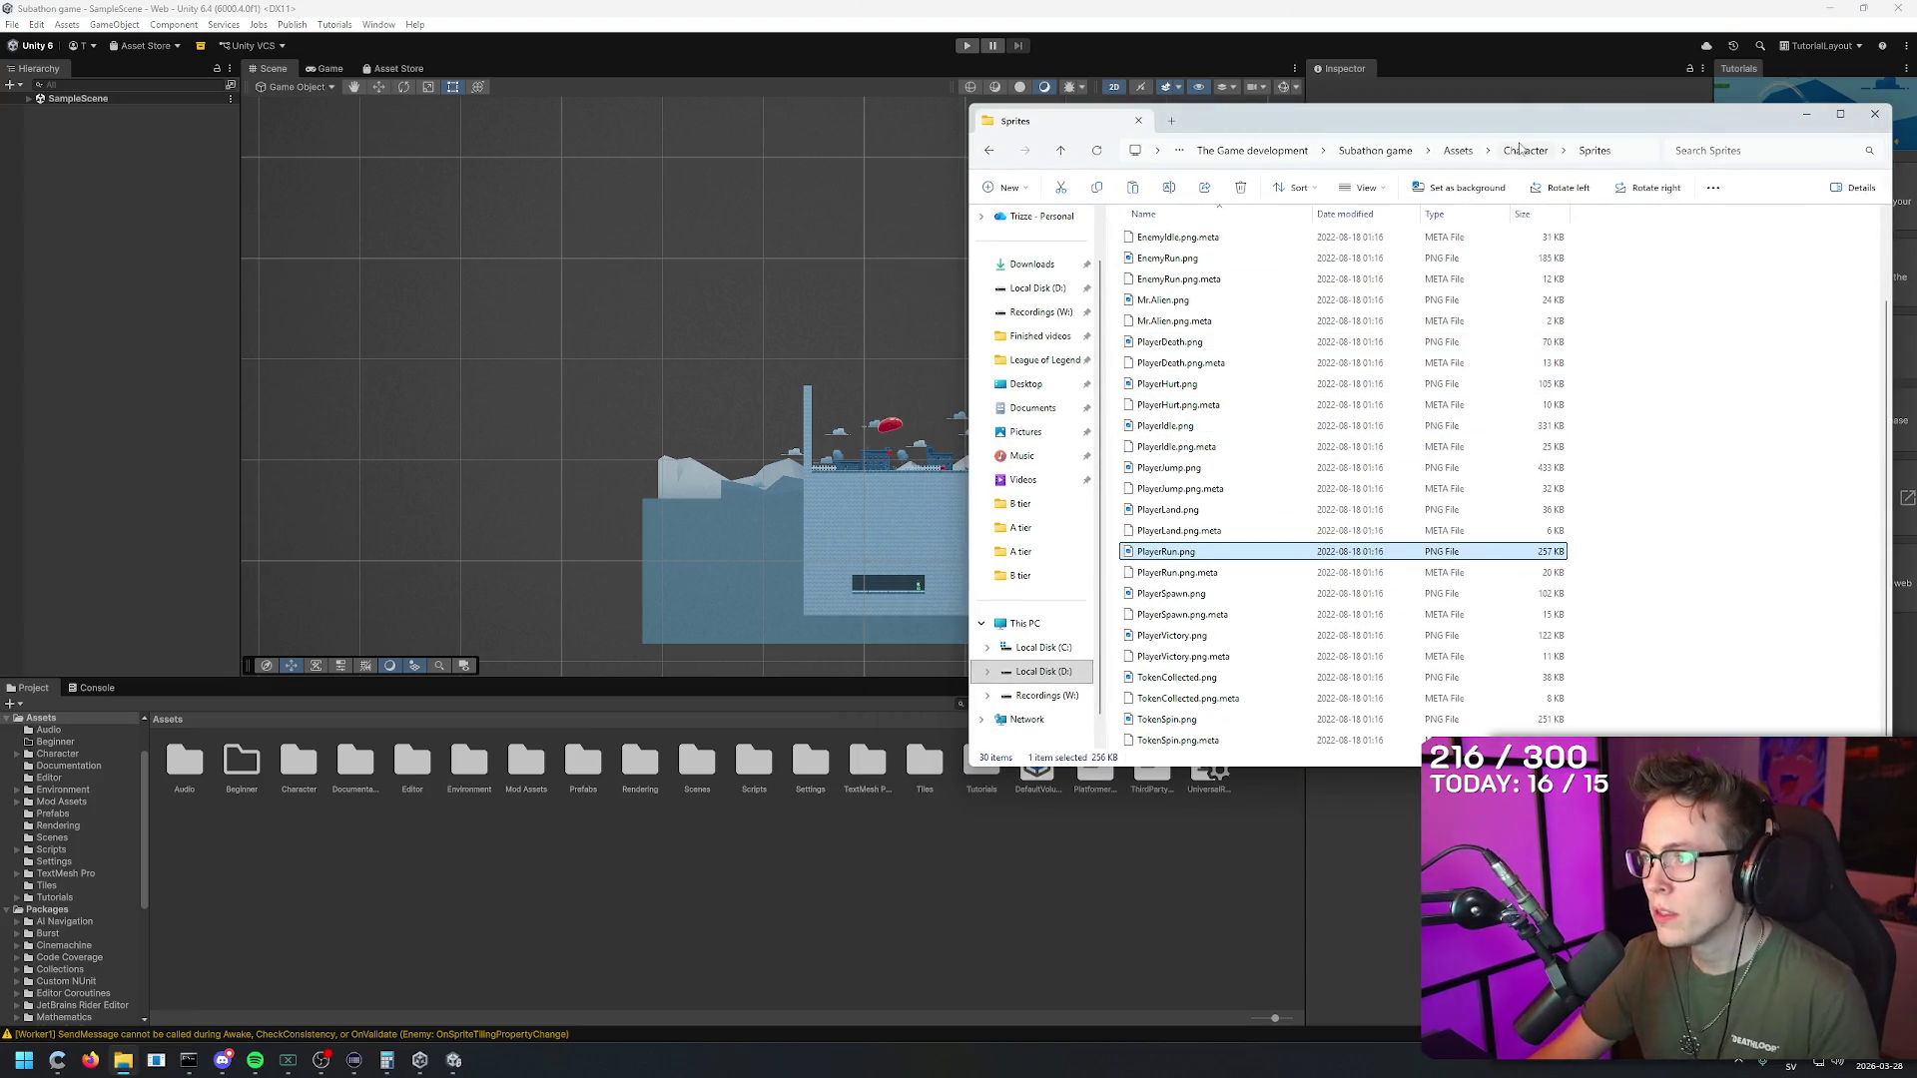
click(1374, 151)
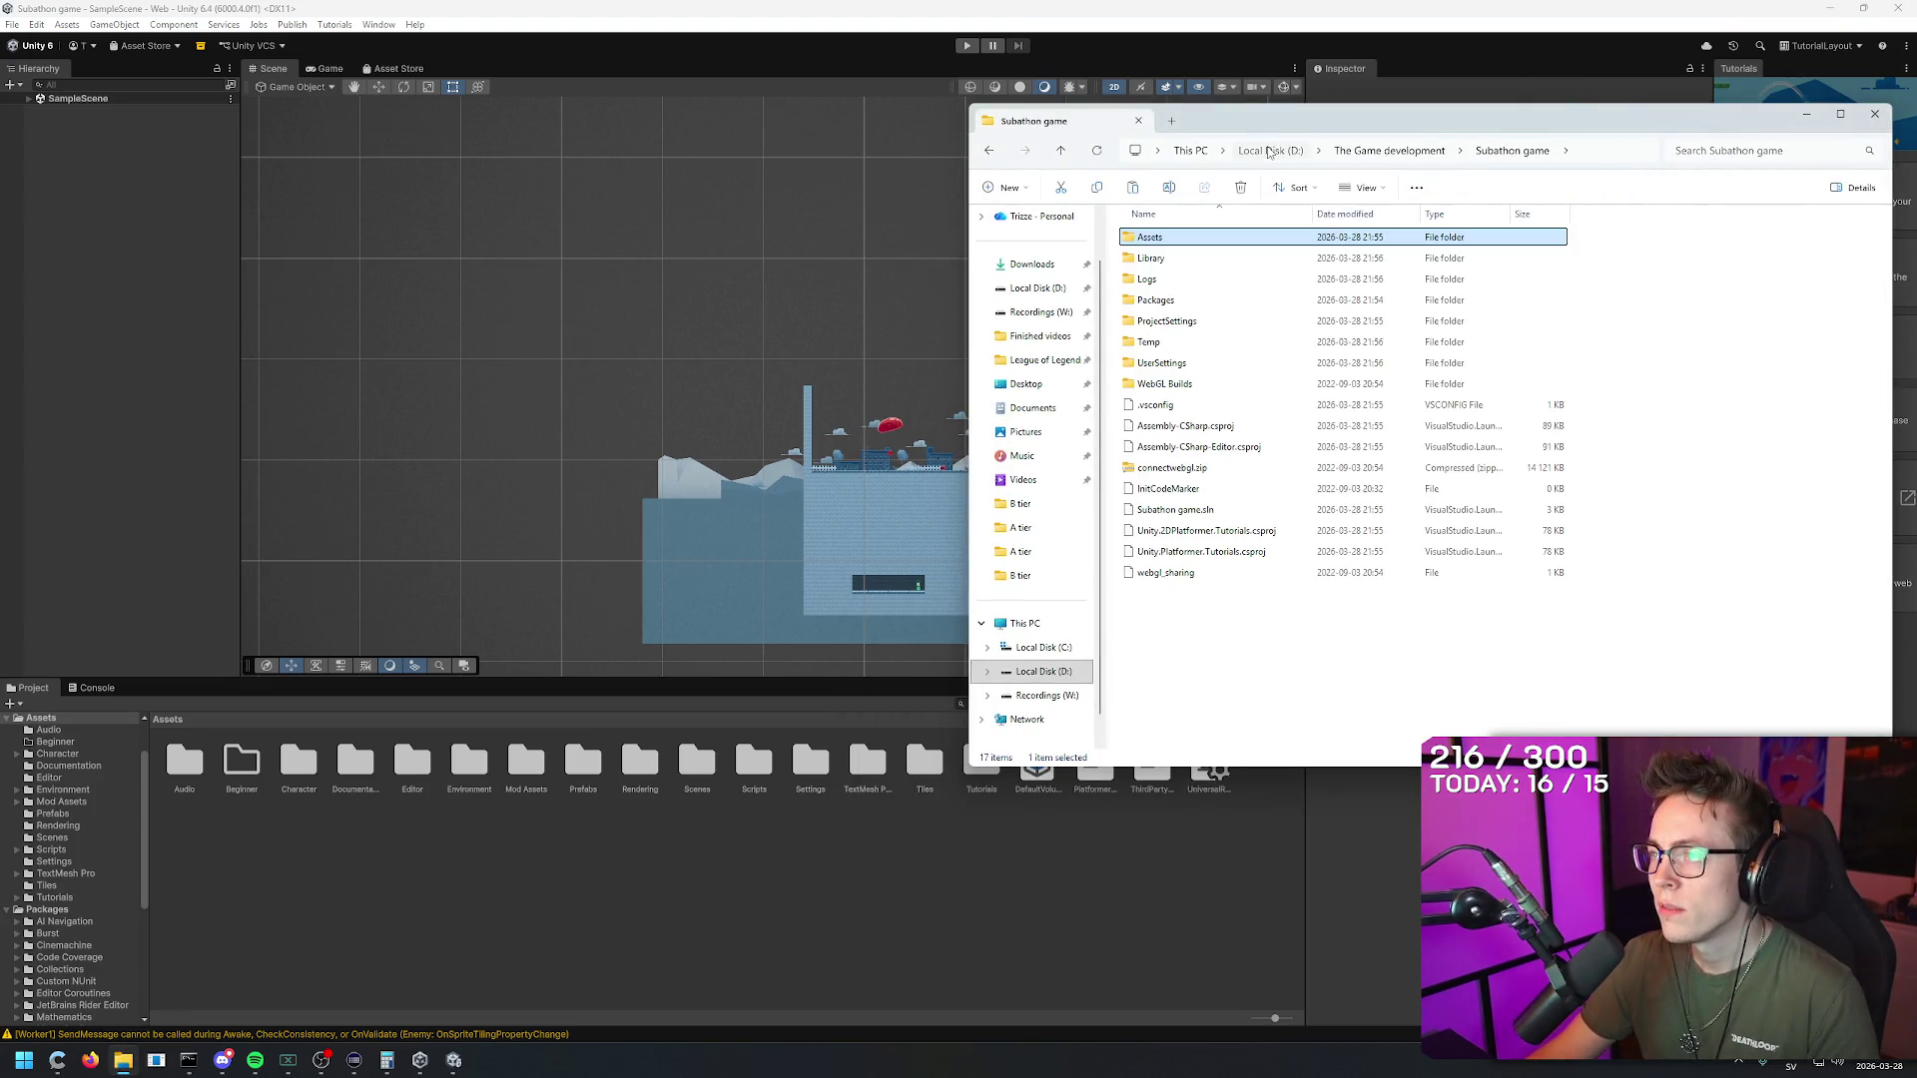
click(1268, 150)
key(alt+Left)
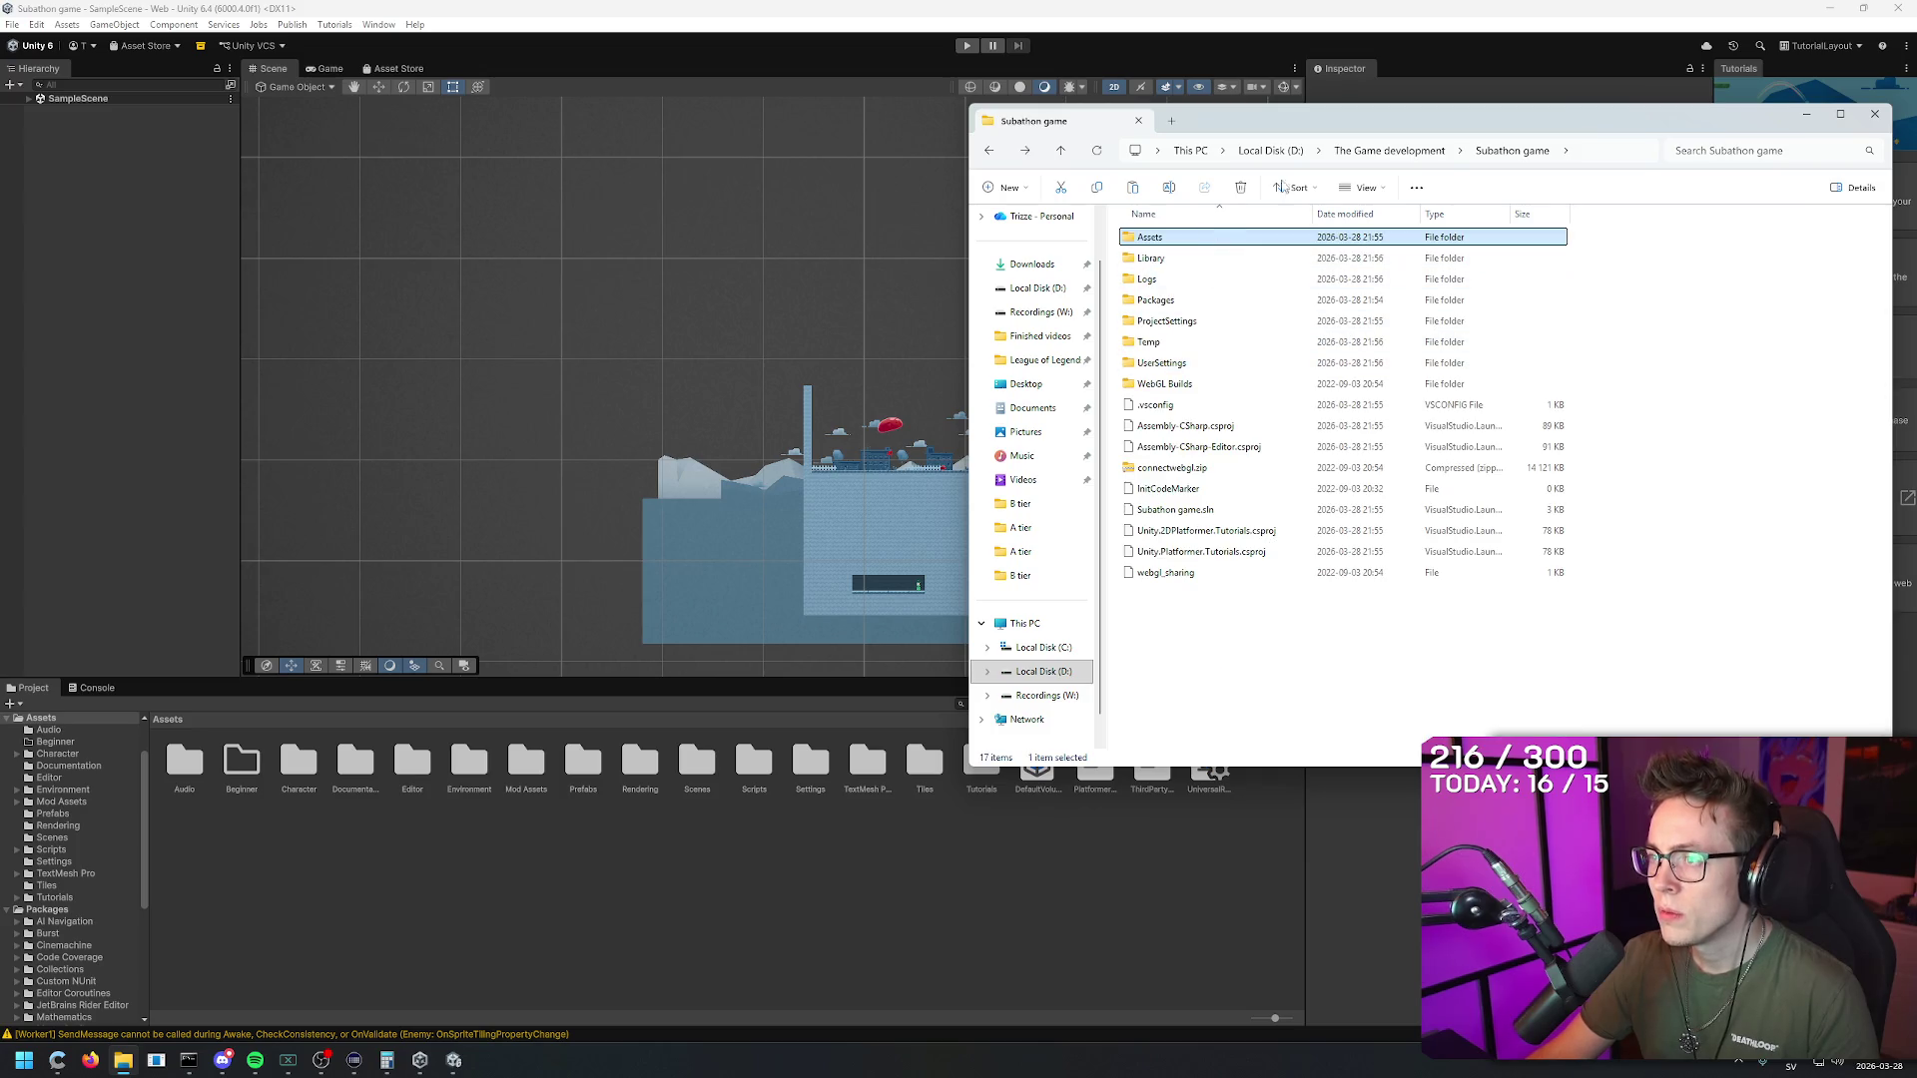
click(1376, 151)
double_click(1188, 237)
key(alt+Left)
click(1382, 37)
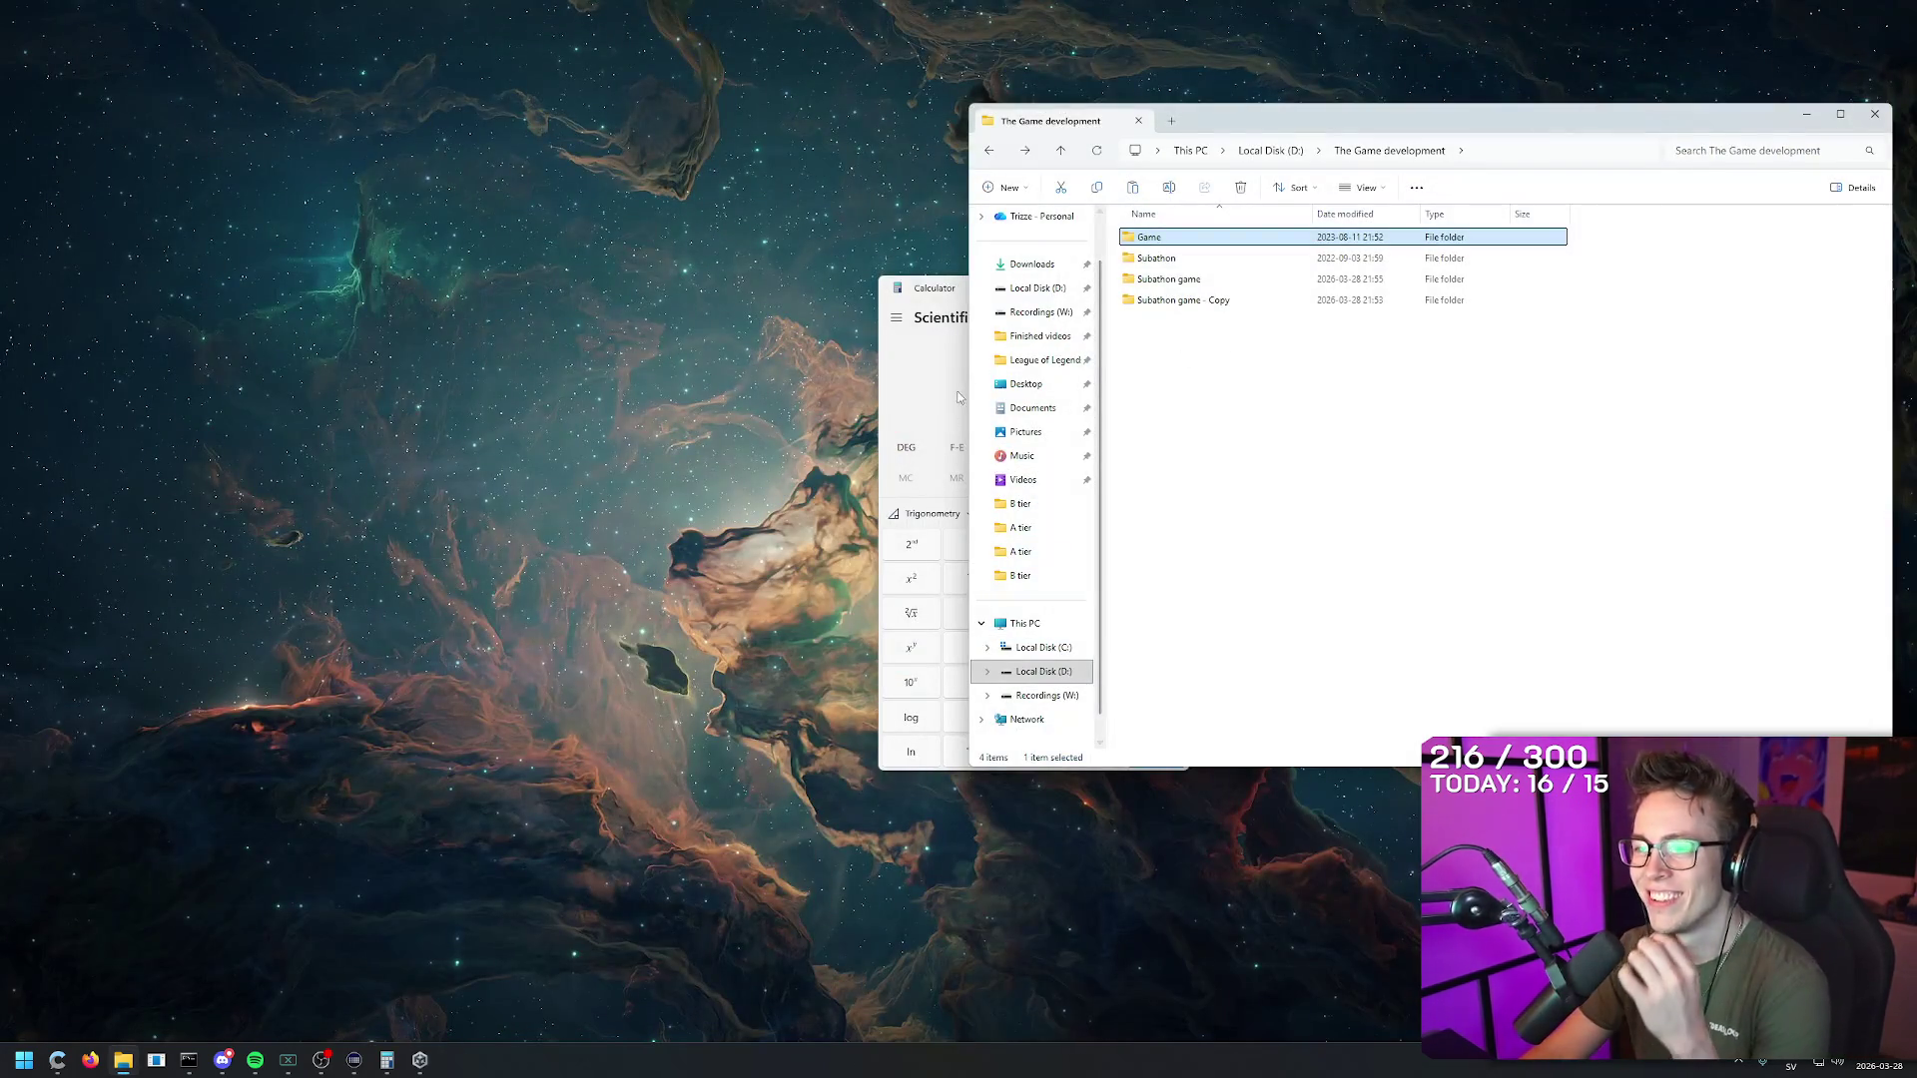
Step: Add the Game folder as a project in Unity Hub using the 6000.4.0f1 editor
click(957, 397)
click(1185, 287)
click(386, 1059)
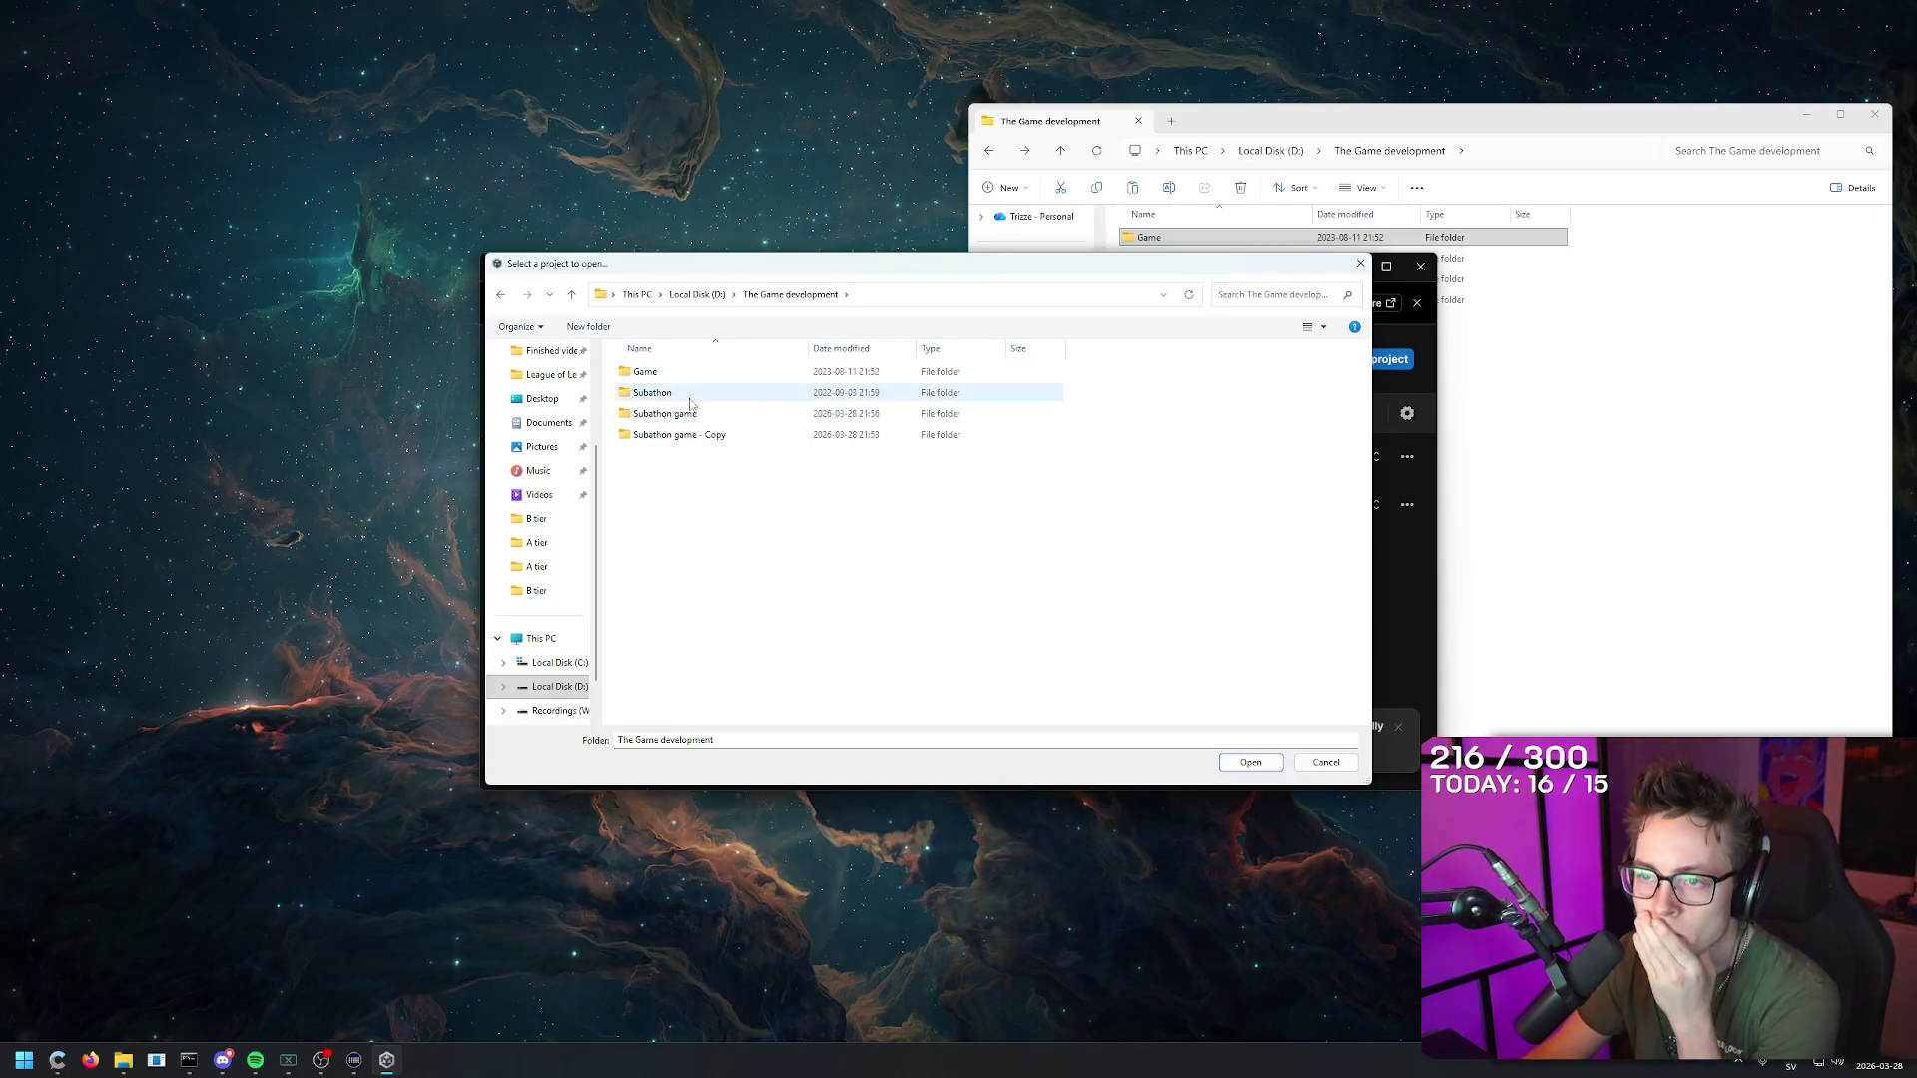
click(674, 379)
click(1251, 761)
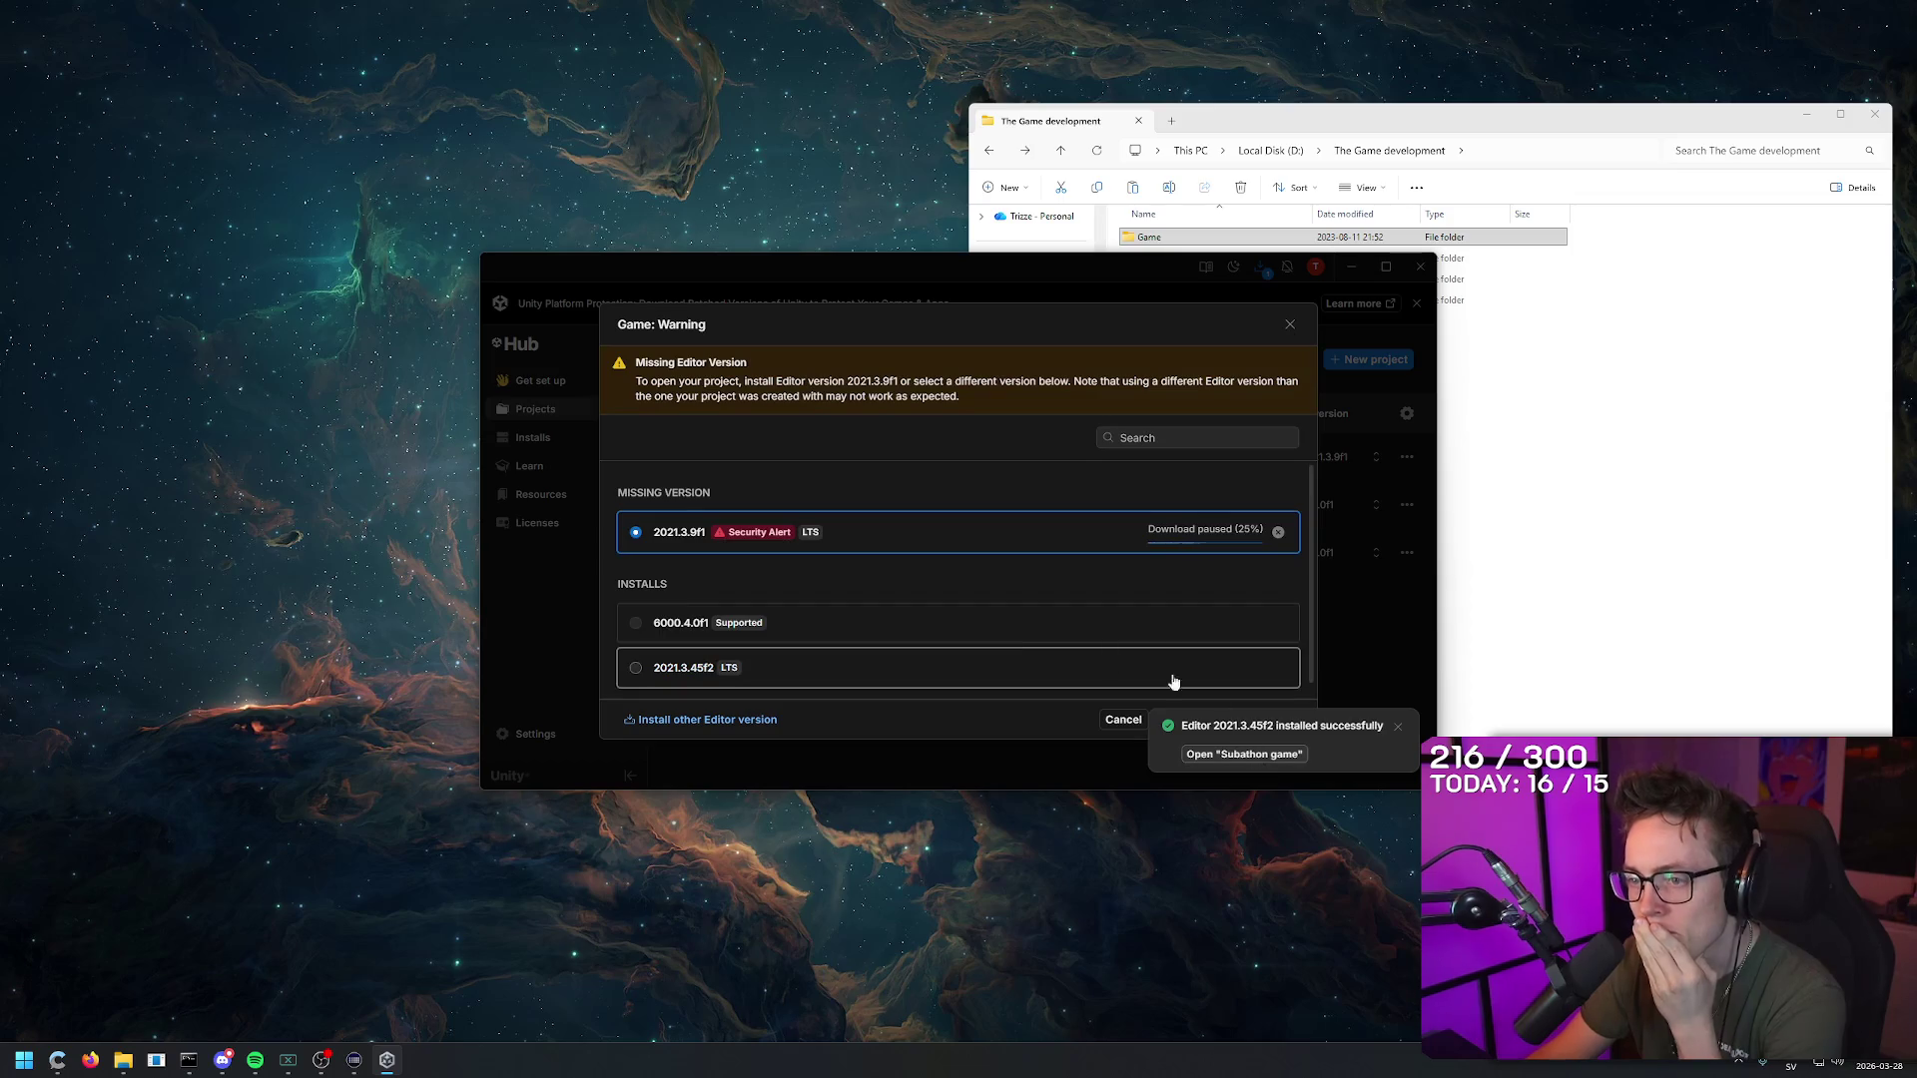
click(696, 625)
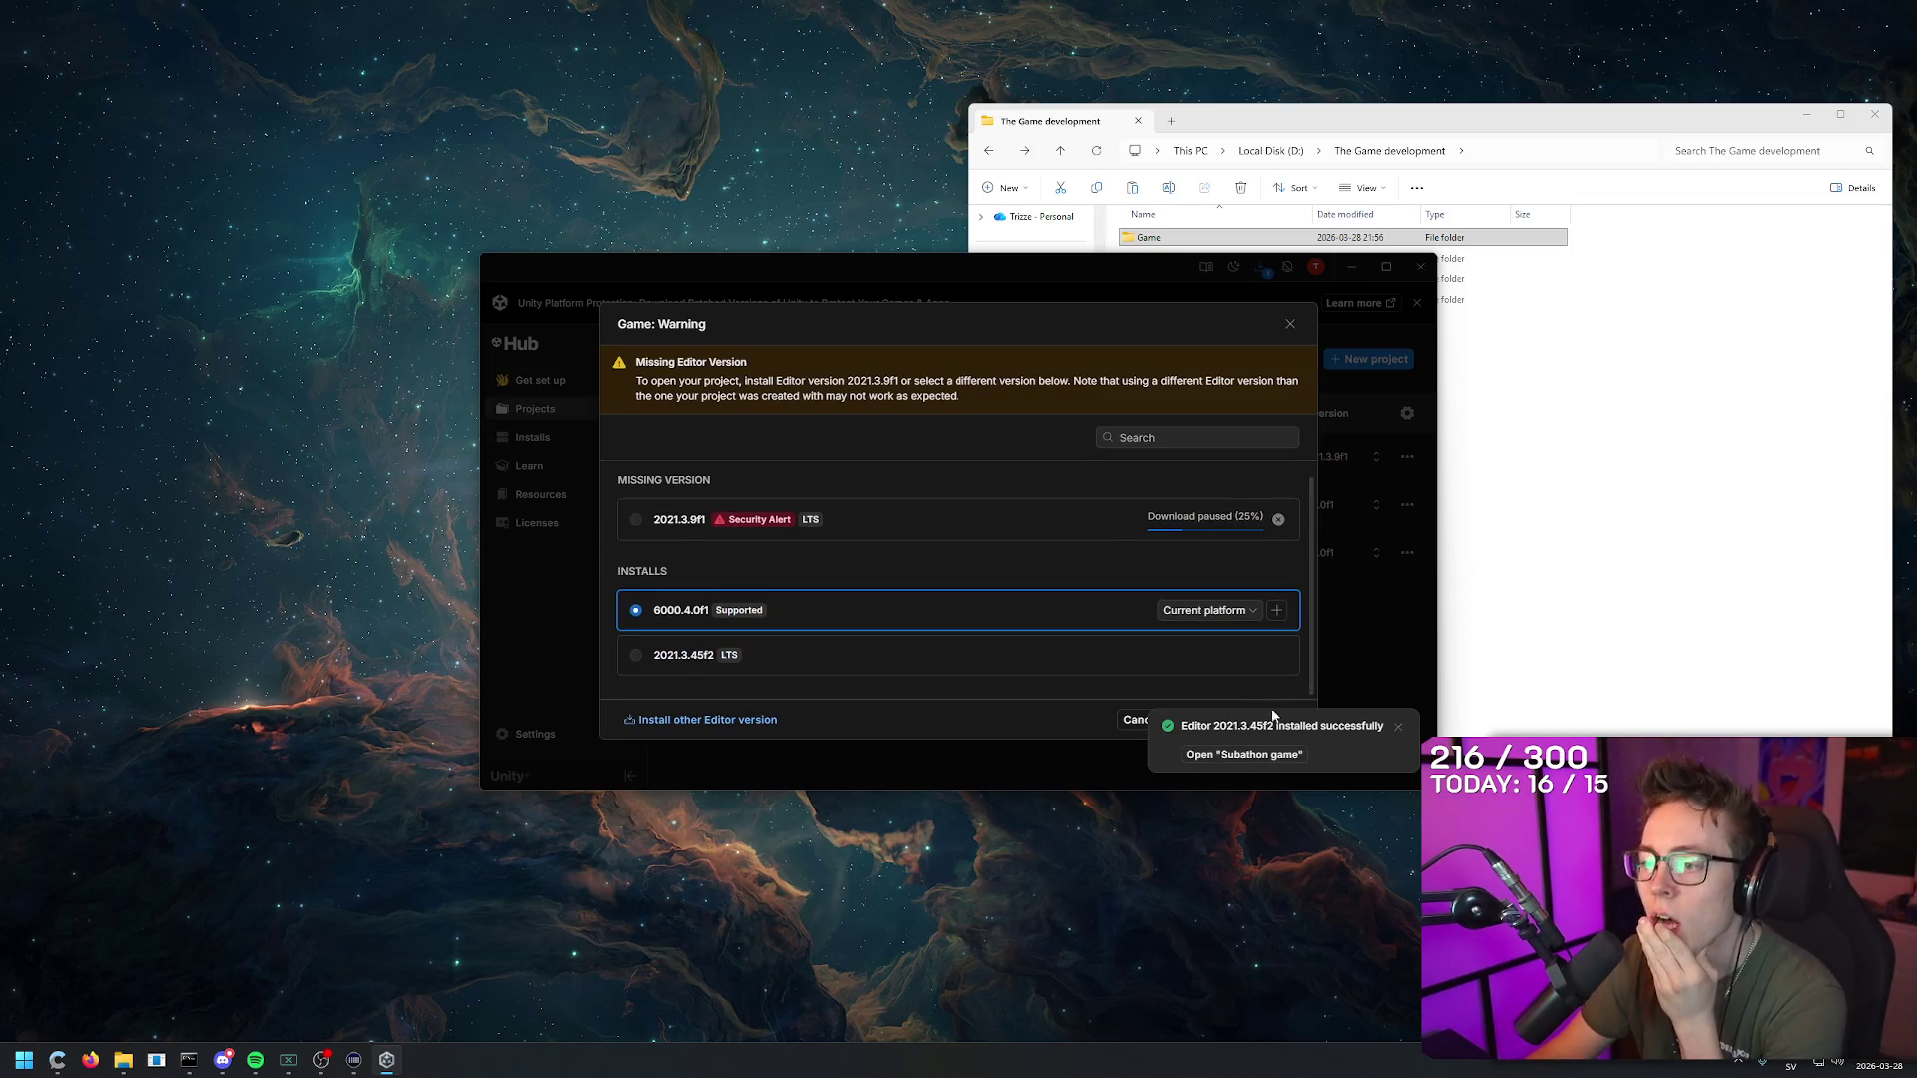
click(1397, 731)
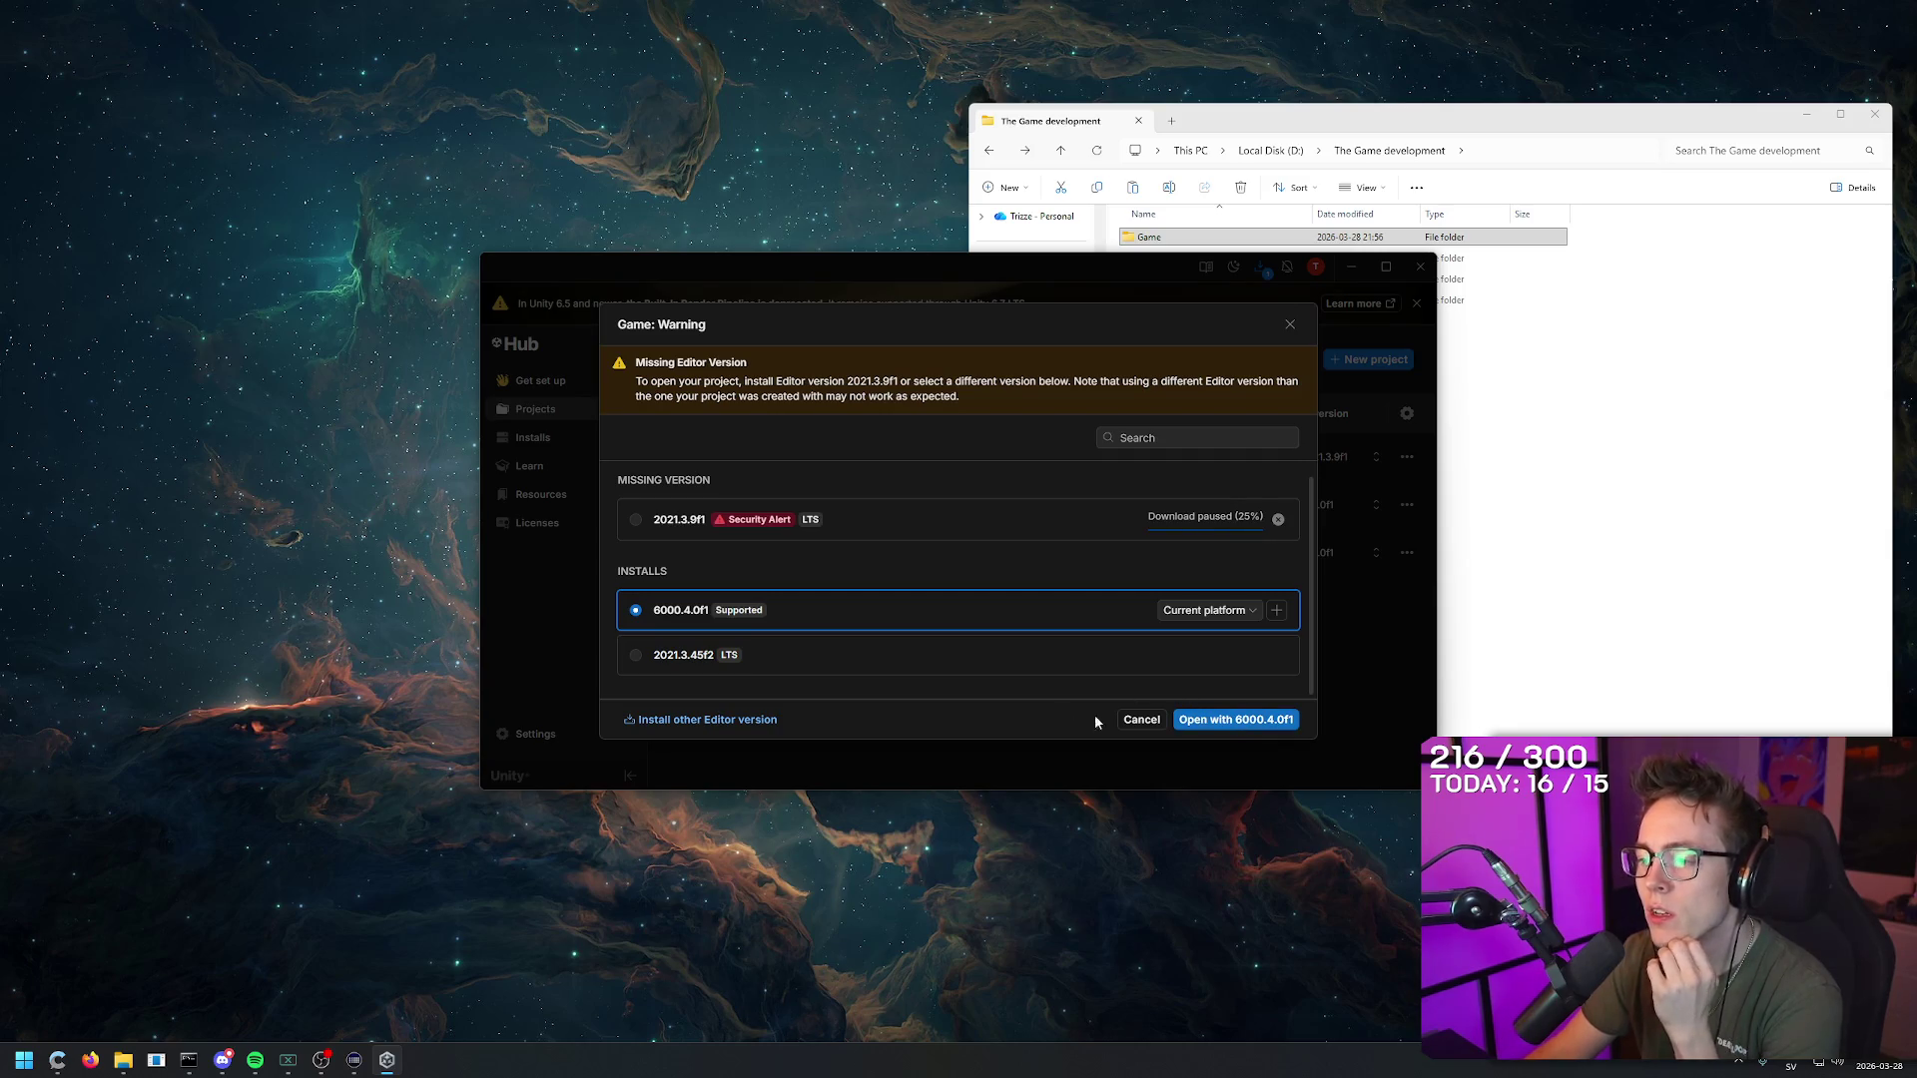
Step: In File Explorer, start deleting the 'Subathon game - Copy' folder and select Game
click(1247, 237)
click(1183, 300)
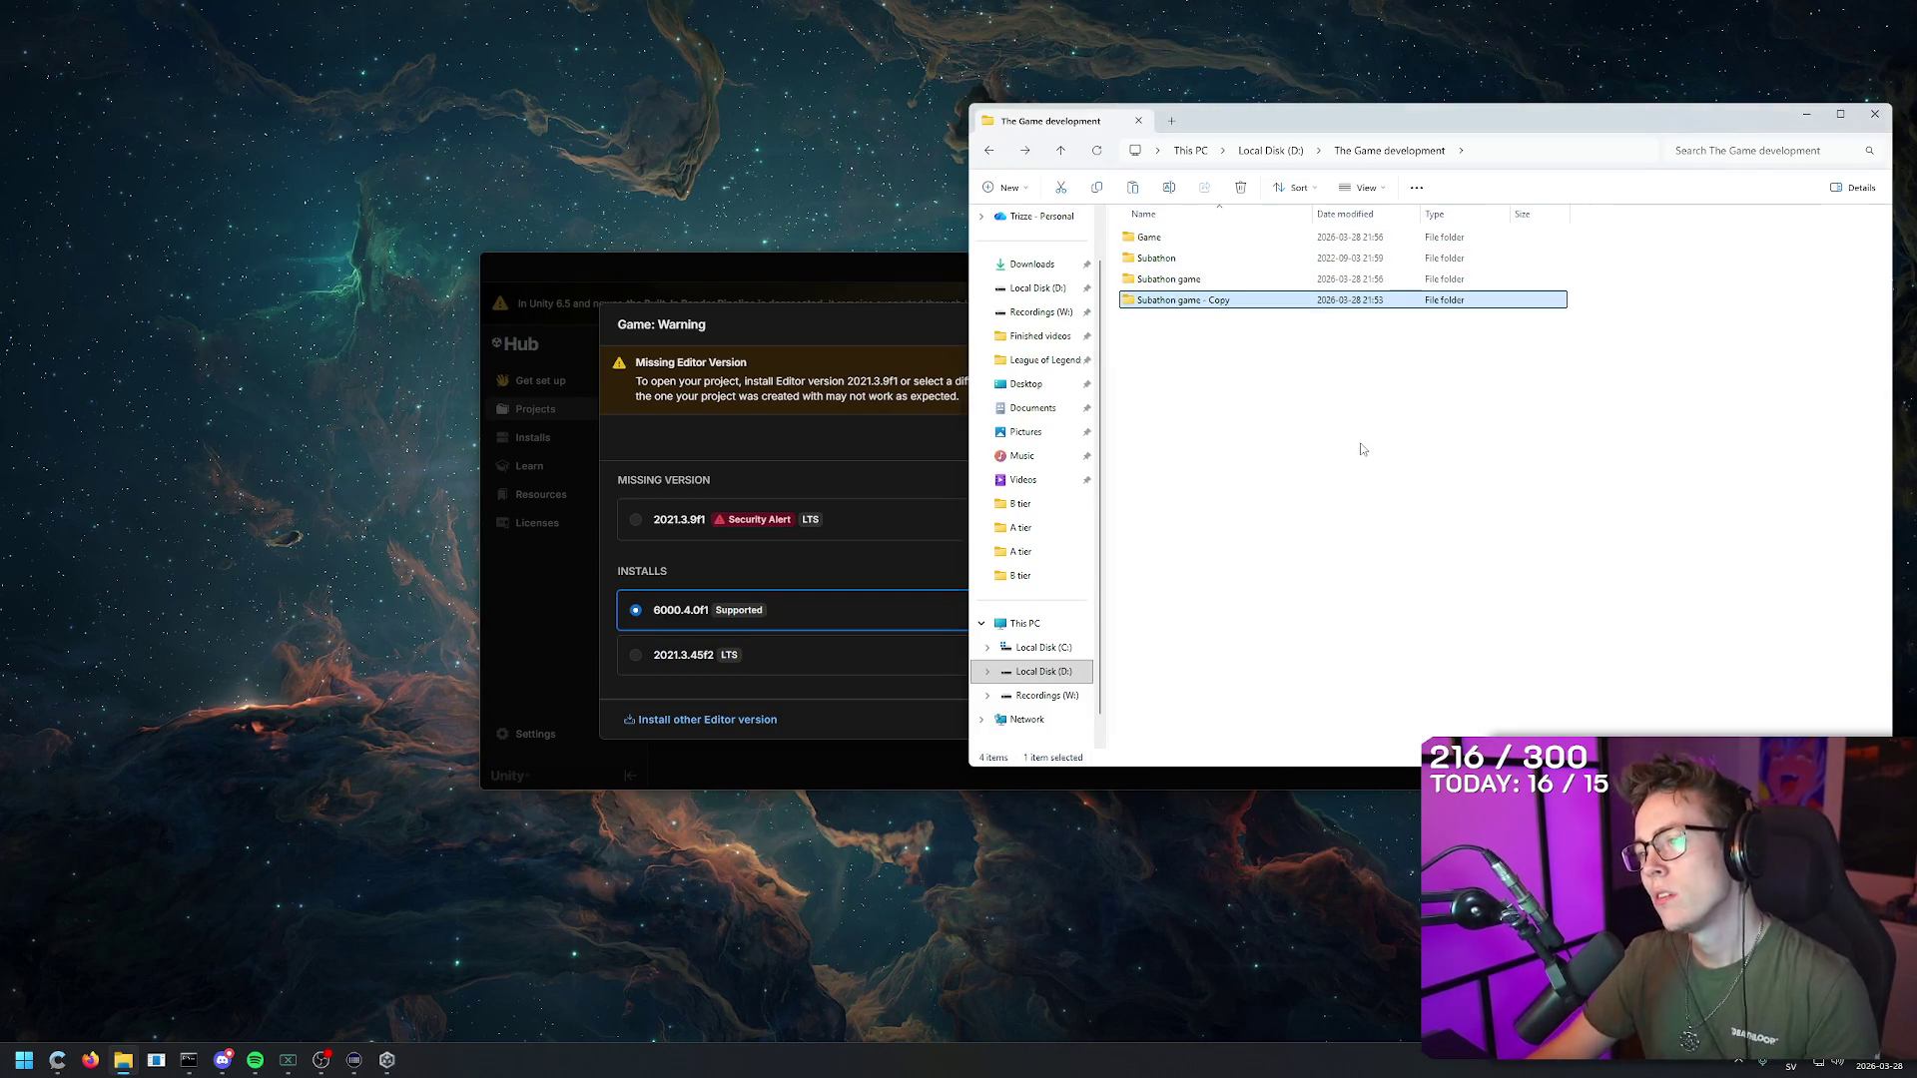
key(Delete)
key(Escape)
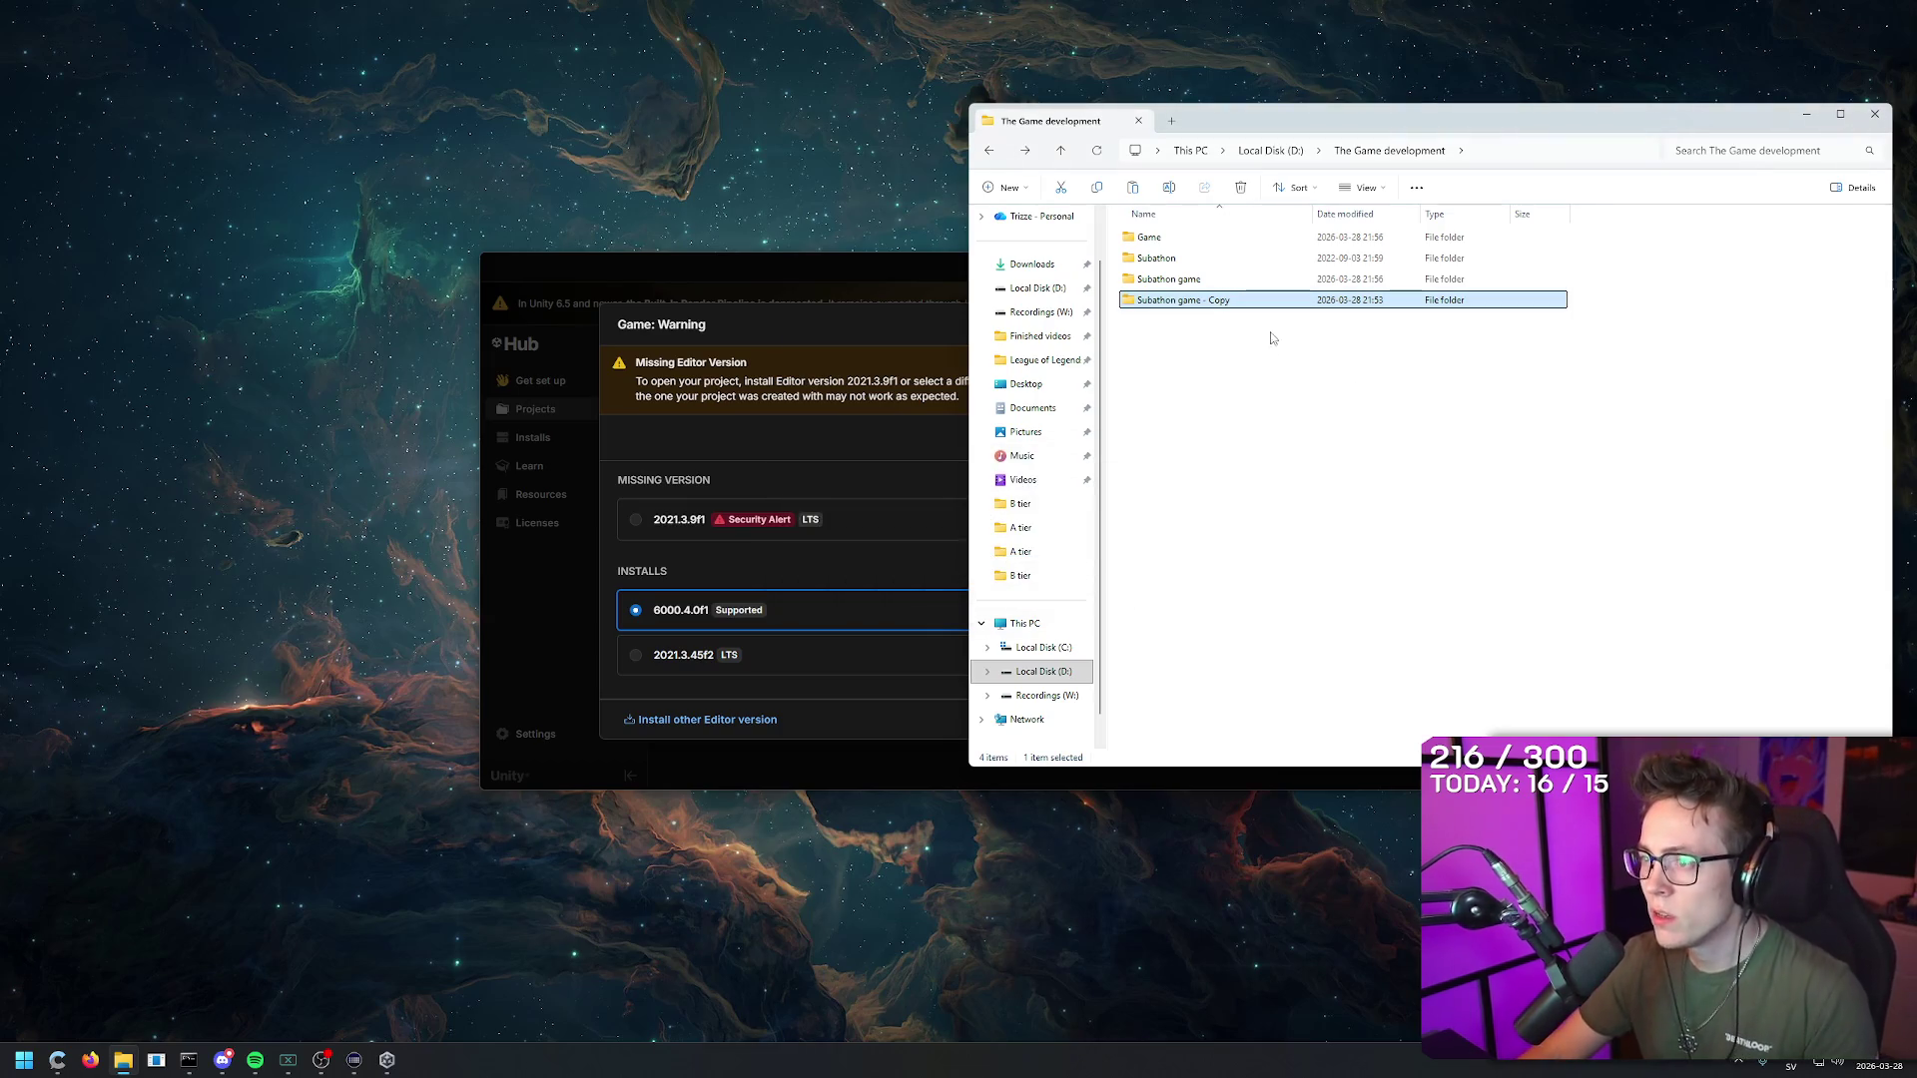
click(1178, 237)
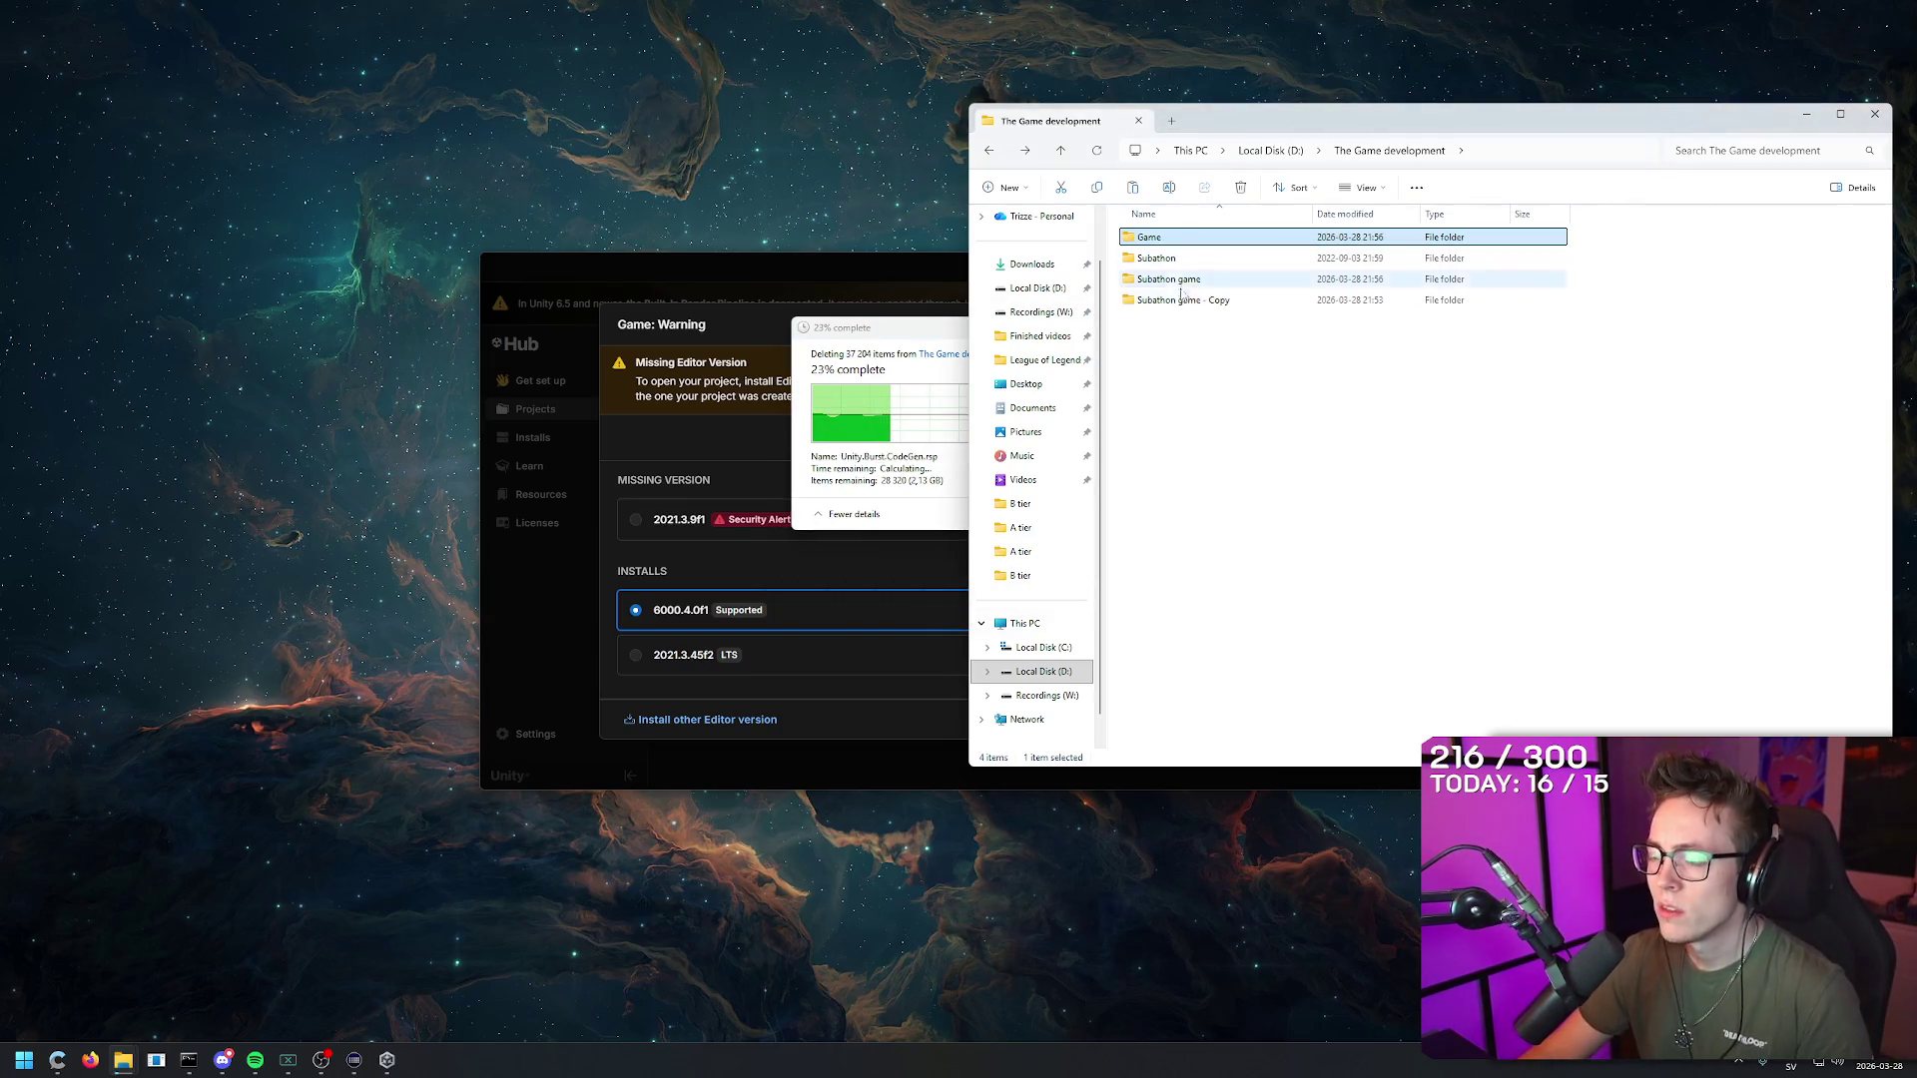
Step: Permanently delete the 'Subathon game - Copy' folder with Shift+Delete
click(924, 344)
click(1106, 330)
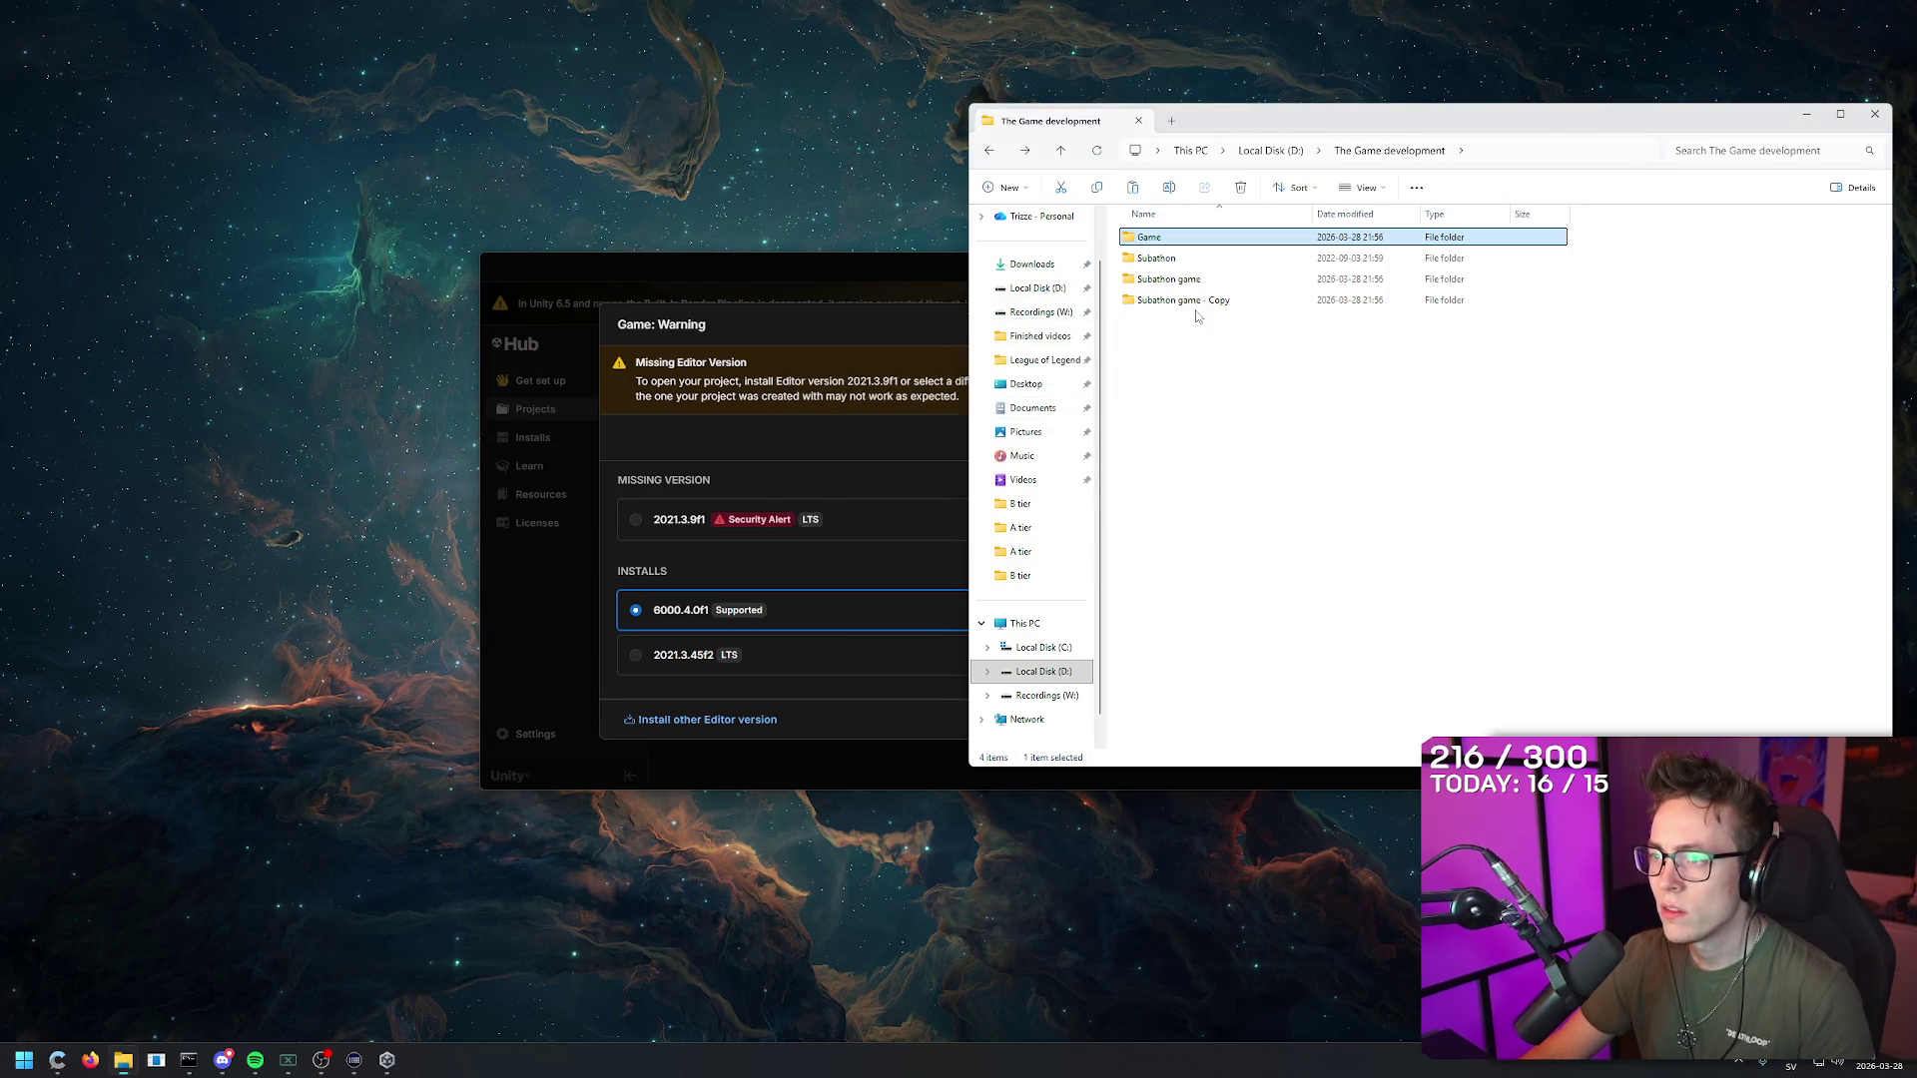
double_click(1197, 302)
click(1197, 306)
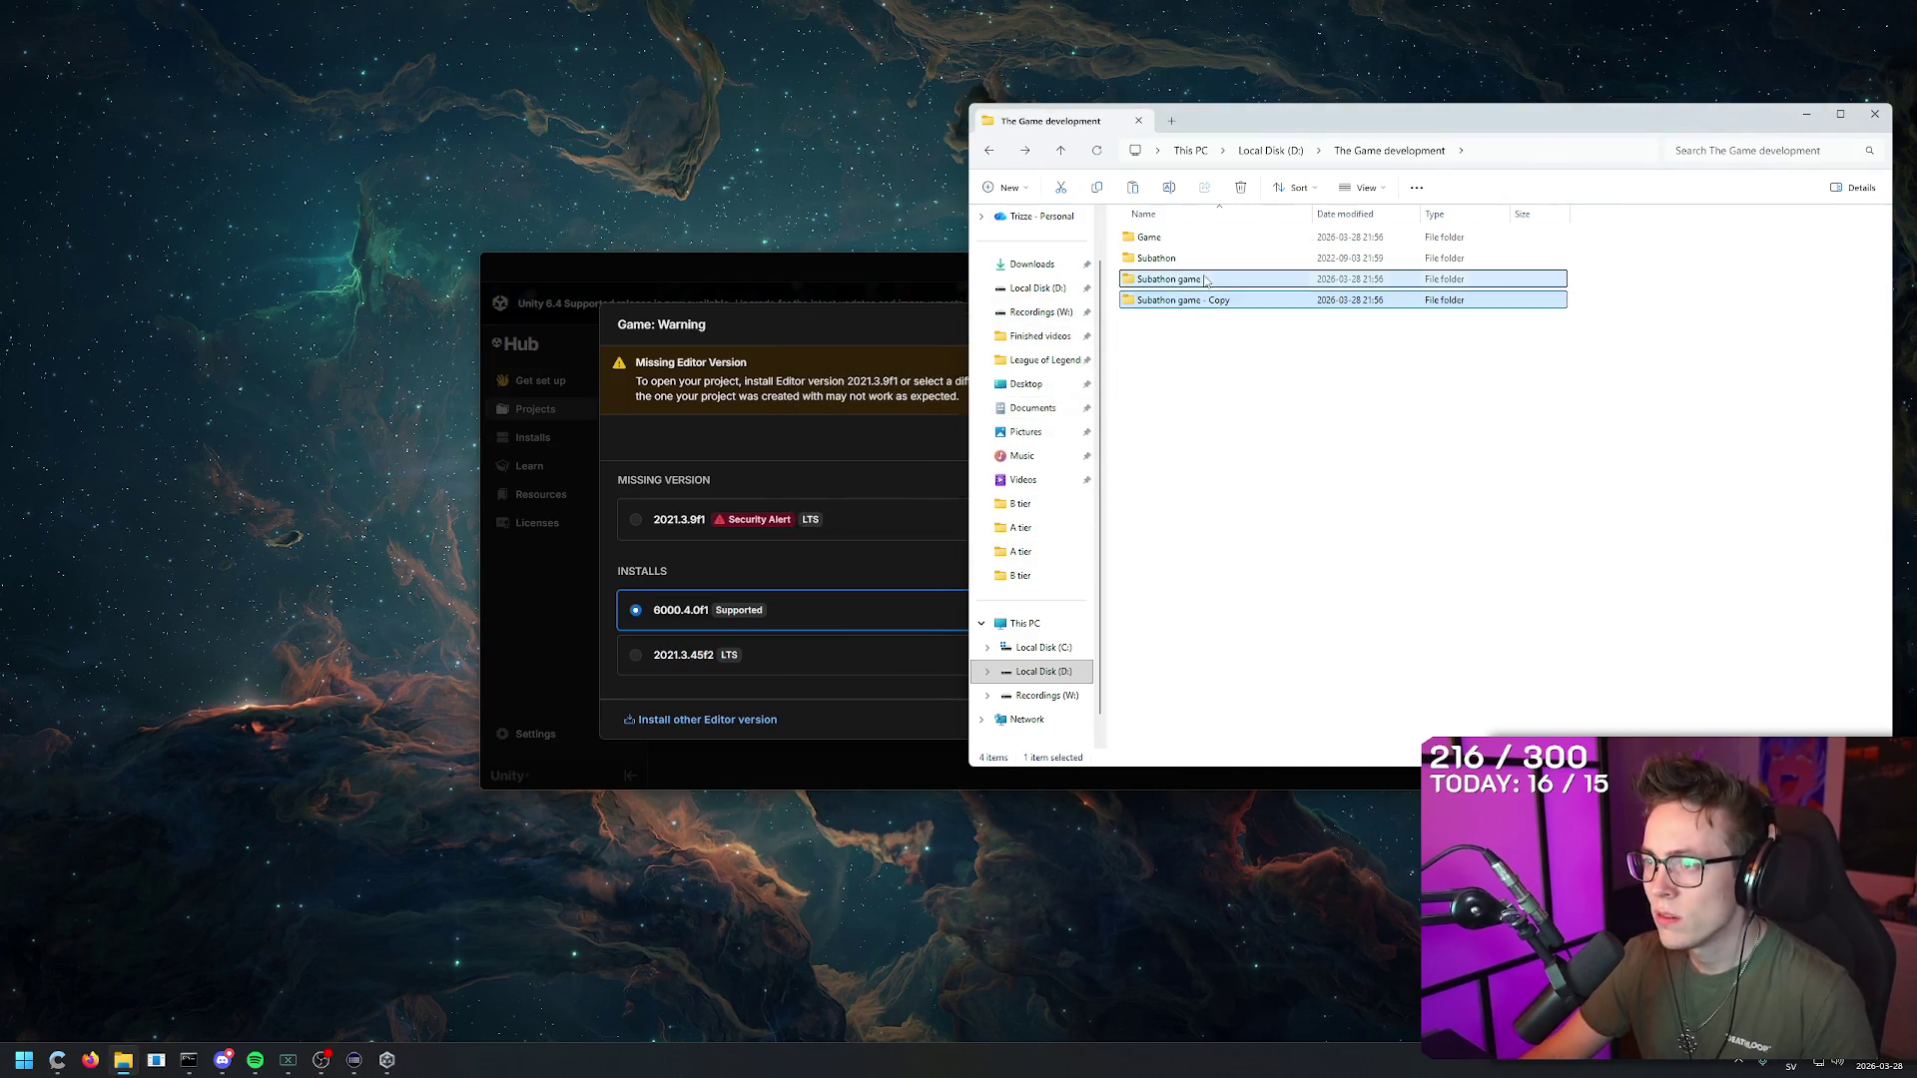
key(alt+Left)
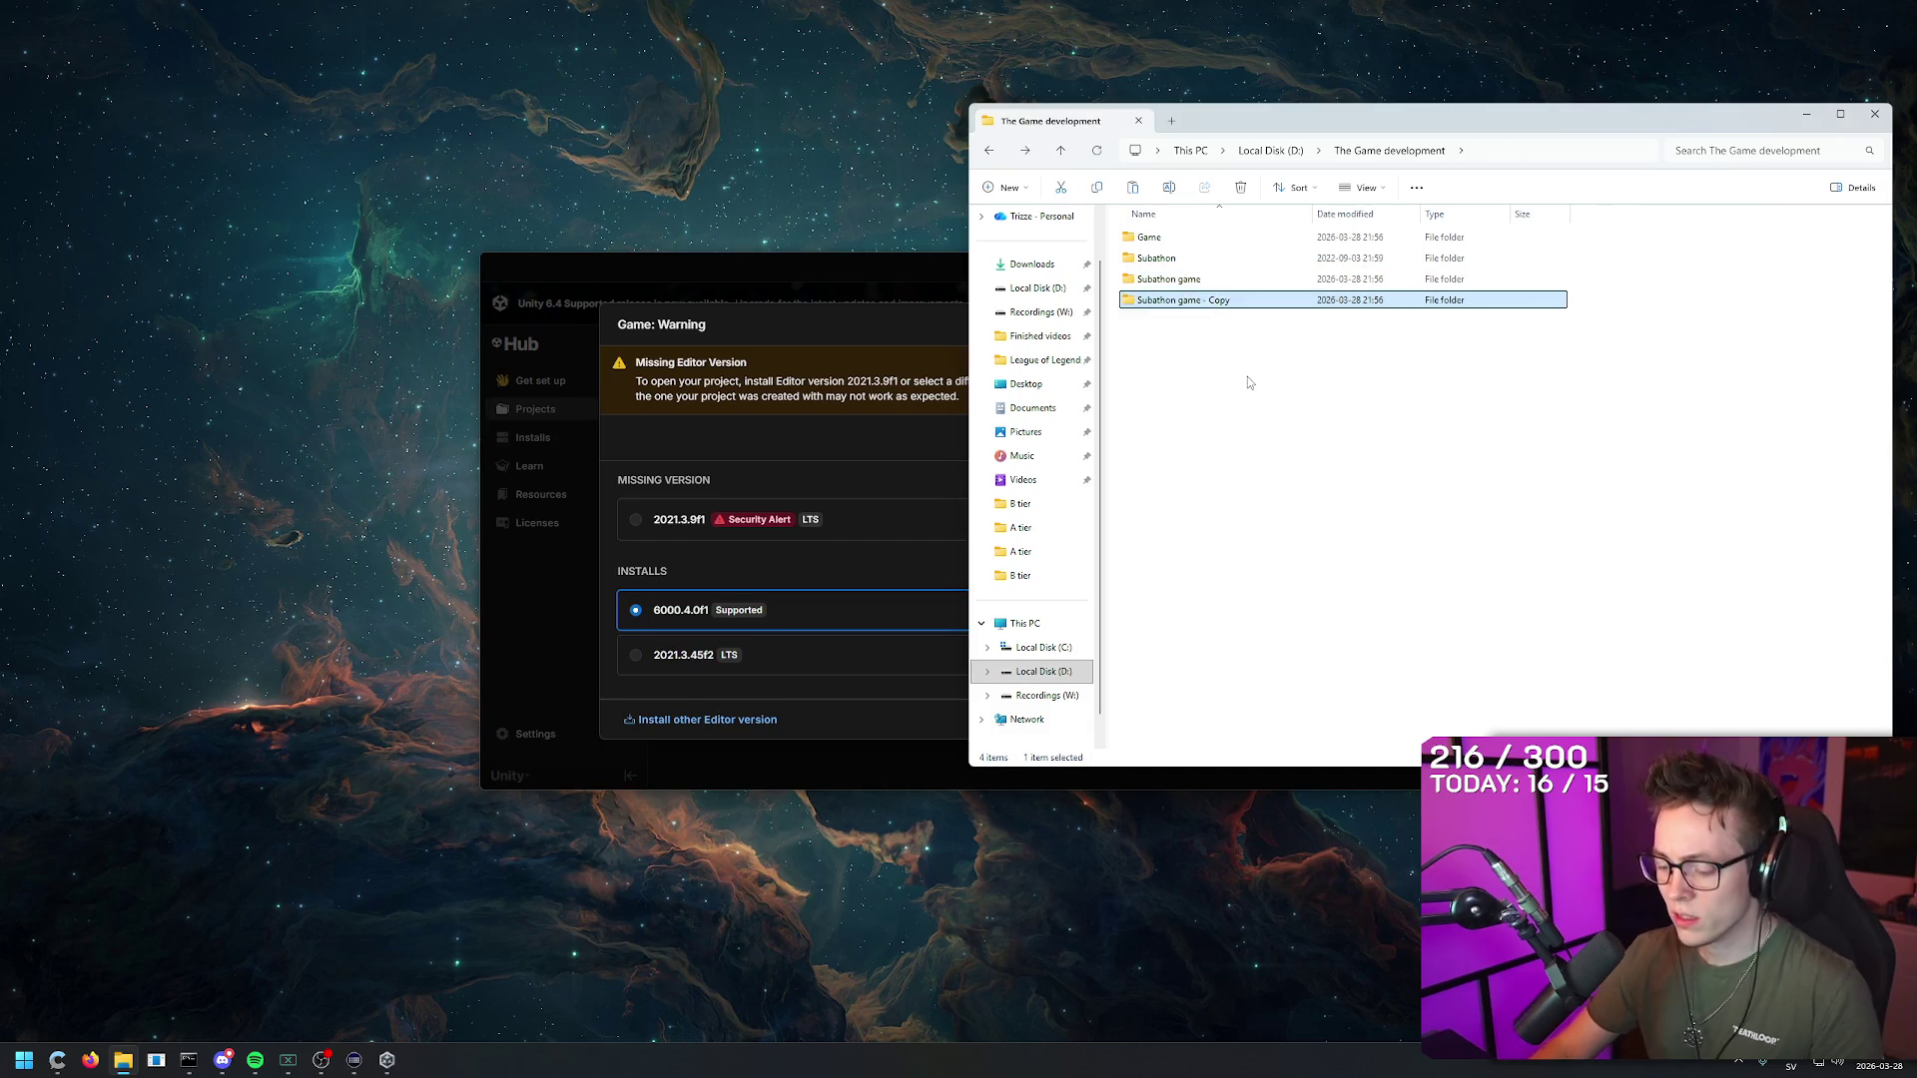
key(shift+Delete)
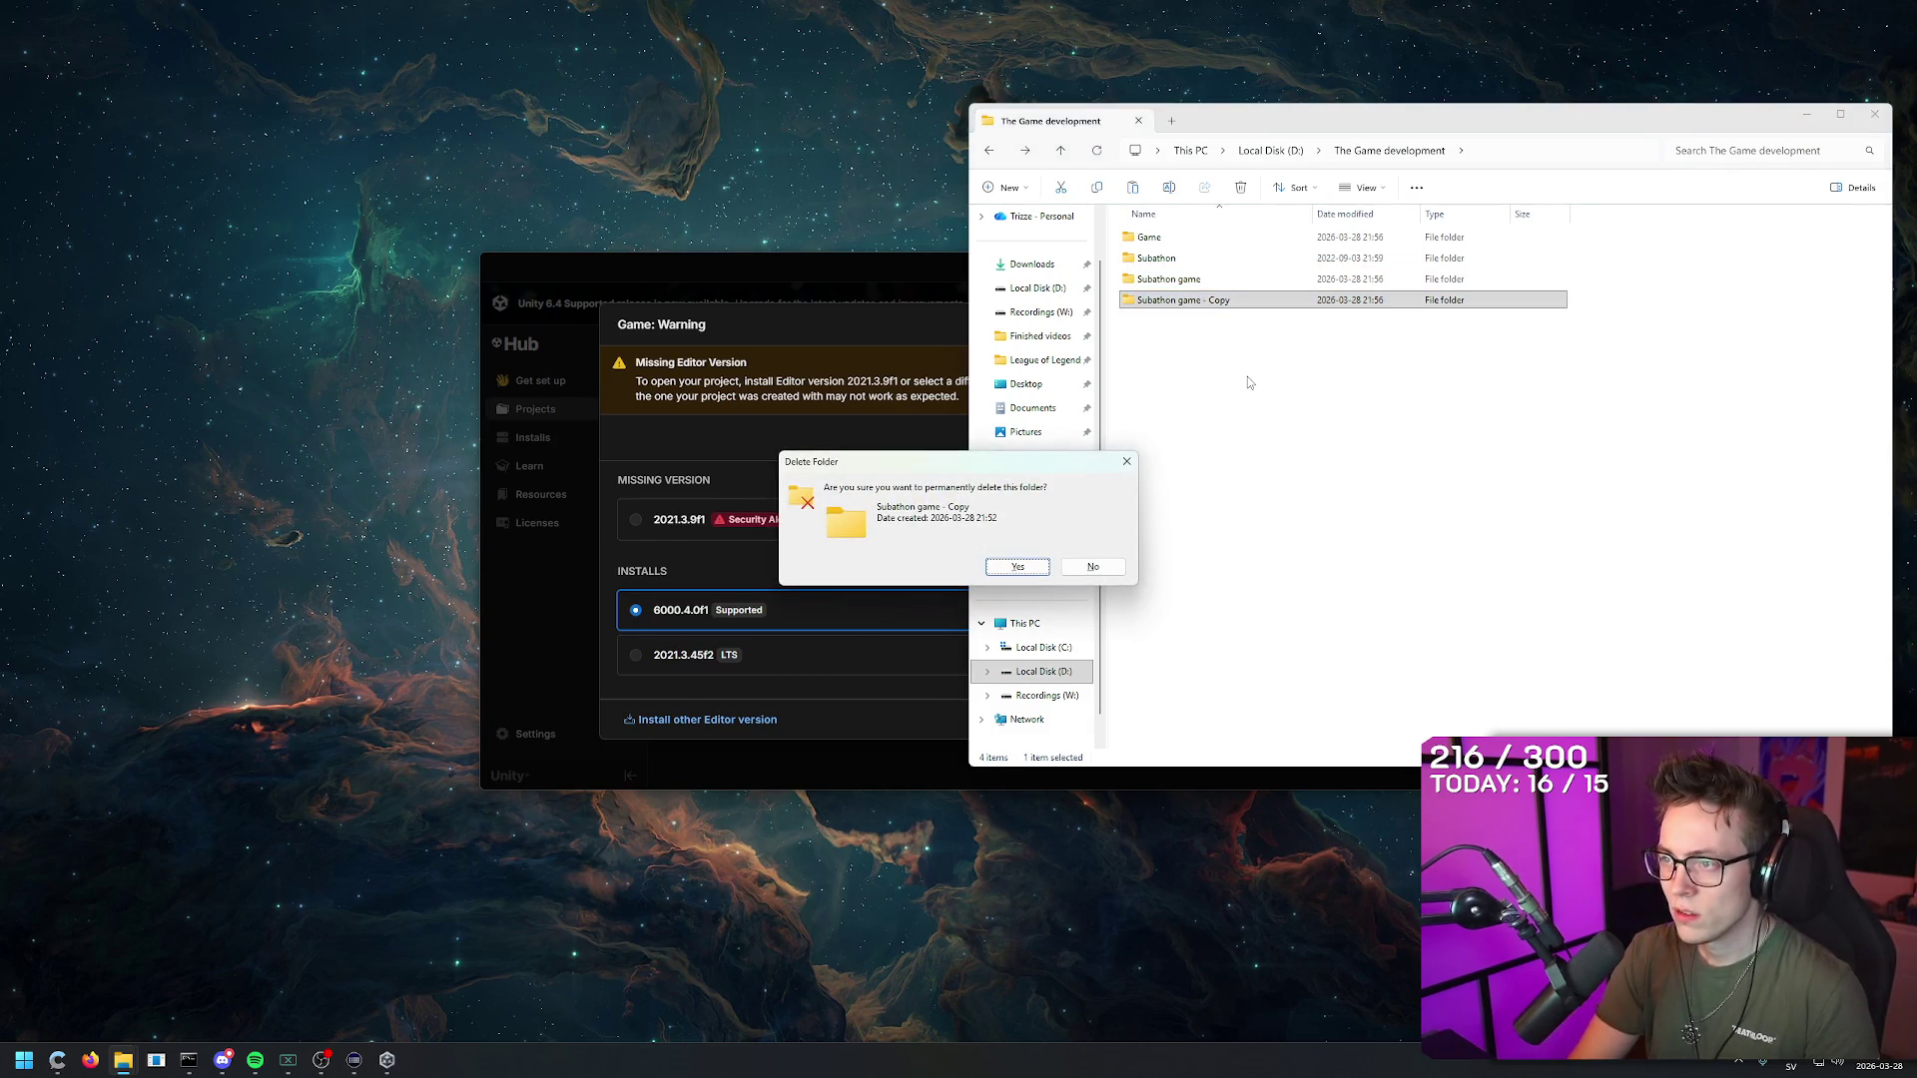
key(Return)
Step: Duplicate the Game folder into a 'Game - Copy' folder with copy and paste
click(1193, 240)
key(ctrl+c)
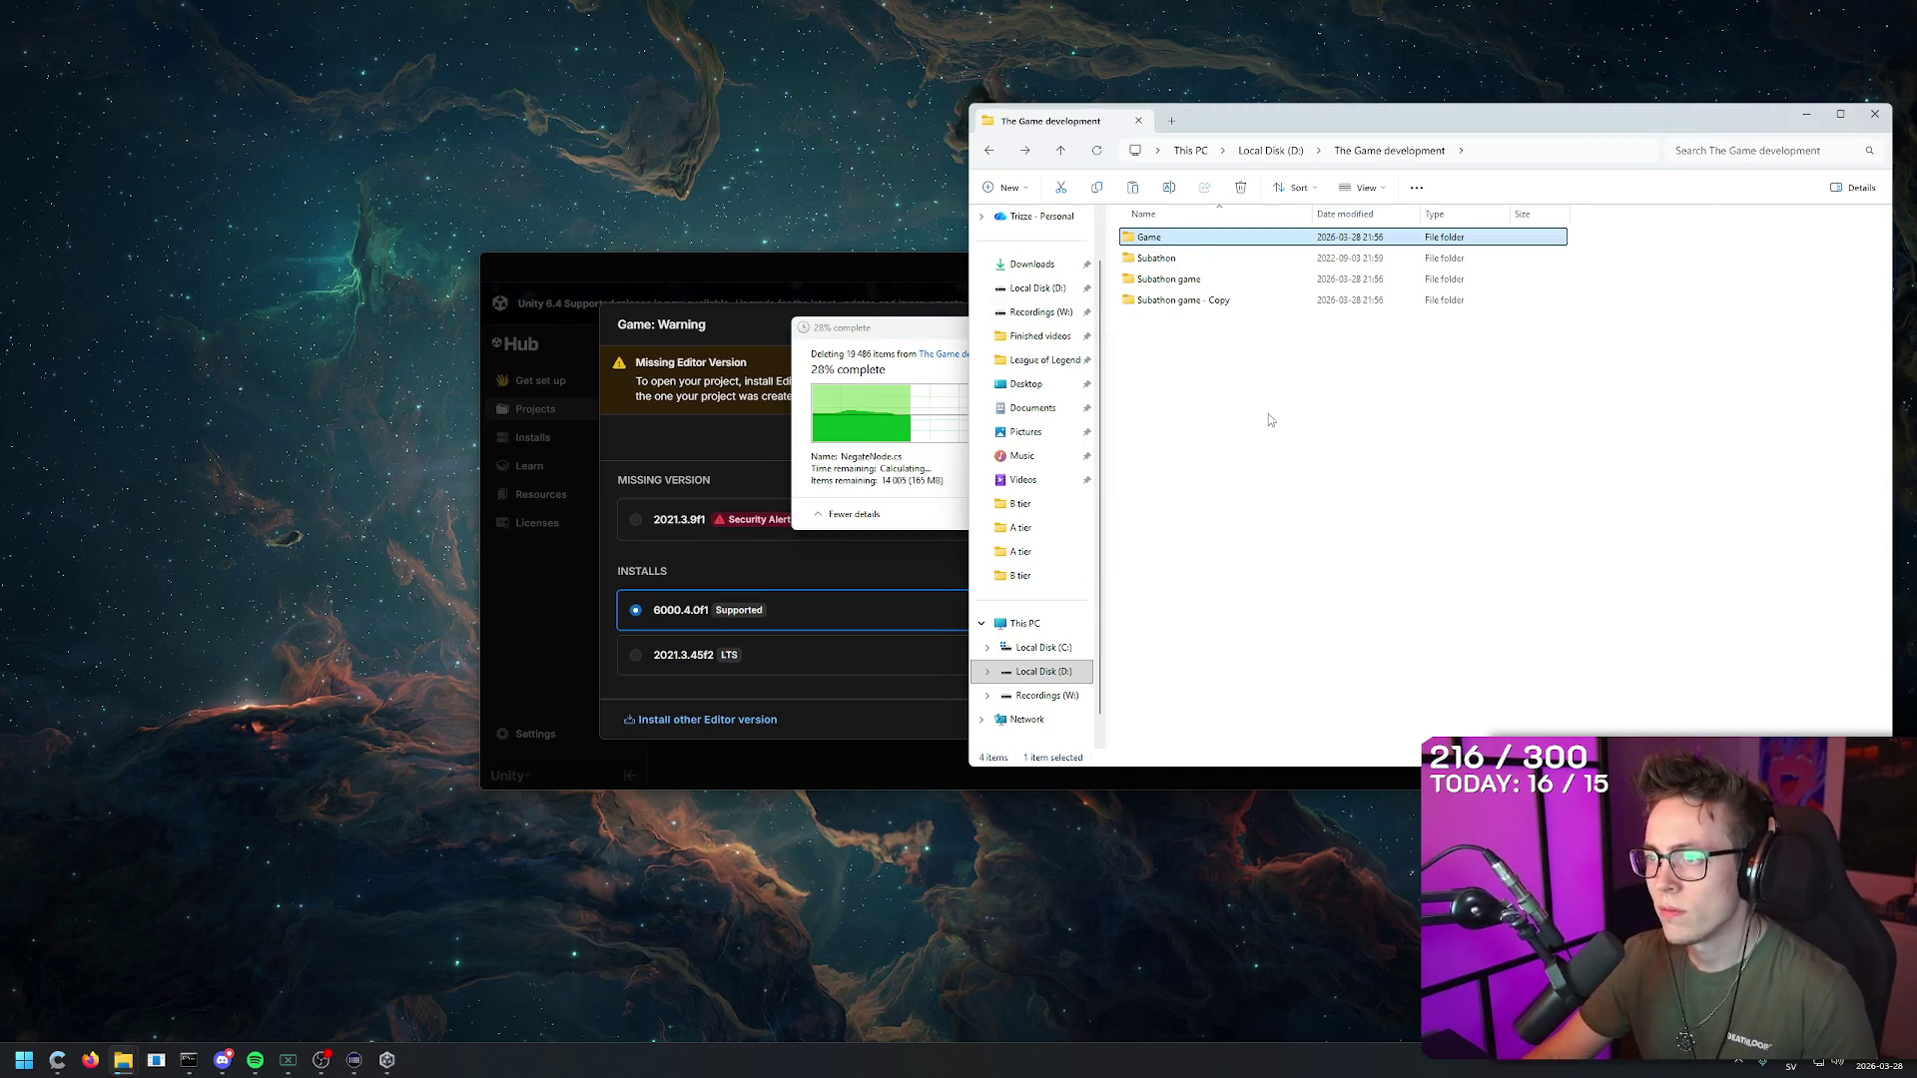
click(1268, 414)
key(ctrl+v)
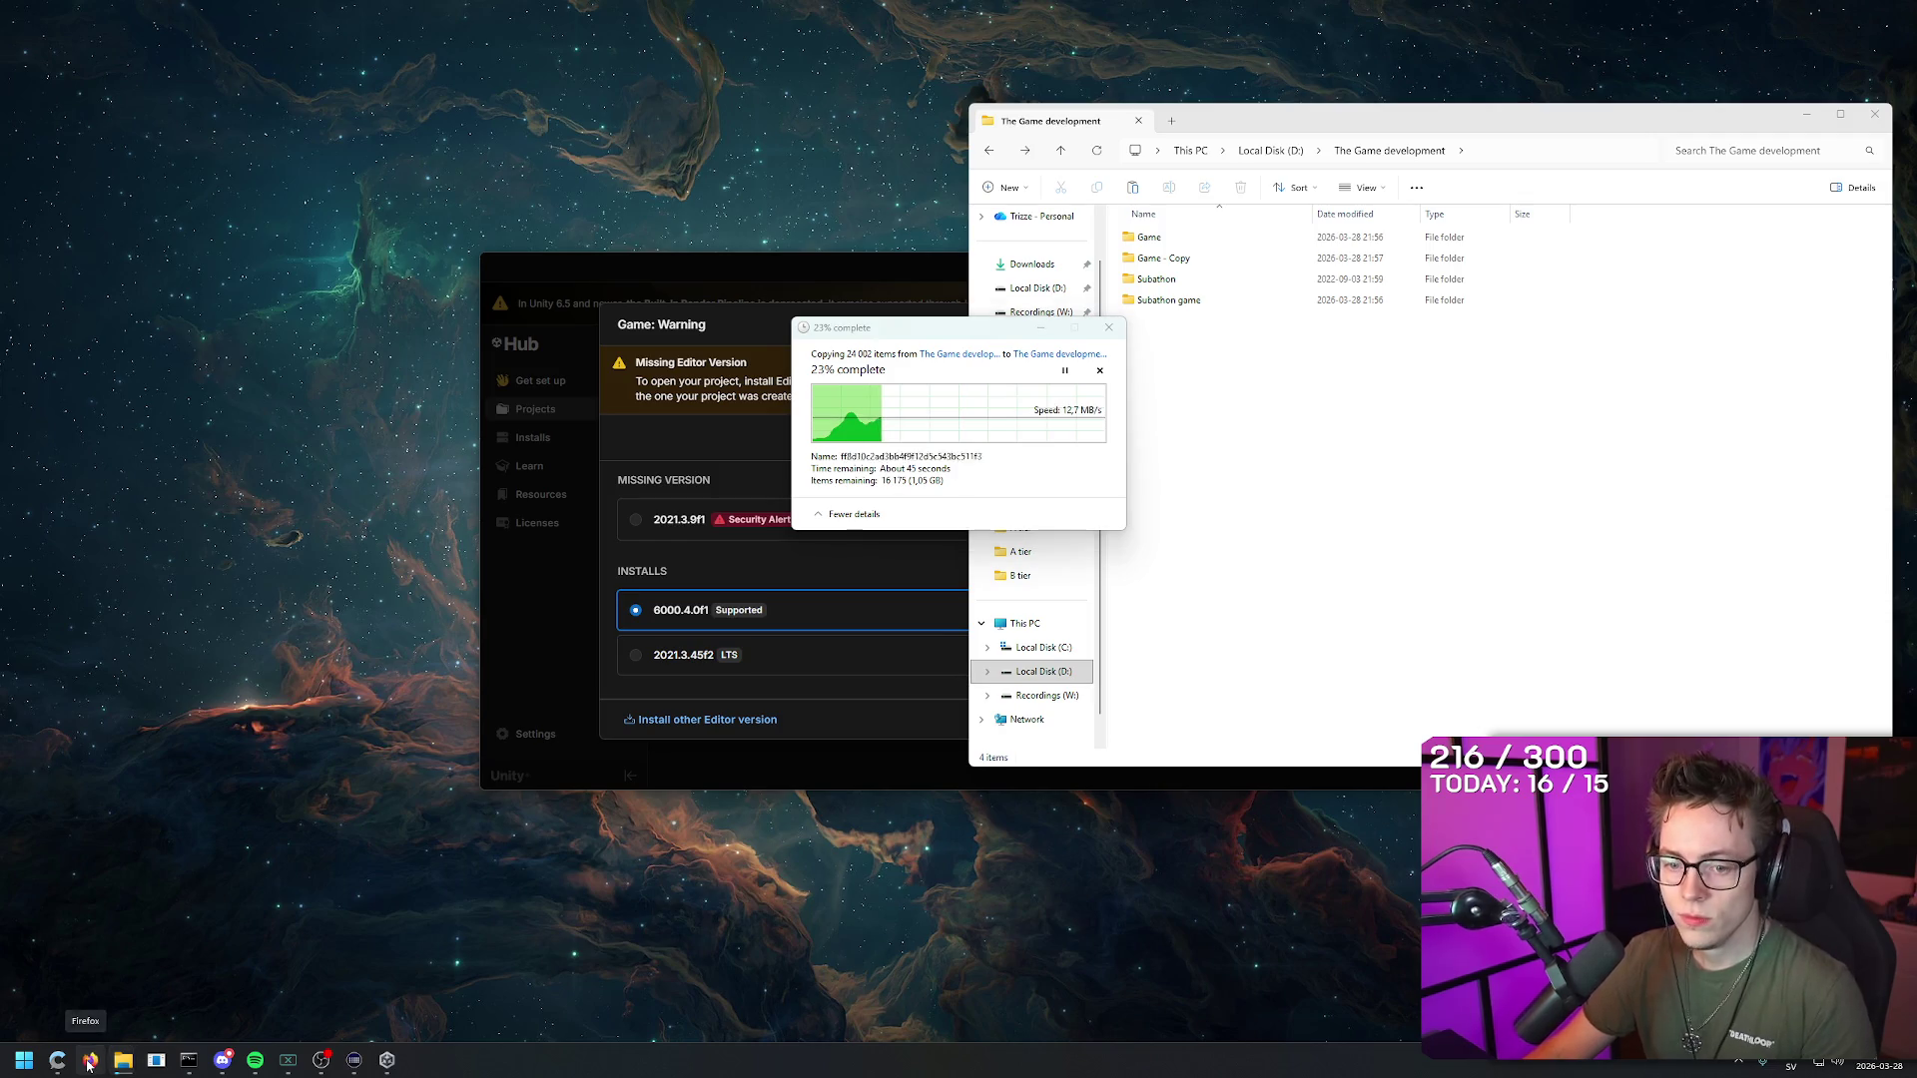
click(88, 1064)
Step: In the Stream profile, load youtube.com and close every other tab
click(1103, 493)
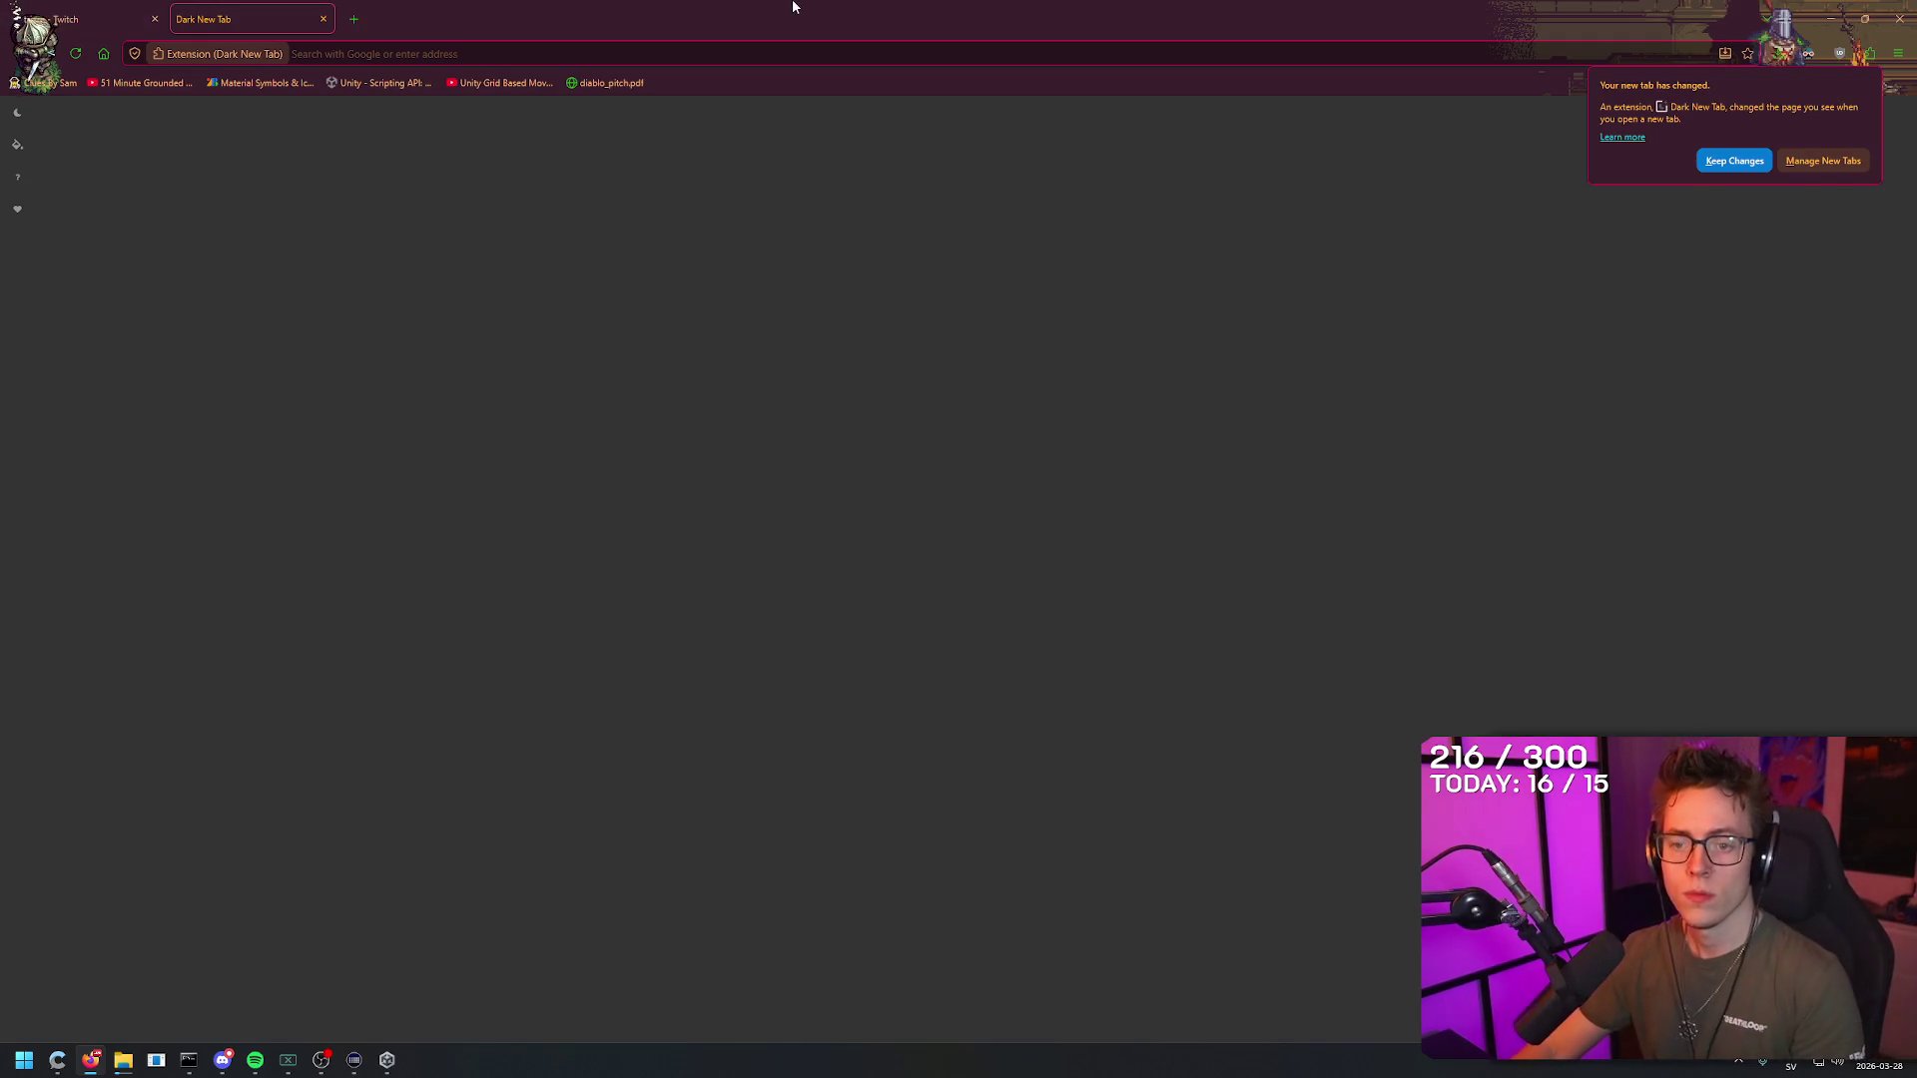
text(youtube.com)
key(Return)
click(240, 30)
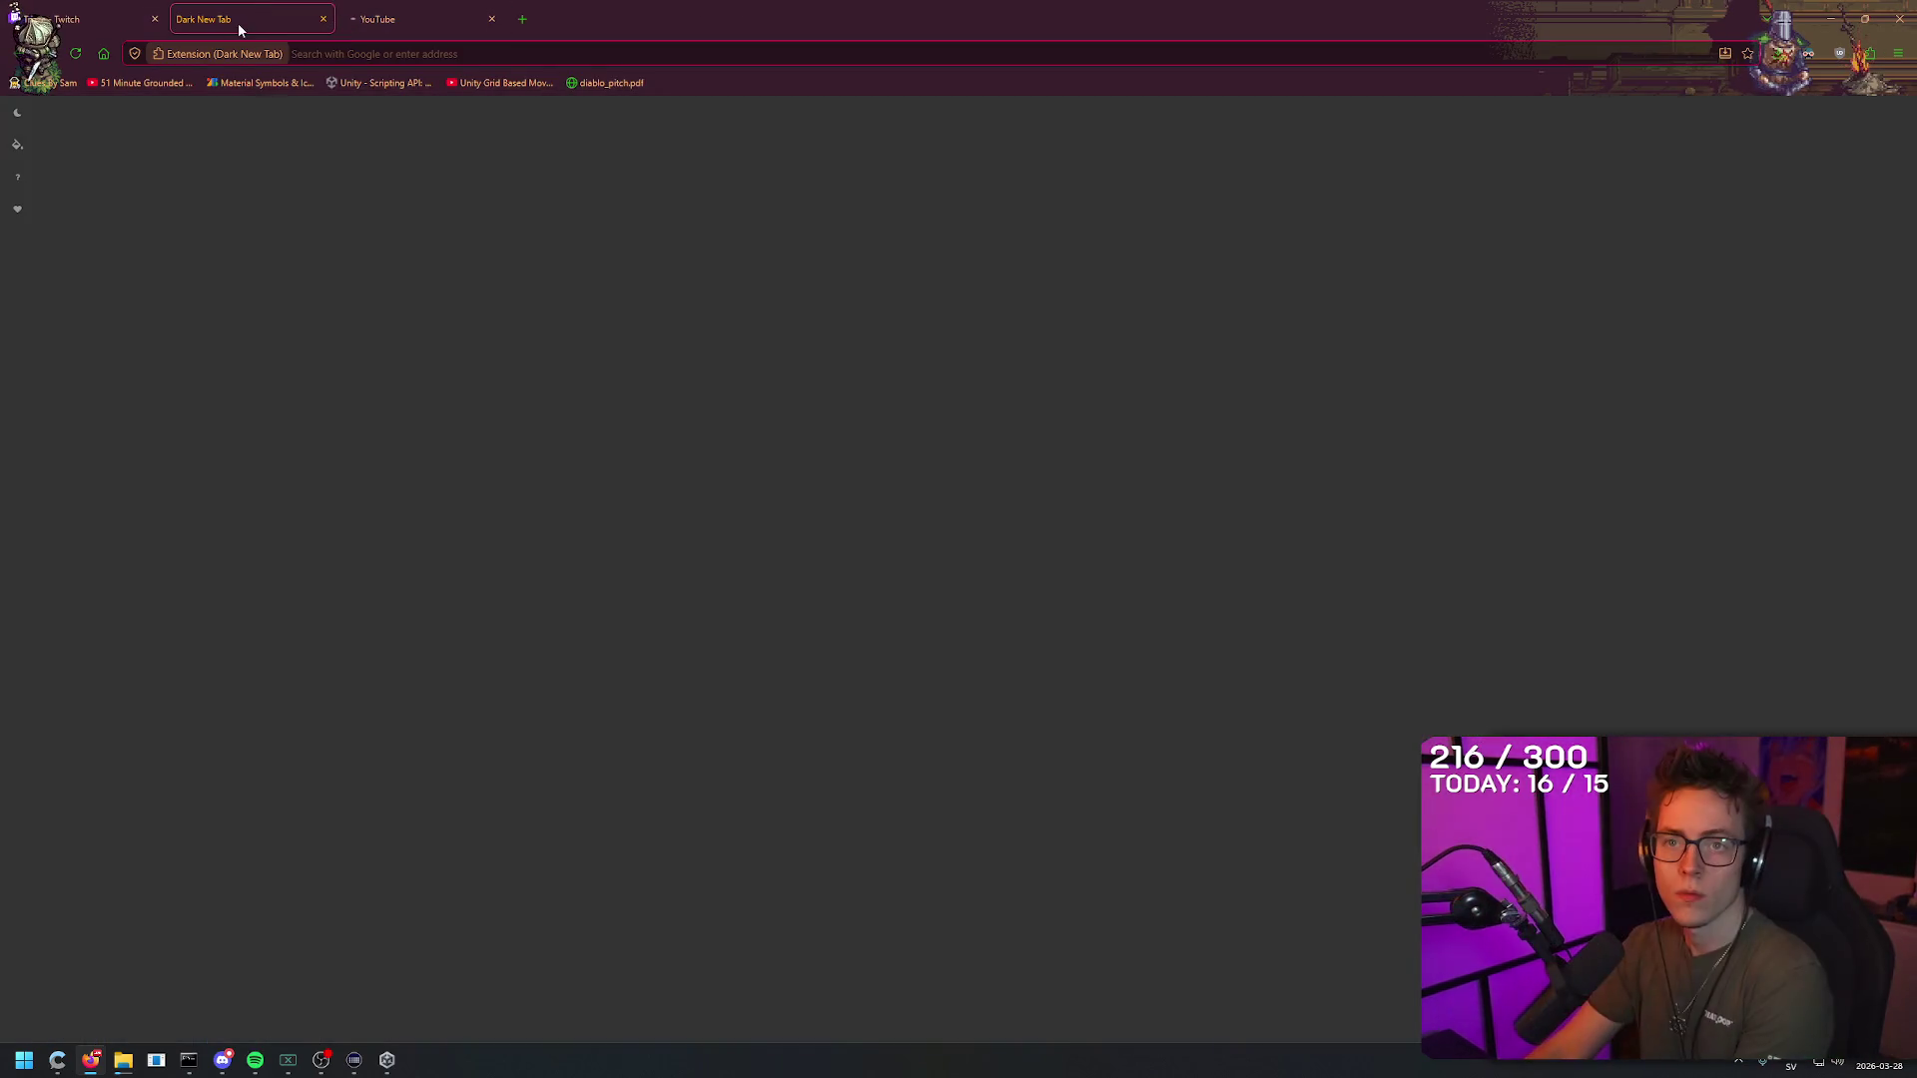
click(324, 19)
click(154, 19)
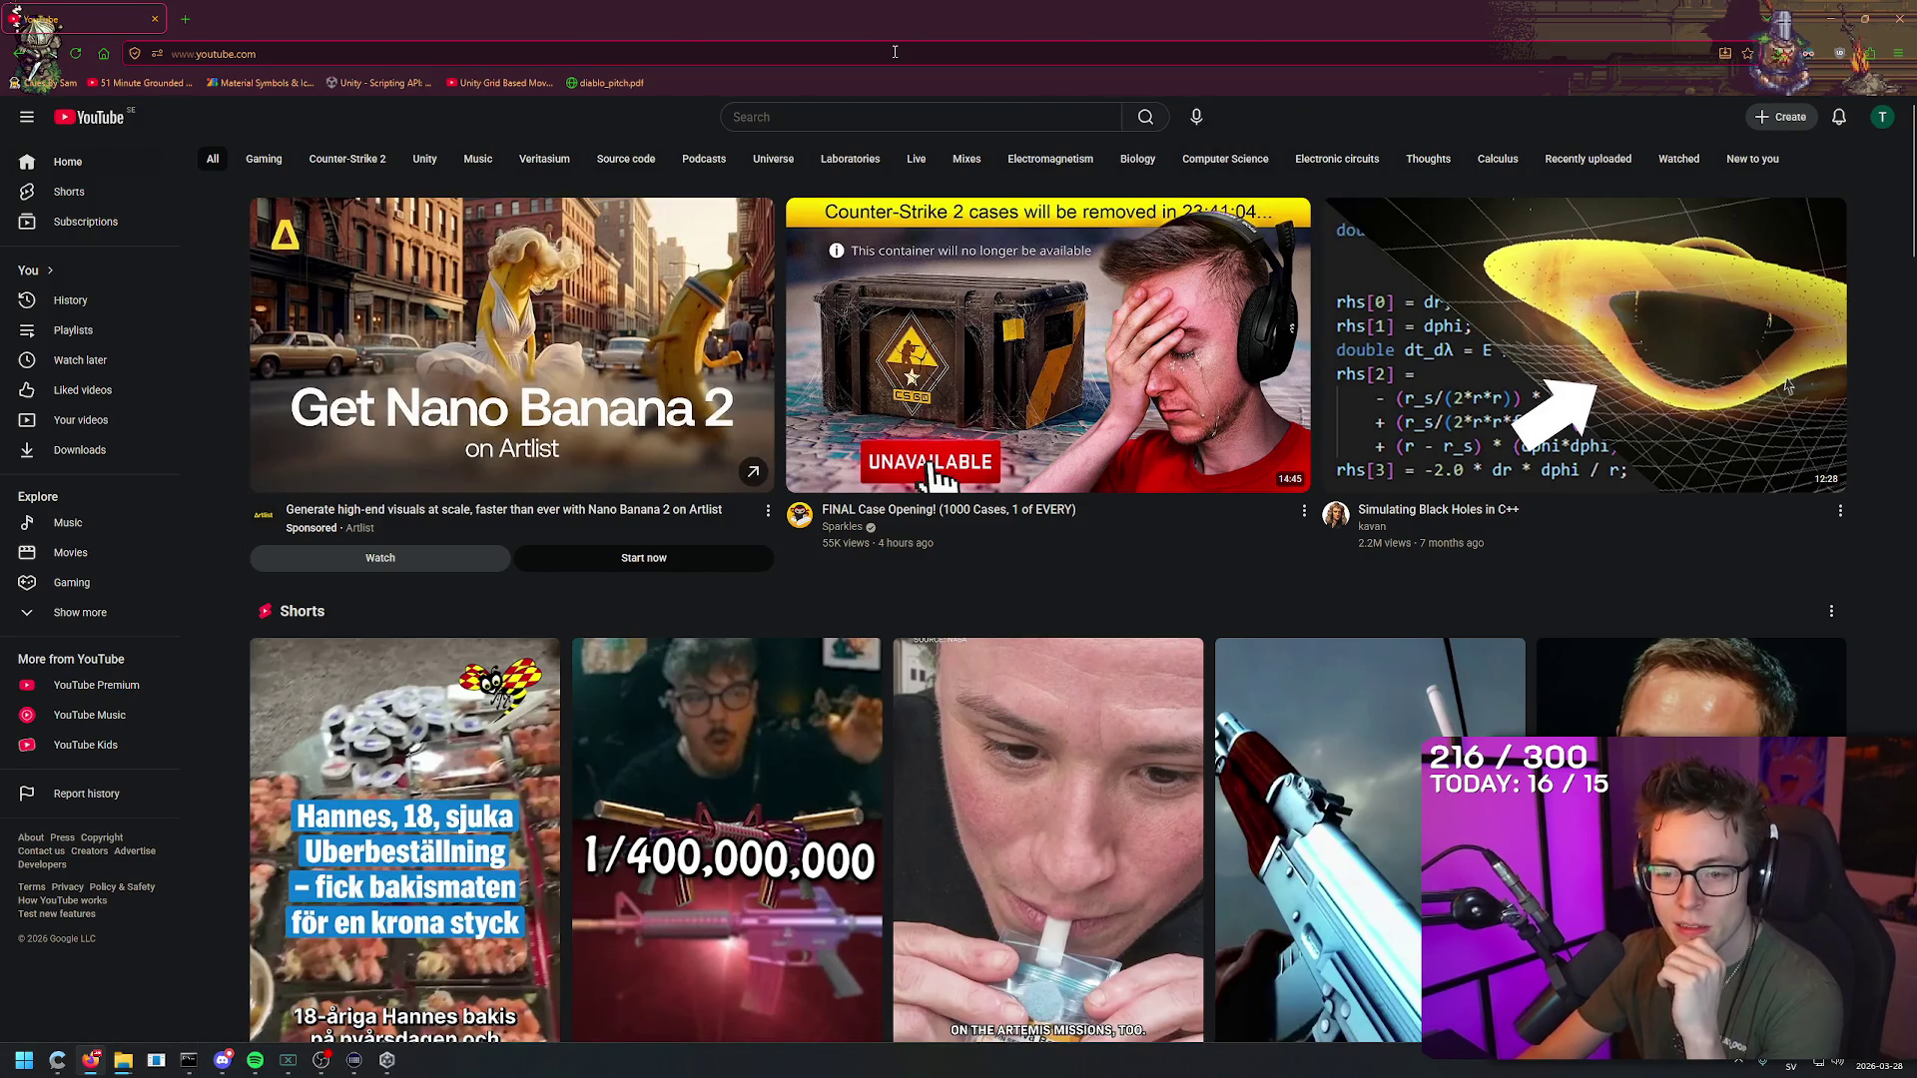
scroll(1088, 606, down, 2)
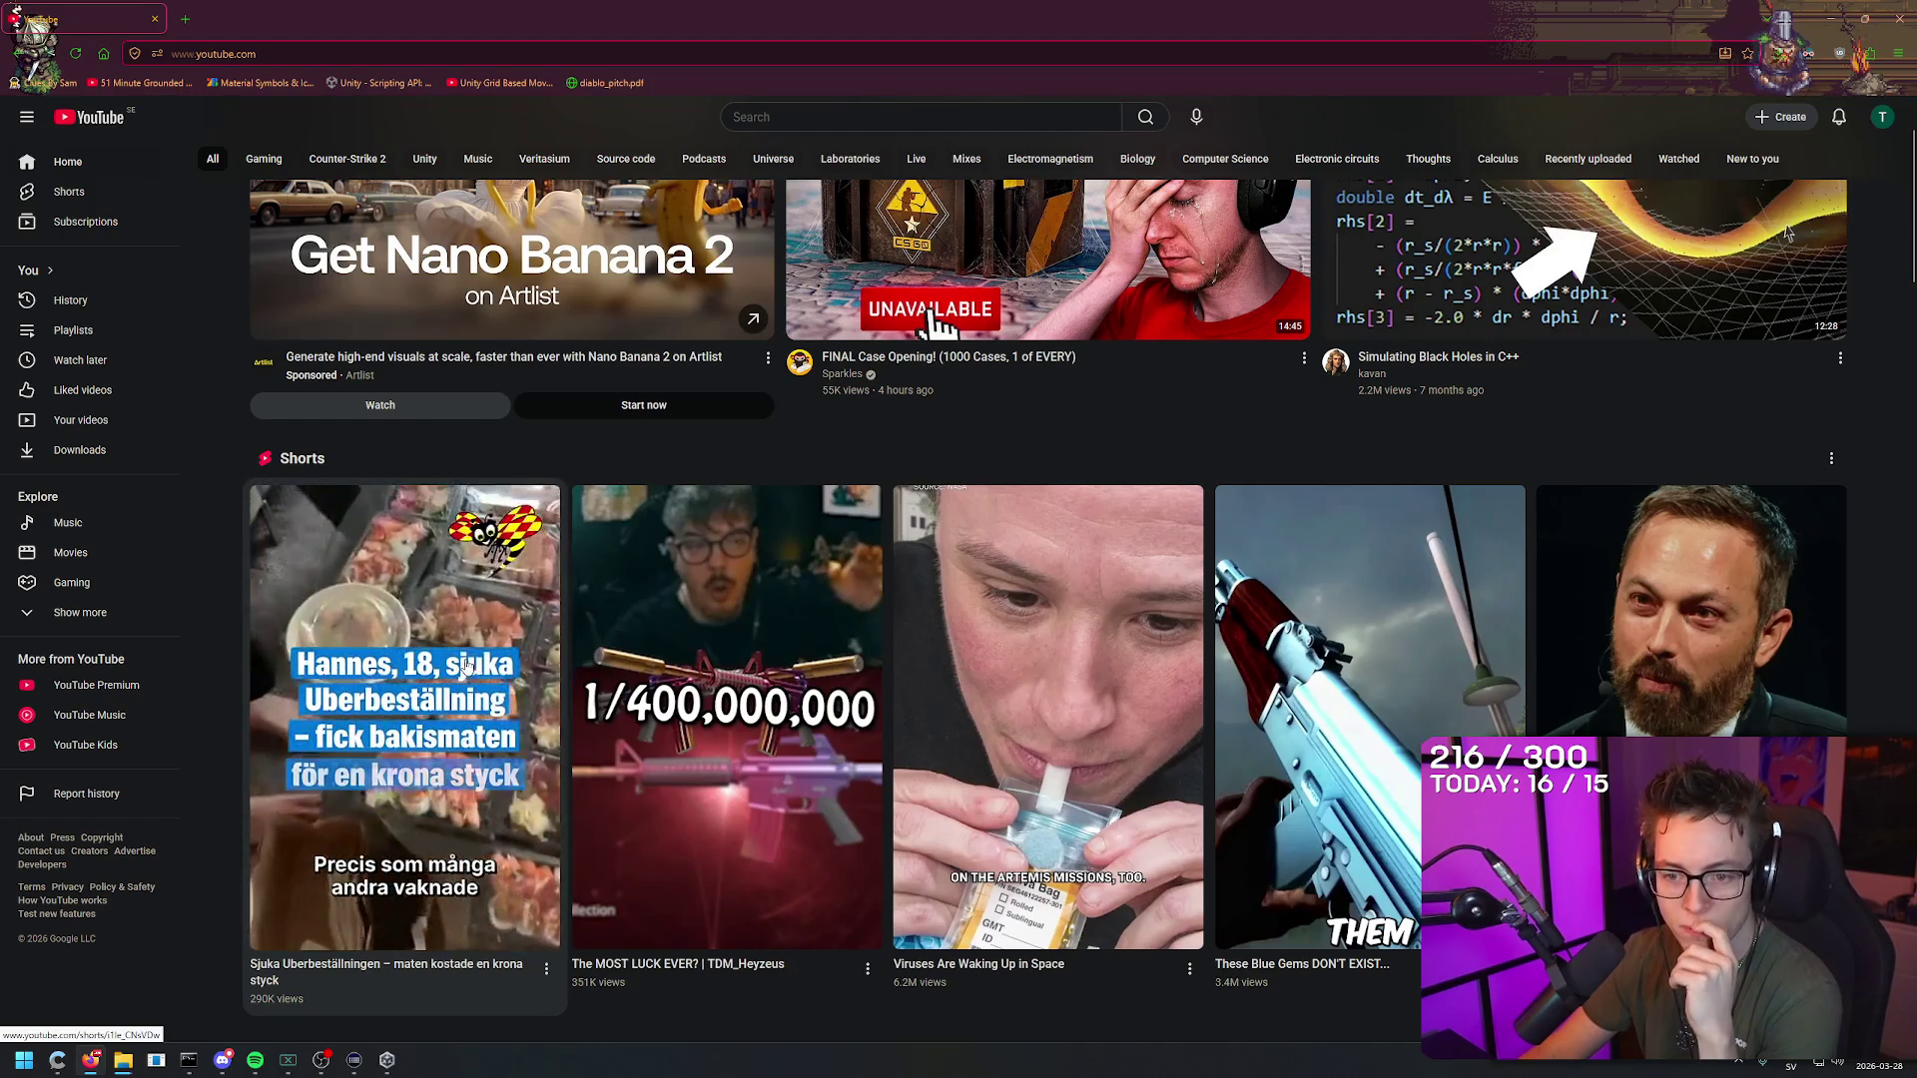
Step: Play the first Short about the food order, pausing and resuming it
click(463, 649)
click(983, 551)
click(1004, 578)
click(1001, 629)
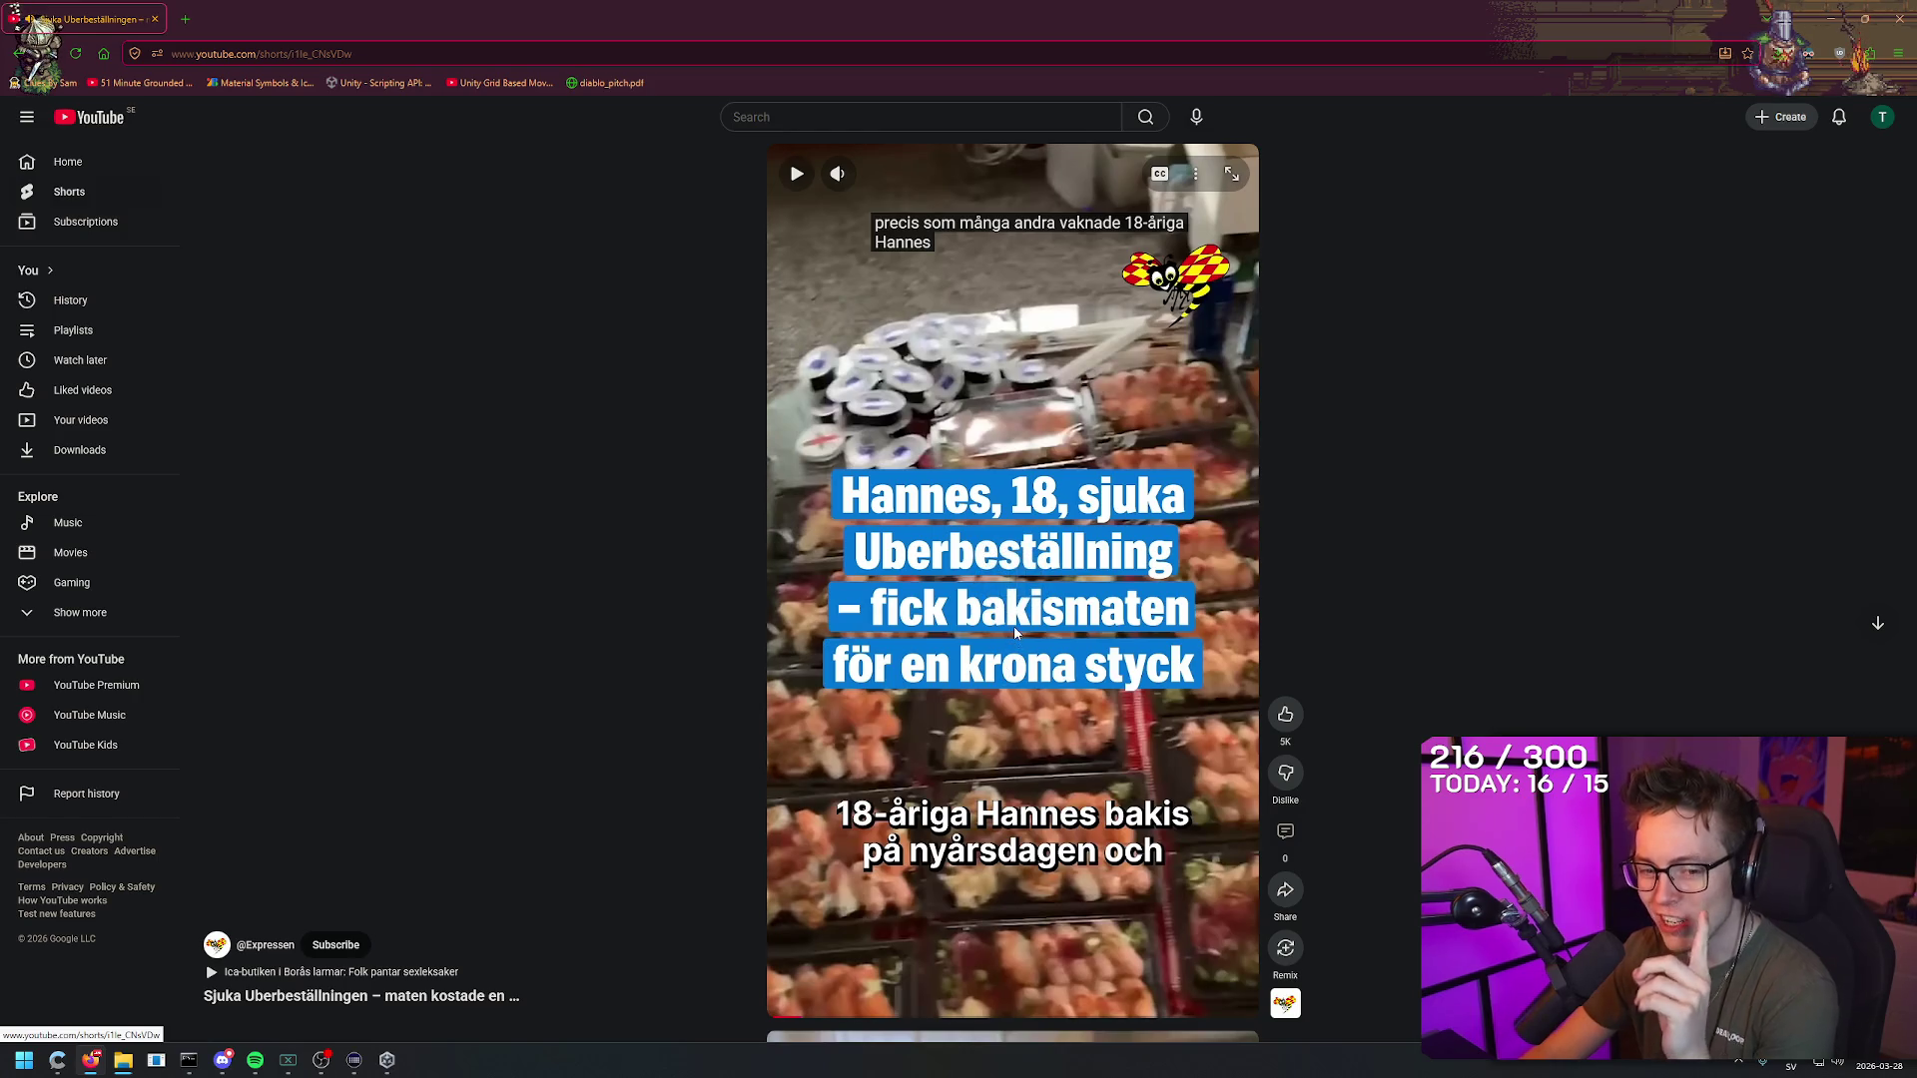
Step: Search Google for '1 sek to eur' in a new tab, then close it
key(ctrl+t)
text(1 sek to eur)
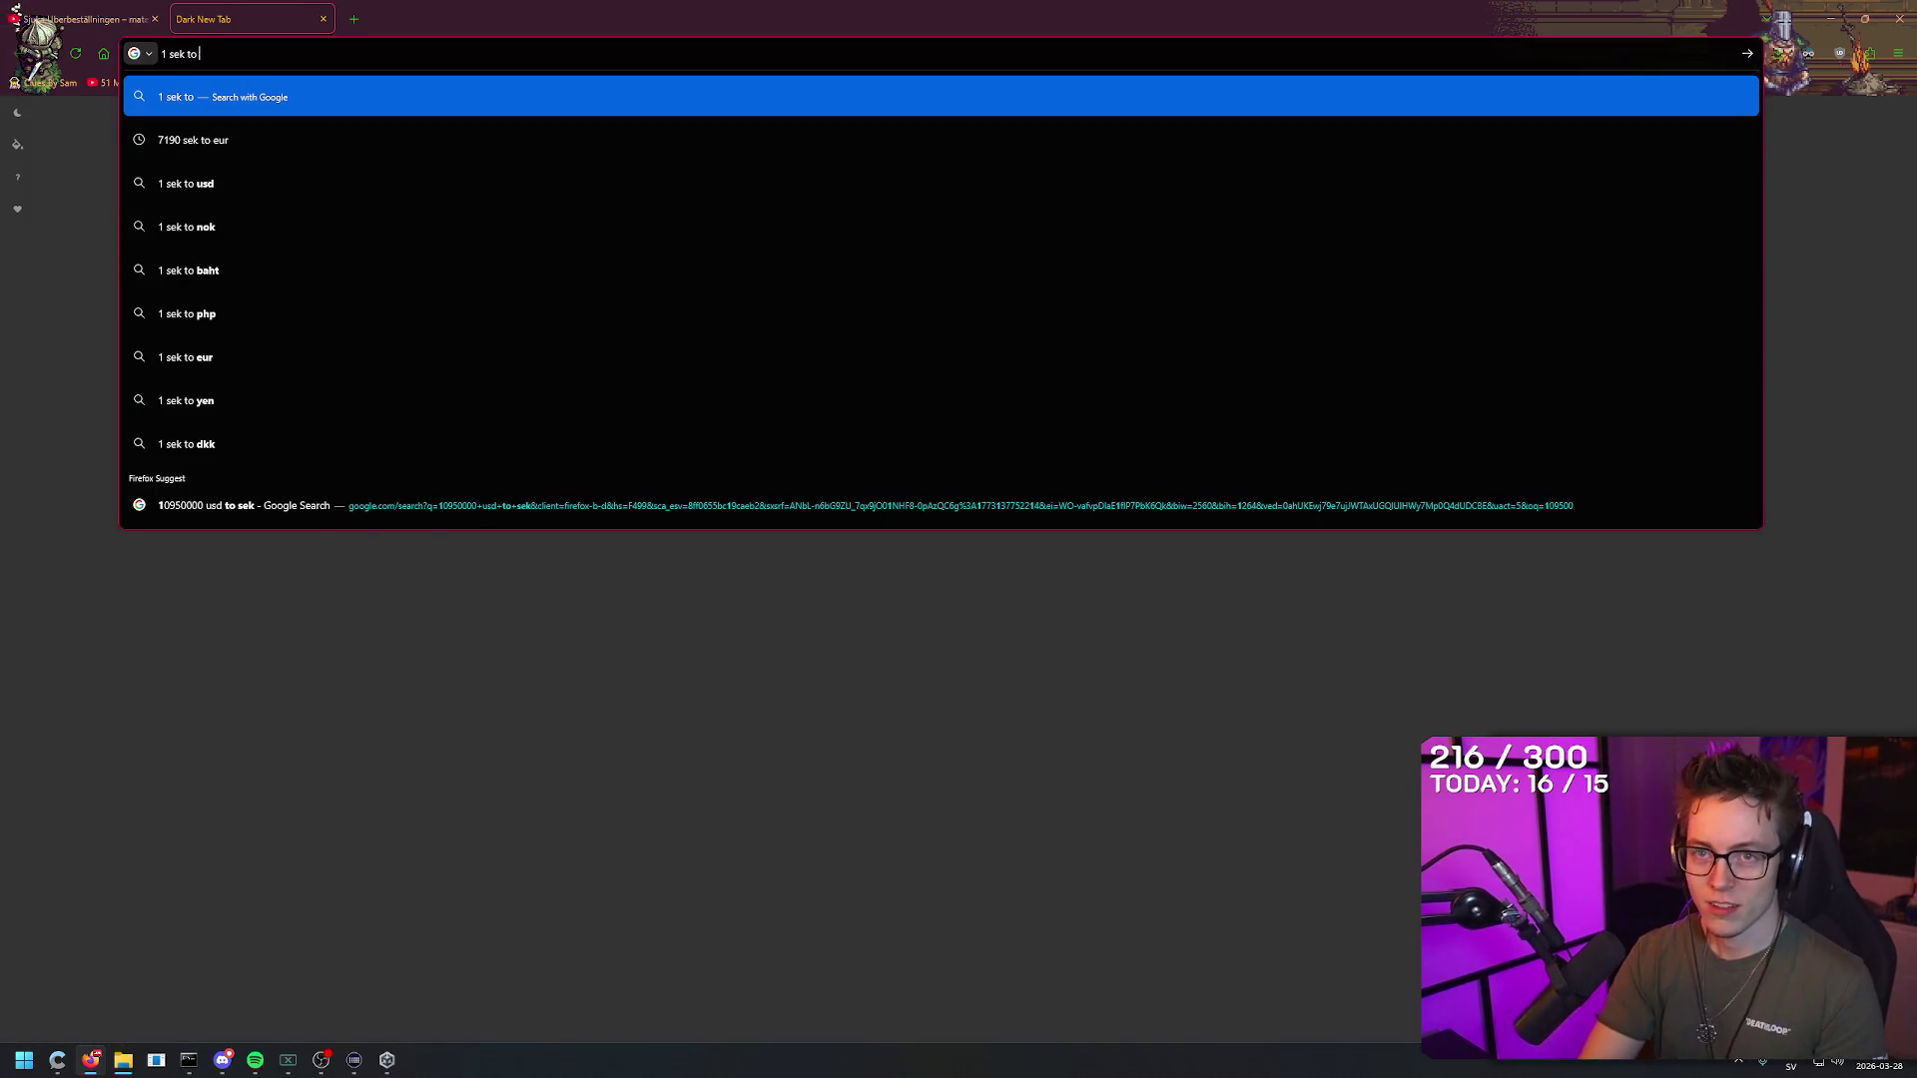
key(Return)
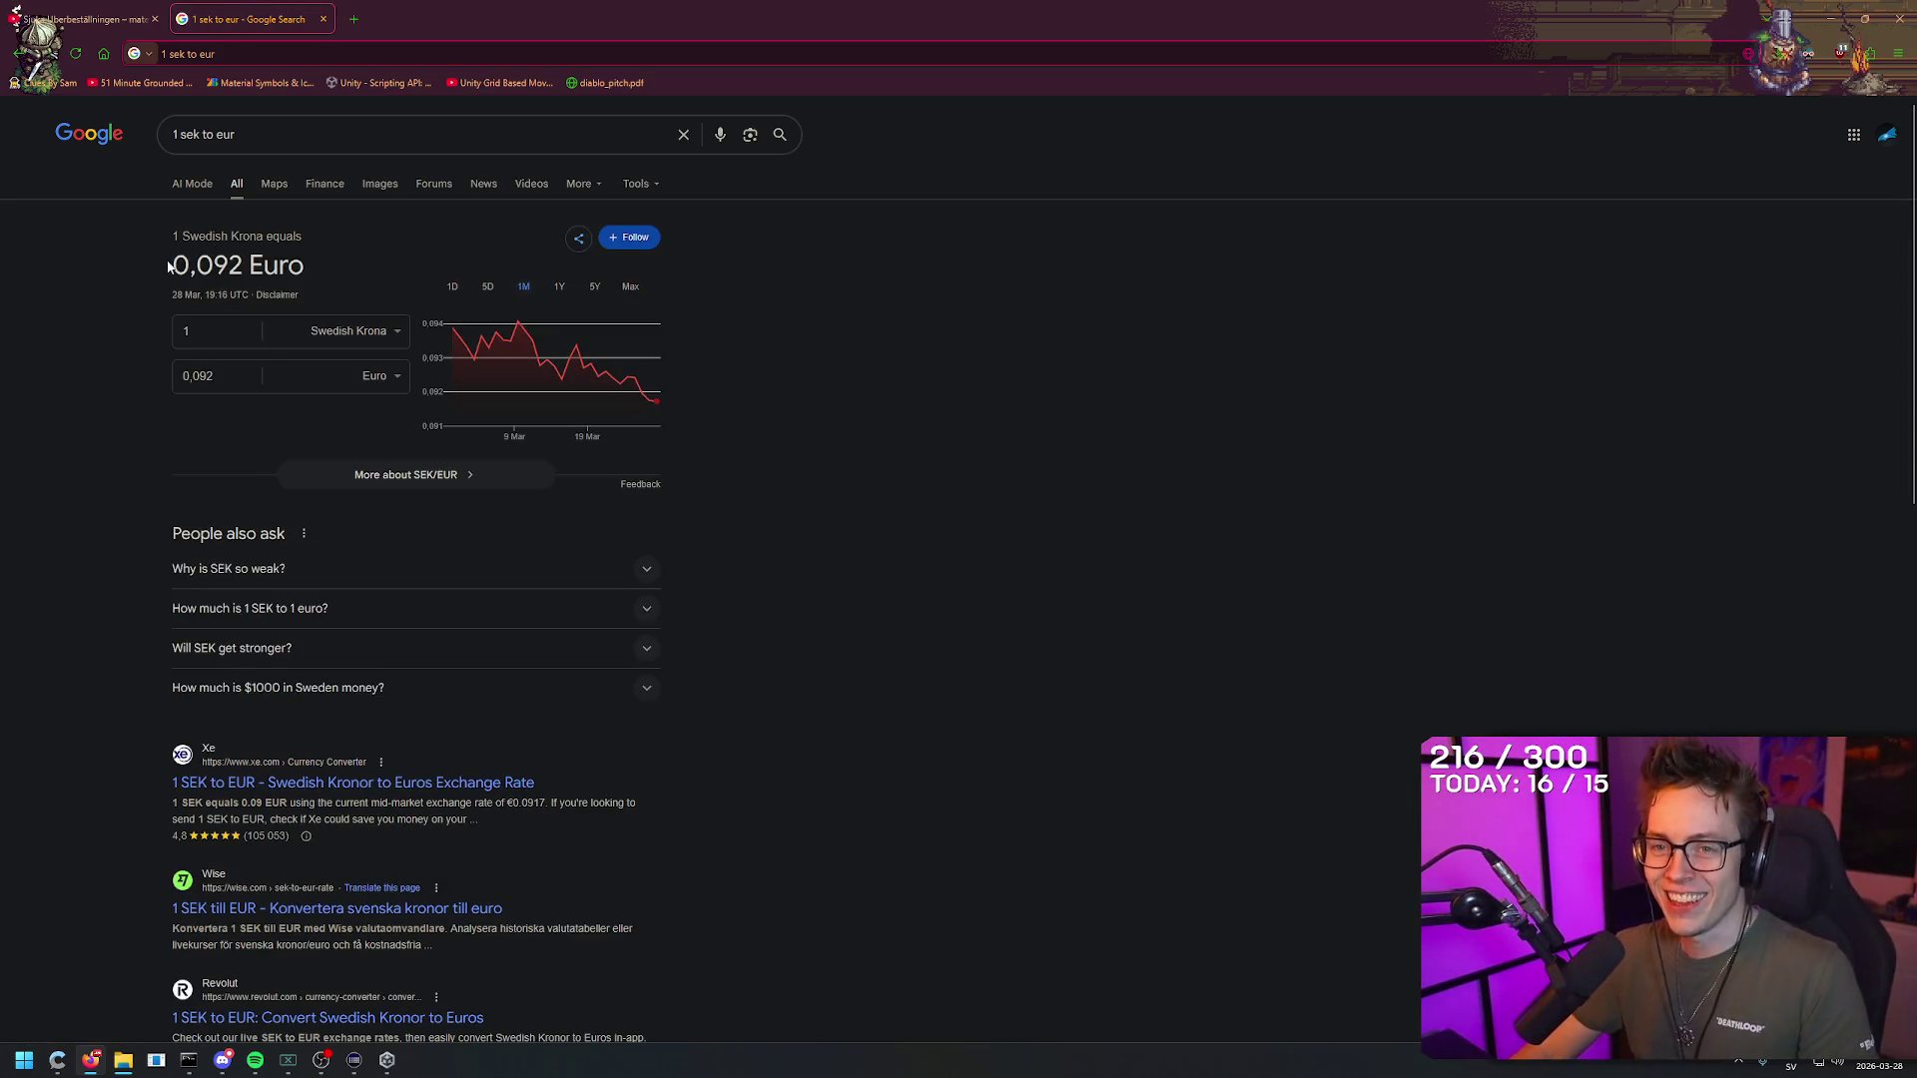
key(ctrl+w)
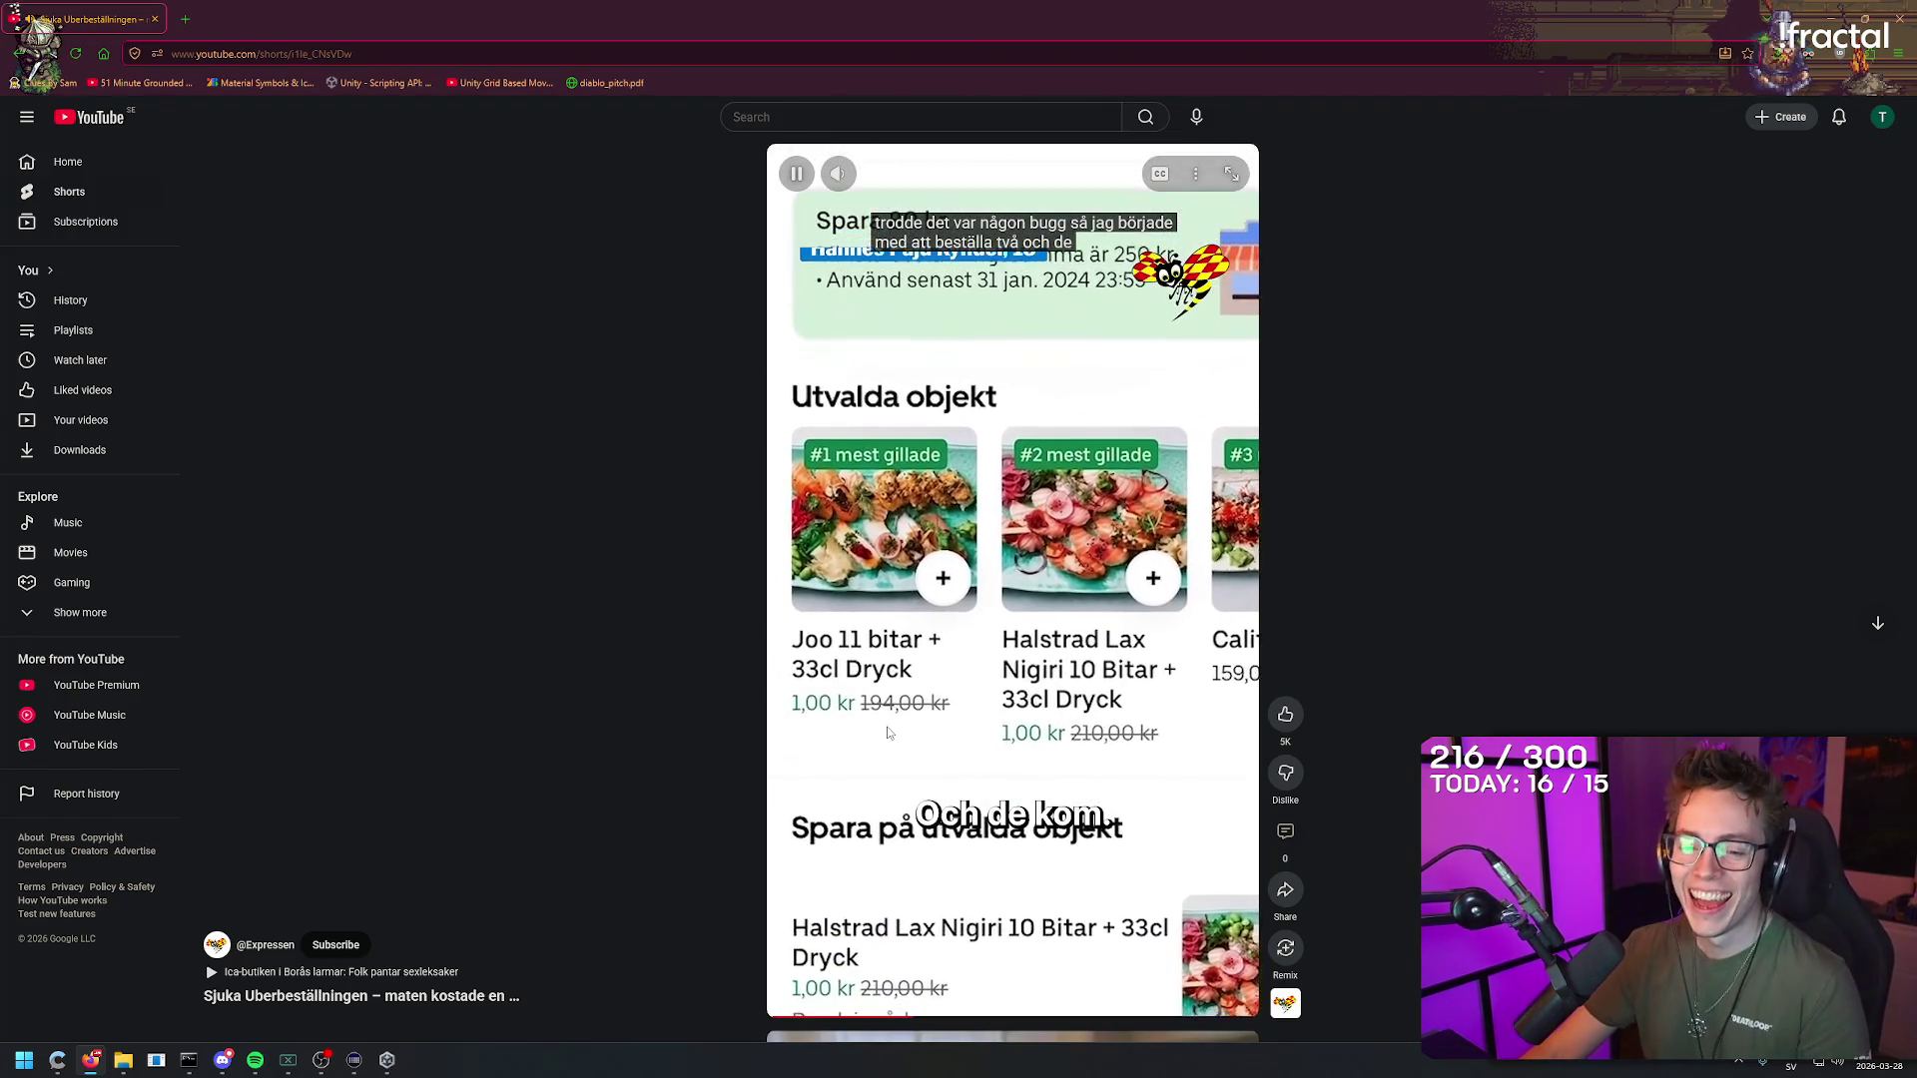
Step: Pause the YouTube Short and un-maximize Firefox into a small window
click(834, 674)
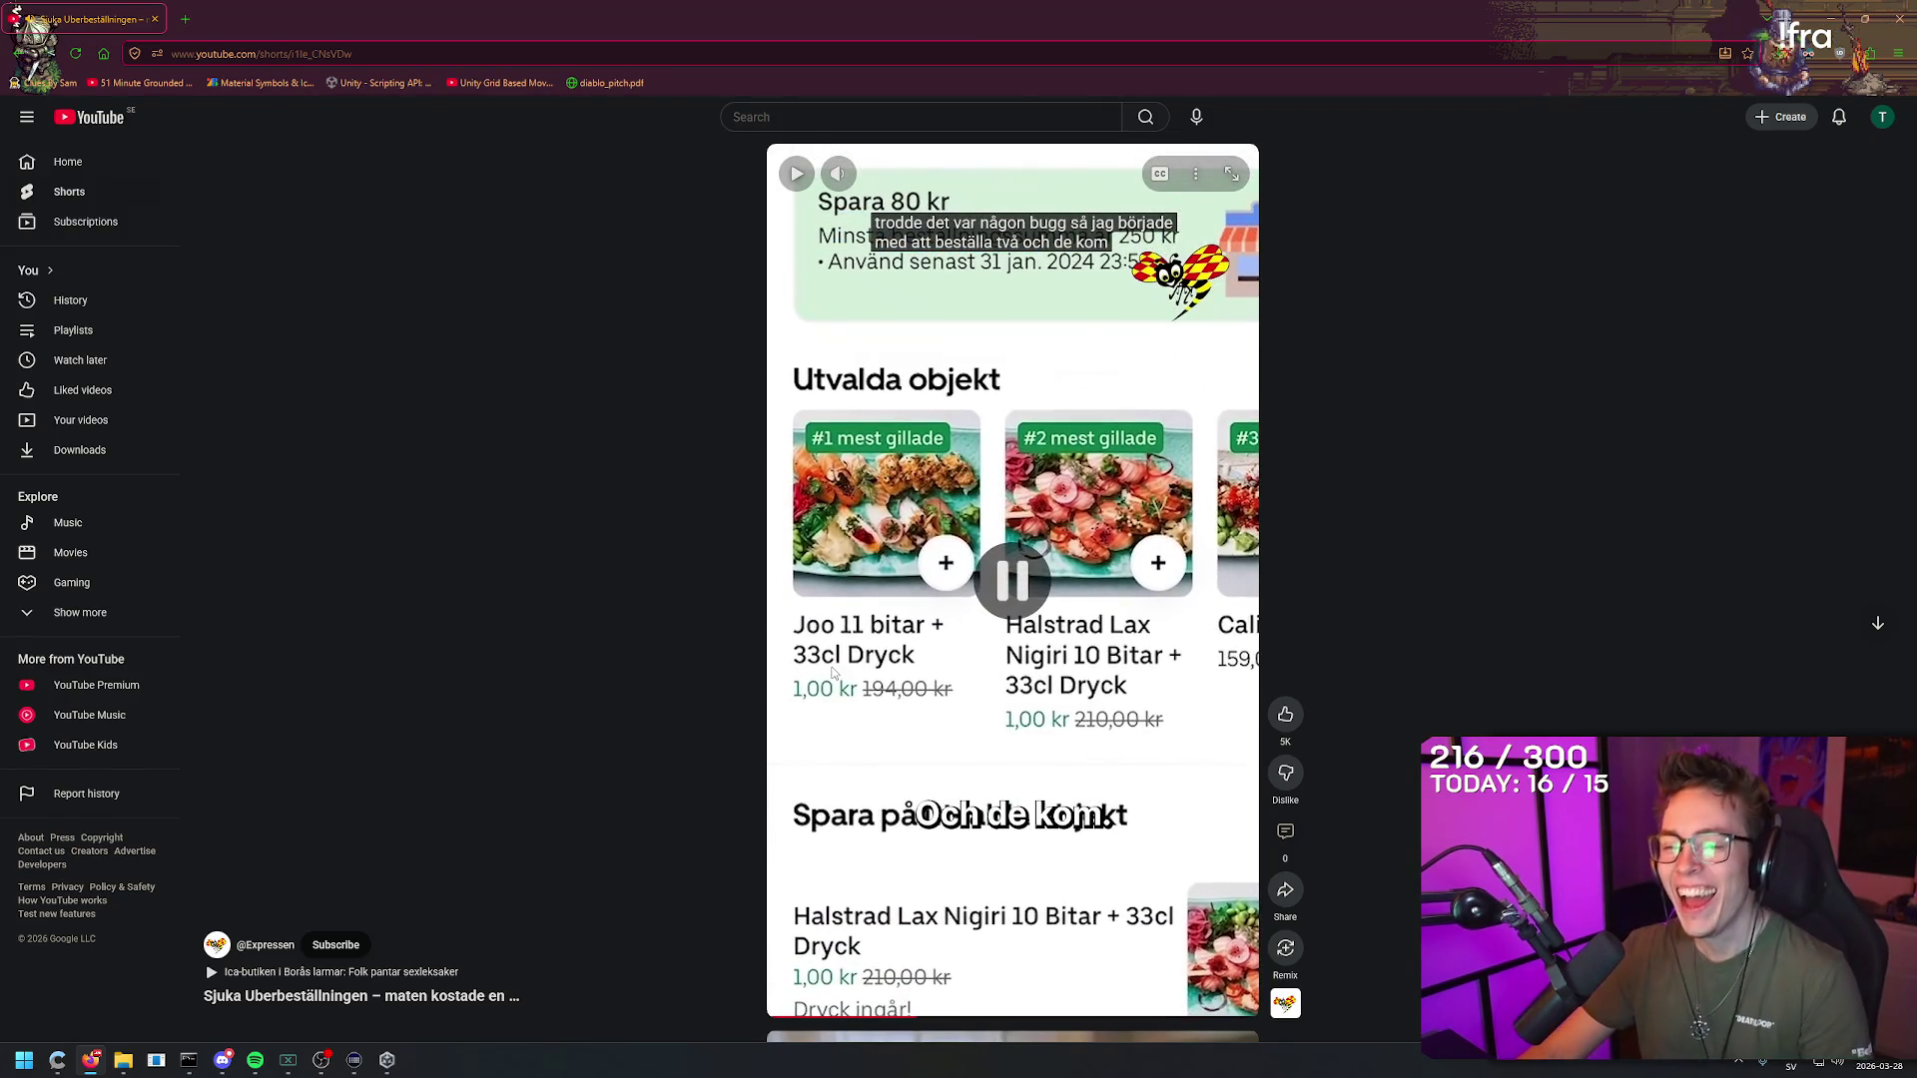
click(837, 703)
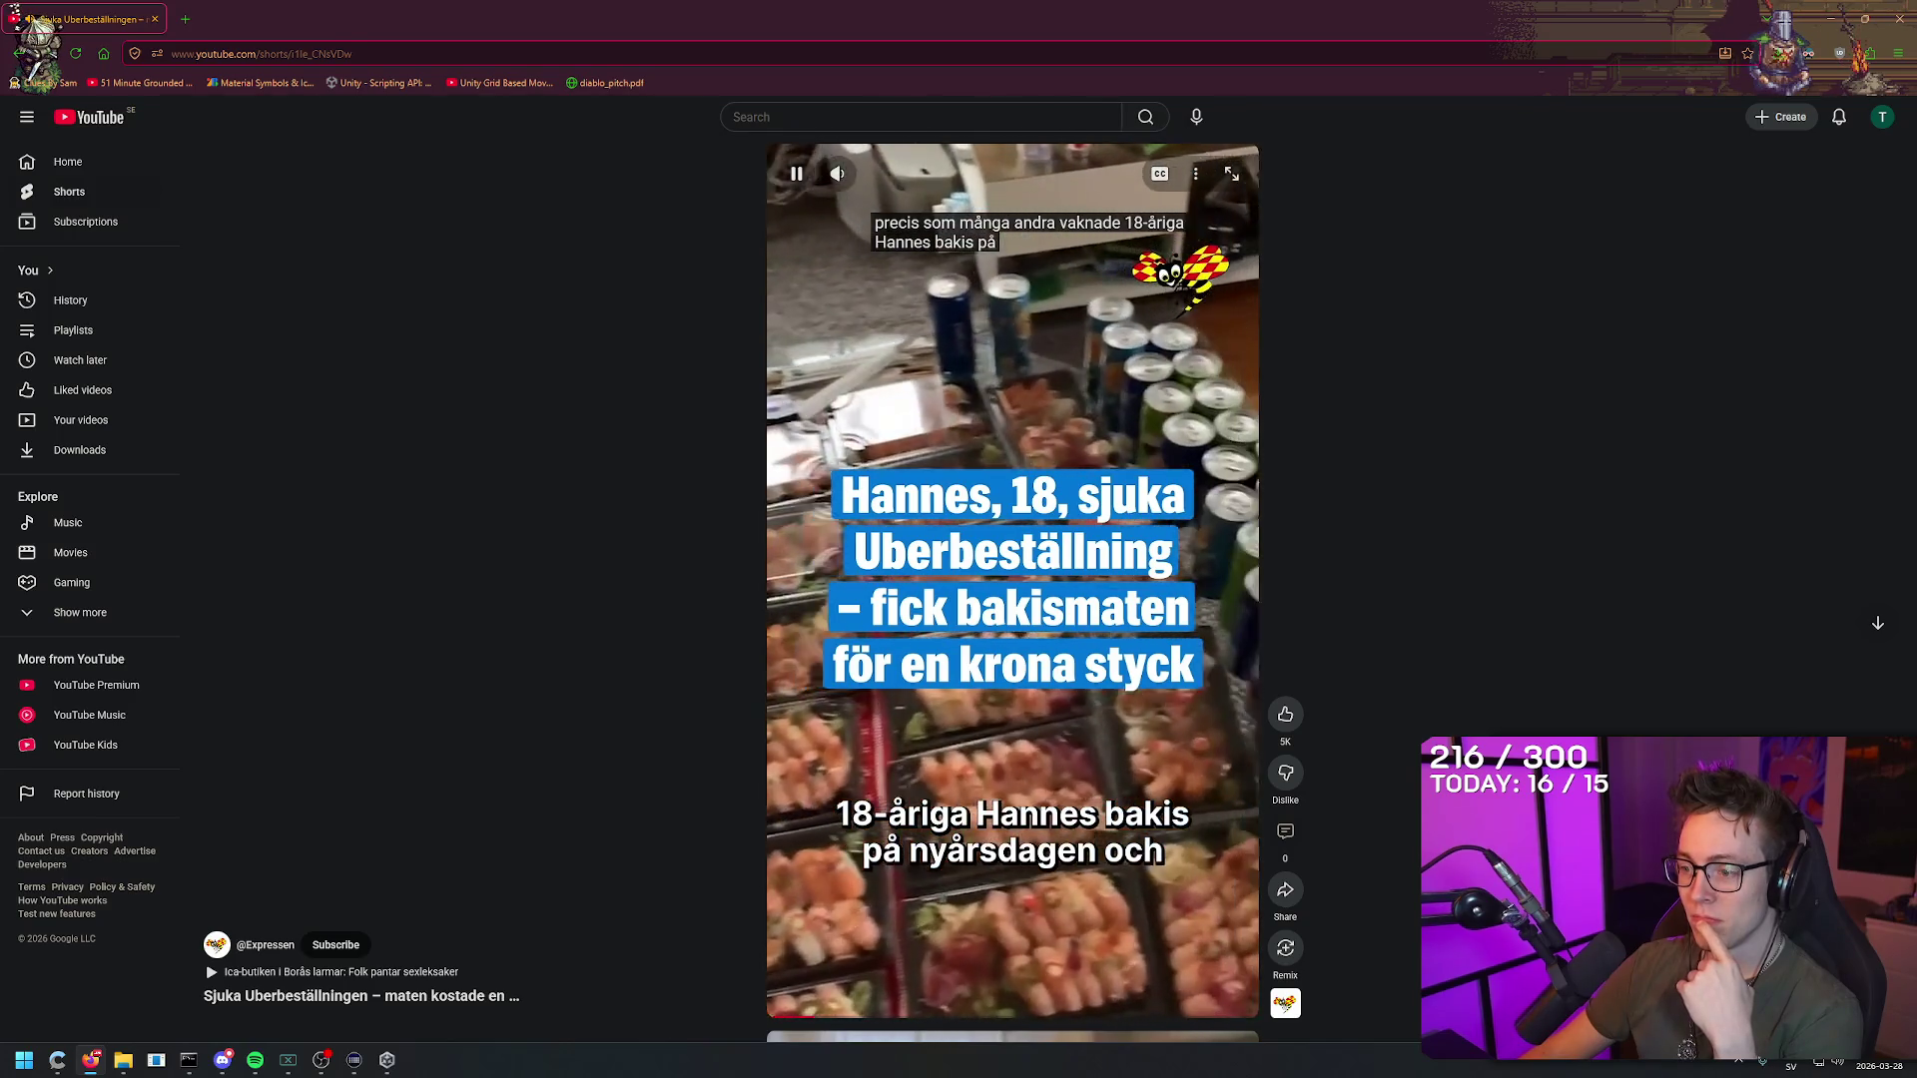
click(1033, 697)
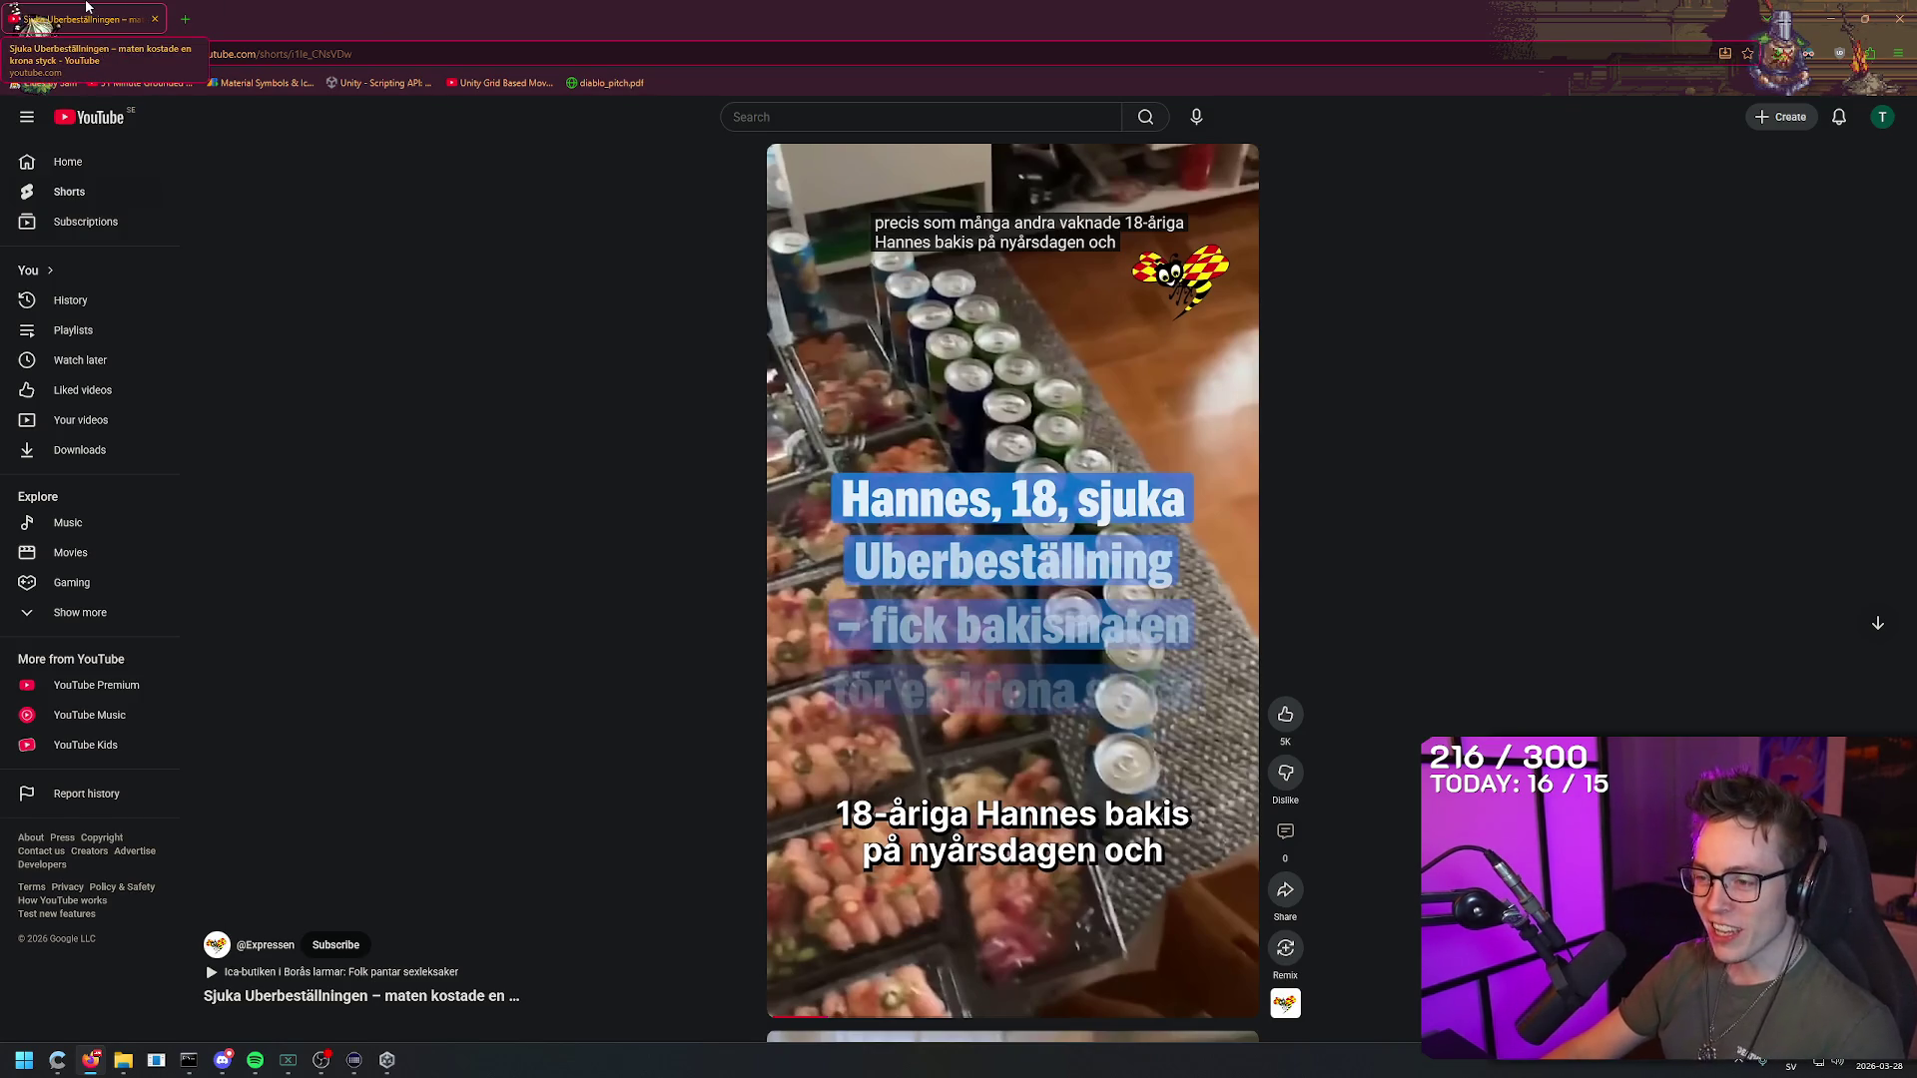
drag(115, 7, 848, 864)
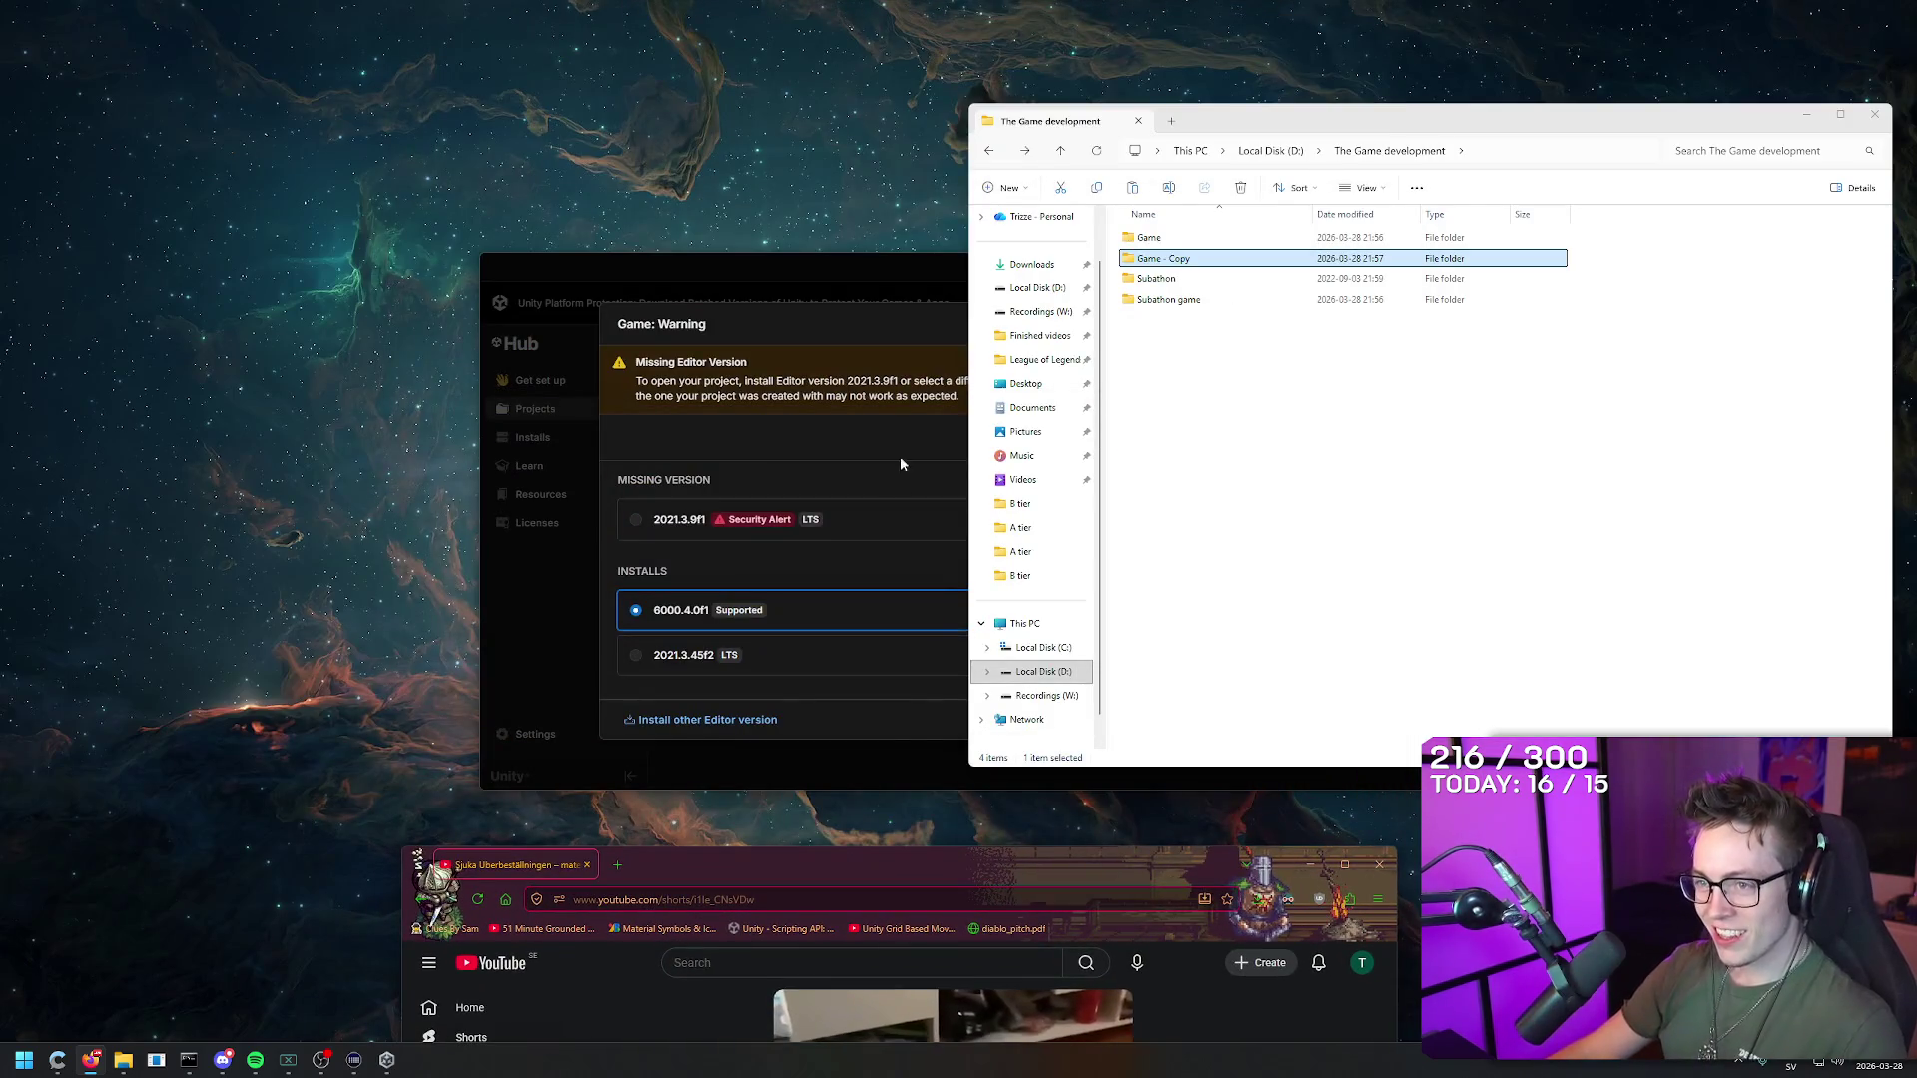
Step: Finish renaming the 'Game - Copy' project and reopen the Game project's editor version warning
click(896, 317)
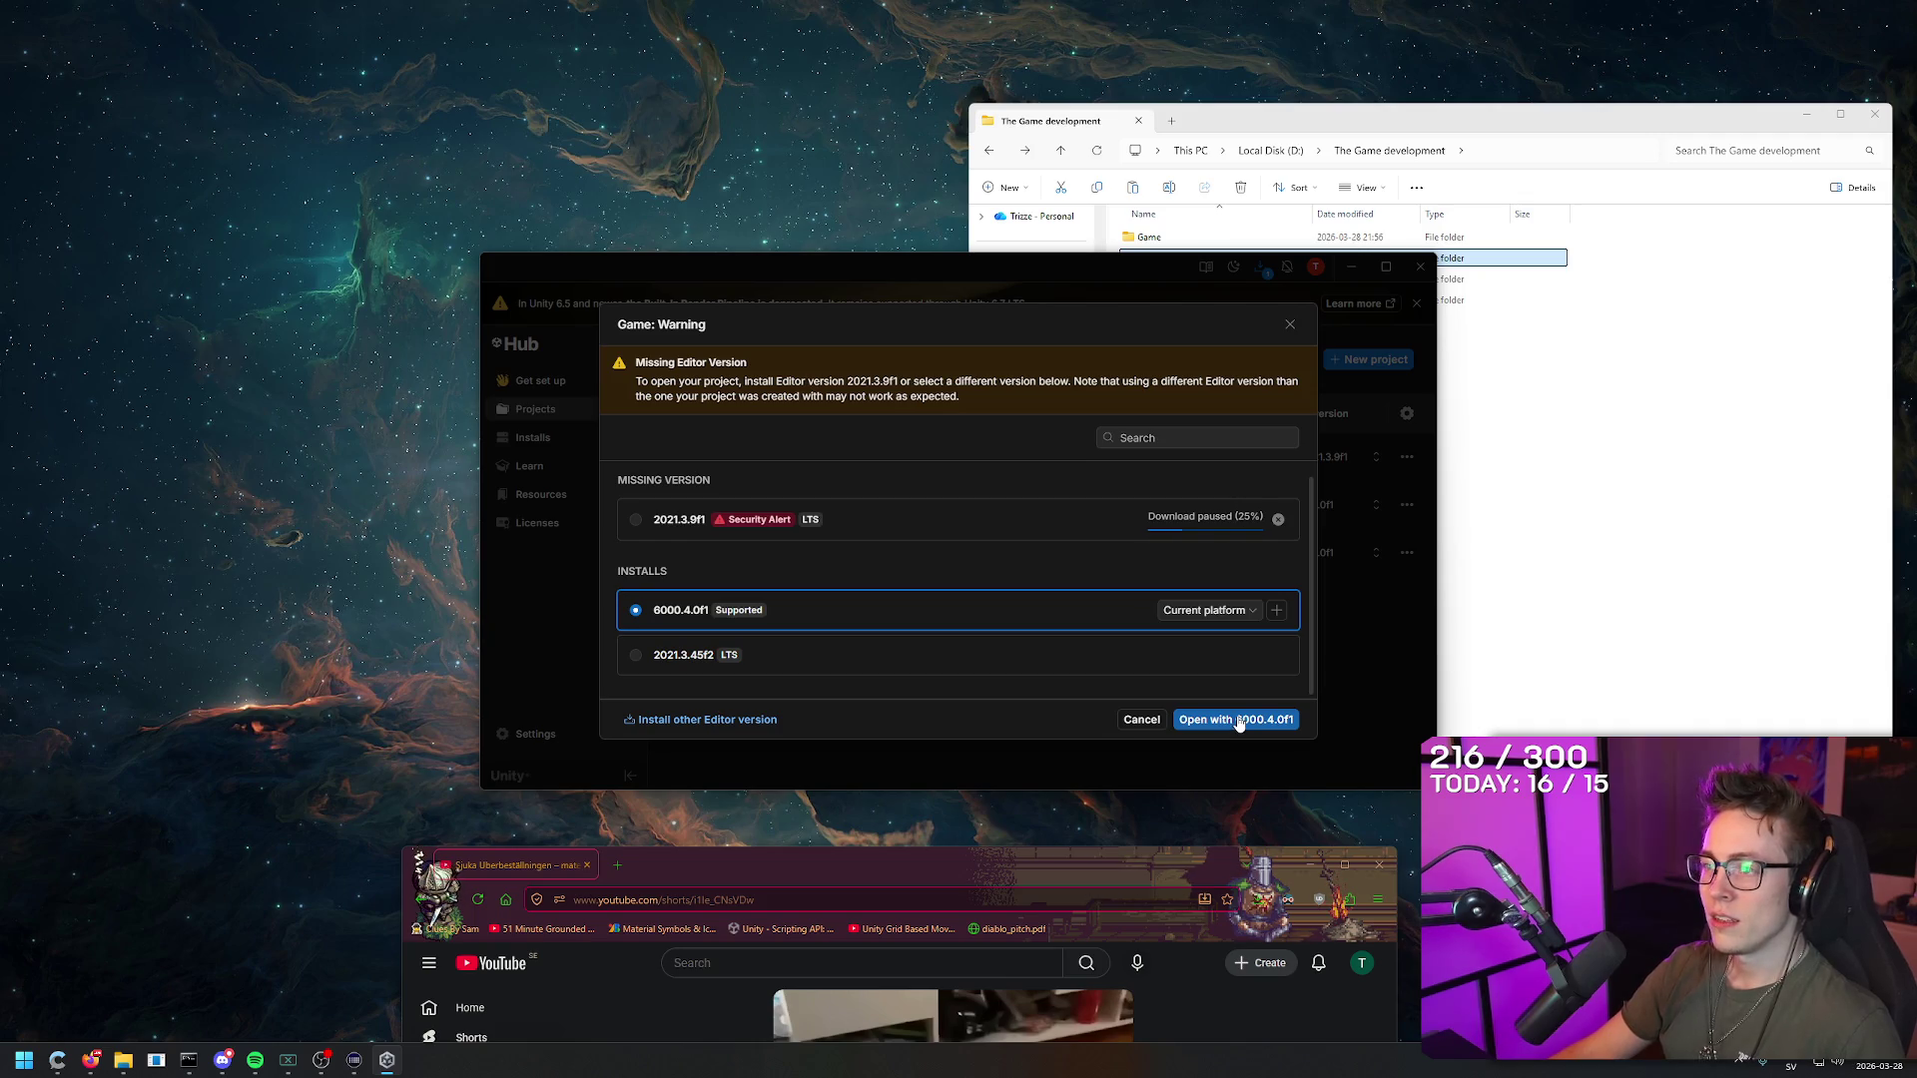
click(1607, 456)
click(792, 284)
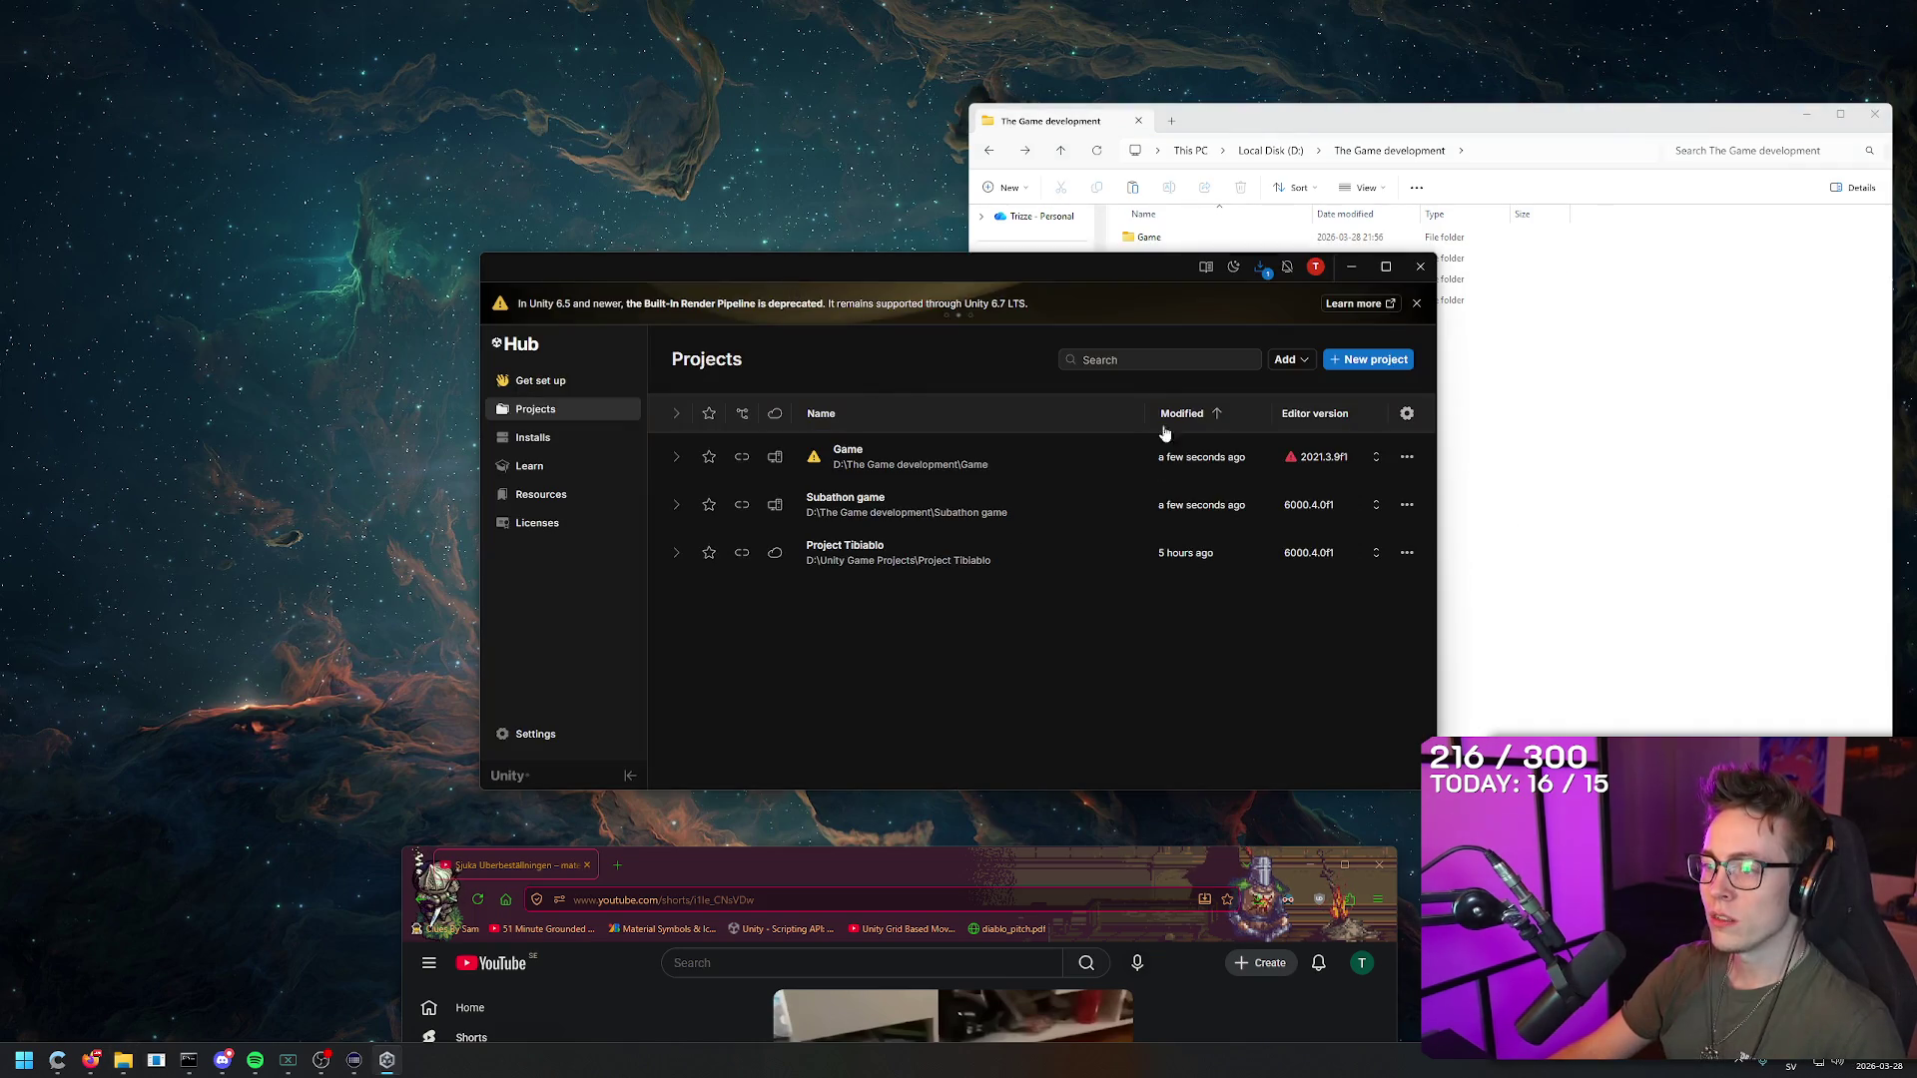
click(983, 462)
Step: Open Game with editor 6000.4.0f1, confirm the version change, and maximize the browser again
click(888, 666)
click(889, 622)
click(1218, 719)
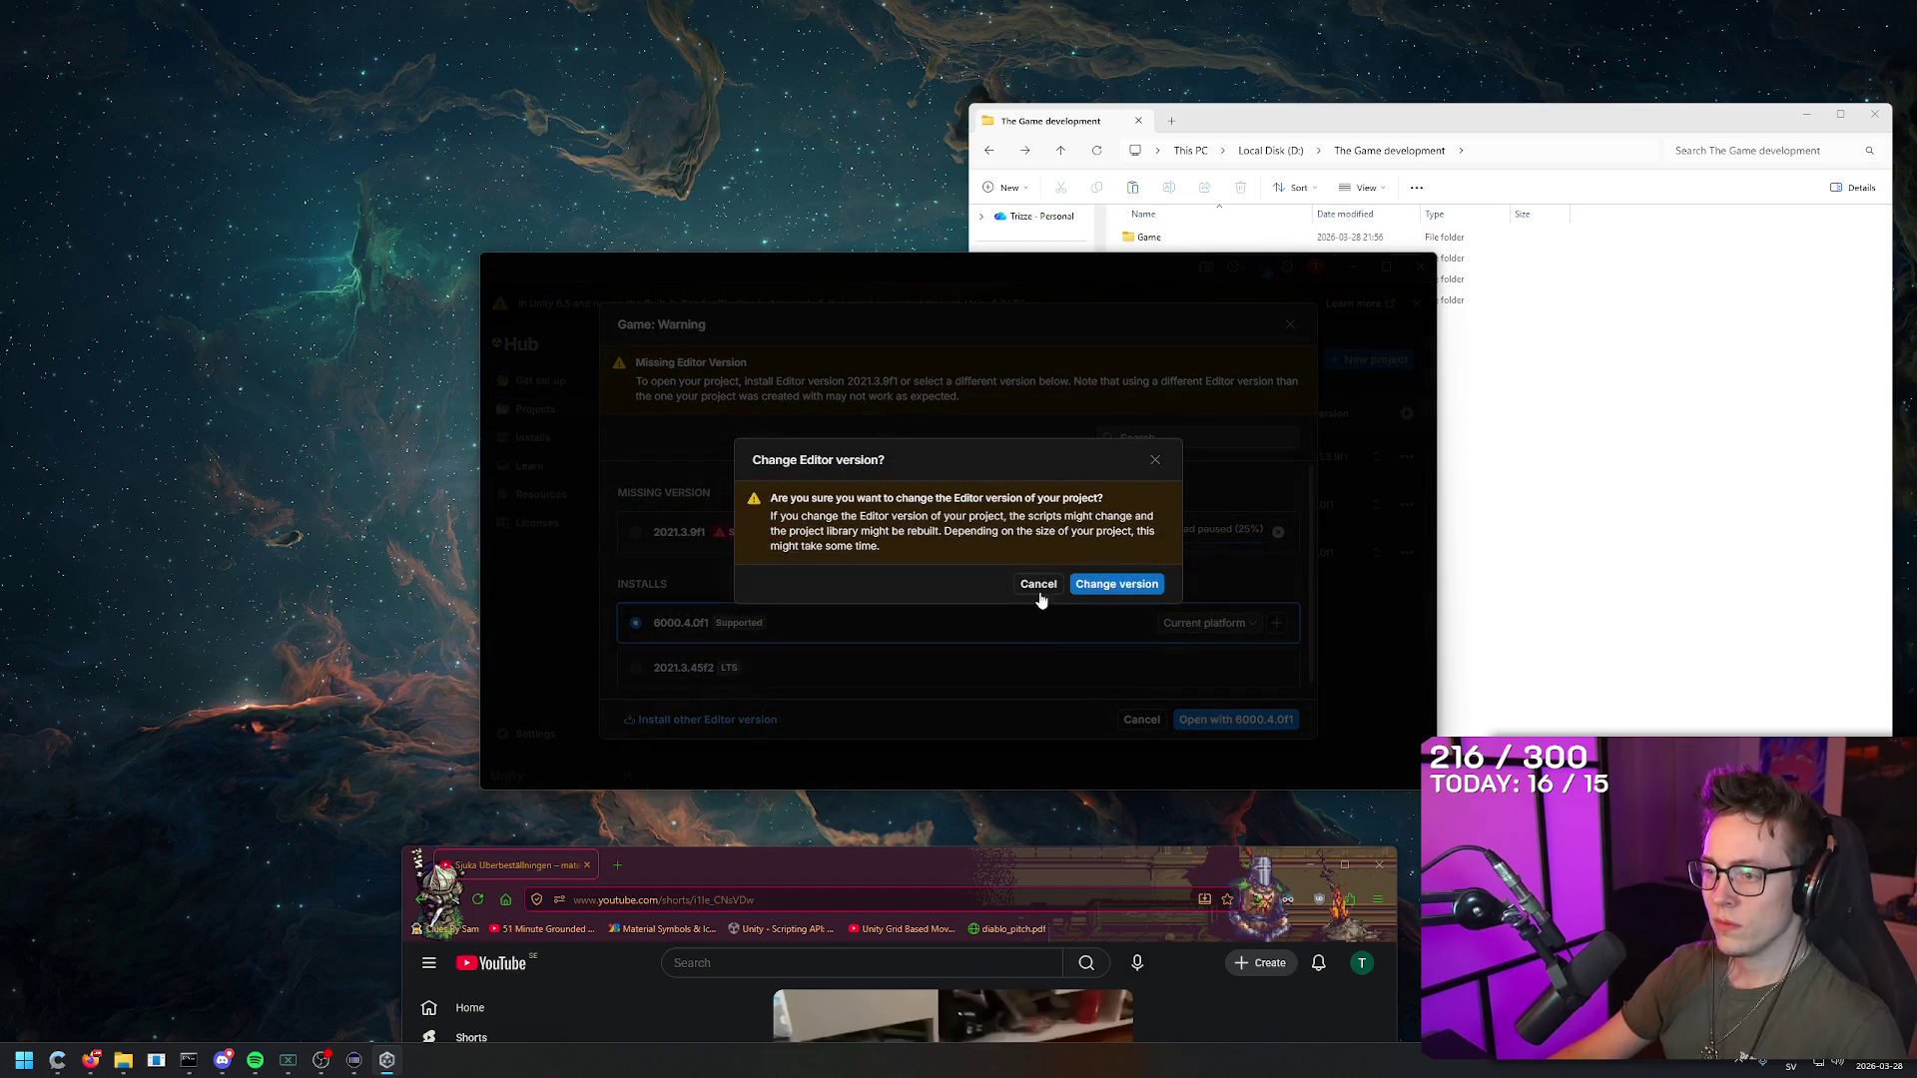
click(1118, 584)
mouse_move(1020, 871)
mouse_down()
mouse_move(1039, 134)
mouse_move(1054, 161)
mouse_up()
mouse_move(867, 178)
mouse_down()
mouse_move(861, 218)
mouse_move(923, 3)
mouse_up()
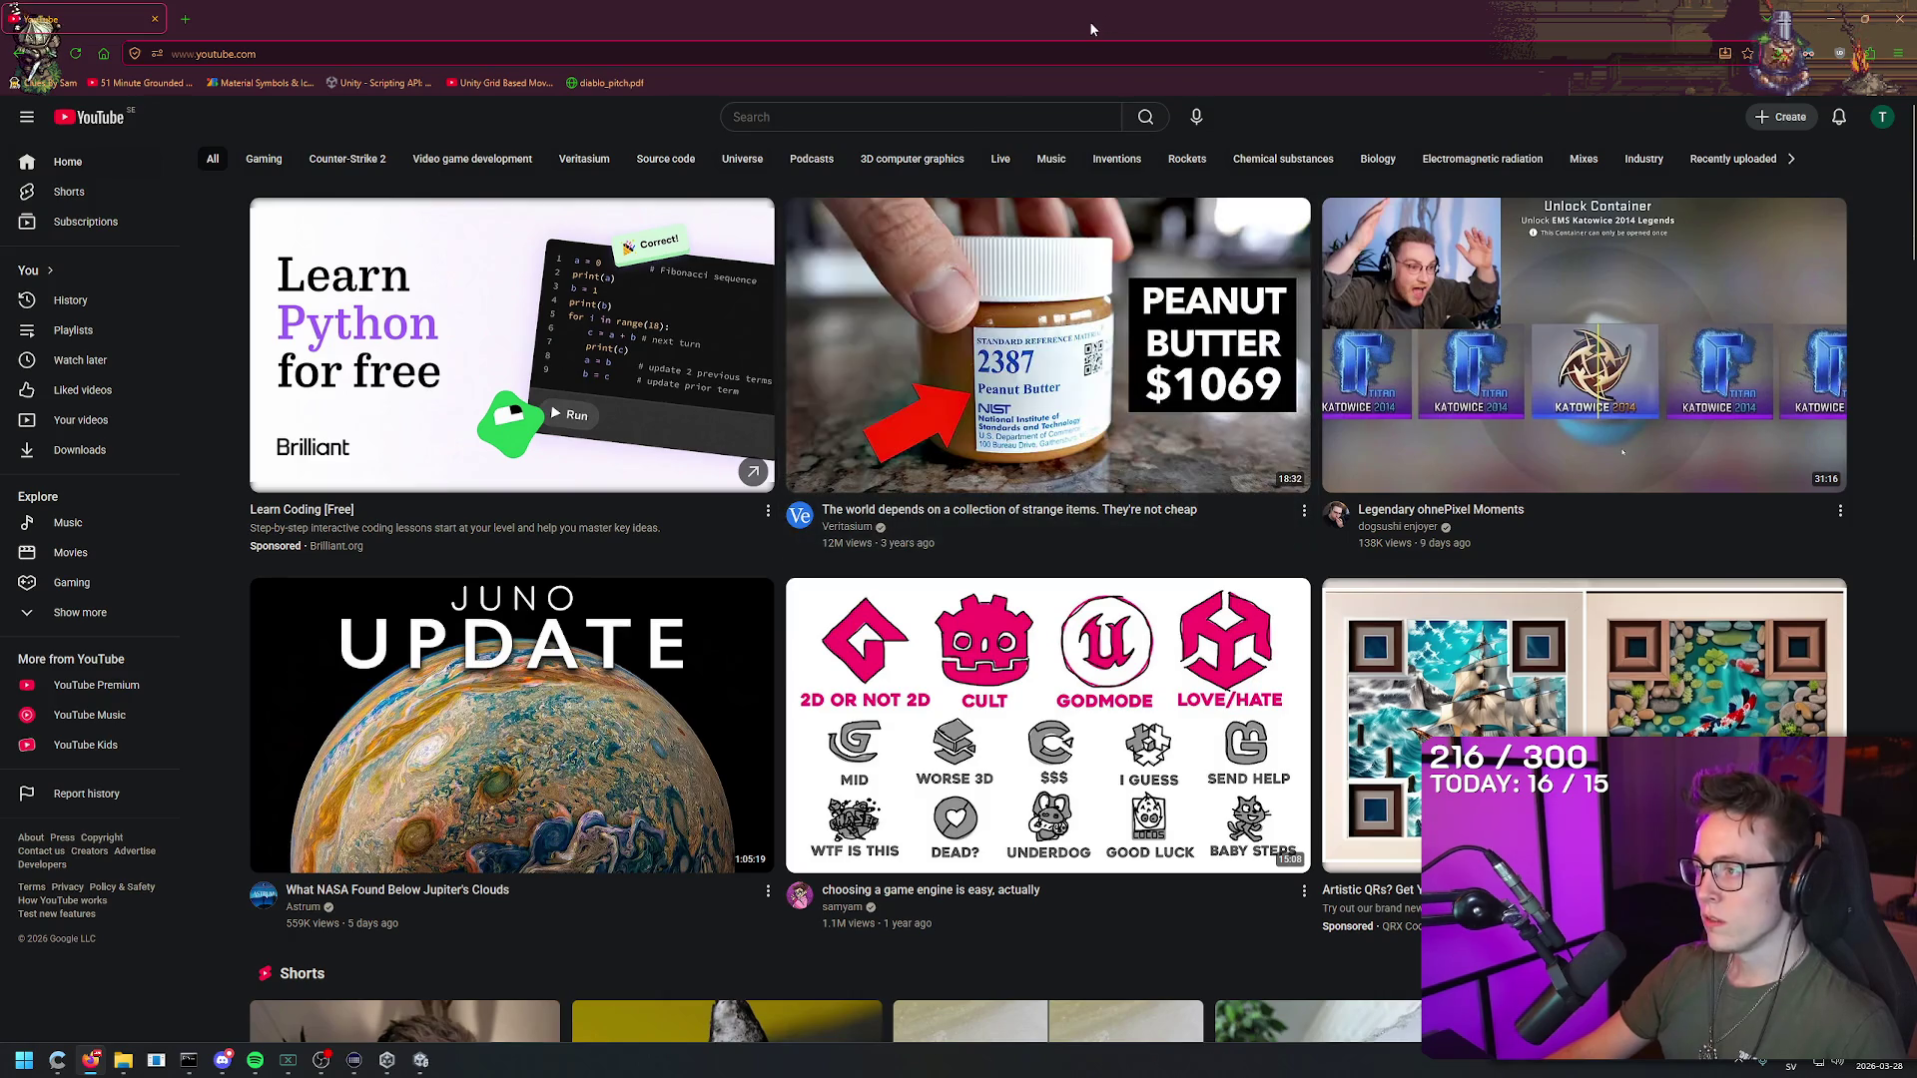
Step: Open the Juno Update video, return to the YouTube home feed, and scroll down
right_click(1085, 6)
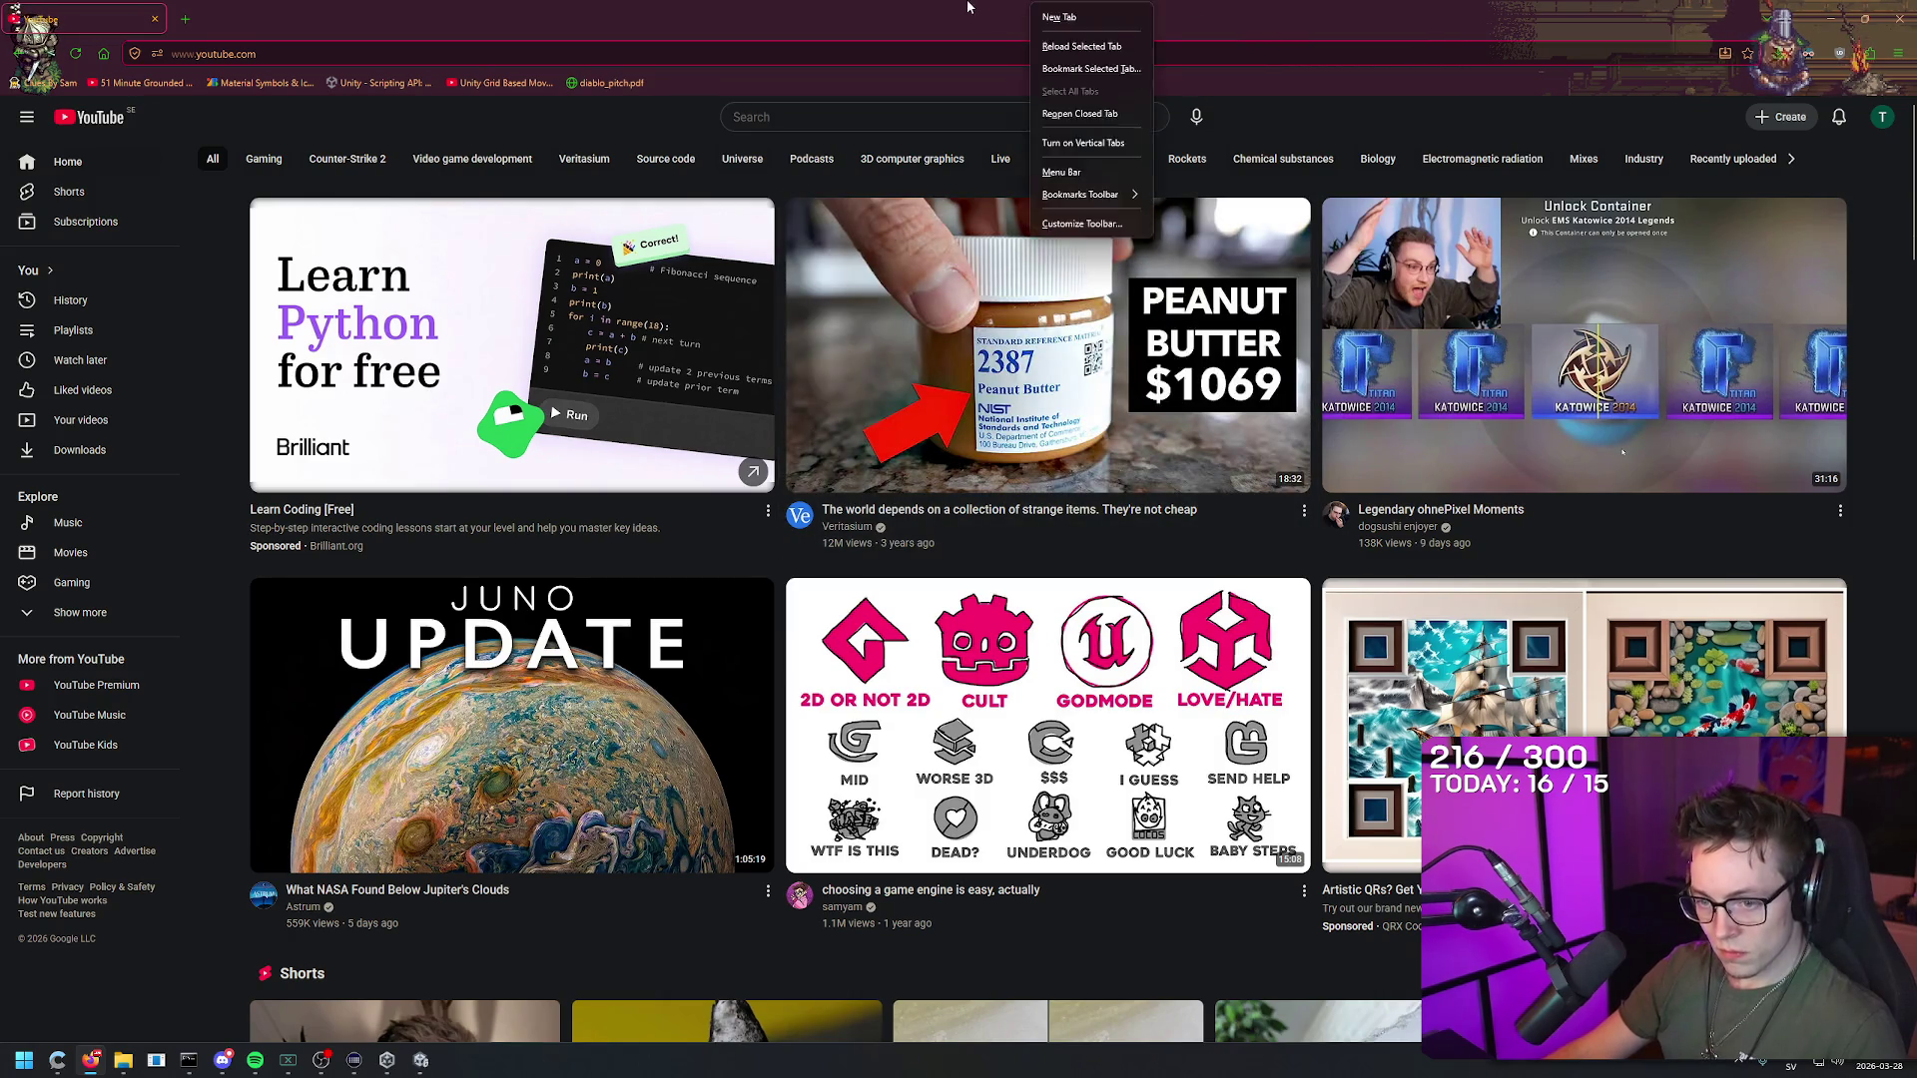
click(441, 665)
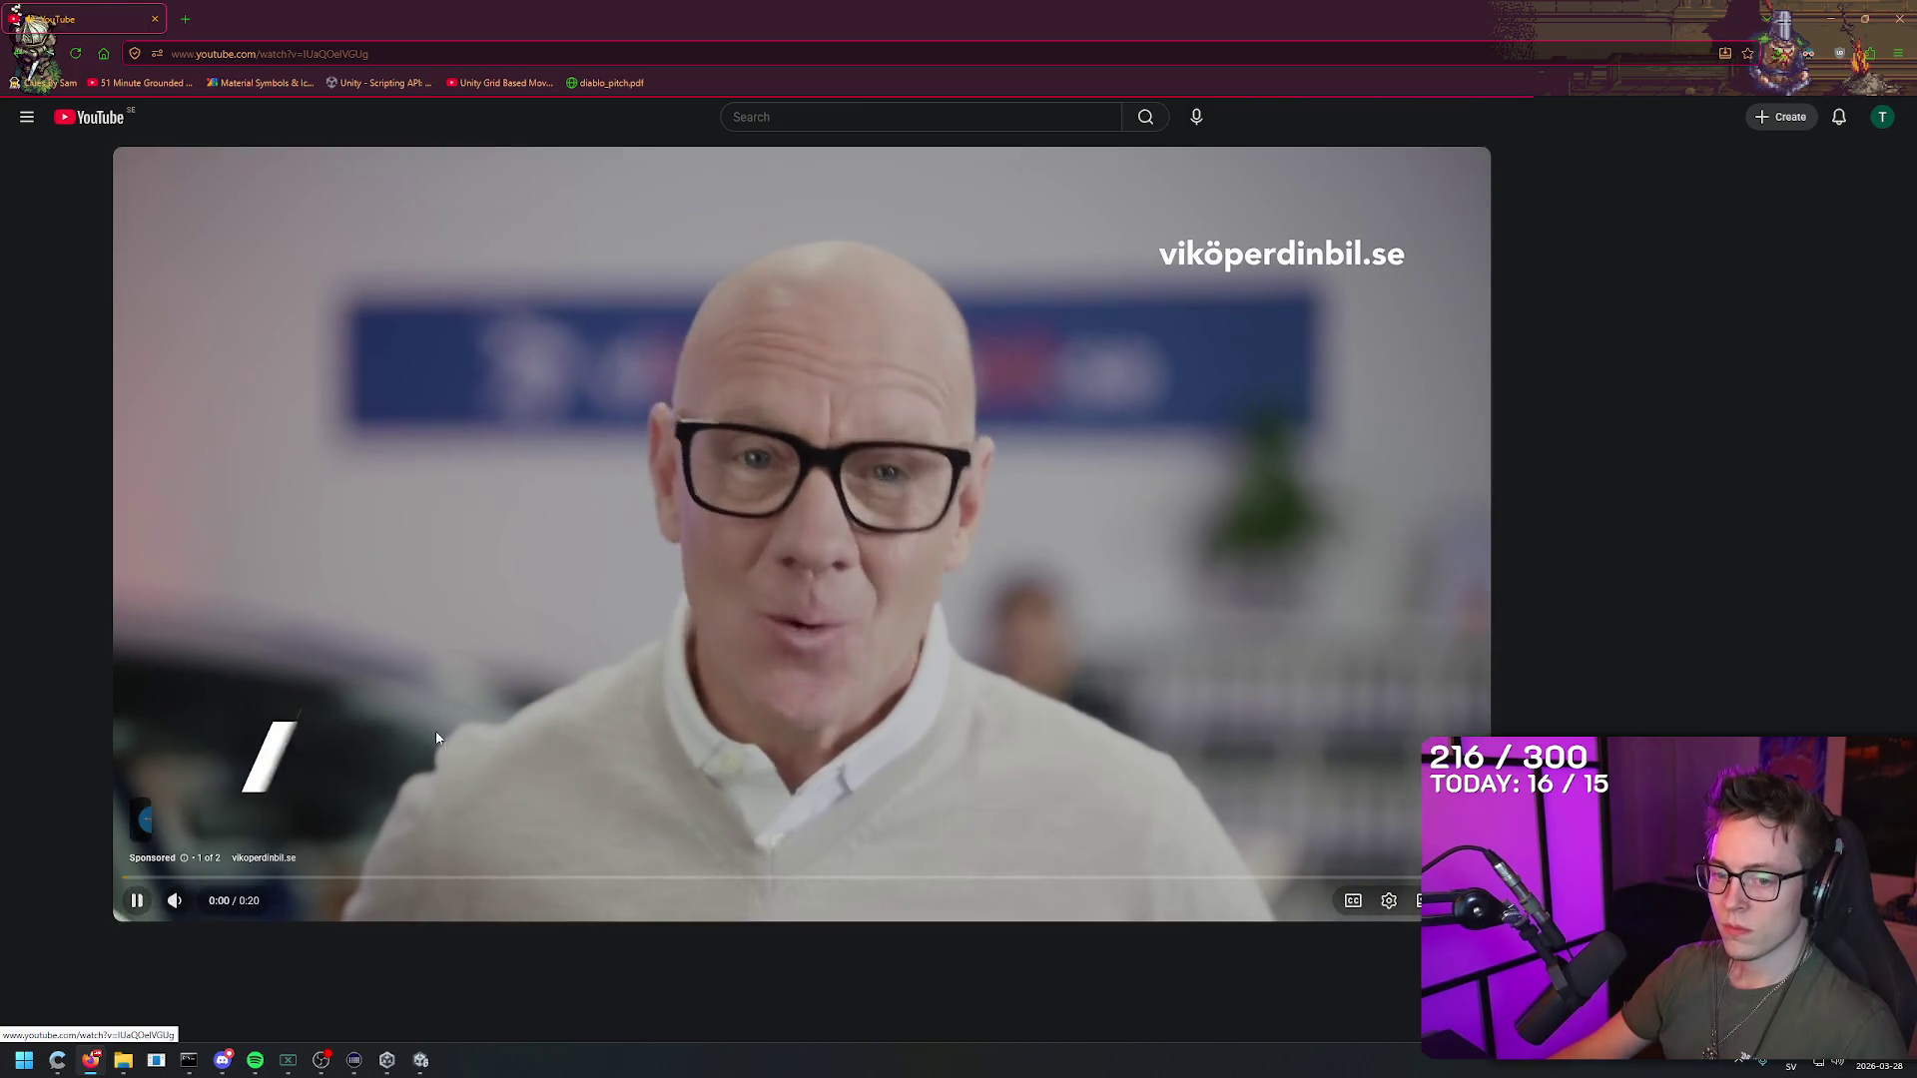
key(alt+Left)
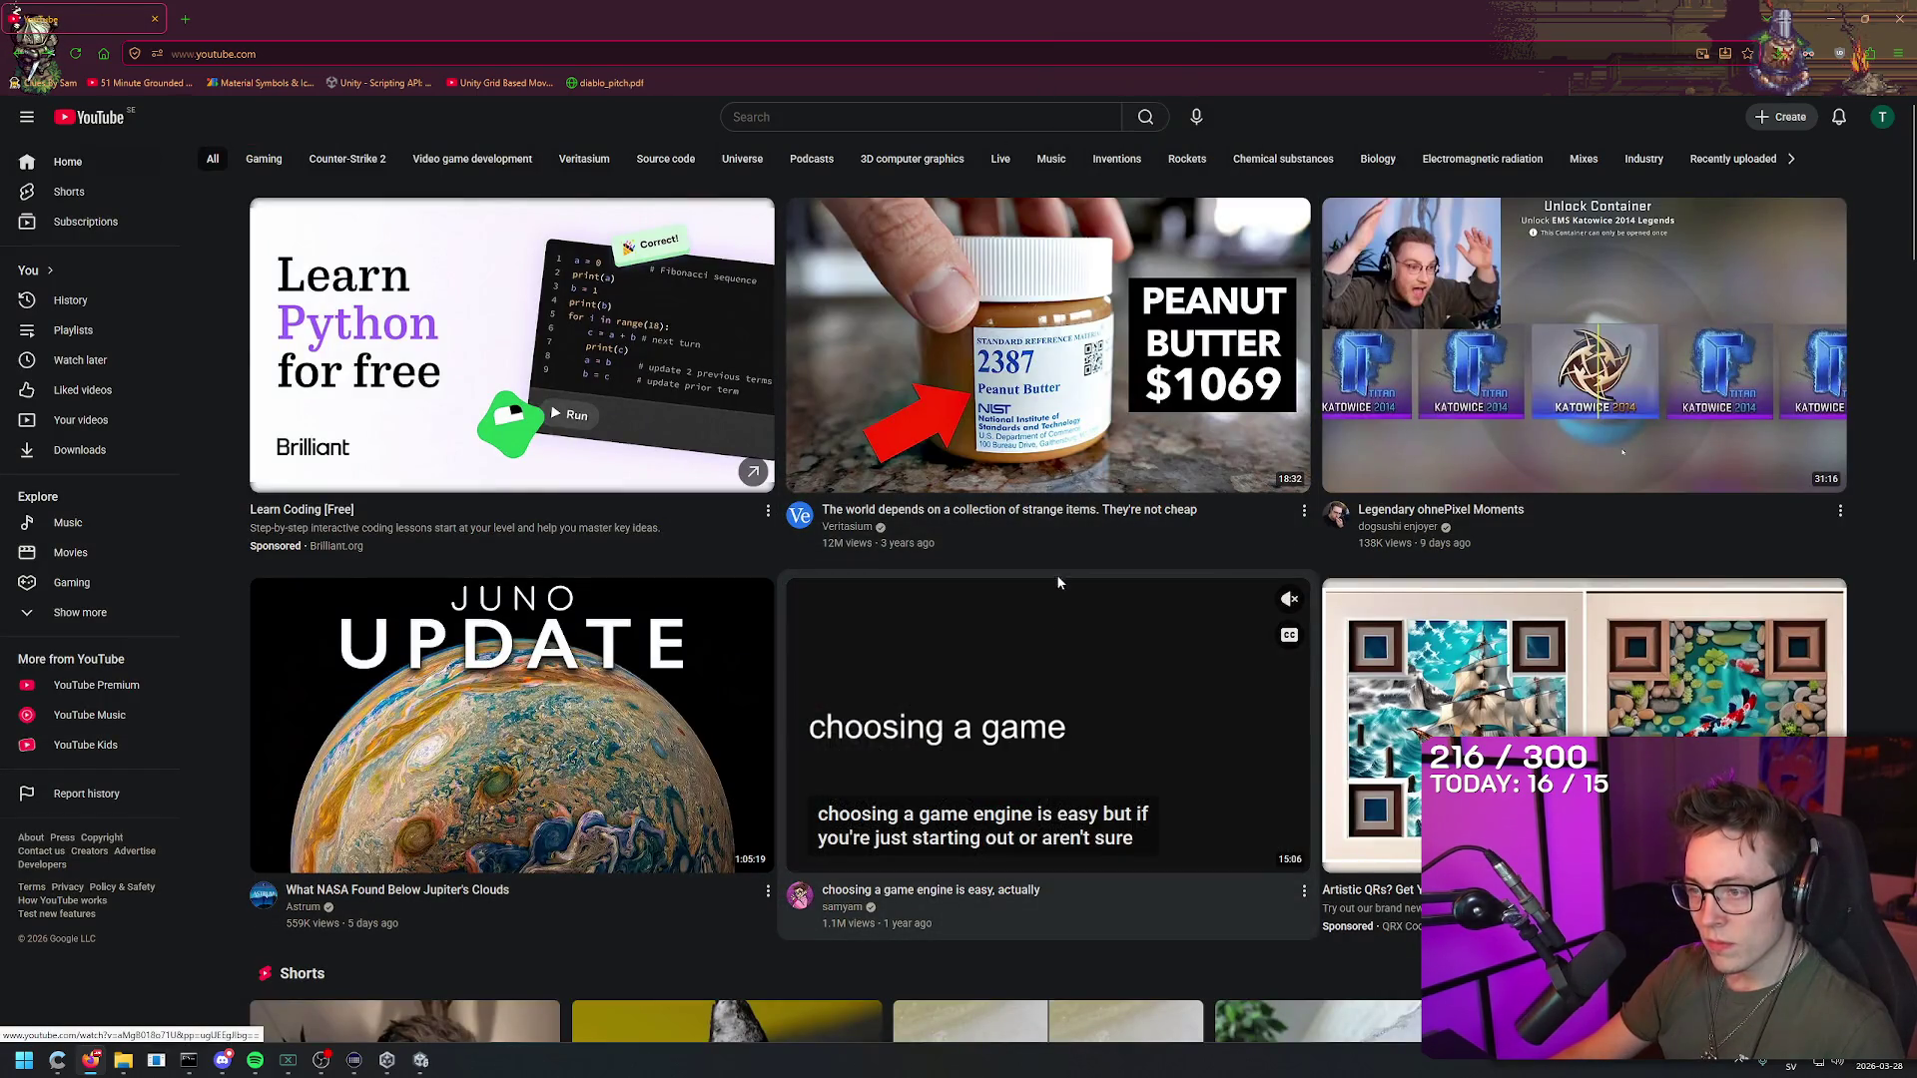
scroll(1054, 577, down, 5)
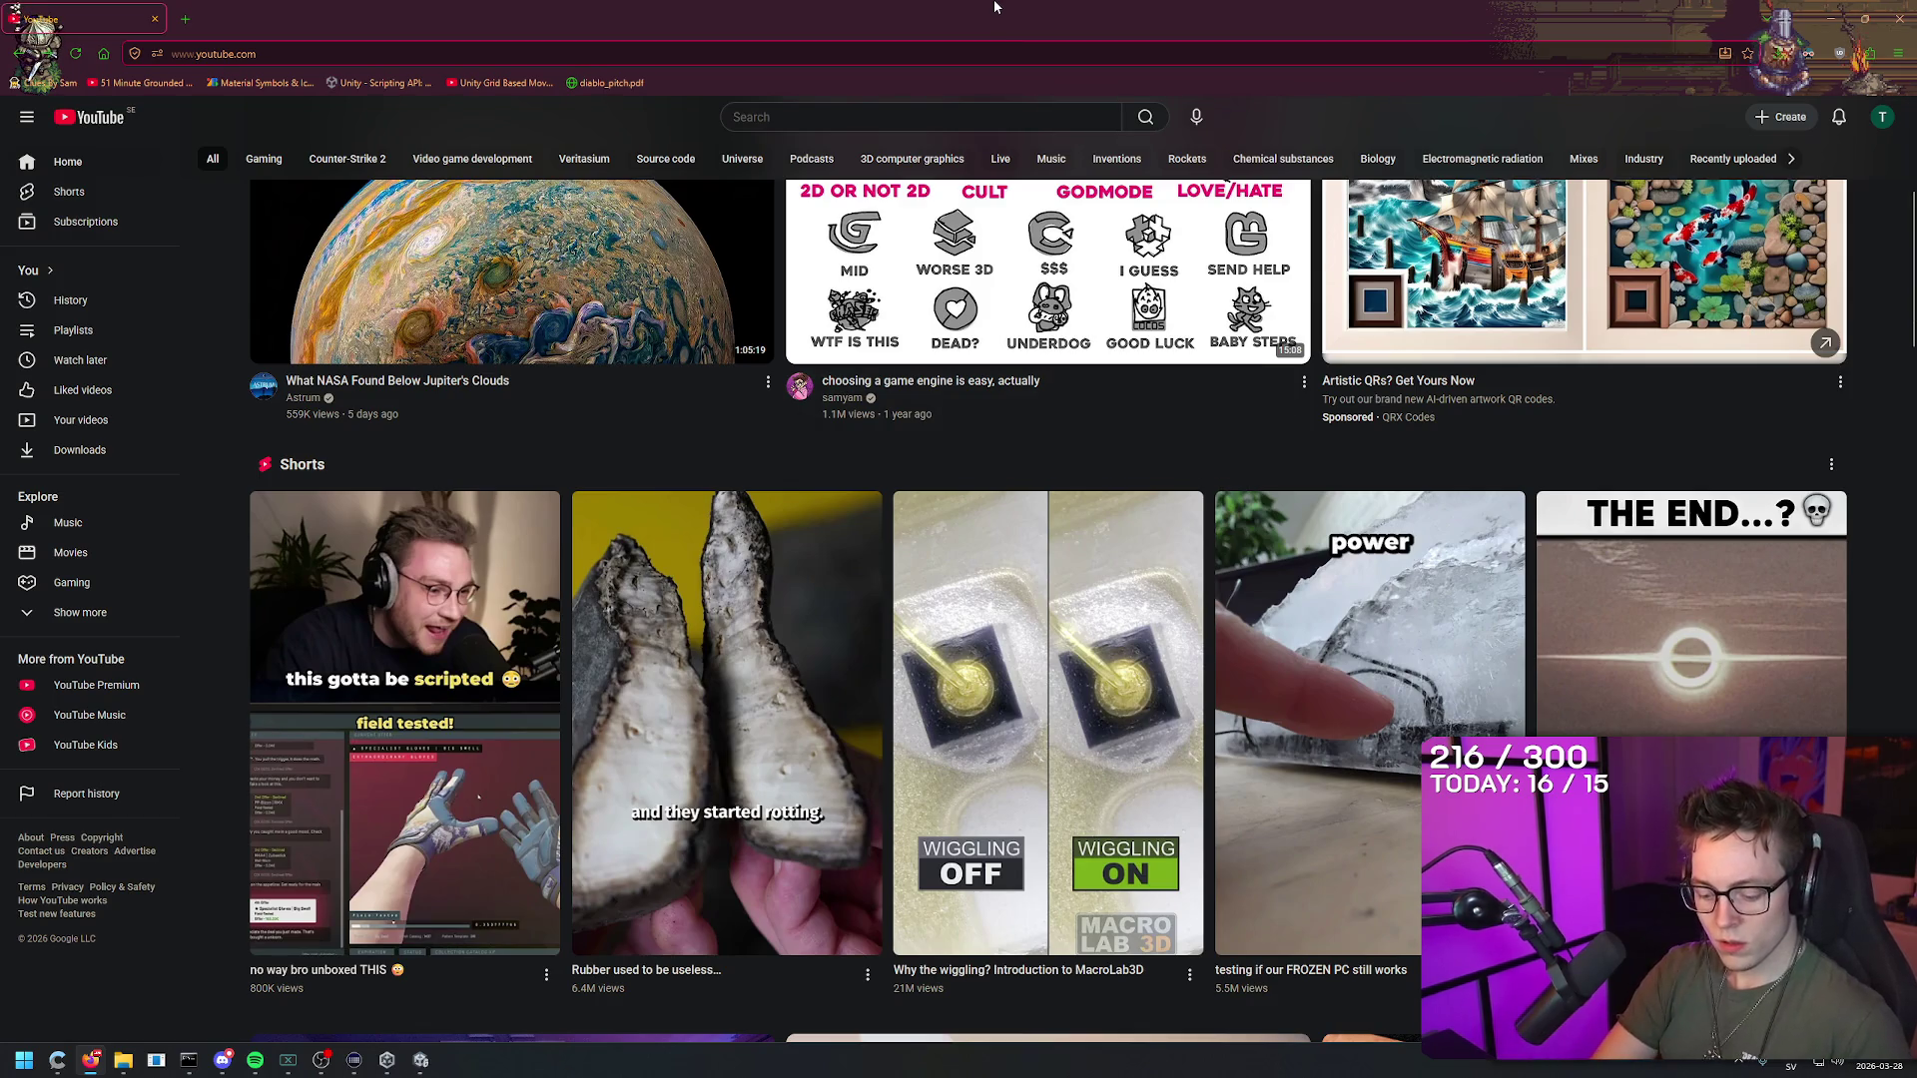
Step: Search 'ublock orirgin firefox' in a new tab, view the add-on page, then close it
key(ctrl+t)
text(ublock orirgin f)
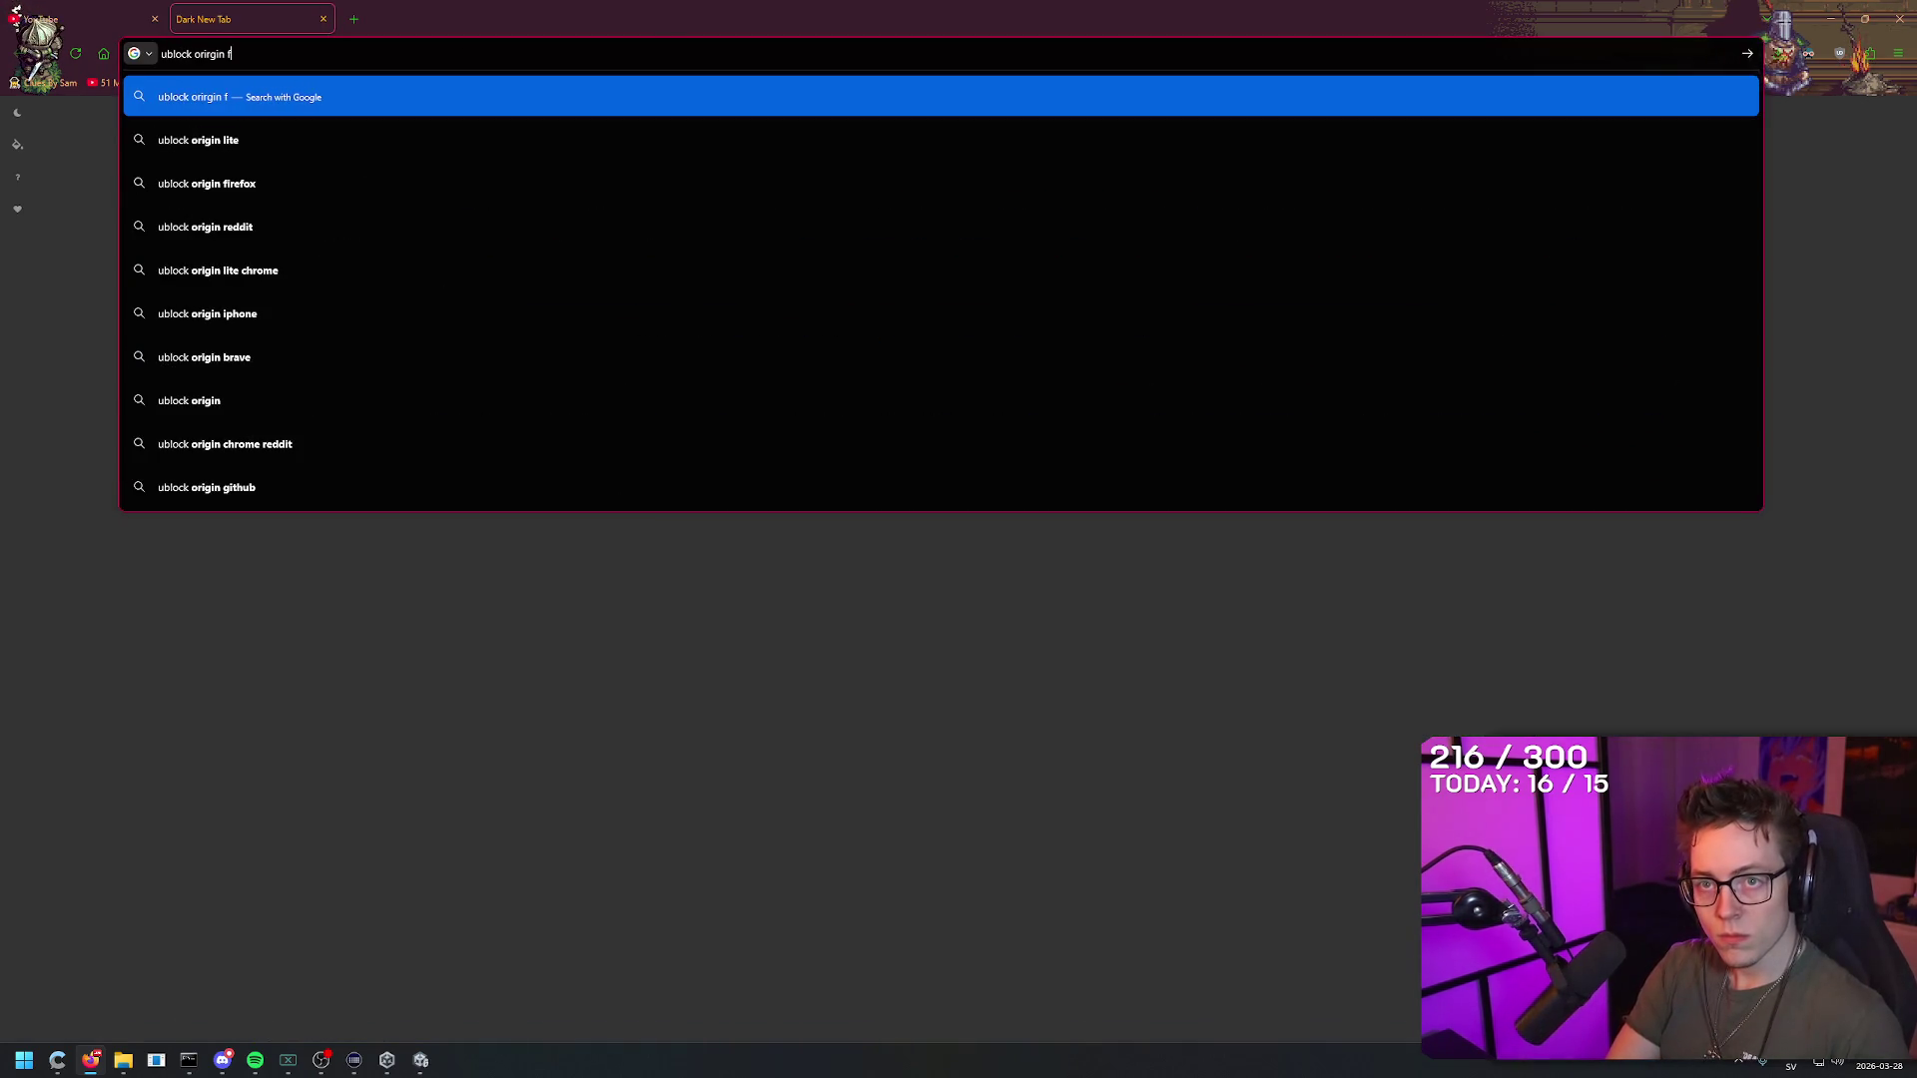
text(irefox)
key(Return)
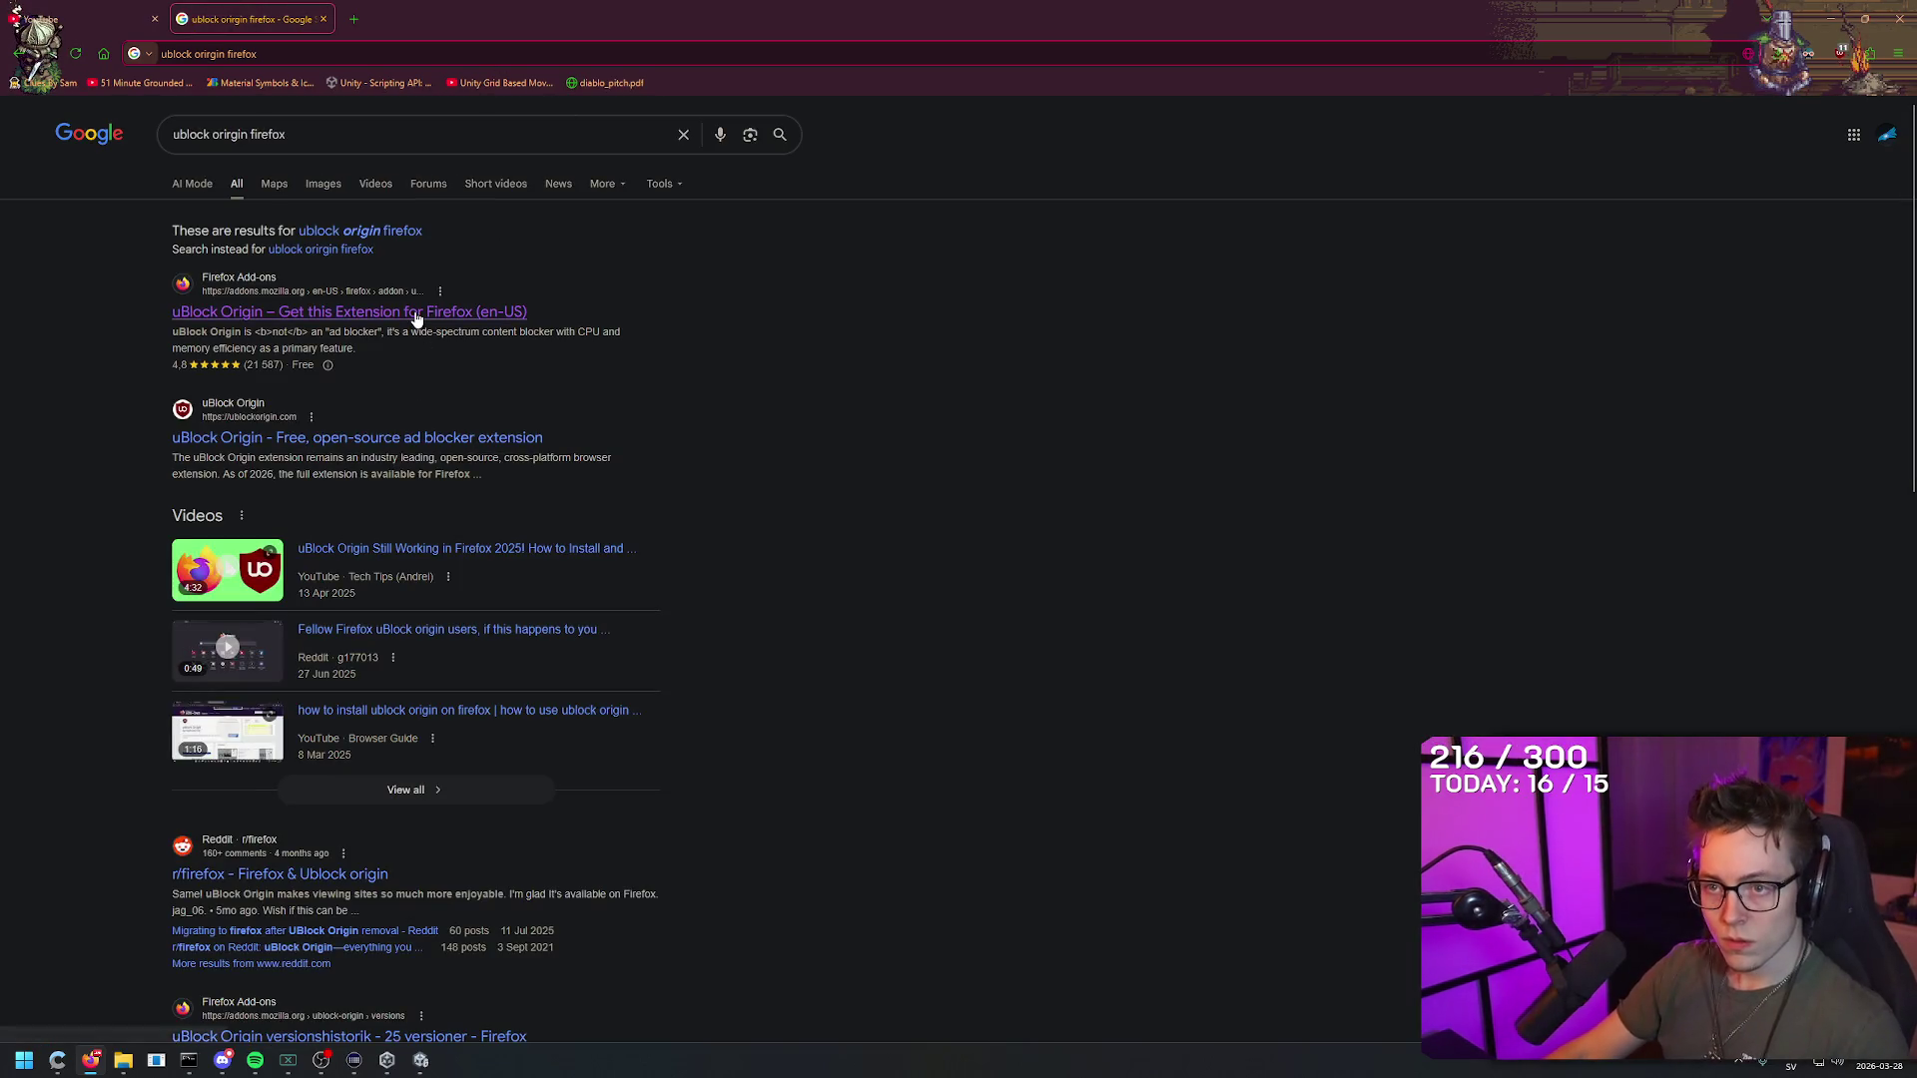
click(418, 317)
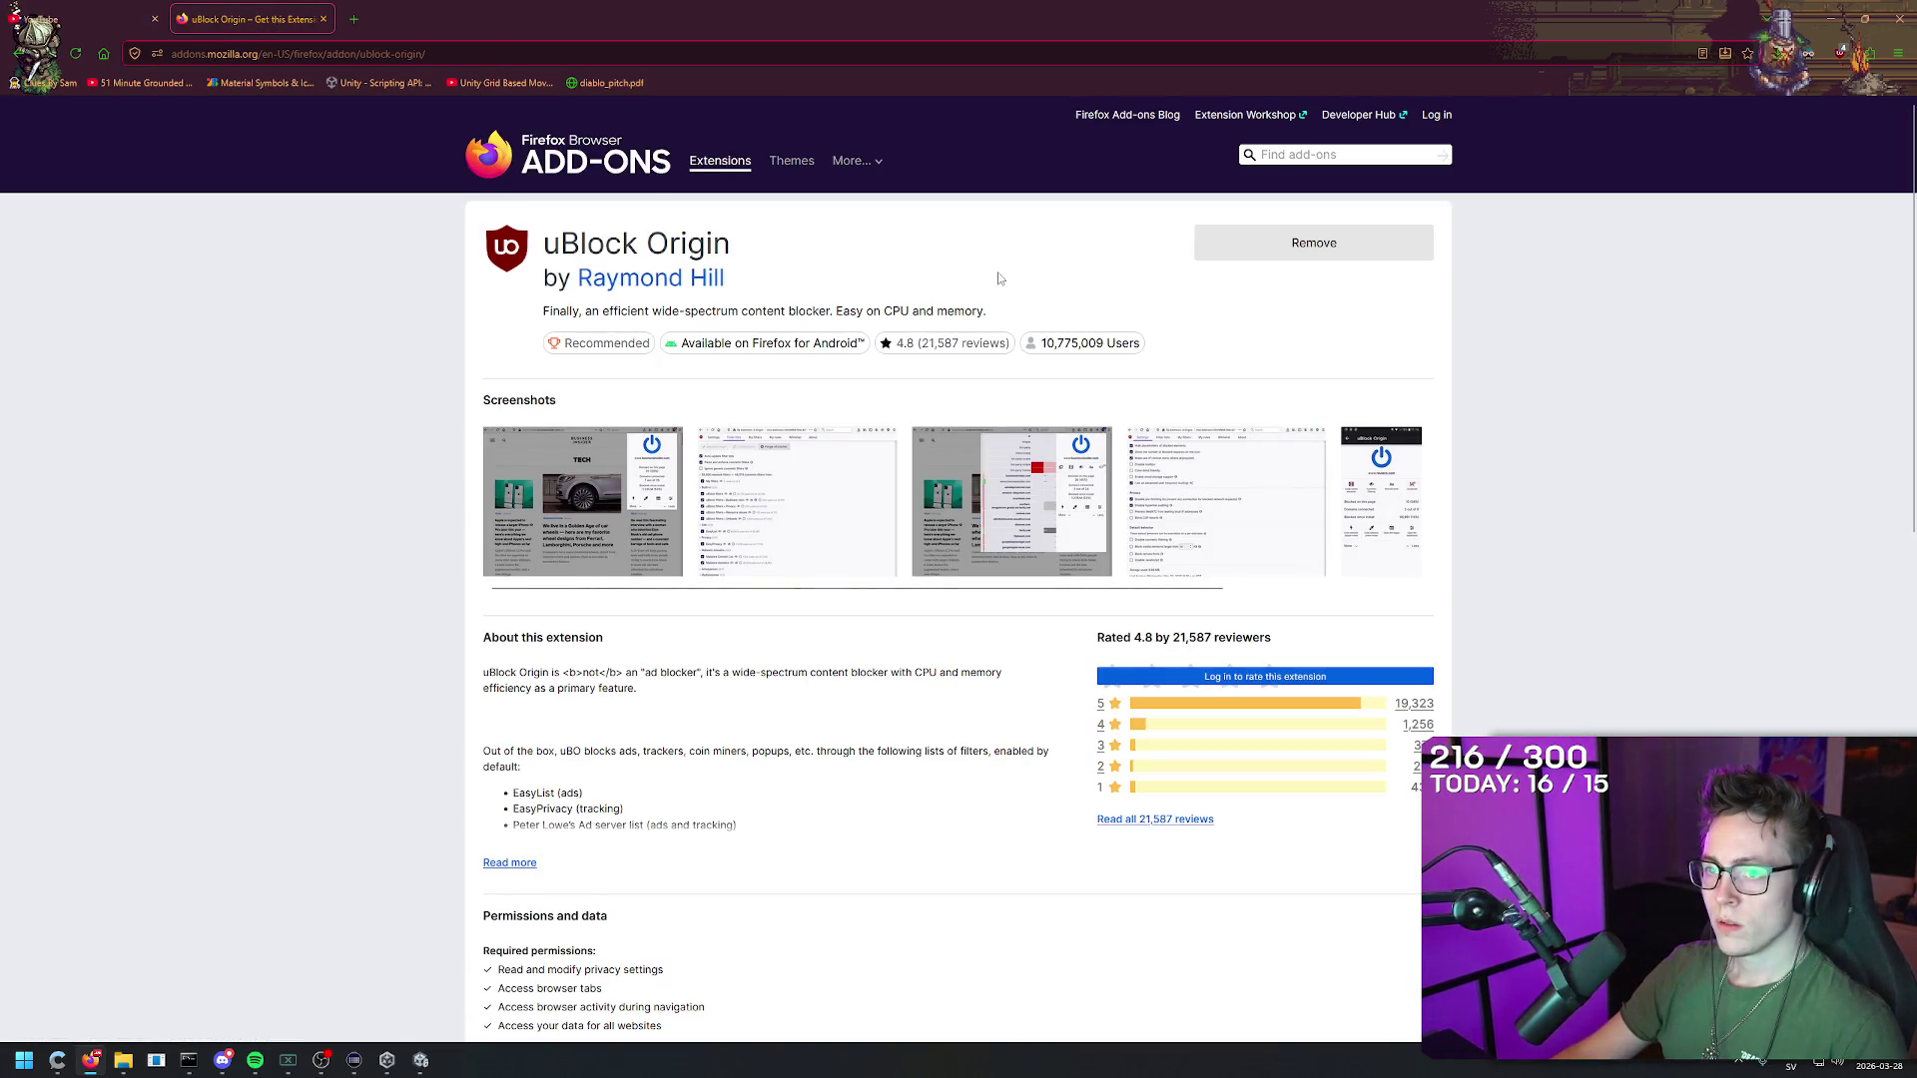
key(ctrl+w)
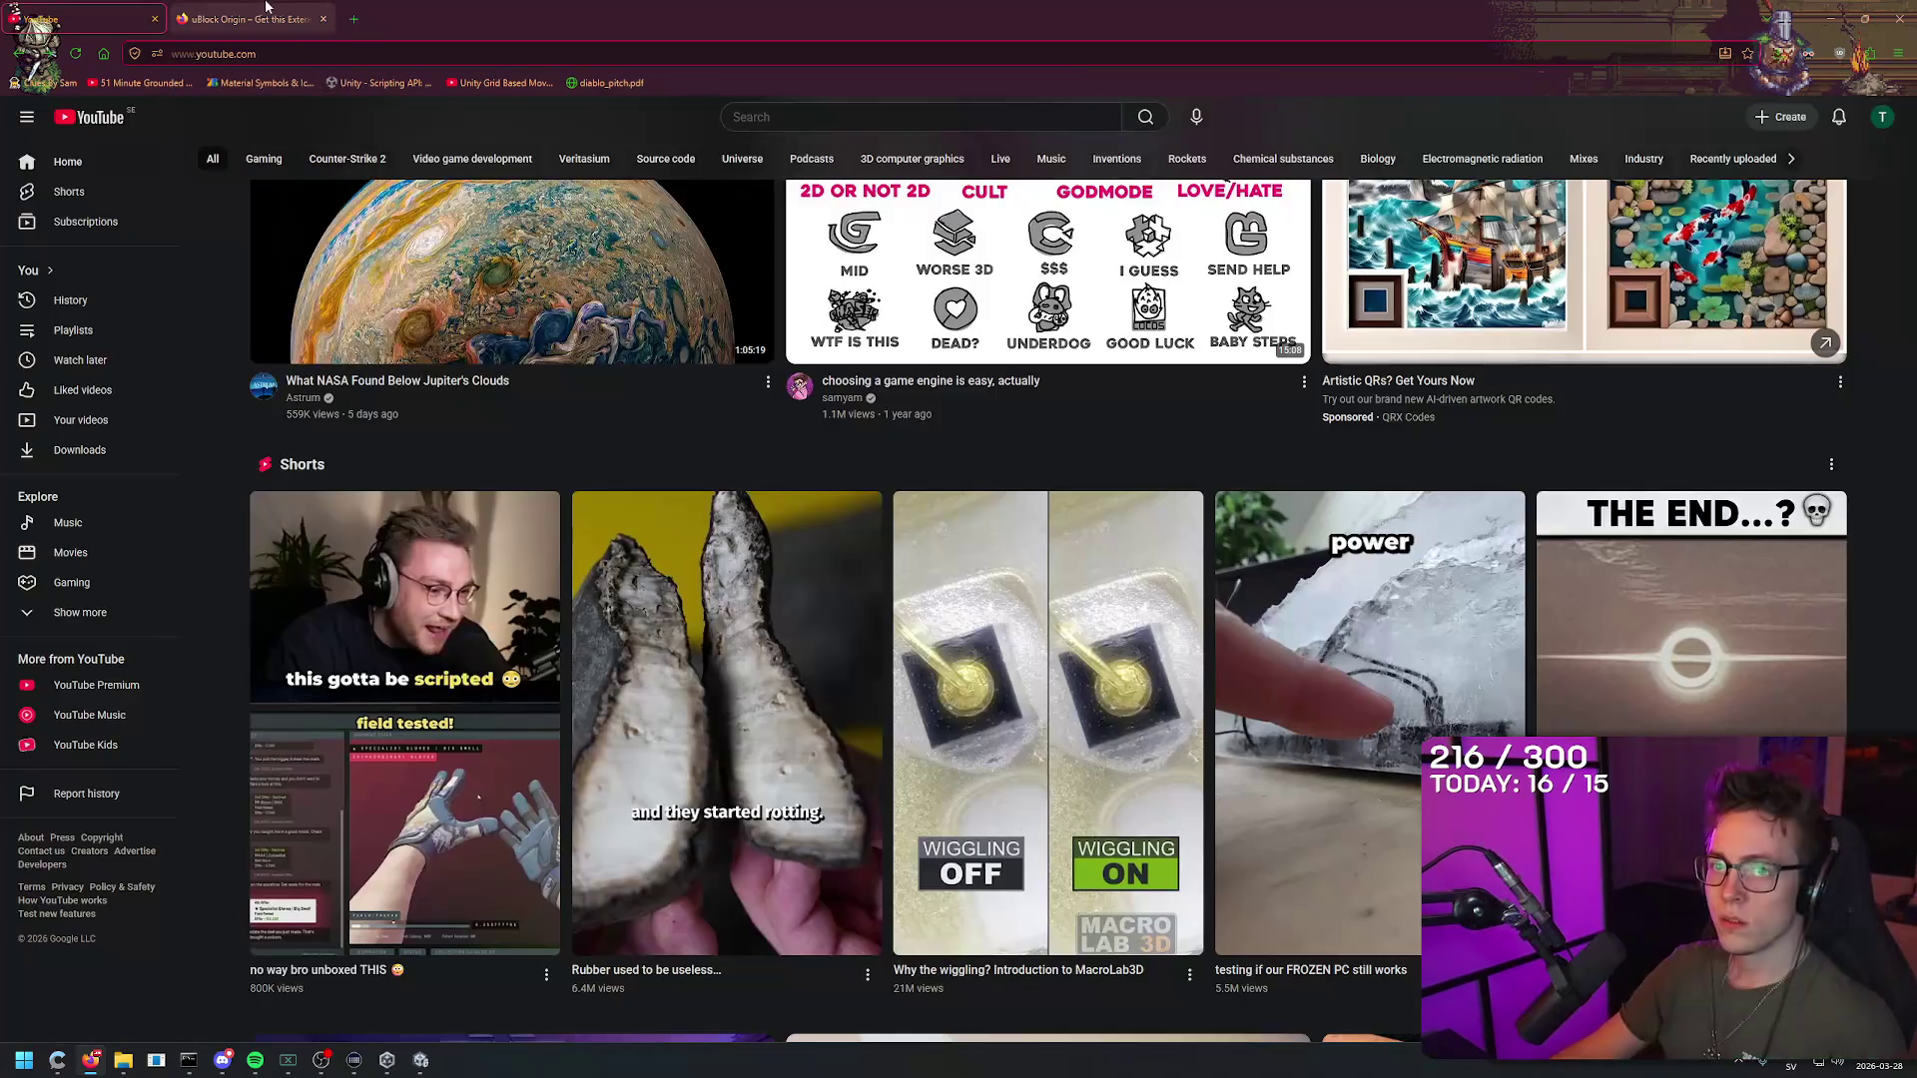
Step: Toggle uBlock Origin blocking for YouTube and reload the page
click(1839, 52)
click(1757, 139)
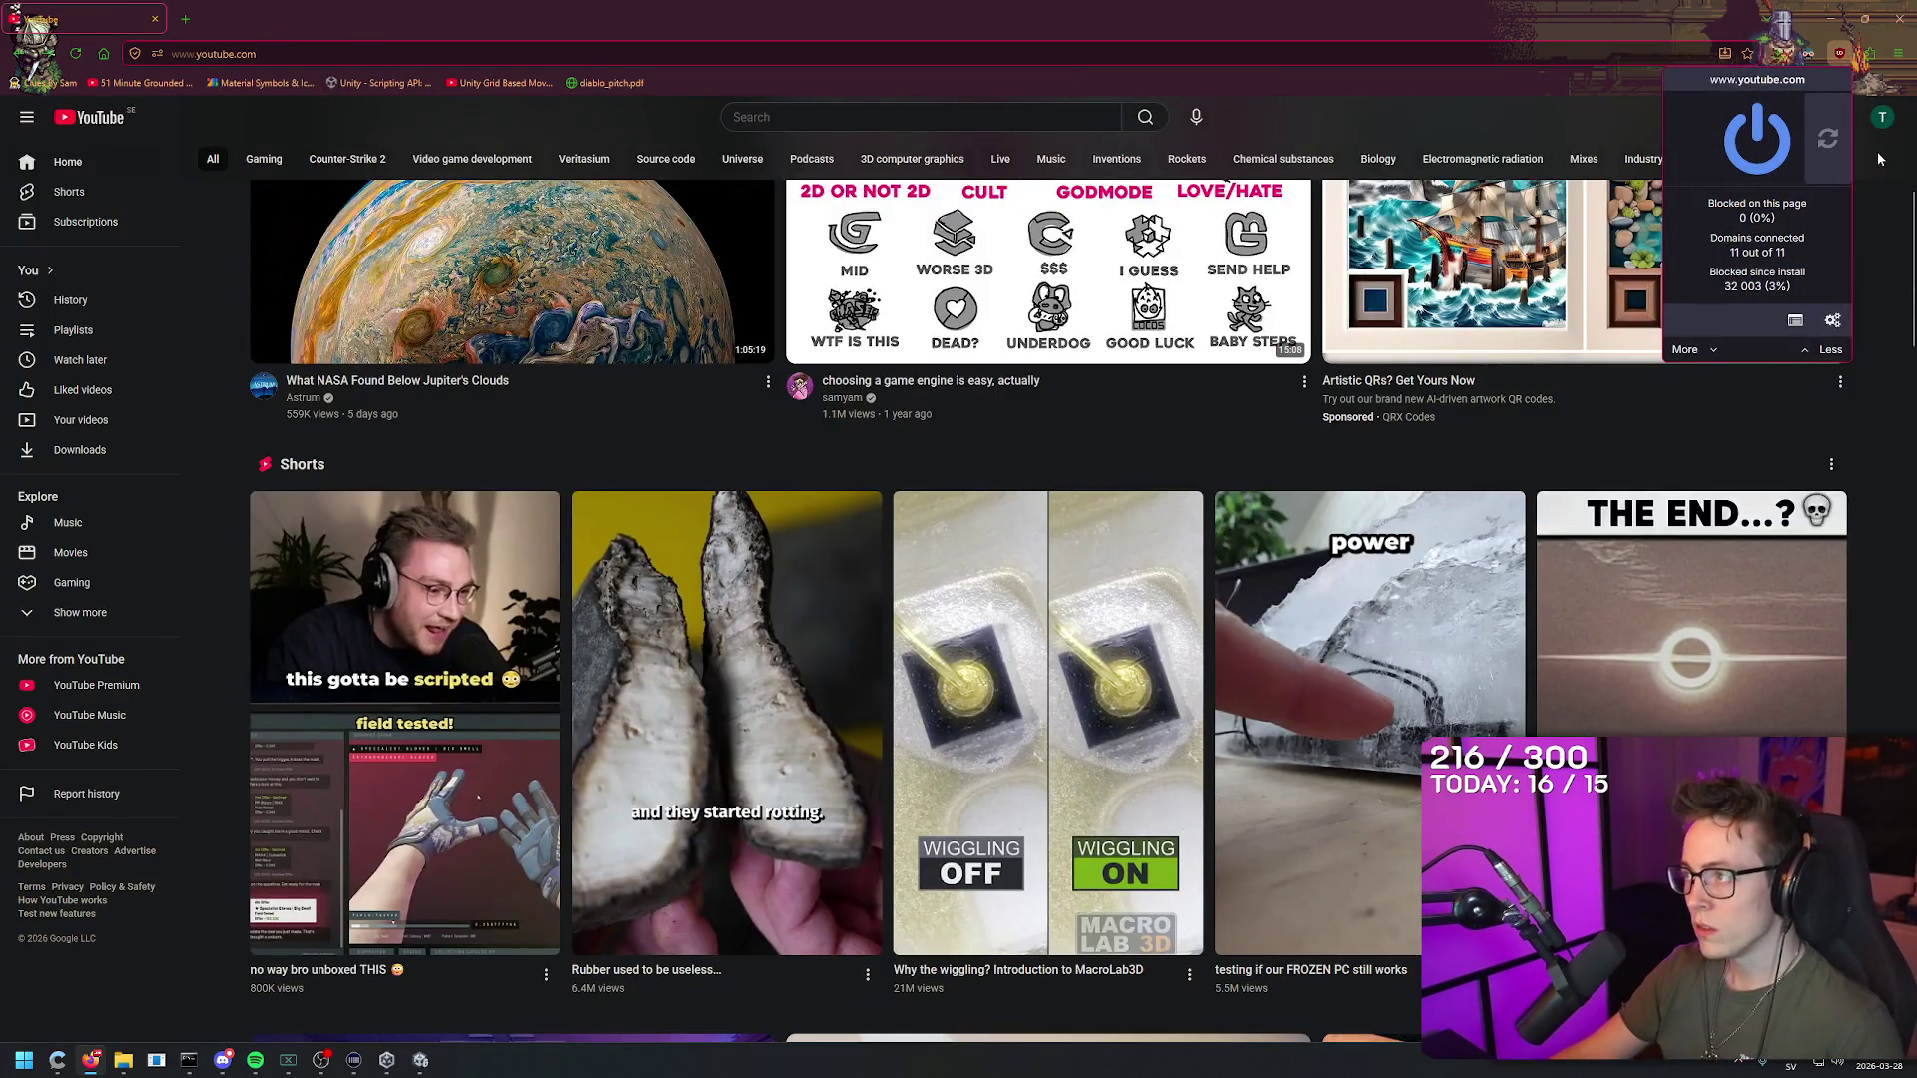
click(1827, 137)
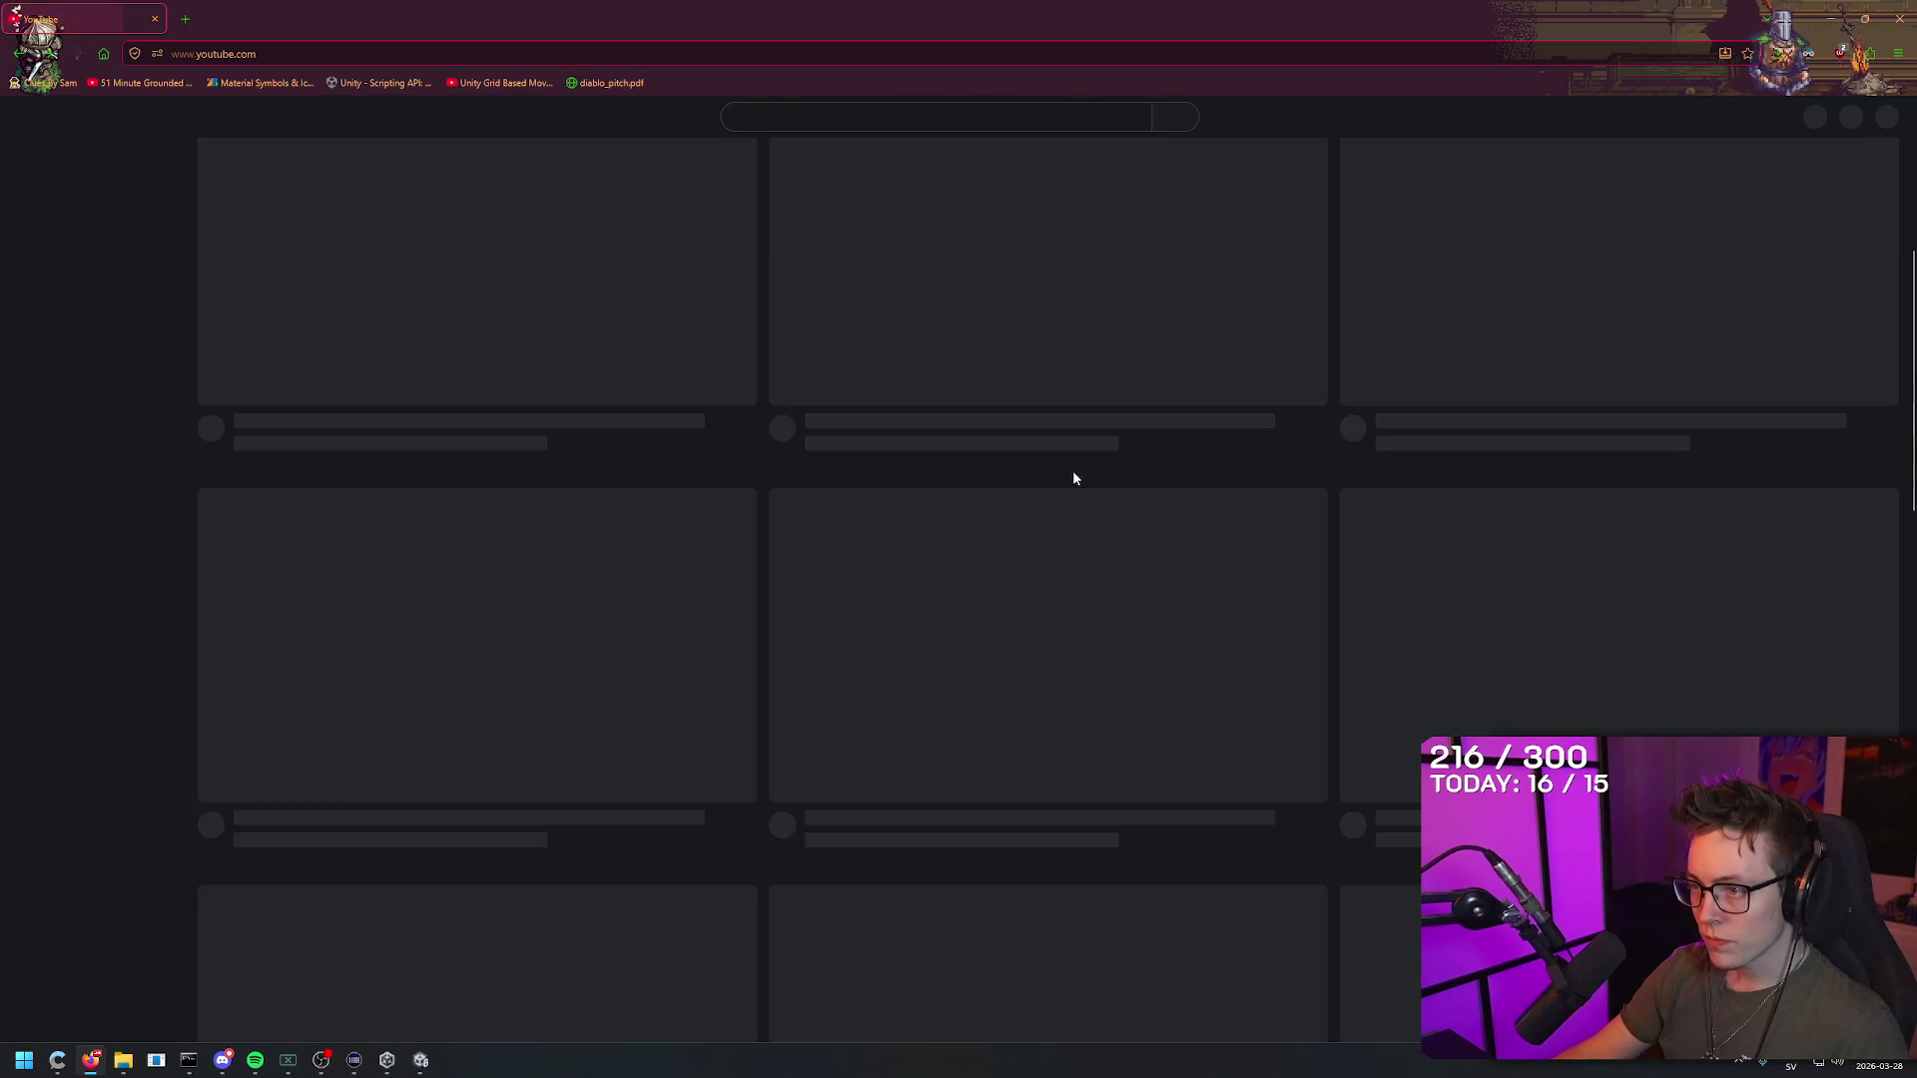
right_click(1183, 5)
click(1135, 7)
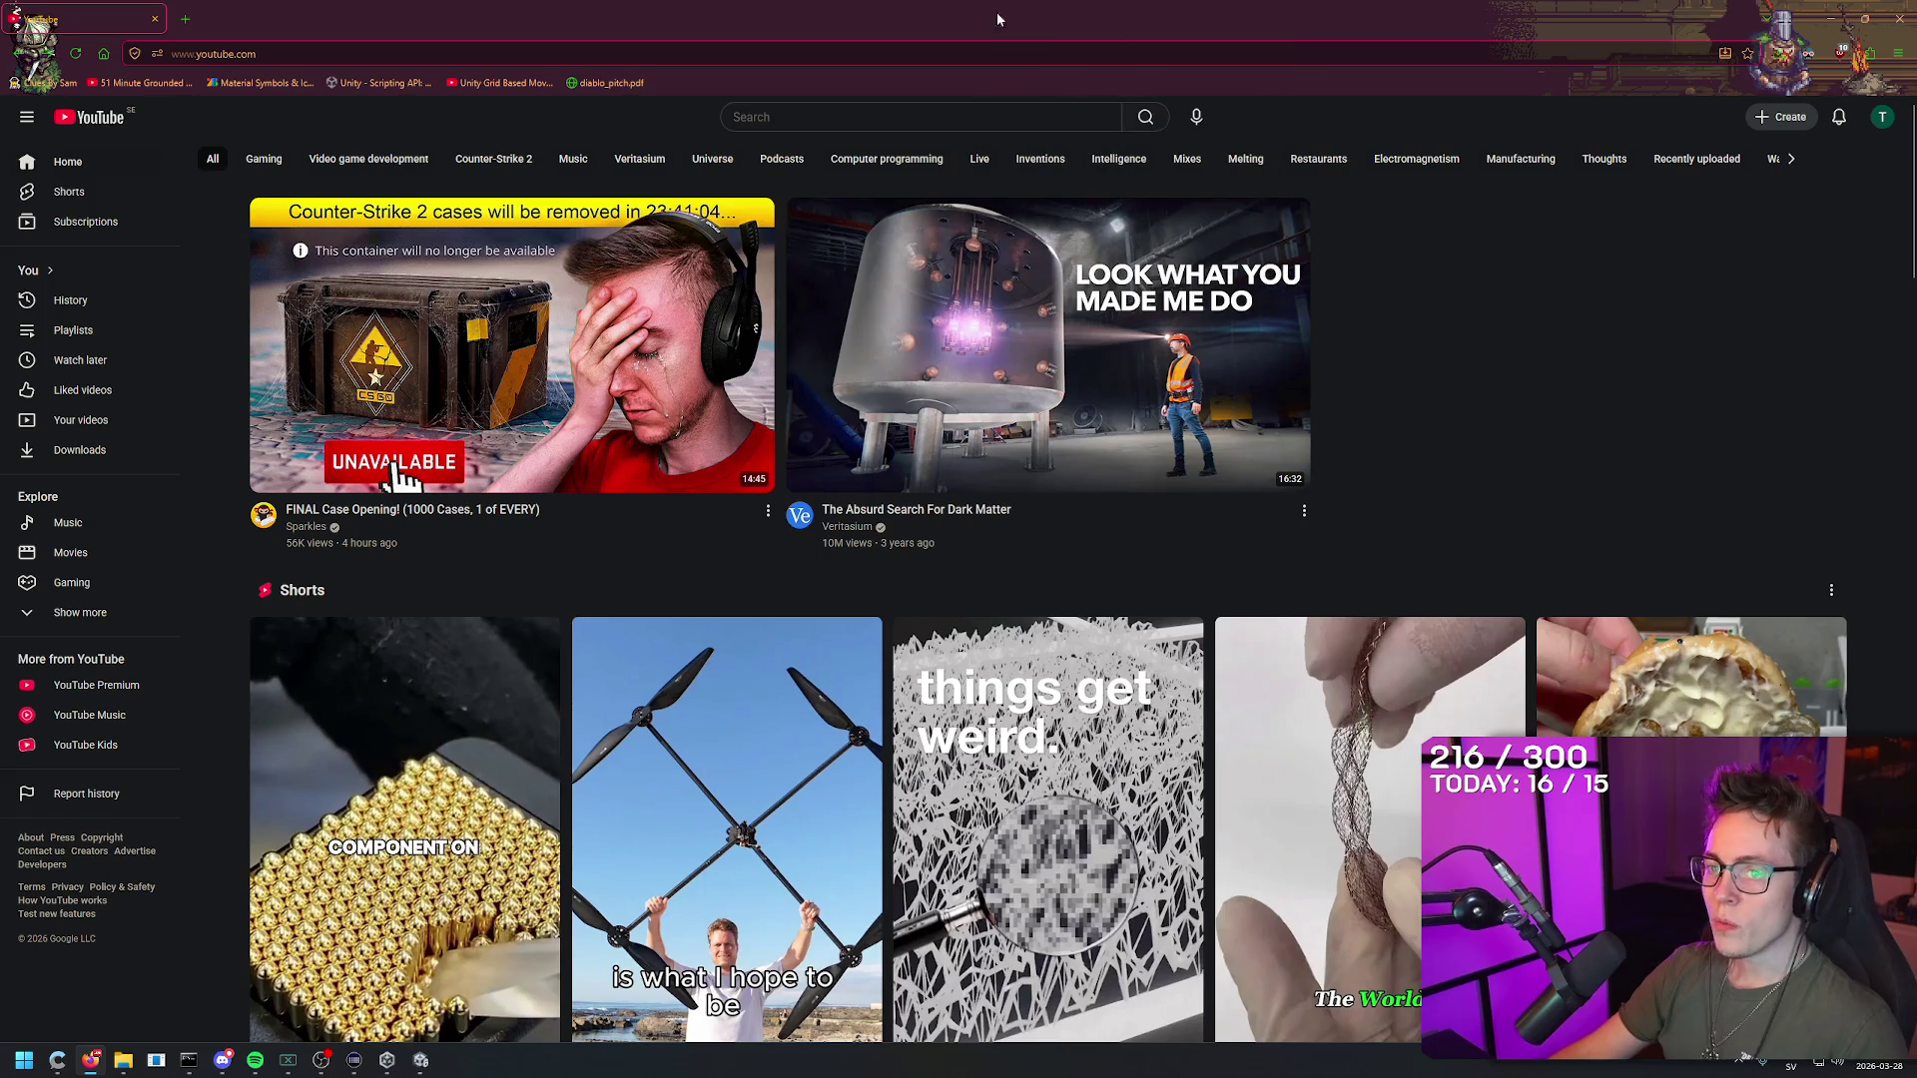
Step: Watch 'I Tried China's Best Street Food' from about 5:10, then return to the home feed
right_click(1089, 5)
scroll(1098, 414, down, 3)
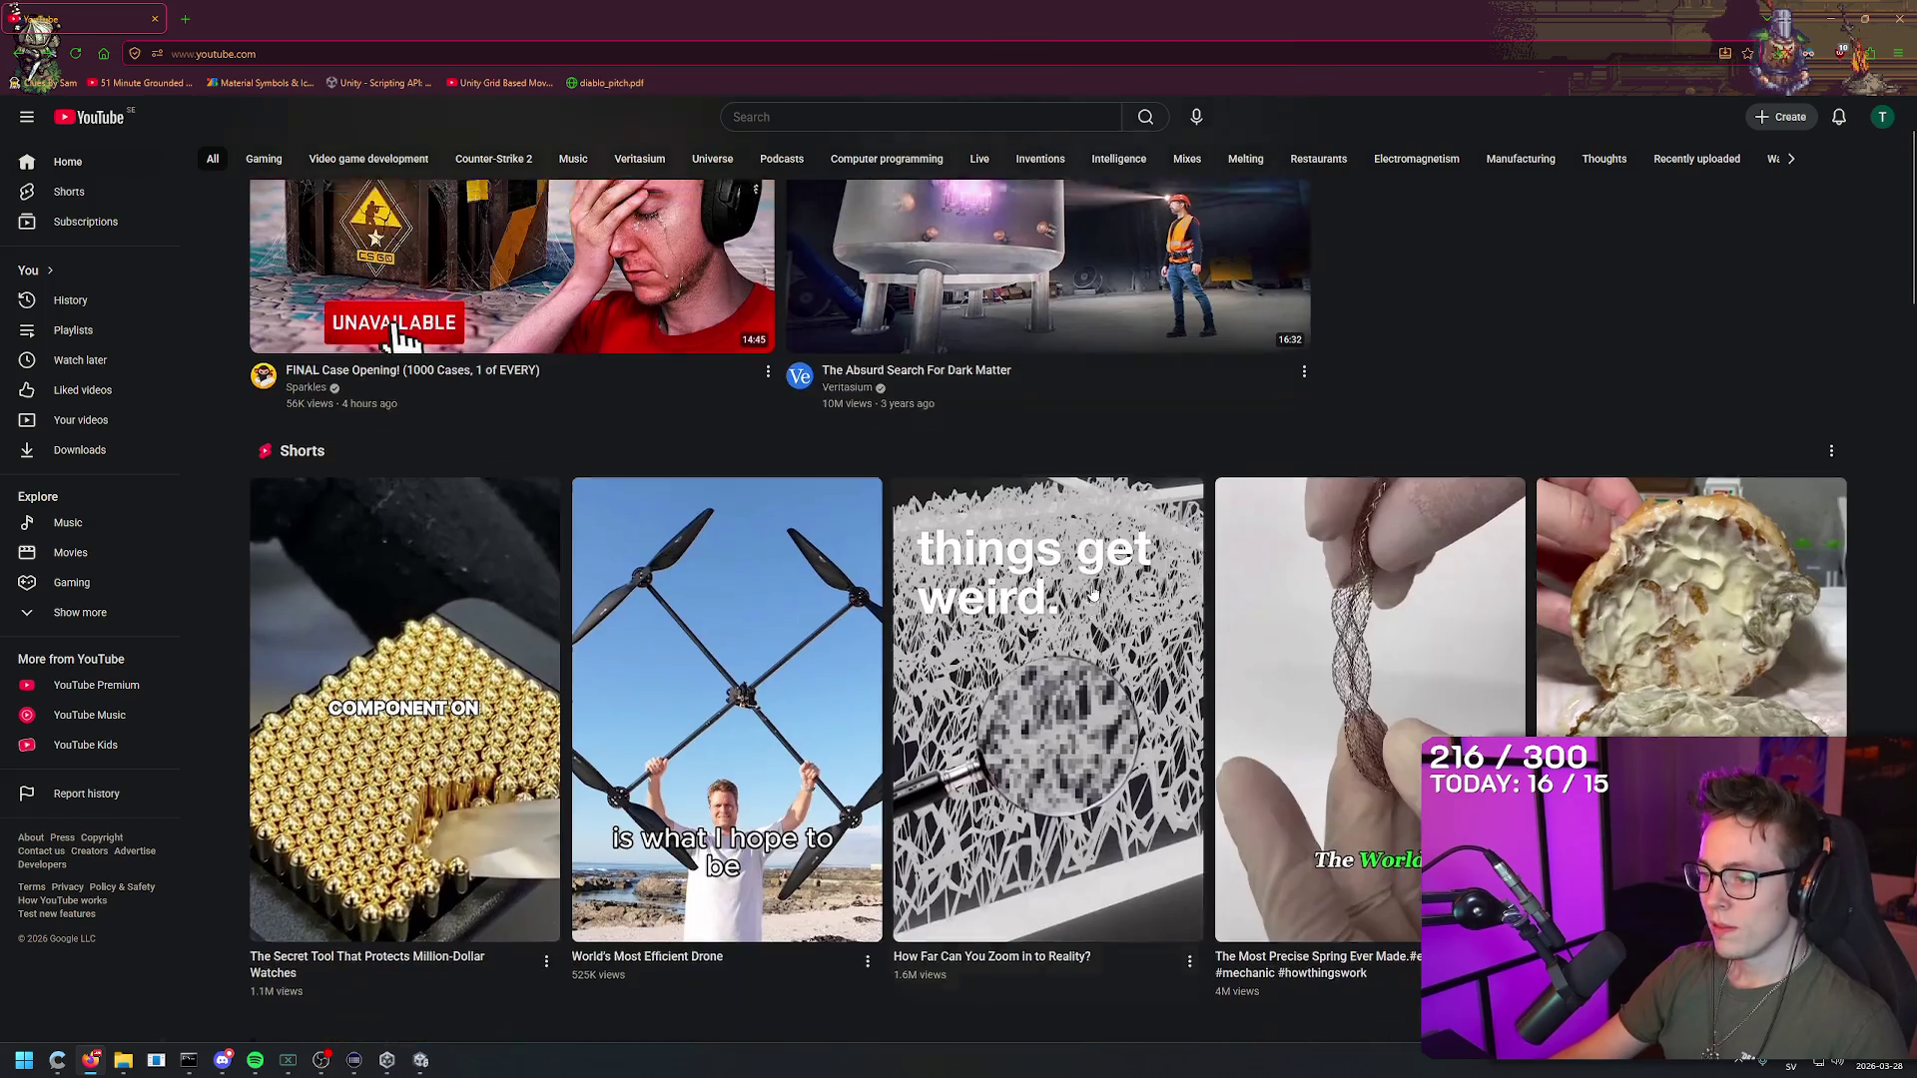
right_click(1098, 414)
click(1092, 409)
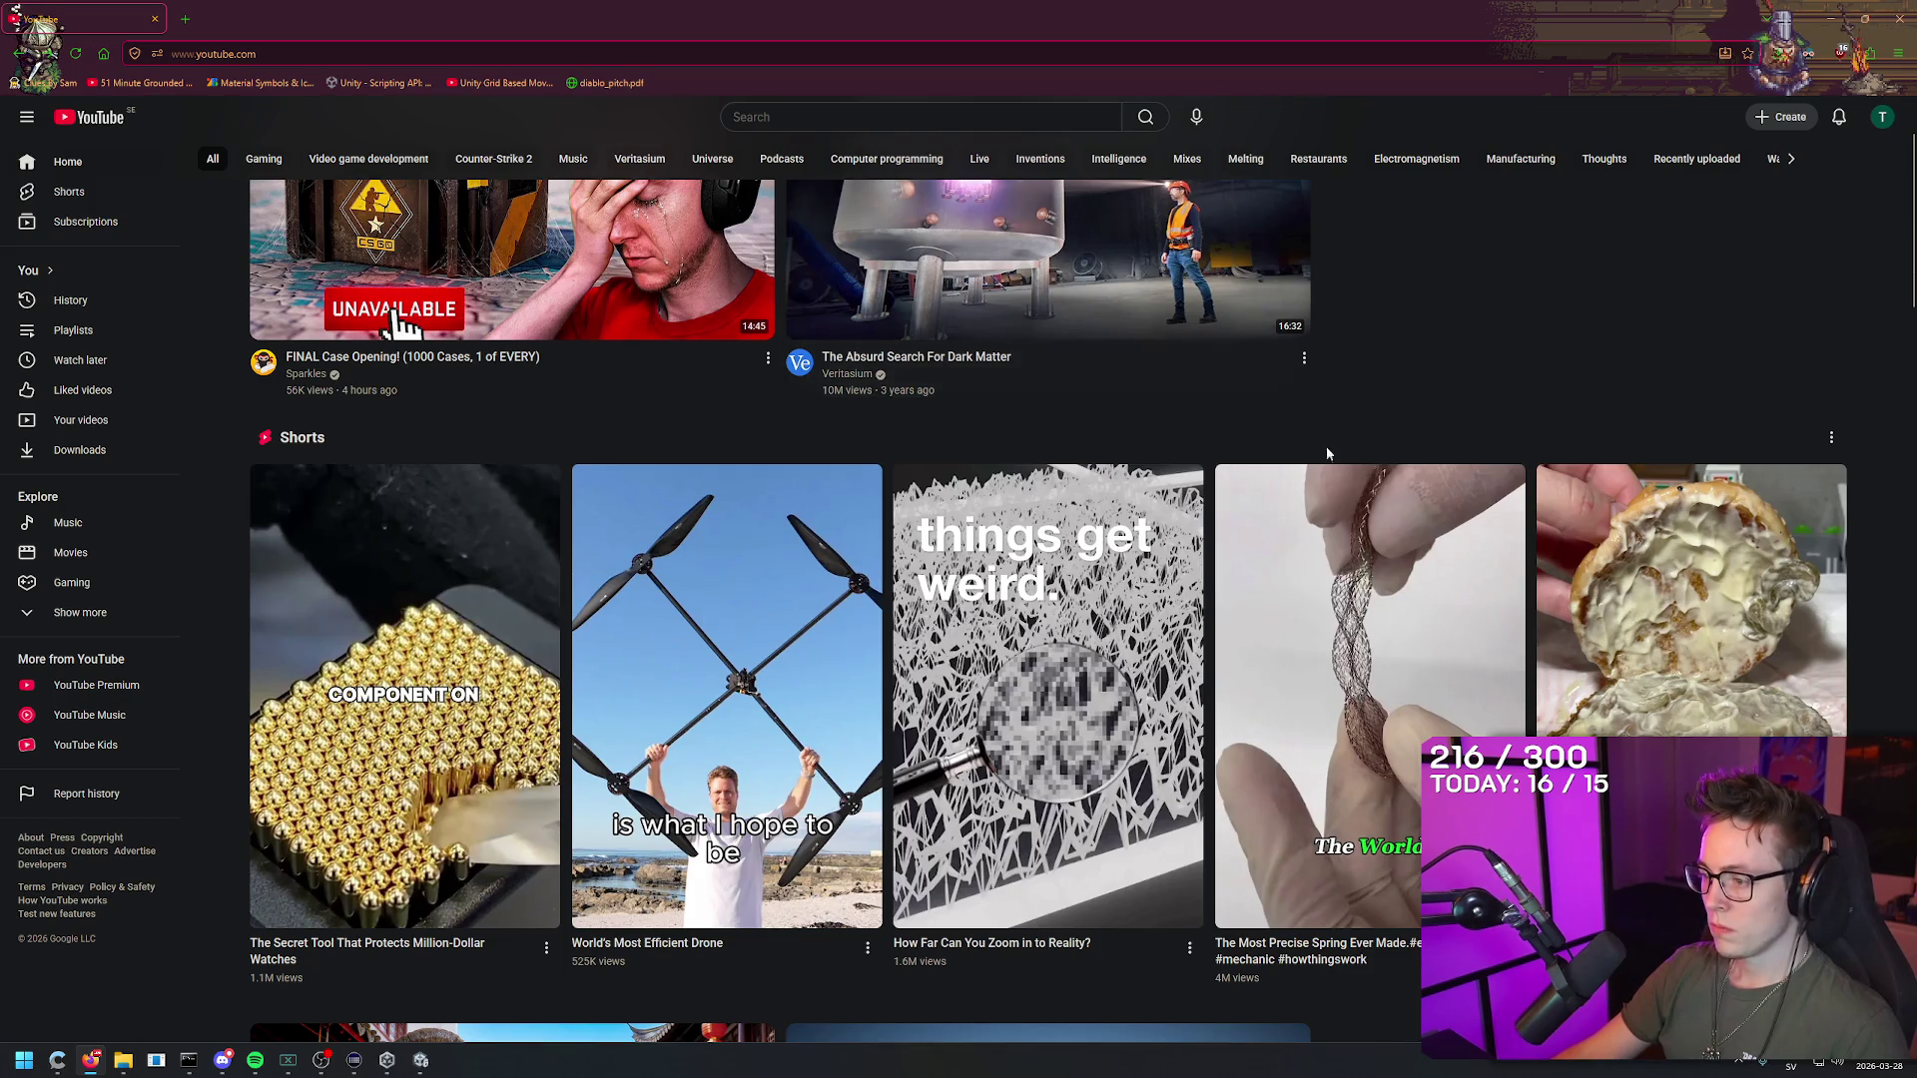
scroll(1304, 436, down, 2)
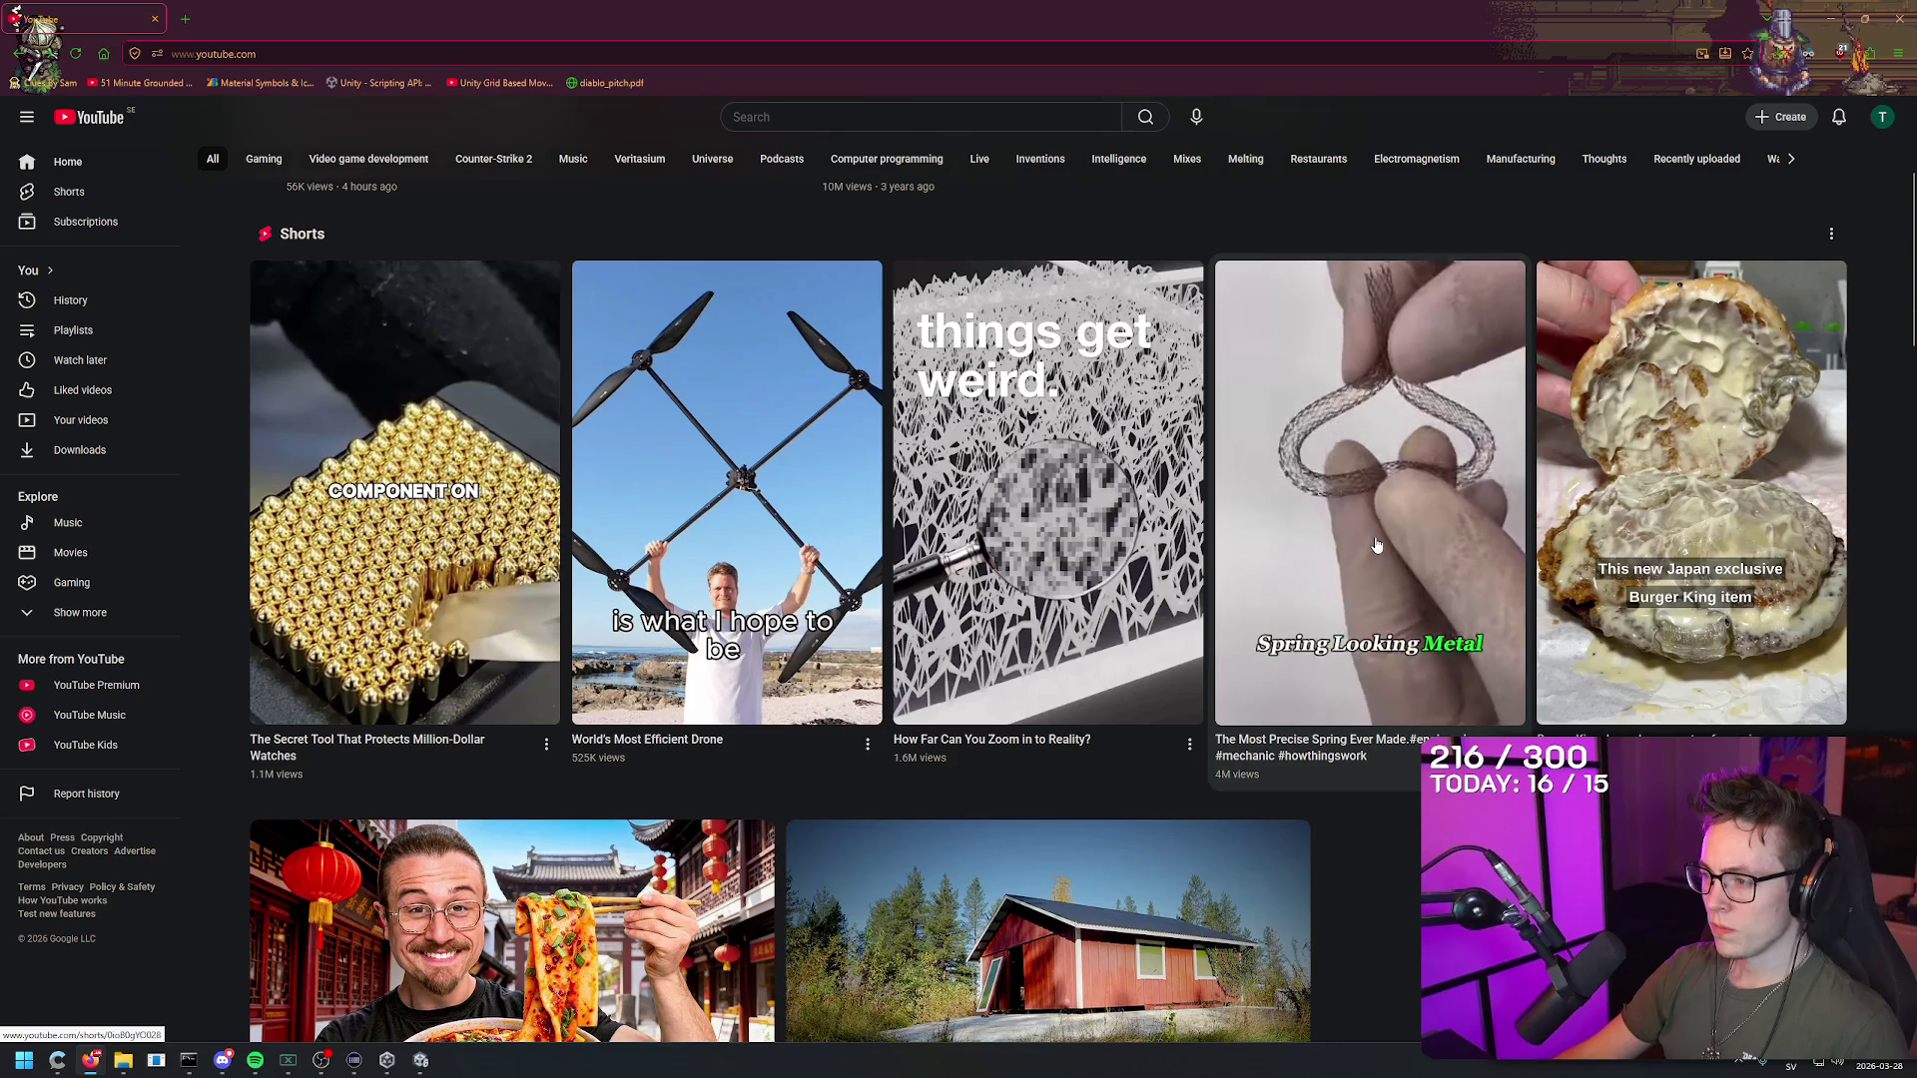
scroll(1377, 546, down, 2)
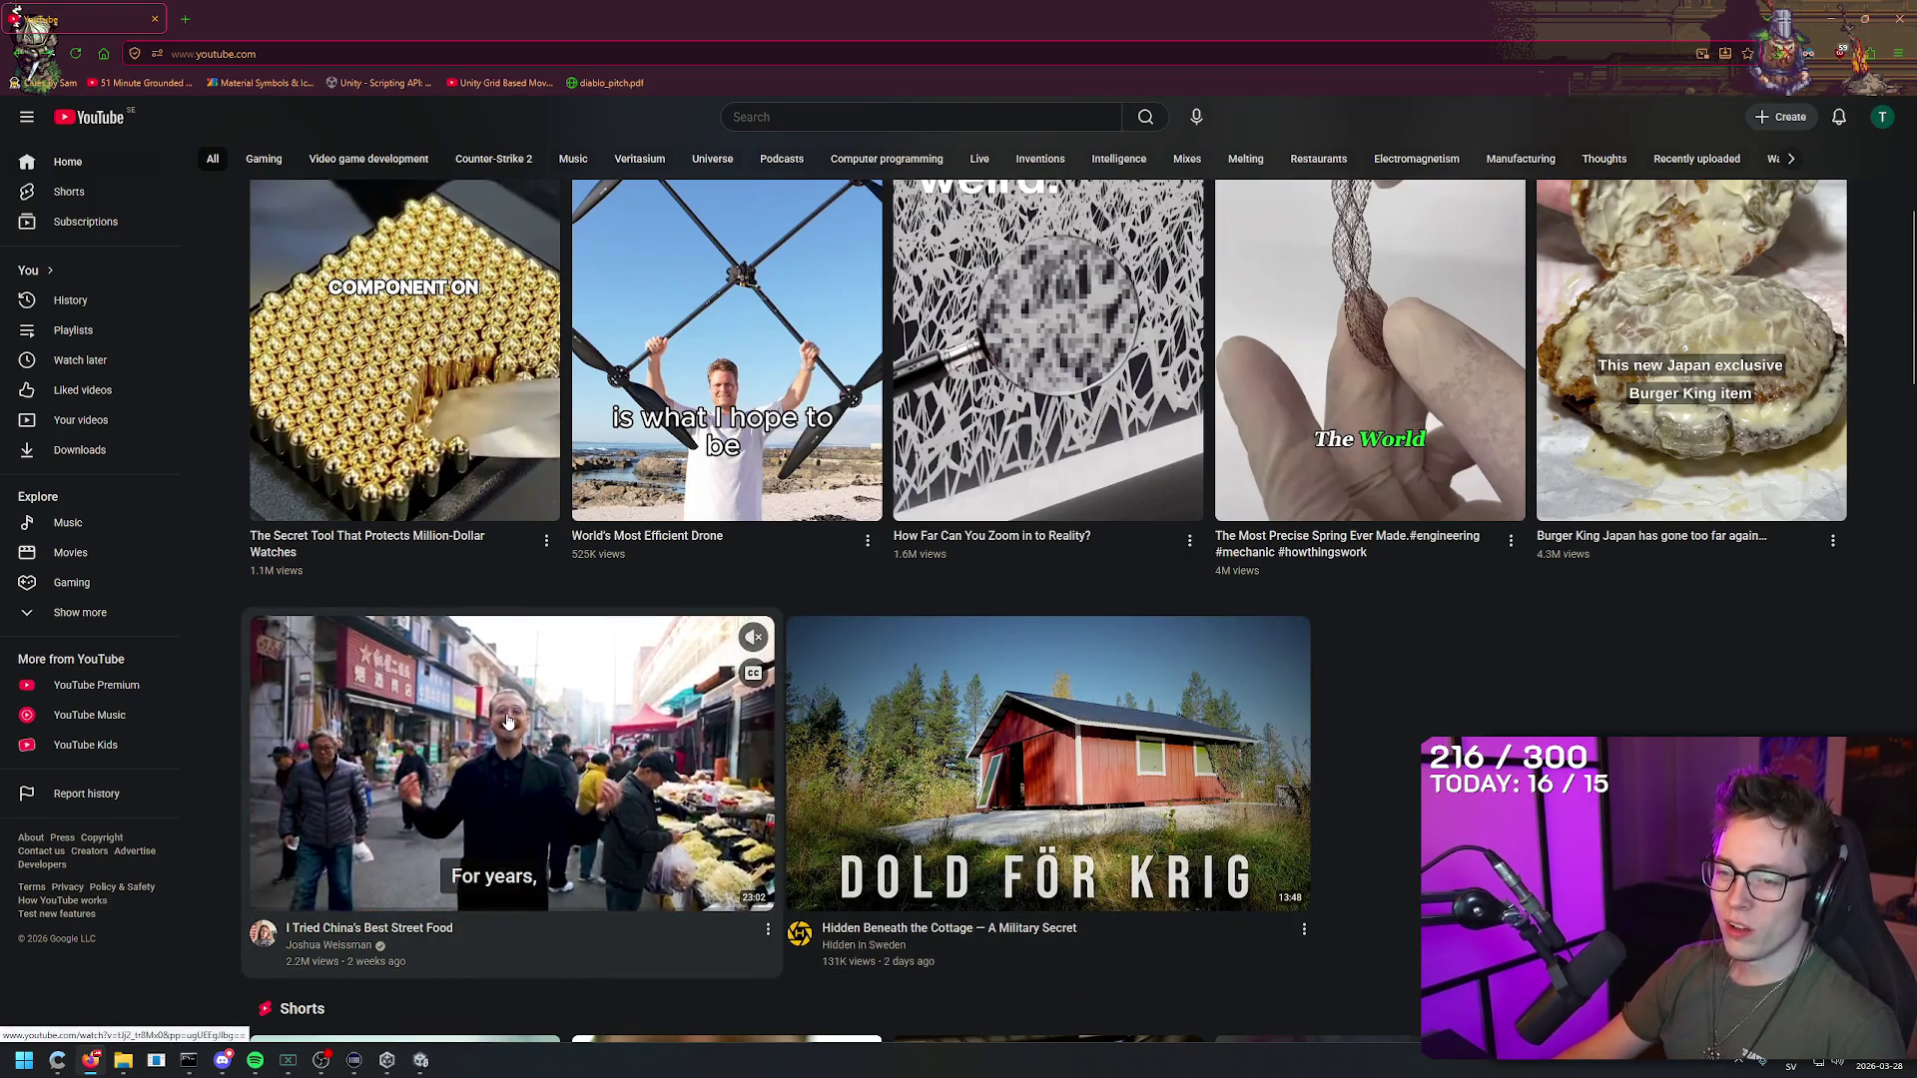
click(506, 721)
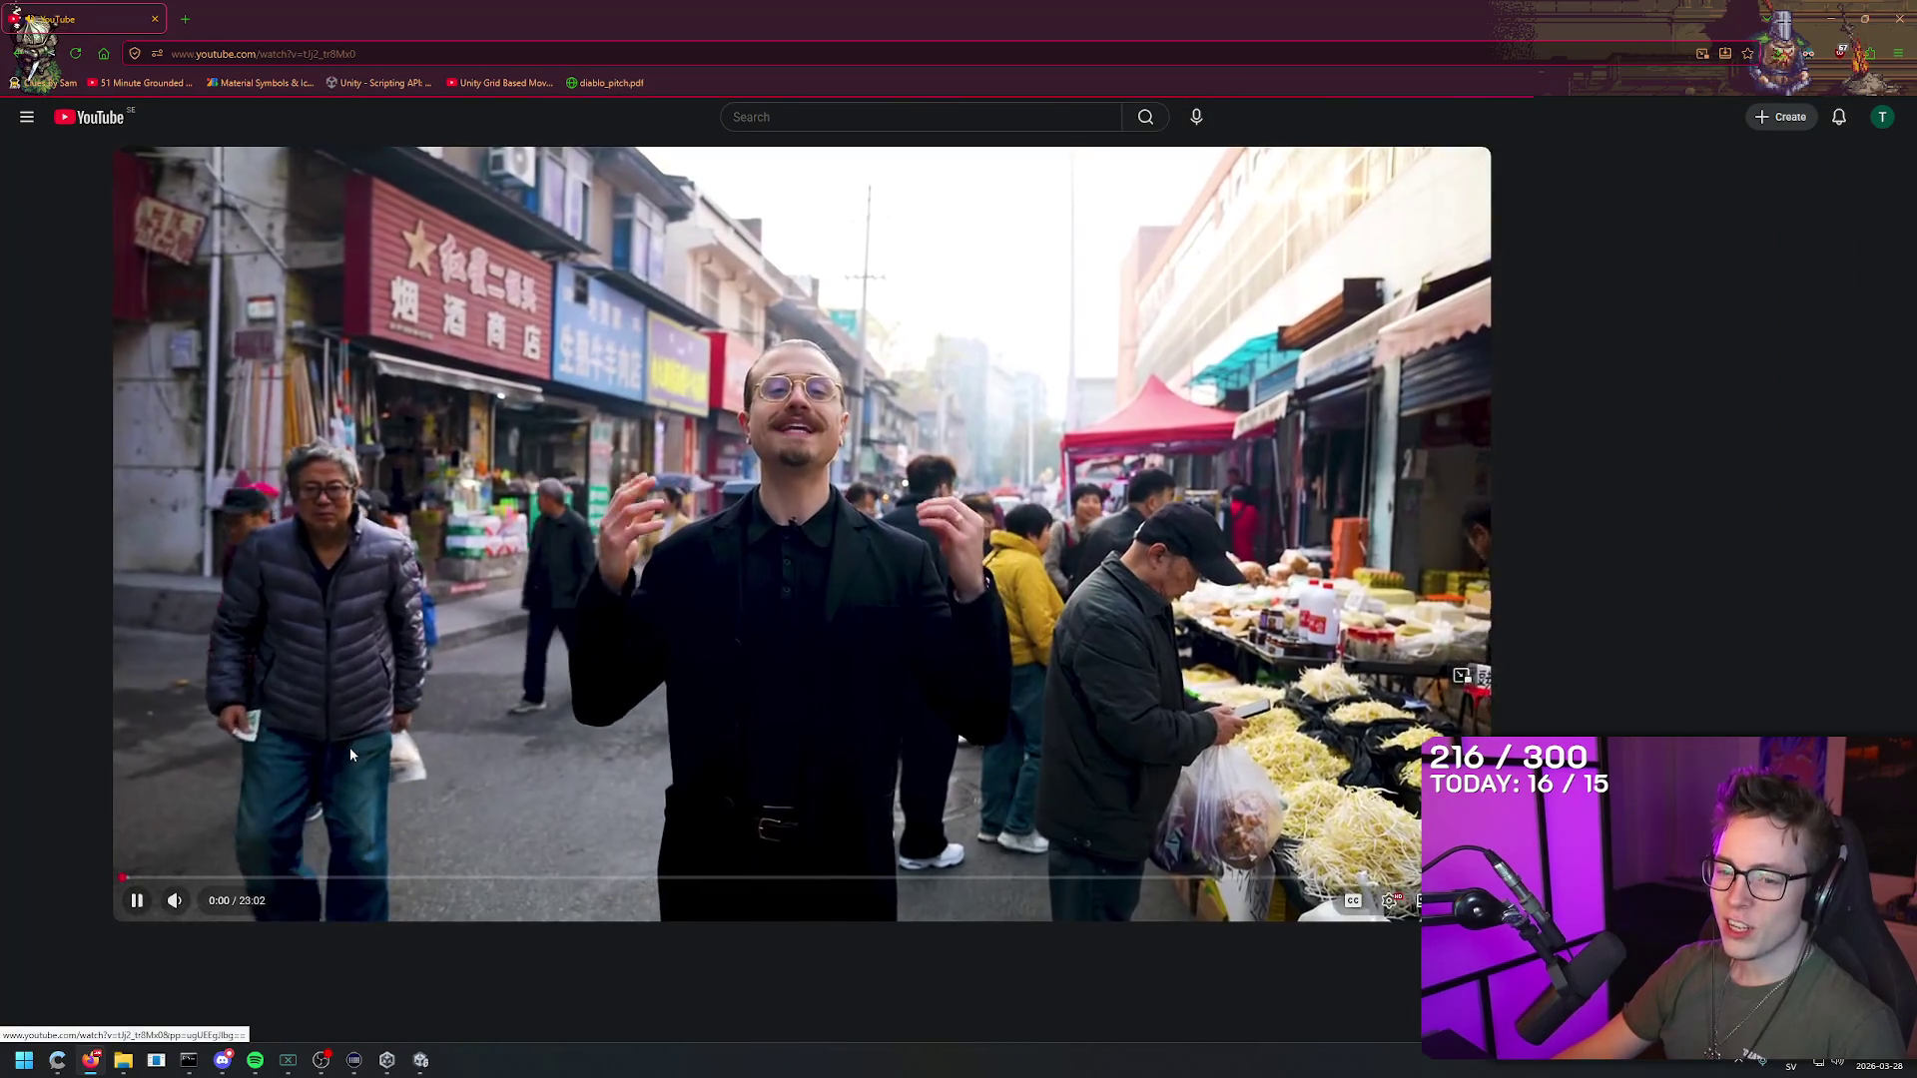
click(609, 864)
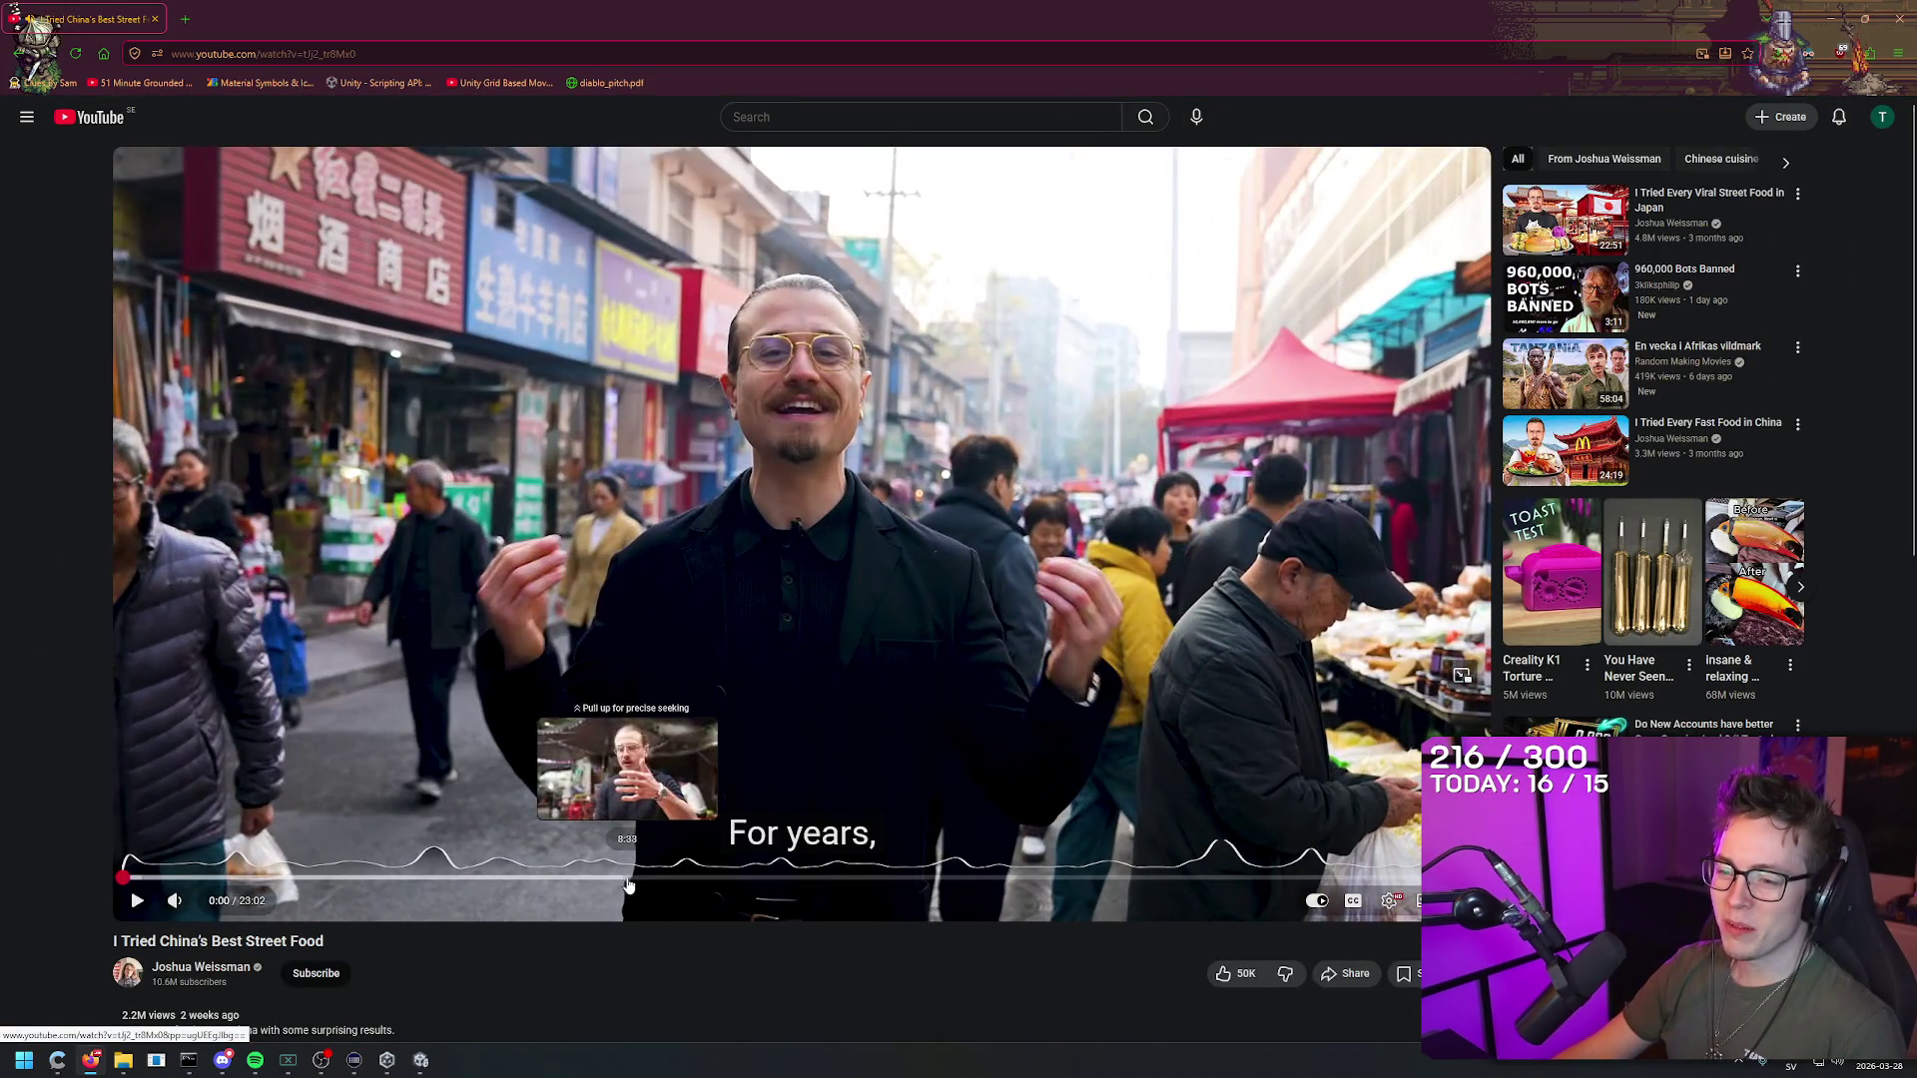
click(434, 879)
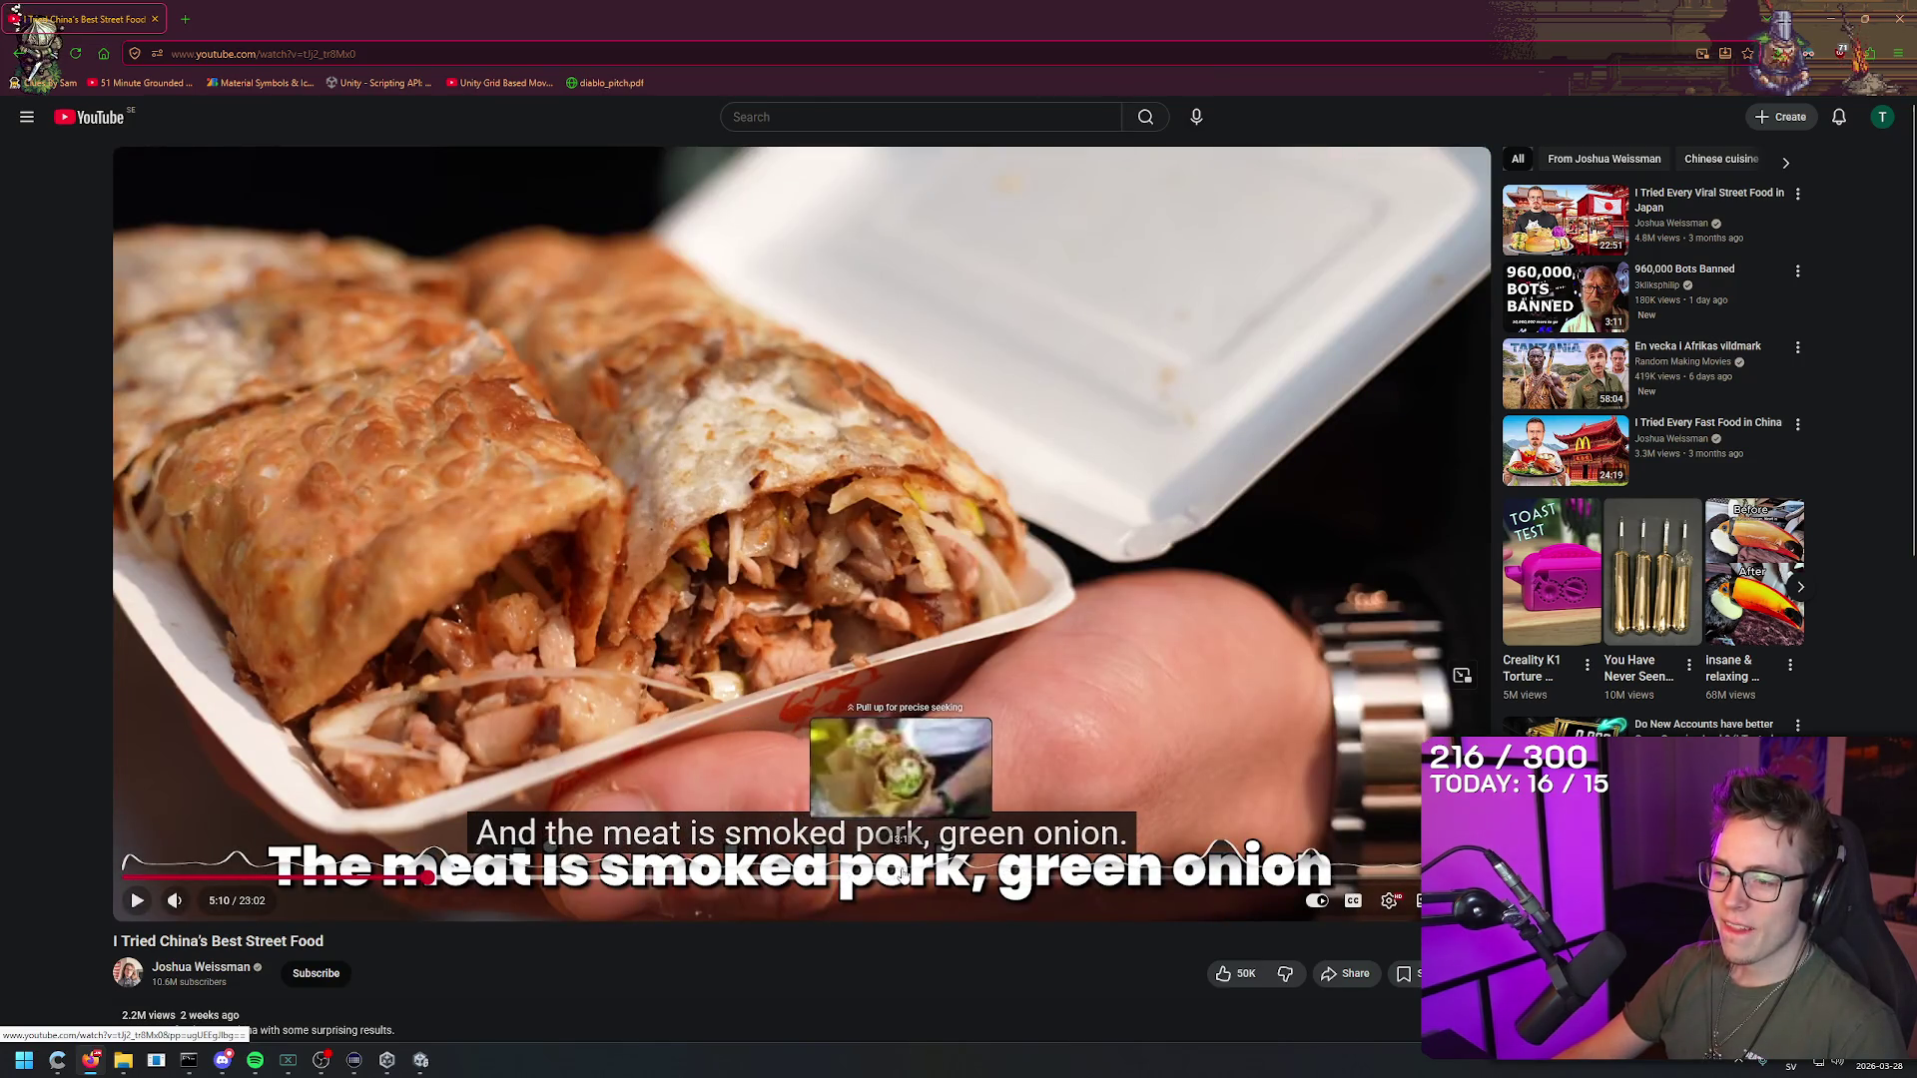
key(alt+Left)
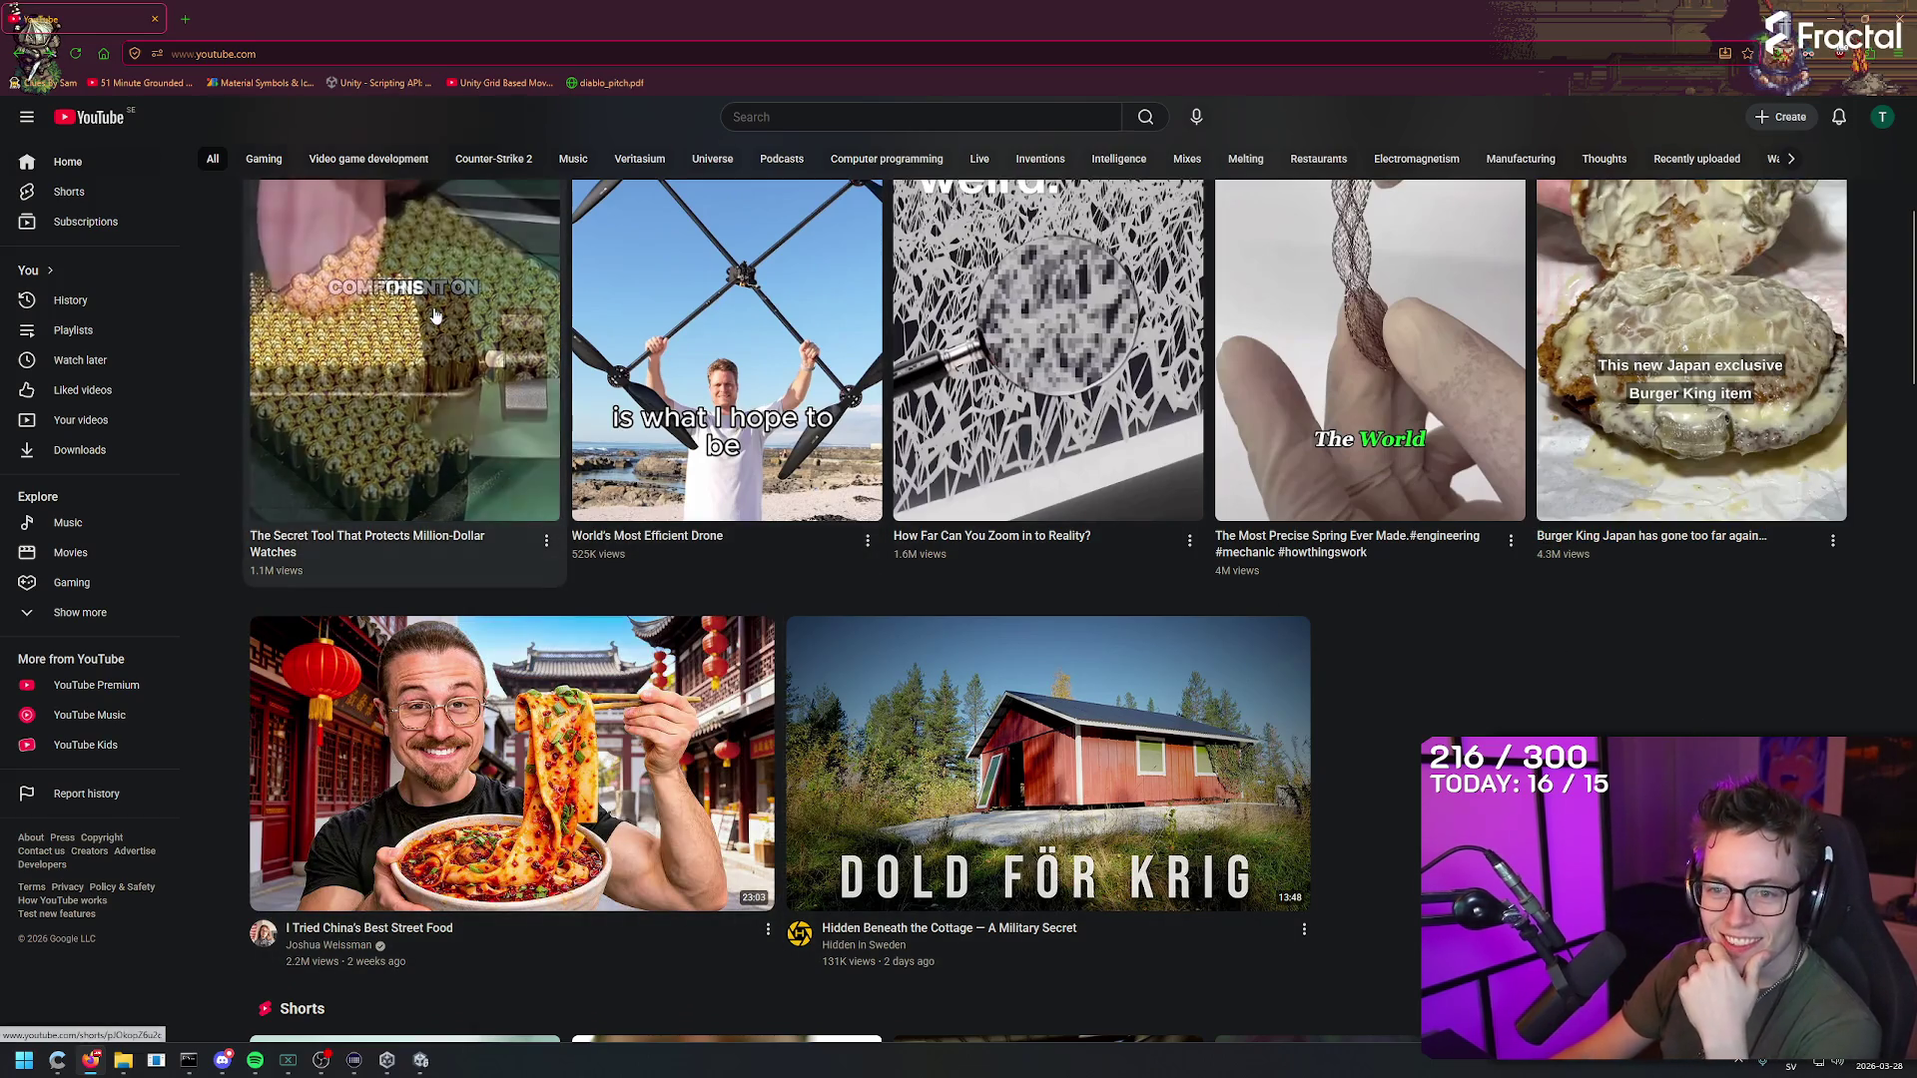
Step: Restore the browser to a smaller window and continue the project upgrade
mouse_move(952, 15)
mouse_down()
mouse_move(953, 986)
mouse_move(908, 856)
mouse_move(947, 505)
mouse_move(944, 167)
mouse_up()
click(994, 600)
scroll(636, 395, up, 2)
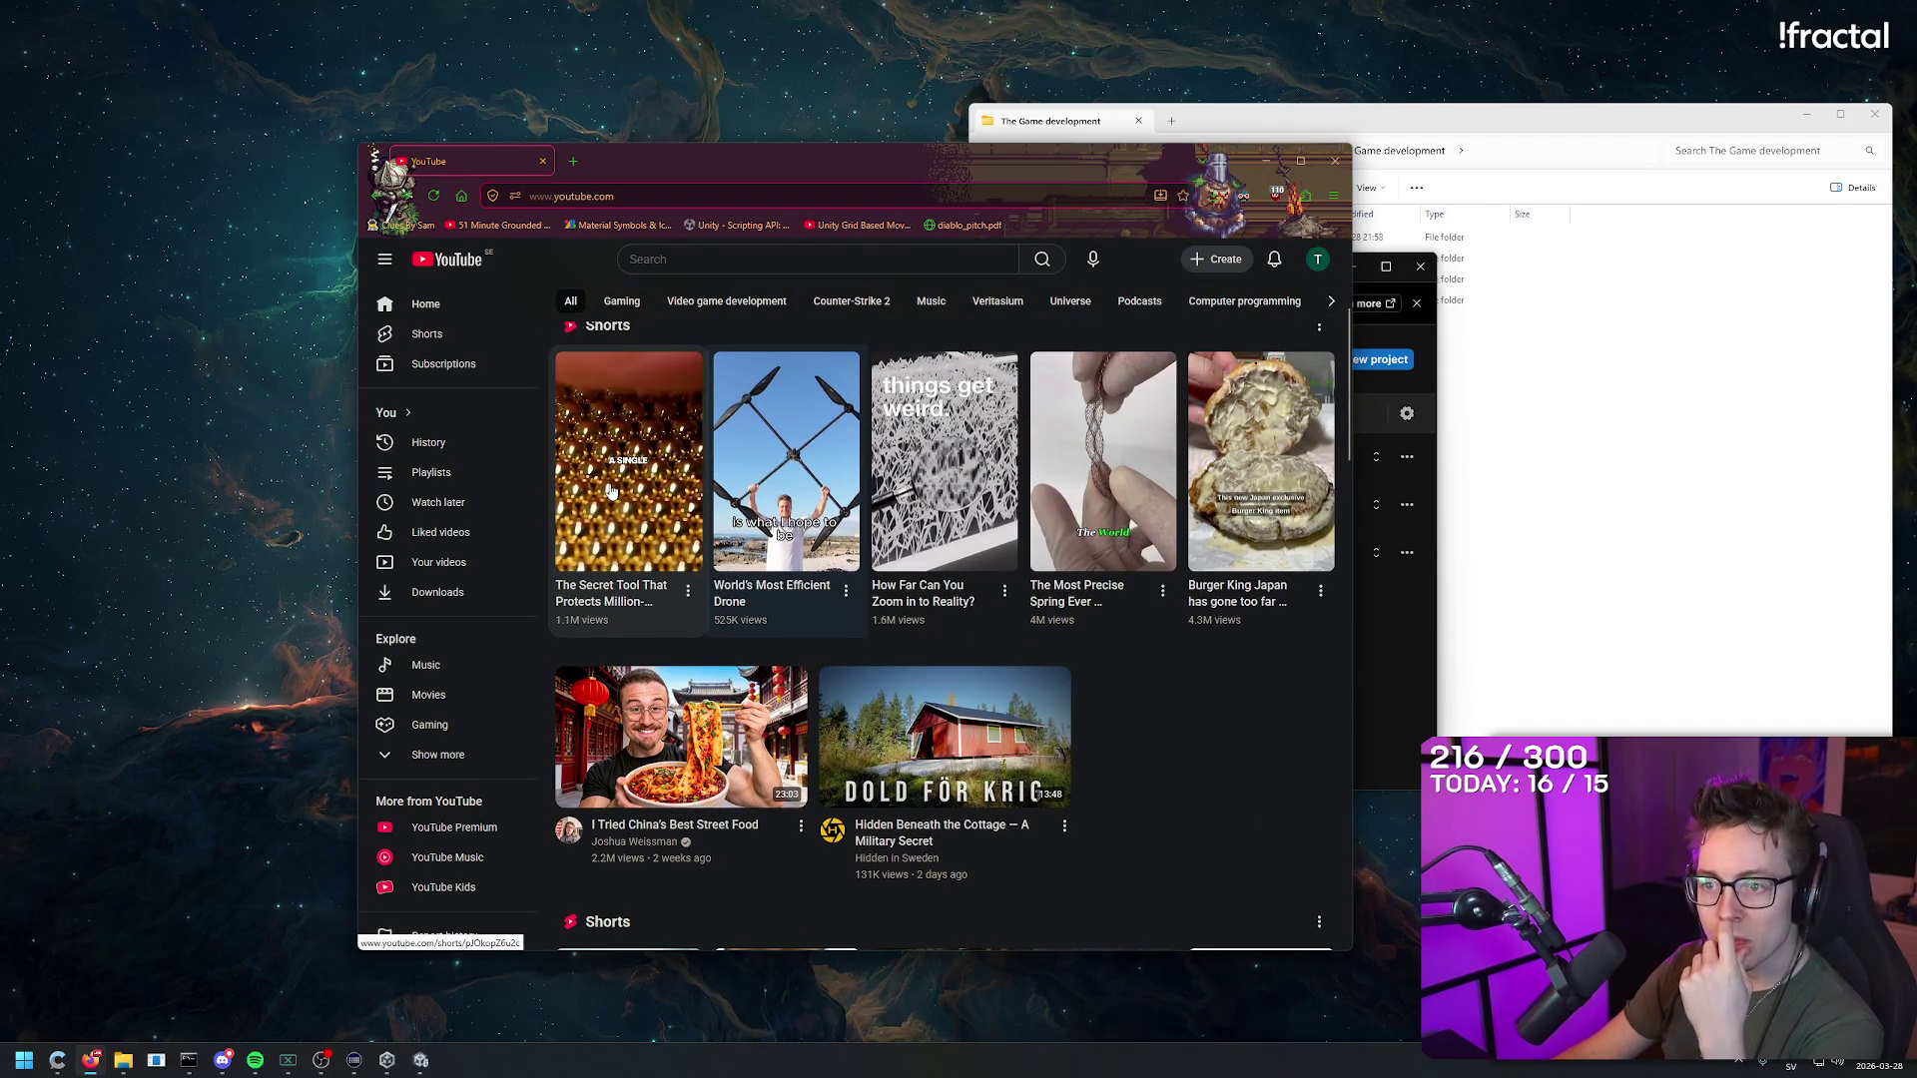
Step: Confirm Unity's Auto Graphics API Notice while pausing the watch-protecting tool Short in Firefox
click(611, 490)
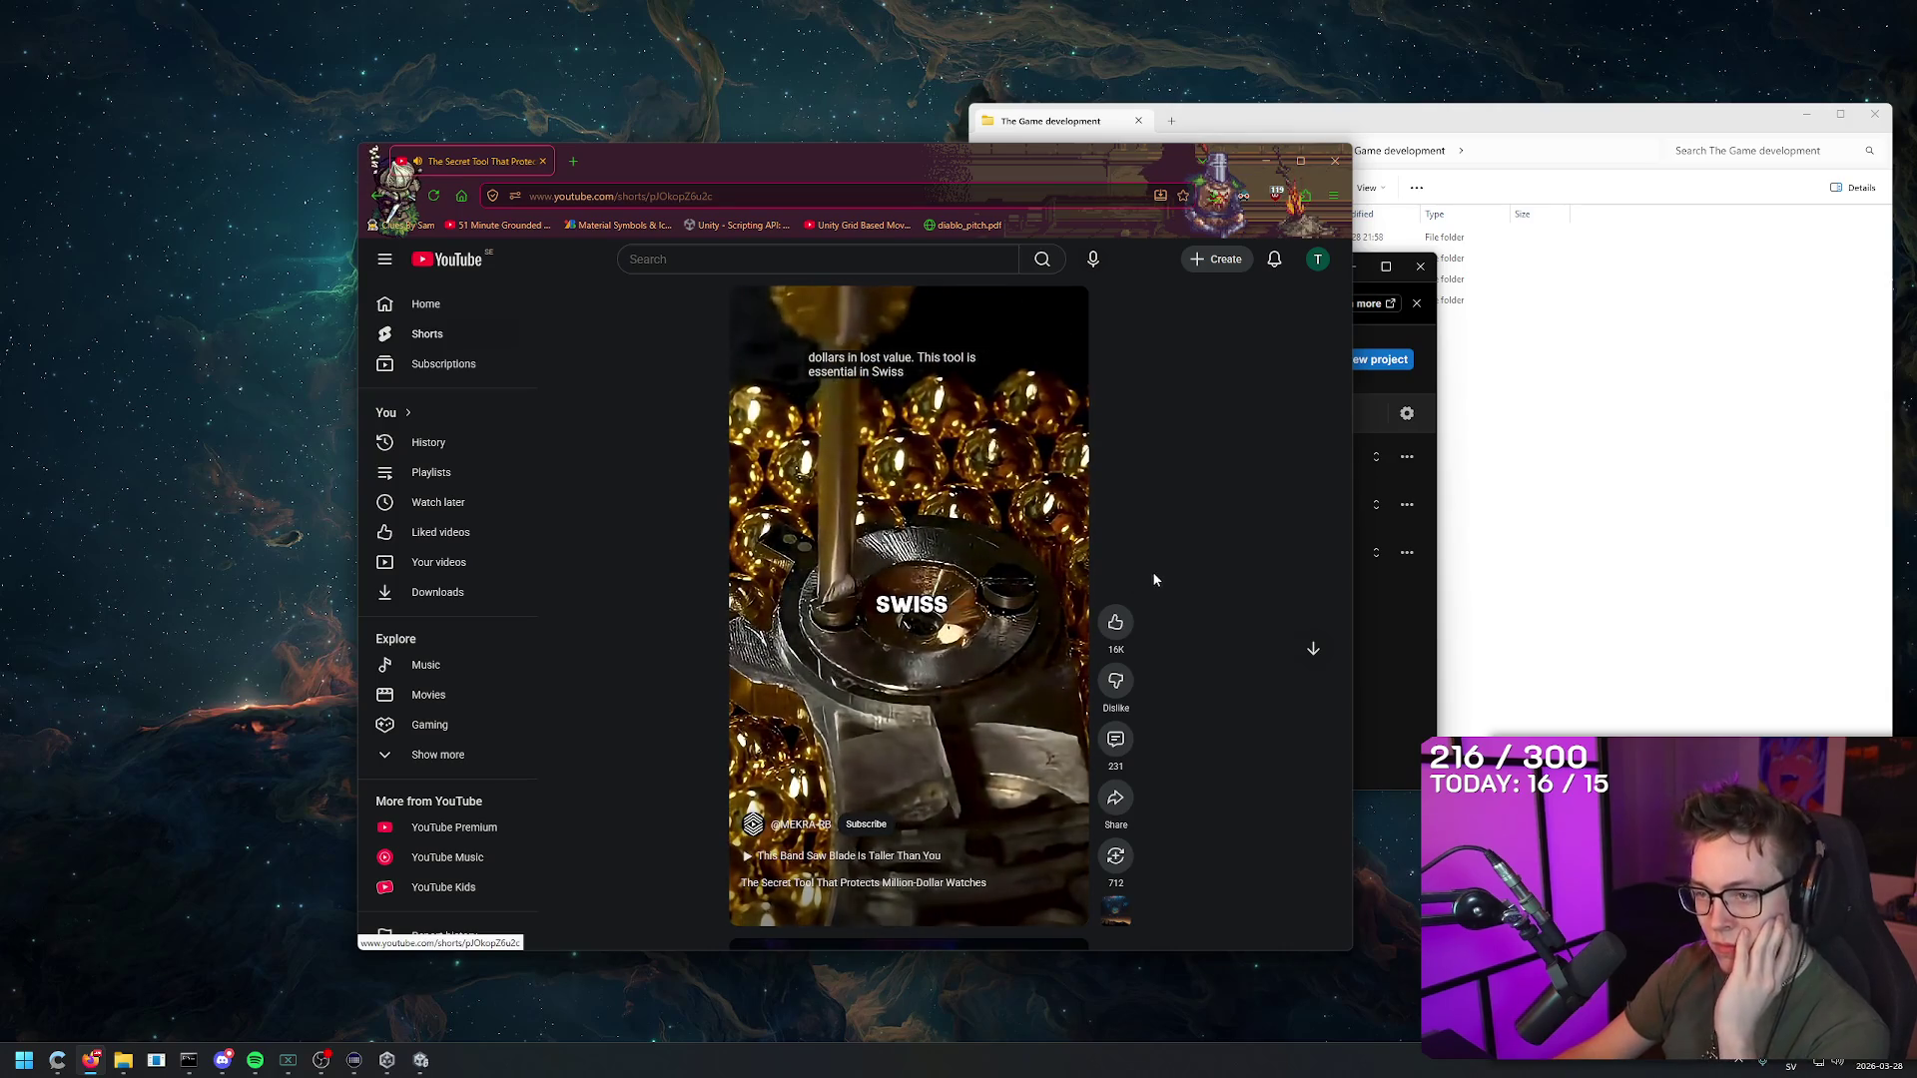
click(420, 1061)
click(1064, 567)
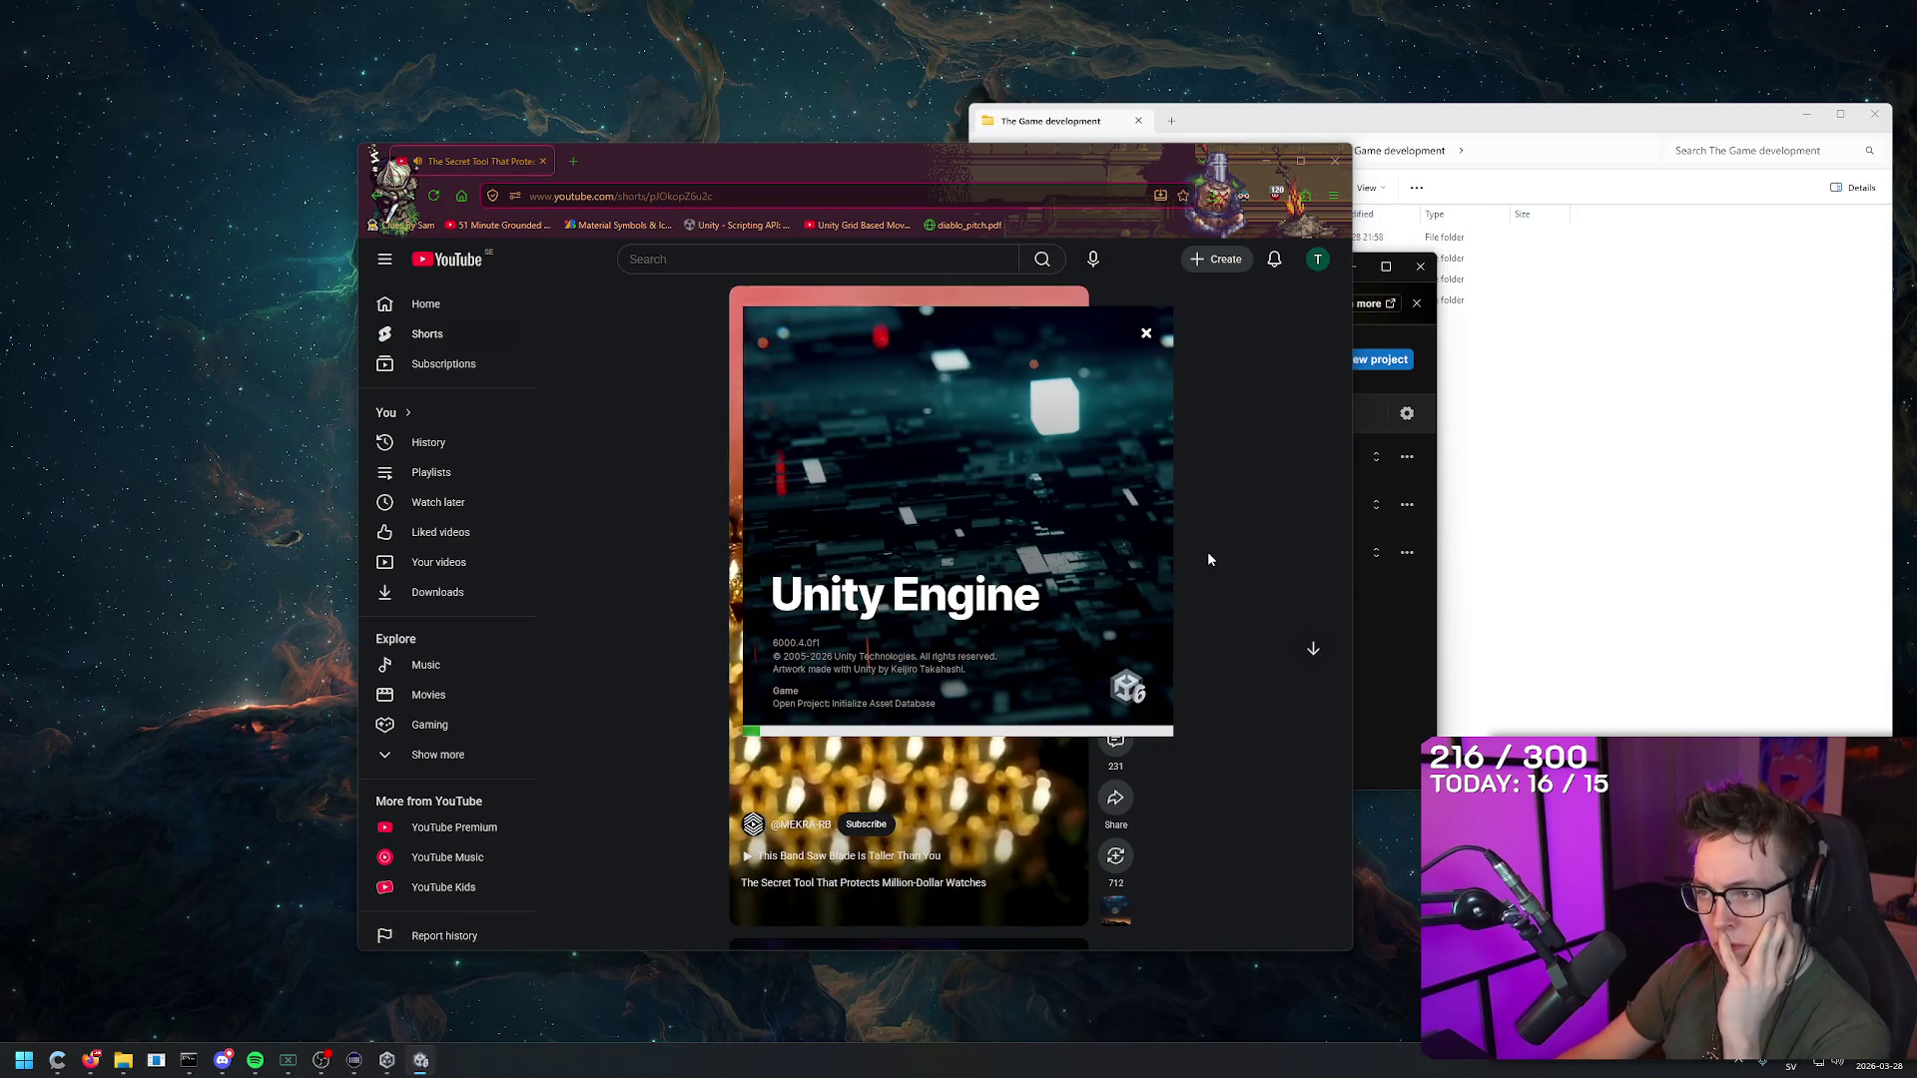
click(1009, 479)
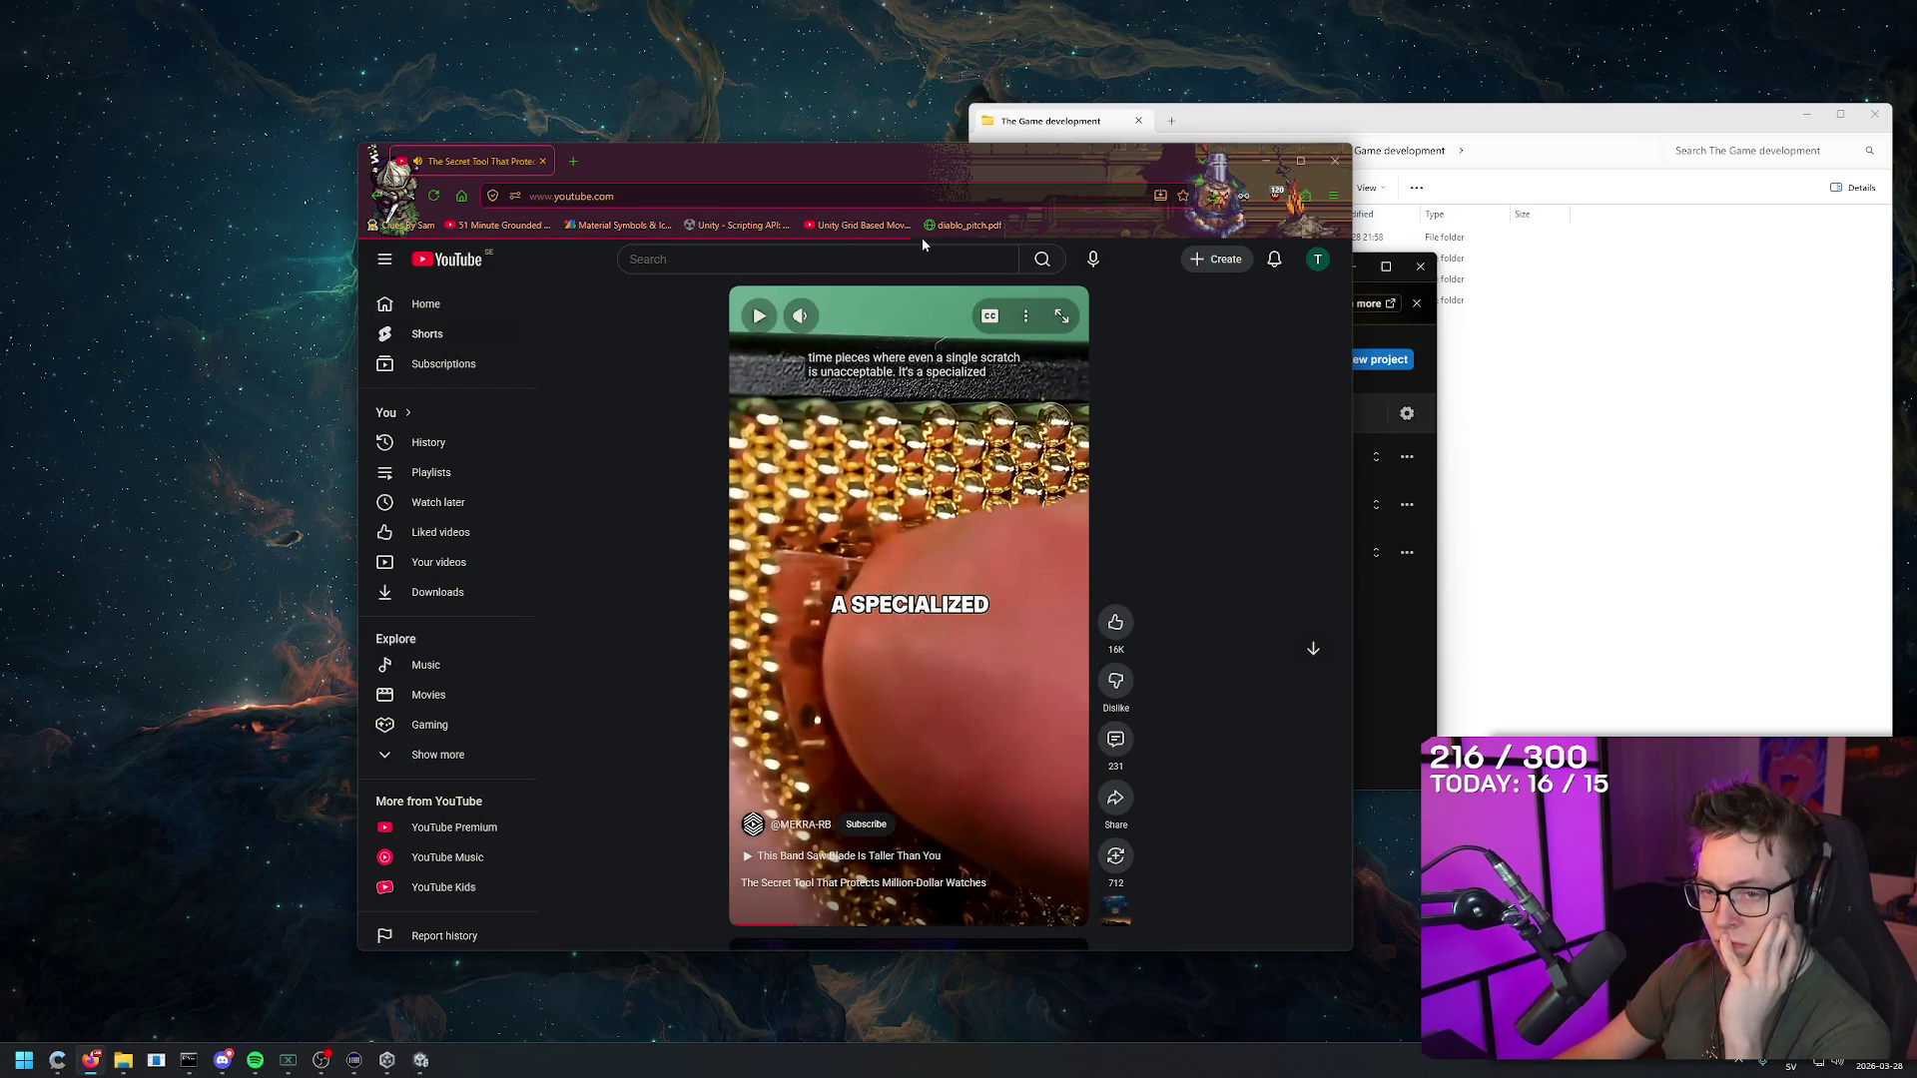
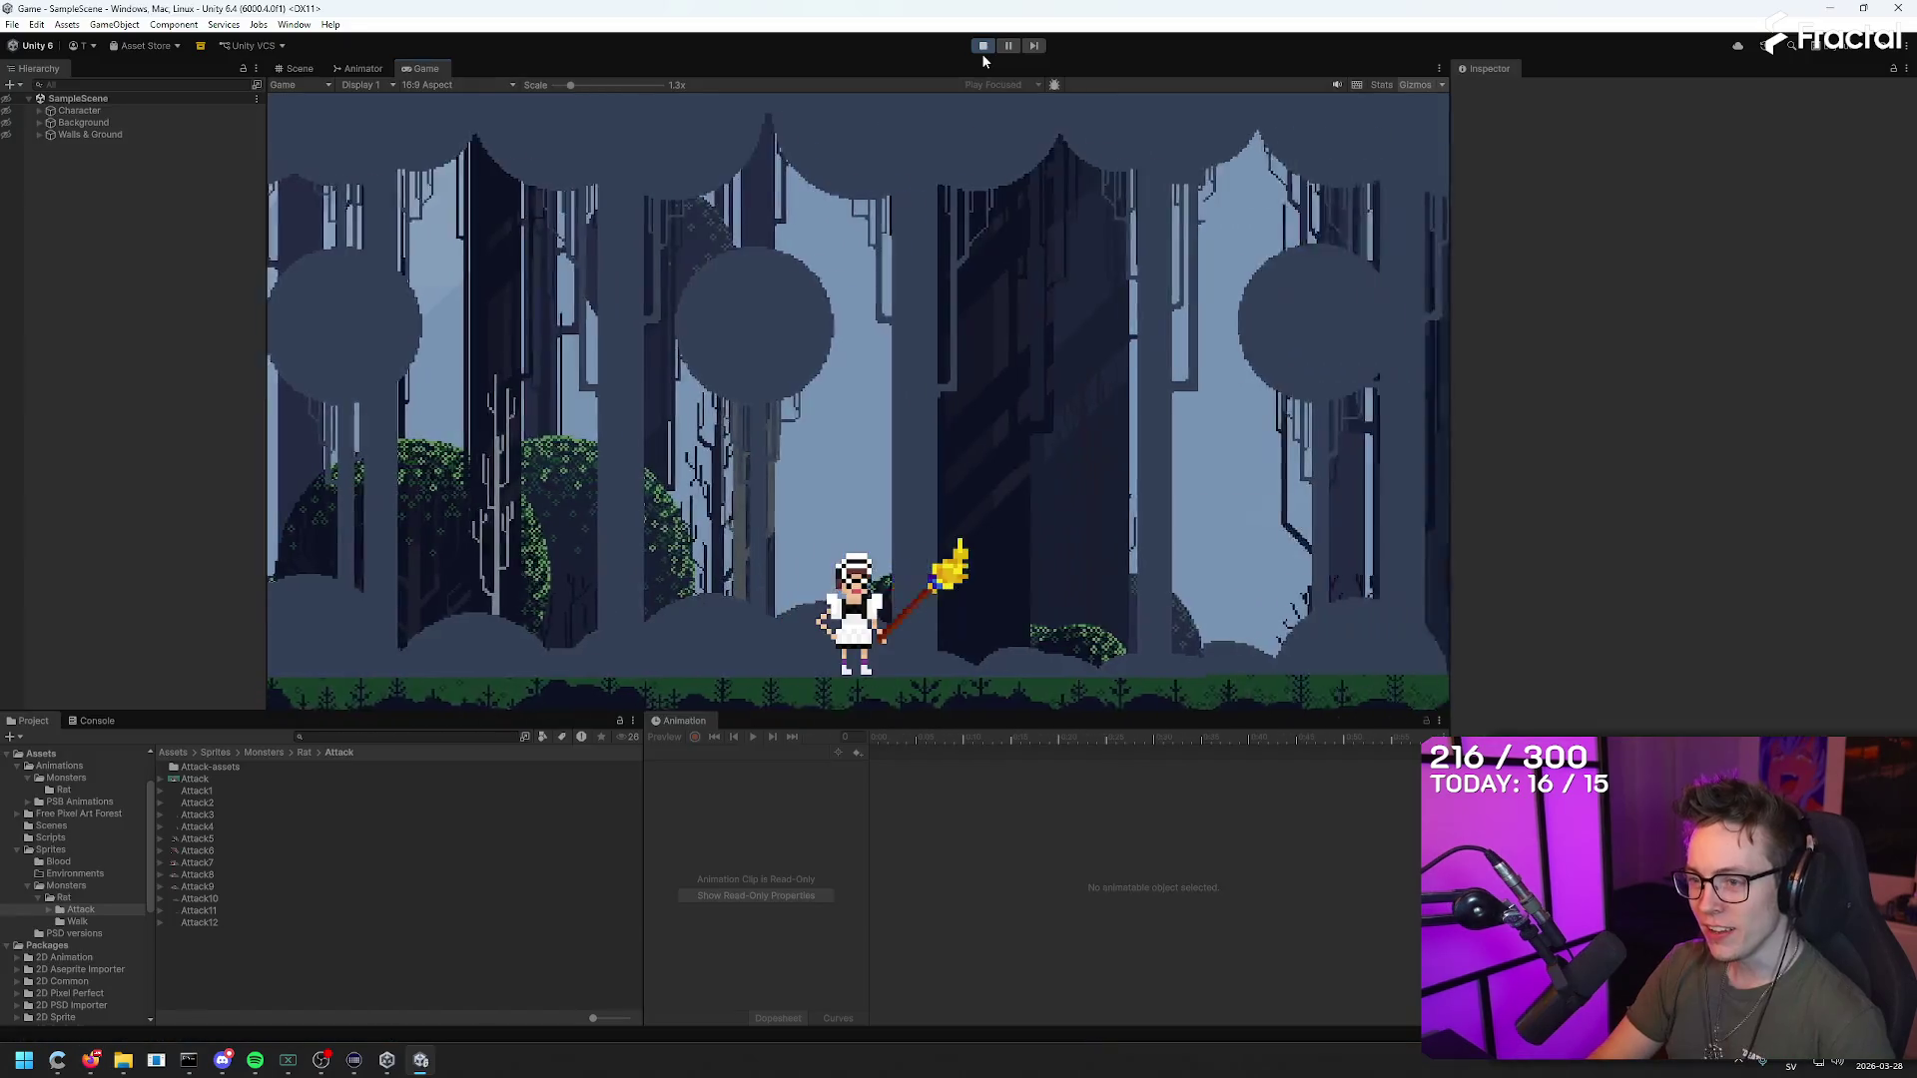
Step: Playtest the maid walking left and right and jumping, then reset the scene
key(a)
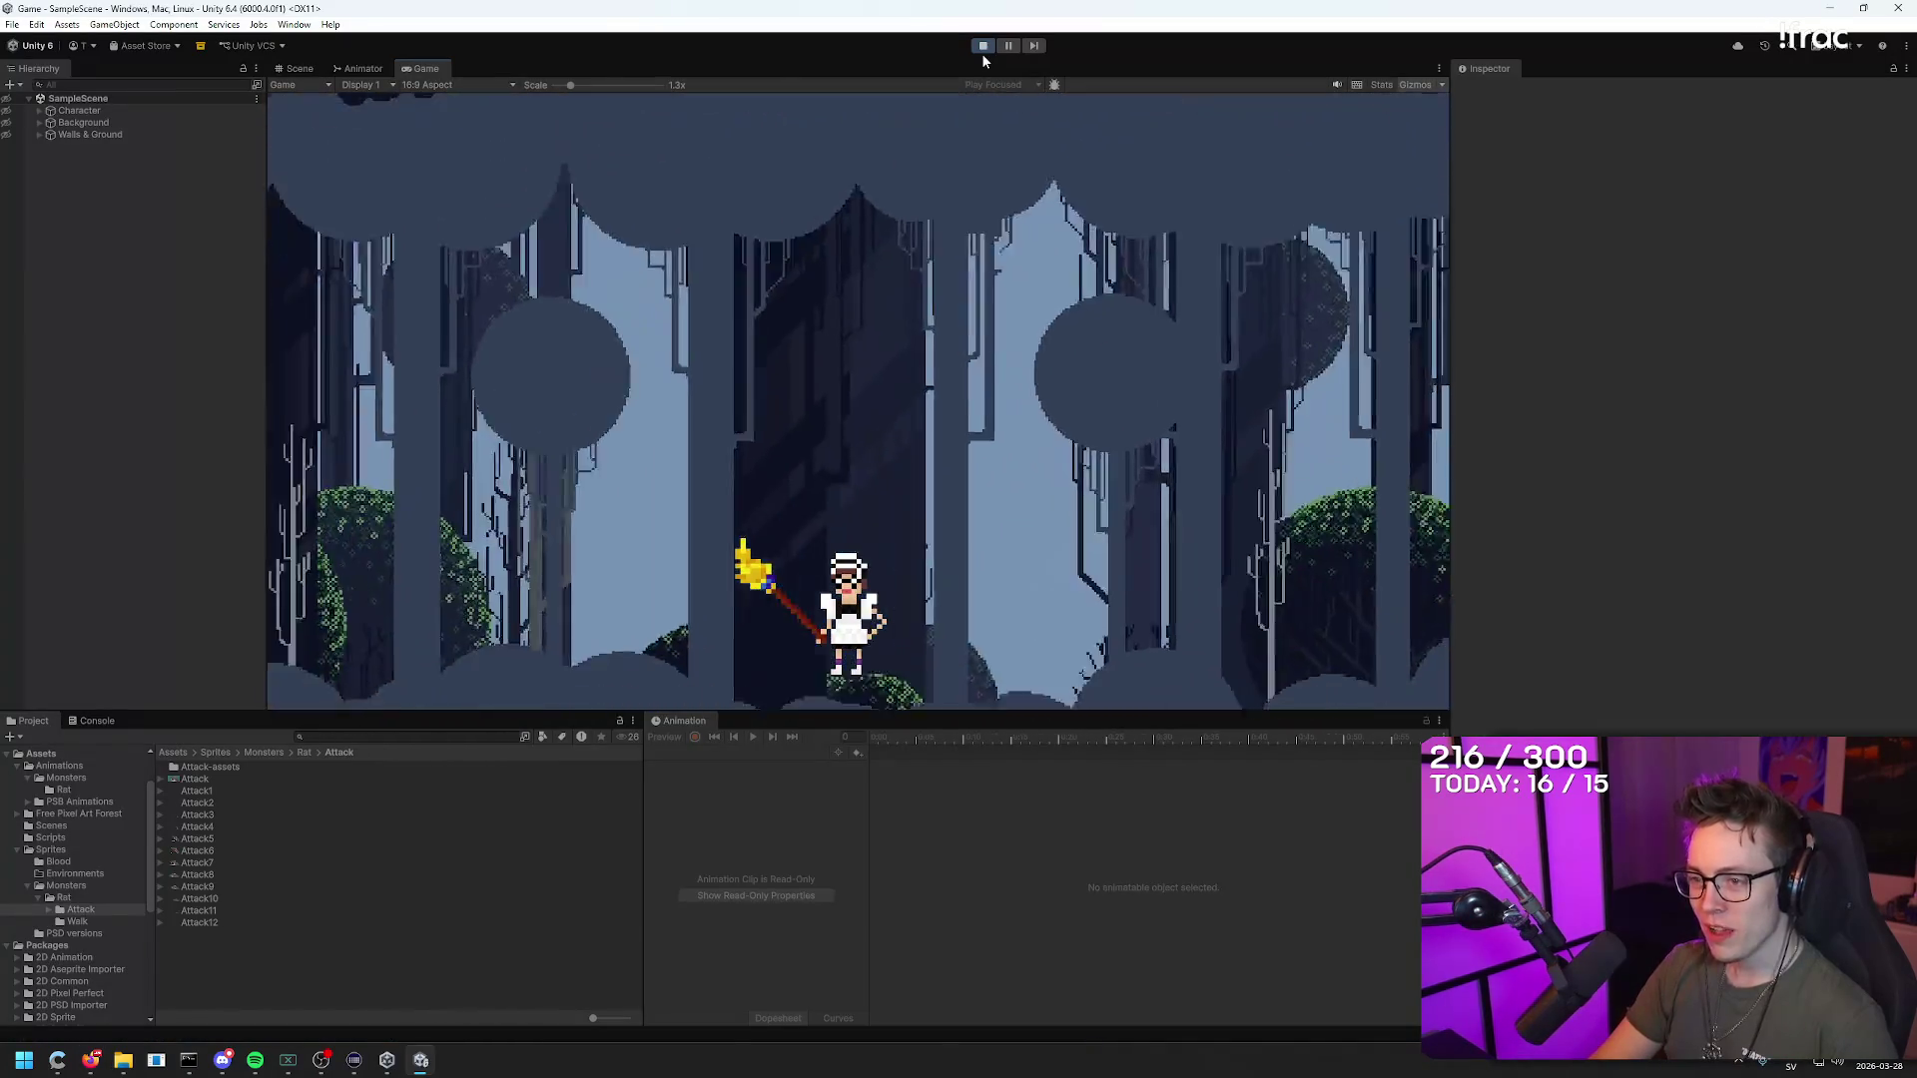
key(d)
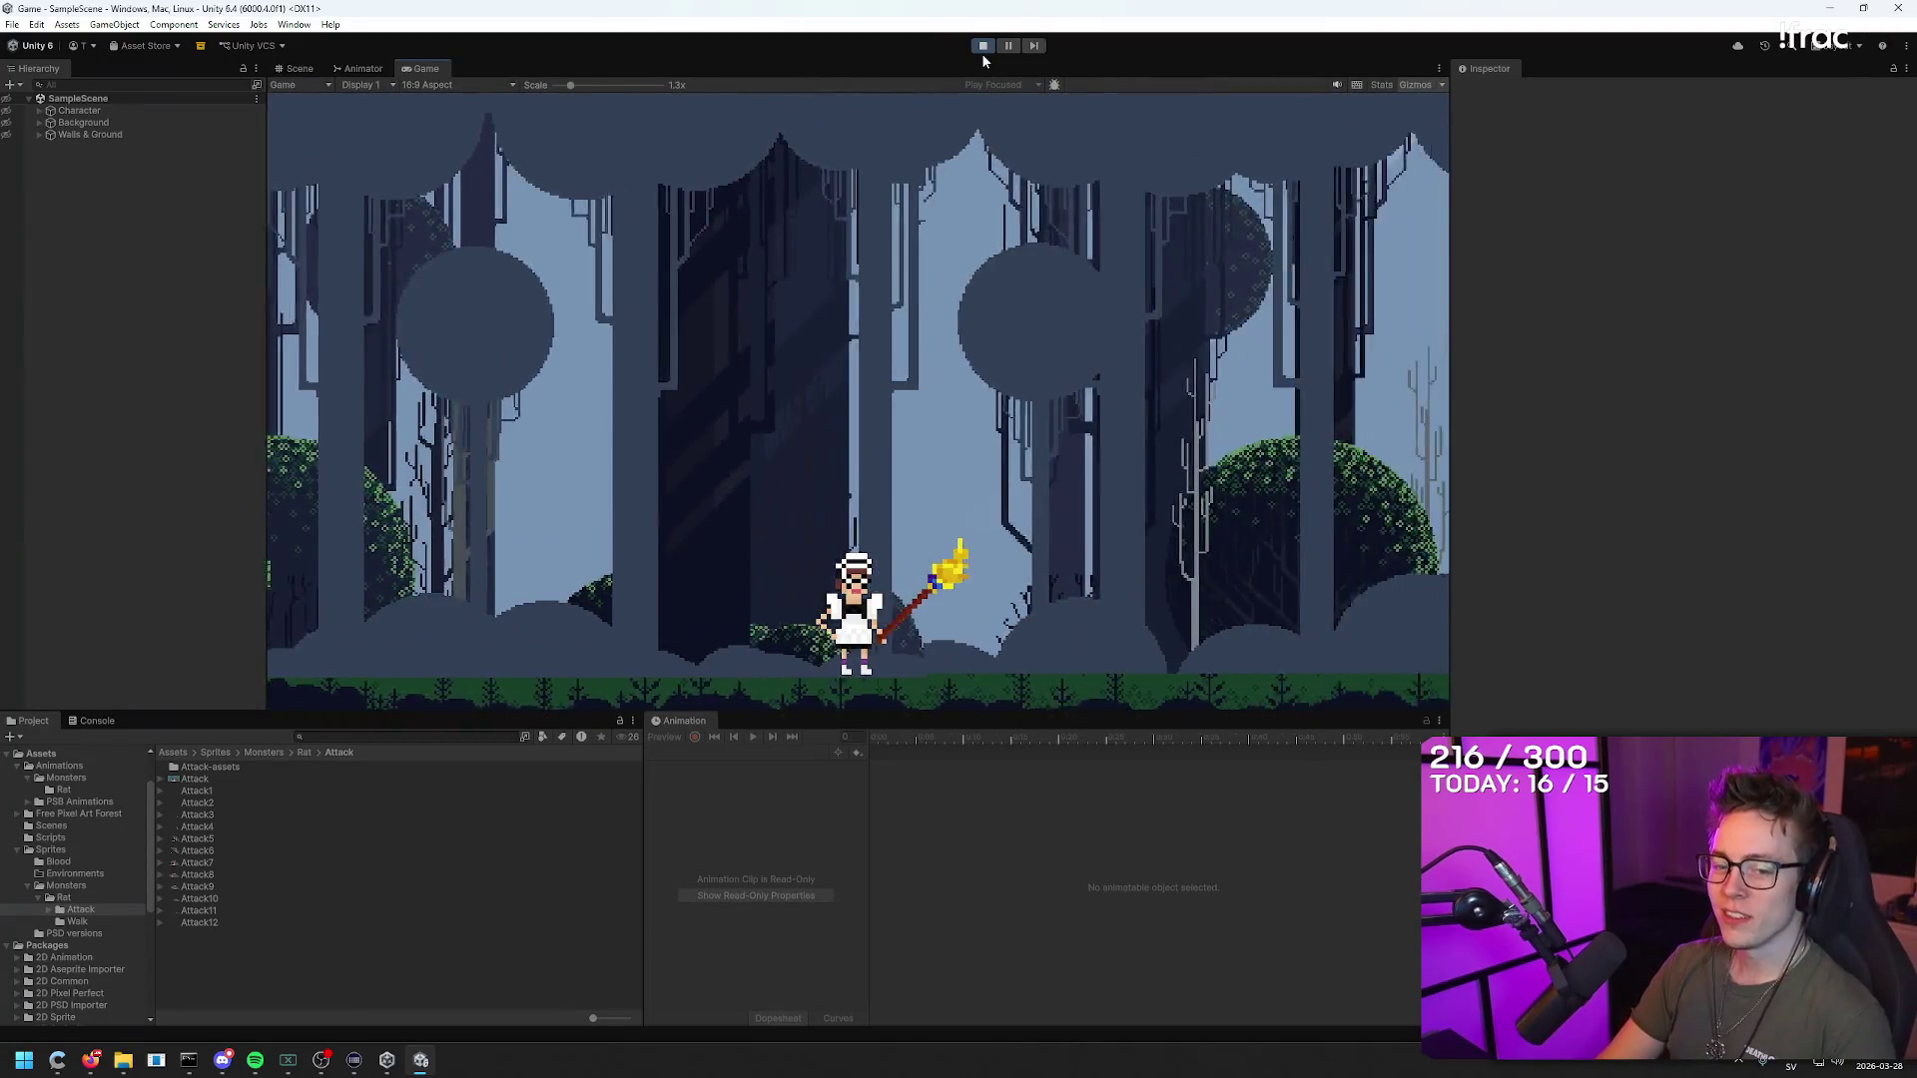
key(space)
key(a)
key(a)
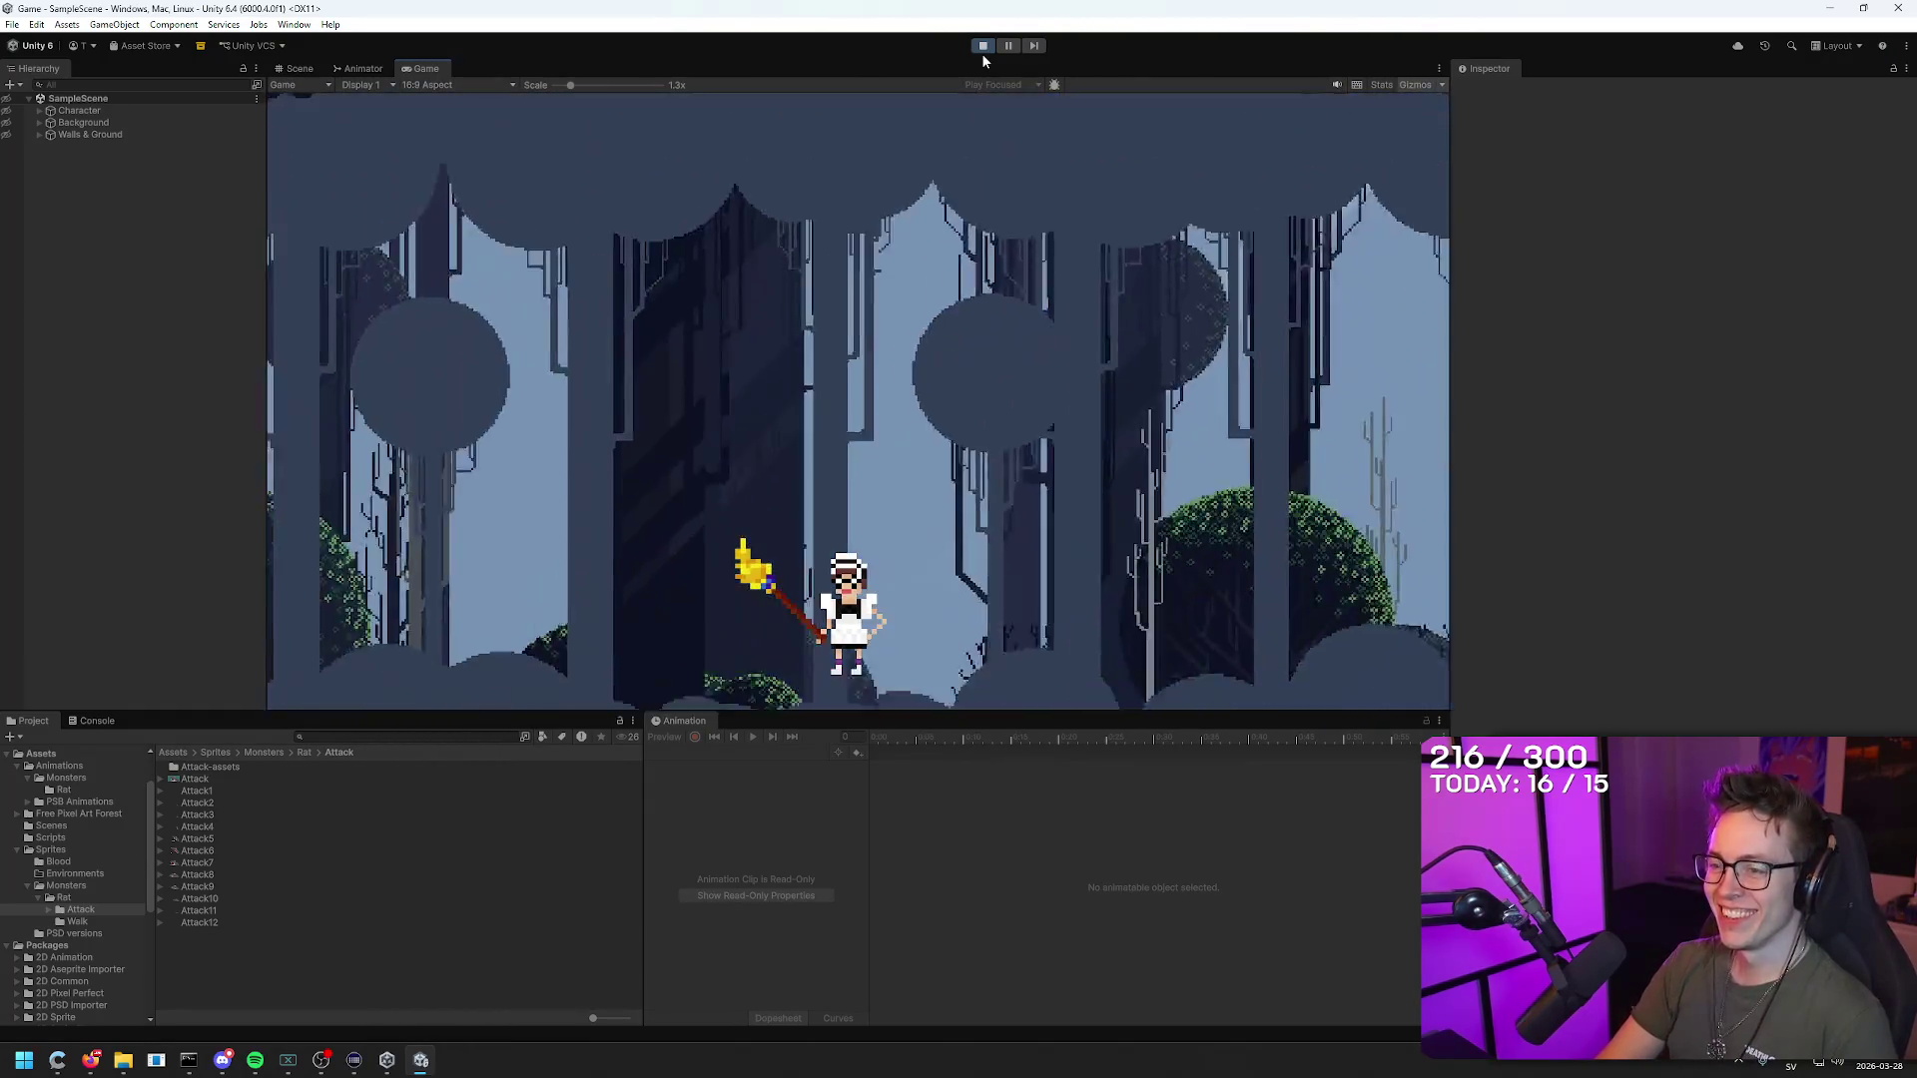
key(a)
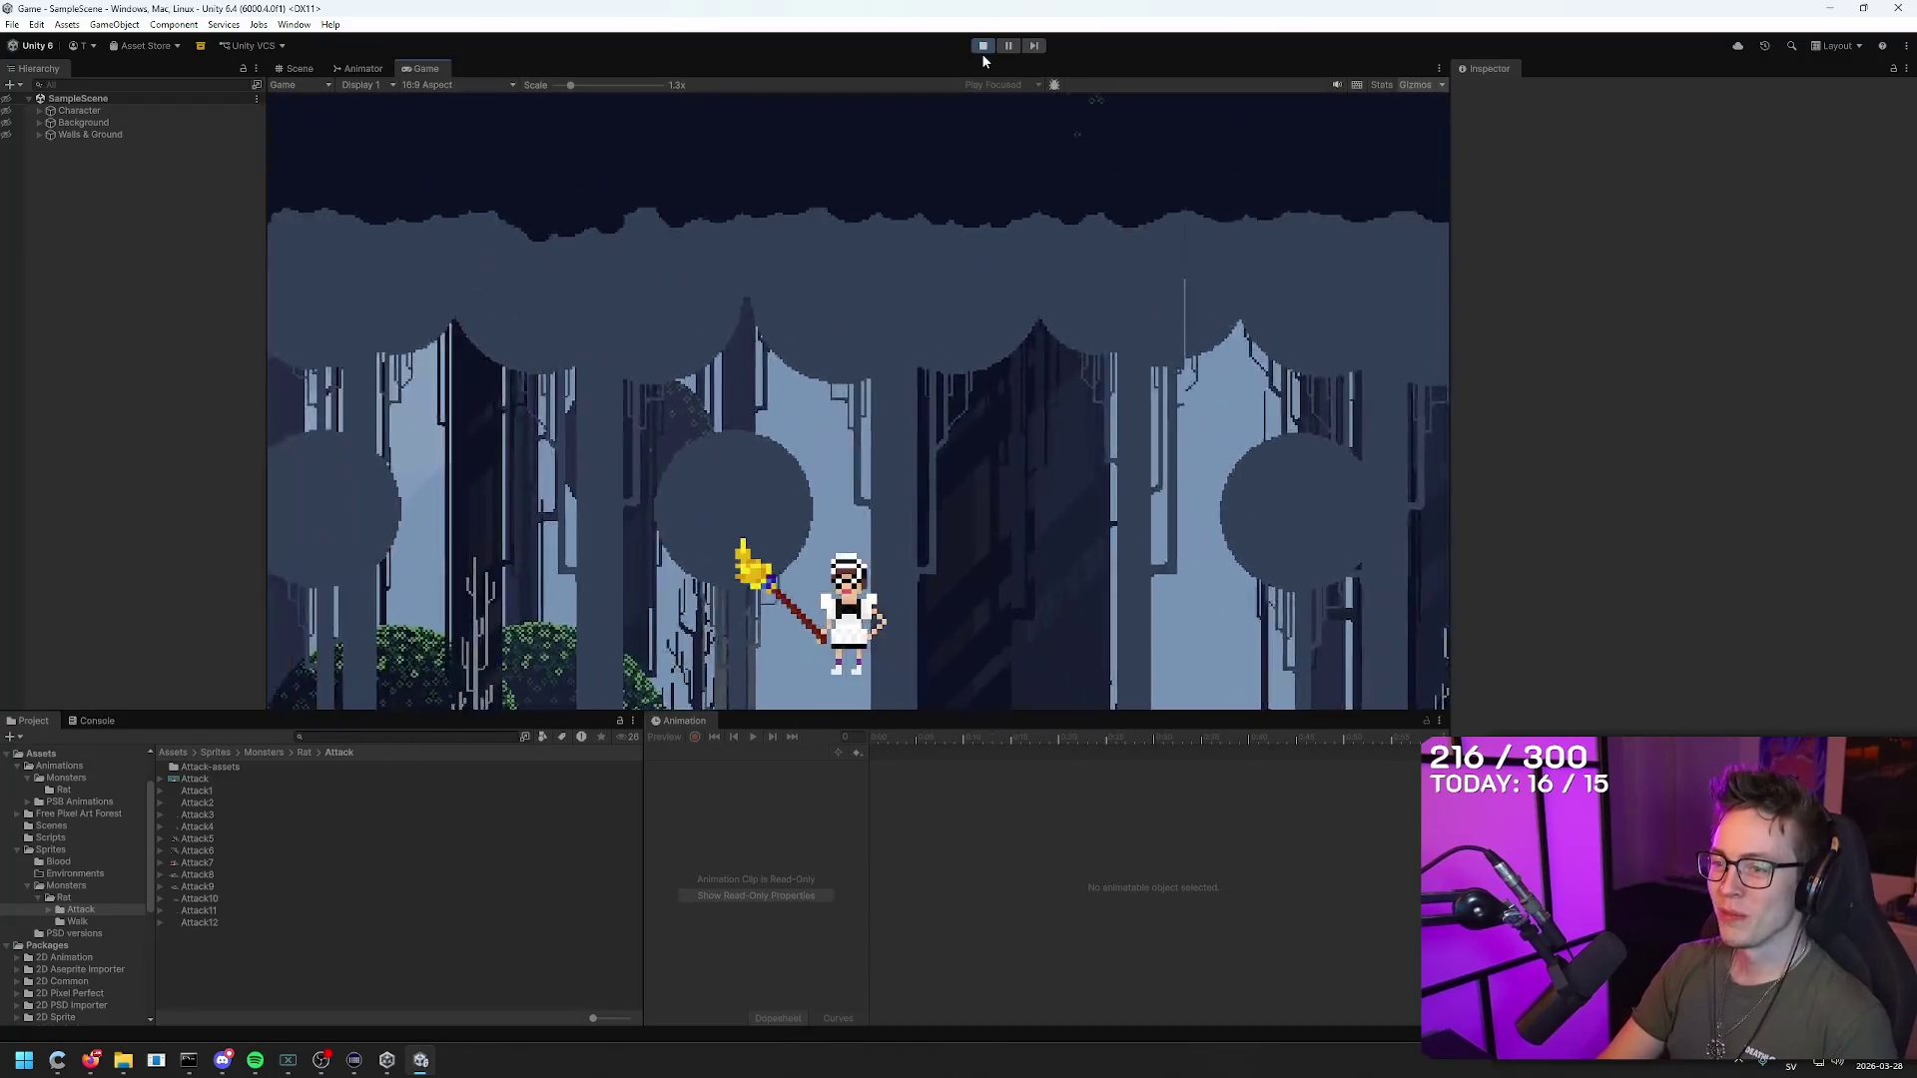
key(a)
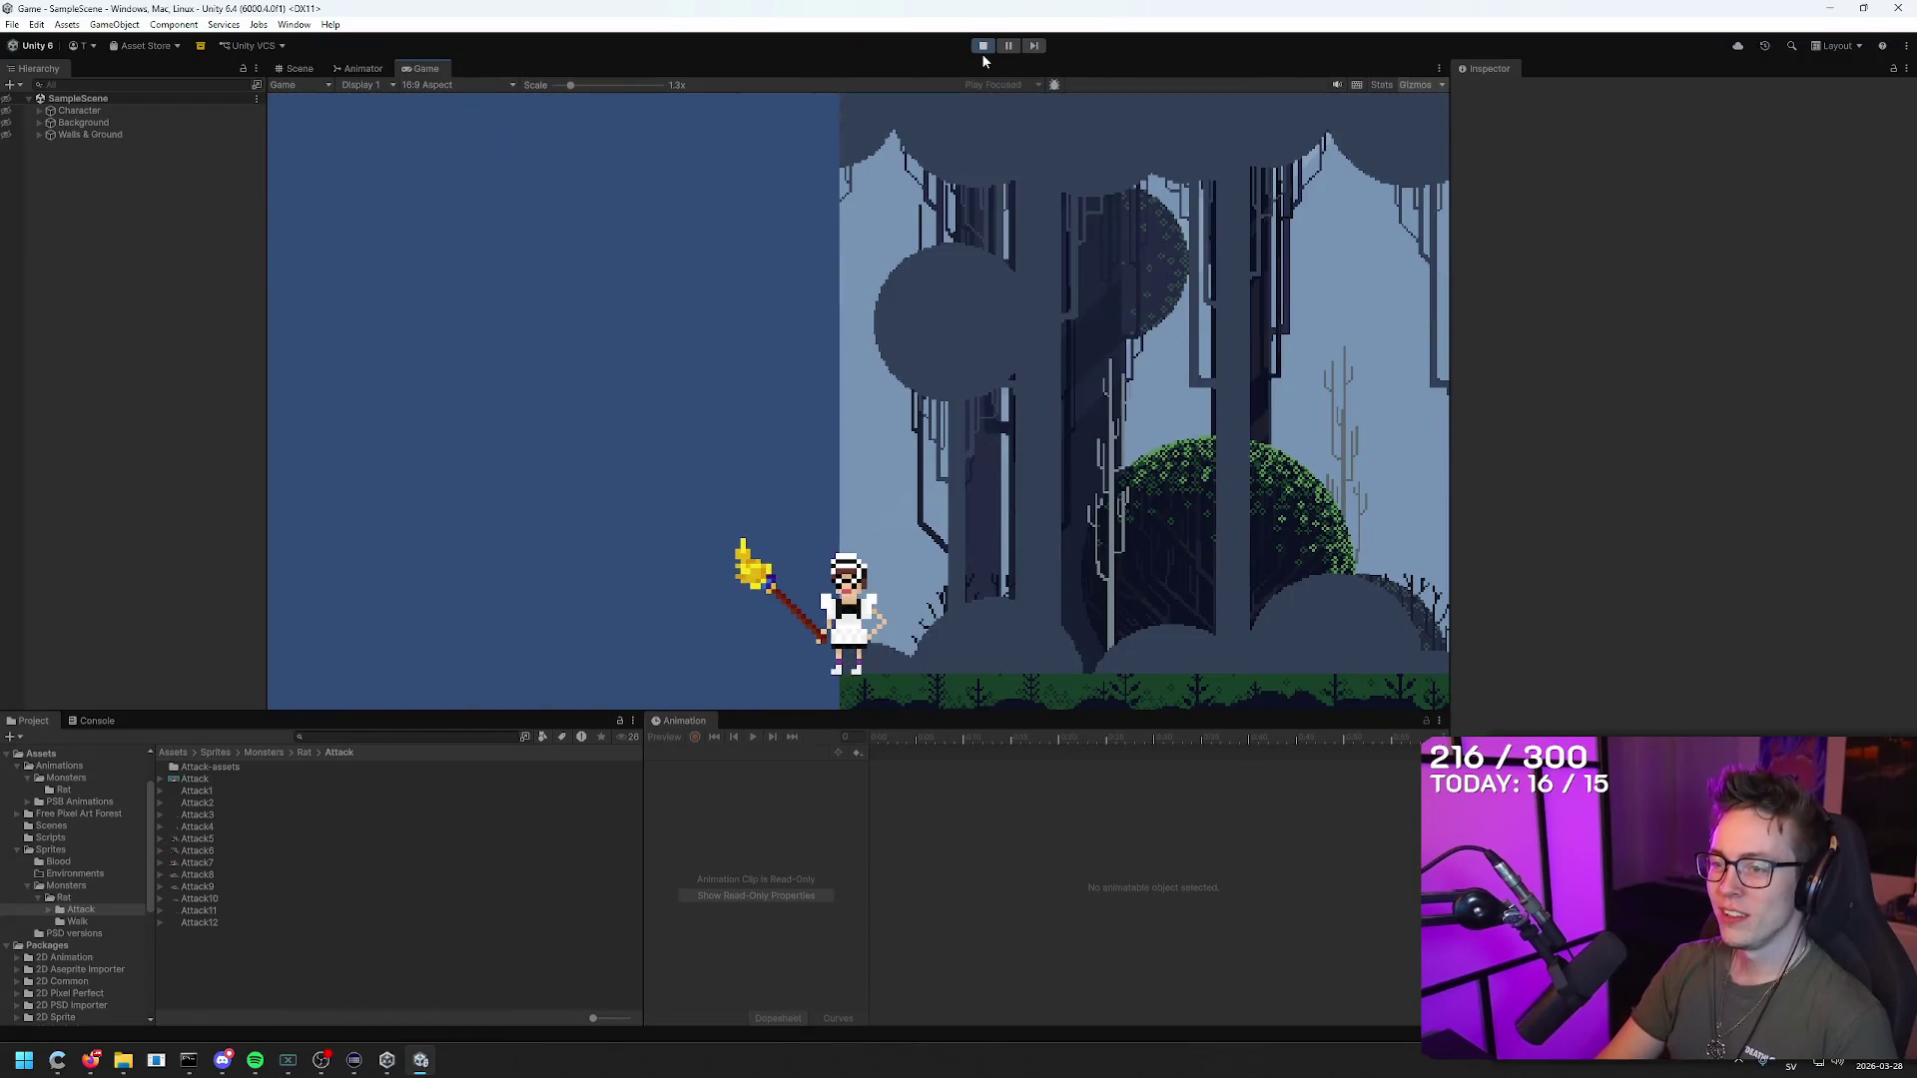
key(d)
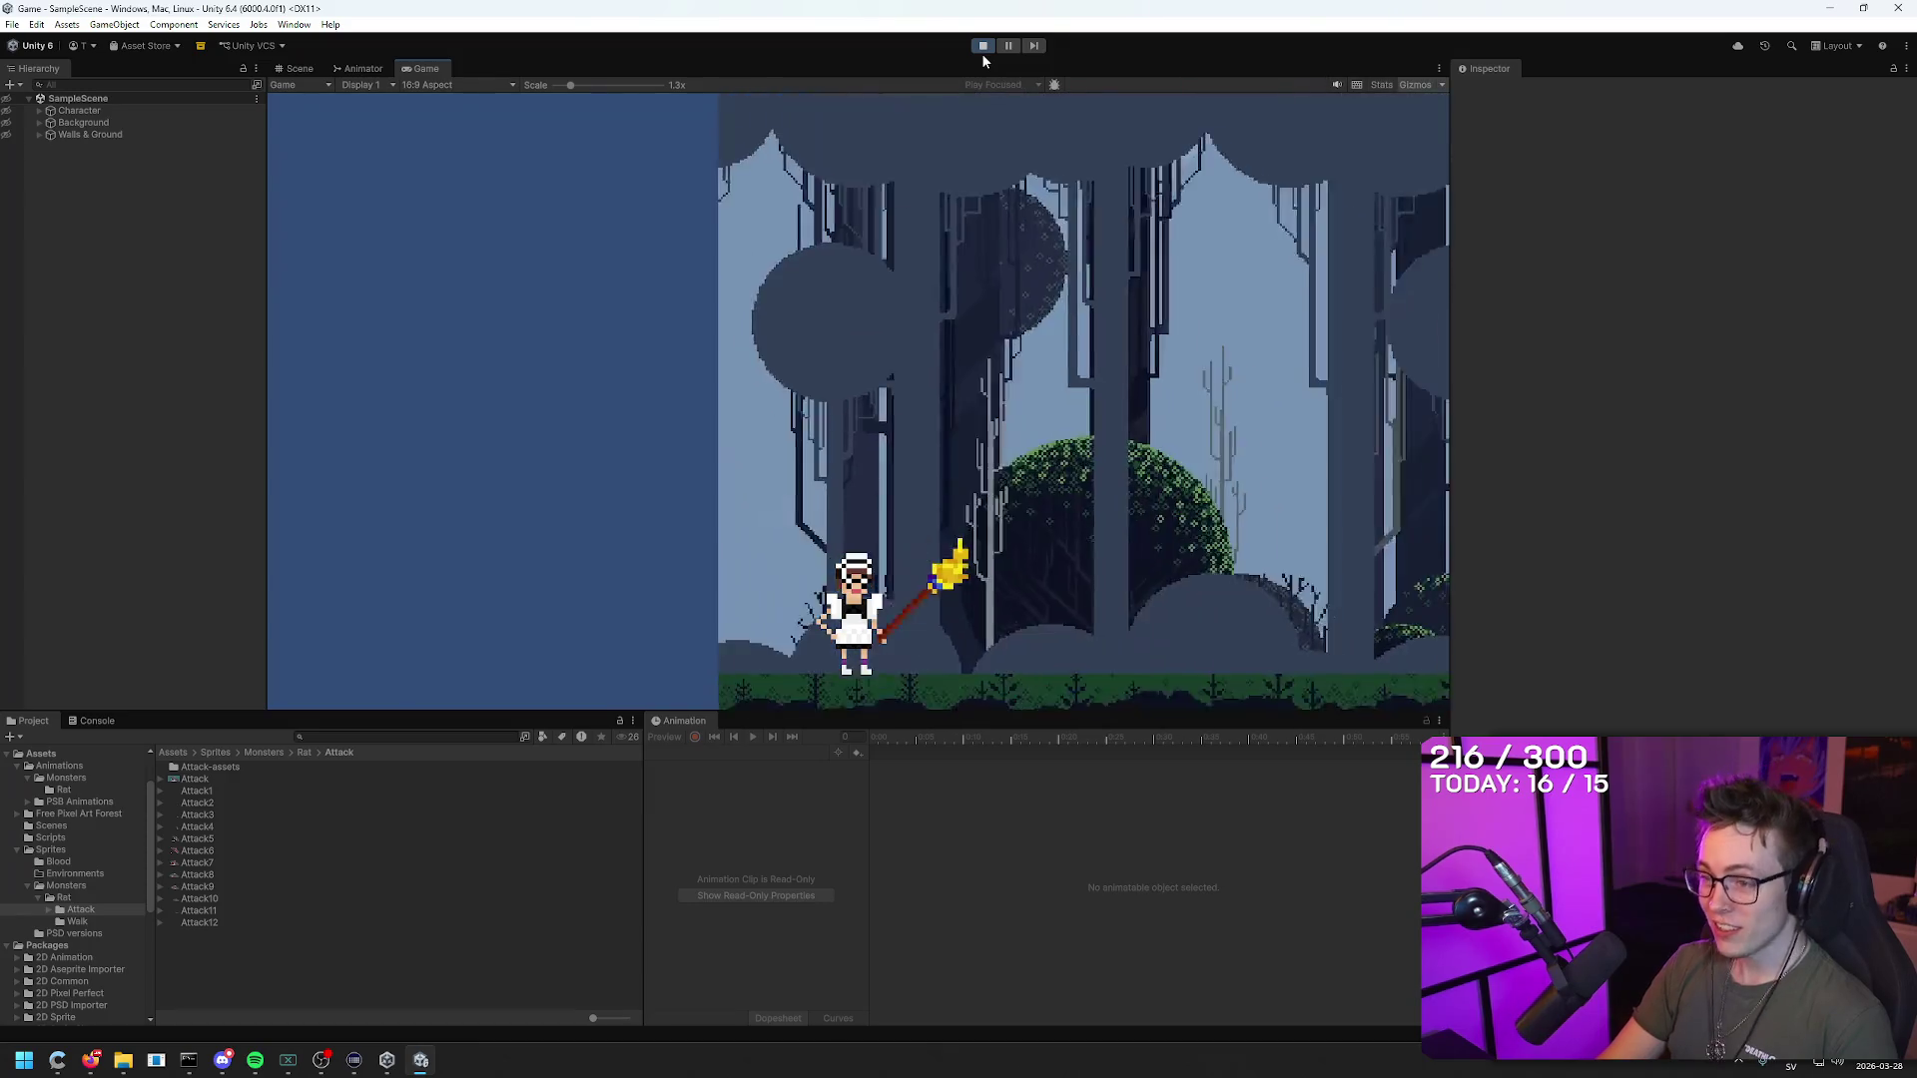
click(982, 52)
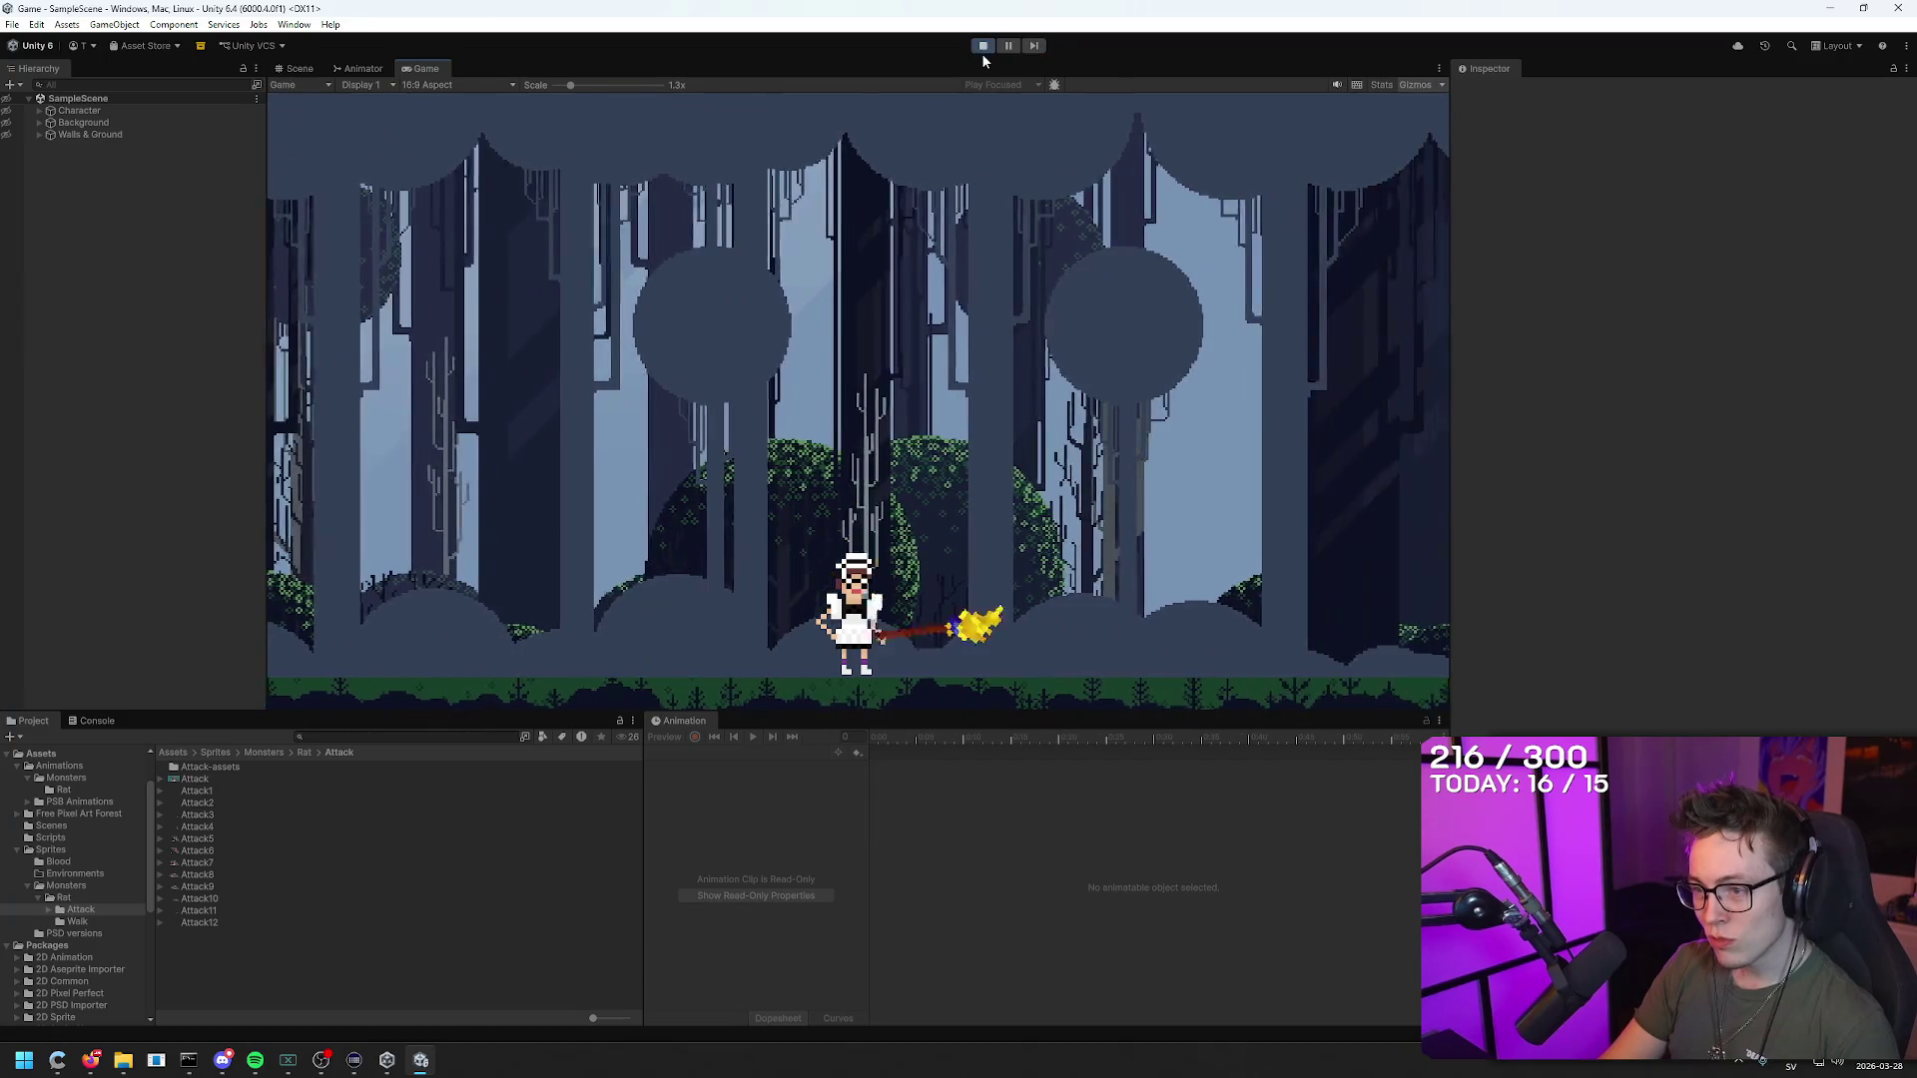
Step: Walk the maid right and swing her broom in repeated attacks
key(a)
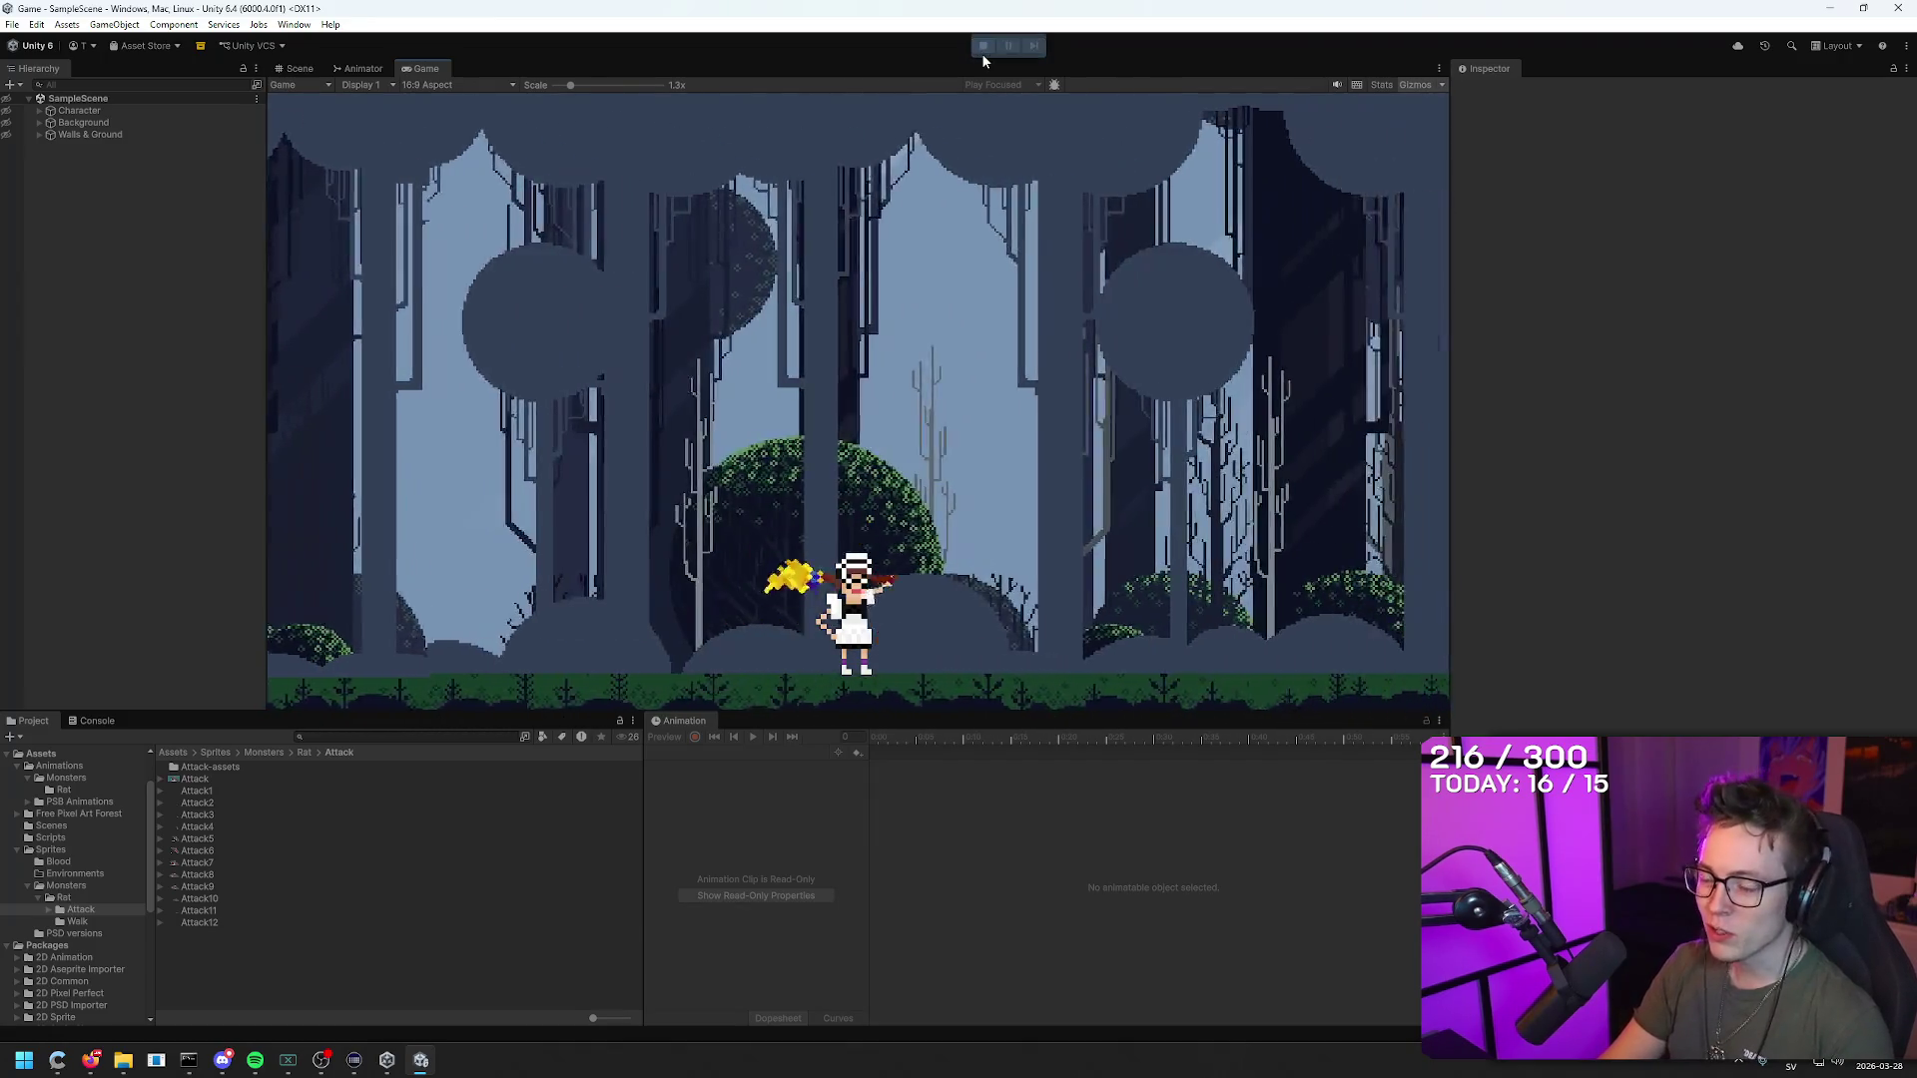
key(d)
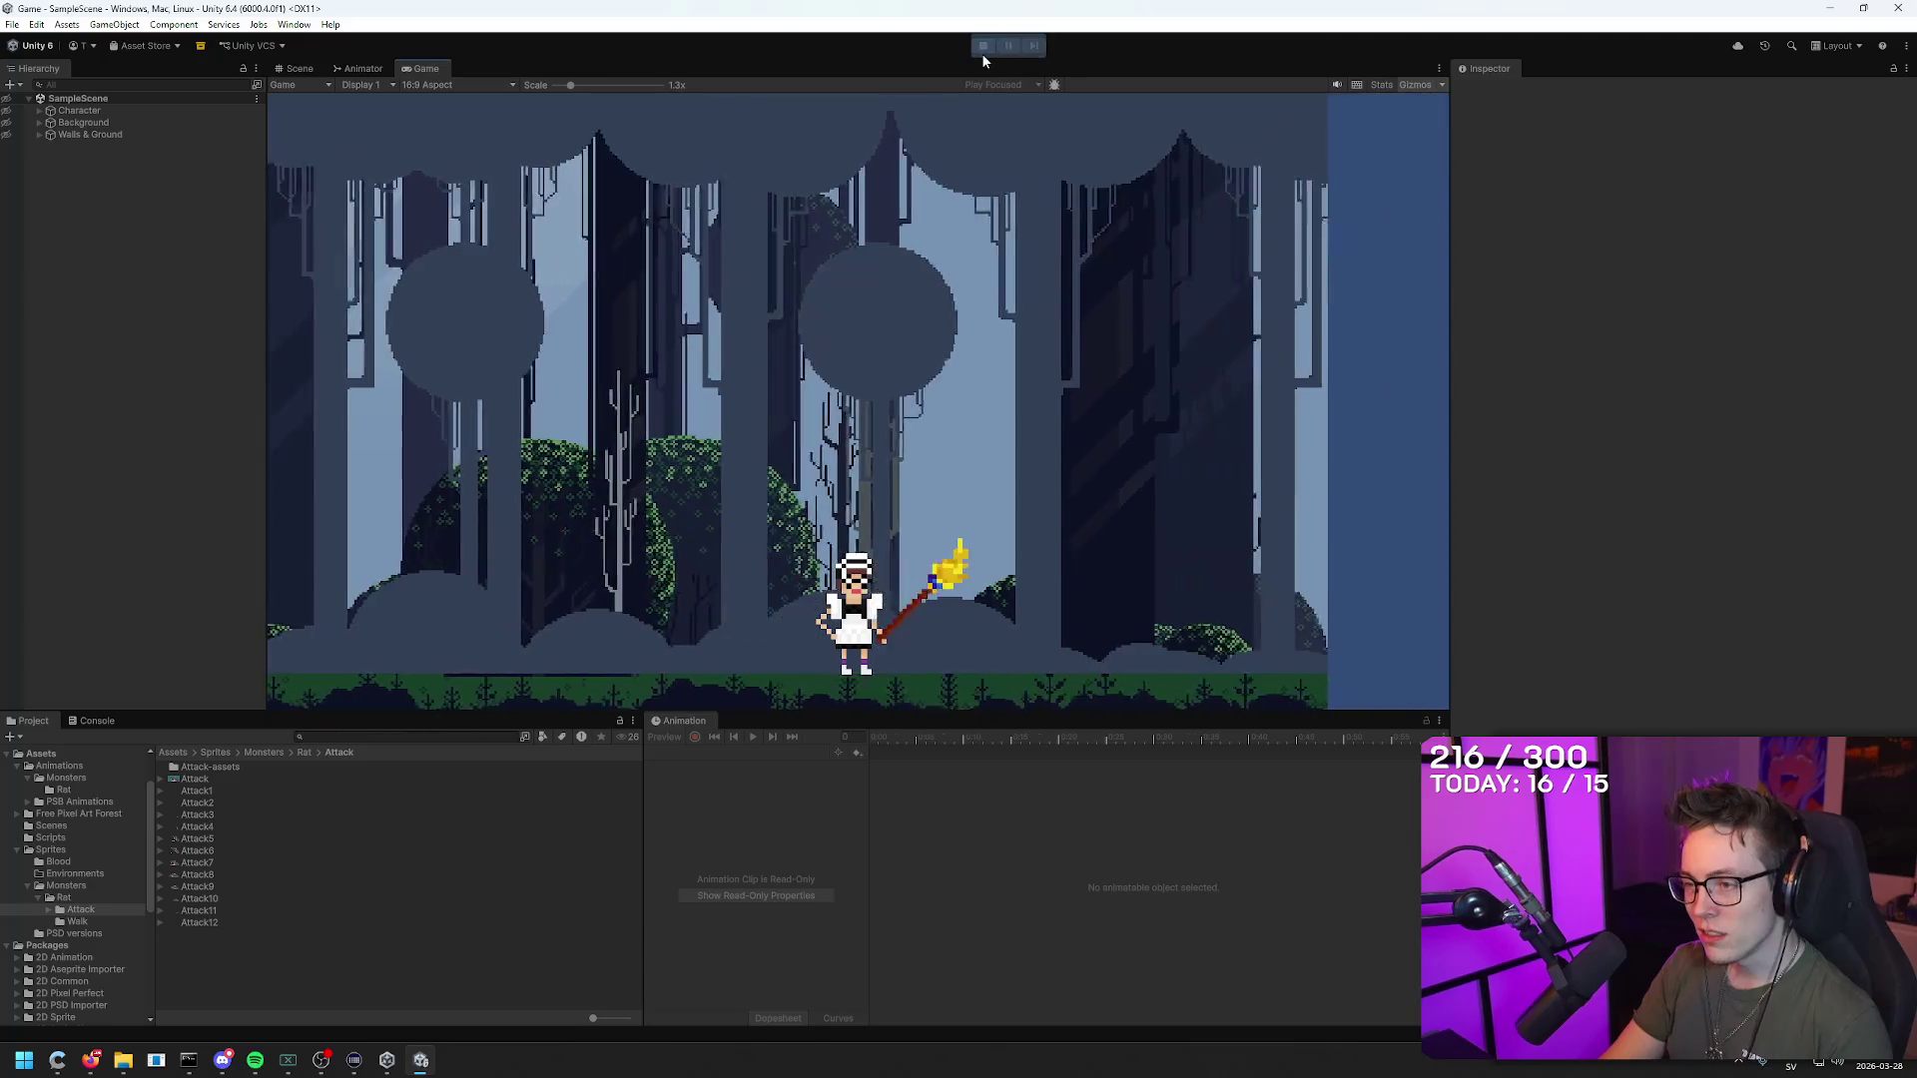
key(a)
key(a)
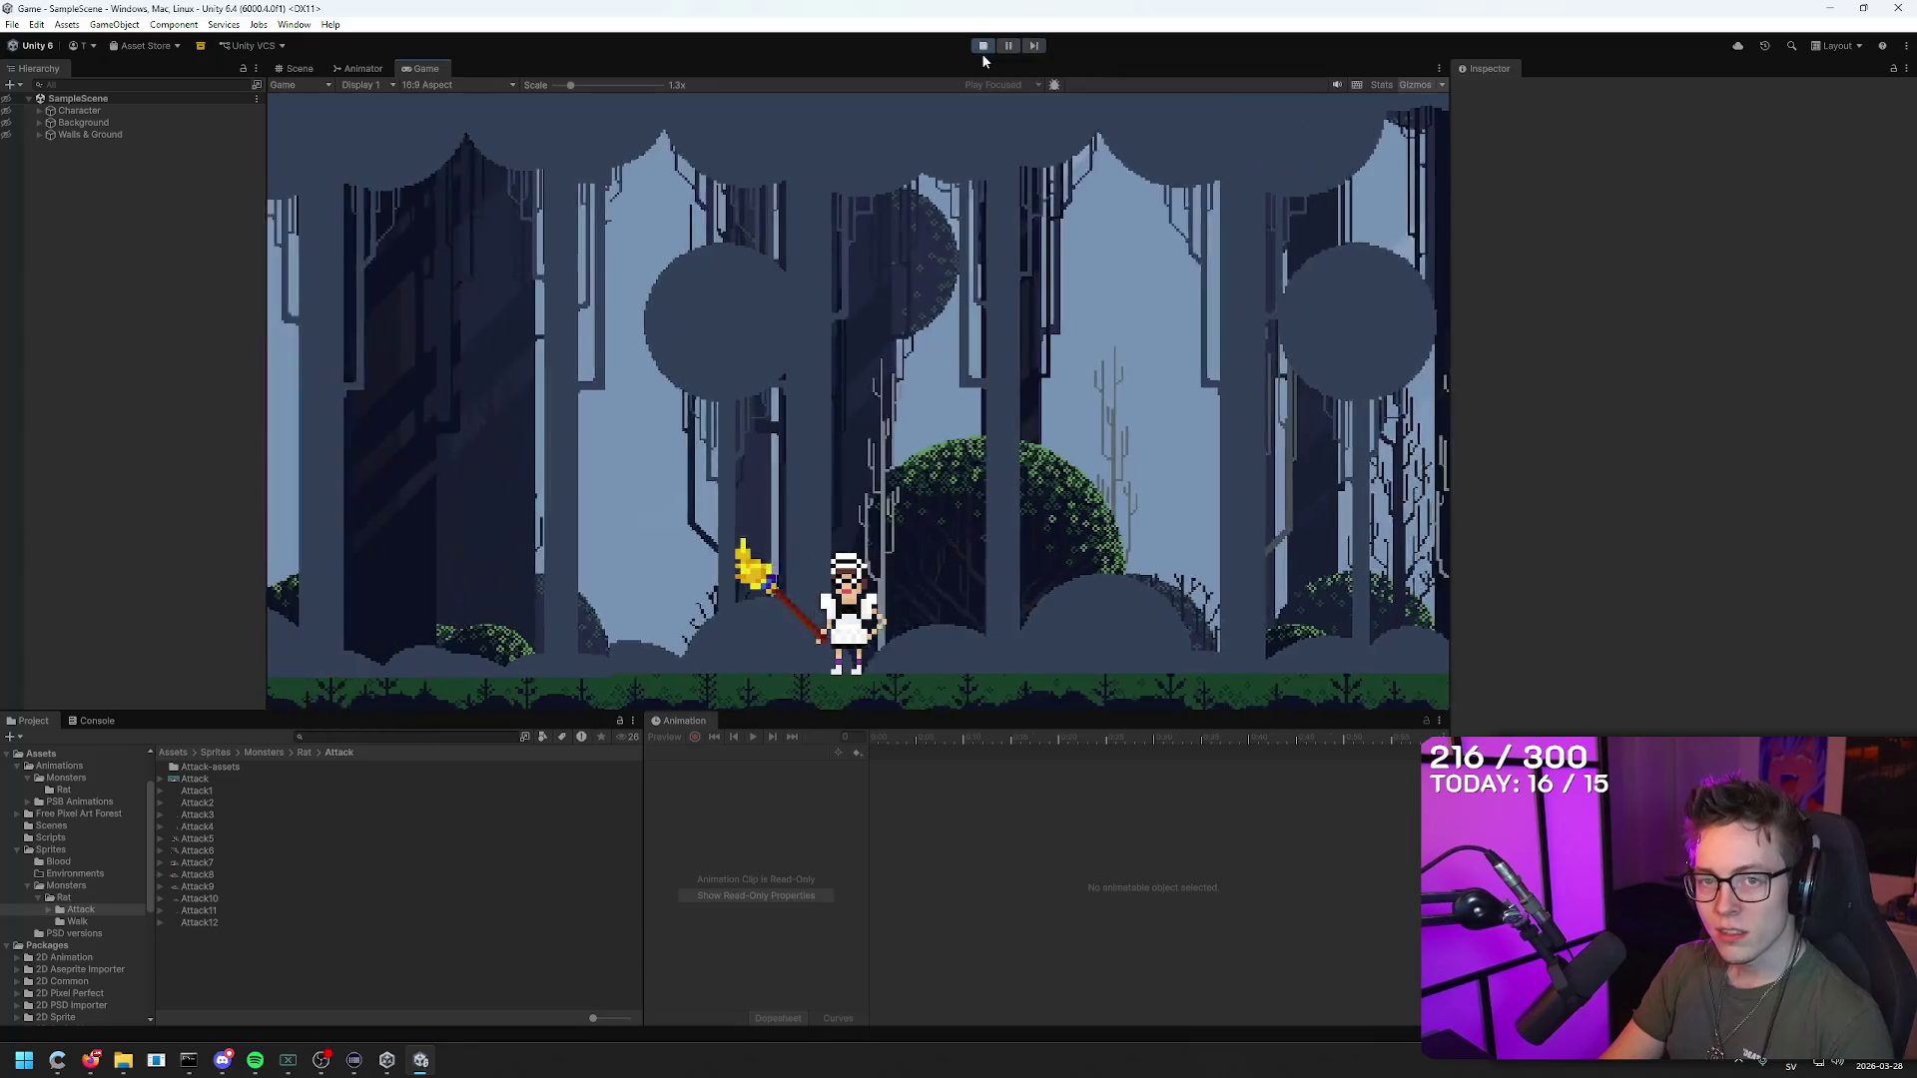
key(d)
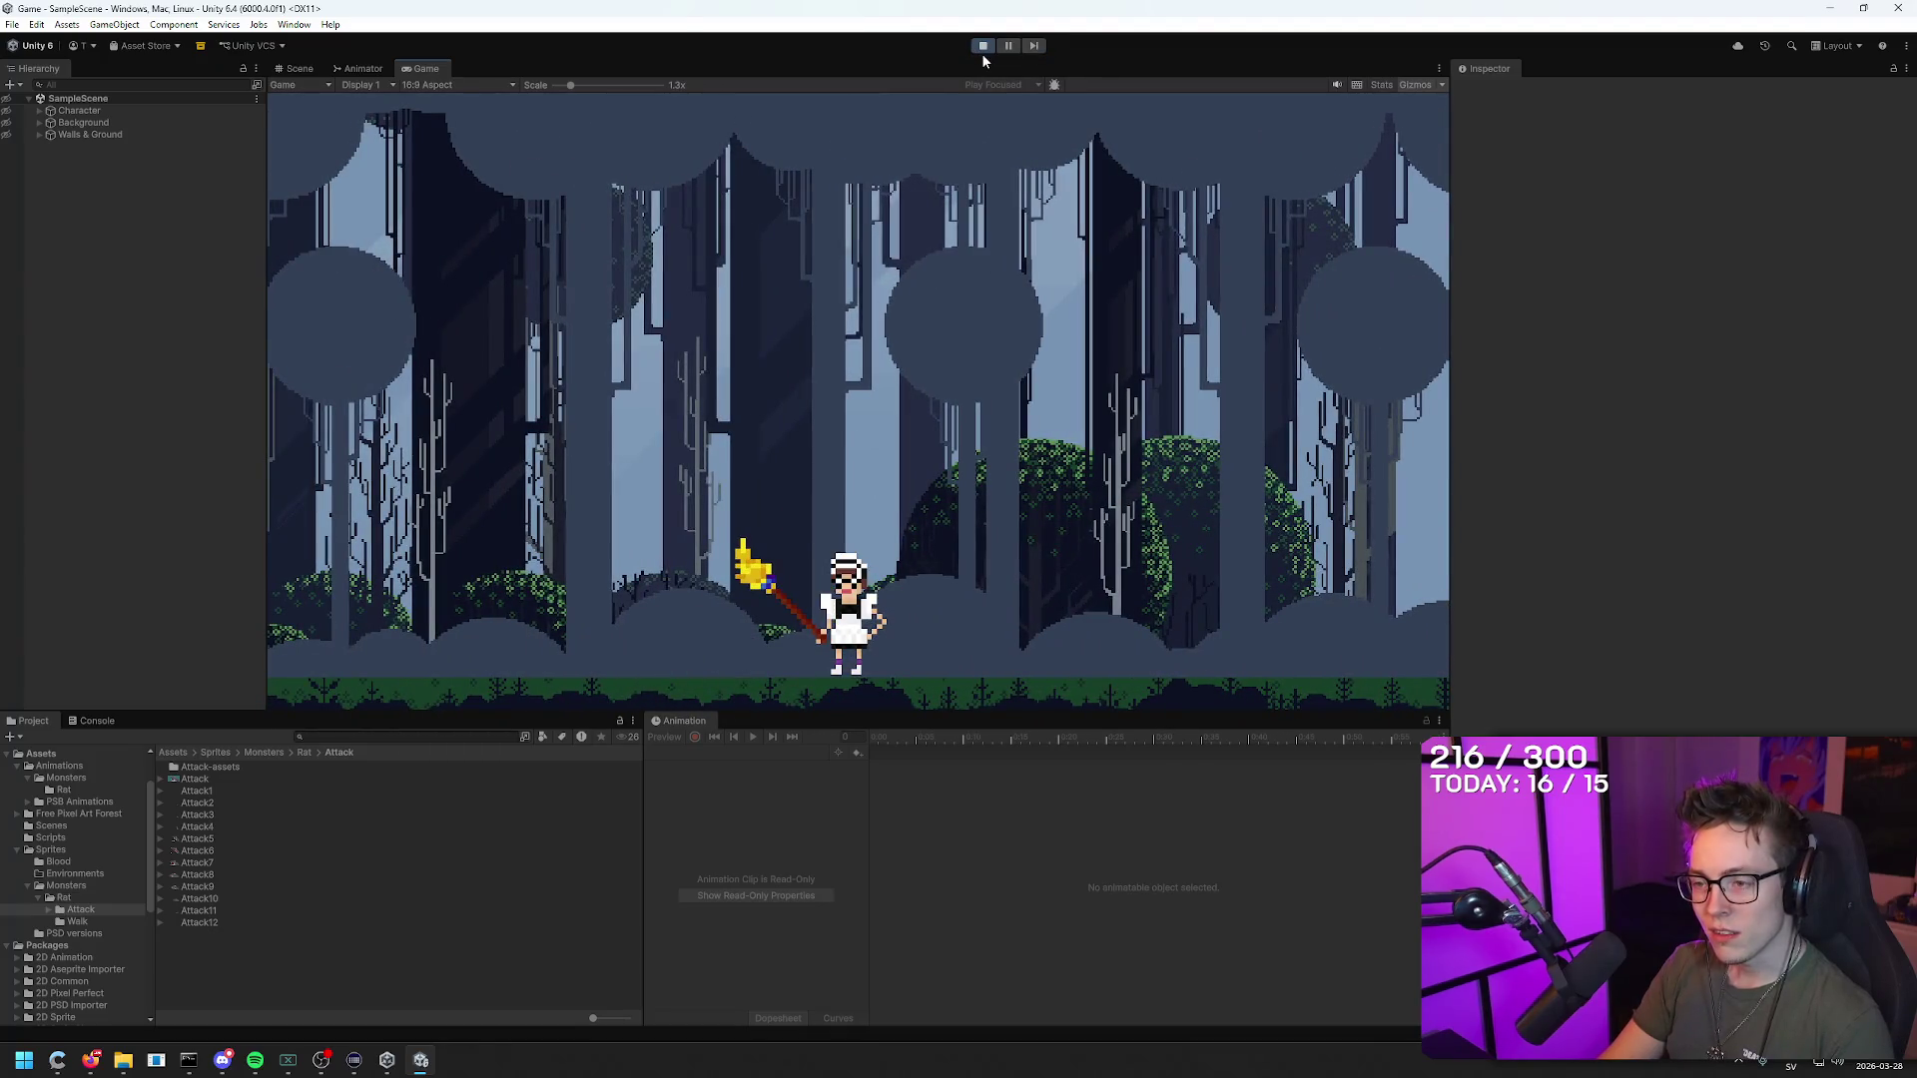
key(d)
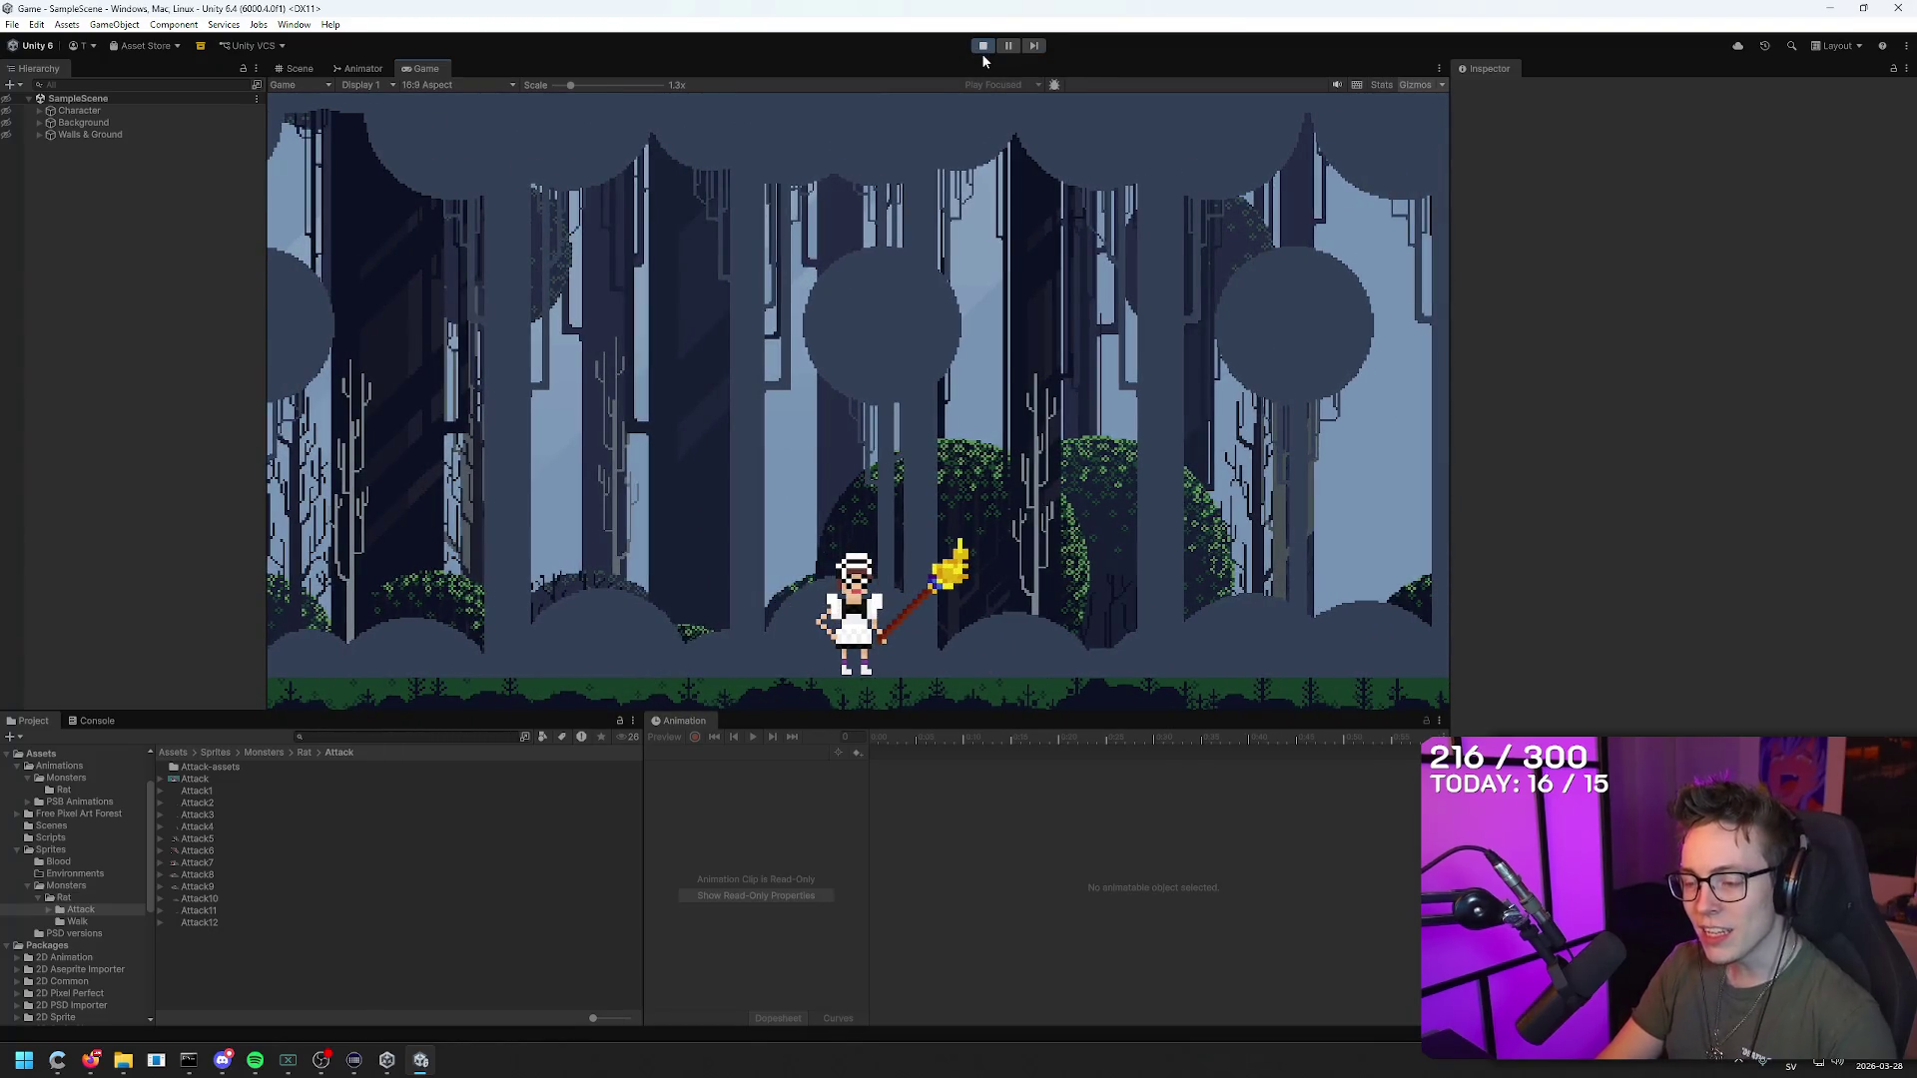
key(d)
key(d)
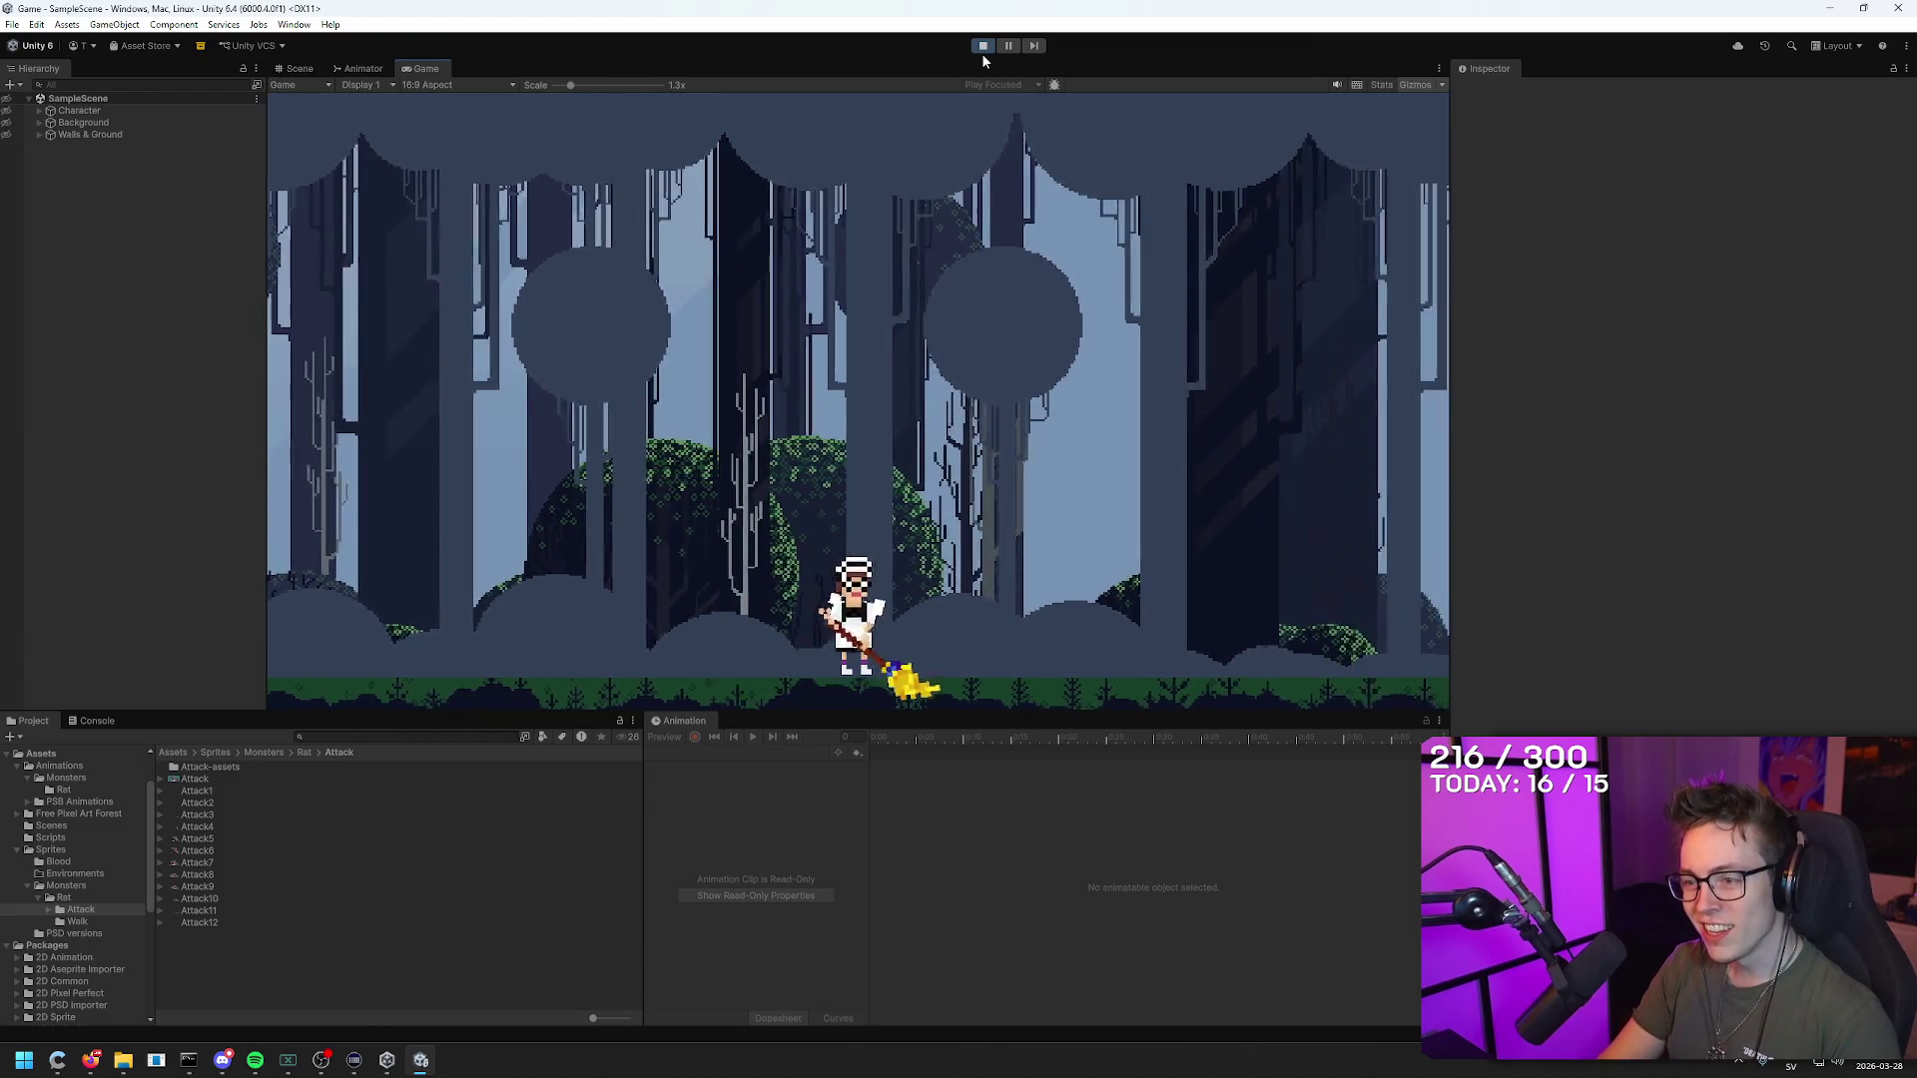
key(d)
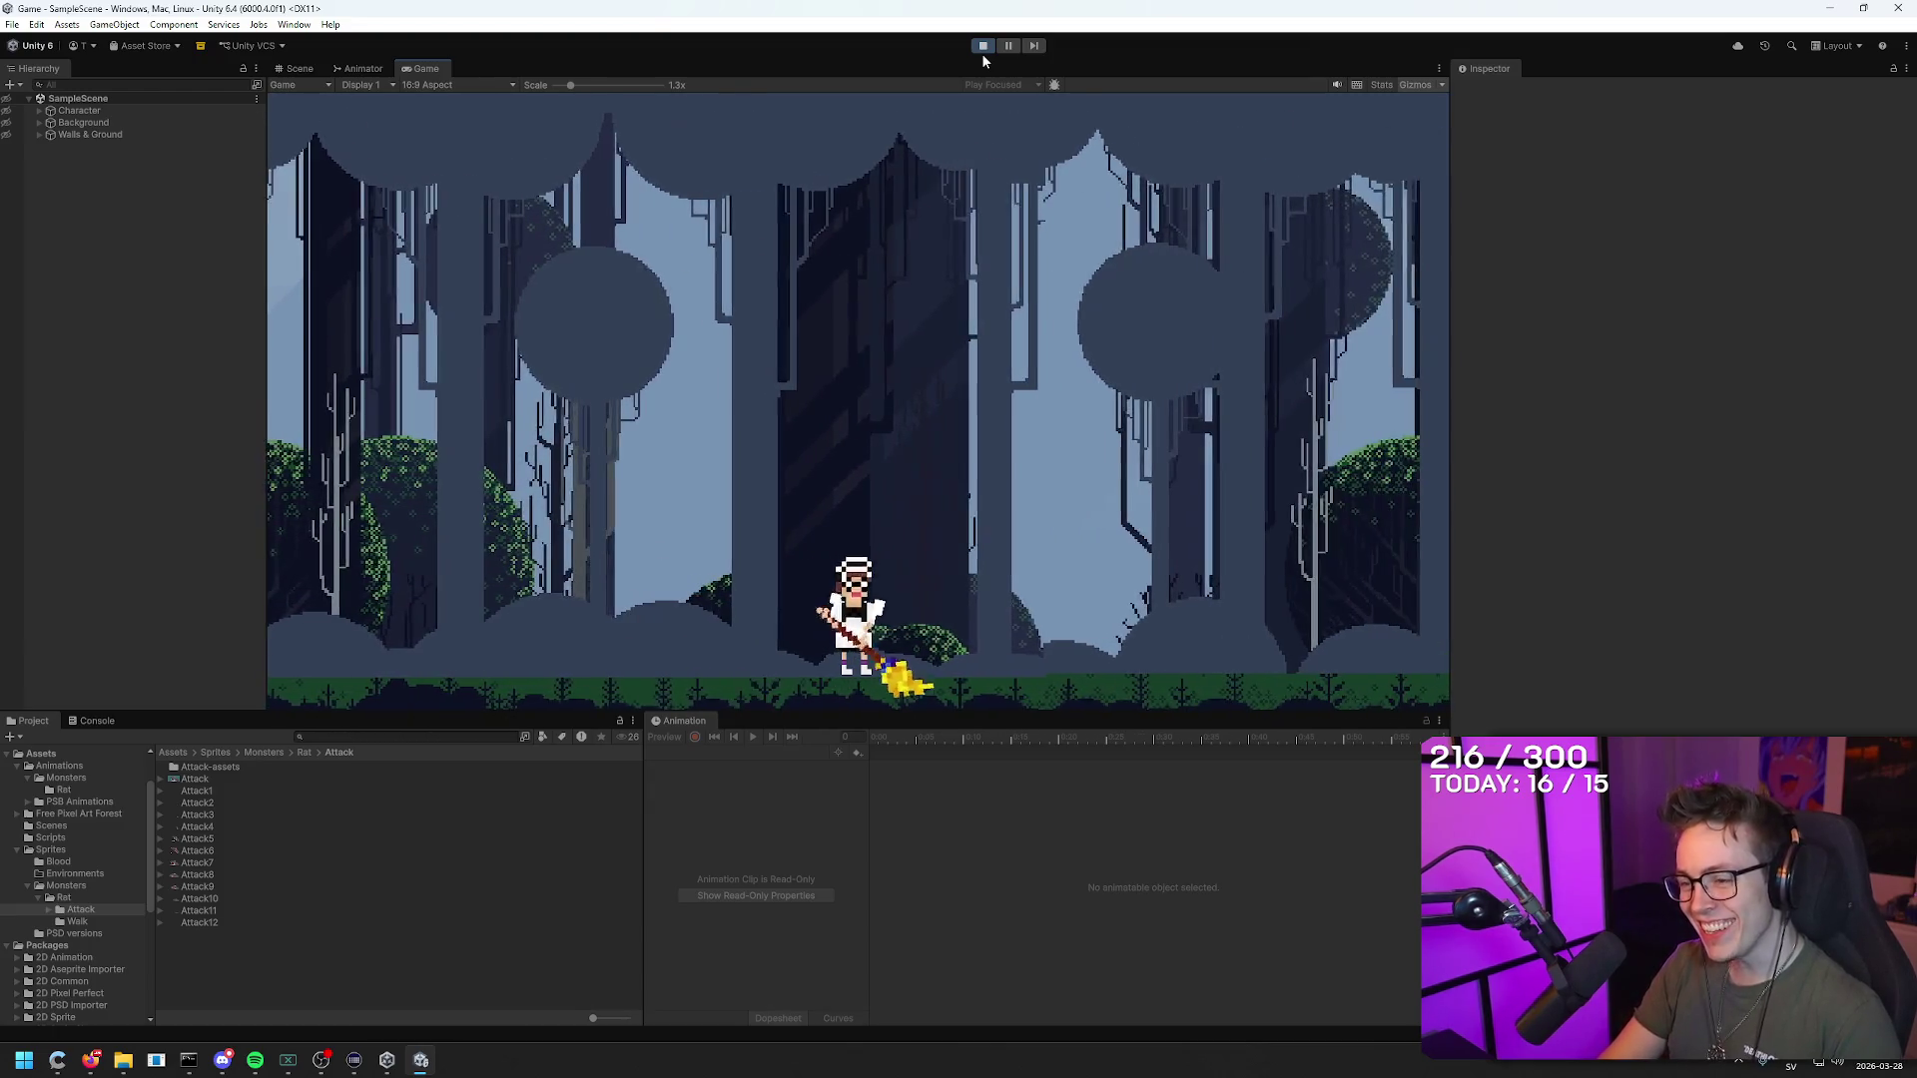
key(d)
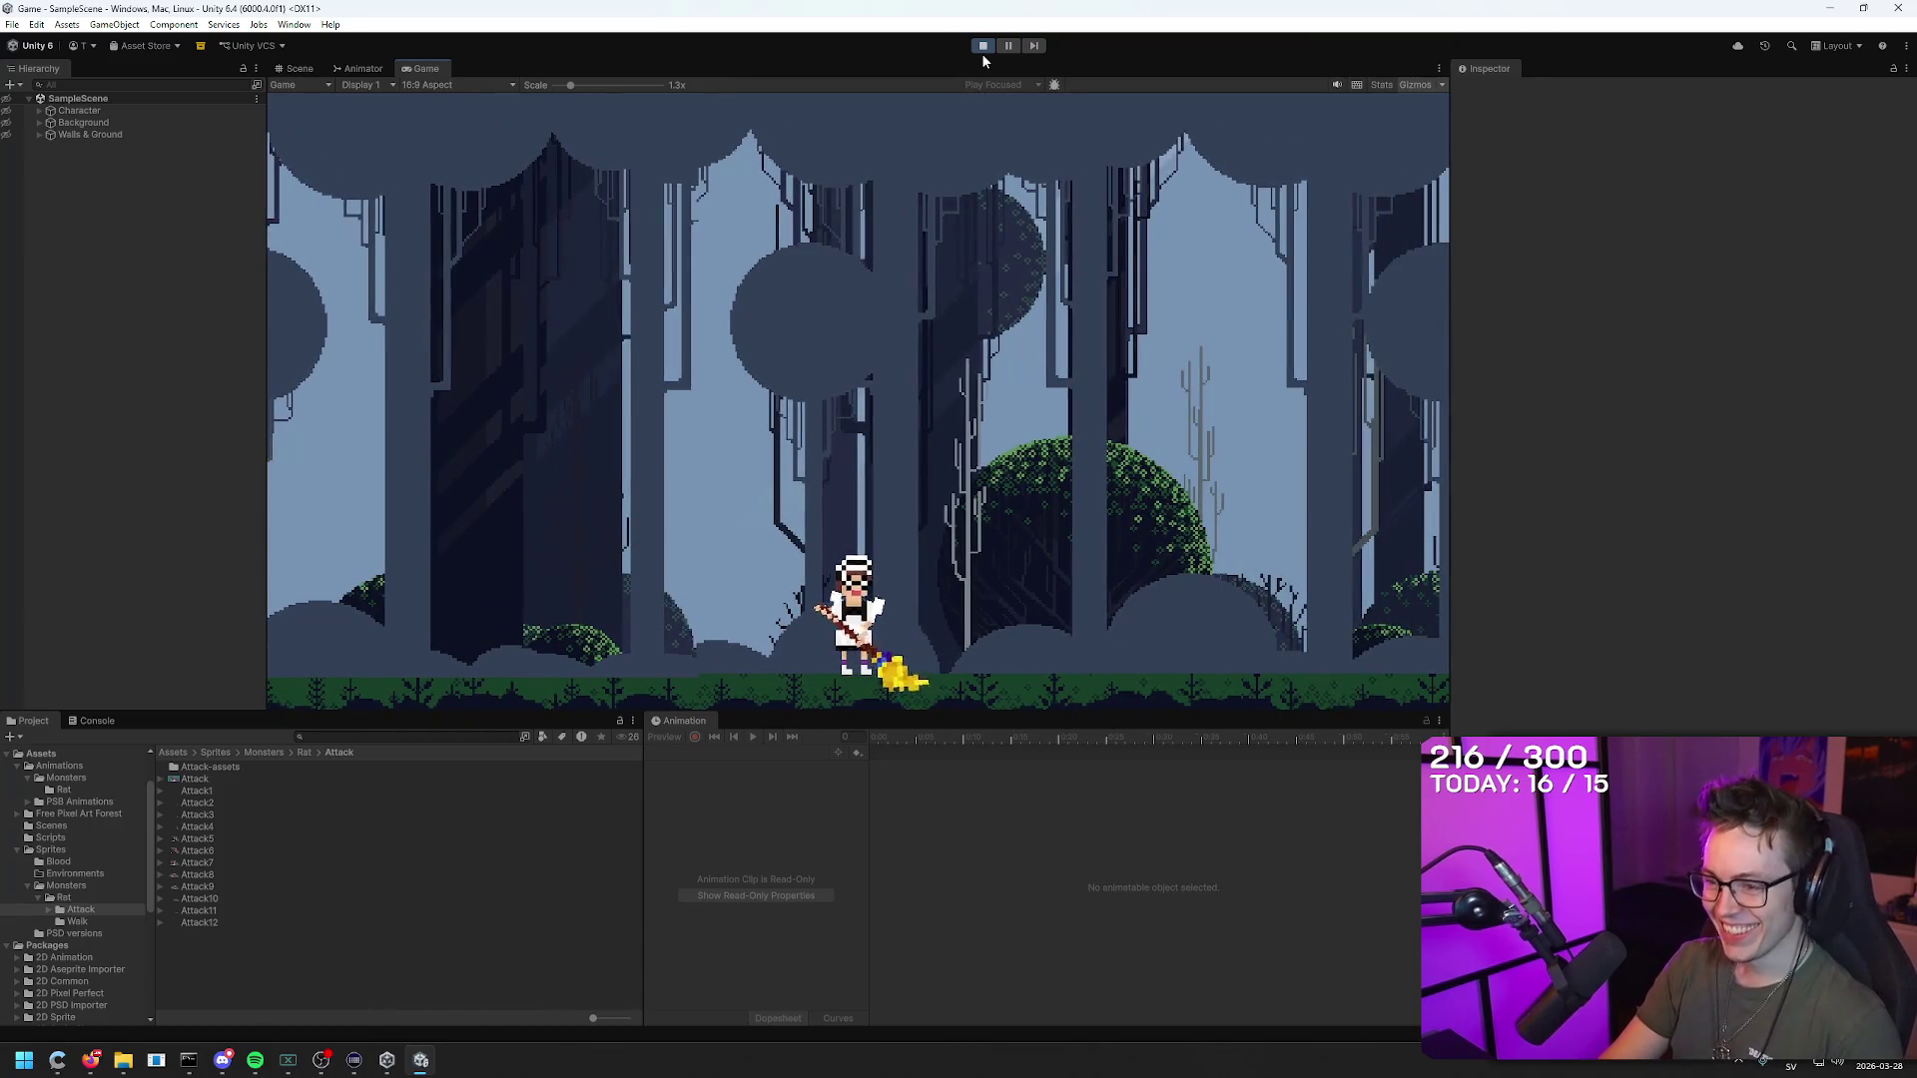
key(d)
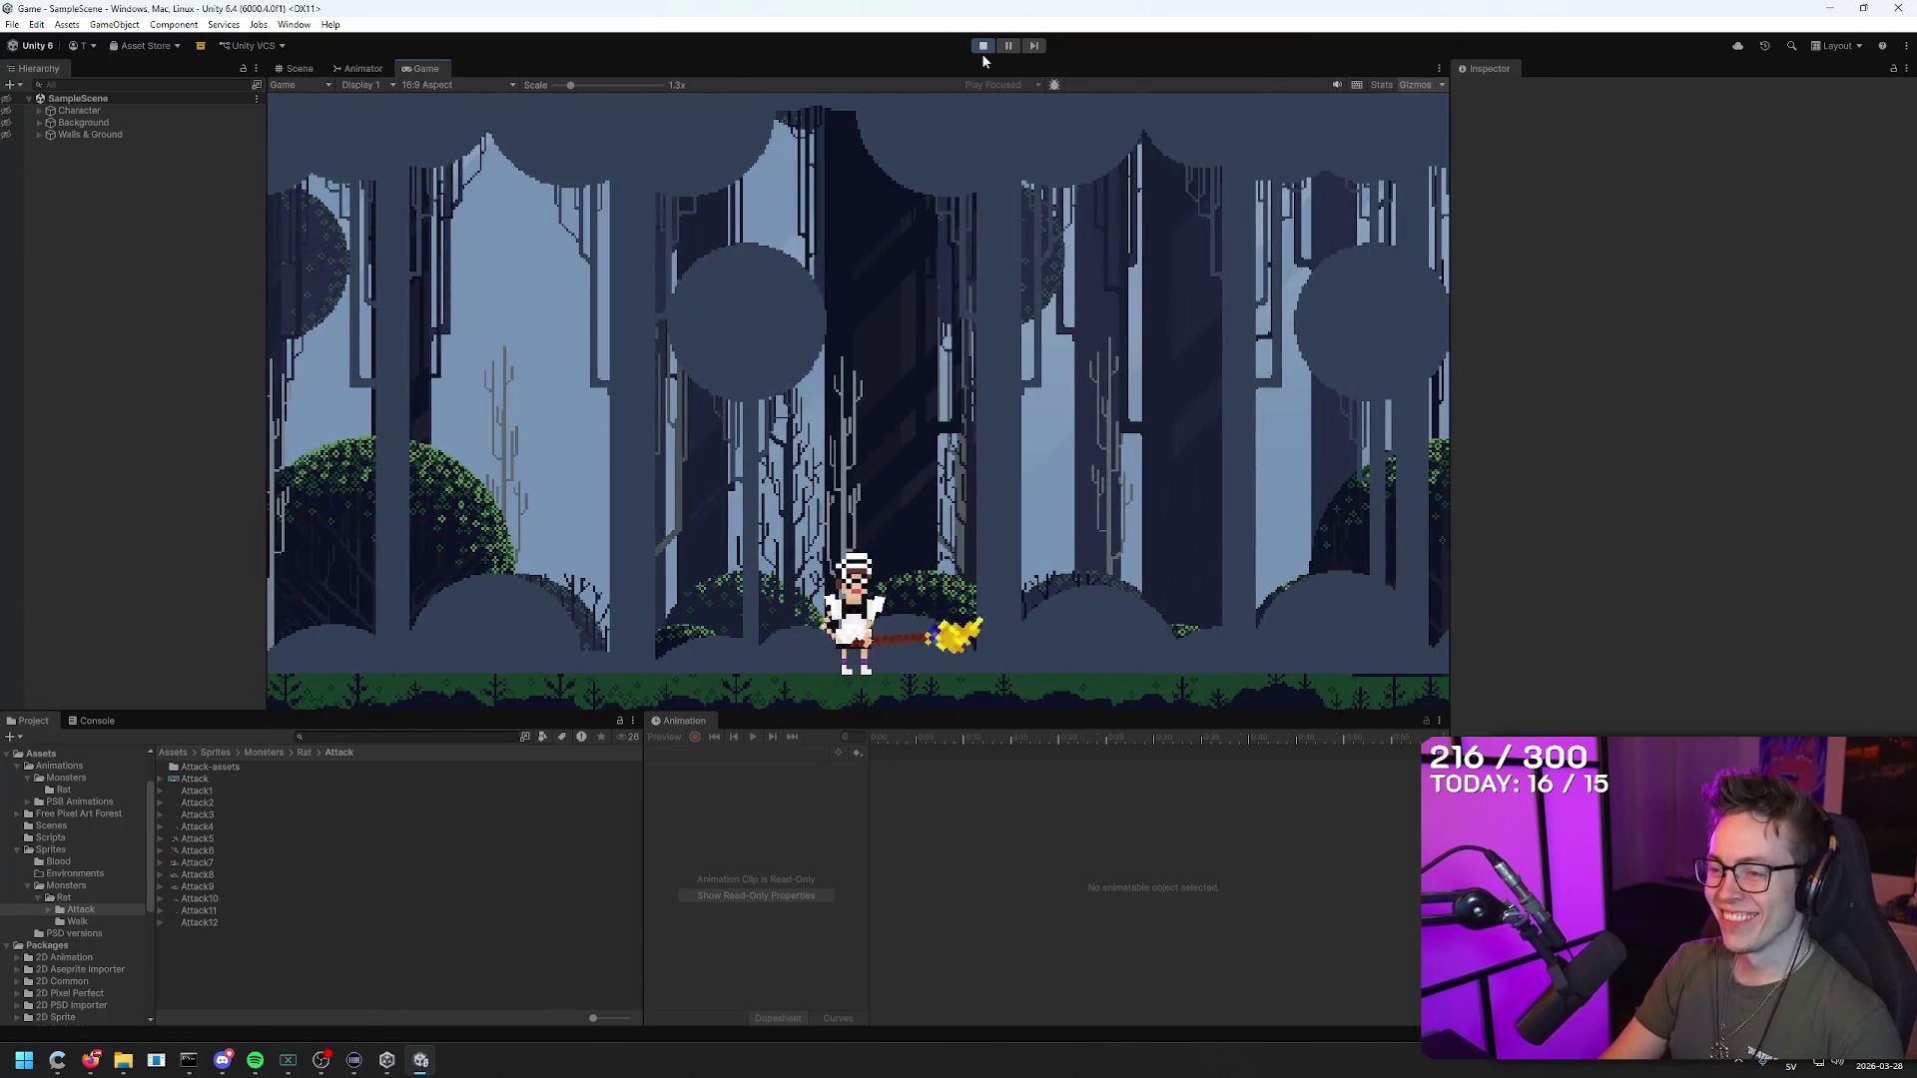
key(d)
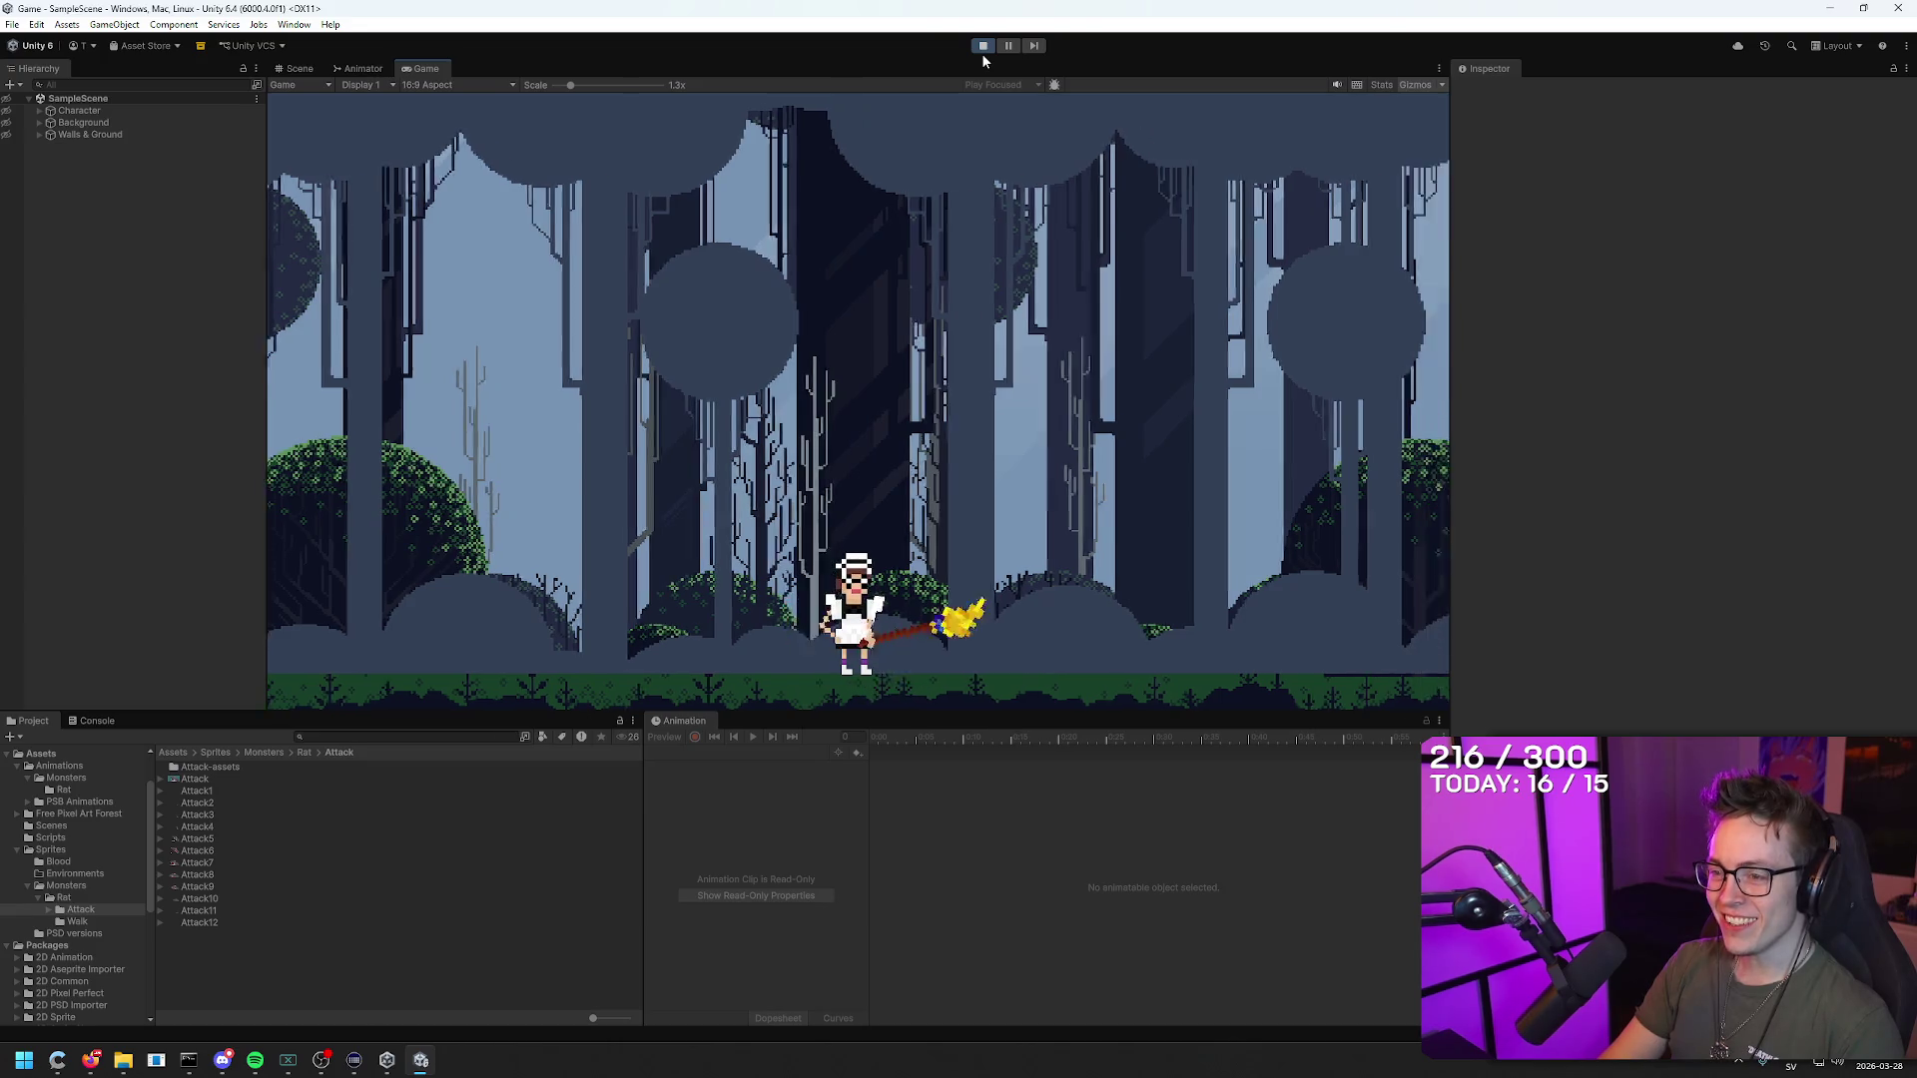
key(d)
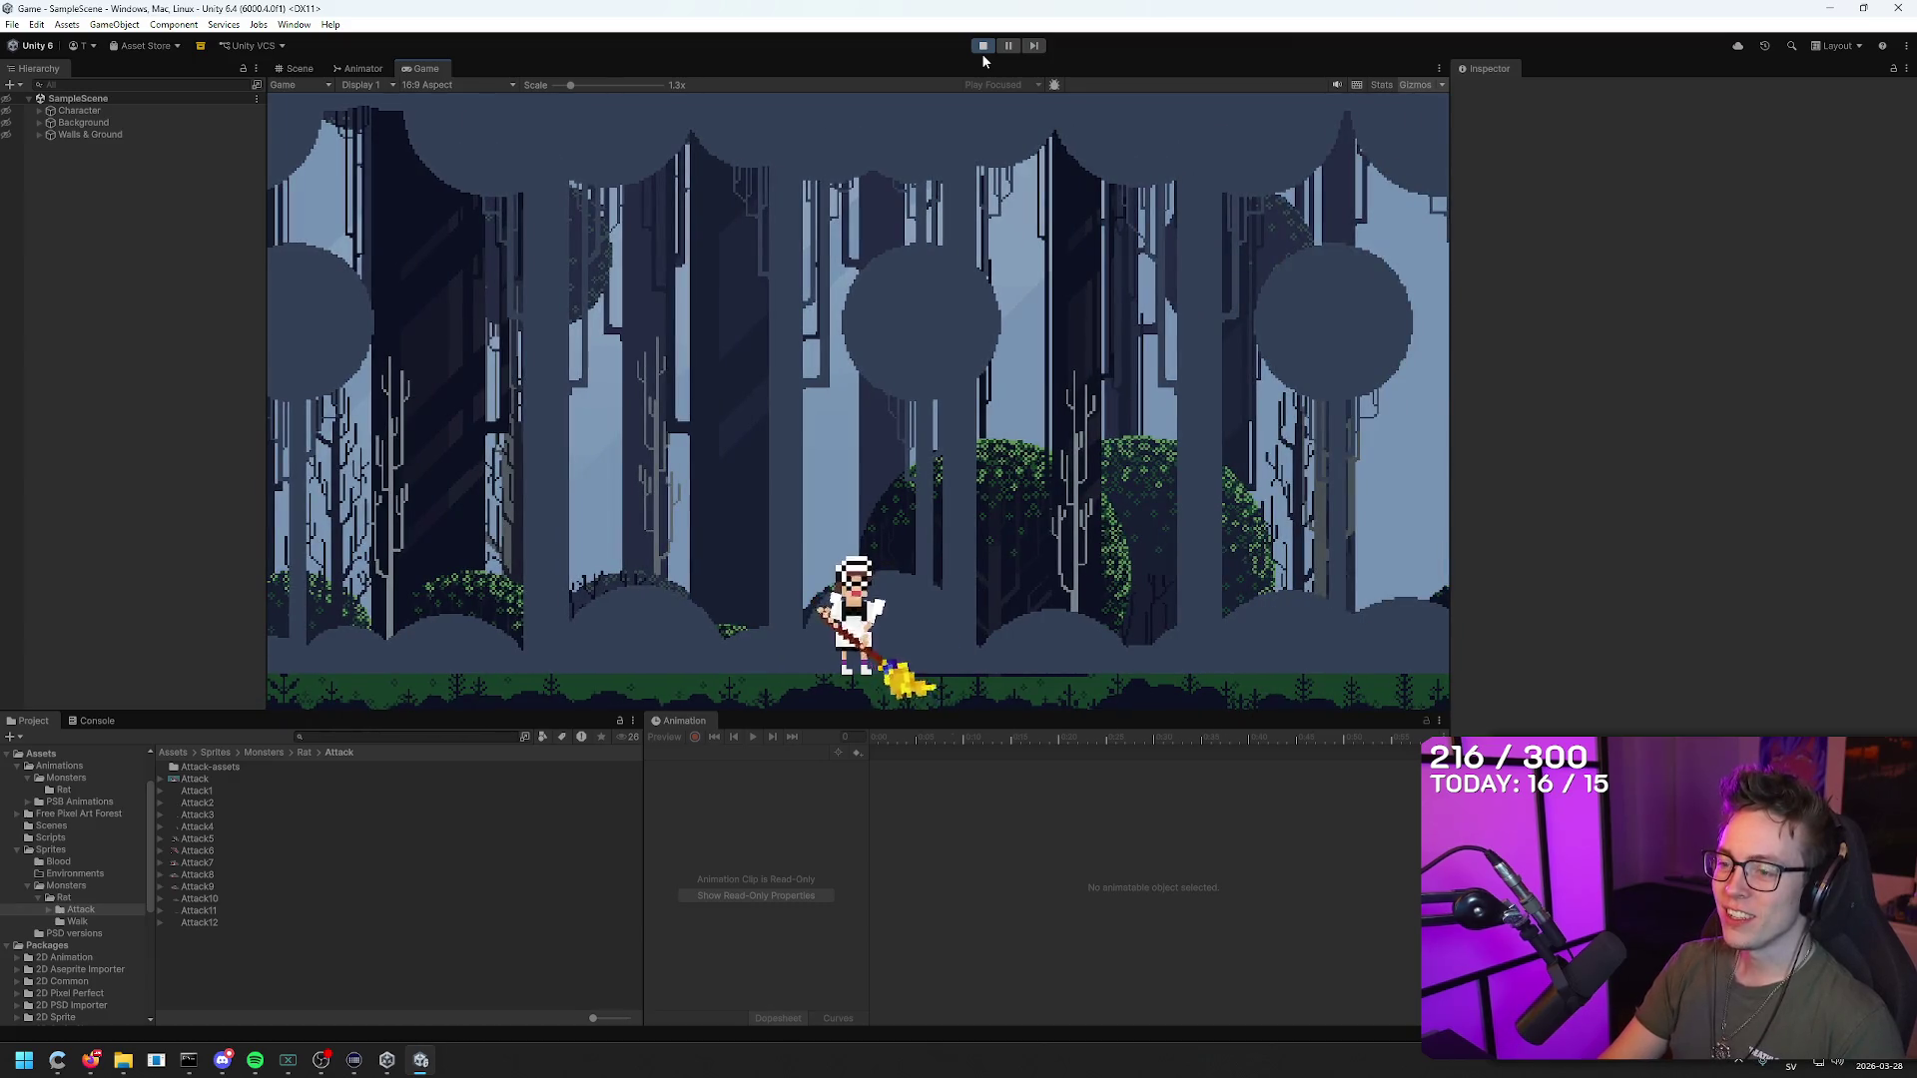
key(d)
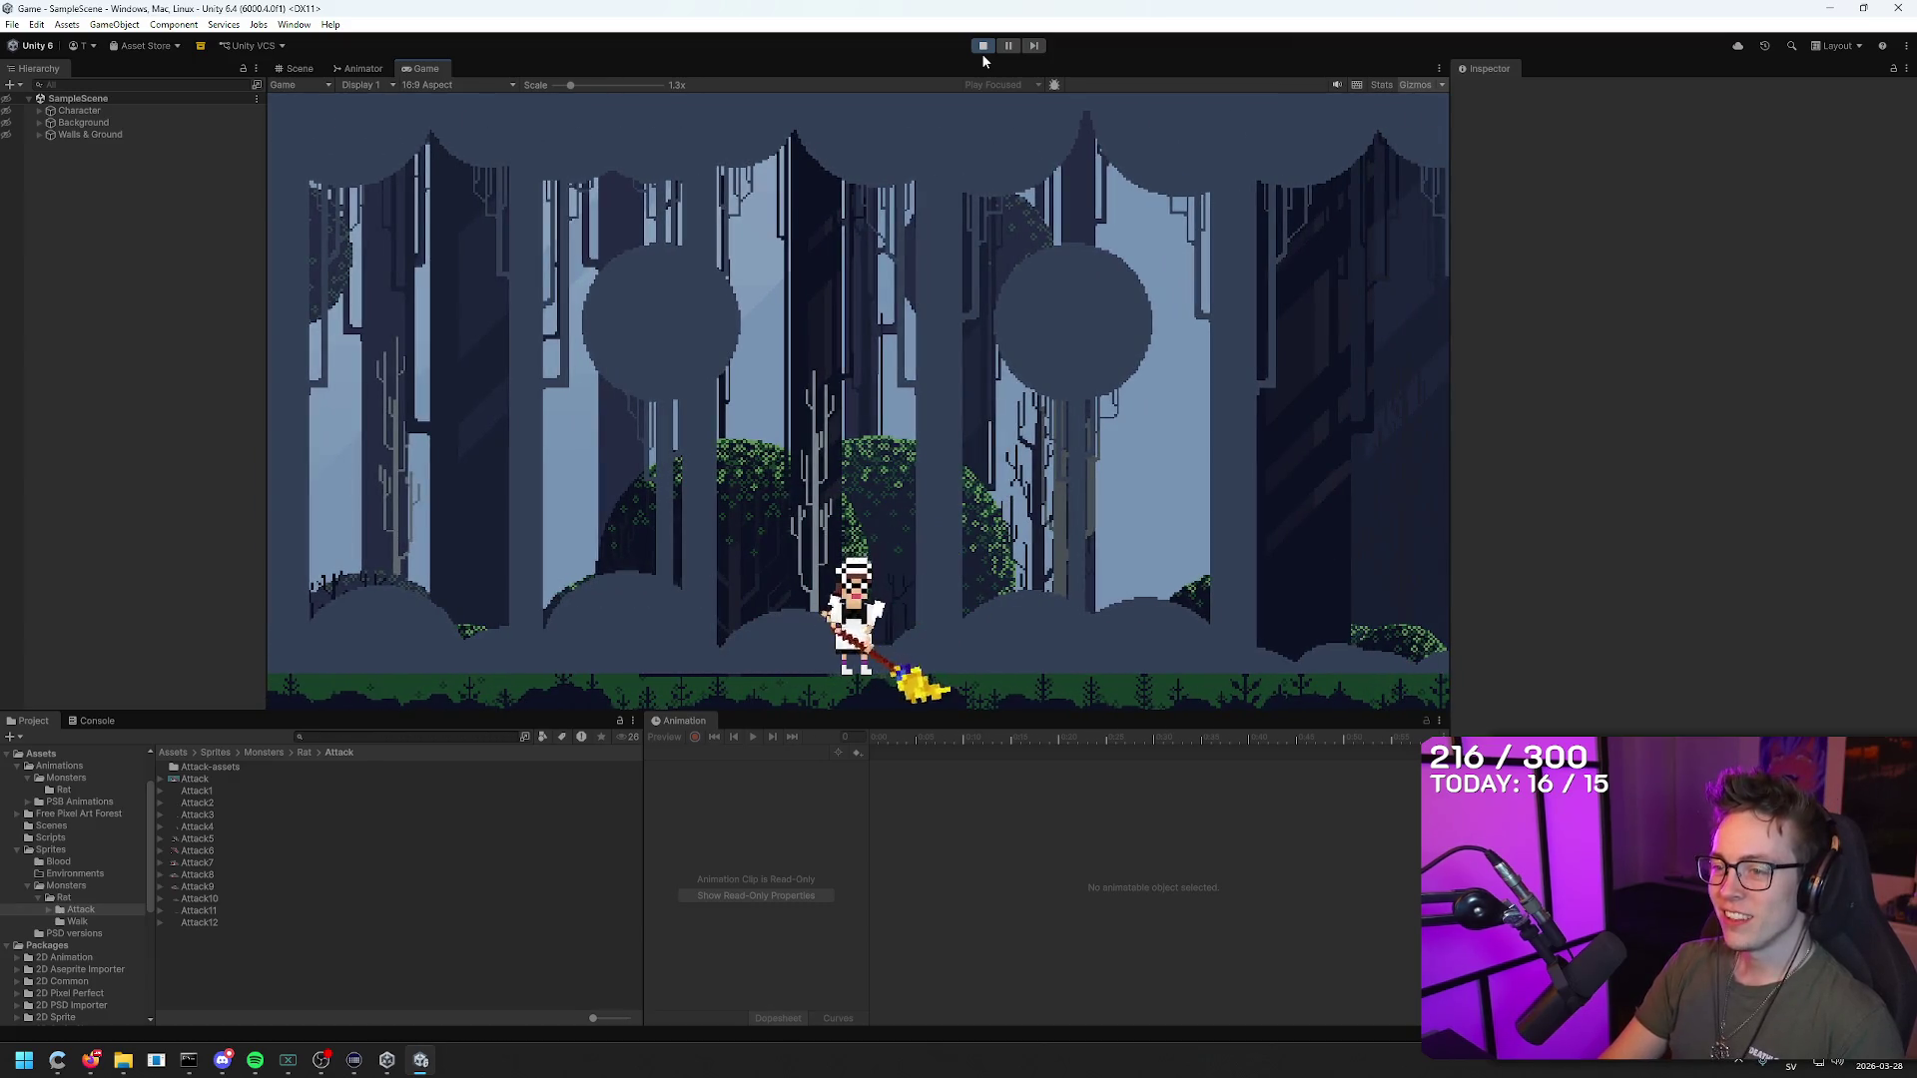
key(d)
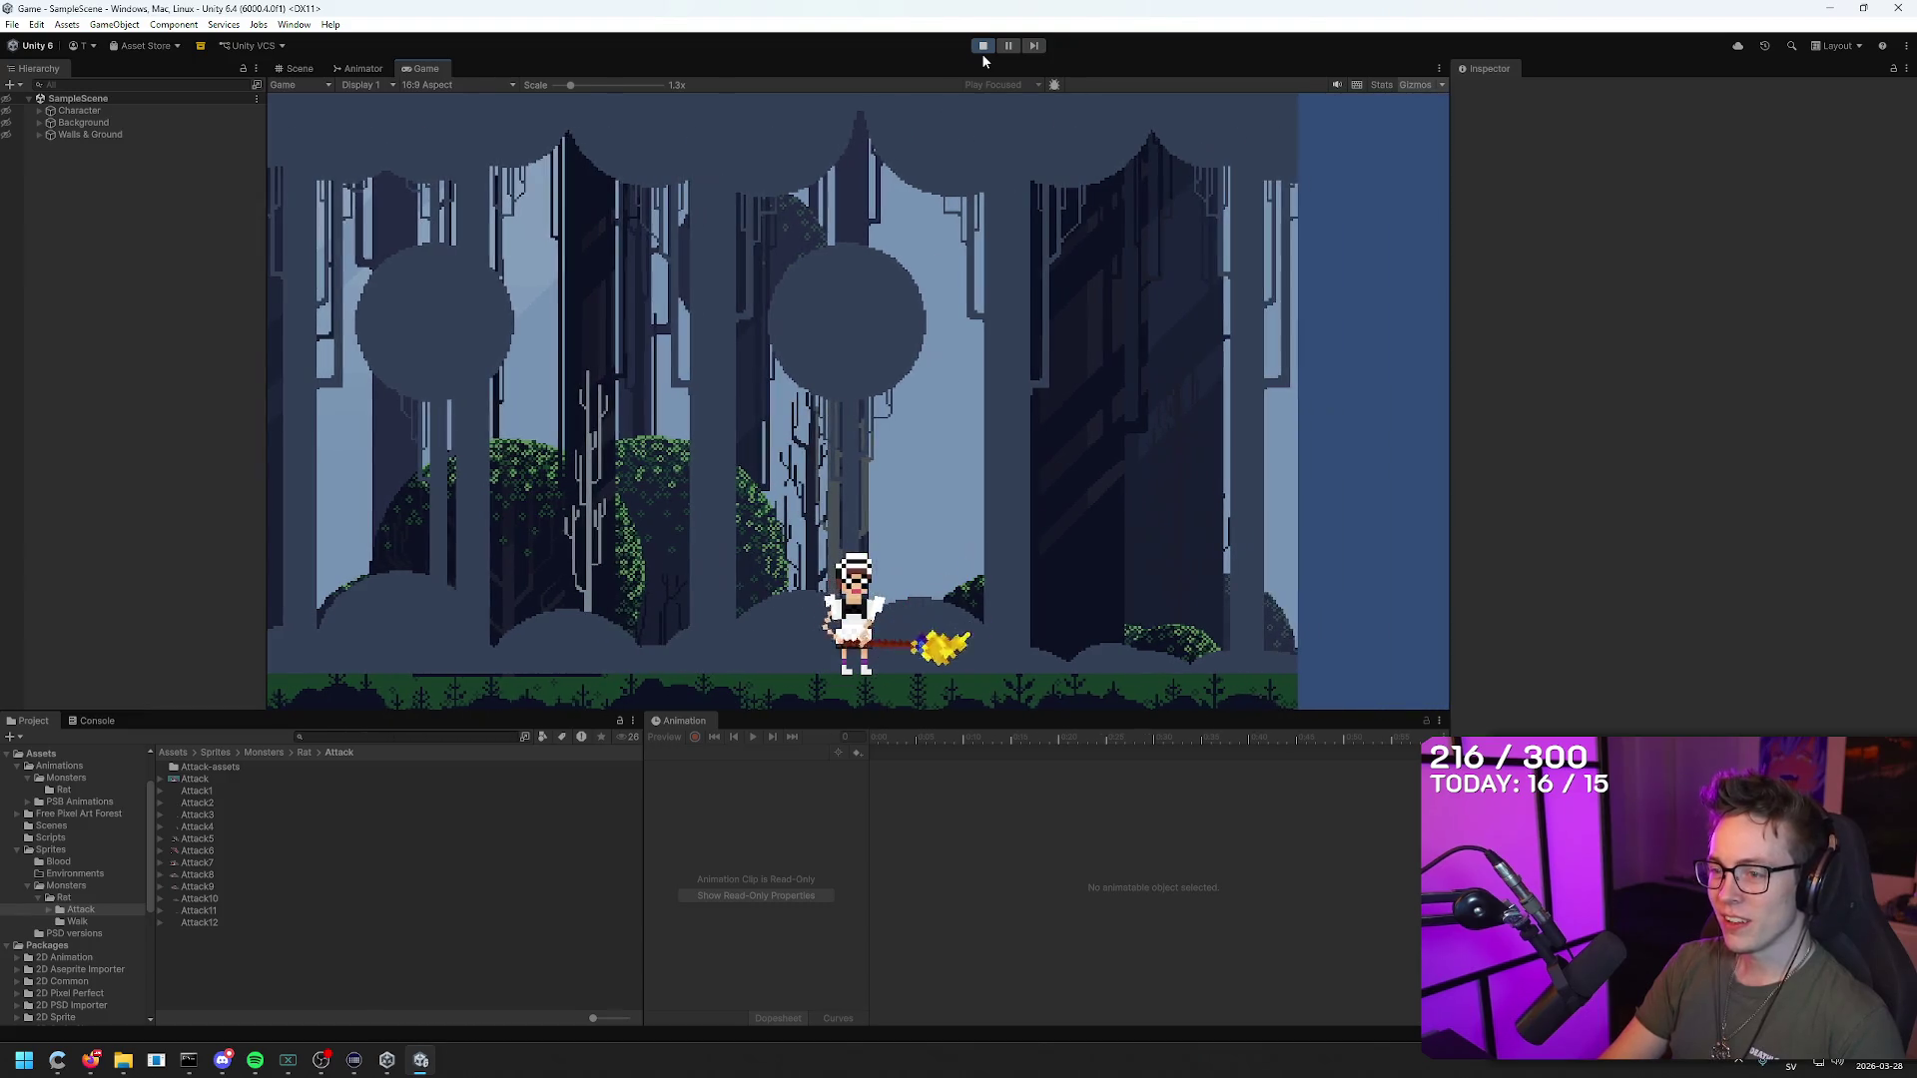
Step: Walk the maid left through the forest, then turn right and swing the broom again
key(a)
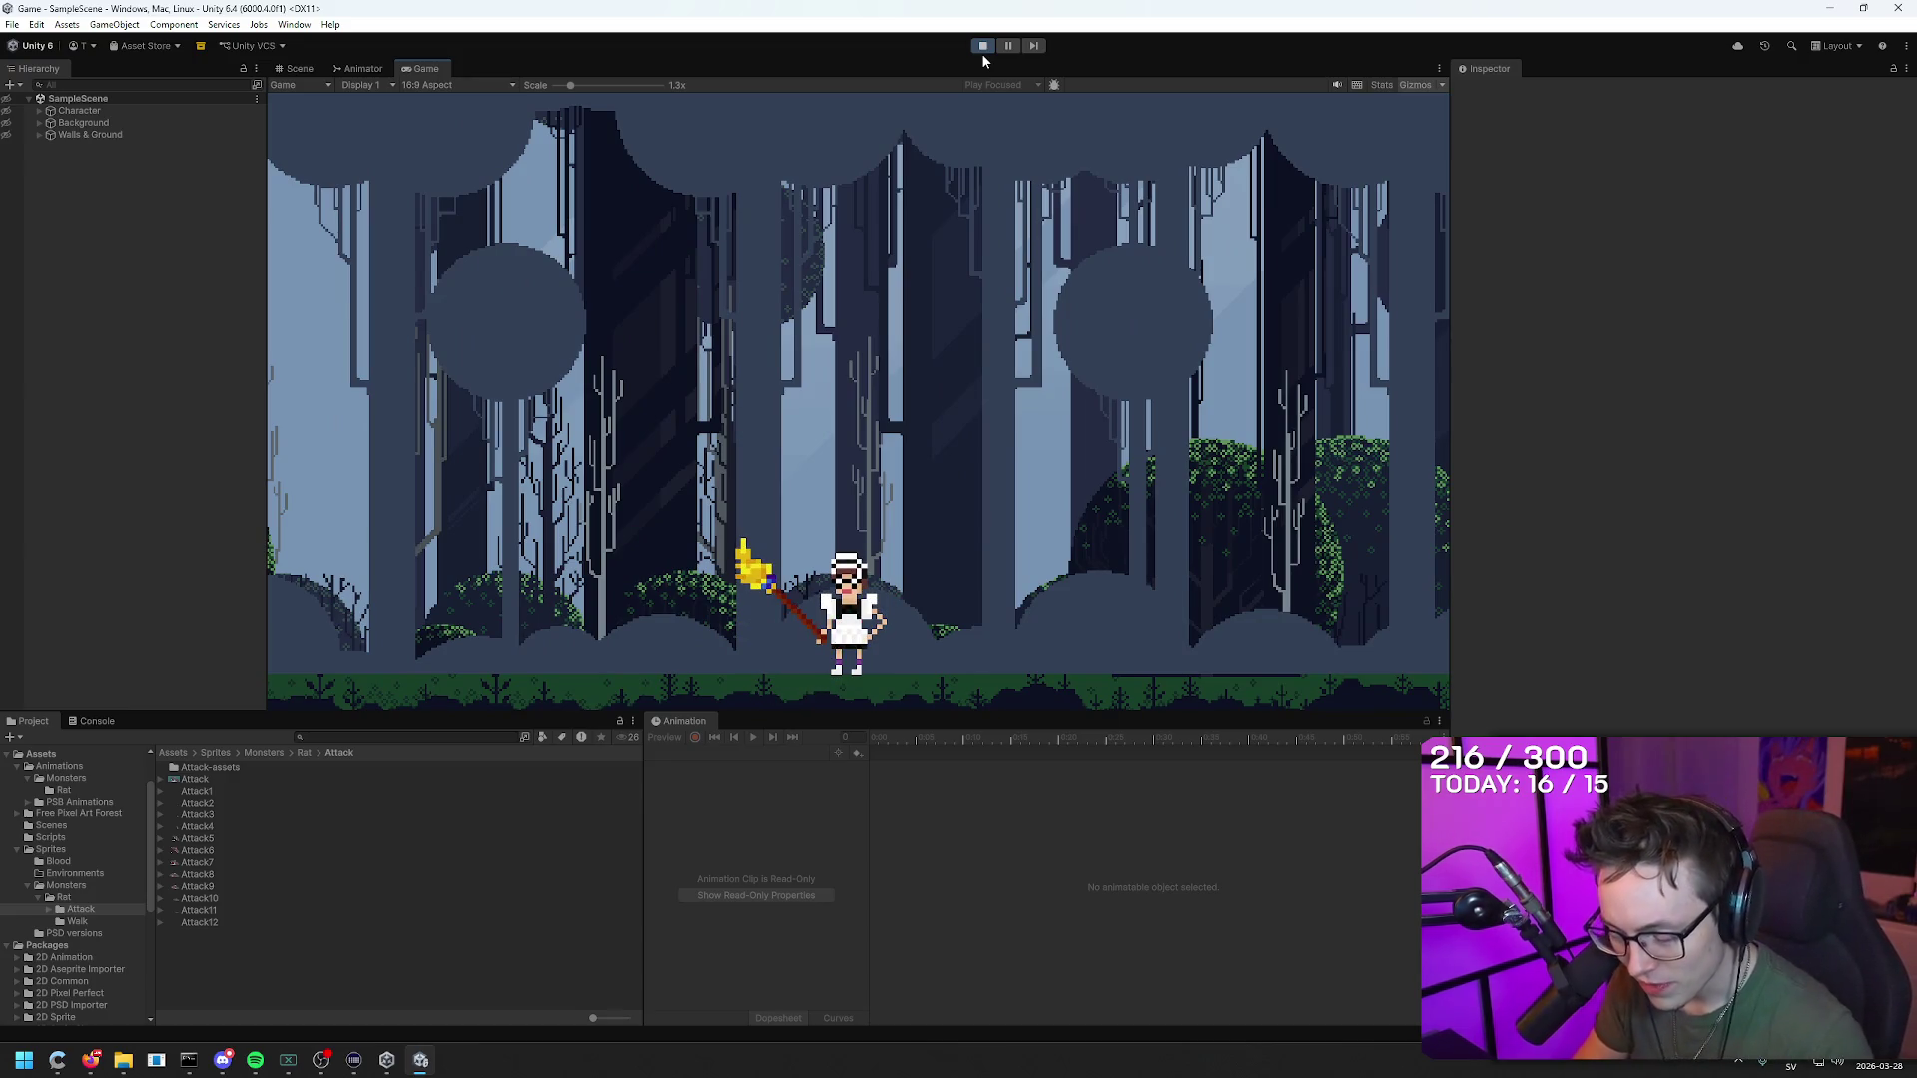
key(a)
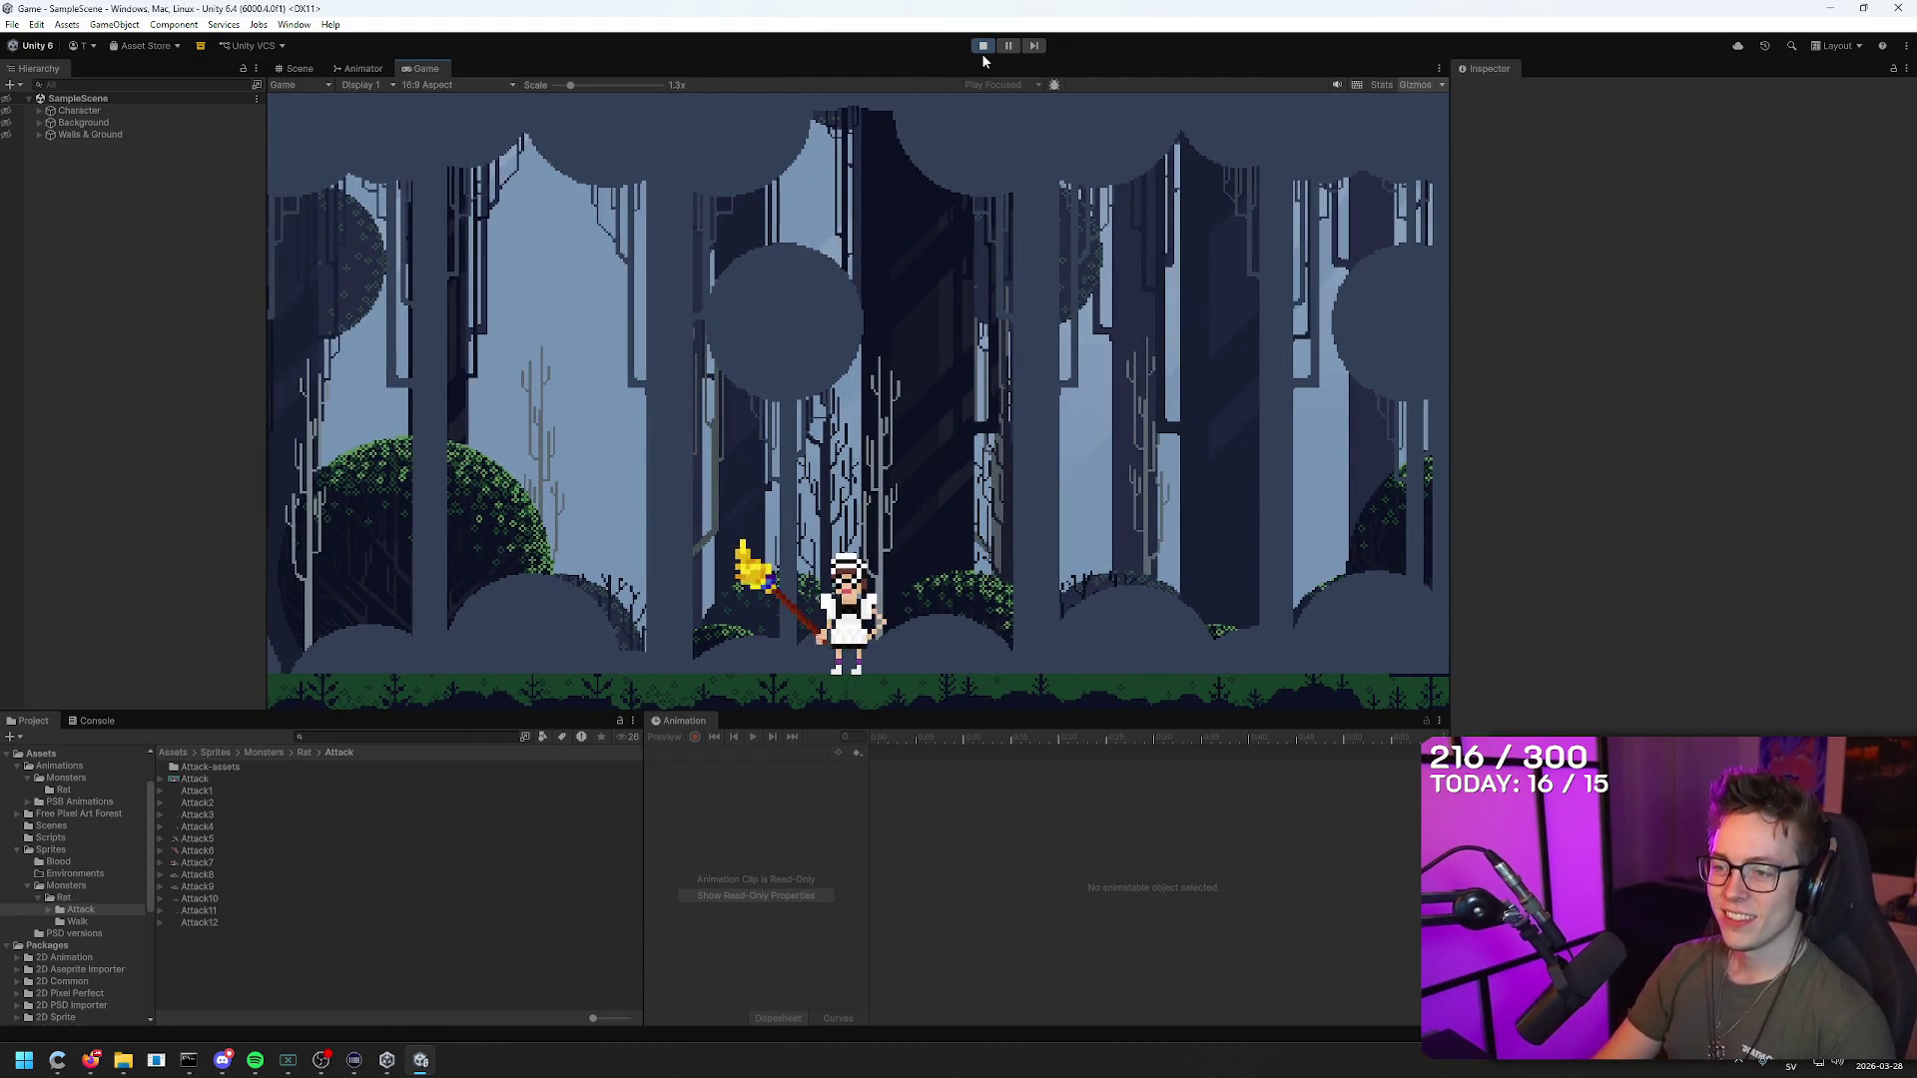
key(a)
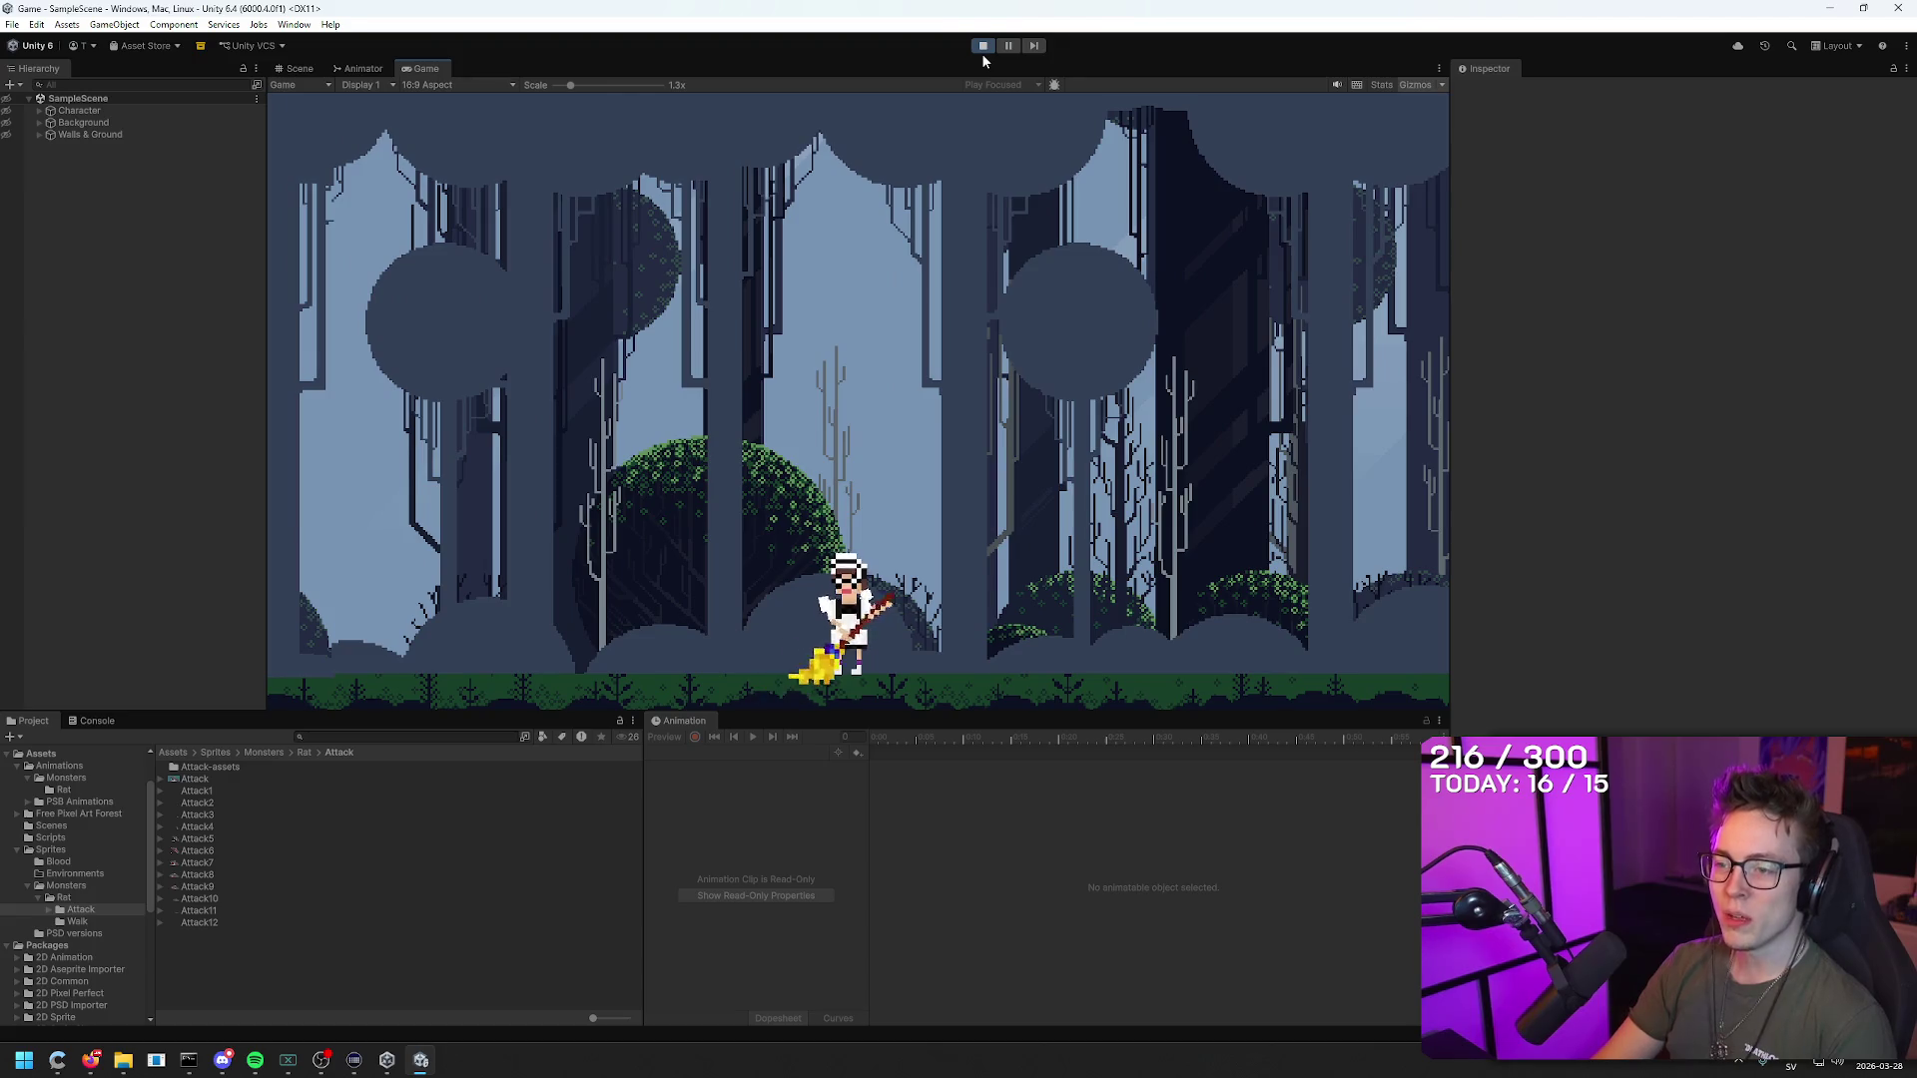
key(a)
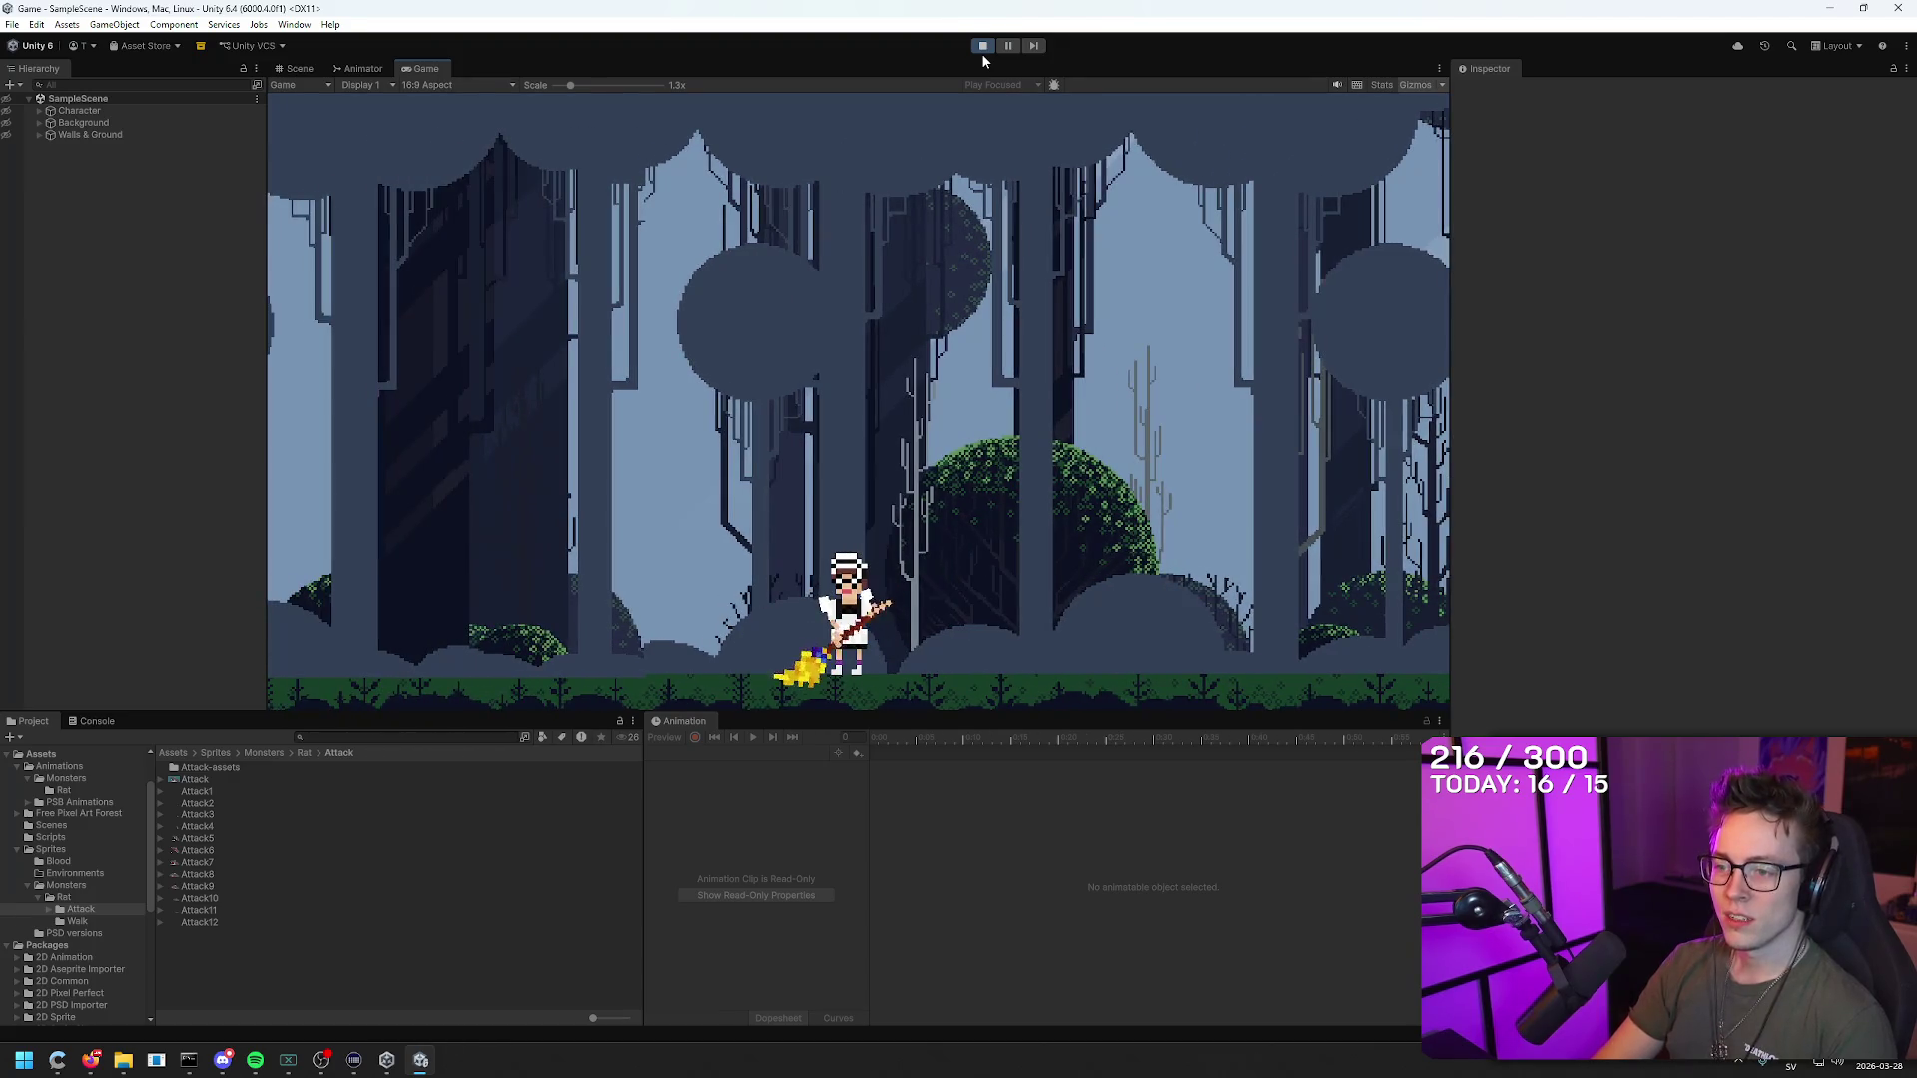
key(a)
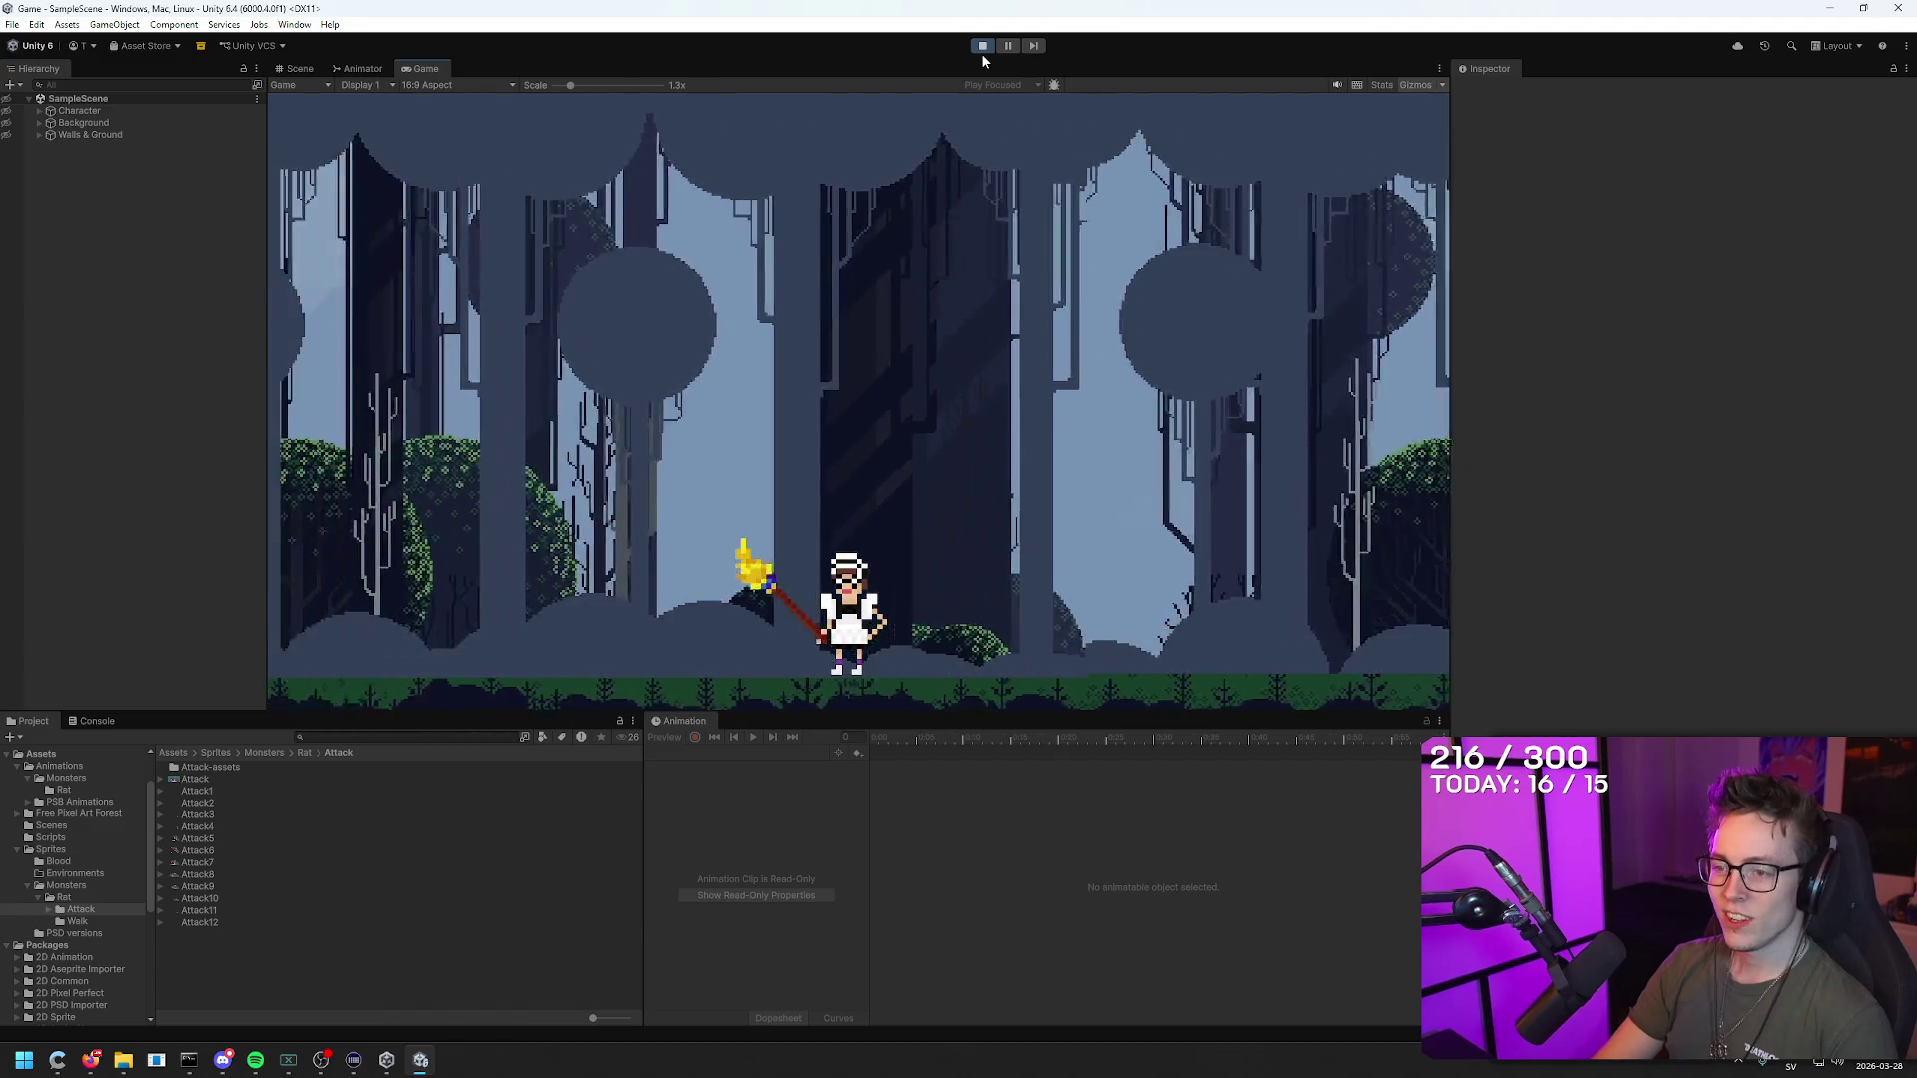
key(a)
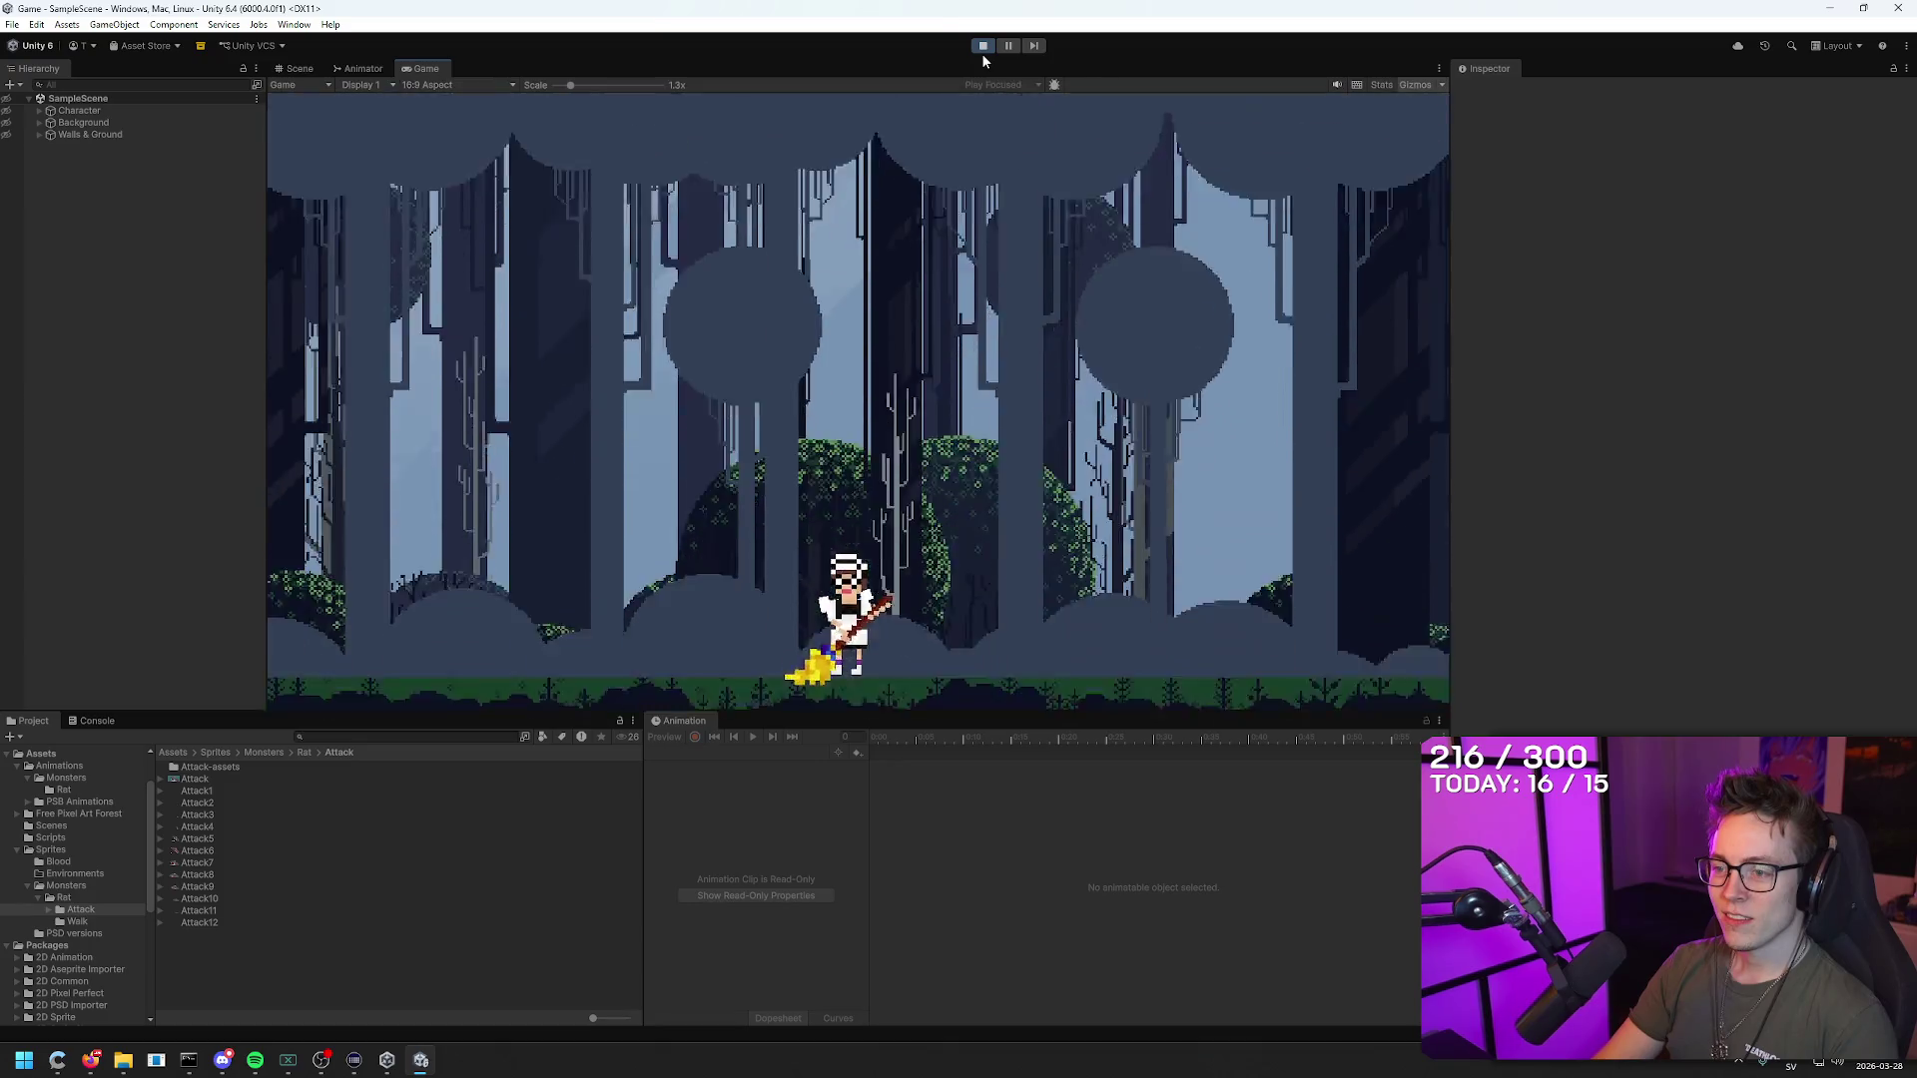
key(a)
key(a)
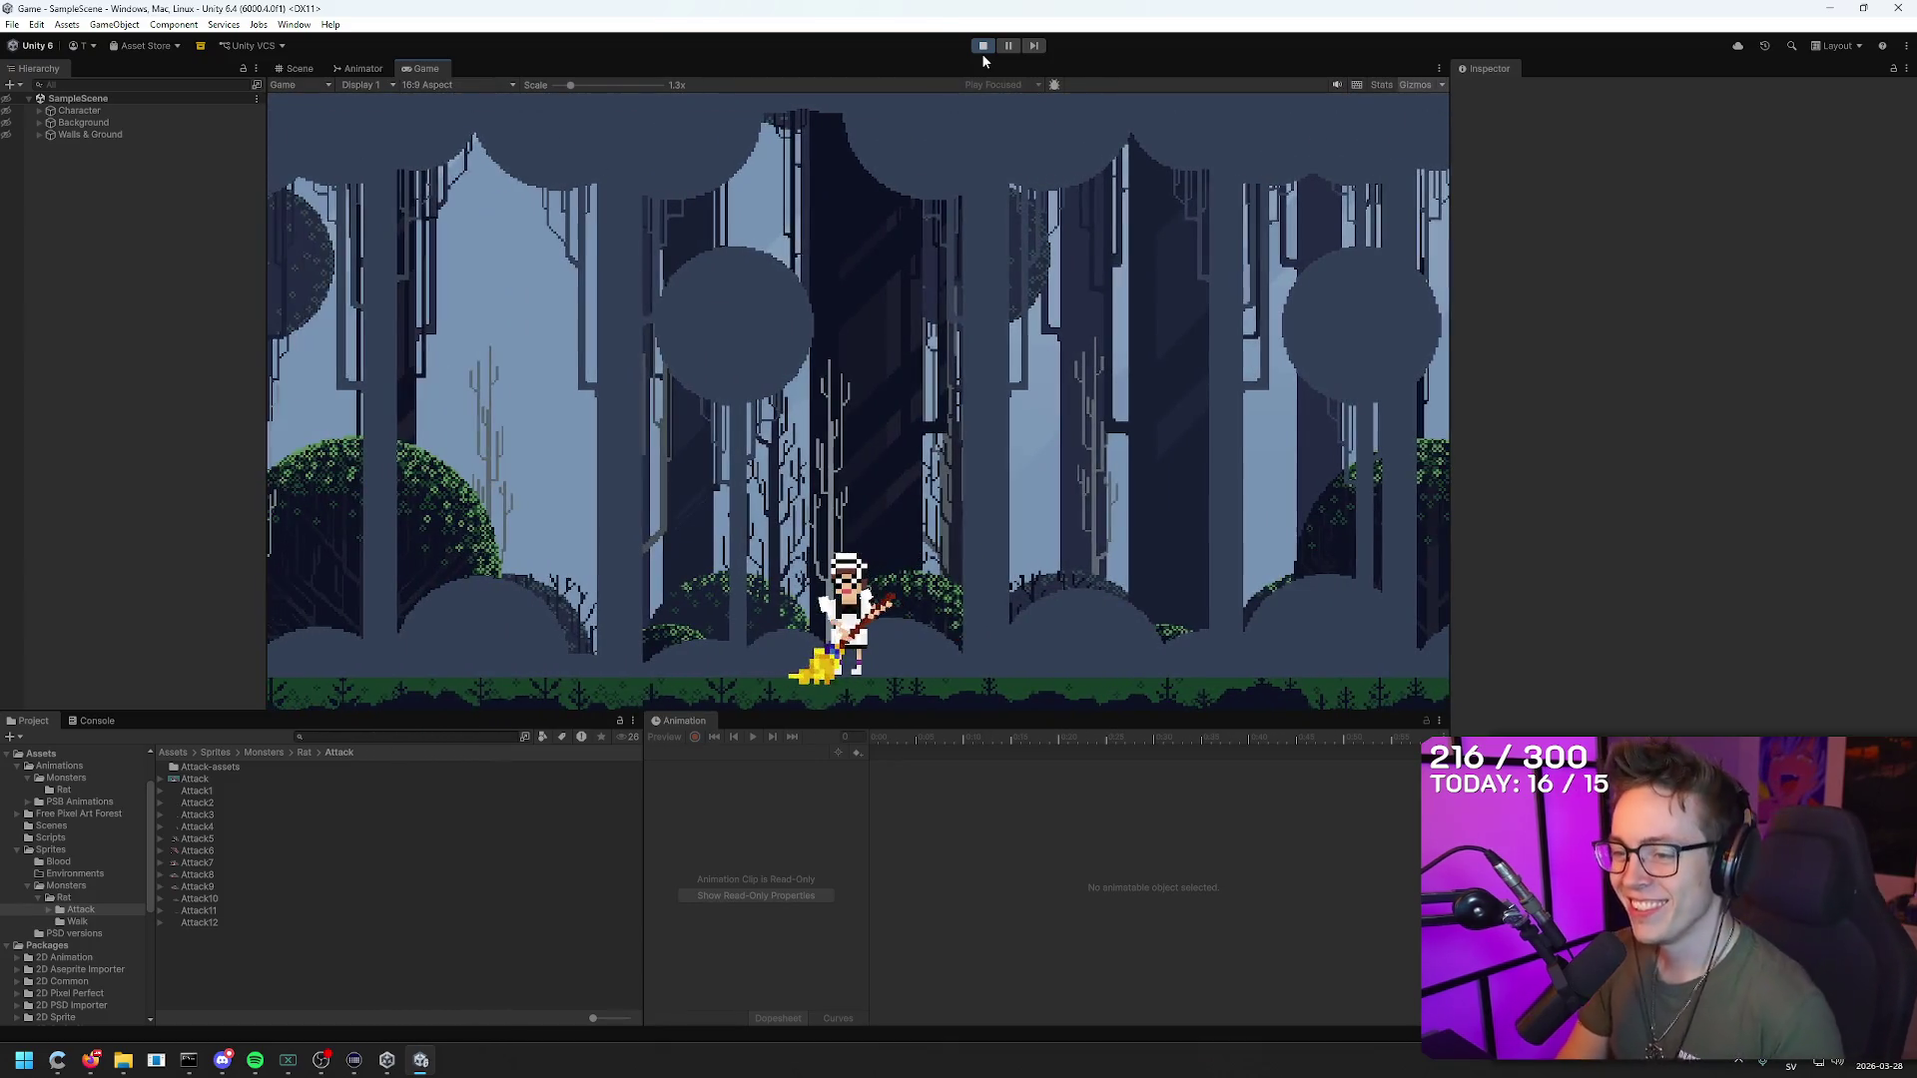
key(a)
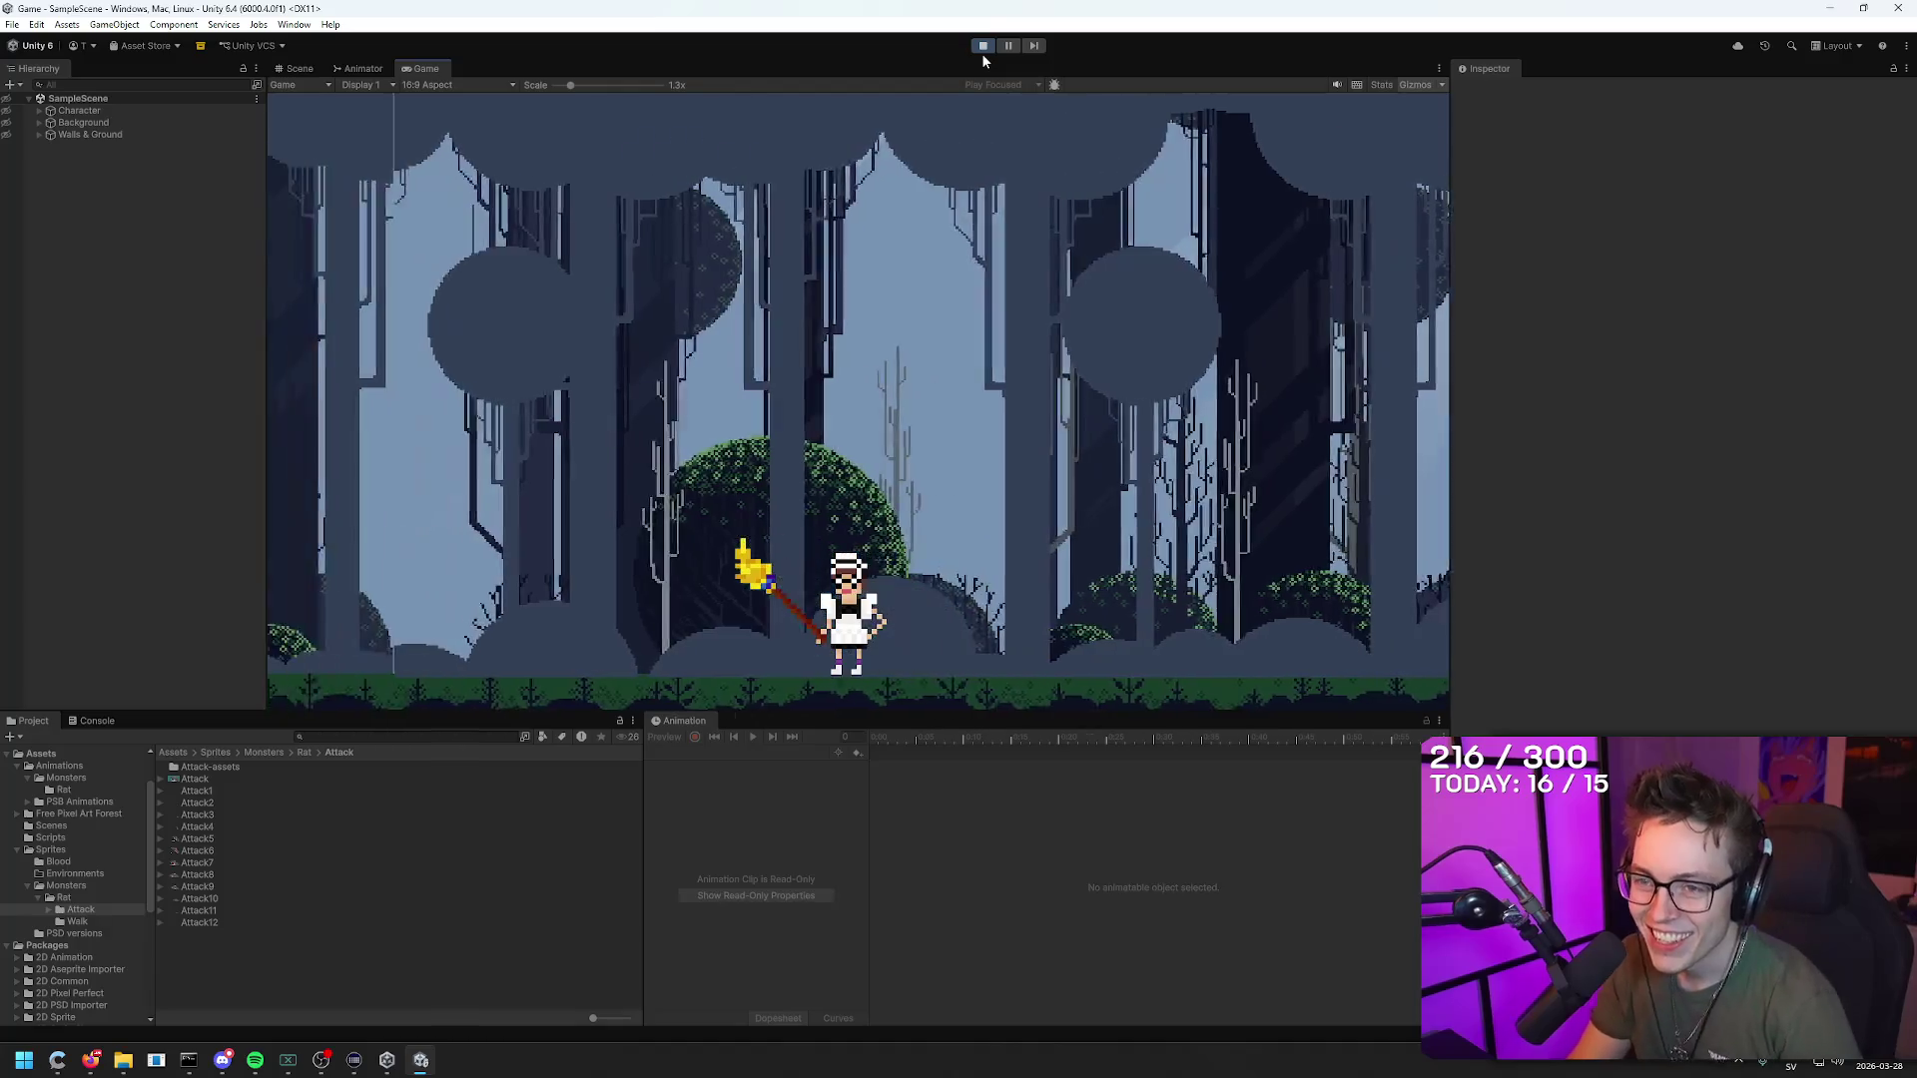
key(a)
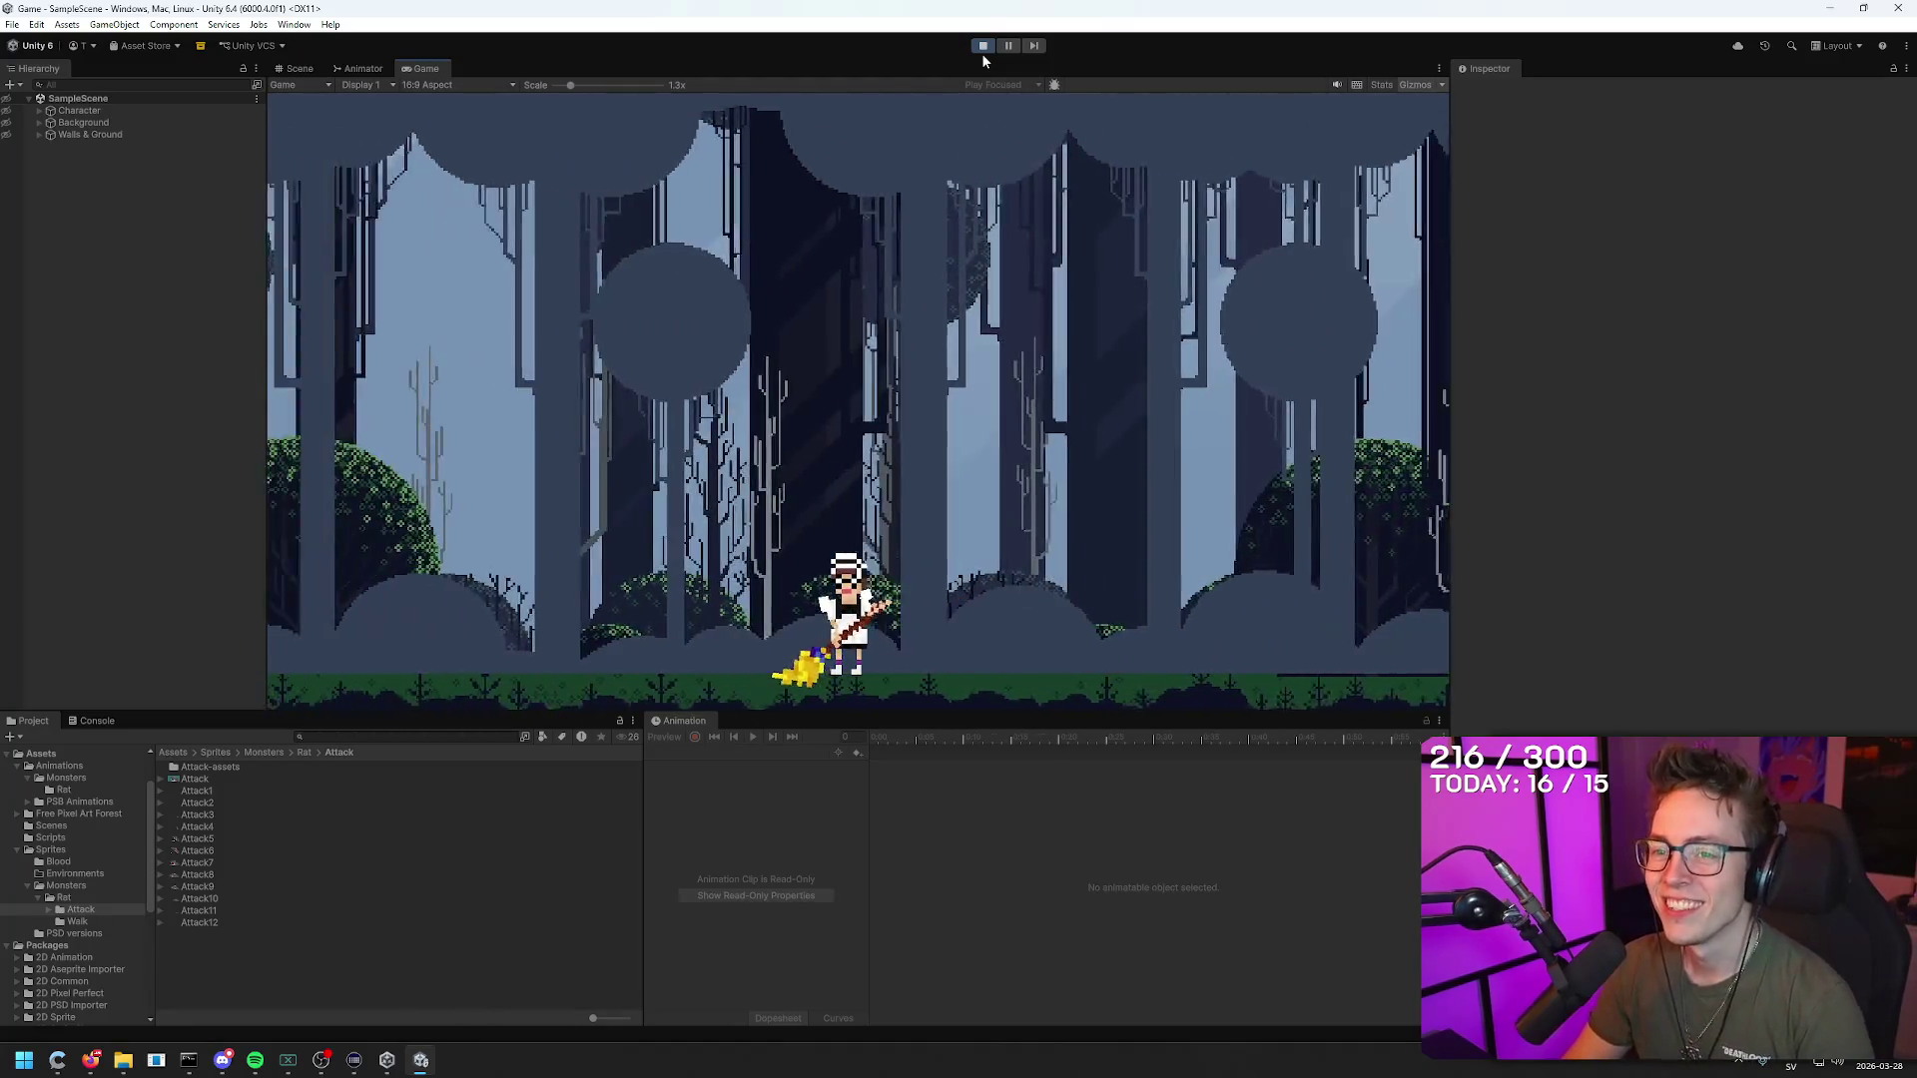
key(d)
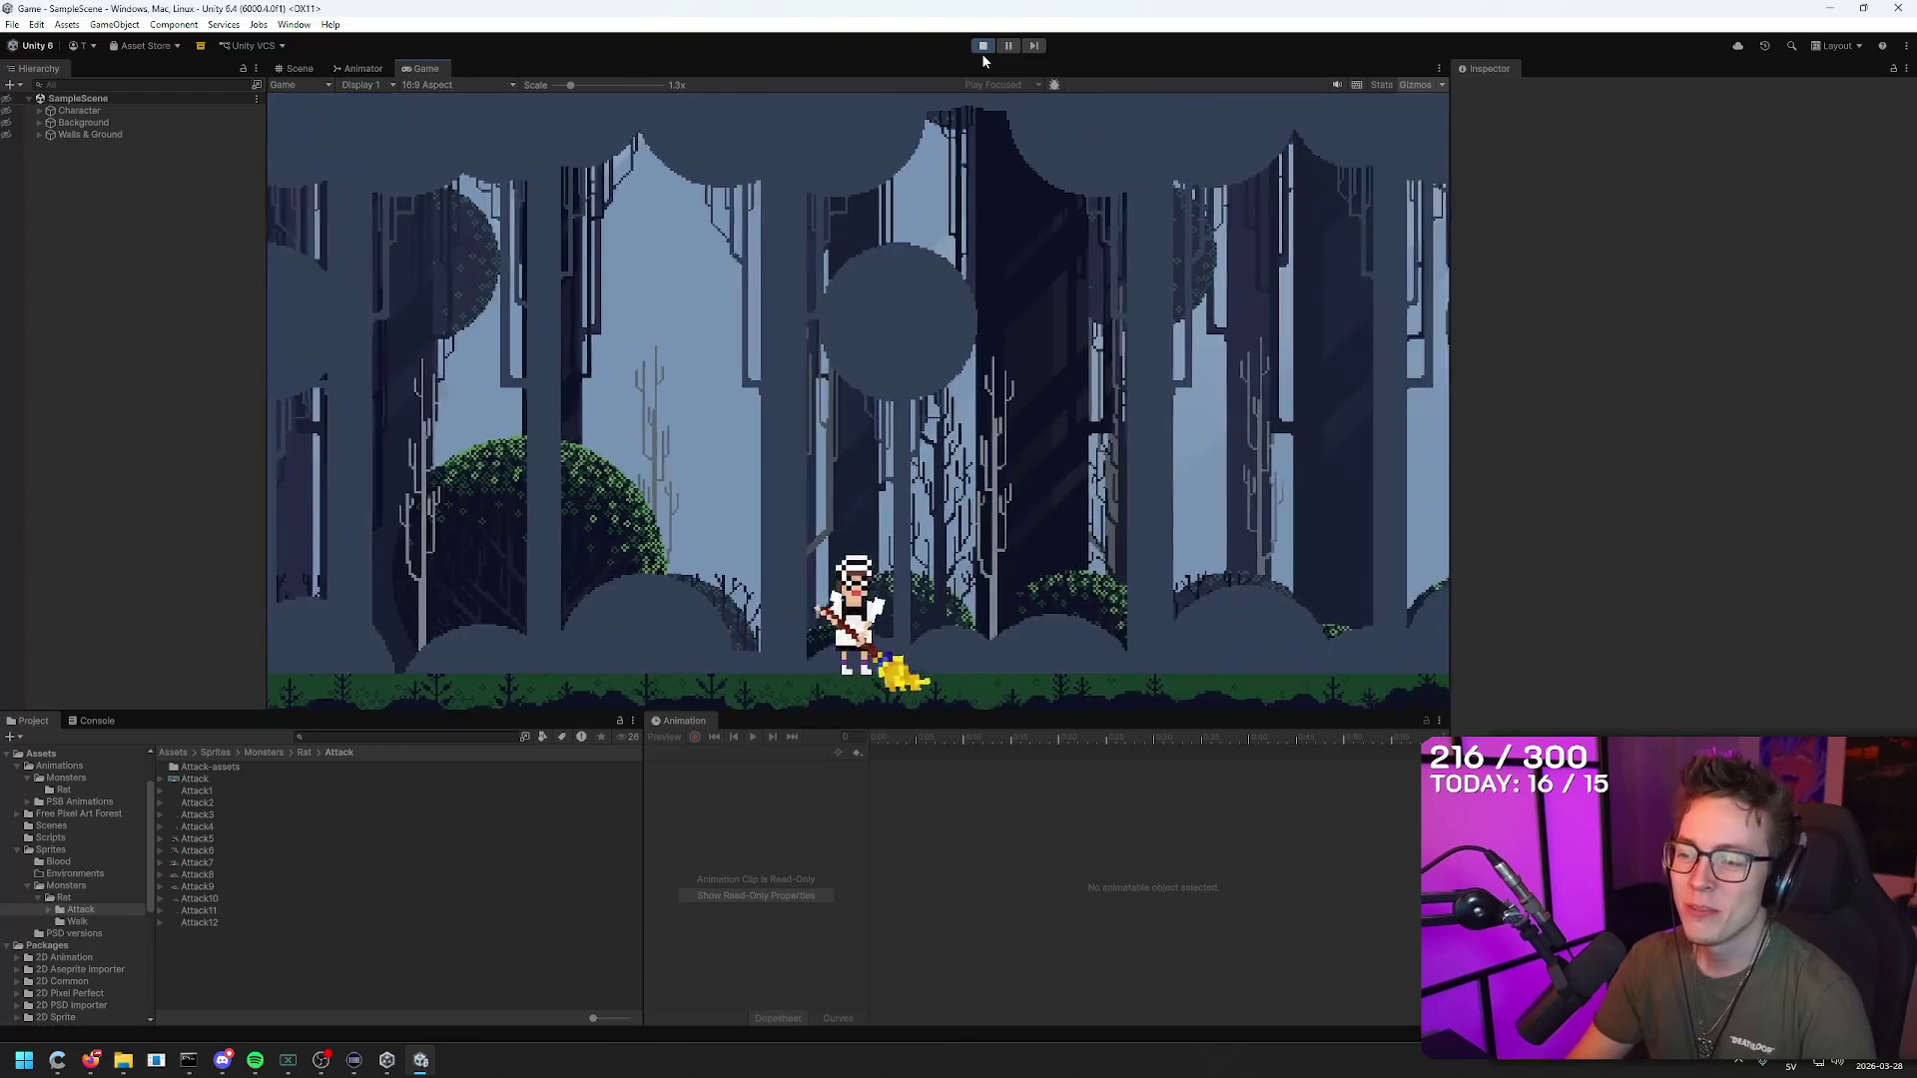
key(d)
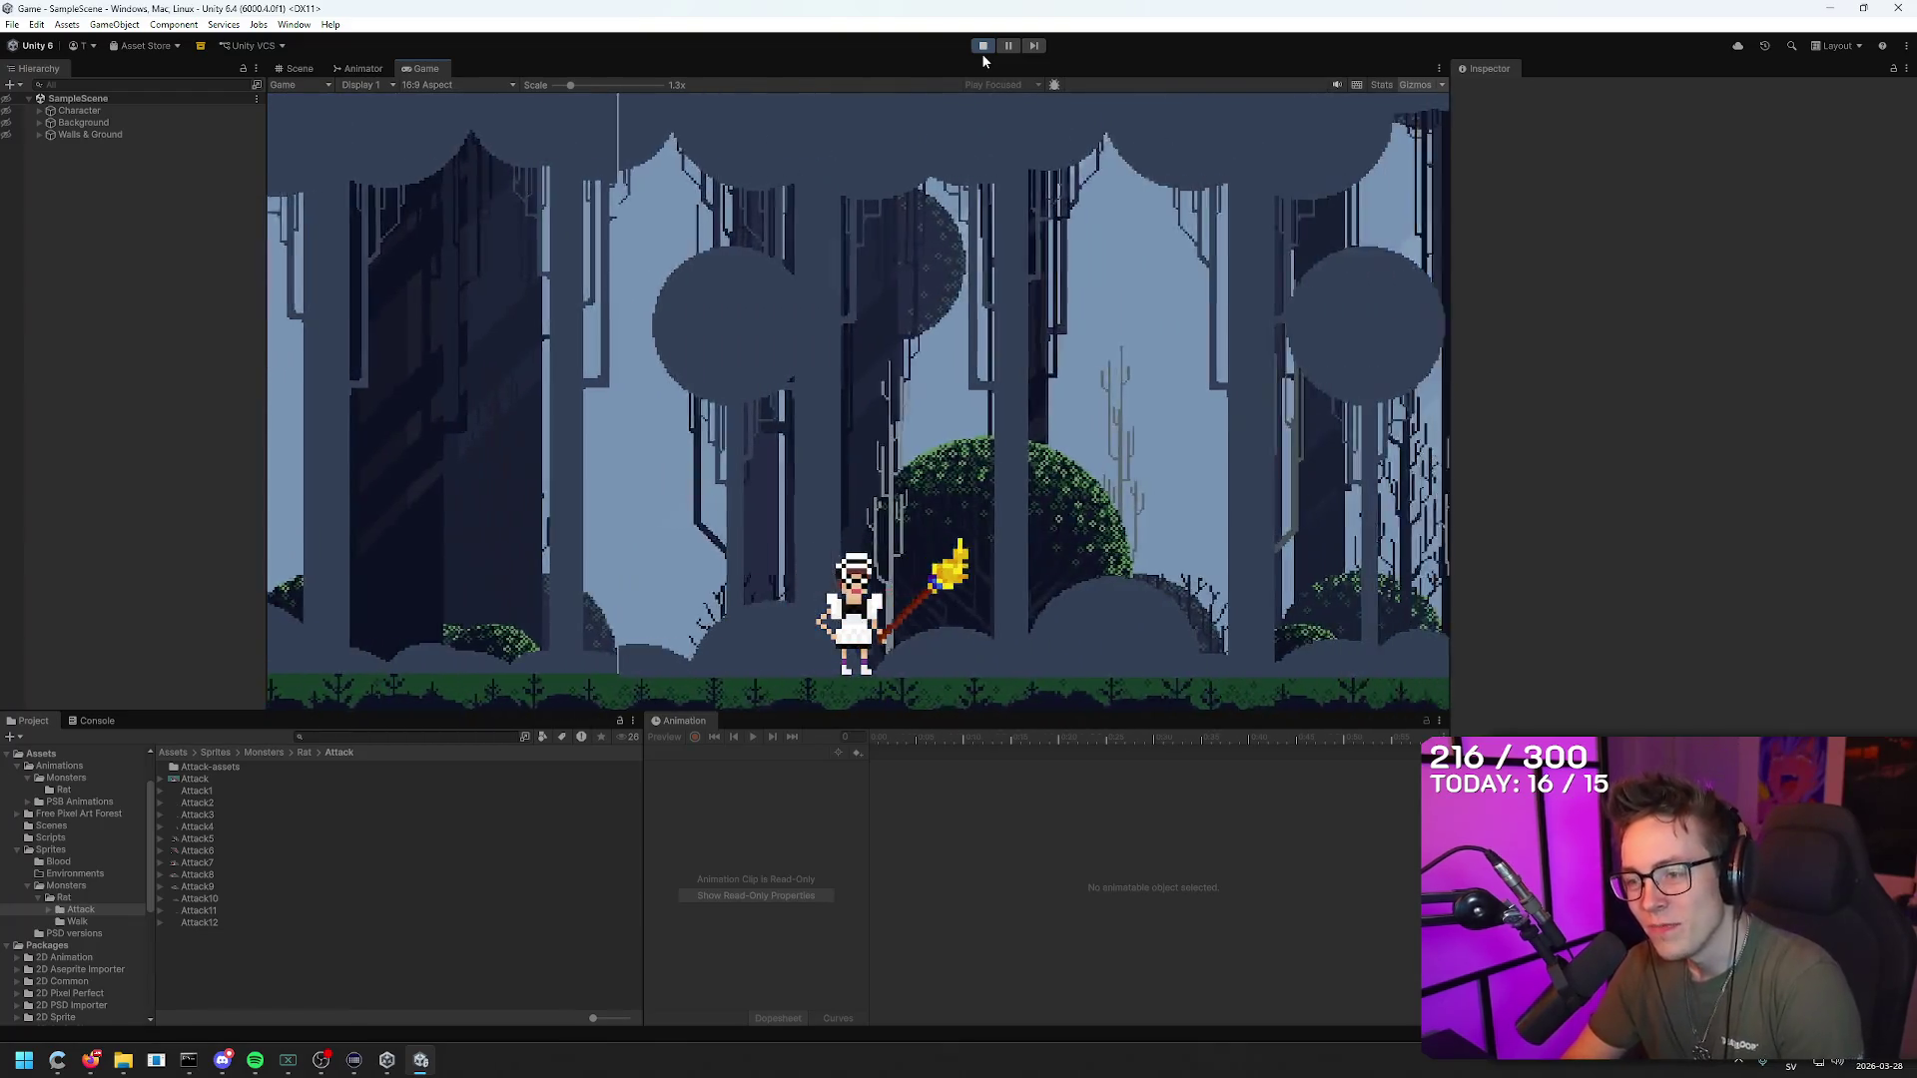
key(d)
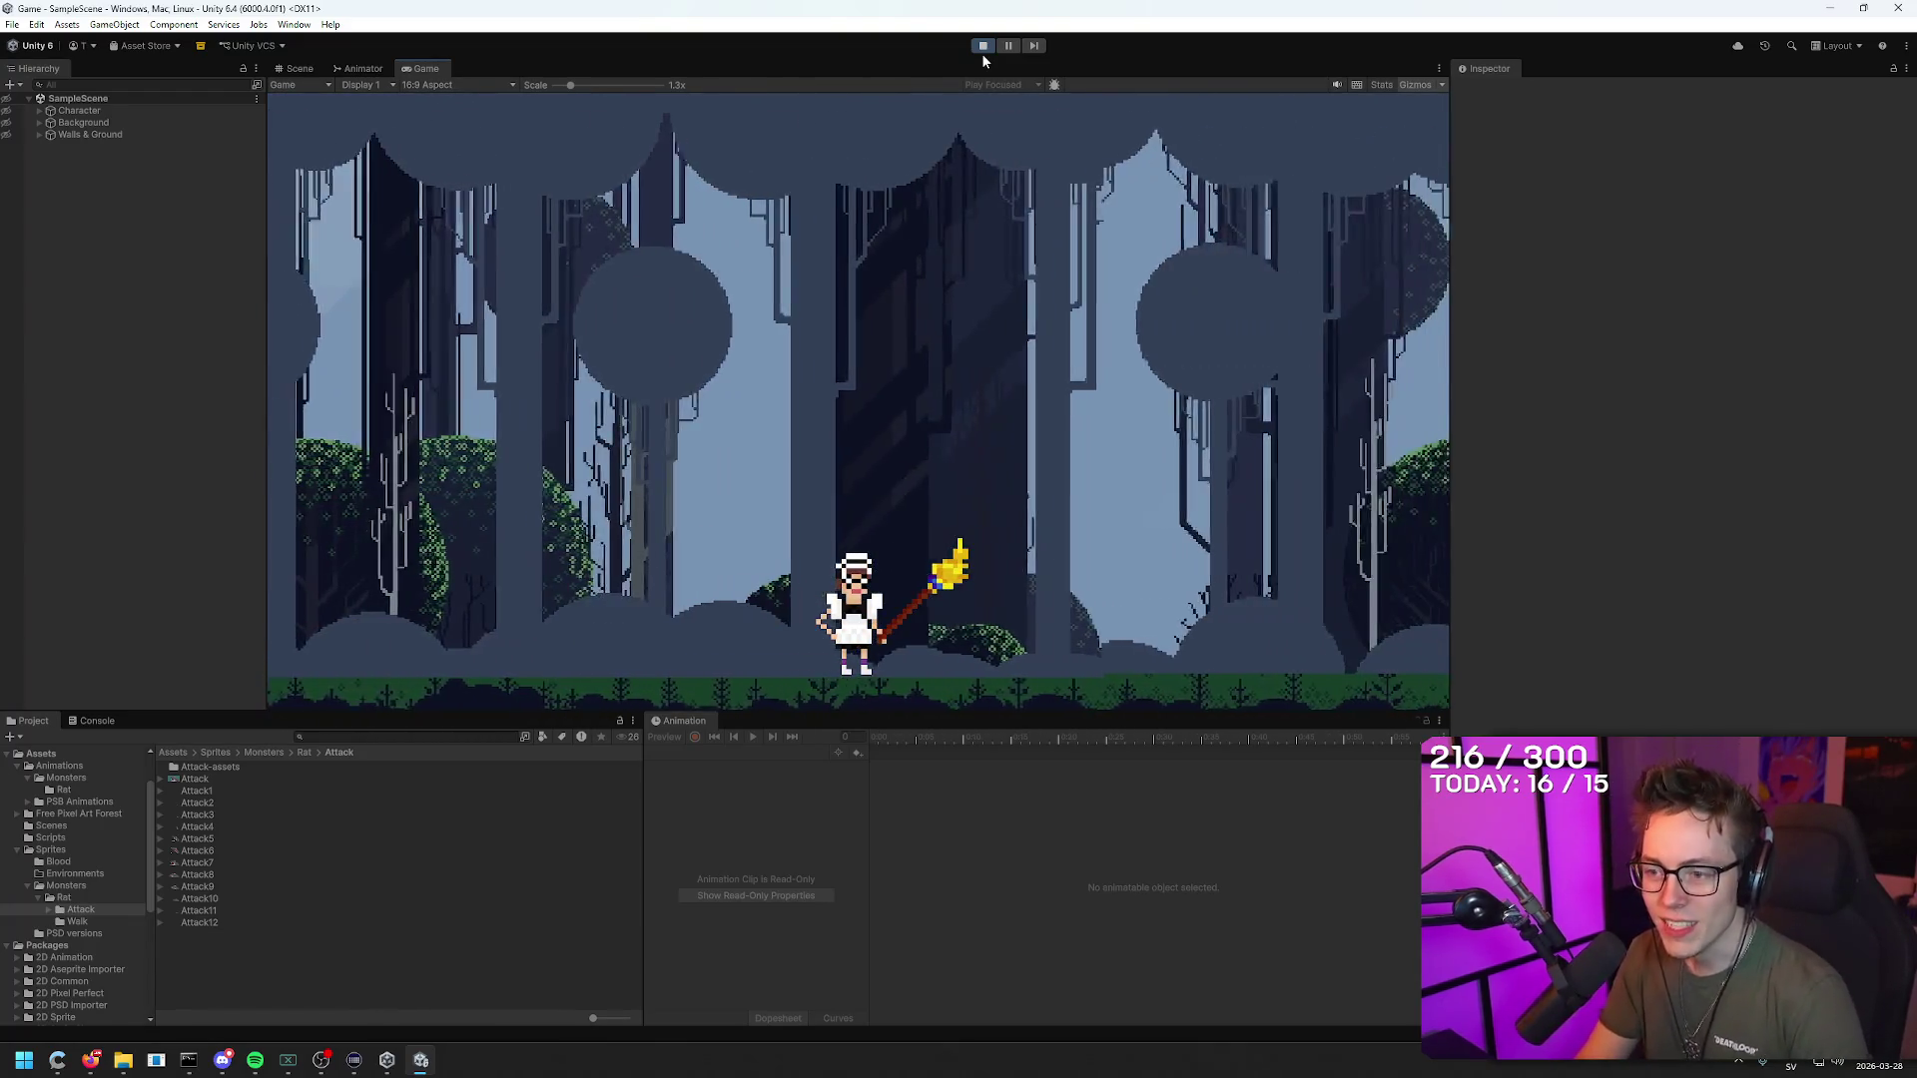
key(d)
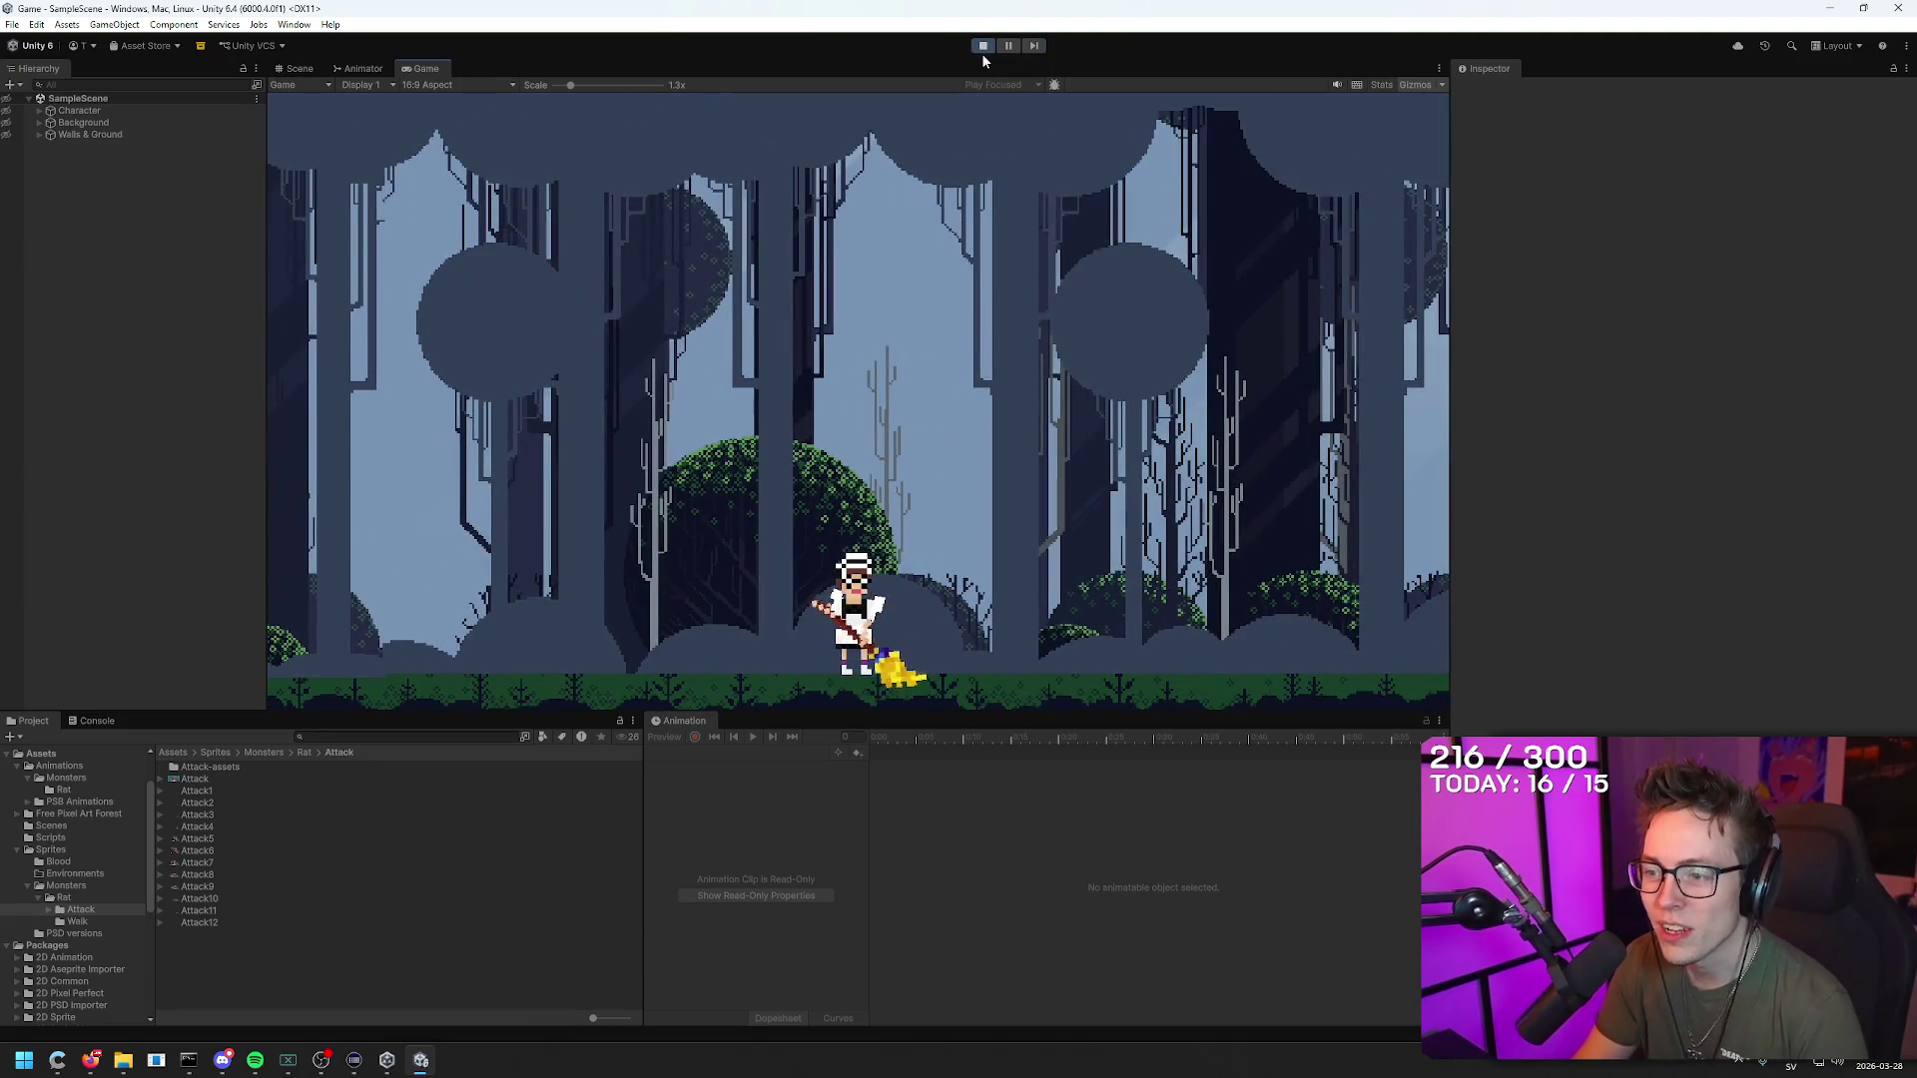
key(d)
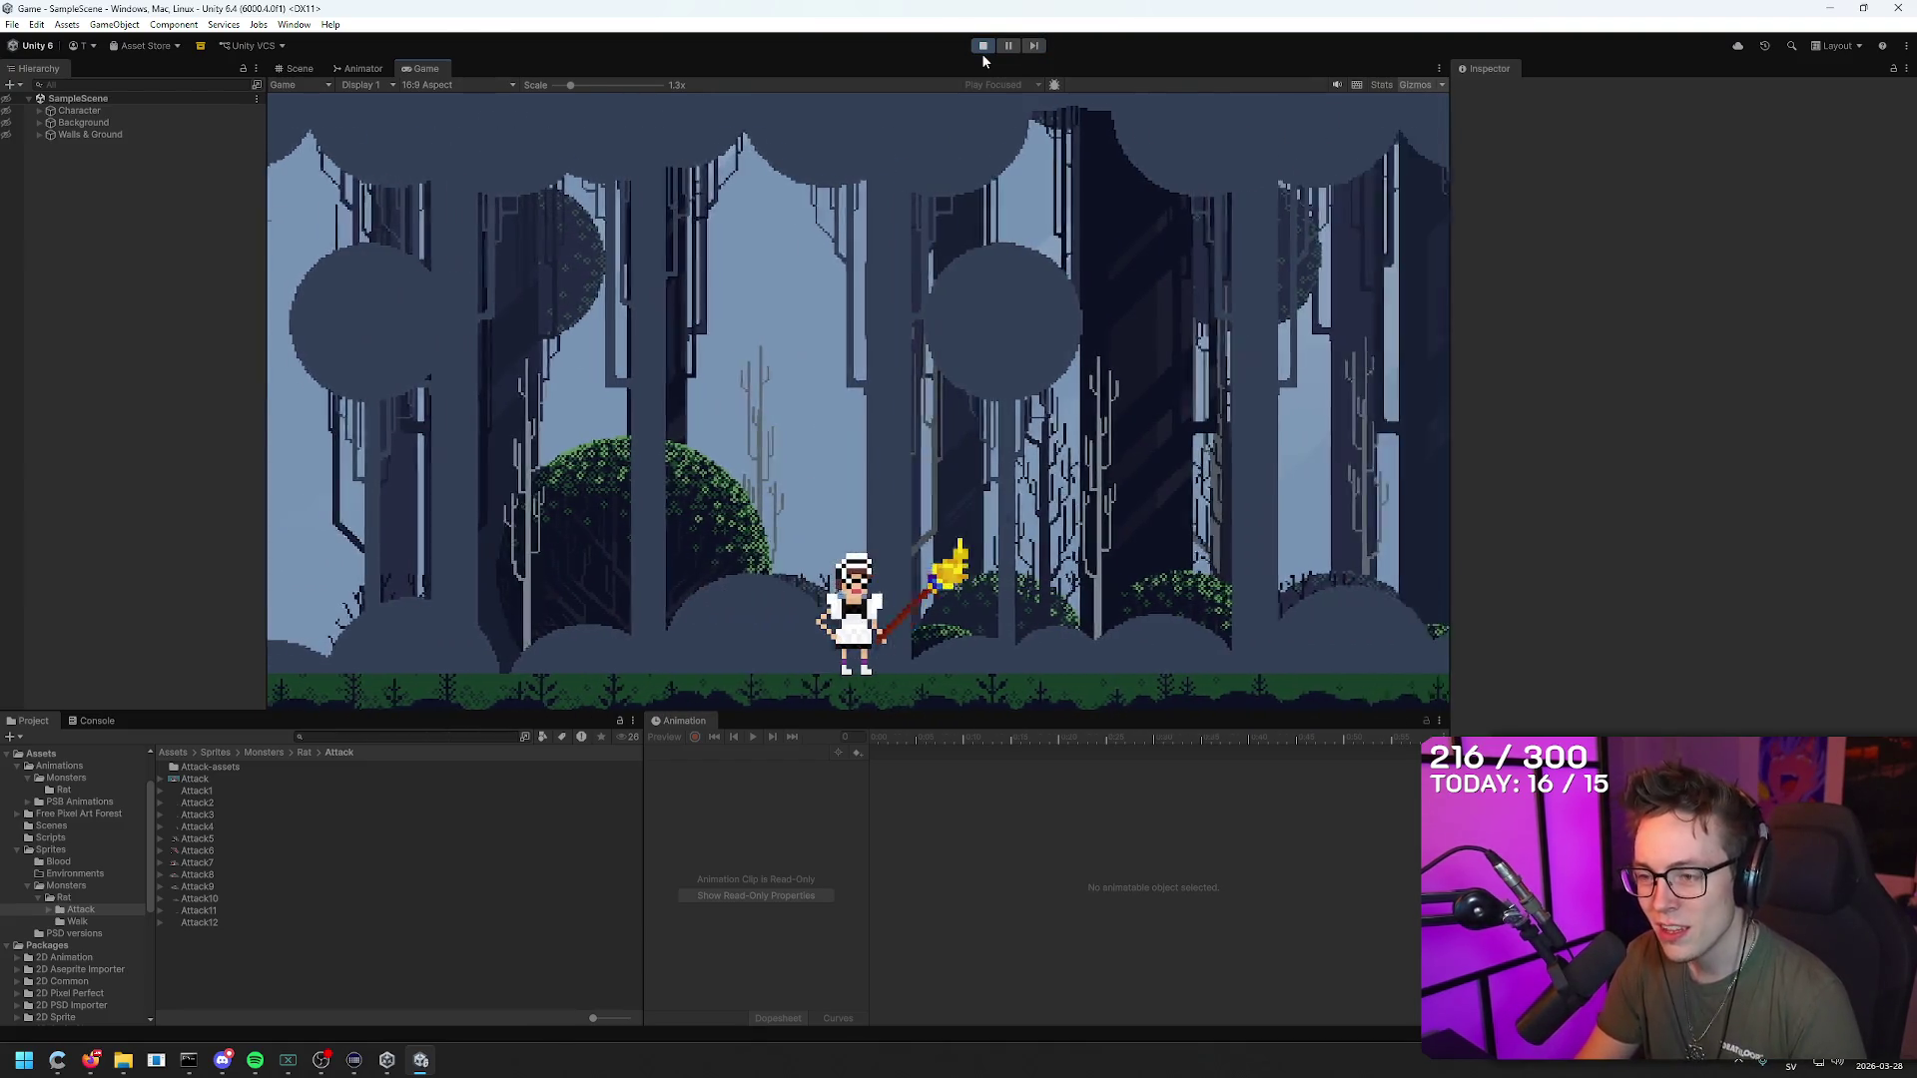
key(d)
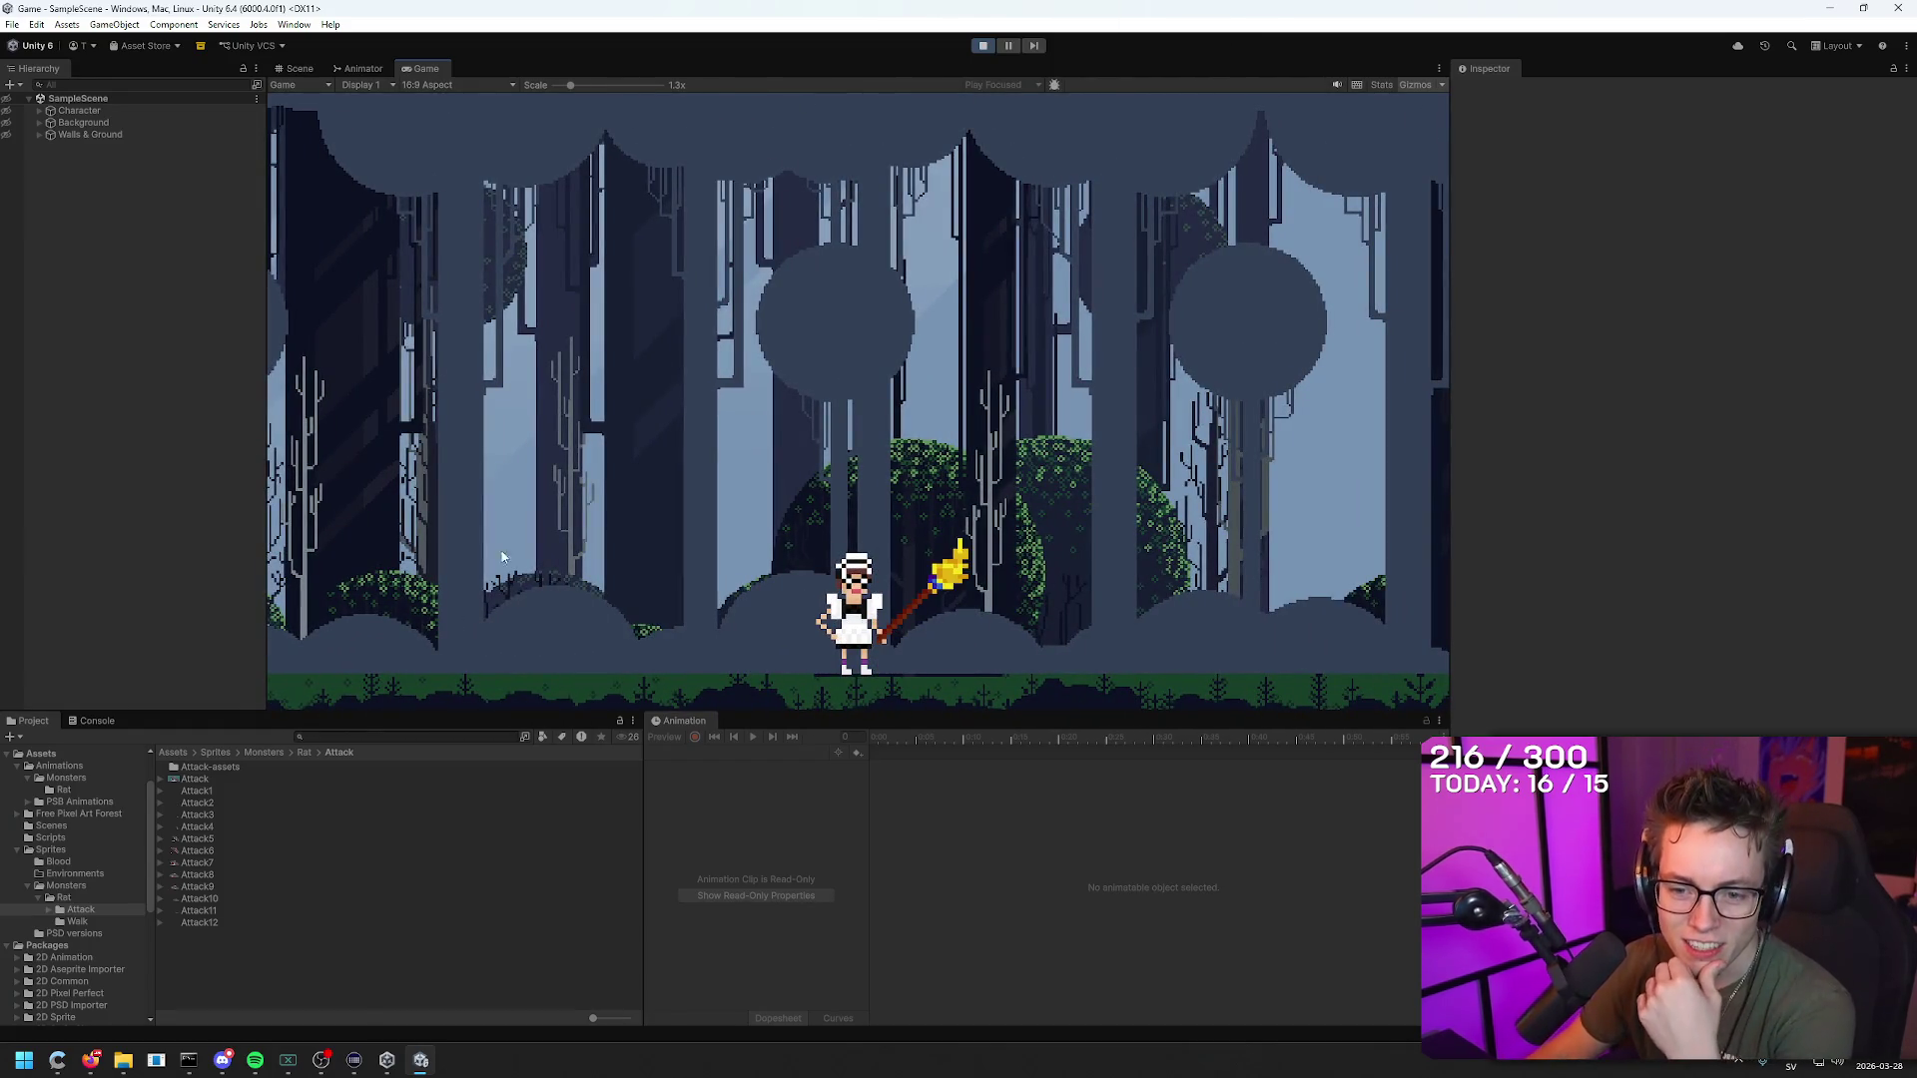
Step: Inspect the Attack8 sprite's import settings while stopping and restarting play mode
click(200, 875)
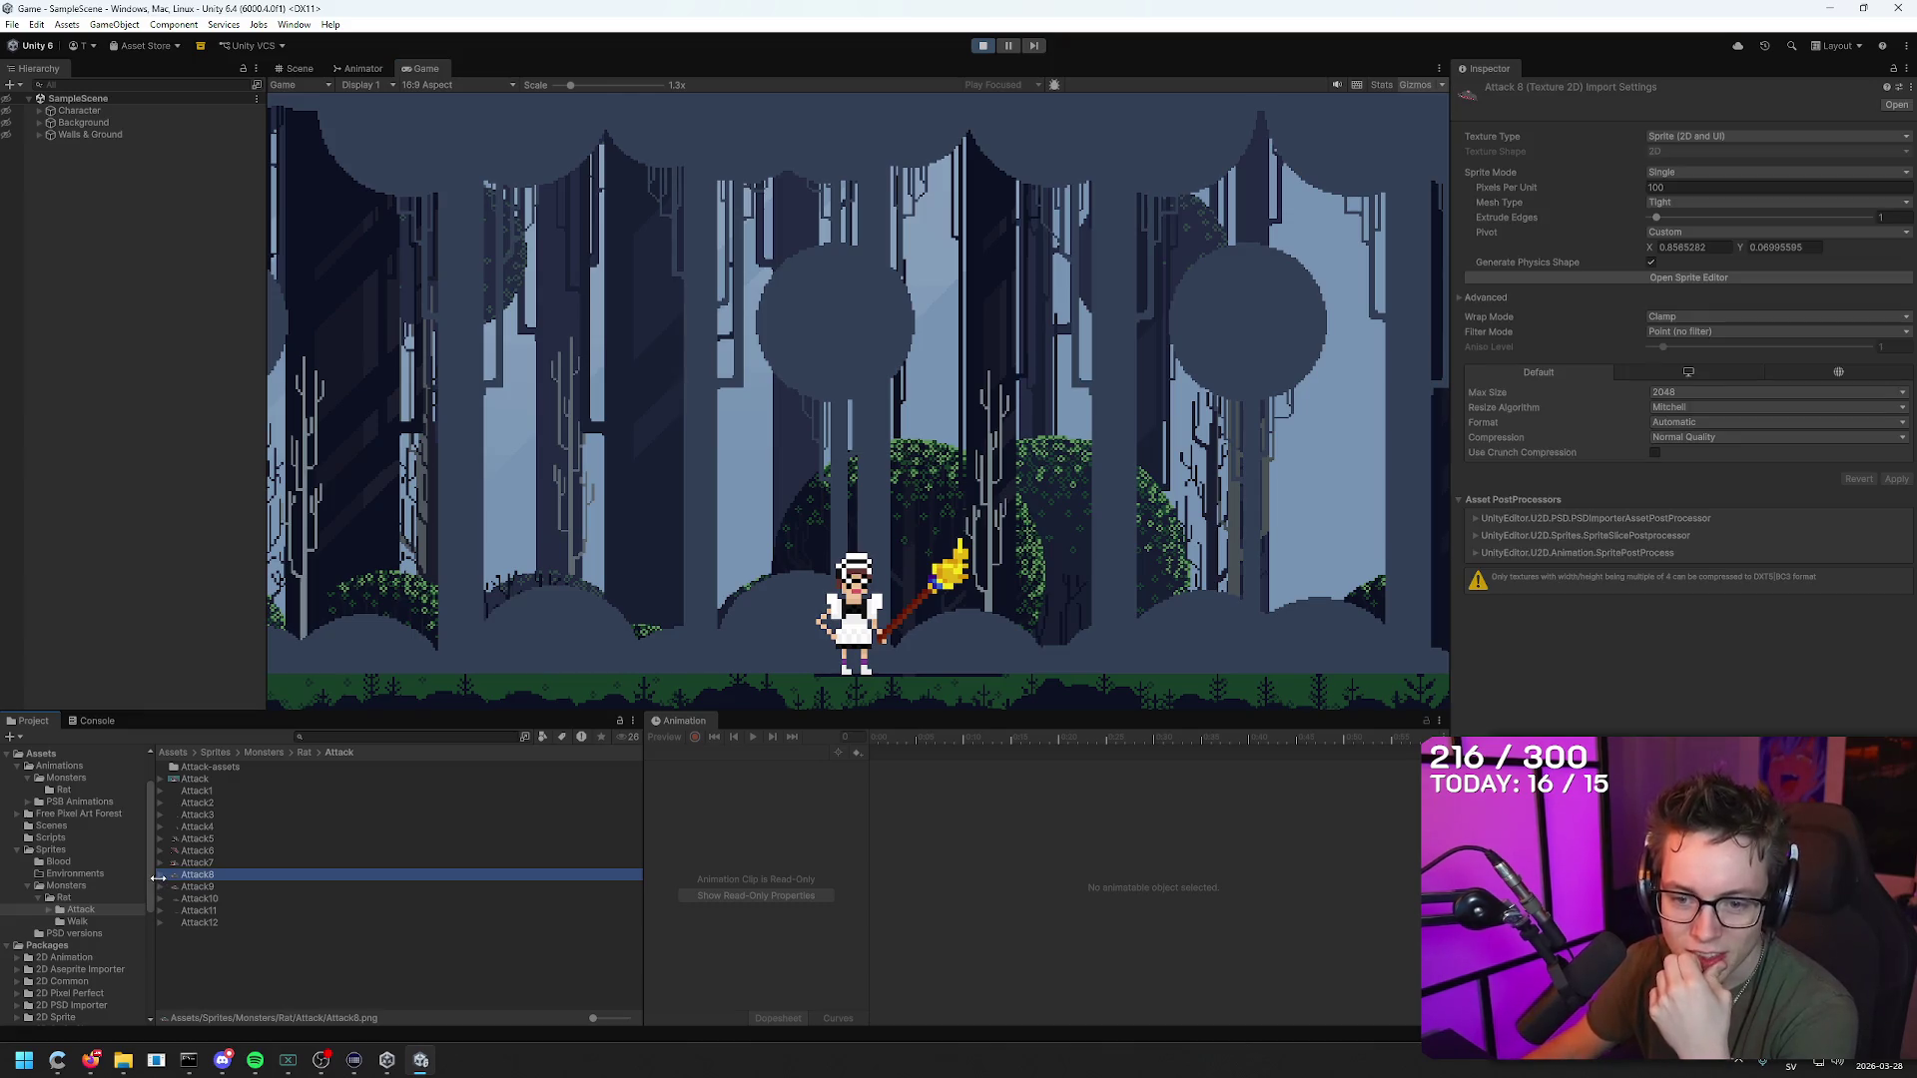
key(Up)
click(205, 875)
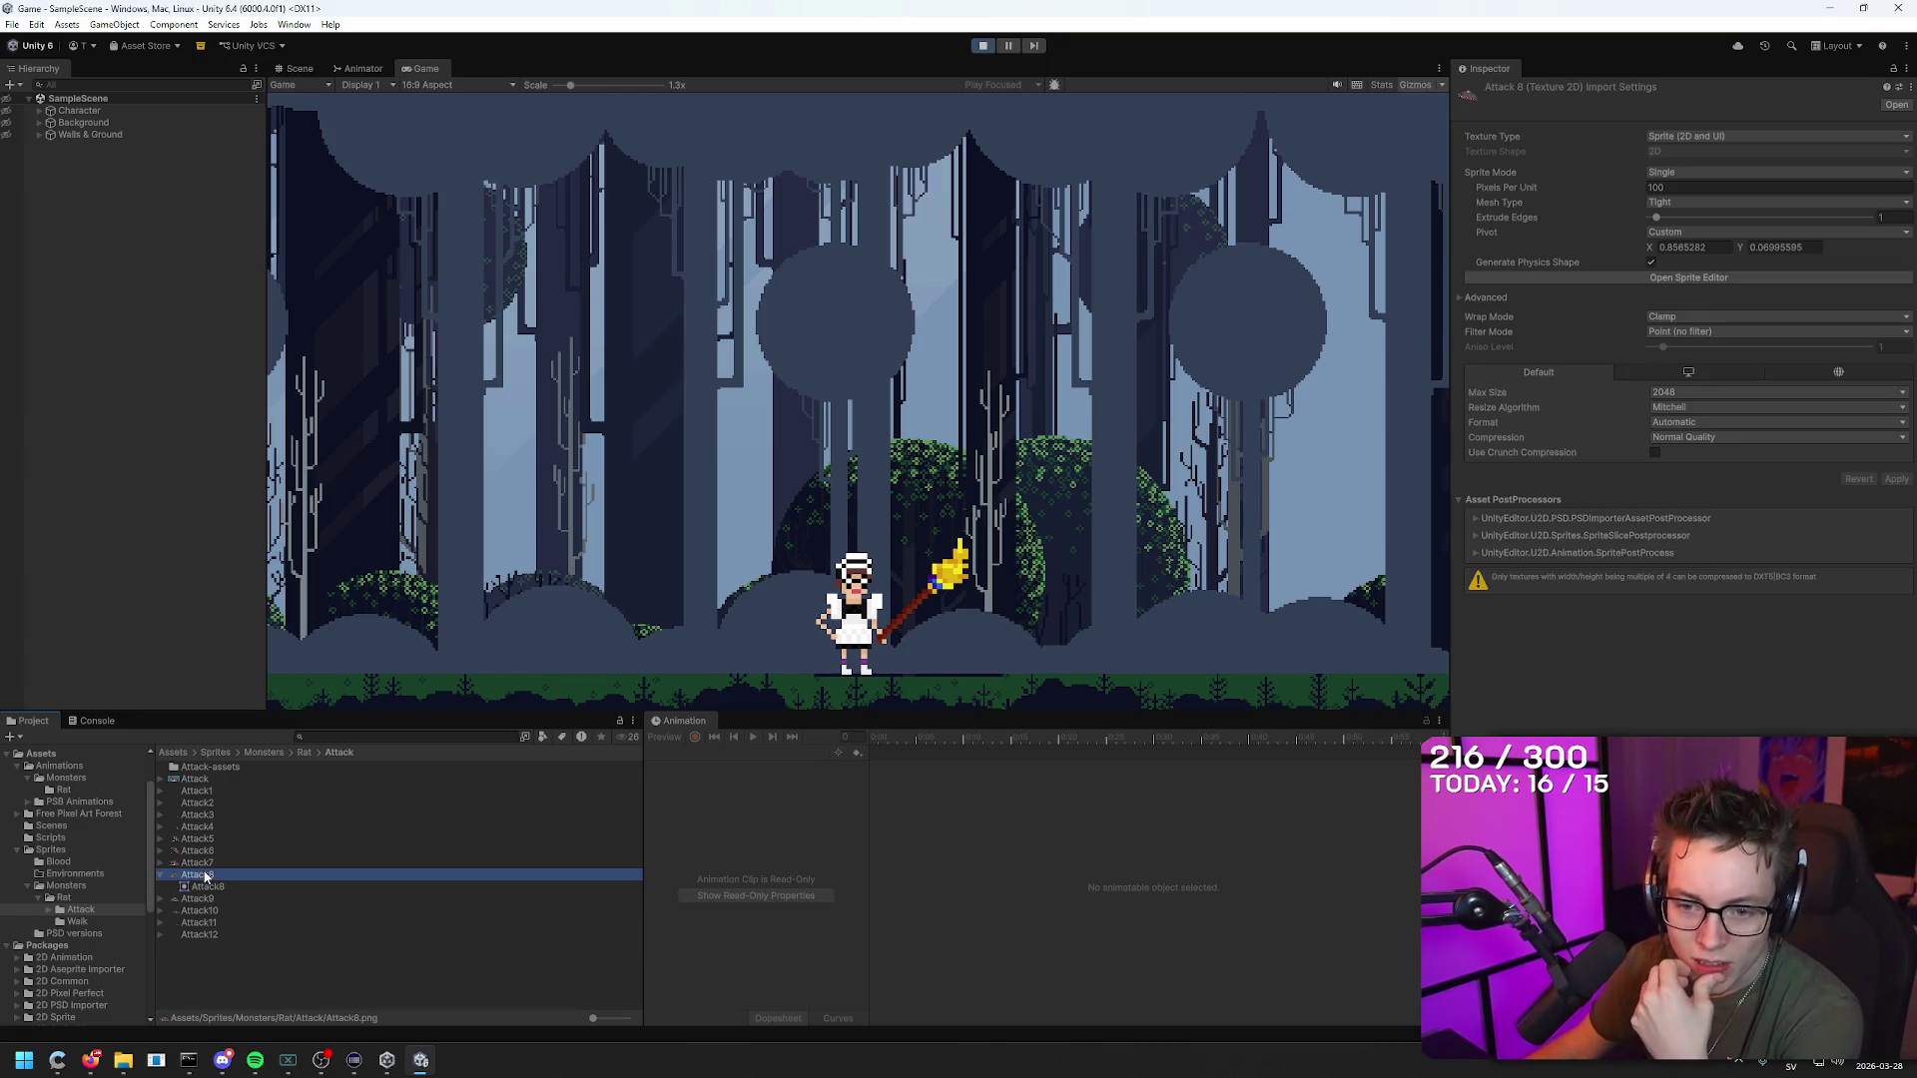
click(982, 47)
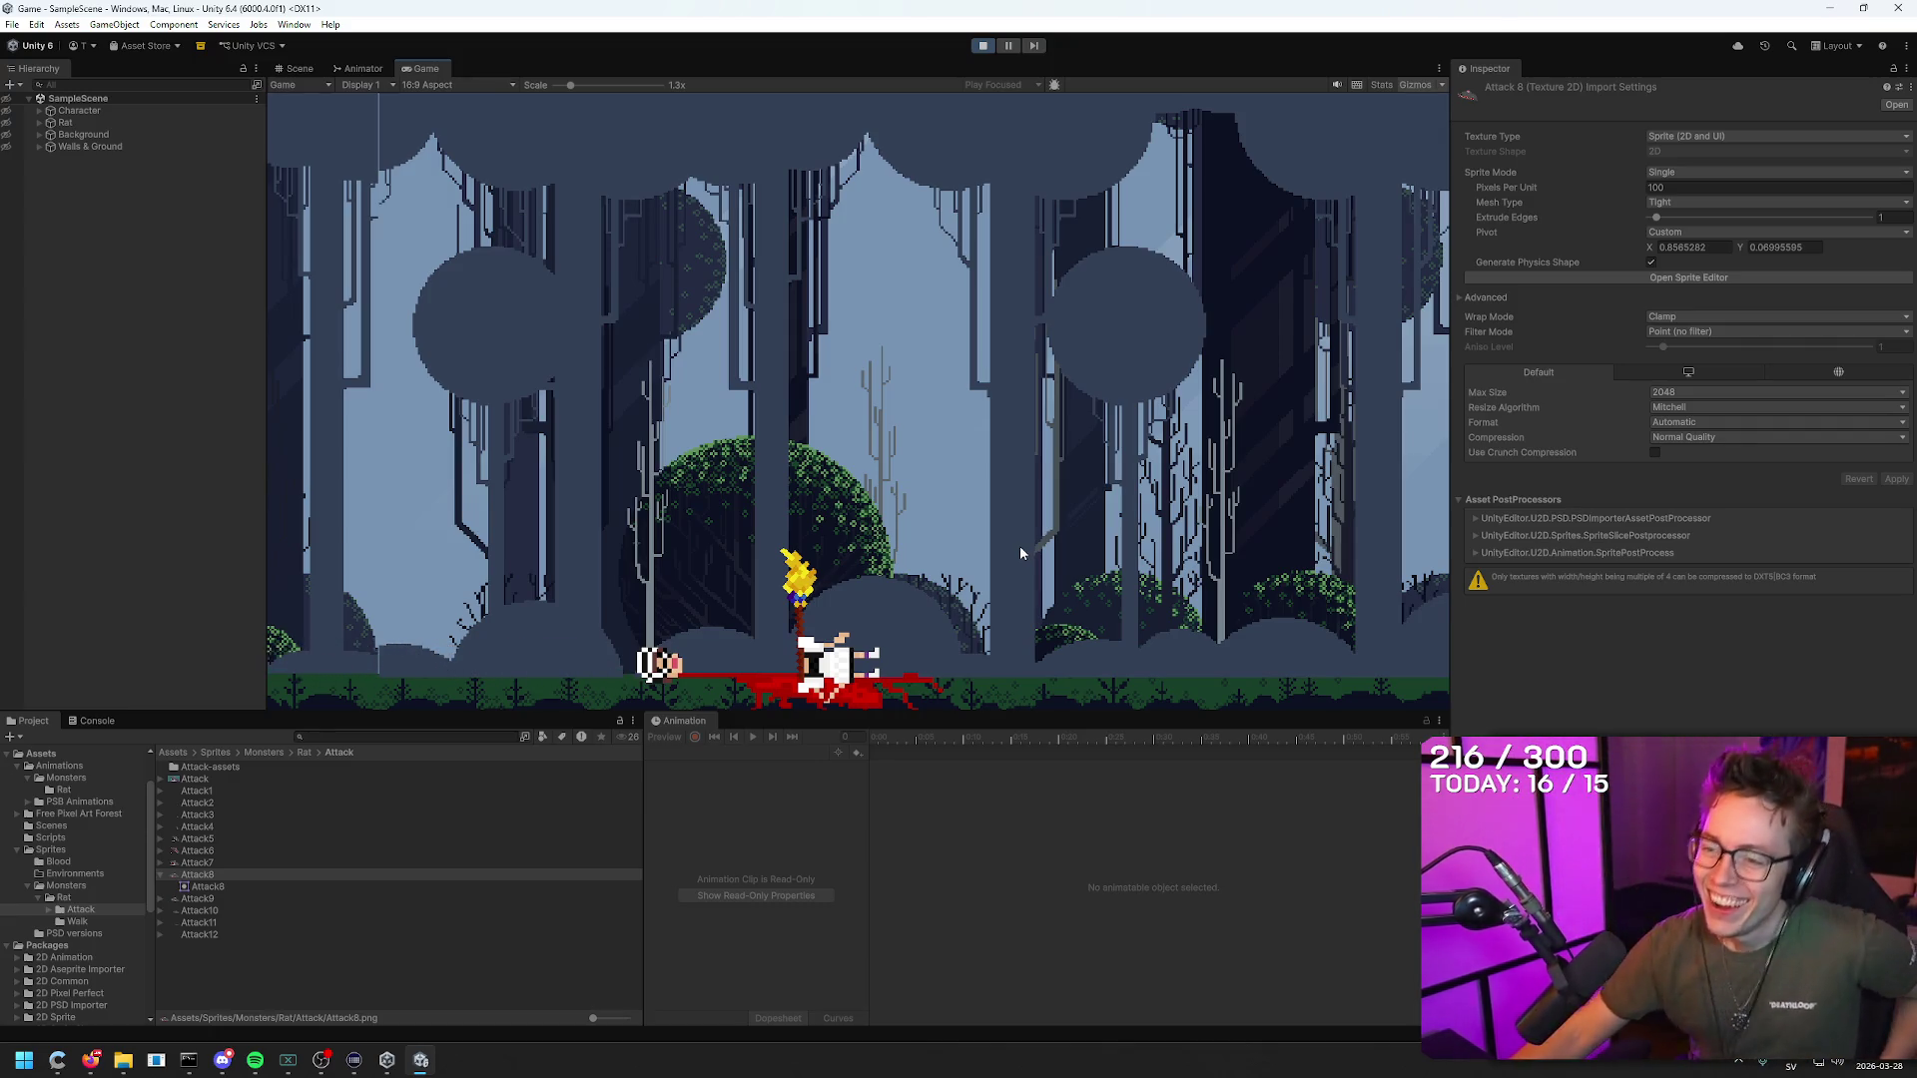
click(991, 46)
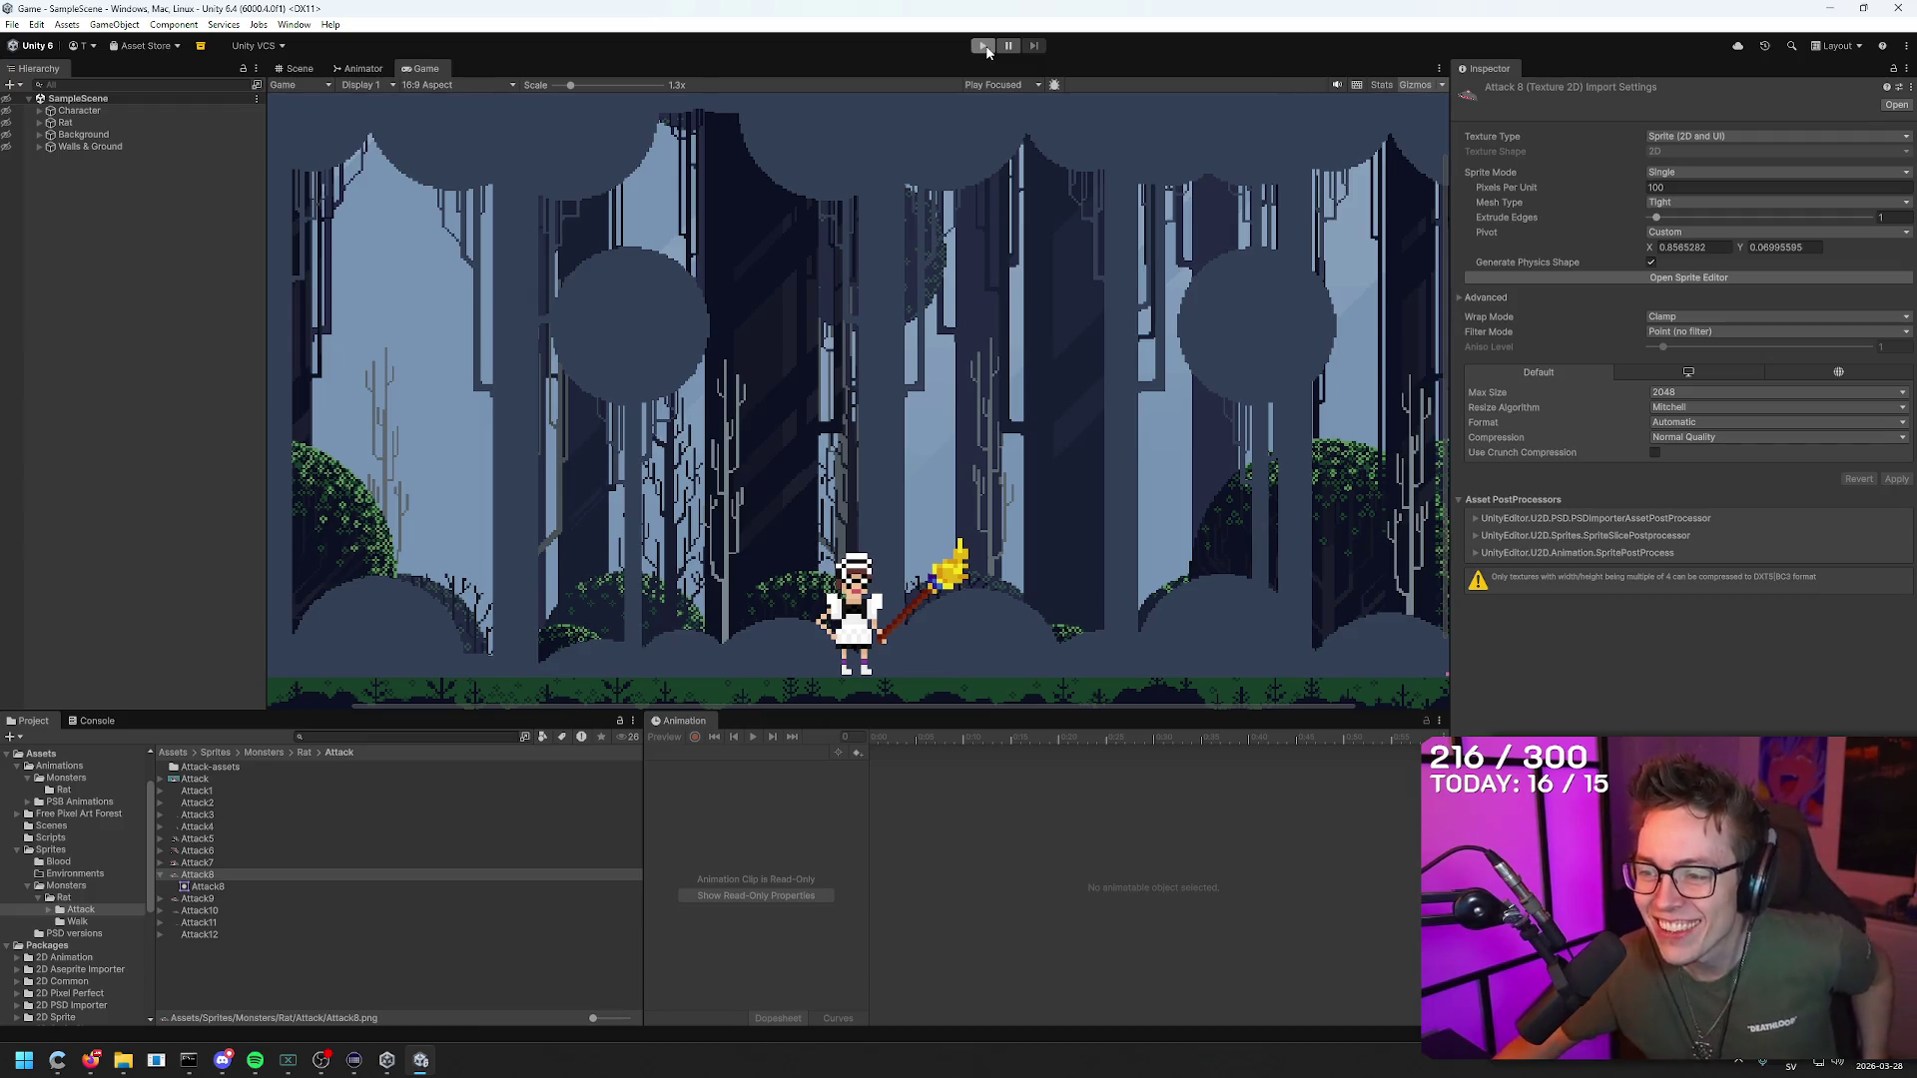
click(982, 45)
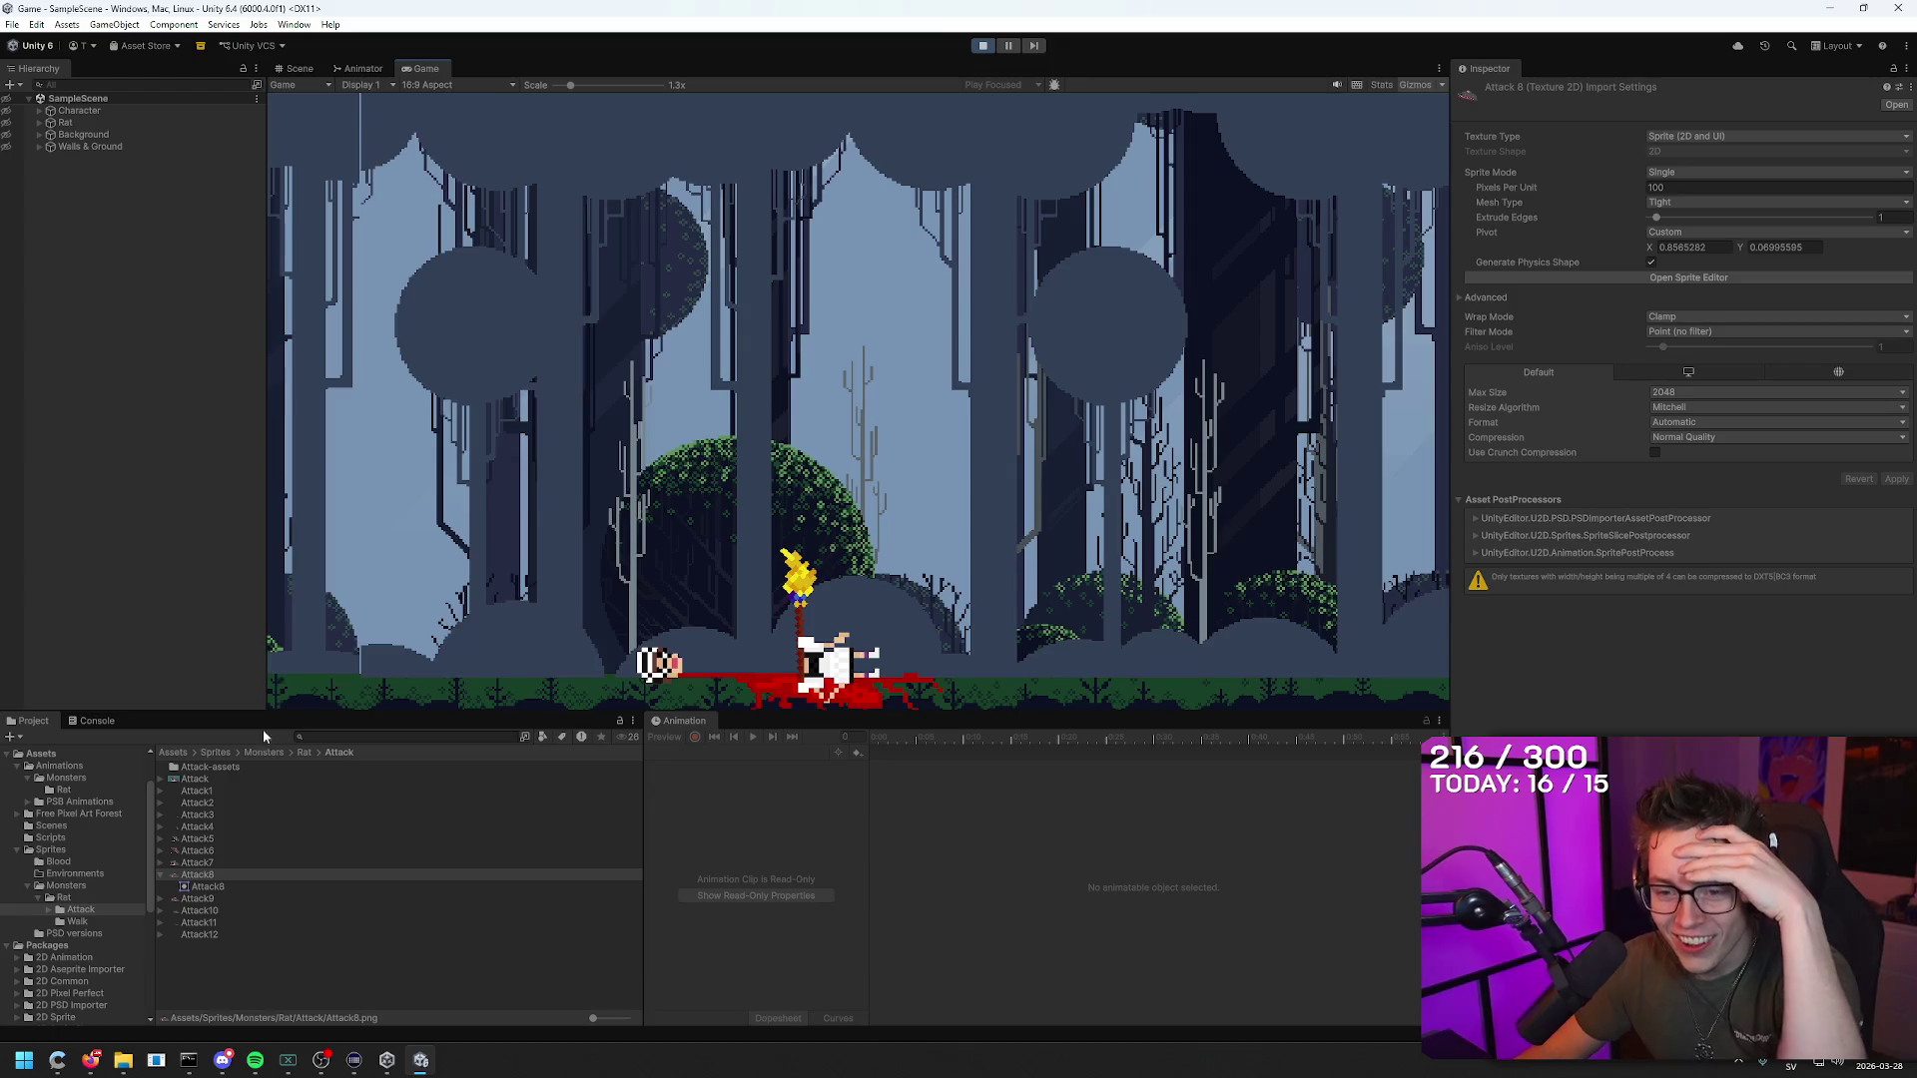
click(161, 875)
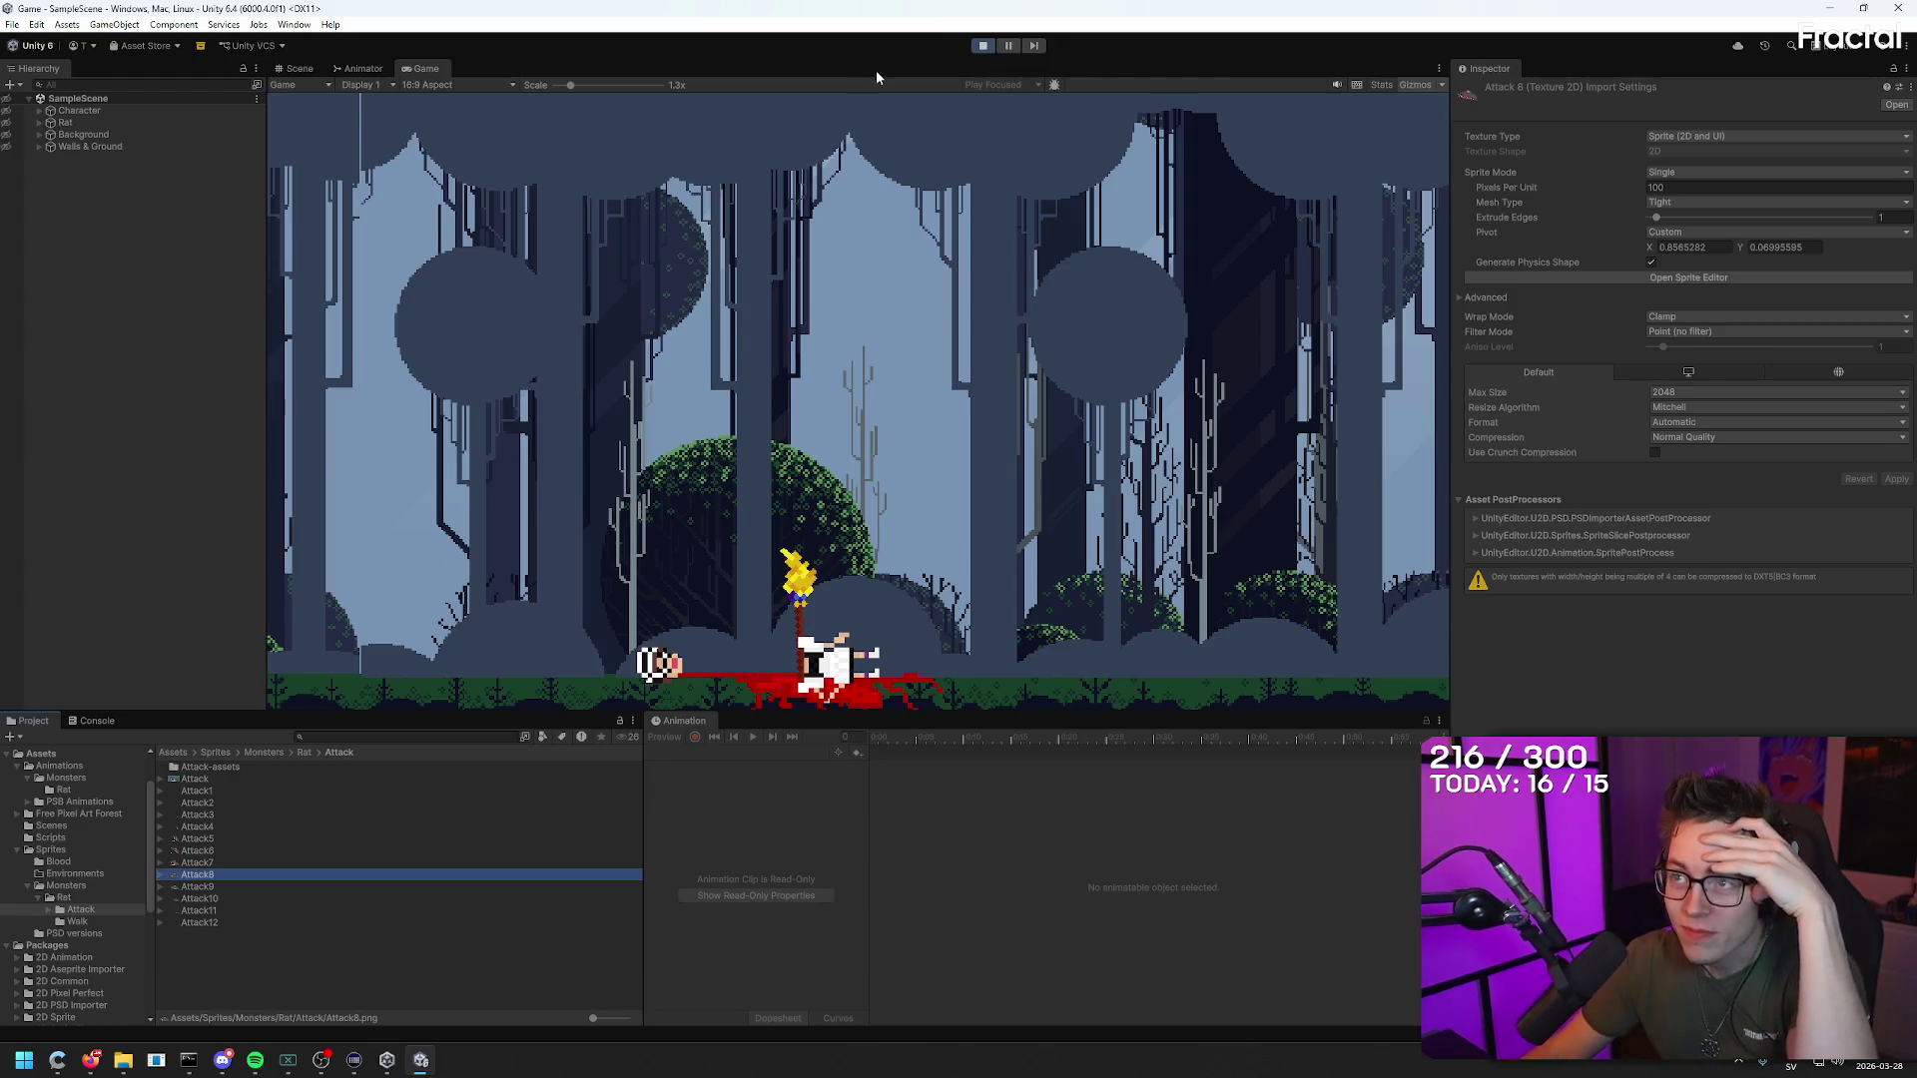
key(ctrl+p)
Step: Check the Attack7, Attack6 and Attack5 sprites' import settings
click(198, 862)
click(199, 854)
click(204, 842)
click(162, 840)
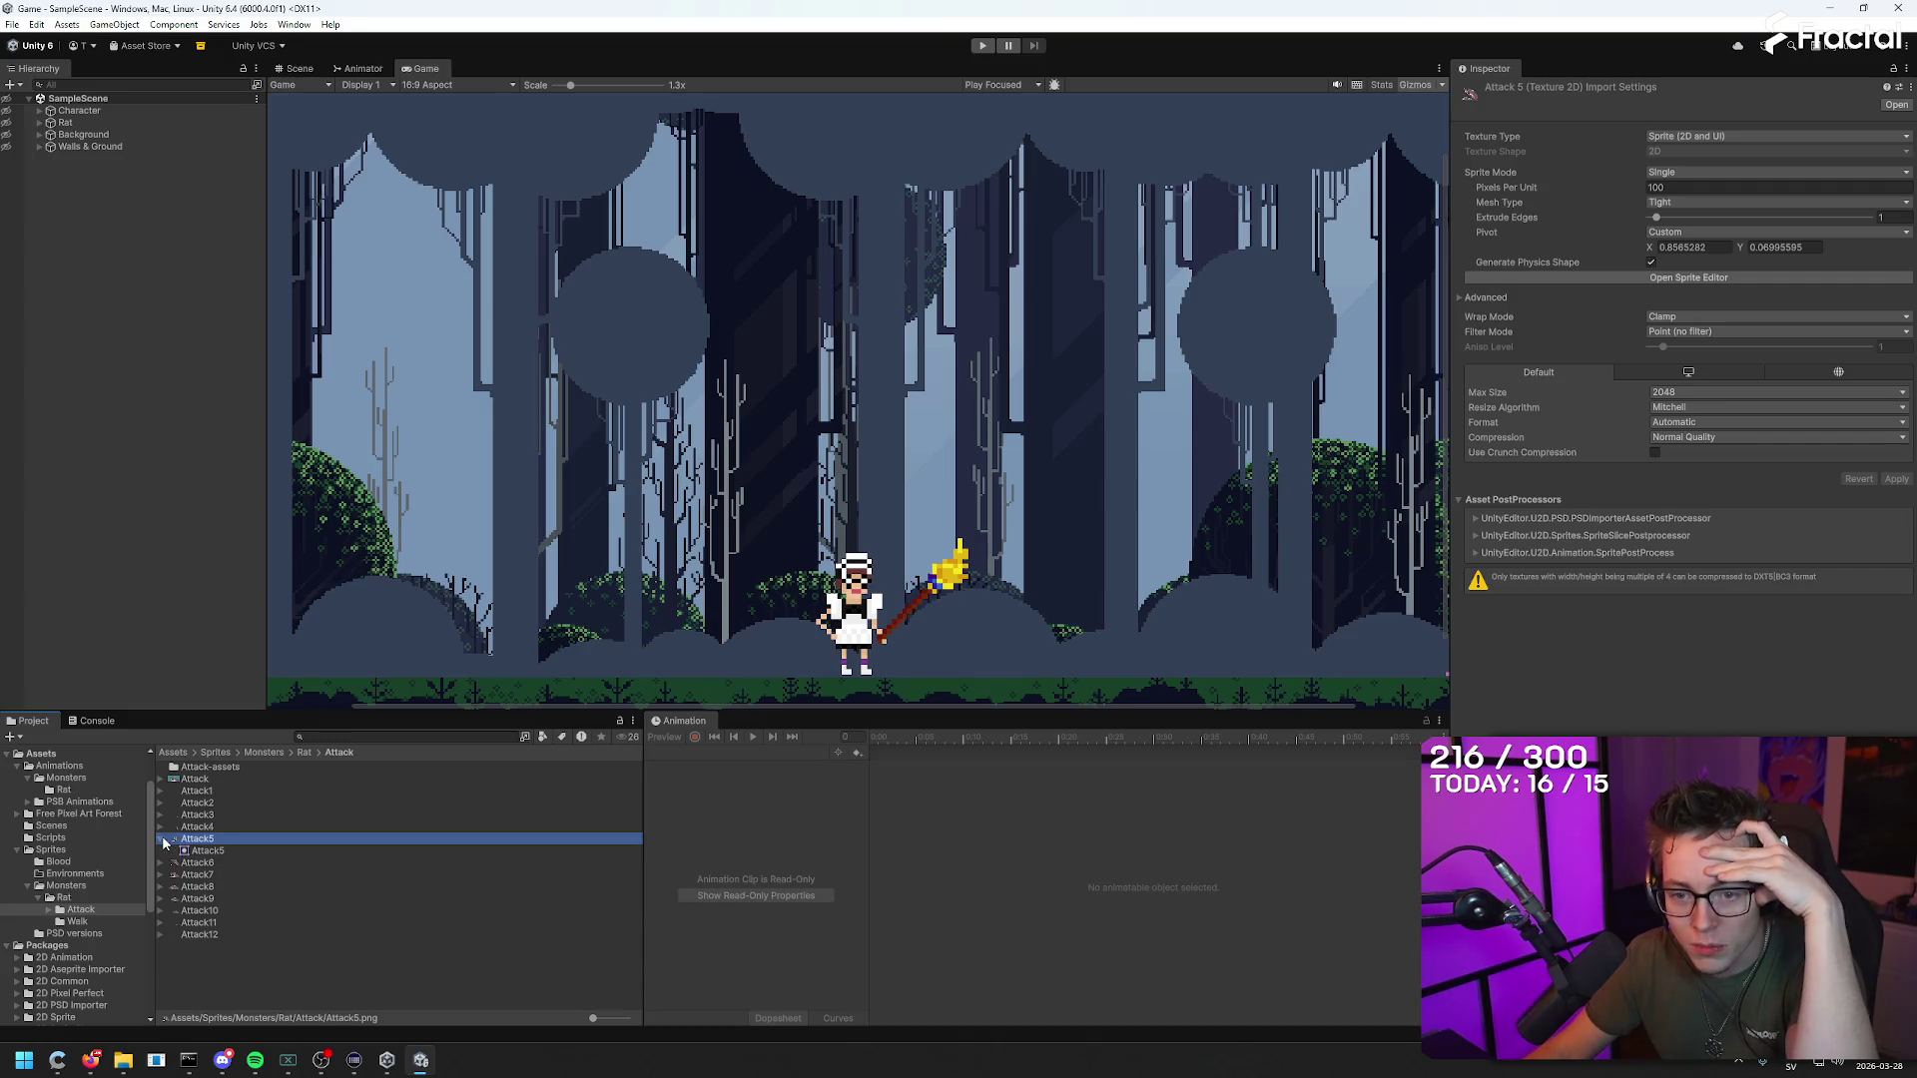
Step: Open the layered Attack source file in Photoshop and inspect its Attack sprite
click(196, 780)
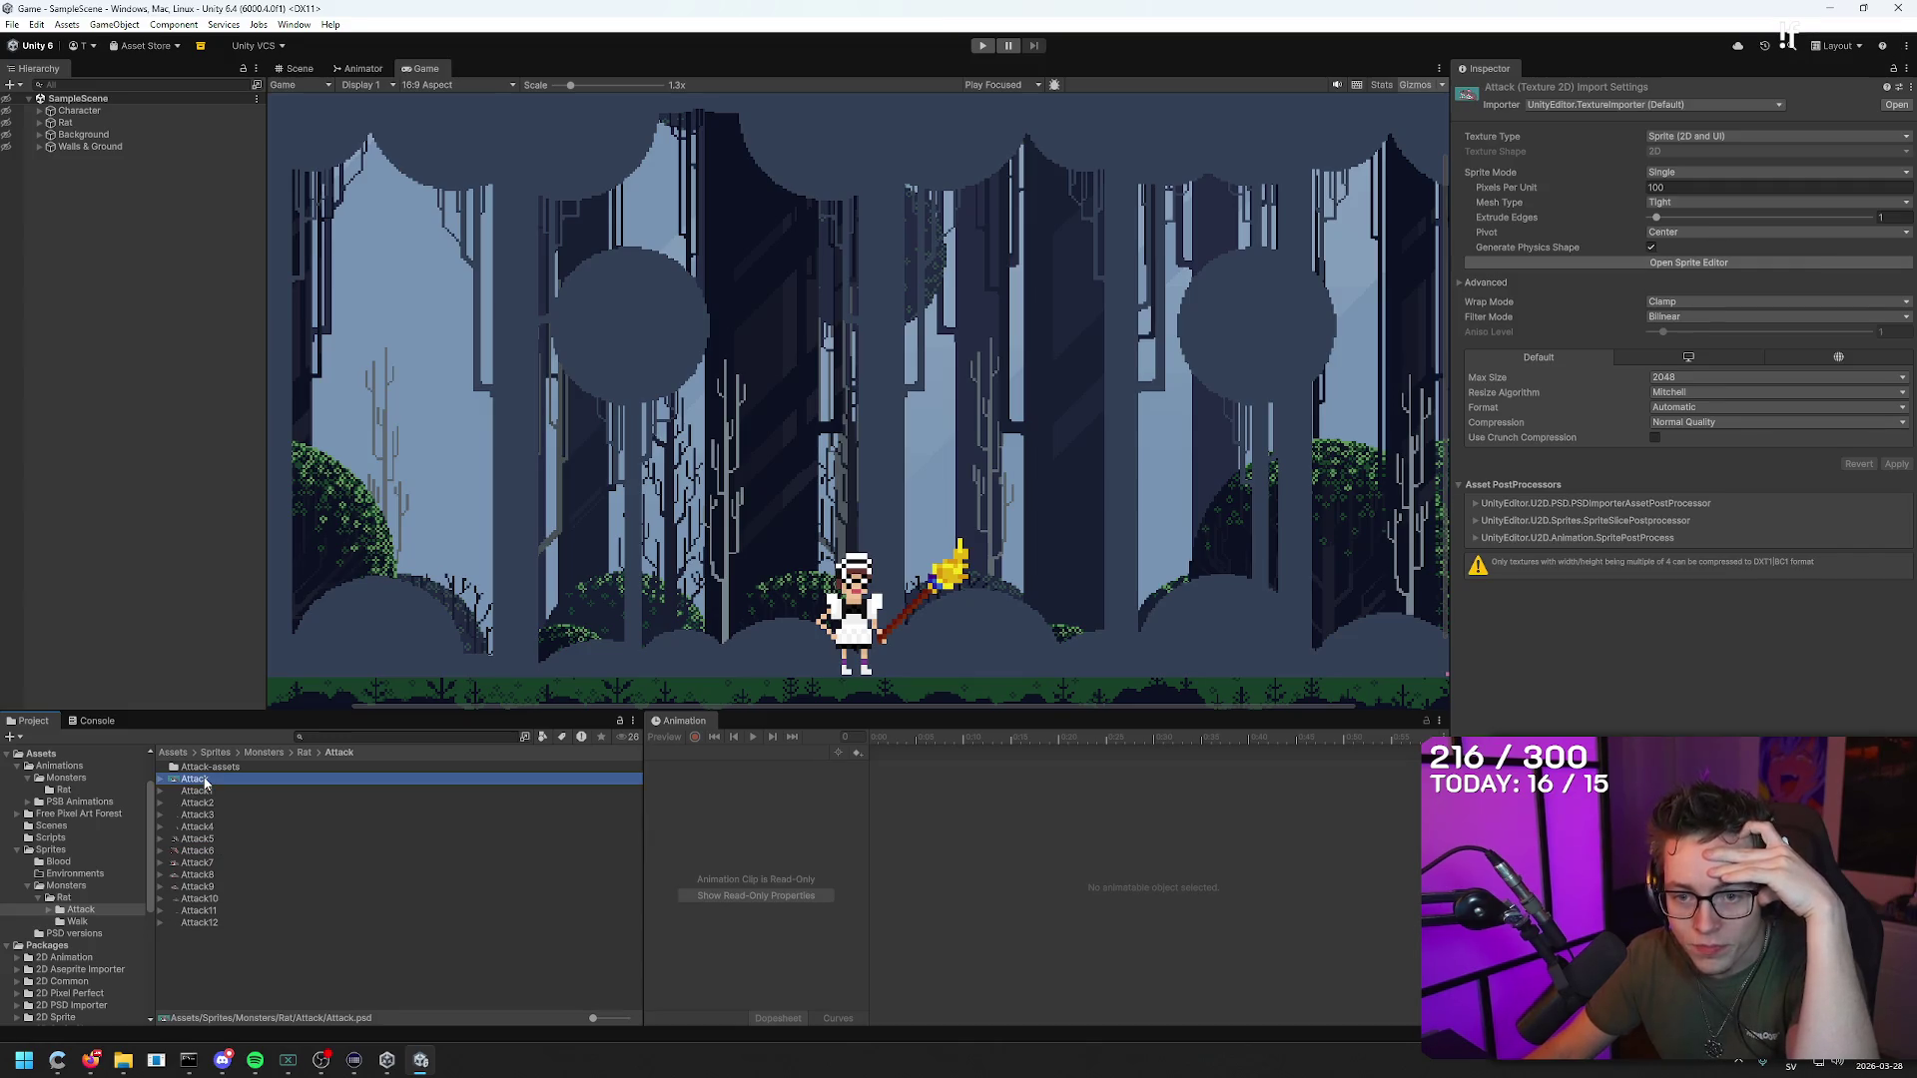
double_click(200, 781)
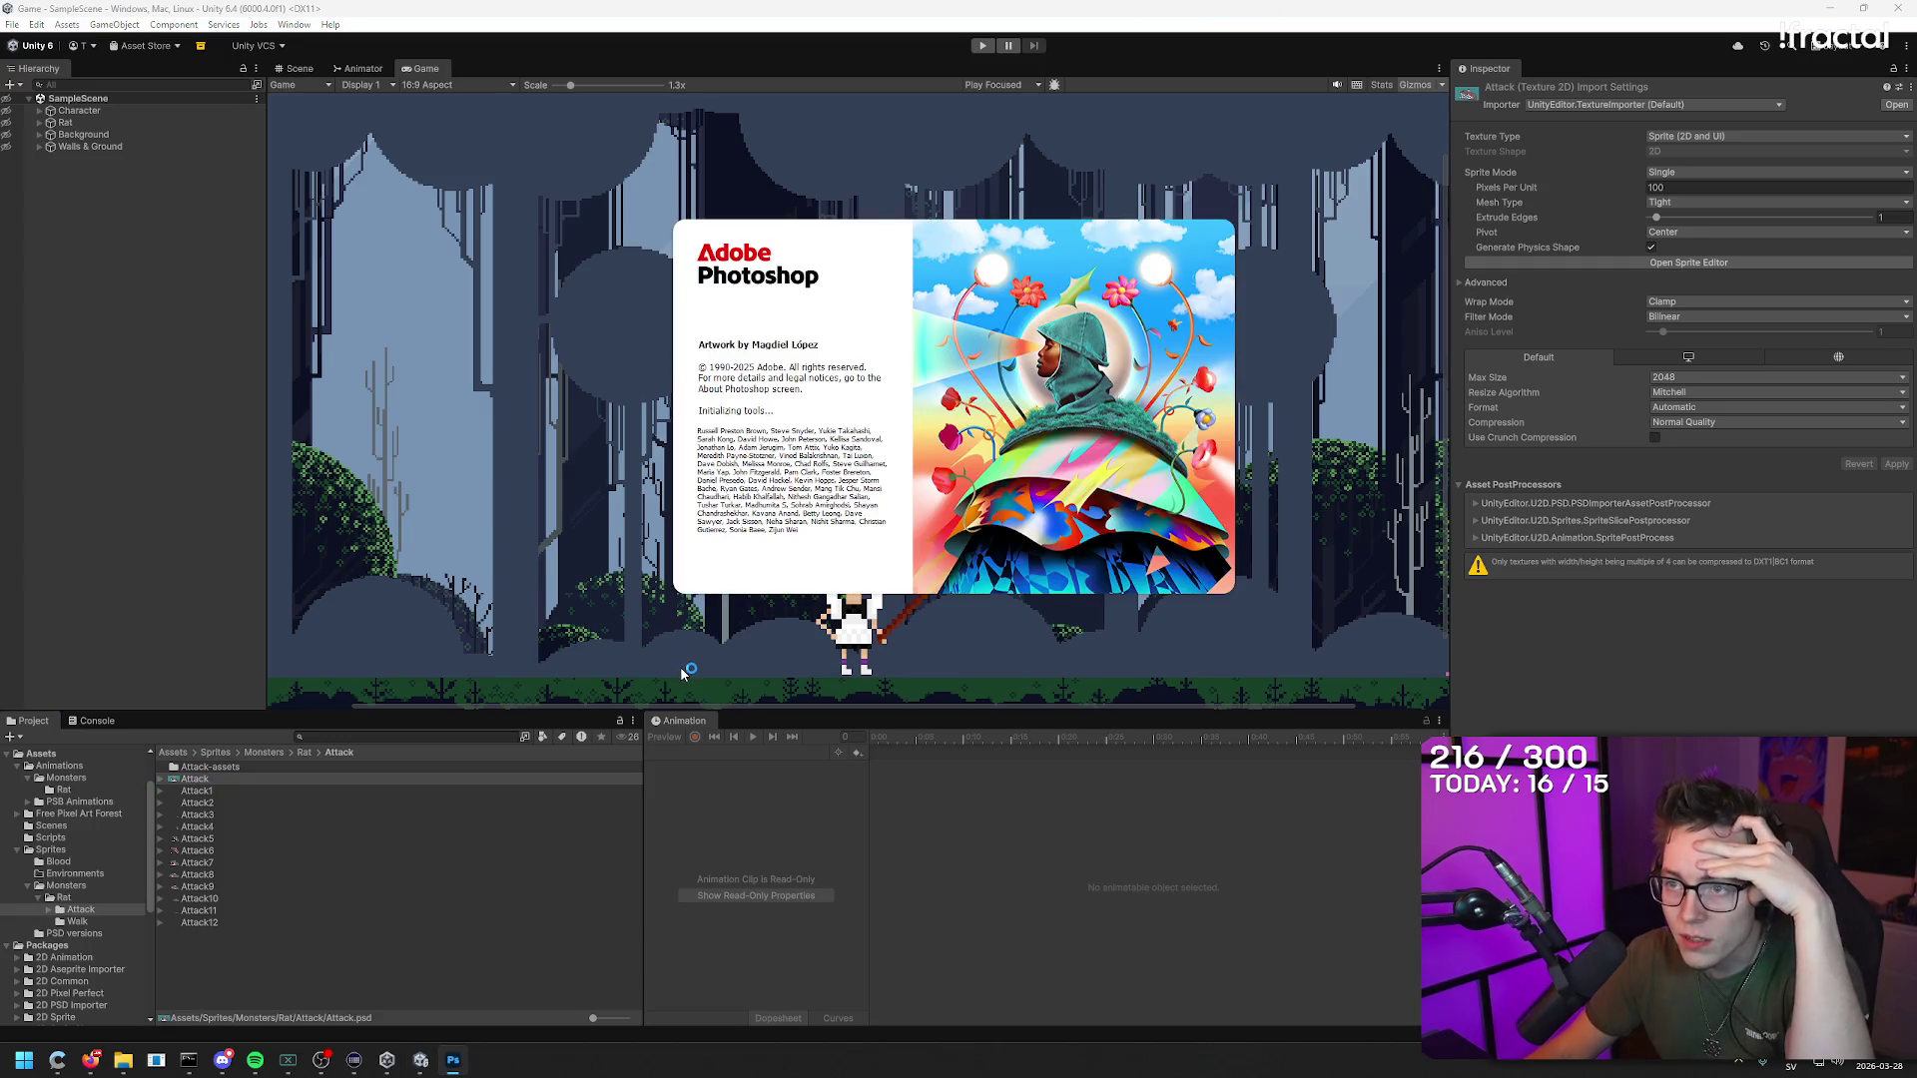
click(163, 780)
click(204, 792)
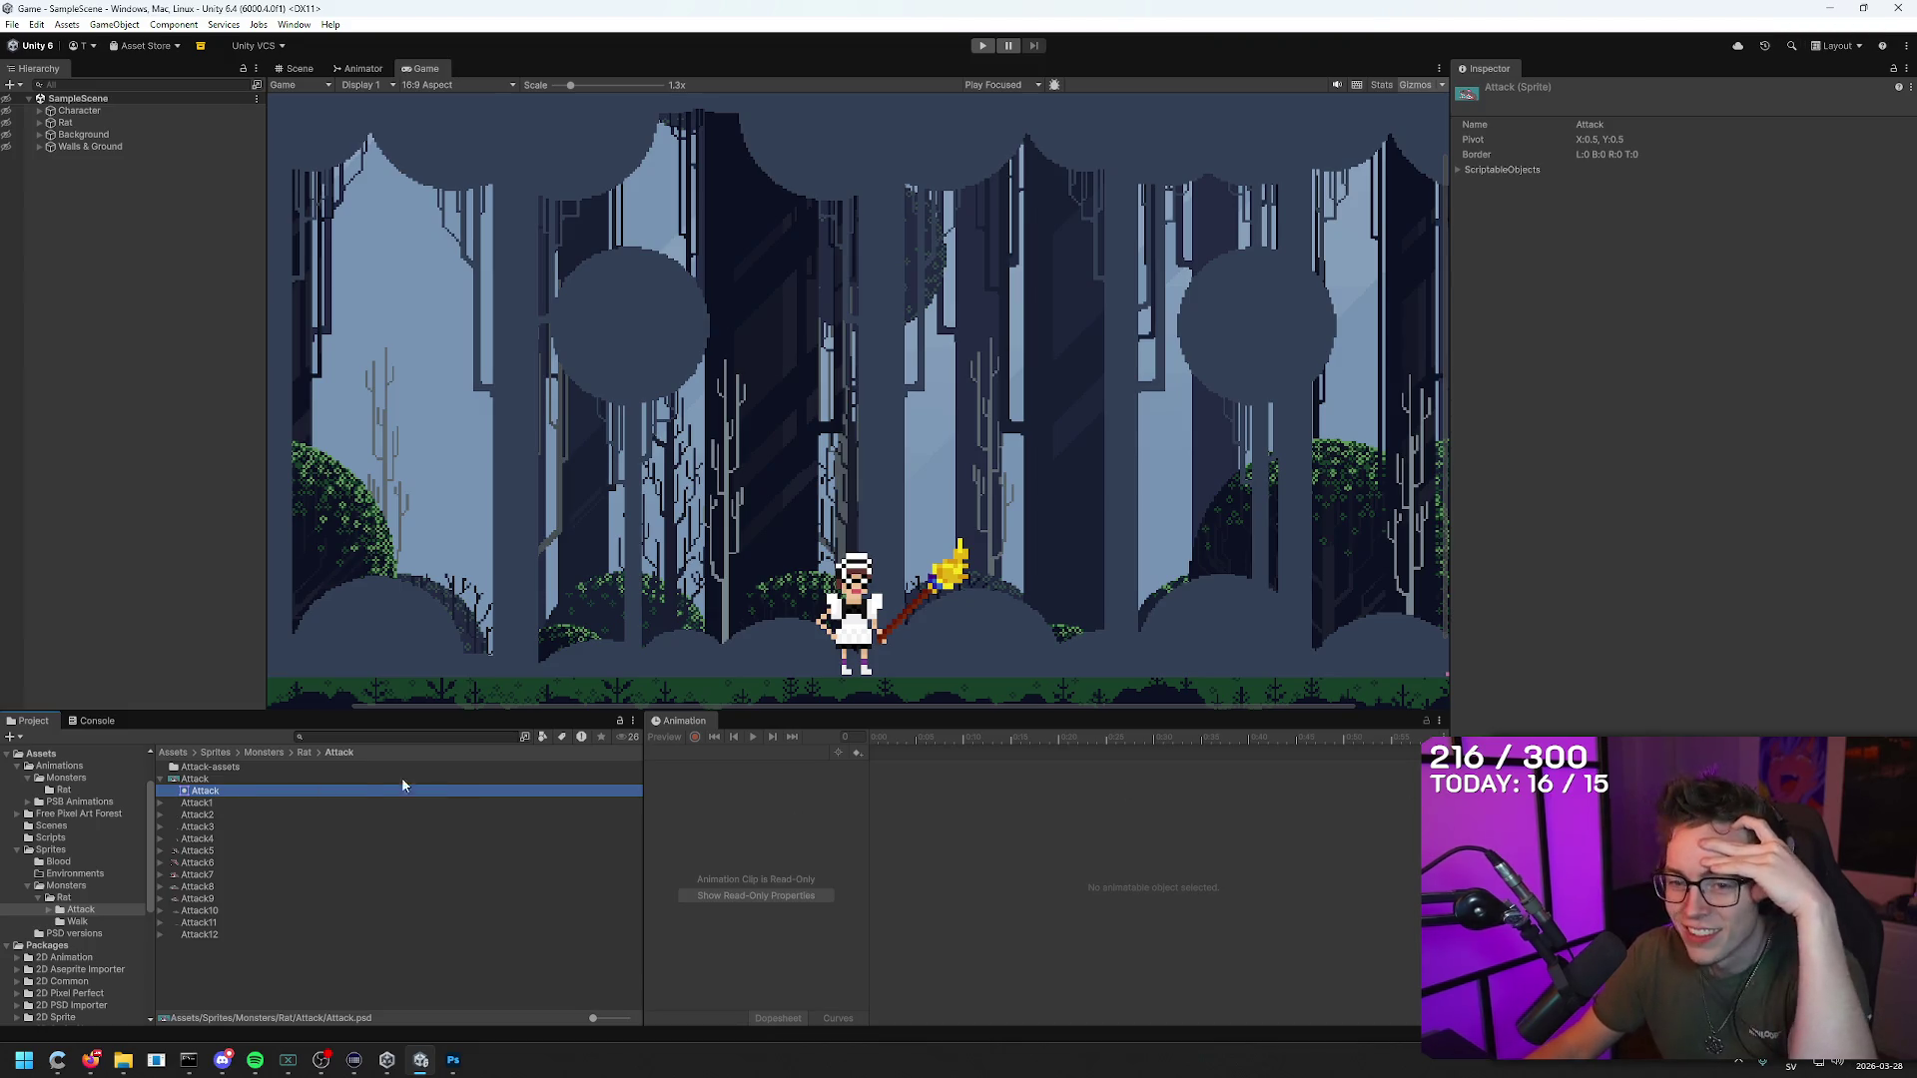
Step: Inspect the Attack1 and Attack7 sprites, ending in the Animations folder
click(212, 775)
click(204, 803)
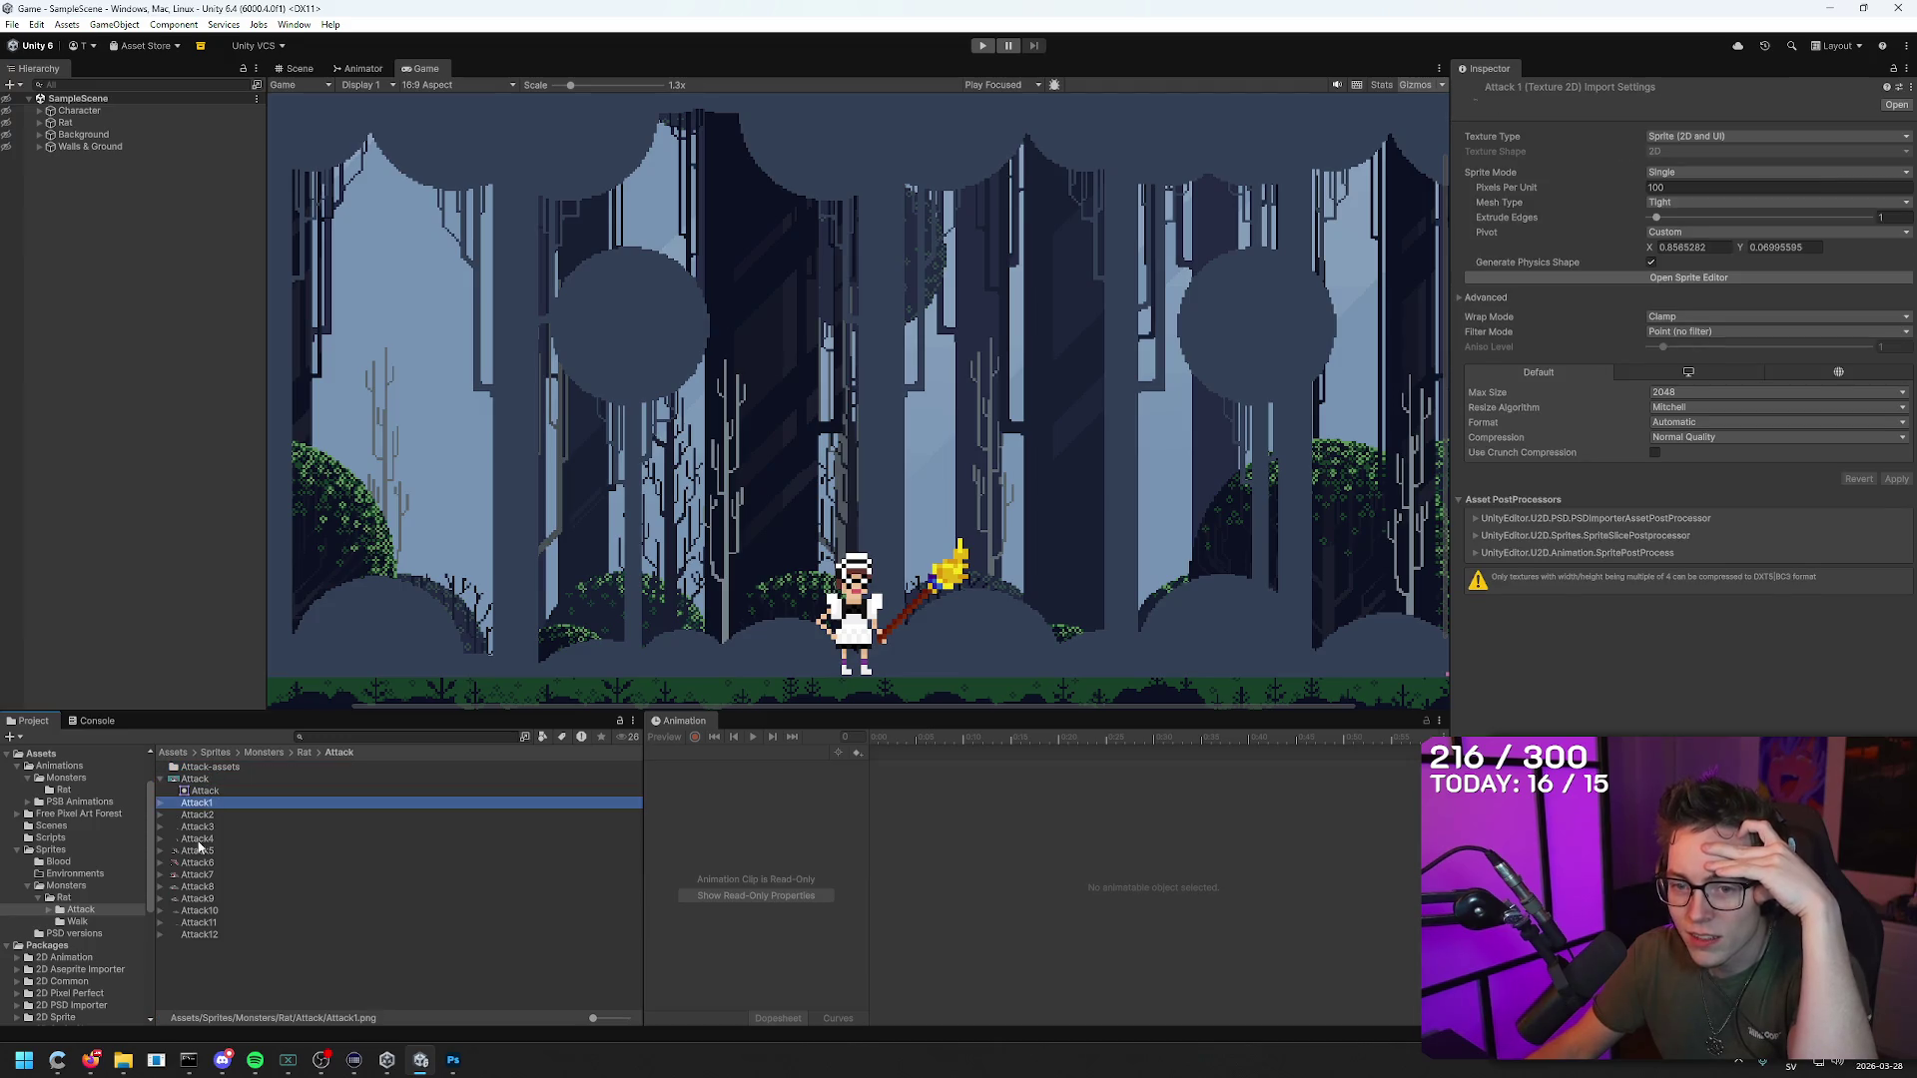
click(197, 877)
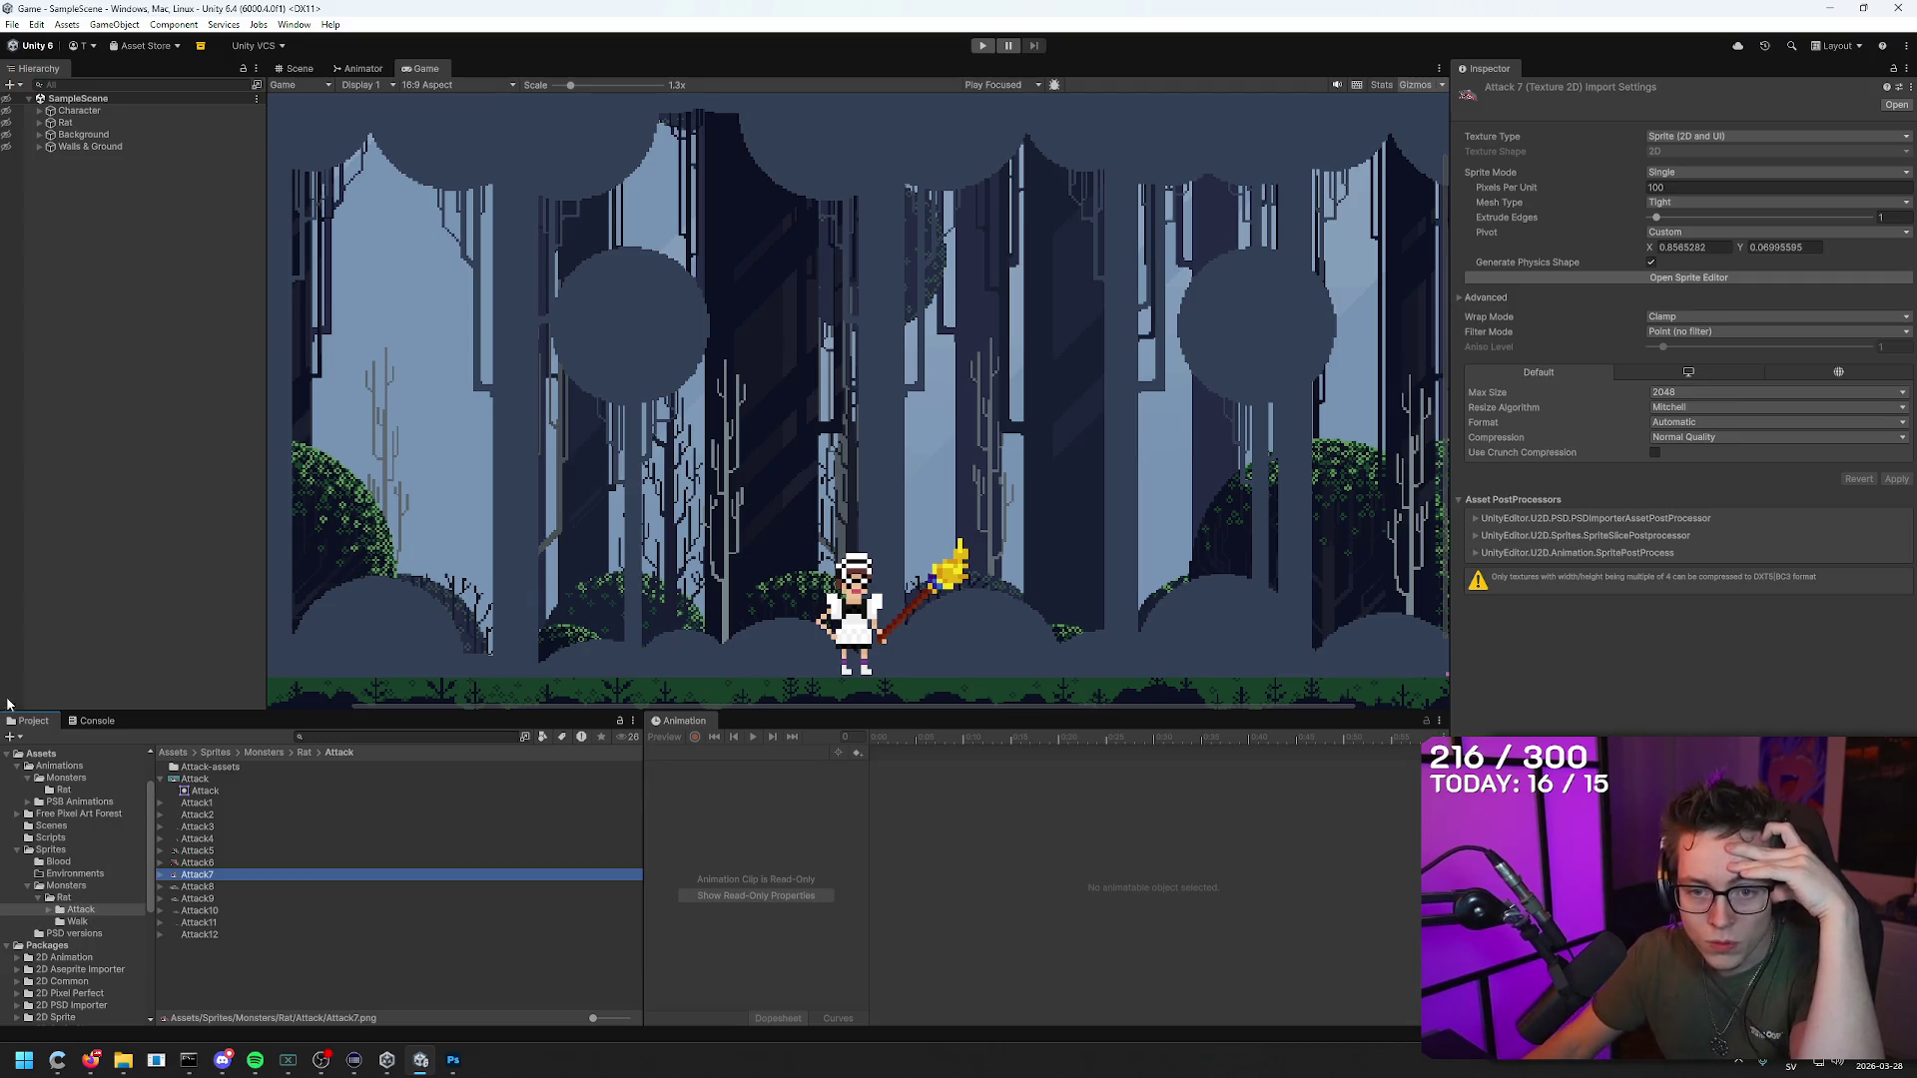
click(59, 766)
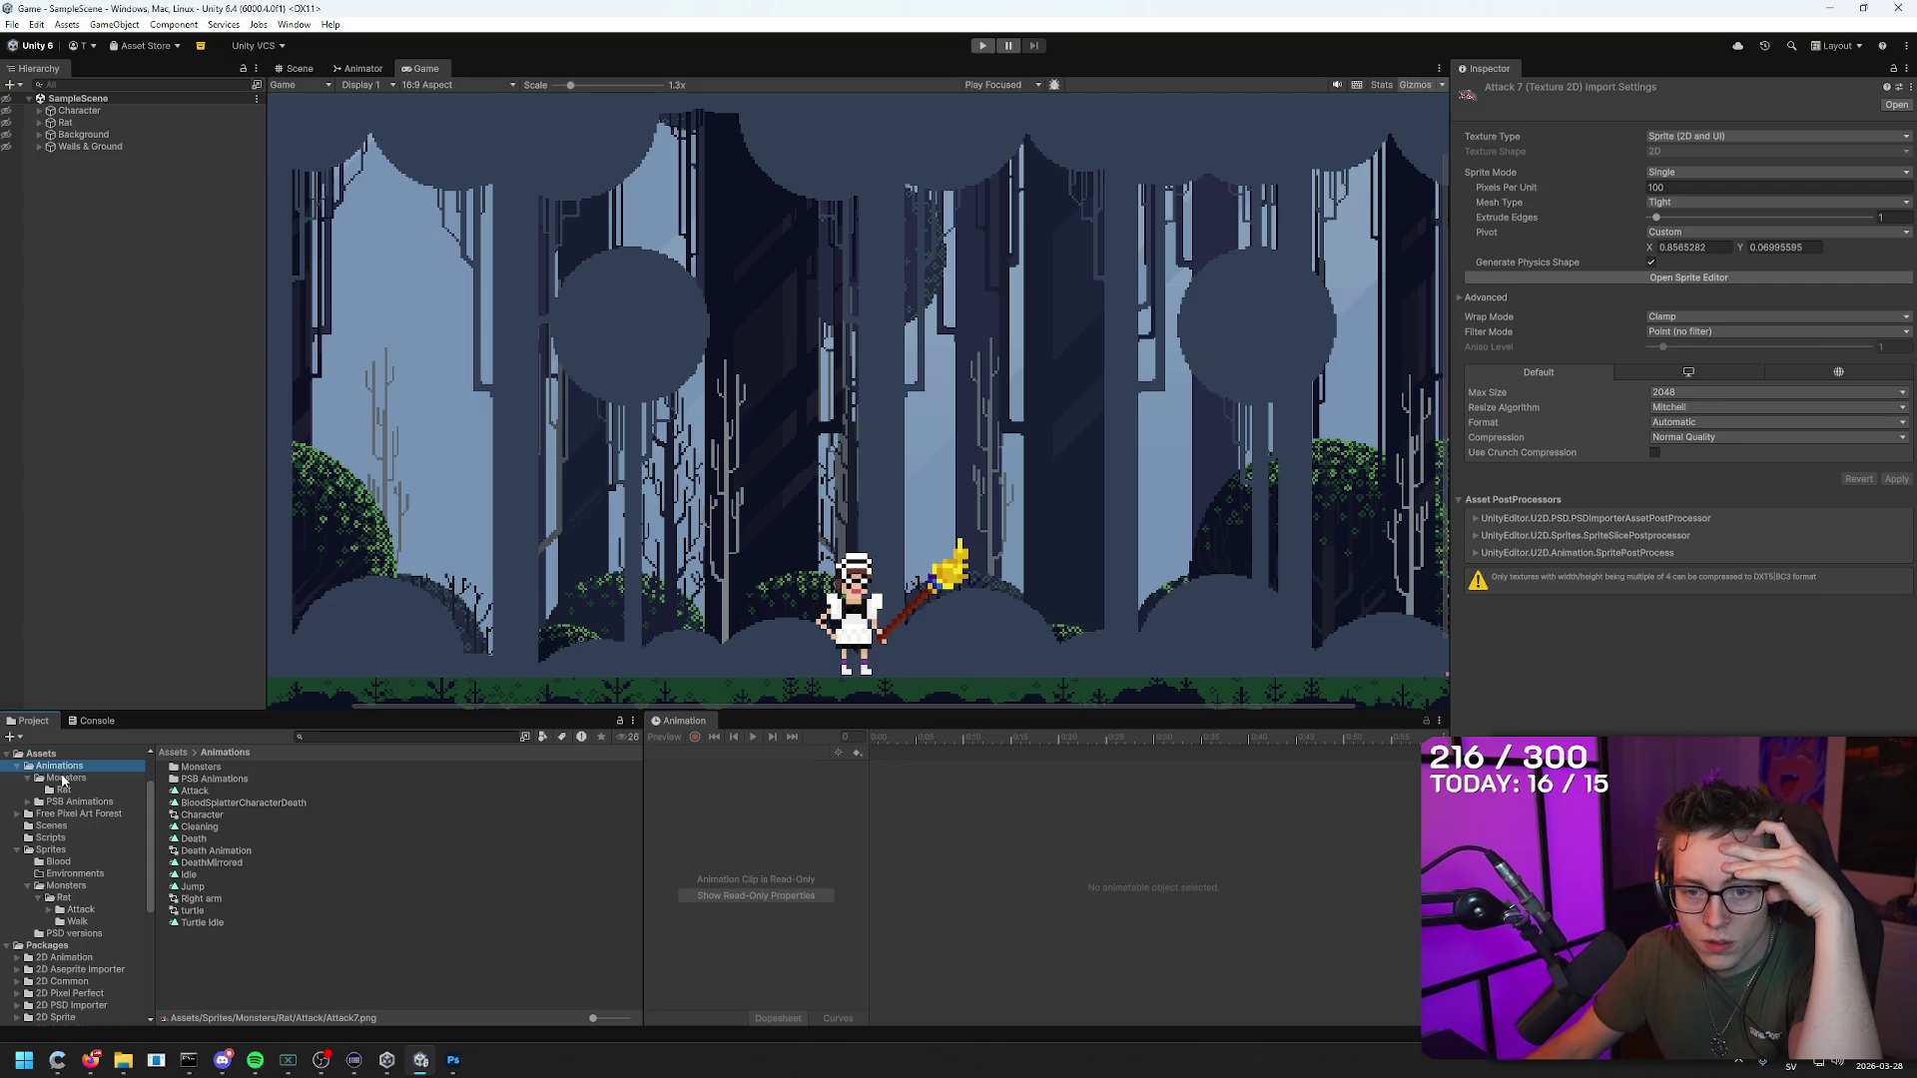
Step: Open the Monsters > Rat > Attack clip and scrub it from frame 0 to 45 and back
click(204, 802)
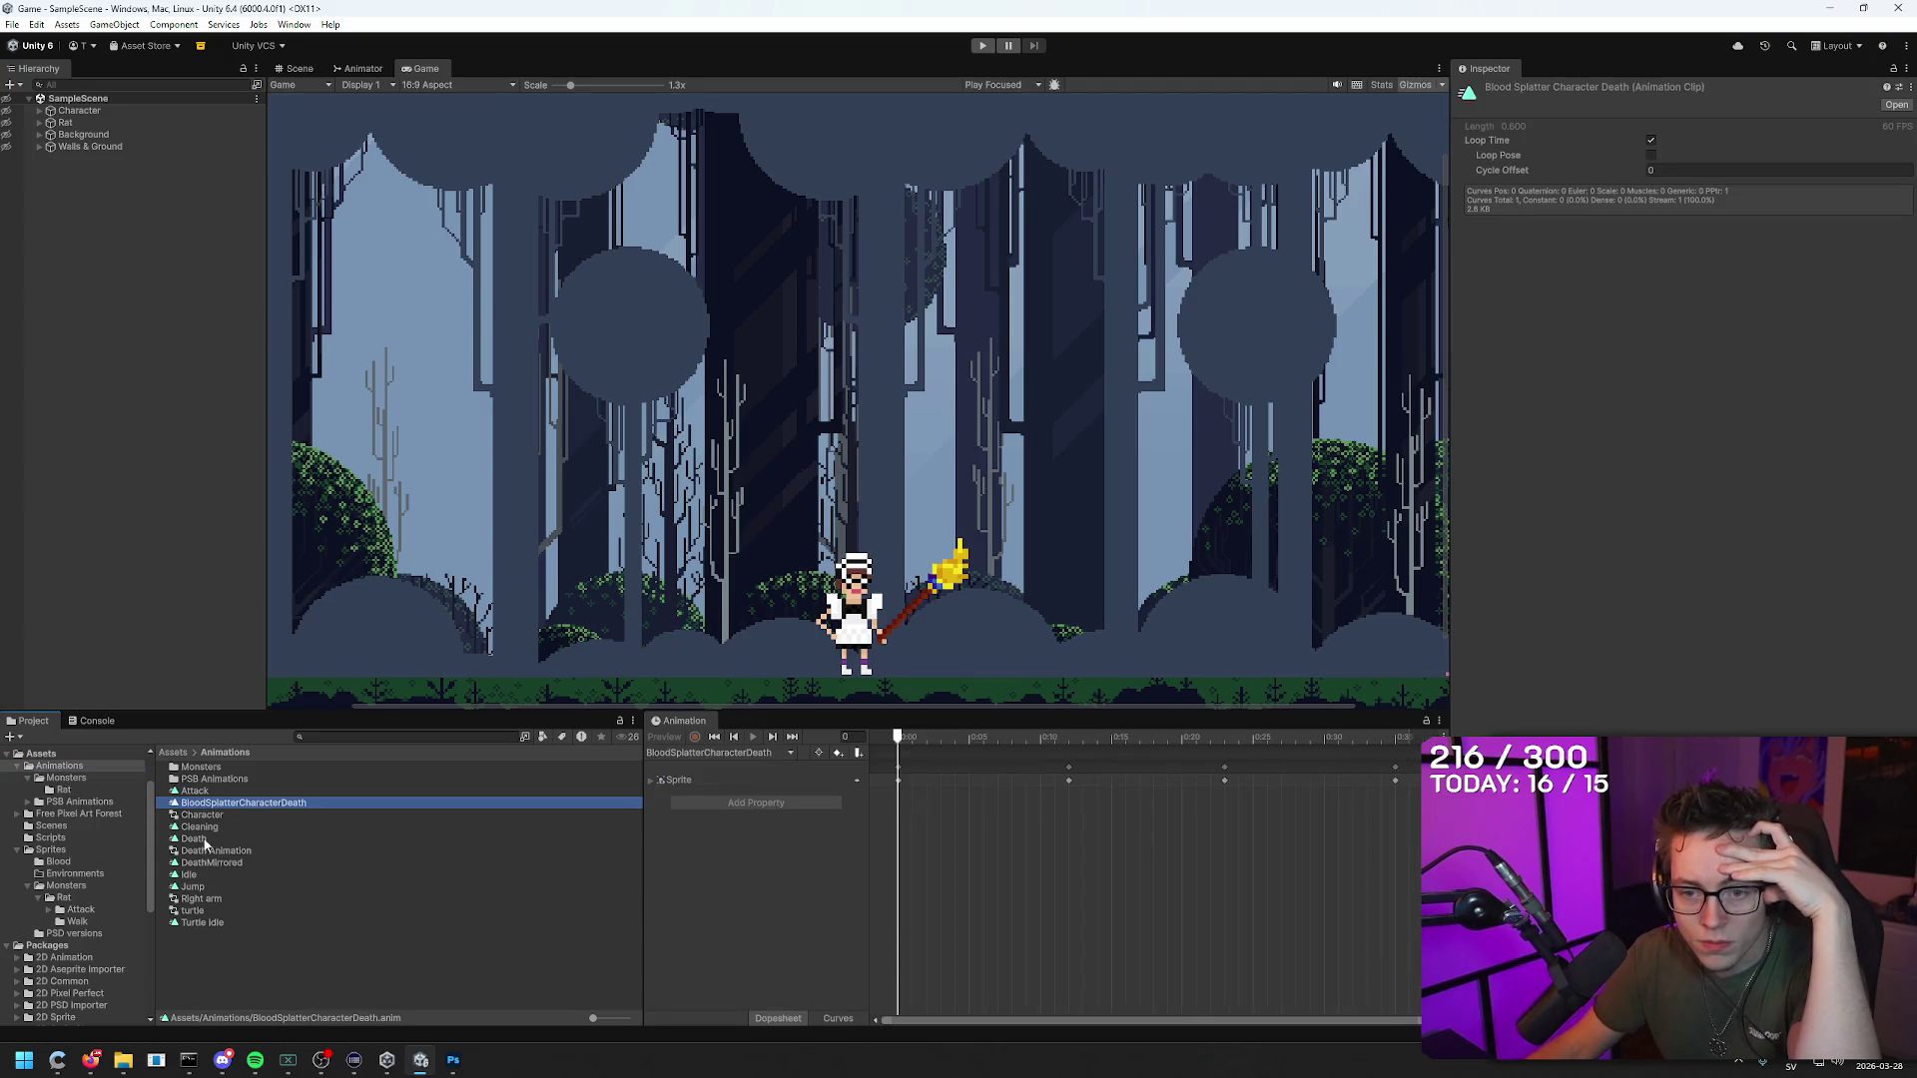
key(Down)
key(Down)
key(Down)
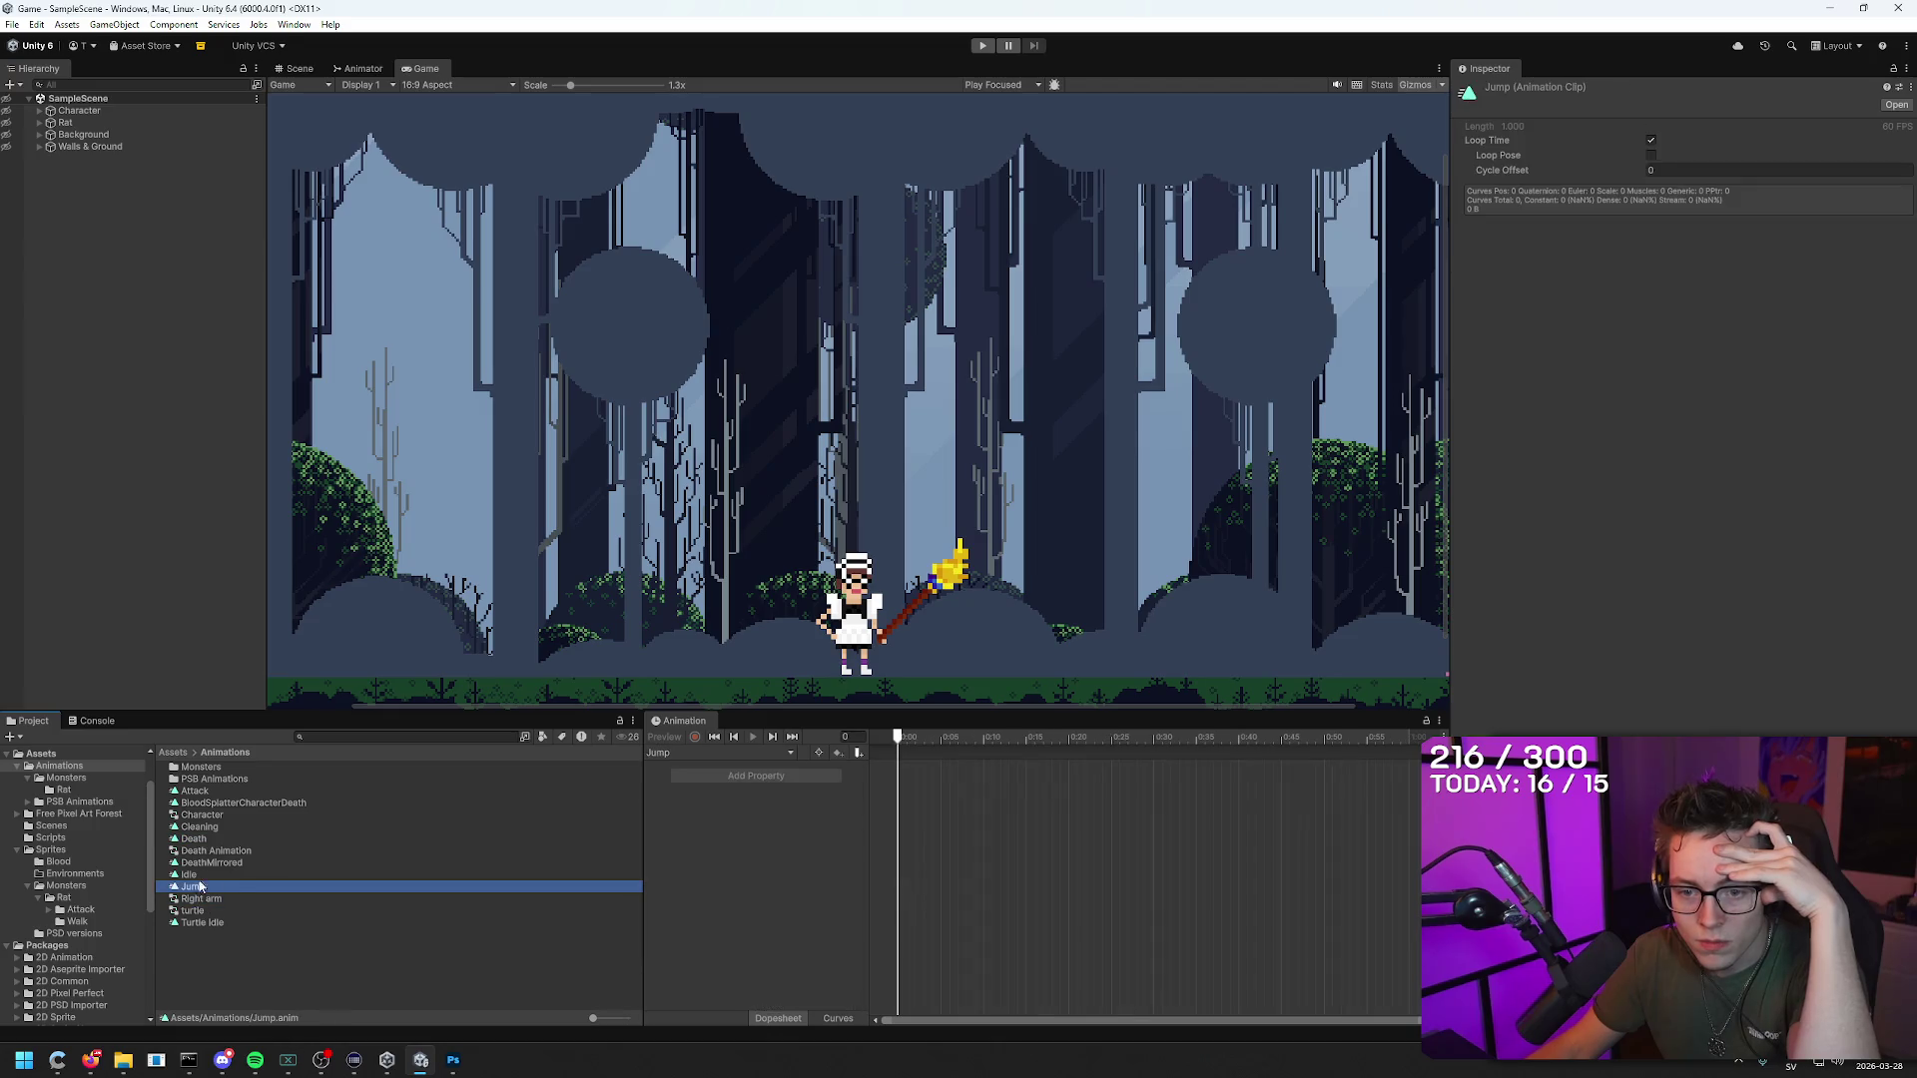
click(209, 794)
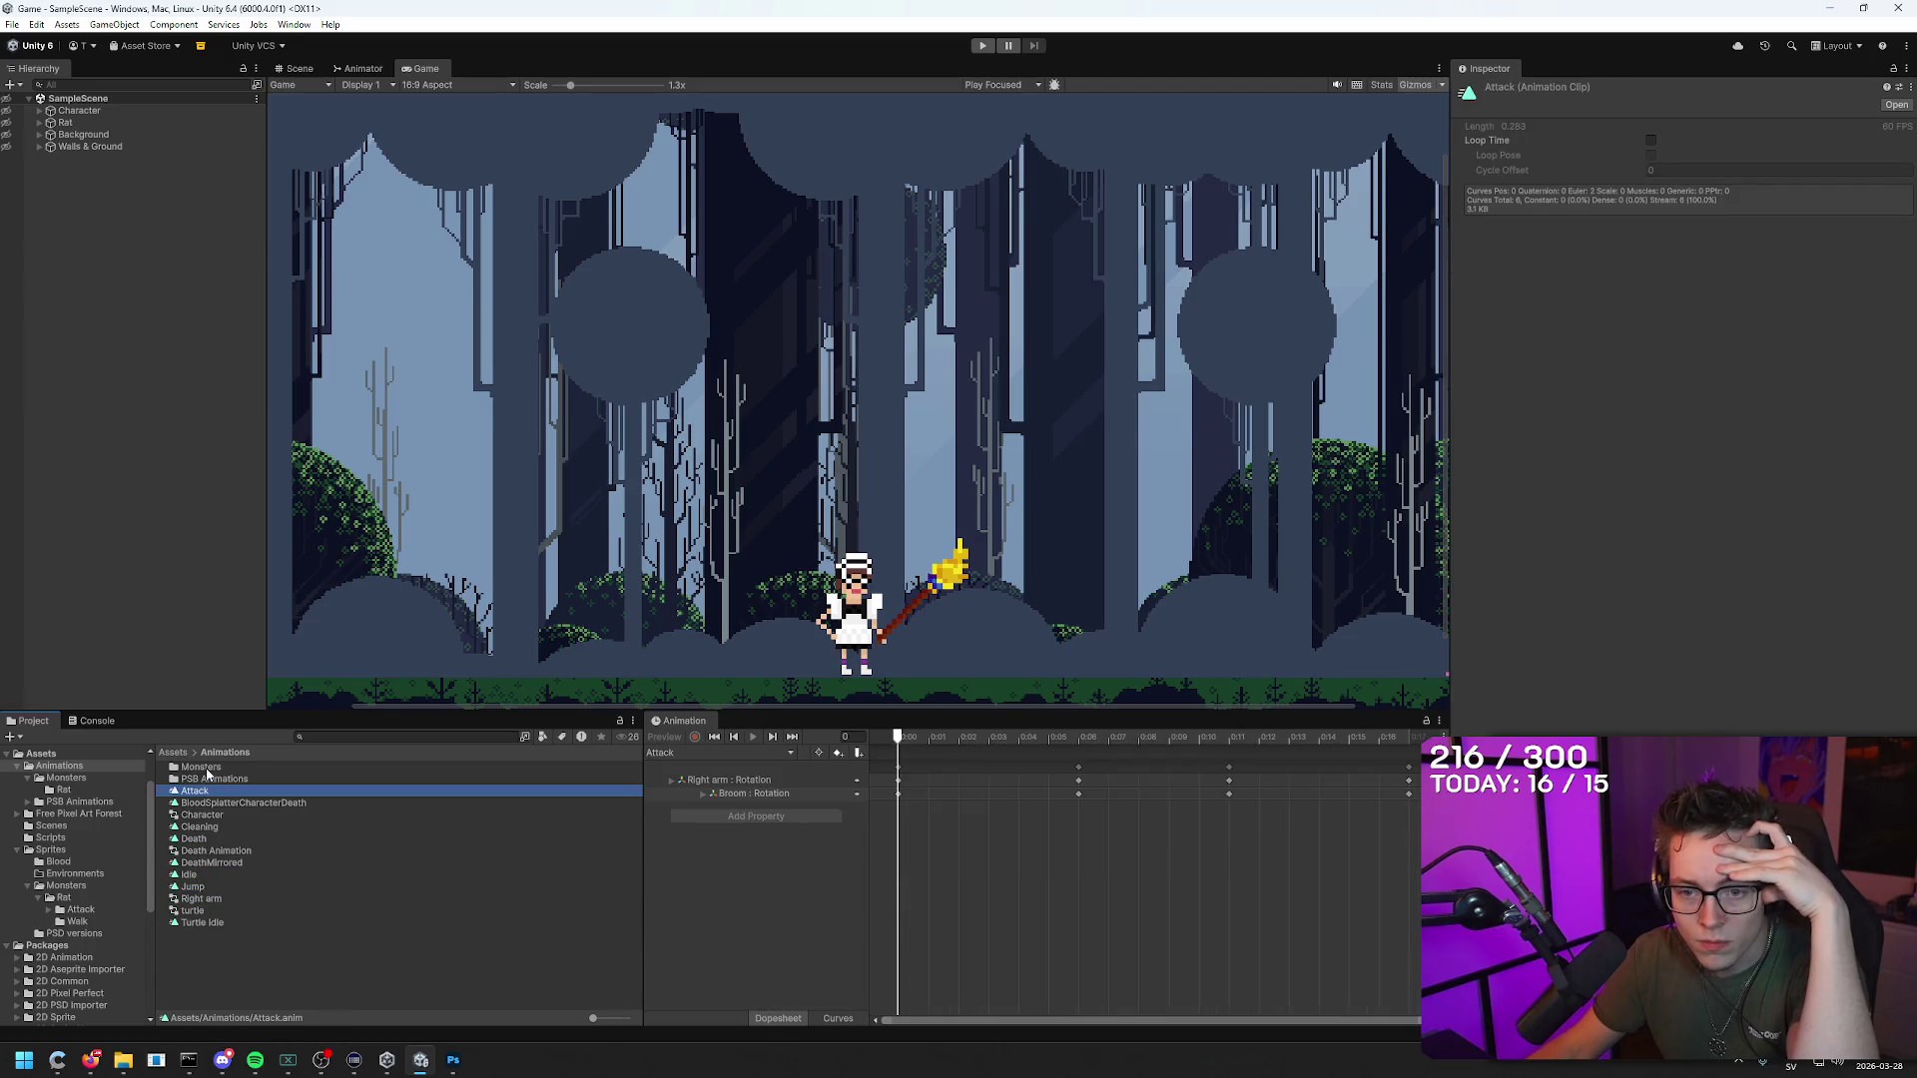
double_click(201, 767)
double_click(194, 767)
click(195, 767)
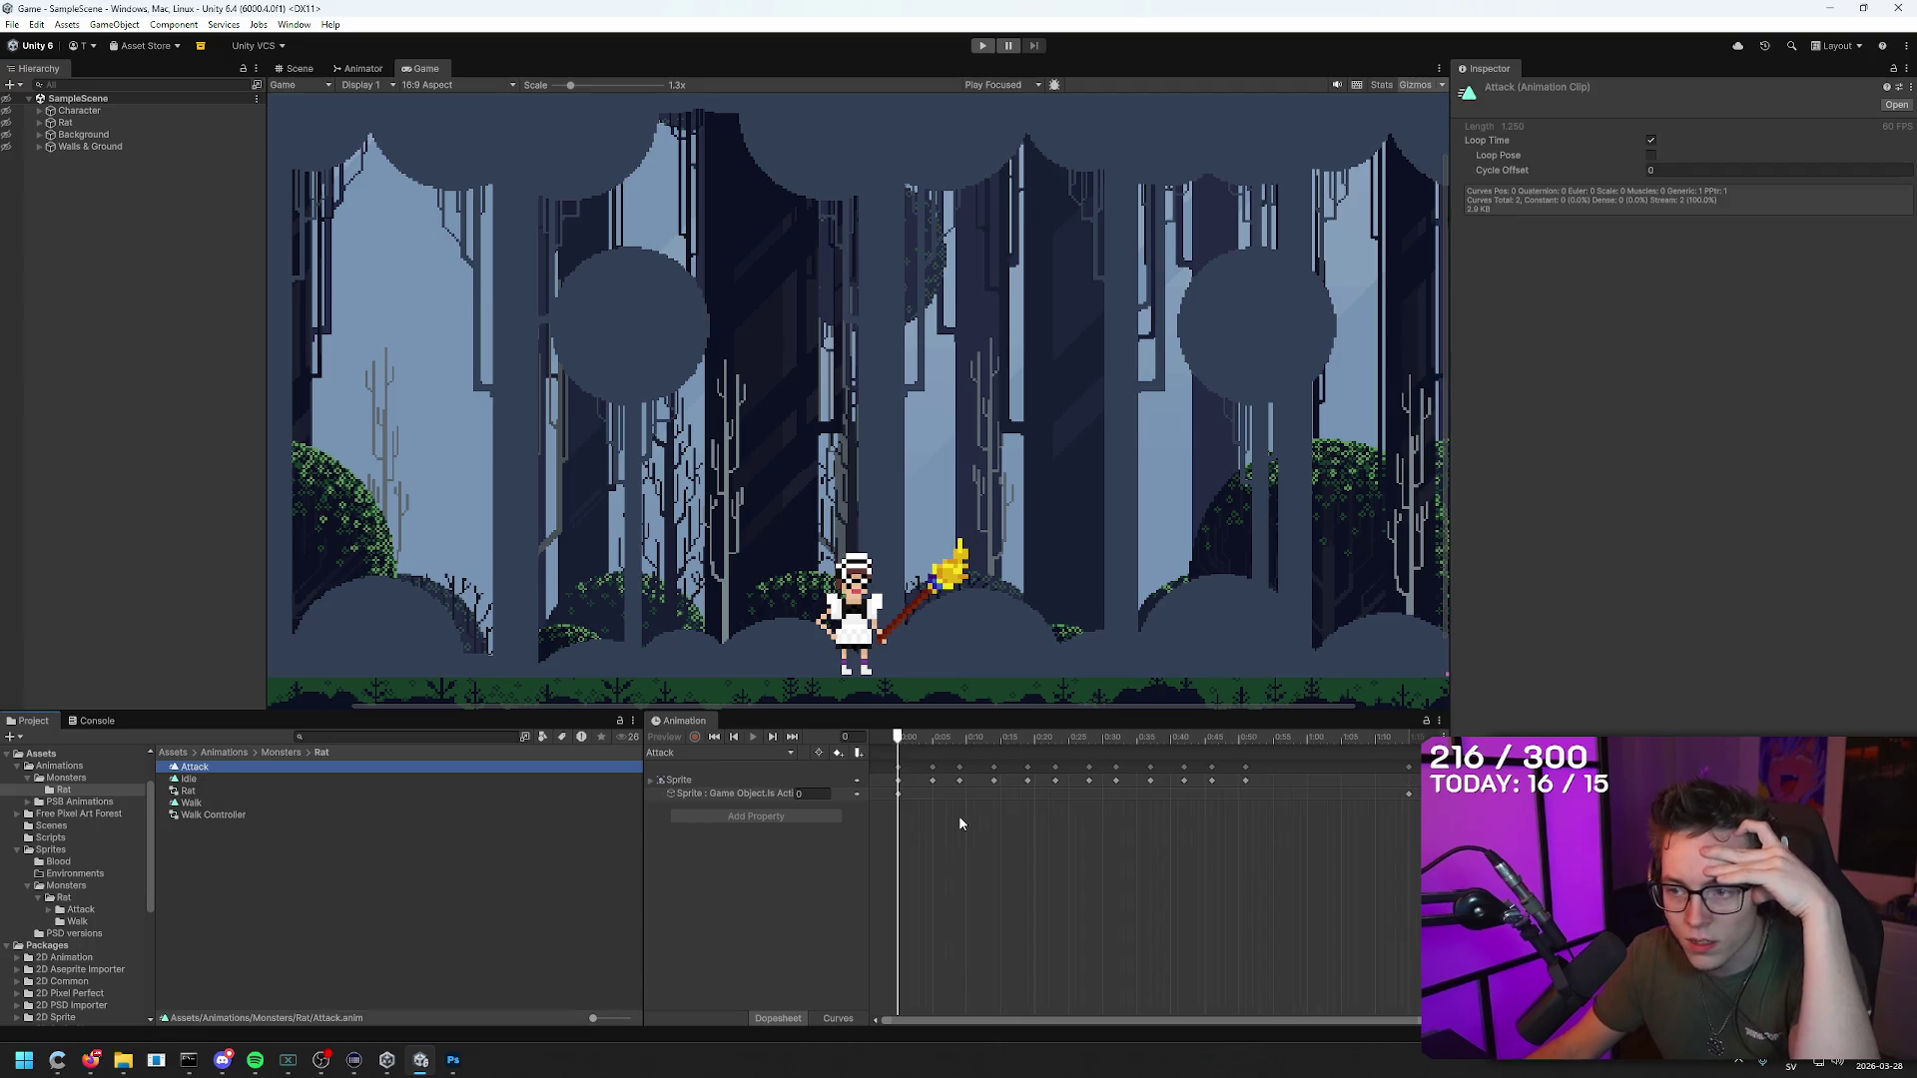
click(754, 740)
drag(897, 737, 1204, 736)
drag(908, 698, 851, 688)
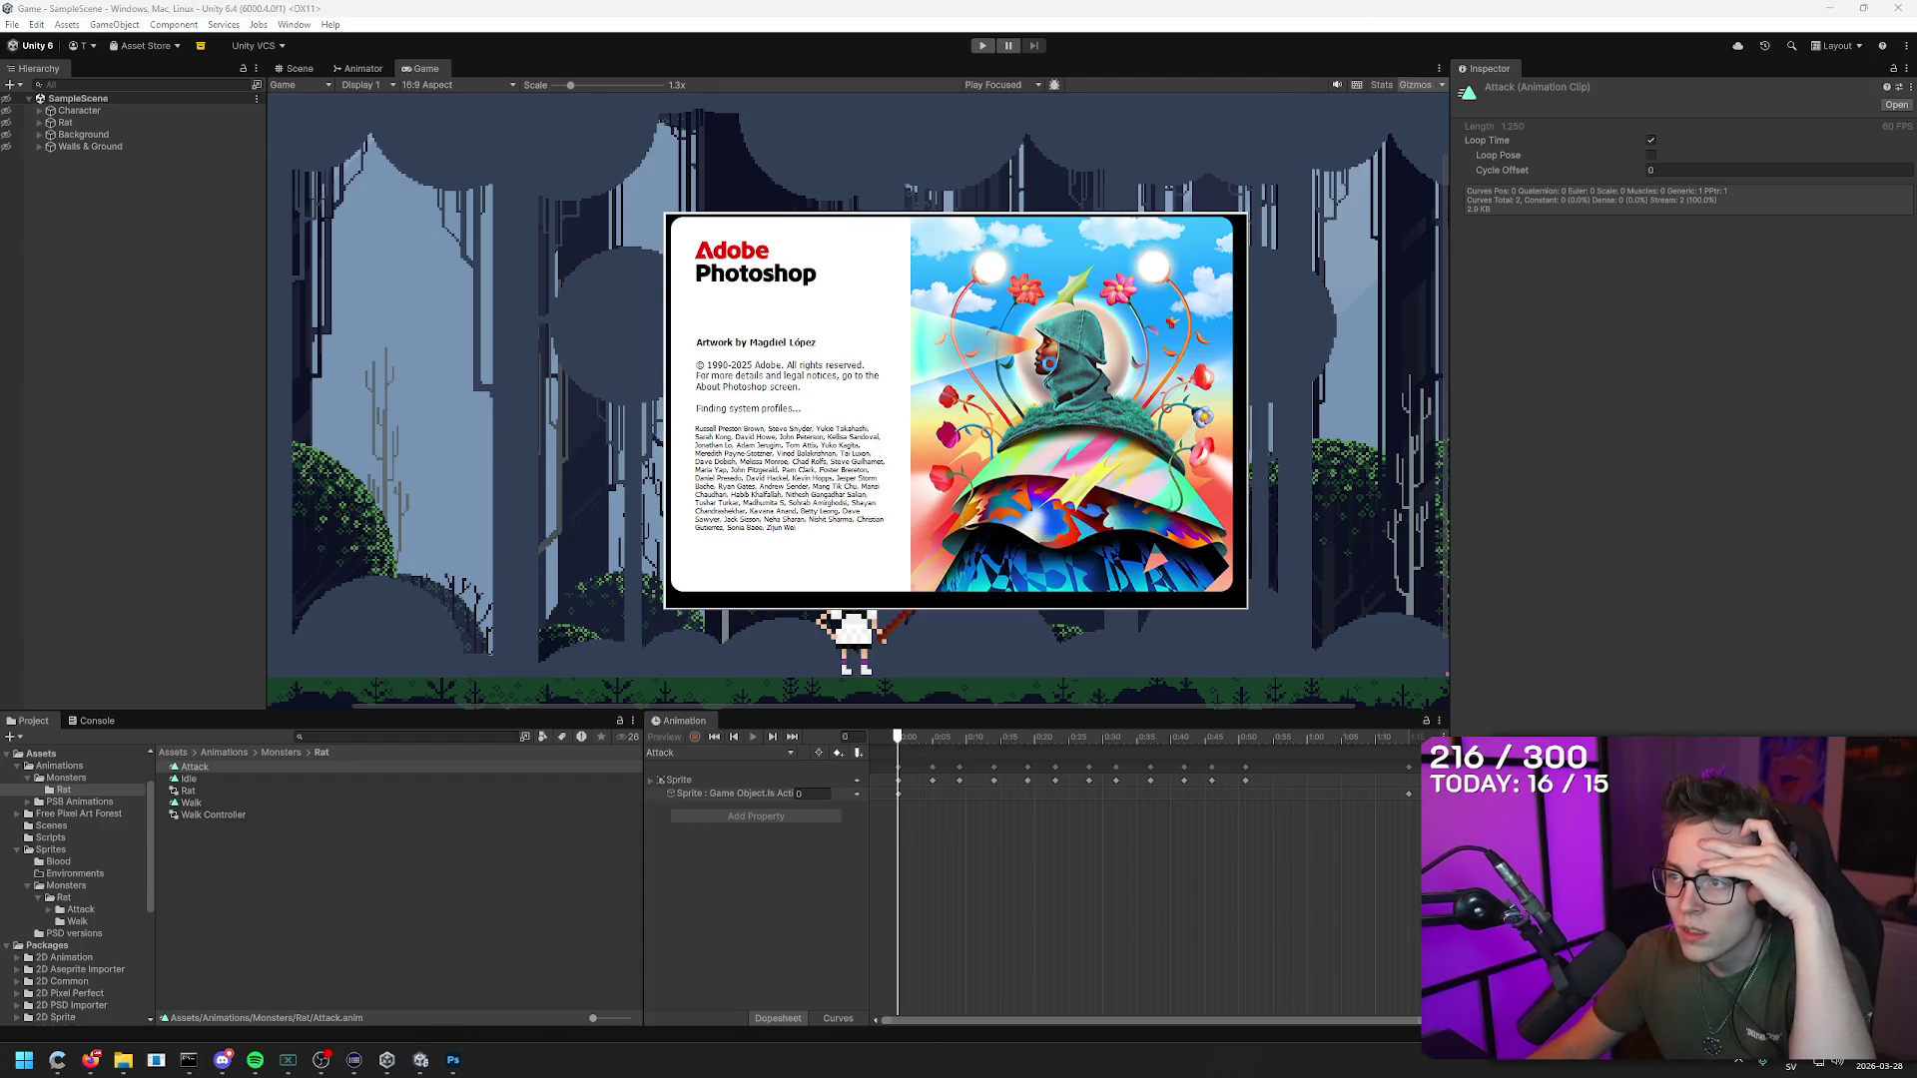
Step: Force-close the unresponsive Photoshop and skip the problem report
right_click(453, 1060)
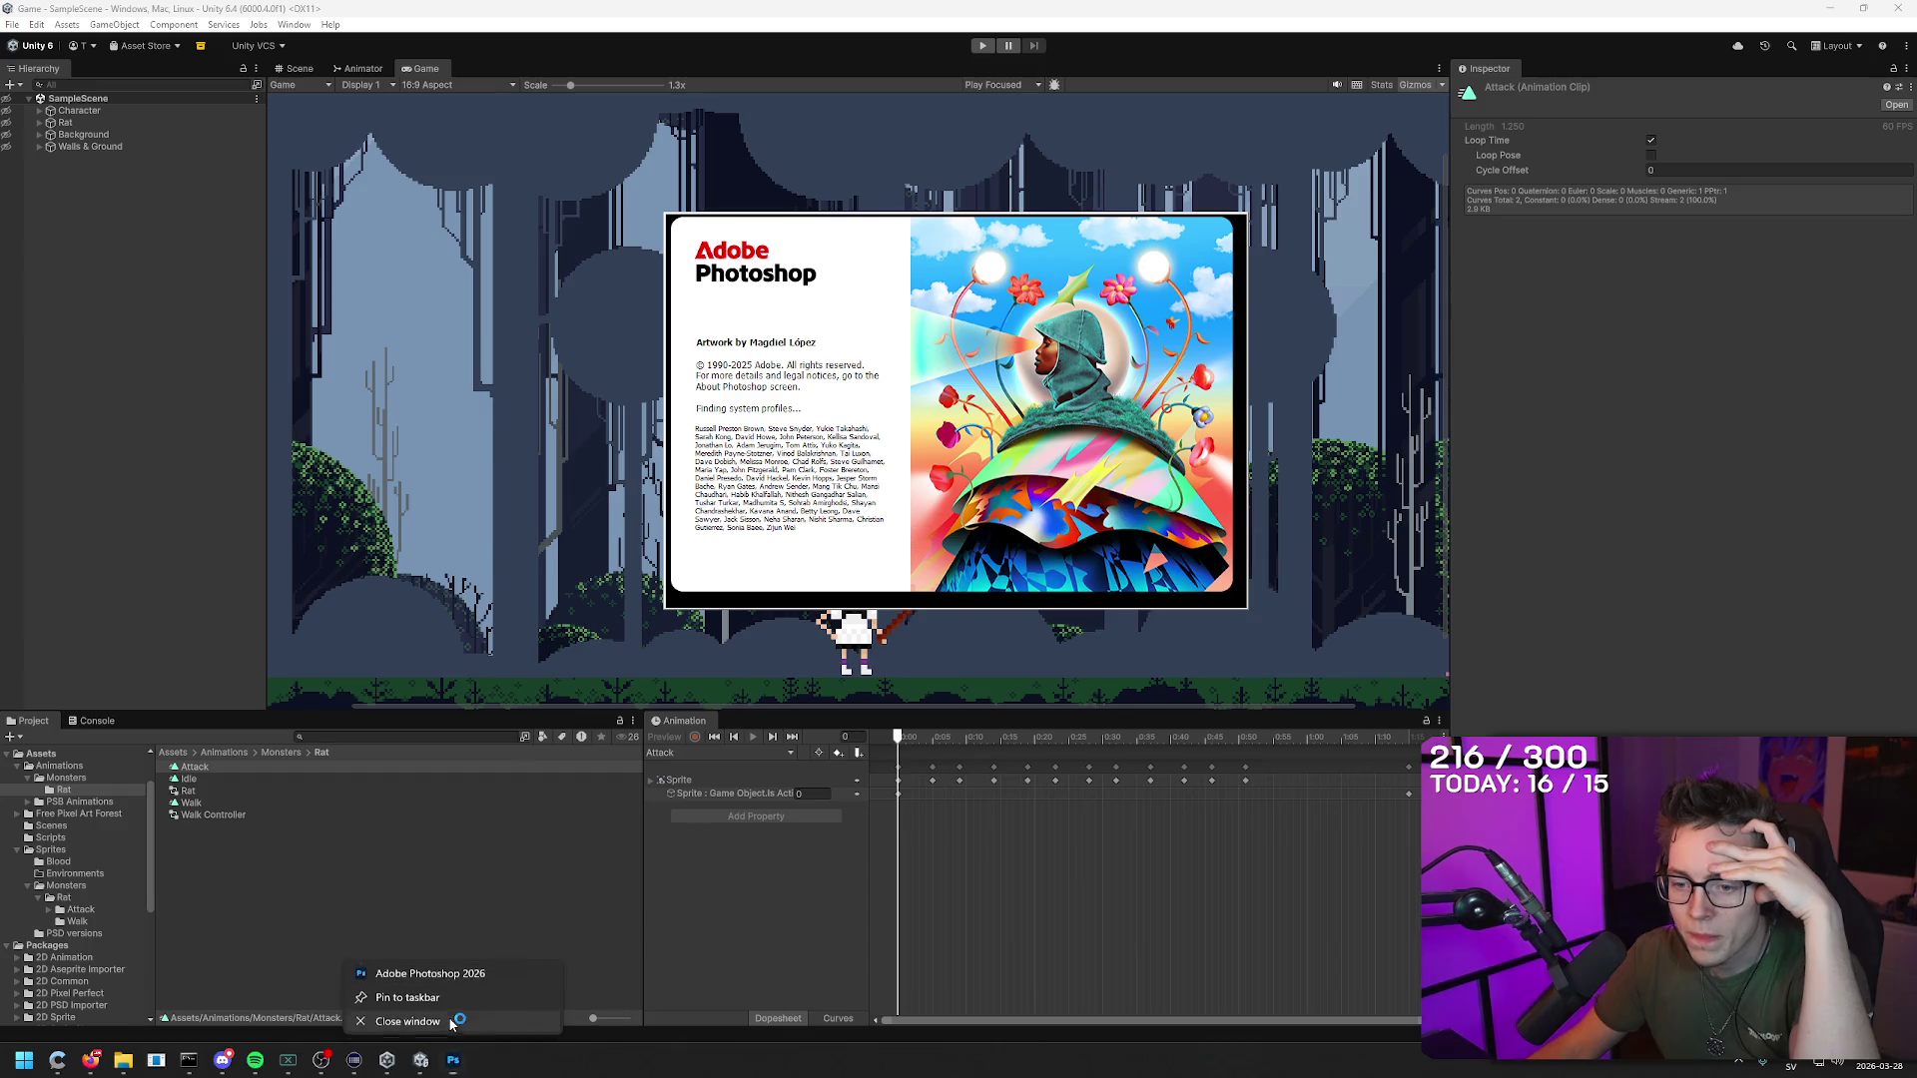
click(454, 1022)
click(905, 429)
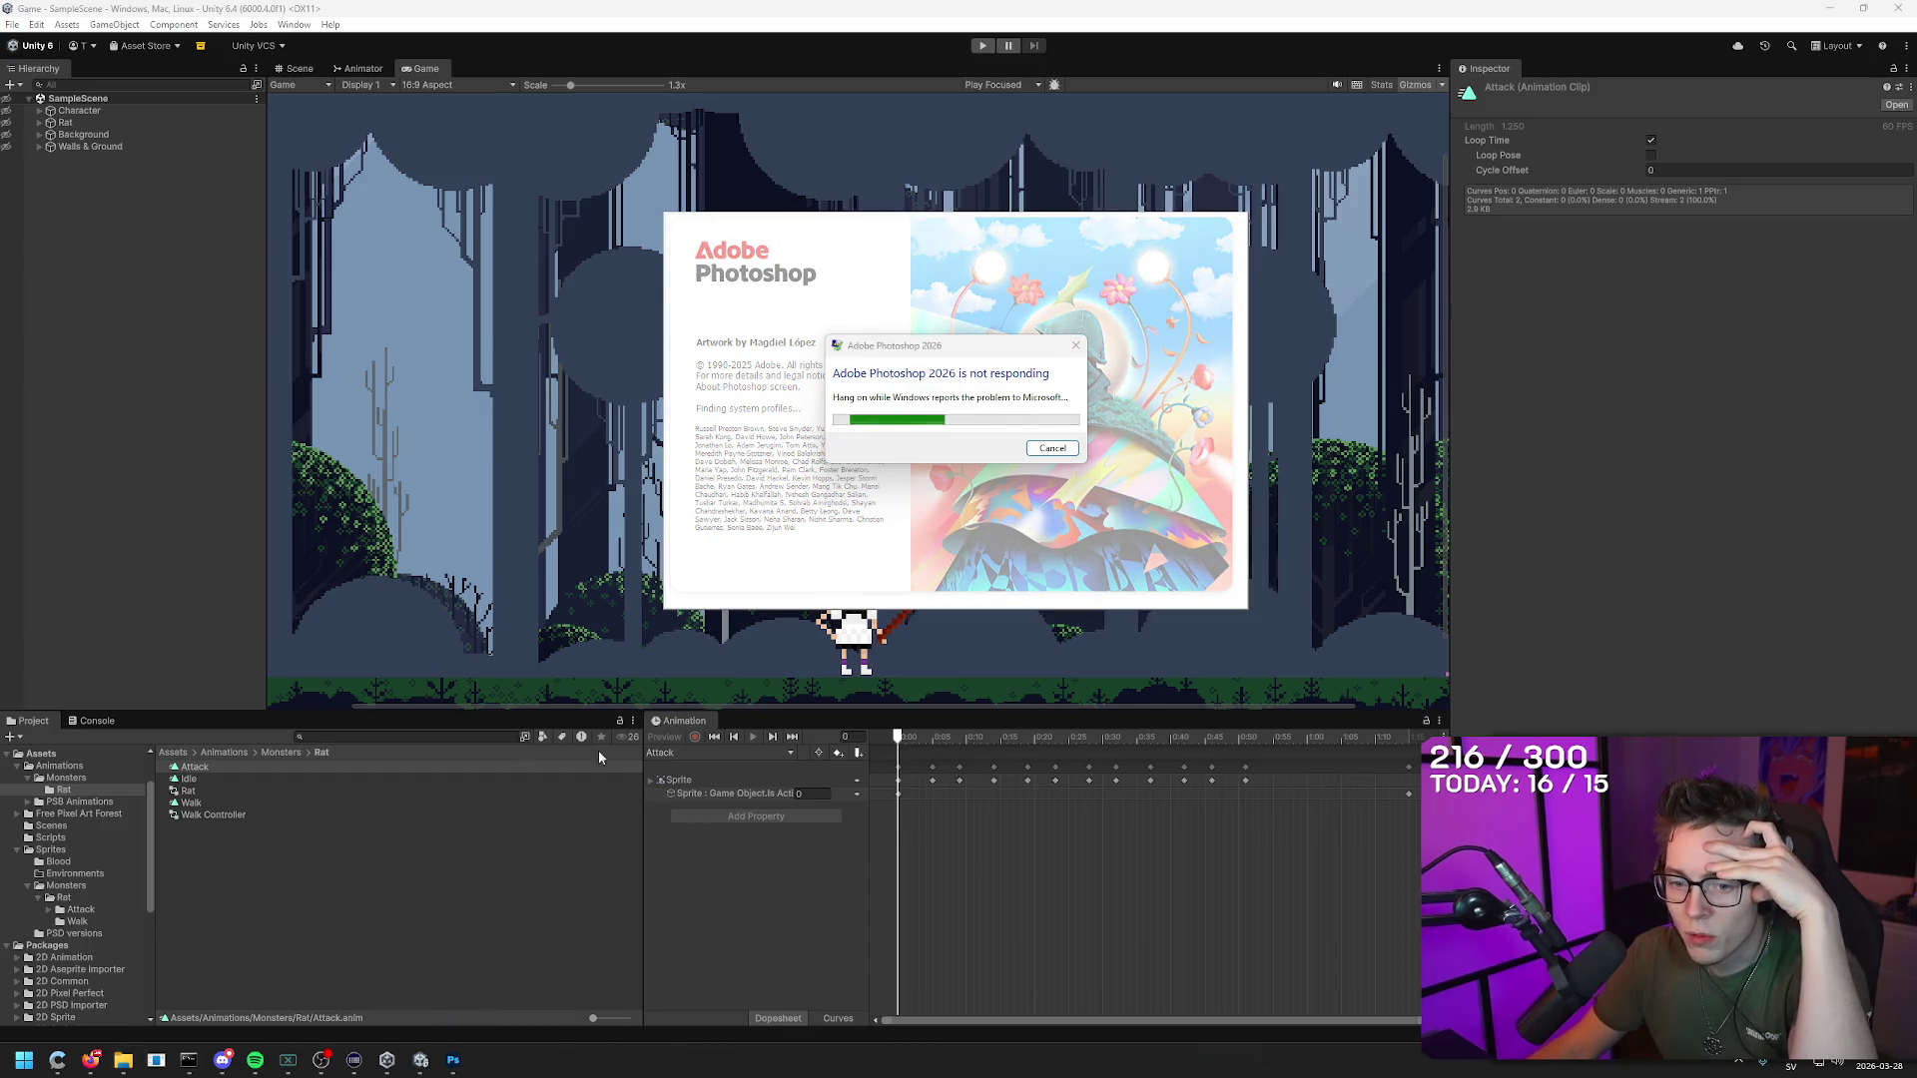
click(1051, 448)
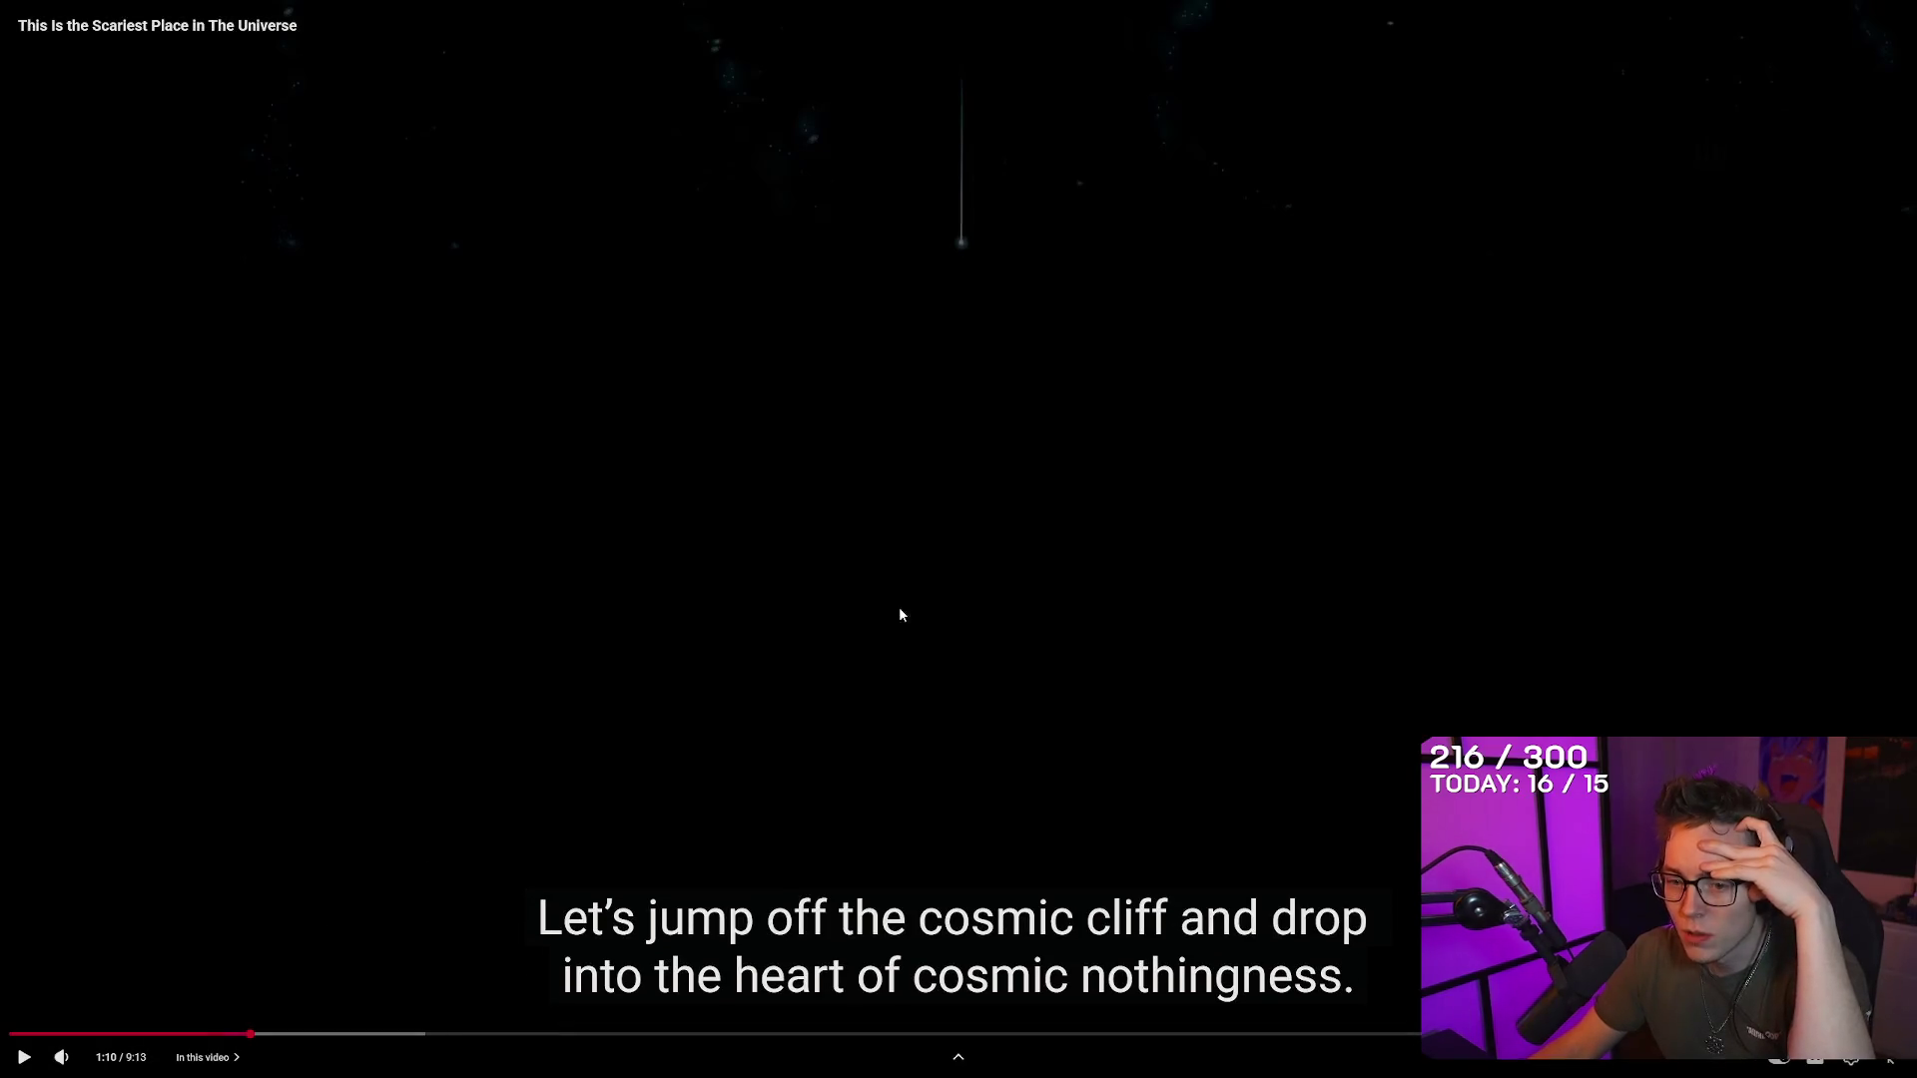
Step: Play the universe video at slightly lower volume to 1:50, pause, and exit fullscreen
click(846, 709)
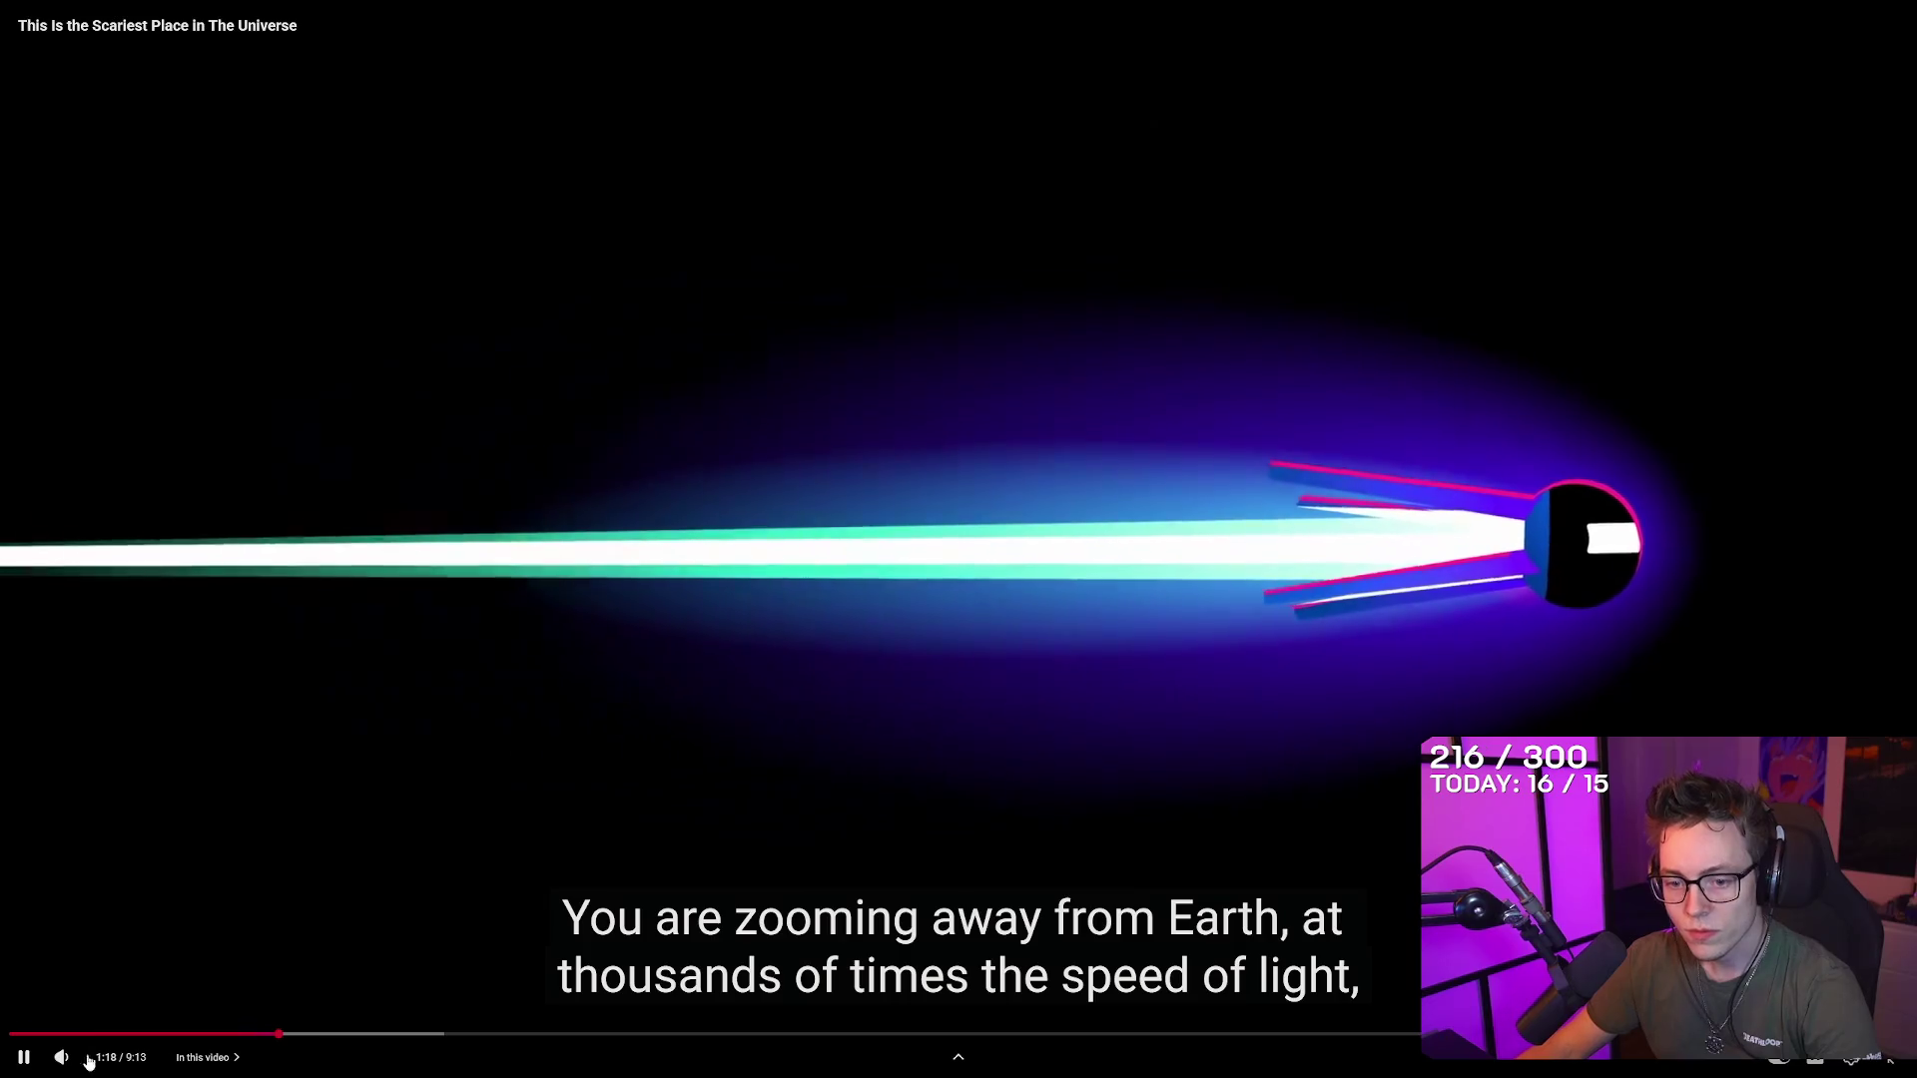
mouse_move(96, 1066)
drag(96, 1066, 89, 1066)
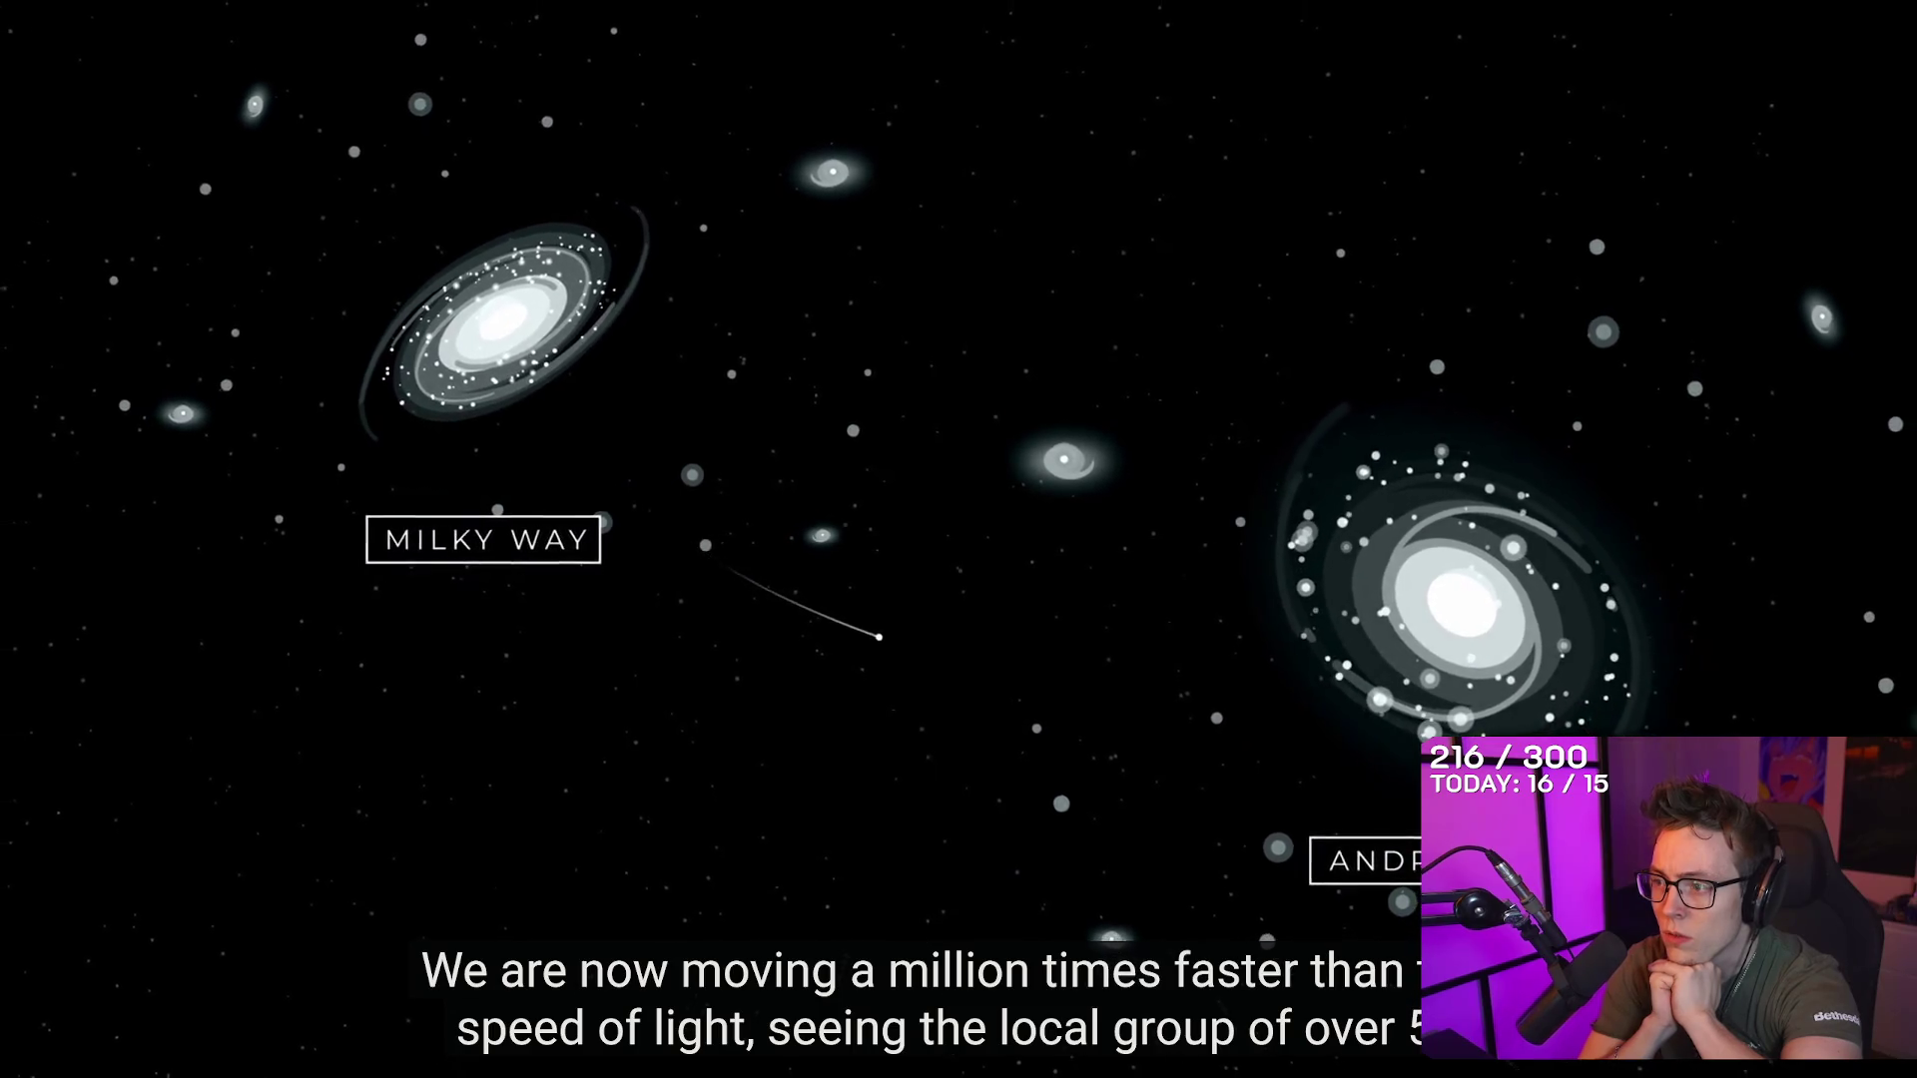
mouse_move(1002, 112)
click(955, 197)
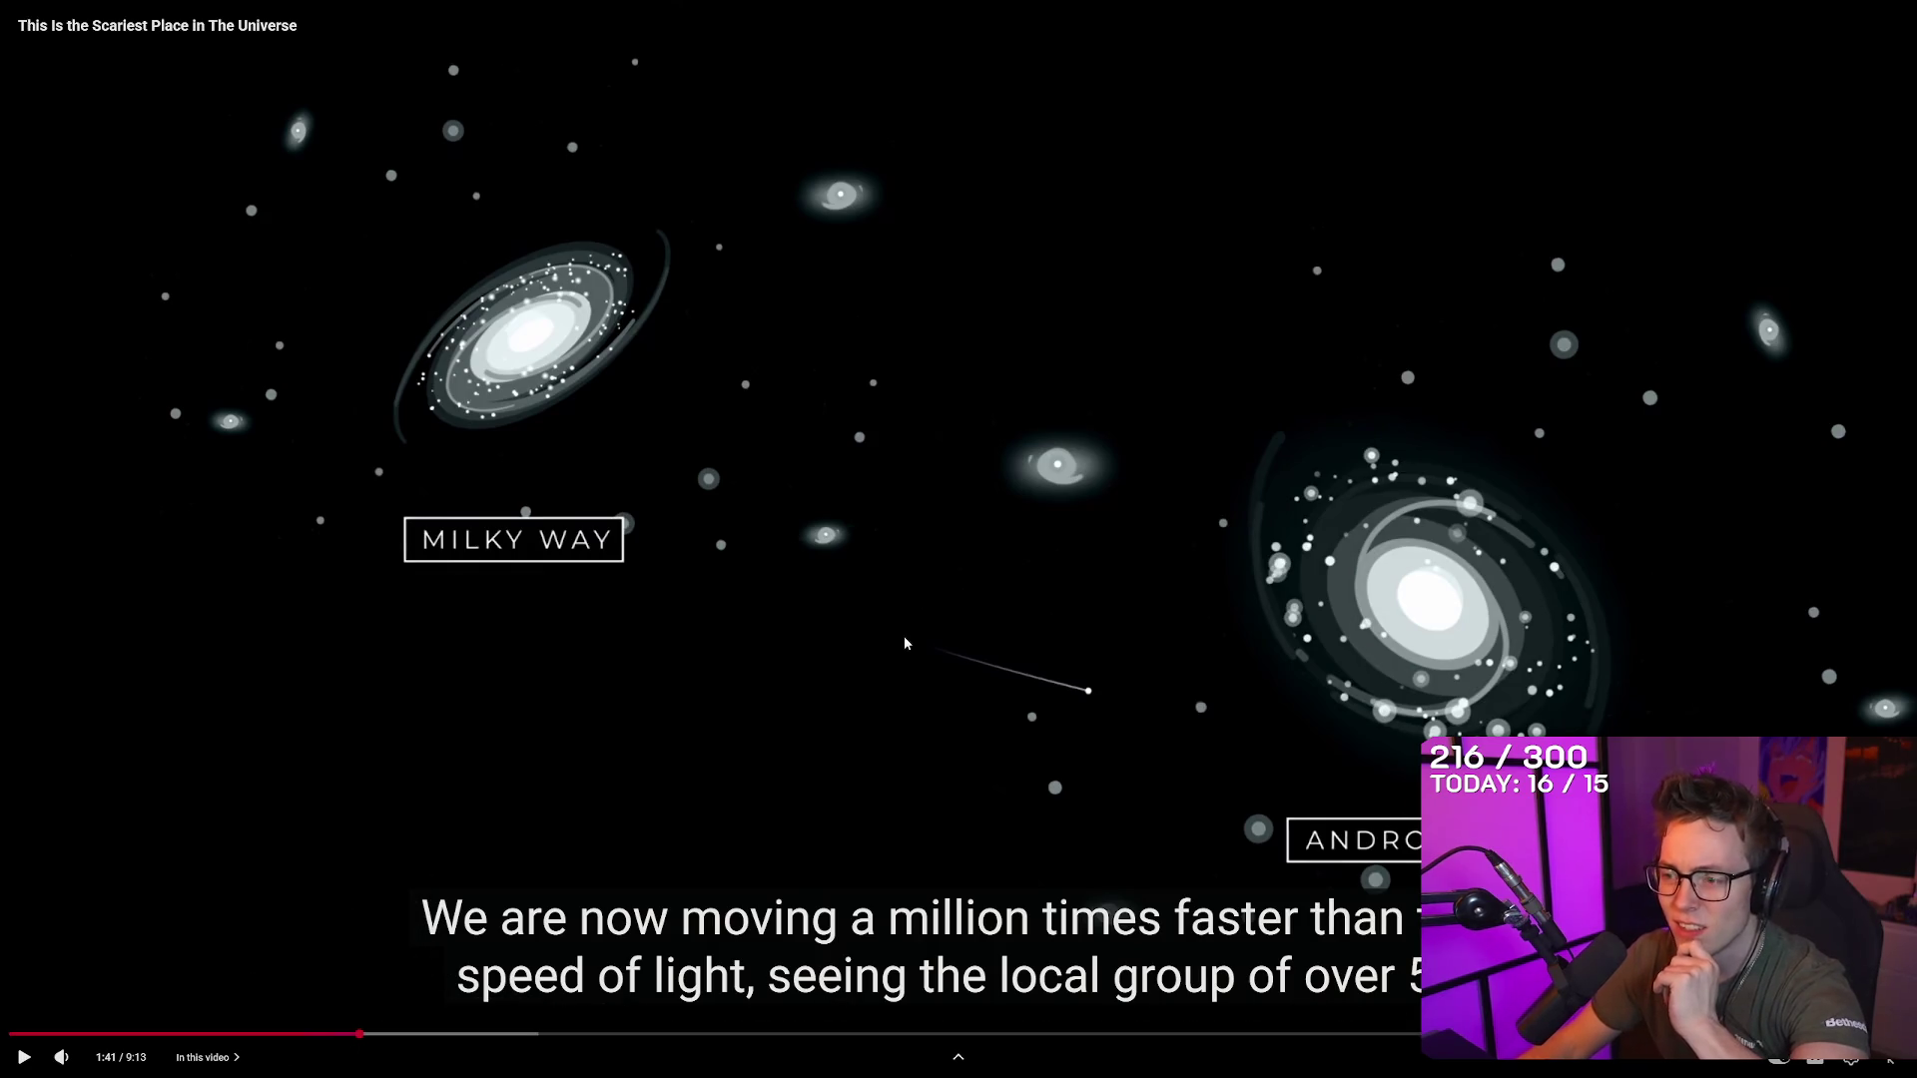
click(1063, 542)
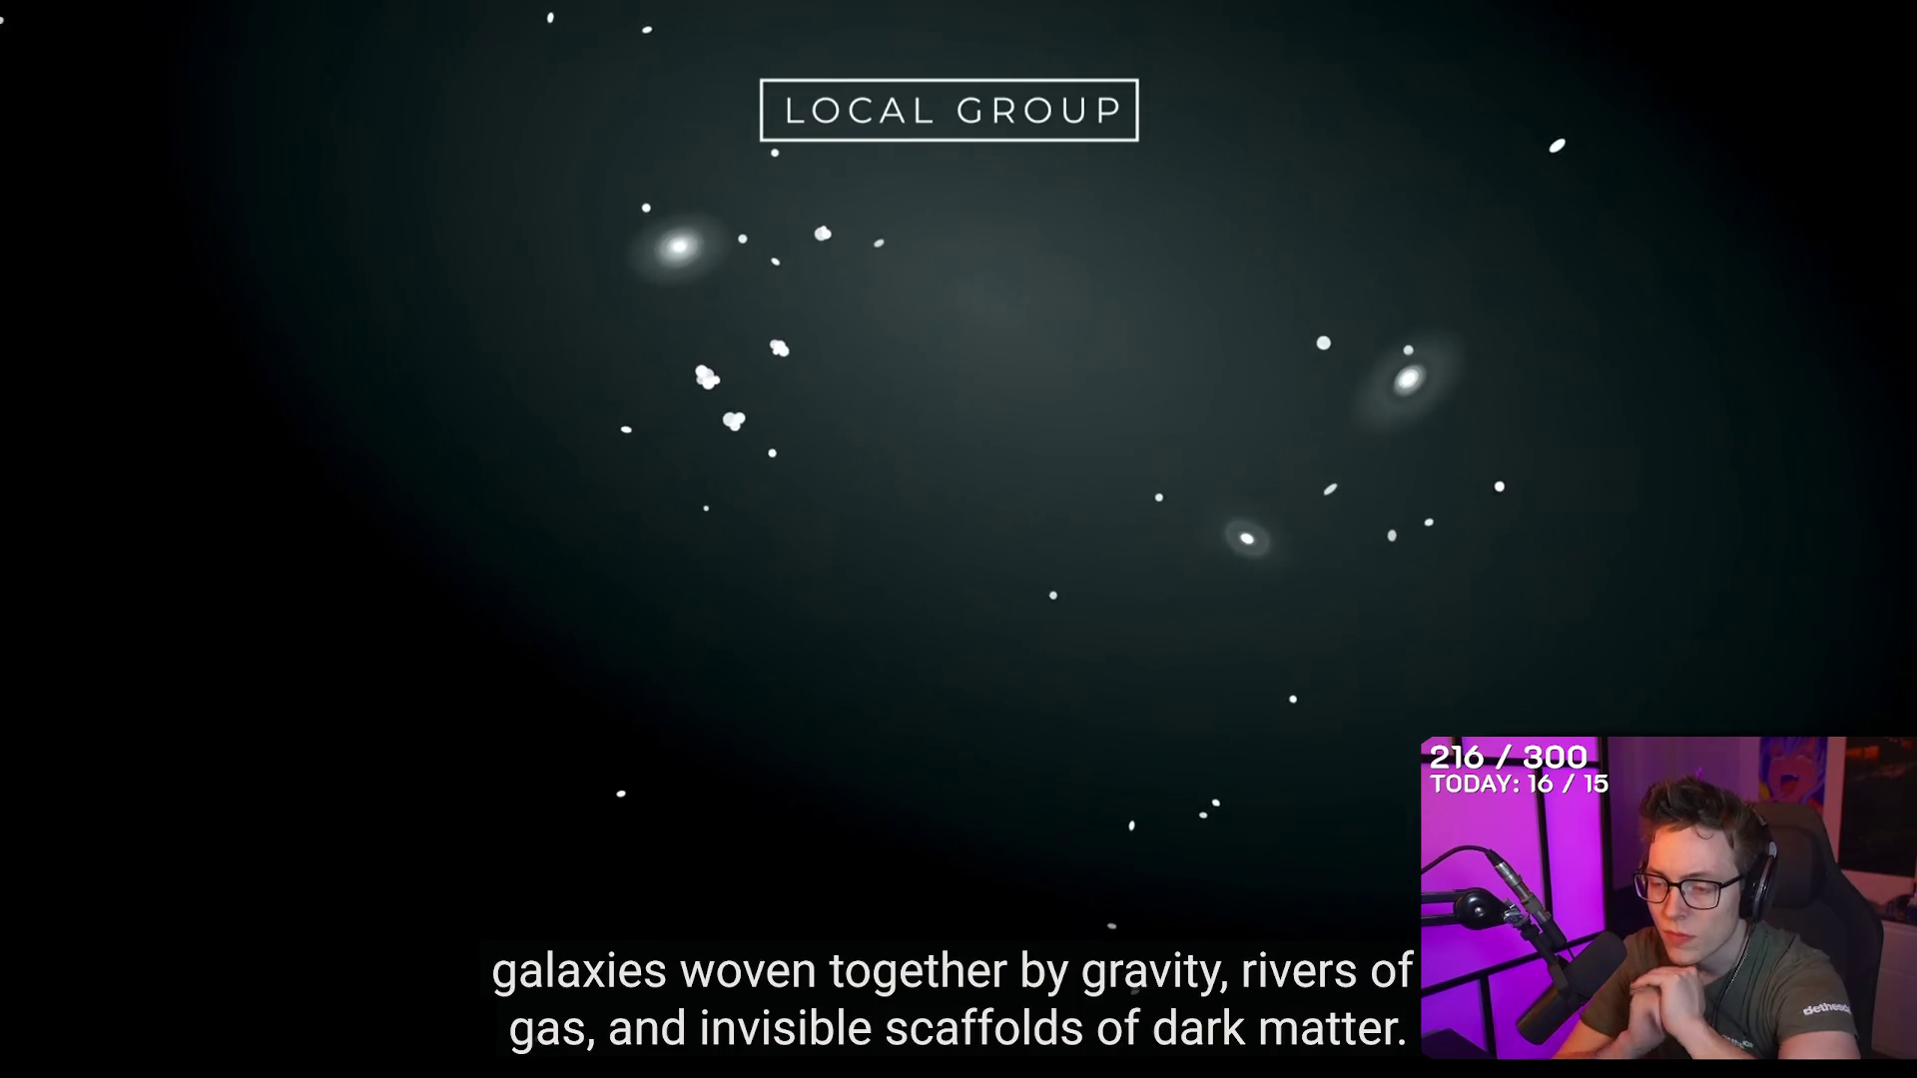
click(710, 186)
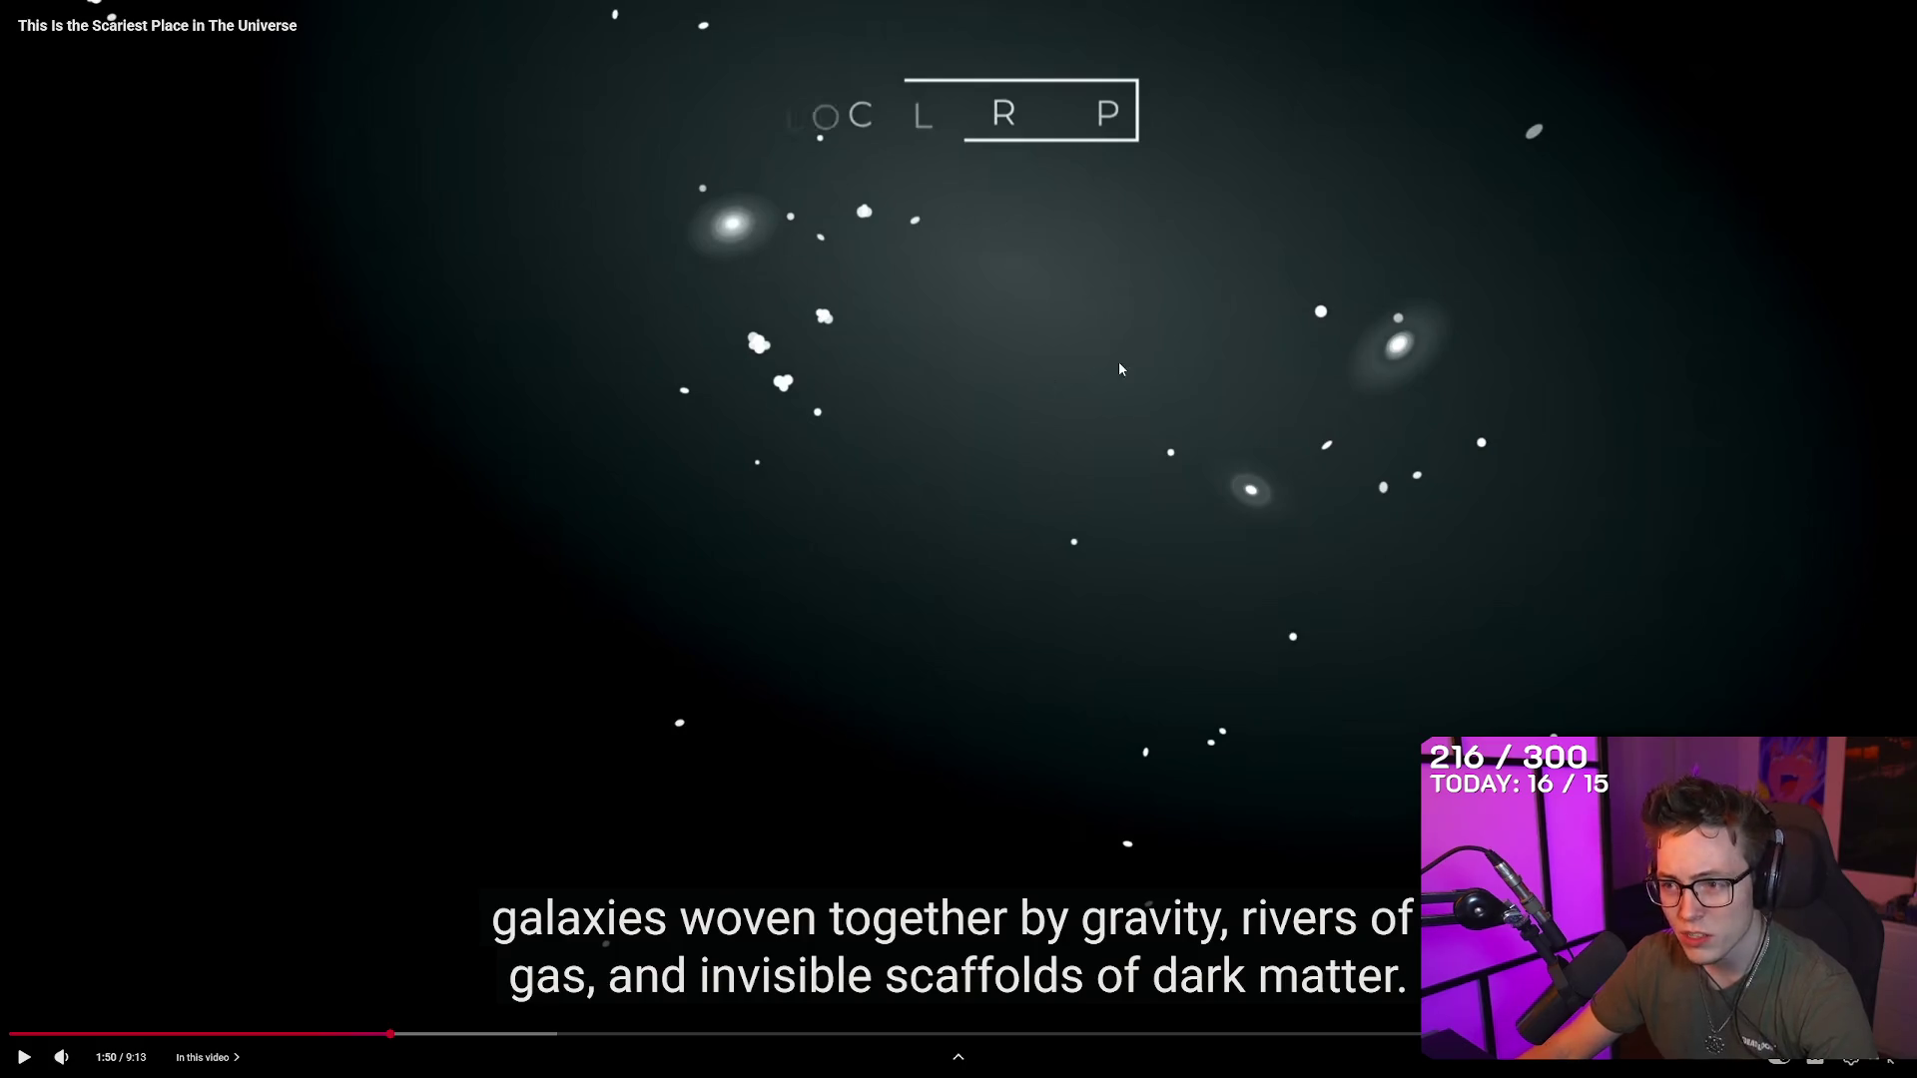
key(Escape)
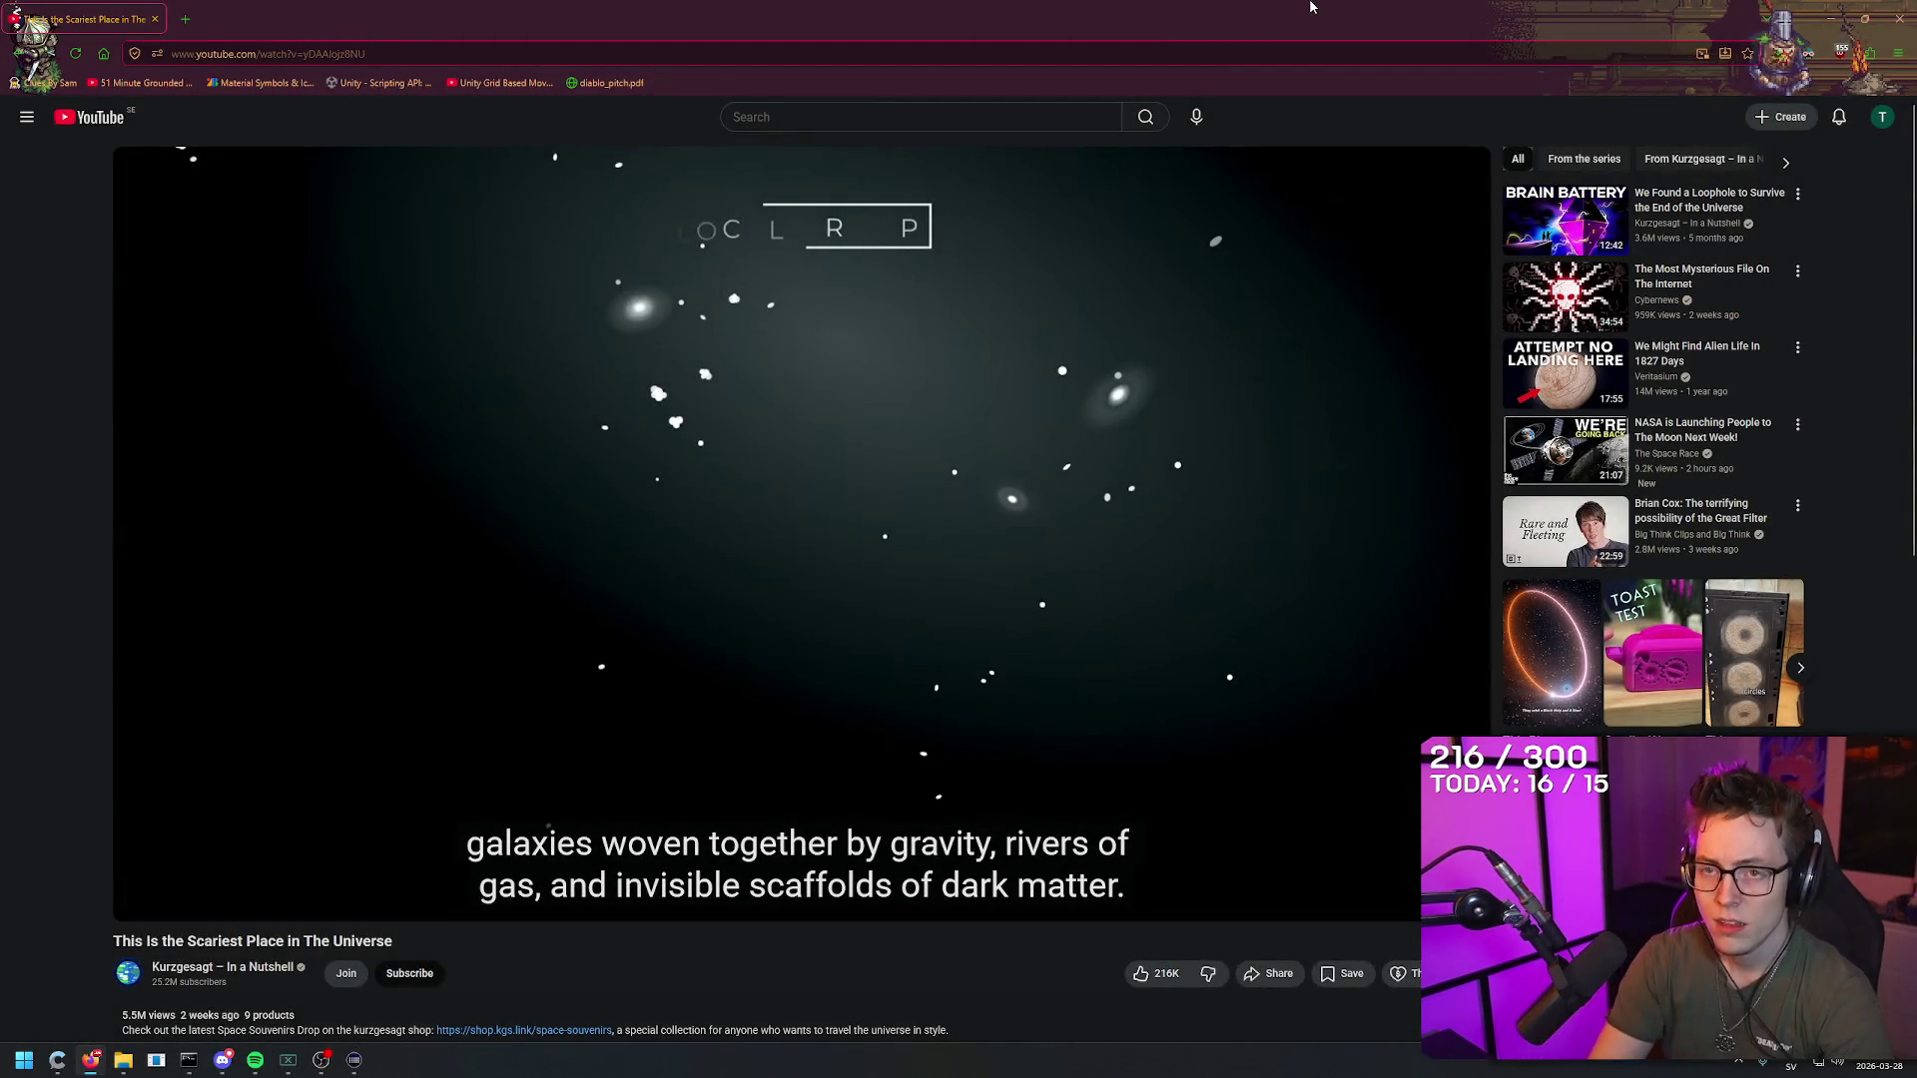
Step: Search Google for 'milky way satellite galaxies' in a new tab
key(ctrl+t)
text(milky way satellite galaxies)
key(Return)
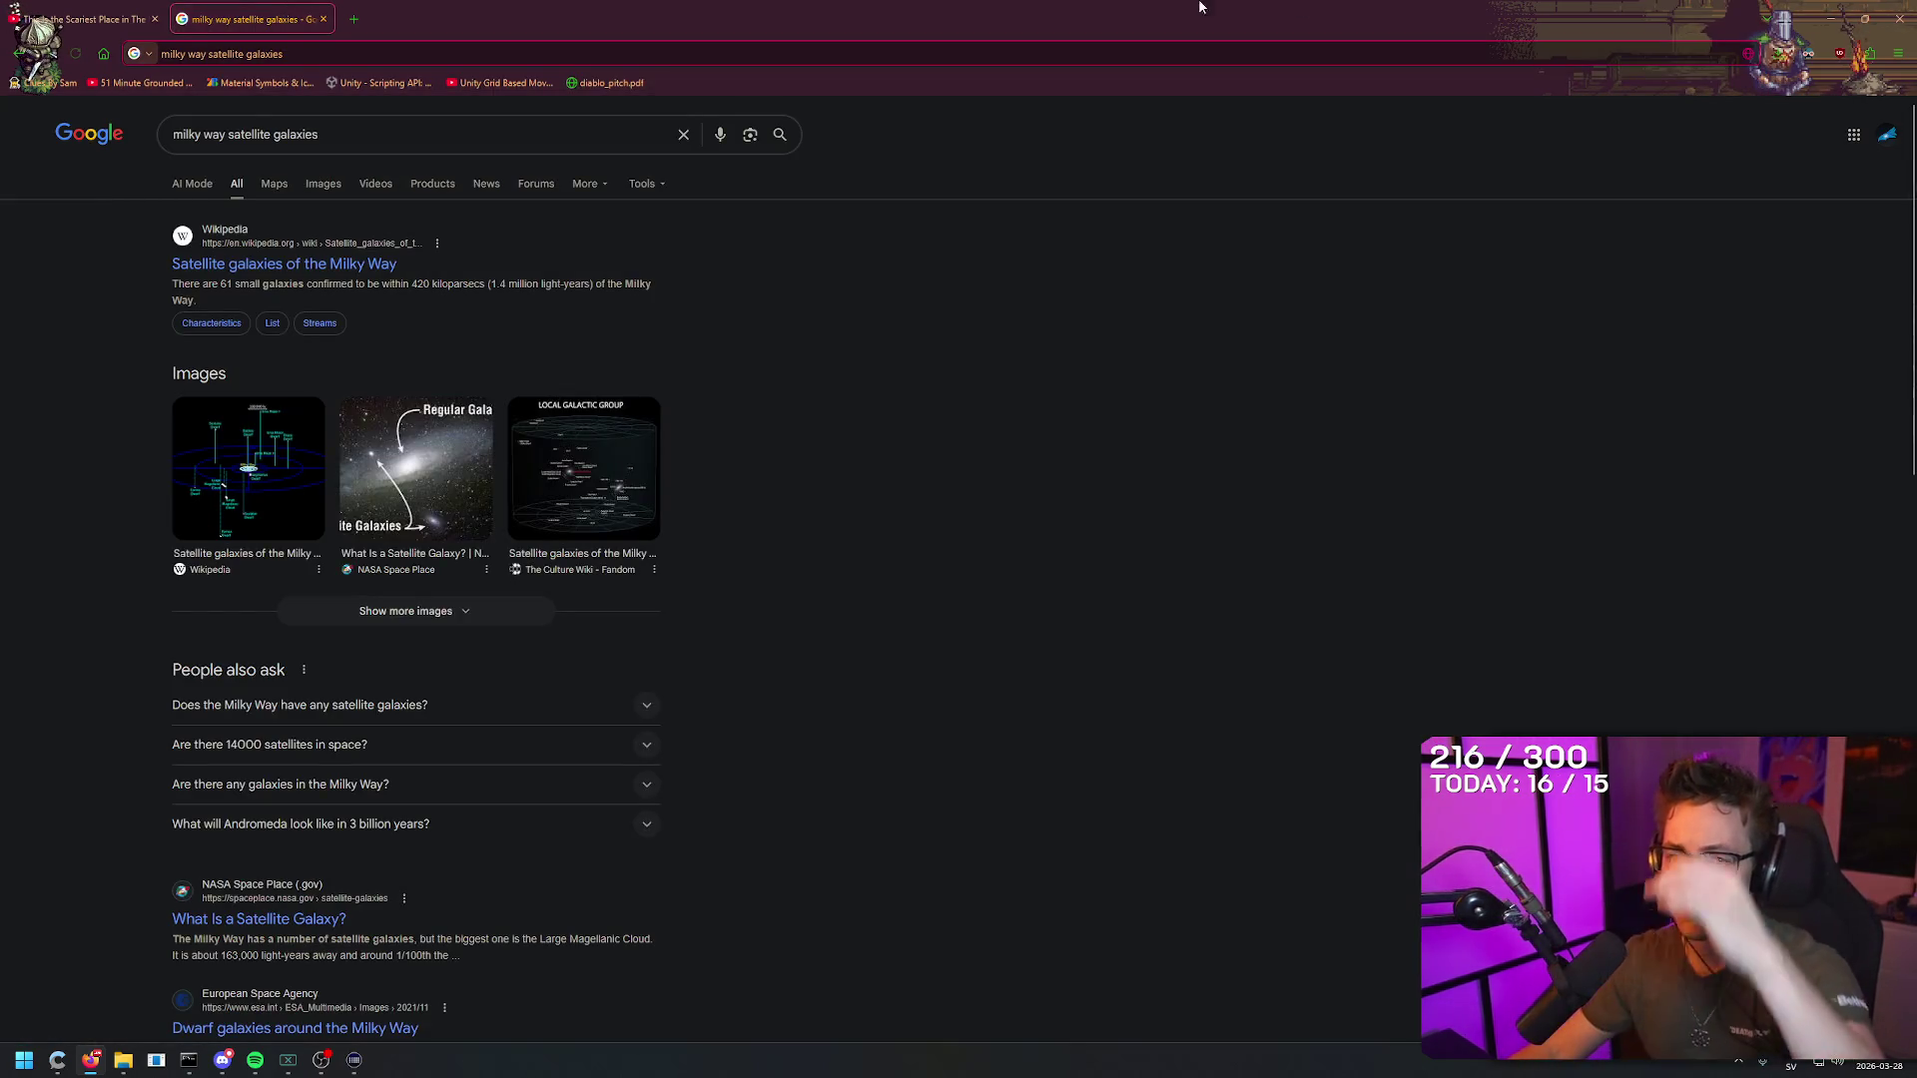
right_click(855, 7)
click(660, 7)
right_click(855, 244)
click(714, 264)
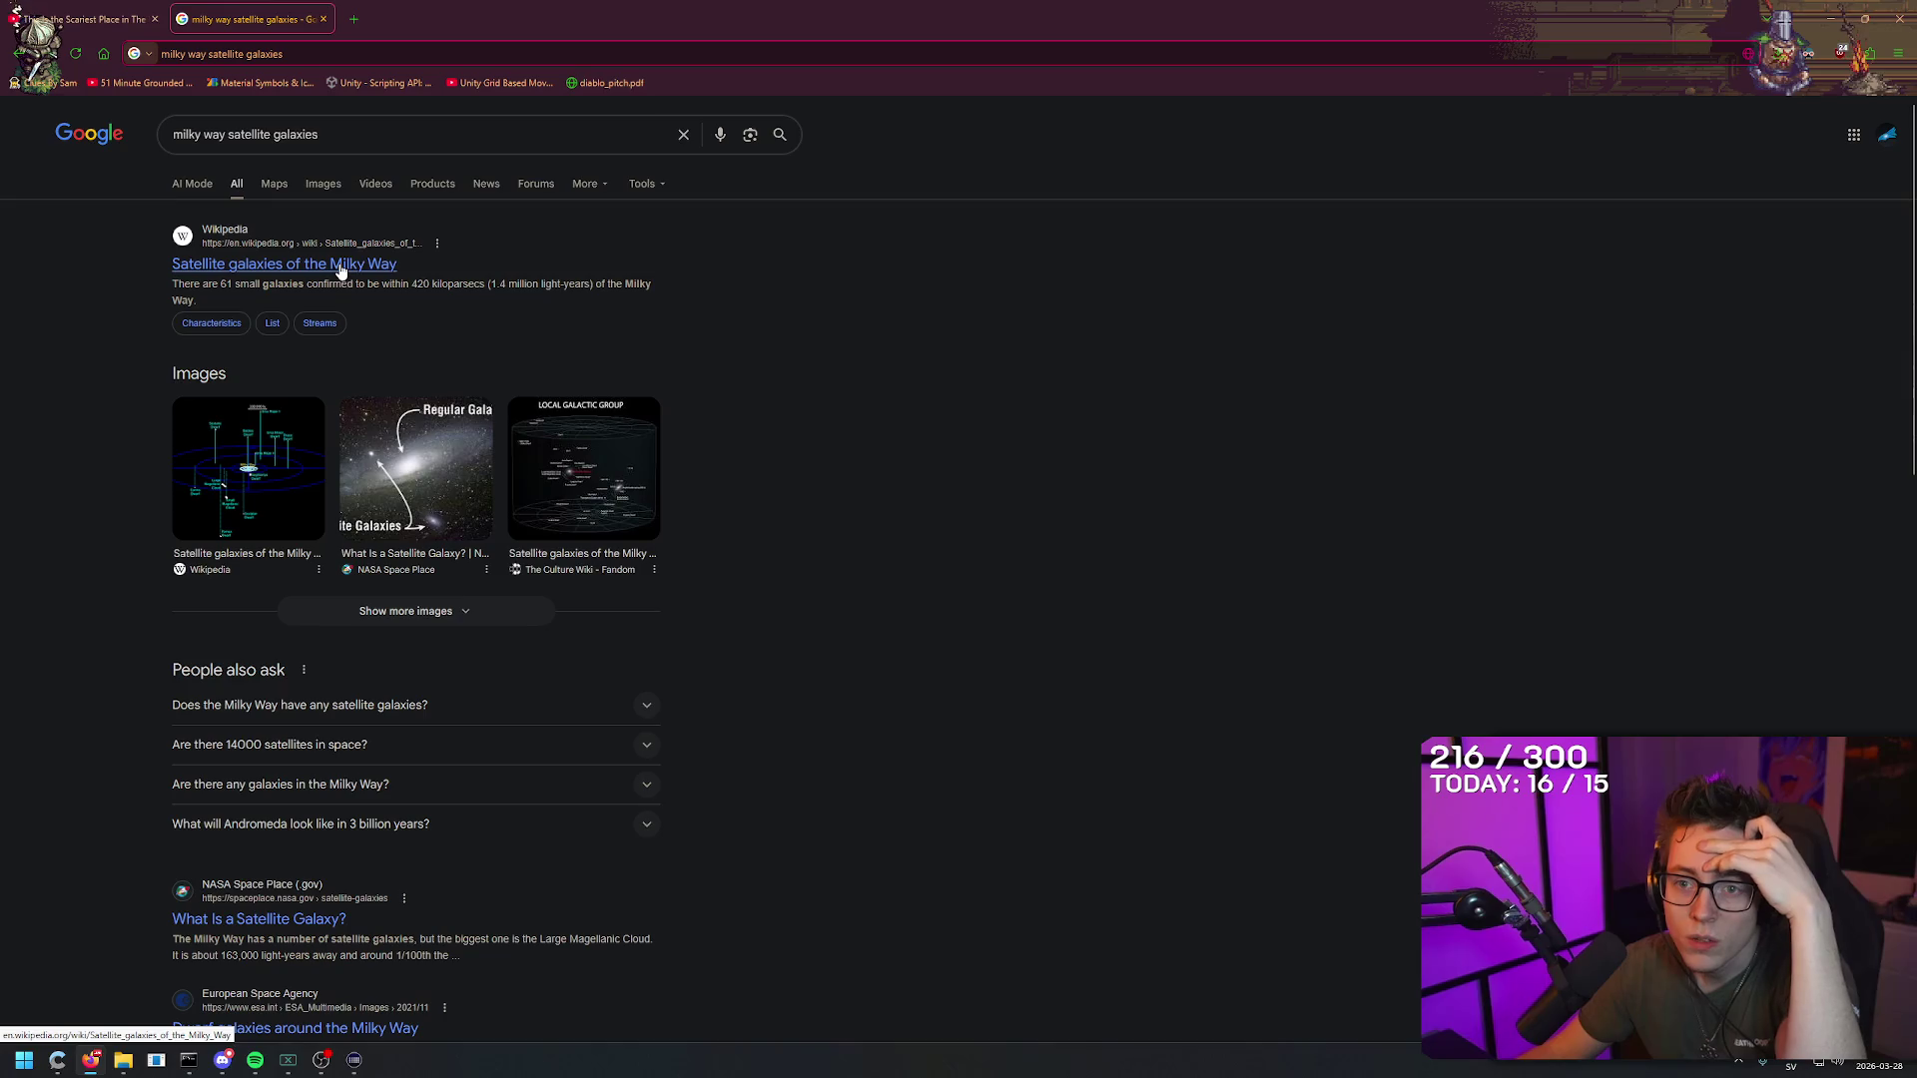
Step: Replace the query with 'do other galaxies orbit our galaxy?' and search
click(407, 130)
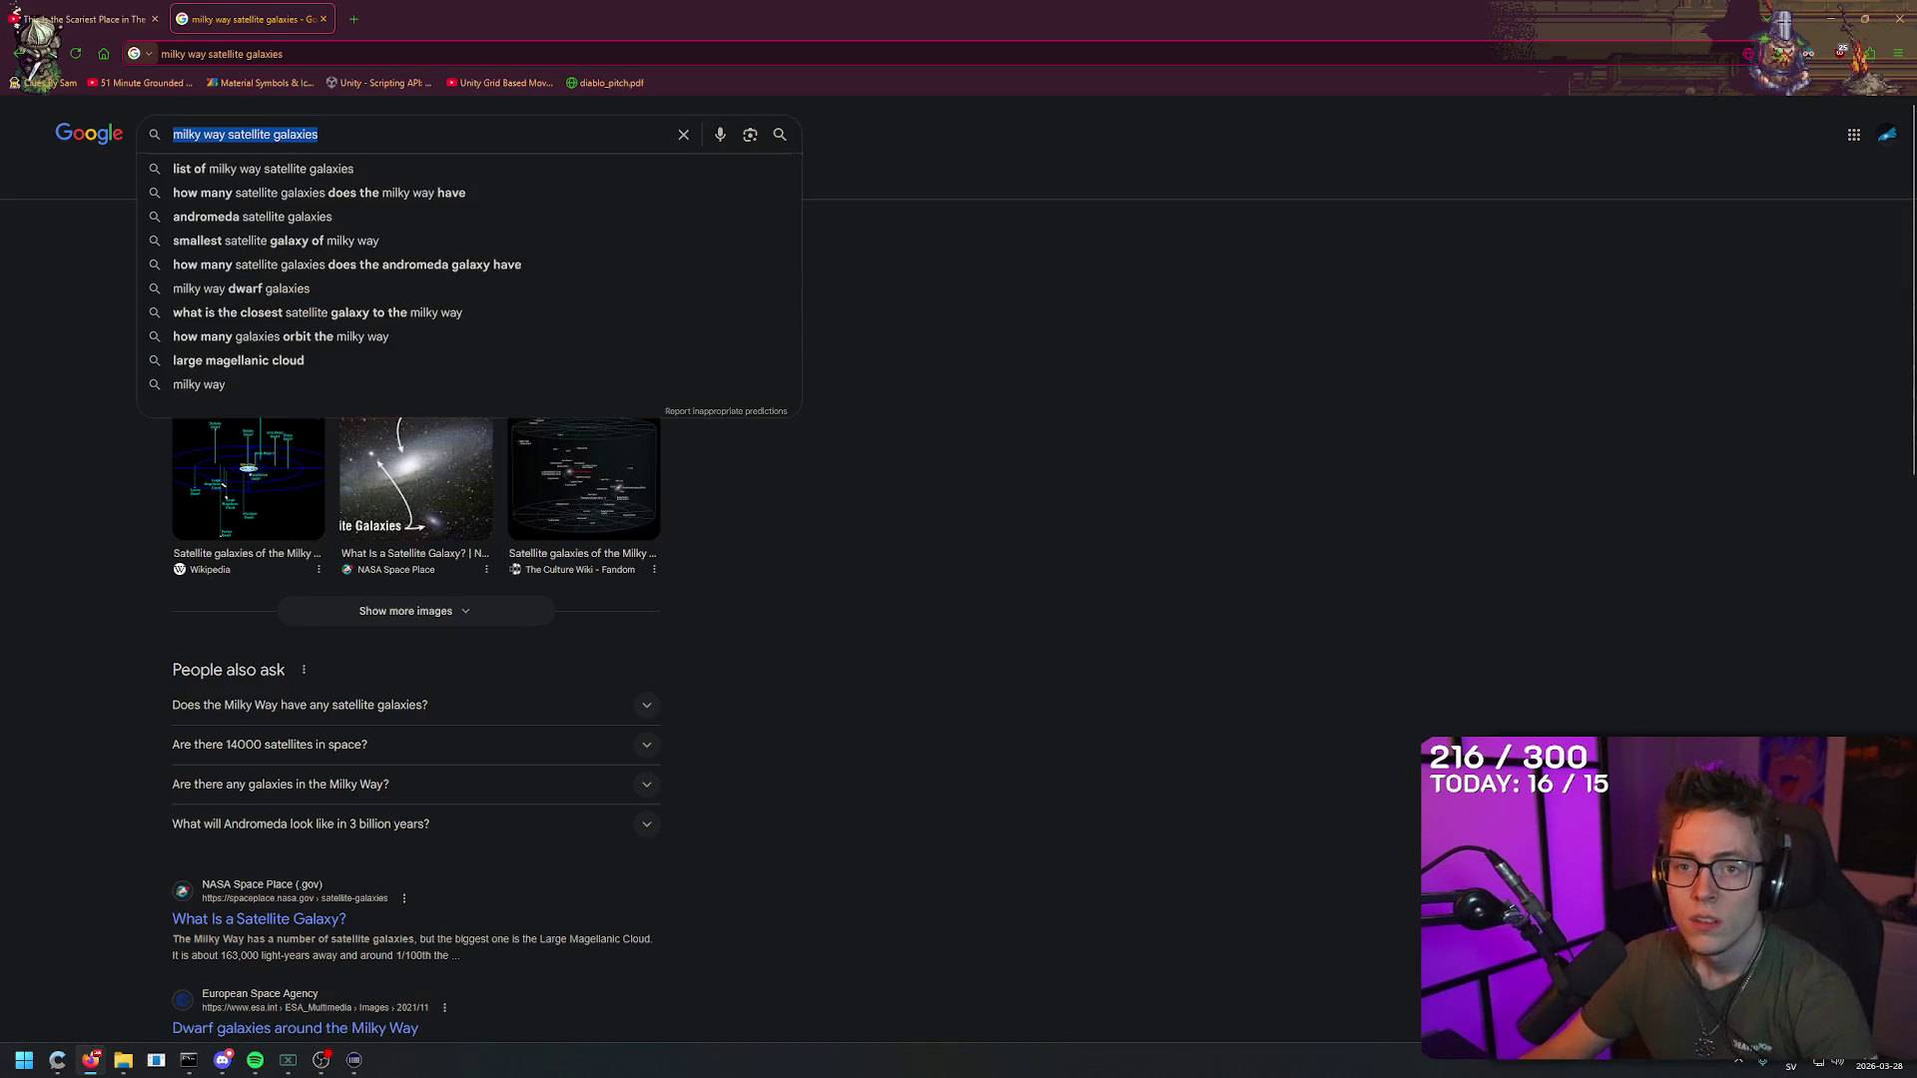
text(do other ga)
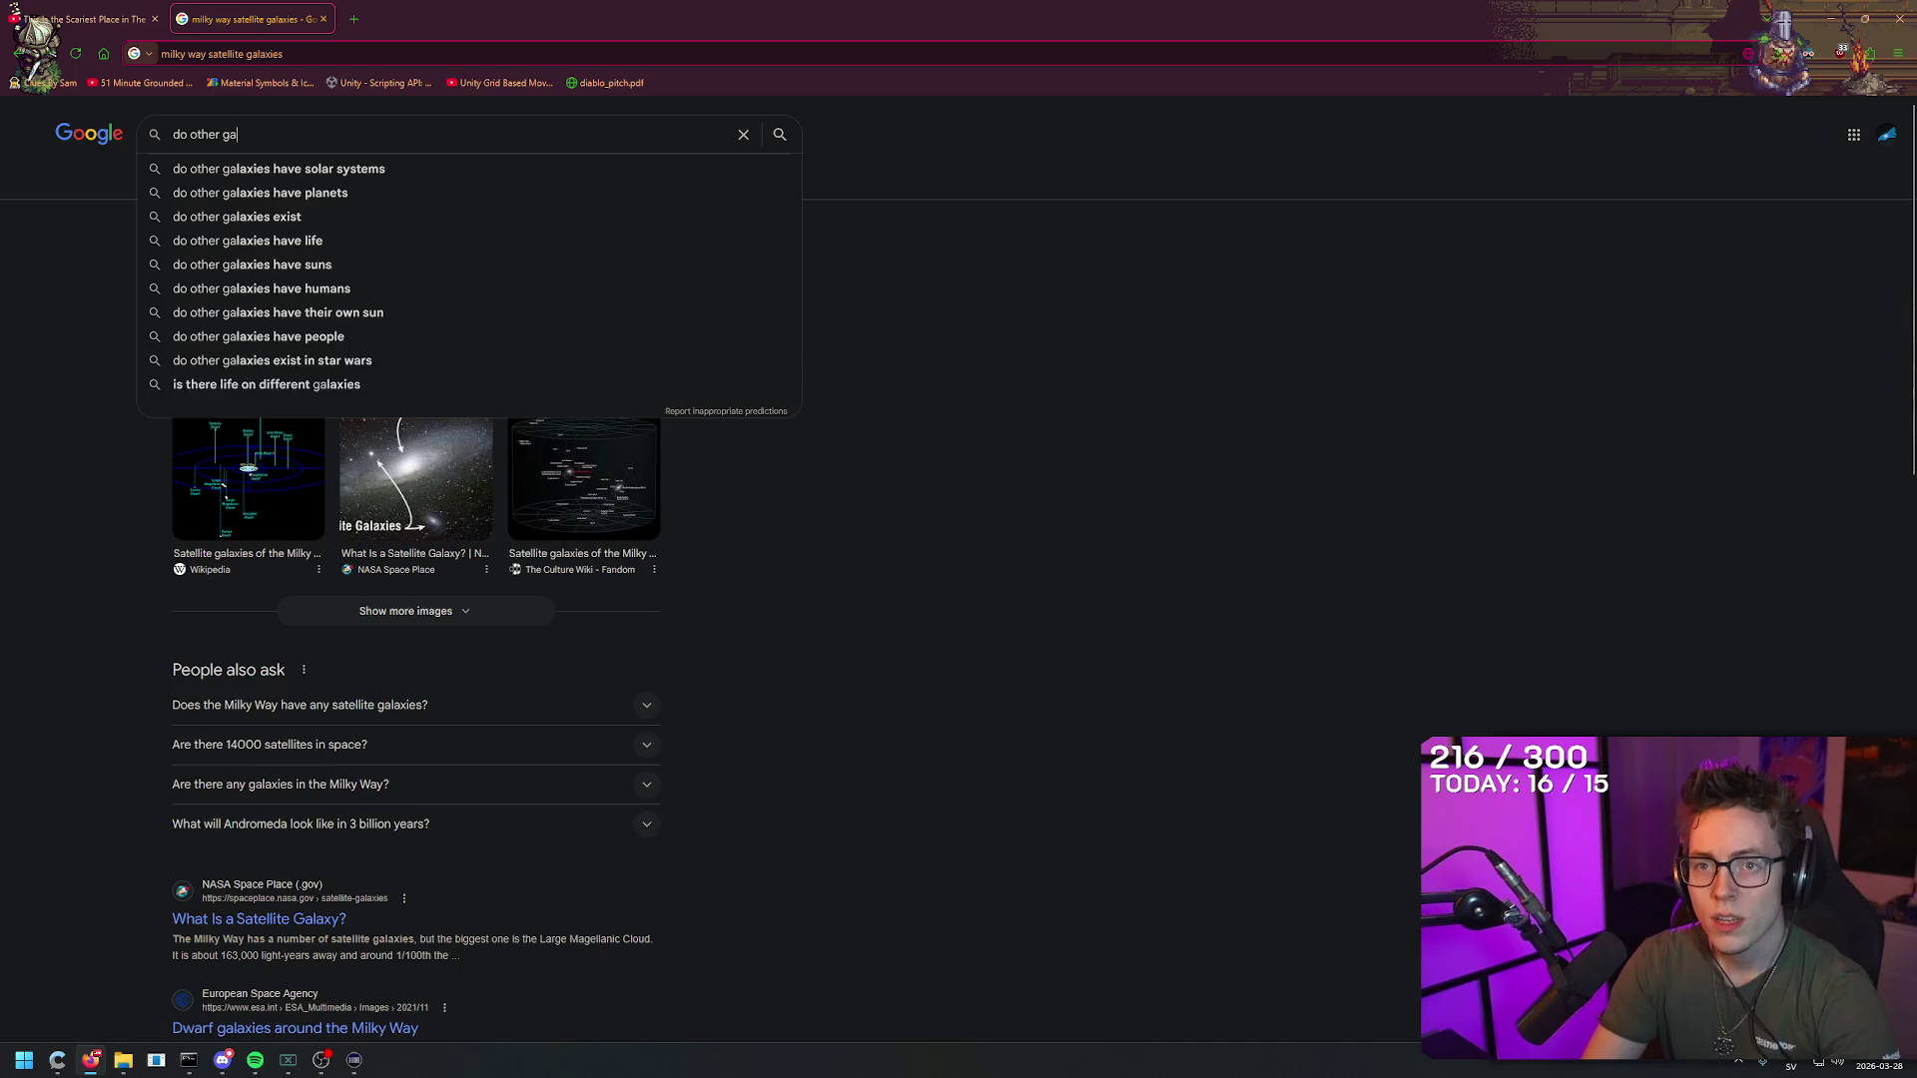
text(laxies )
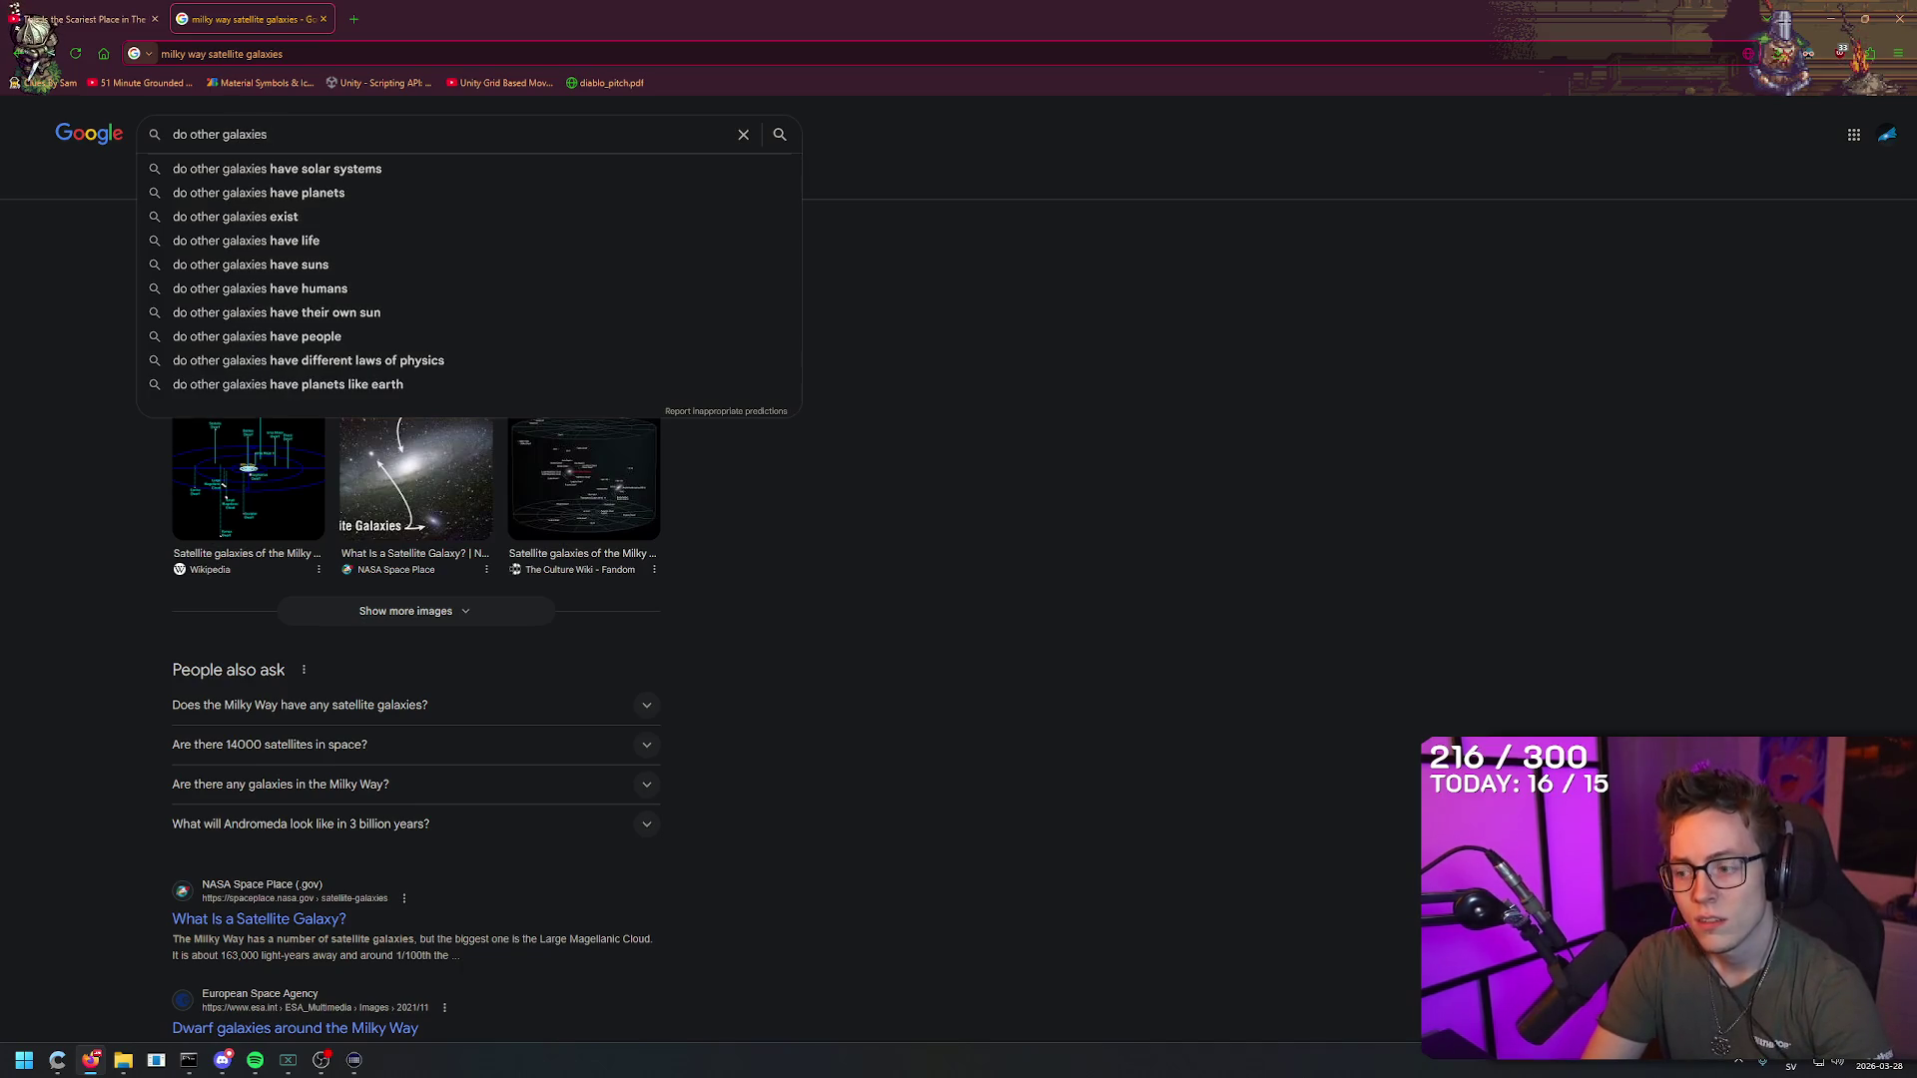
text(orbit our gala)
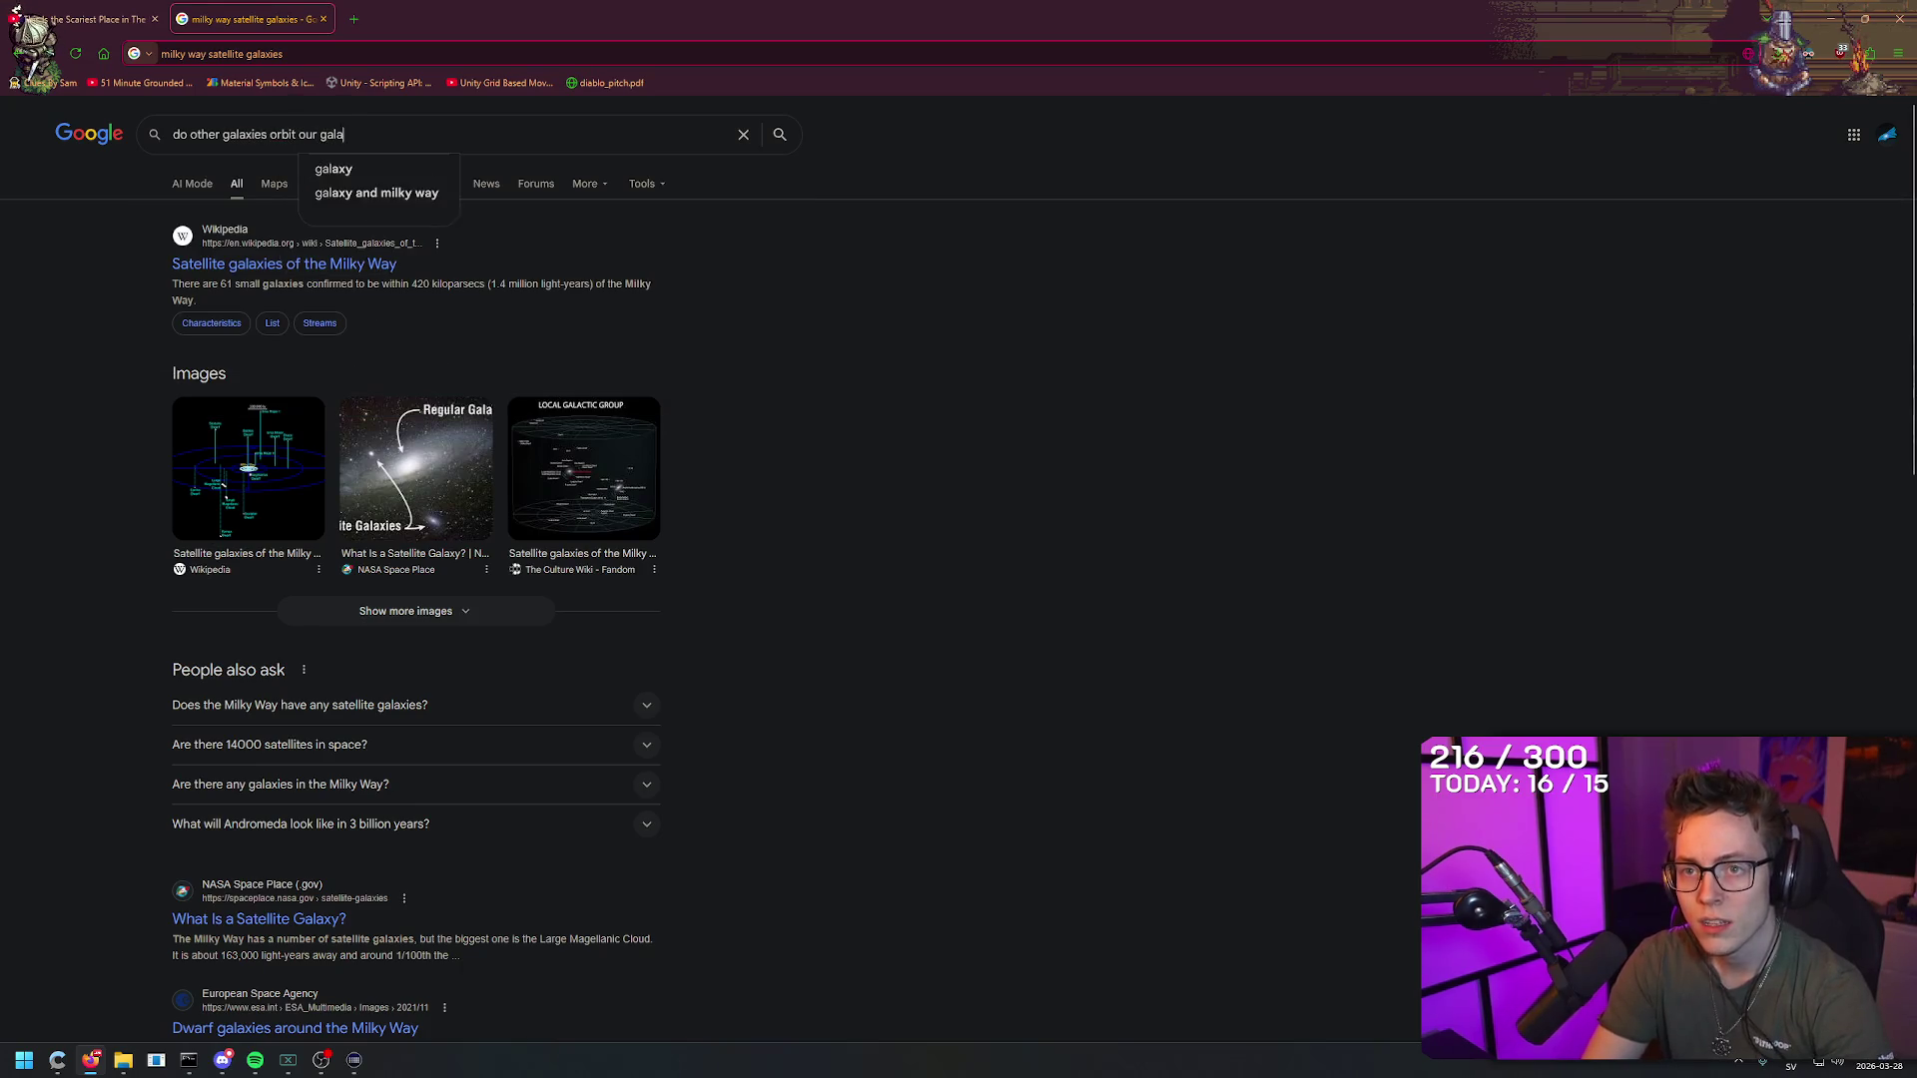
text(xy?)
key(Return)
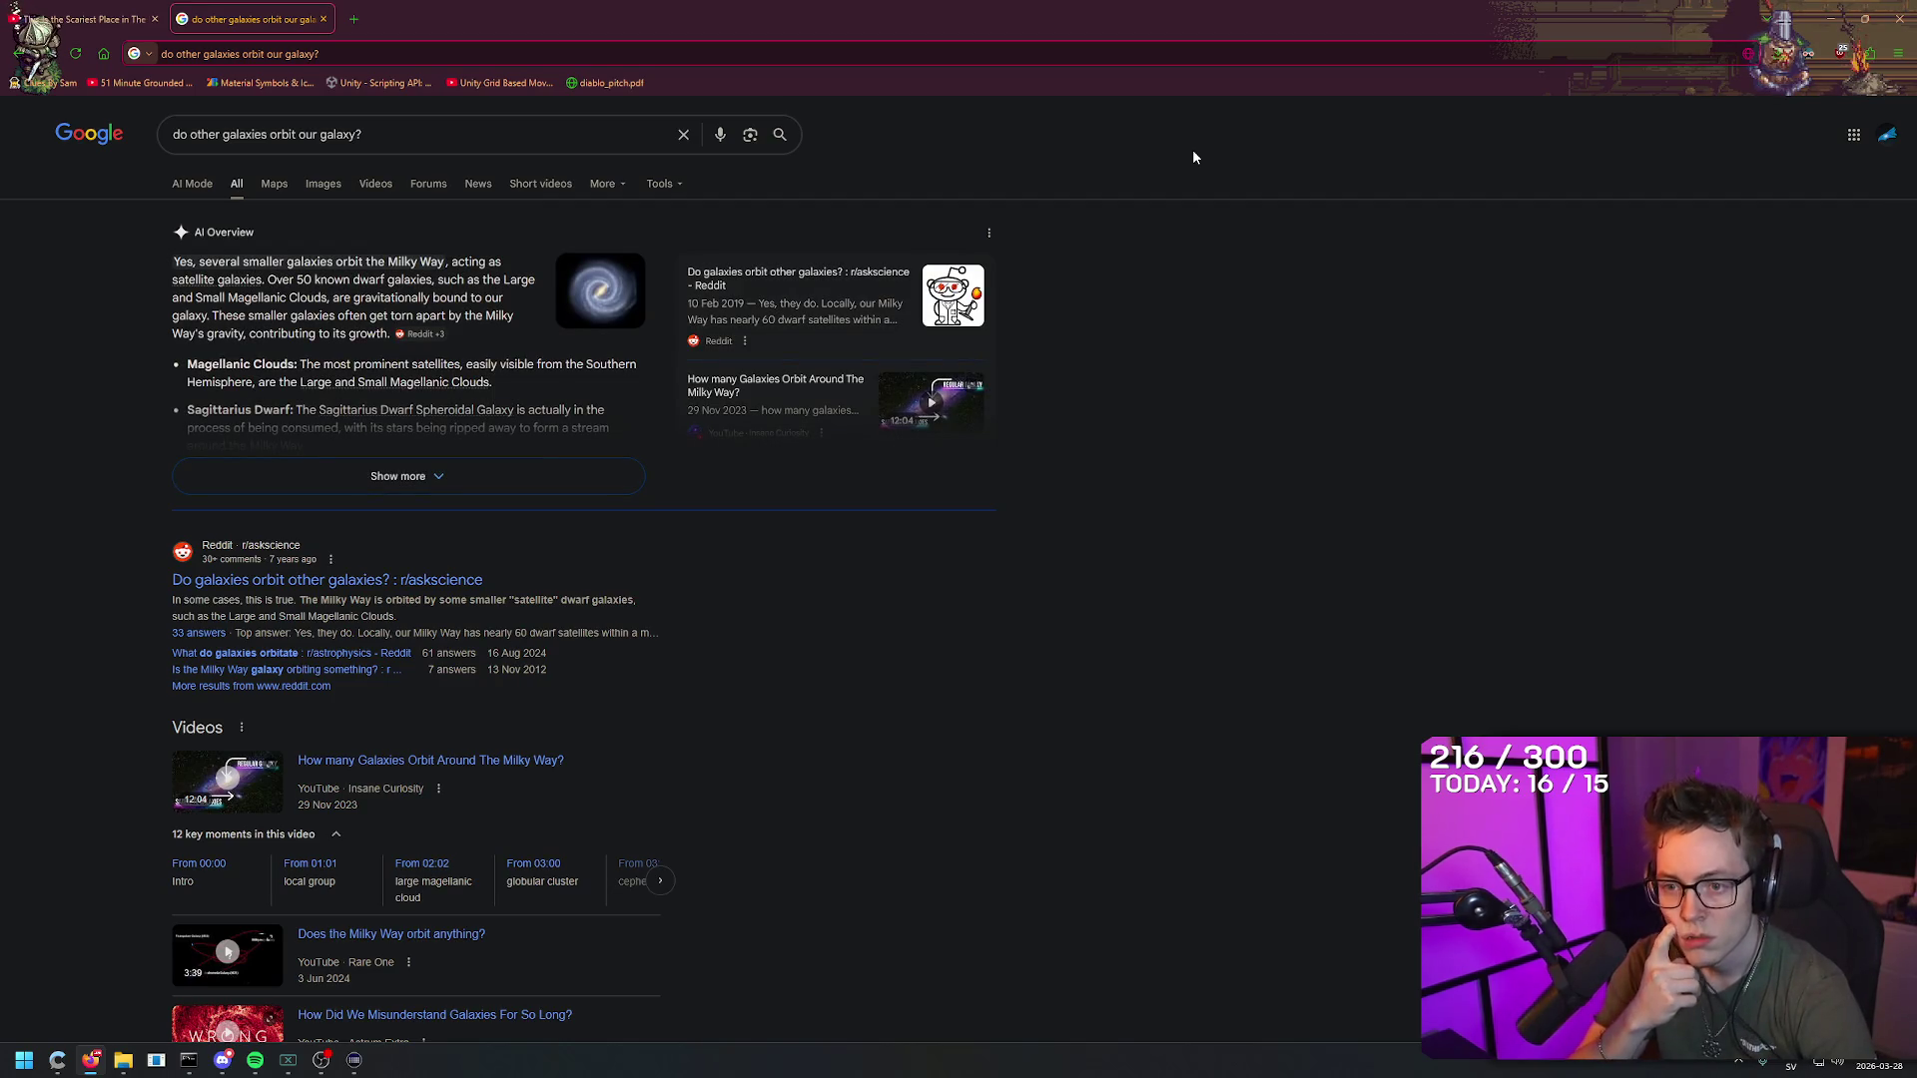
right_click(1236, 262)
click(739, 552)
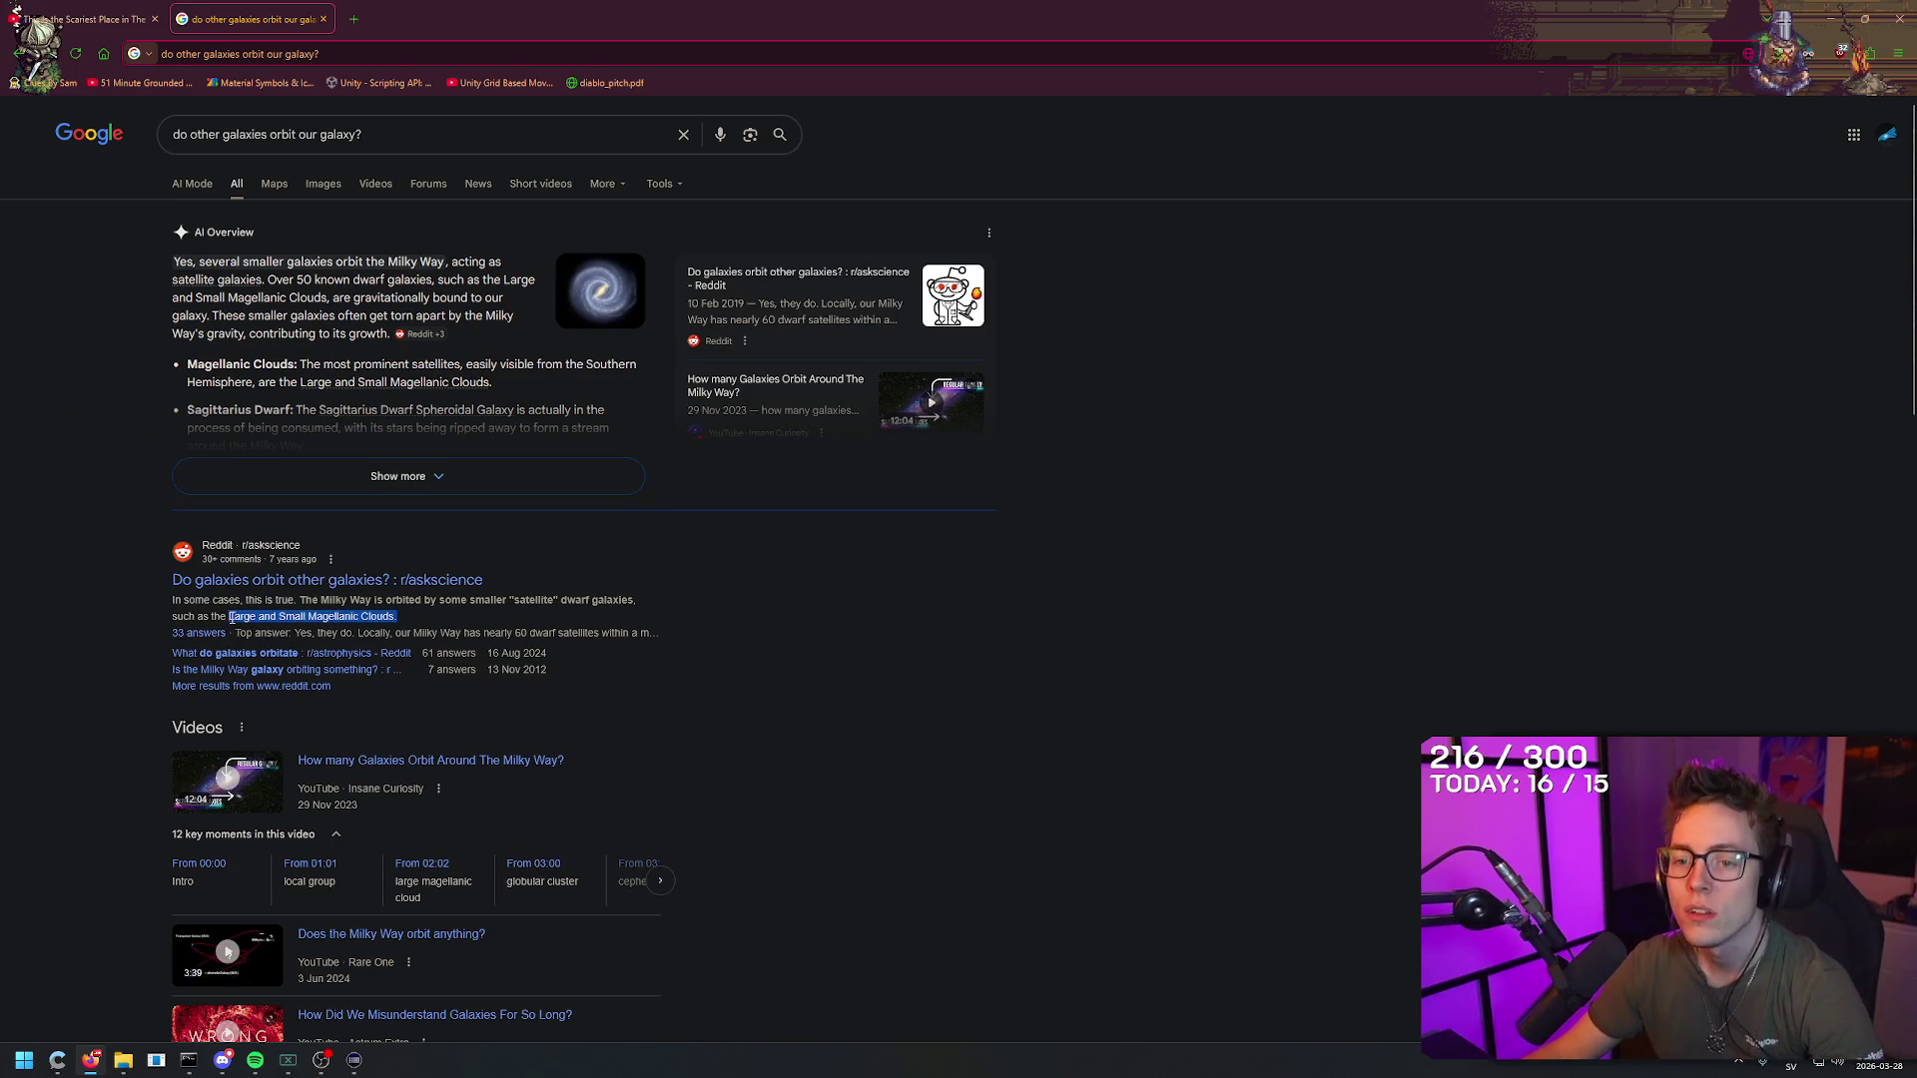
Step: Search 'Large and Small Magellanic Clouds' in another new tab
key(ctrl+t)
text(Large and Small Magellanic Clouds)
key(Return)
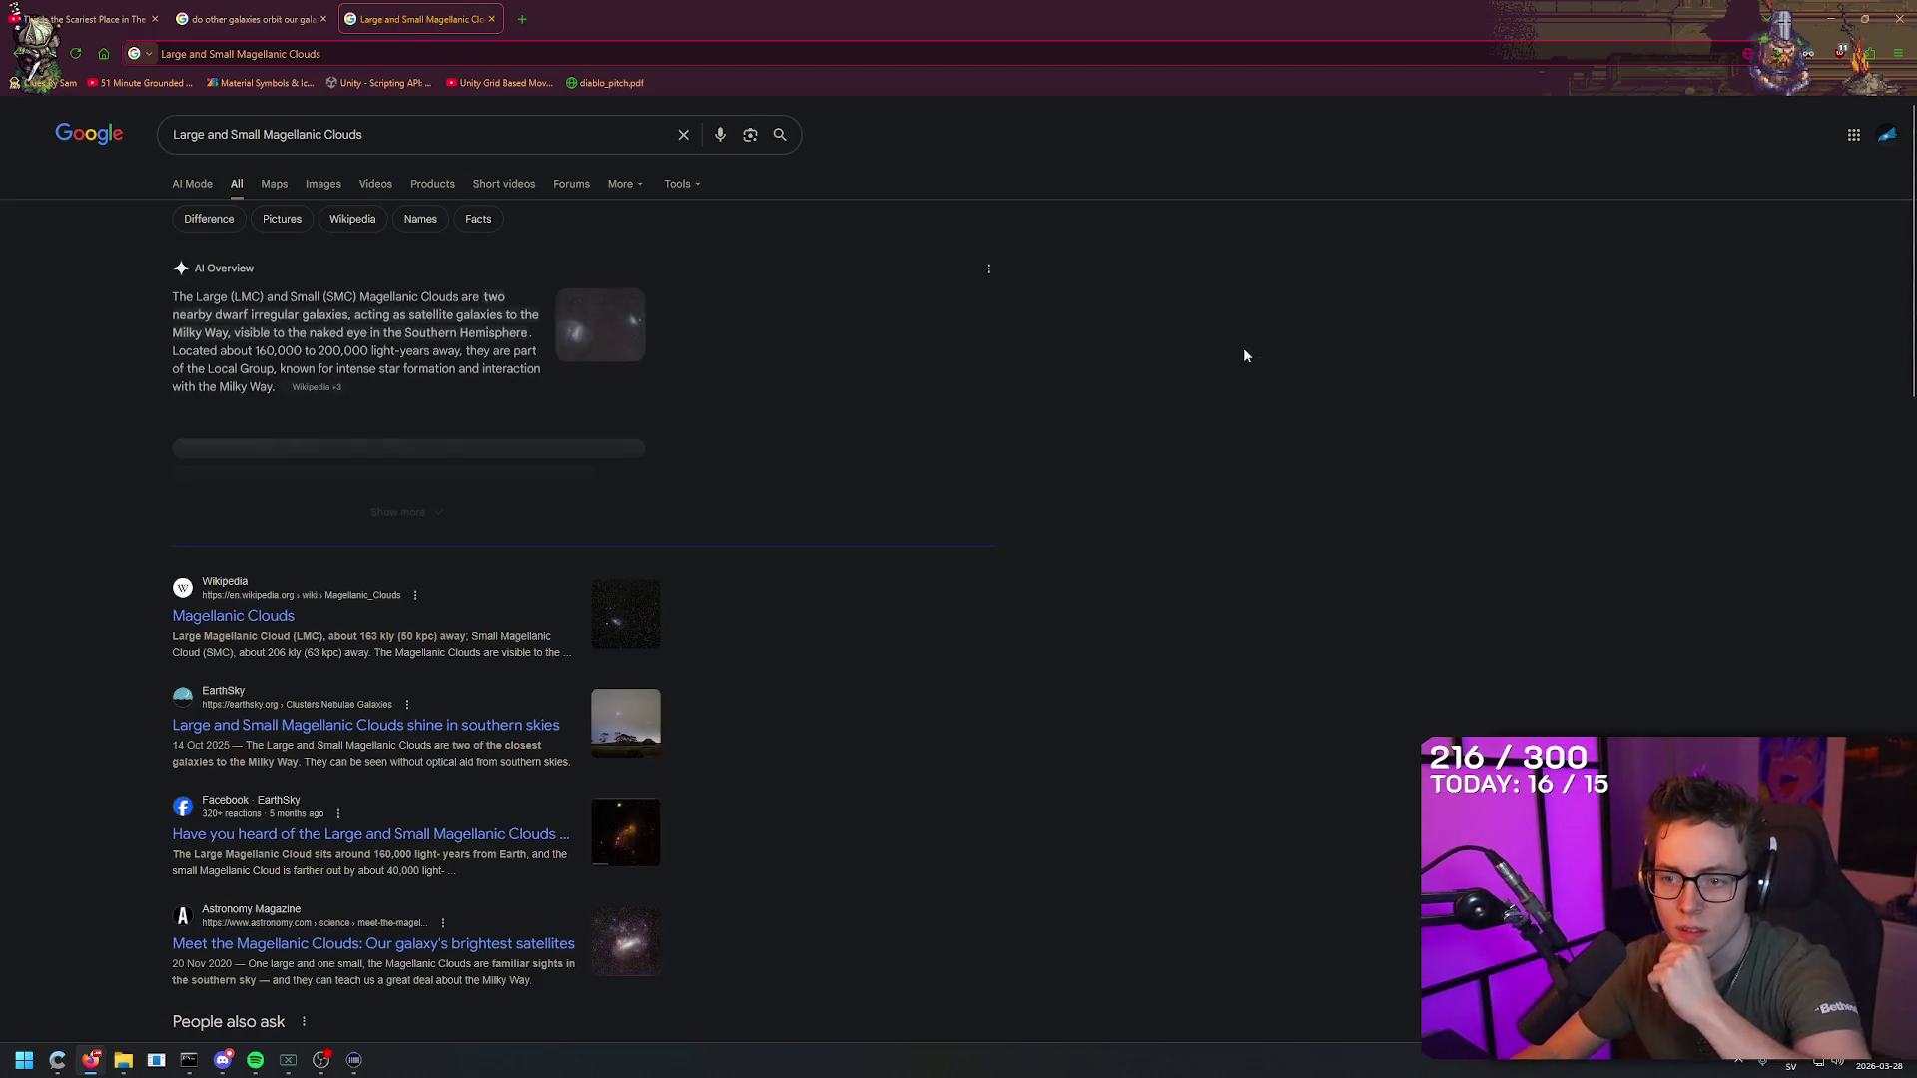
Step: Highlight the overview's description of the two dwarf galaxies, then close the Magellanic Clouds tab
right_click(1066, 146)
key(Escape)
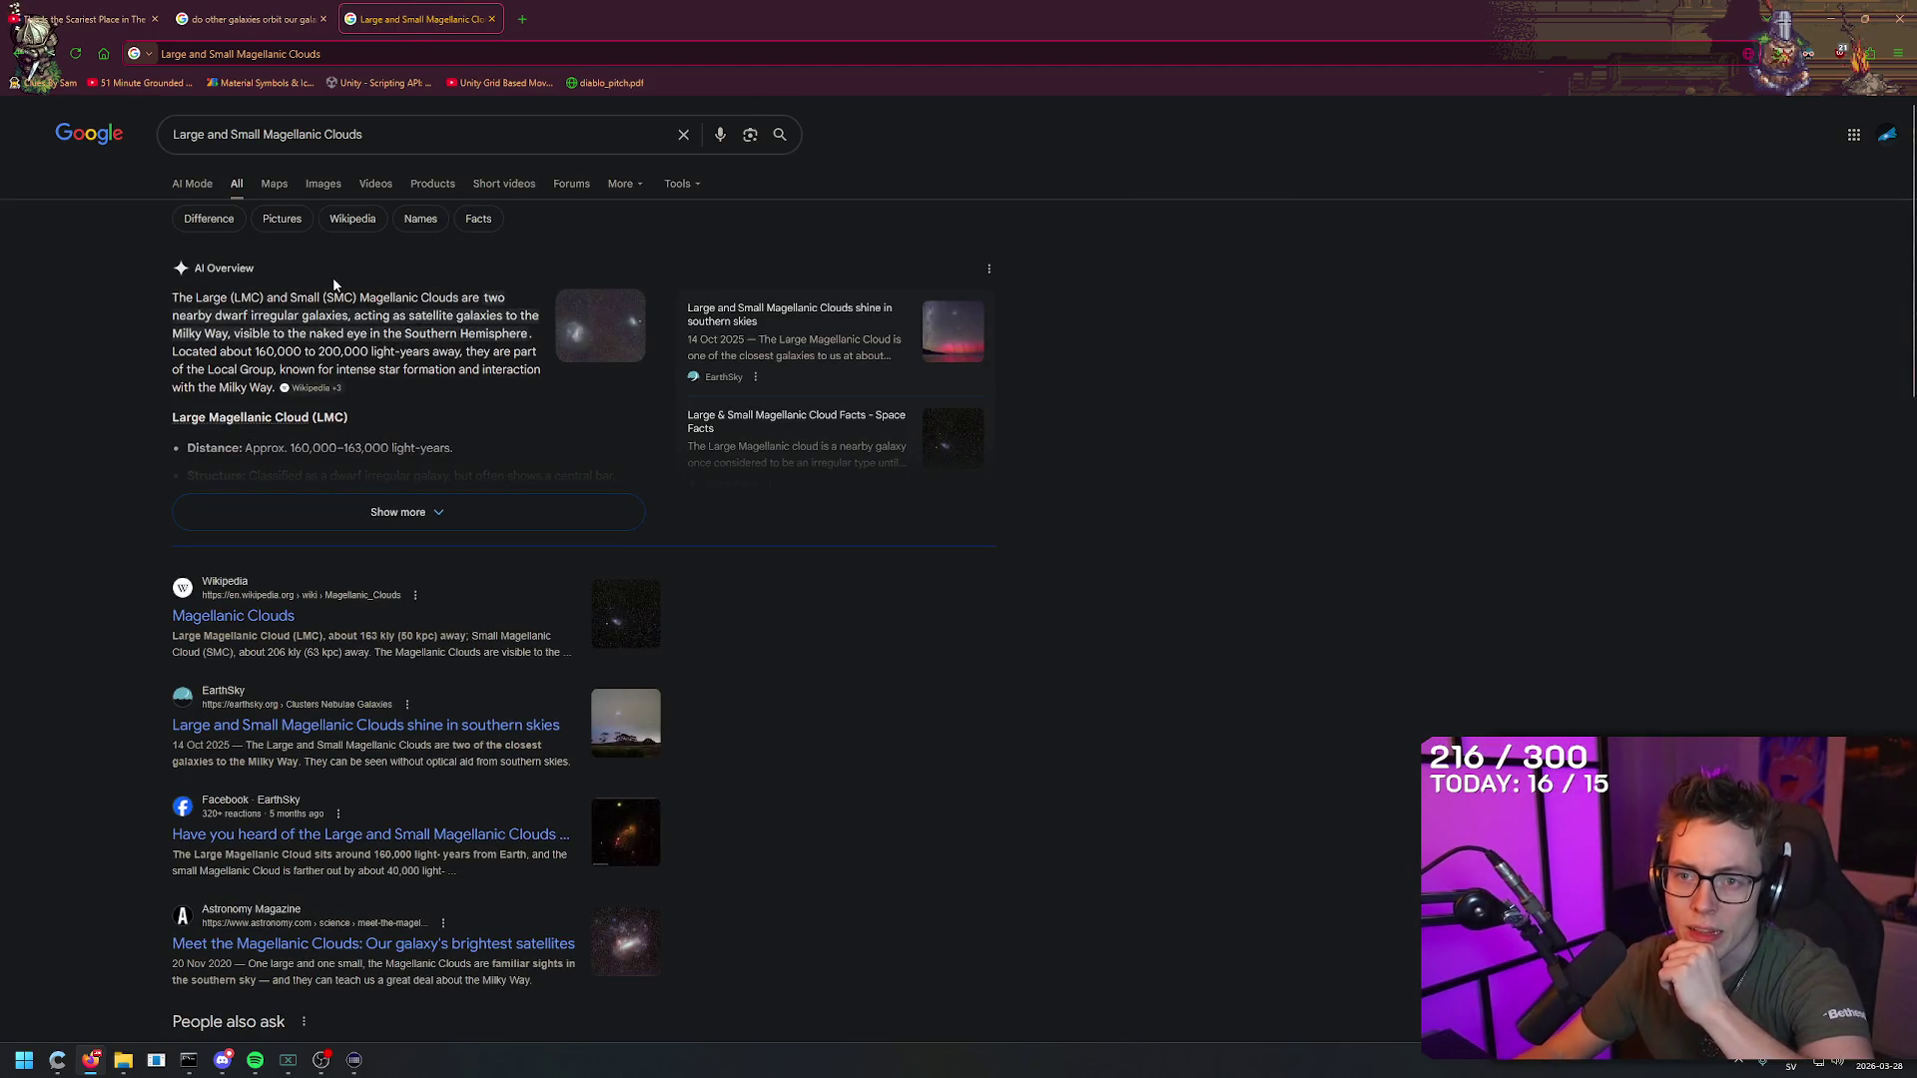
mouse_move(485, 297)
mouse_down()
mouse_move(300, 332)
mouse_move(244, 316)
mouse_up()
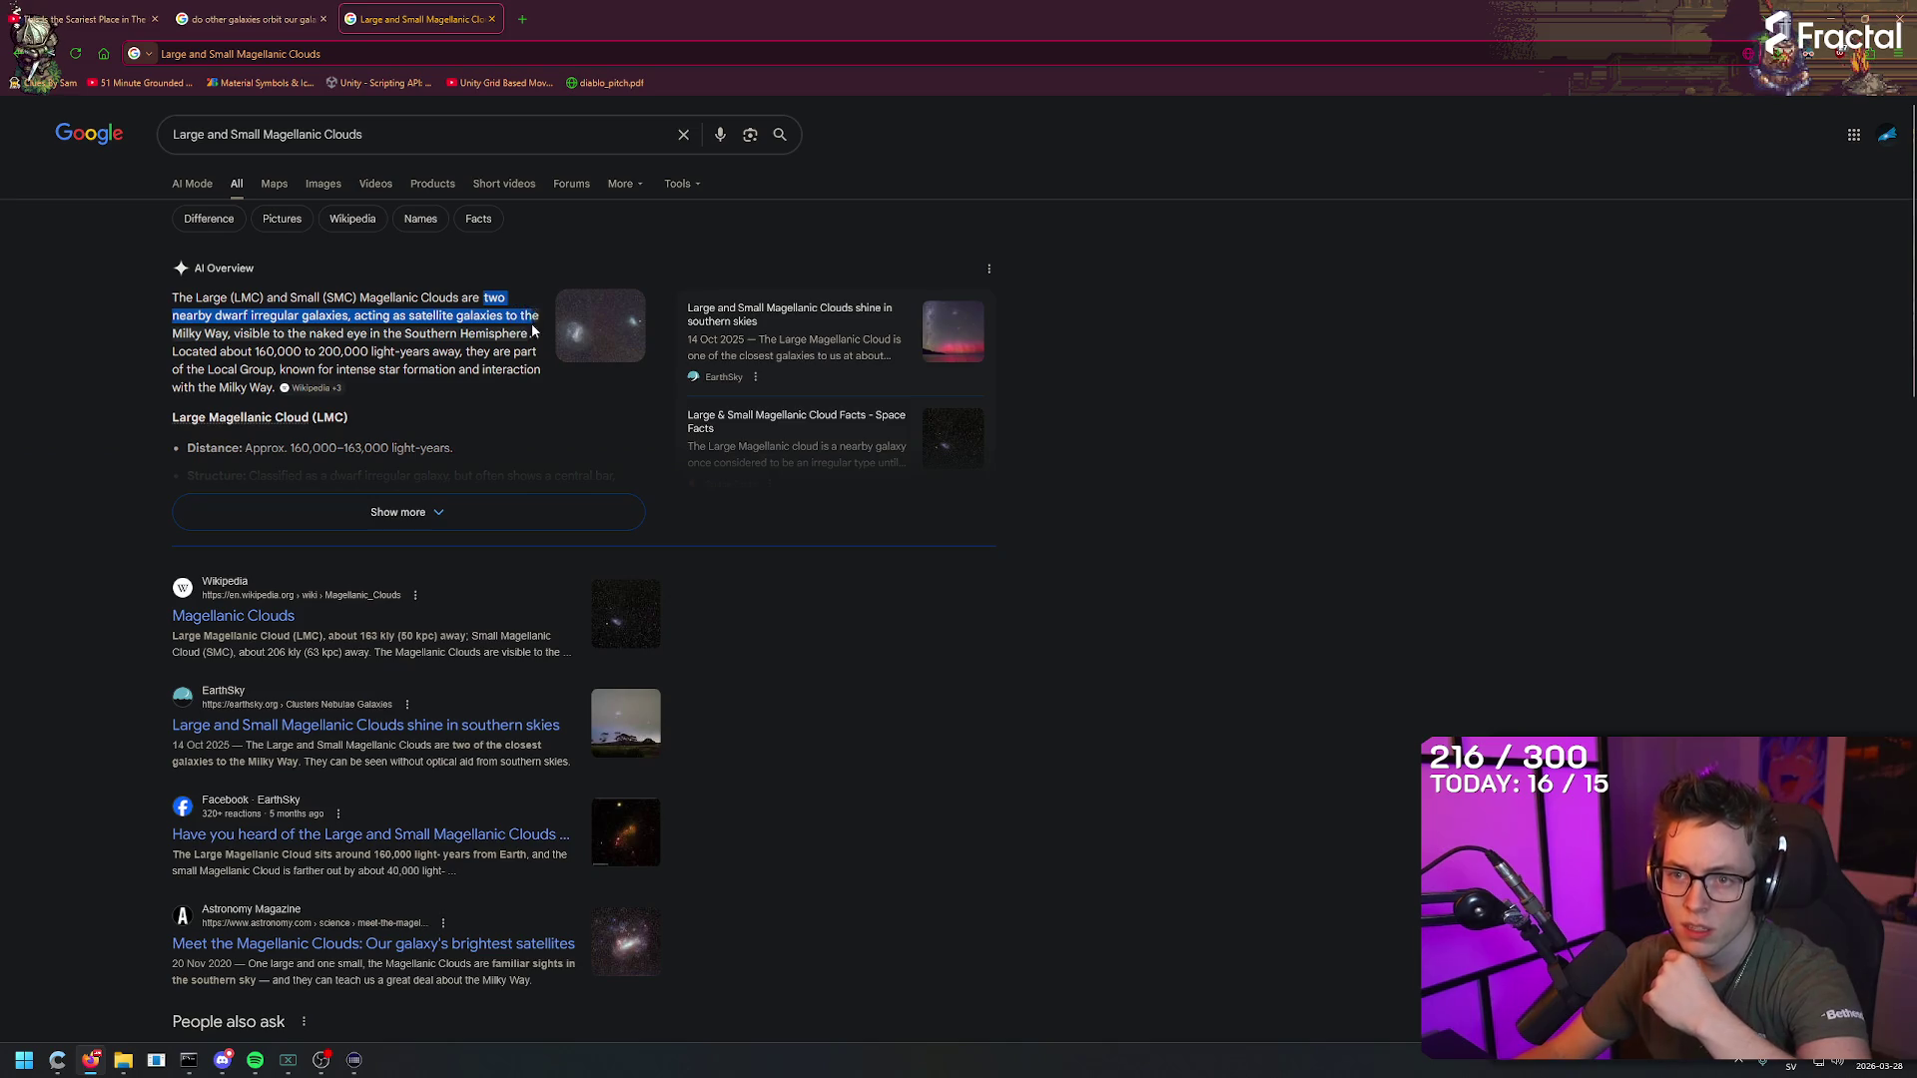
drag(534, 322, 533, 338)
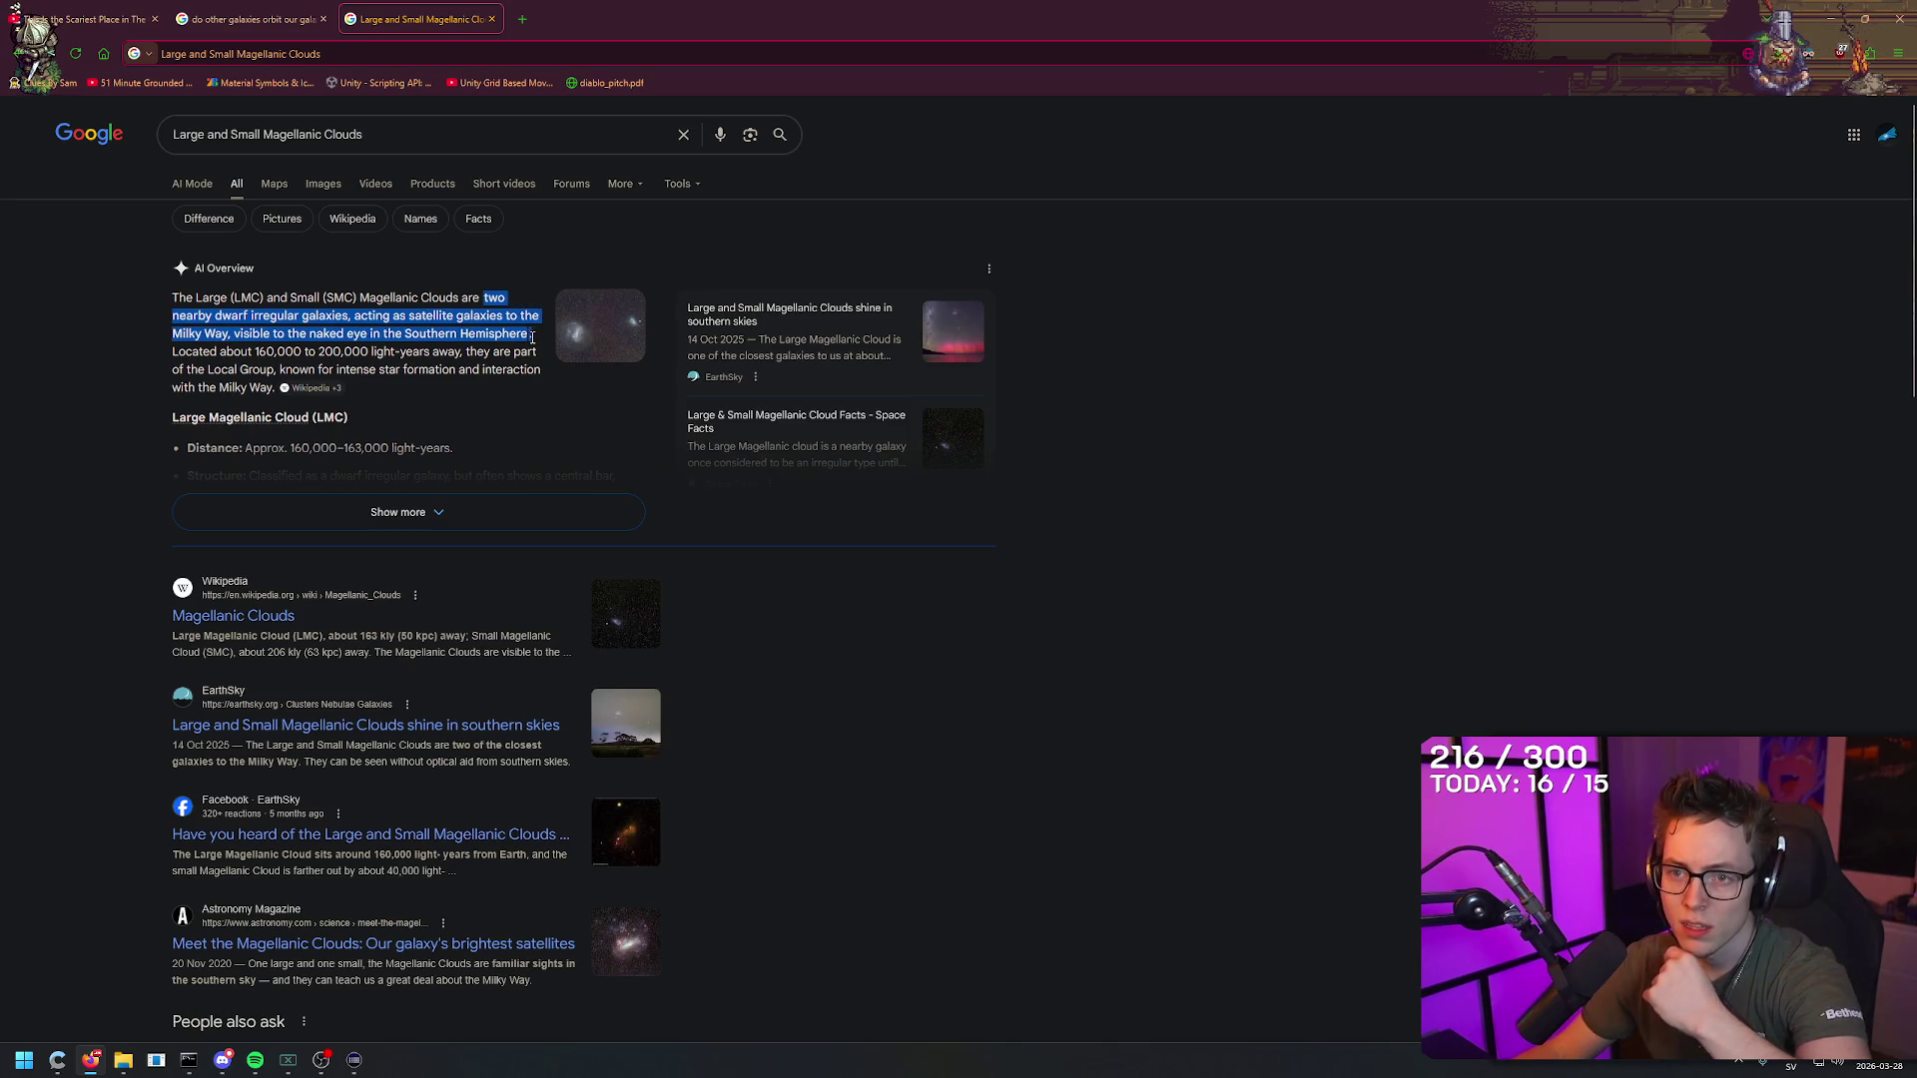
click(981, 166)
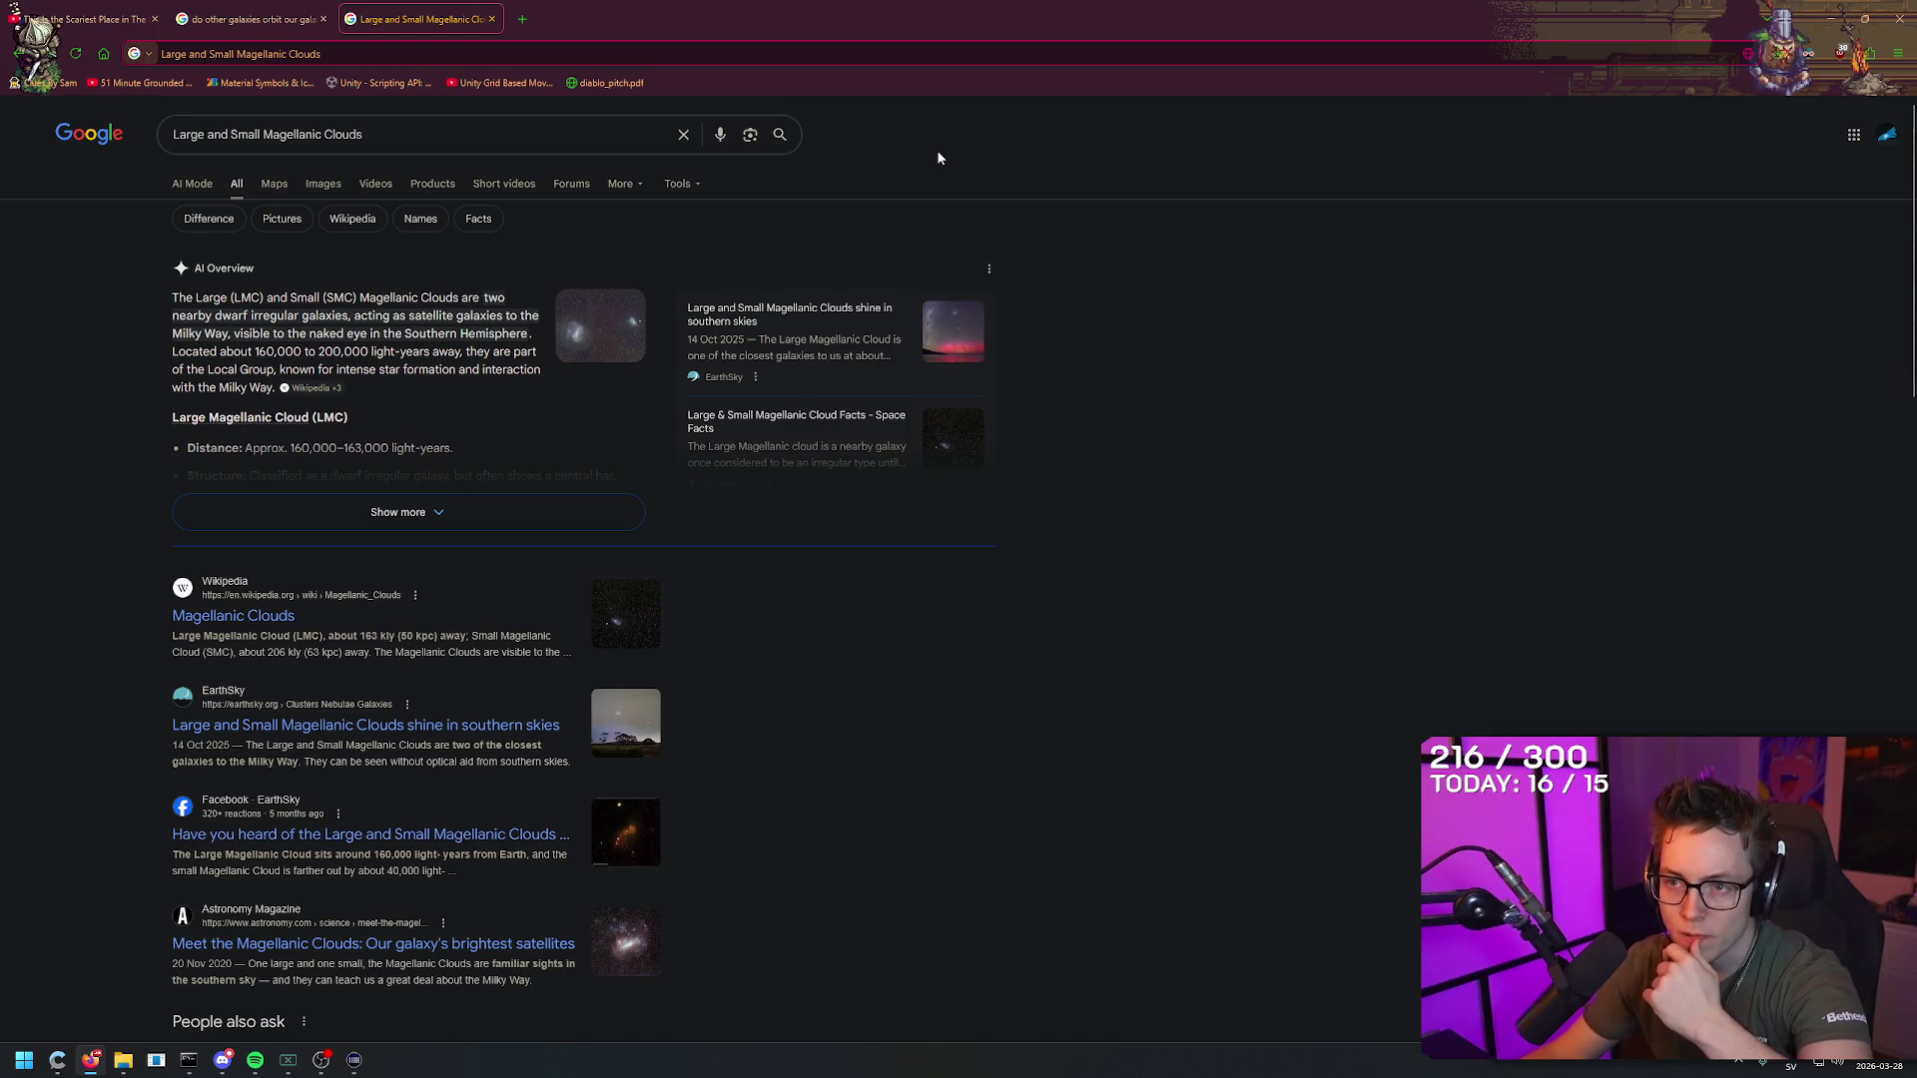
click(287, 5)
click(492, 19)
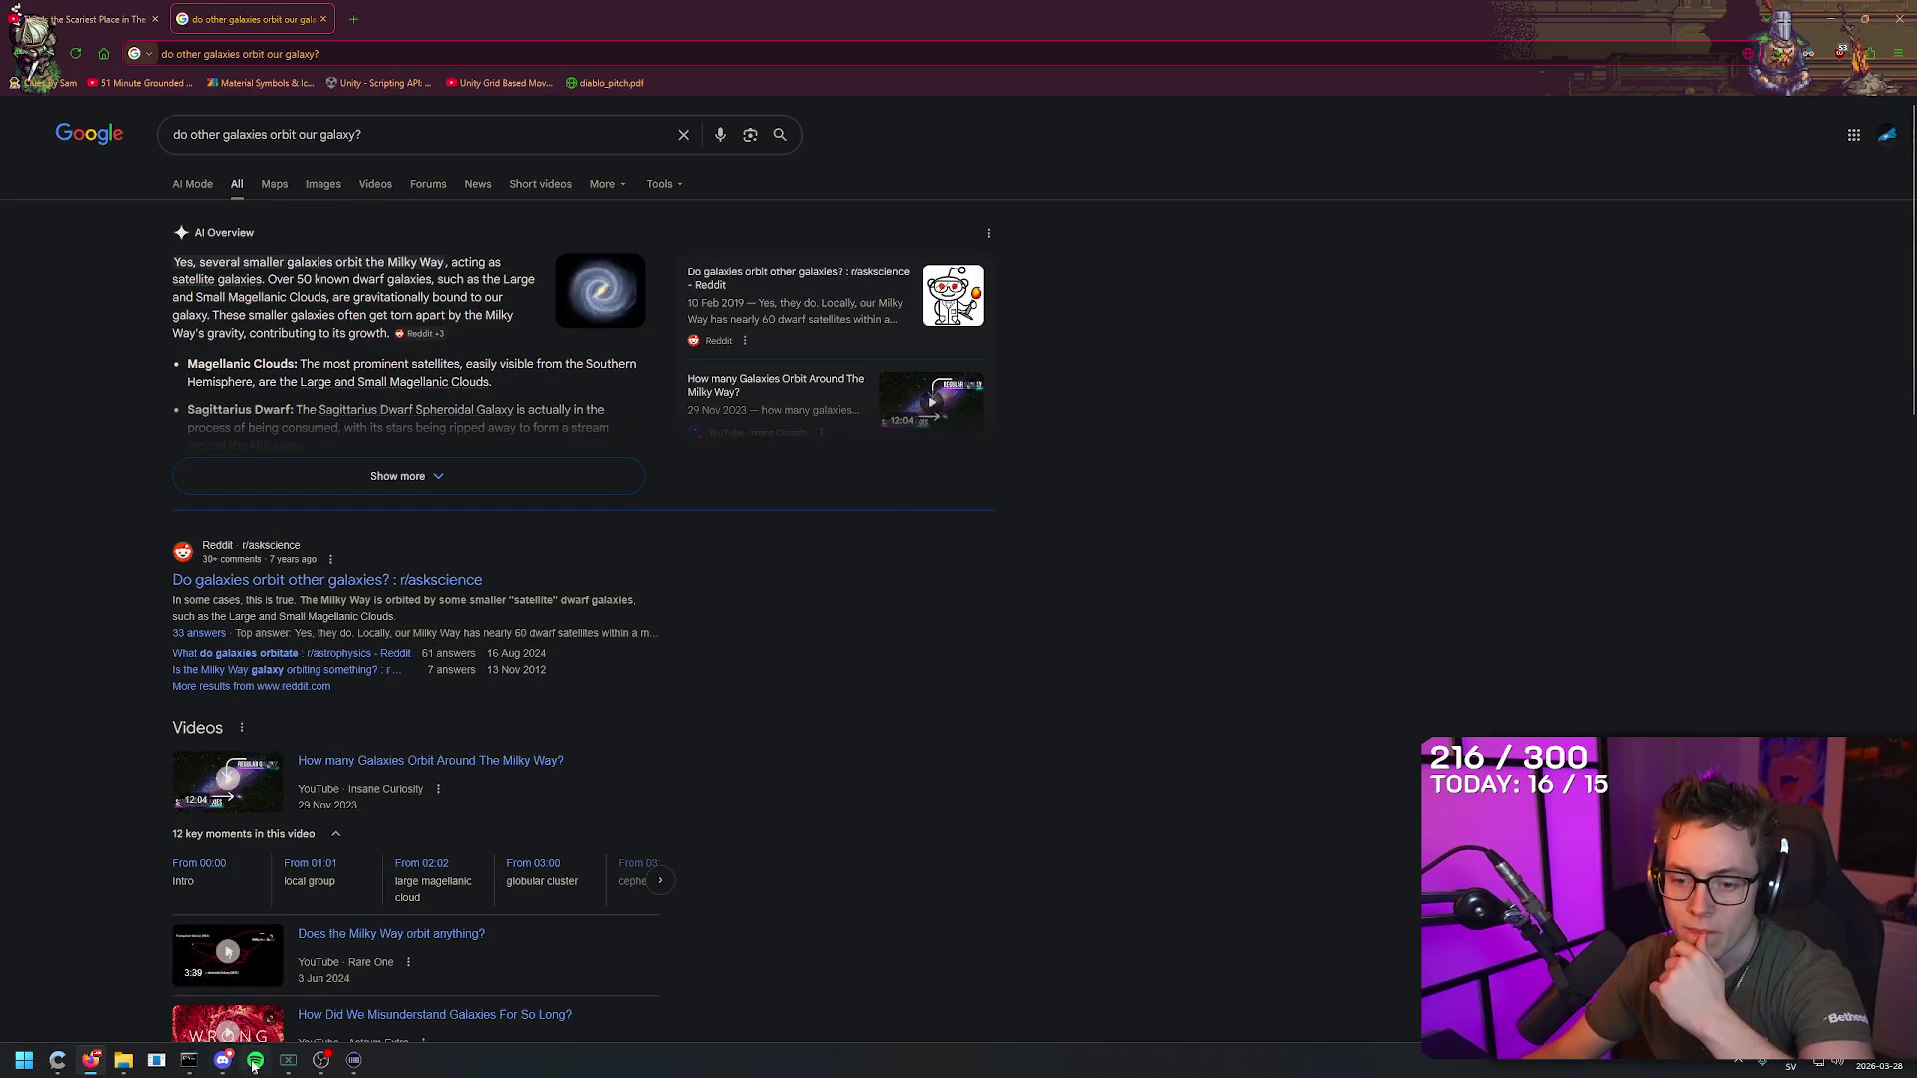
Step: Watch the Kurzgesagt video fullscreen until 8:31, then exit fullscreen
click(140, 16)
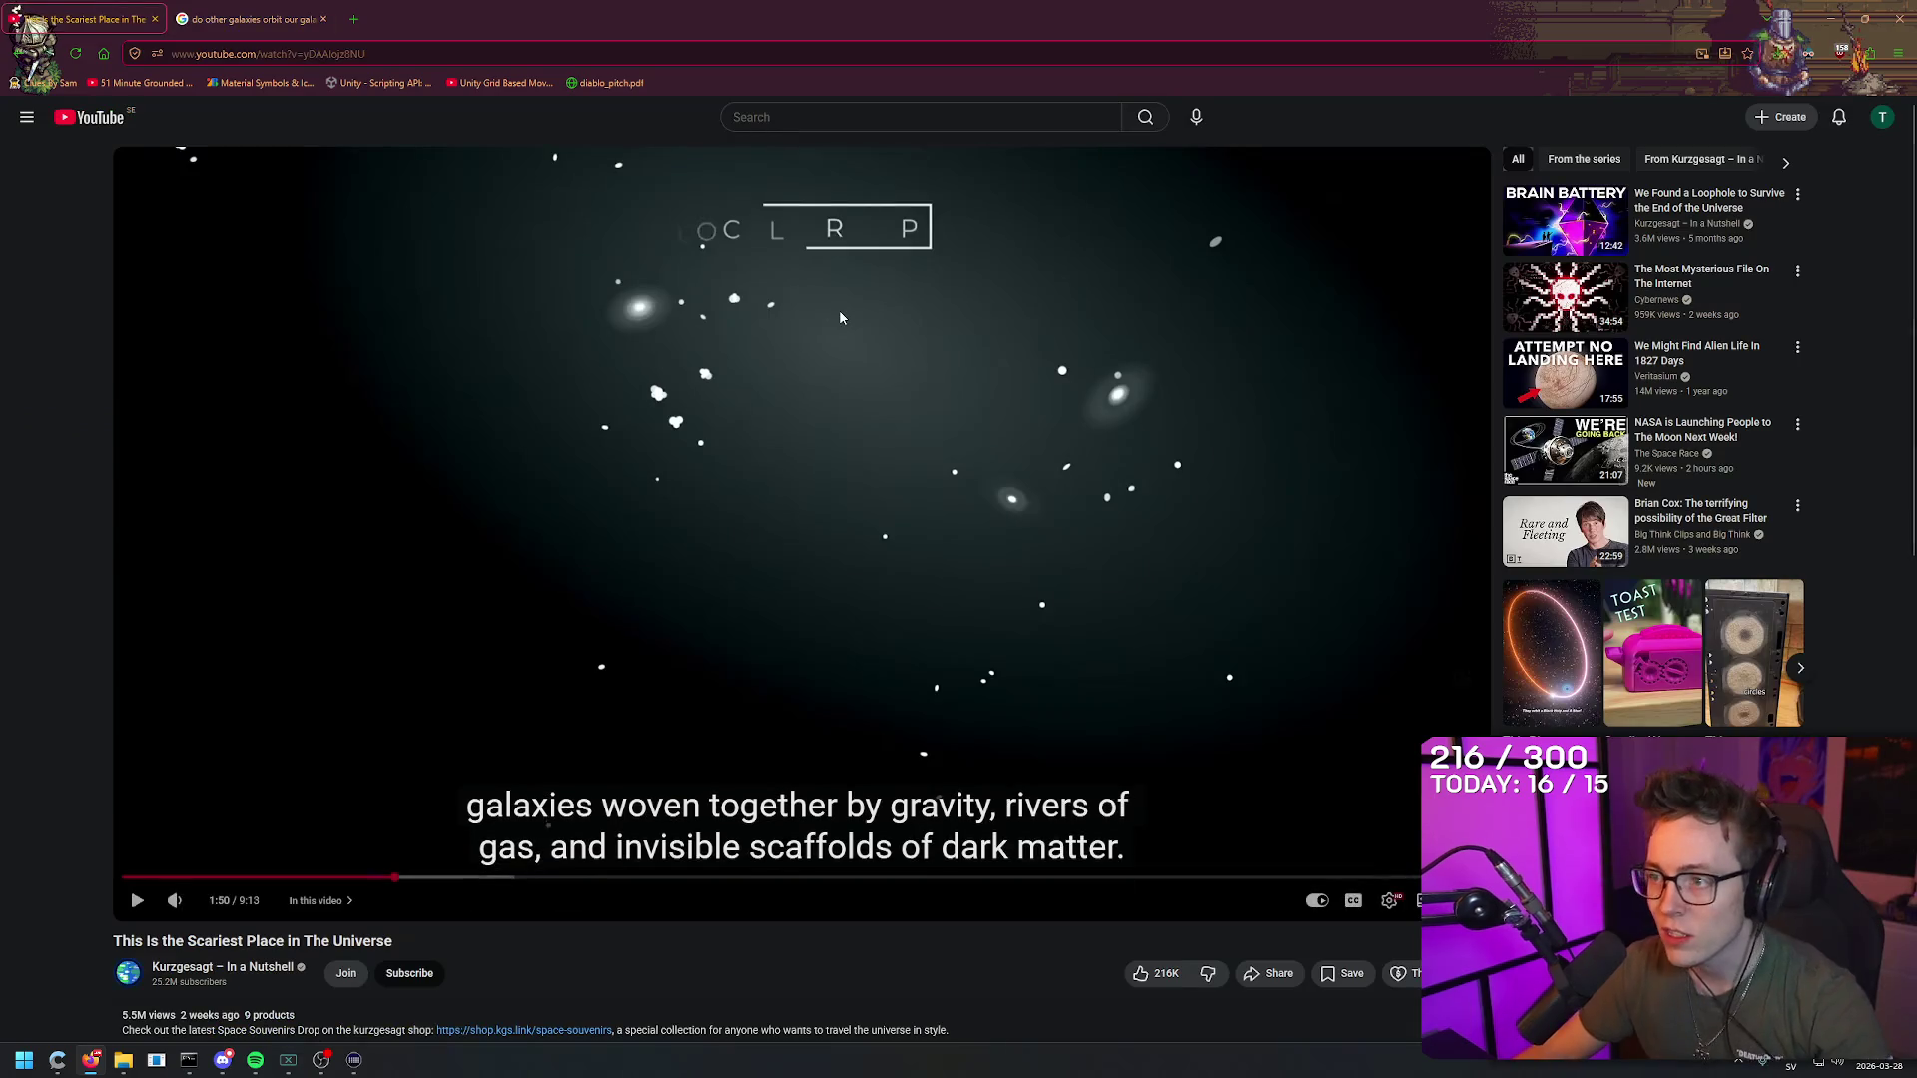
double_click(839, 309)
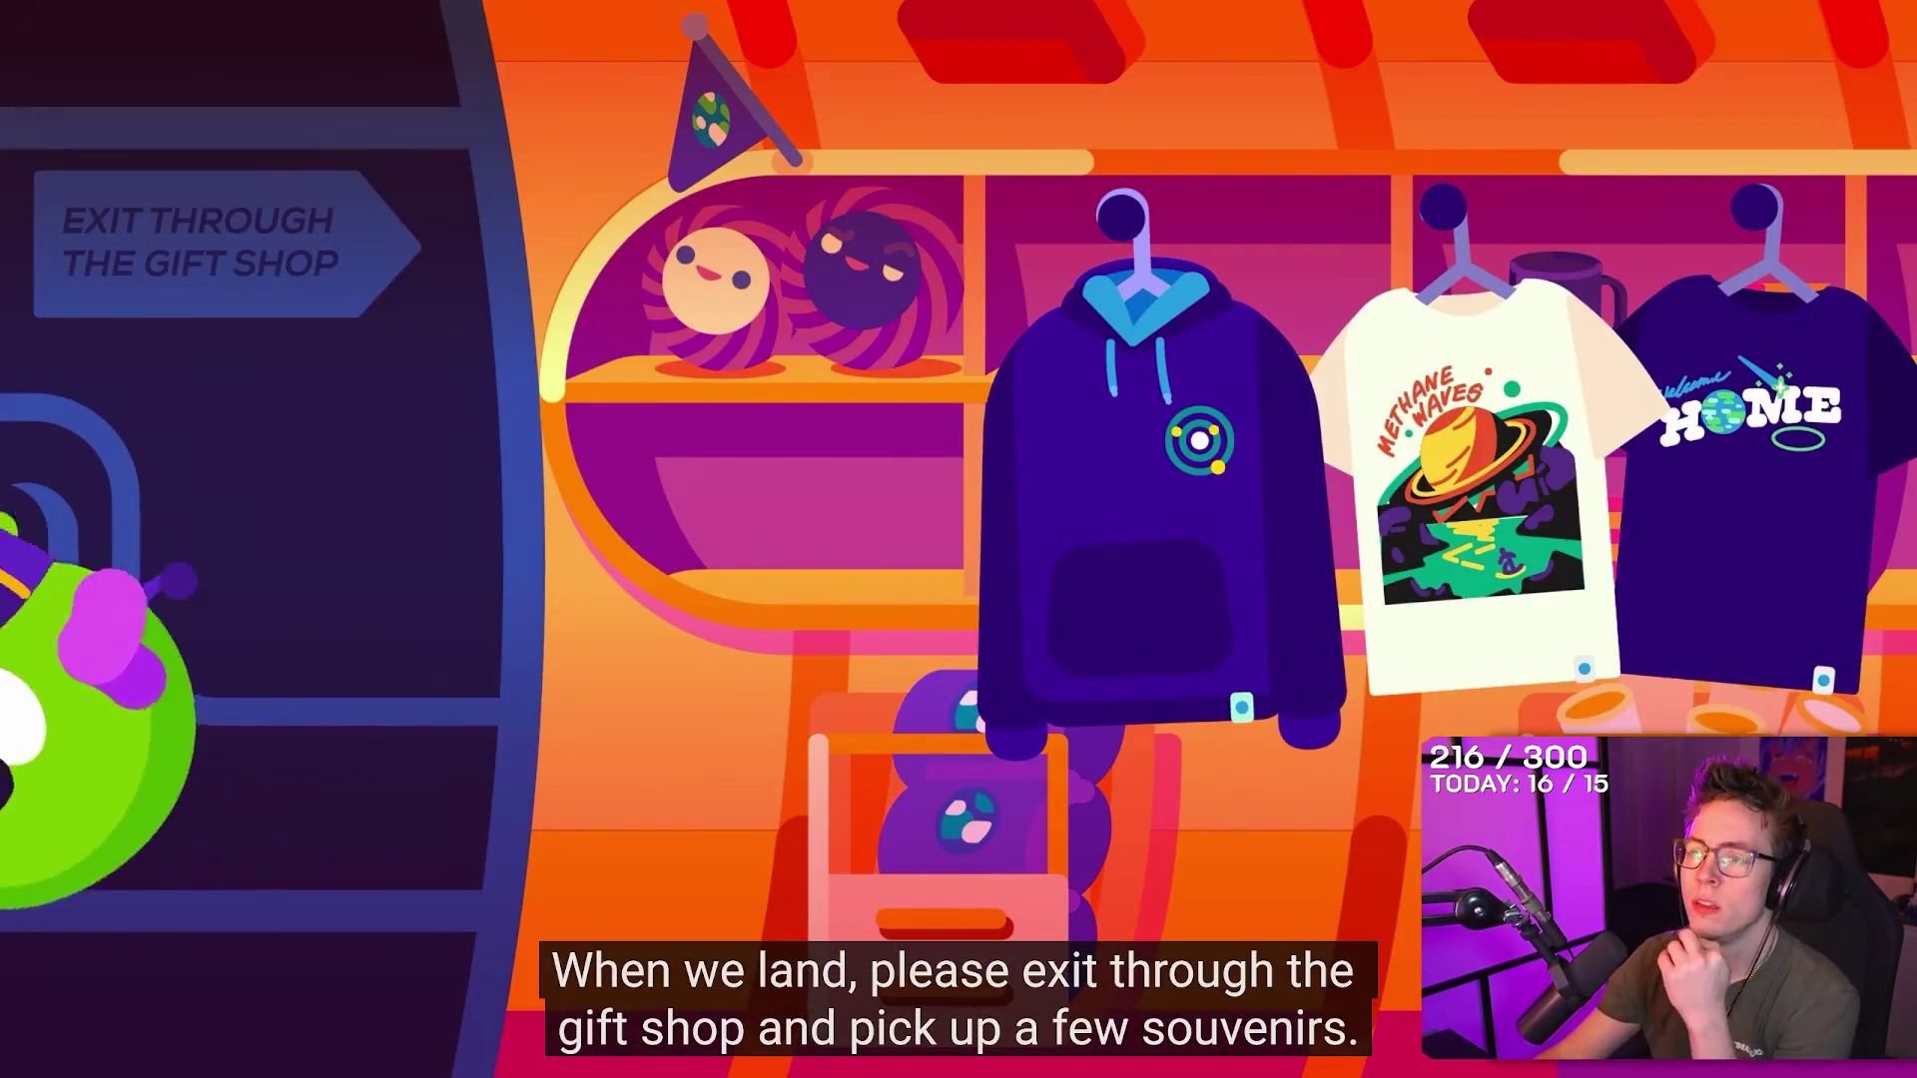
mouse_move(1335, 906)
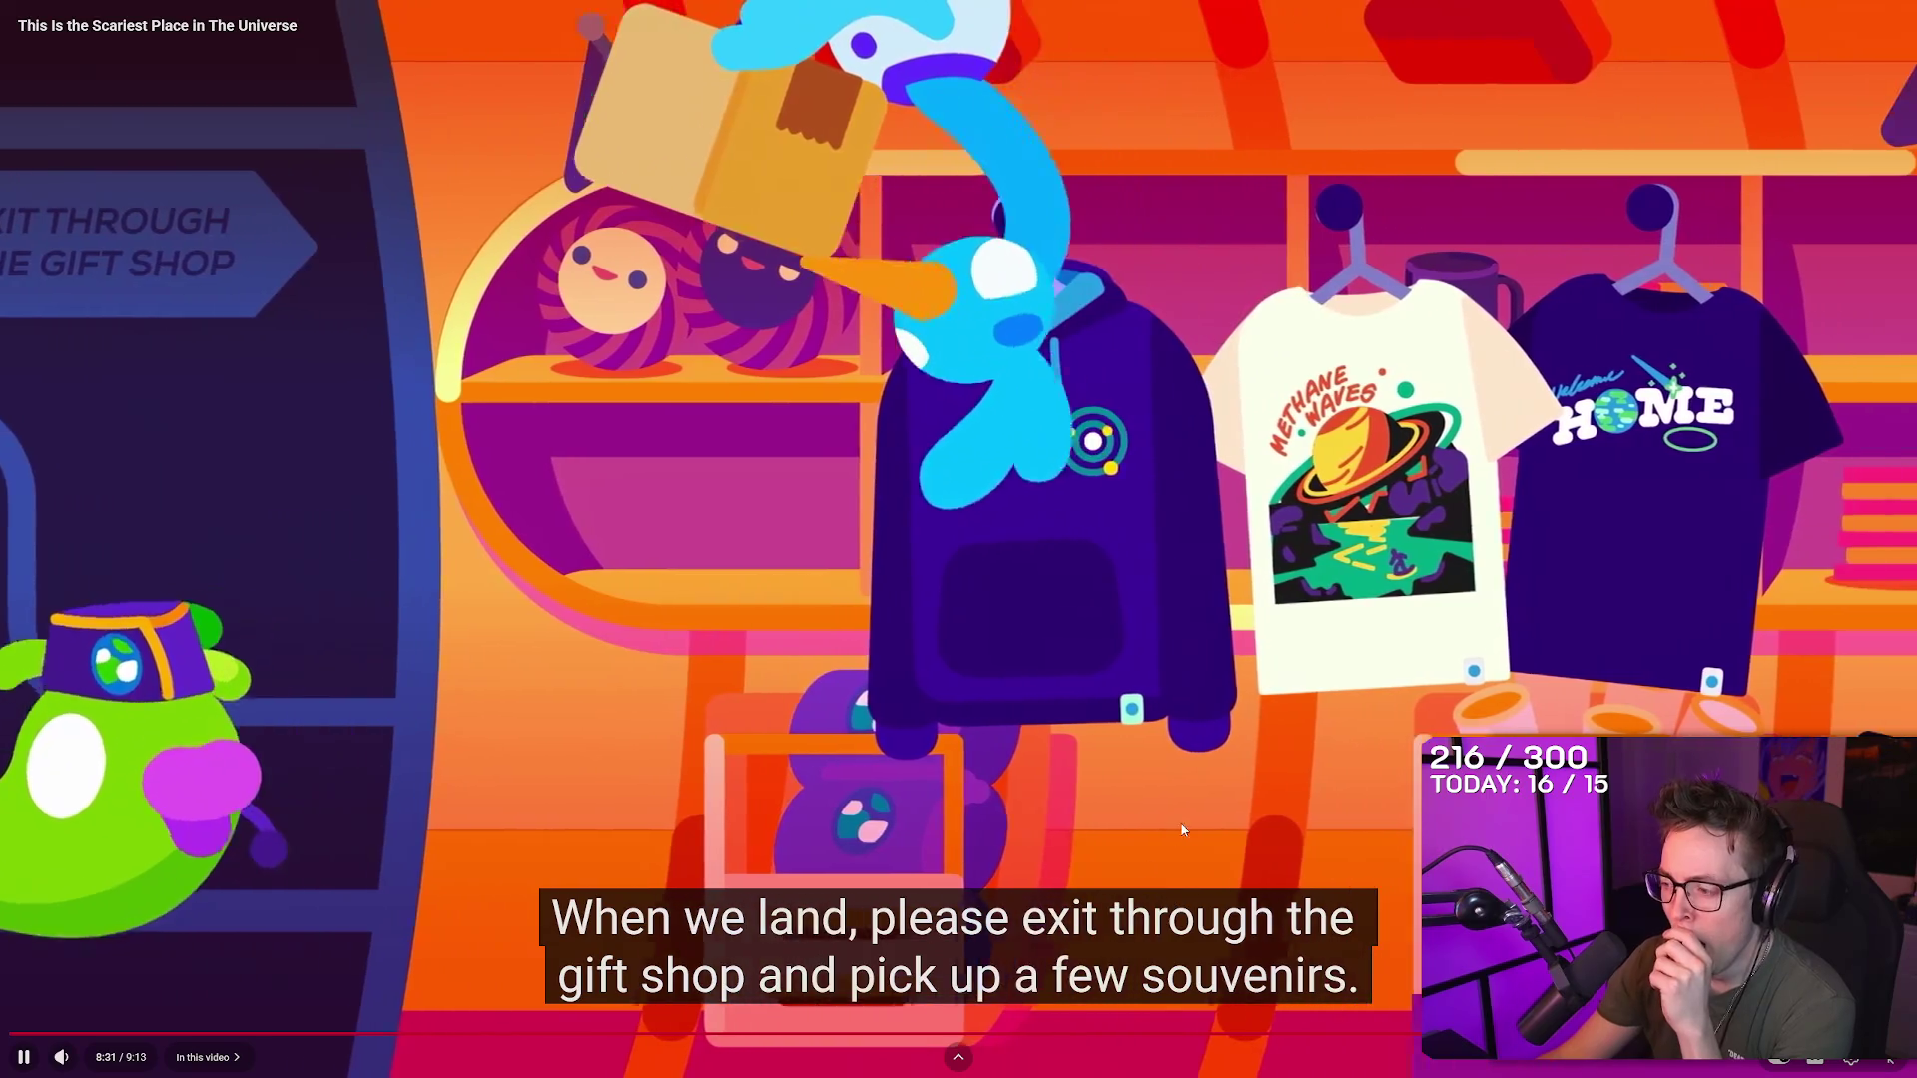
key(Escape)
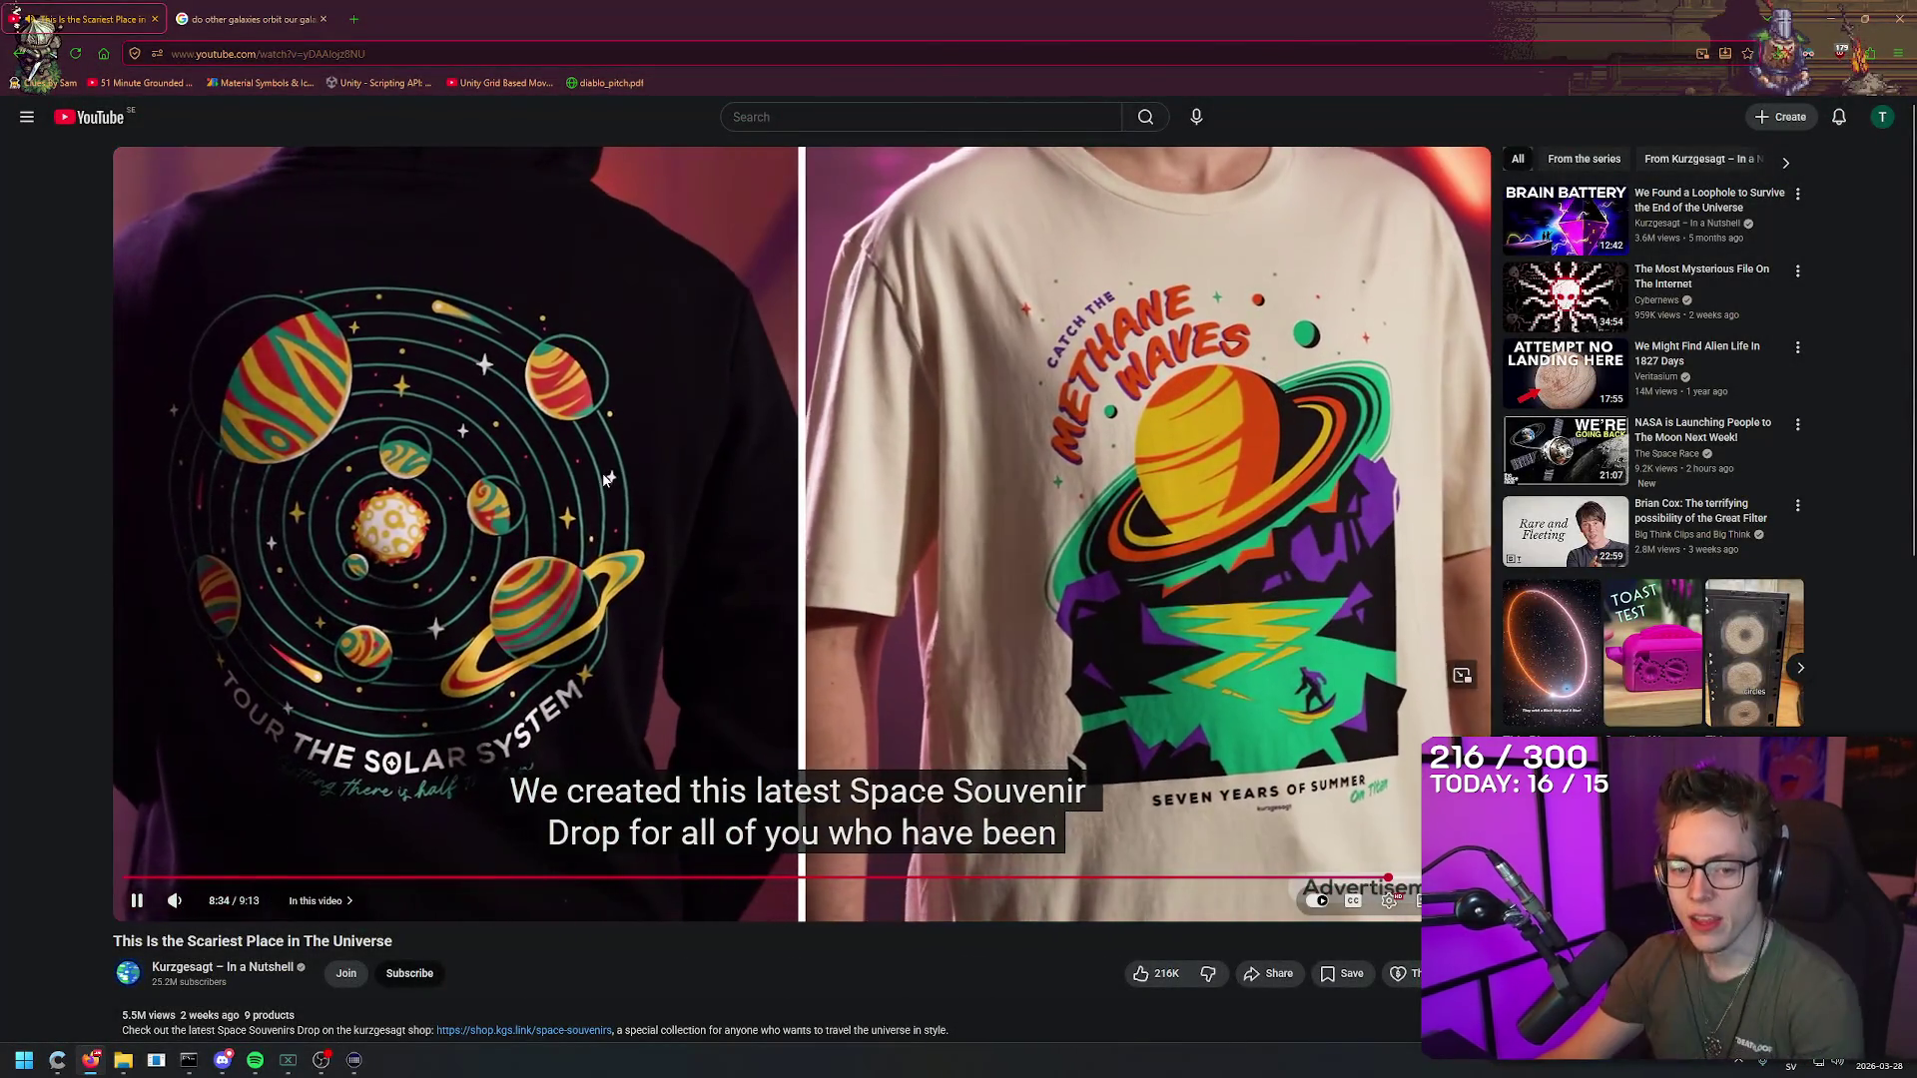
Step: Pause the video and search Google for 'azathoth' in a new tab
click(604, 480)
key(ctrl+t)
text(azathoth)
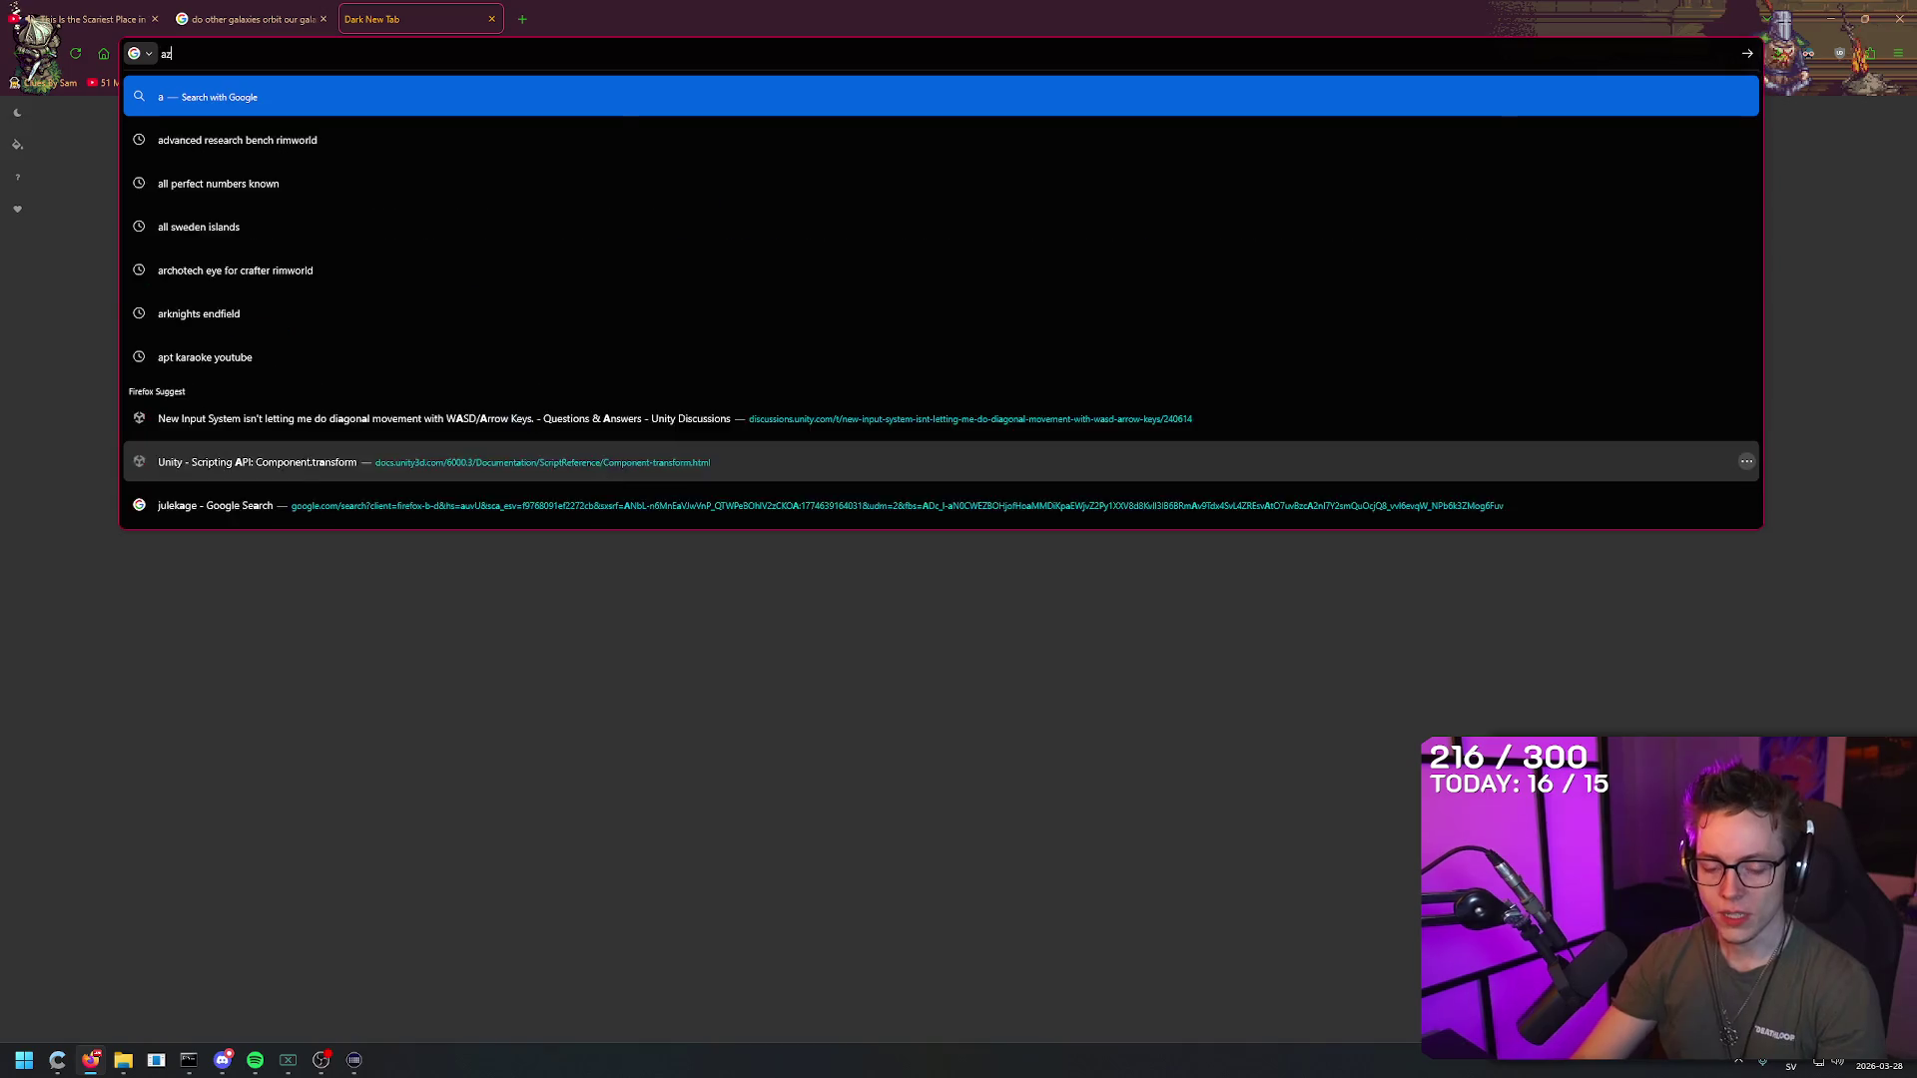
key(Return)
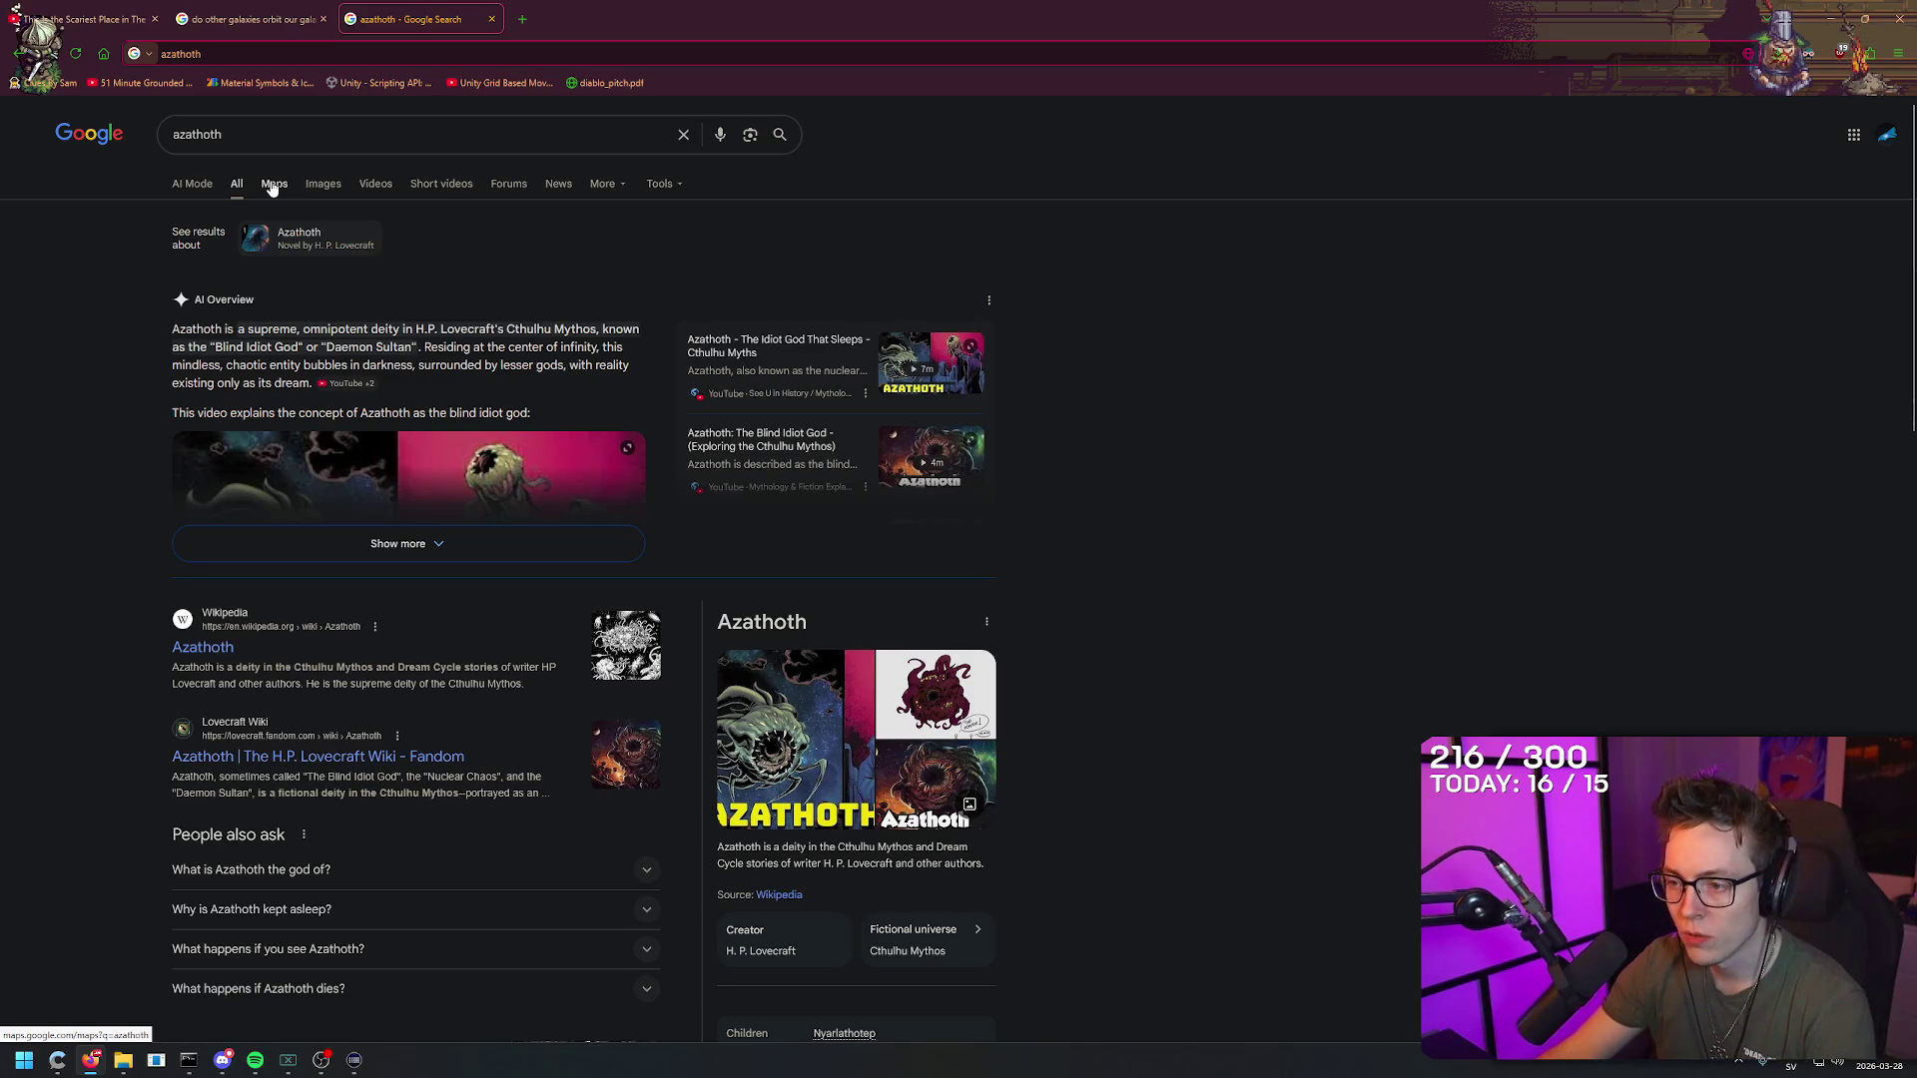
click(271, 187)
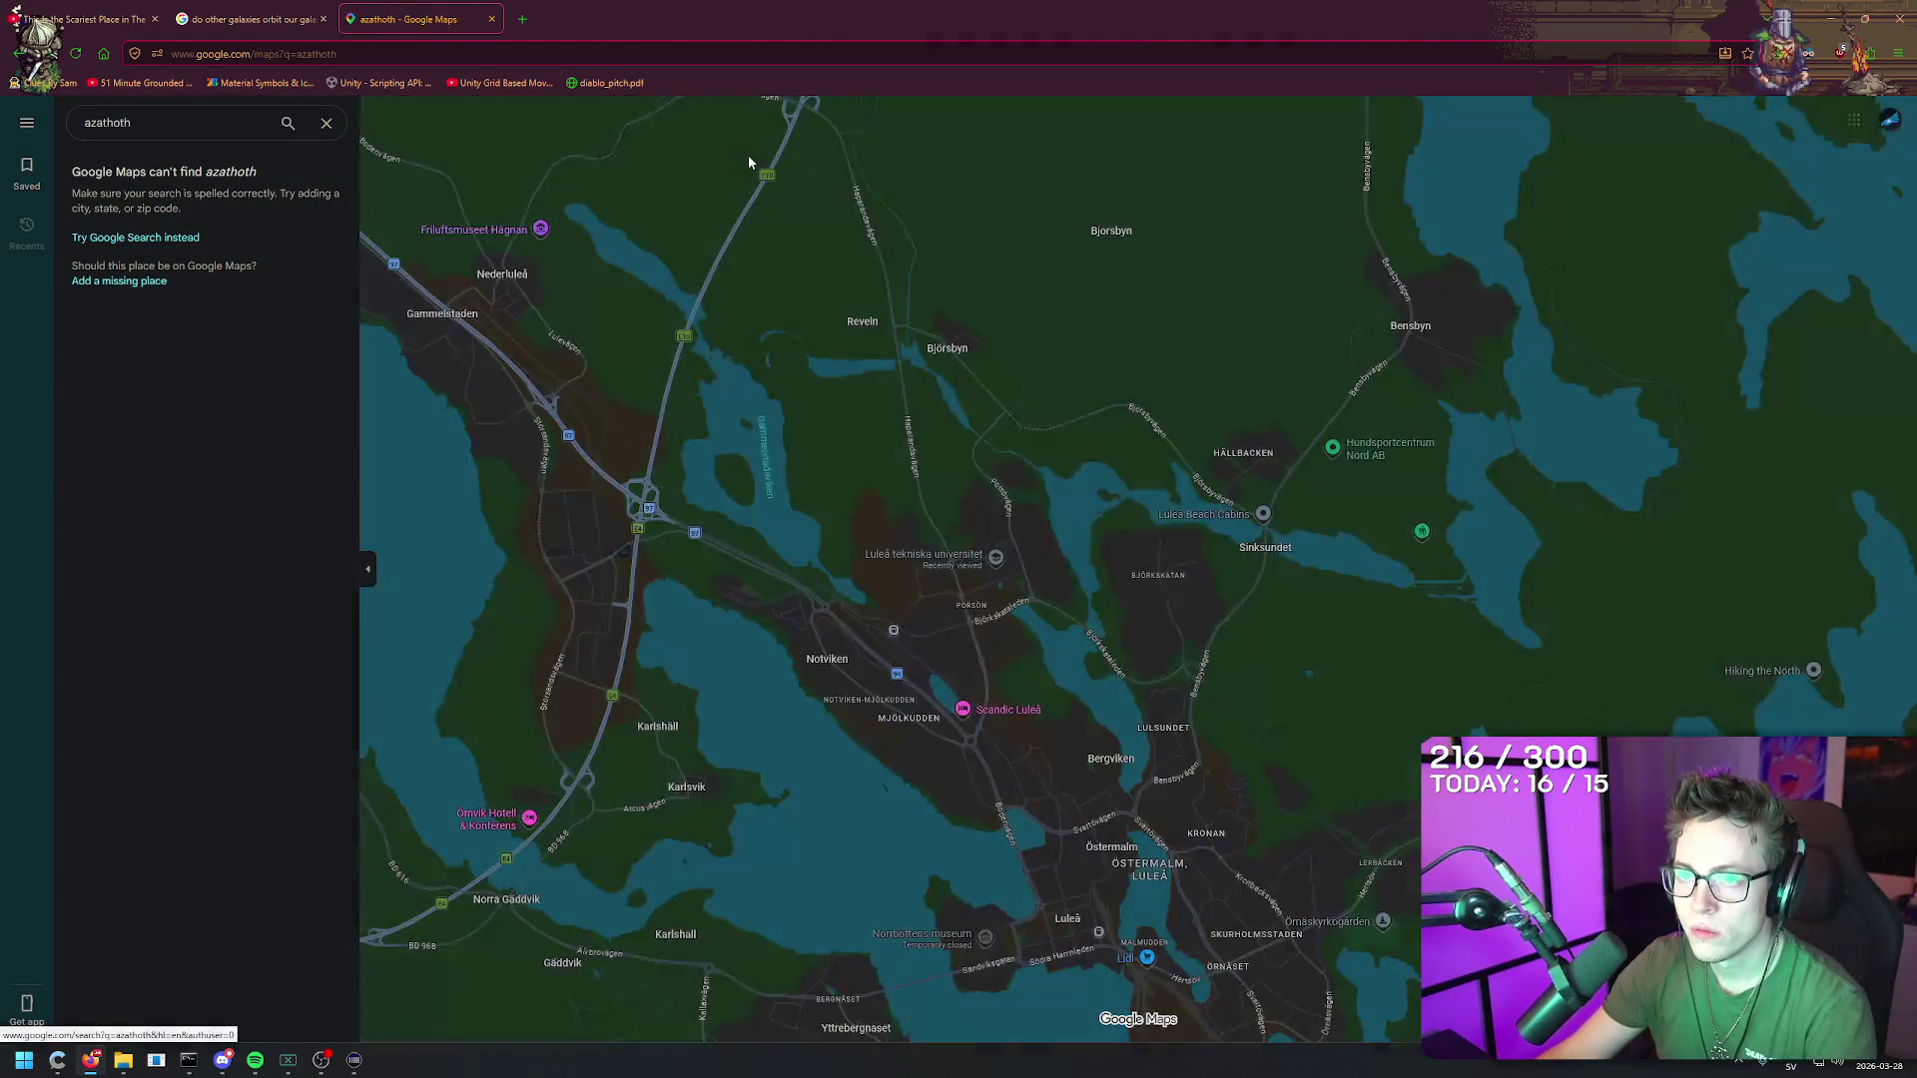
key(alt+Left)
Step: Preview several azathoth image results, ending on Wikipedia's picture, then close the tab
click(322, 183)
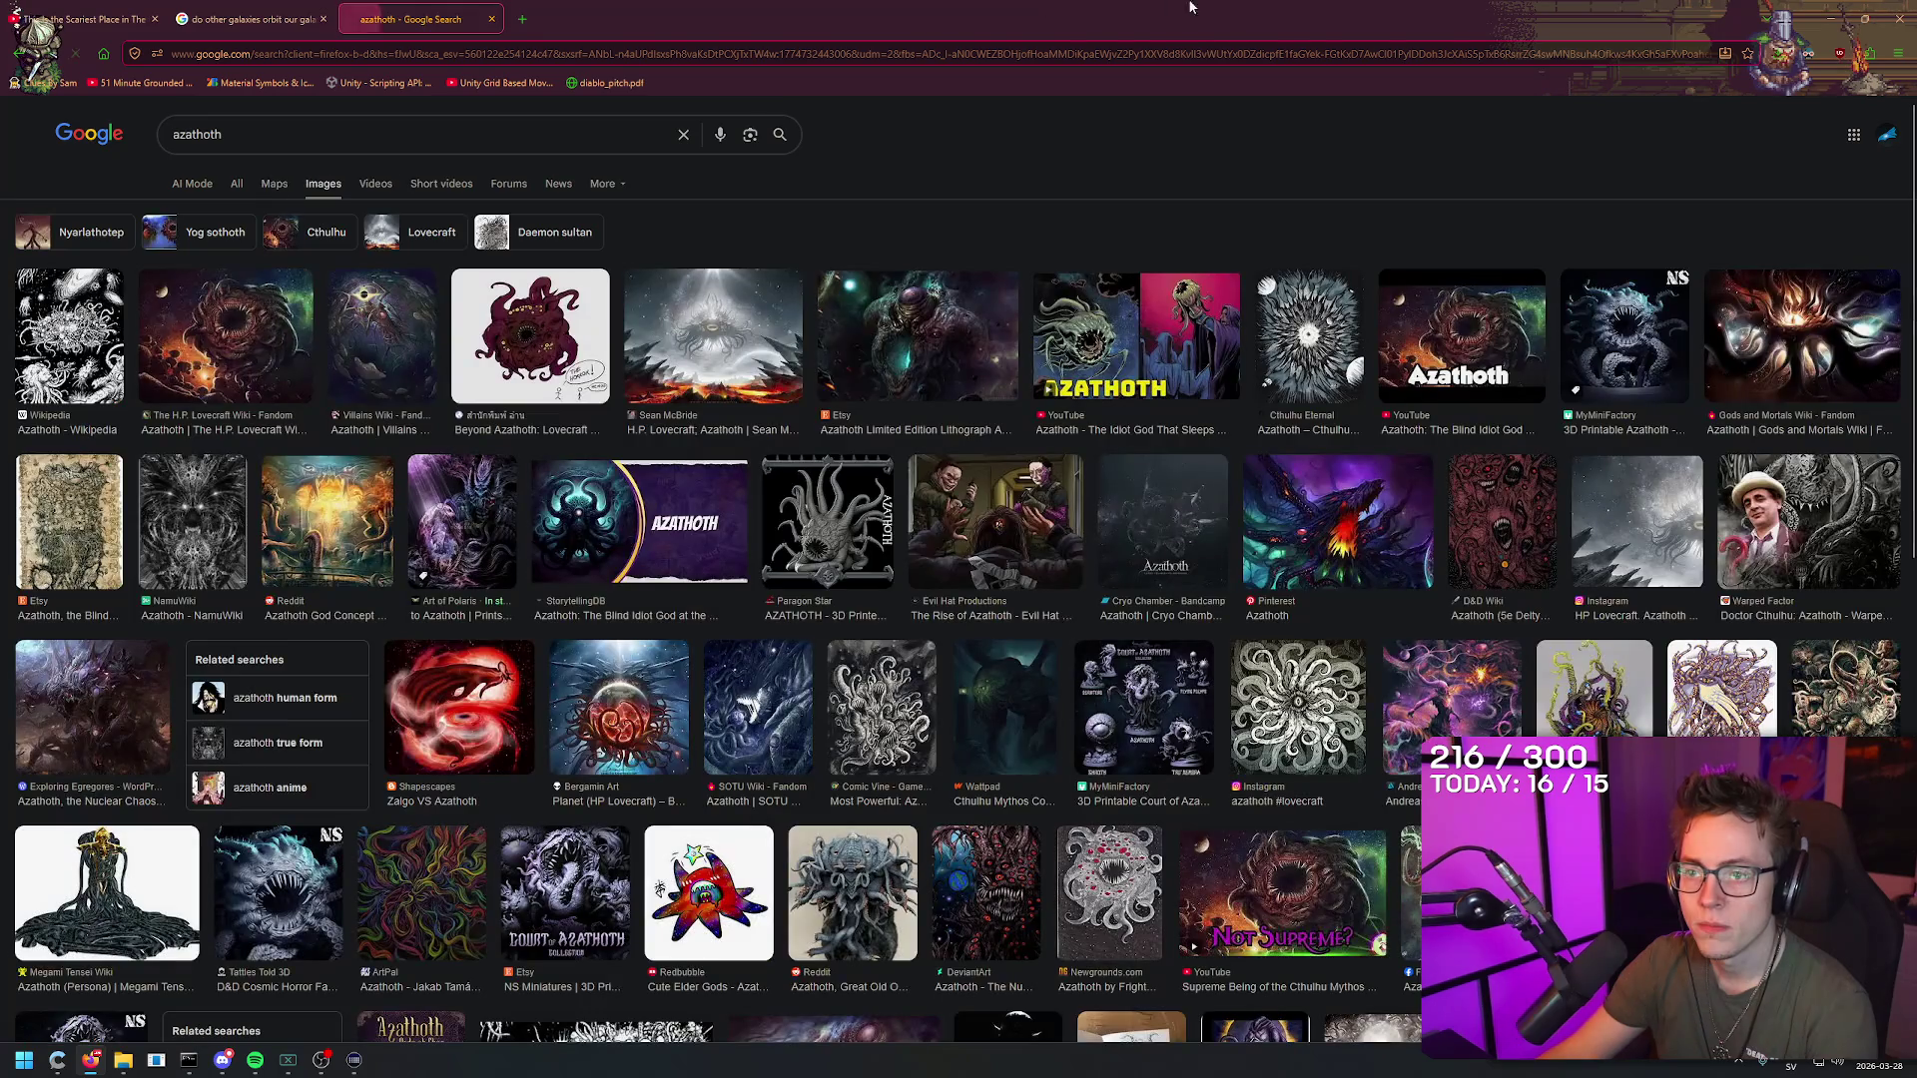
click(717, 336)
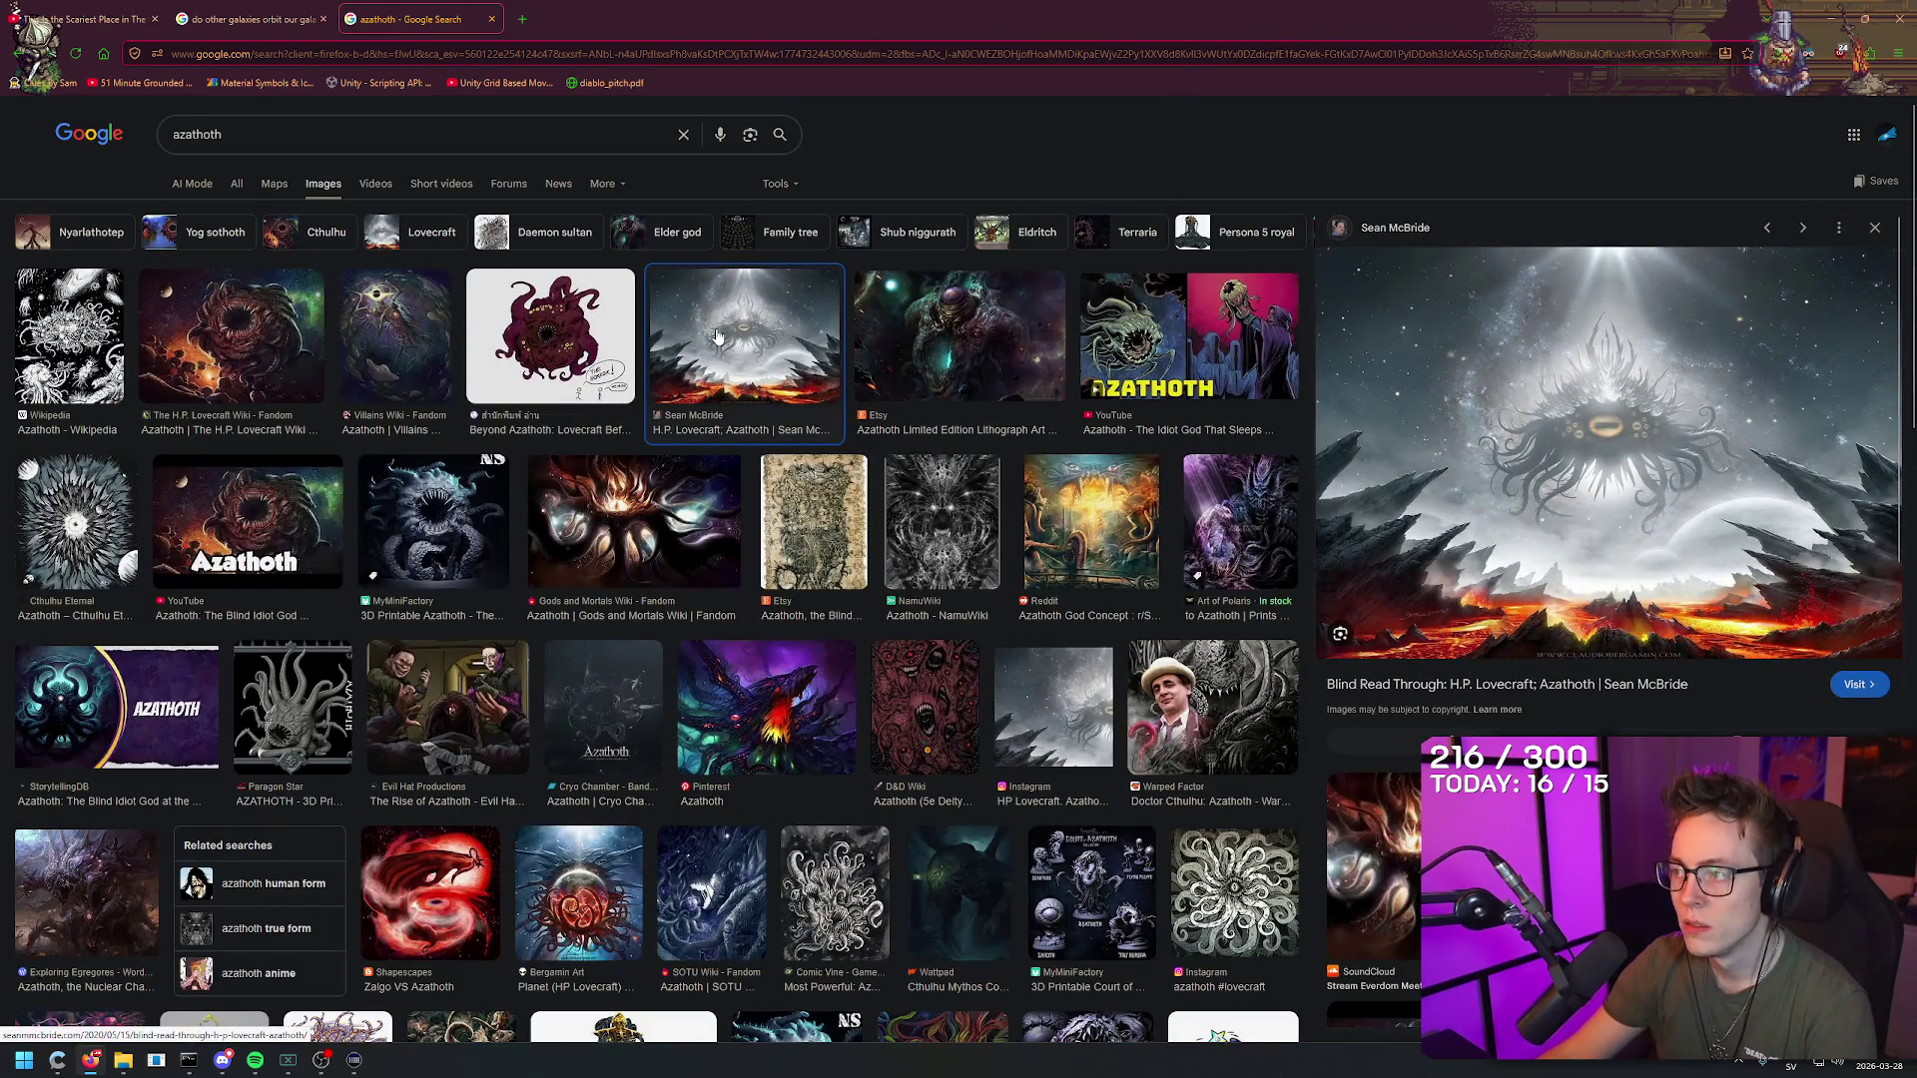
click(432, 519)
click(231, 336)
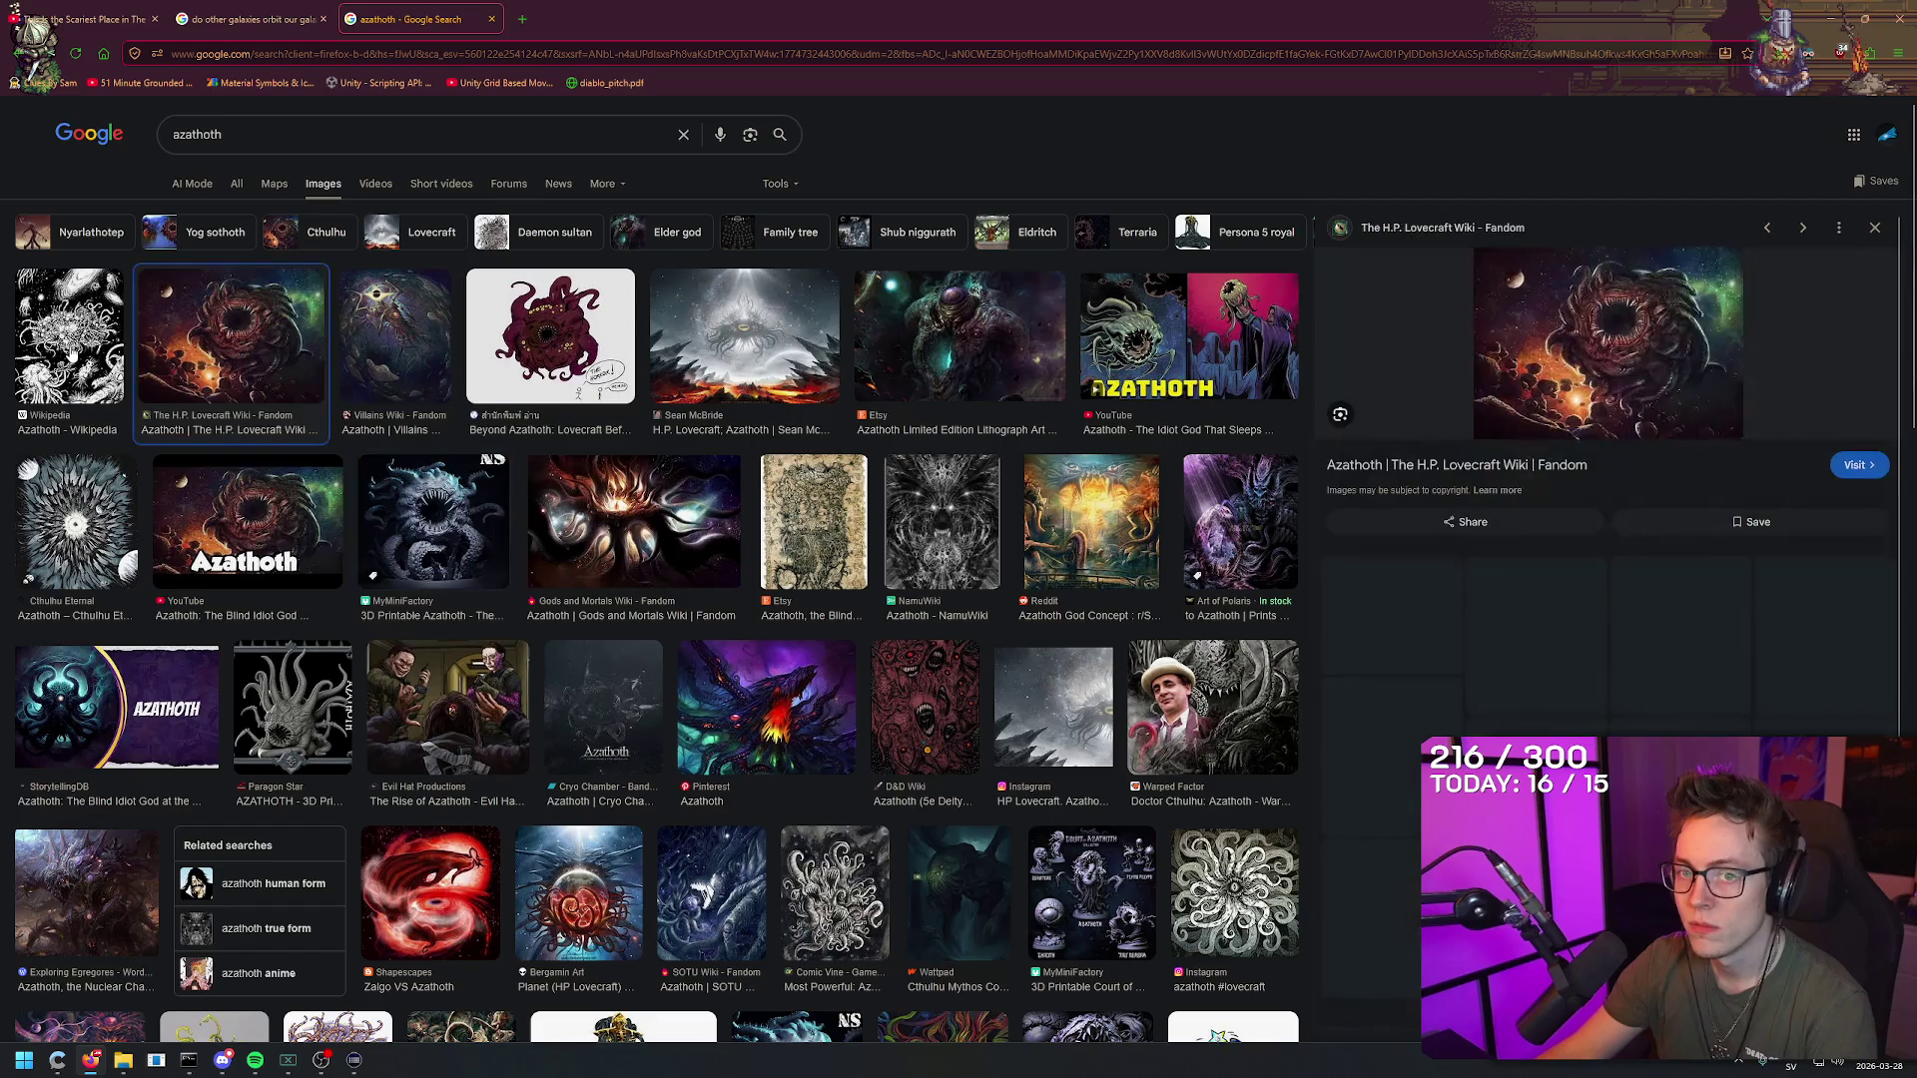
click(69, 337)
right_click(804, 7)
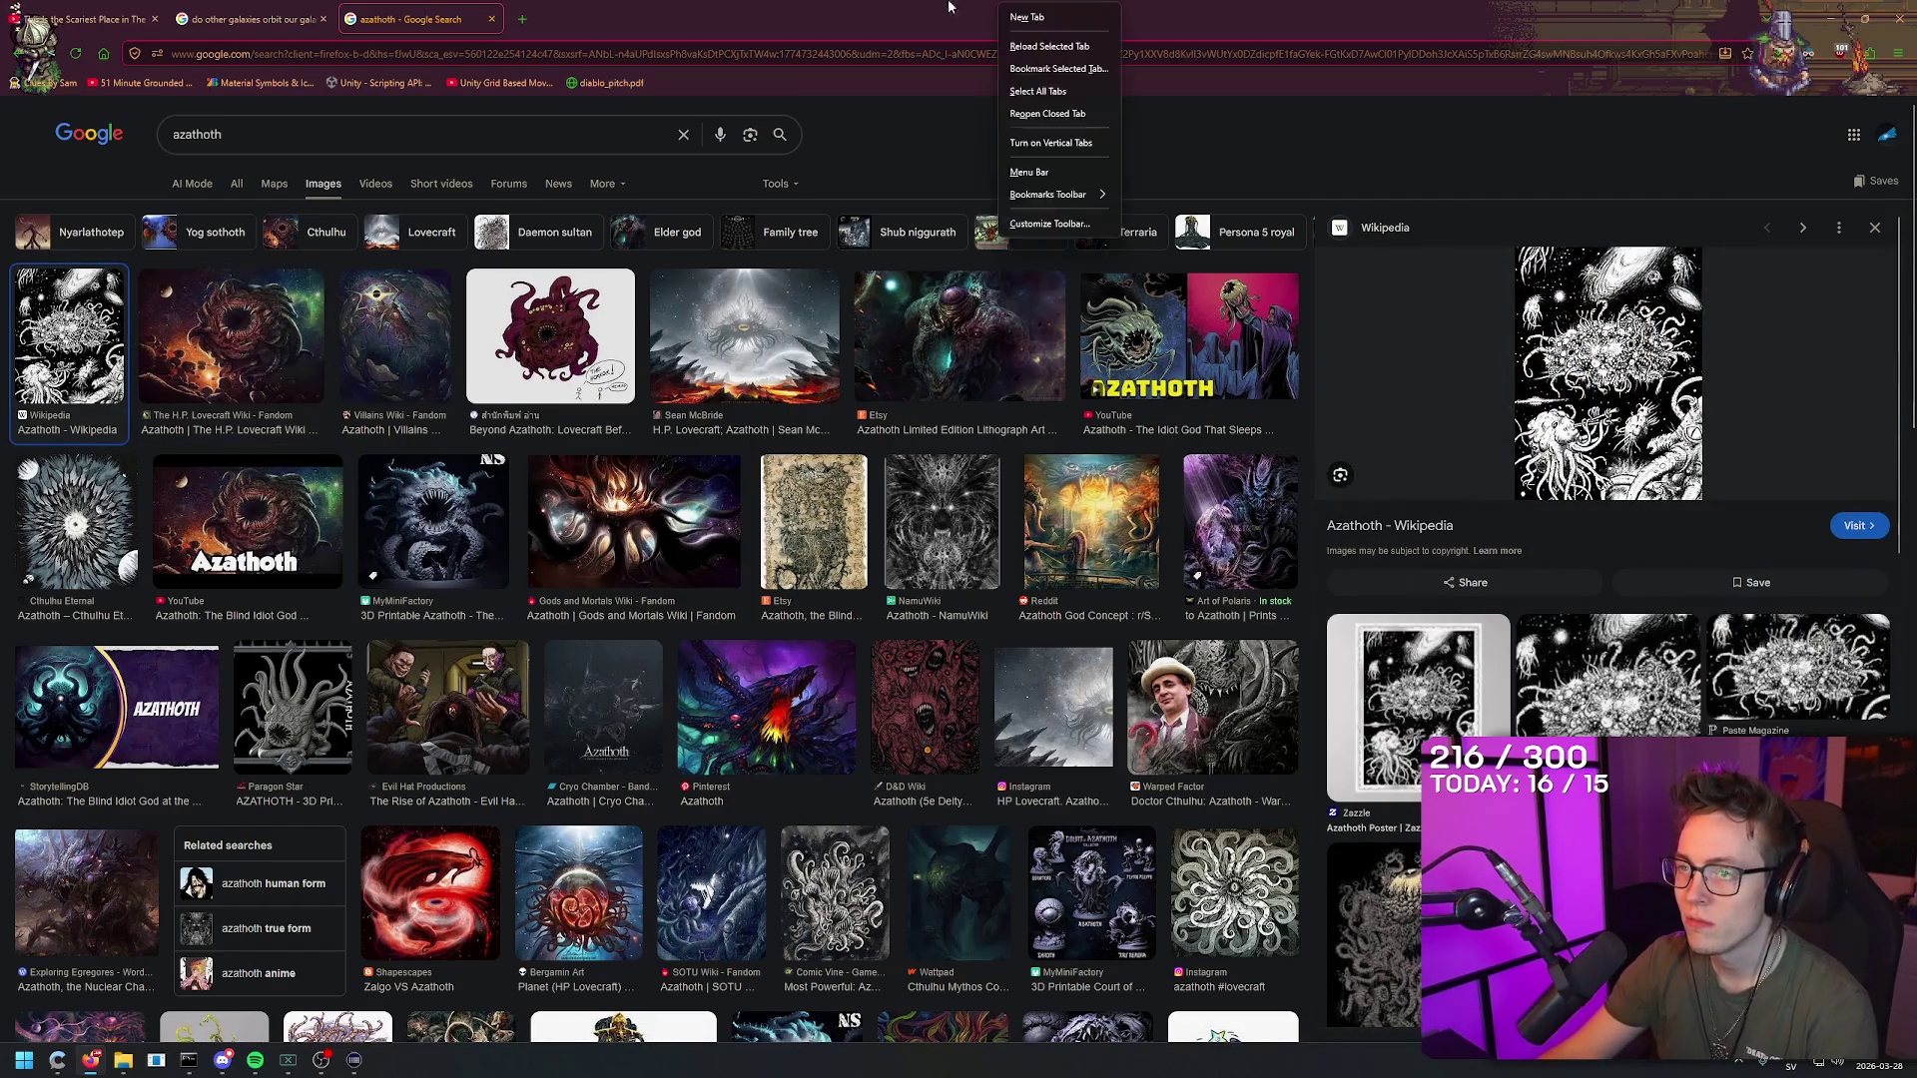
right_click(683, 7)
key(Escape)
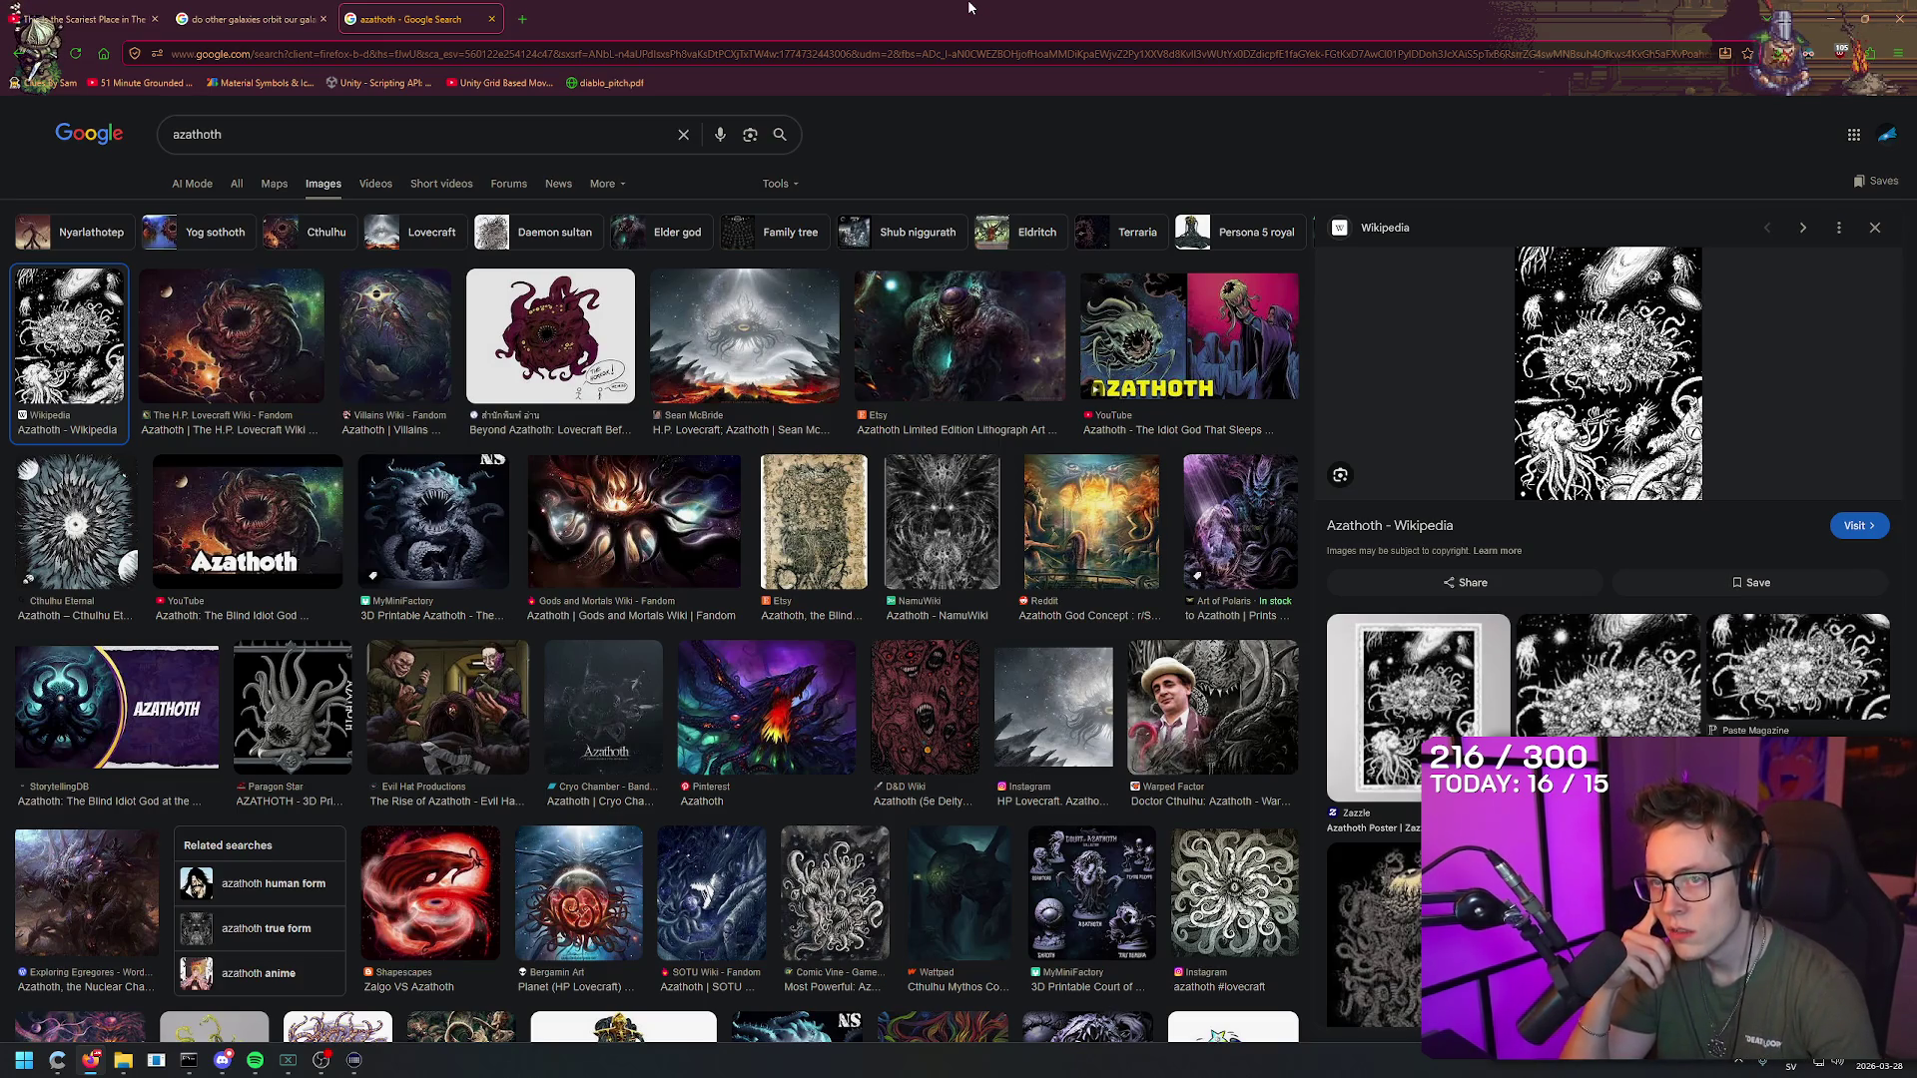
key(ctrl+w)
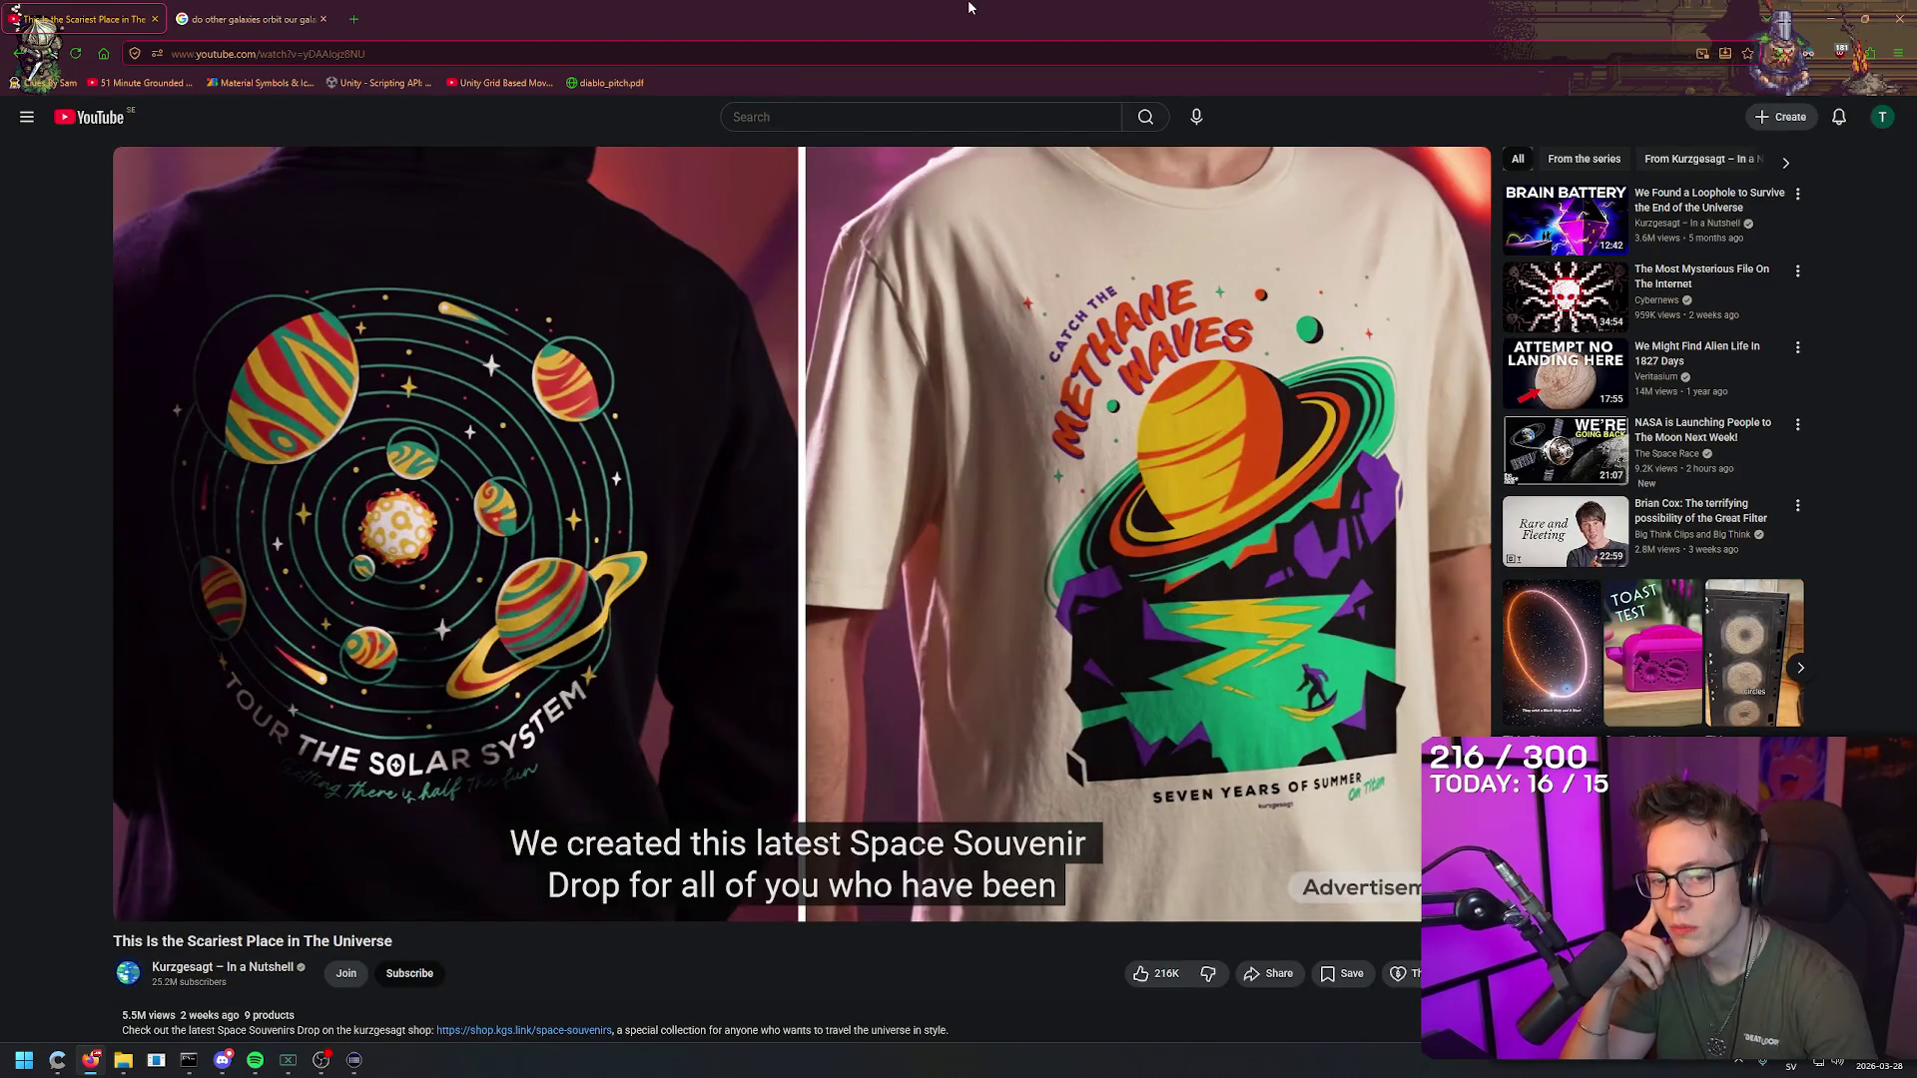
Step: Close the galaxy search tab and switch to The Game development folder window
key(ctrl+Tab)
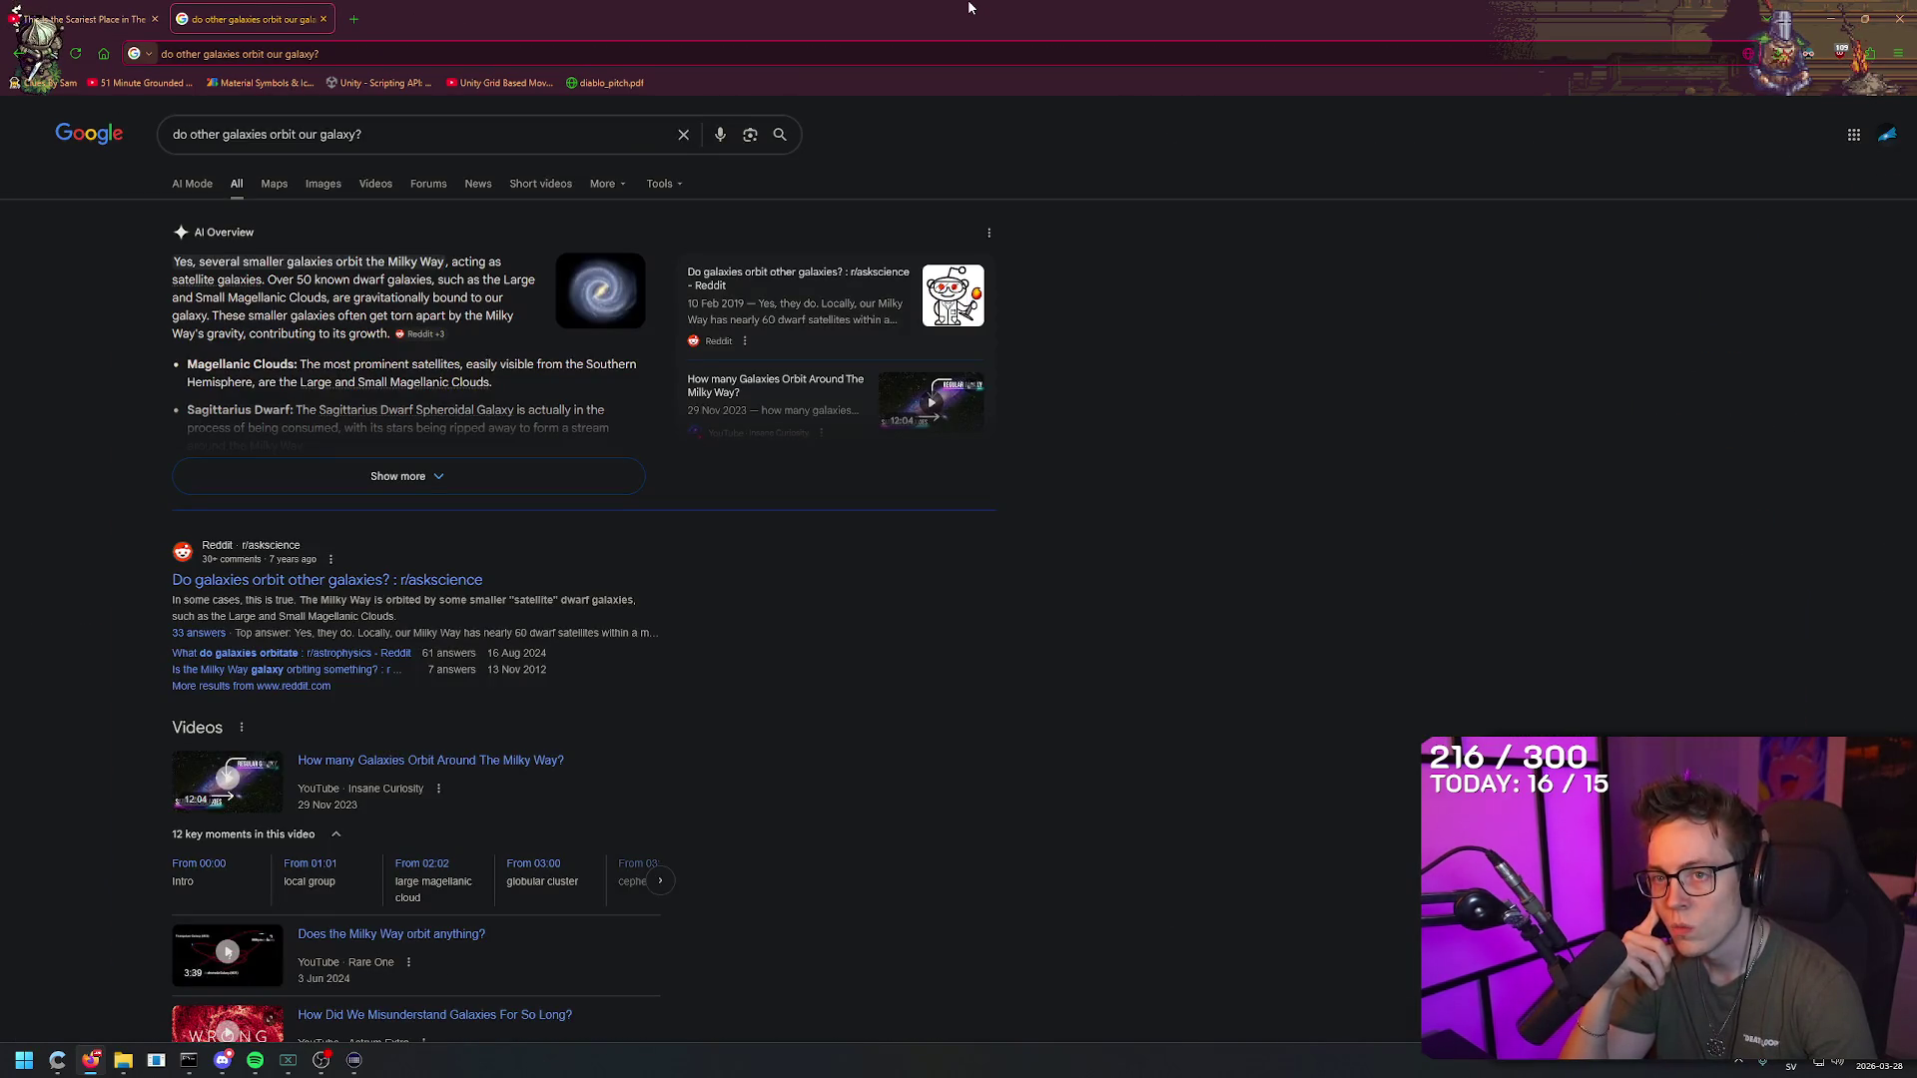
key(ctrl+w)
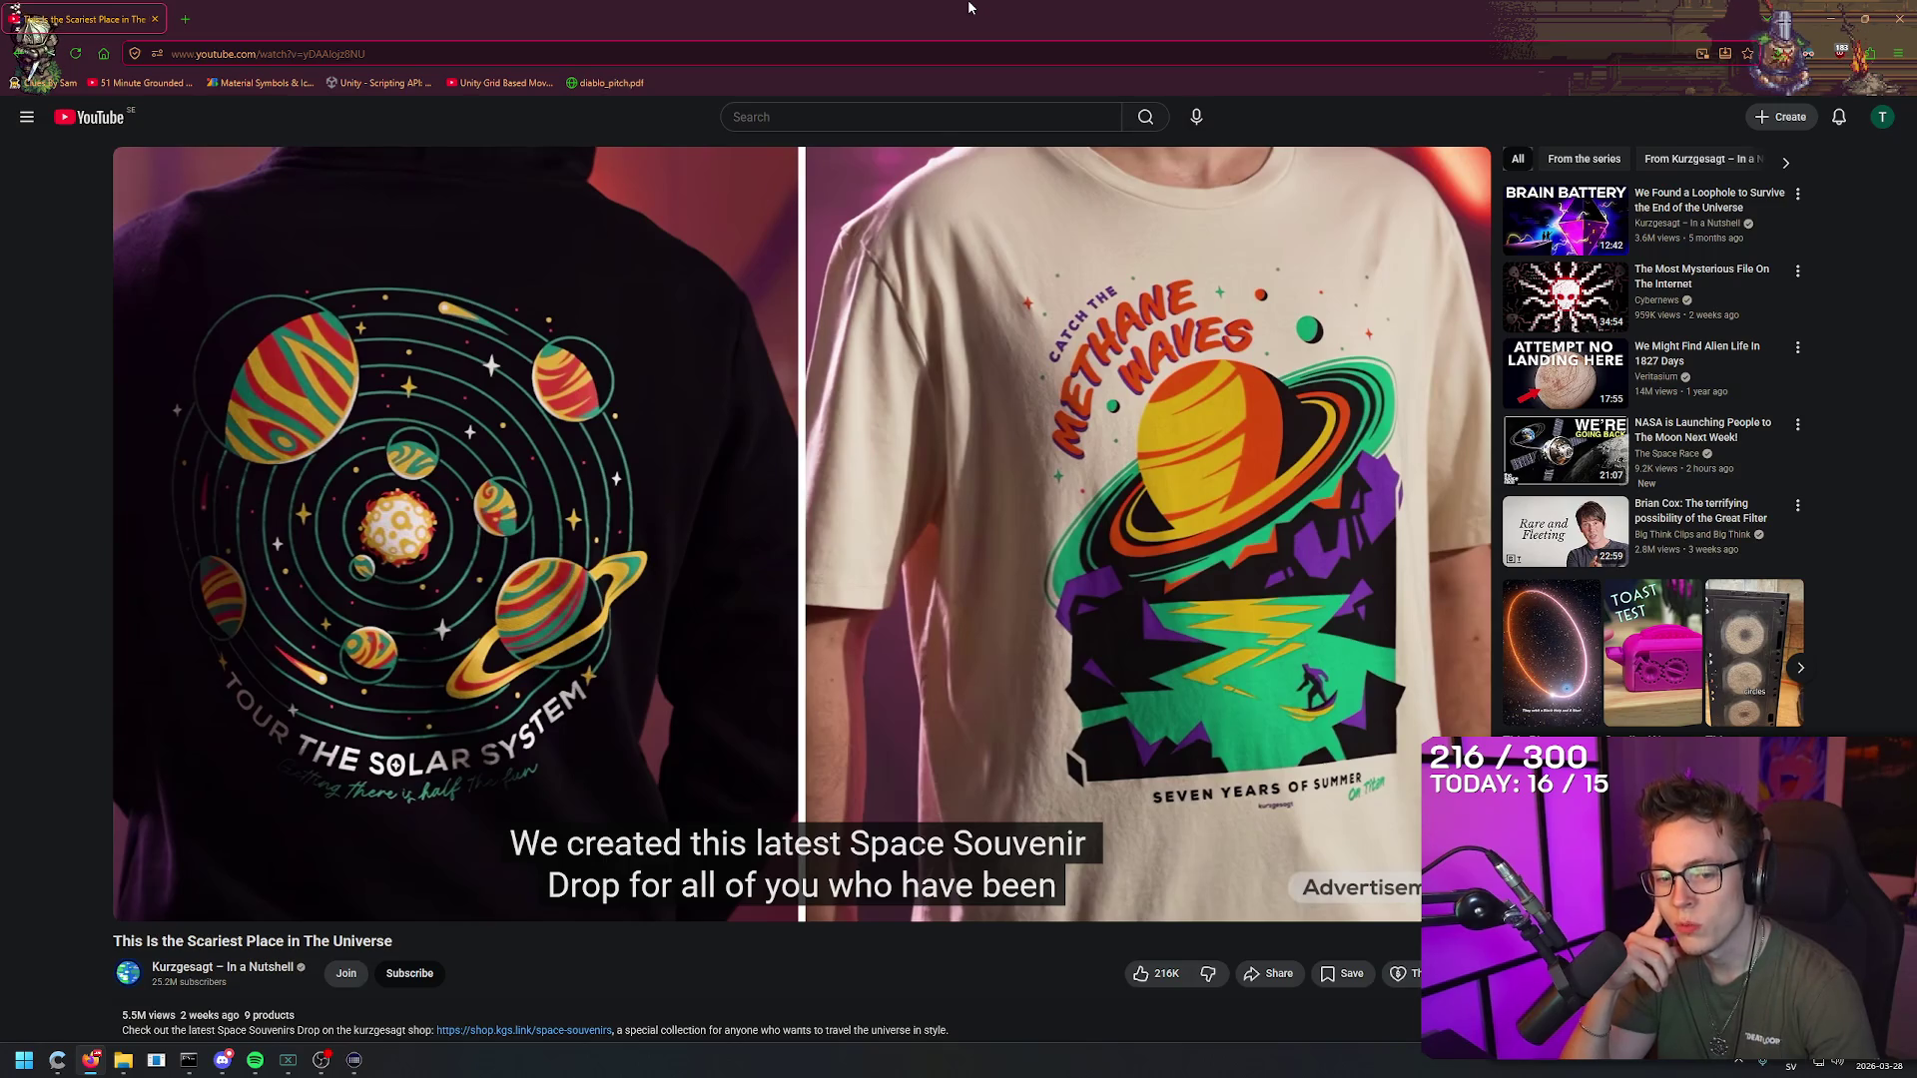
key(alt+Tab)
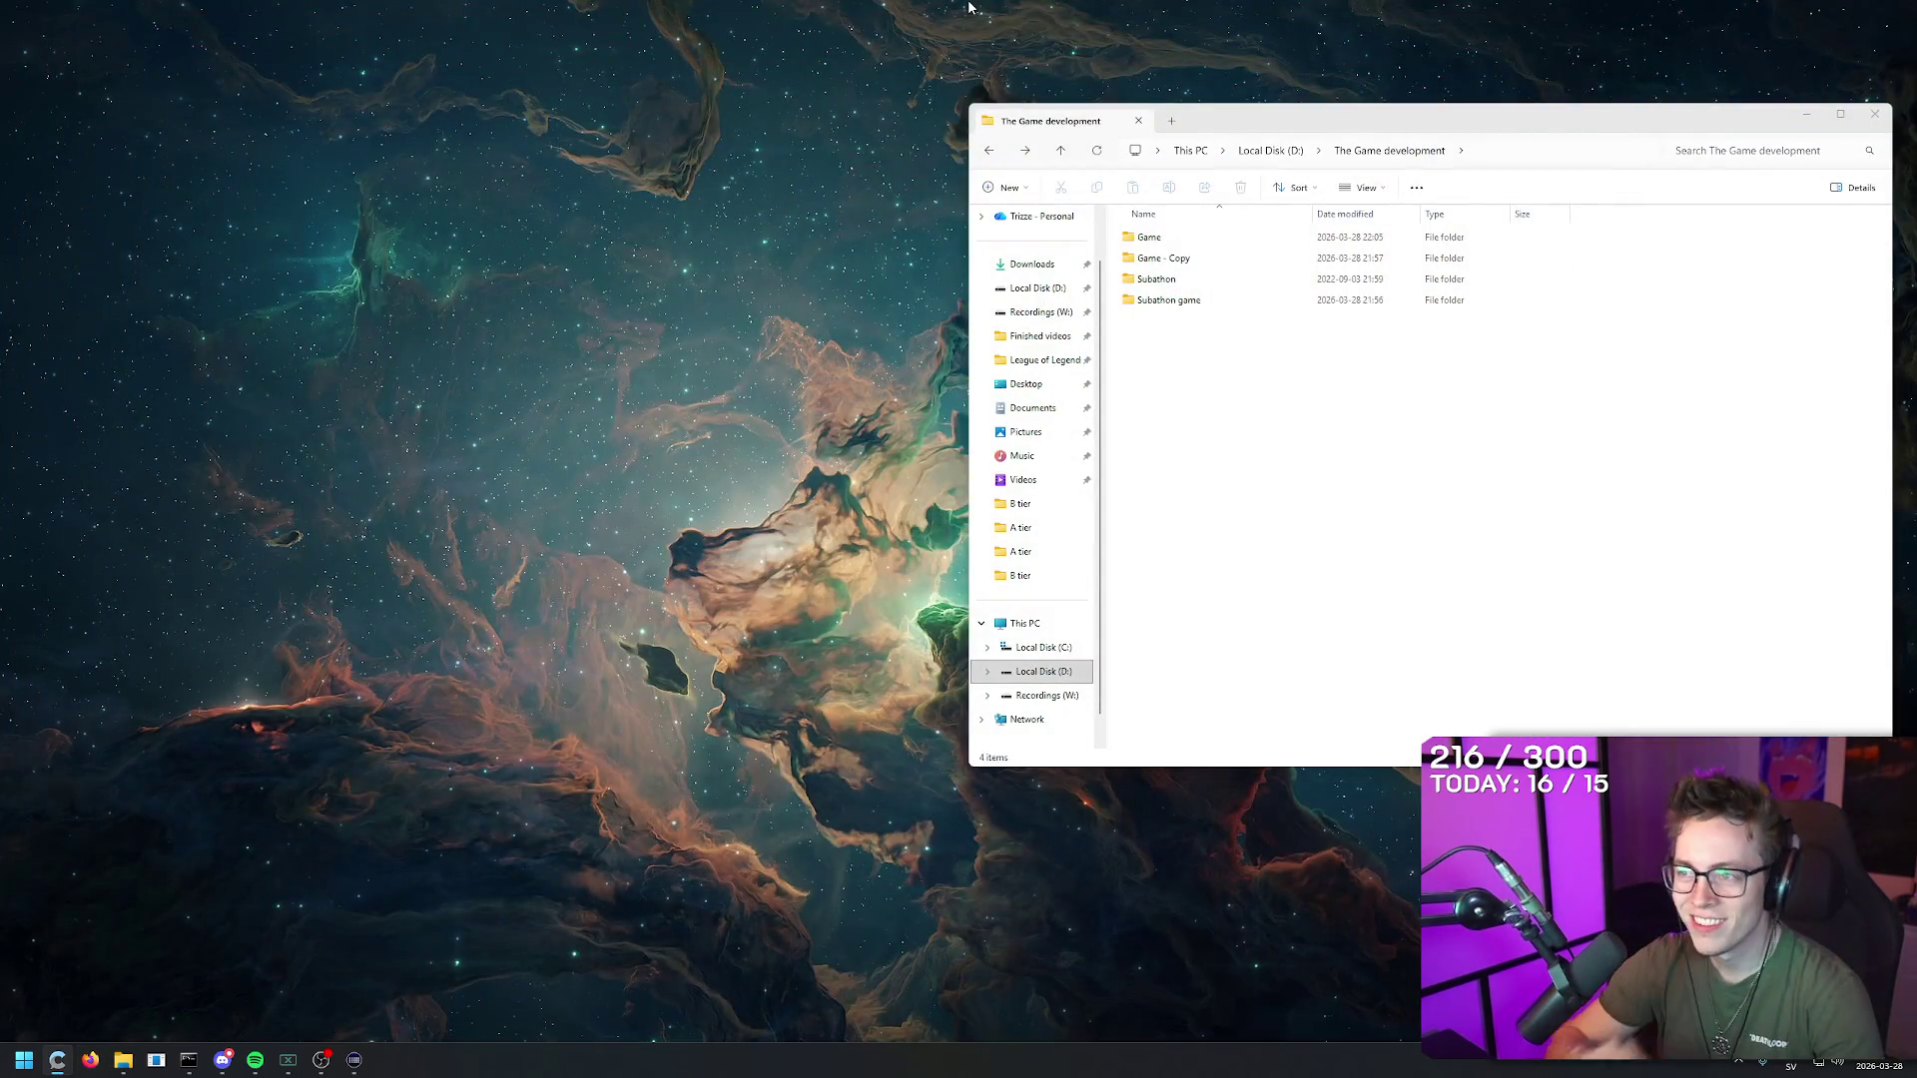
Step: Close The Game development folder window and dismiss the desktop context menu
click(1877, 113)
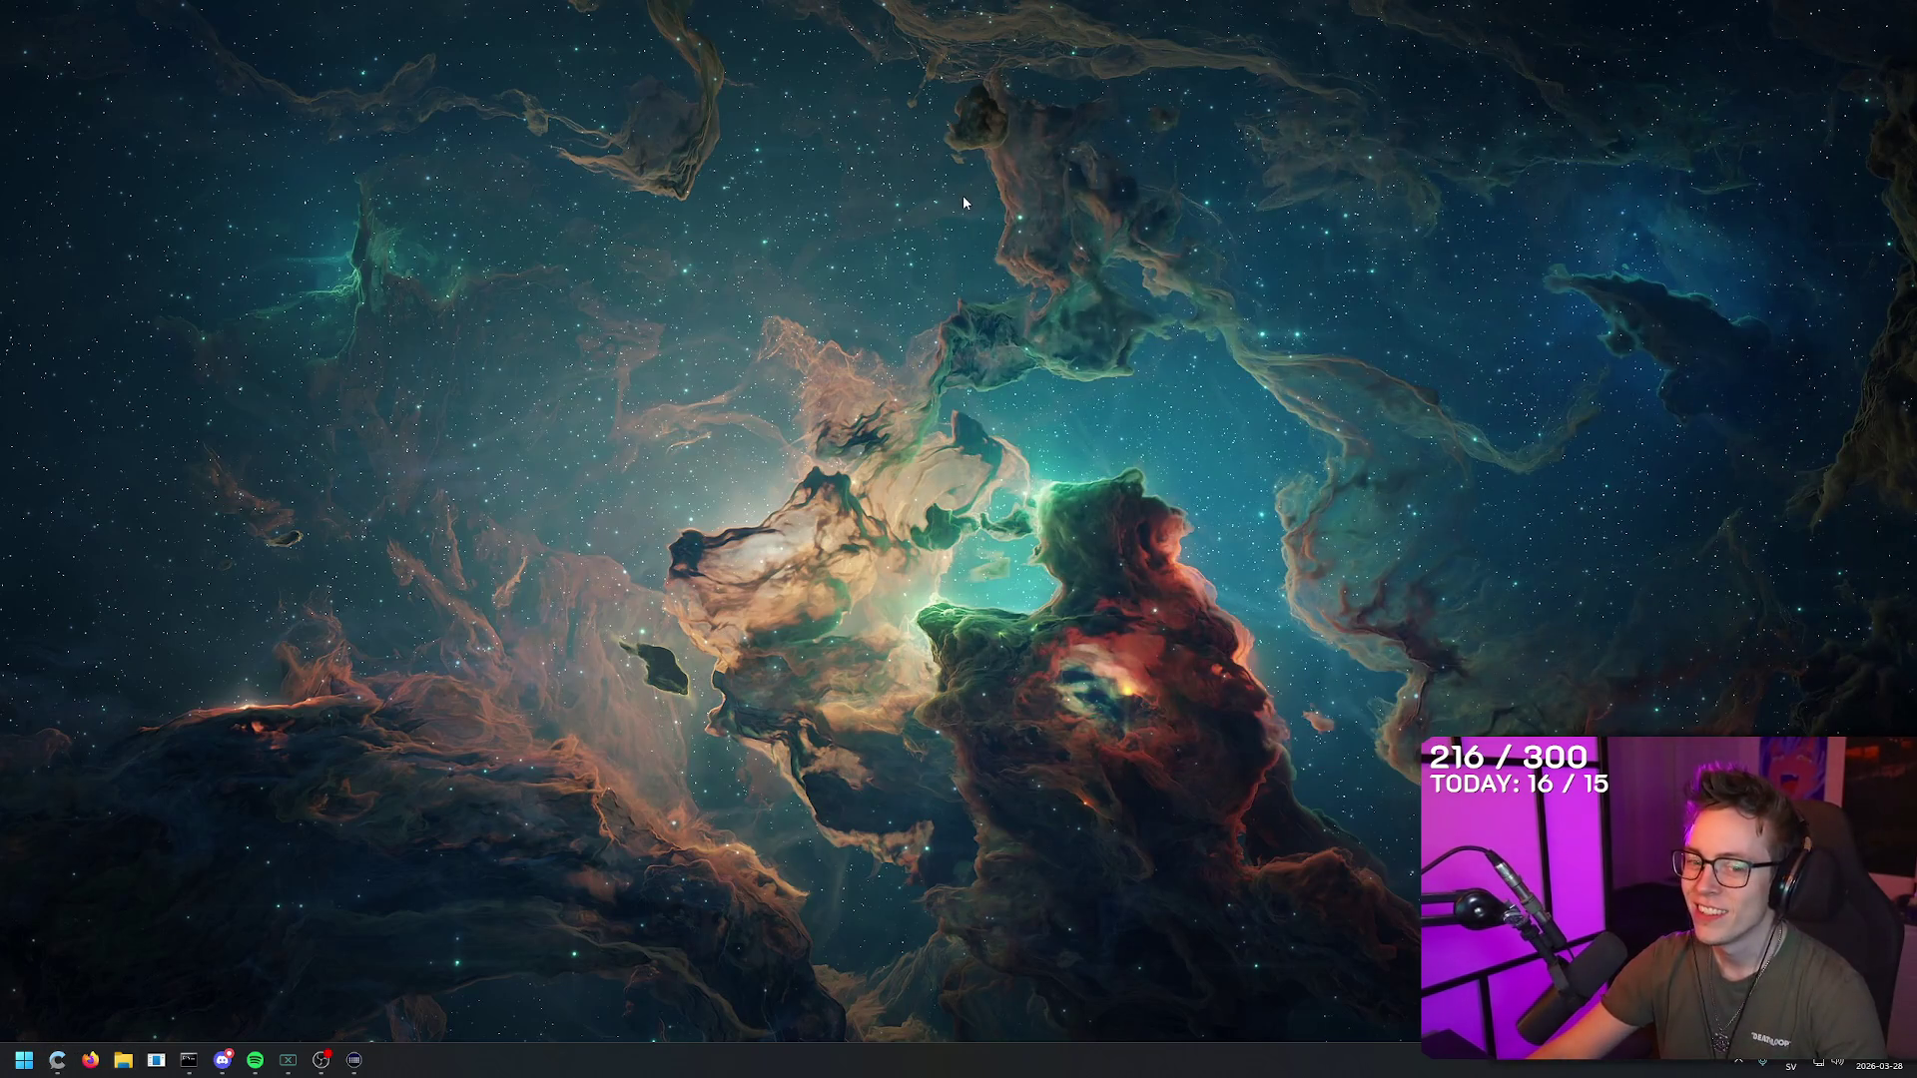
right_click(903, 211)
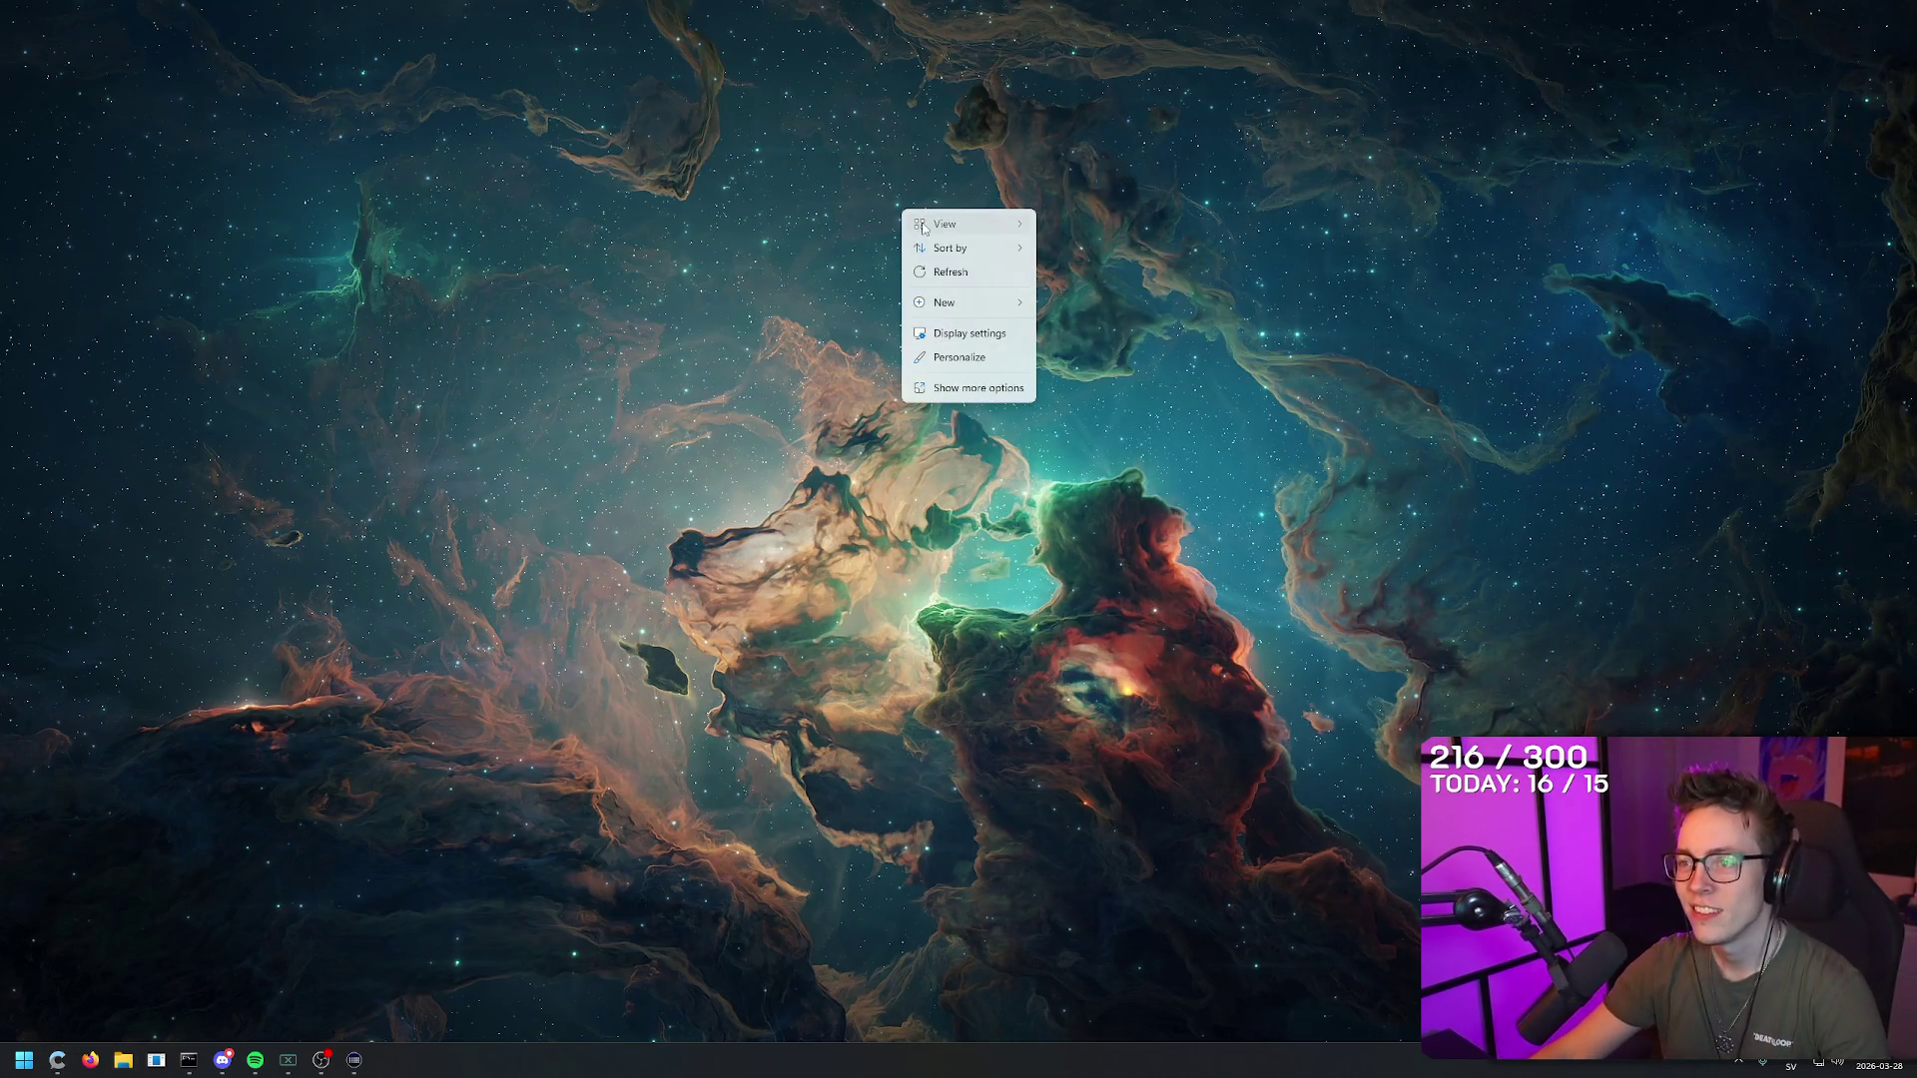
click(779, 227)
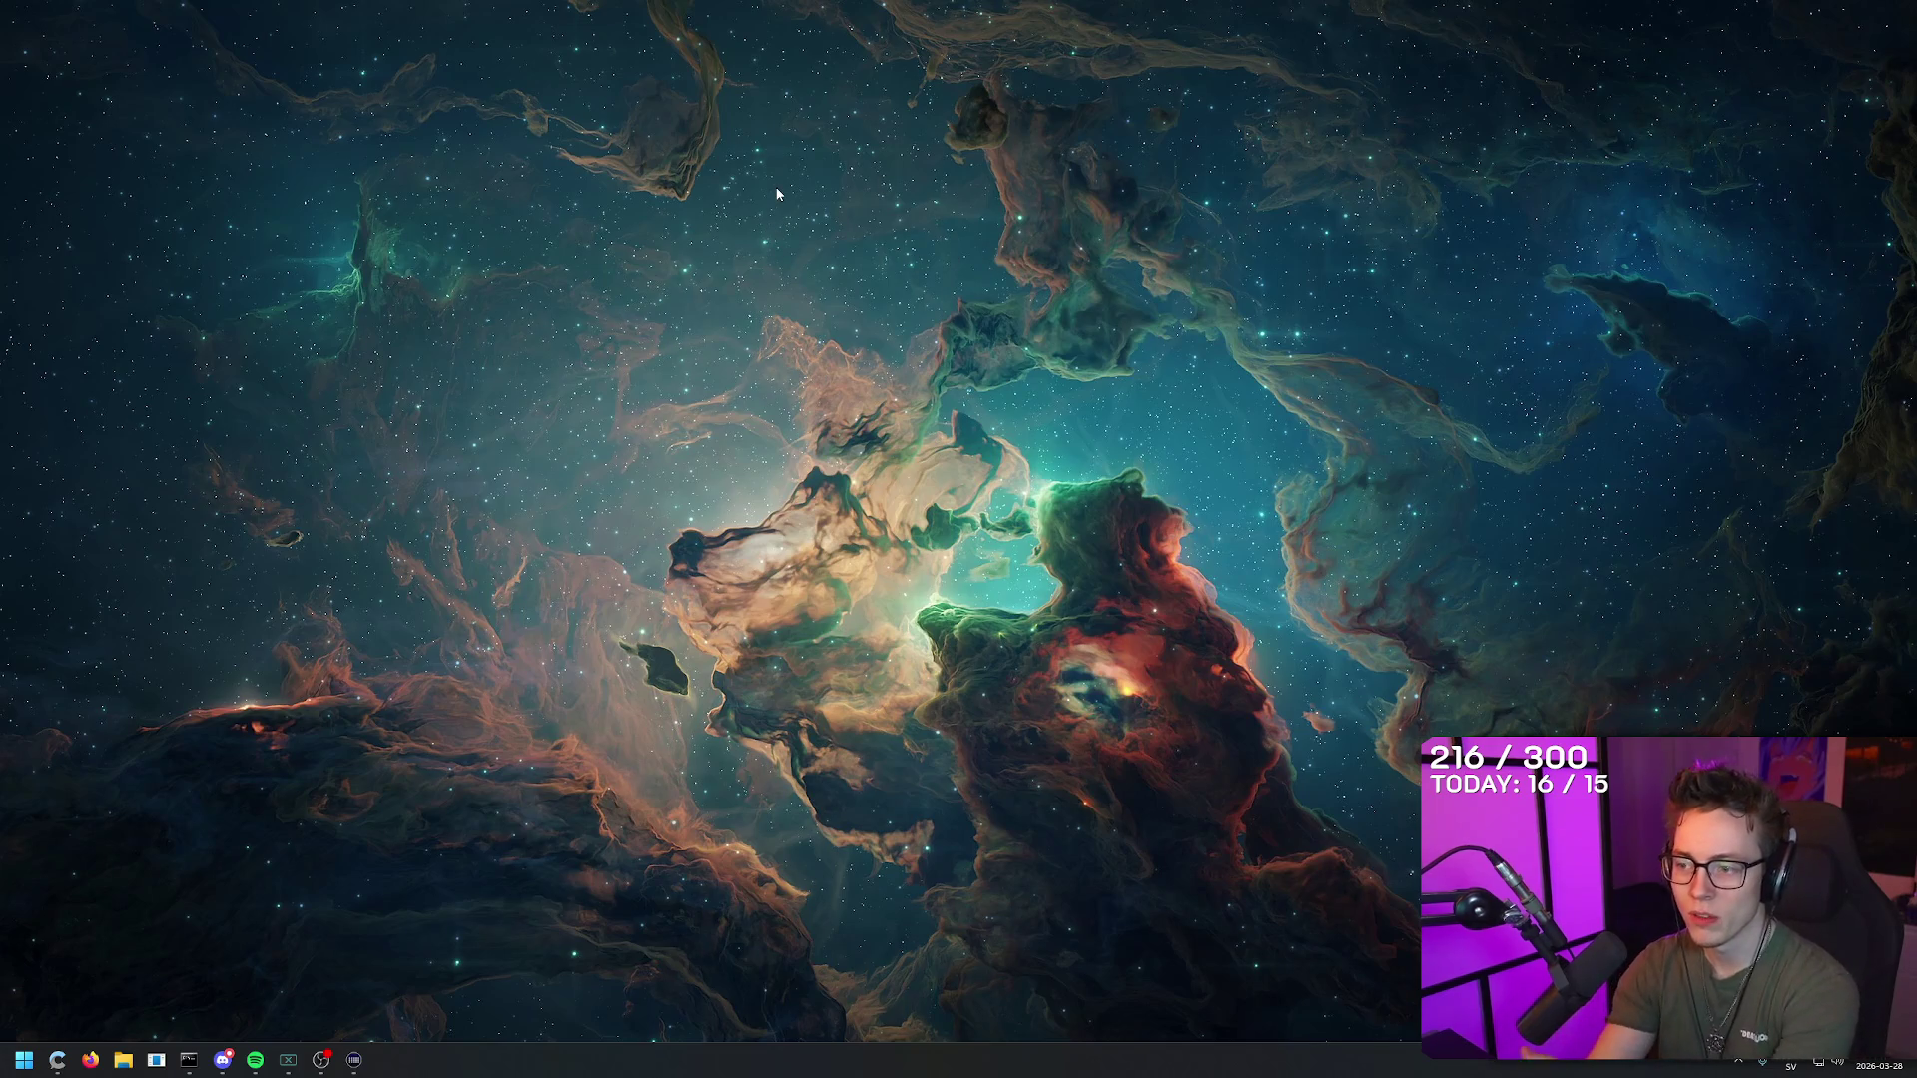